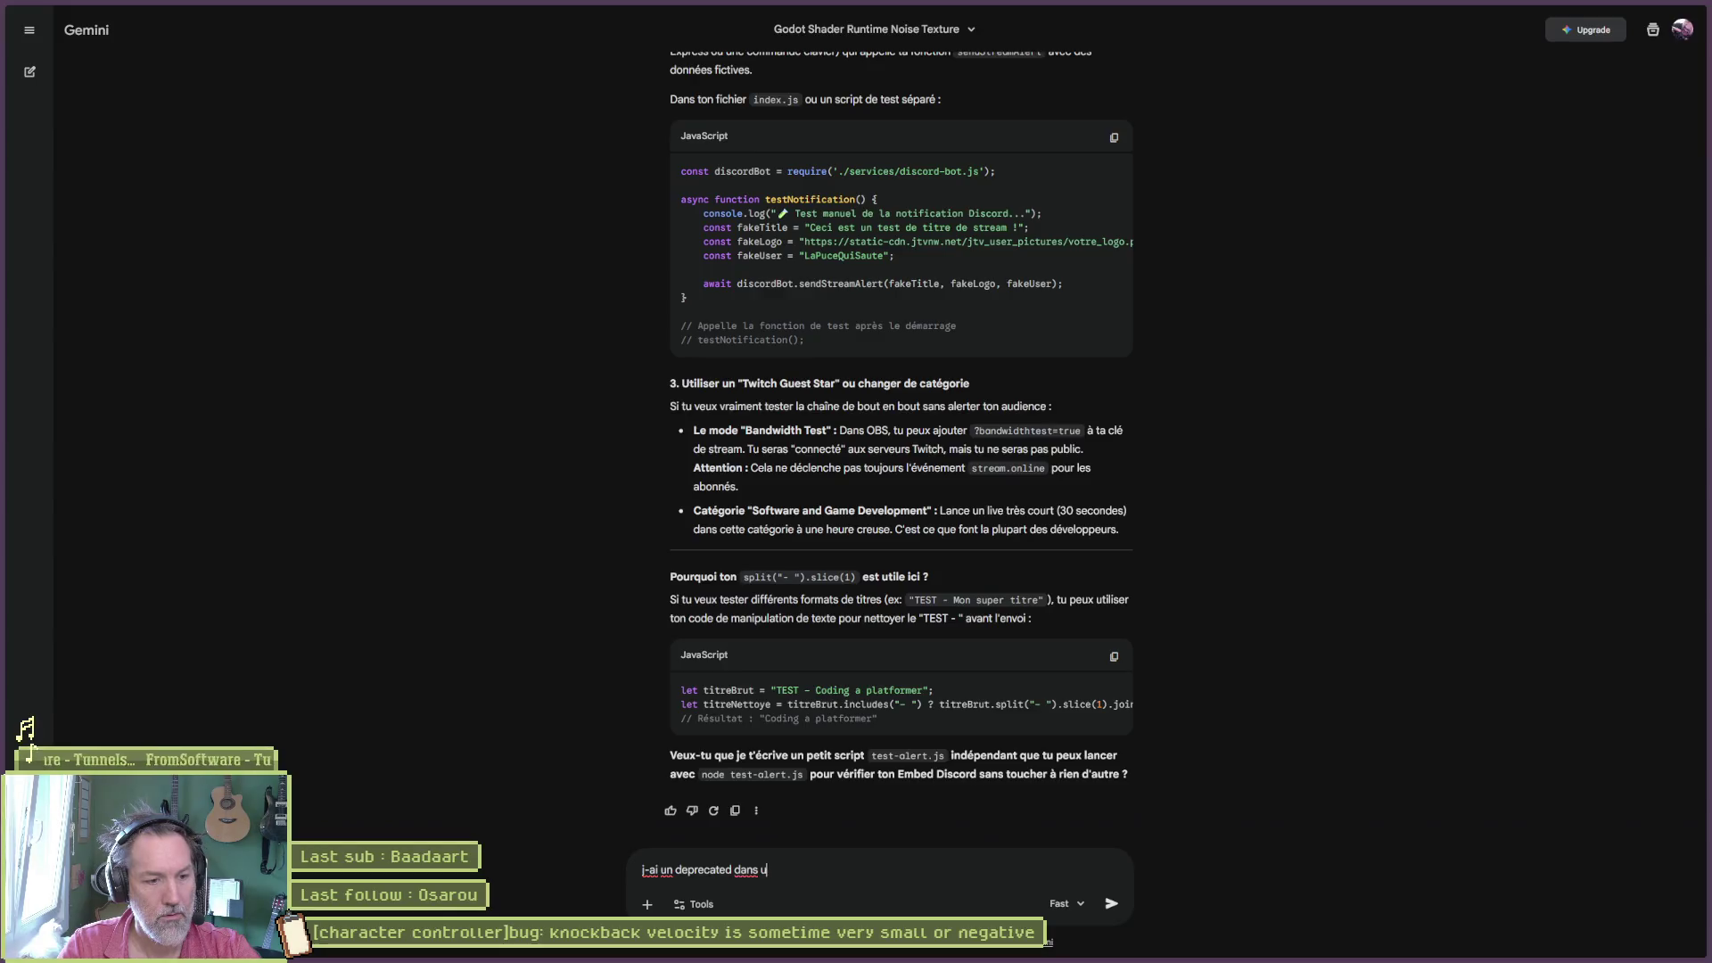
# - Ask Gemini which script triggers the 'ready' vs 'clientReady' deprecation warning, then minimize the browser
pyautogui.write('services js')
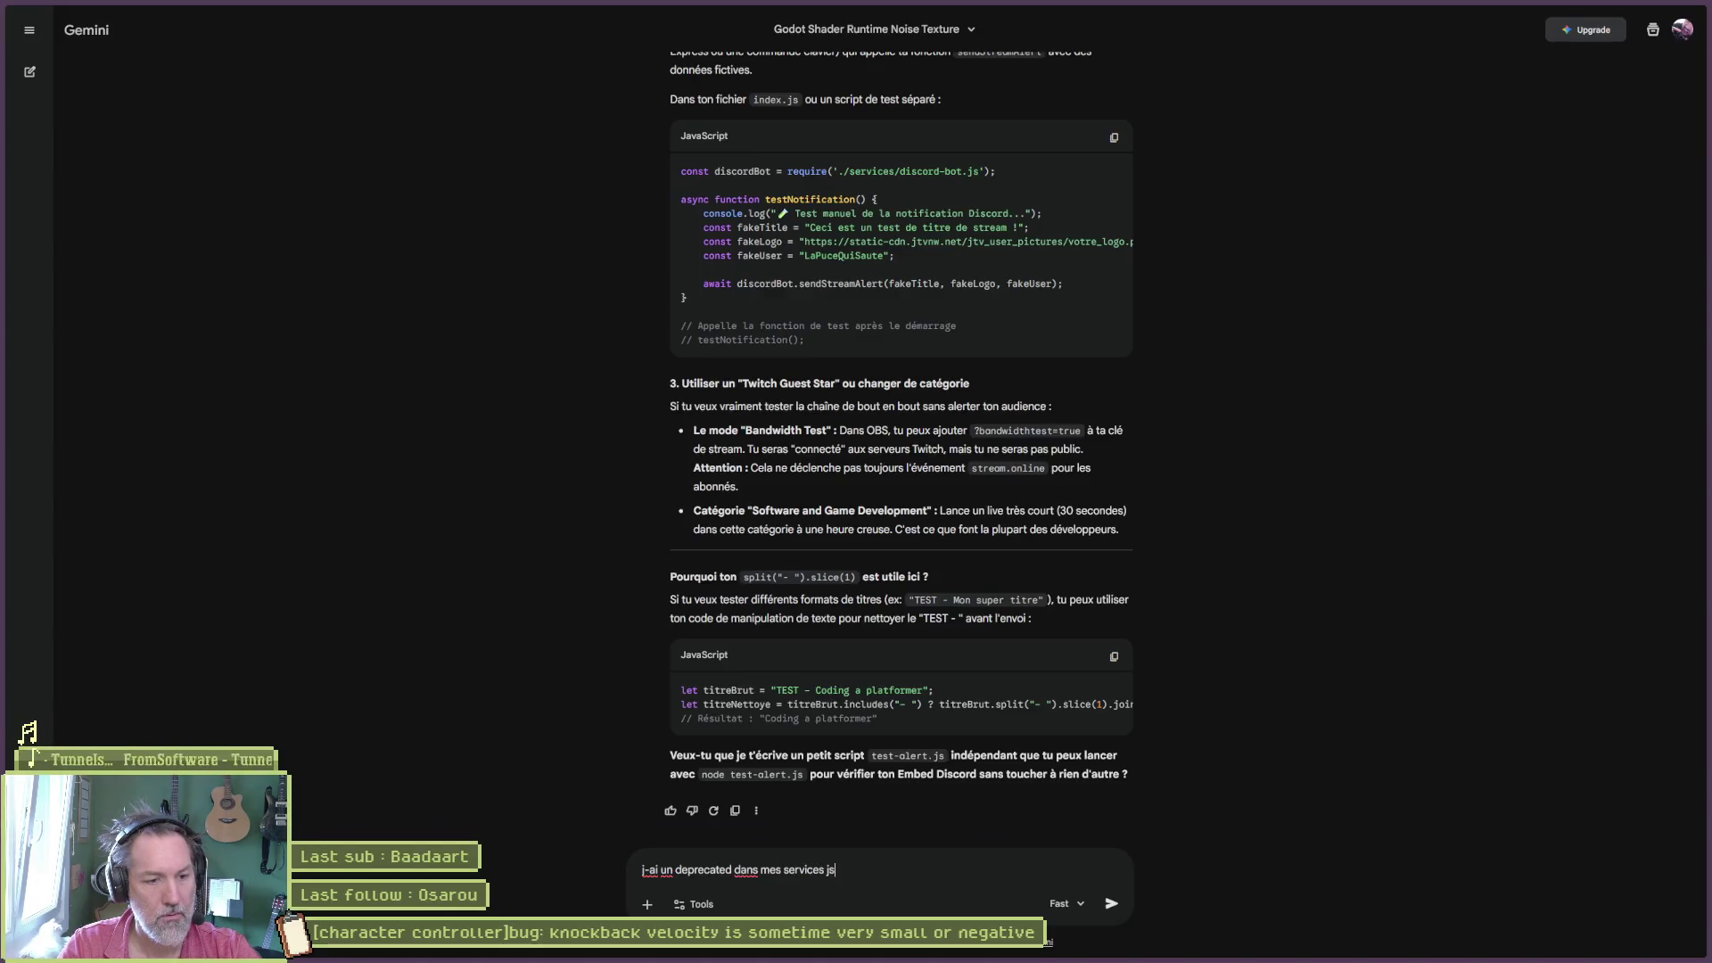
pyautogui.write(' qui me dit d-utiliser cilent')
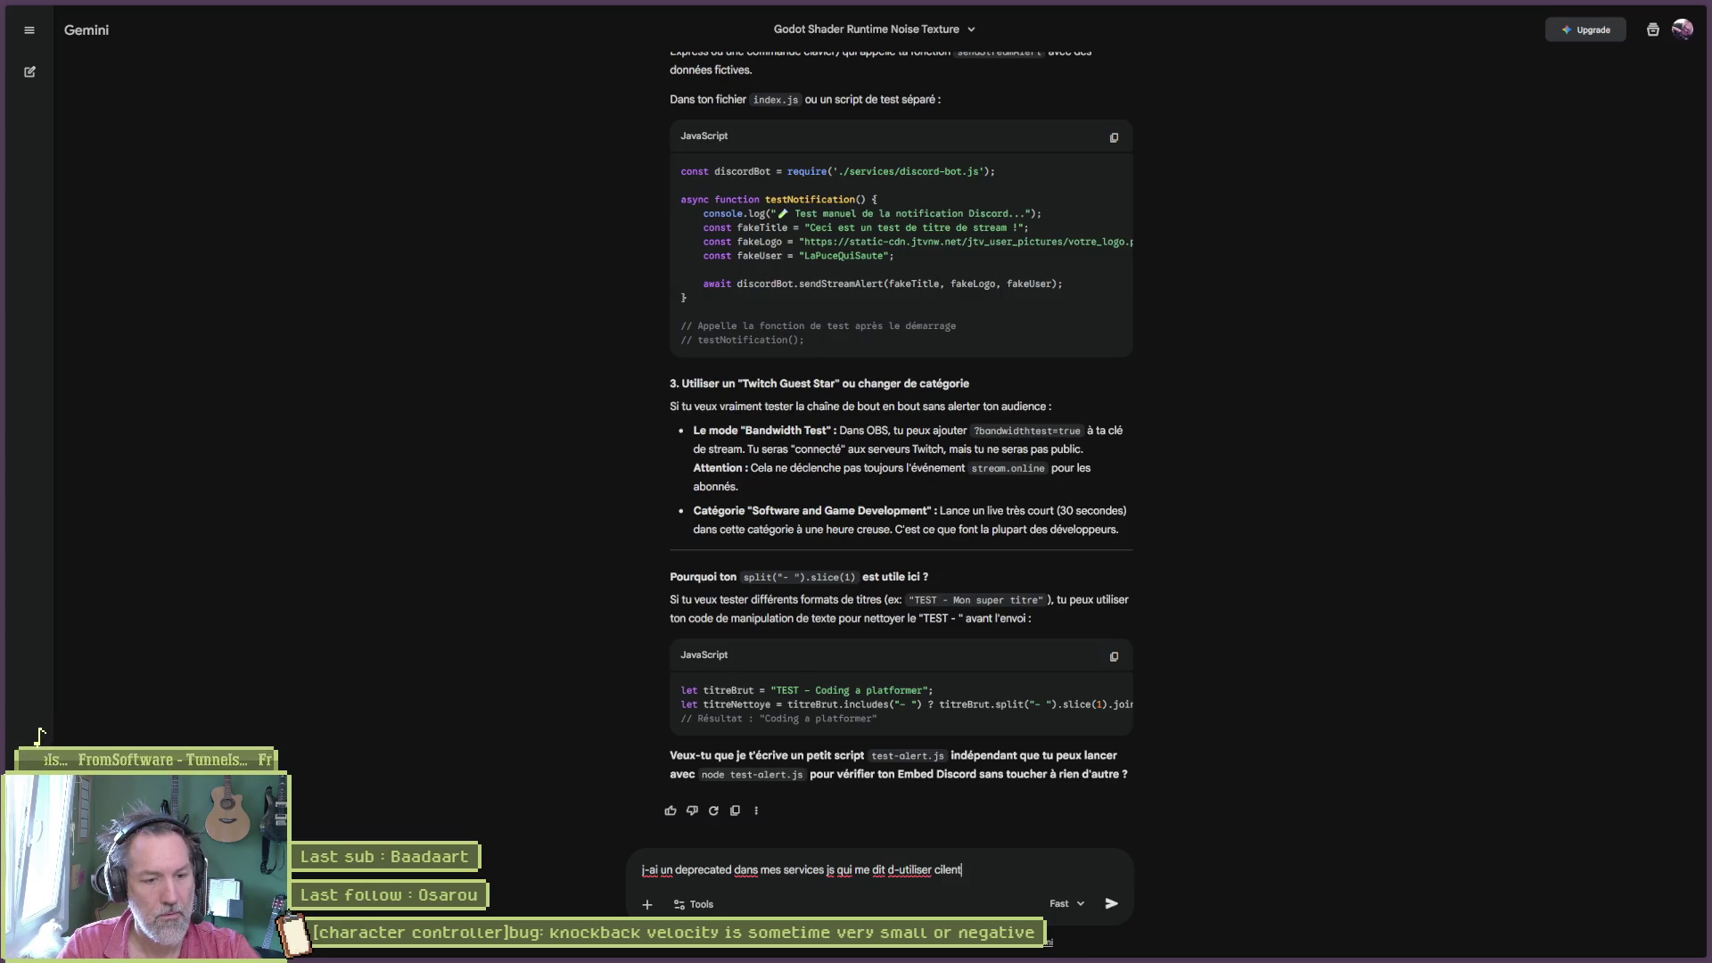
pyautogui.write('Ready plutot que ready. tus')
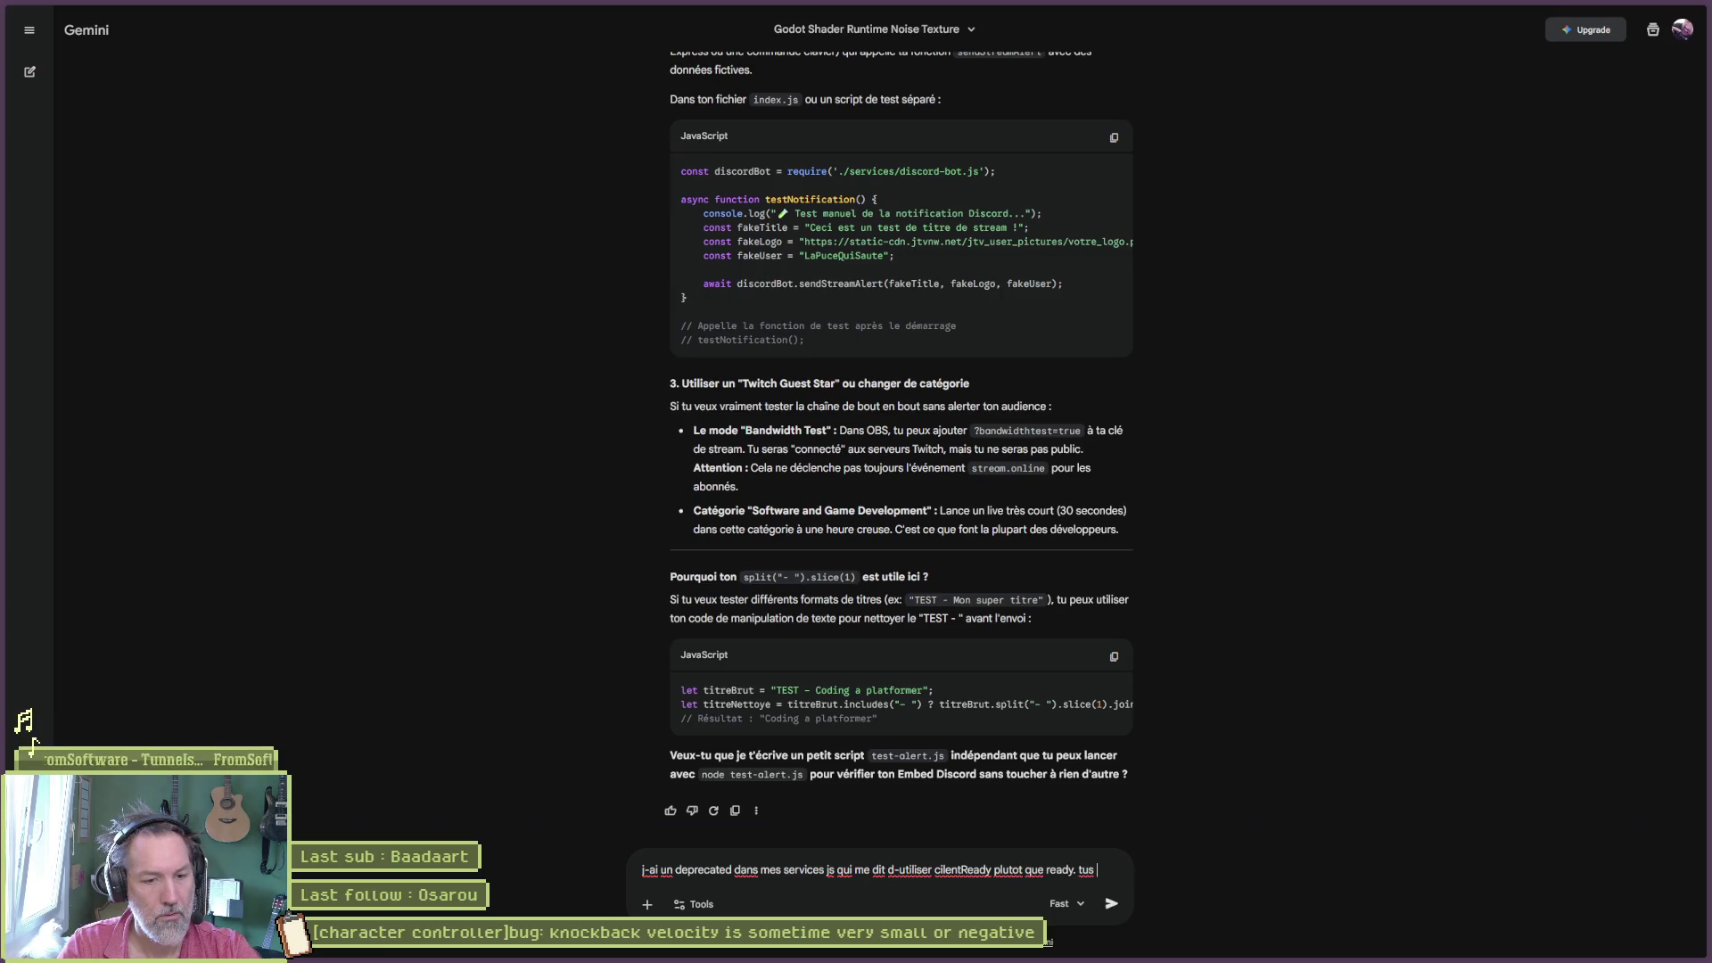
pyautogui.write('ais ')
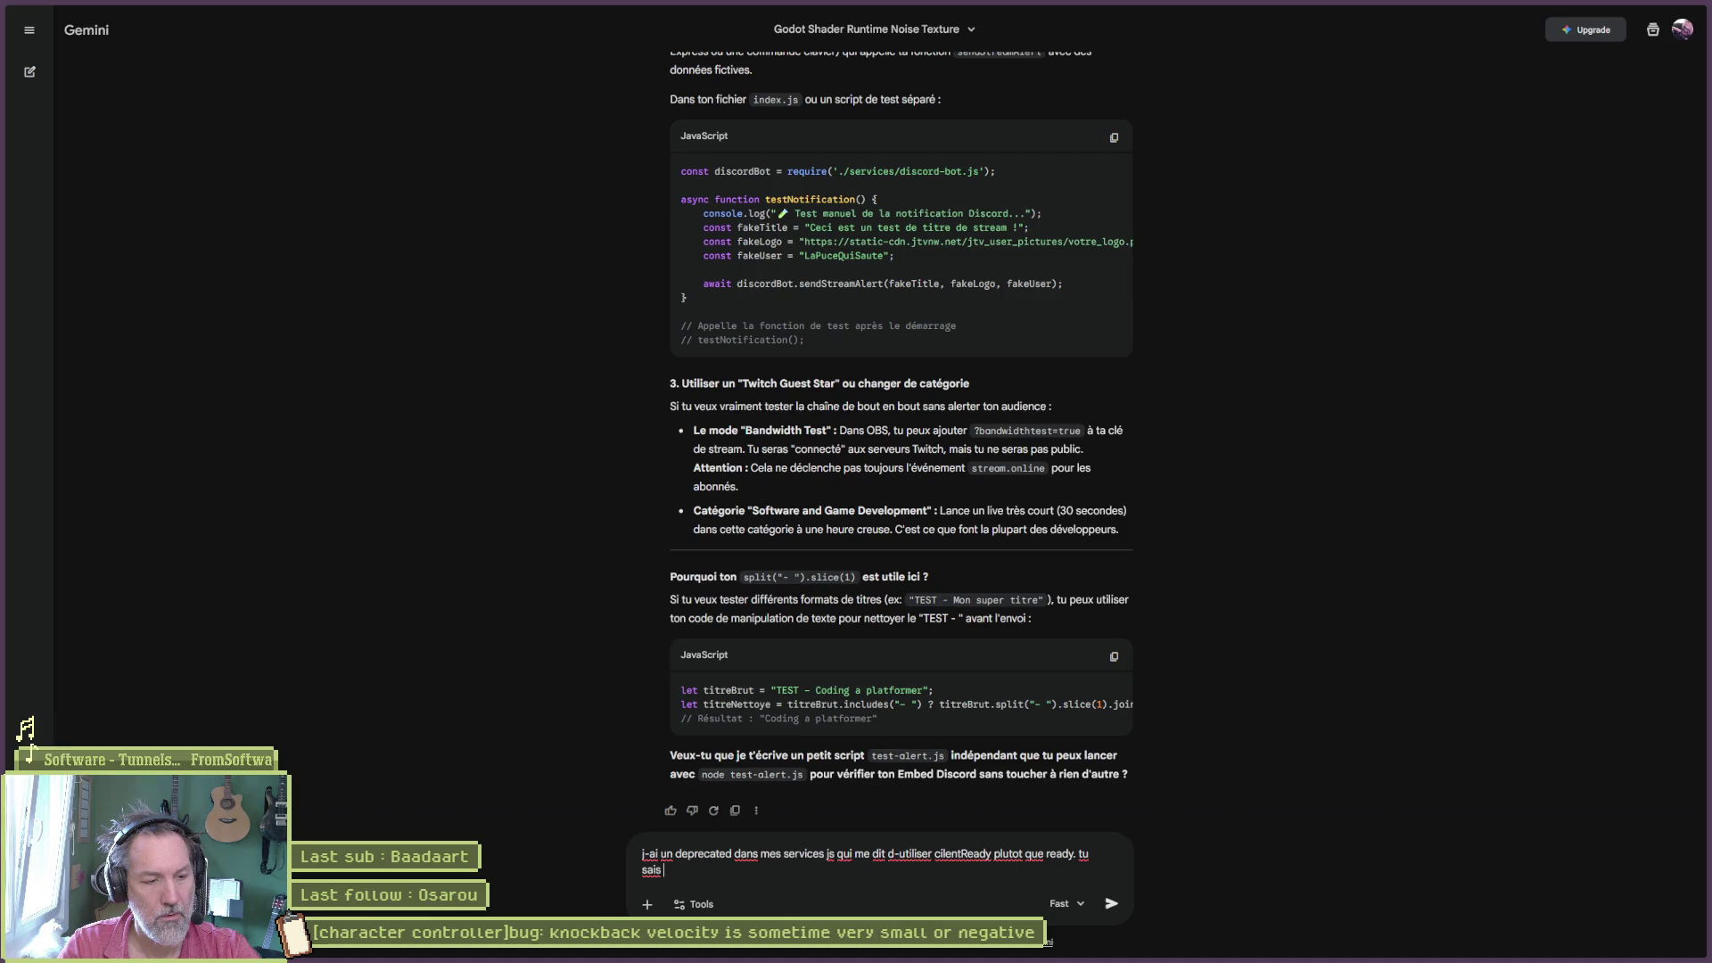
pyautogui.write(' ?')
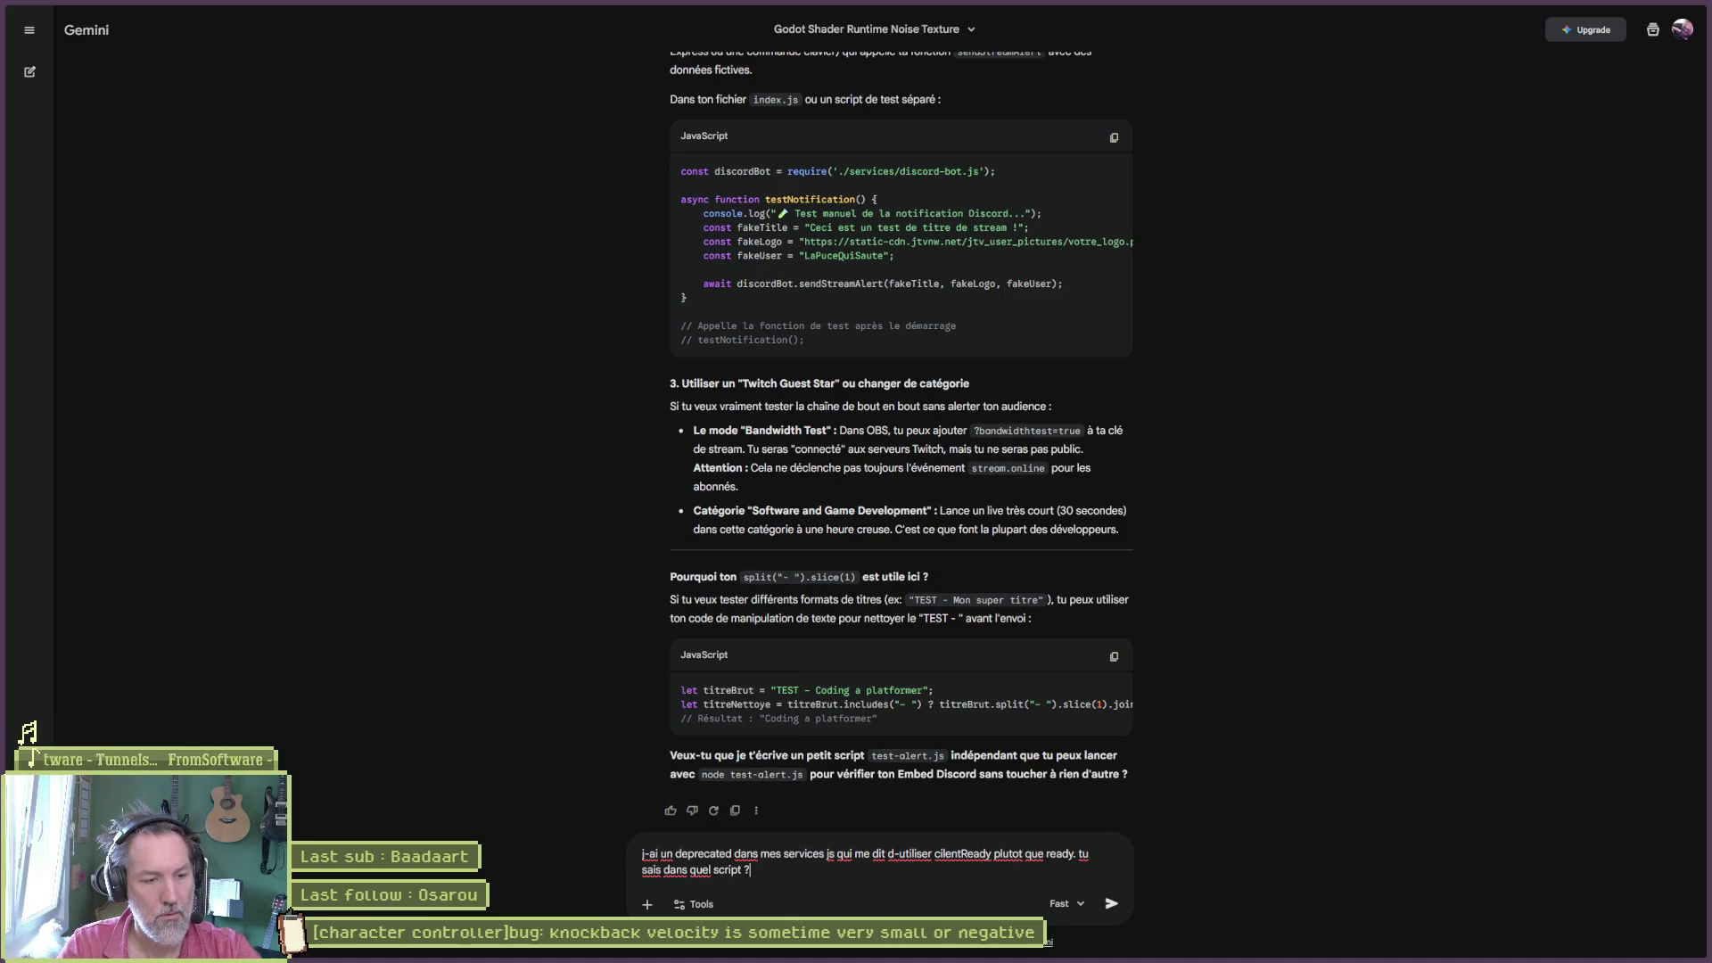
pyautogui.press('Return')
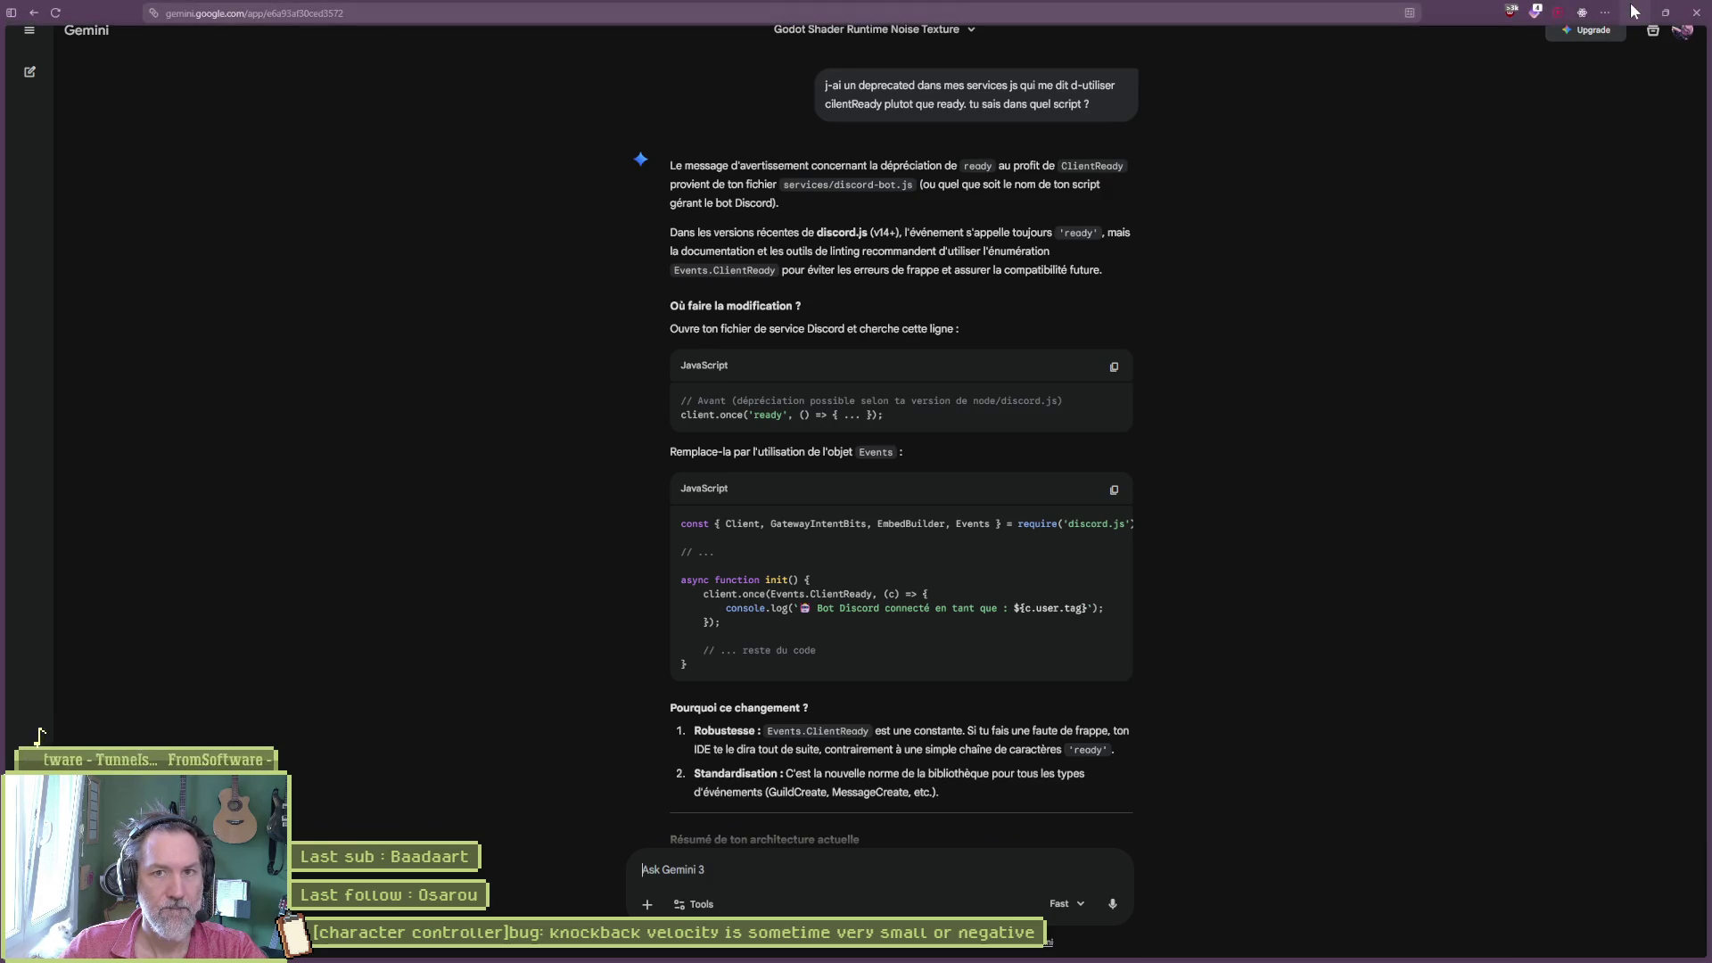
pyautogui.click(1629, 11)
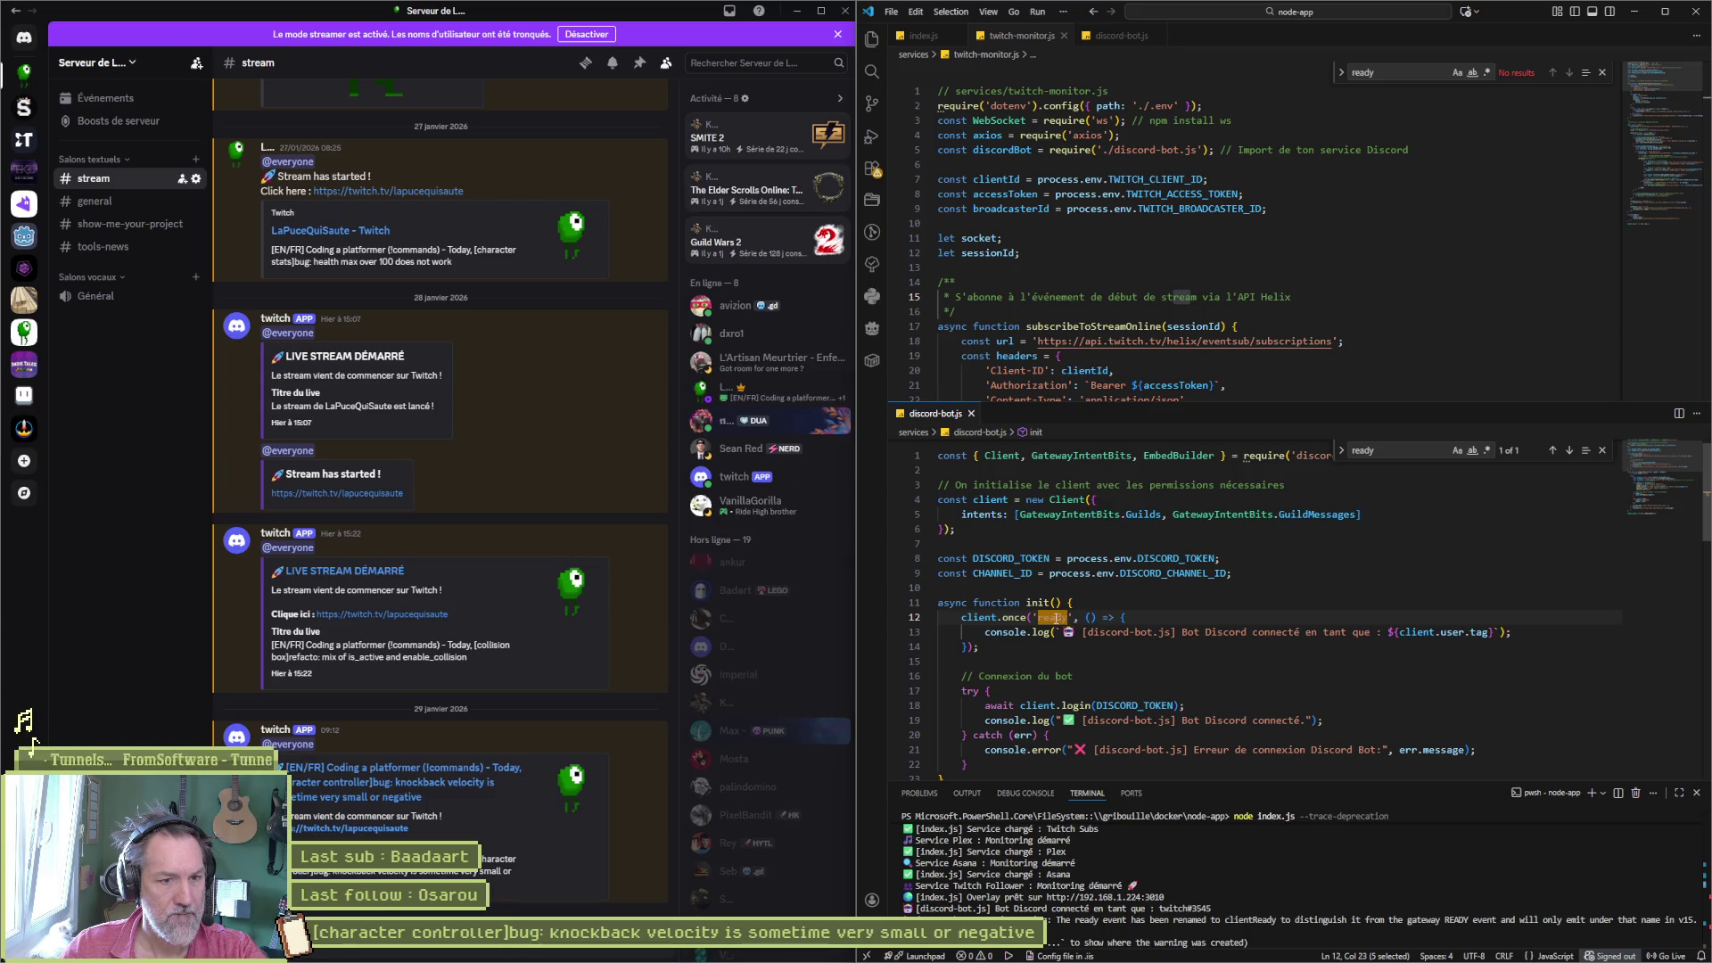
# - Change client.once('ready') to 'clientReady' in discord-bot.js, review sendStreamAlert, and close Discord
pyautogui.write('clientR')
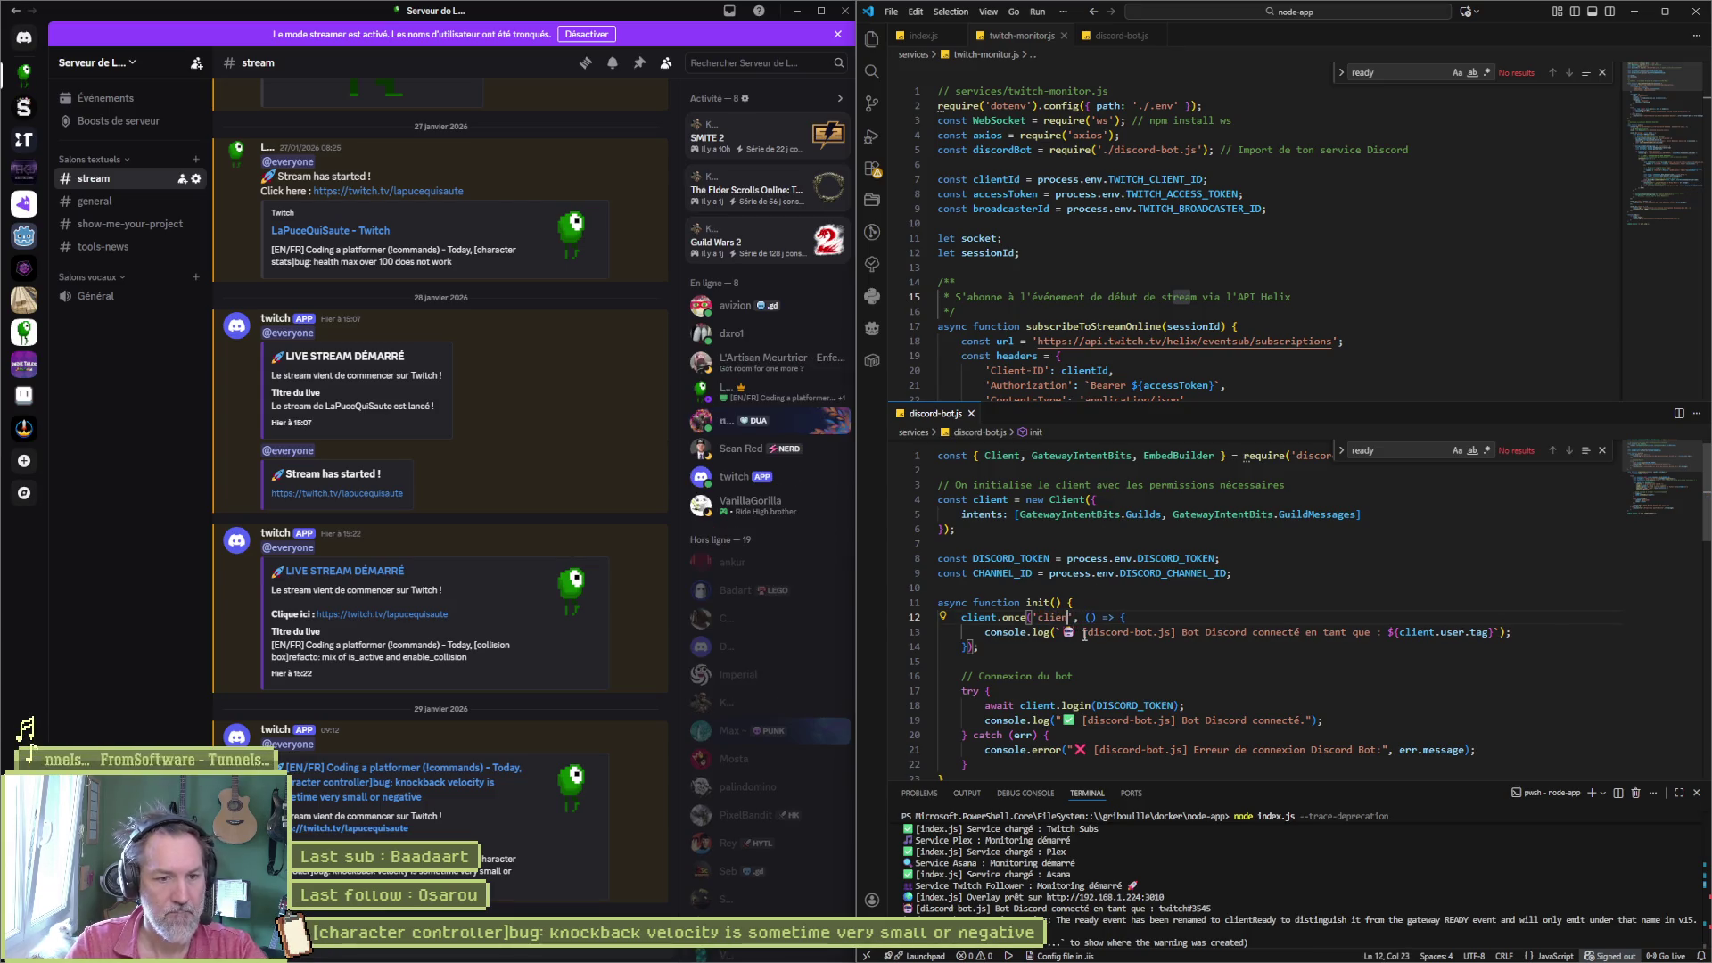
pyautogui.write('eady')
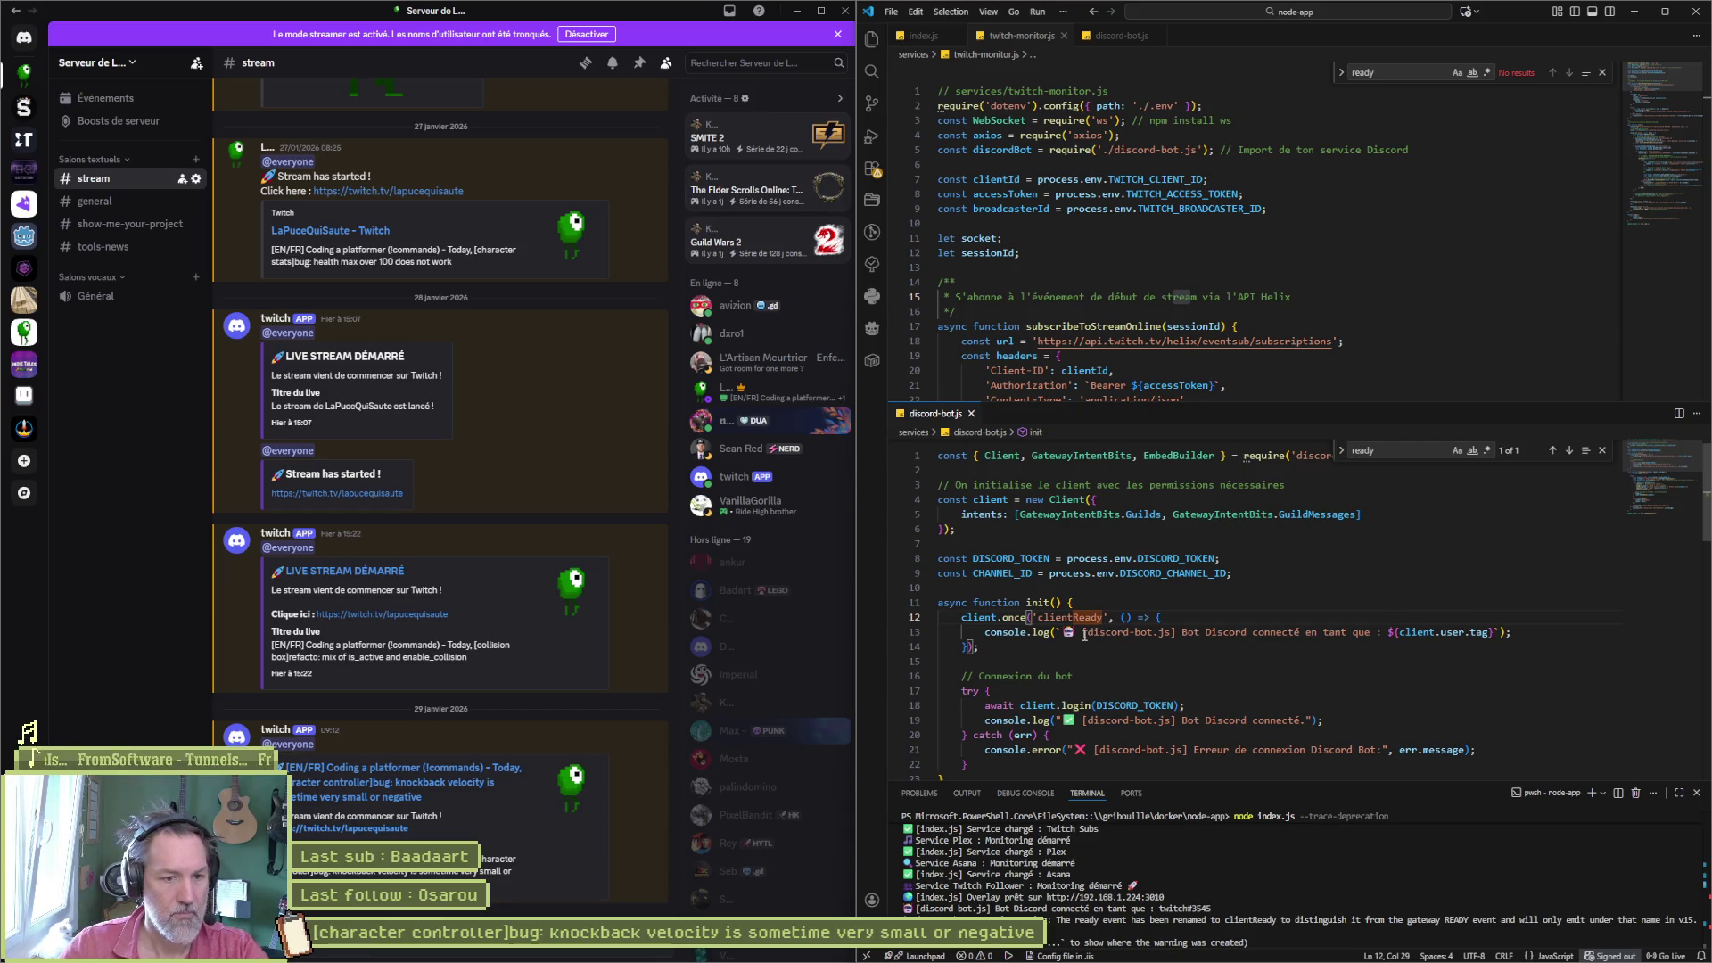
pyautogui.scroll(-2, 1085, 635)
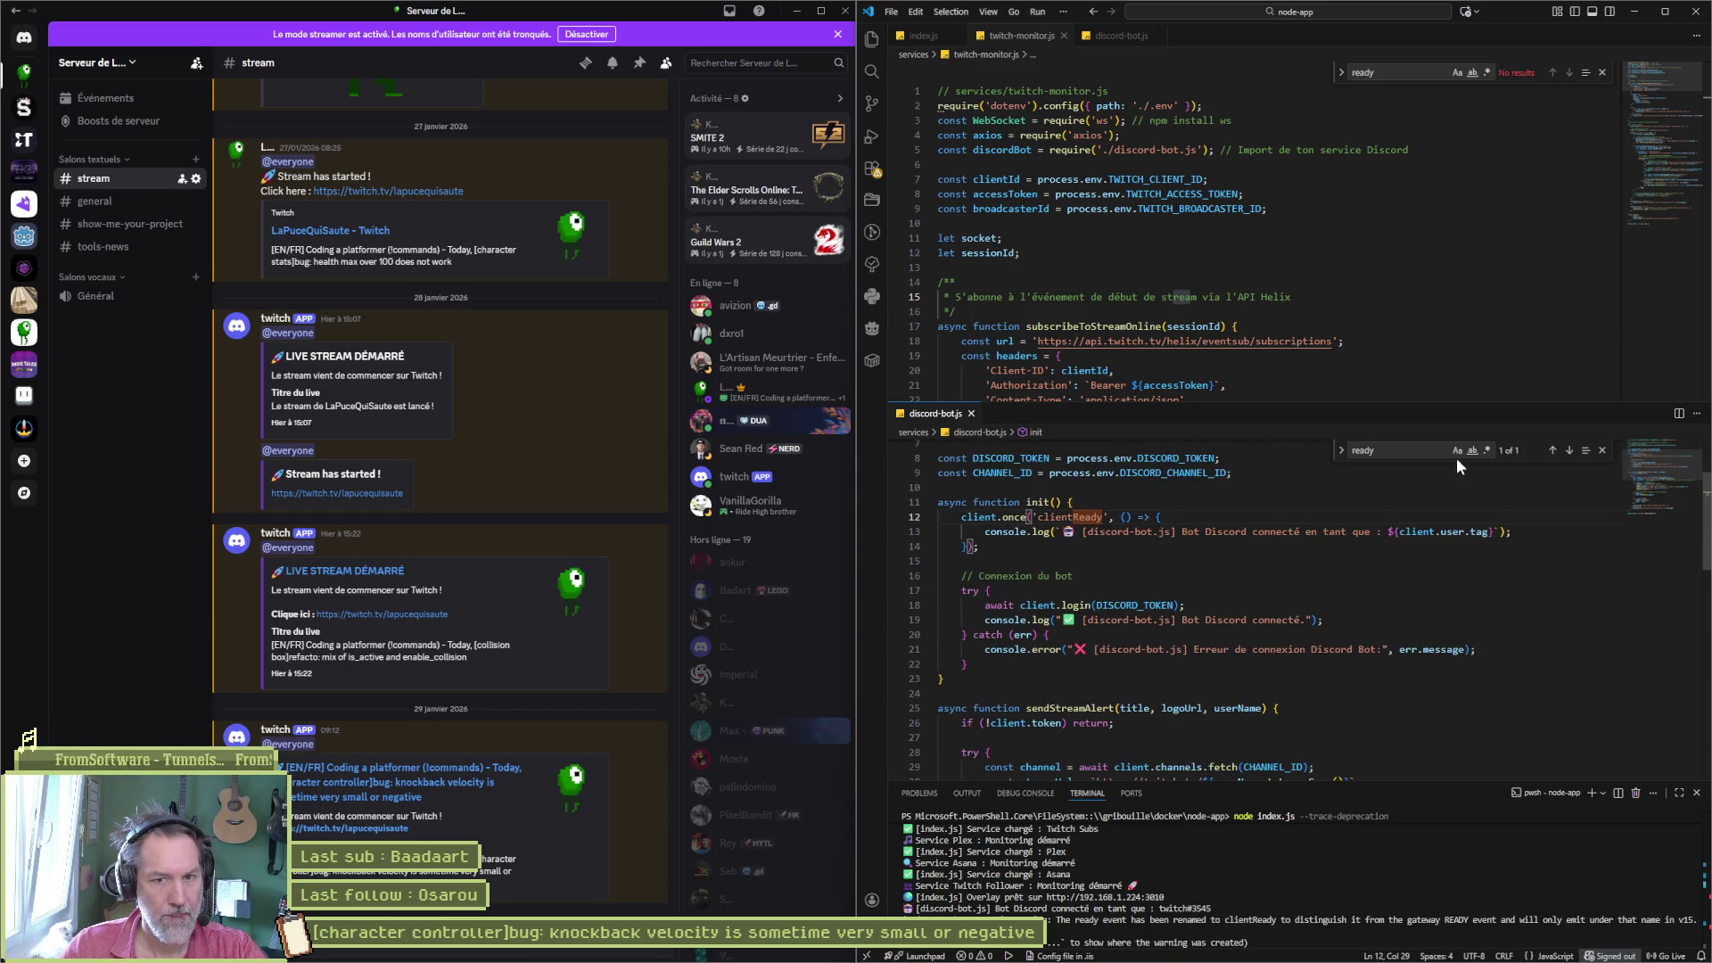
pyautogui.scroll(-5, 1320, 671)
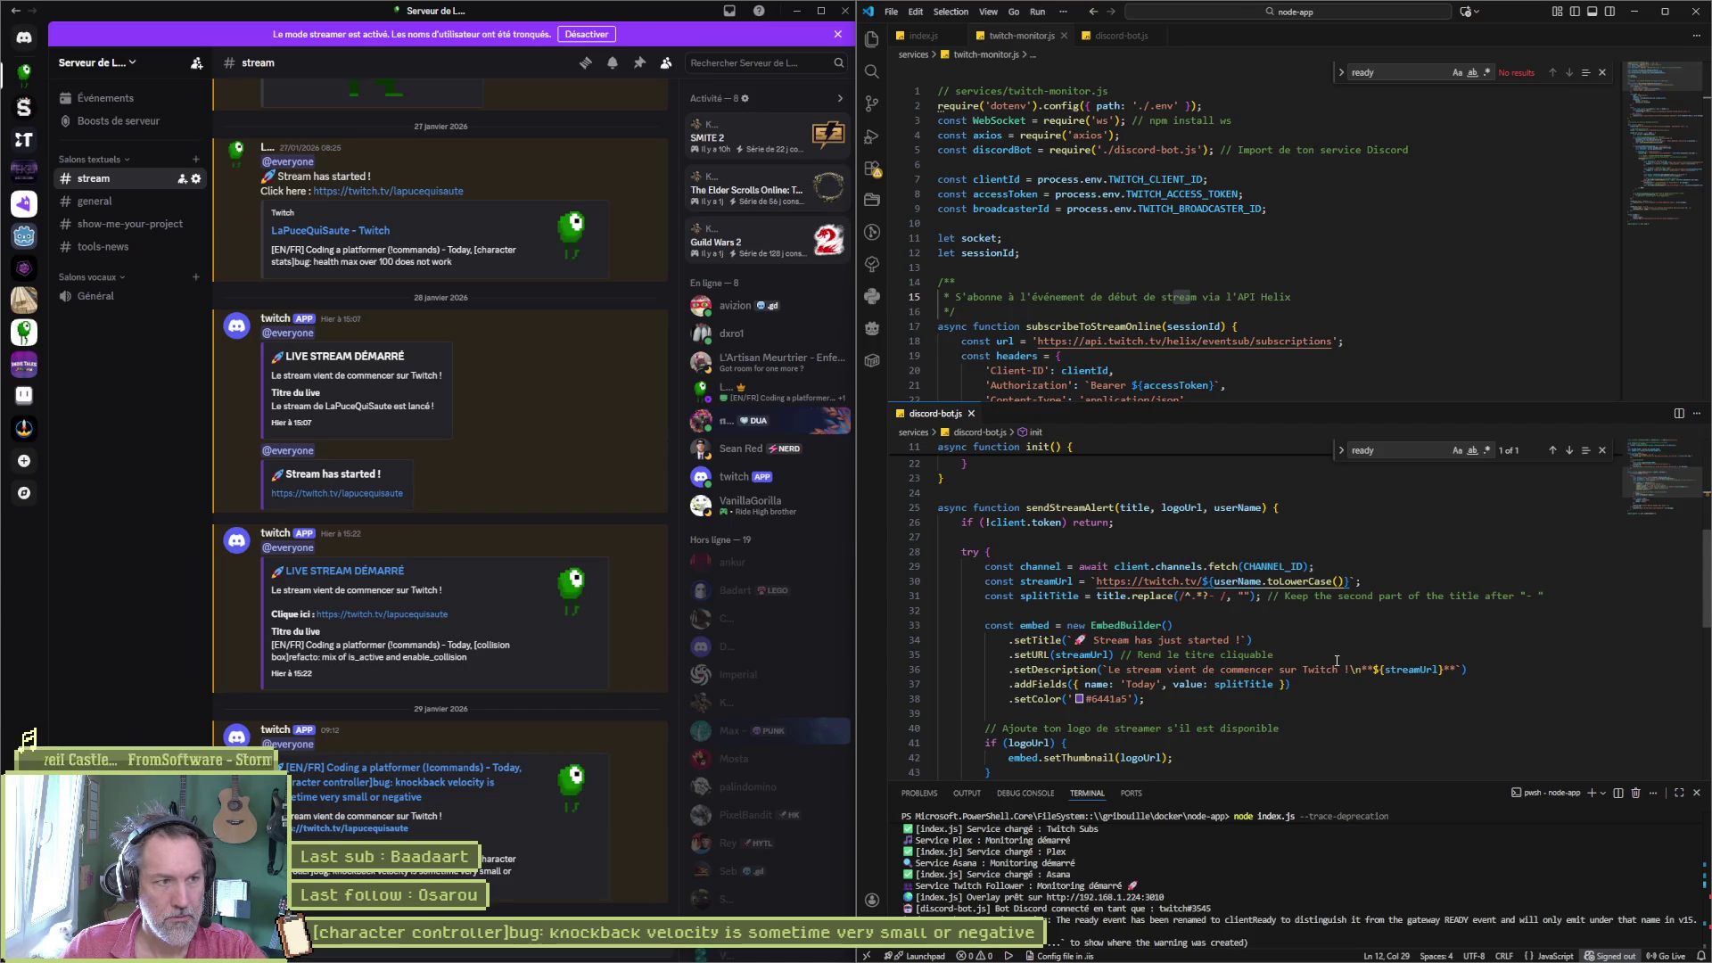
pyautogui.click(796, 11)
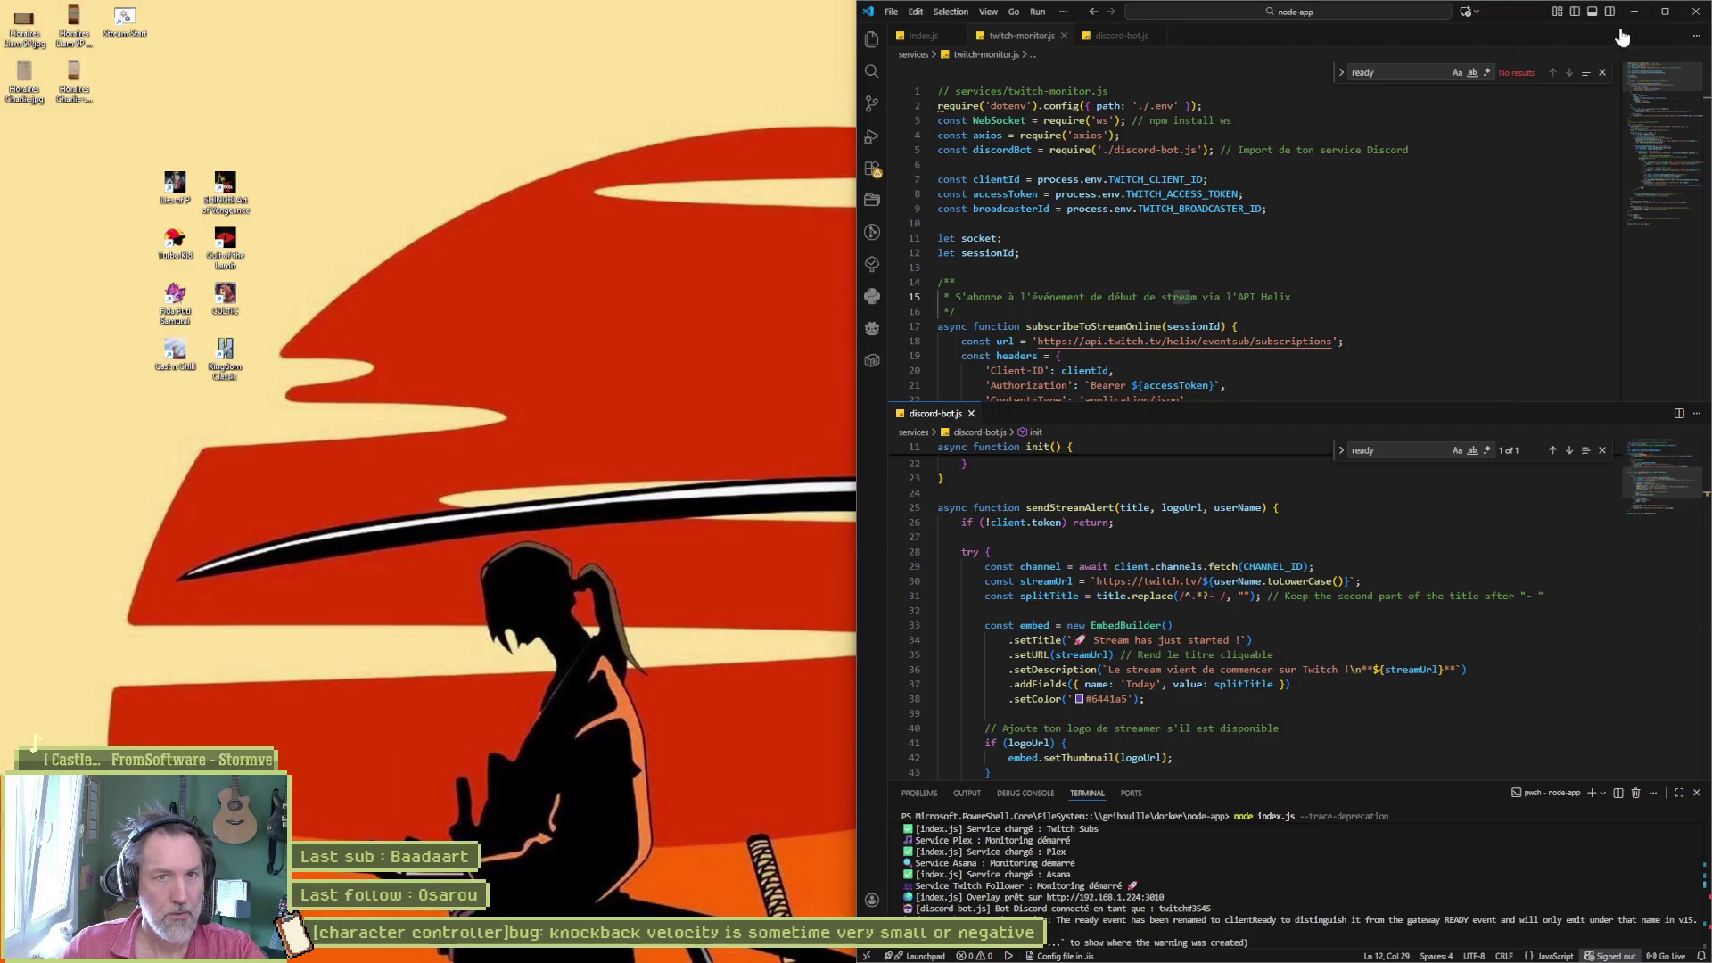
# - Close Visual Studio Code and switch back to the Godot editor from the taskbar
pyautogui.click(1697, 12)
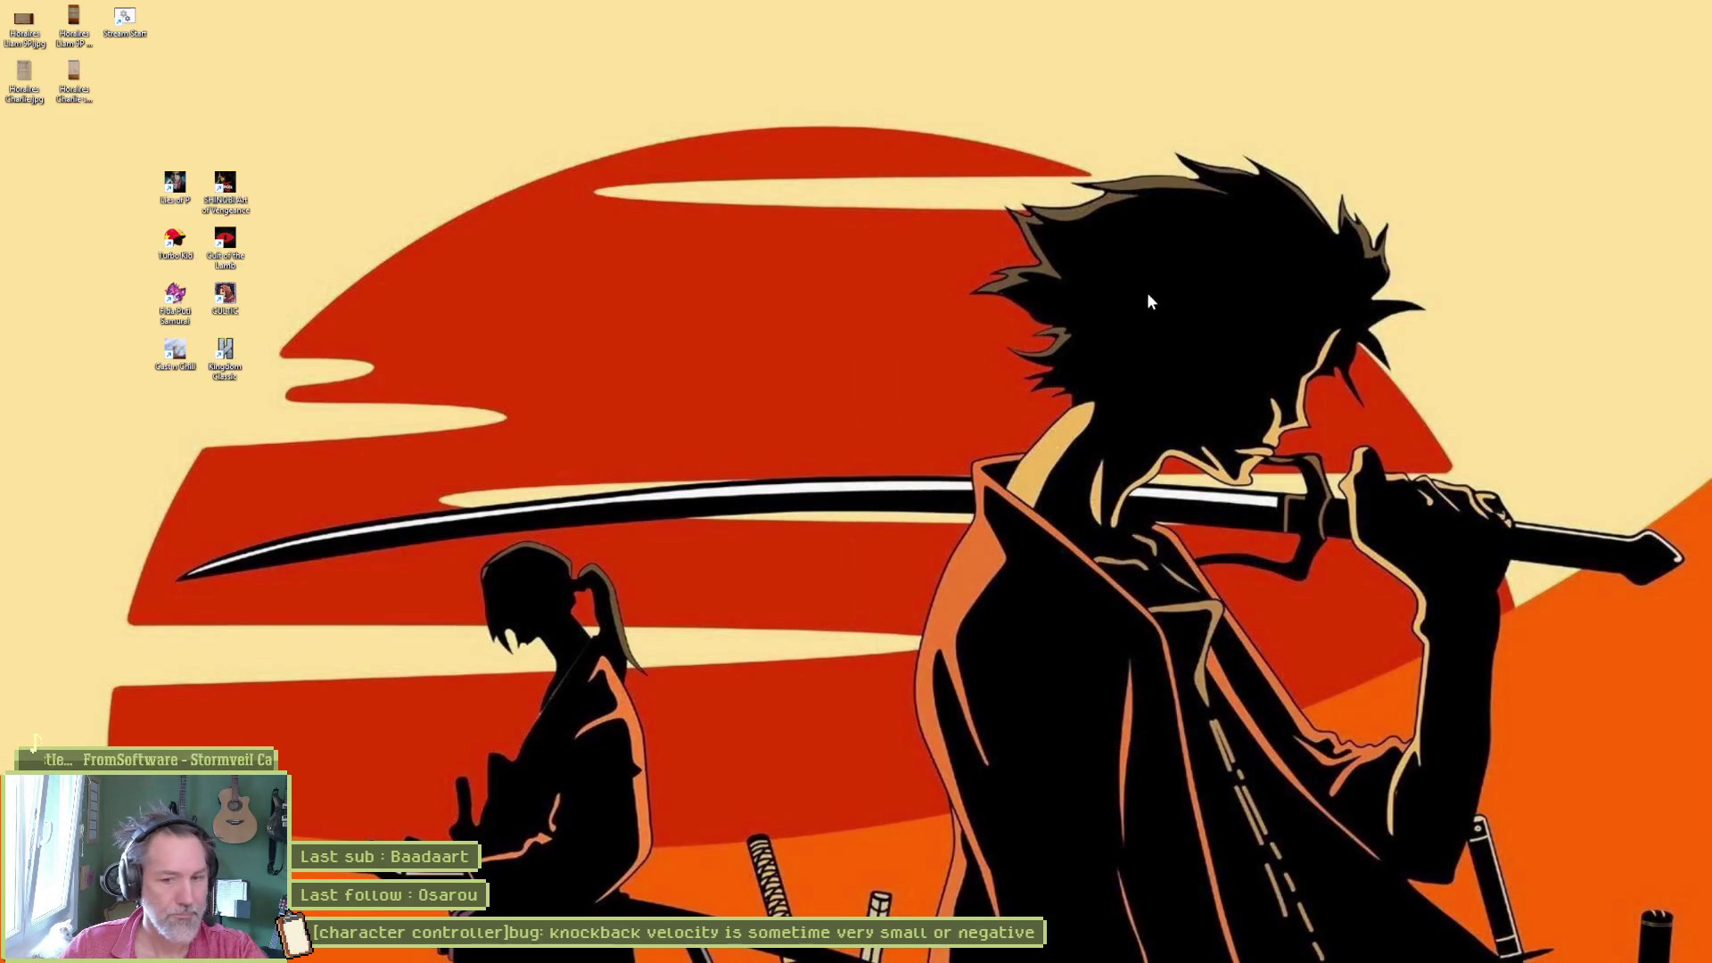
pyautogui.moveTo(1051, 955)
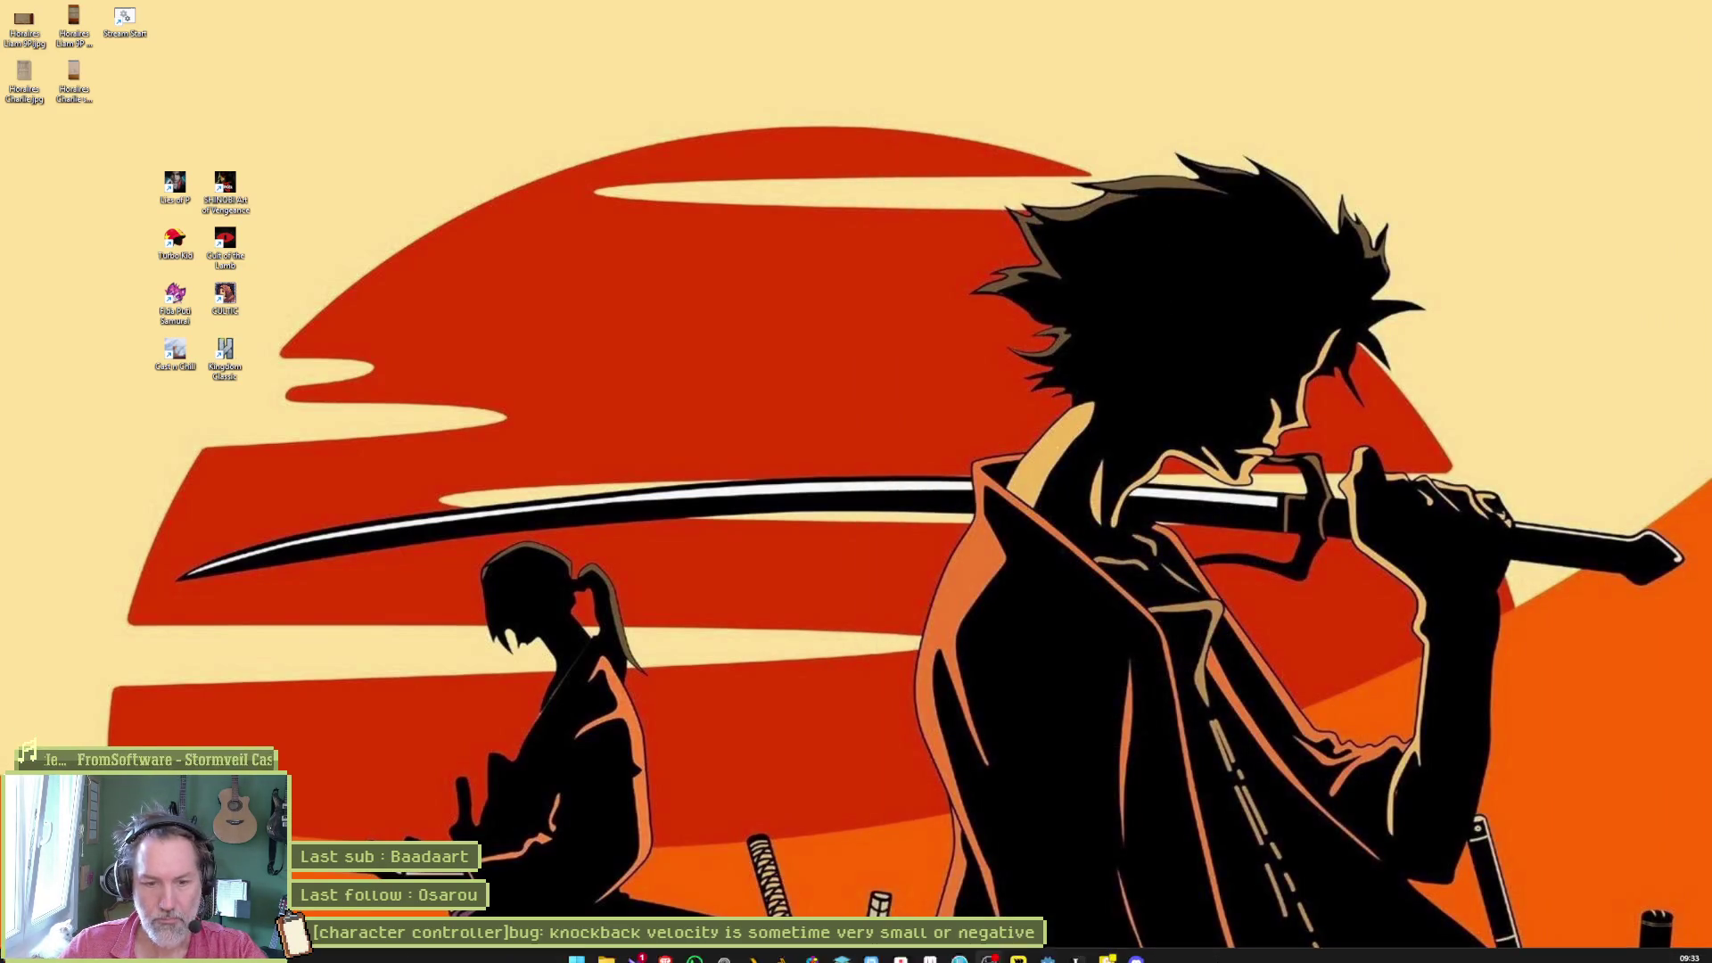
pyautogui.click(1049, 949)
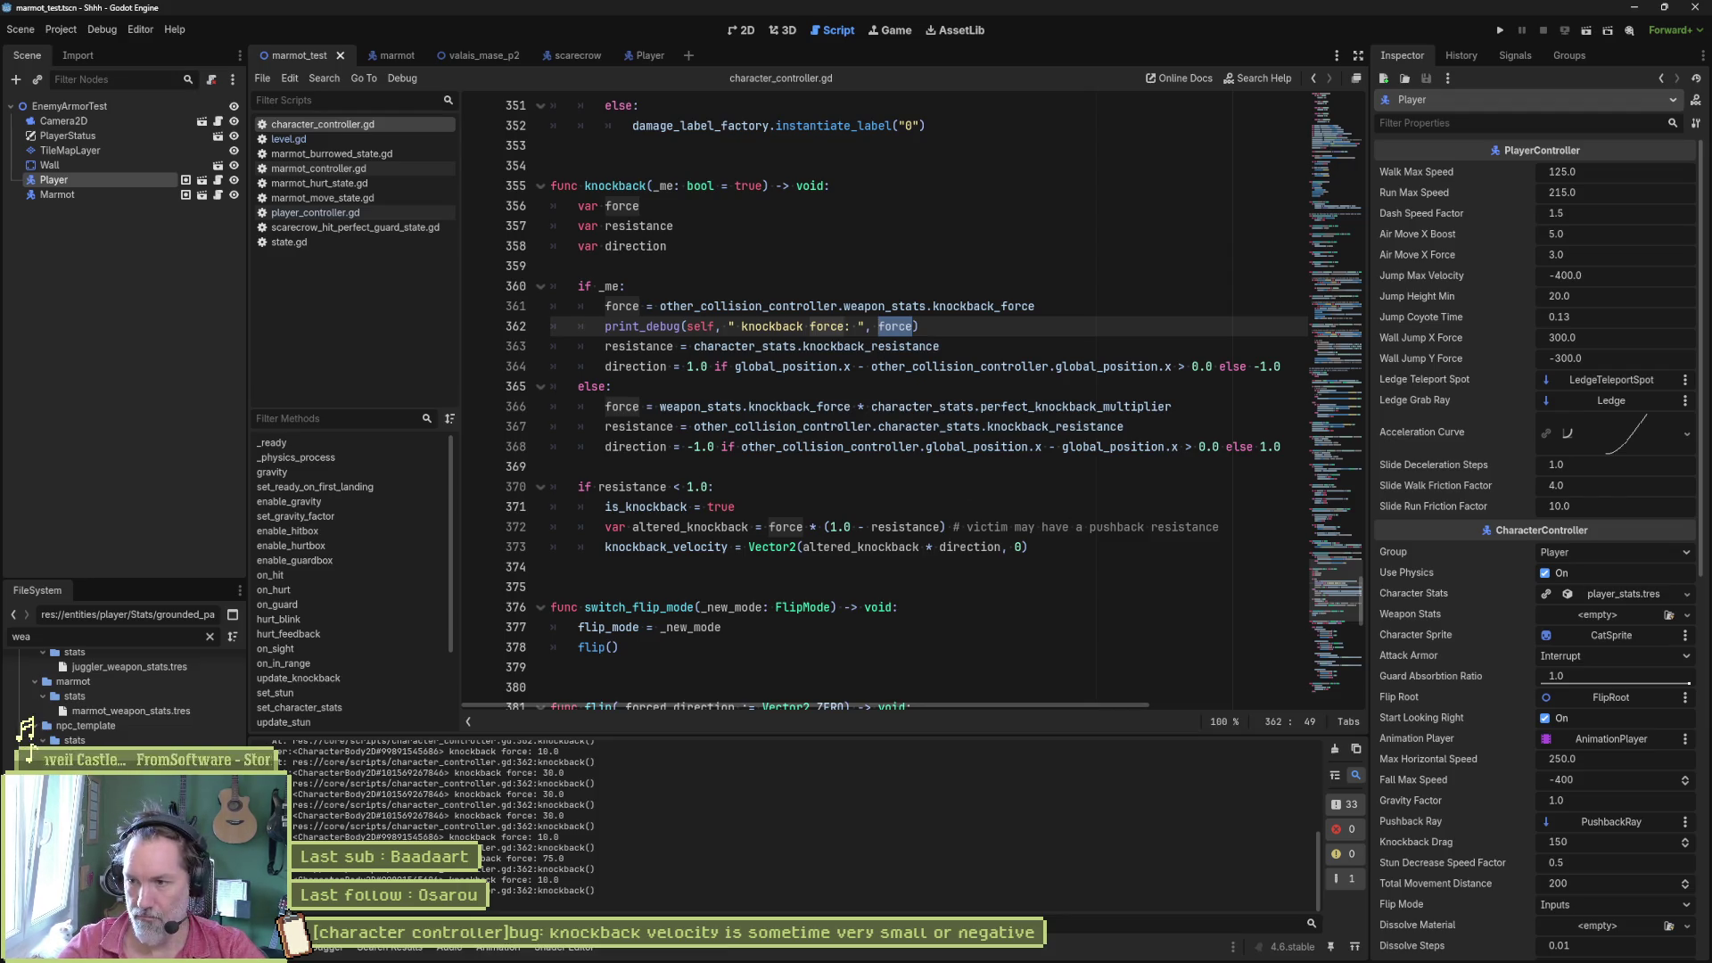
# - Review the logged knockback force values and jump to the print_debug on line 362
pyautogui.click(1046, 537)
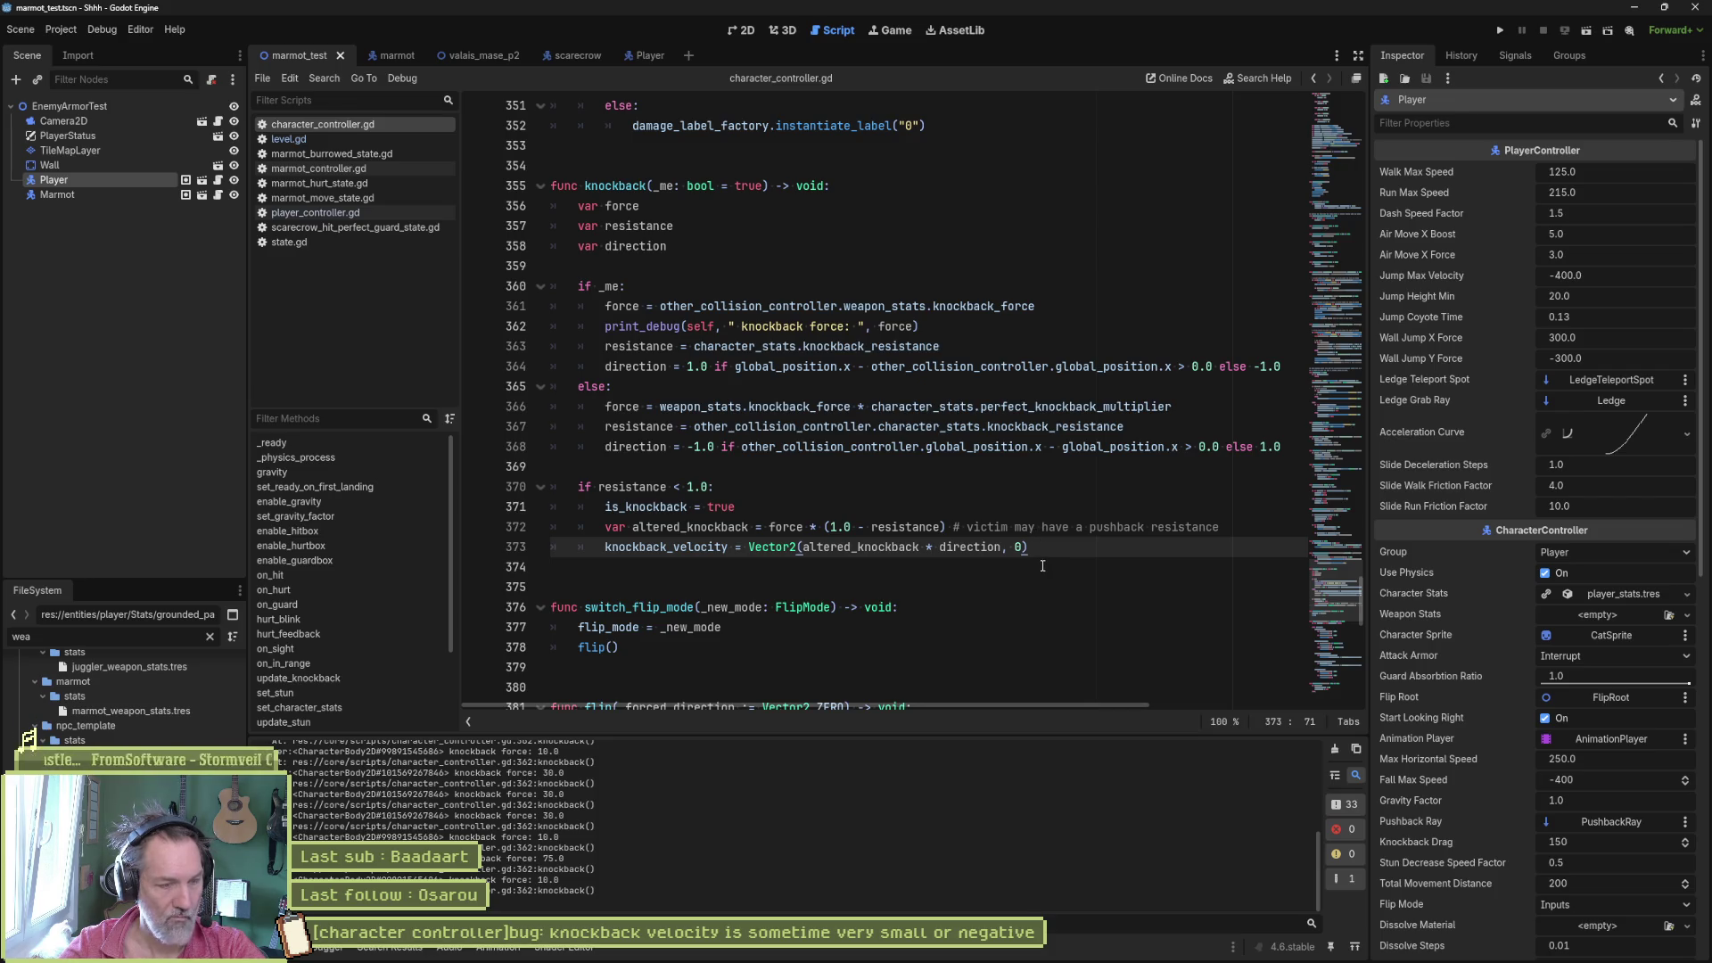
pyautogui.scroll(10, 555, 853)
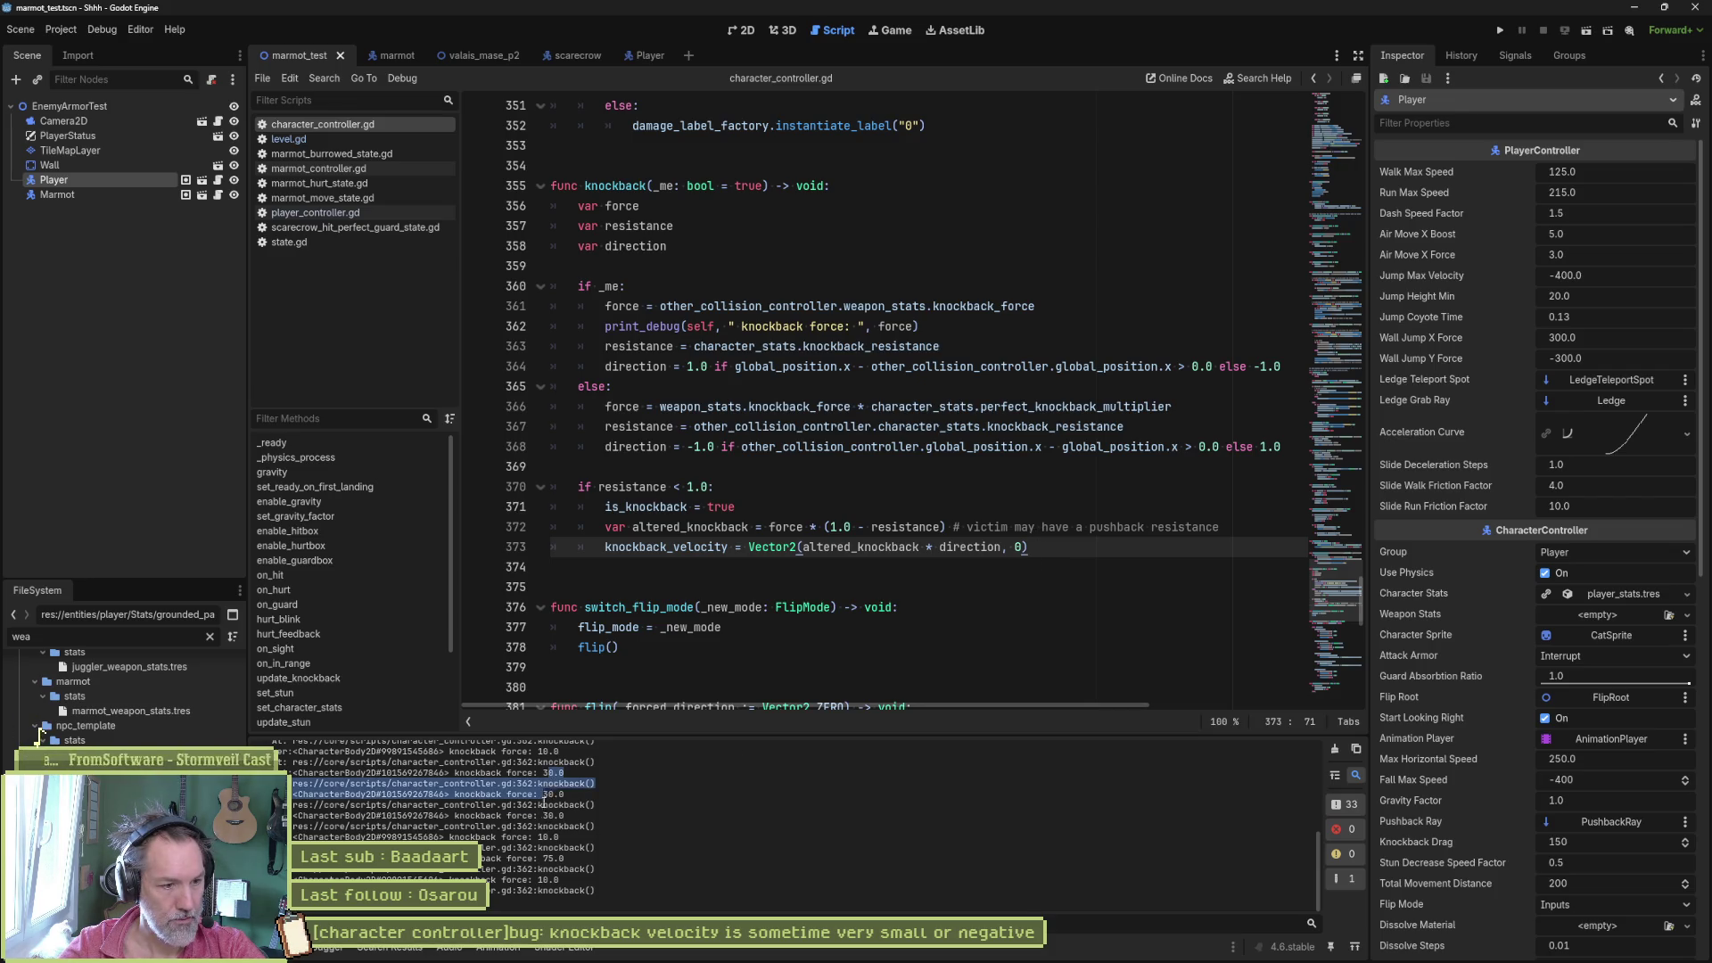
pyautogui.moveTo(553, 842); pyautogui.dragTo(559, 848)
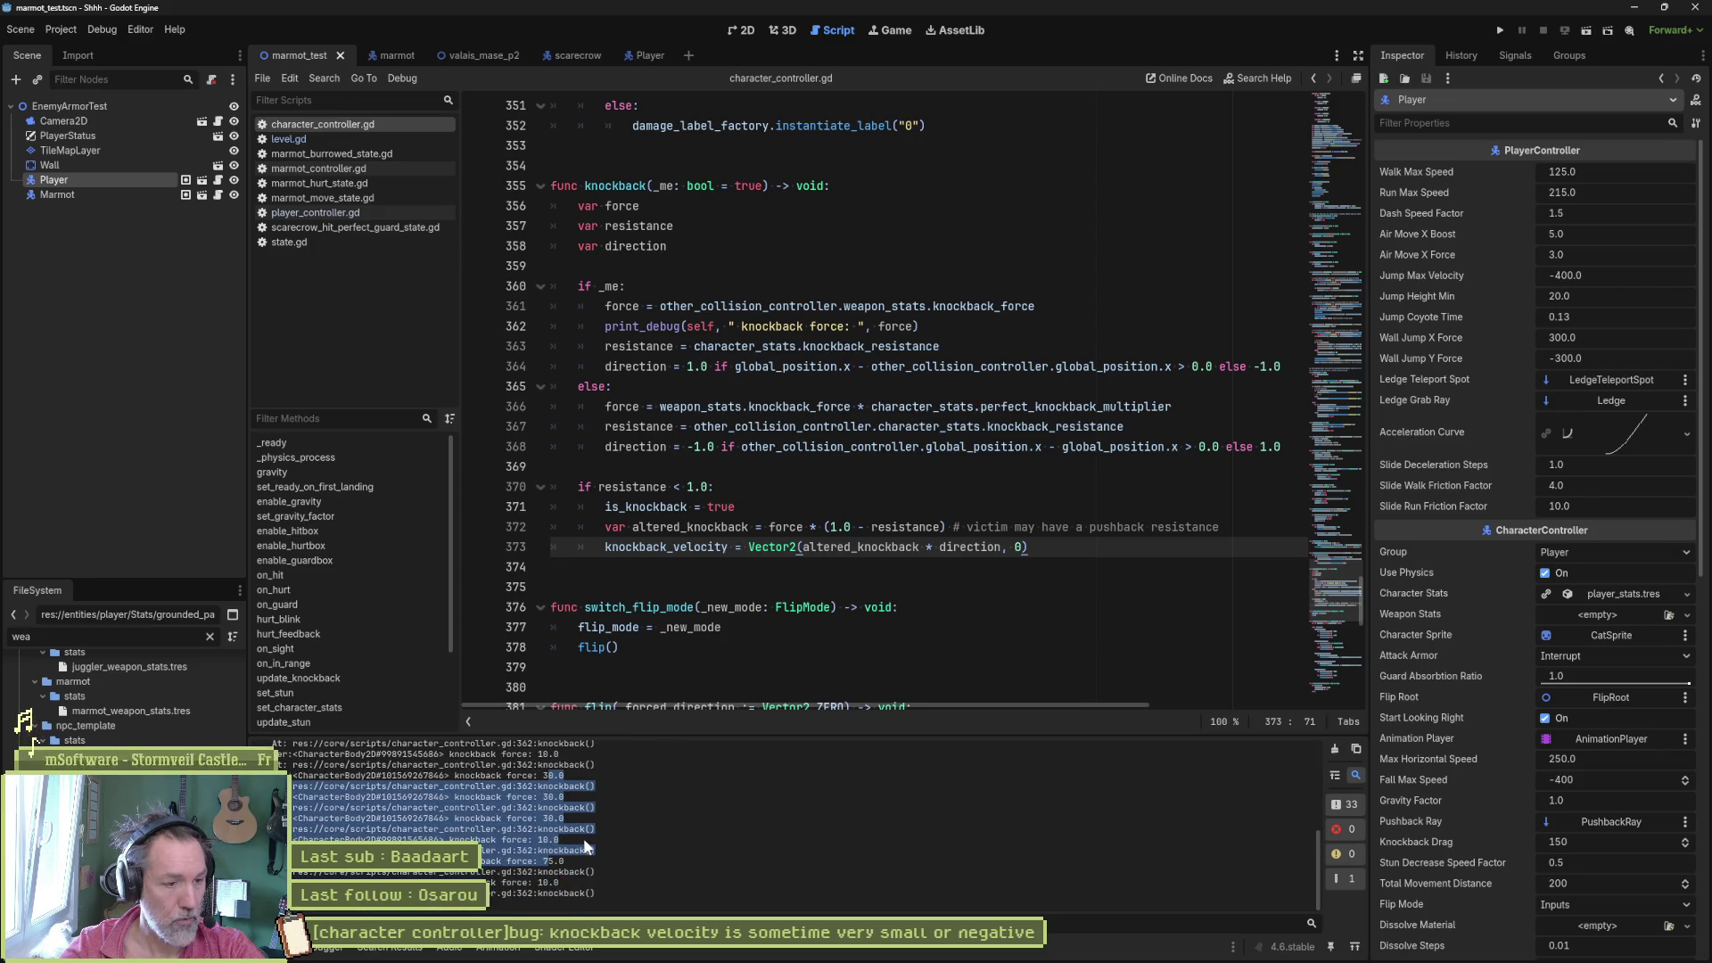
pyautogui.click(571, 822)
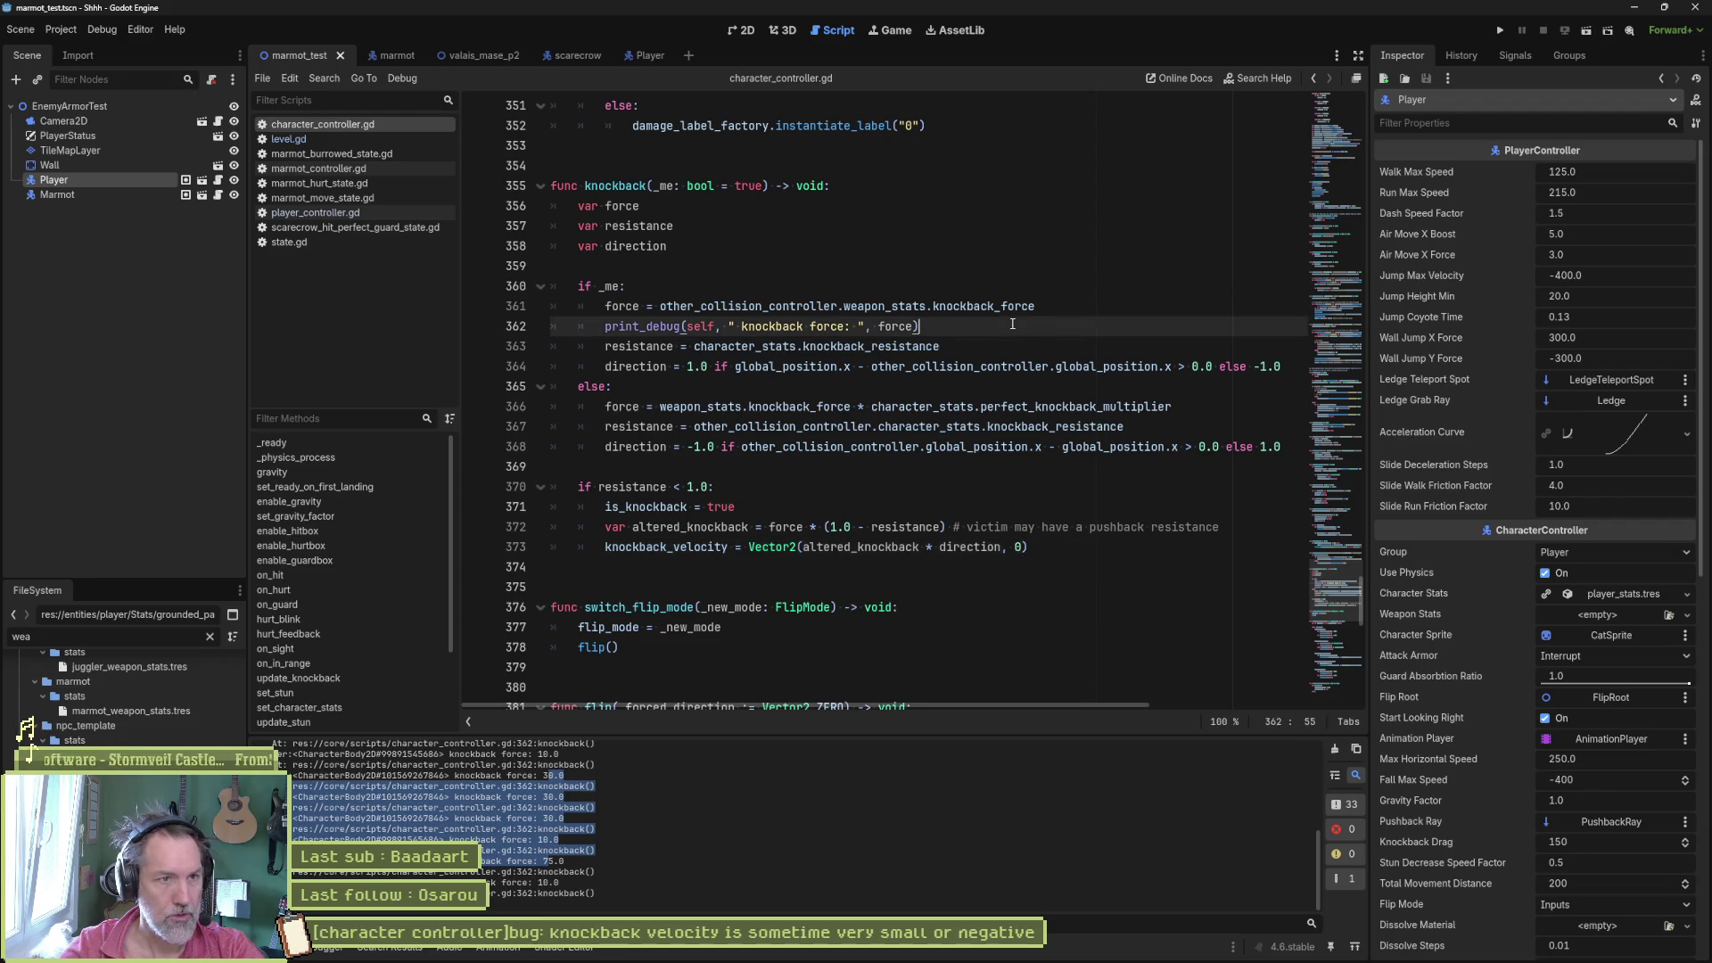
# - Open level.gd and run the marmot_test scene to test knockback
pyautogui.click(478, 55)
pyautogui.click(329, 56)
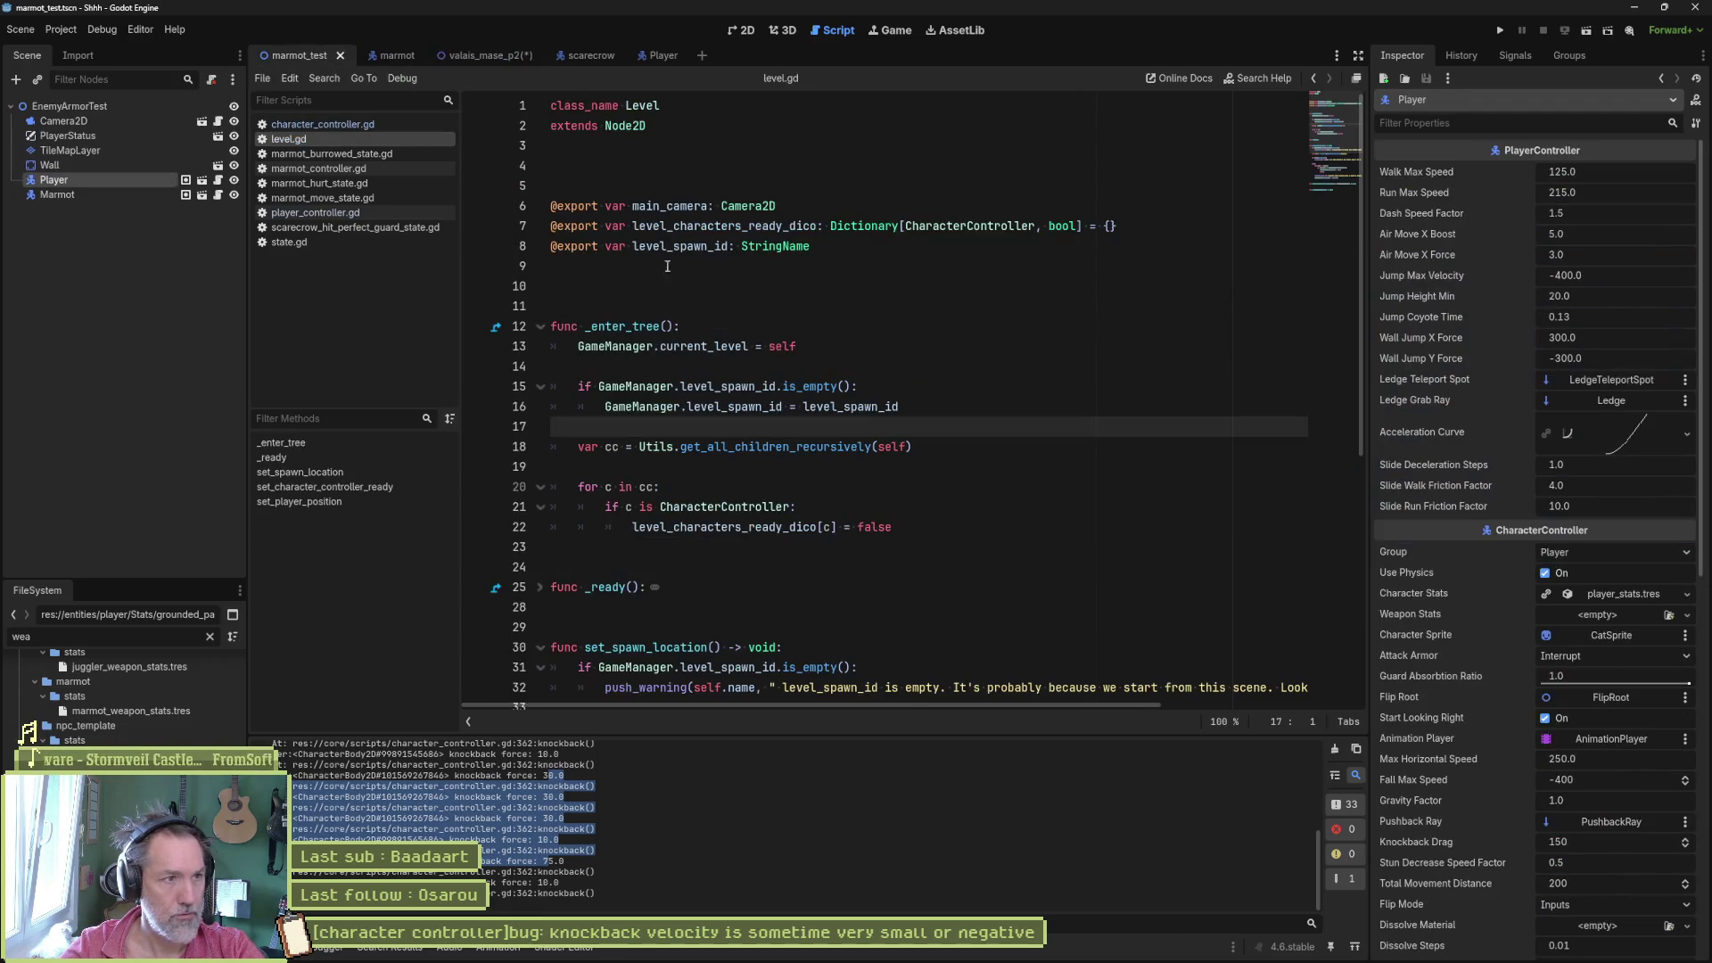
pyautogui.press('F6')
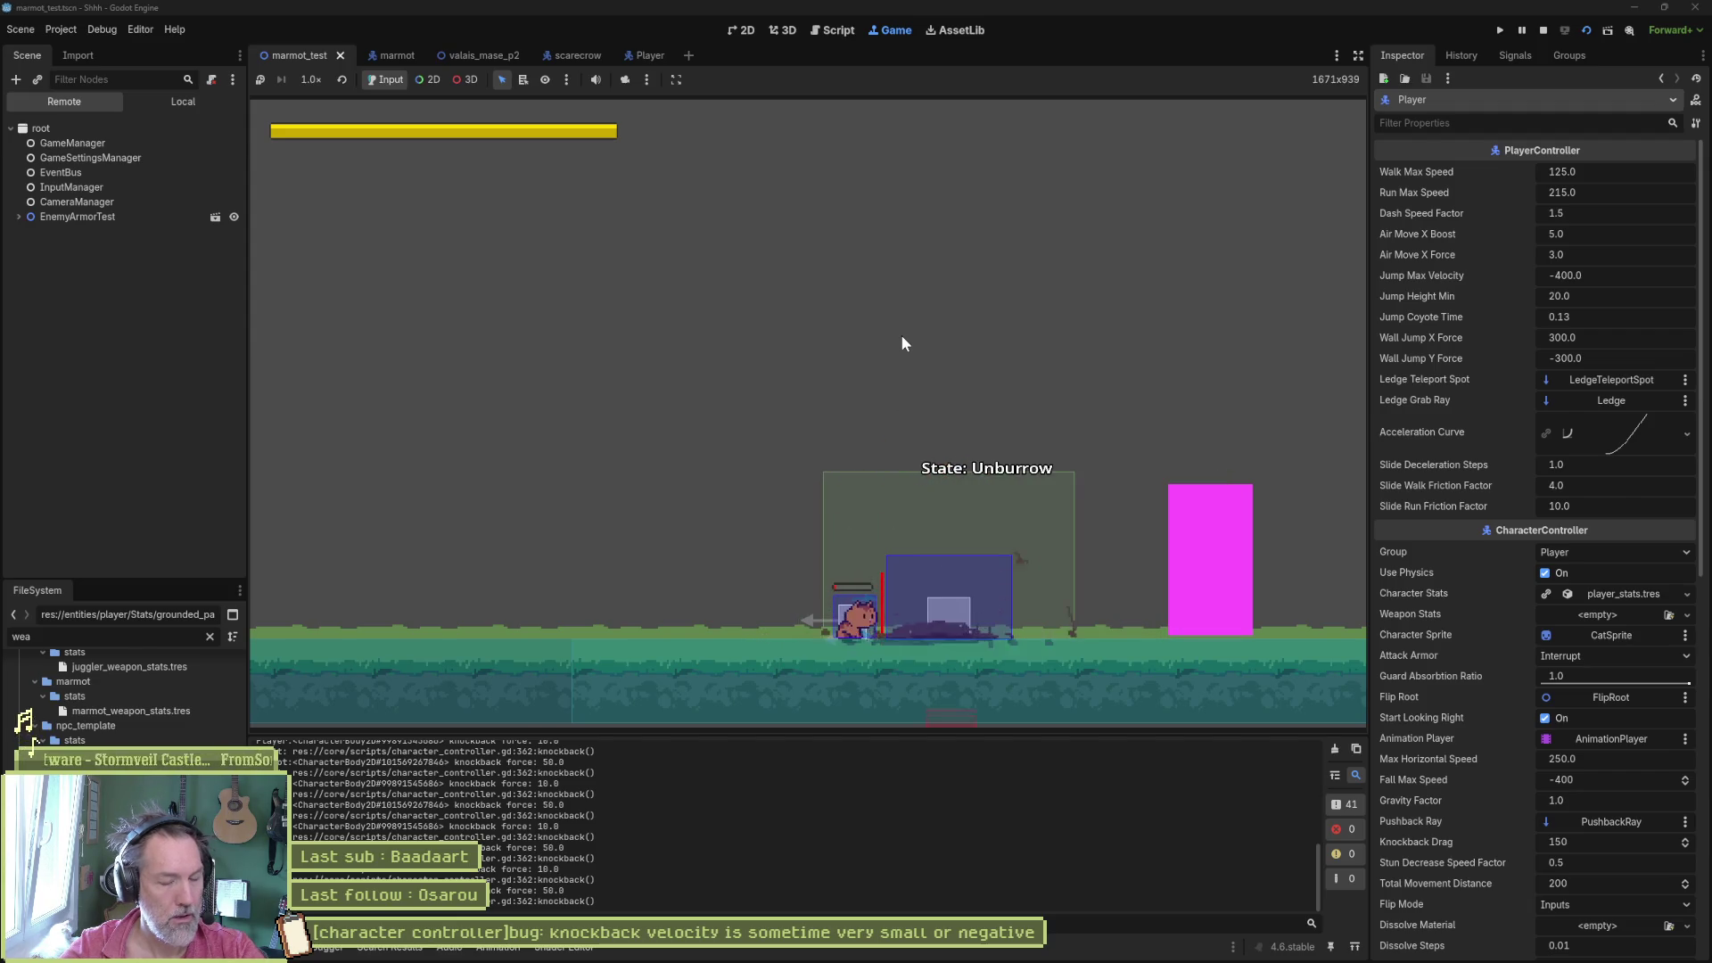
# - Restart the marmot_test game, try the knockback hits, then stop it with F8
pyautogui.press('F6')
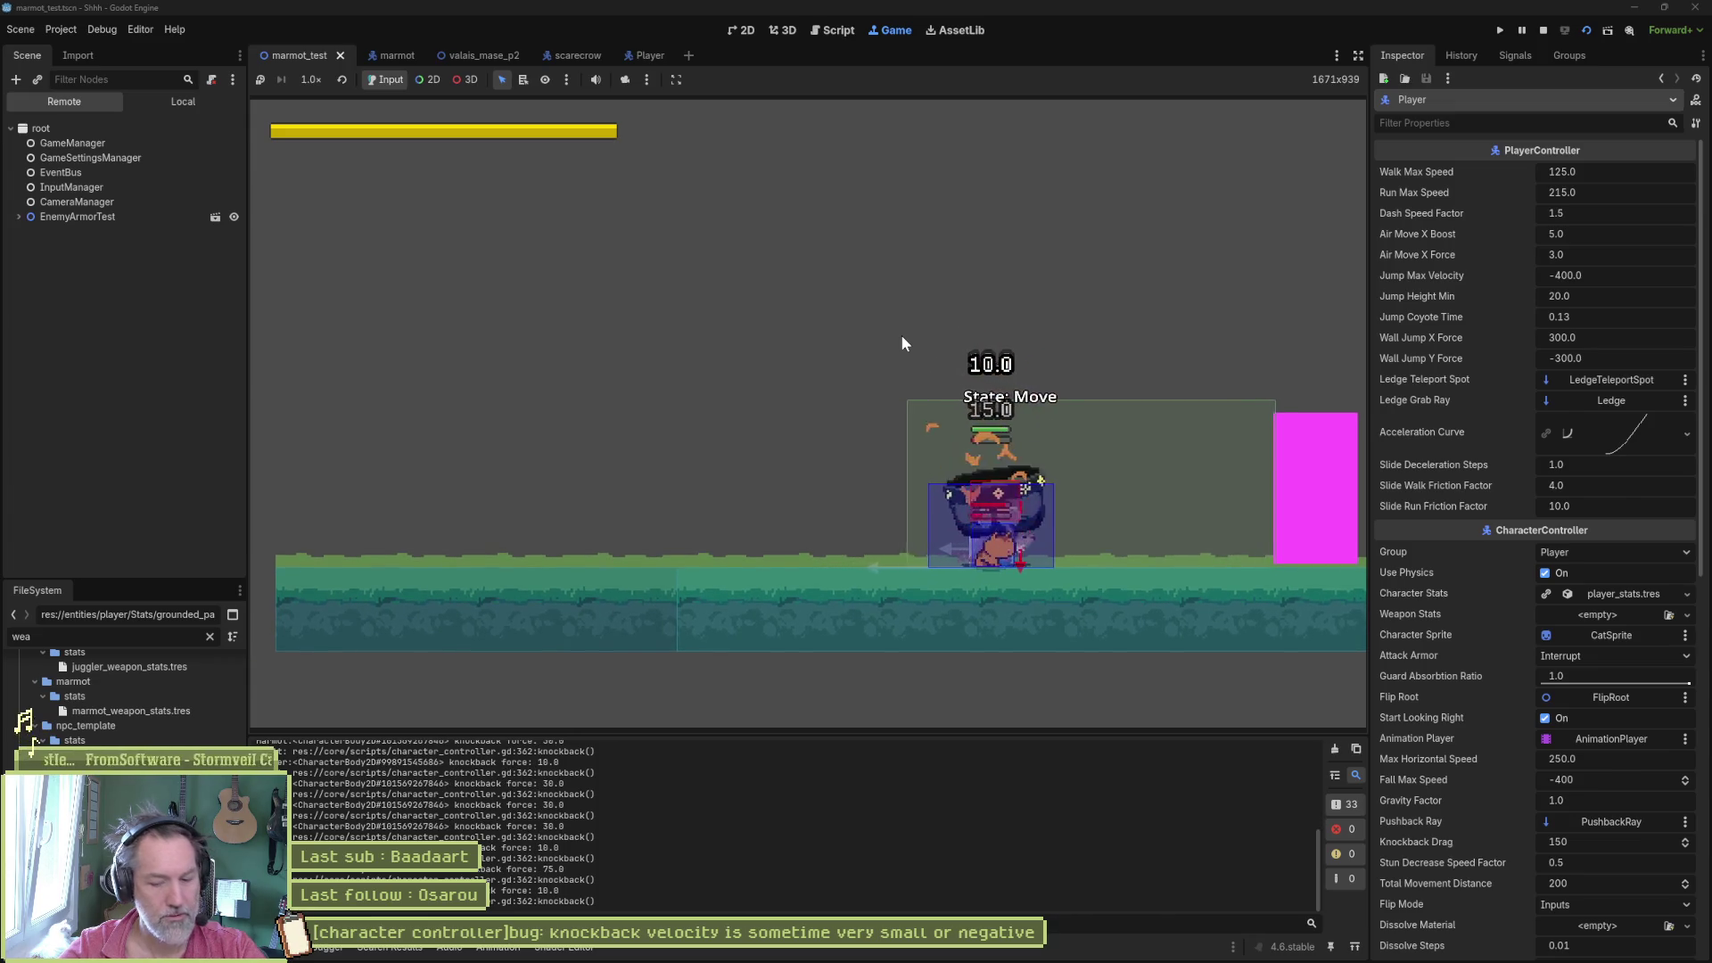
pyautogui.press('F8')
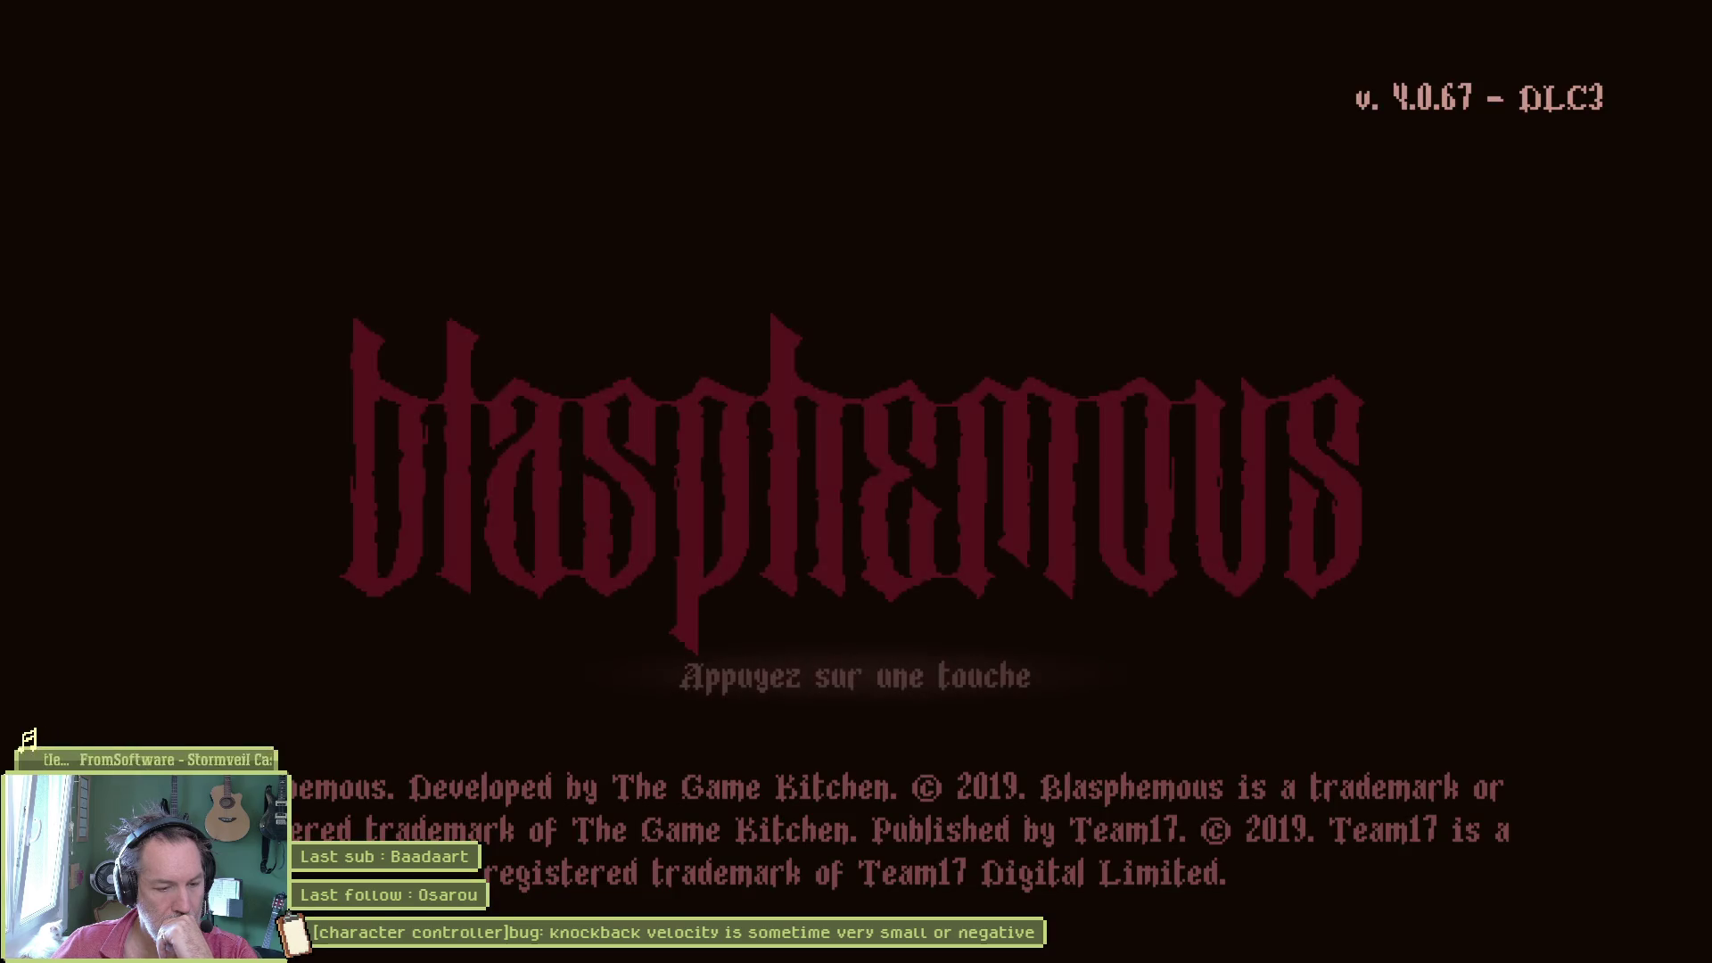
# - Pass the title screen, choose Pèlerinage, and load save slot 1 'Où se meurent les oliviers'
pyautogui.press('Return')
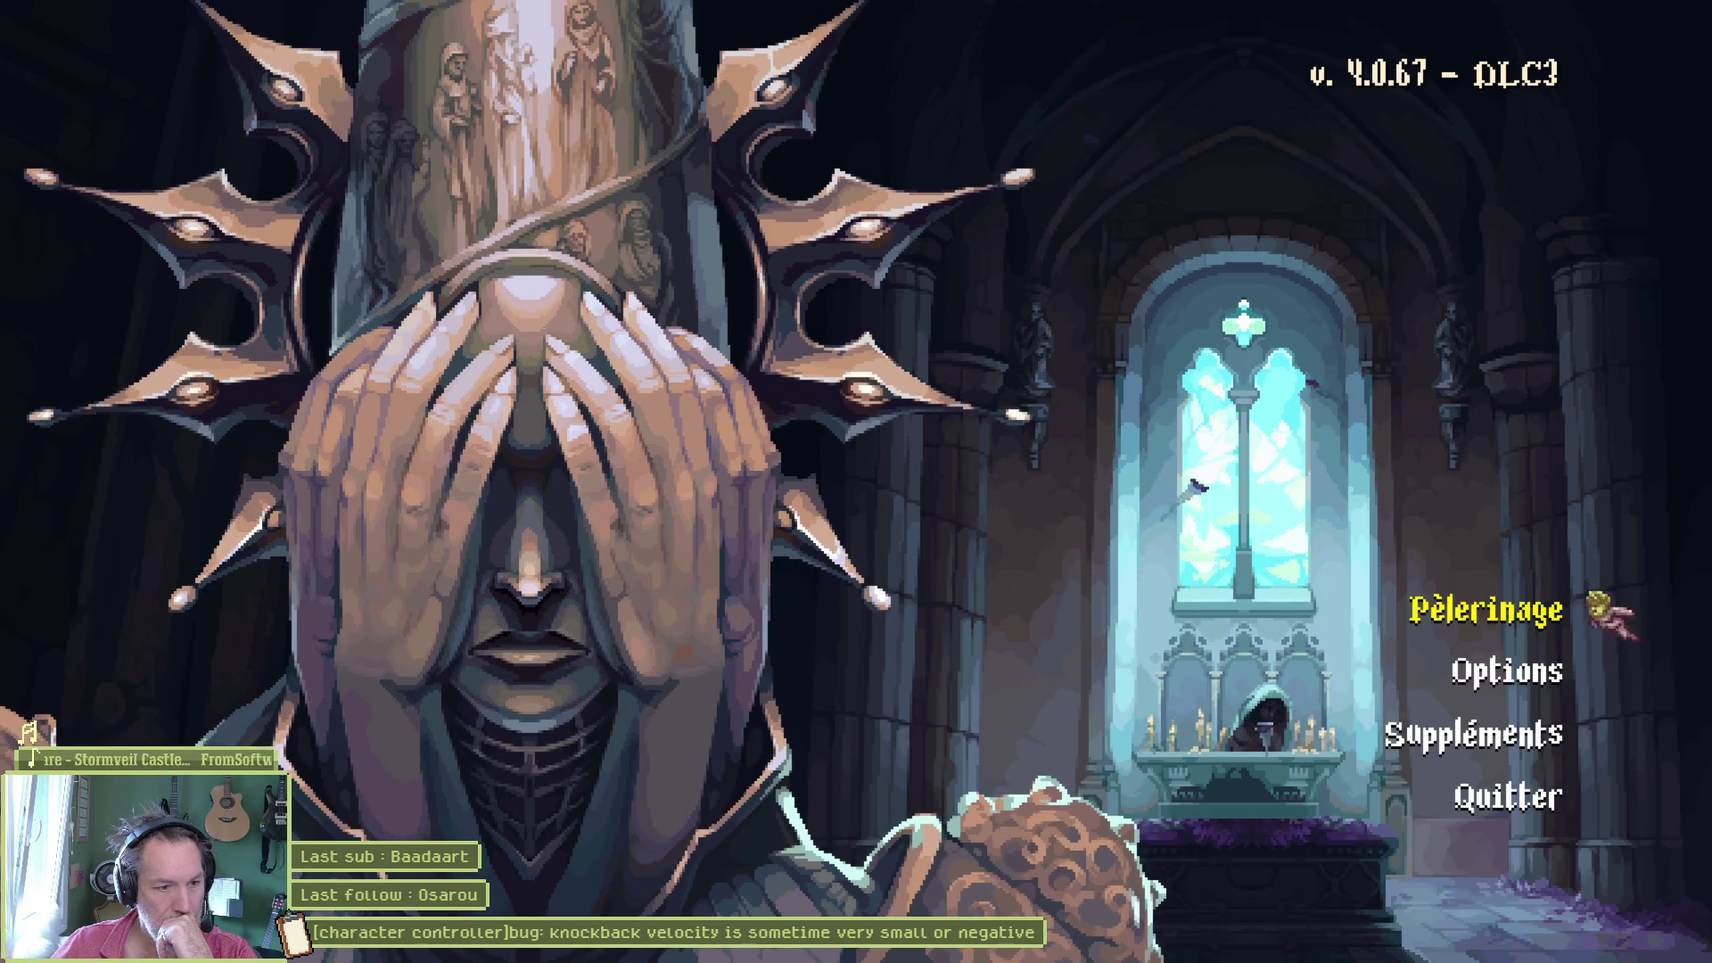
pyautogui.press('Return')
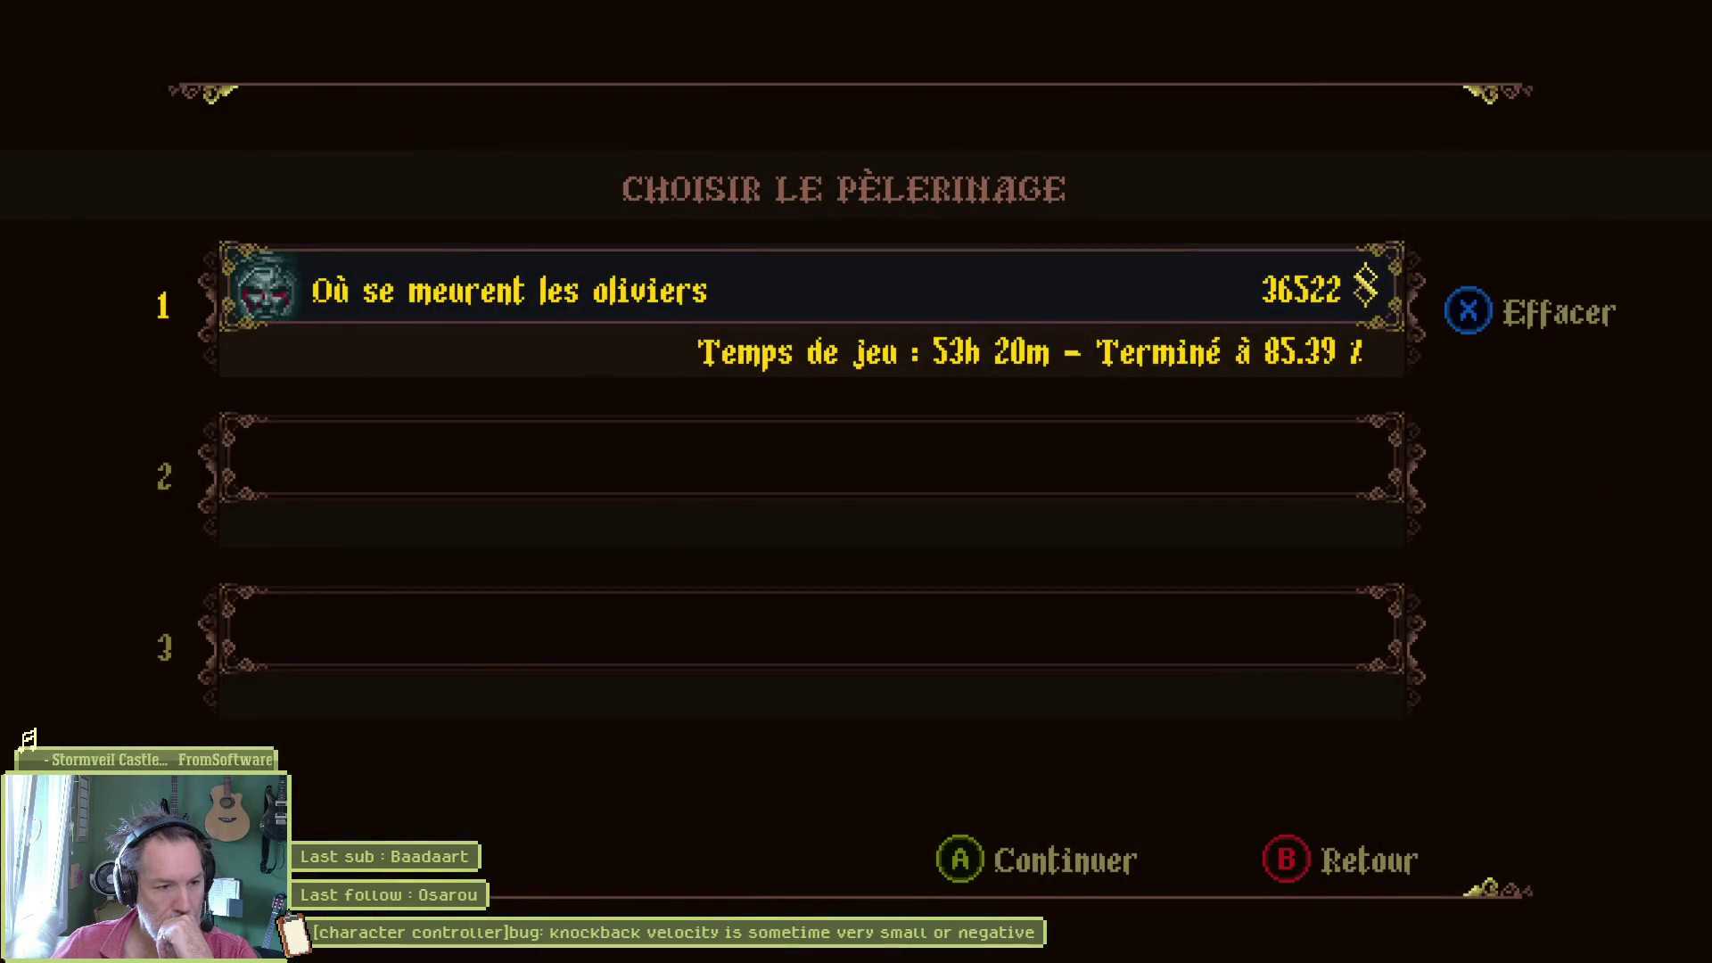
pyautogui.press('Return')
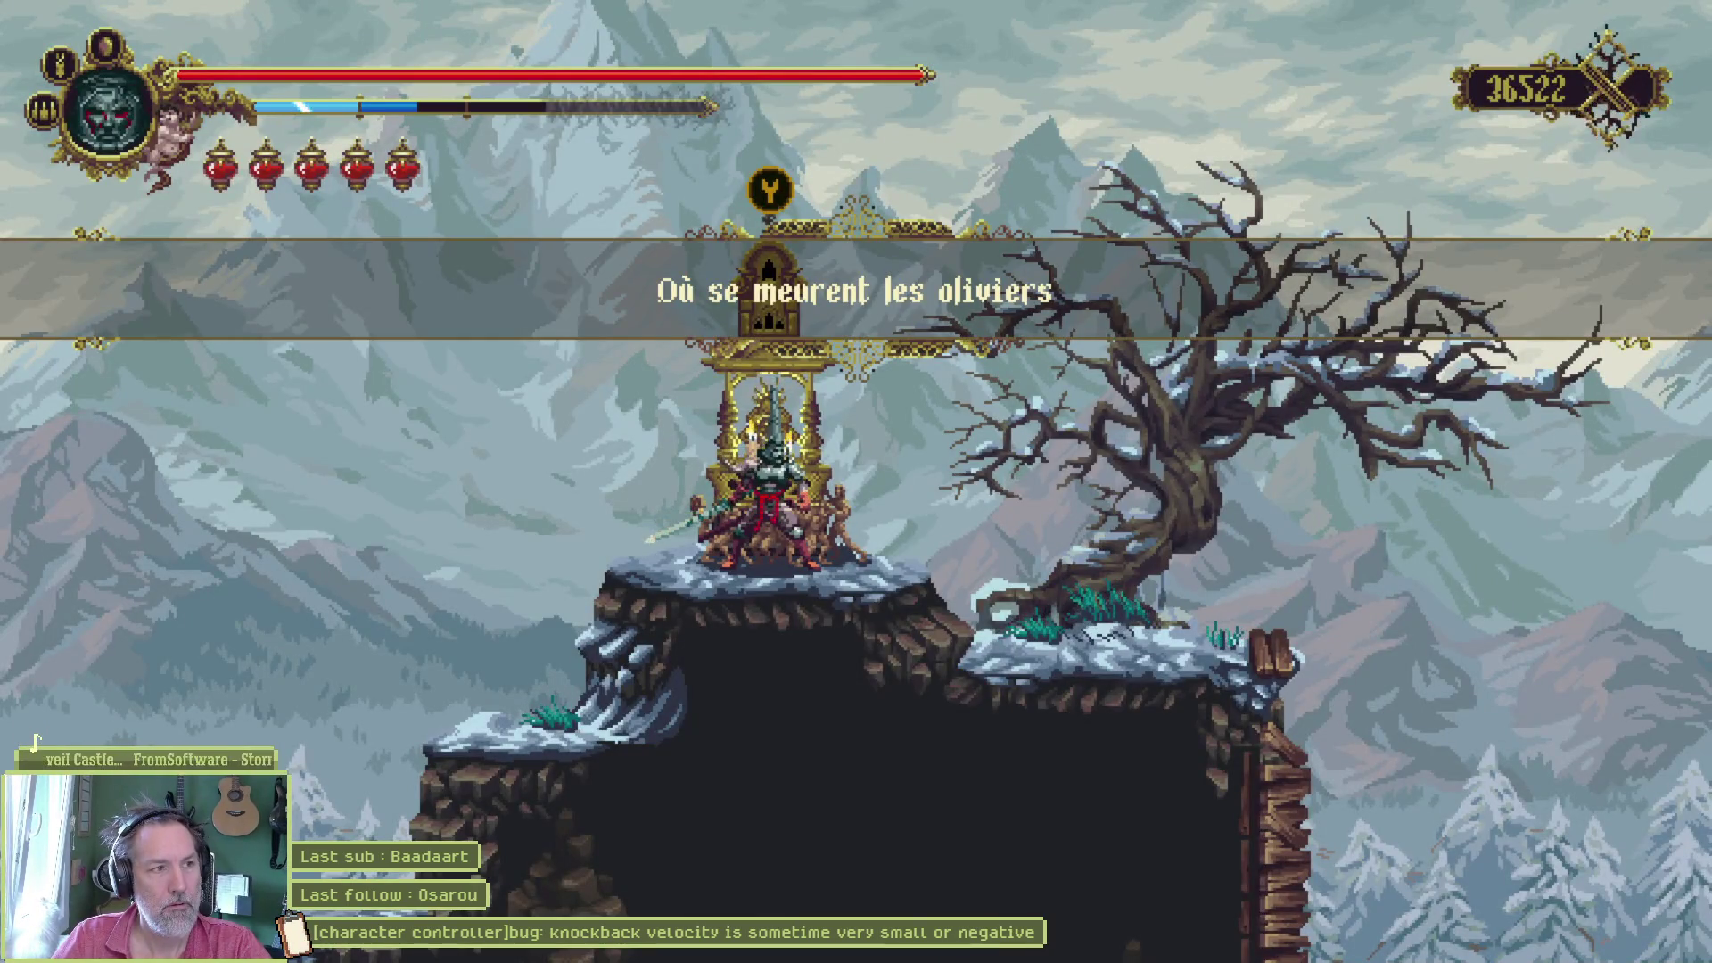
# - Run left from the shrine across the snowy cliffs and past the tree statue
pyautogui.press('Left')
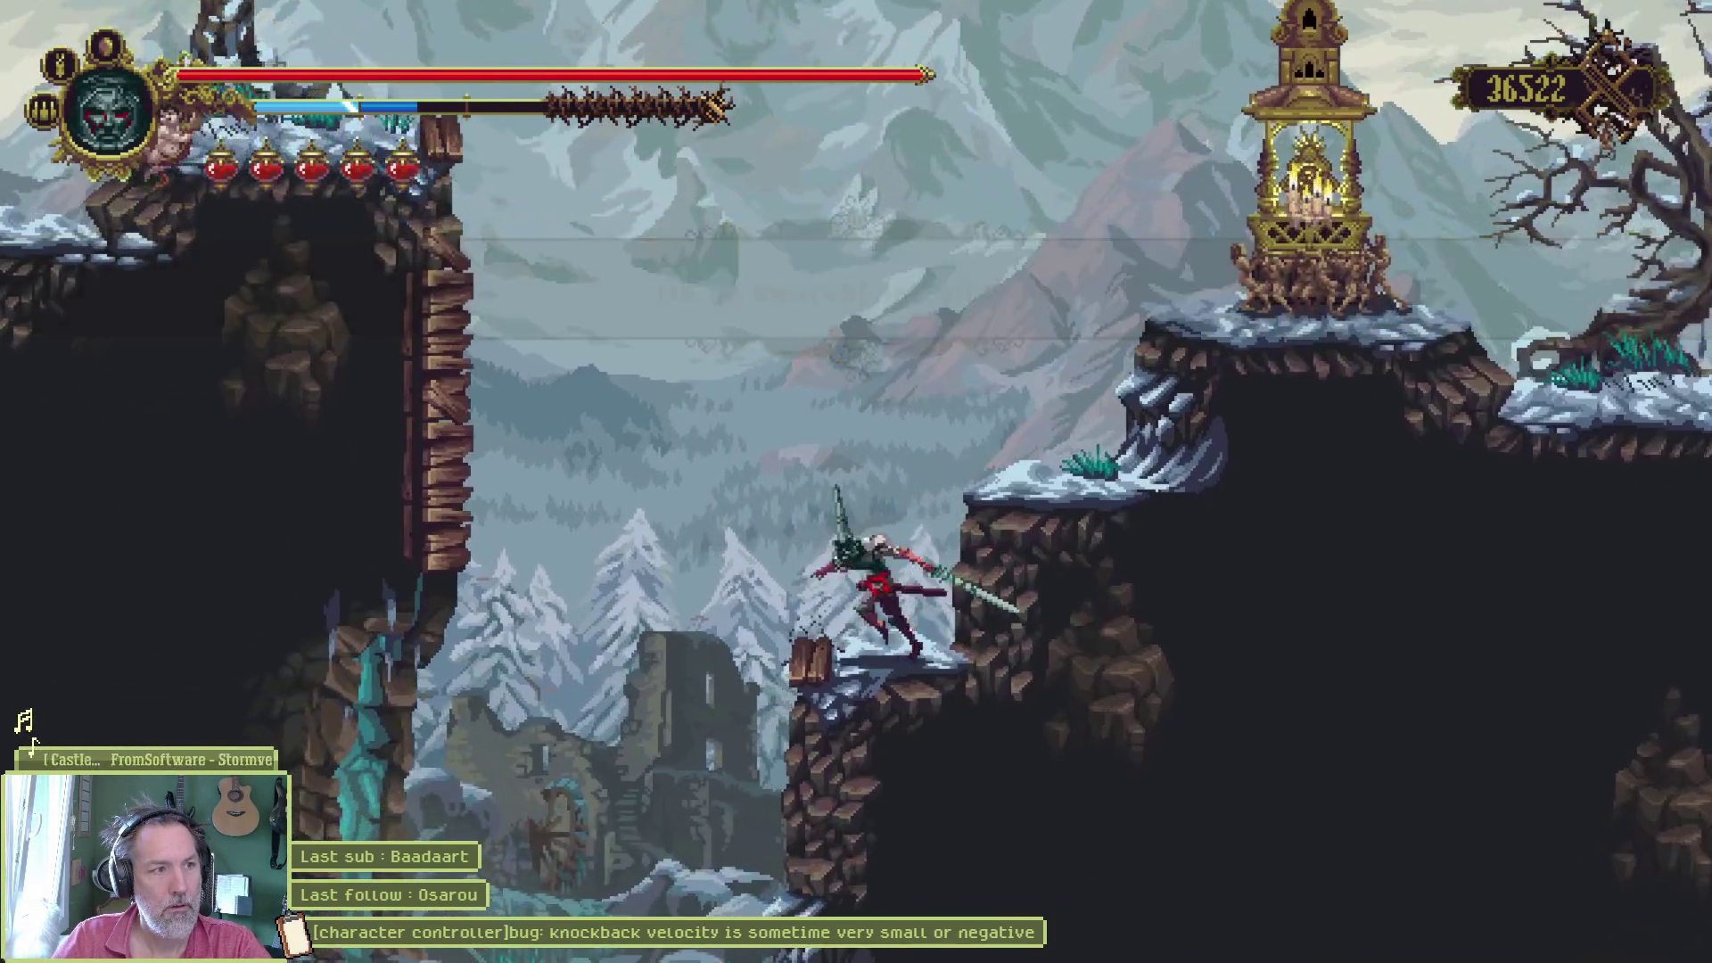
pyautogui.press('Left')
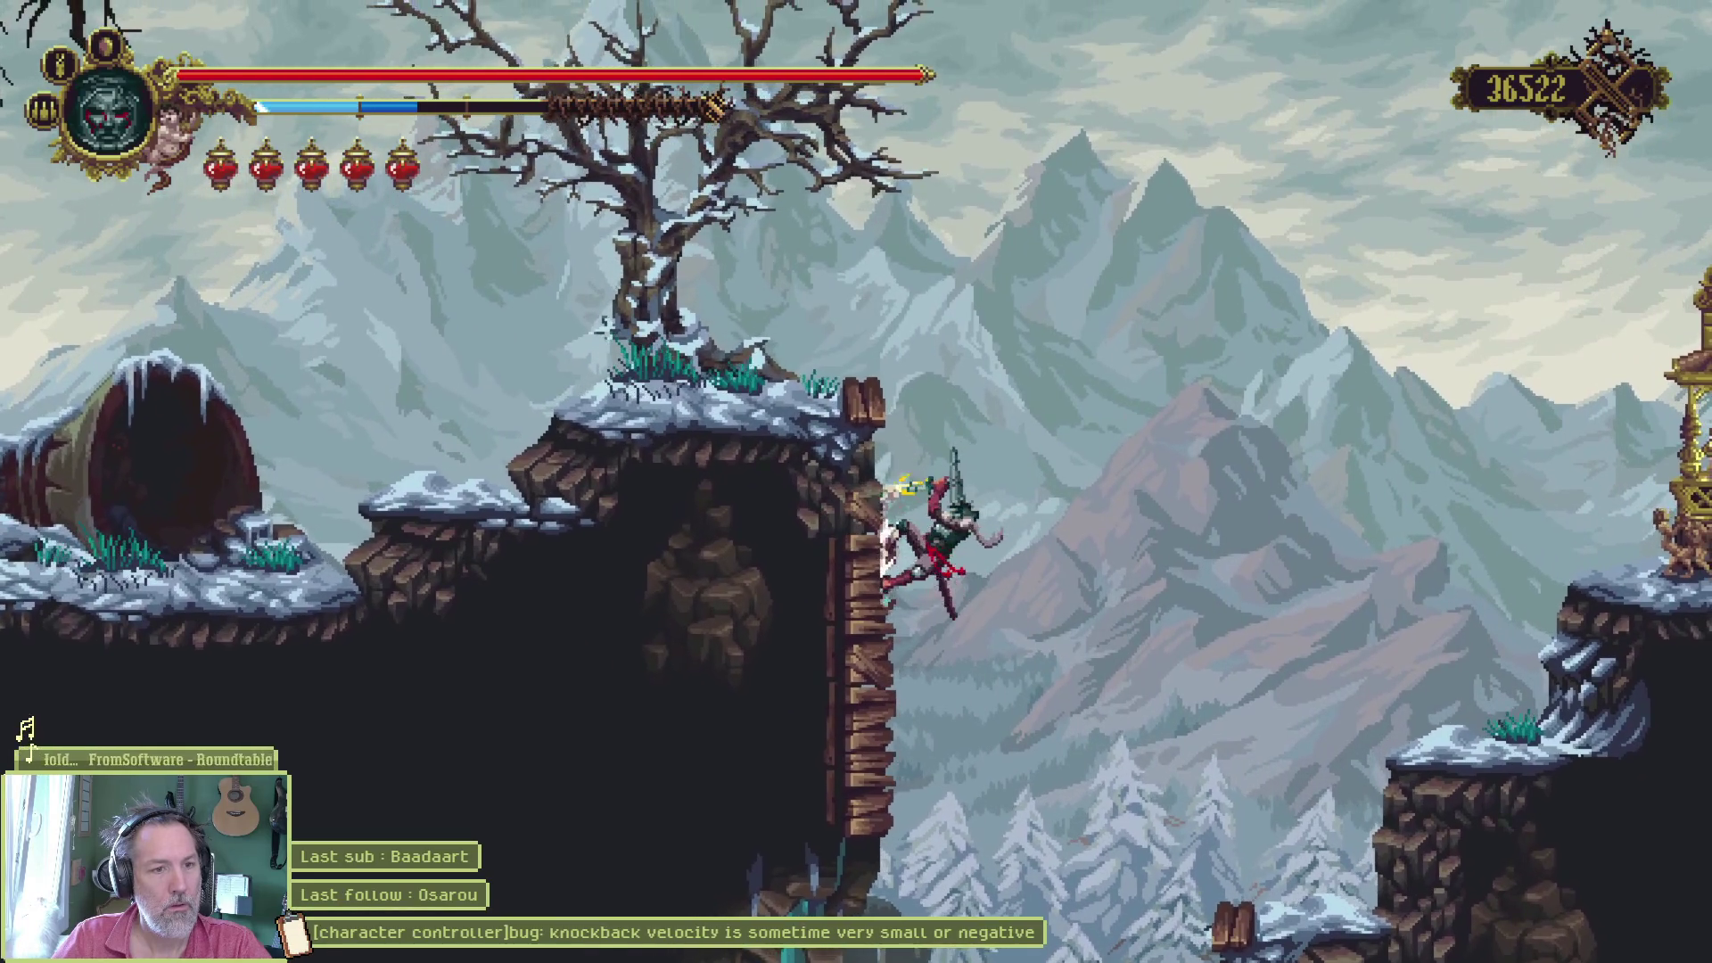
pyautogui.press('Left')
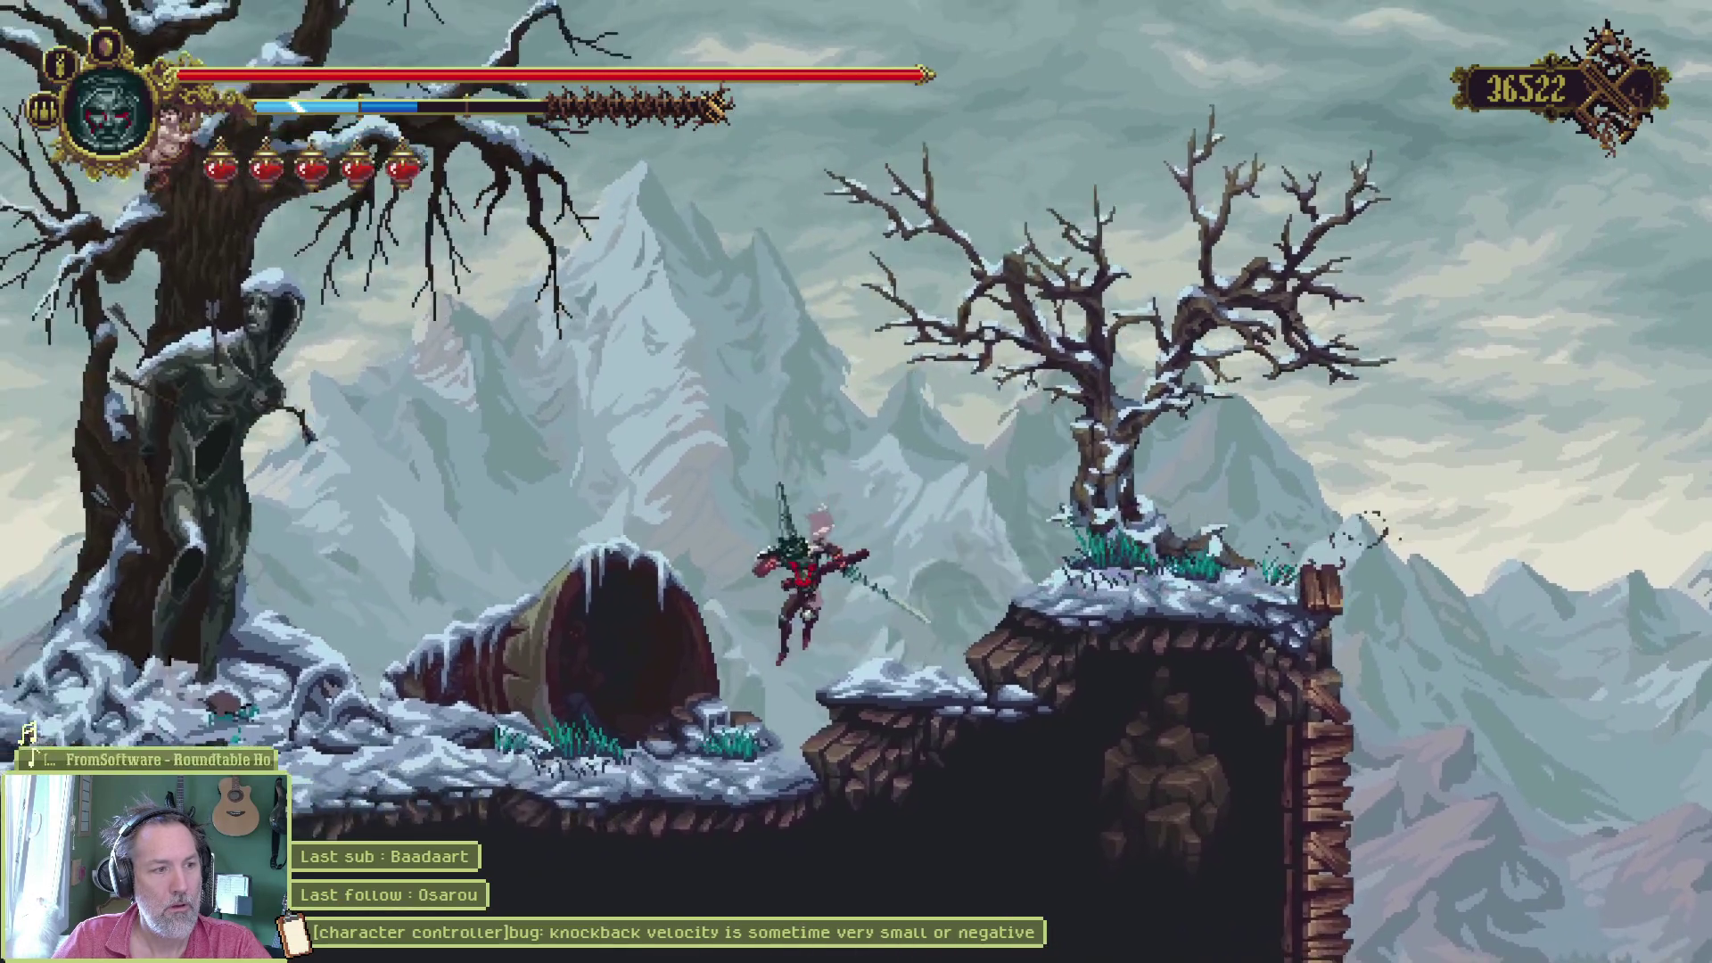
pyautogui.press('Left')
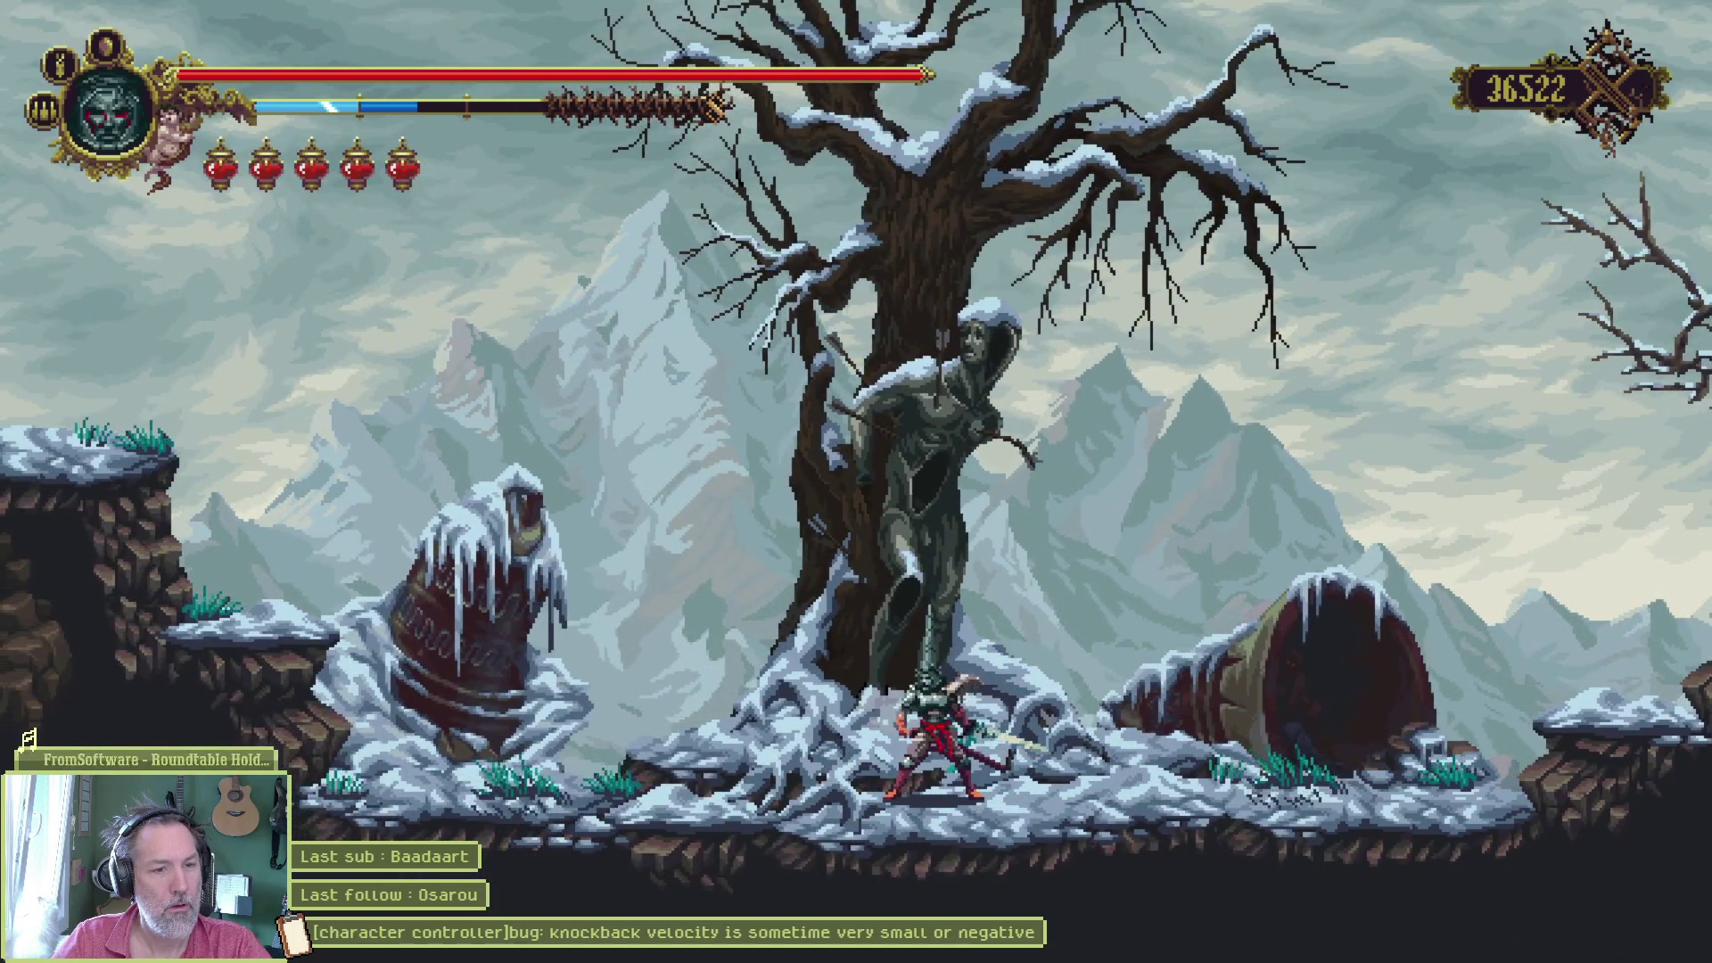
pyautogui.press('Left')
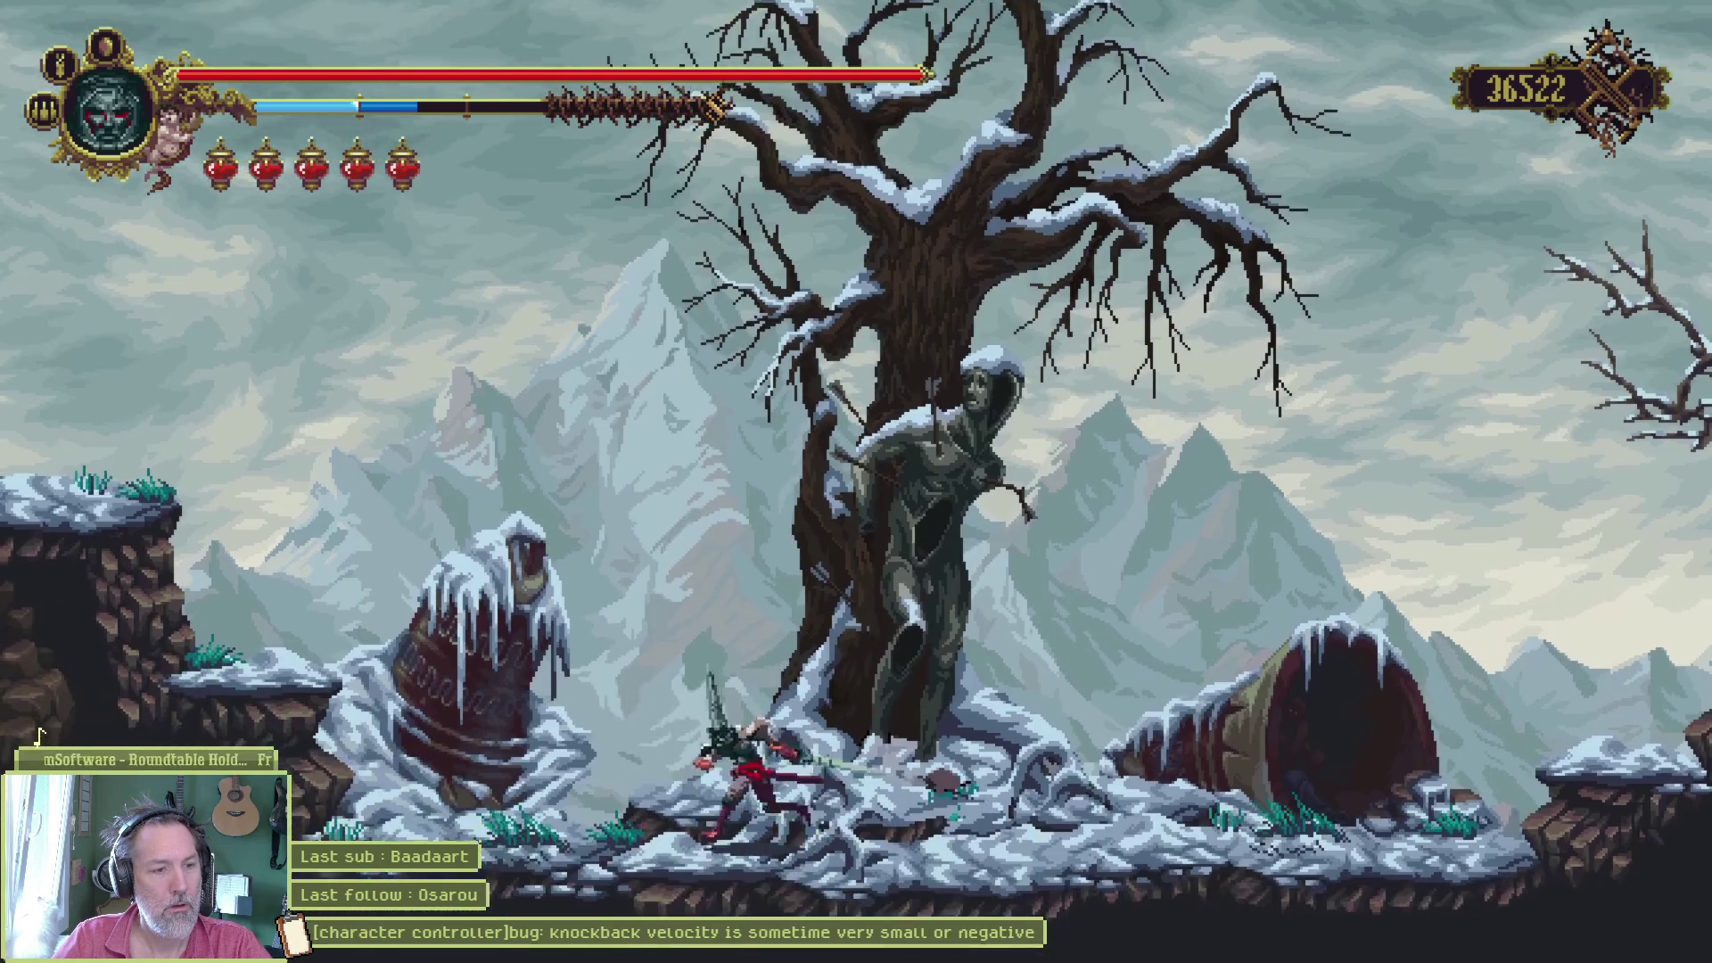
pyautogui.press('Right')
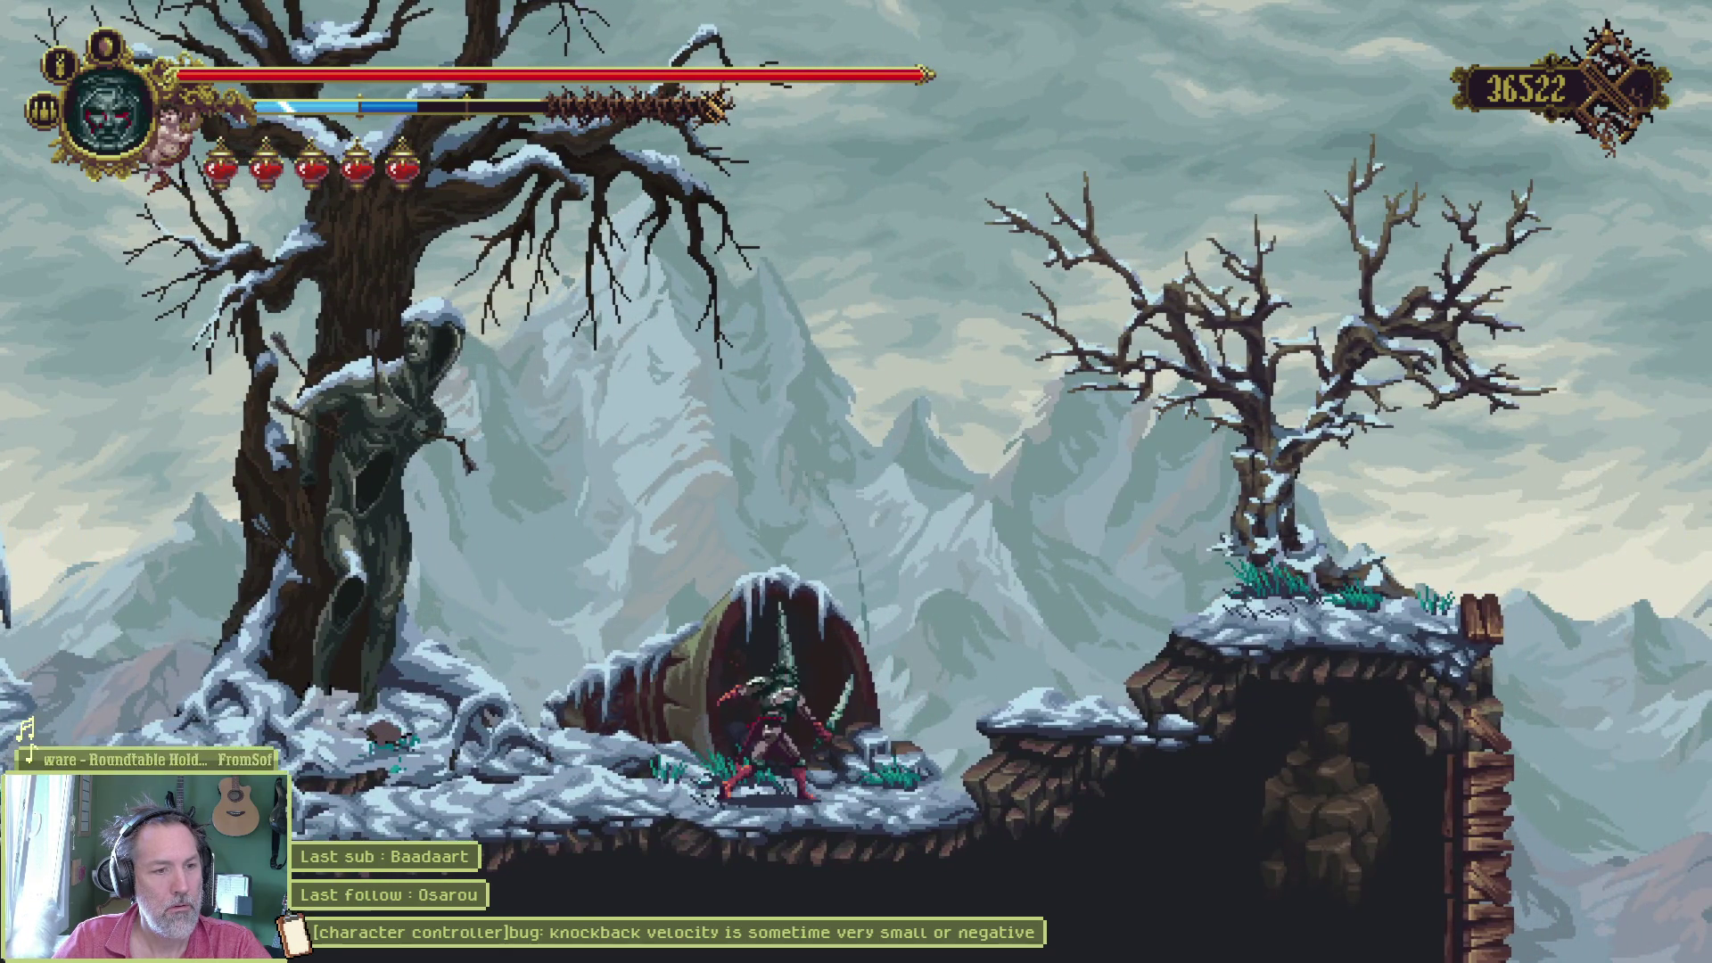
pyautogui.press('Left')
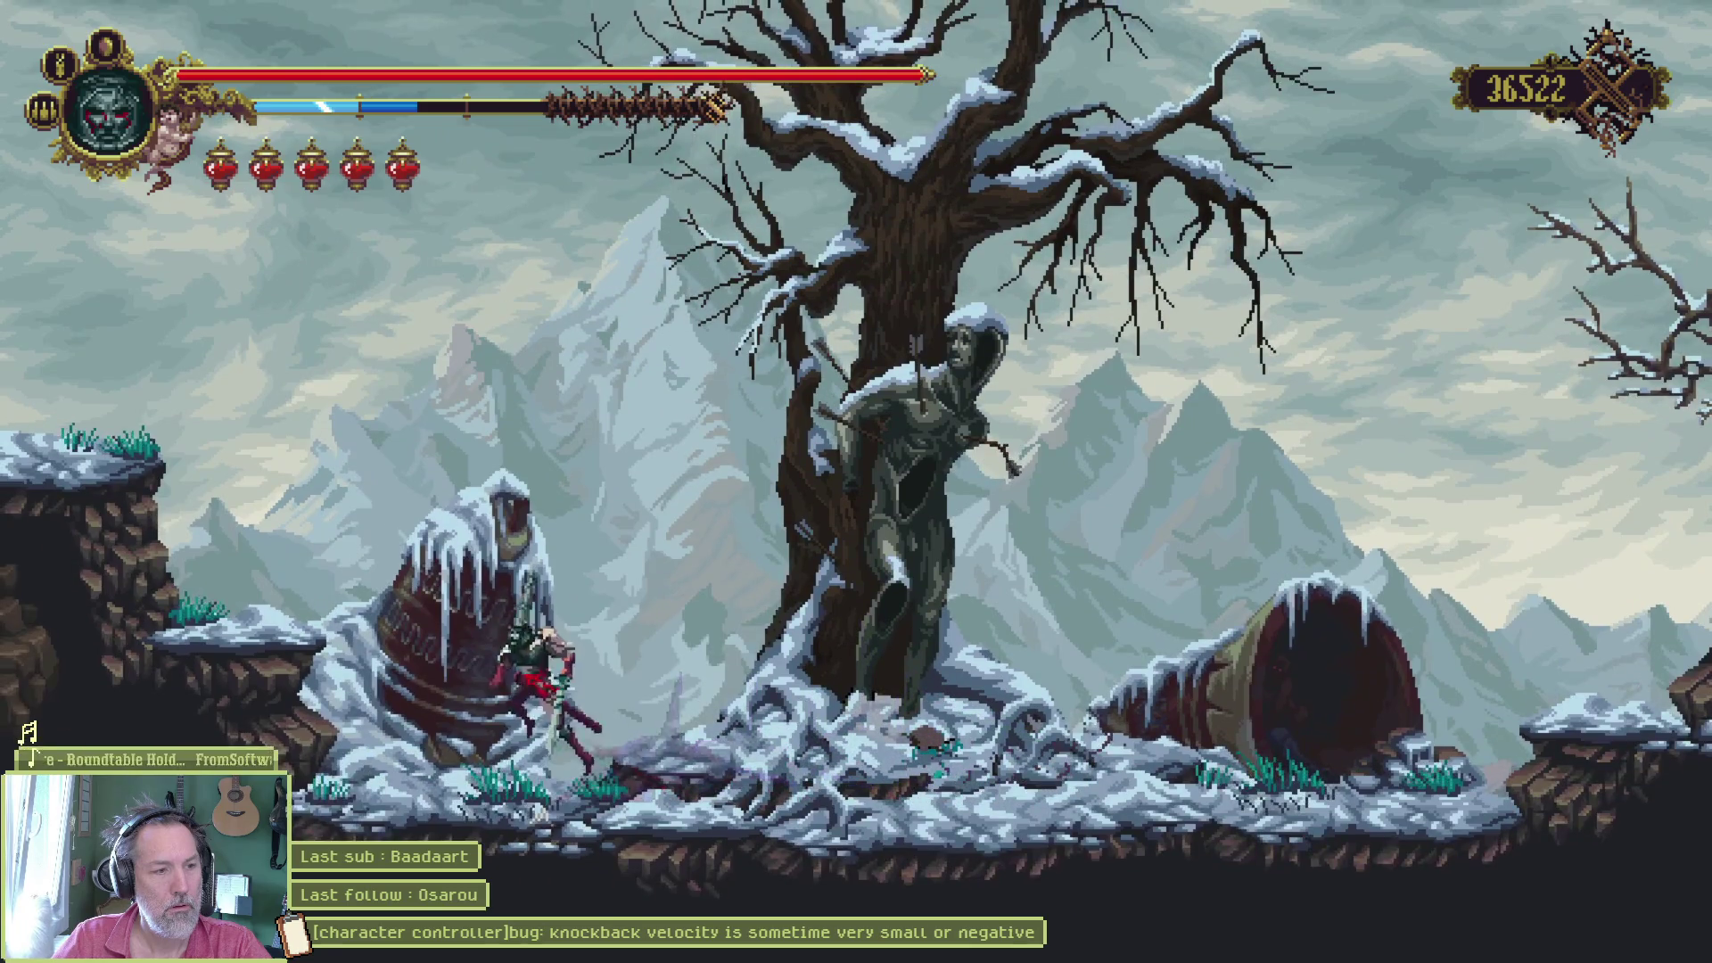
# - Jump onto the rocky ledge and strike the barbarian to check hit feedback
pyautogui.press('space')
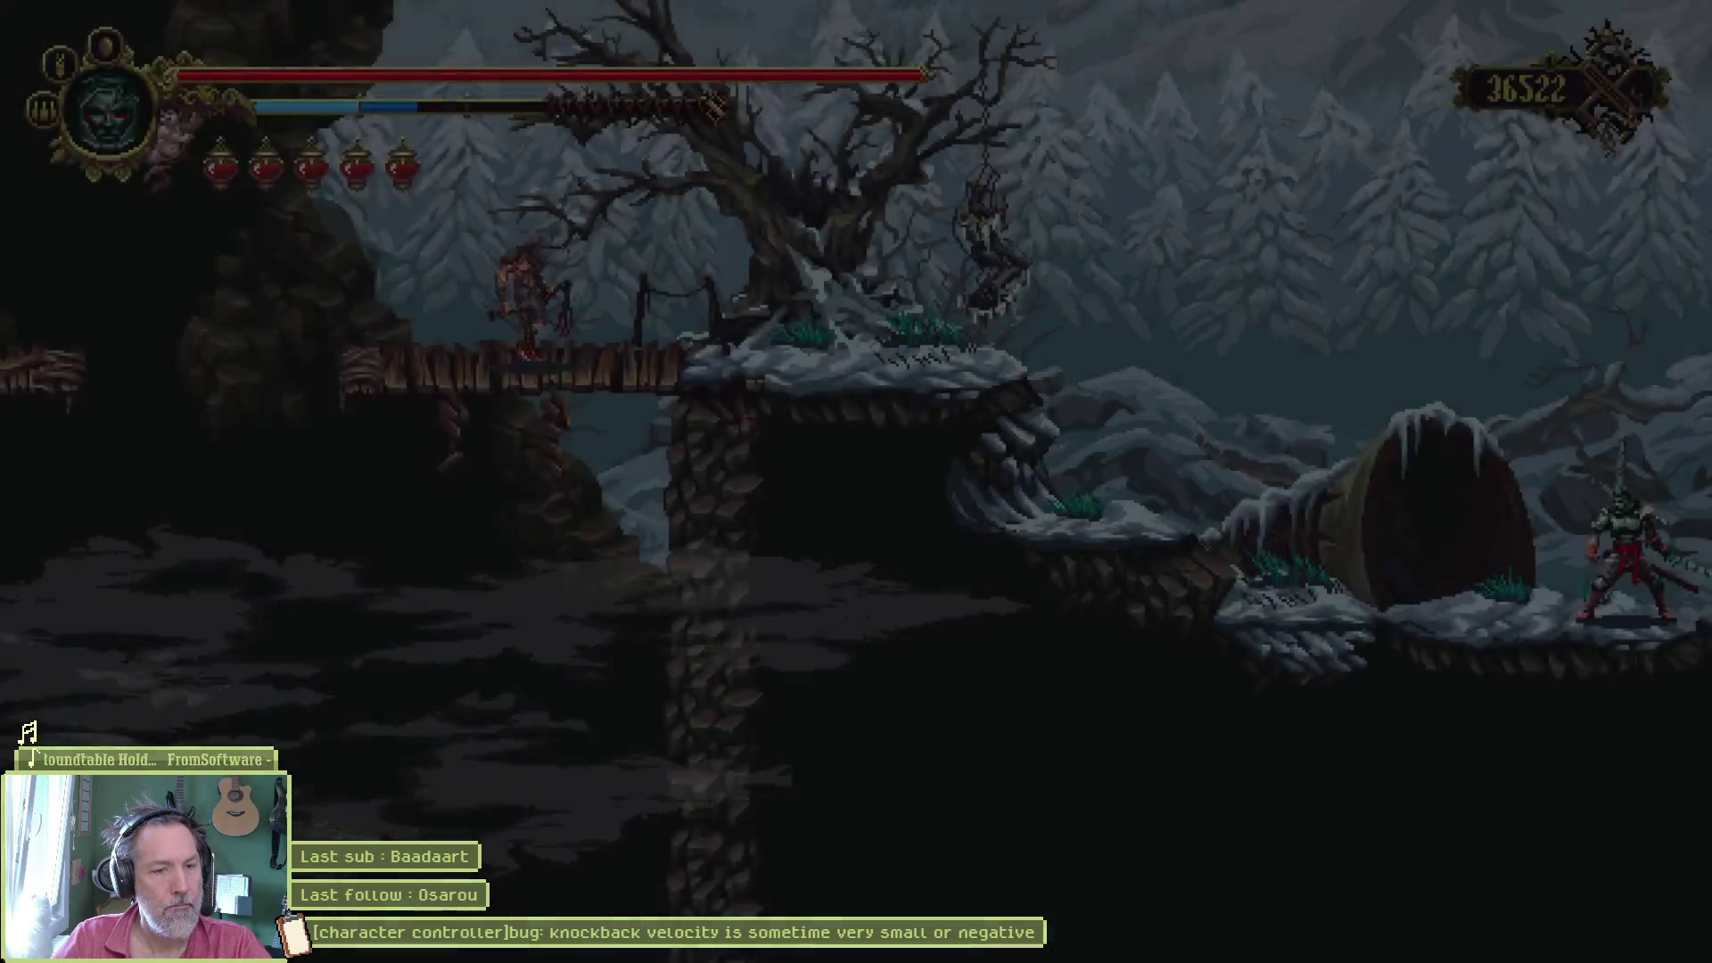
pyautogui.press('Left')
pyautogui.press('space')
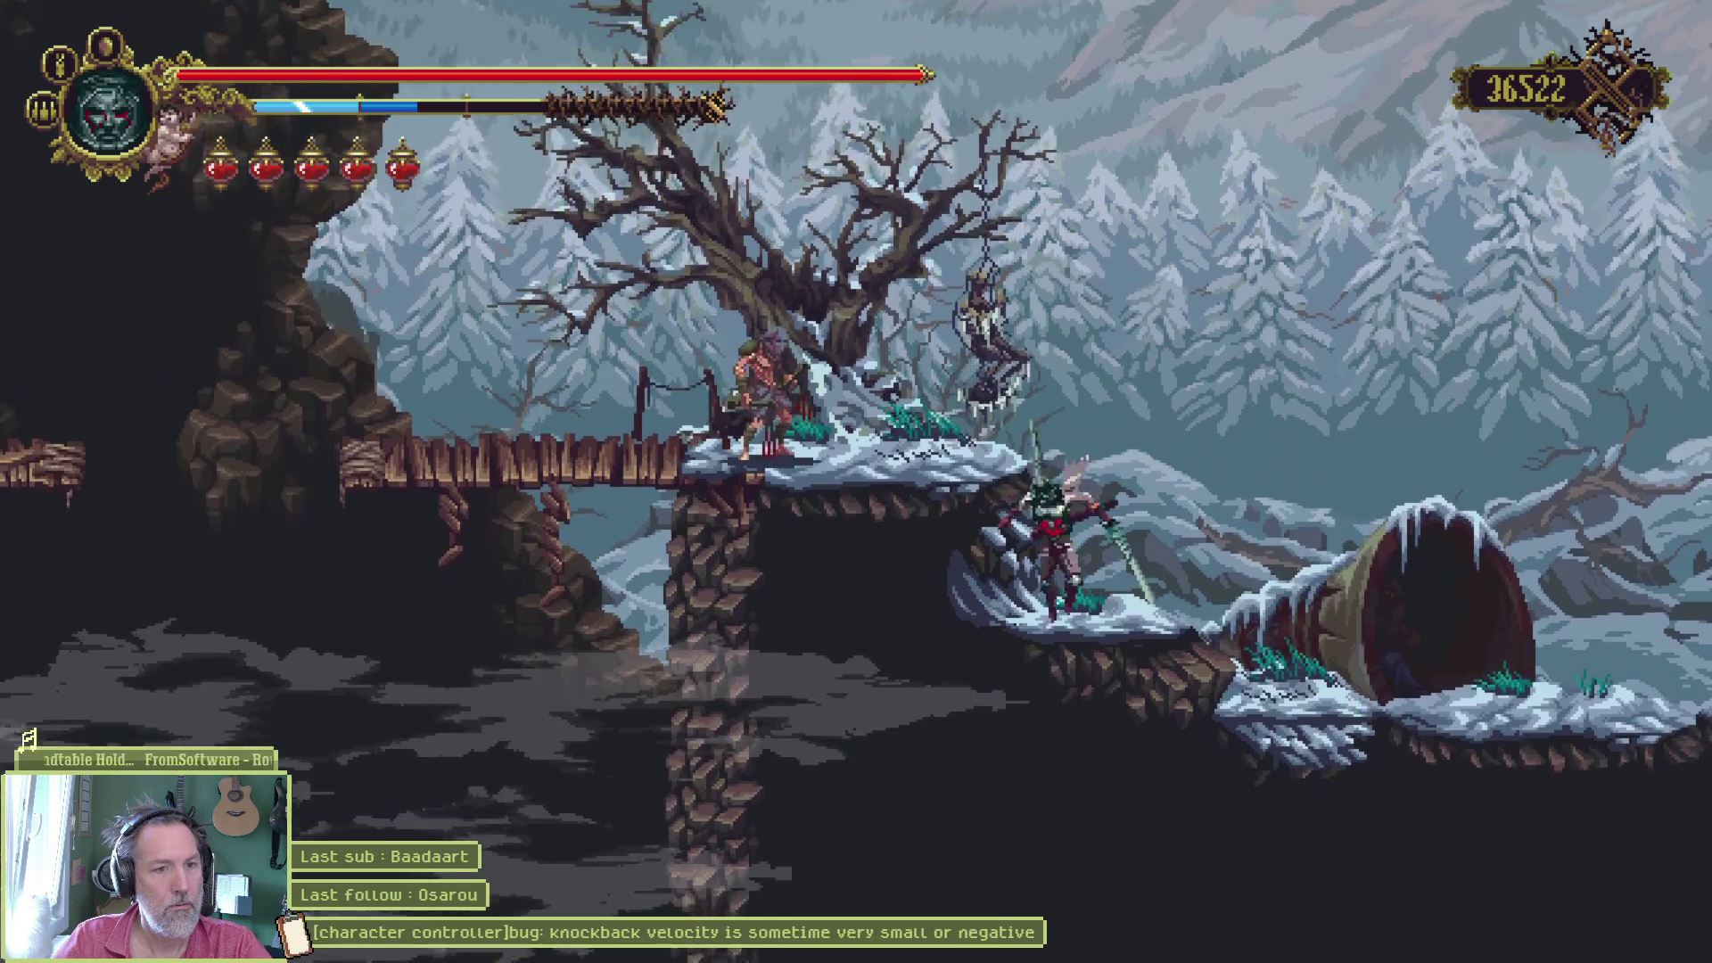
pyautogui.press('space')
pyautogui.press('x')
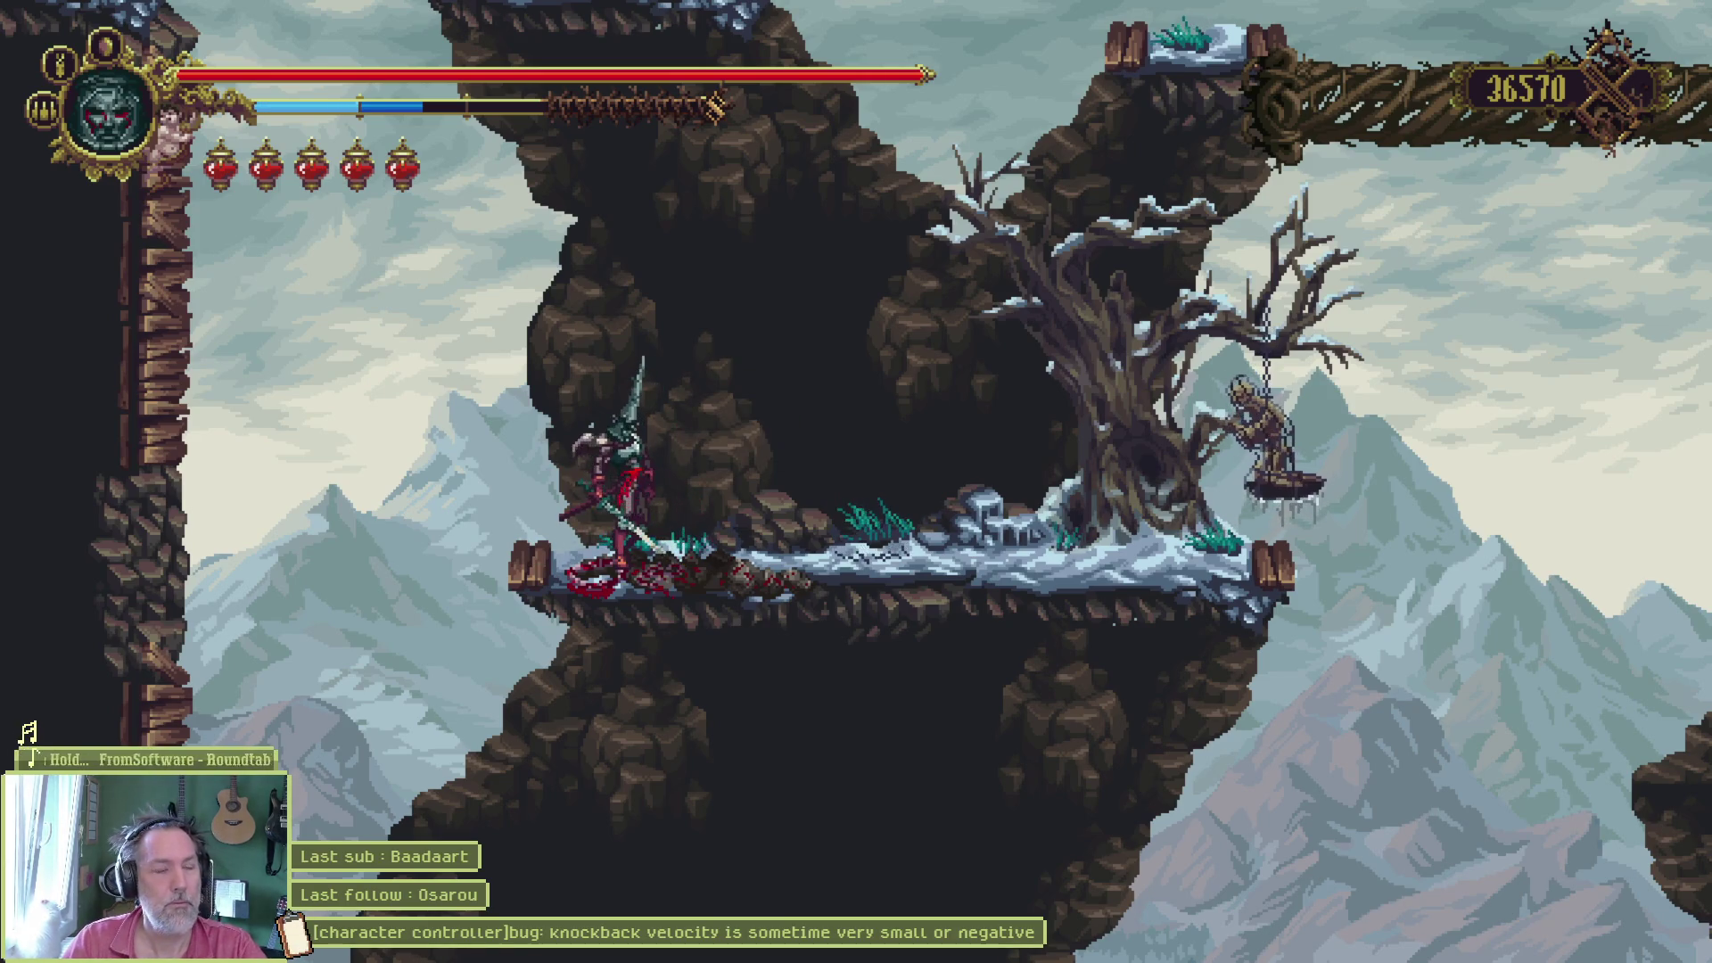
# - Climb from the snowy ledge via the tree ledge onto the upper ledge
pyautogui.press('Left')
pyautogui.press('space')
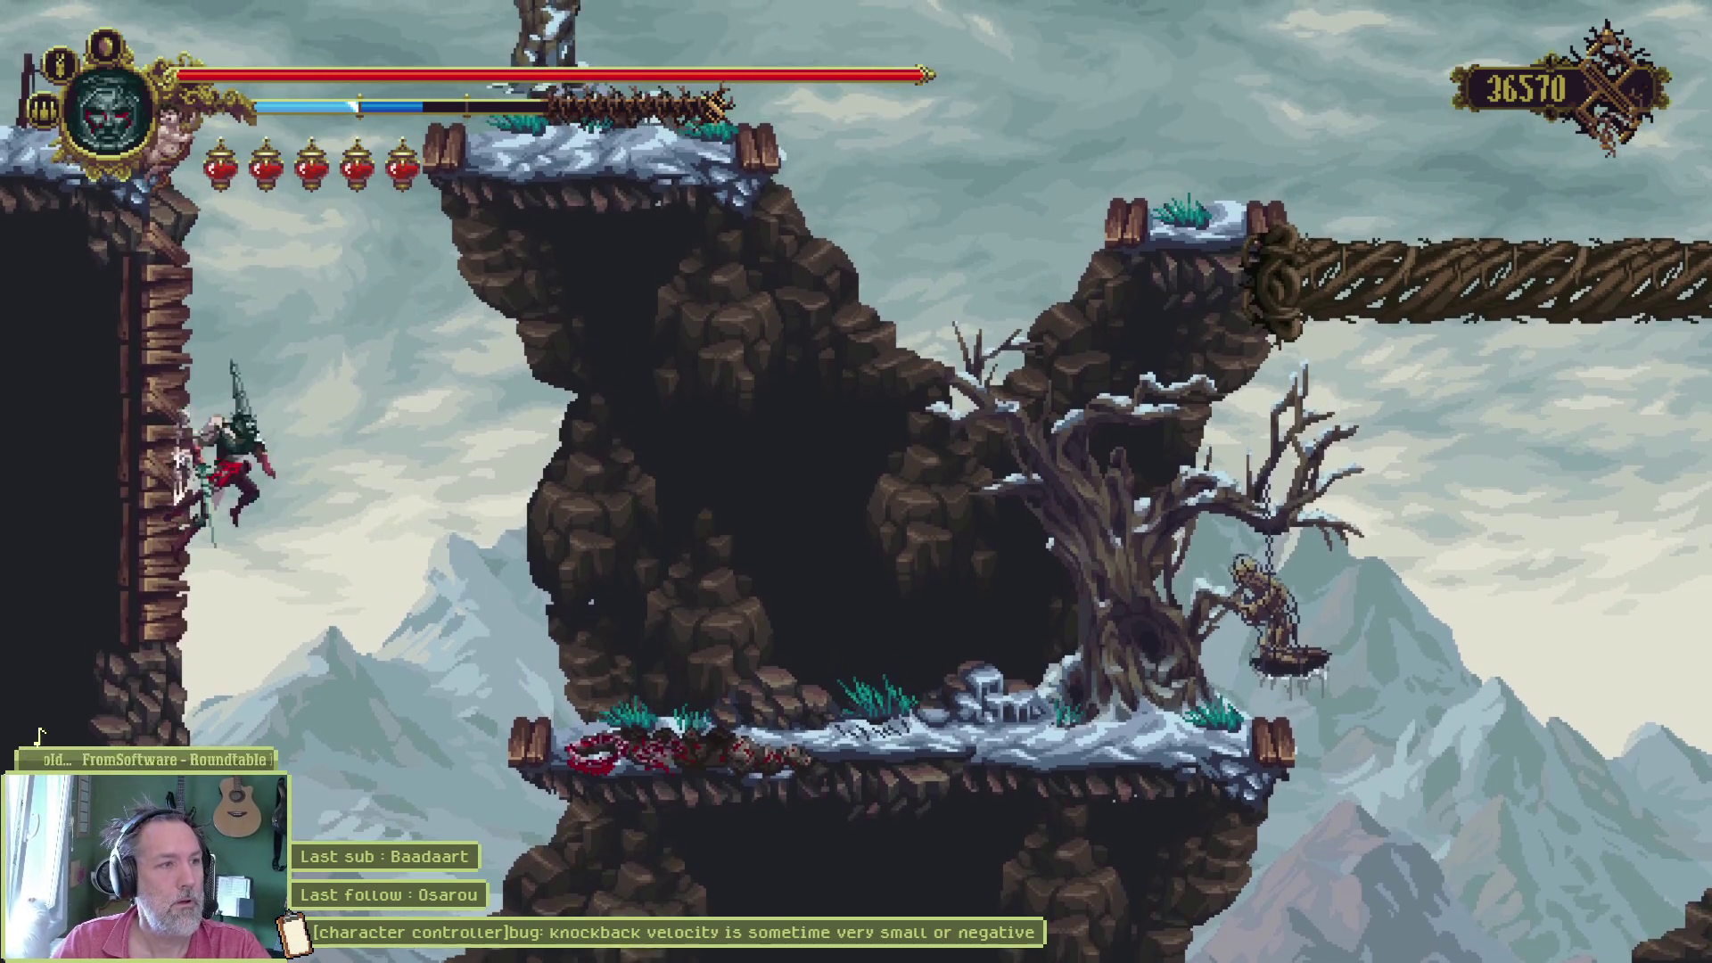
pyautogui.press('space')
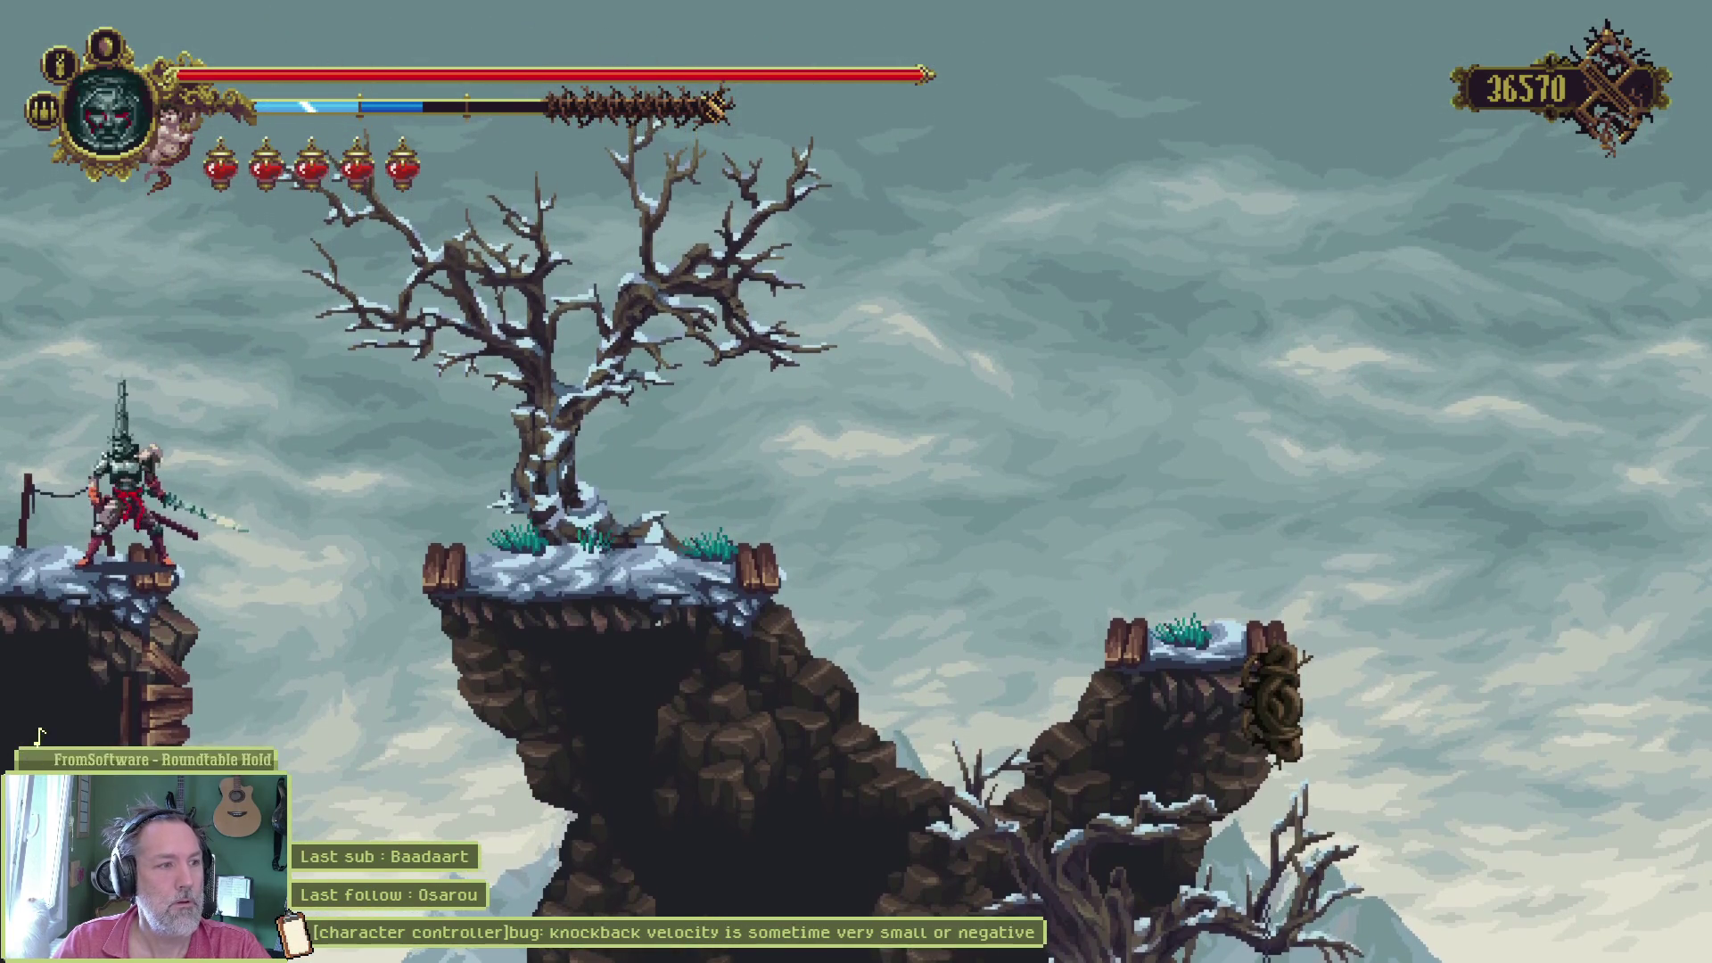
pyautogui.press('Right')
pyautogui.press('space')
pyautogui.press('Left')
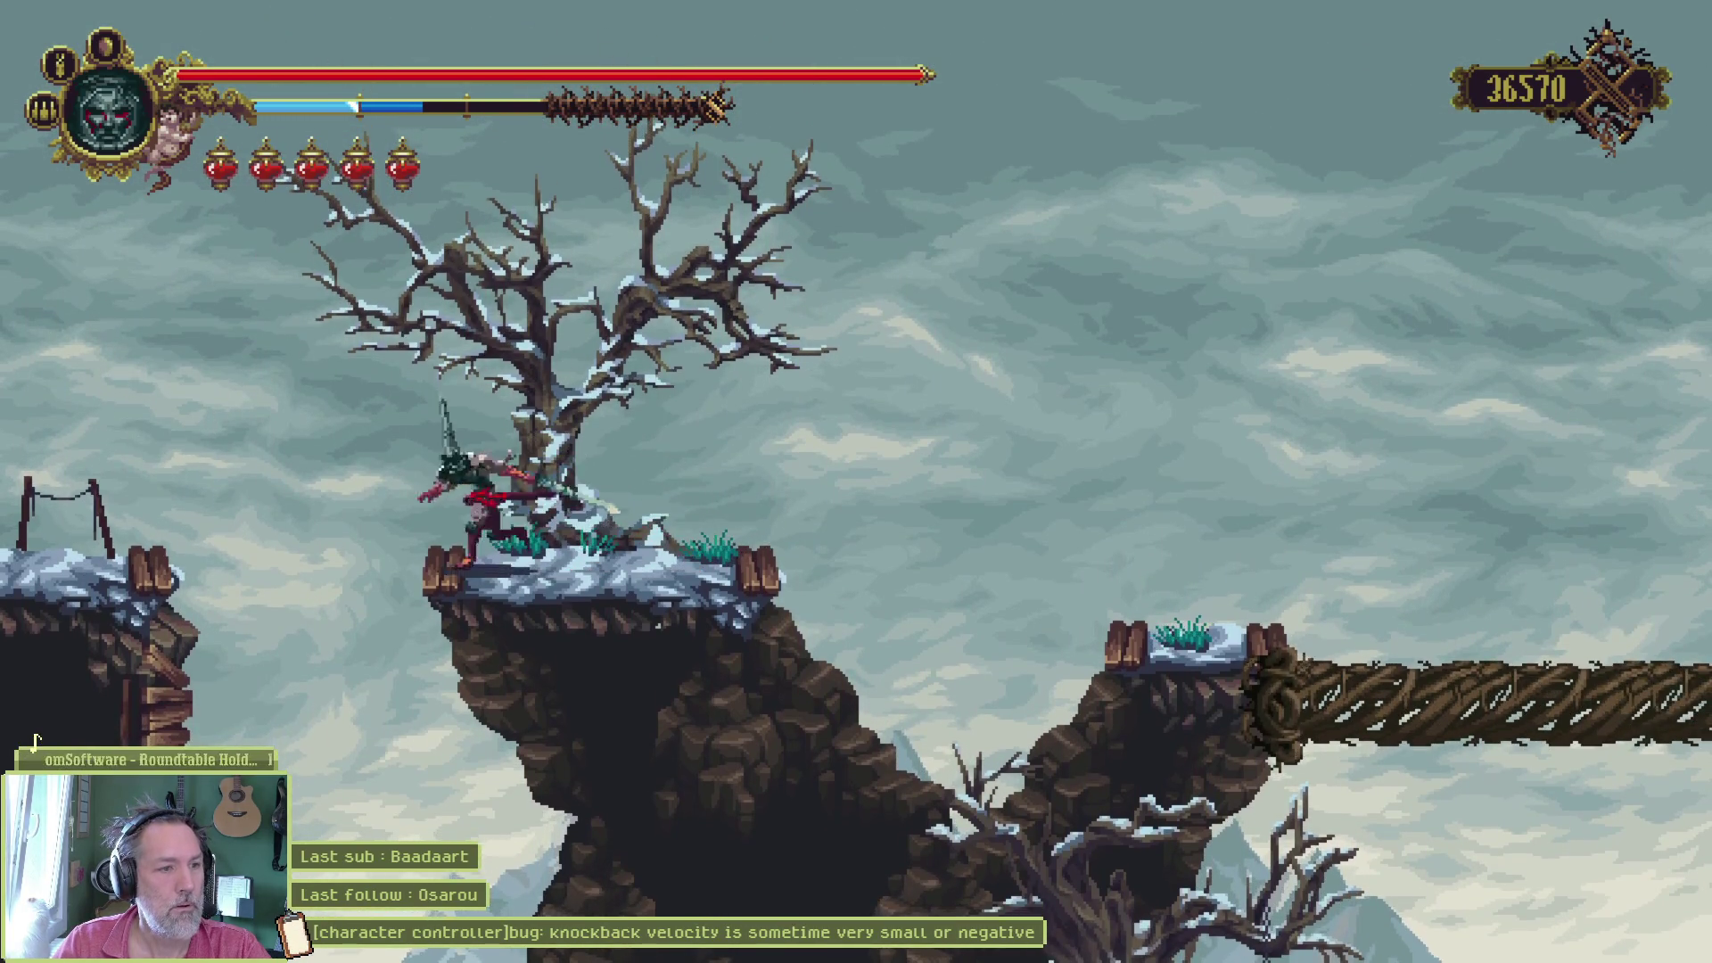
pyautogui.press('space')
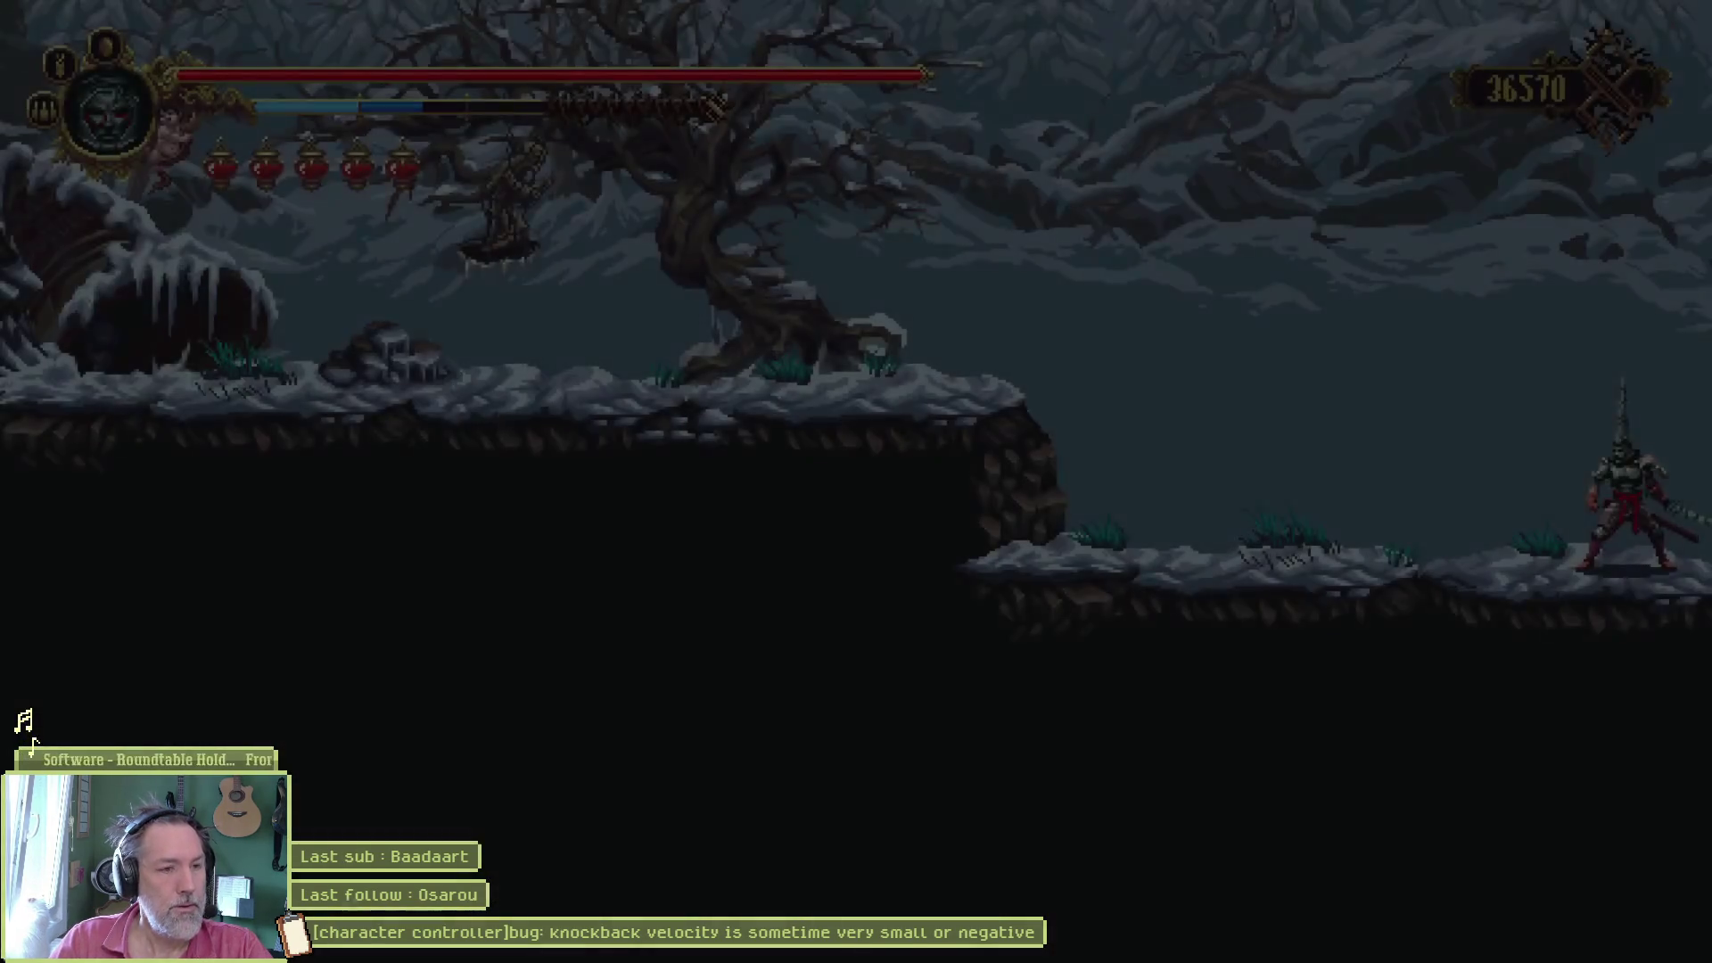
pyautogui.press('Left')
pyautogui.press('space')
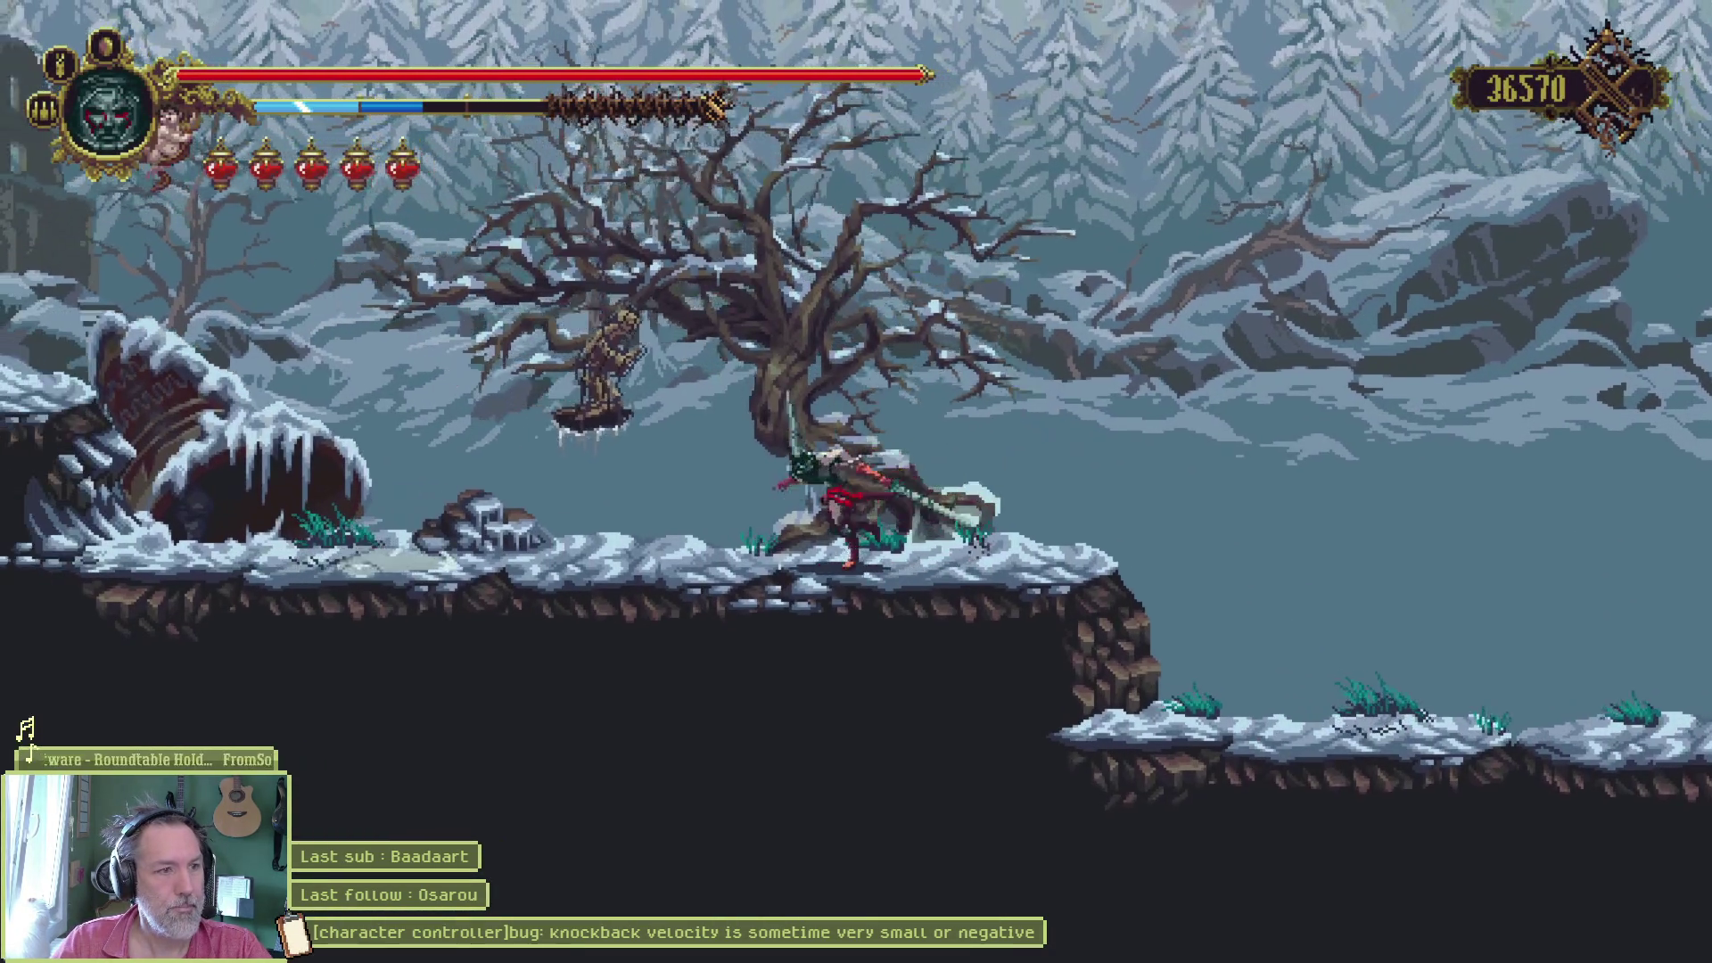
# - Fight past the floating ghoul and worm, then slash the brown enemy on the higher ledge
pyautogui.press('Right')
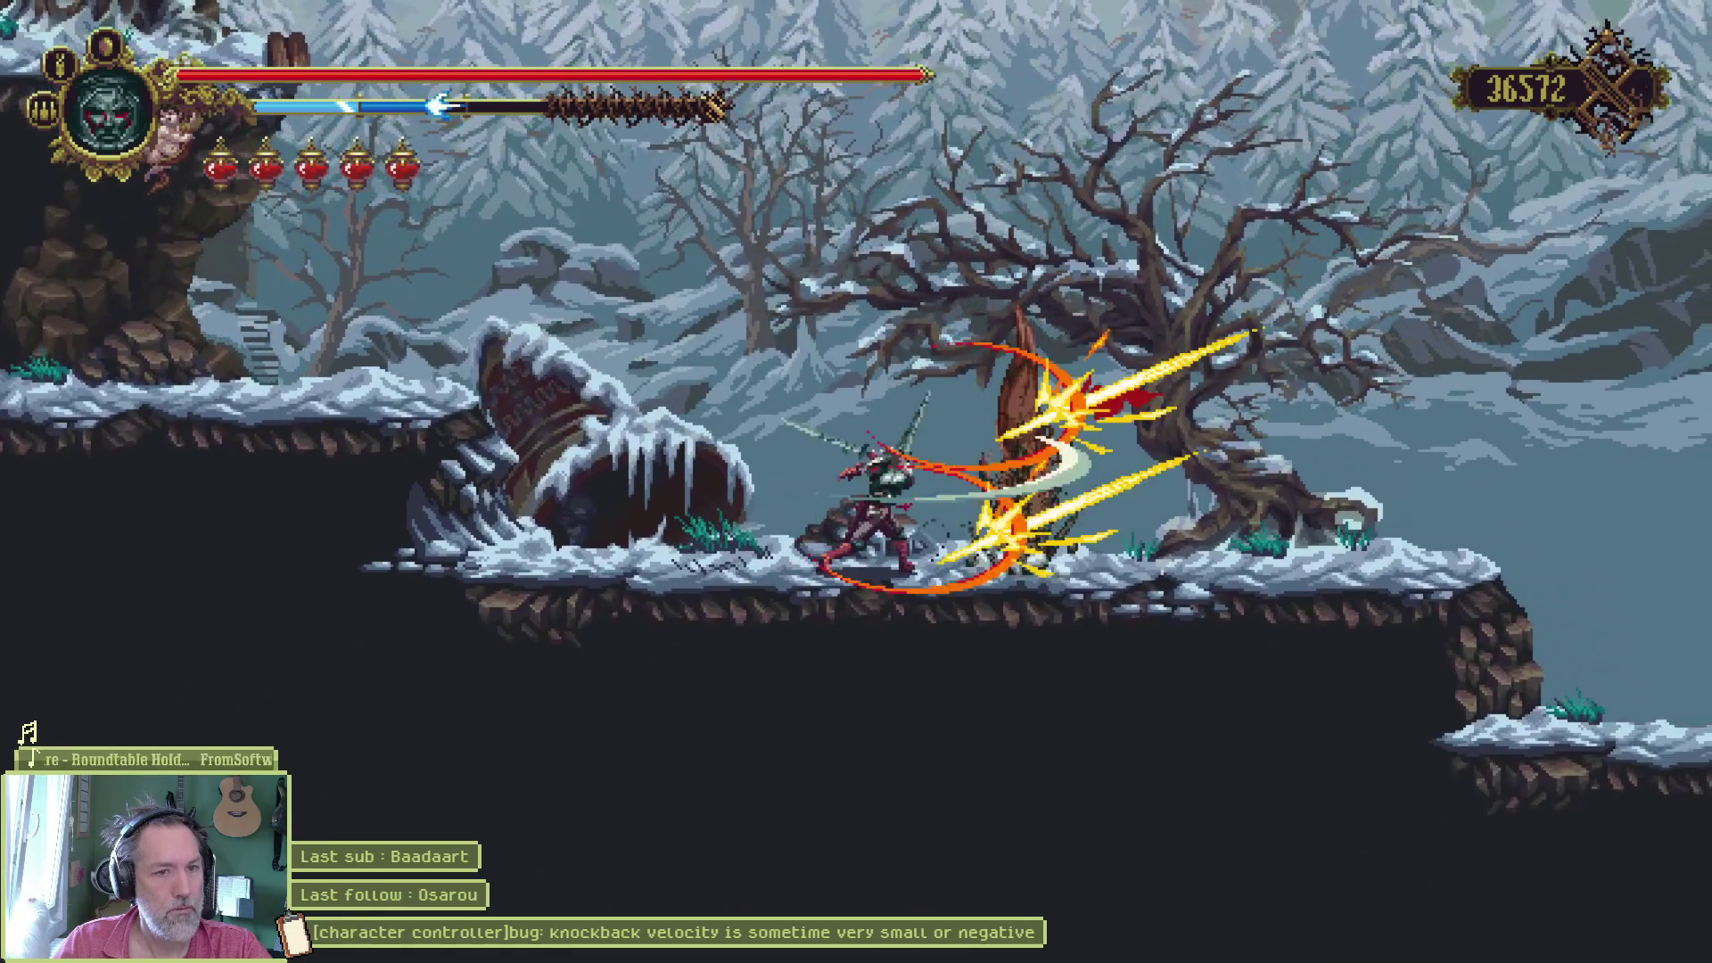
pyautogui.press('Right')
pyautogui.press('space')
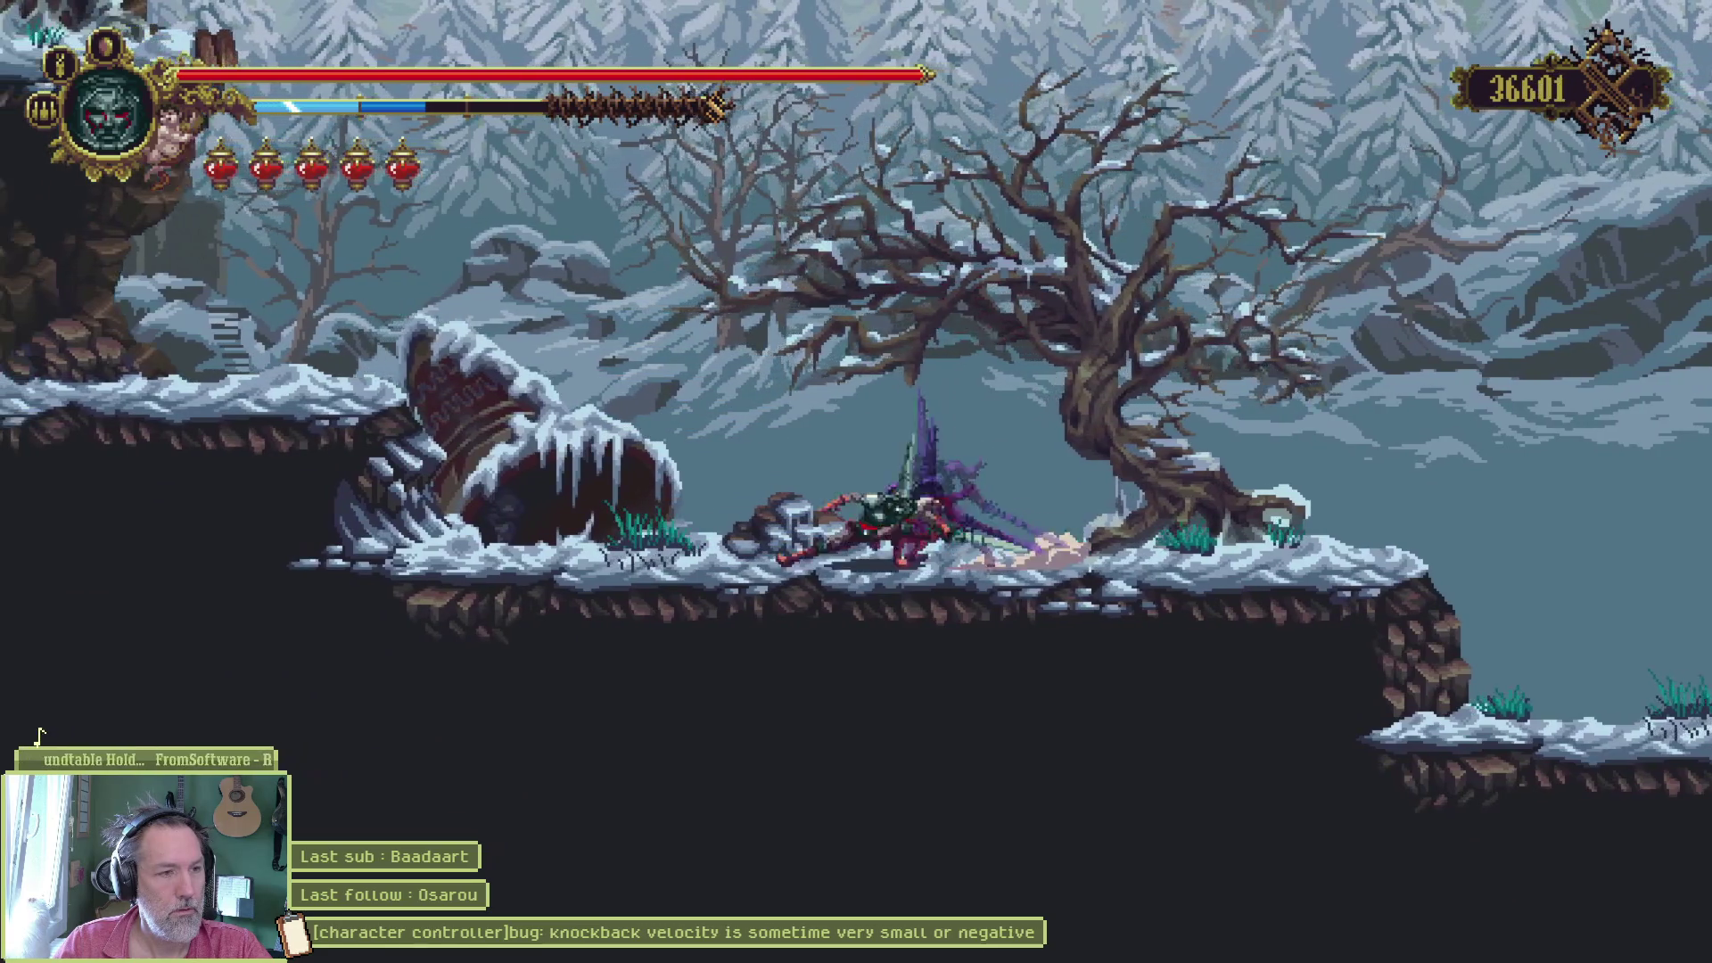
pyautogui.press('Left')
pyautogui.press('space')
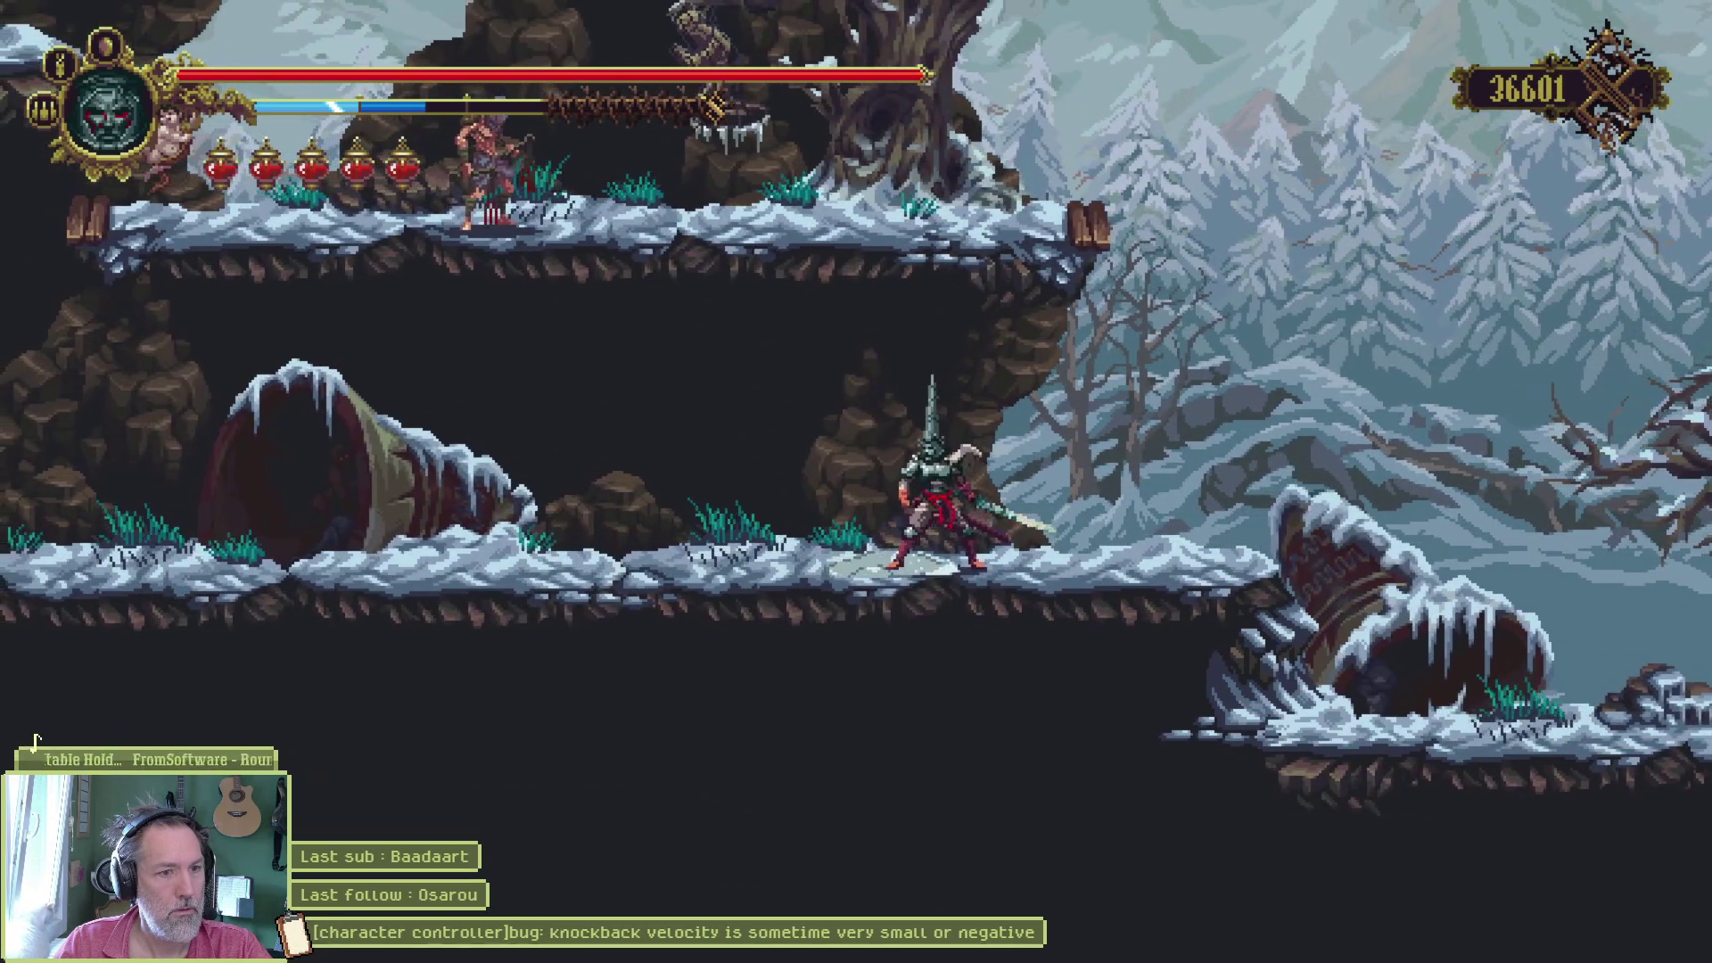
pyautogui.press('Right')
pyautogui.press('Left')
pyautogui.press('x')
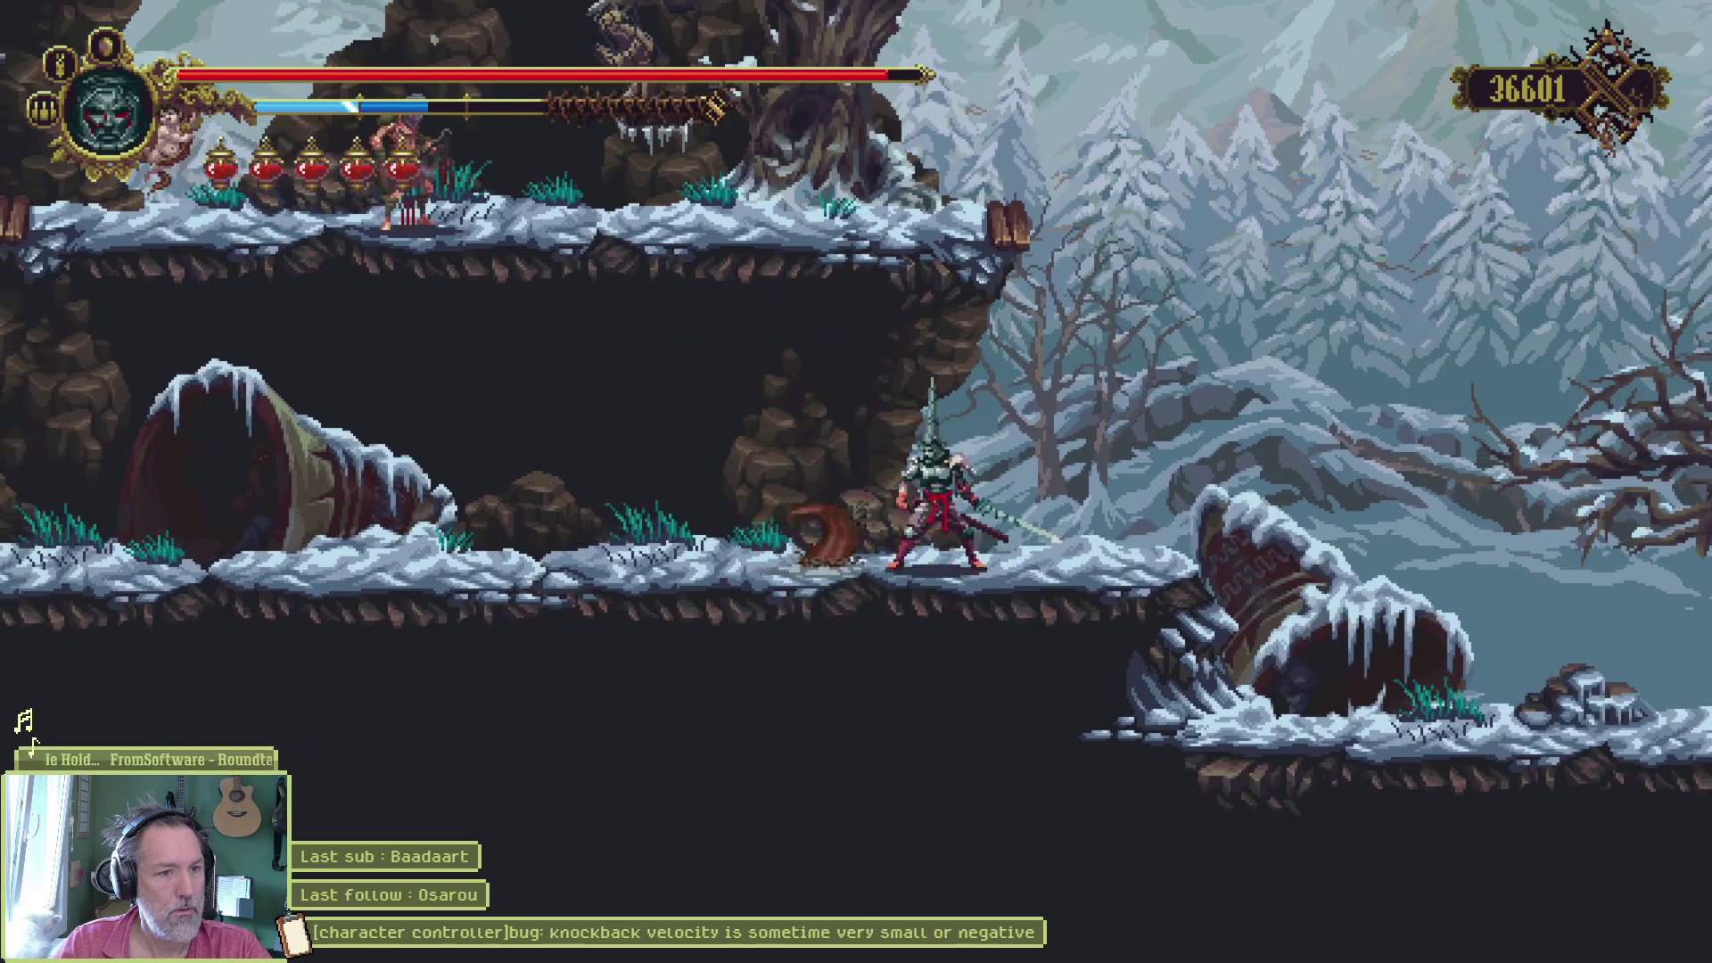
# - Attack along the upper ledge and kill the enemies near the rock and upper right
pyautogui.press('Right')
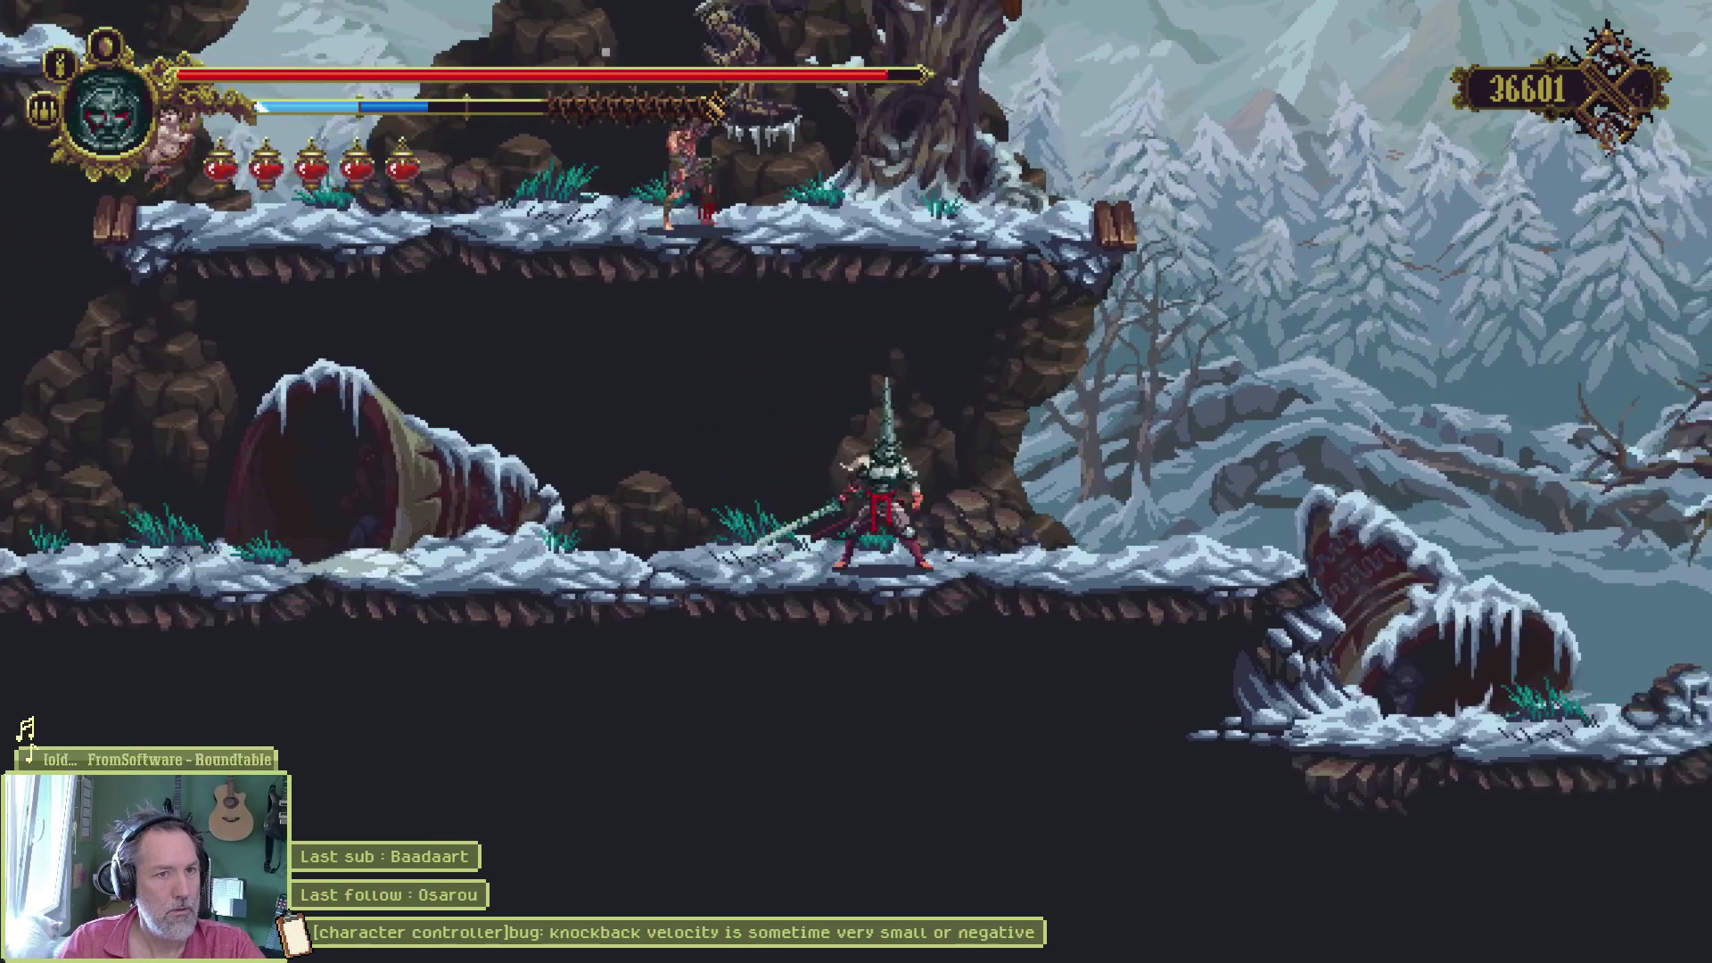
pyautogui.press('x')
pyautogui.press('Left')
pyautogui.press('x')
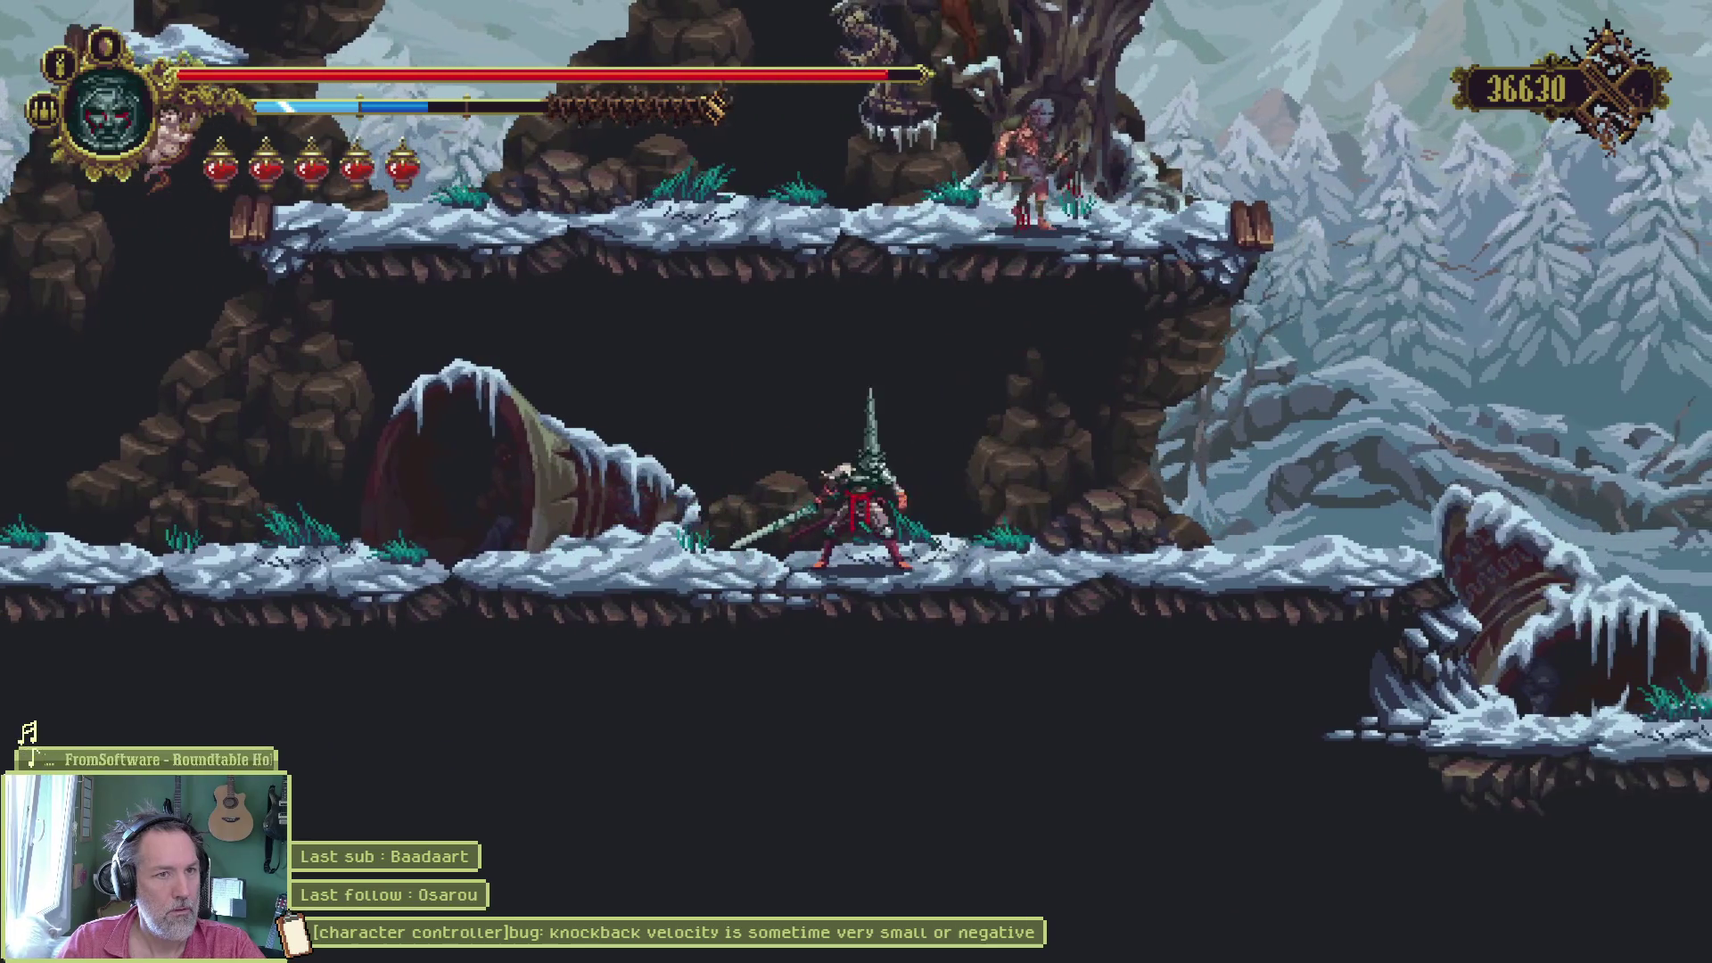
pyautogui.press('Left')
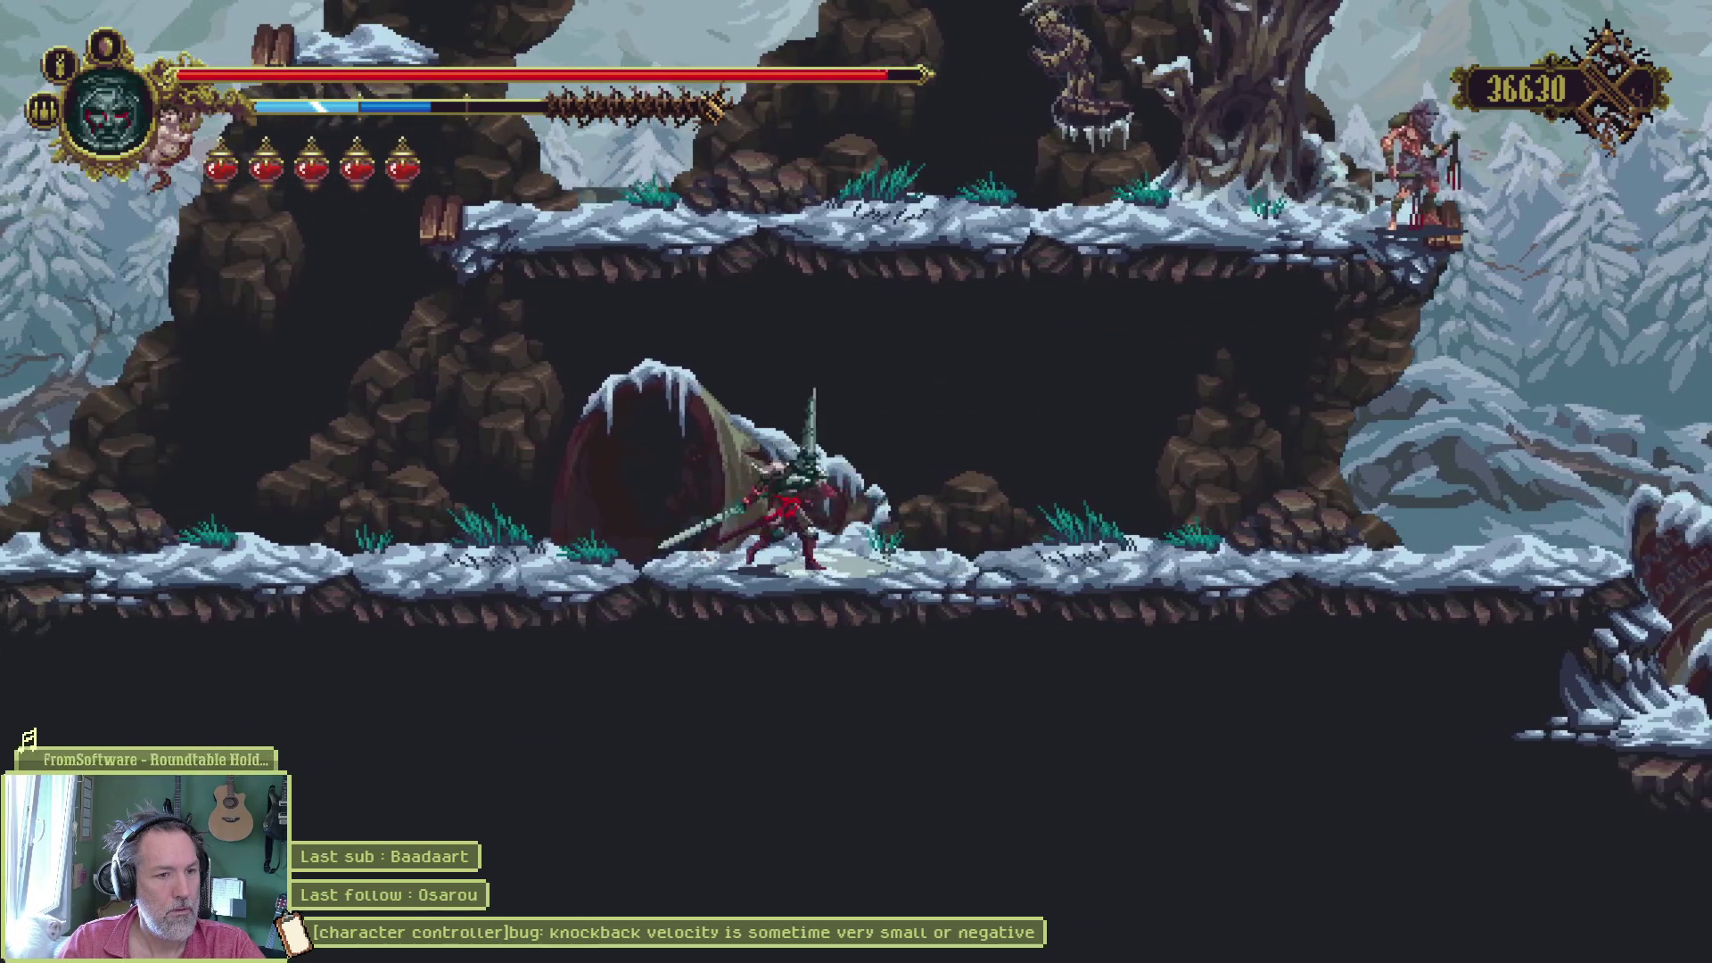
pyautogui.press('x')
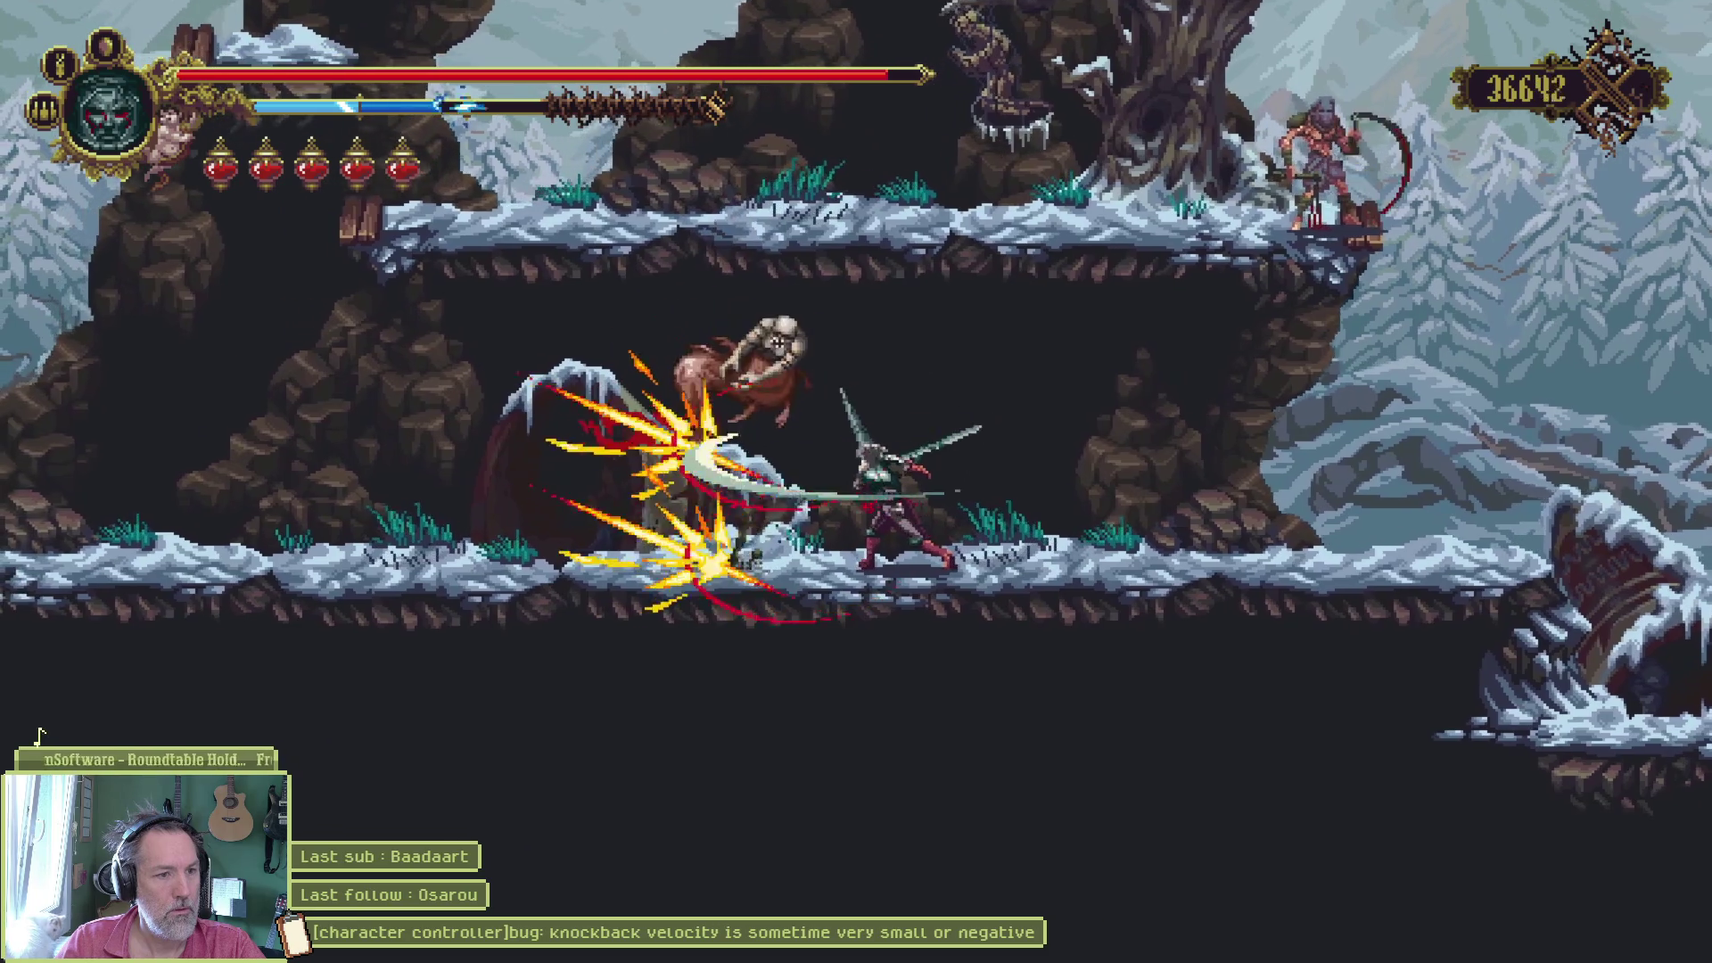
pyautogui.press('space')
pyautogui.press('Right')
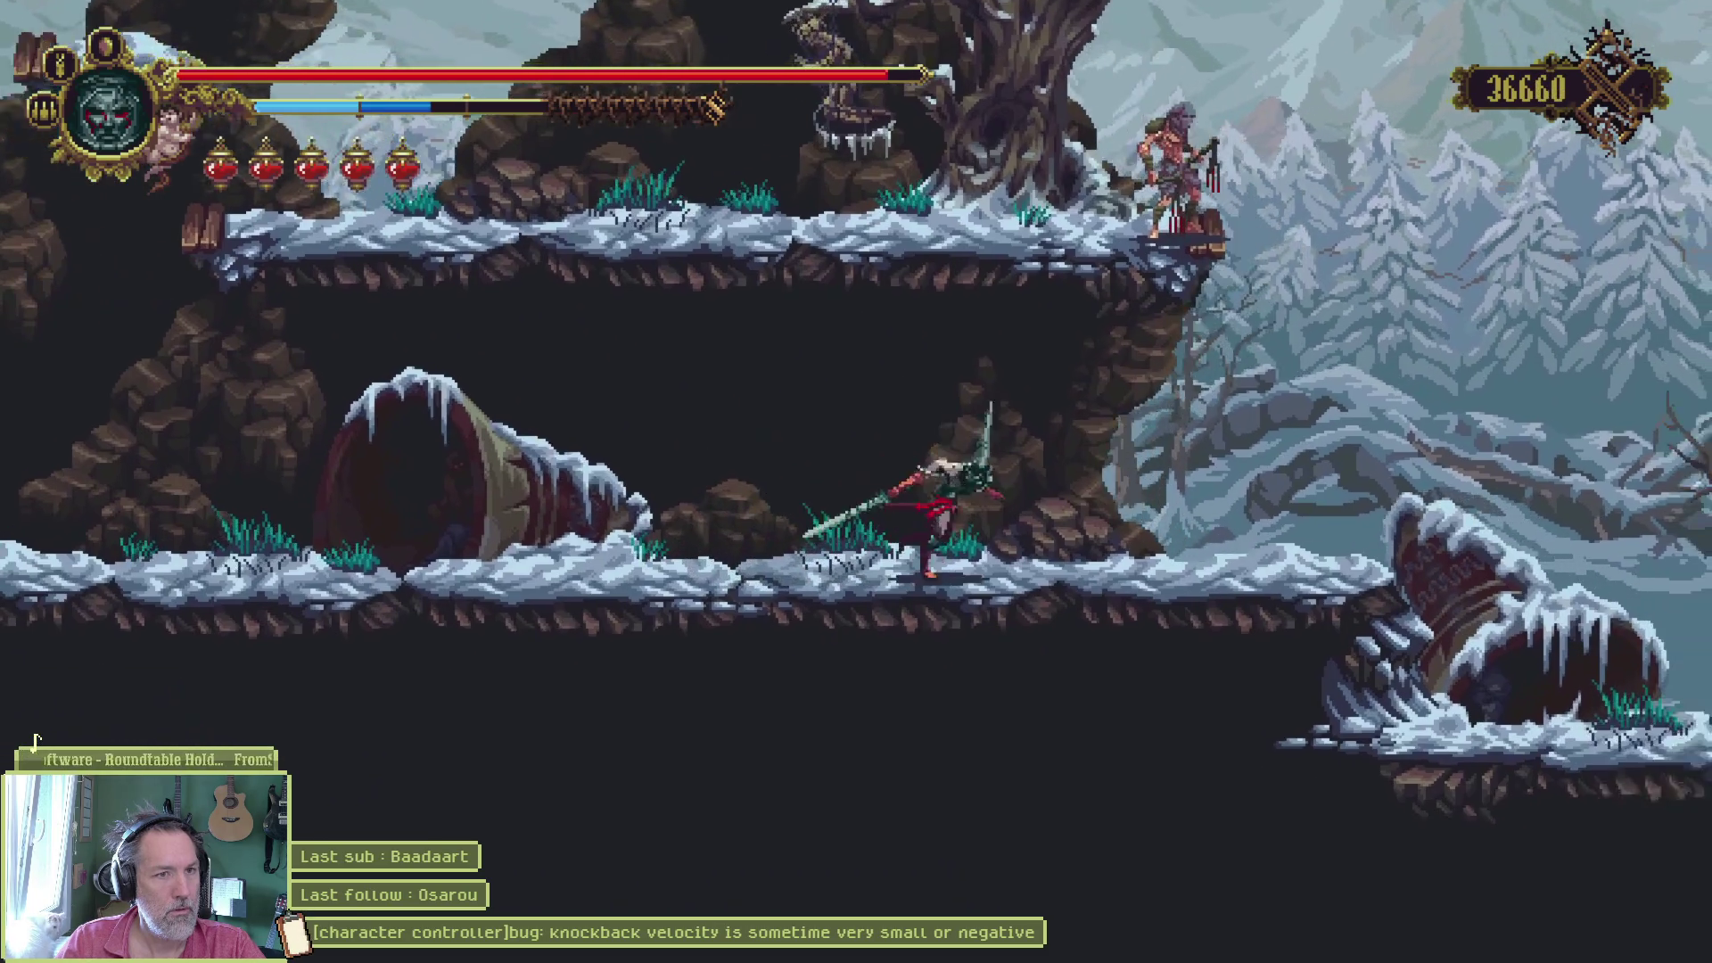
pyautogui.press('x')
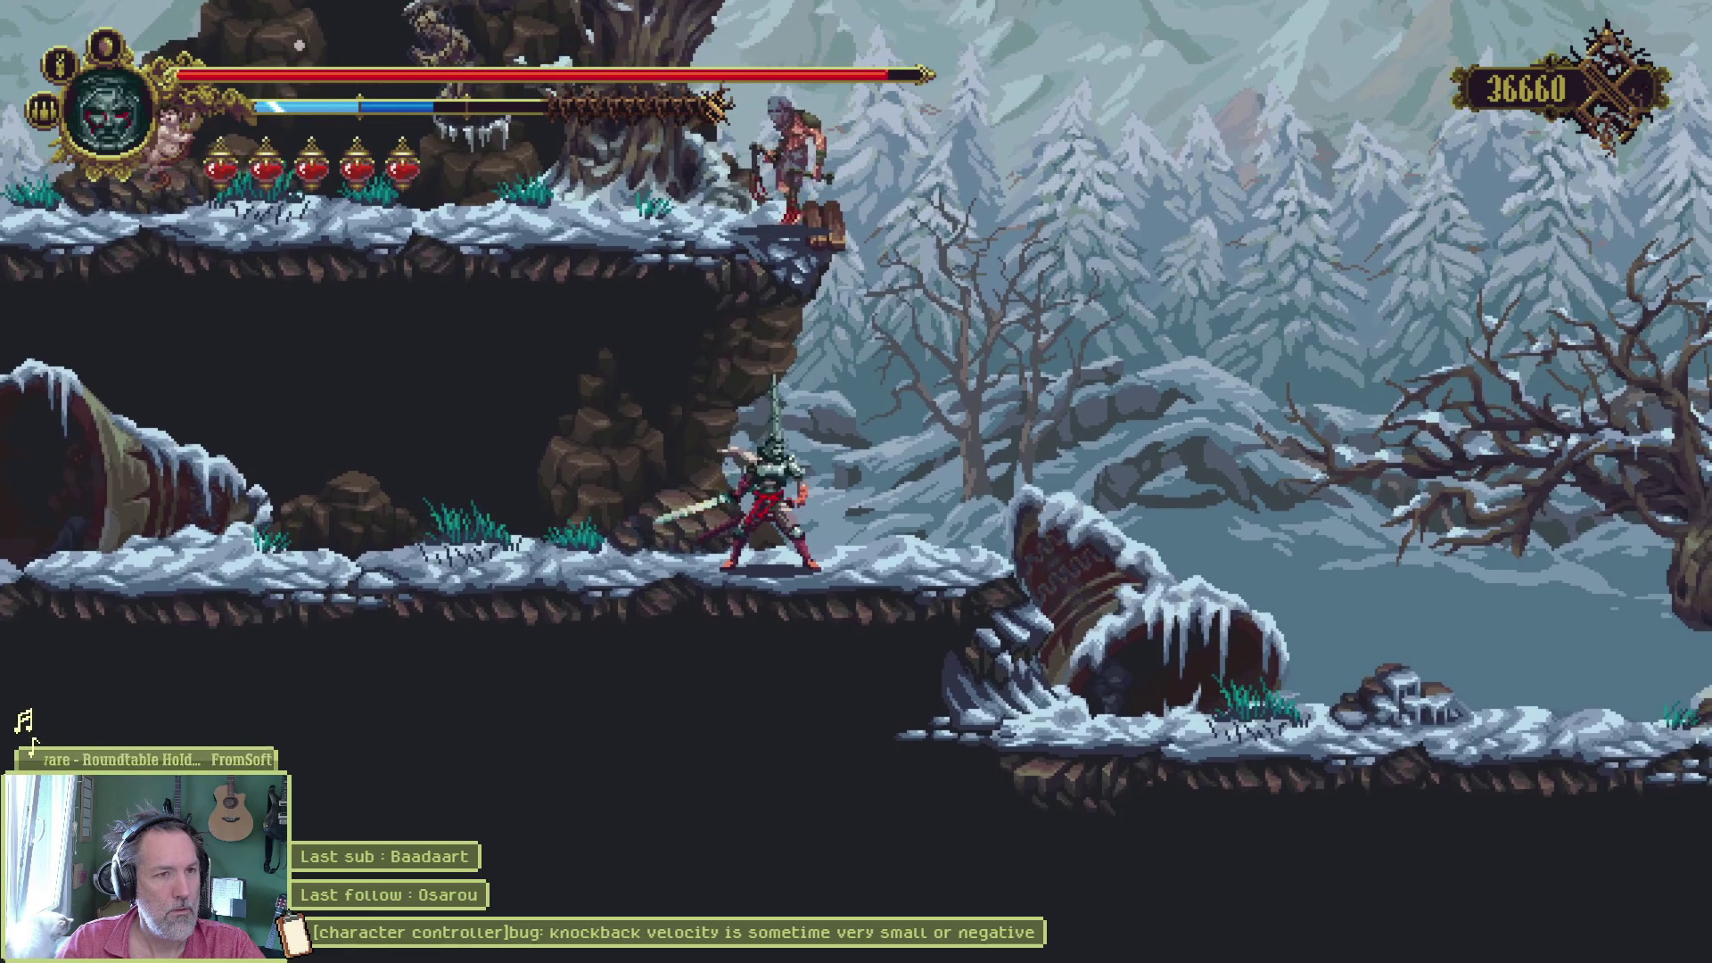
pyautogui.press('space')
pyautogui.press('x')
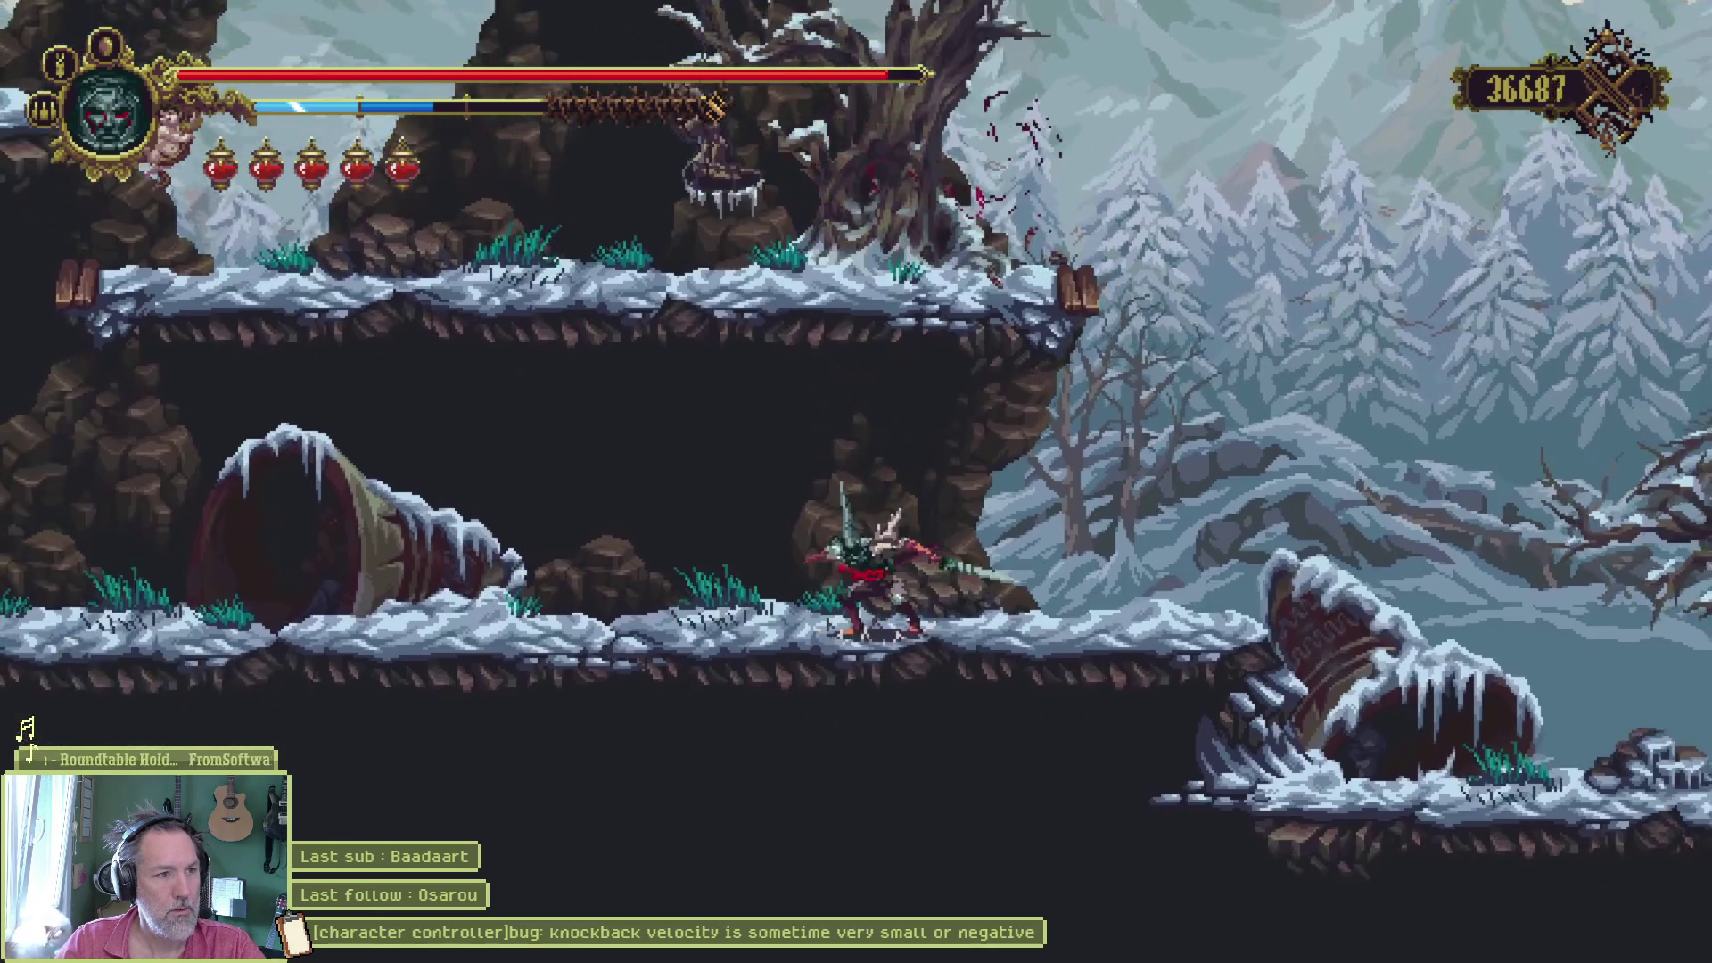
# - Climb ledge to ledge toward the bridge and strike the enemy waiting there
pyautogui.press('Right')
pyautogui.press('space')
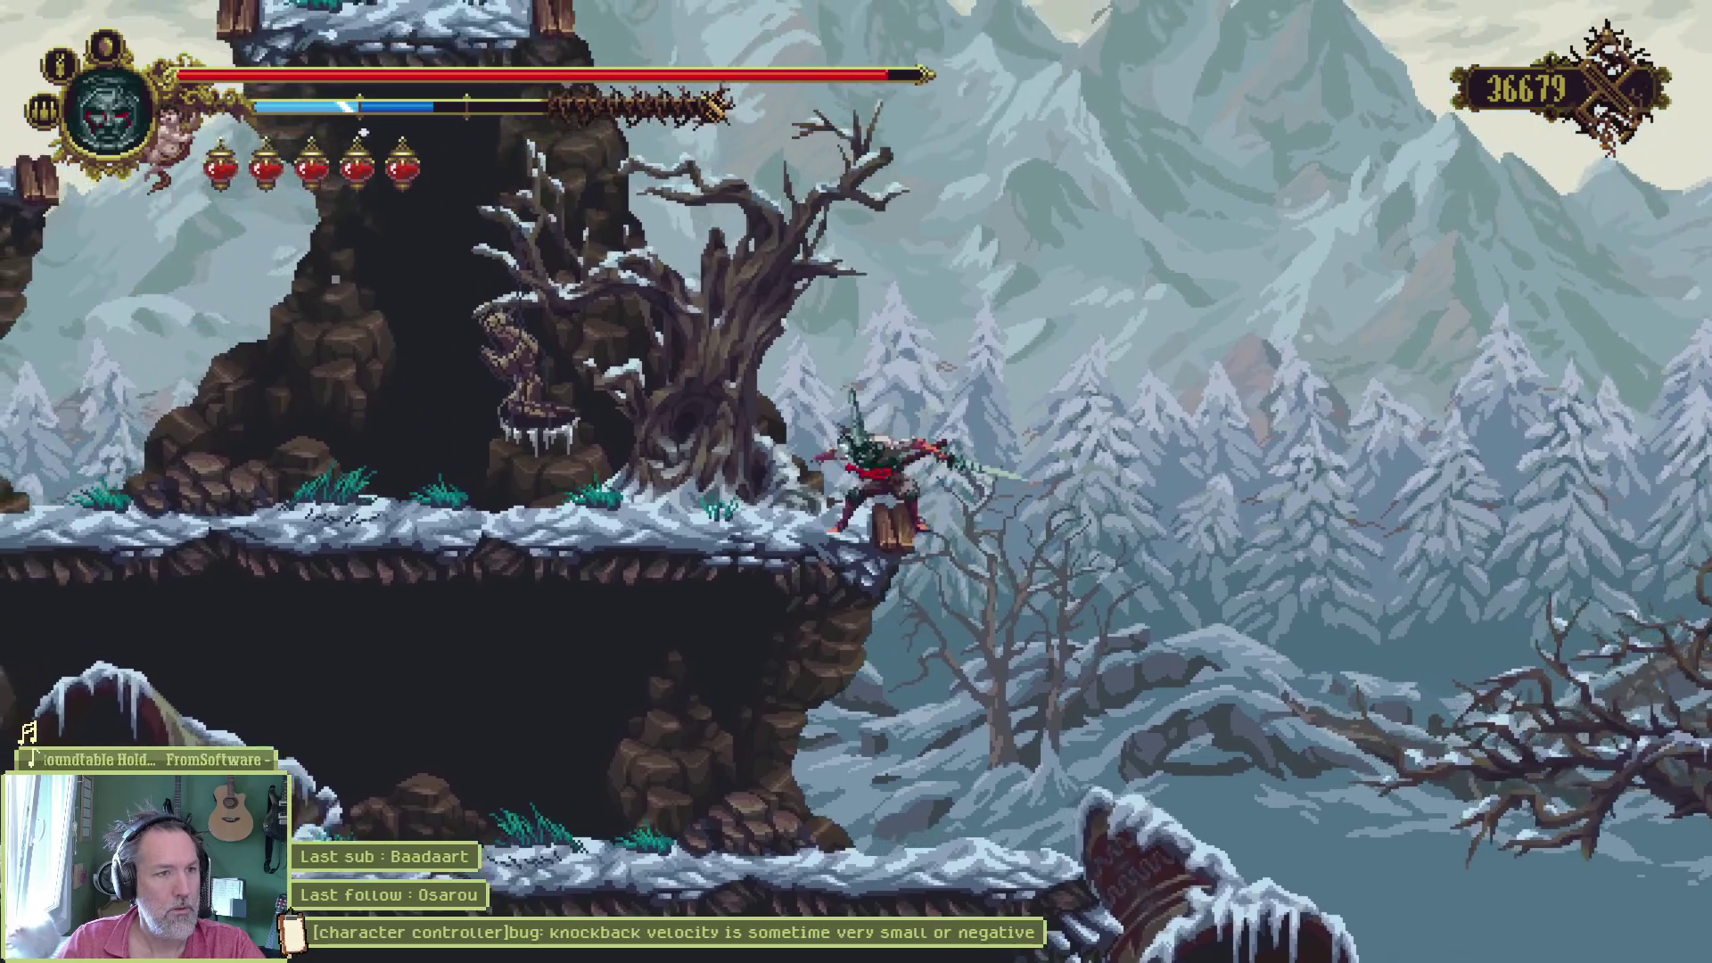
pyautogui.press('Left')
pyautogui.press('space')
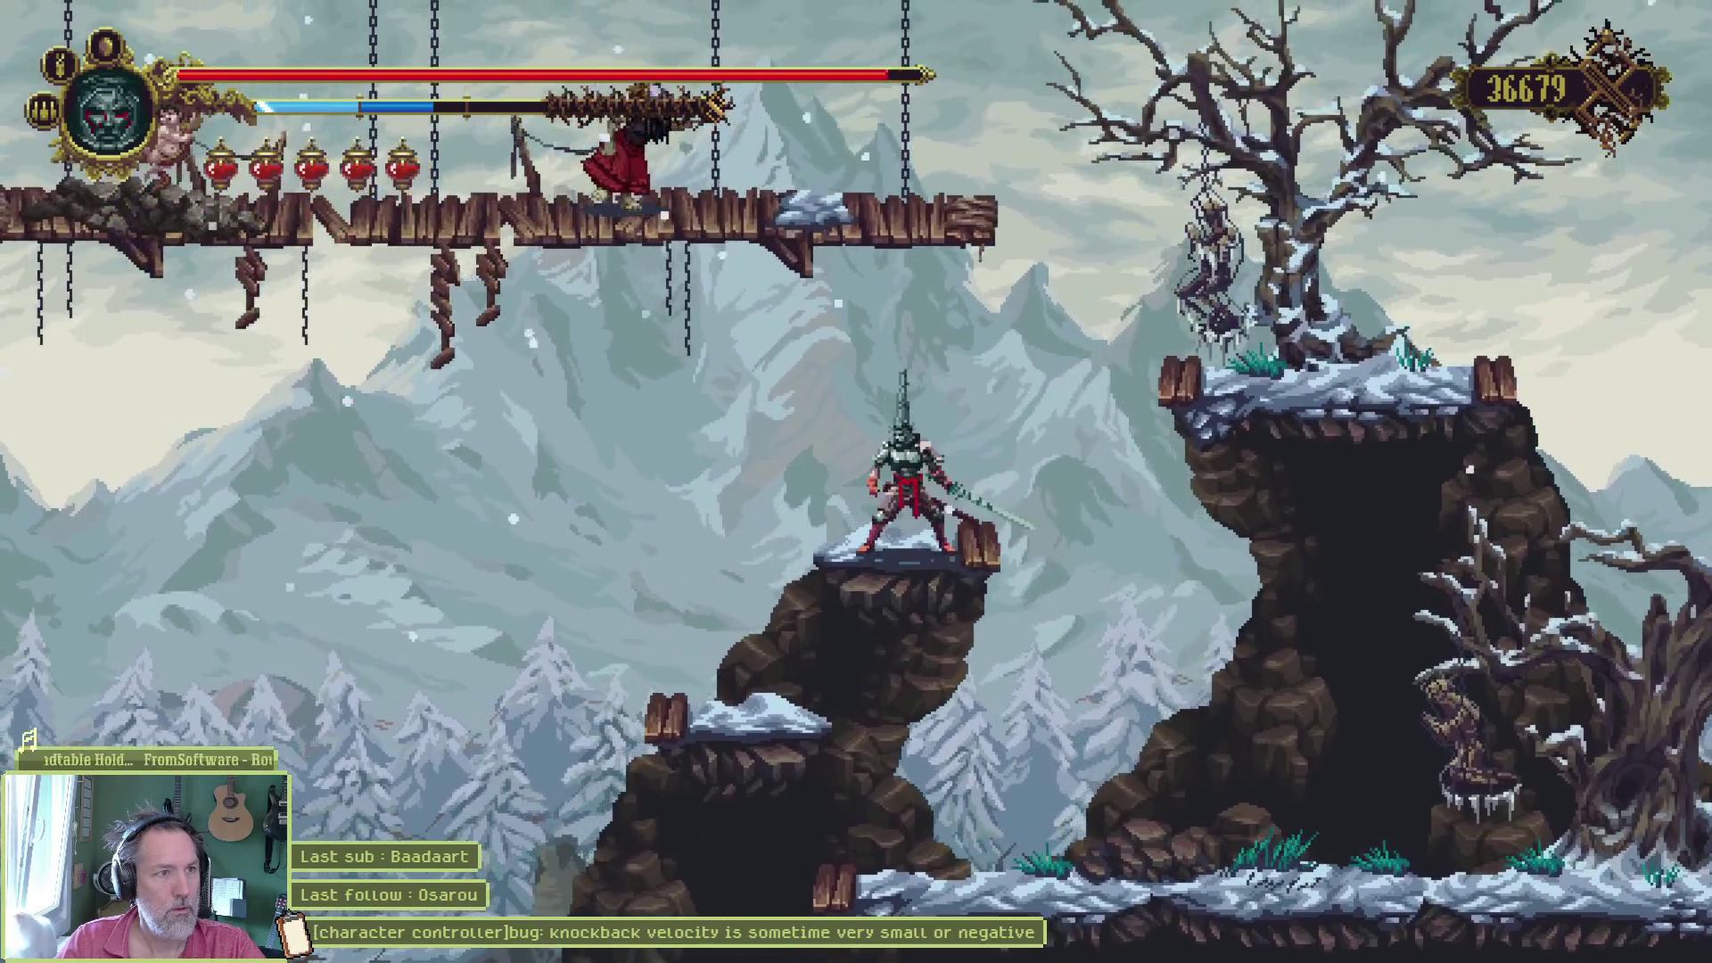
pyautogui.press('space')
pyautogui.press('x')
pyautogui.press('space')
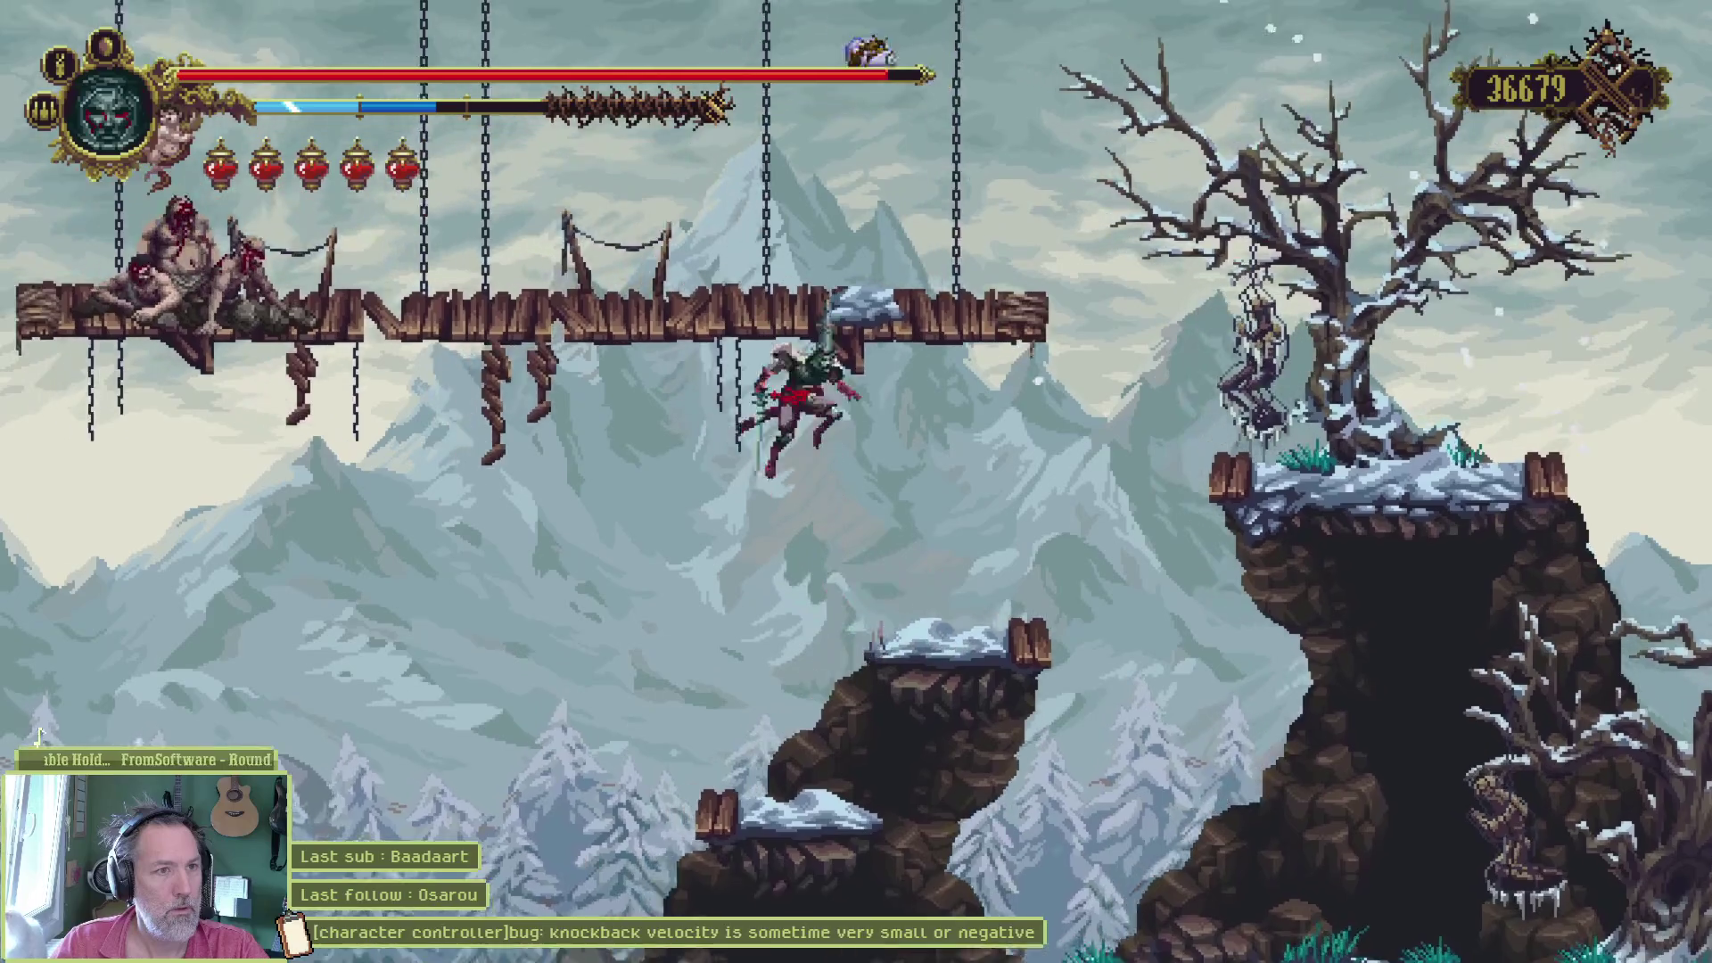
pyautogui.press('x')
# - Leap onto the hanging bridge and advance along it slashing
pyautogui.press('space')
pyautogui.press('Left')
pyautogui.press('space')
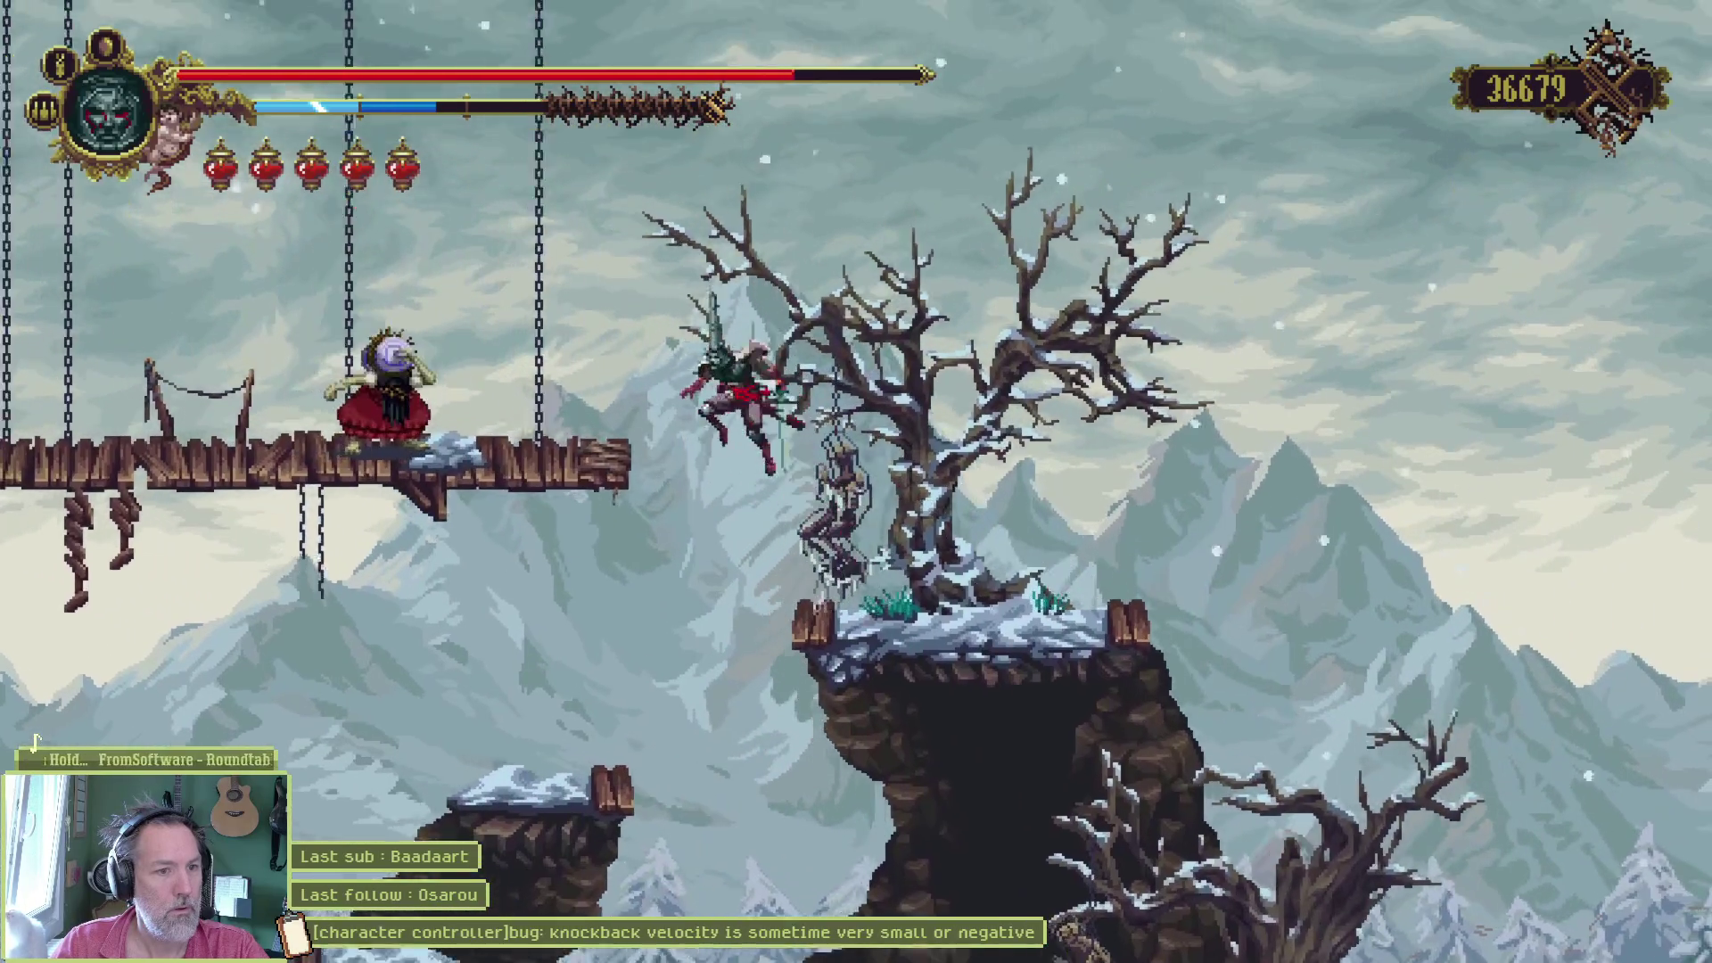
pyautogui.press('x')
pyautogui.press('Right')
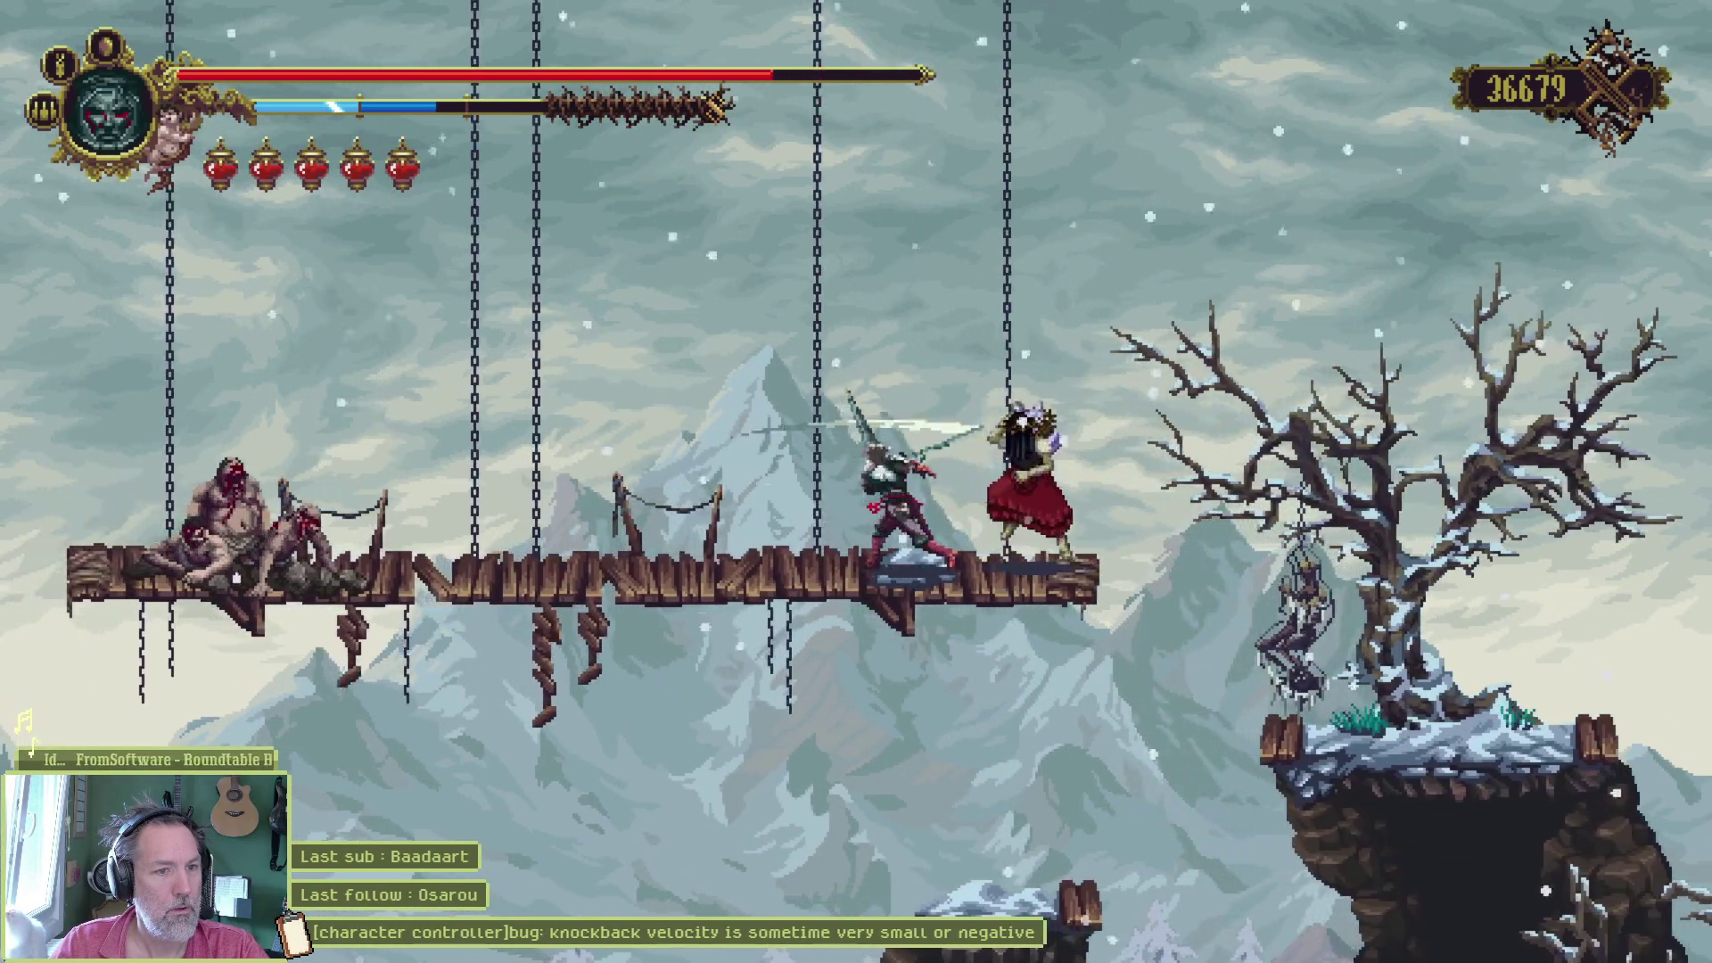
pyautogui.press('x')
# - Cut down the leaping, purple and grouped enemies on the bridge
pyautogui.press('x')
pyautogui.press('Left')
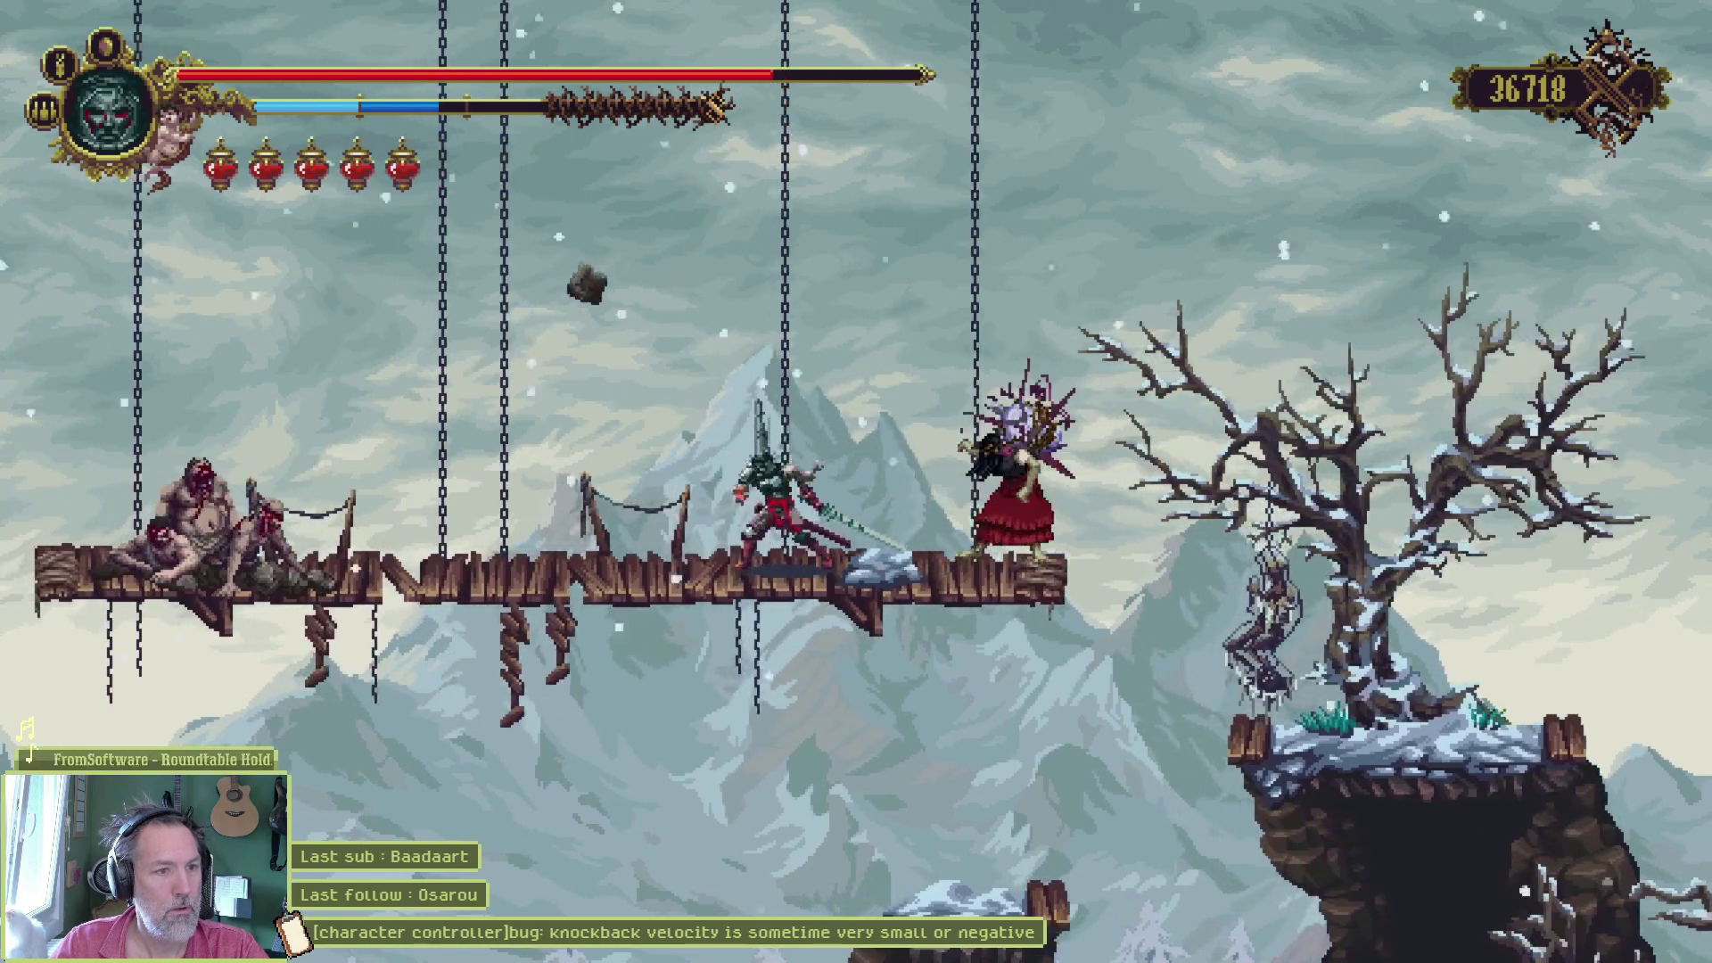
pyautogui.press('space')
pyautogui.press('Right')
pyautogui.press('x')
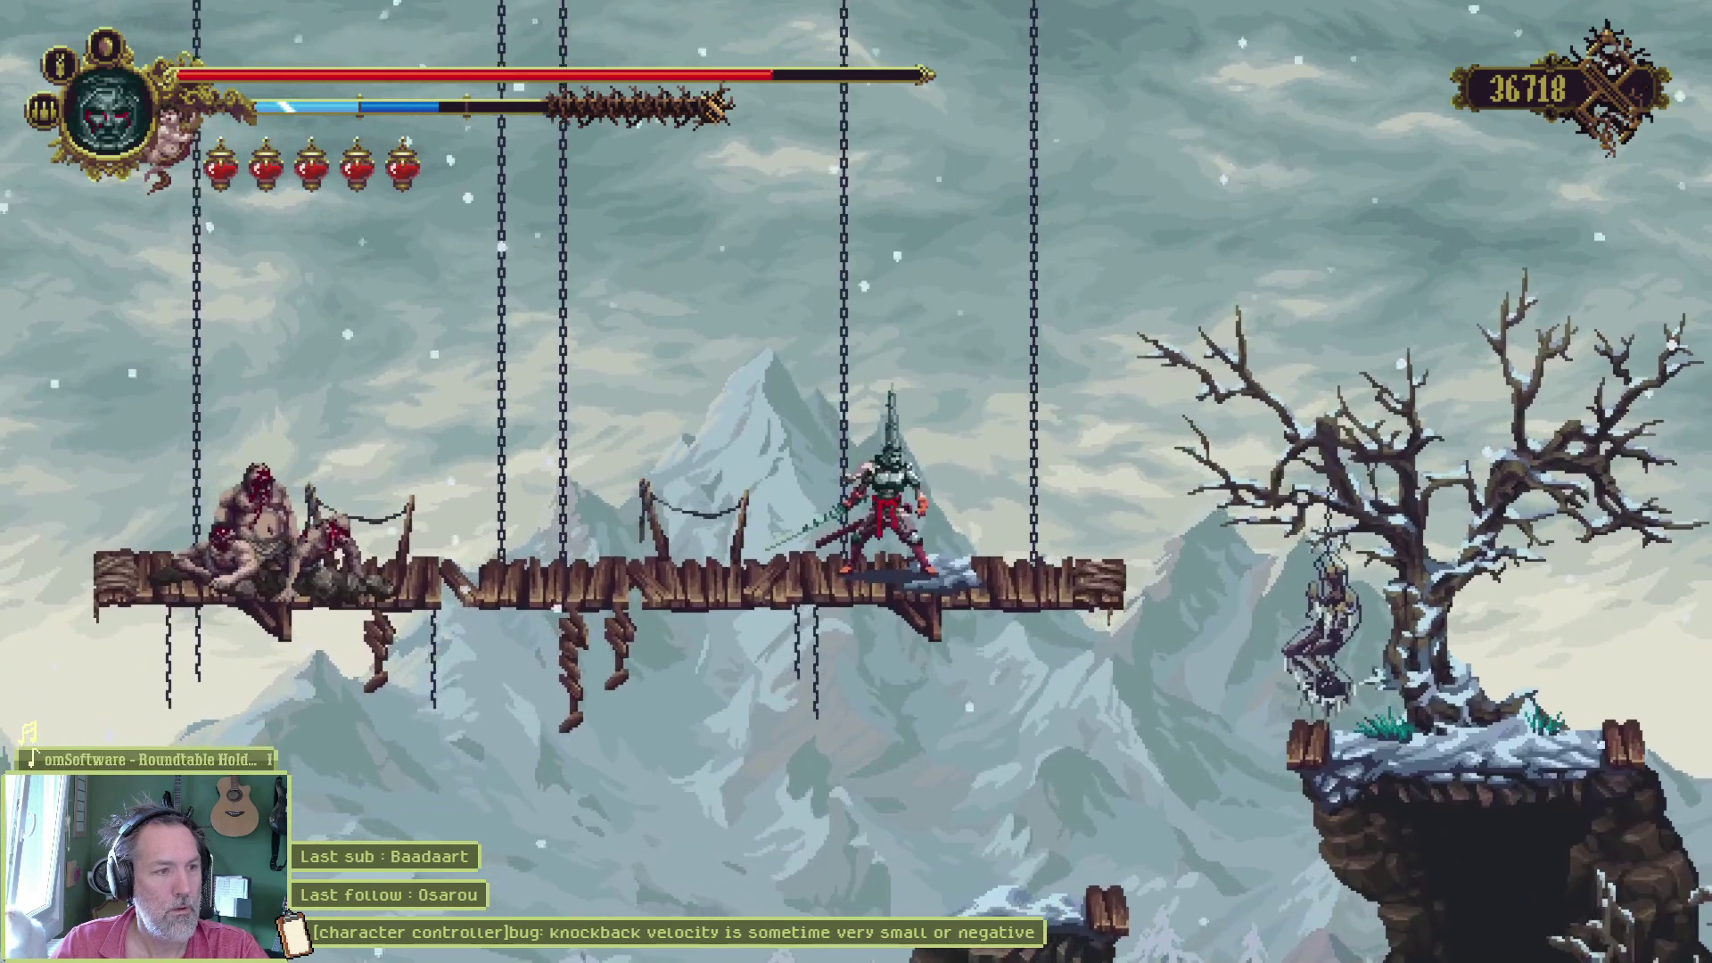
pyautogui.press('Left')
pyautogui.press('x')
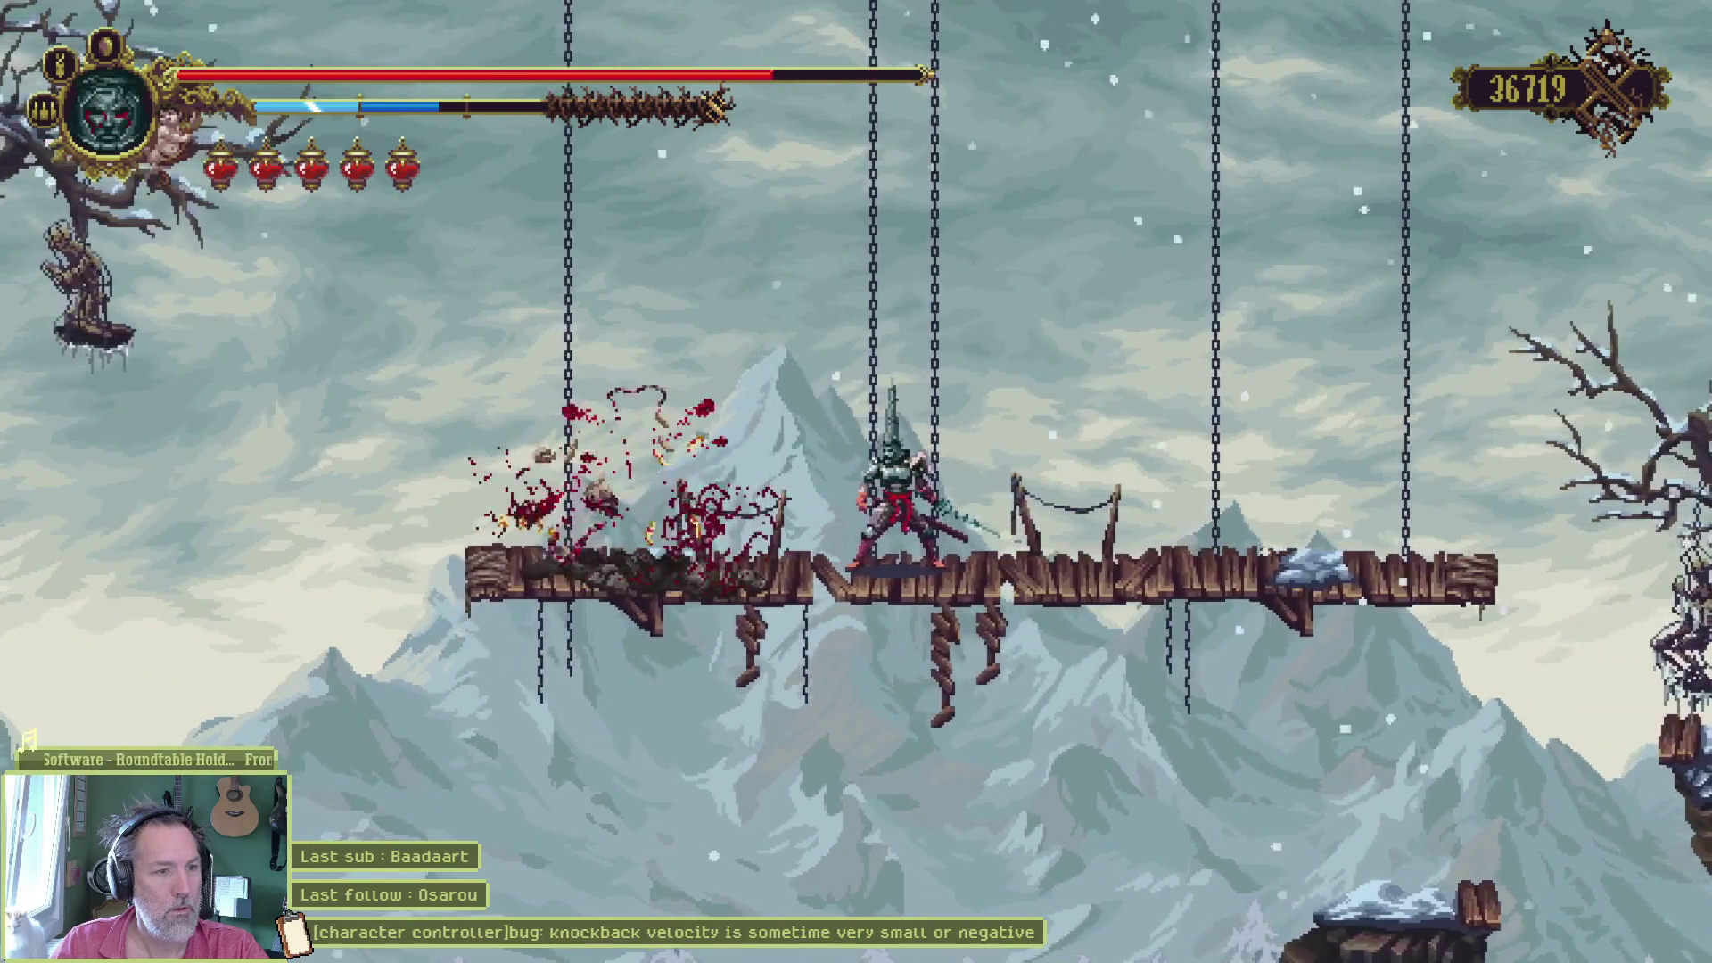
pyautogui.press('Right')
pyautogui.press('Left')
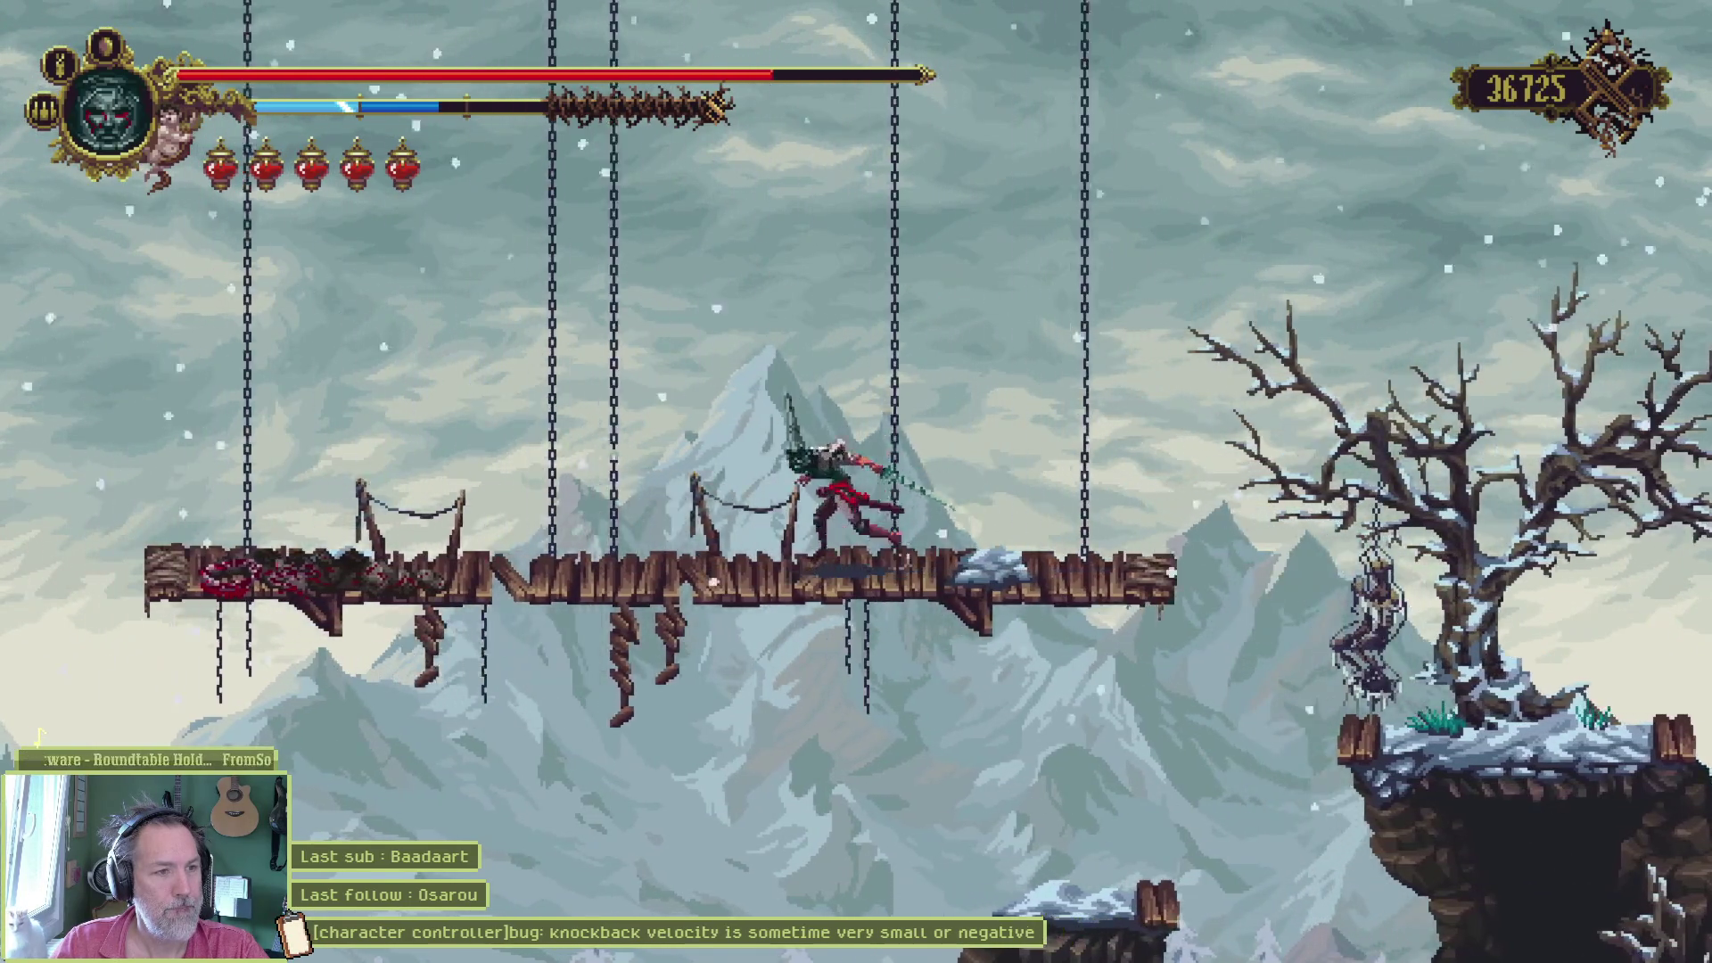
pyautogui.press('x')
# - Leap off the bridge, climb the pillar, and exit left into Cimetière des cimes
pyautogui.press('Left')
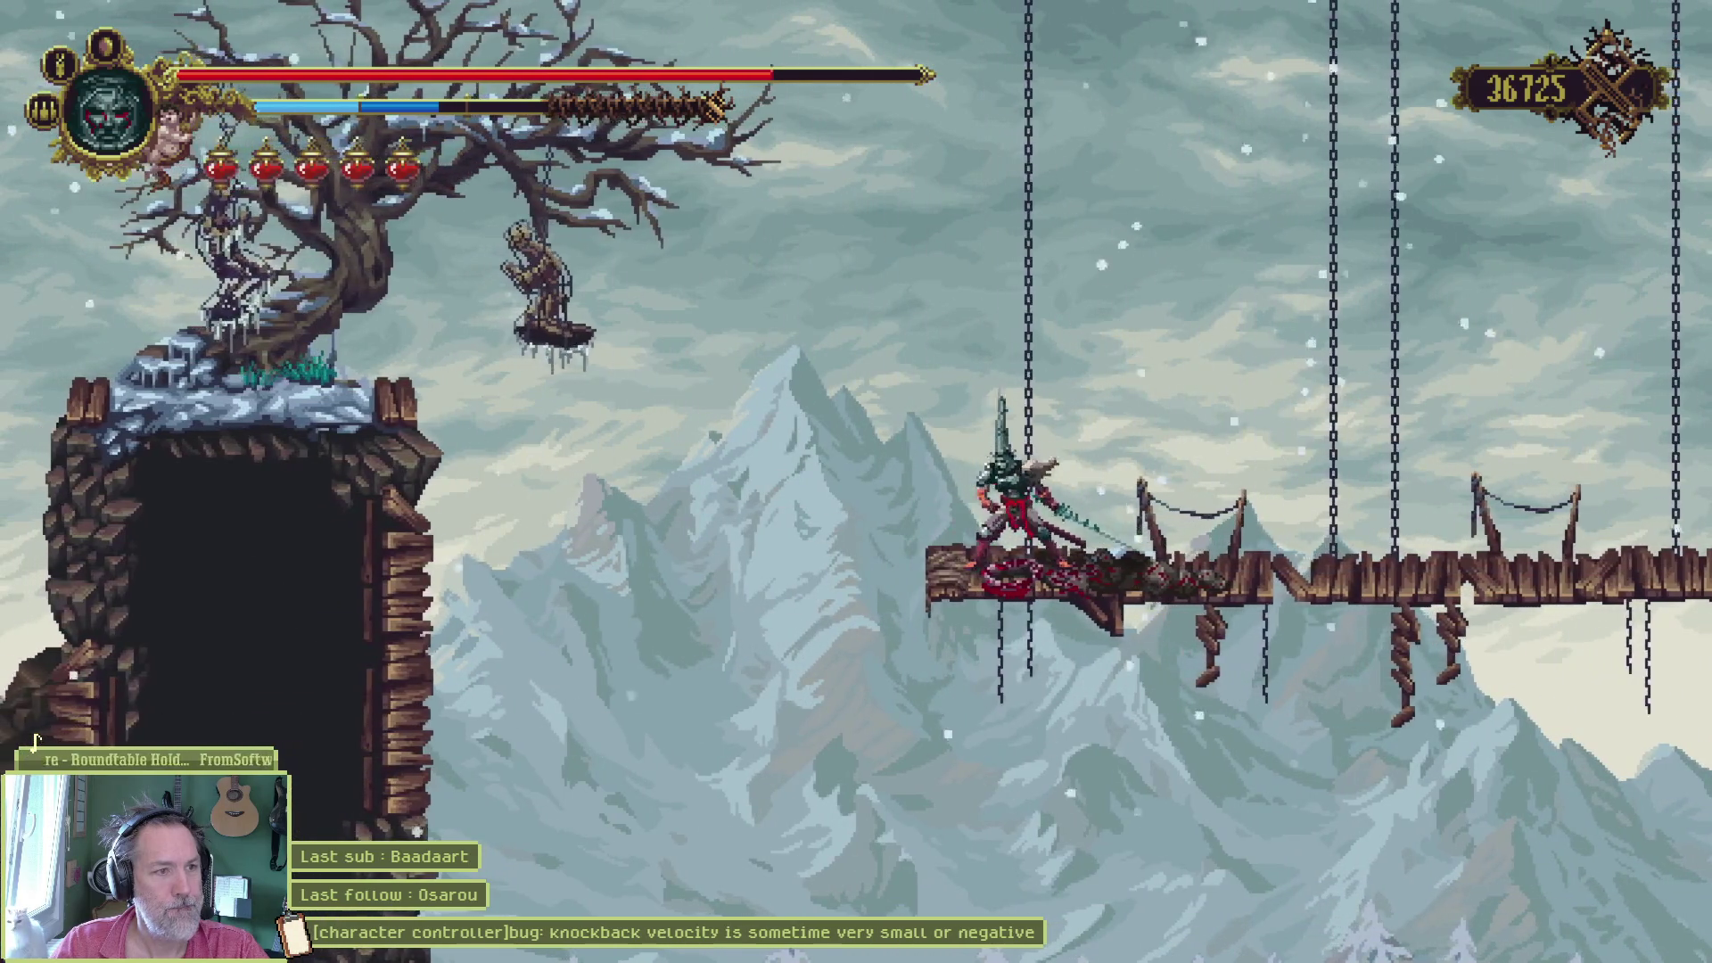
pyautogui.press('space')
pyautogui.press('Left')
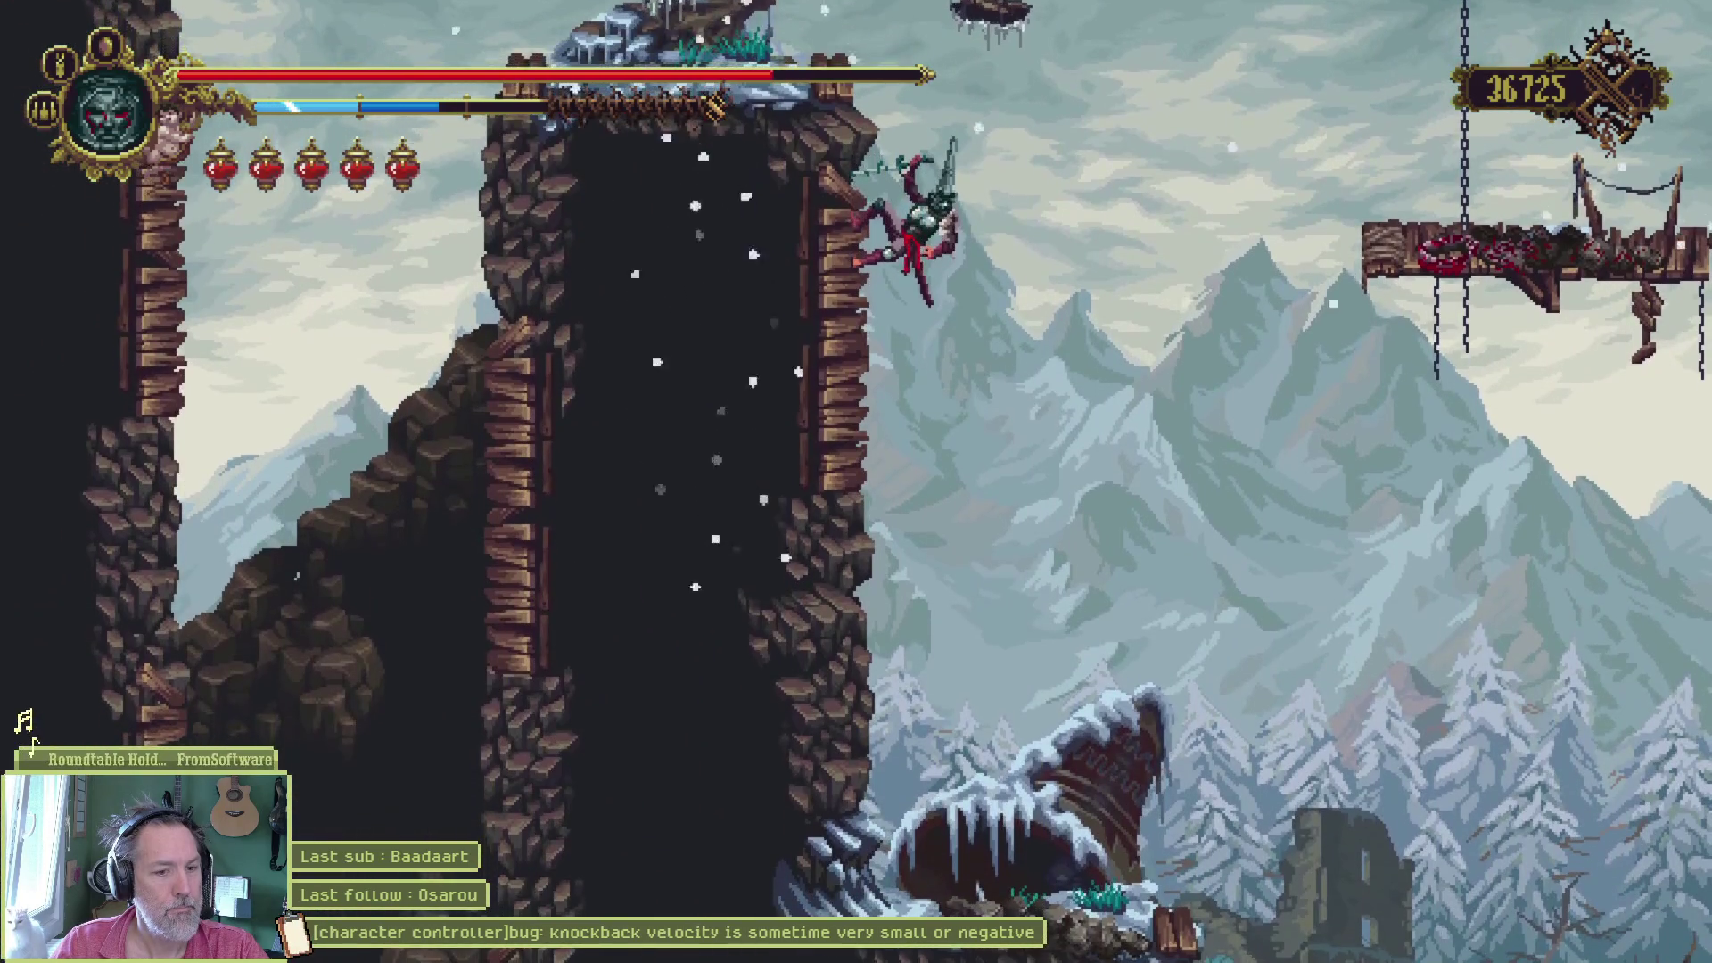
pyautogui.press('Left')
pyautogui.press('space')
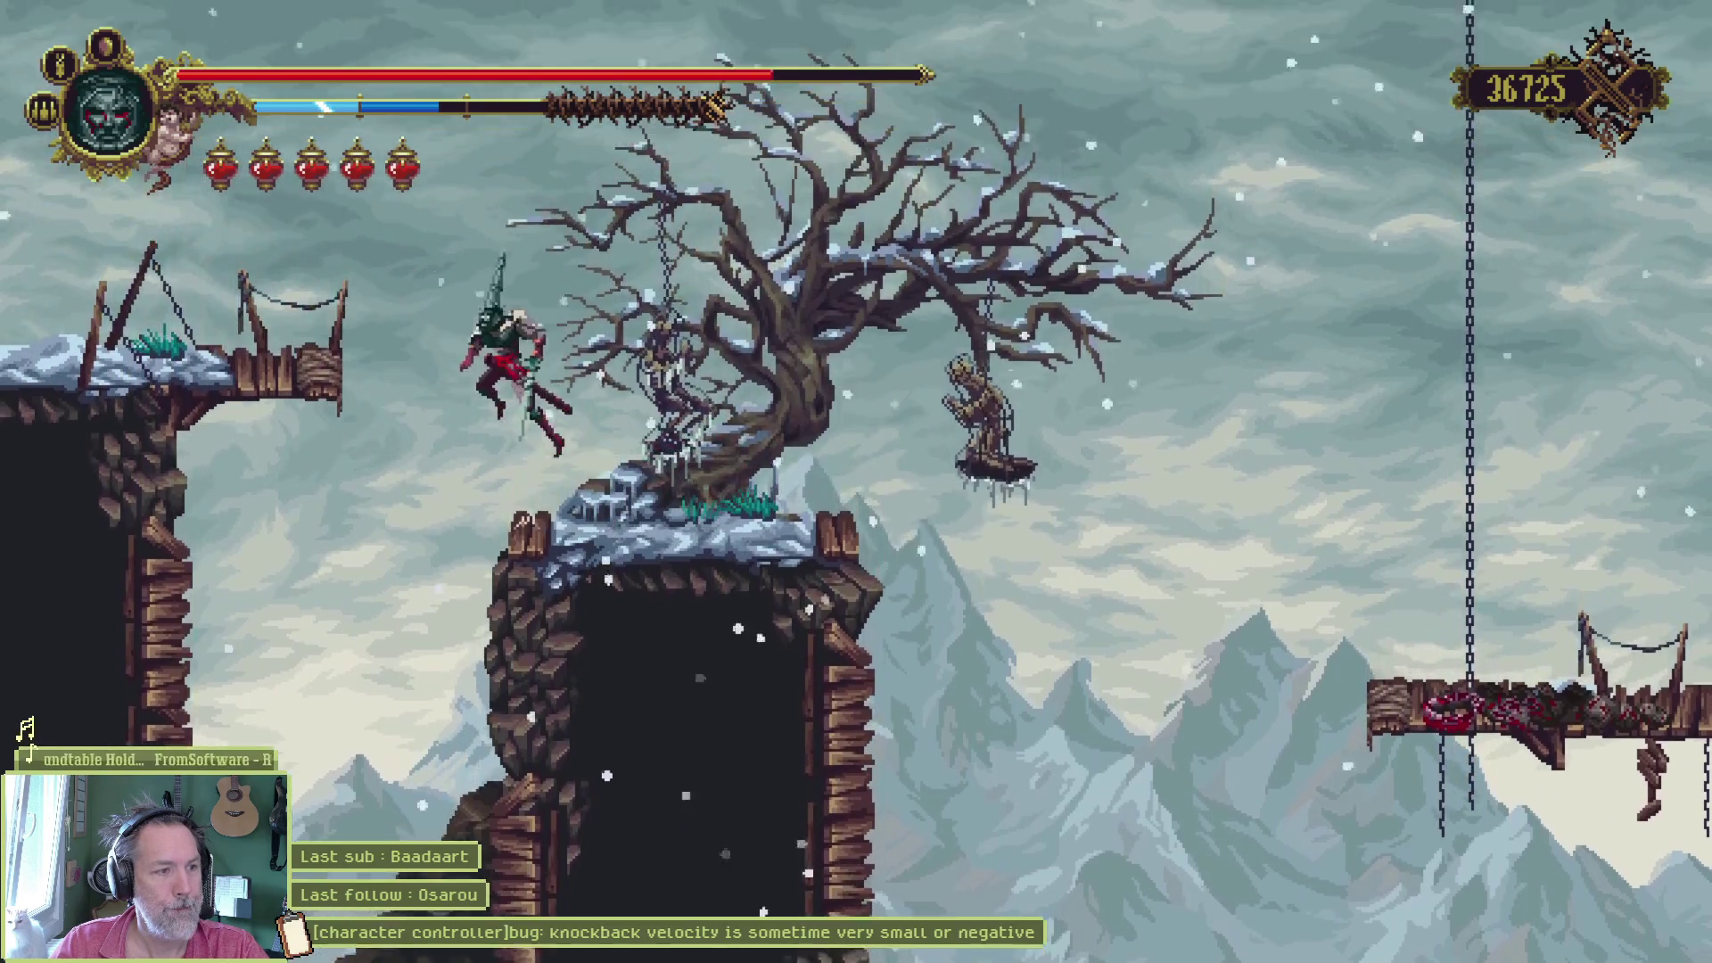
pyautogui.press('Left')
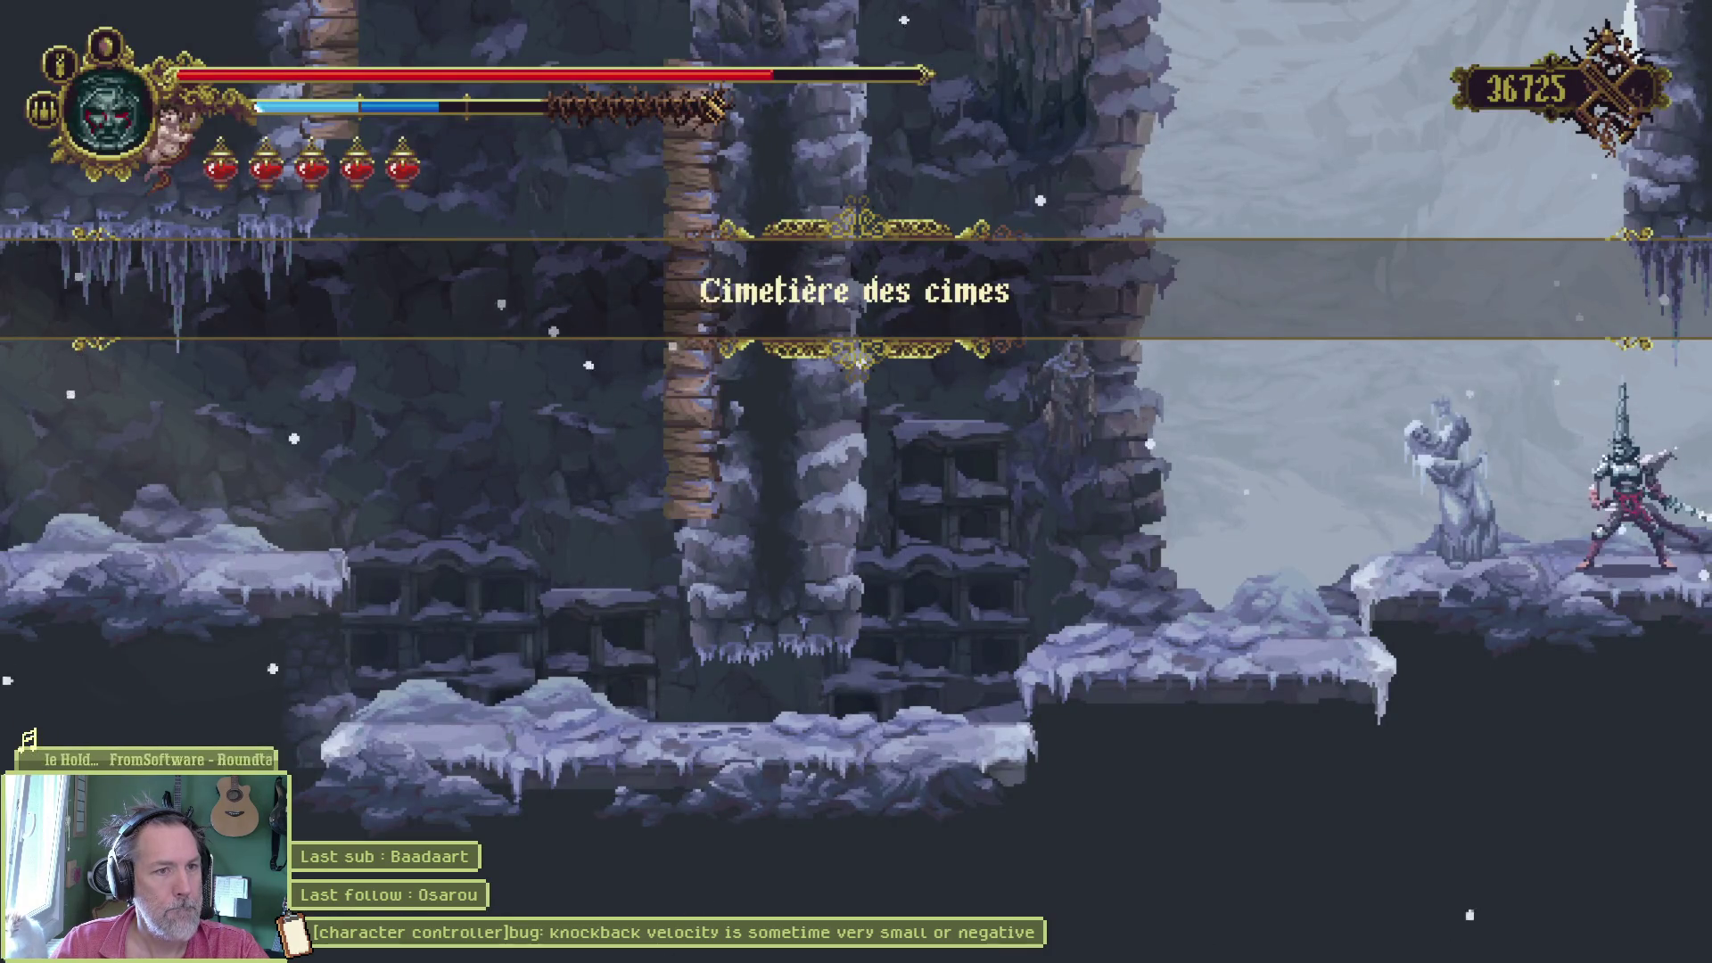
pyautogui.press('m')
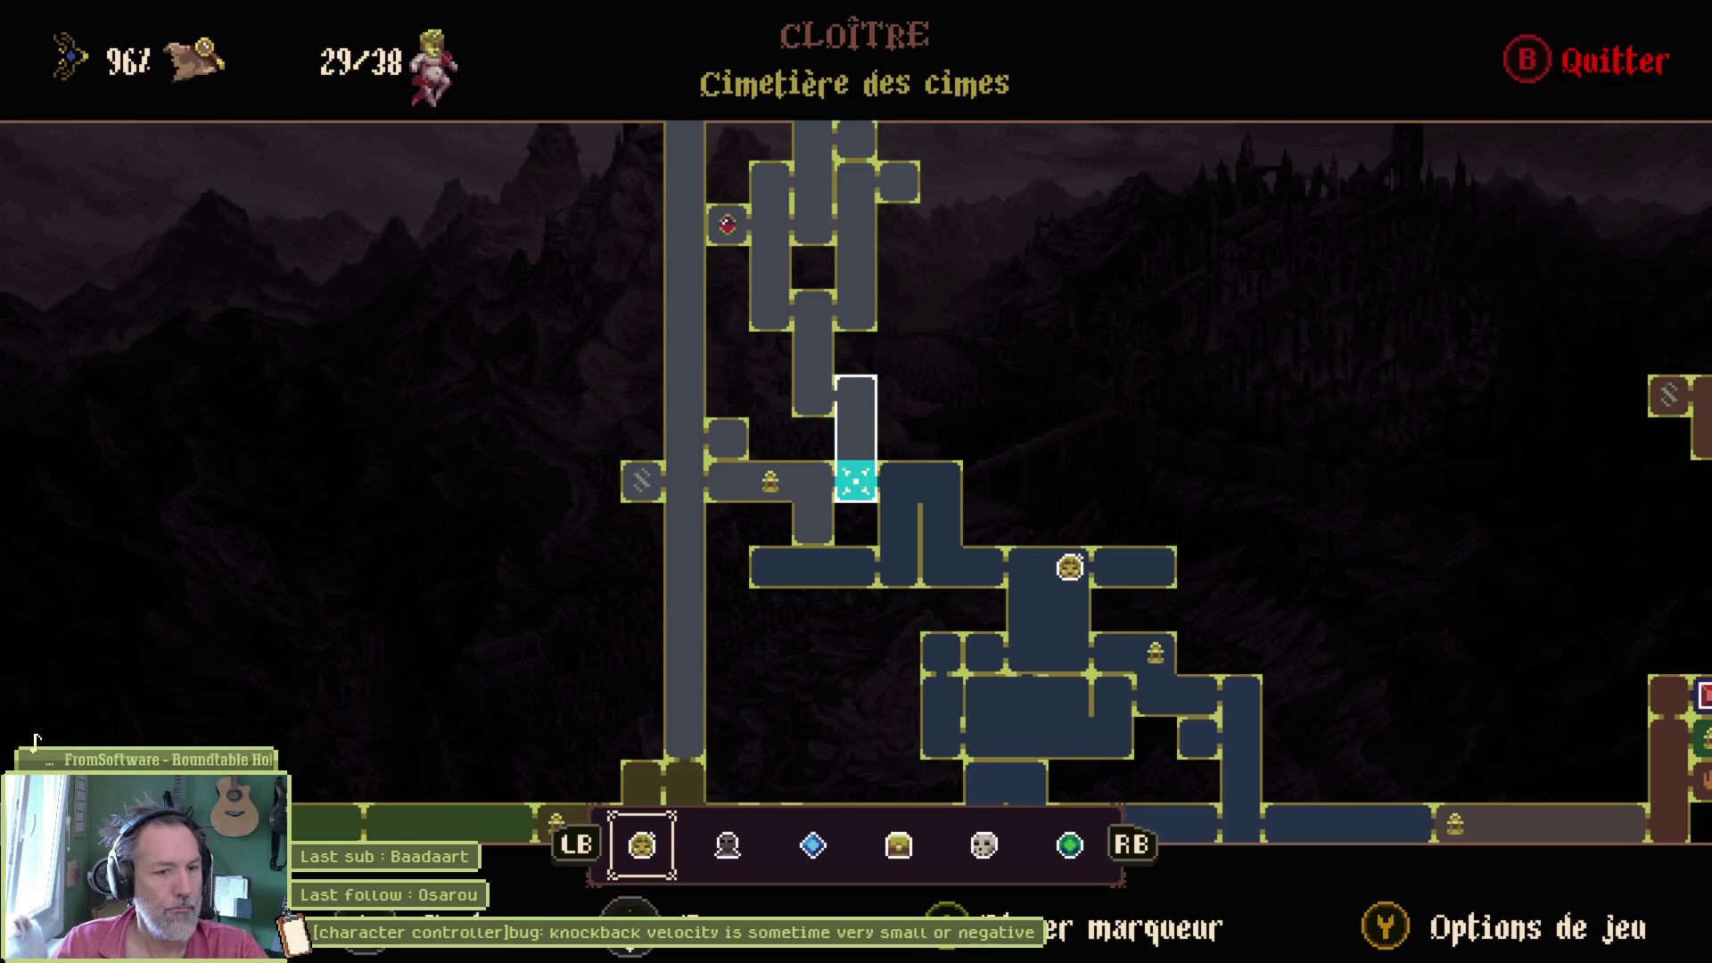
pyautogui.press('Up')
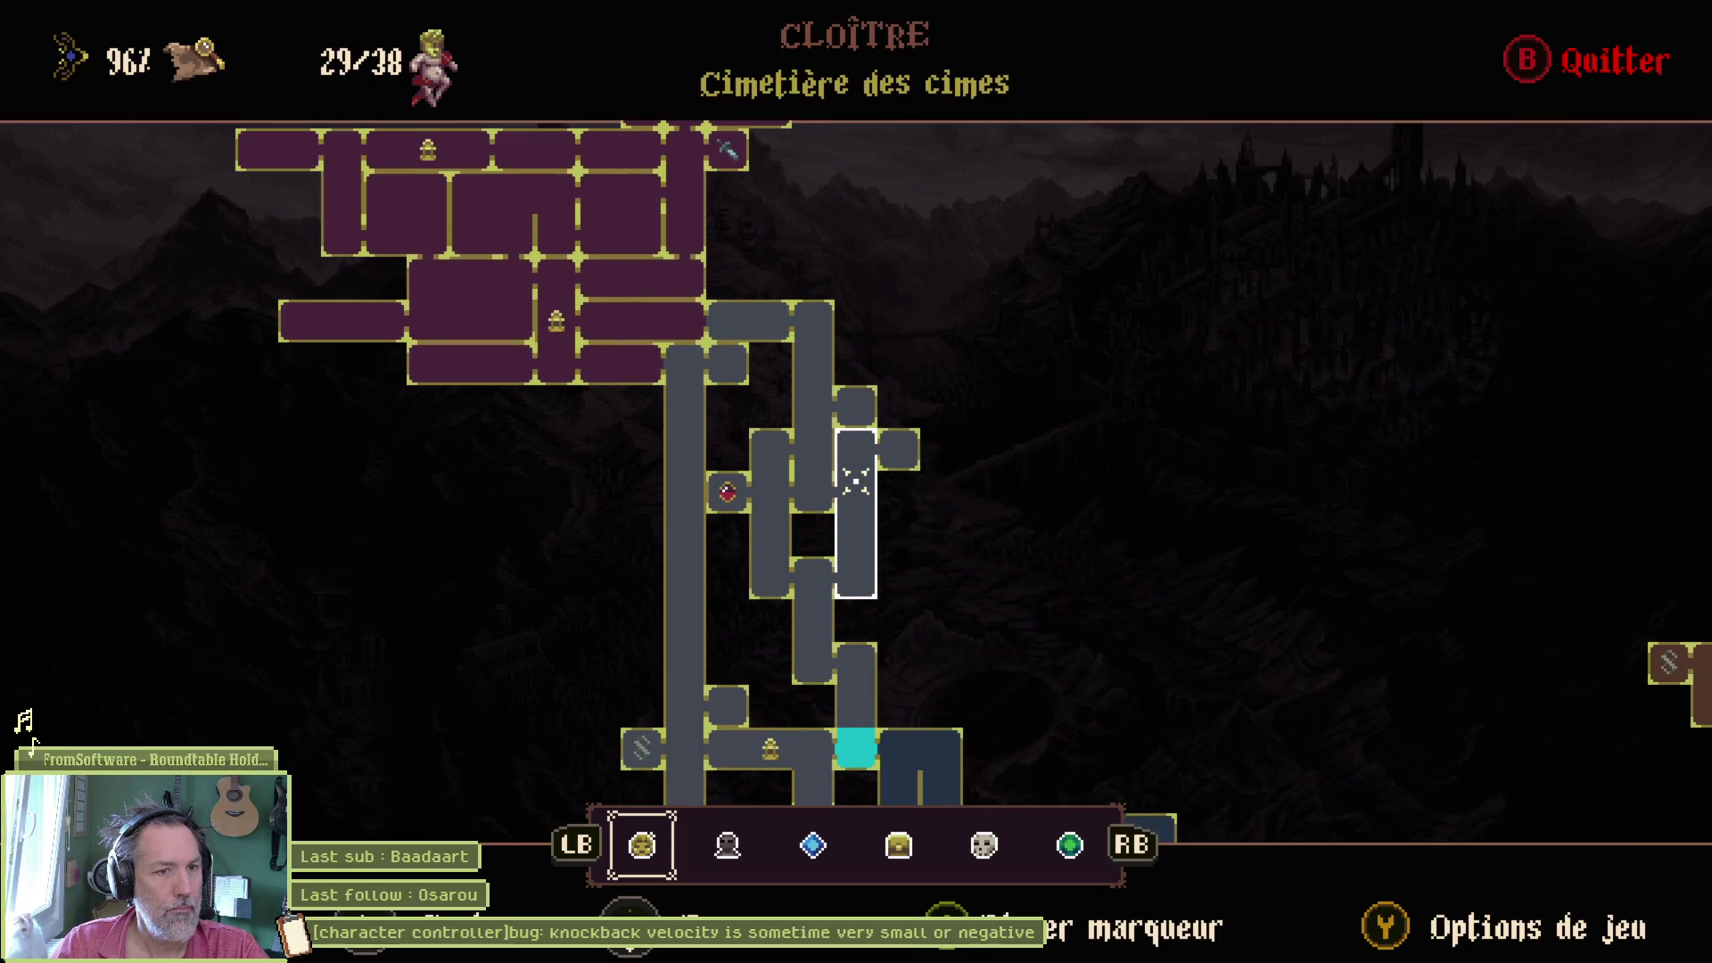
pyautogui.press('Up')
pyautogui.press('Left')
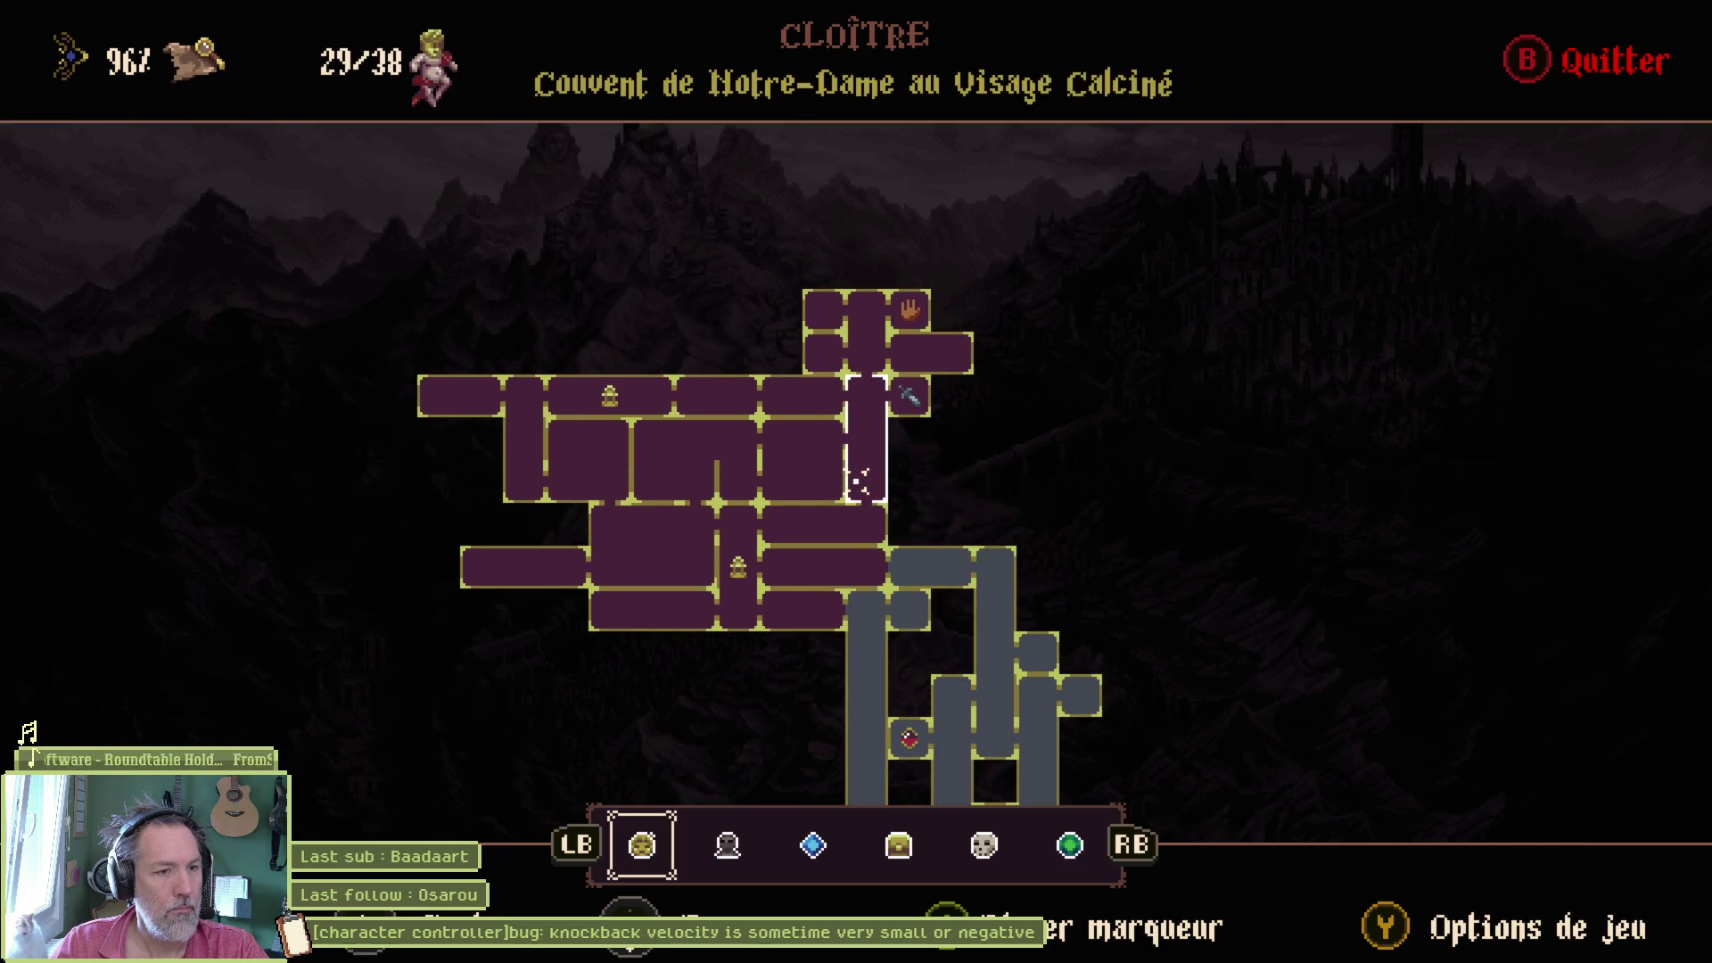
pyautogui.press('Down')
pyautogui.press('Right')
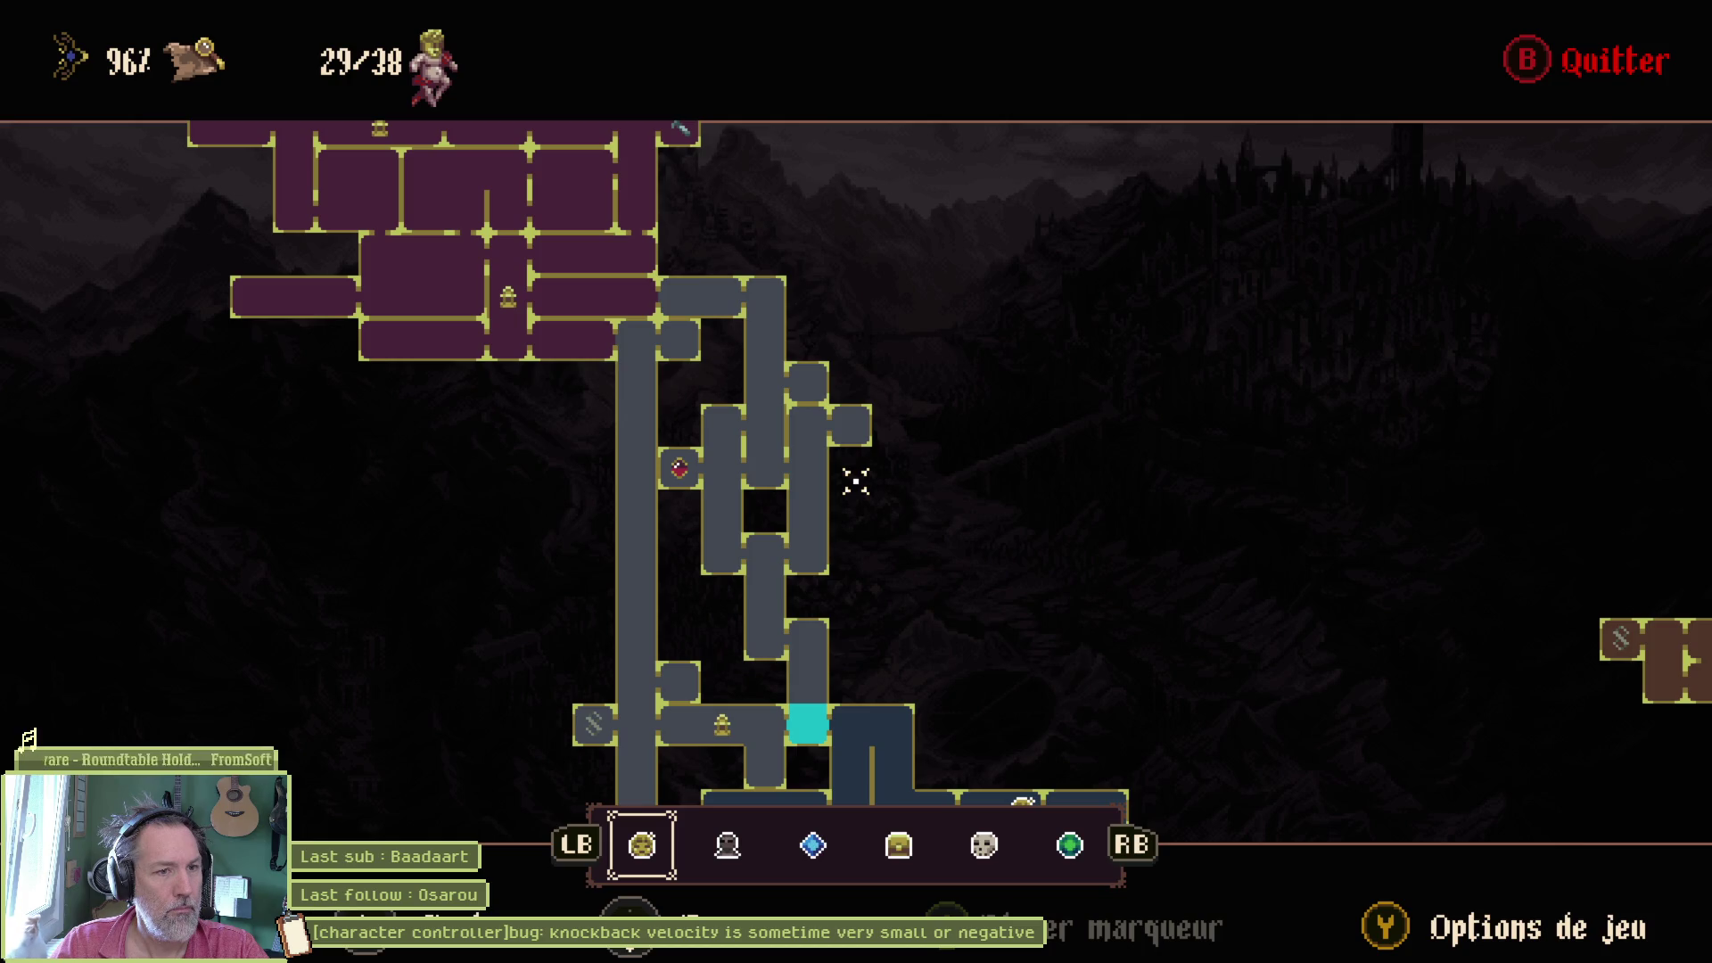
pyautogui.press('Down')
pyautogui.press('Down')
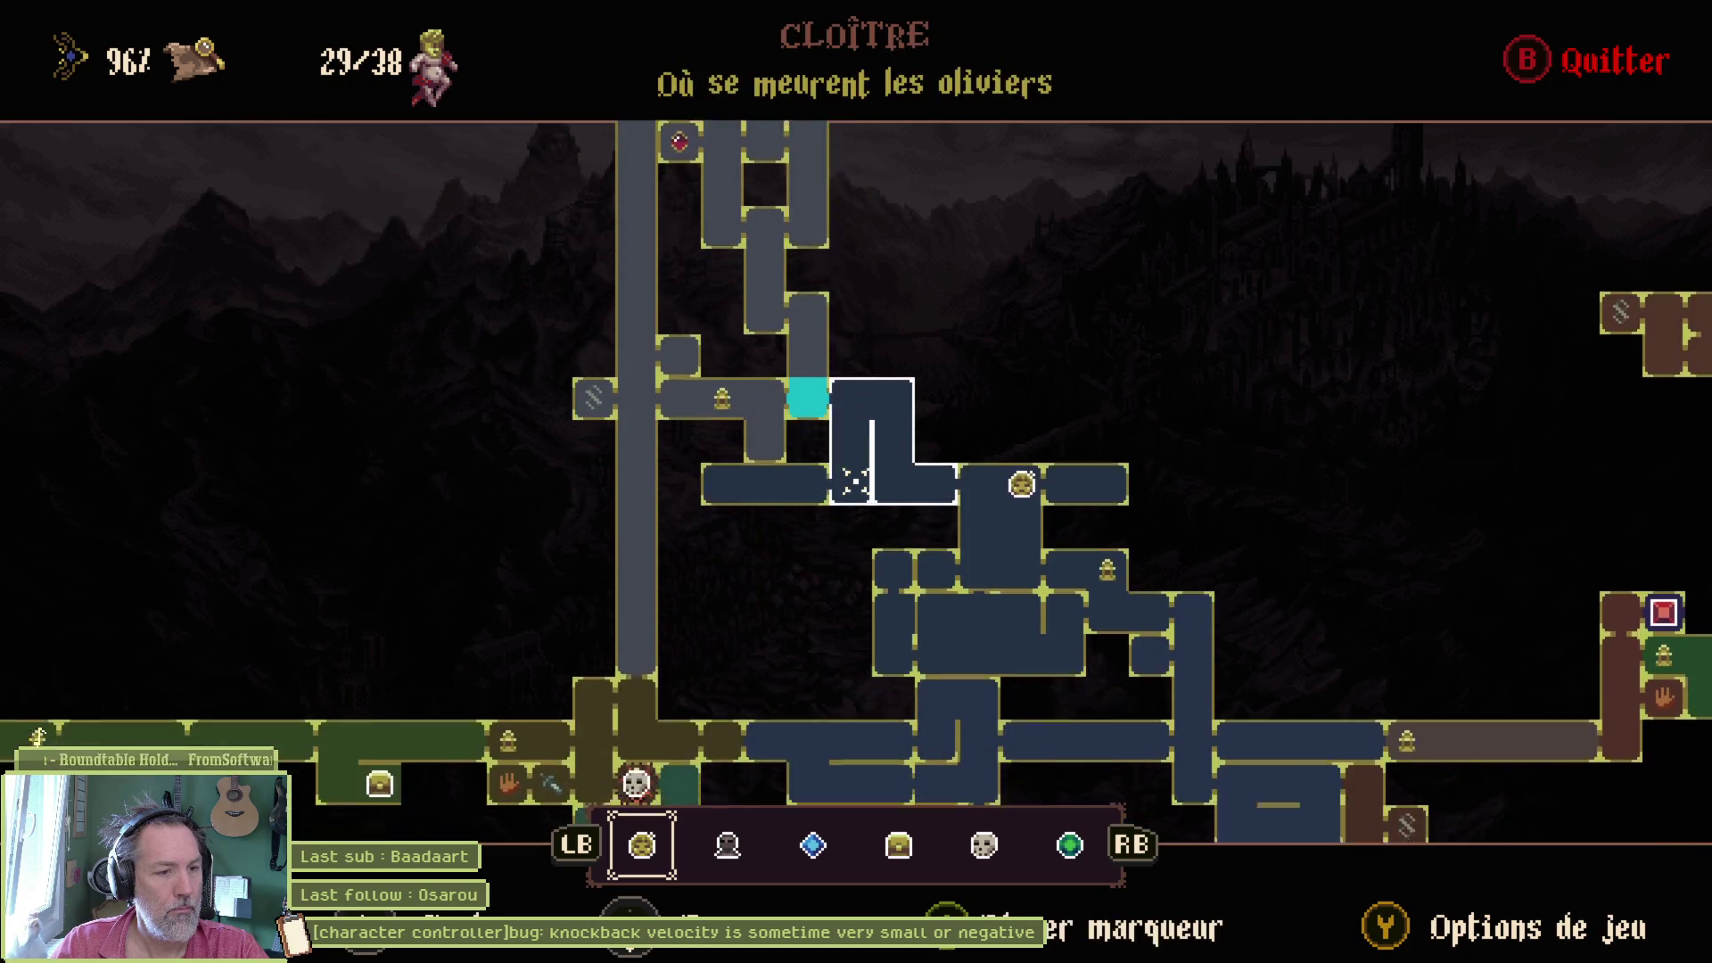
pyautogui.press('Down')
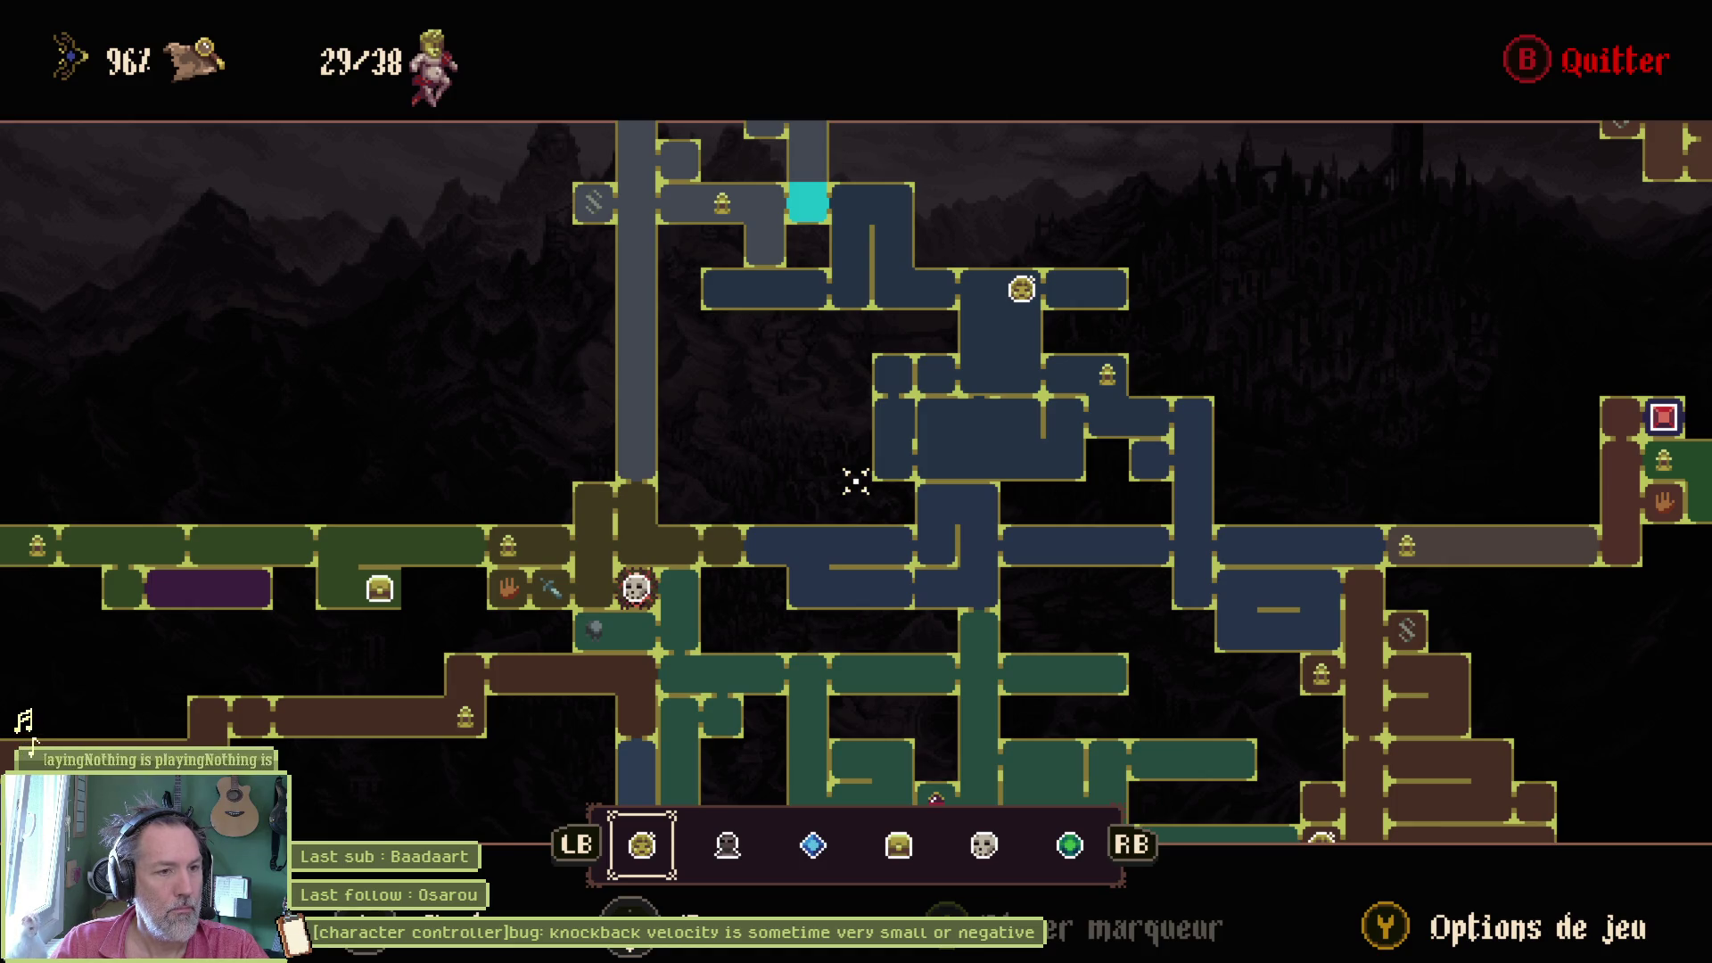
pyautogui.press('Down')
pyautogui.press('Right')
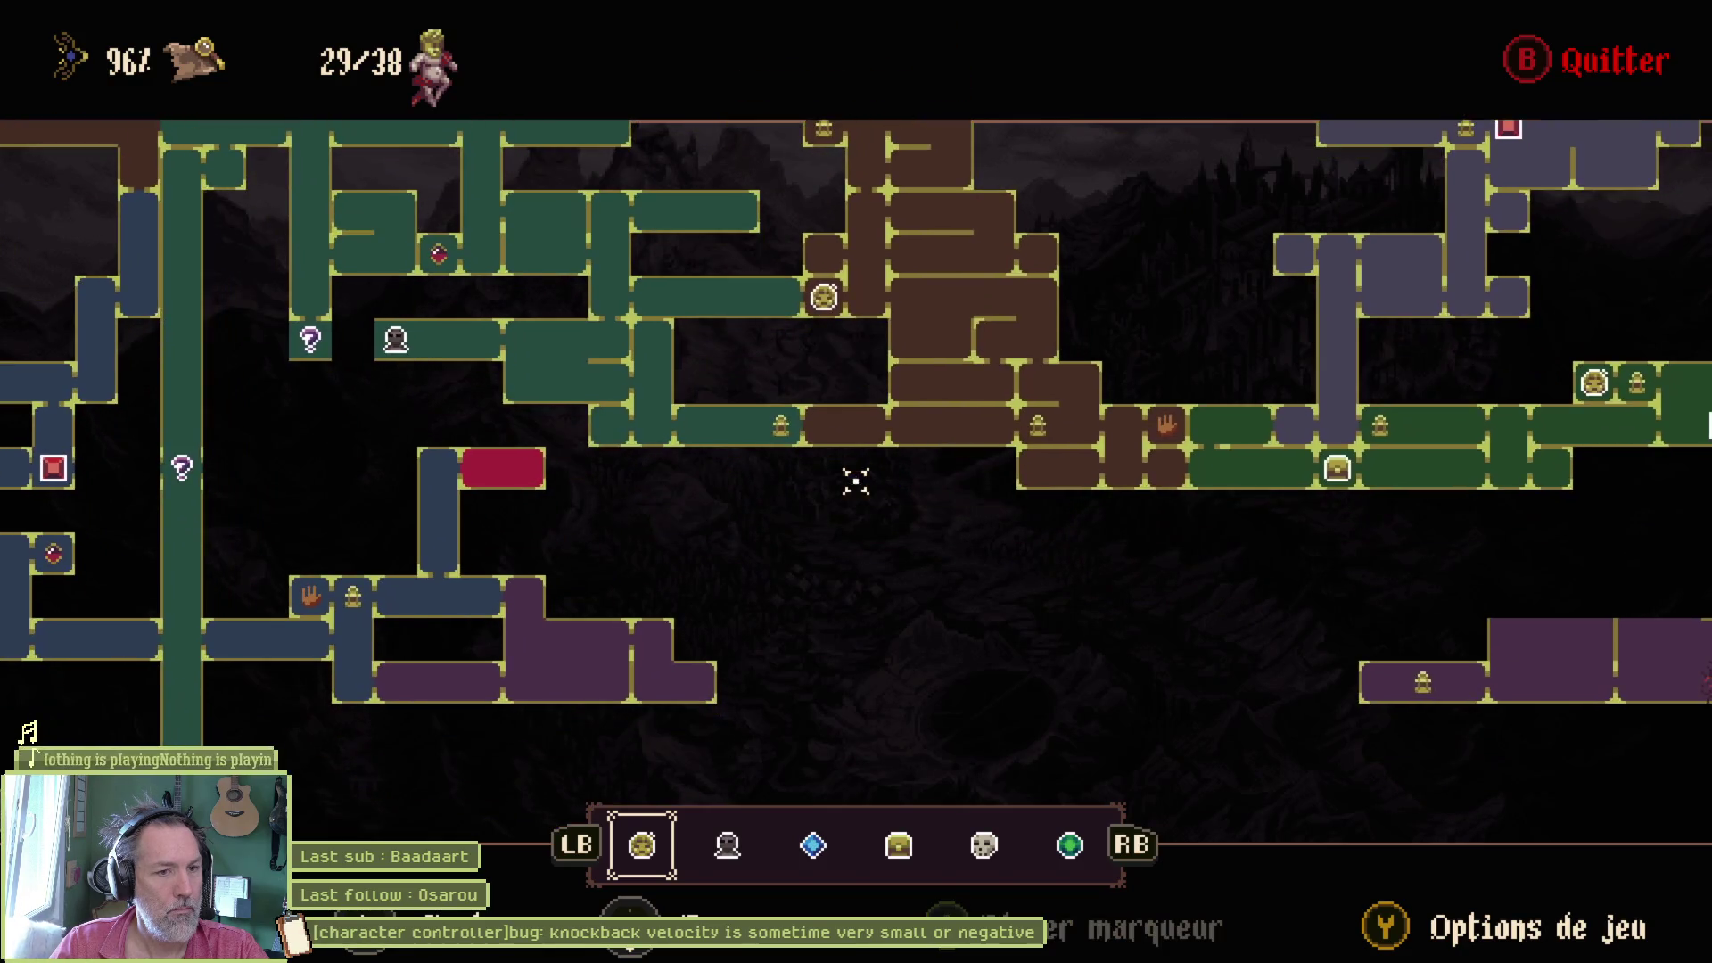
pyautogui.press('-')
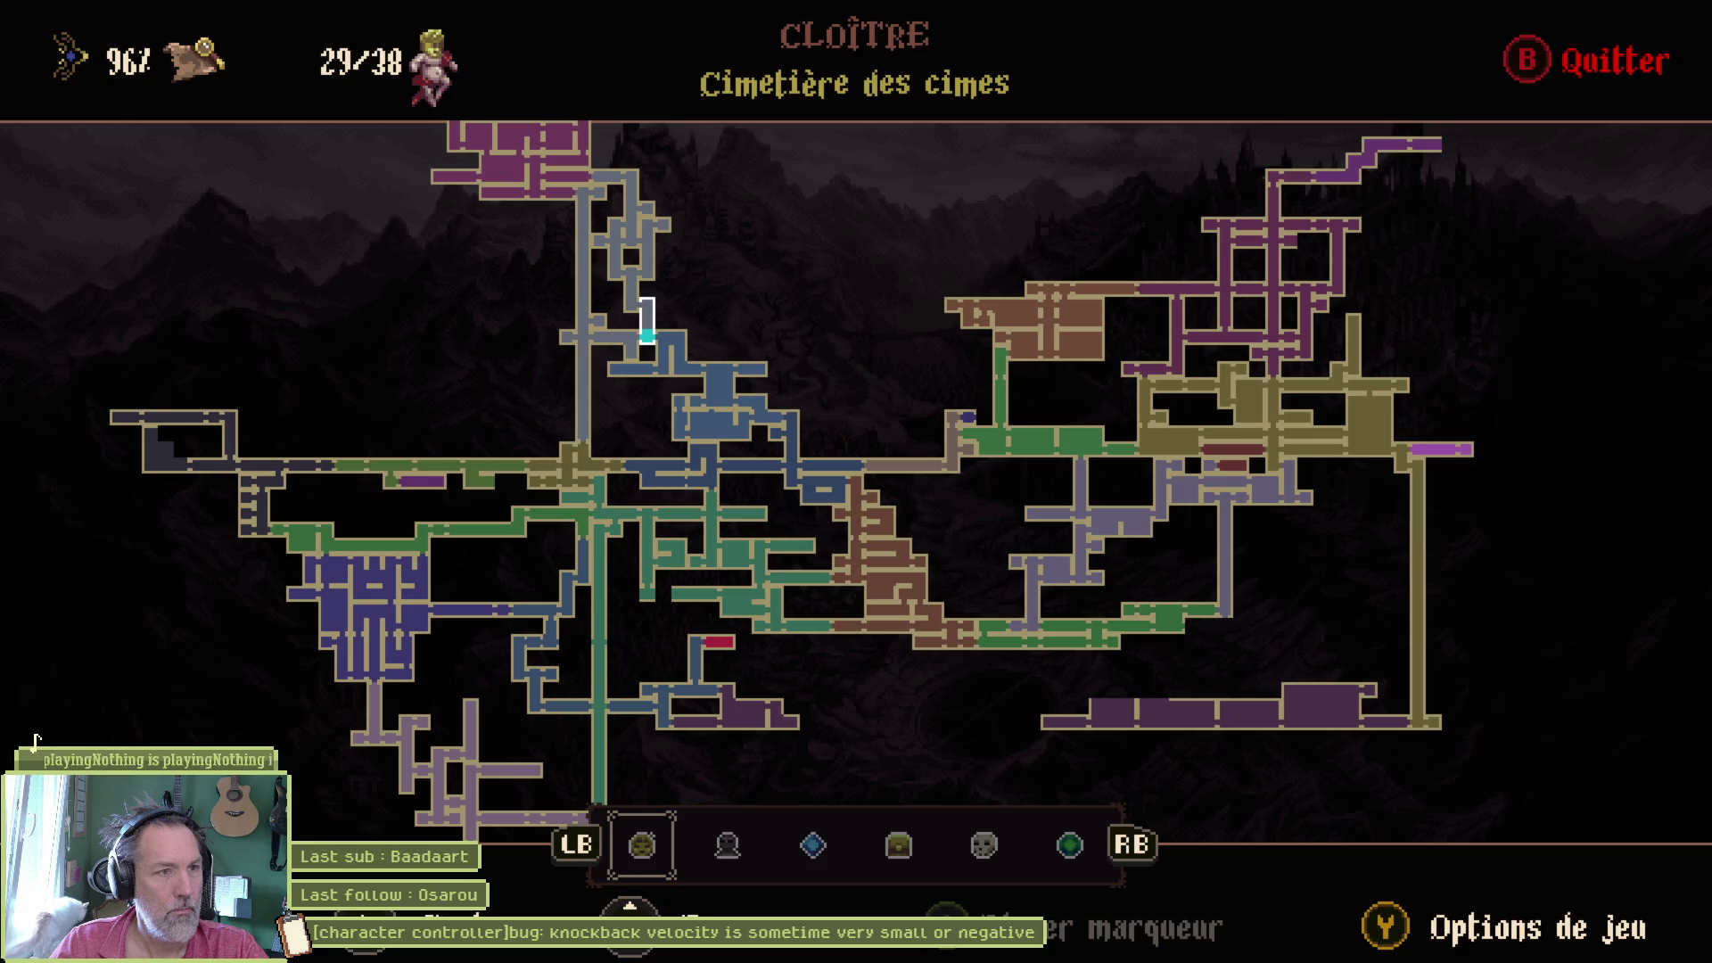
pyautogui.press('Down')
pyautogui.press('Left')
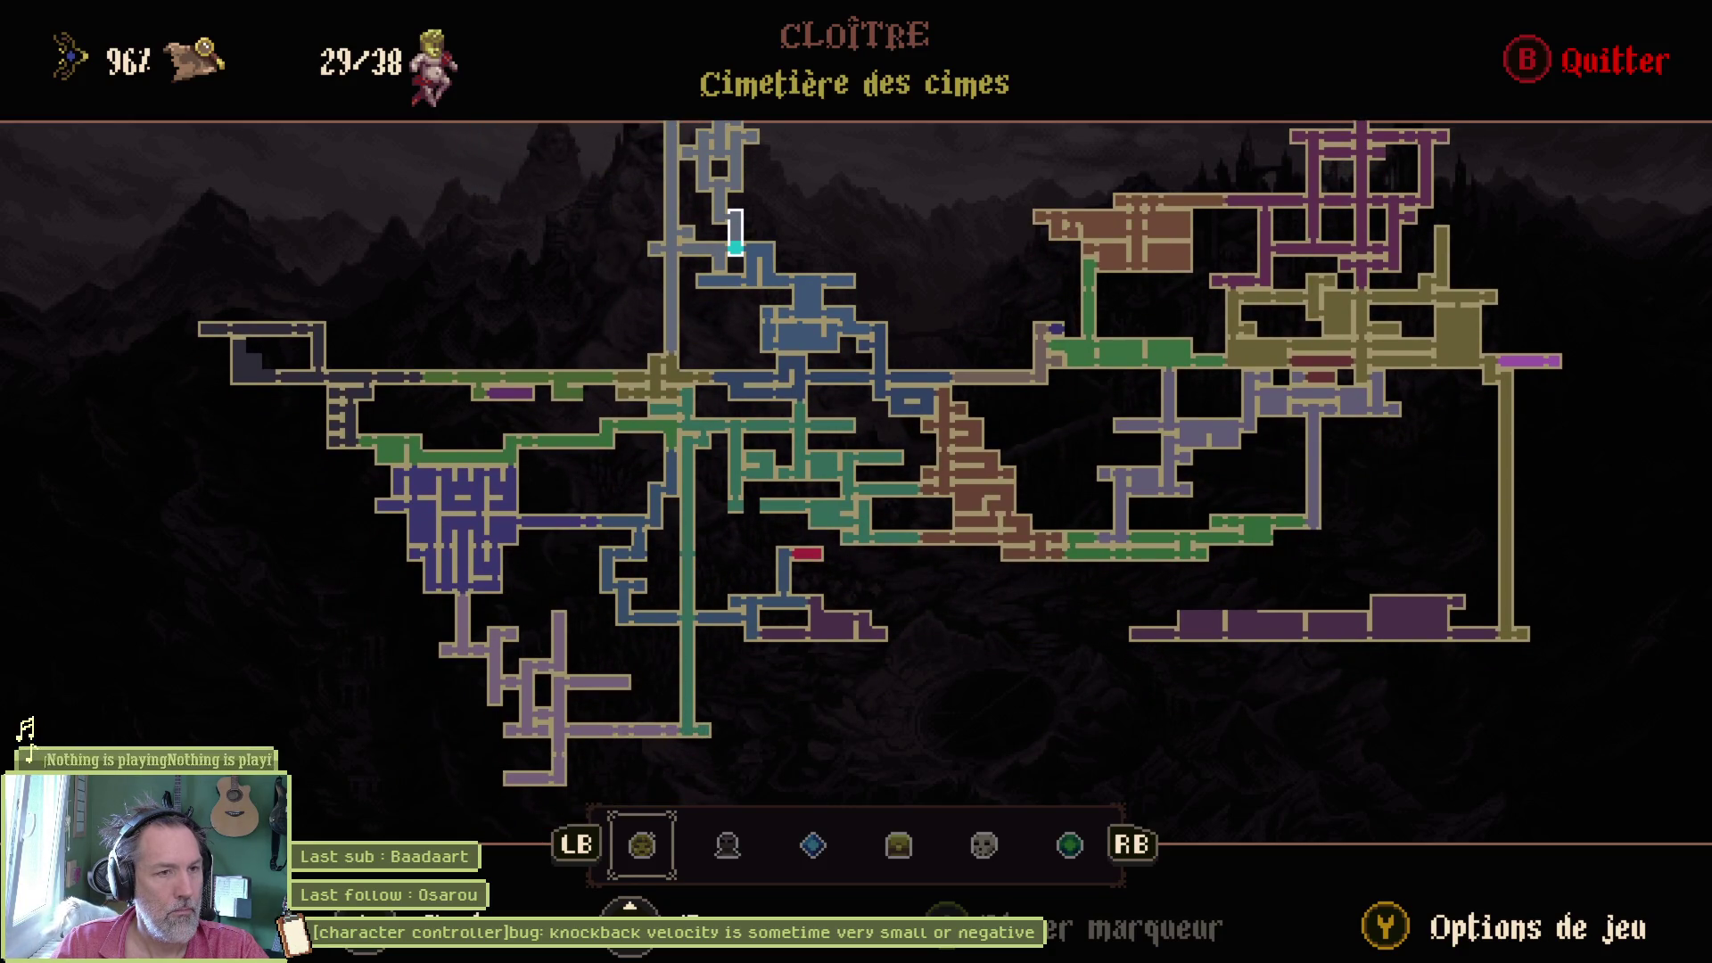
pyautogui.press('Up')
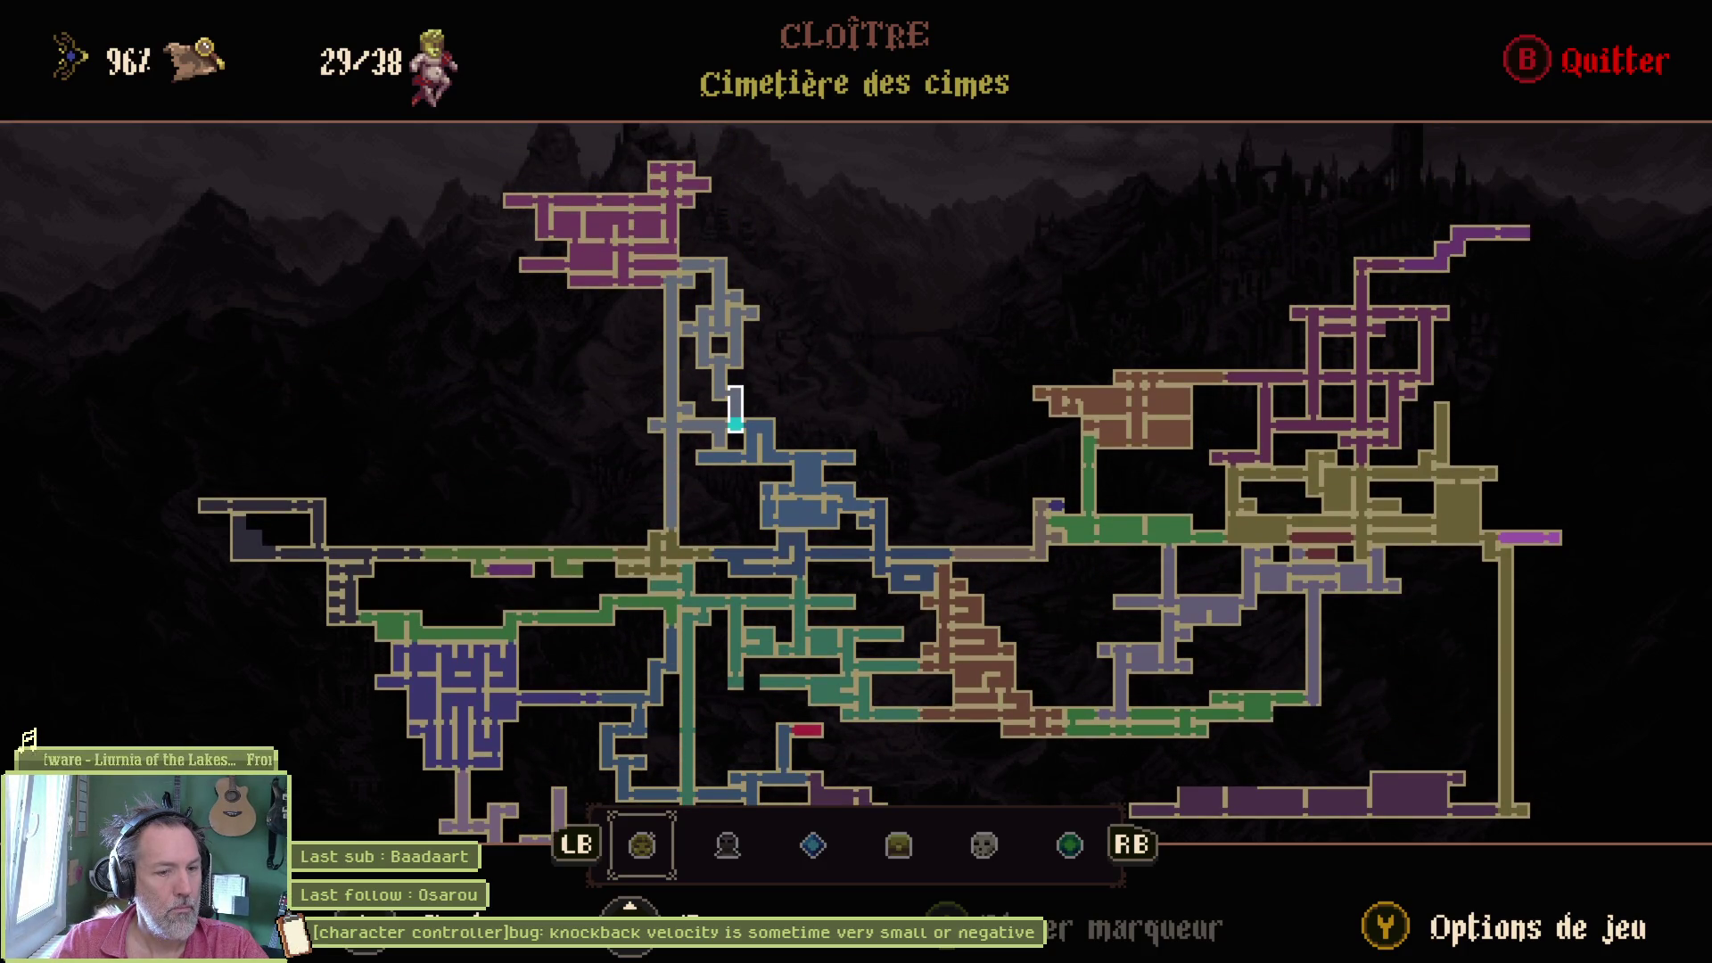
pyautogui.press('Escape')
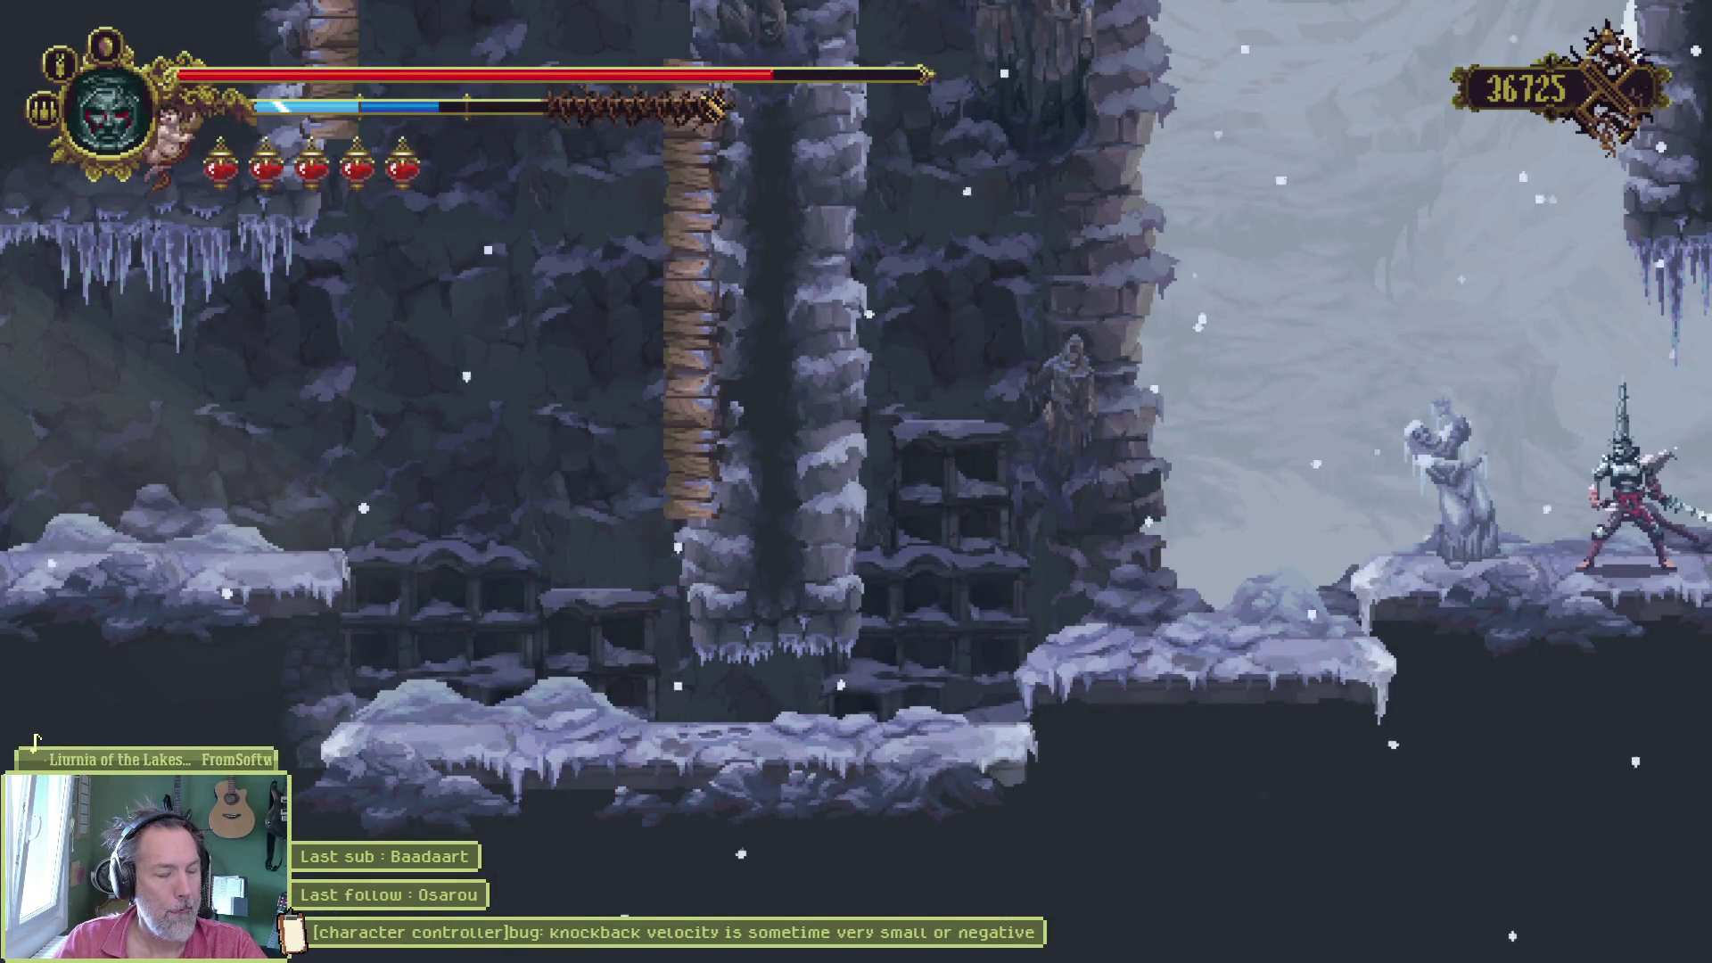
# - Check the rosary beads inventory and the area map
pyautogui.press('i')
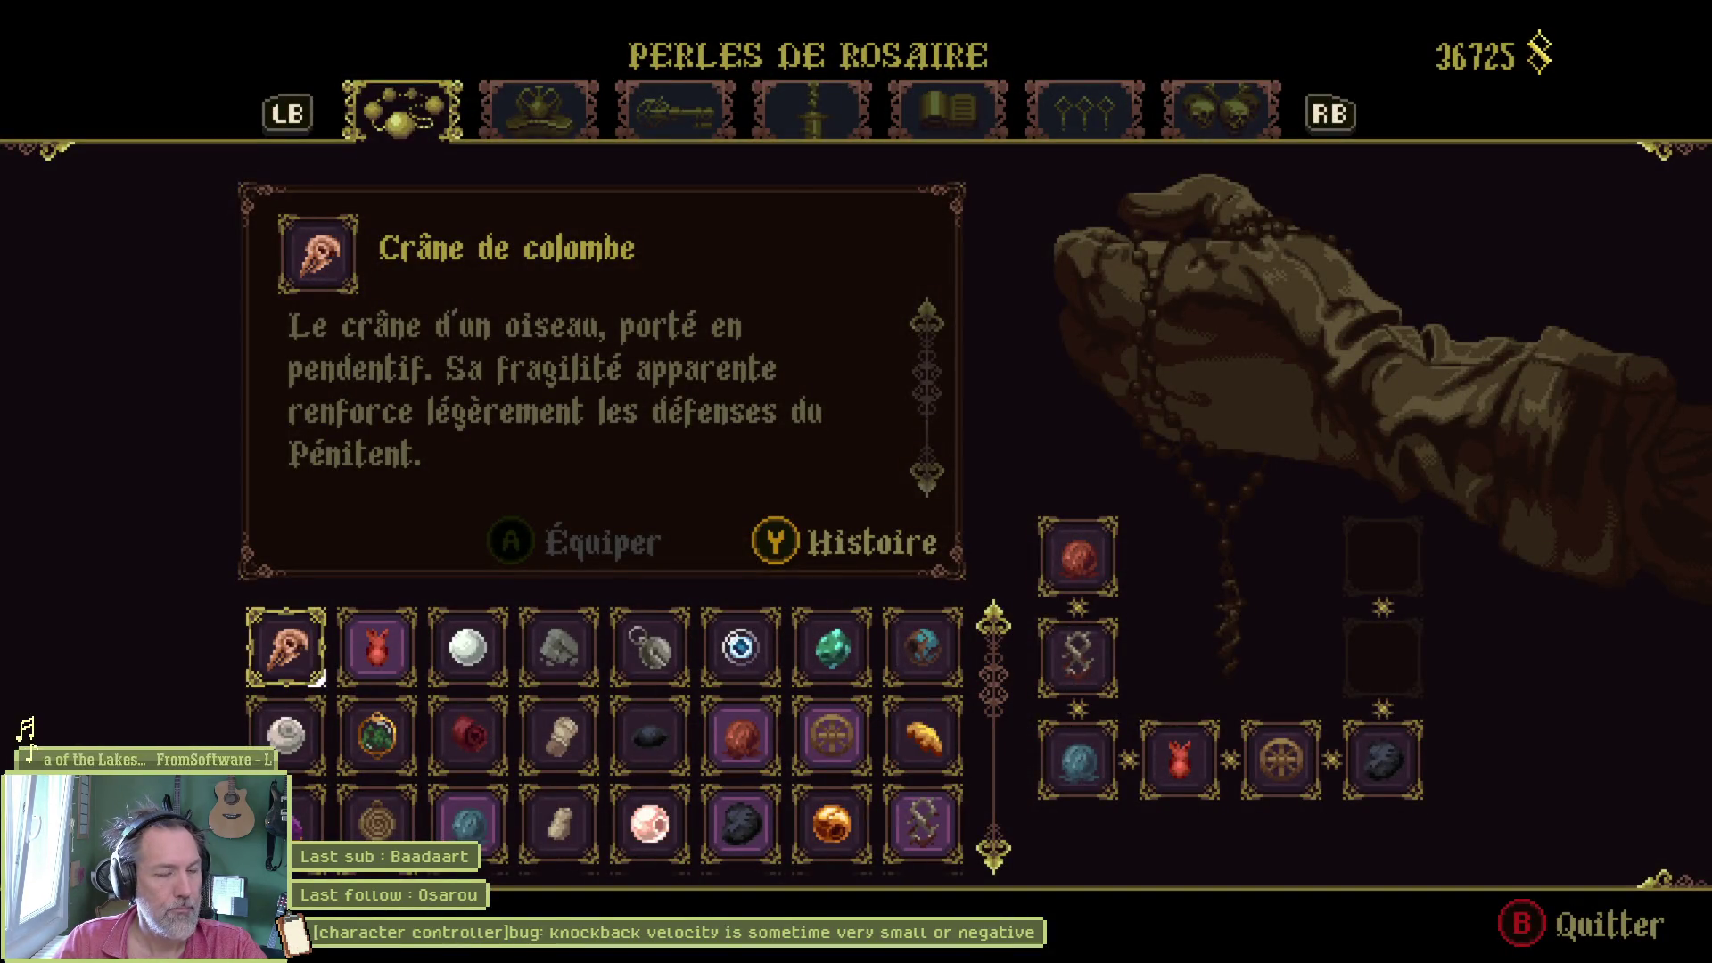
pyautogui.press('Escape')
pyautogui.press('m')
# - Use Retour au menu principal from Options, then choose Quitter on the title menu
pyautogui.press('Escape')
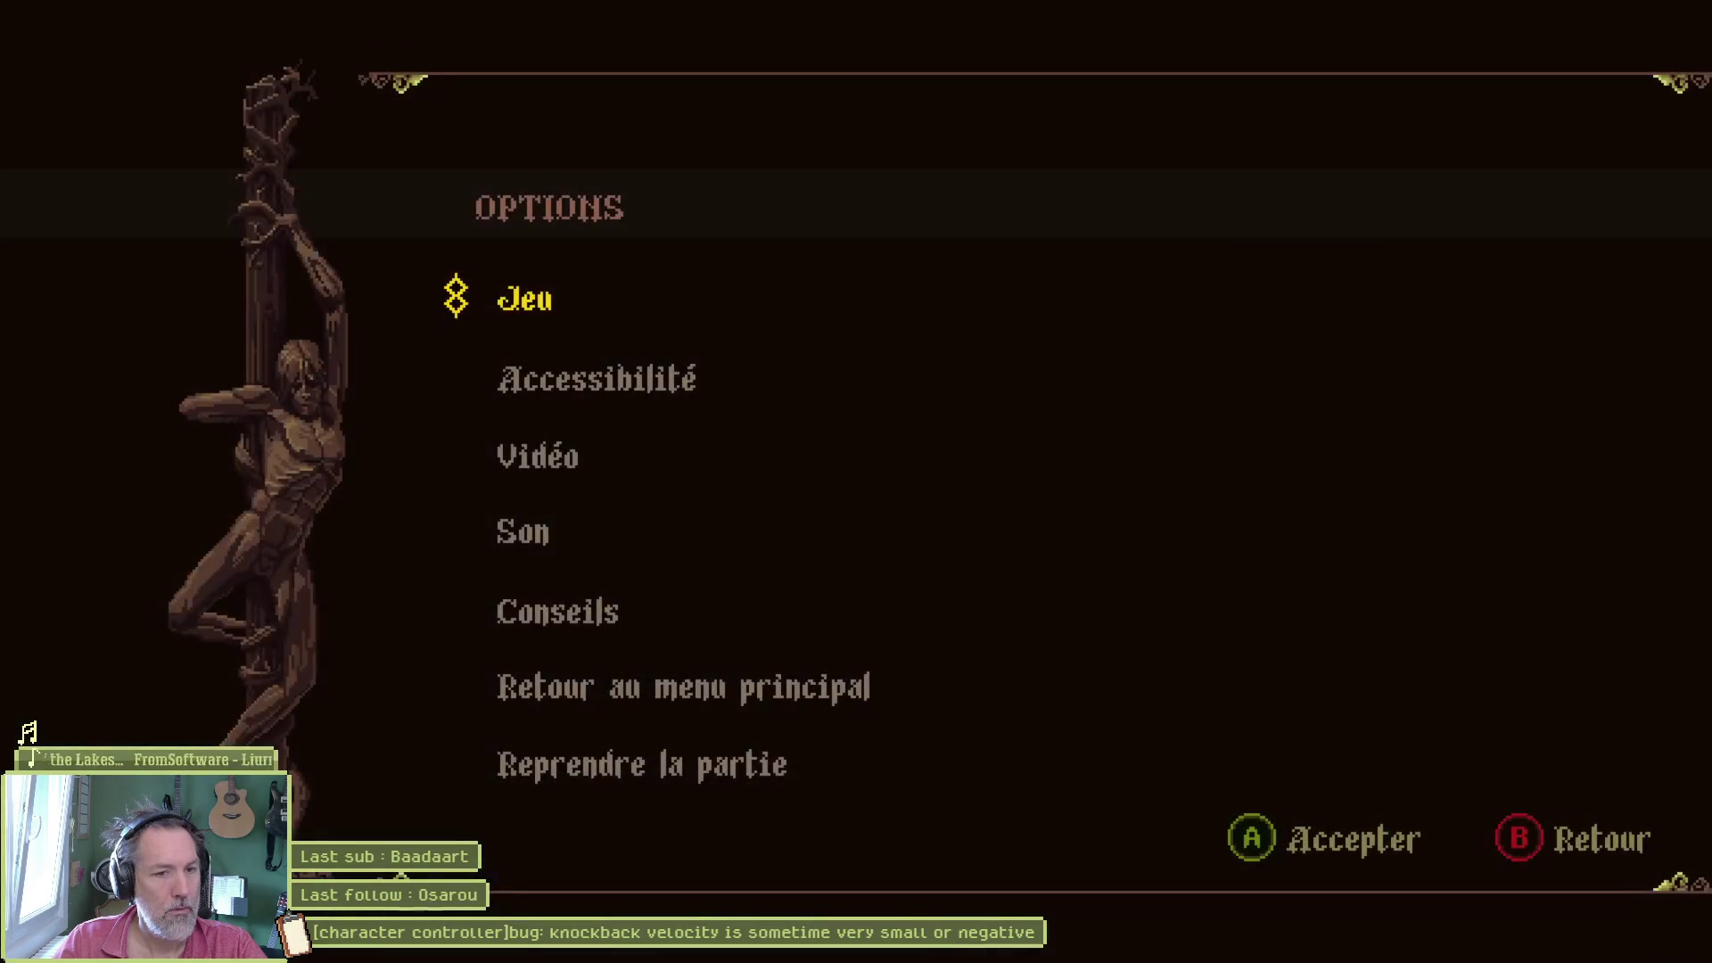
pyautogui.press('Up')
pyautogui.press('Return')
pyautogui.press('Up')
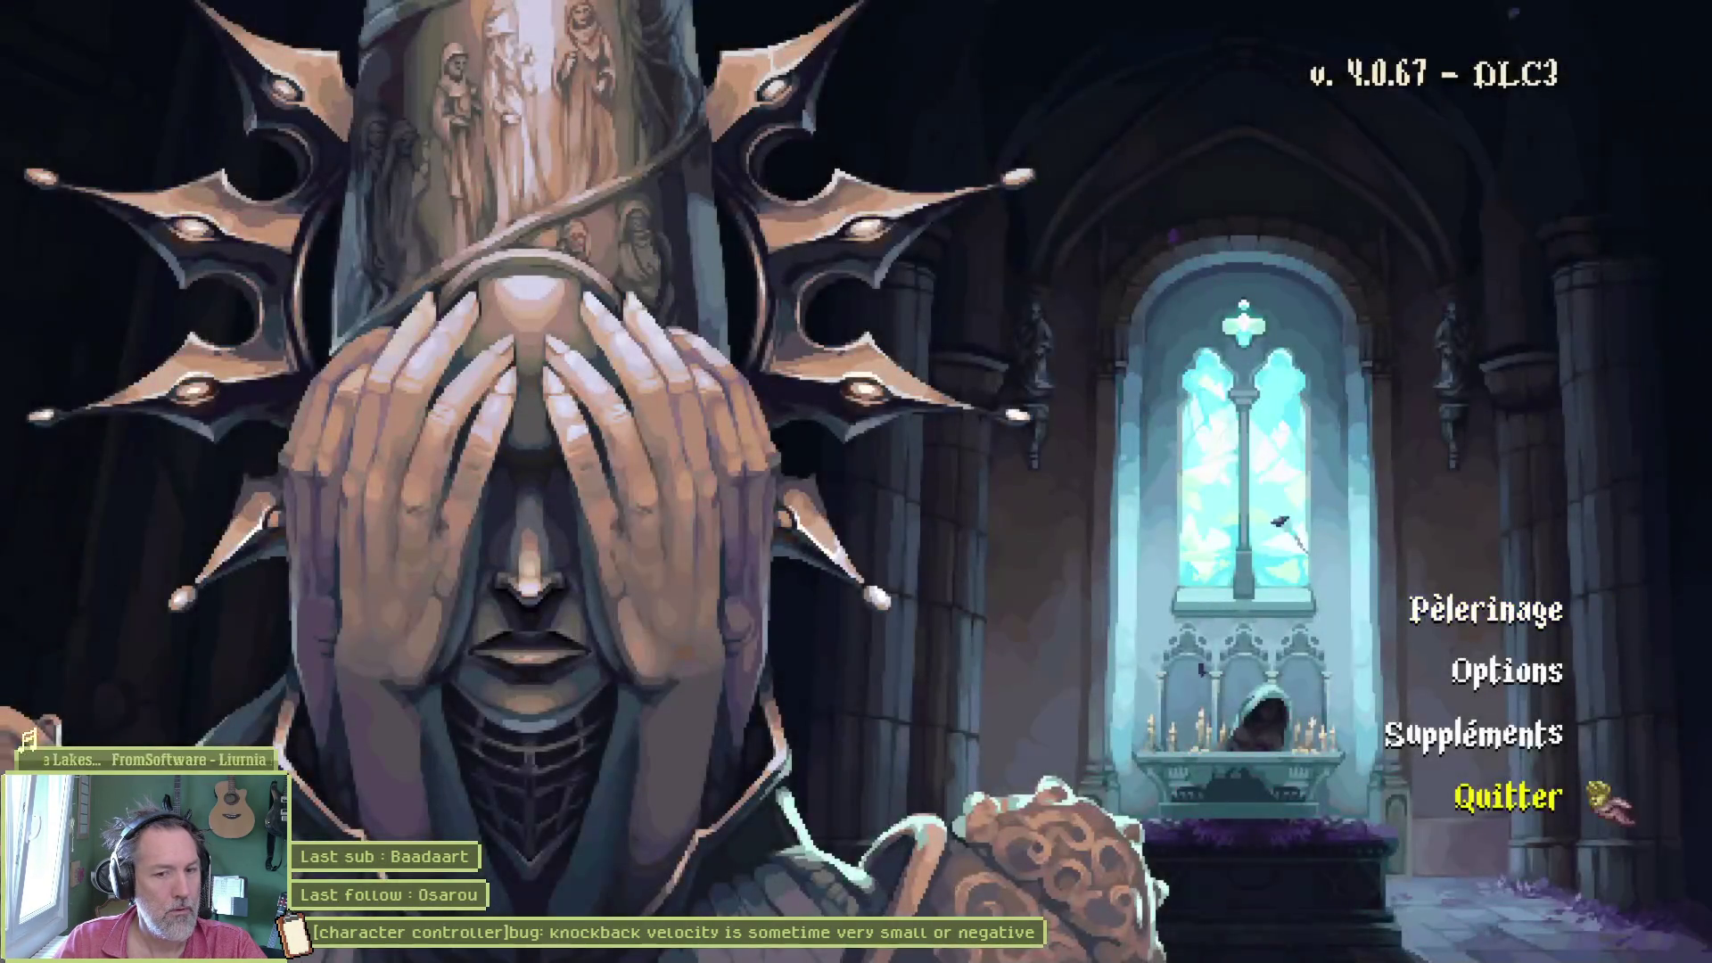
pyautogui.press('Return')
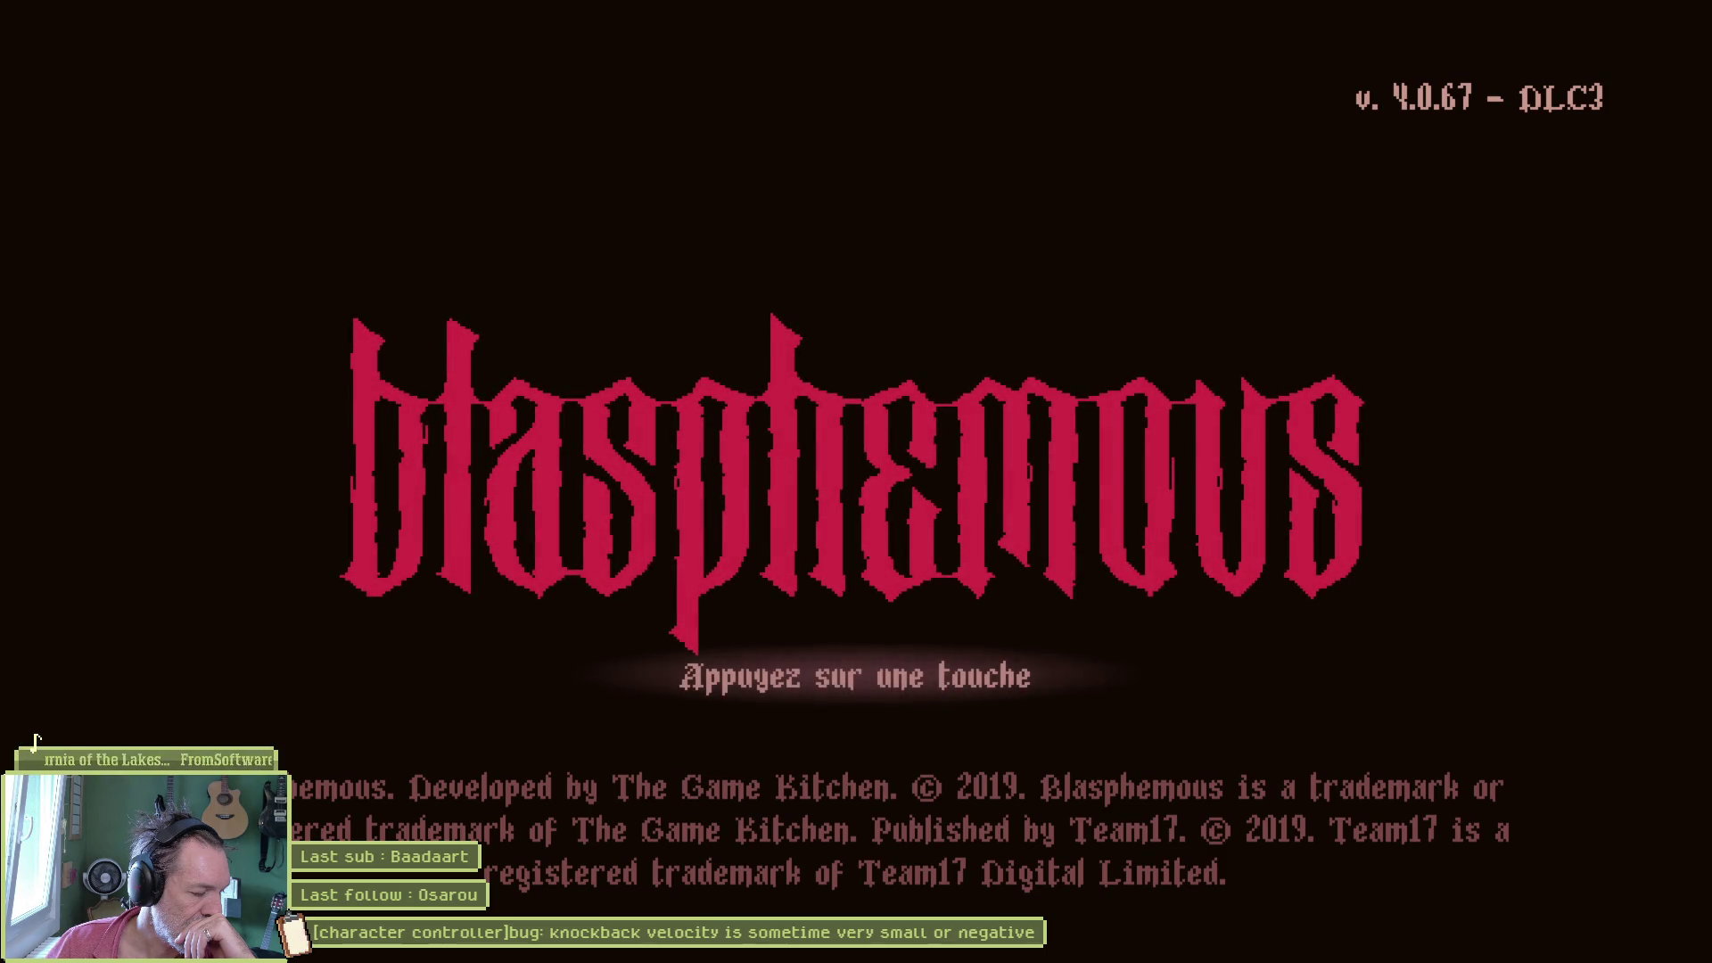
# - Pass the title prompt and load save slot 1
pyautogui.press('Return')
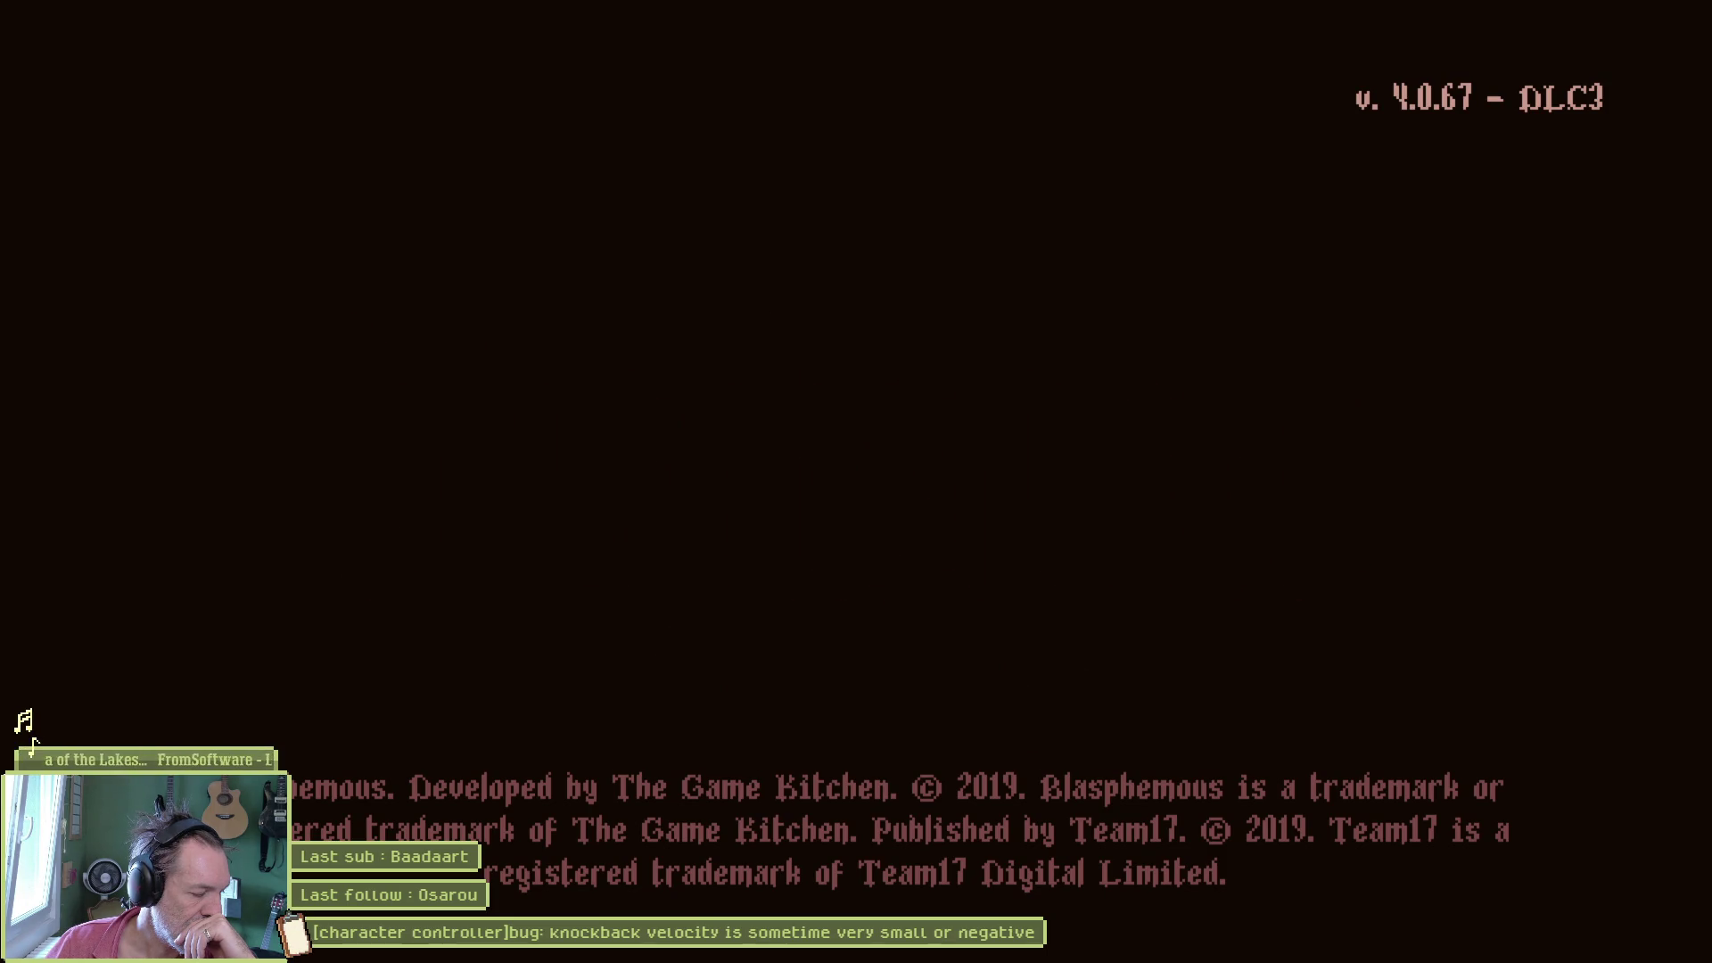
pyautogui.press('Return')
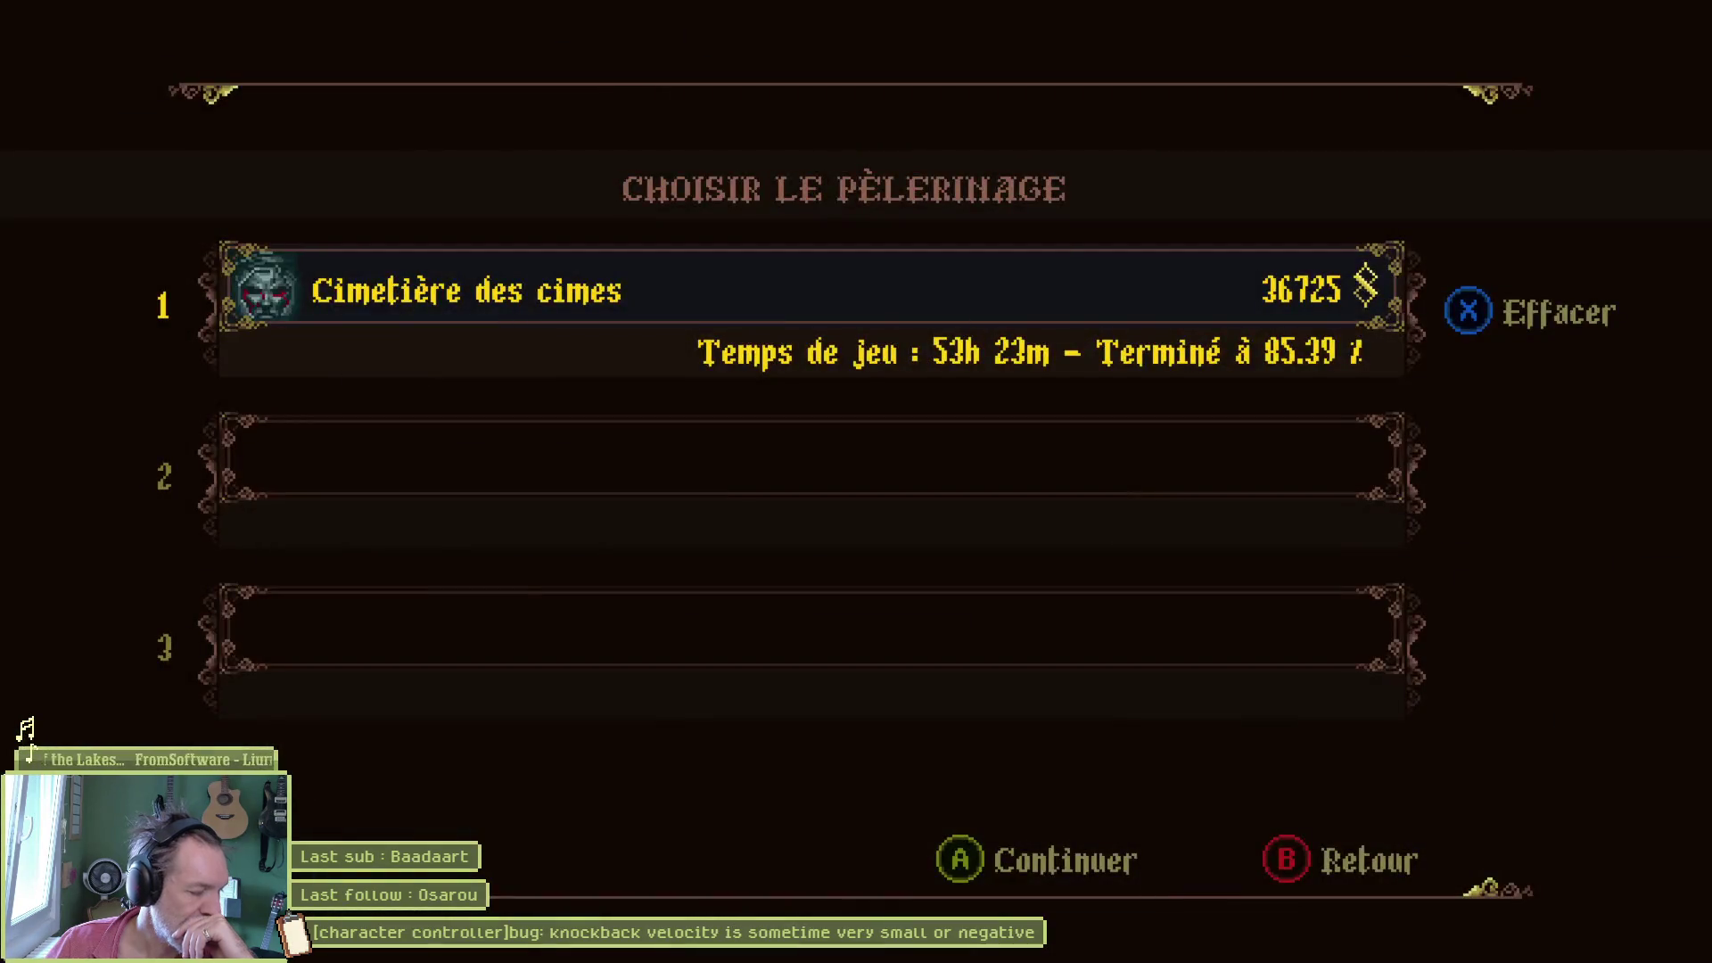
pyautogui.press('Return')
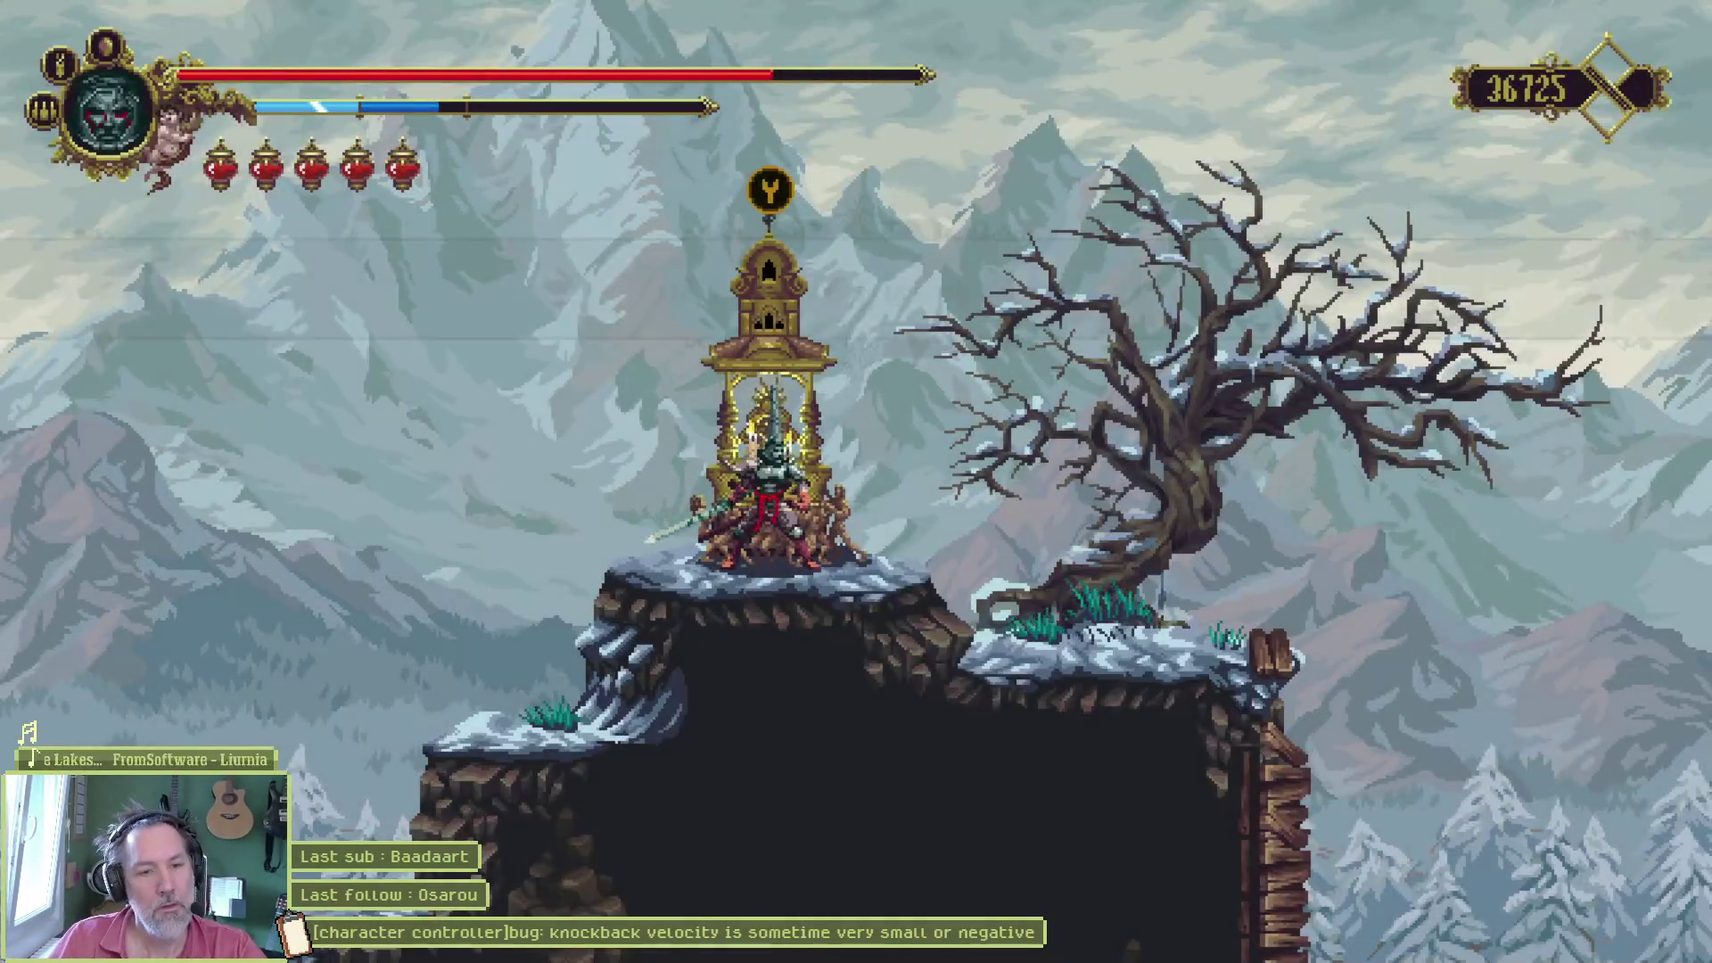
# - Run left across the snowy cliffs and knock down the bridge enemy
pyautogui.press('Left')
pyautogui.press('Left')
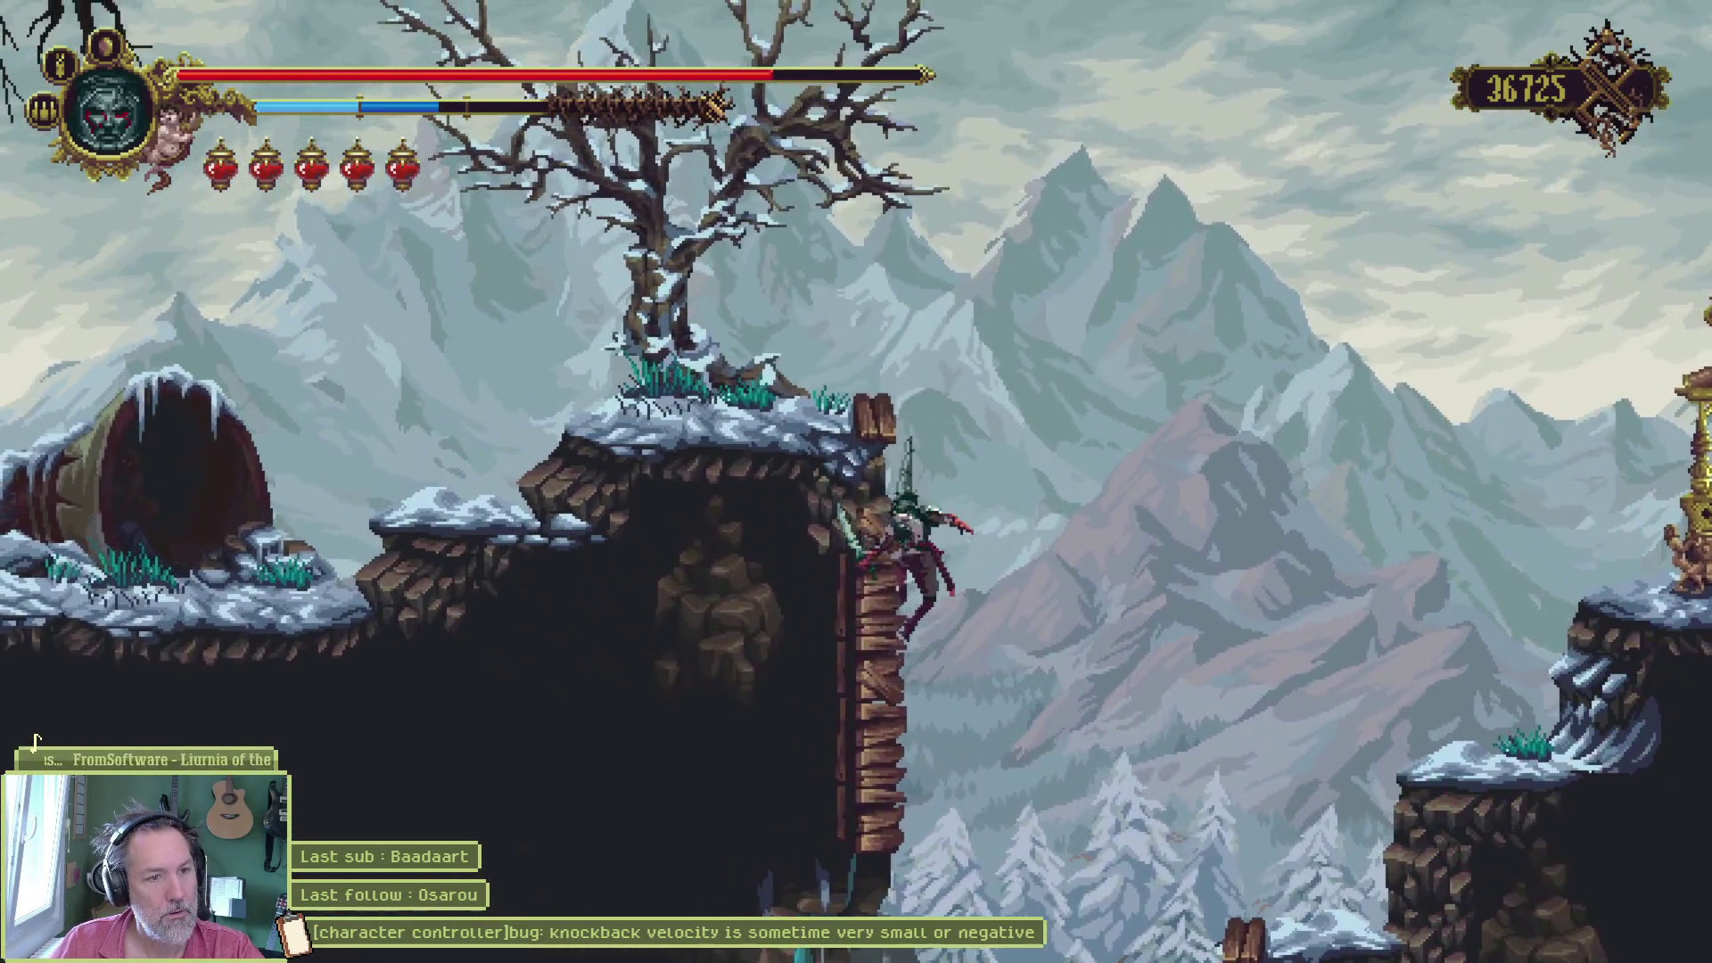
pyautogui.press('Down')
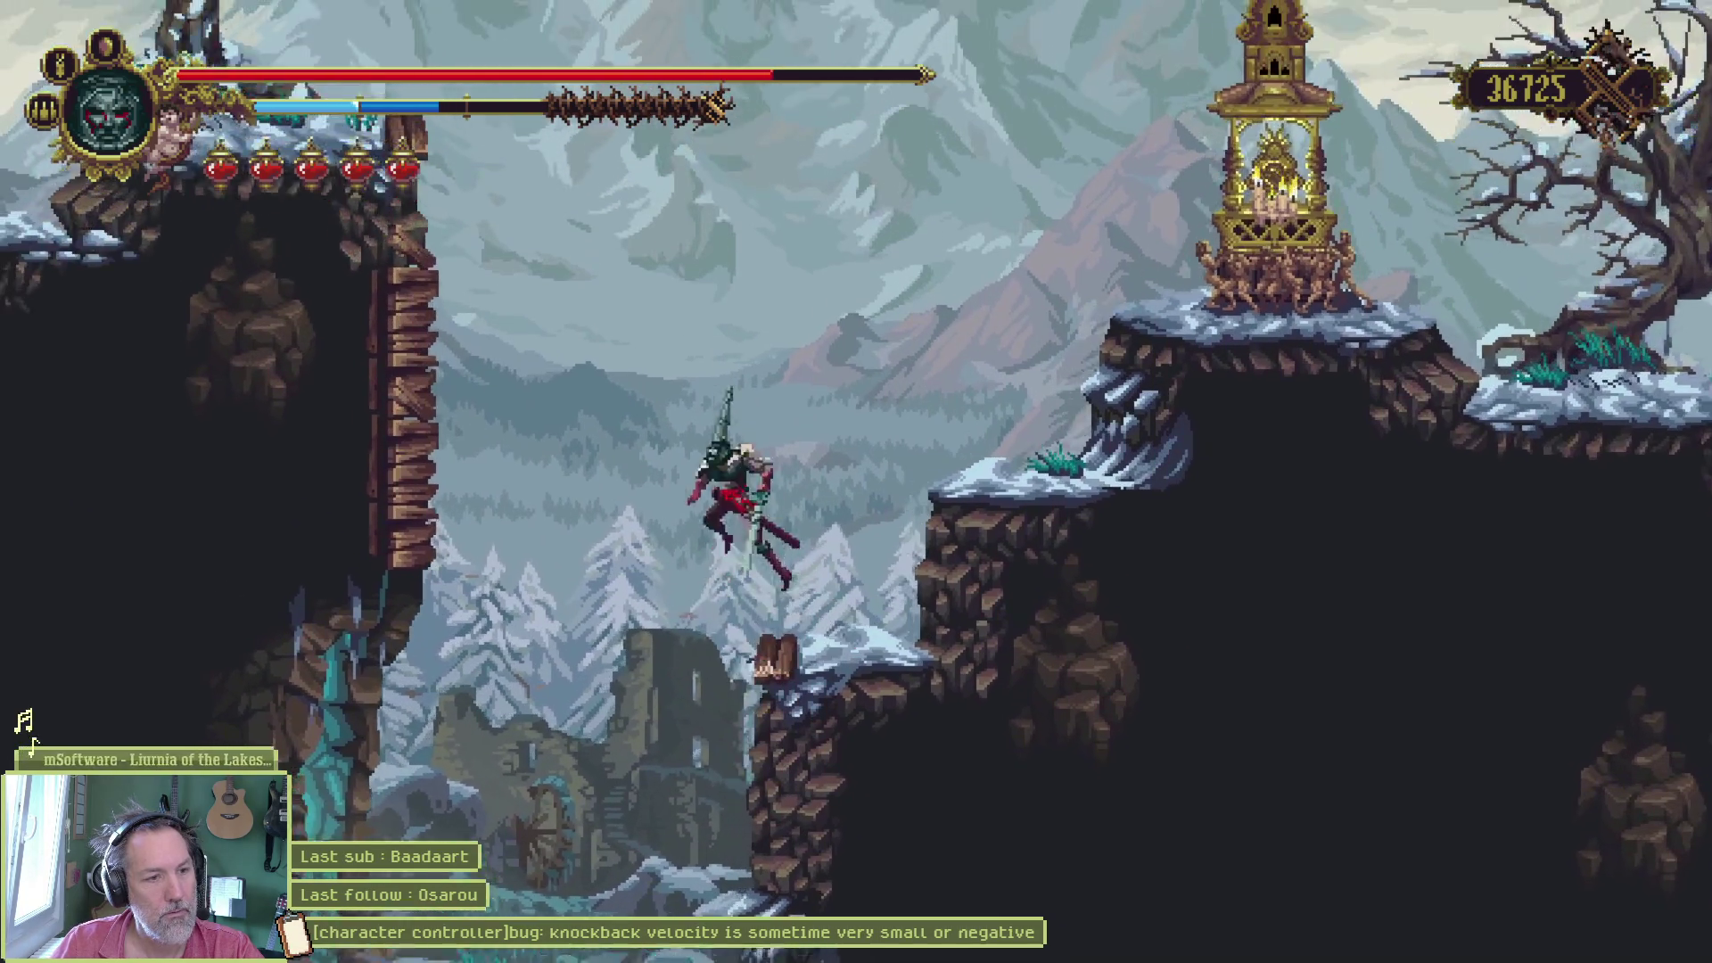
pyautogui.press('Left')
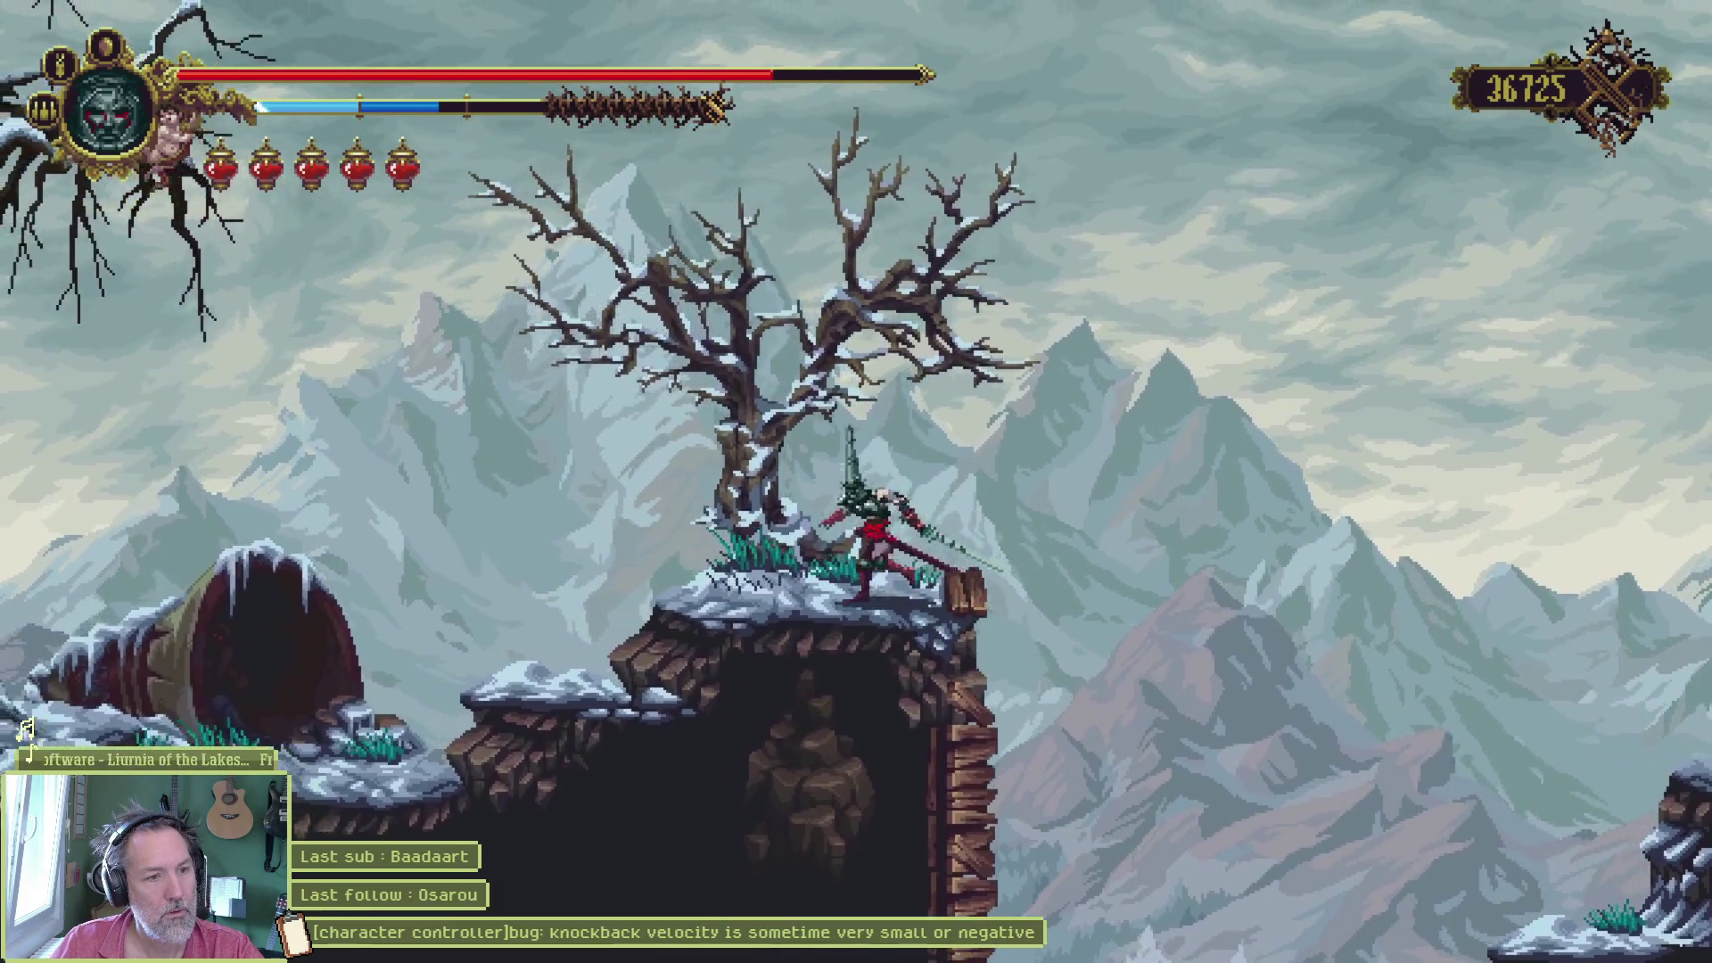
pyautogui.press('Left')
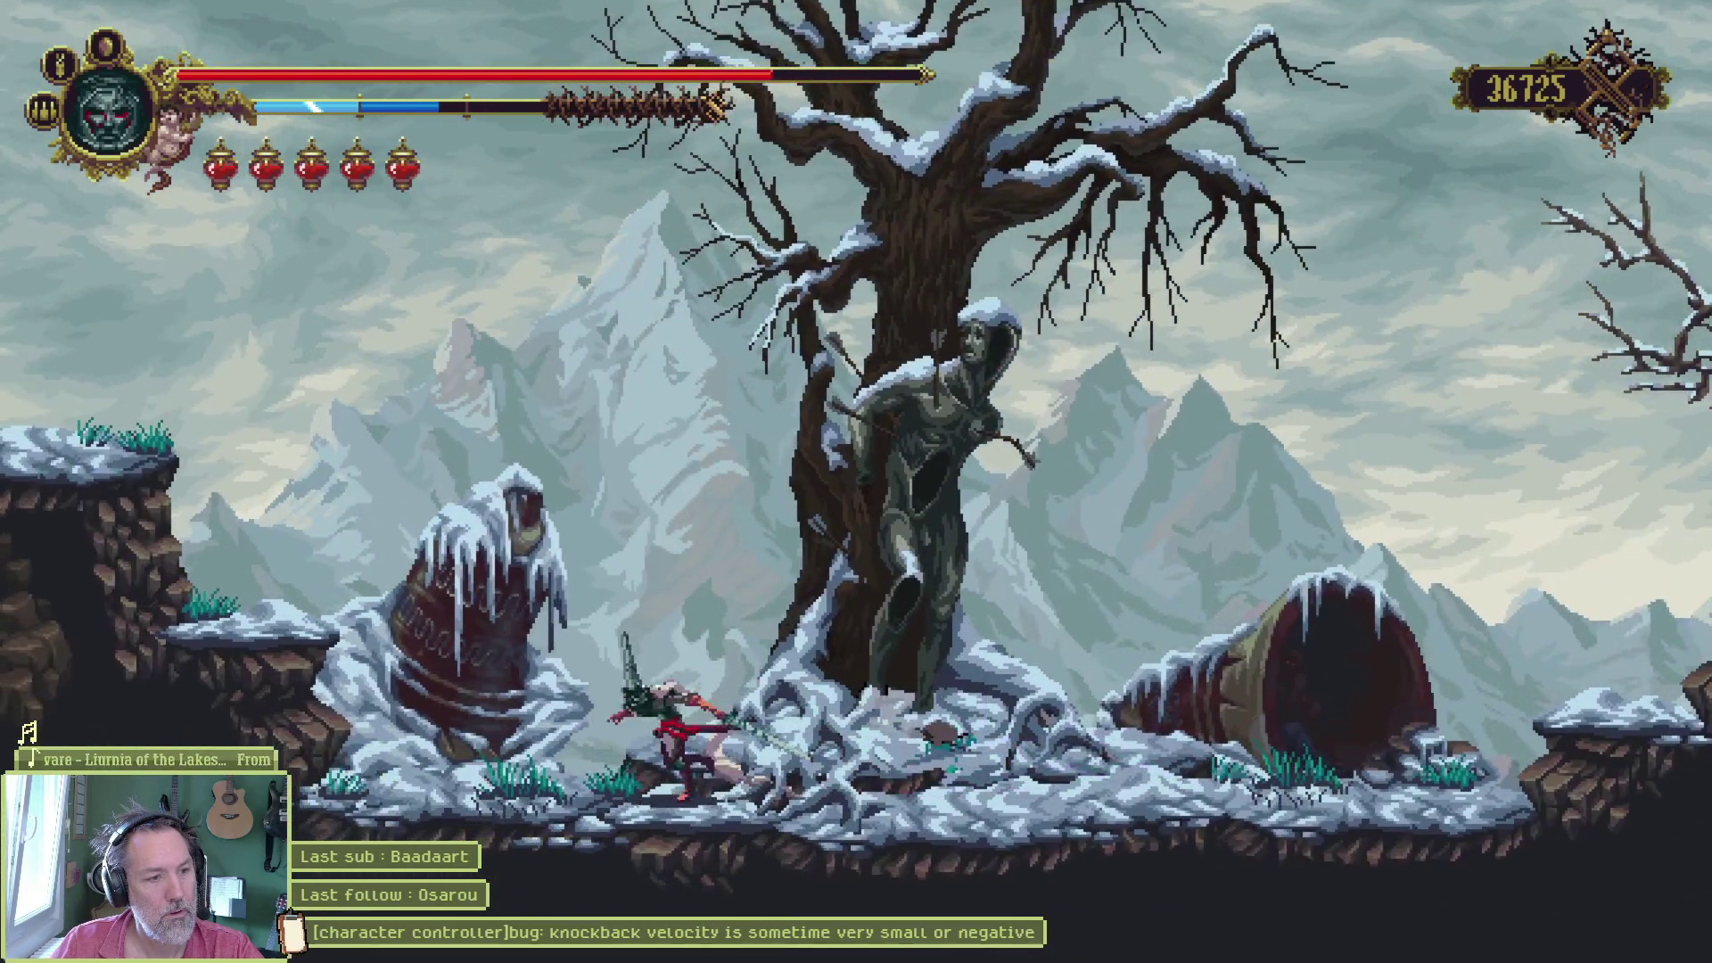
pyautogui.press('Left')
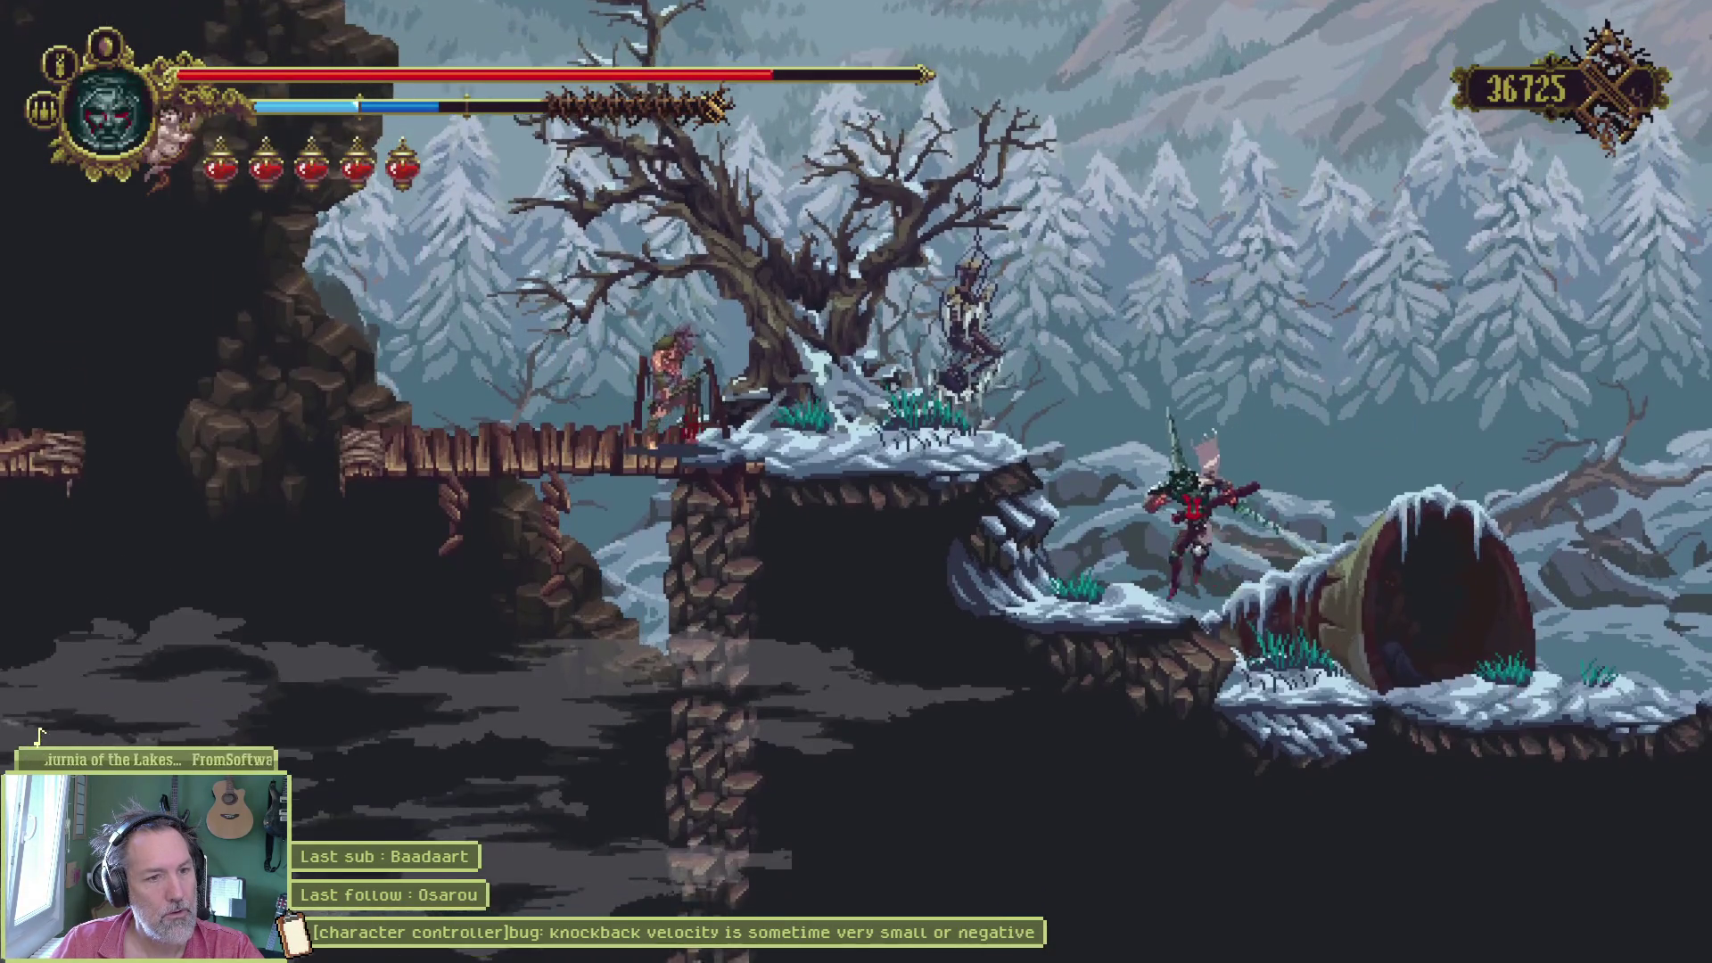
pyautogui.press('Left')
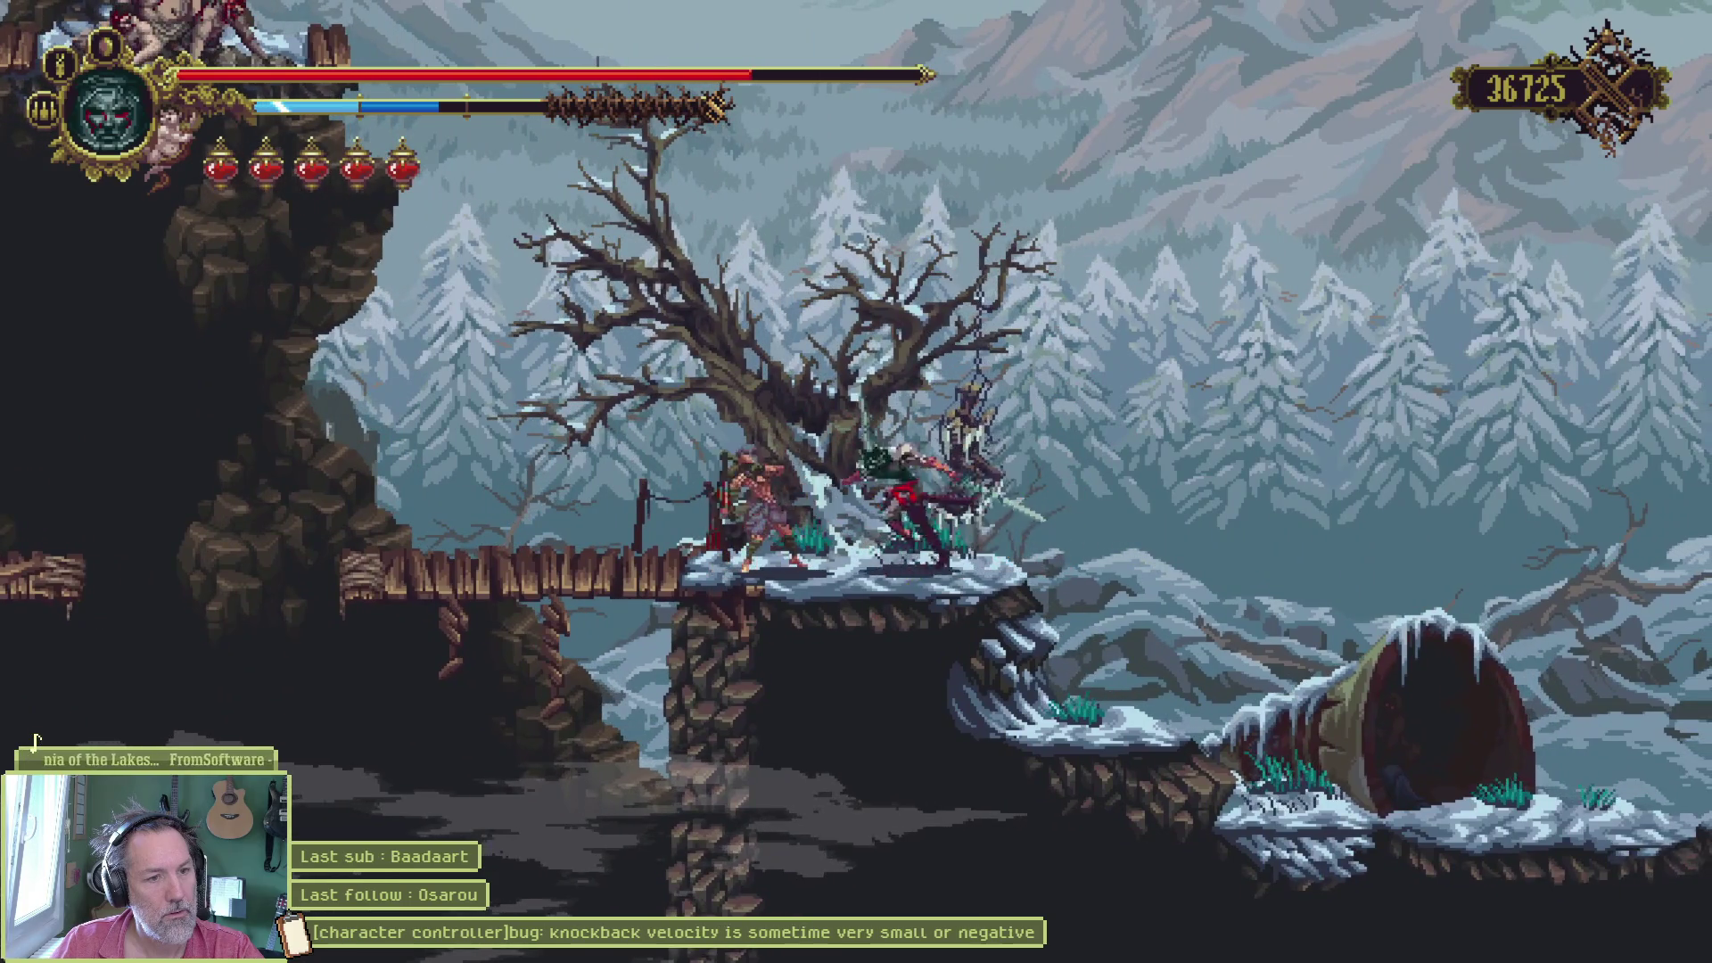
pyautogui.press('Left')
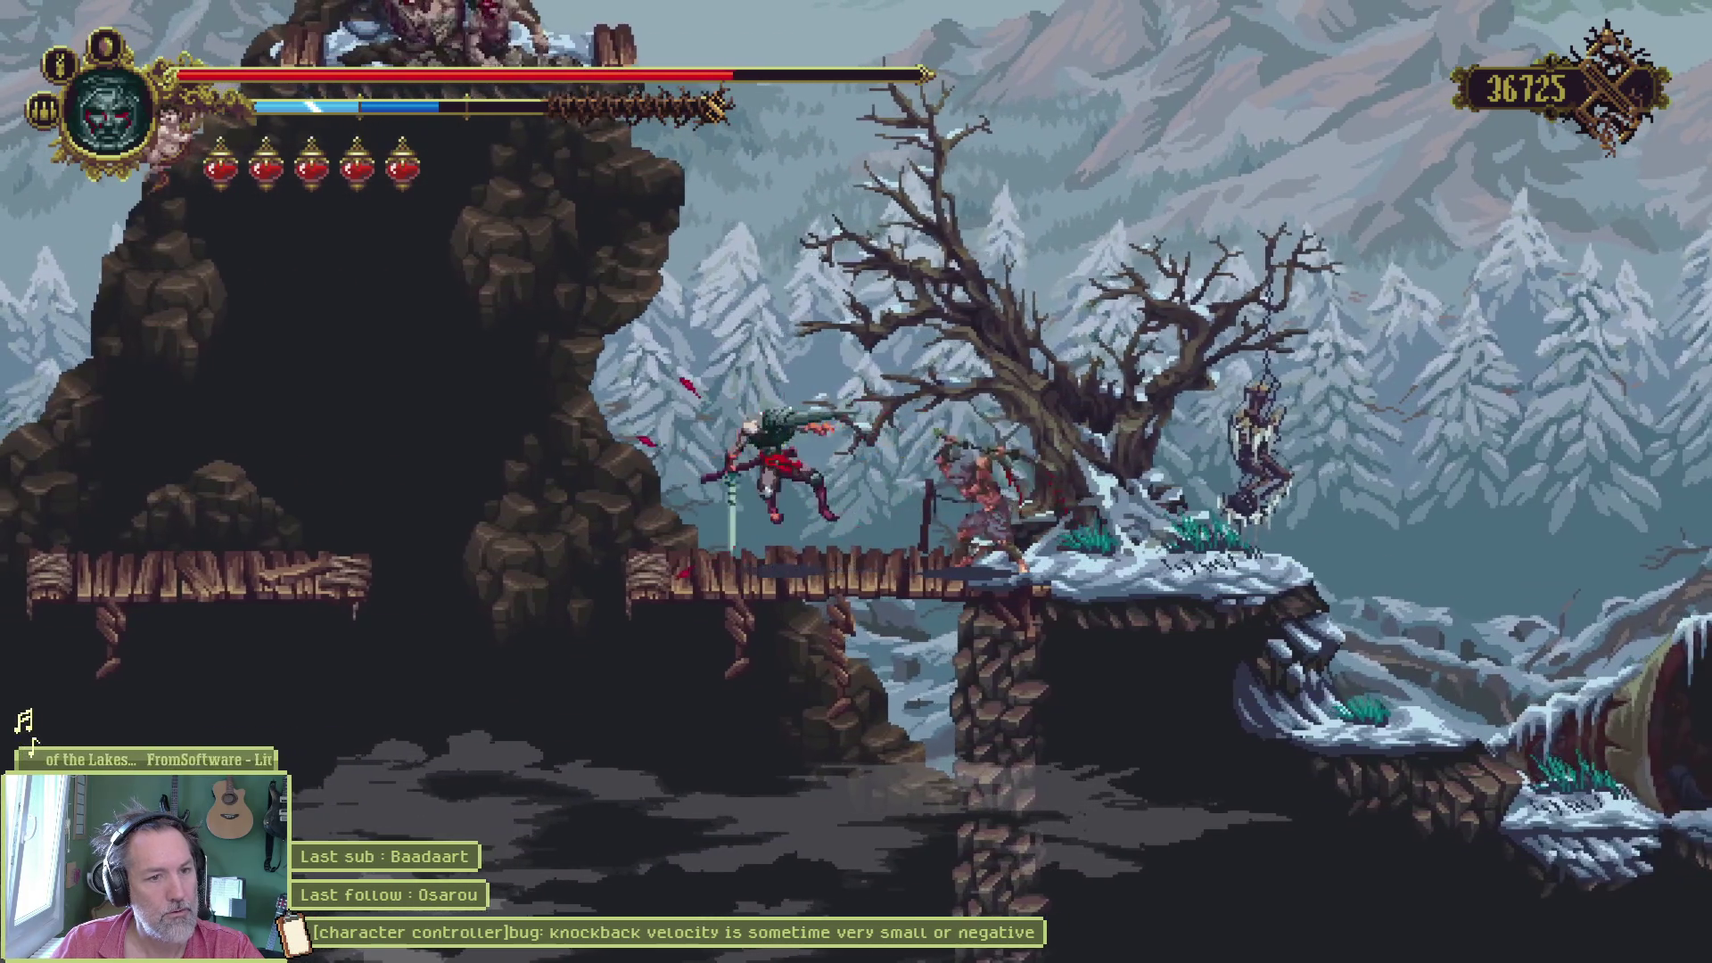
pyautogui.press('Right')
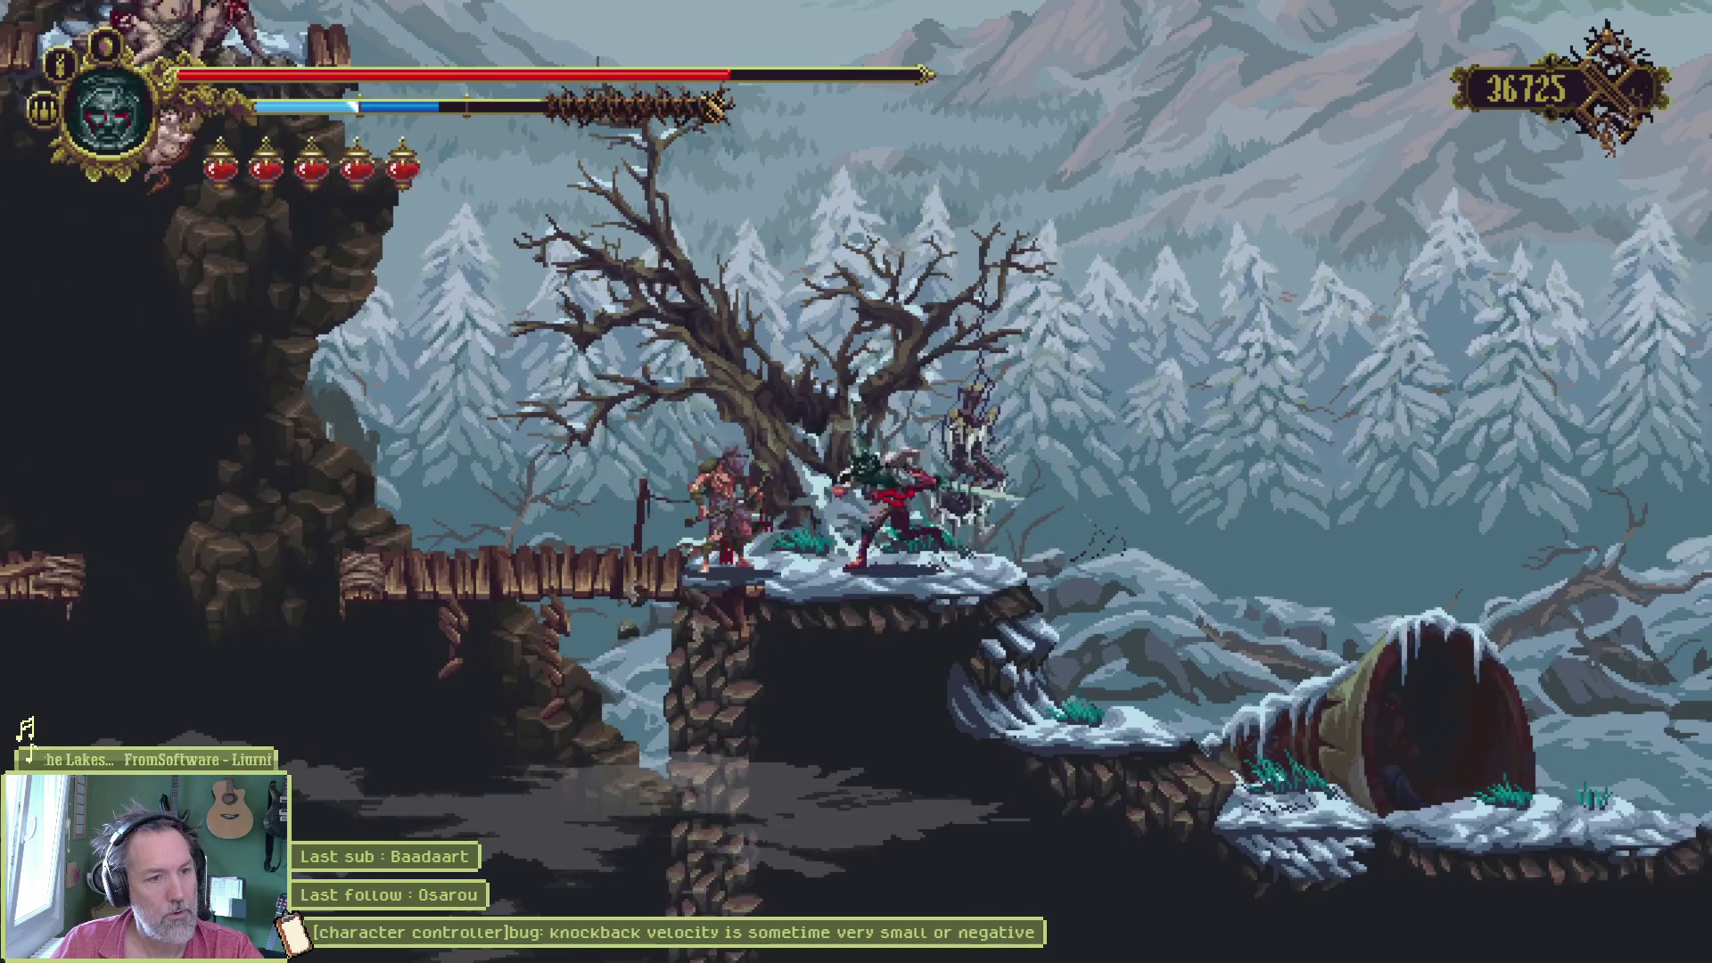
pyautogui.press('Left')
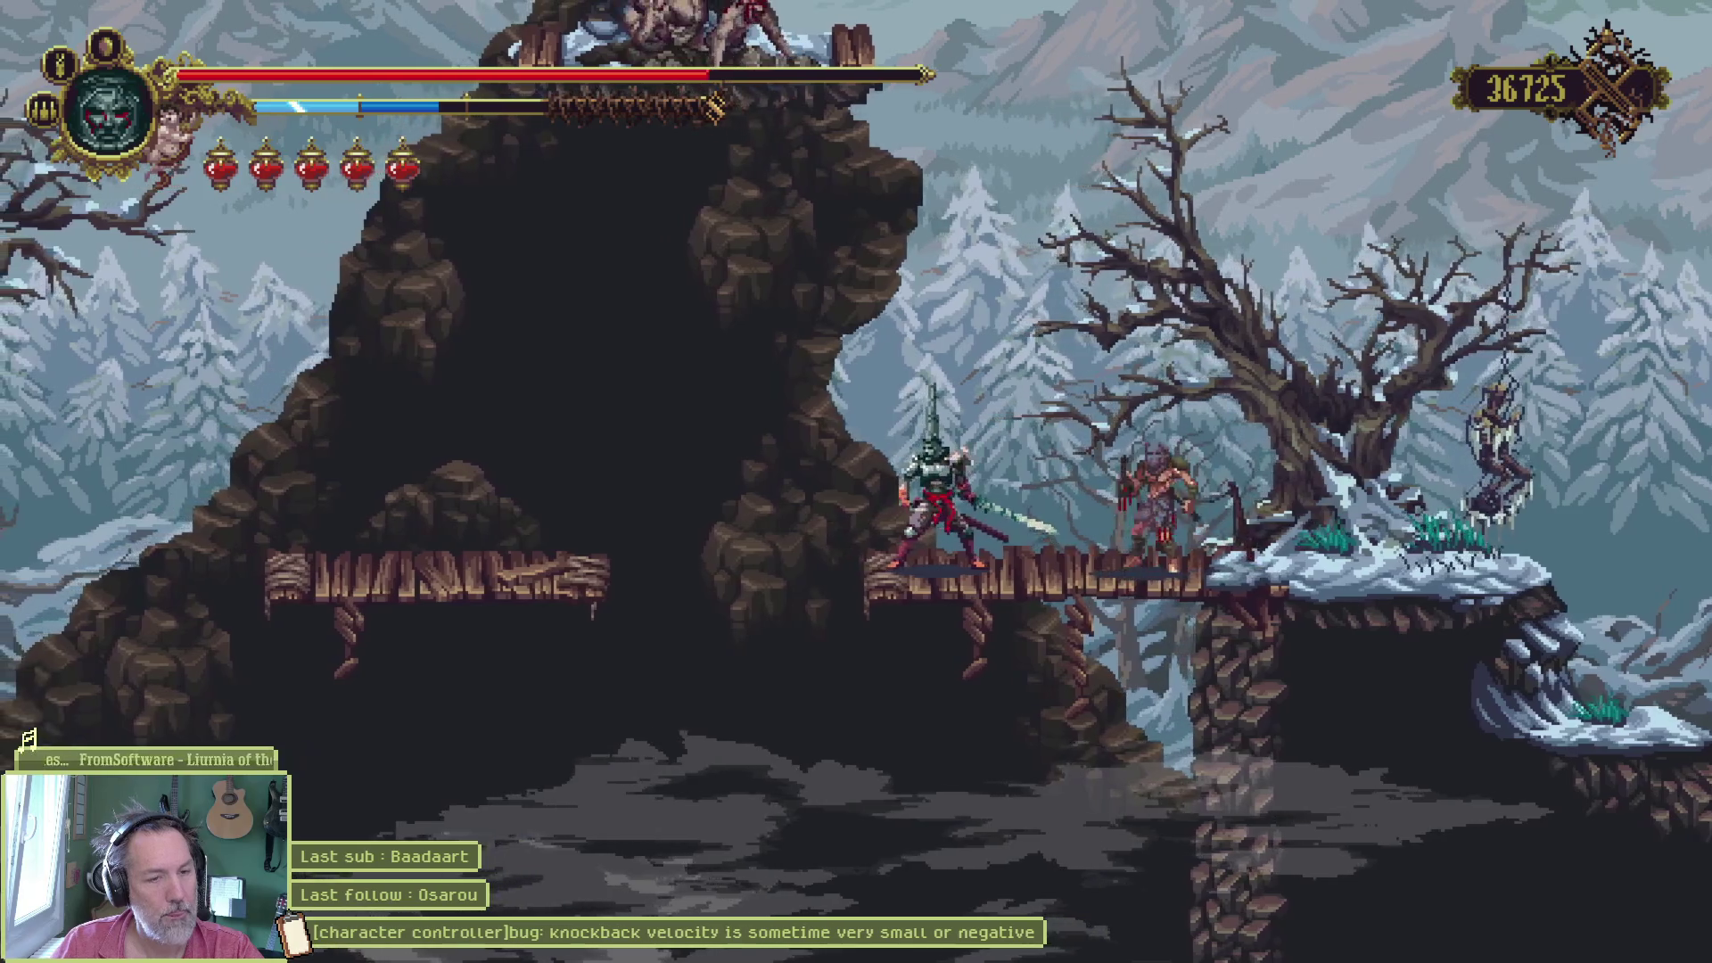
# - Check the rosary beads, drink a flask to refill health, and fight the brute by the tree
pyautogui.press('i')
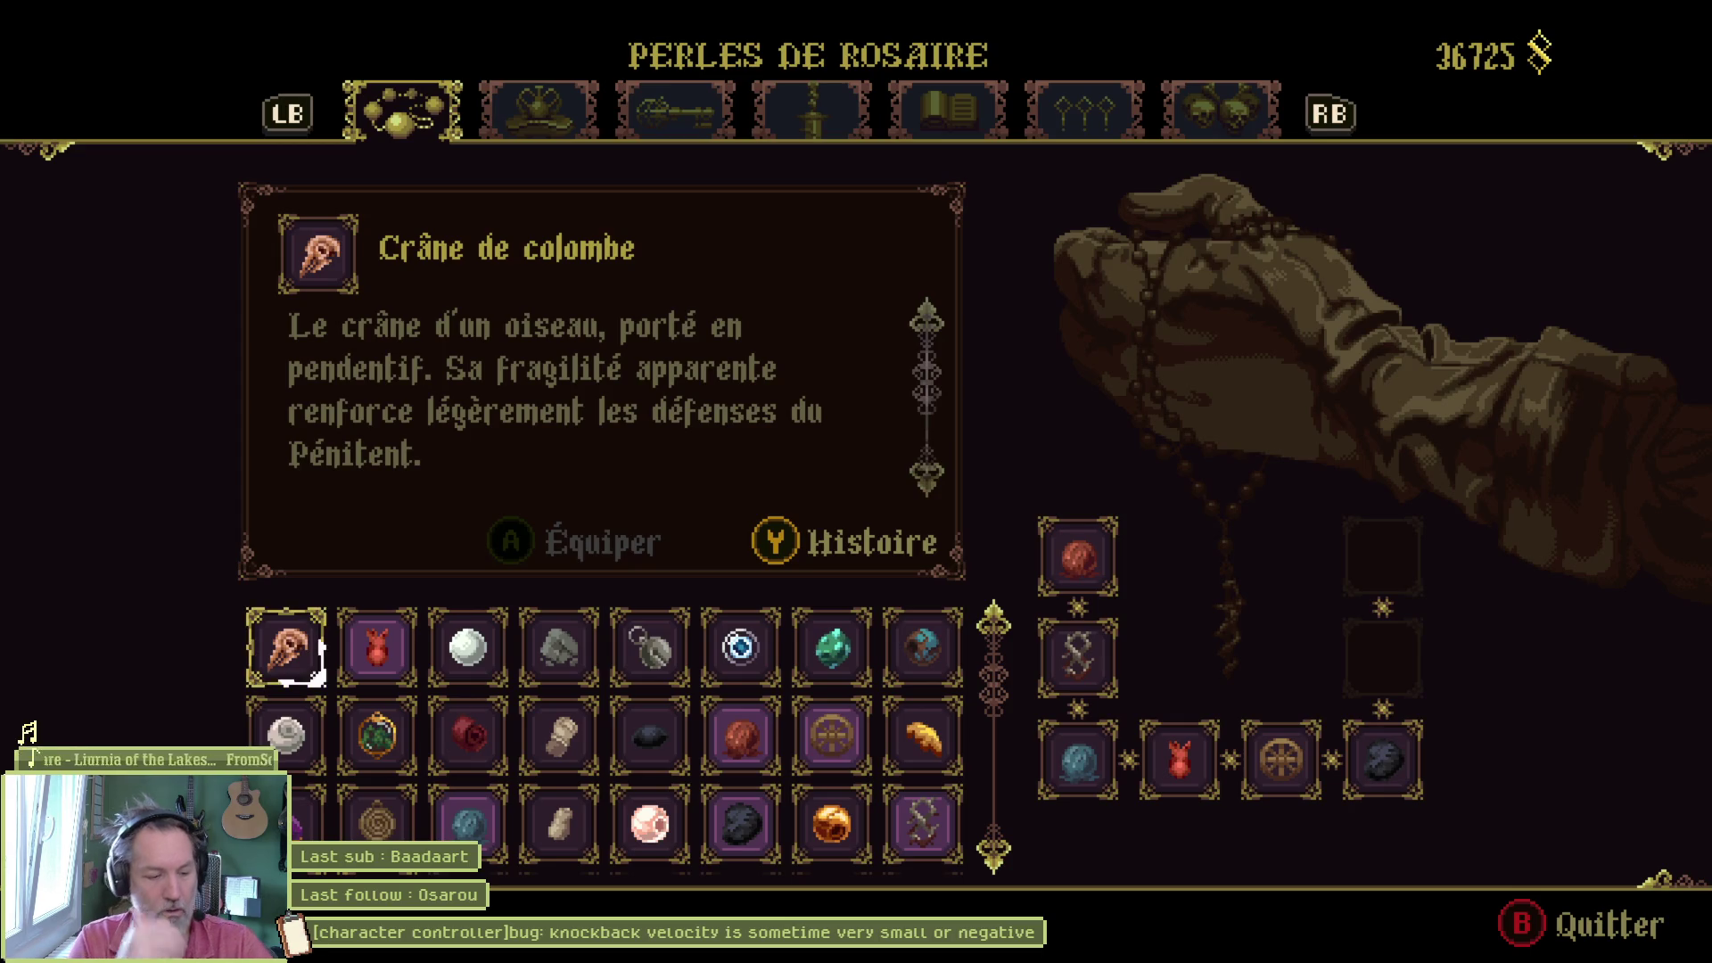
pyautogui.press('Escape')
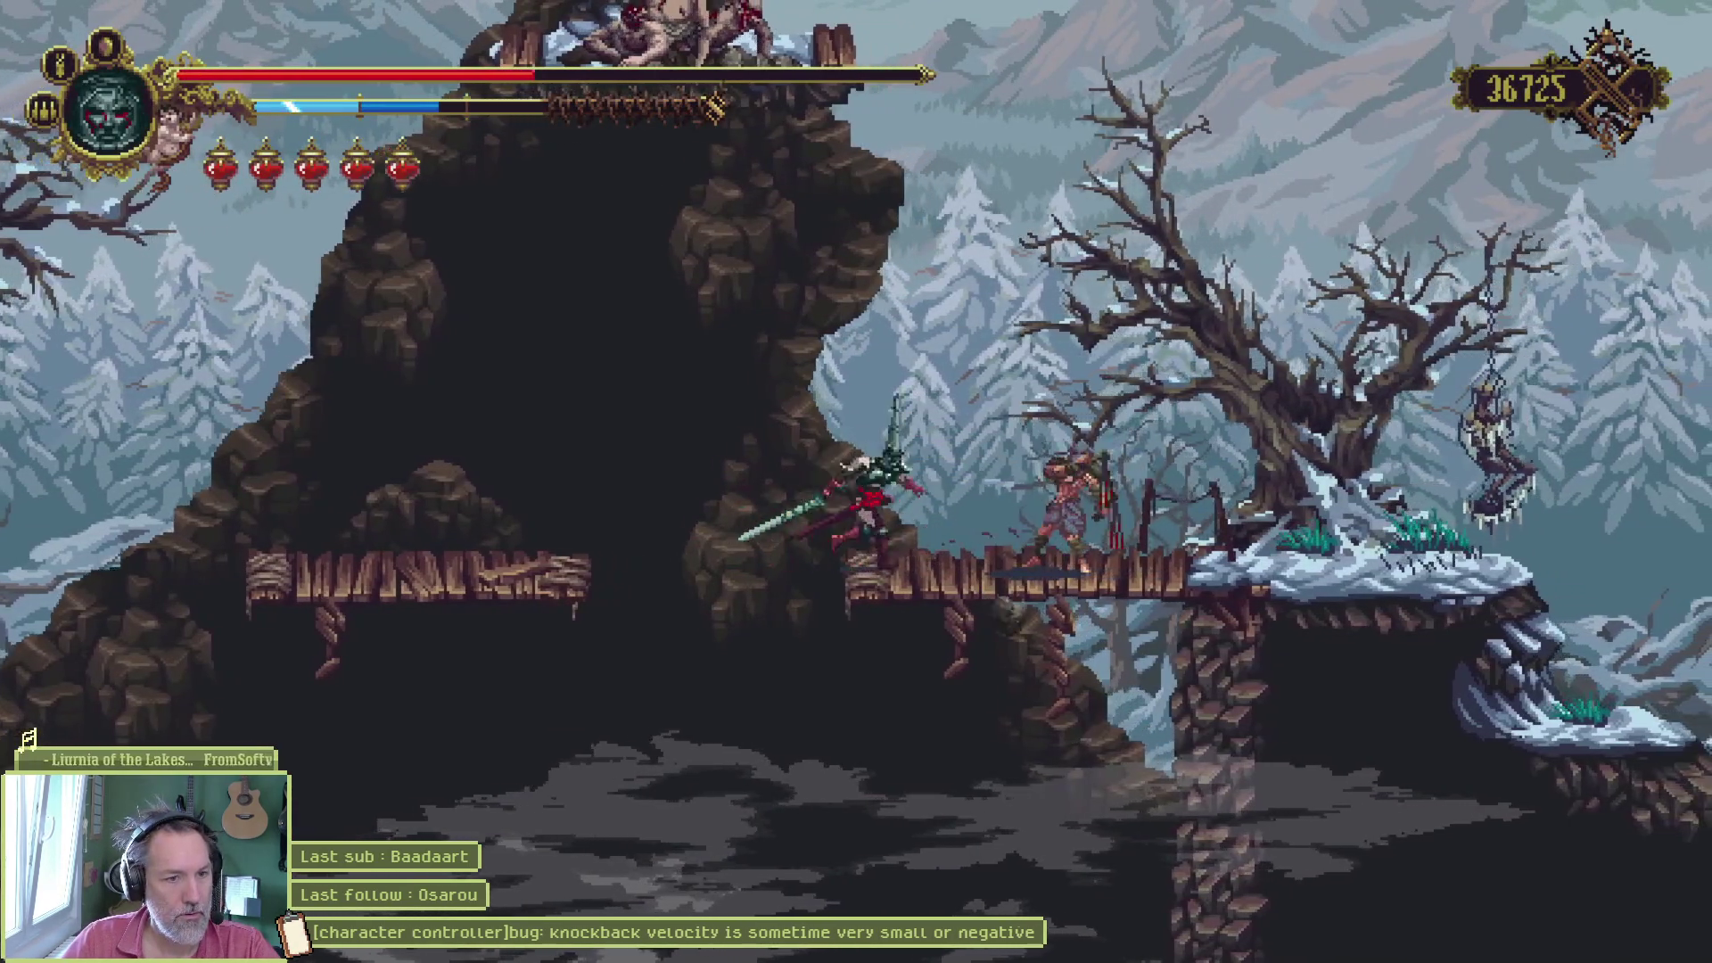
pyautogui.press('d')
pyautogui.press('f')
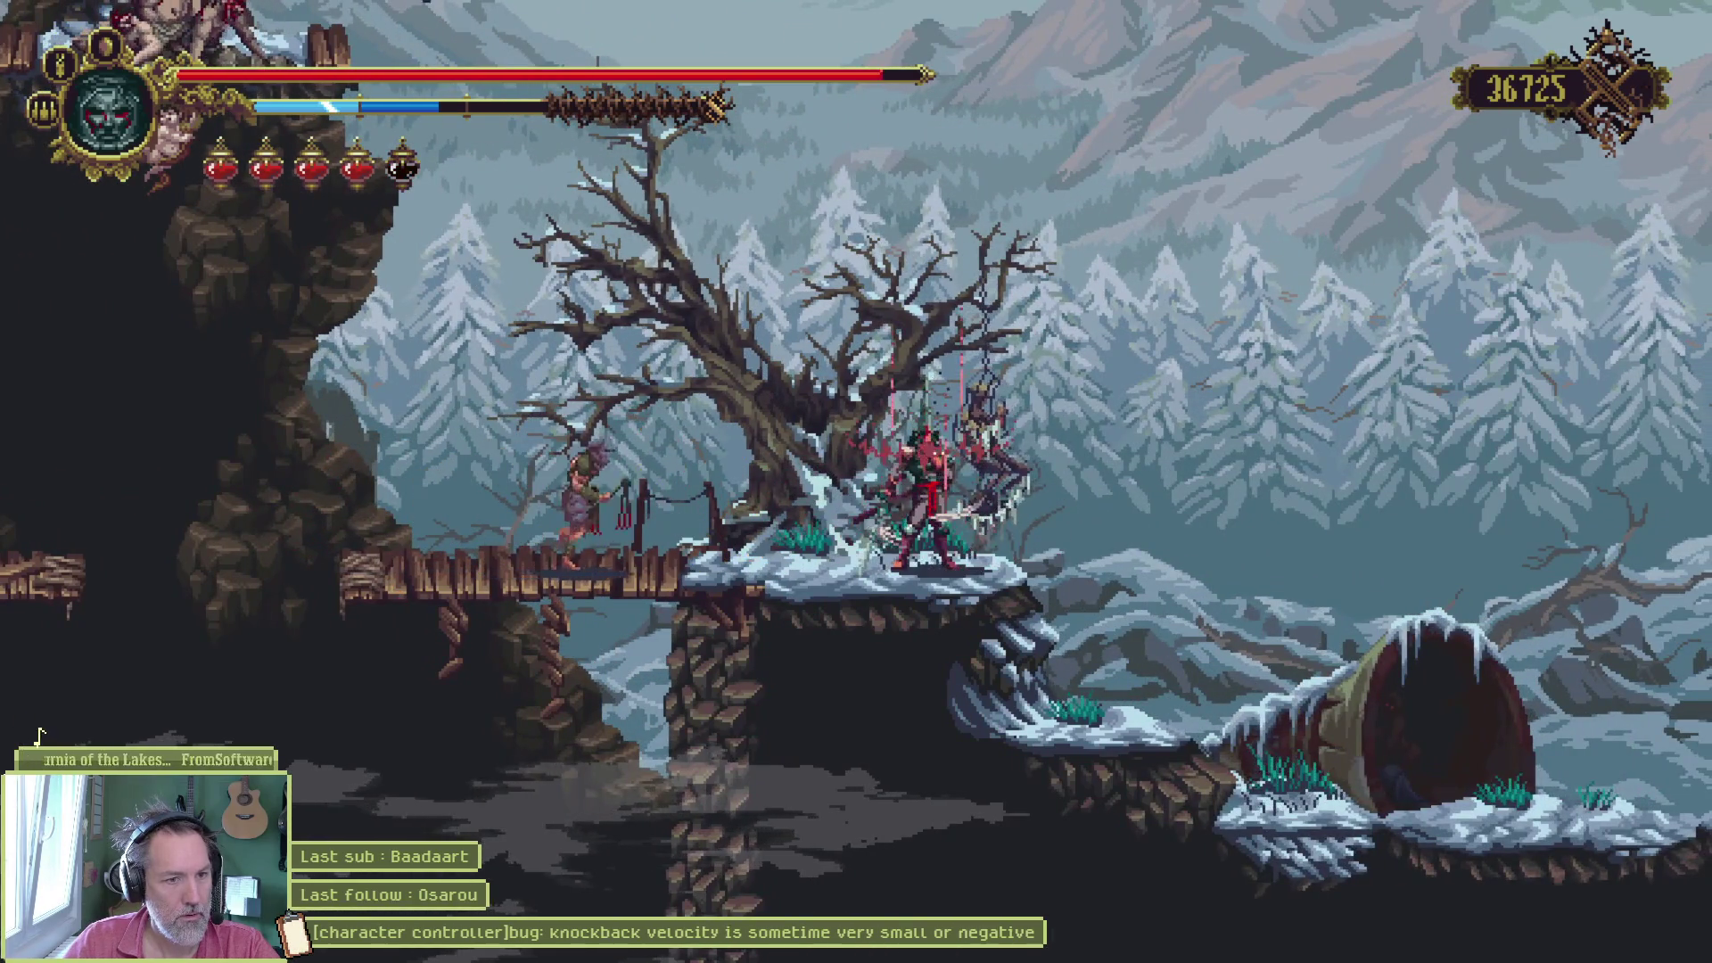
pyautogui.press('a')
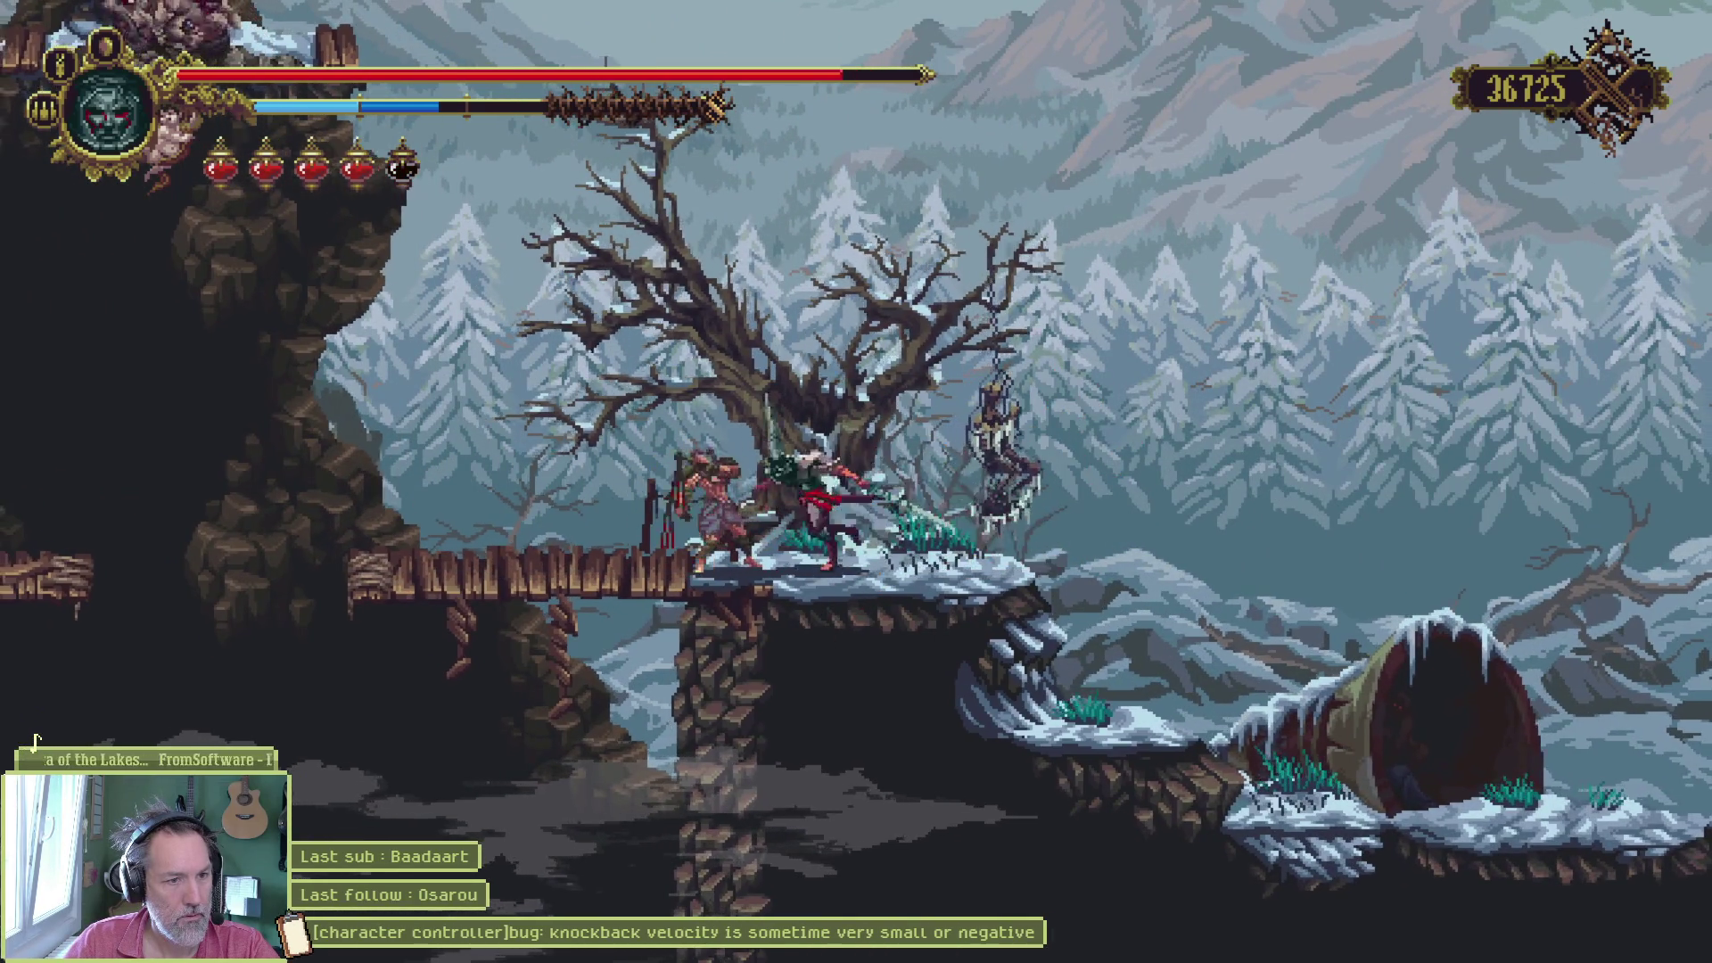
pyautogui.press('a')
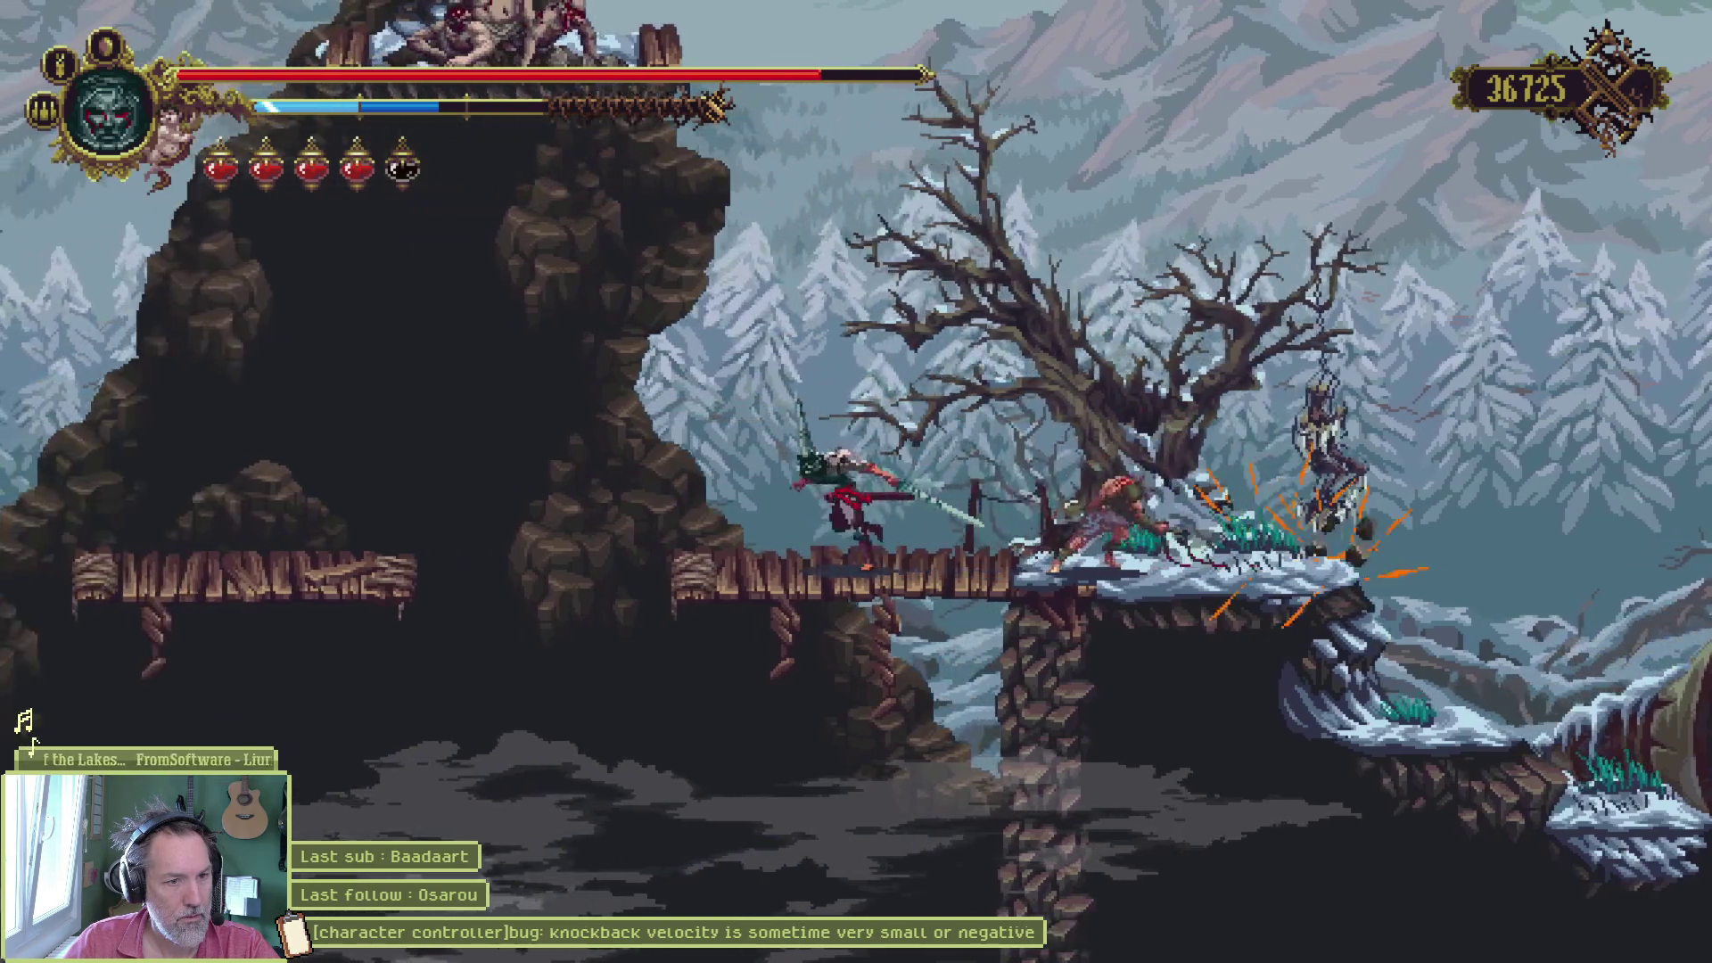
# - Go through the inventory, map and Options to Retour au menu principal
pyautogui.press('i')
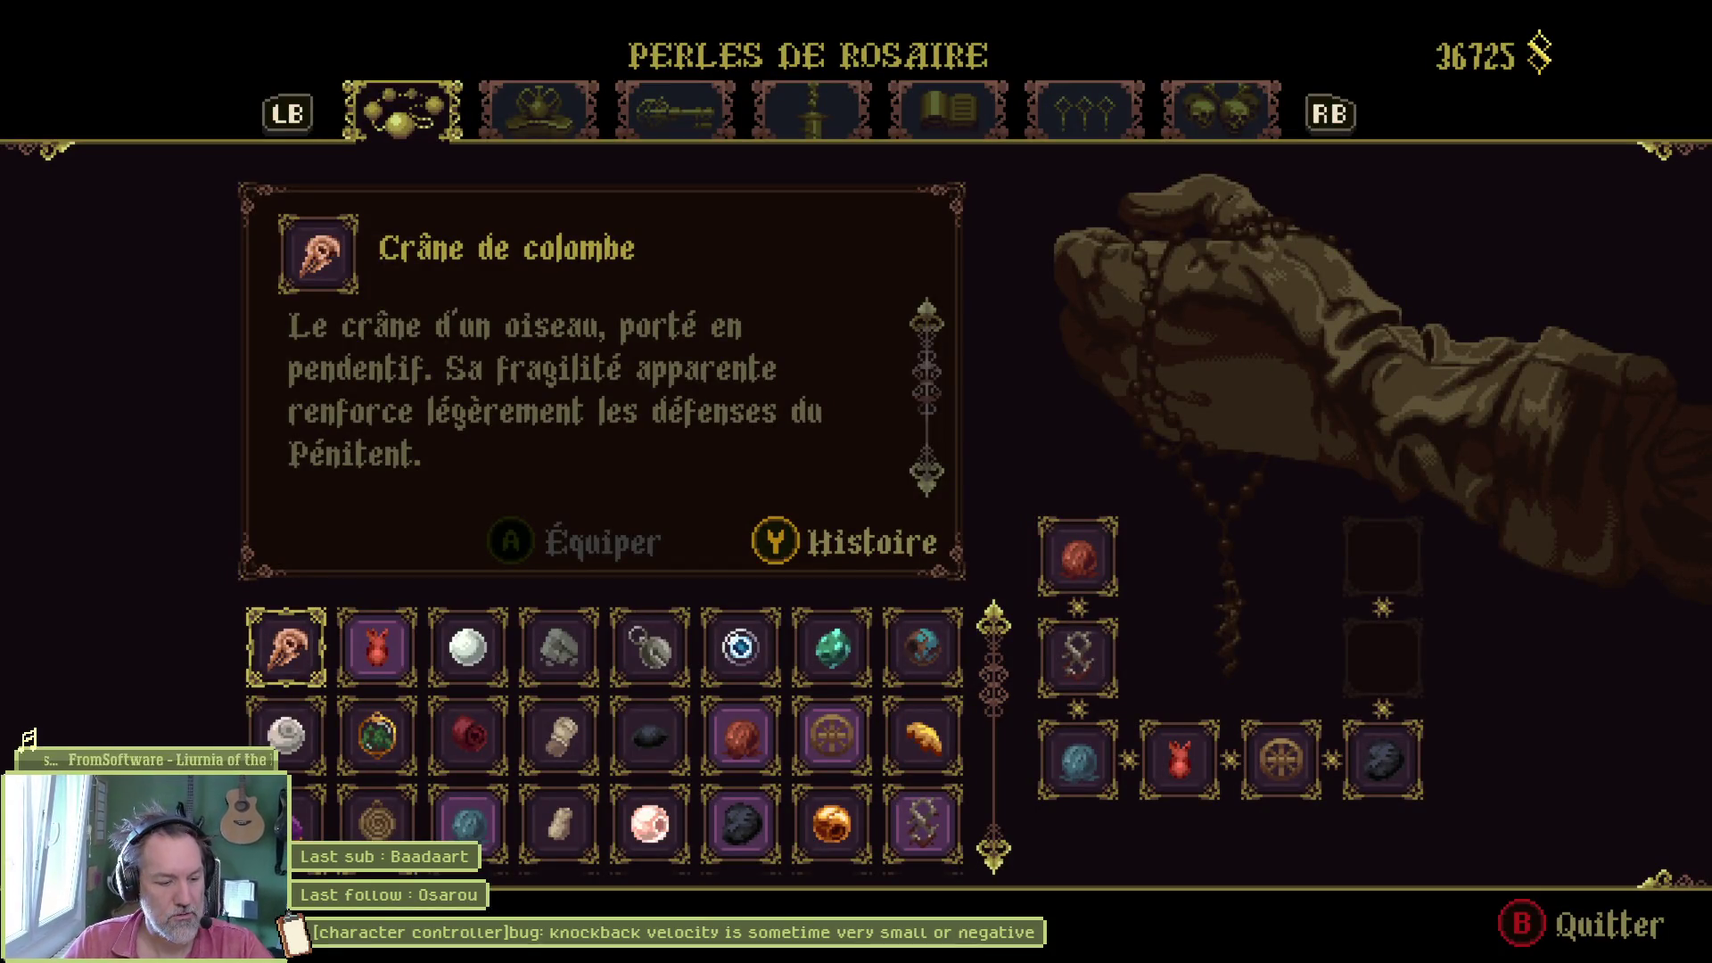
pyautogui.press('Escape')
pyautogui.press('Escape')
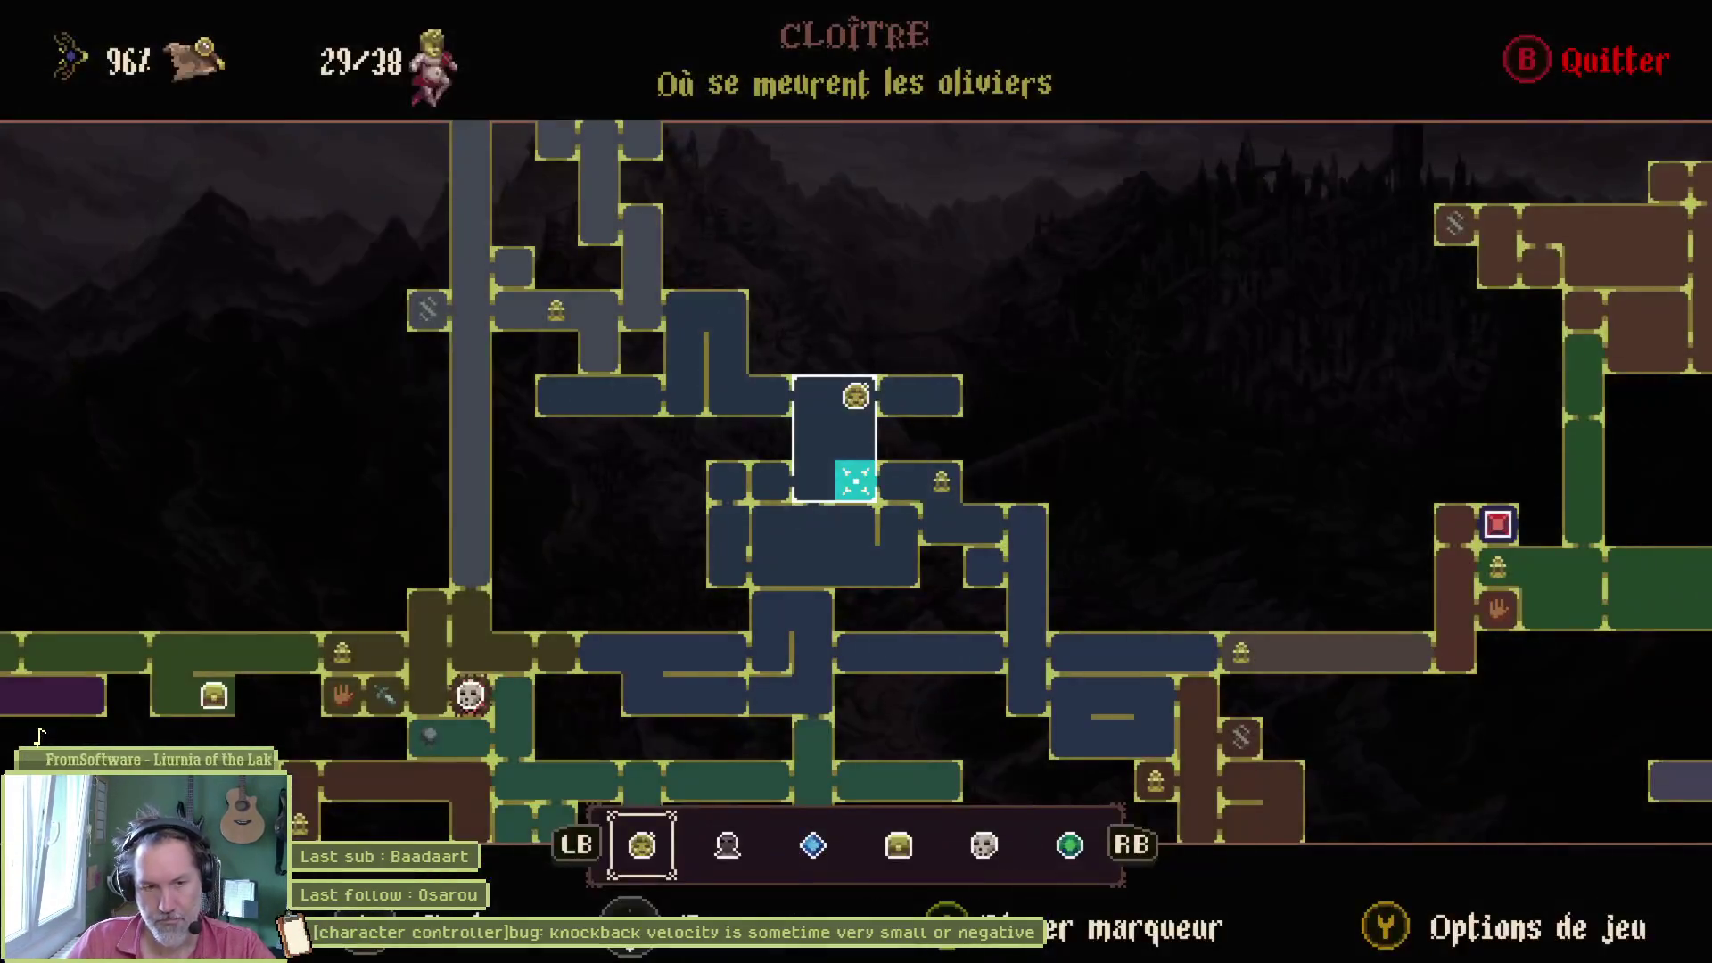
pyautogui.press('o')
pyautogui.press('Up')
pyautogui.press('Up')
pyautogui.press('Return')
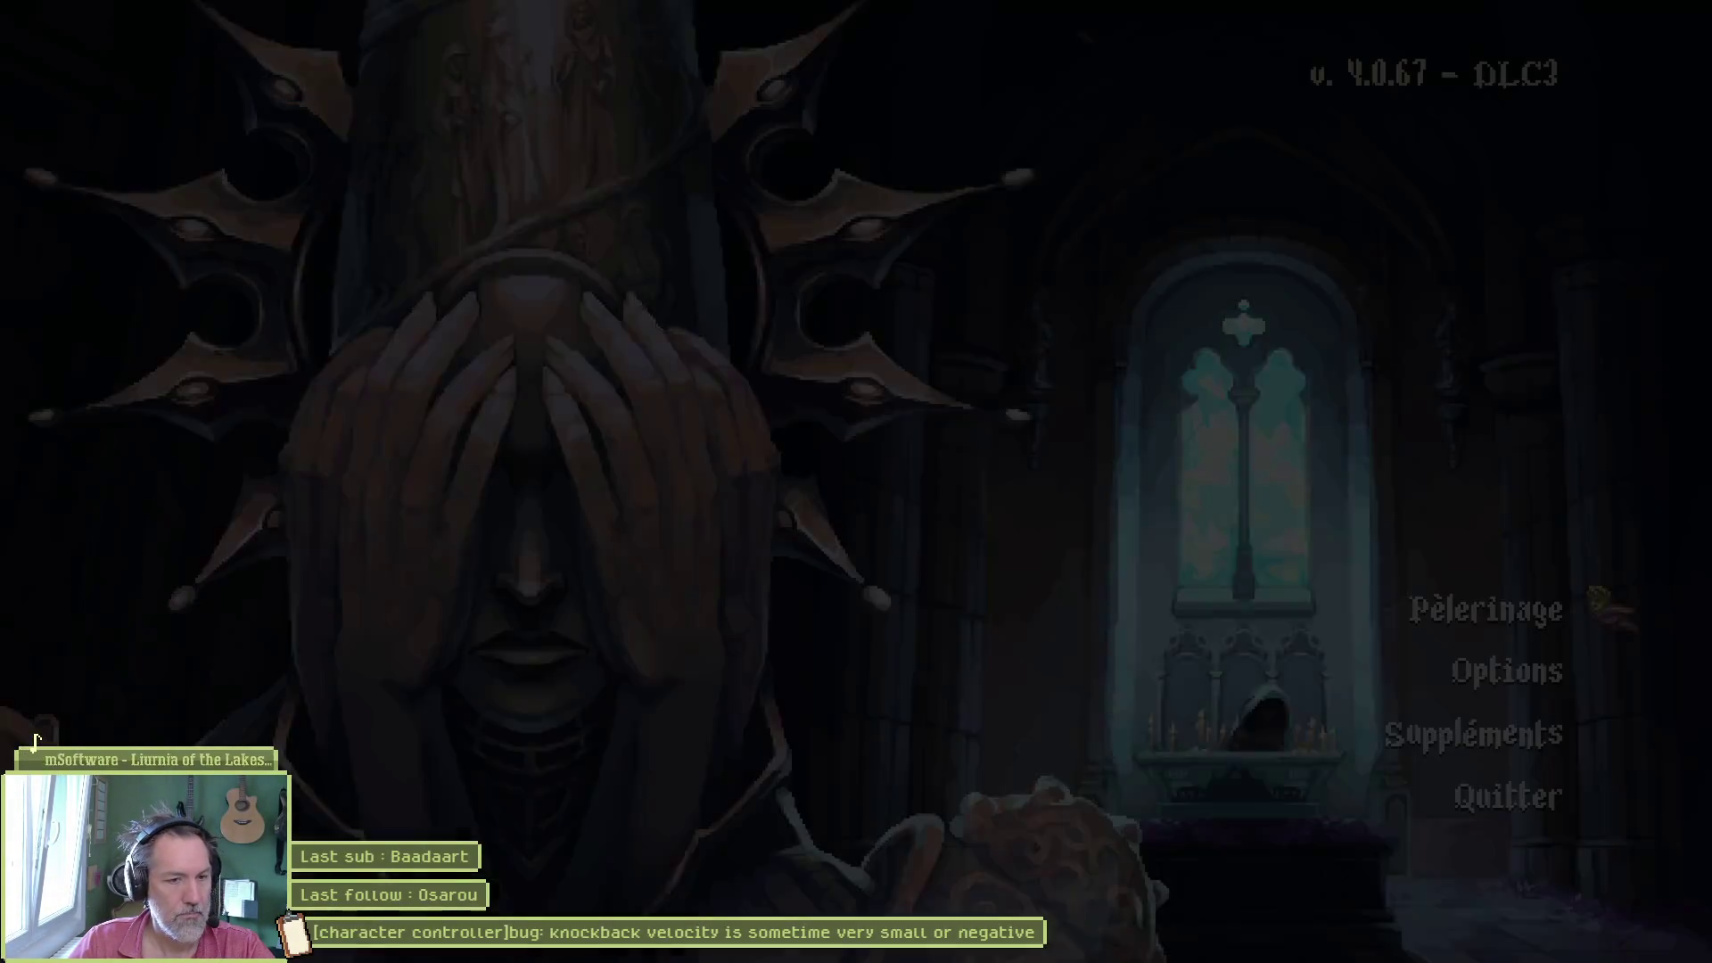
# - Quit the game and open game_settings.gd through a quick file search for 'gamesettings'
pyautogui.press('Return')
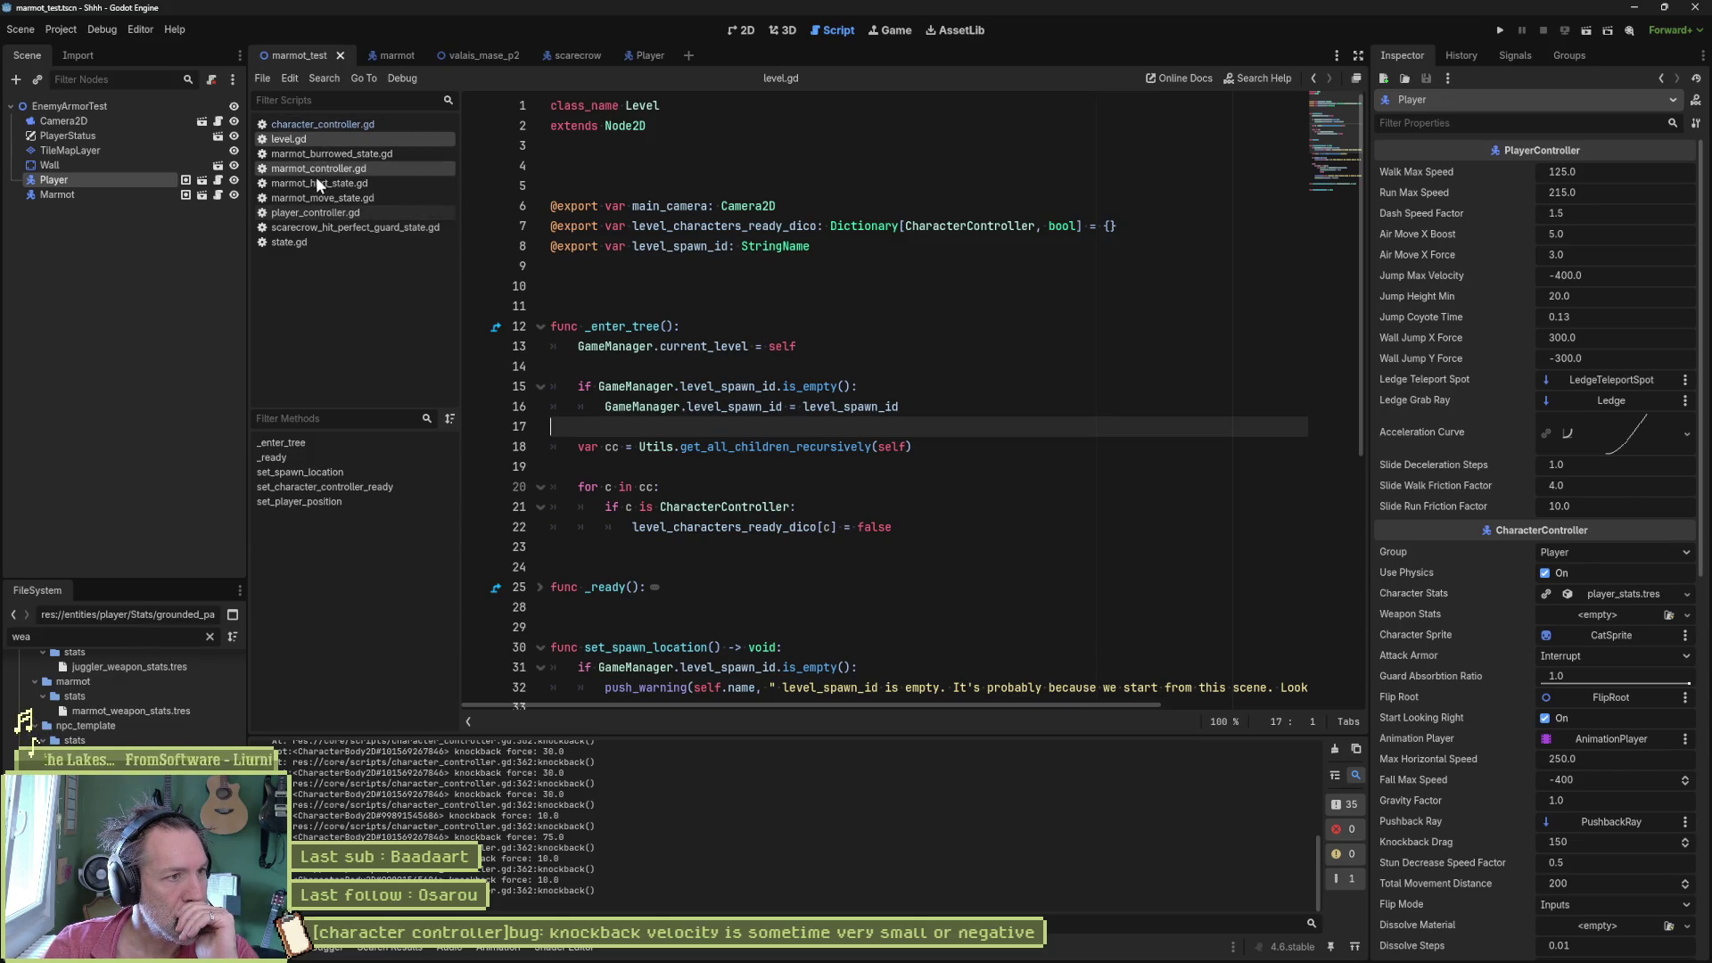
pyautogui.click(939, 347)
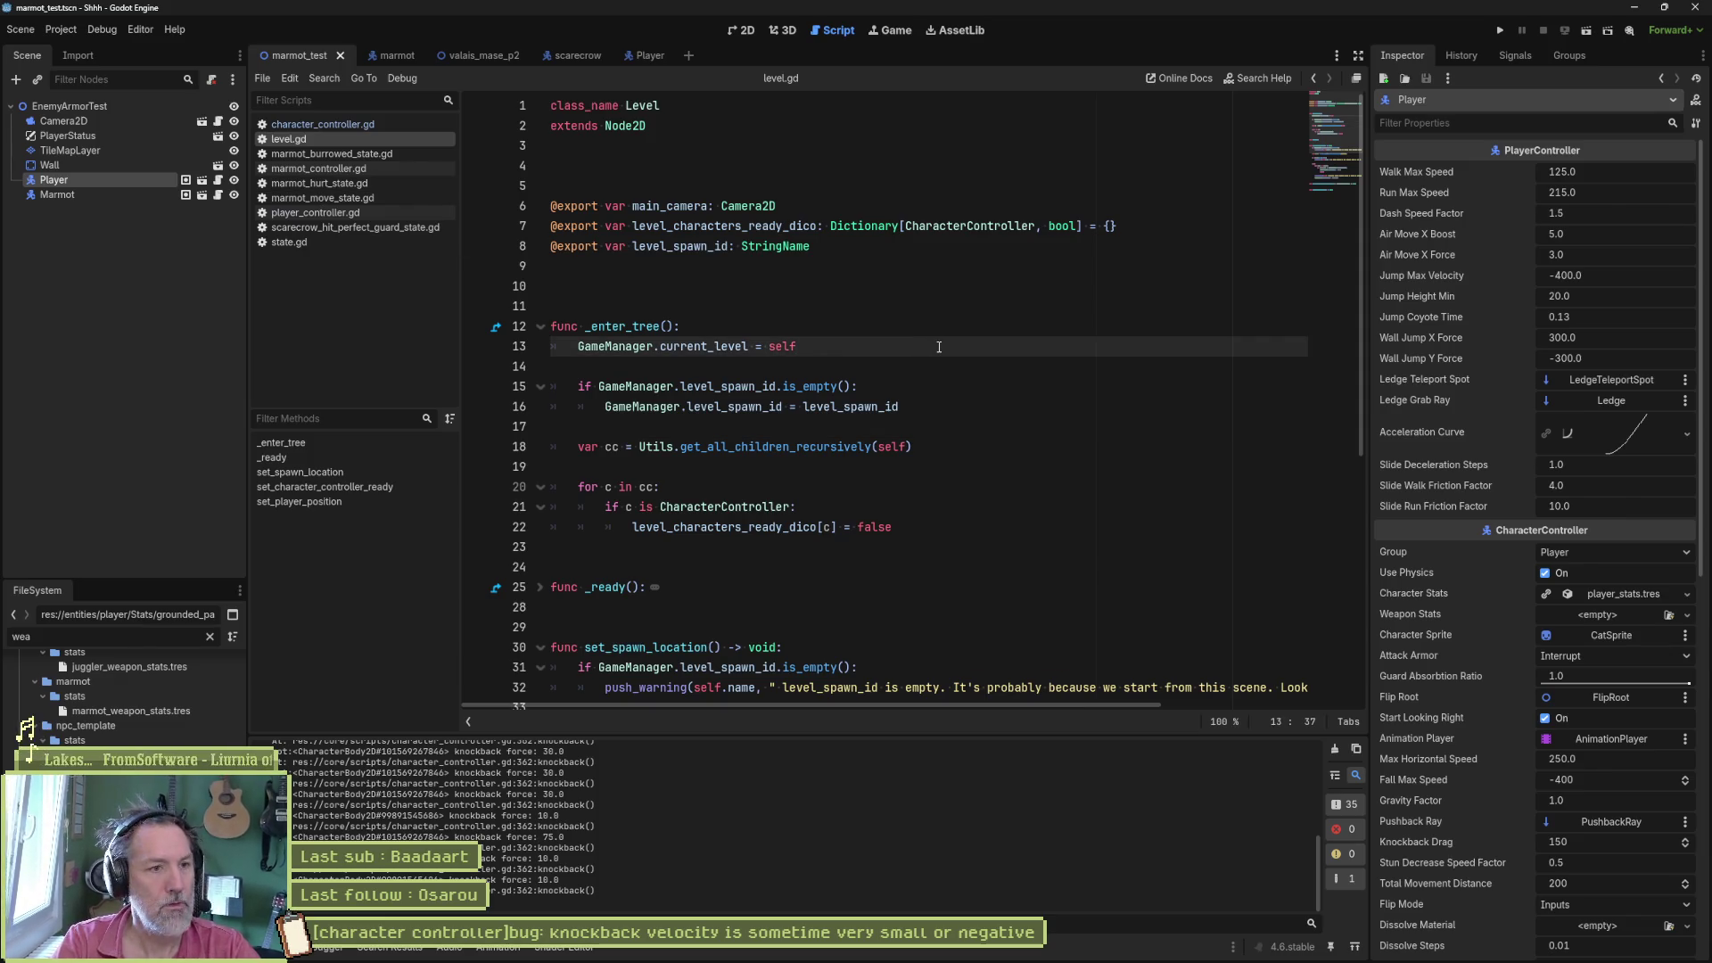
pyautogui.hotkey('alt', 'shift', 'o')
pyautogui.write('gamesettings')
pyautogui.press('Return')
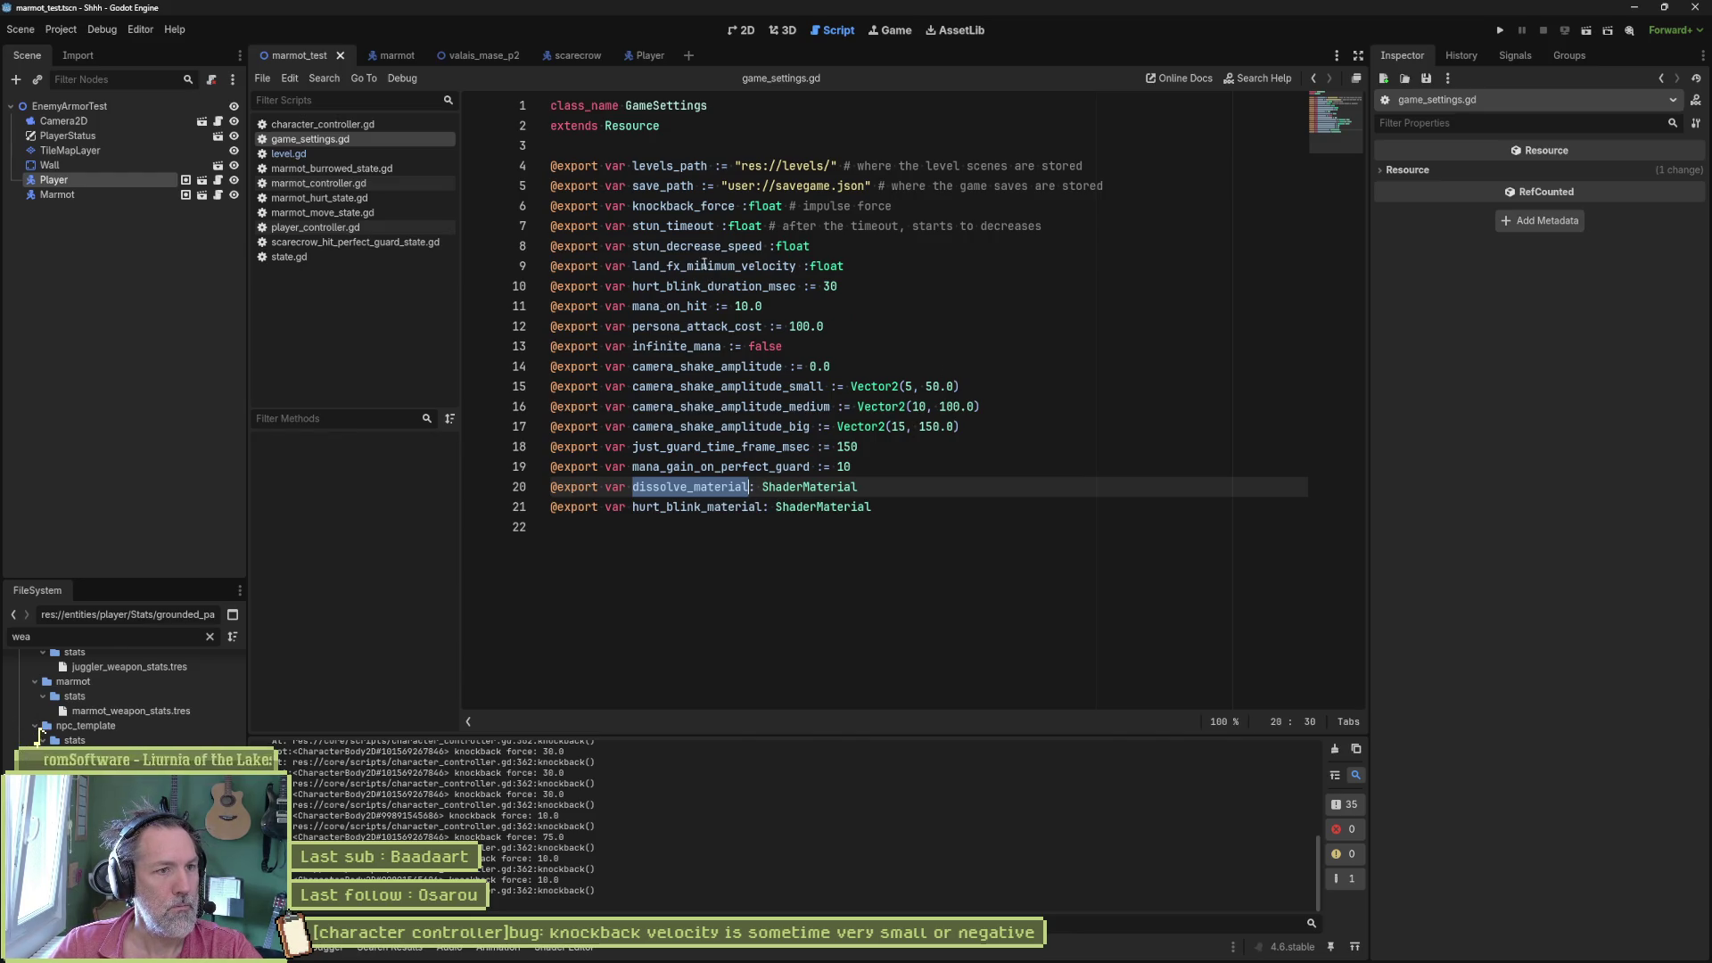
# - Select knockback_force and clear the FileSystem filter so every project file is listed
pyautogui.doubleClick(683, 206)
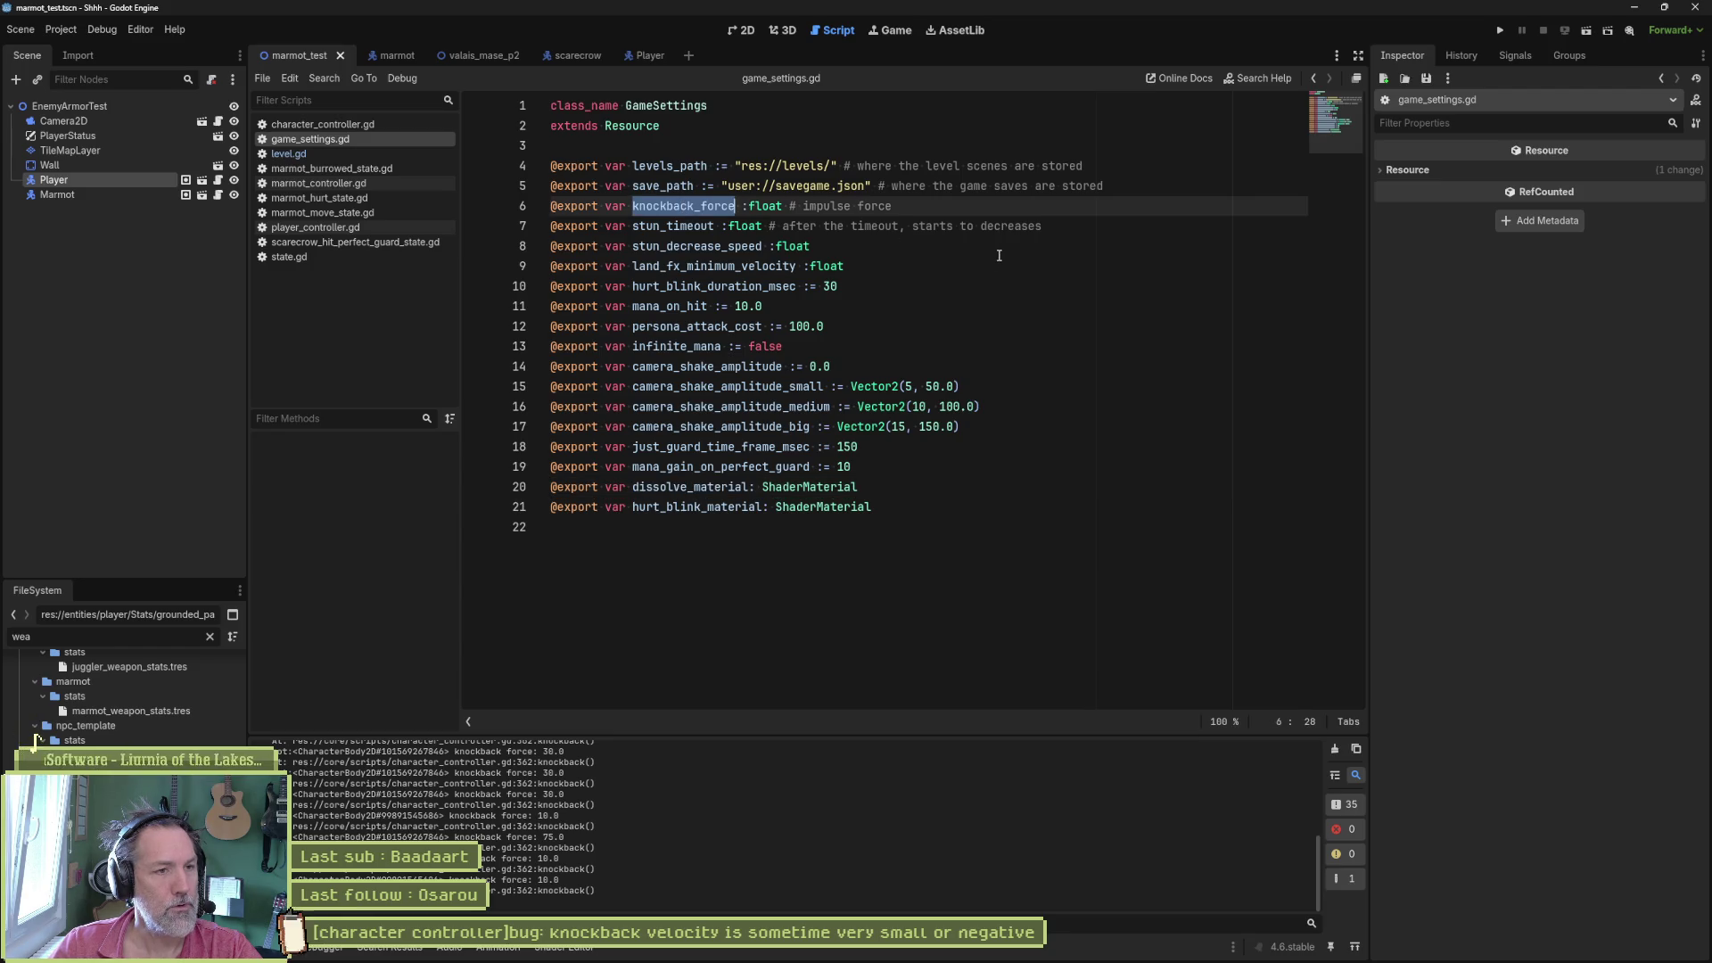
pyautogui.scroll(5, 153, 695)
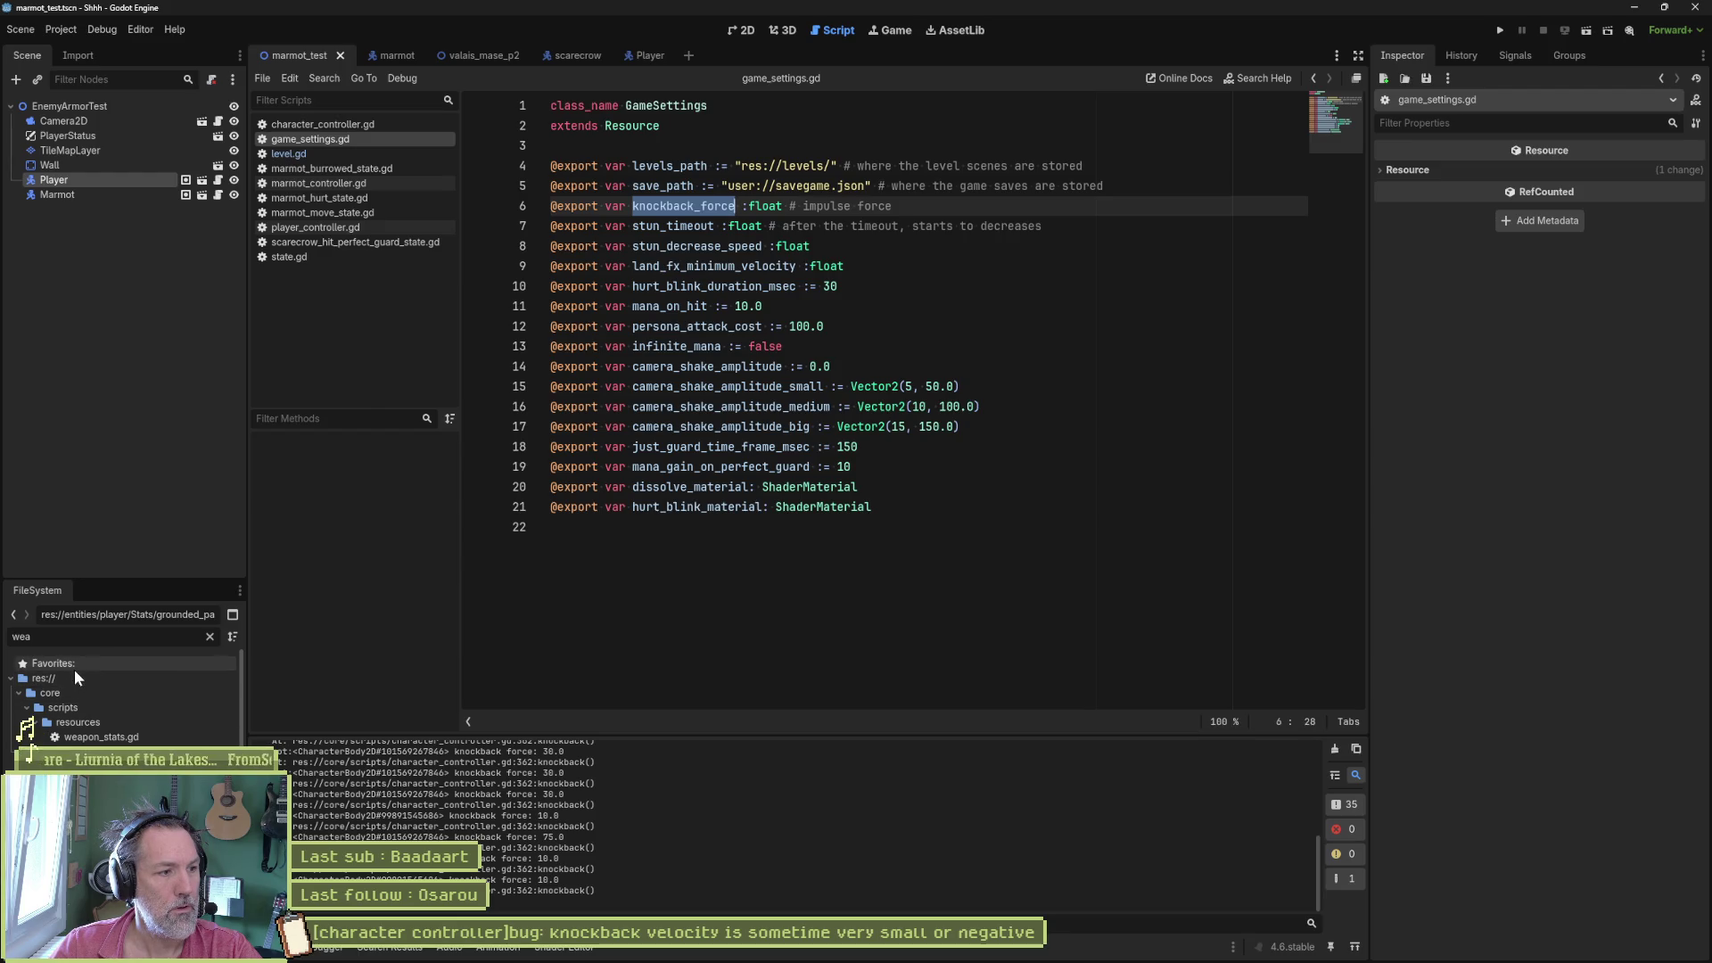
pyautogui.click(211, 636)
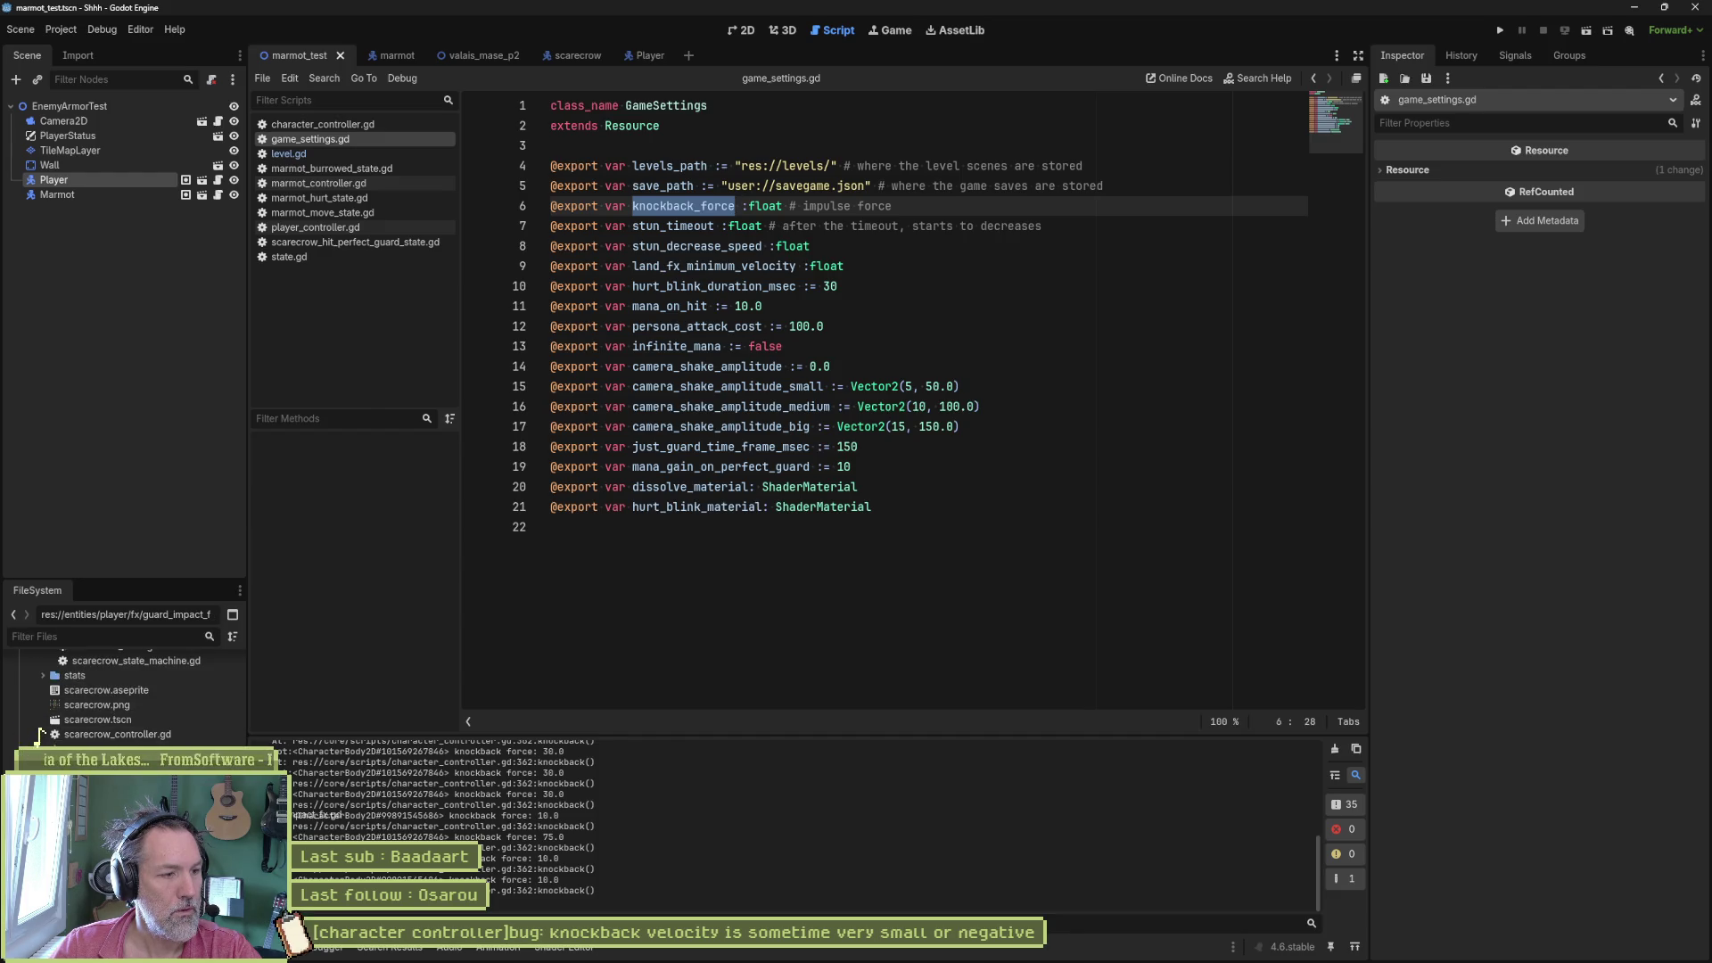
pyautogui.press('F1')
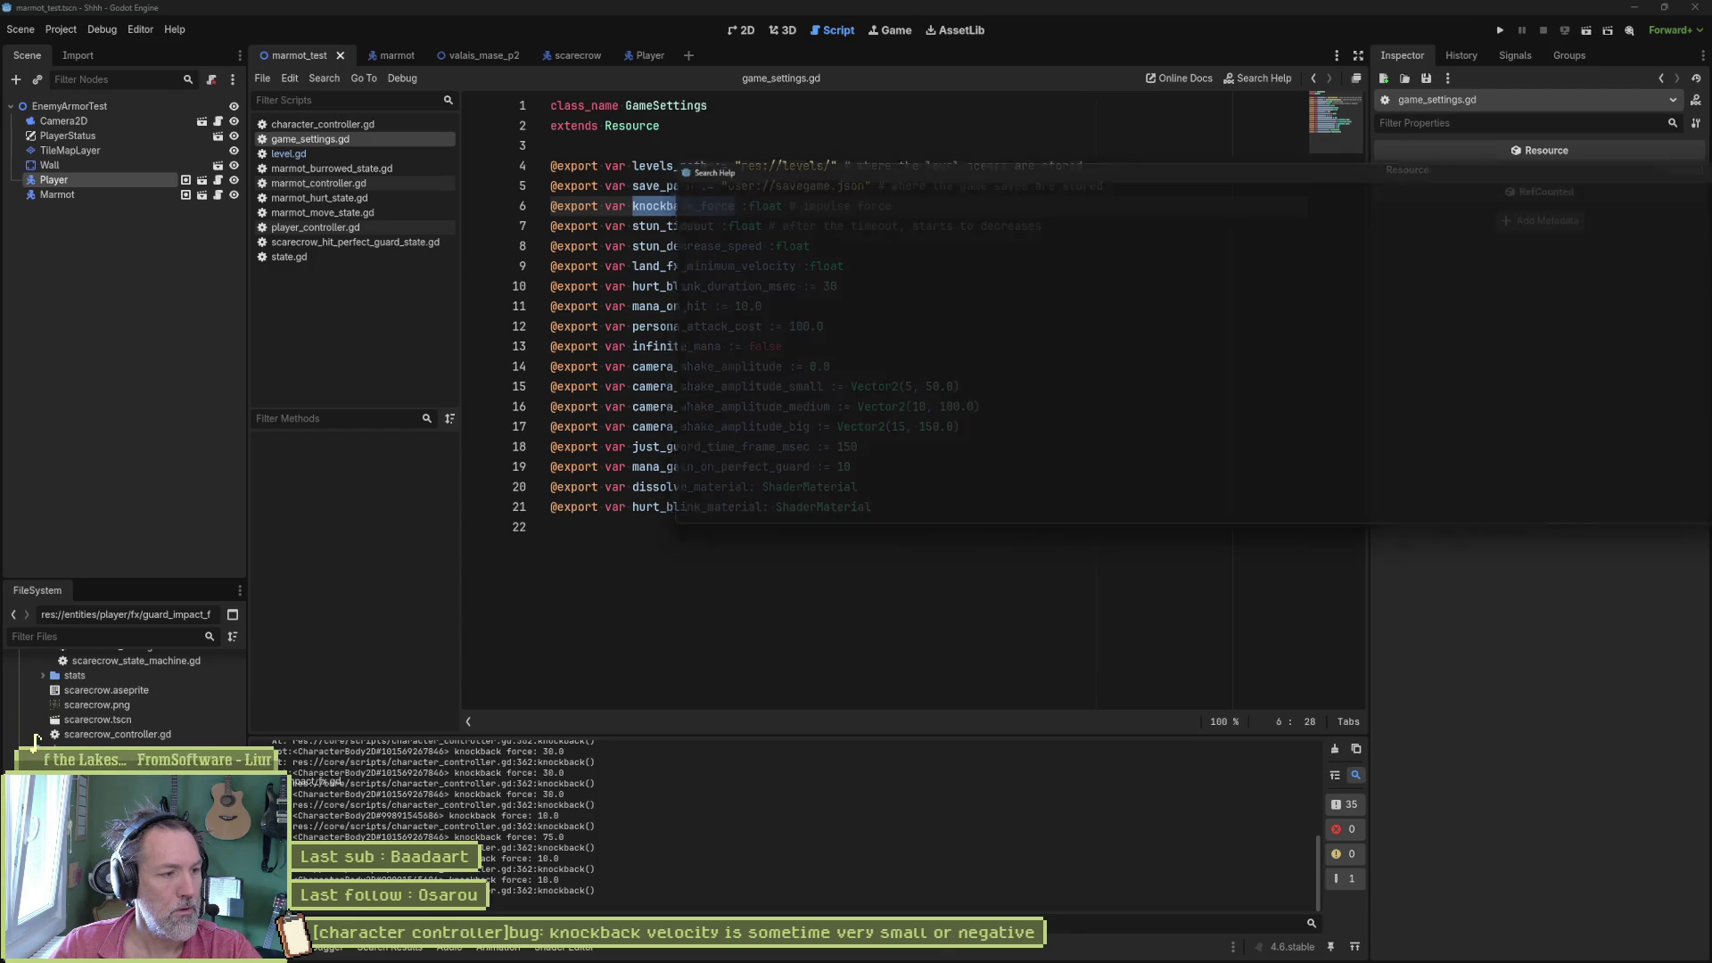
pyautogui.press('Escape')
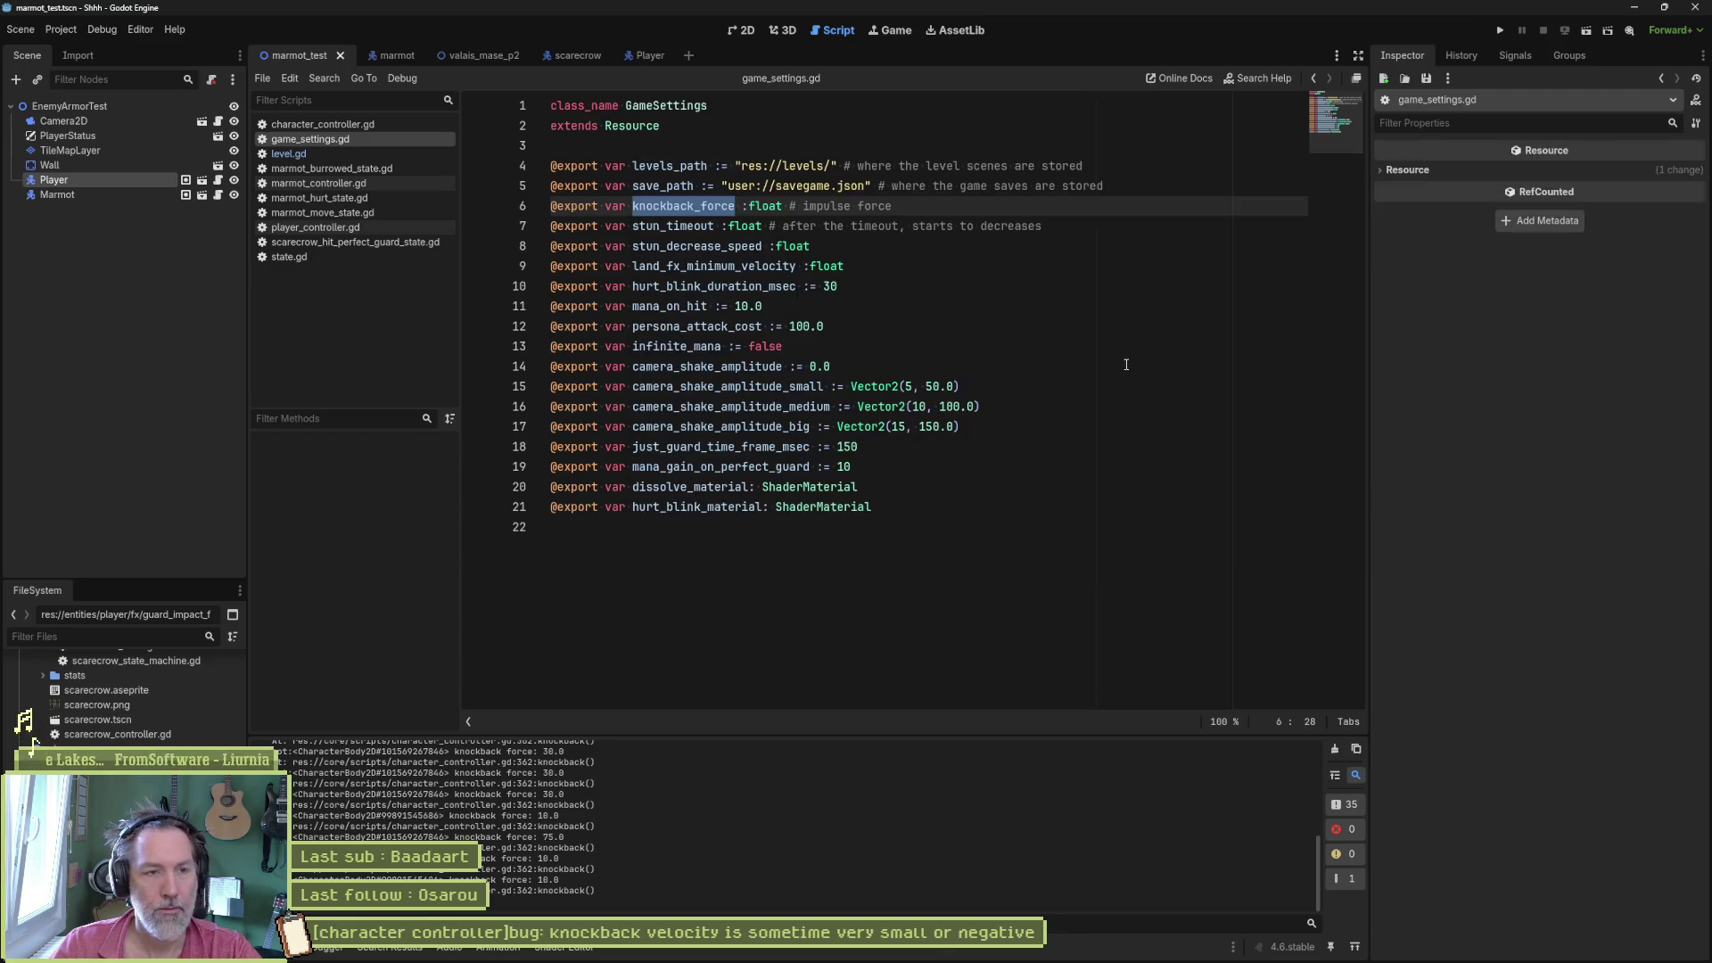
pyautogui.scroll(15, 134, 695)
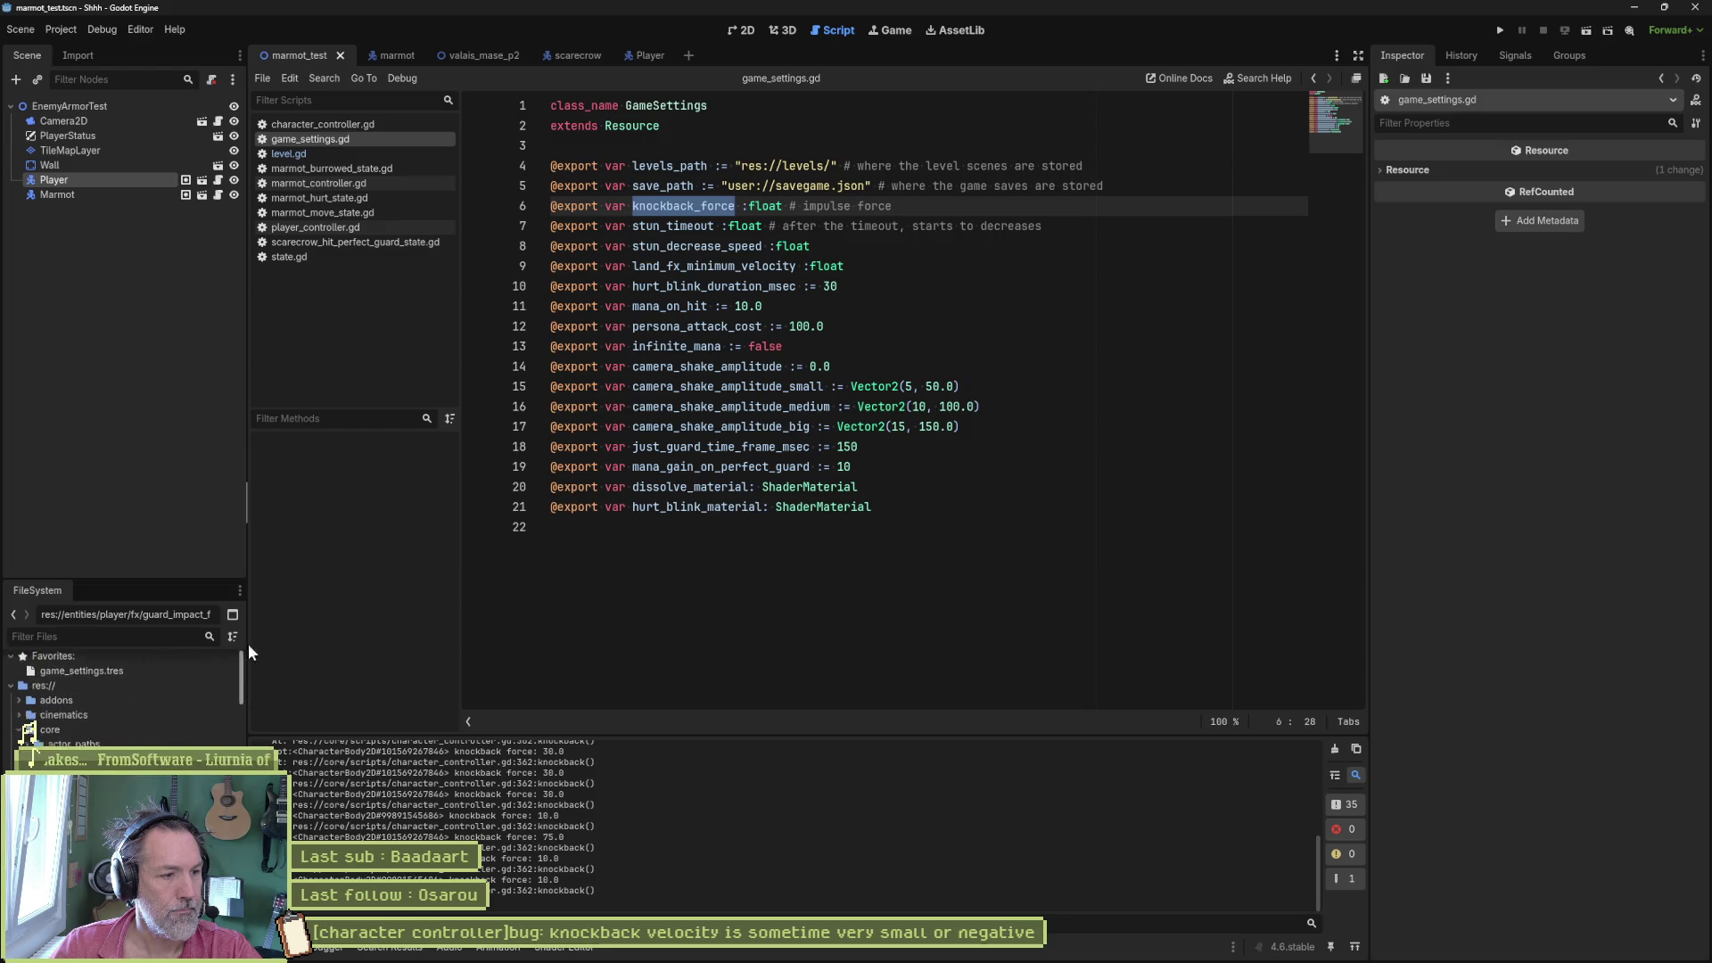
# - Set Knockback Force to 100.0 on game_settings.tres in the Inspector
pyautogui.click(82, 678)
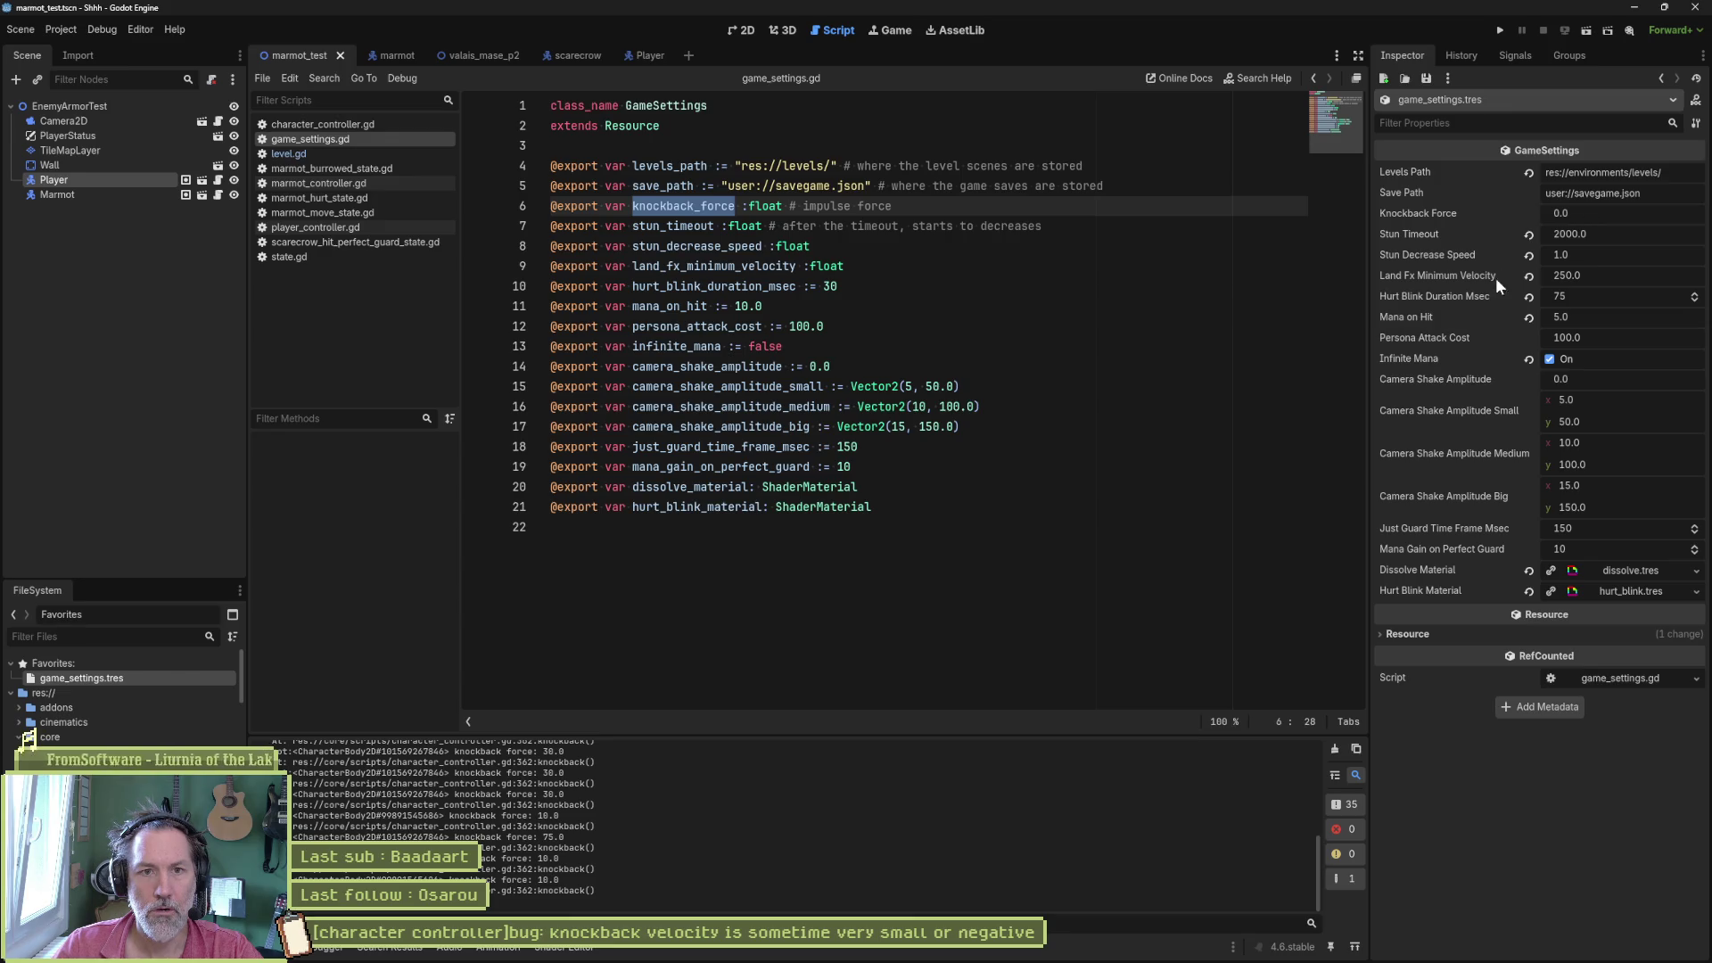
pyautogui.click(1570, 216)
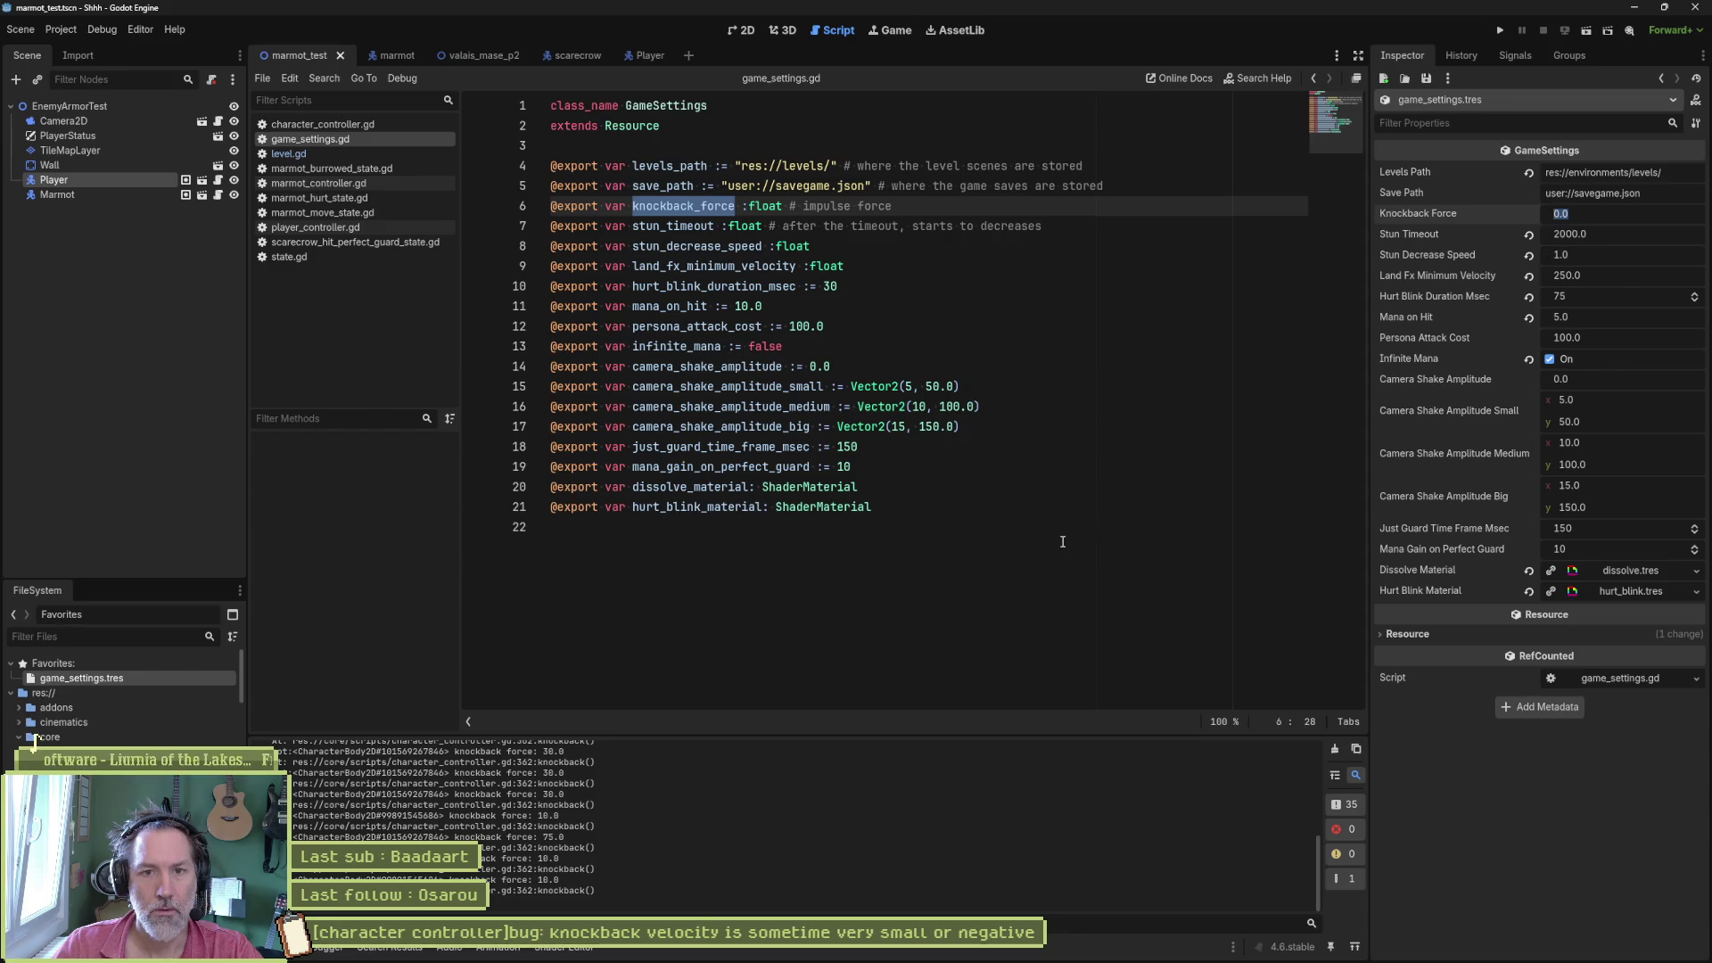
pyautogui.write('100')
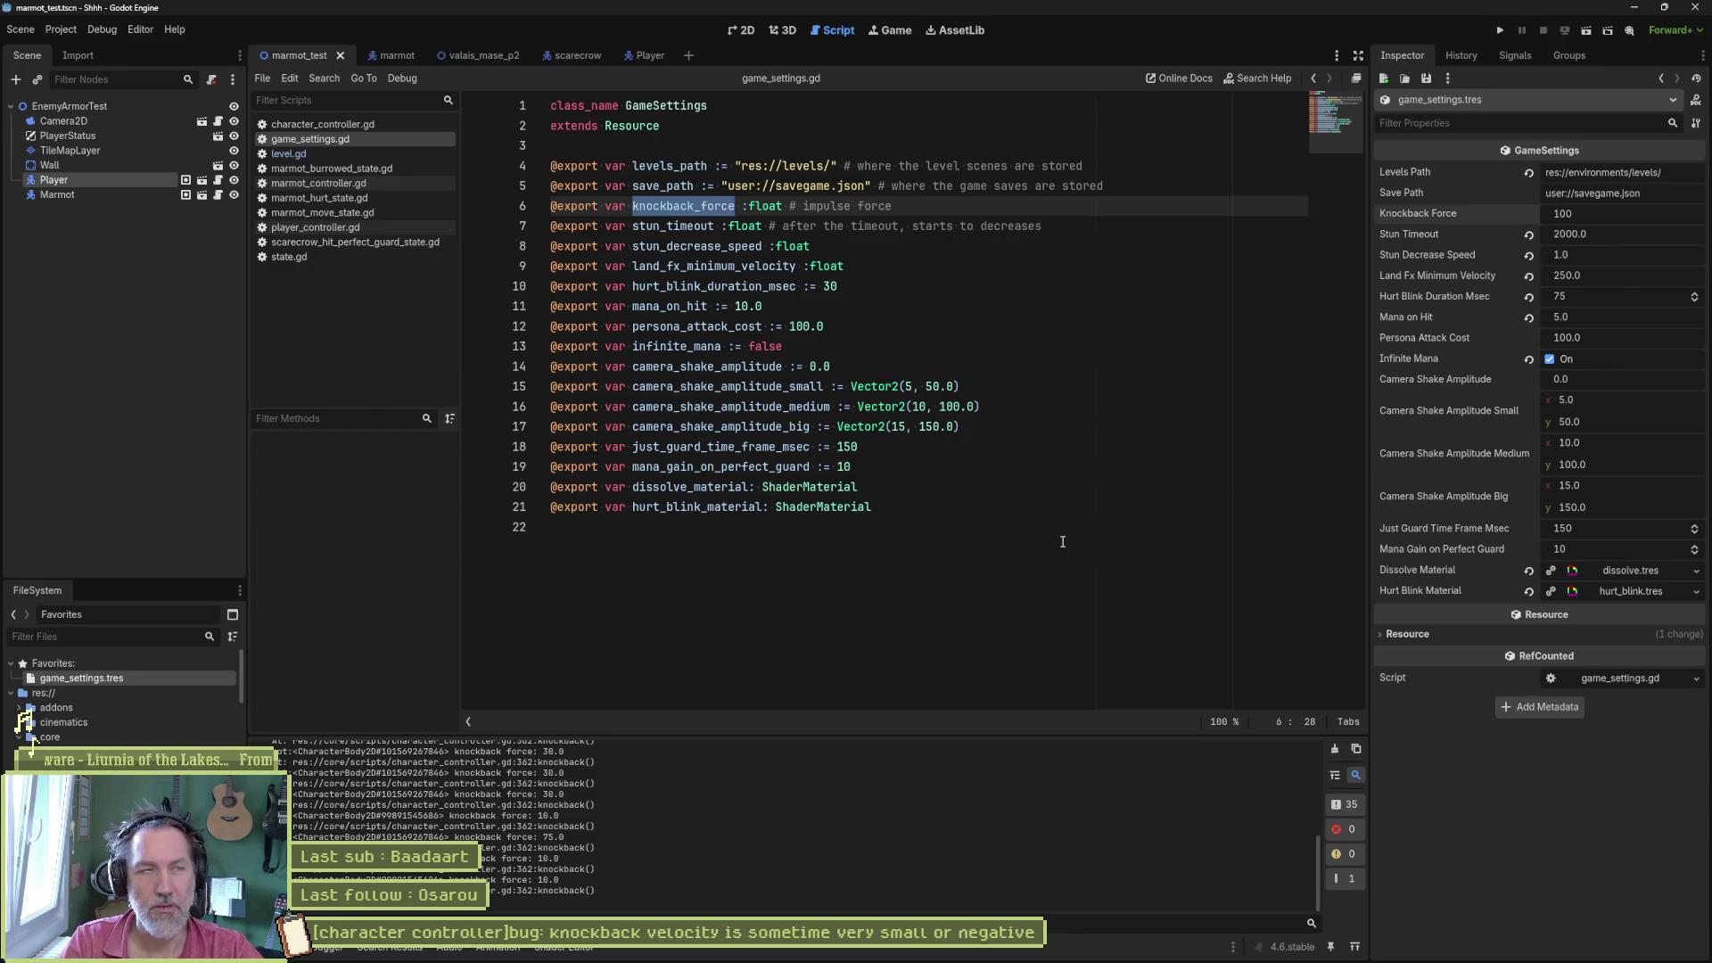
pyautogui.press('Return')
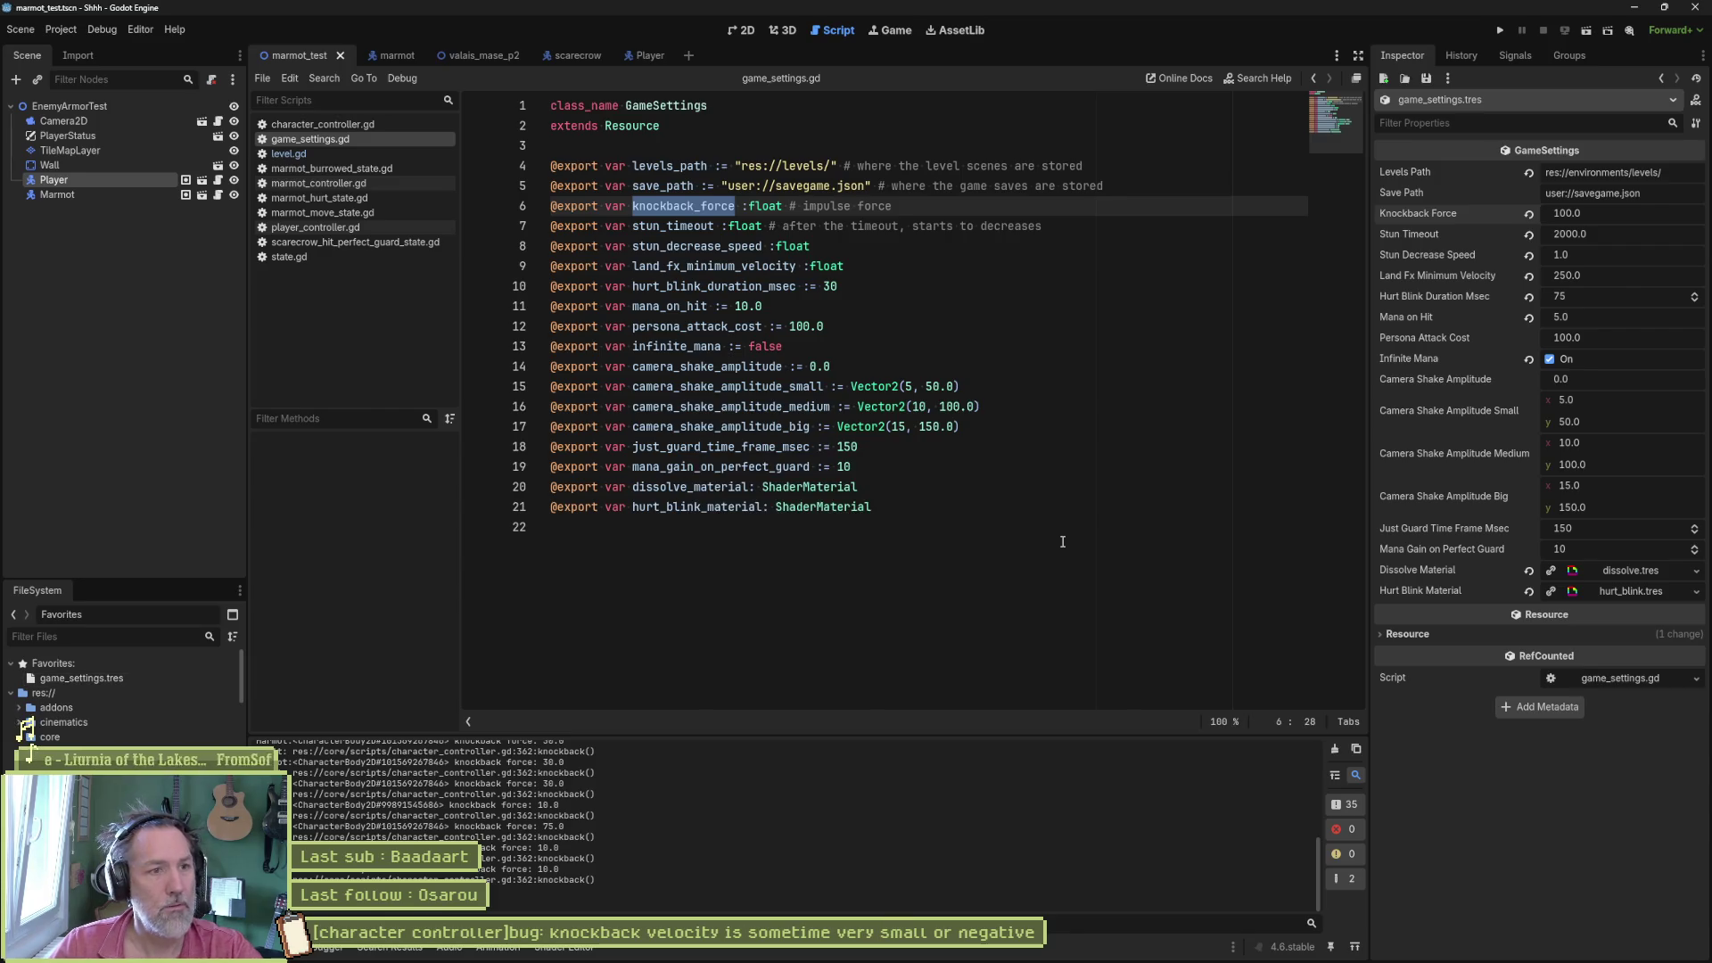
# - Search all project files for knockback_force
pyautogui.doubleClick(705, 206)
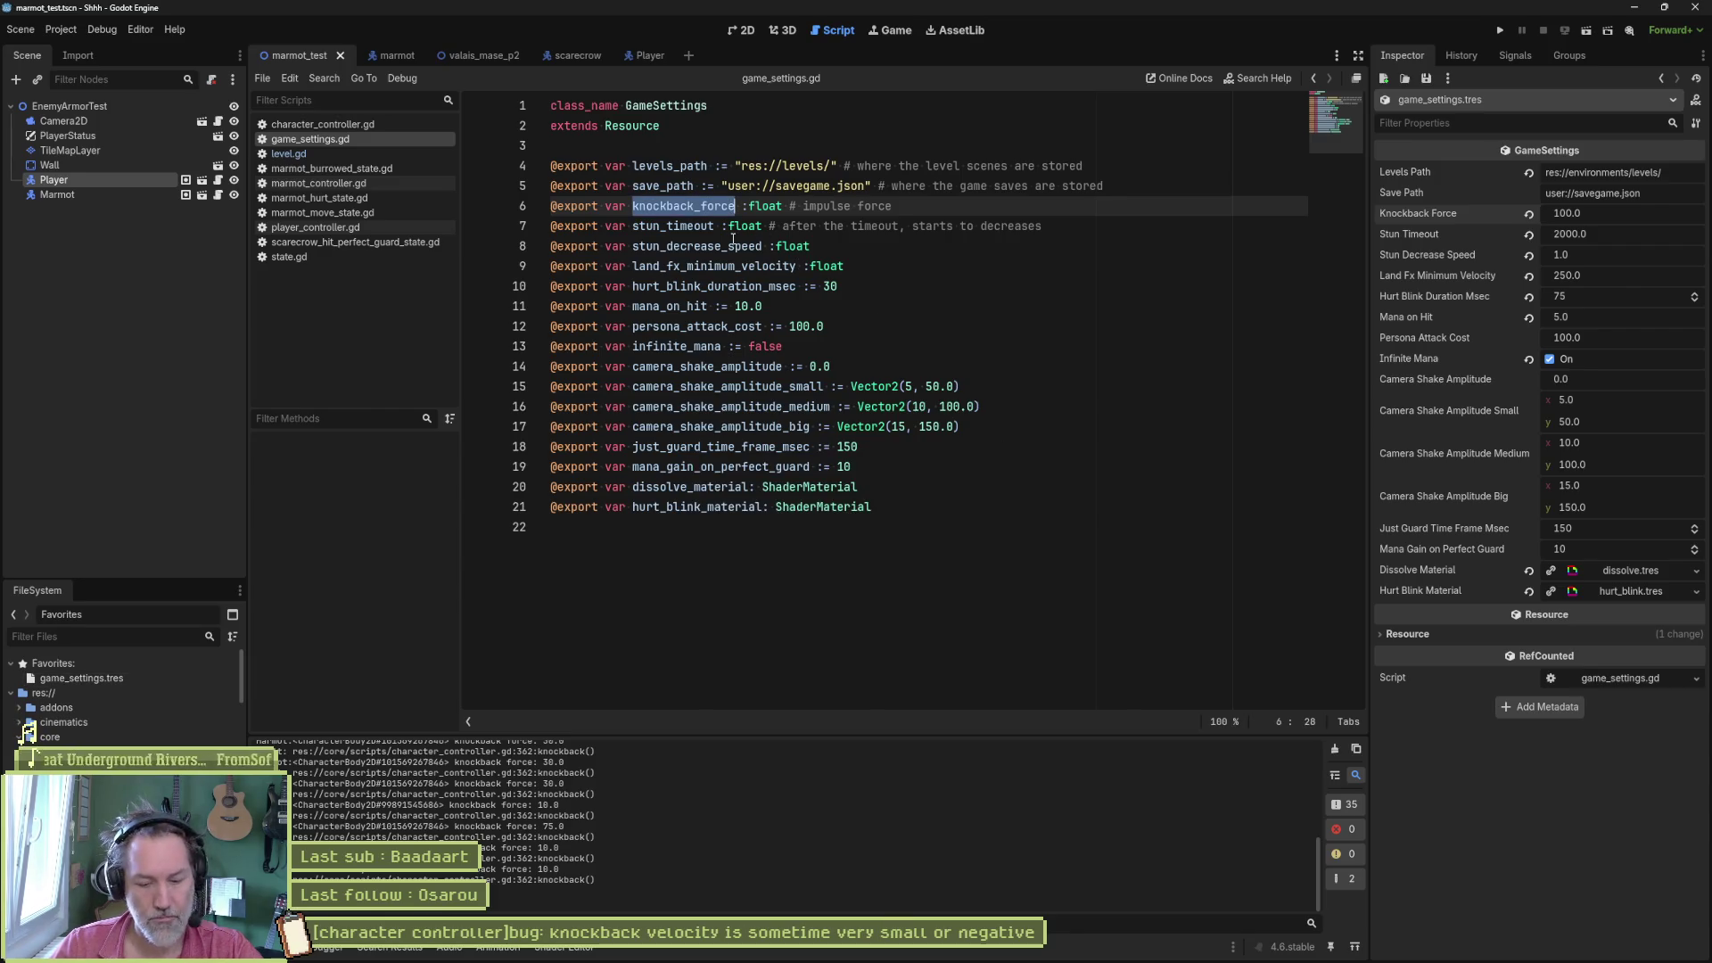
pyautogui.hotkey('ctrl', 'shift', 'f')
pyautogui.press('Return')
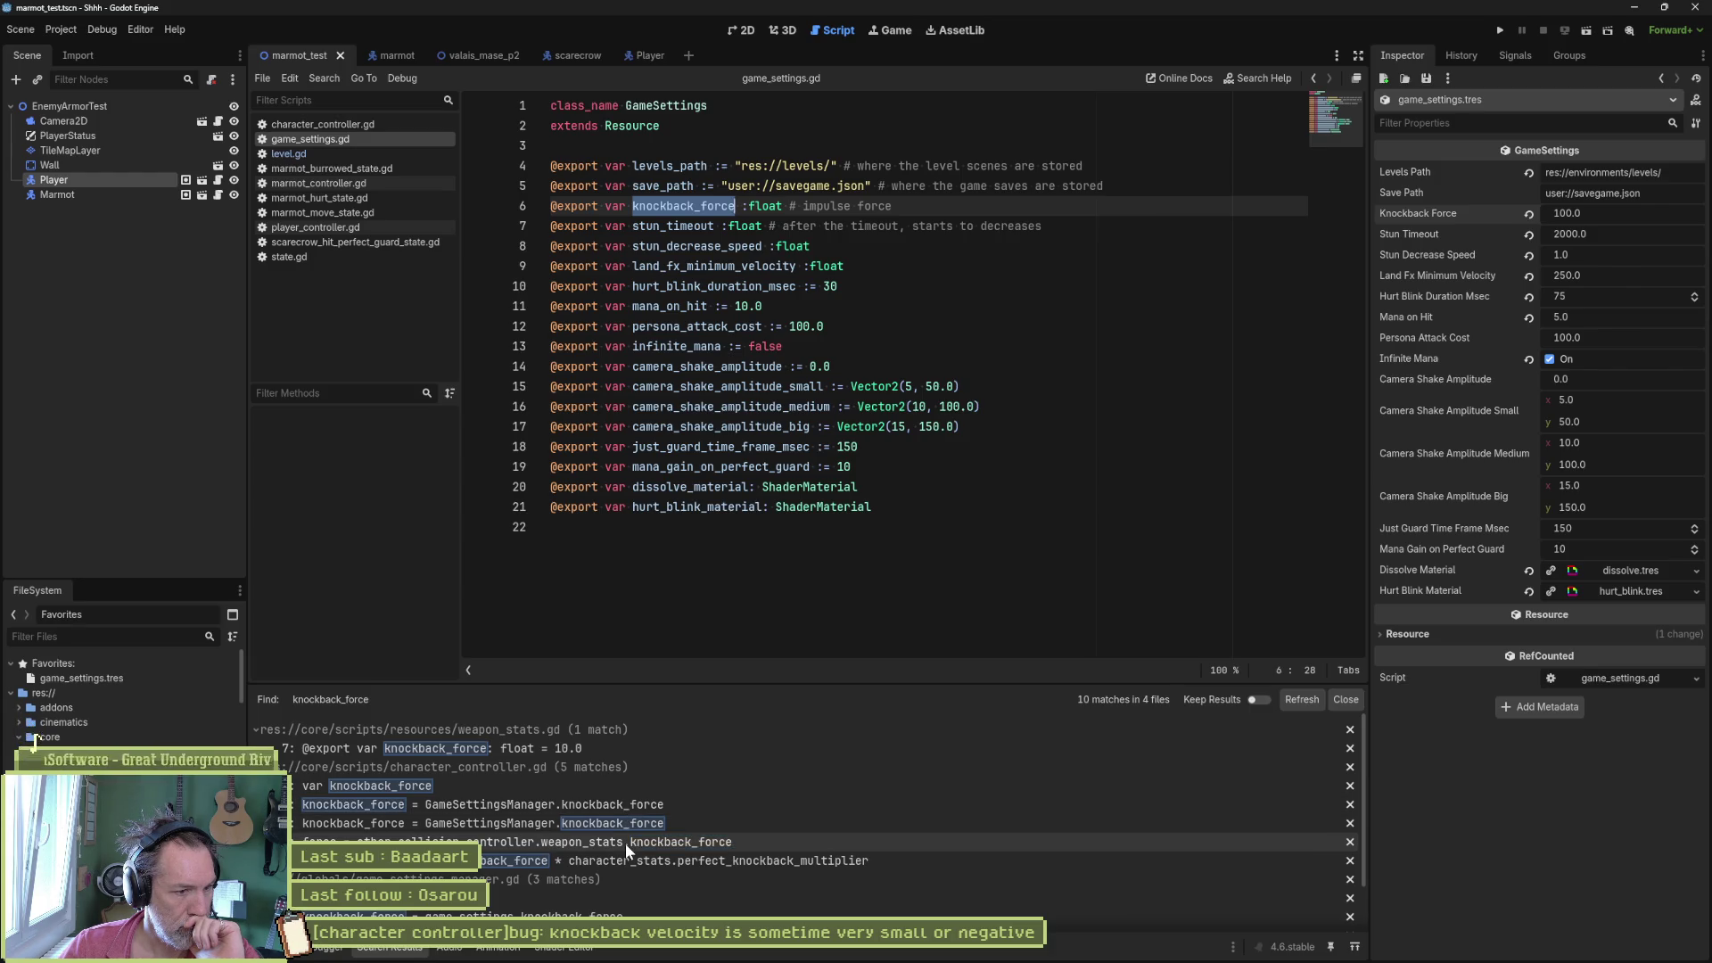
# - Jump to the knockback_force matches on lines 140 and 361, inspecting knockback_force and perfect_knockback_multiplier on line 366
pyautogui.click(621, 811)
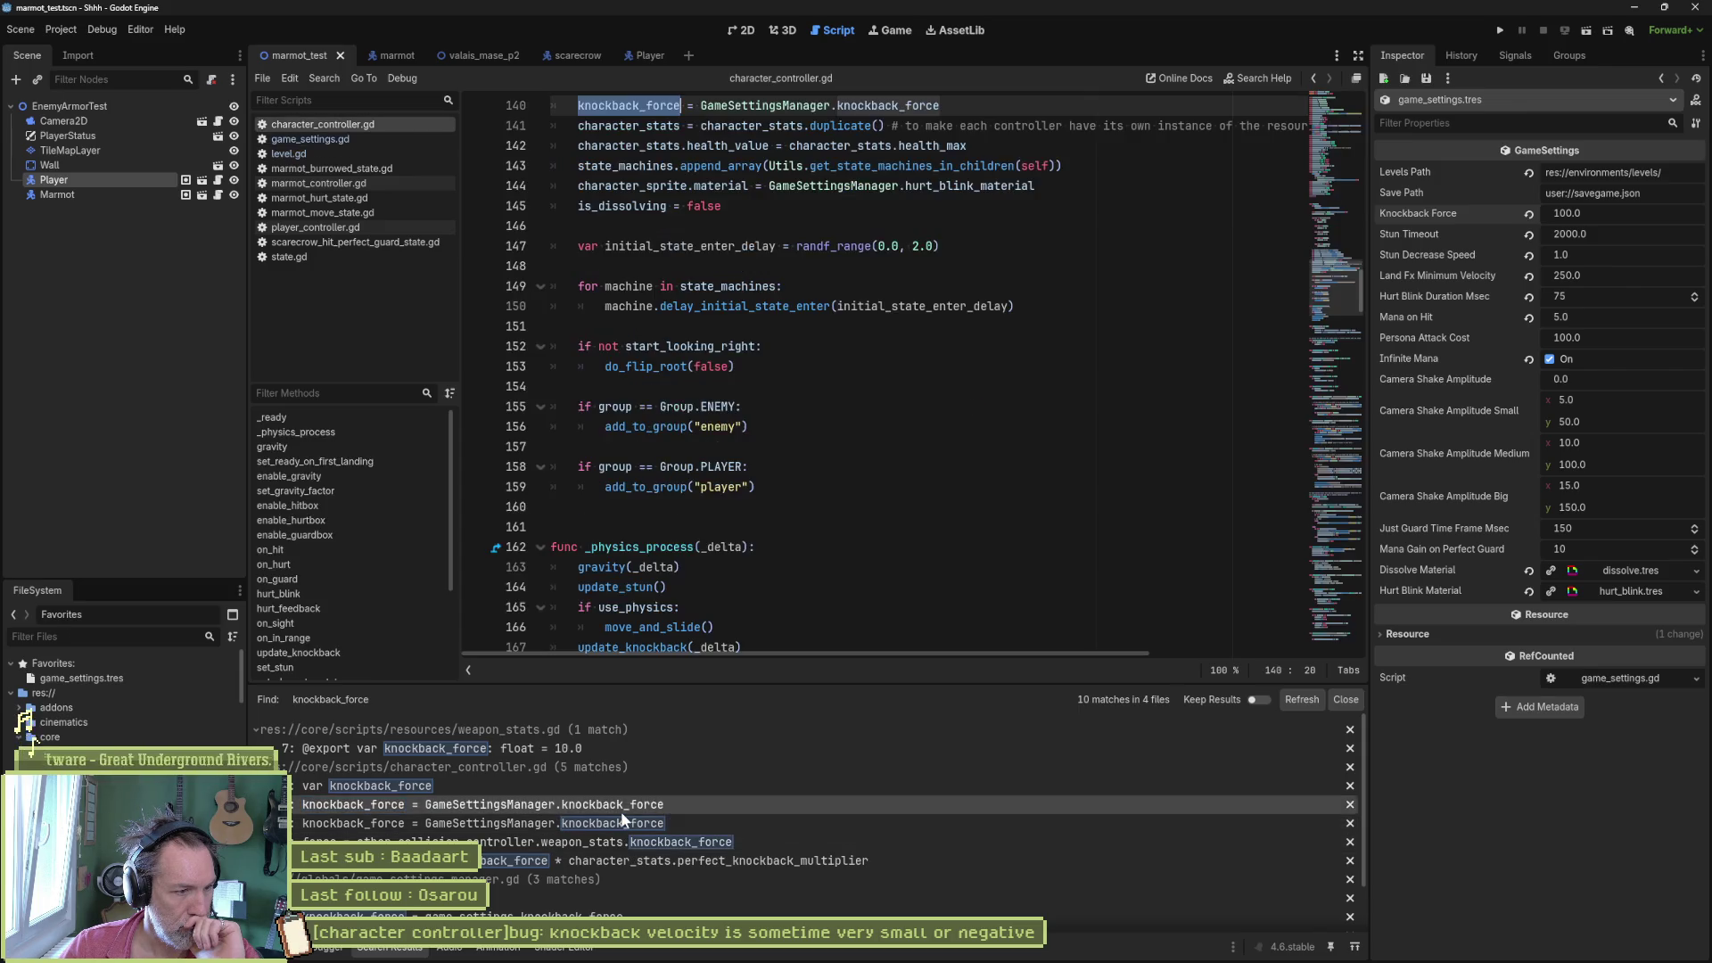
pyautogui.scroll(7, 895, 481)
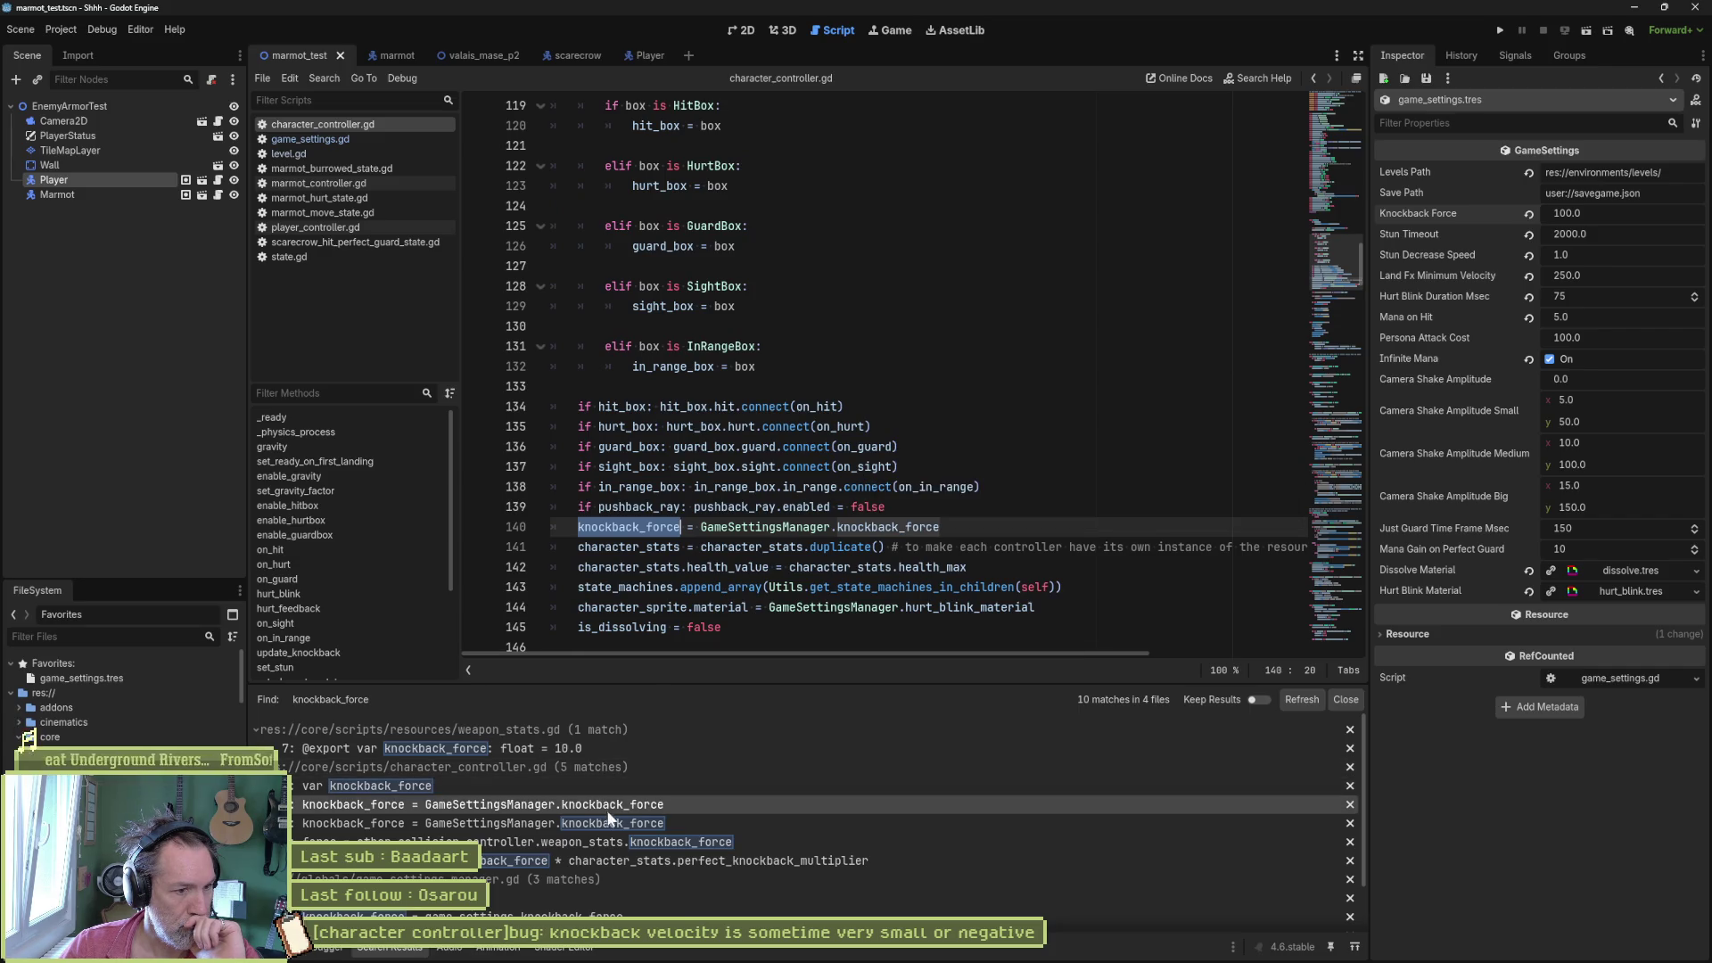
pyautogui.click(533, 844)
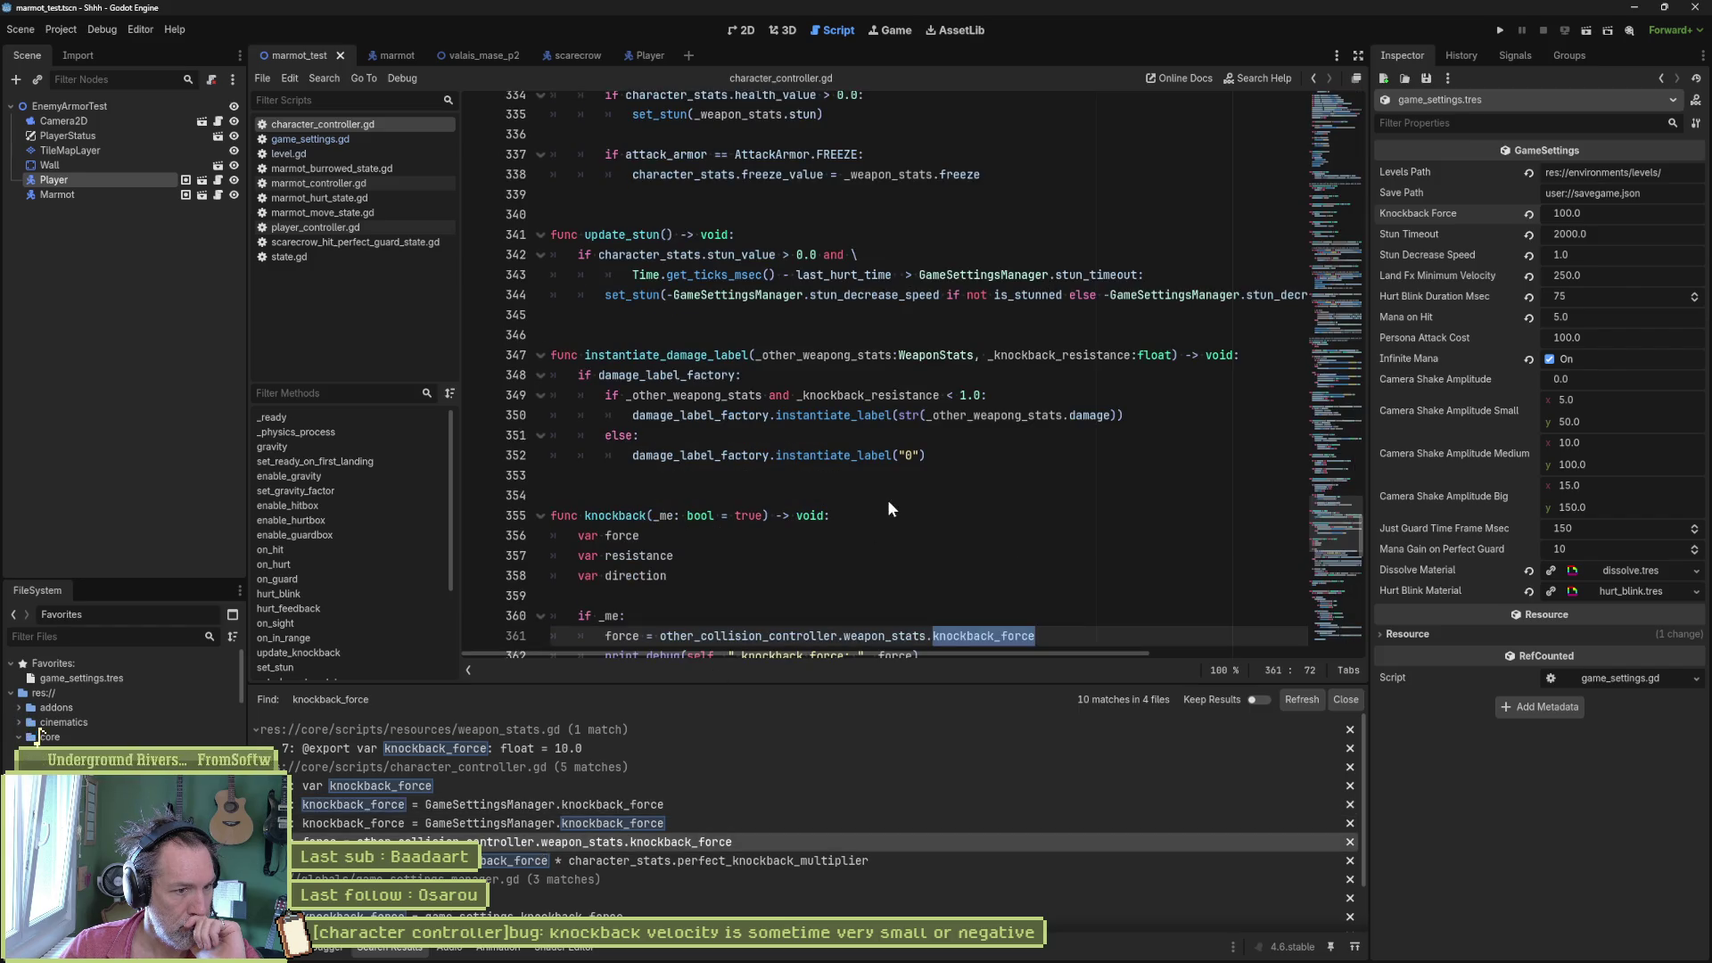
pyautogui.scroll(-2, 916, 467)
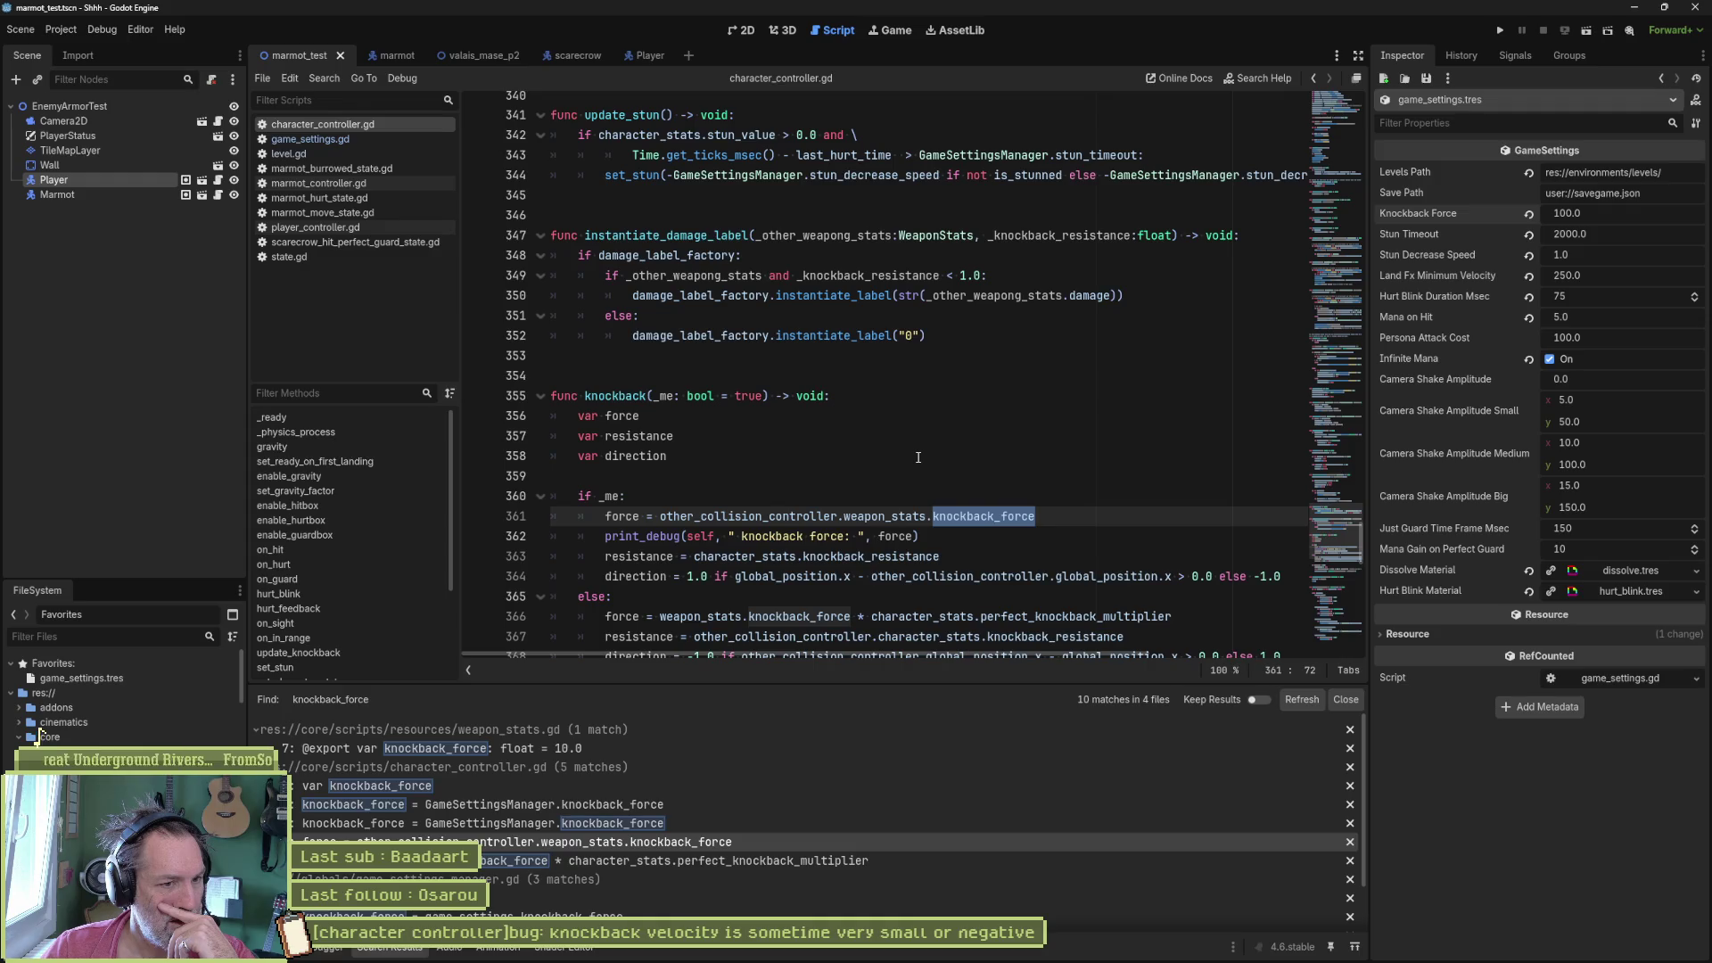
pyautogui.scroll(-4, 917, 457)
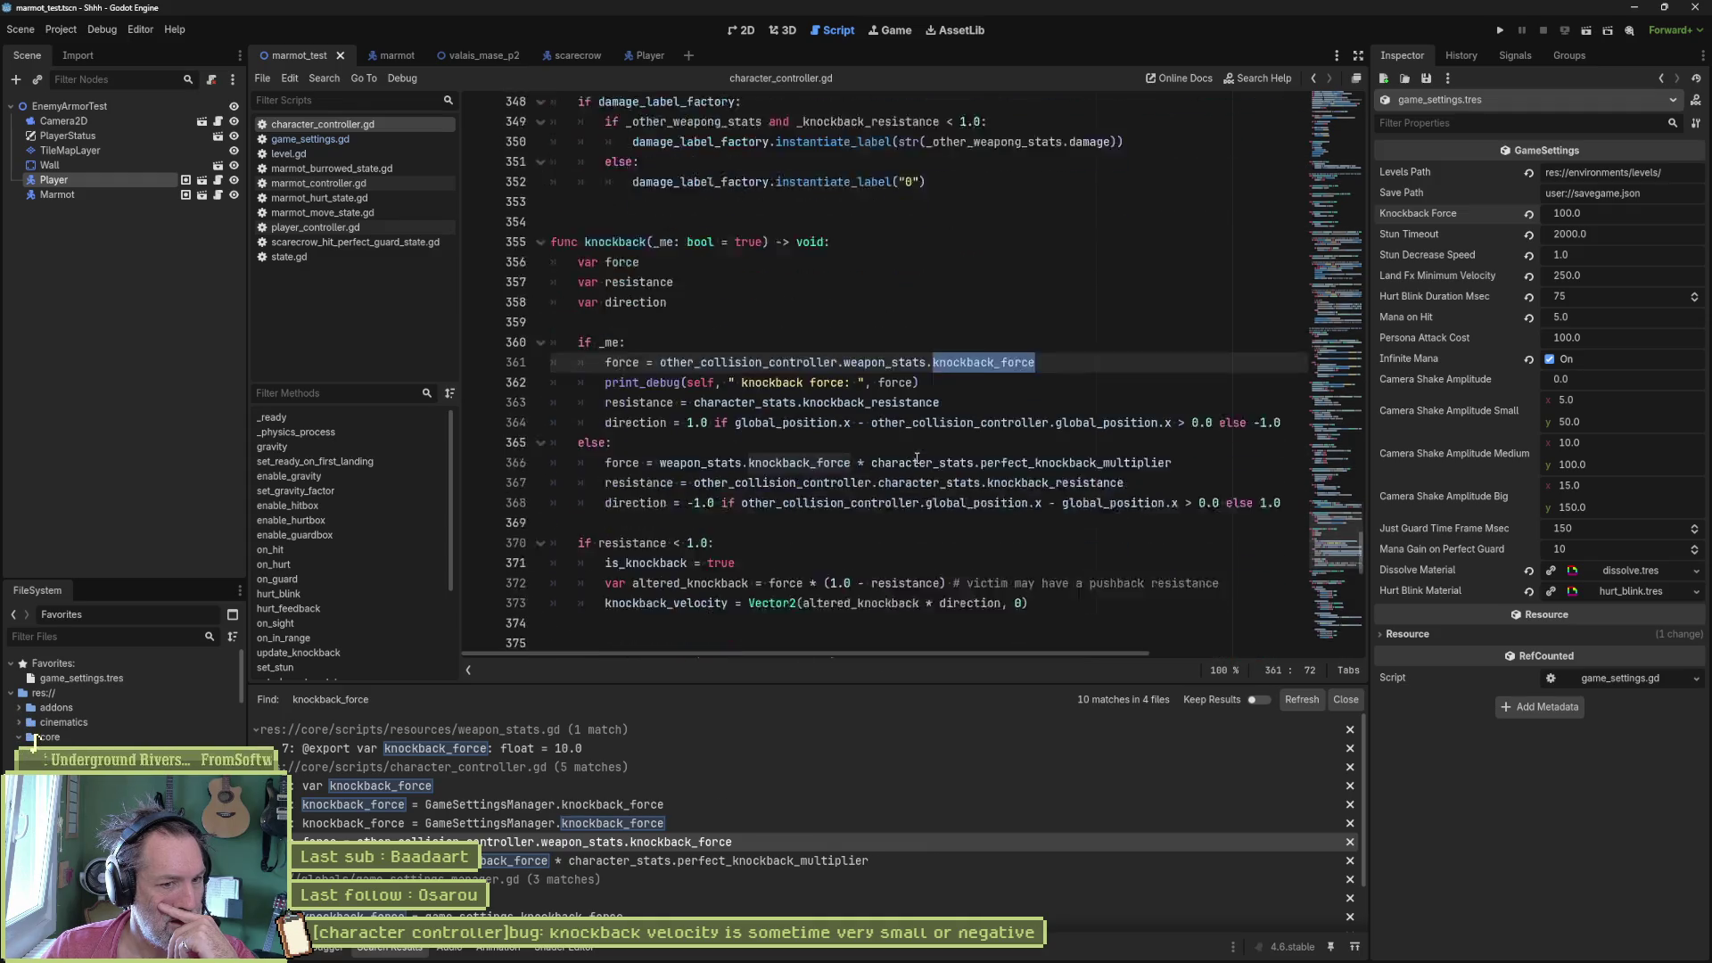
pyautogui.scroll(-1, 773, 785)
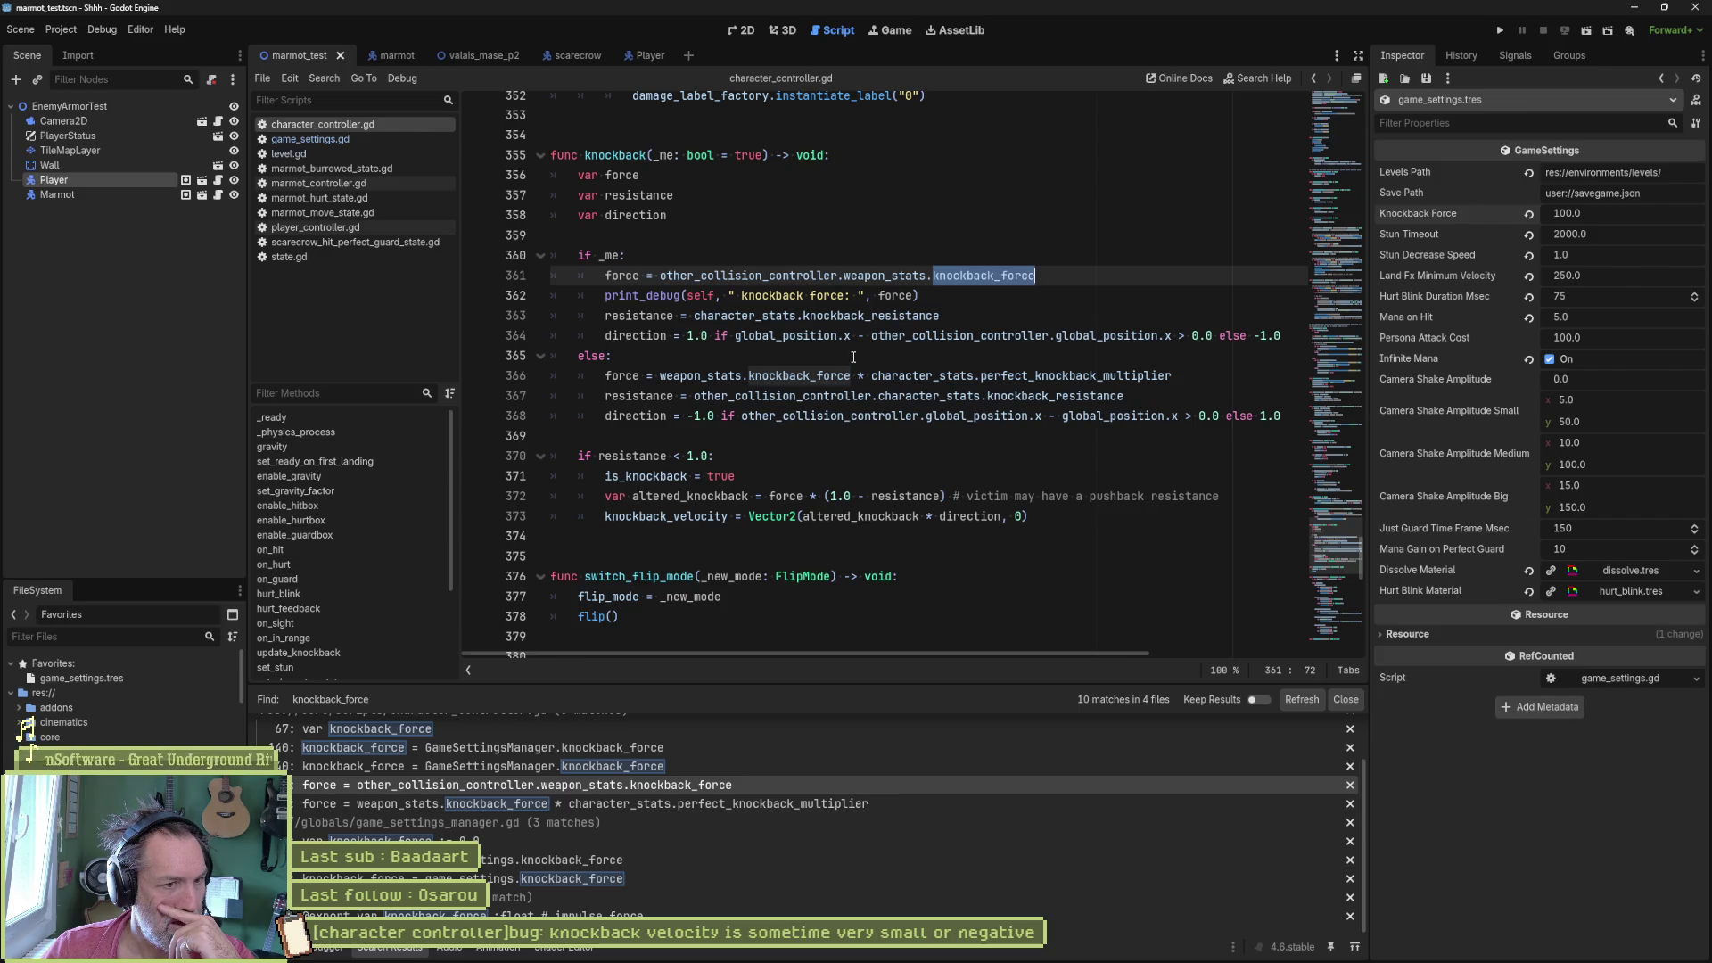
pyautogui.doubleClick(1061, 378)
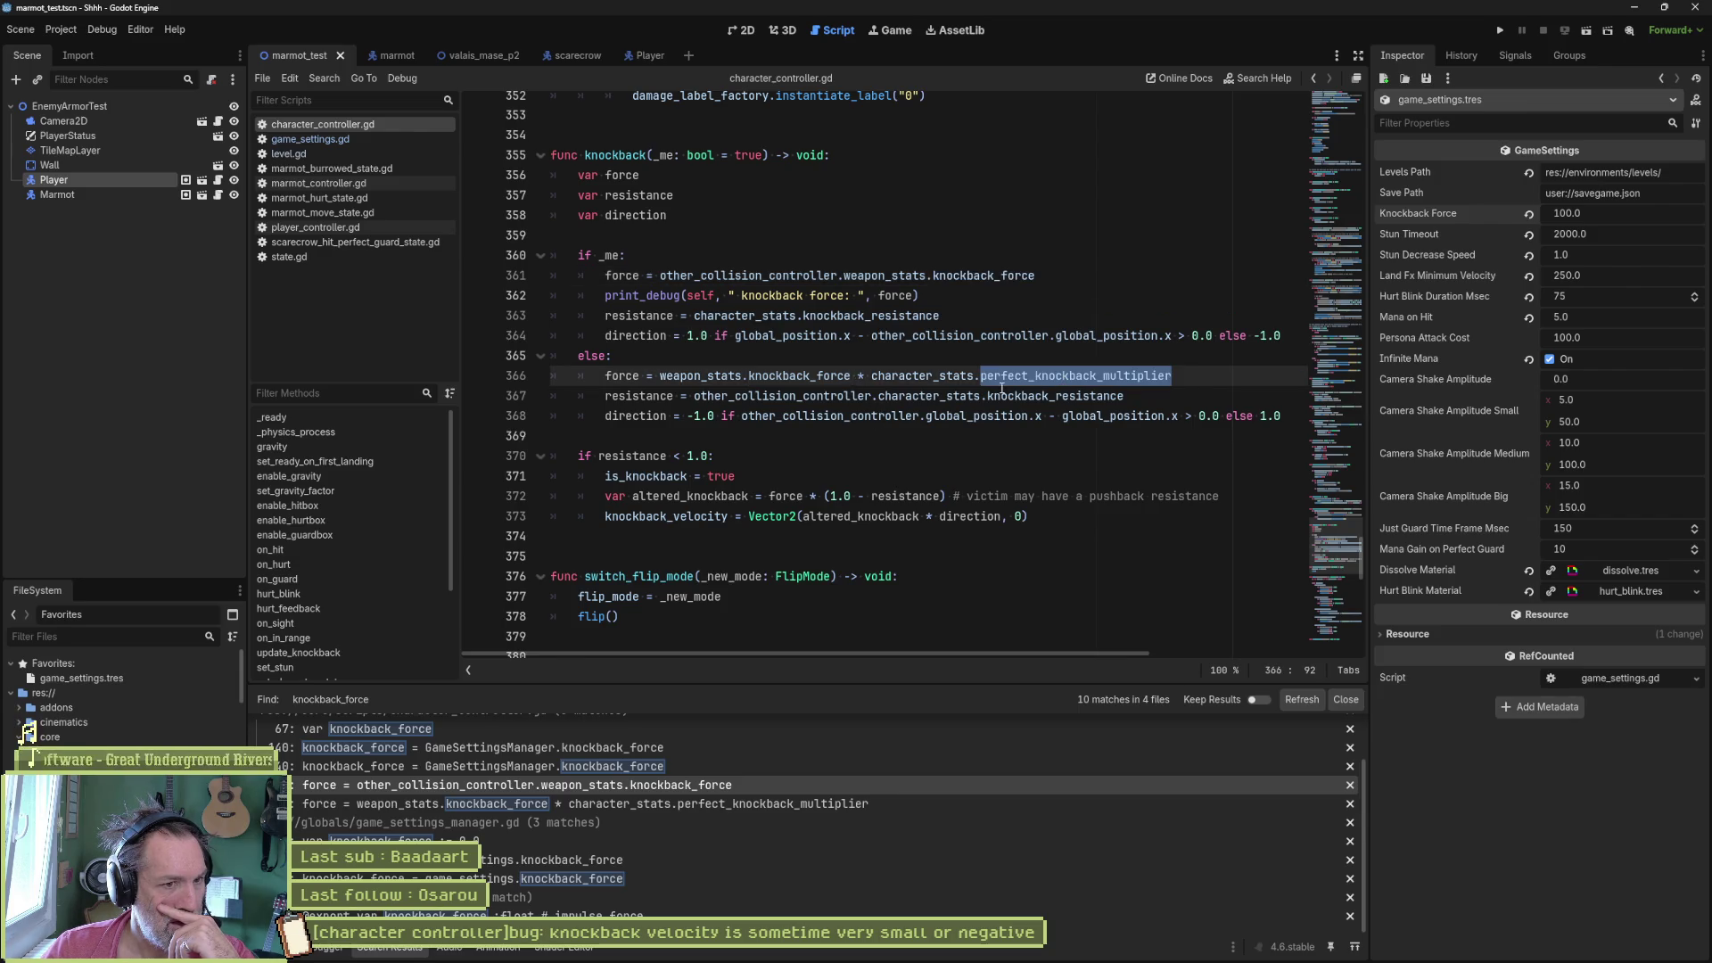
pyautogui.doubleClick(805, 378)
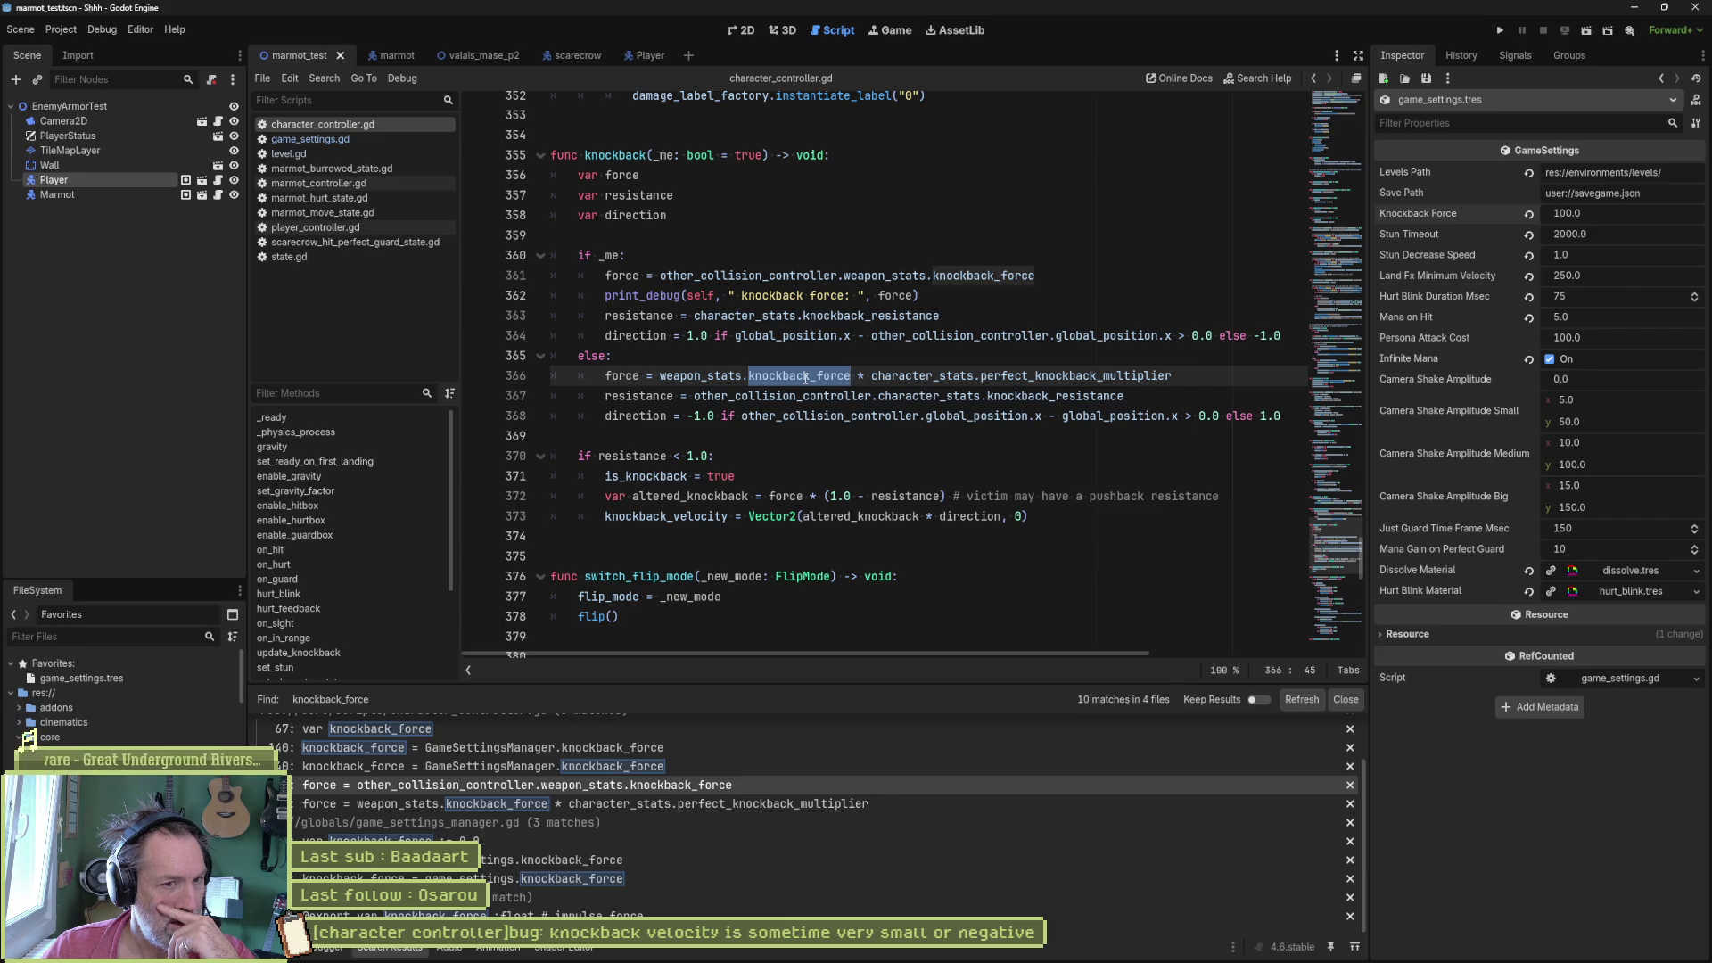
pyautogui.moveTo(805, 378)
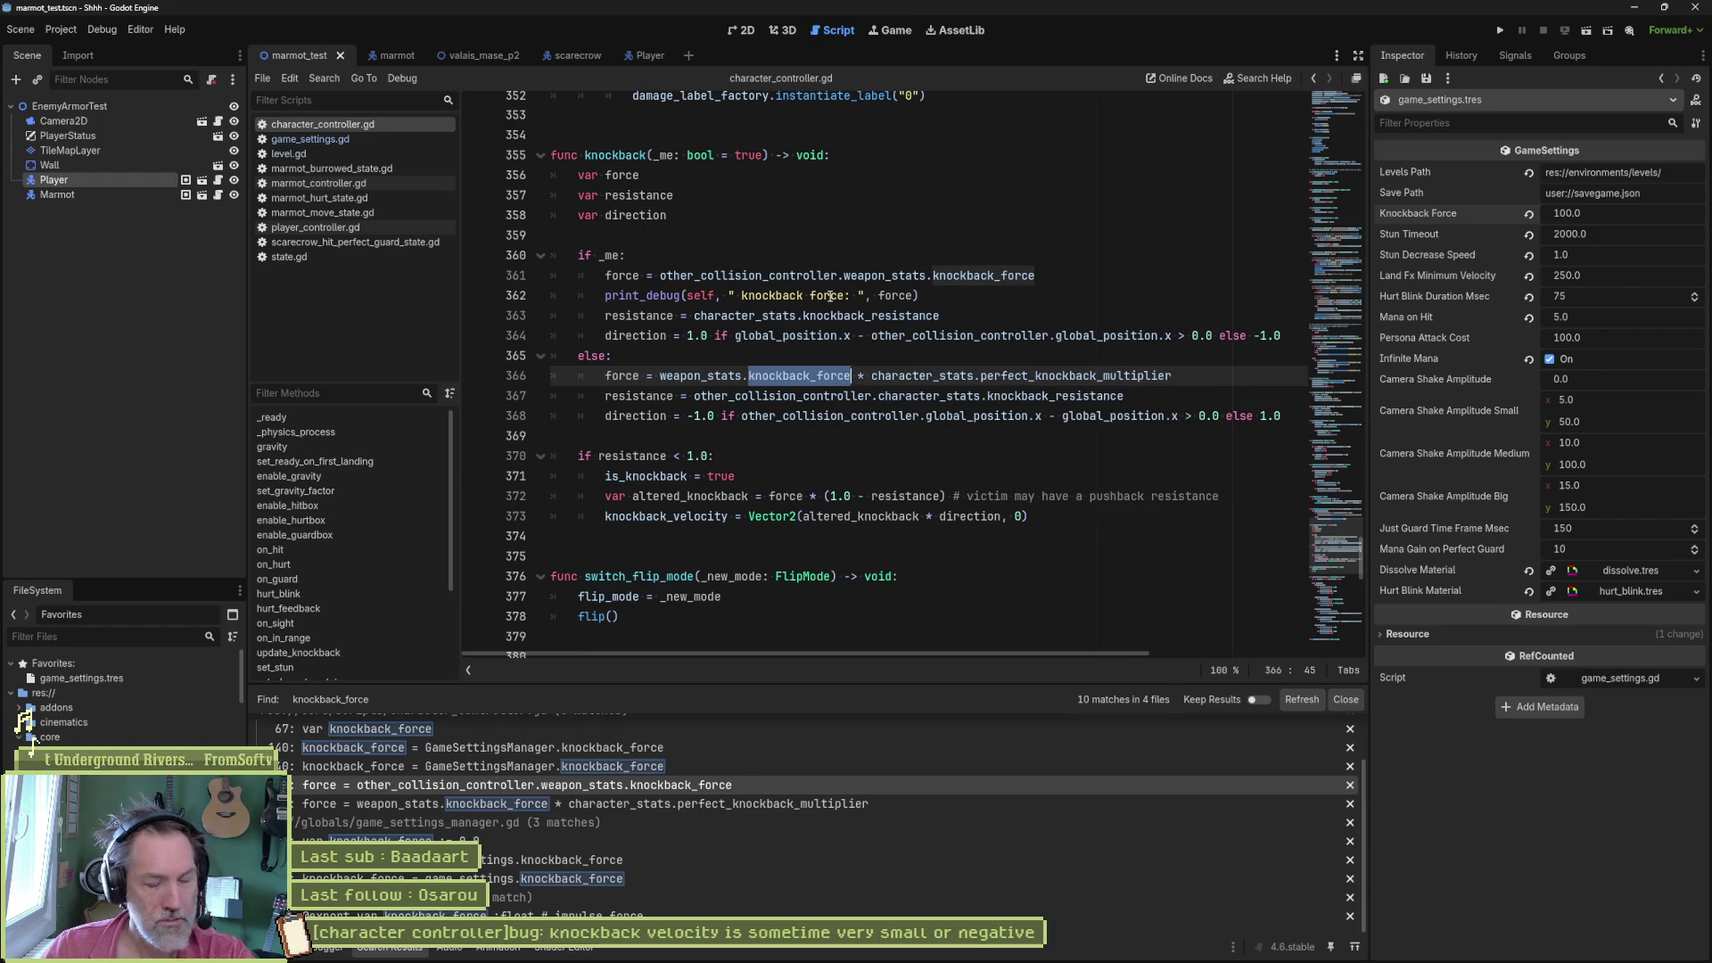
# - Playtest the scene, then add '_me' to the debug print label on line 362
pyautogui.press('F6')
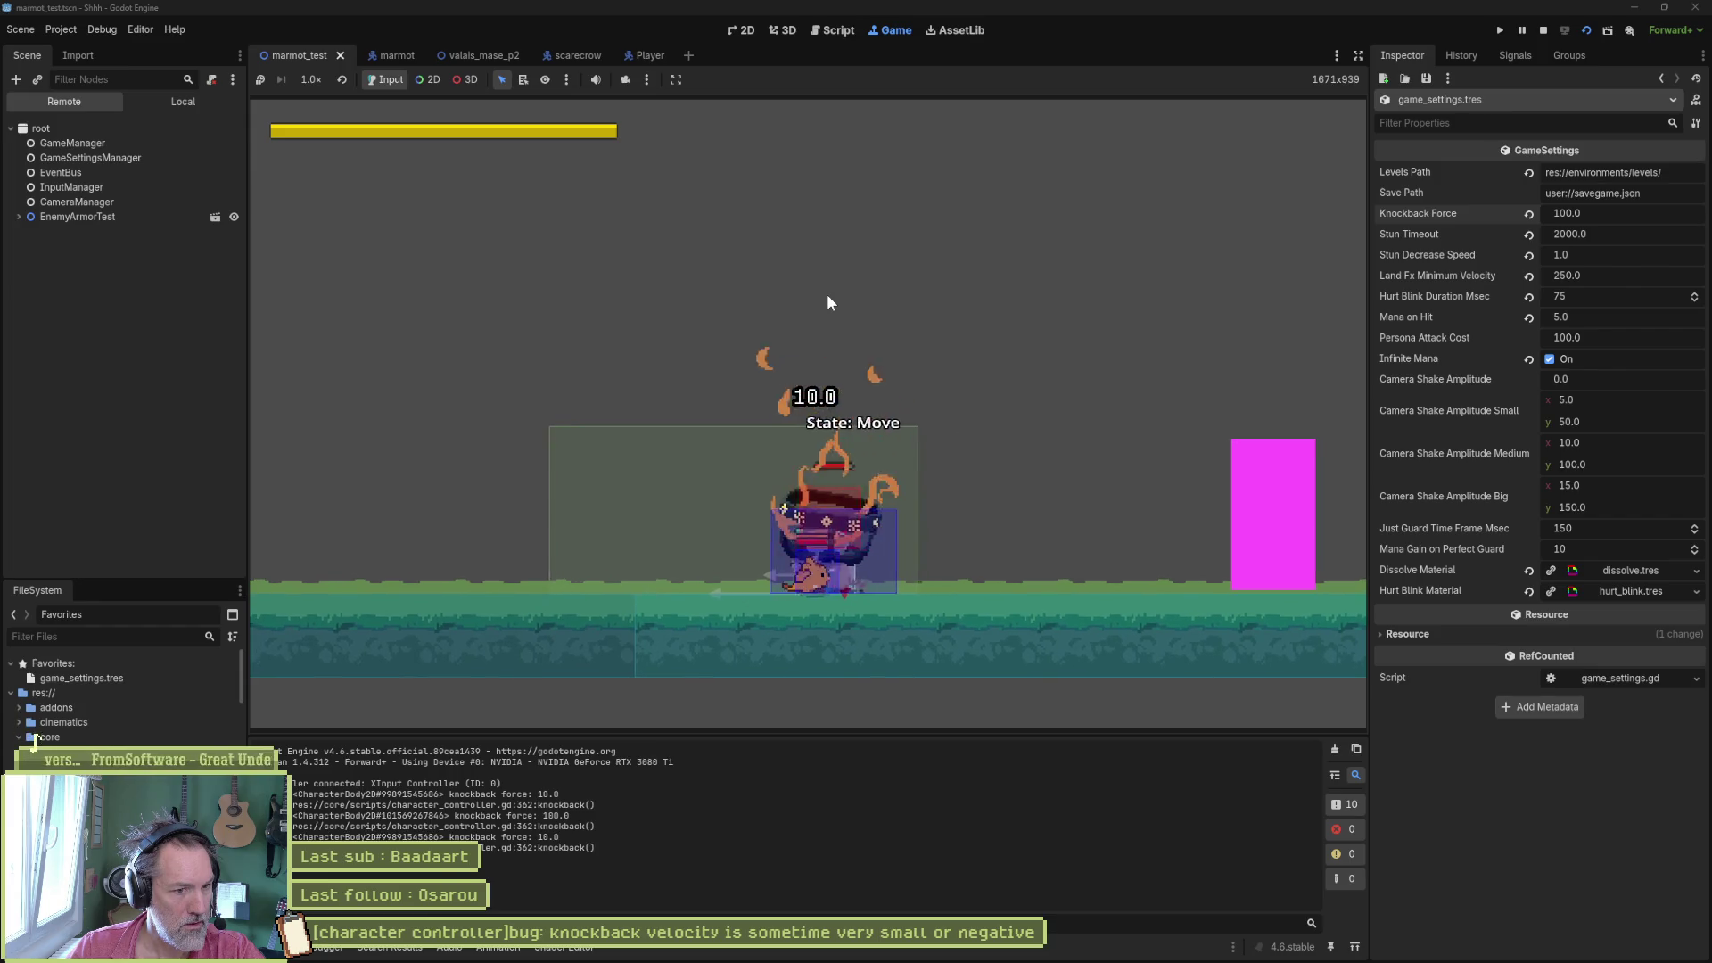
pyautogui.press('F8')
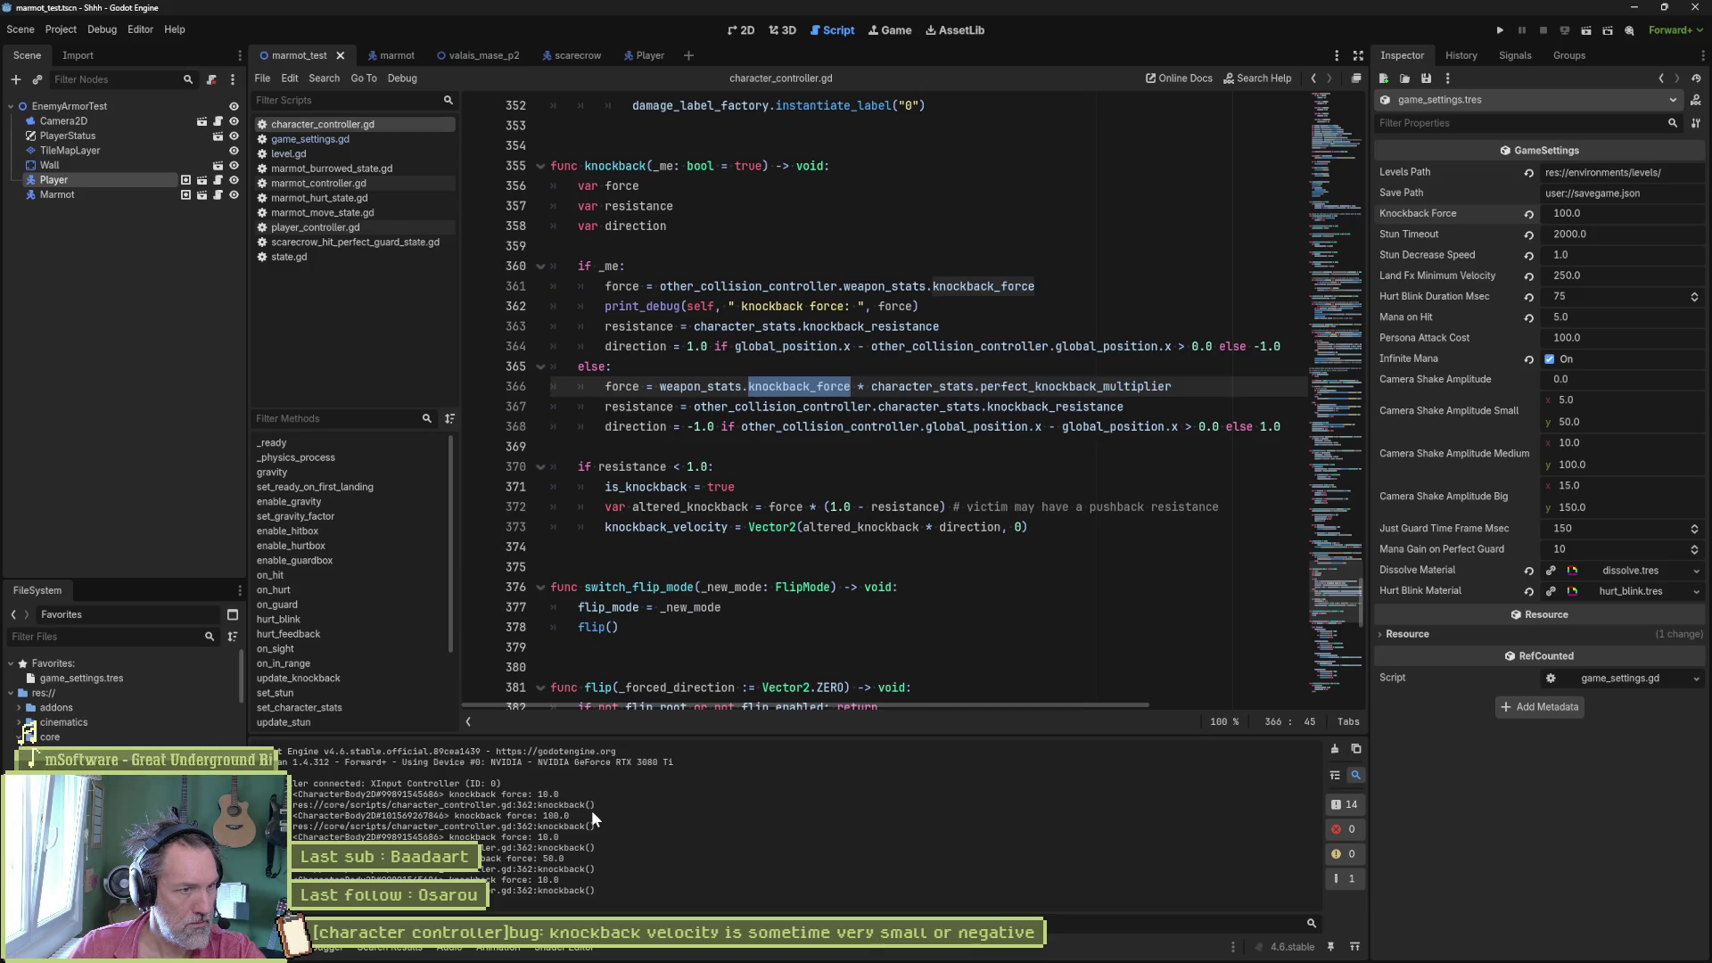
pyautogui.click(733, 306)
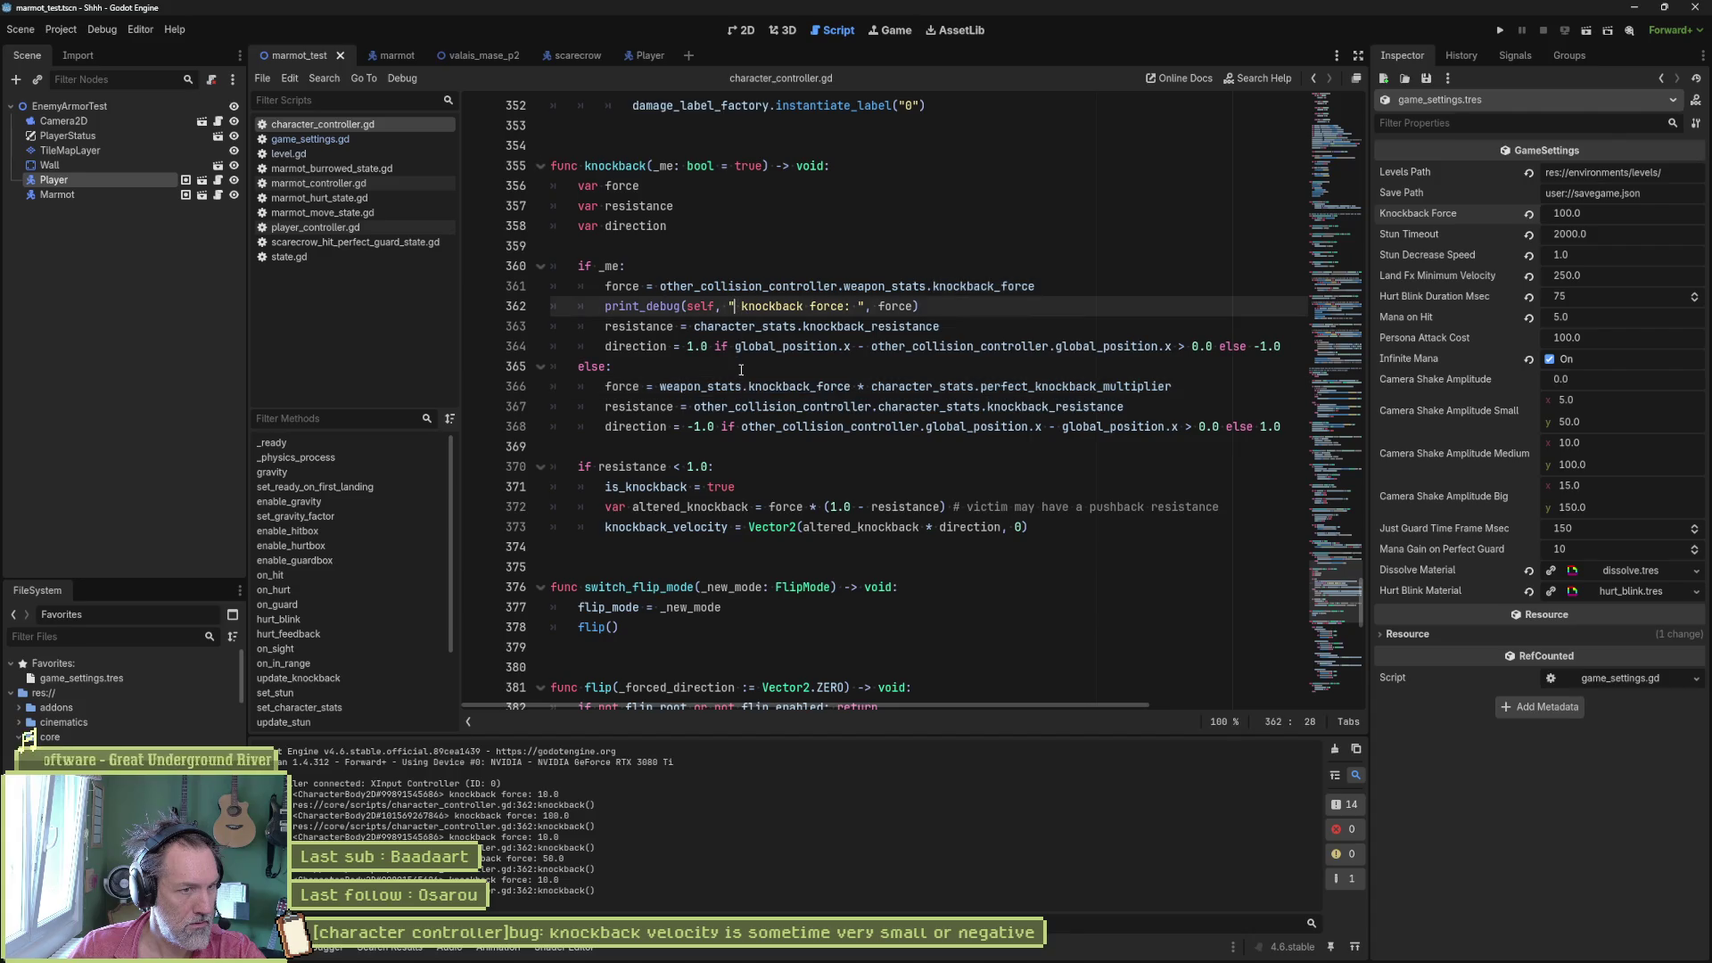
pyautogui.write('_me')
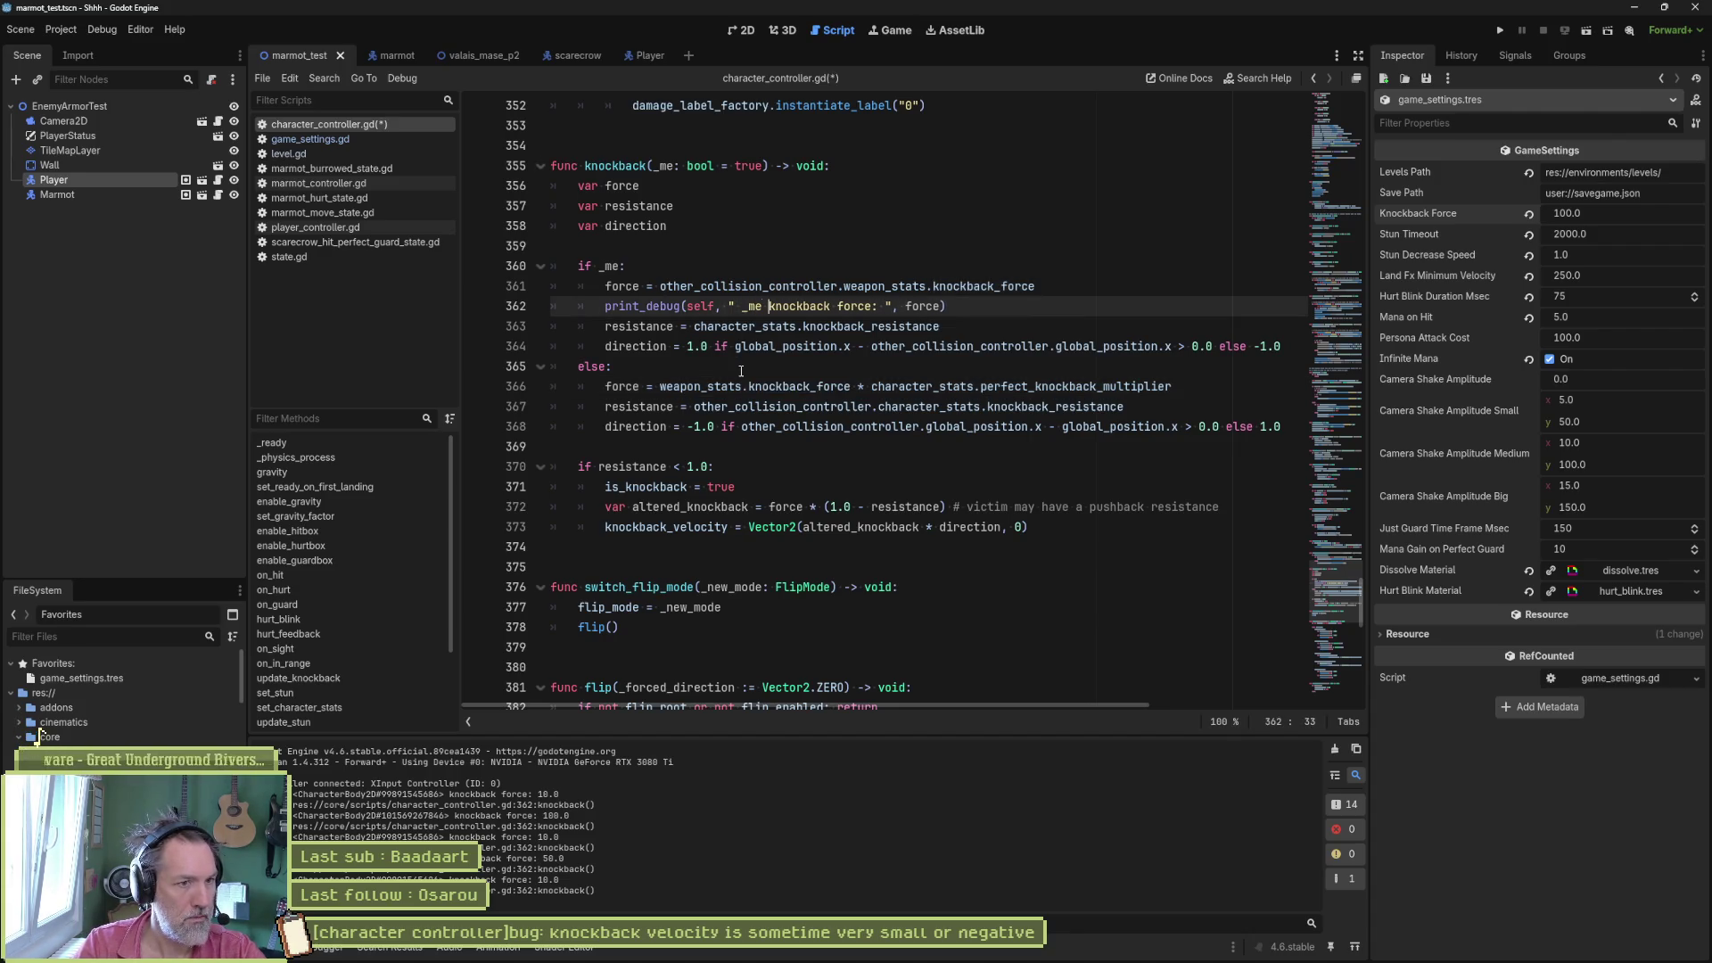
# - Copy the debug print into the else branch as a NOT _me print and run the scene
pyautogui.tripleClick(1008, 308)
pyautogui.hotkey('ctrl', 'c')
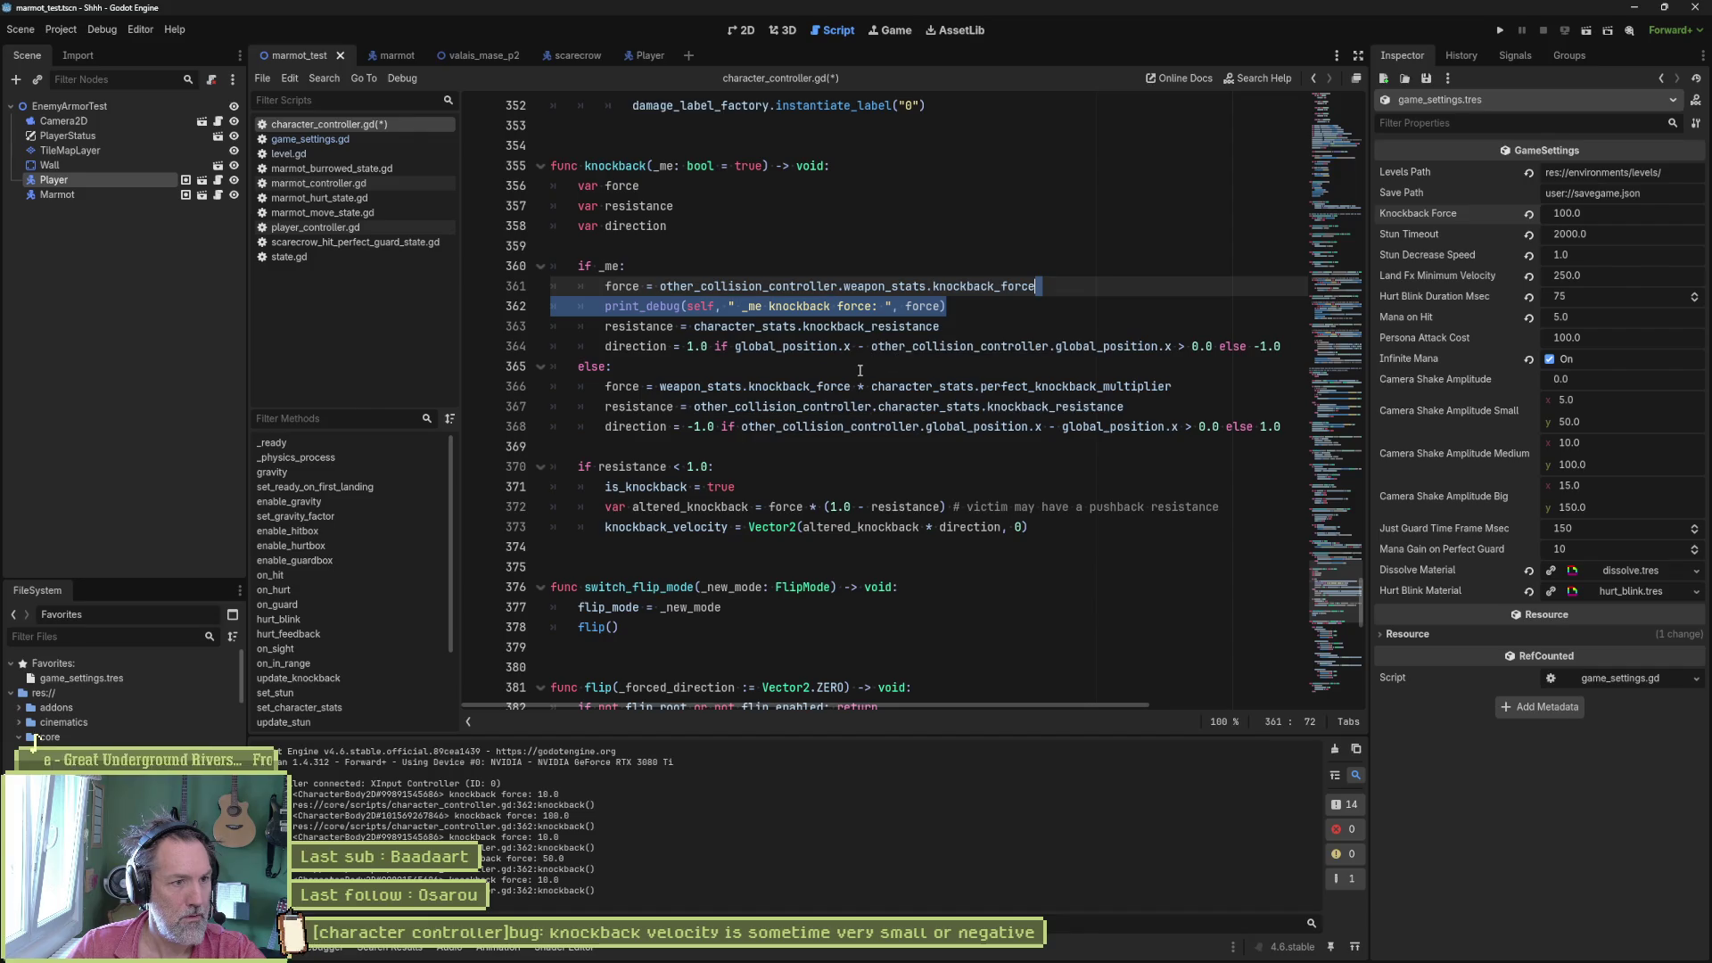
pyautogui.click(684, 366)
pyautogui.press('Return')
pyautogui.hotkey('ctrl', 'v')
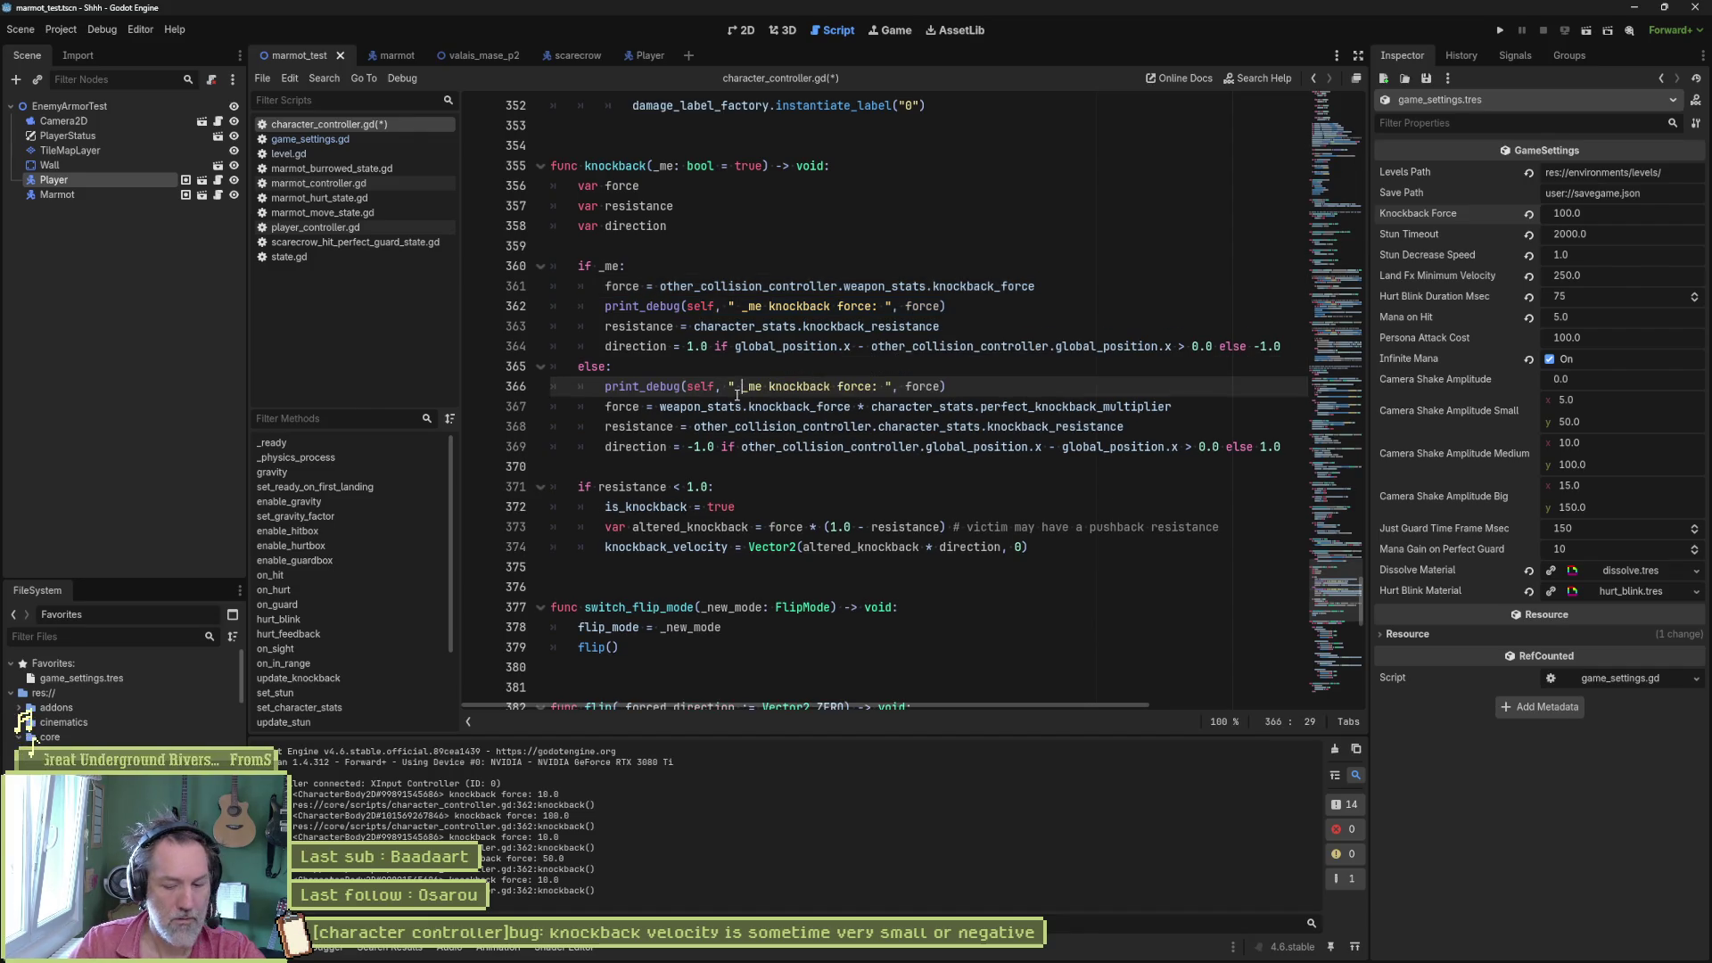
pyautogui.write('NOT')
pyautogui.press('F6')
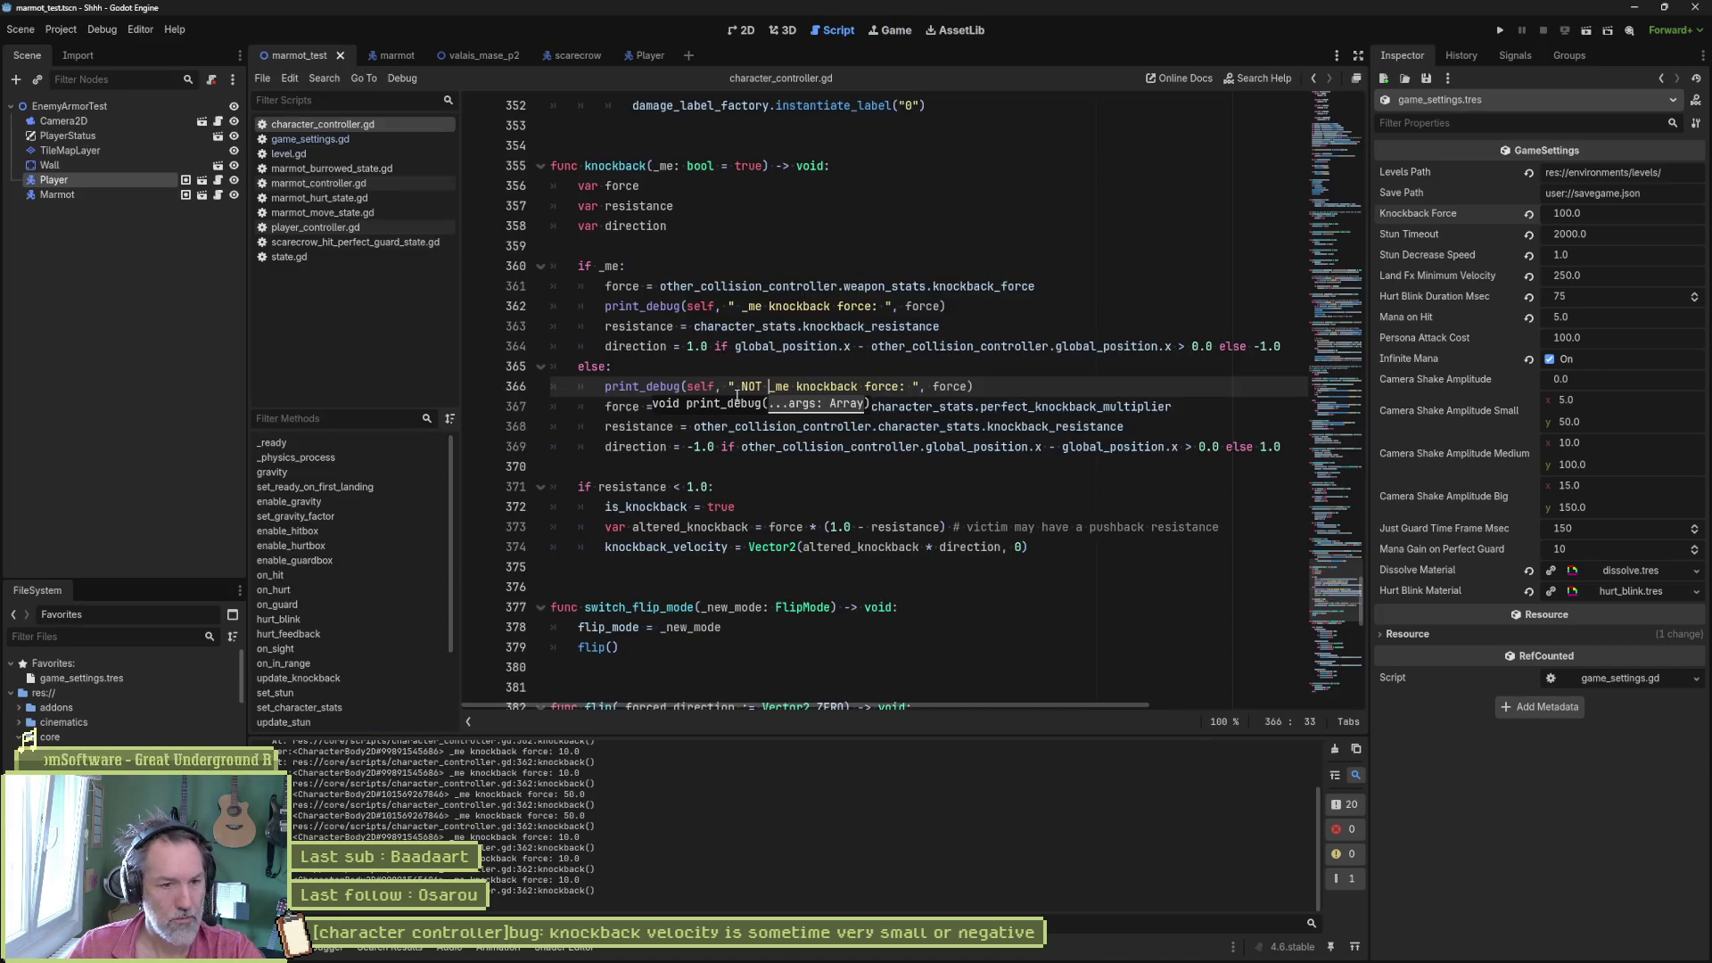
pyautogui.doubleClick(611, 165)
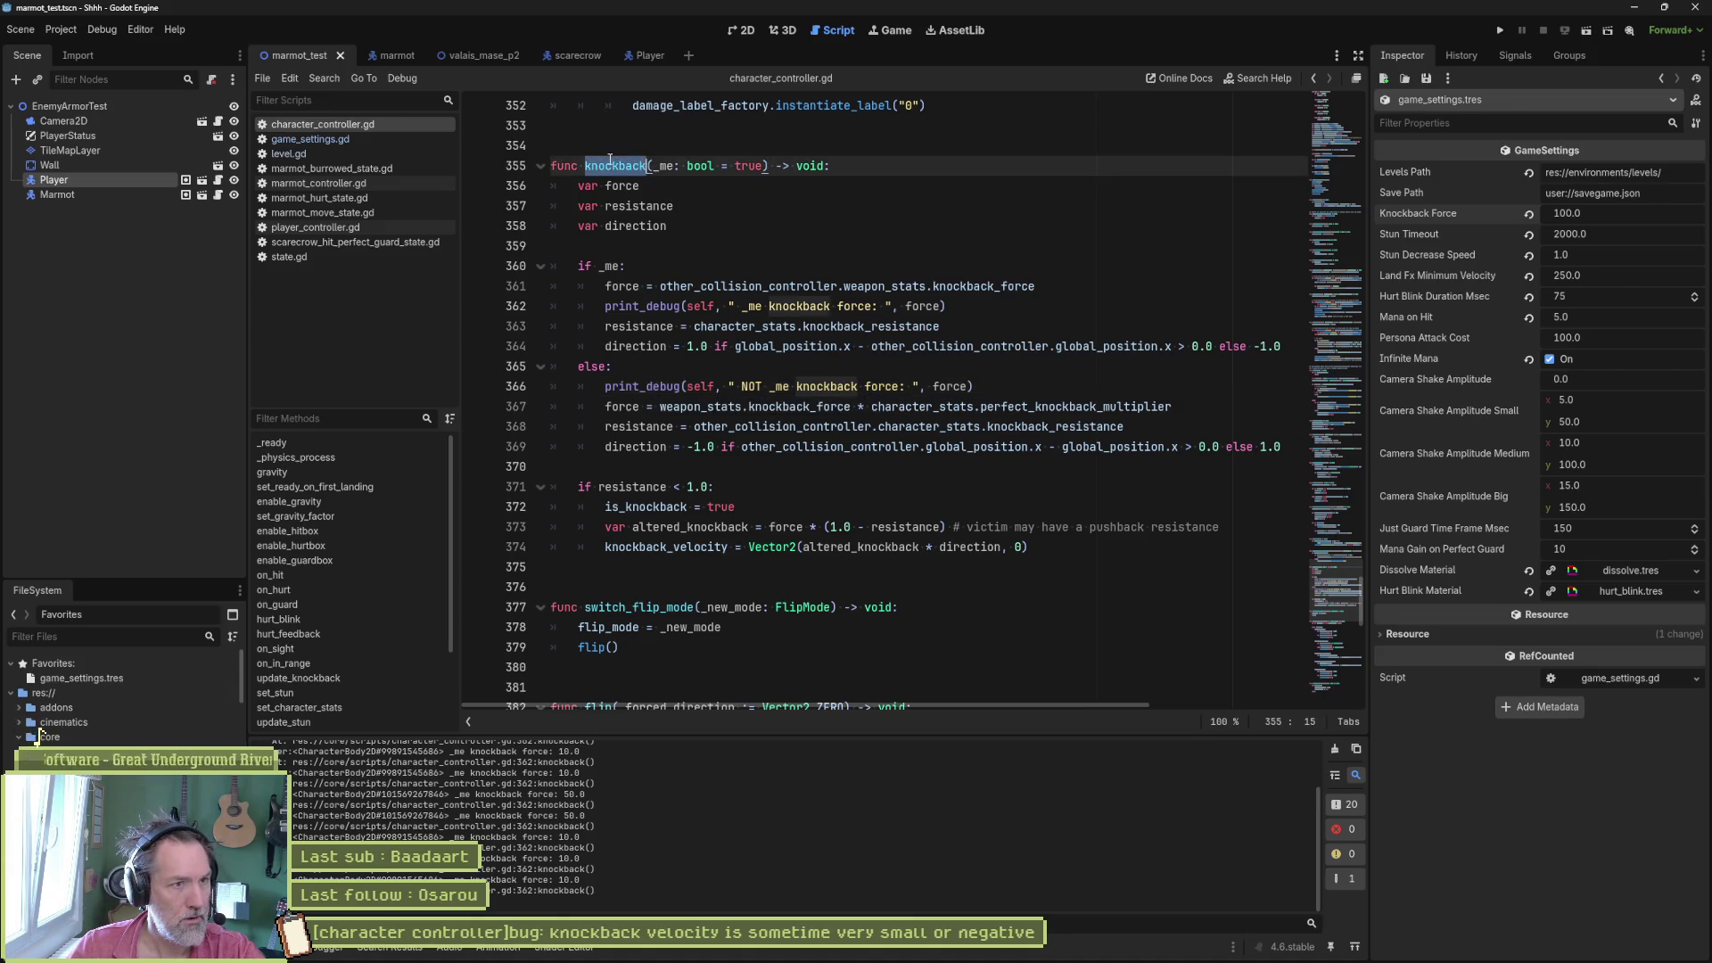
pyautogui.hotkey('ctrl', 'shift', 'f')
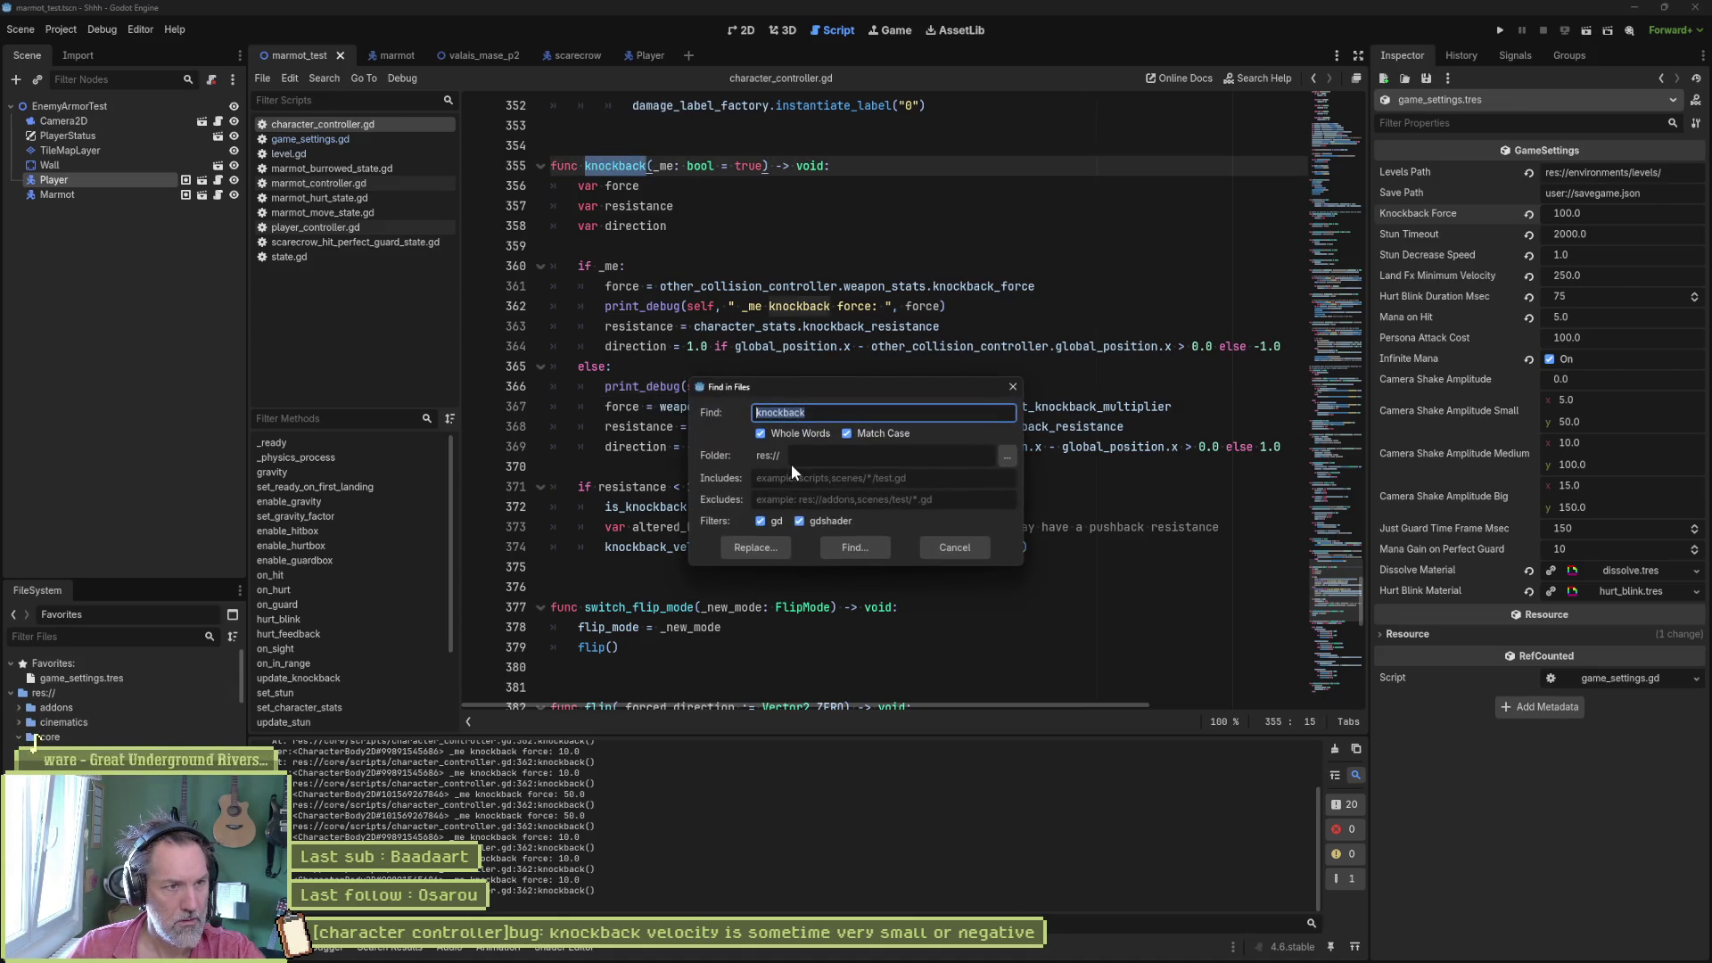
pyautogui.press('Return')
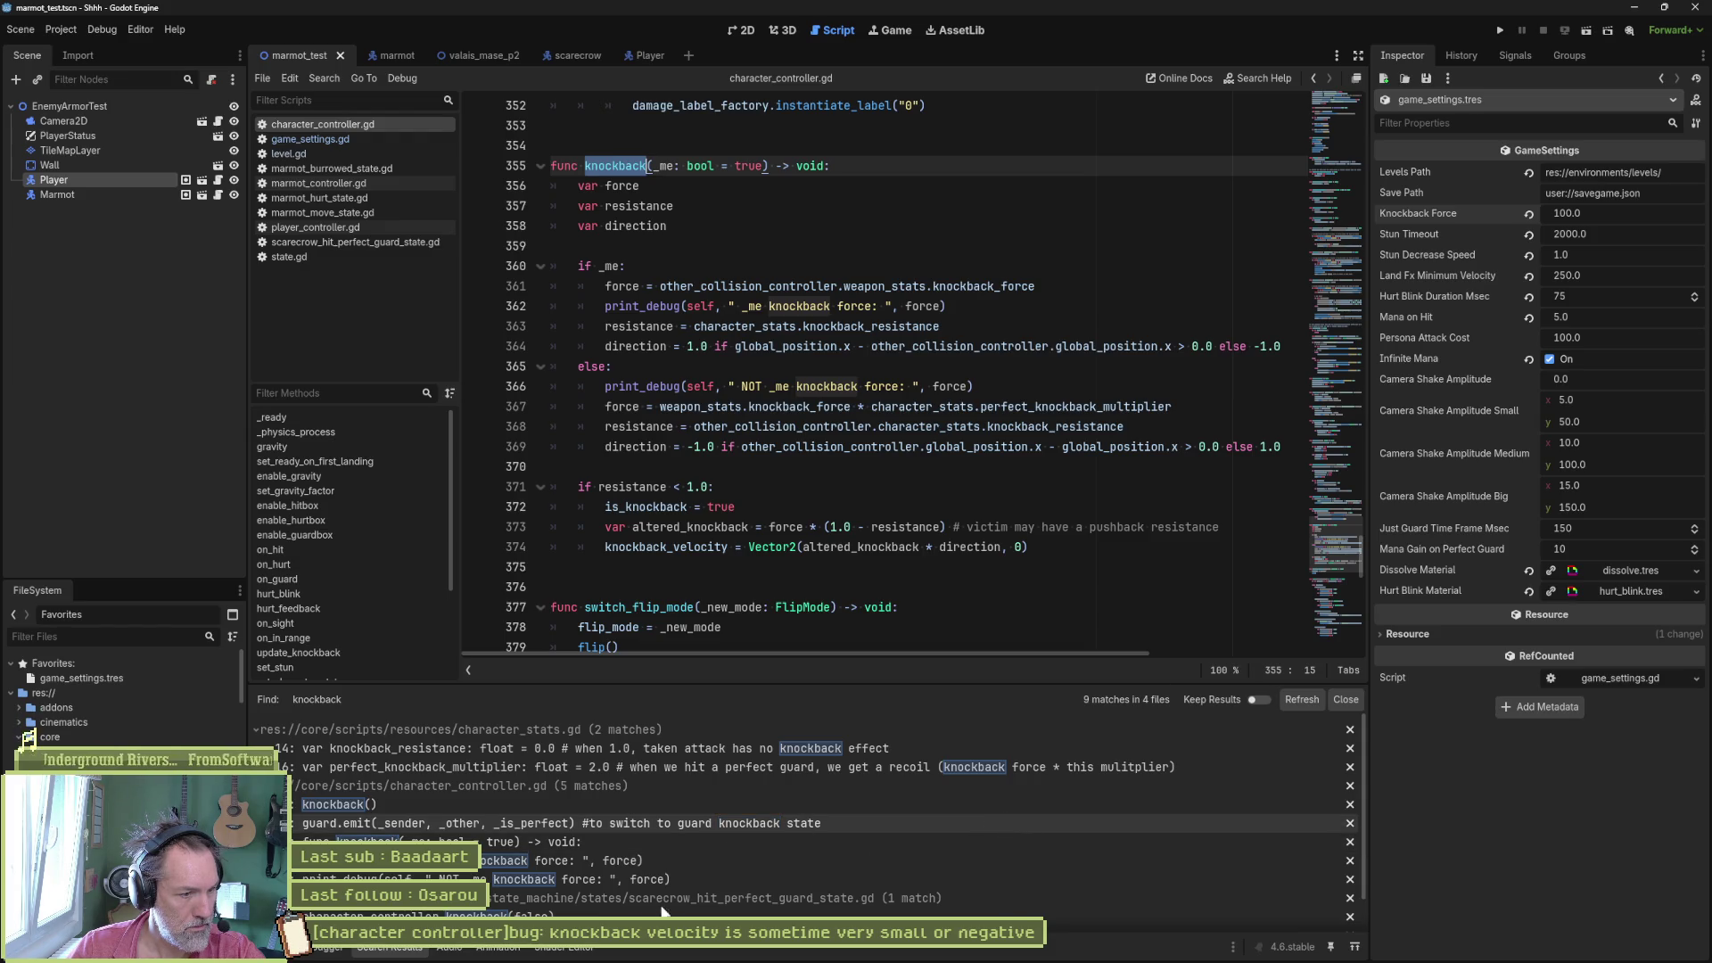
pyautogui.scroll(-1, 676, 869)
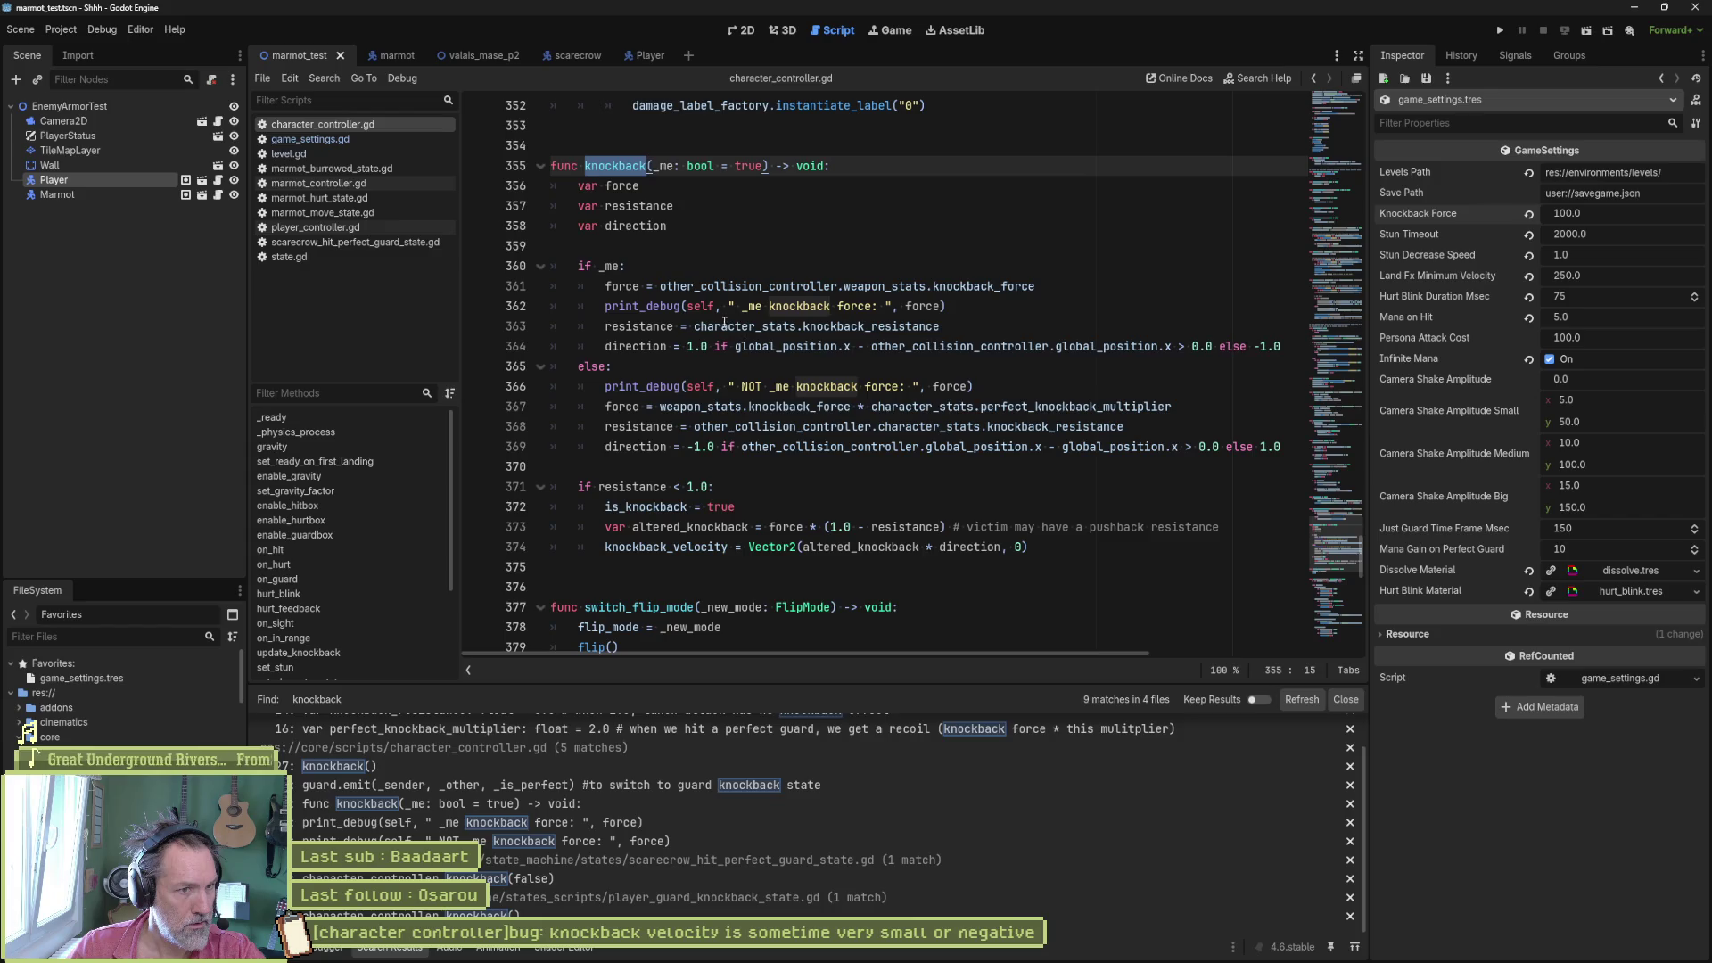
pyautogui.click(284, 947)
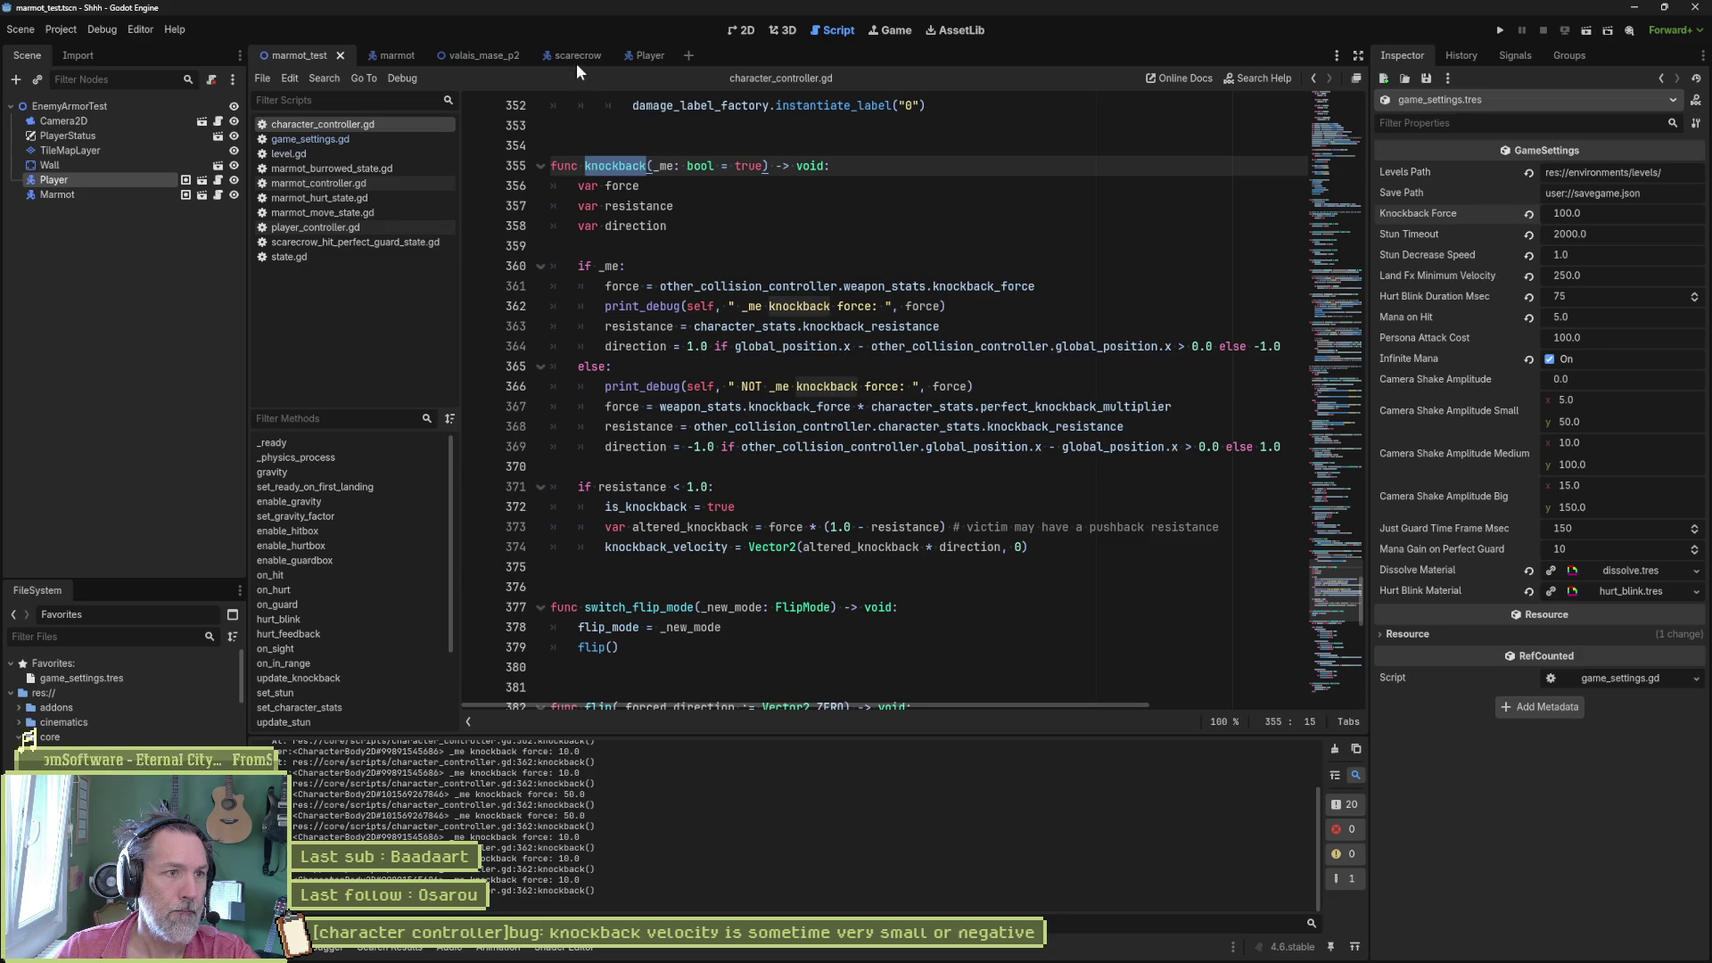
# - Switch to the valais_mase_p2 scene, run it, and stop the game
pyautogui.click(482, 56)
pyautogui.press('F6')
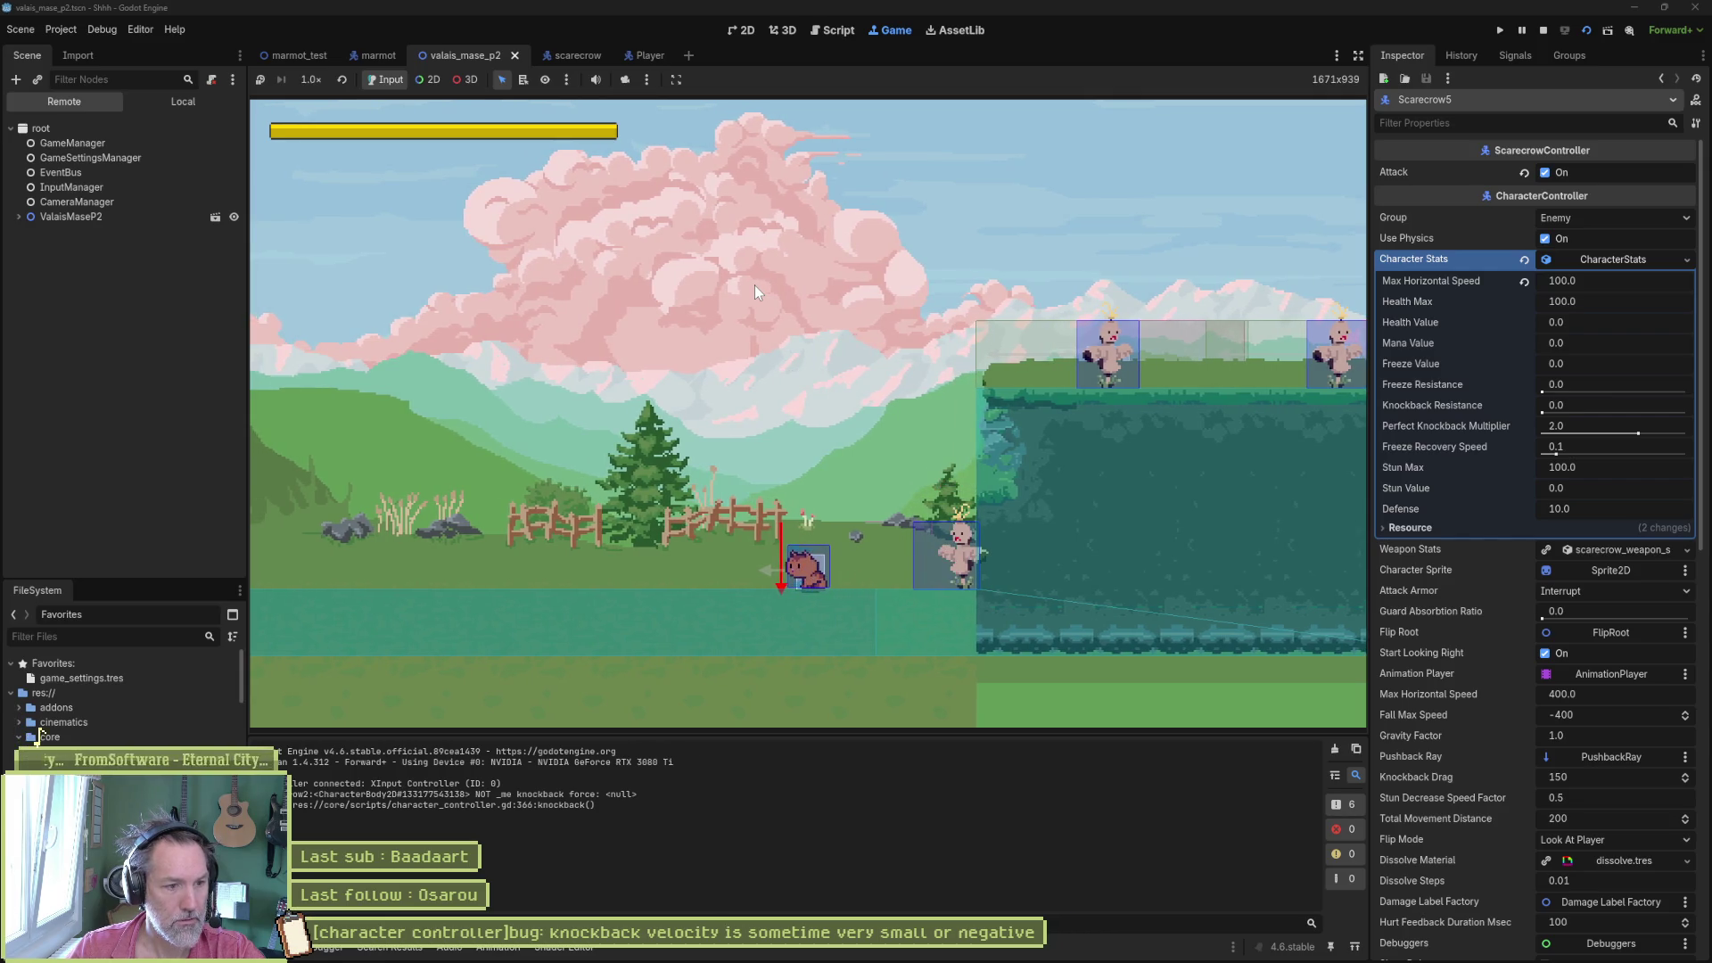
pyautogui.press('F8')
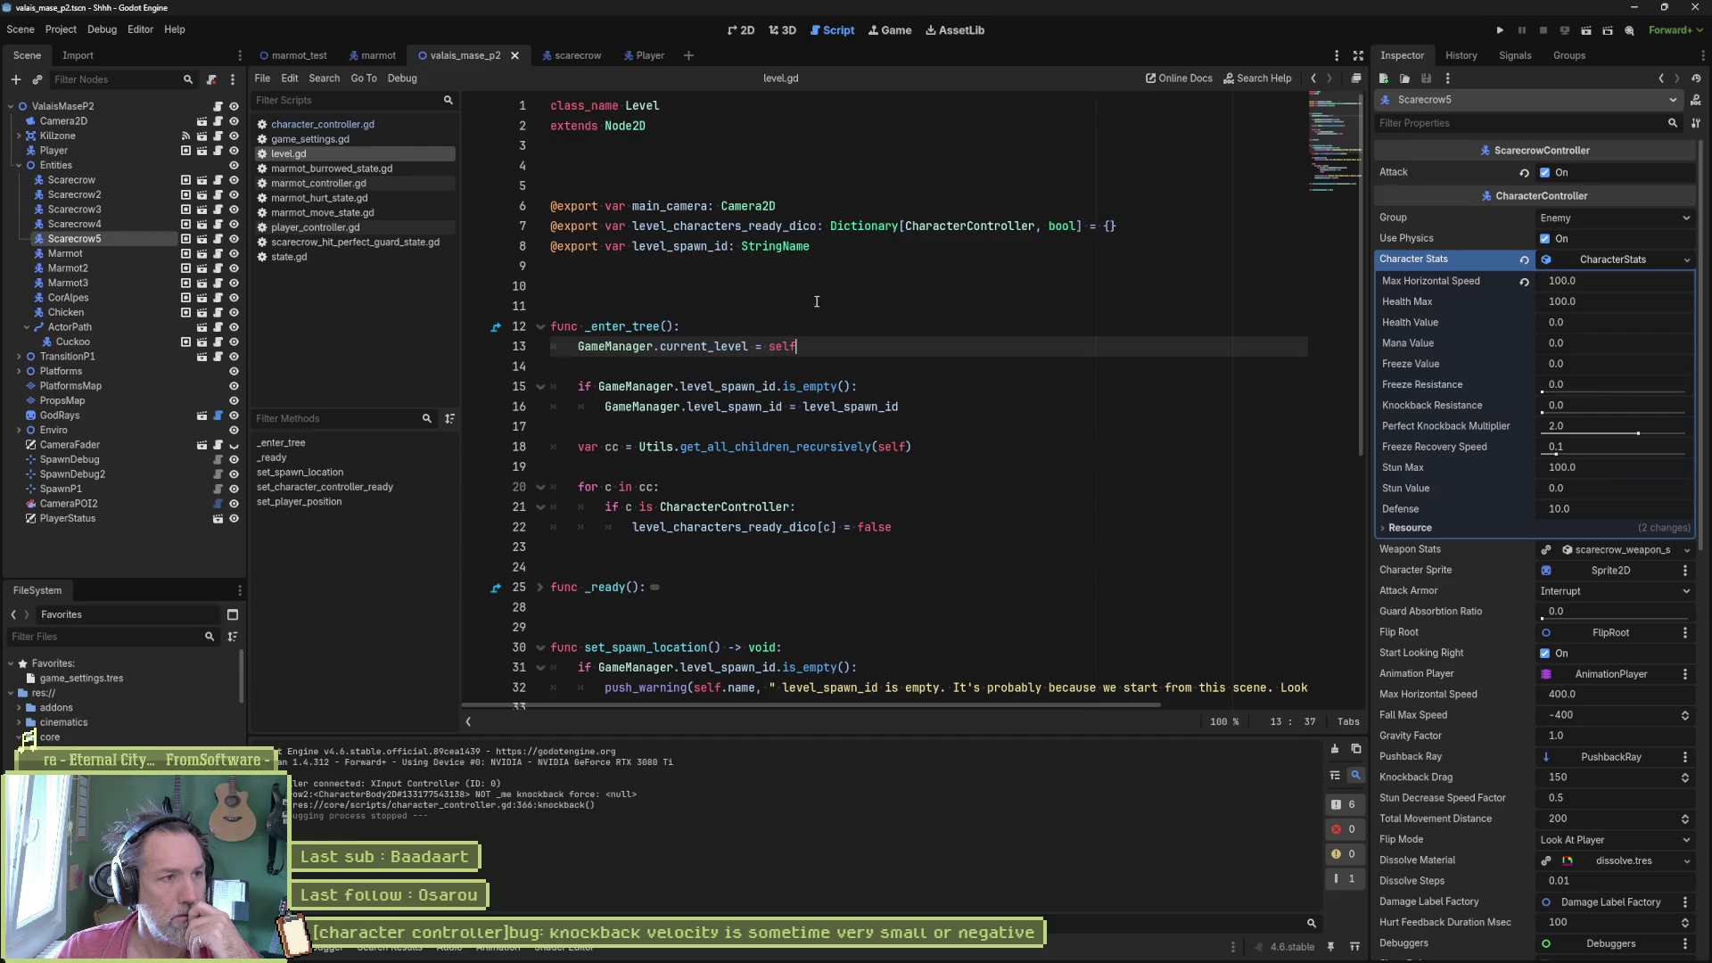
# - Switch back to marmot_test, close level.gd, and select the force assignment on line 361
pyautogui.click(328, 57)
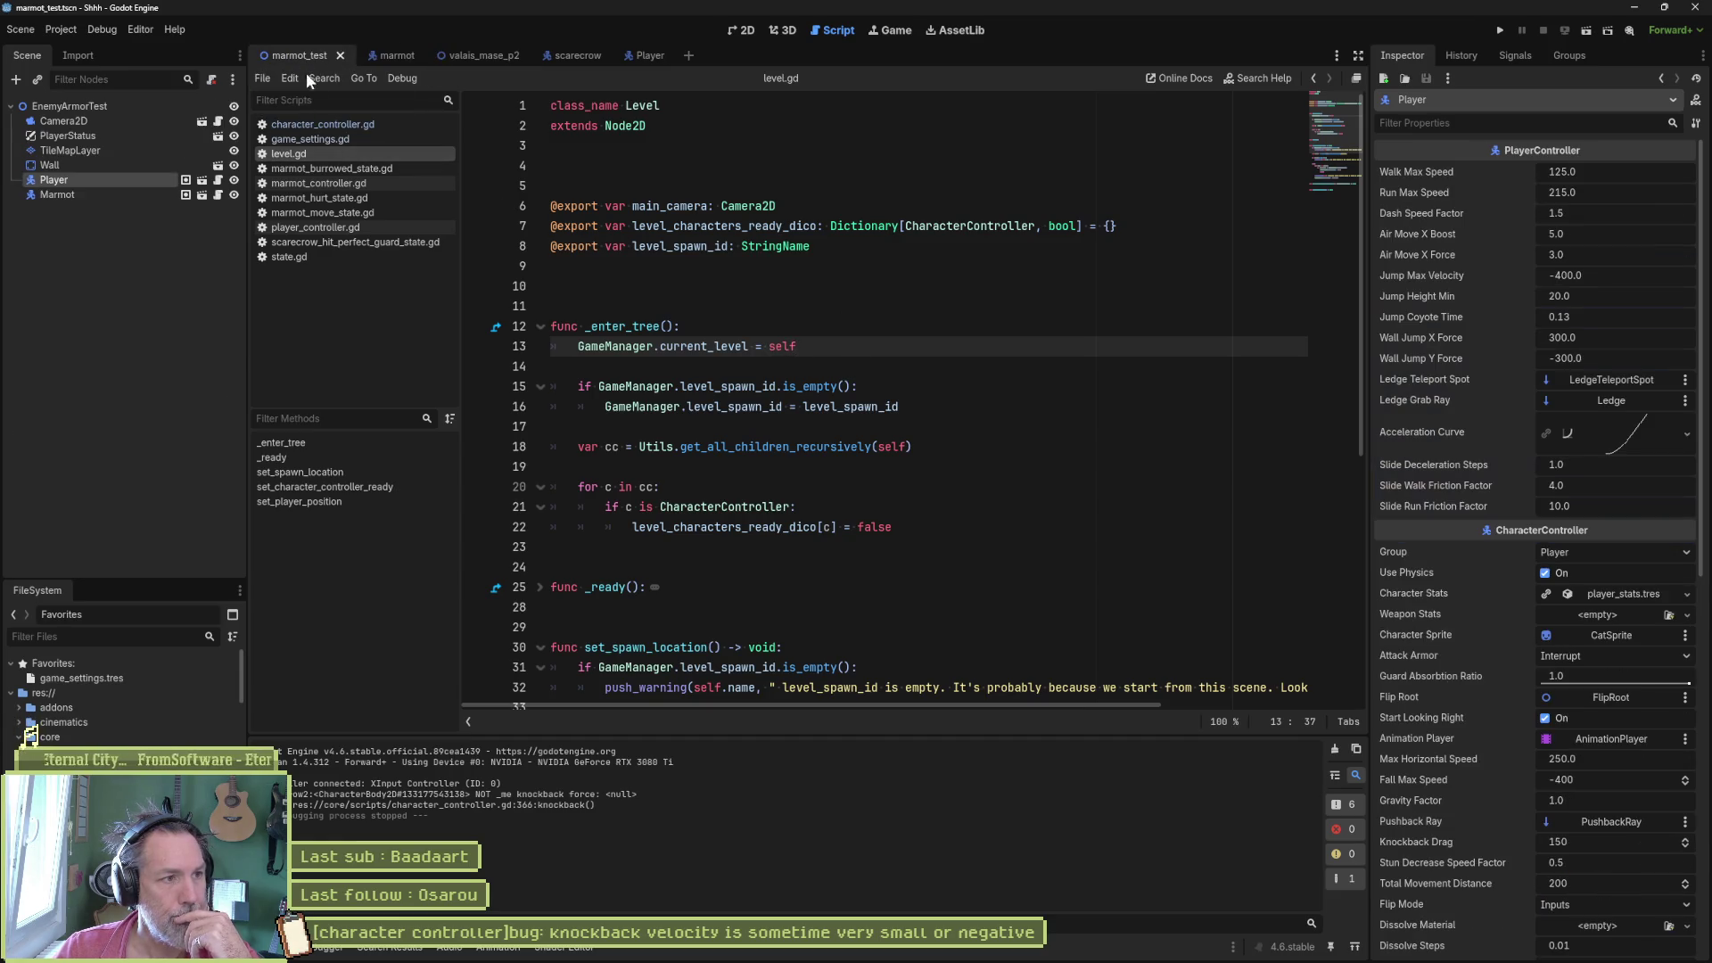
pyautogui.middleClick(309, 150)
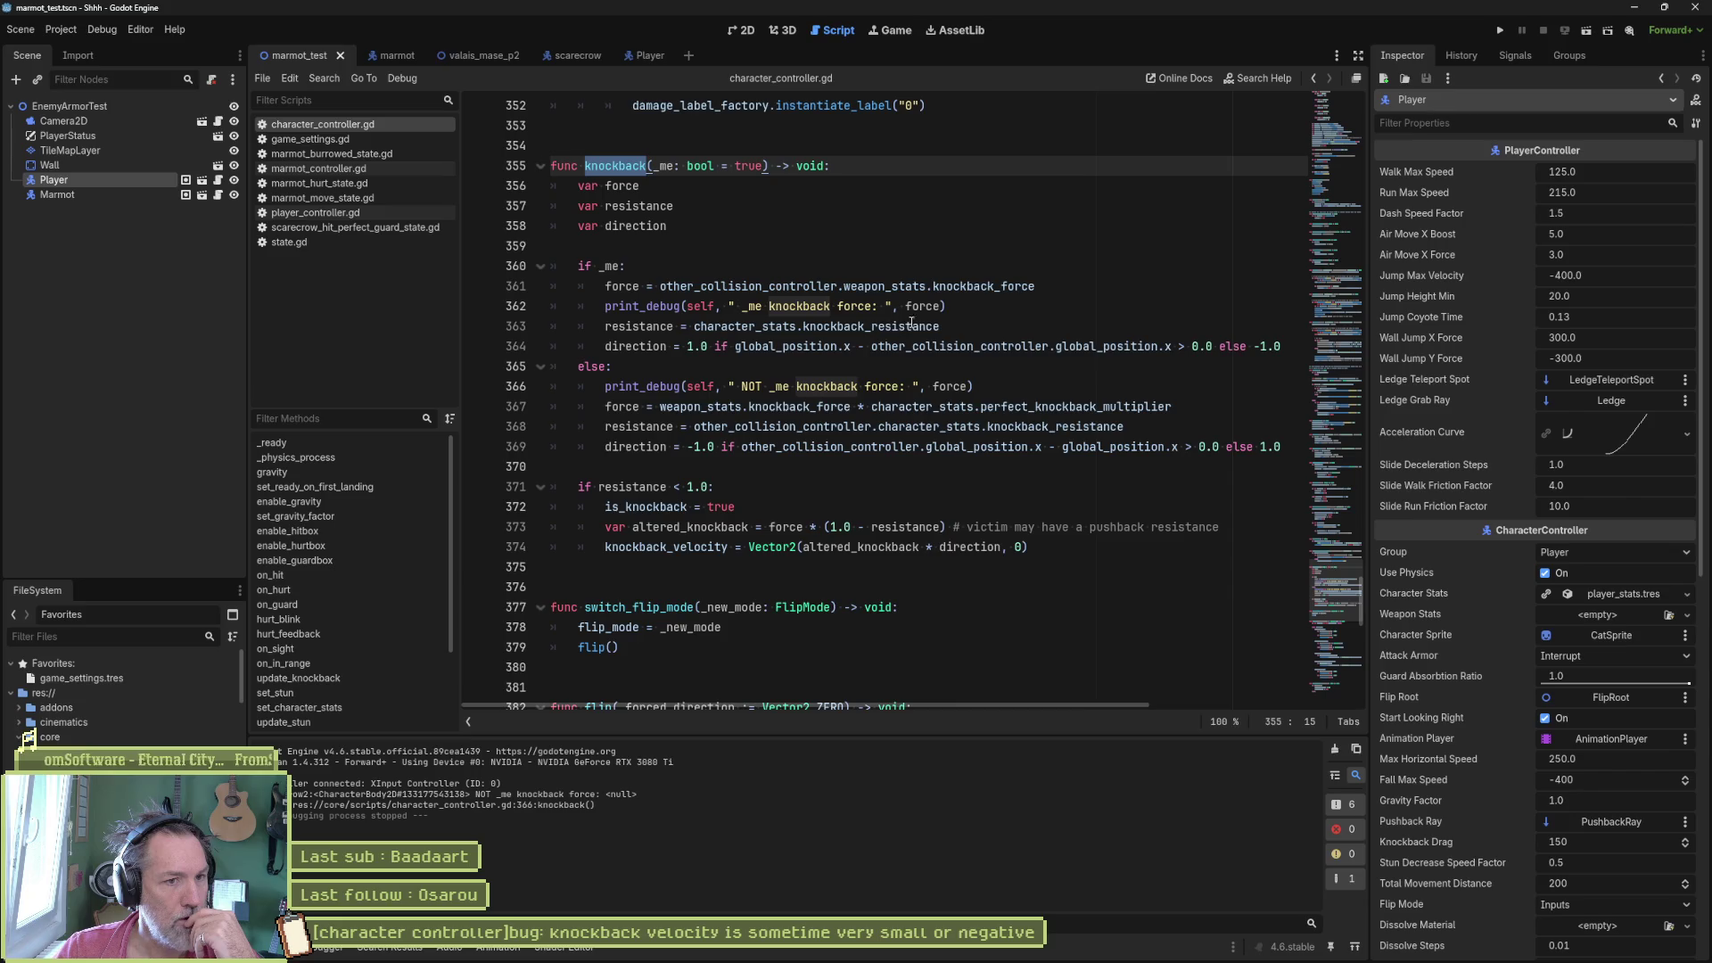
pyautogui.doubleClick(981, 286)
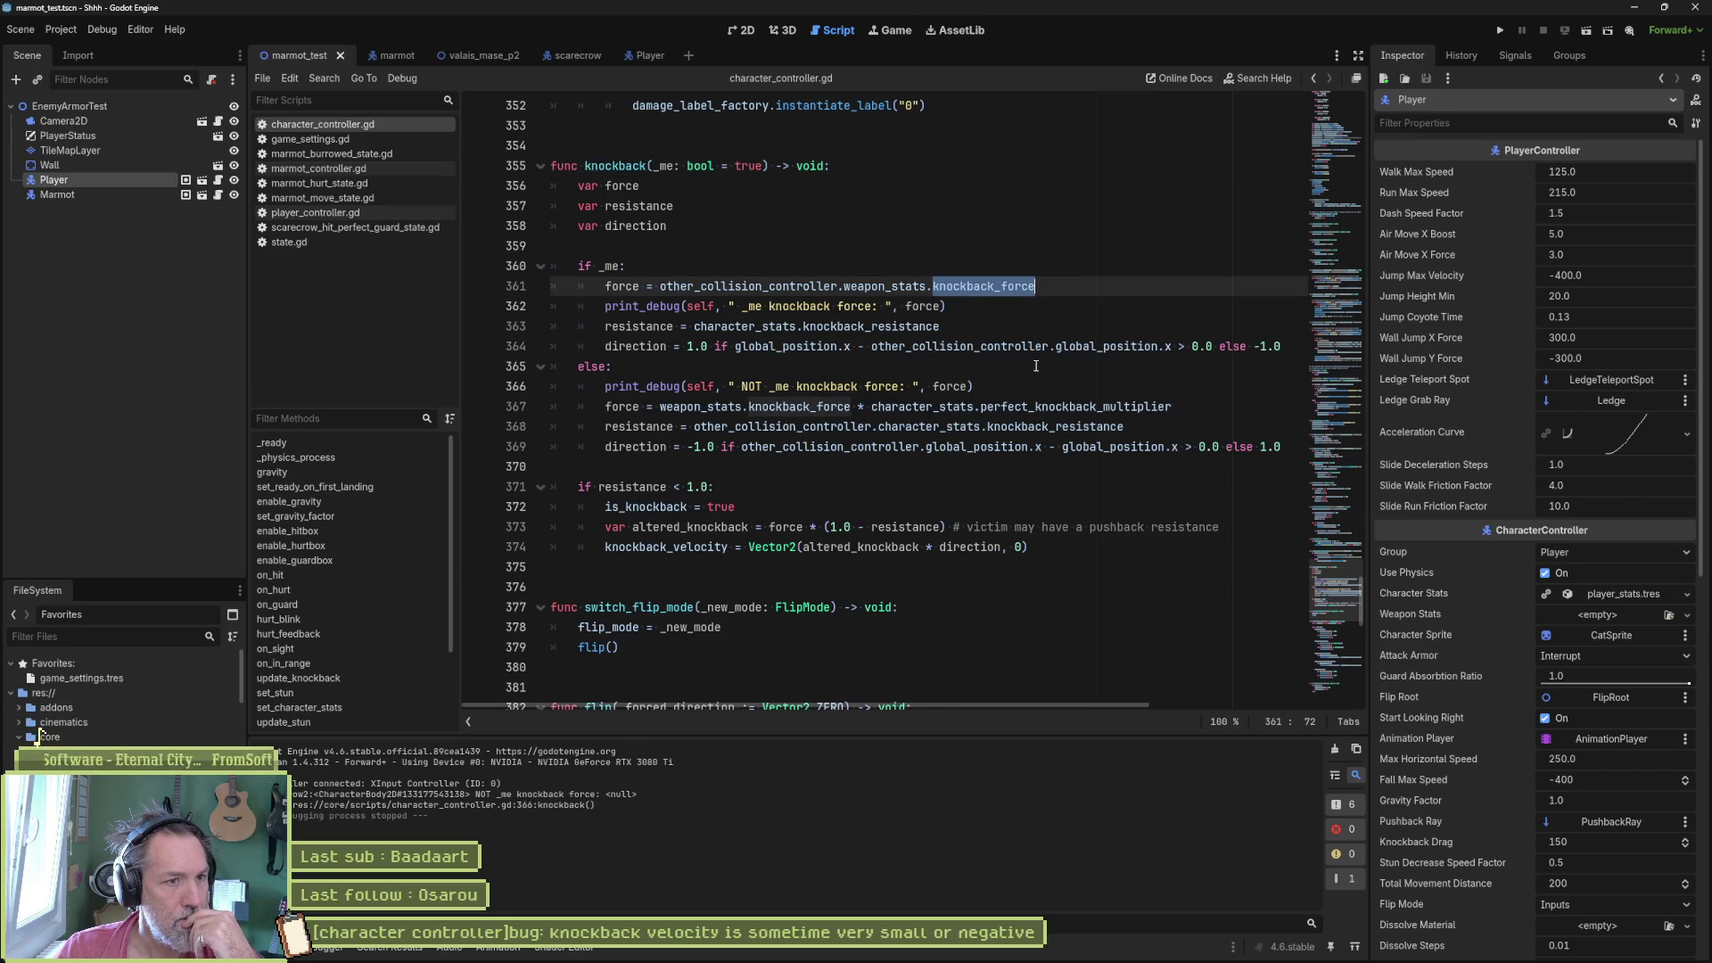
pyautogui.moveTo(1052, 287); pyautogui.dragTo(1051, 267)
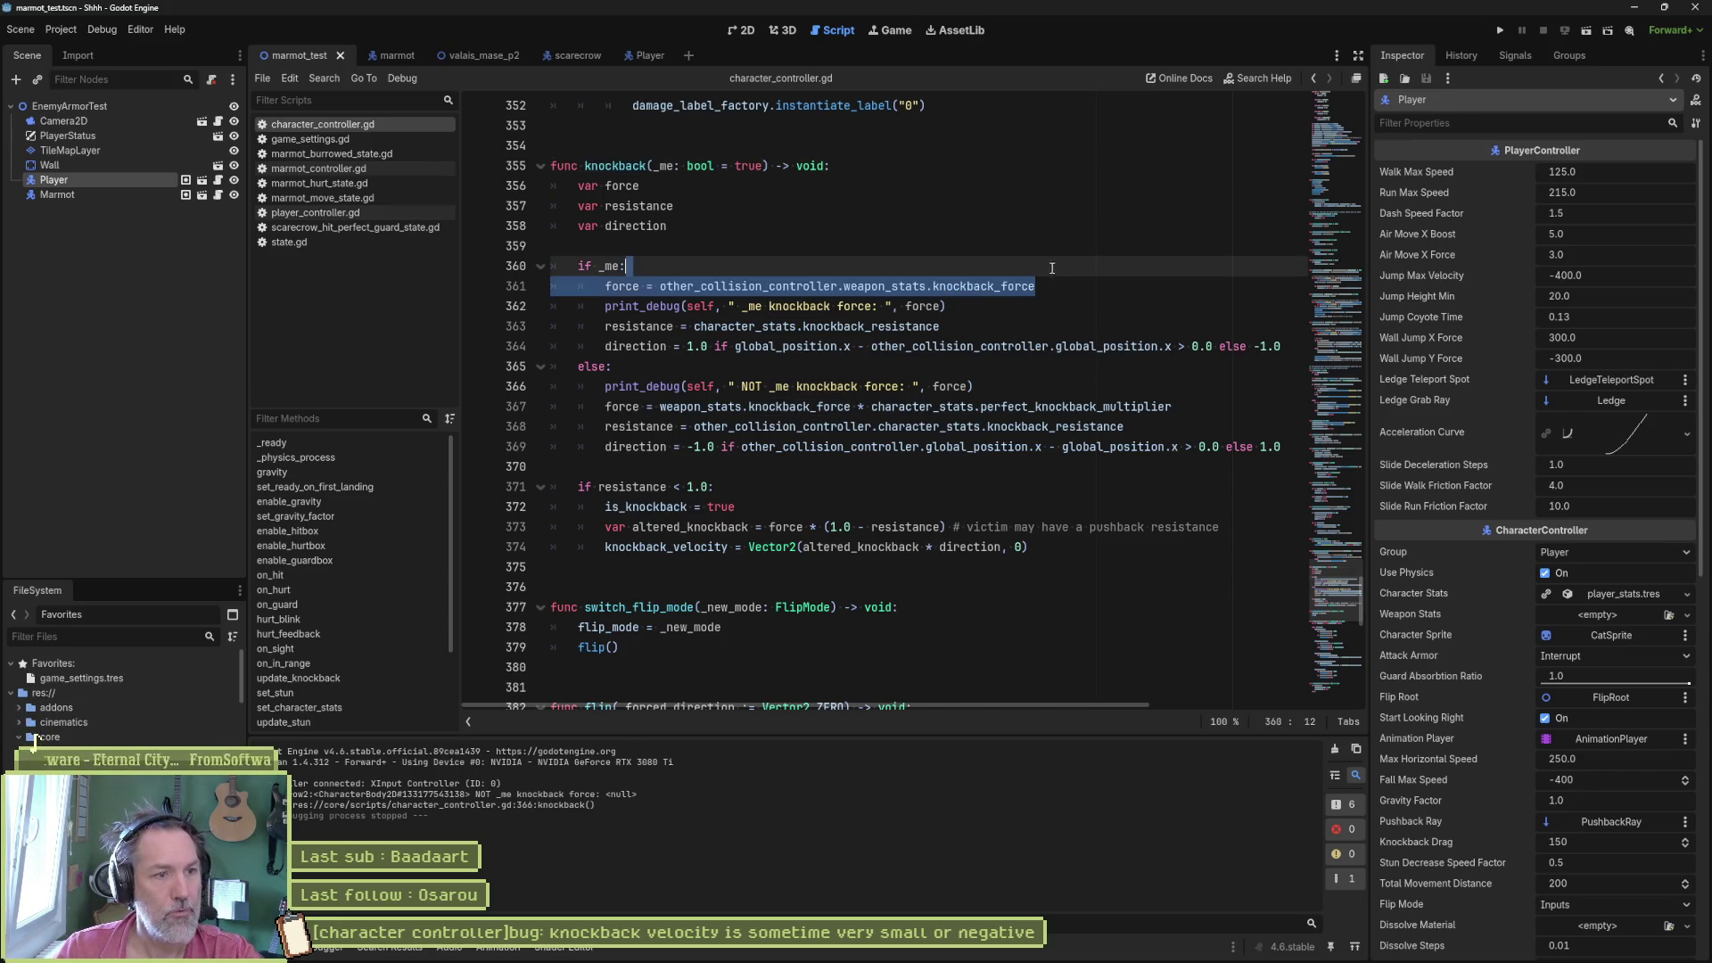
# - Duplicate line 361 as line 362 with force = GameSettingsManager.knockback_force, and save the script
pyautogui.hotkey('ctrl', 'c')
pyautogui.click(1037, 298)
pyautogui.hotkey('ctrl', 'v')
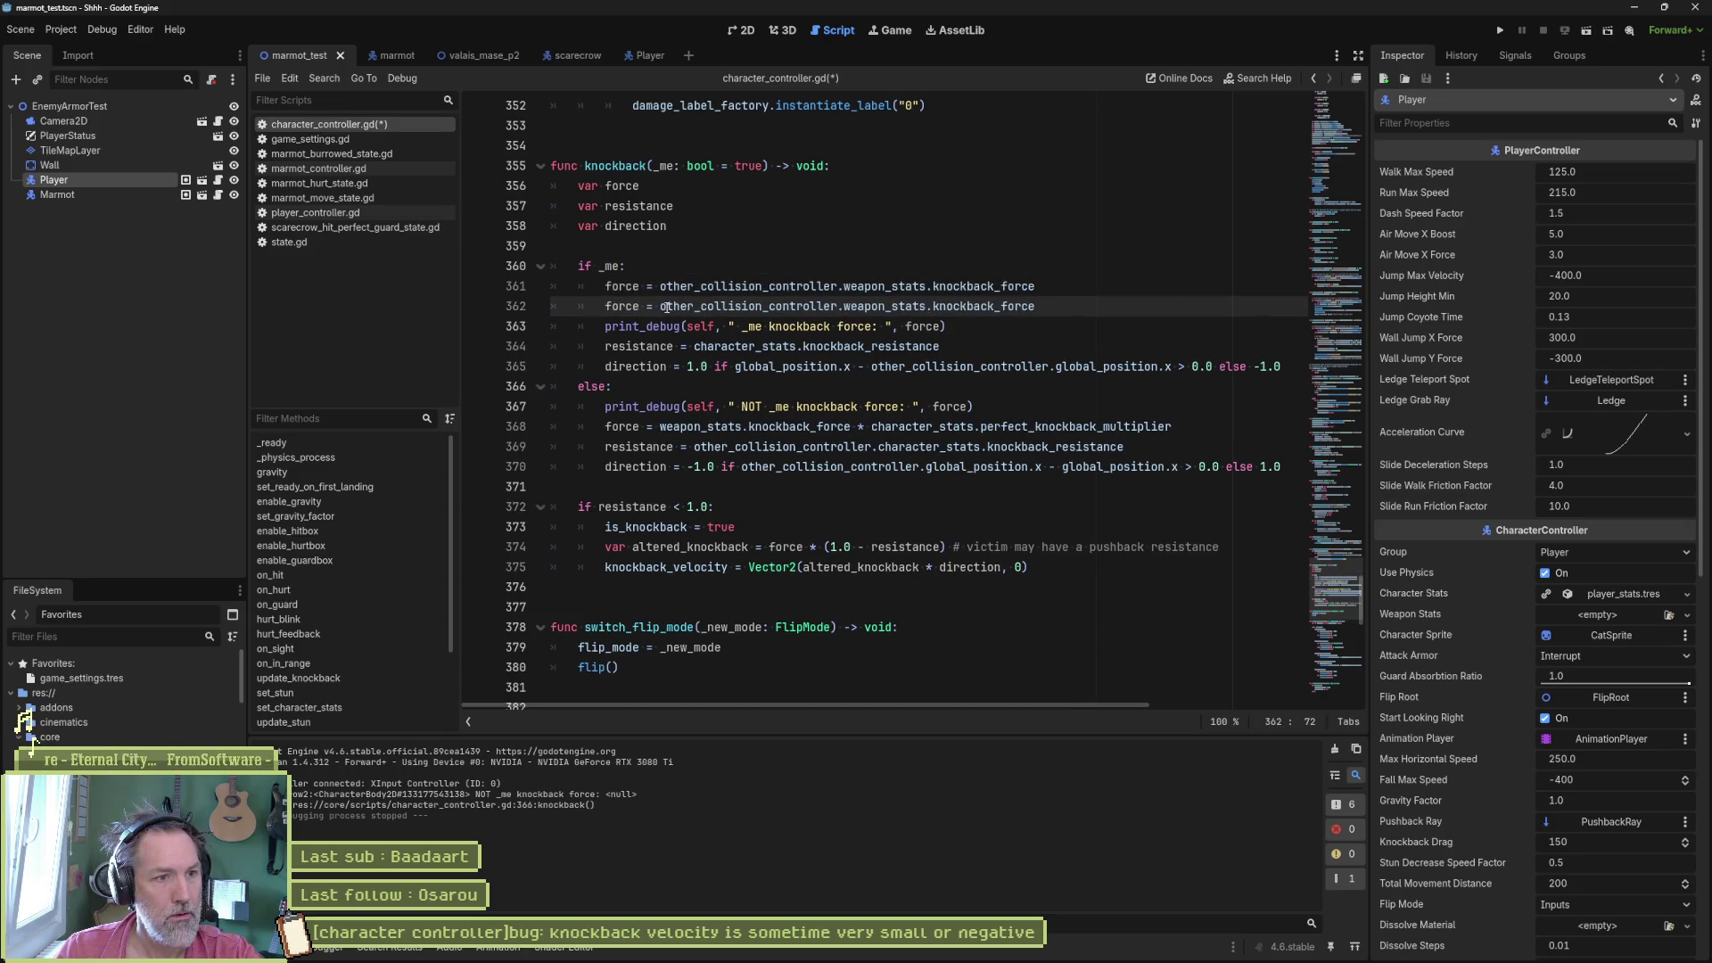
pyautogui.moveTo(666, 307); pyautogui.dragTo(1034, 307)
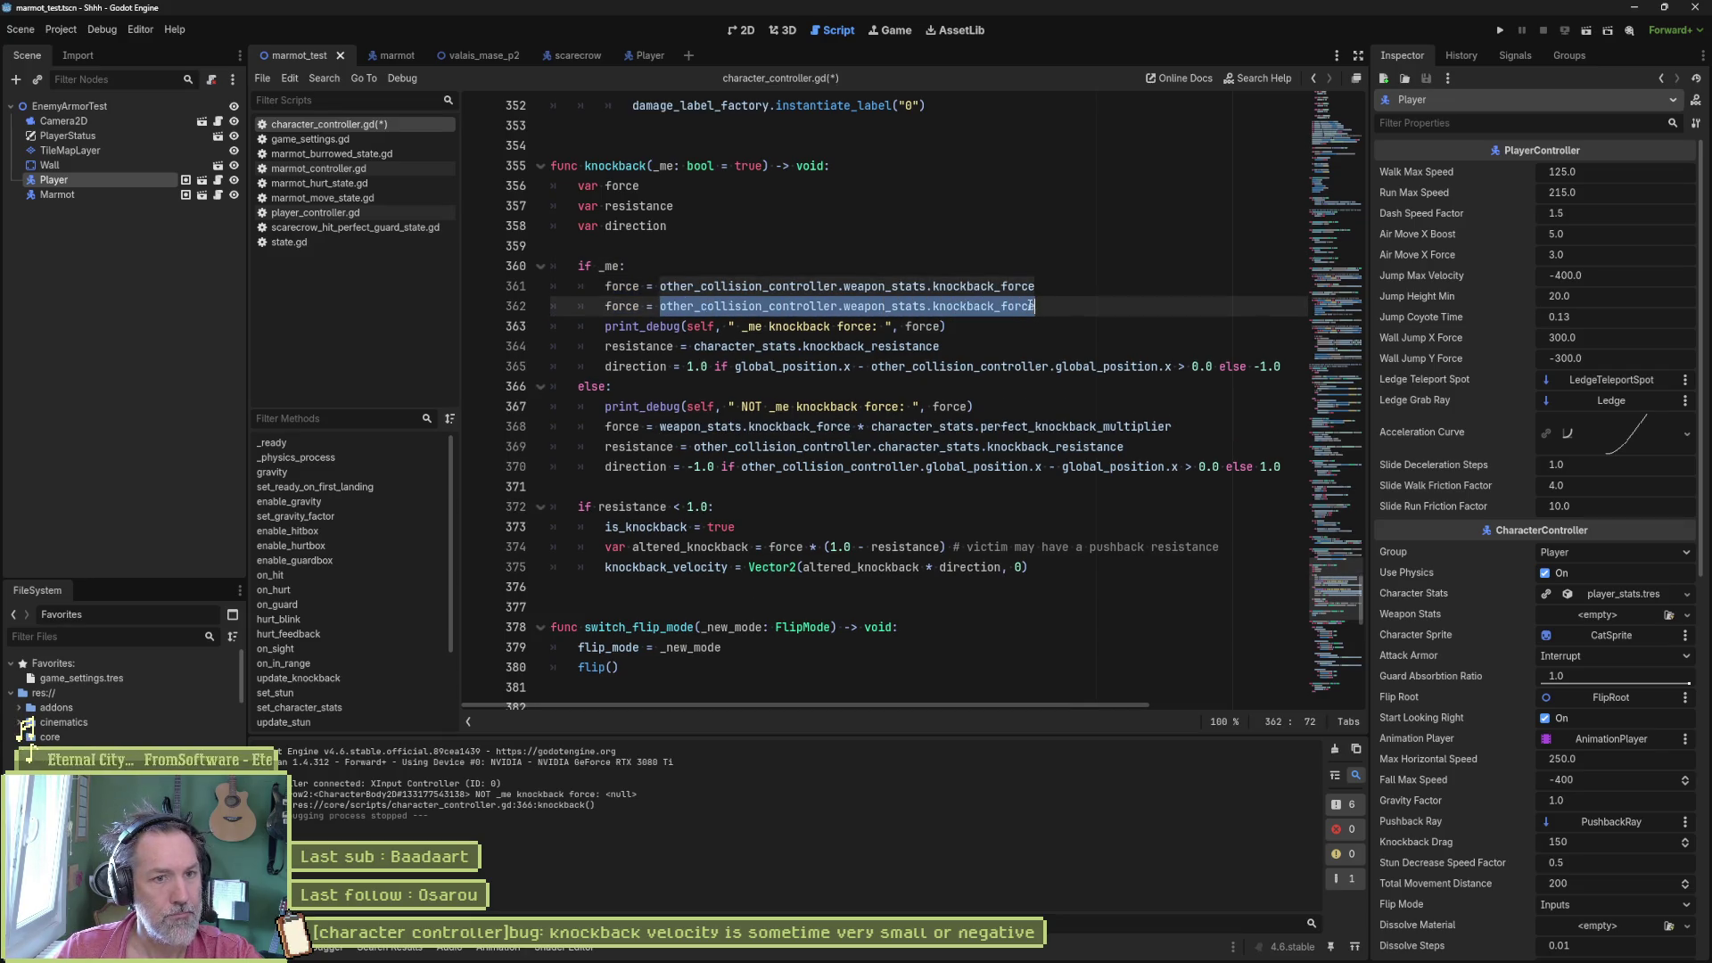
pyautogui.write('Gamesettings')
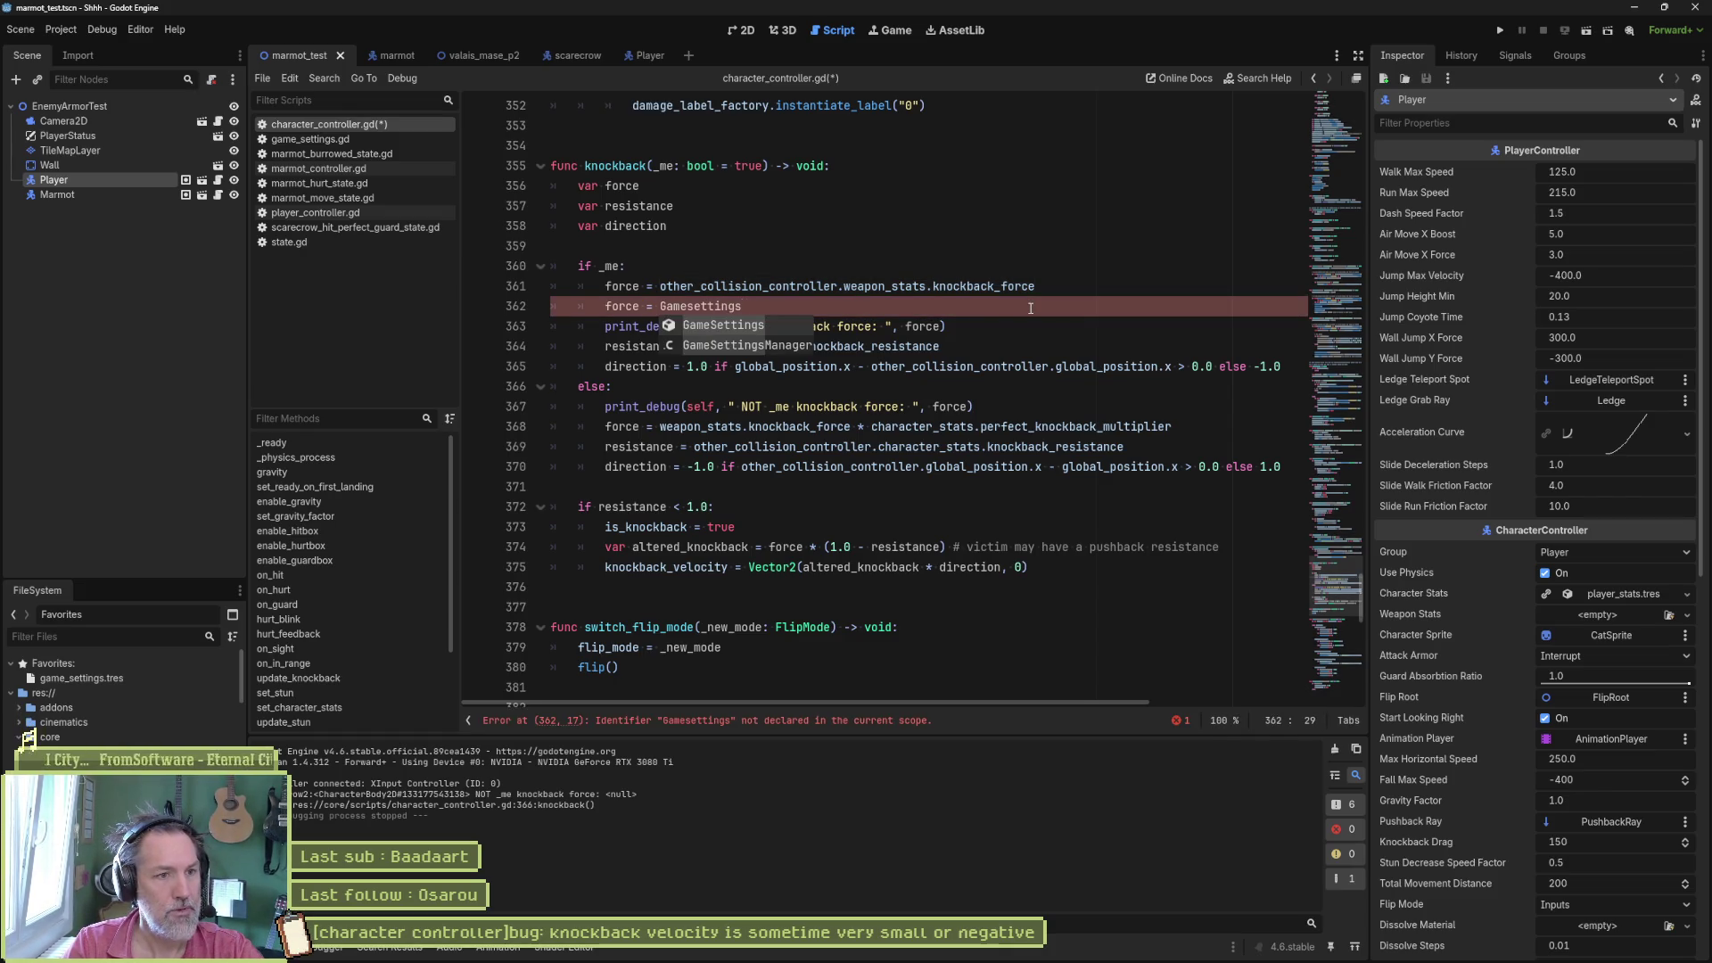
pyautogui.press('Return')
pyautogui.write('.')
pyautogui.press('BackSpace')
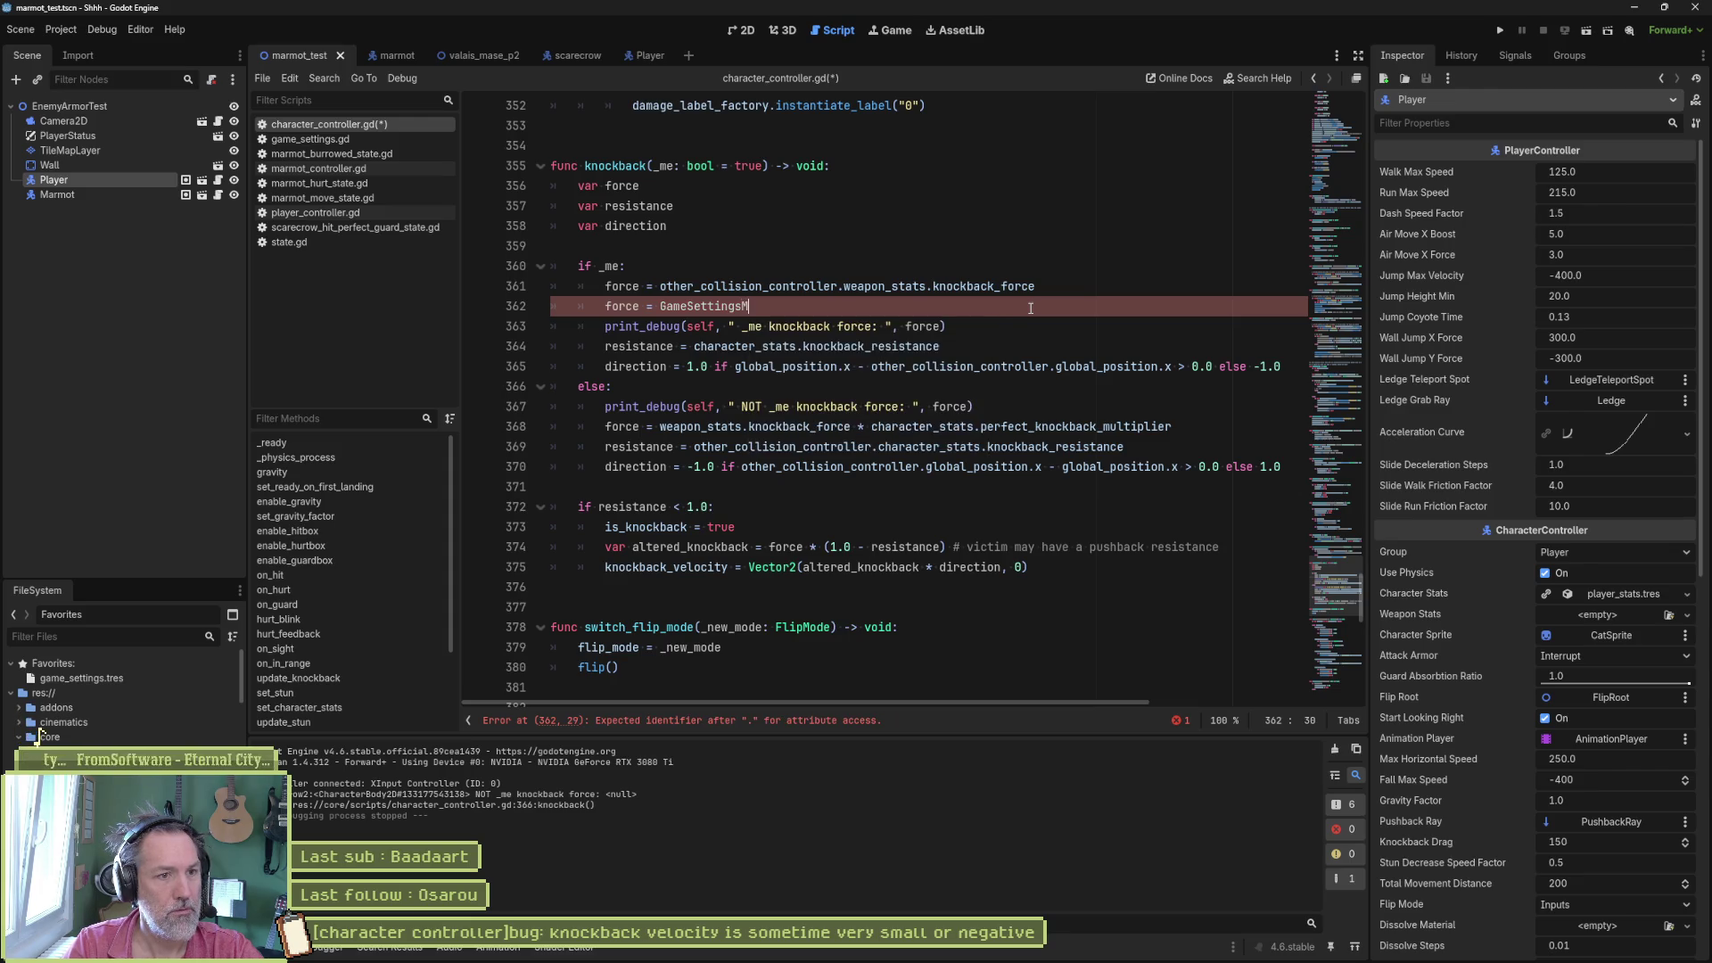
pyautogui.write('Manager.knock')
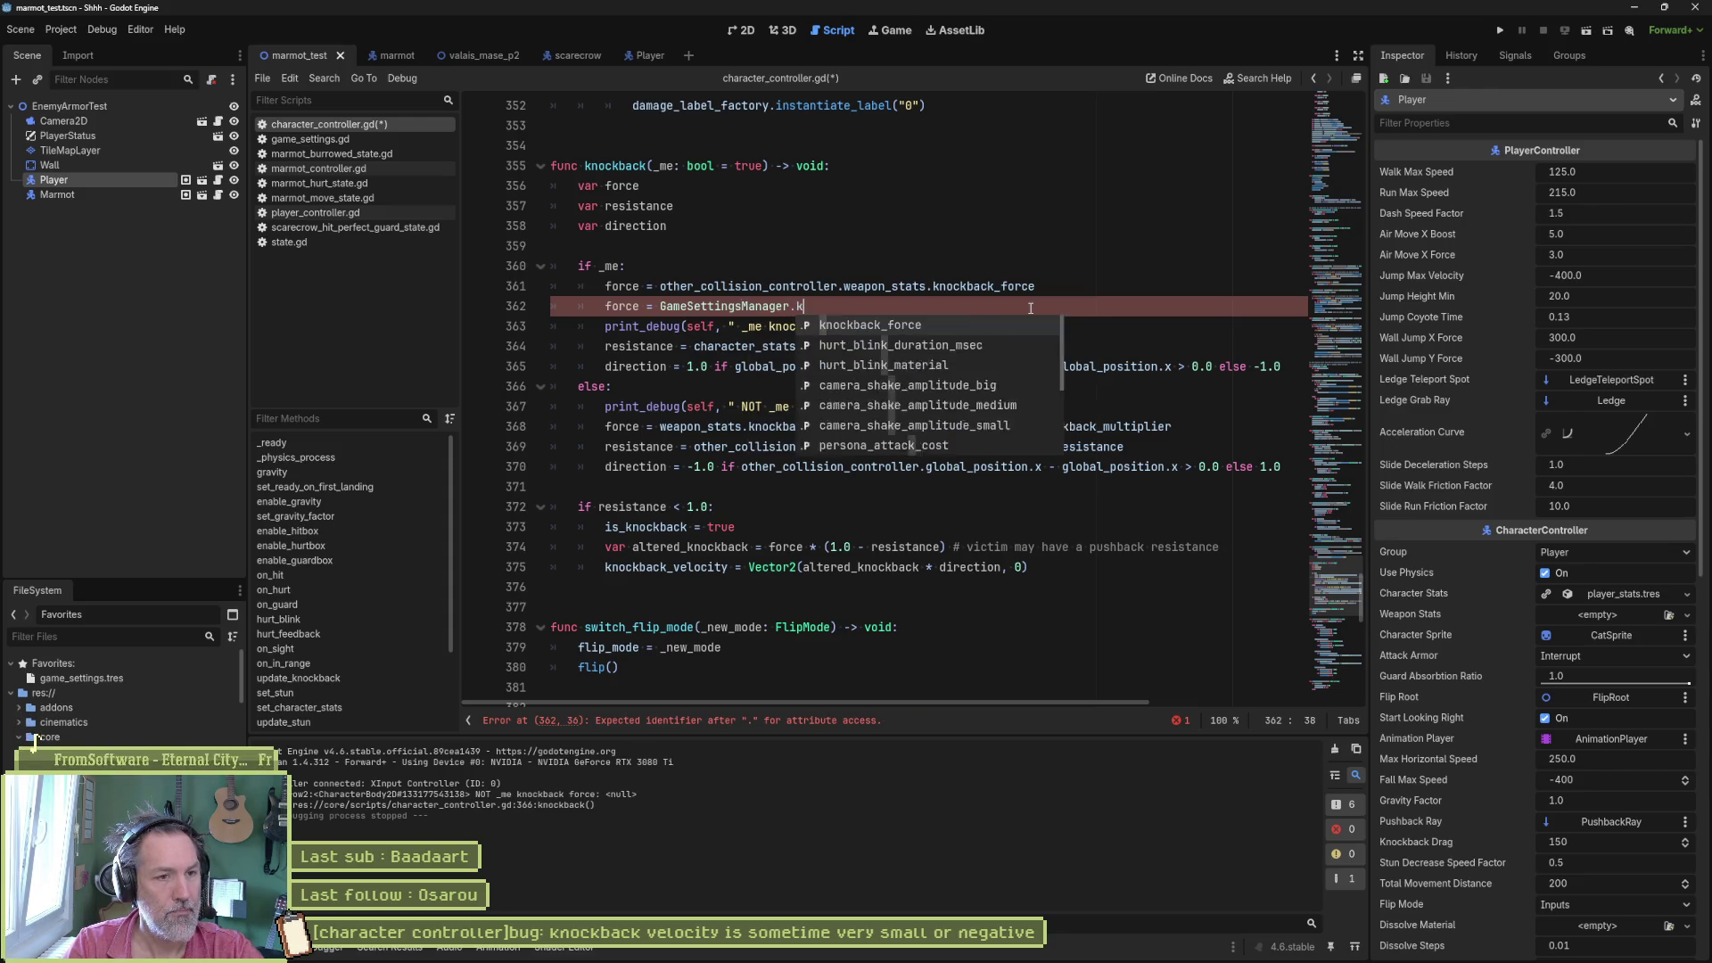
pyautogui.press('Return')
pyautogui.hotkey('ctrl', 's')
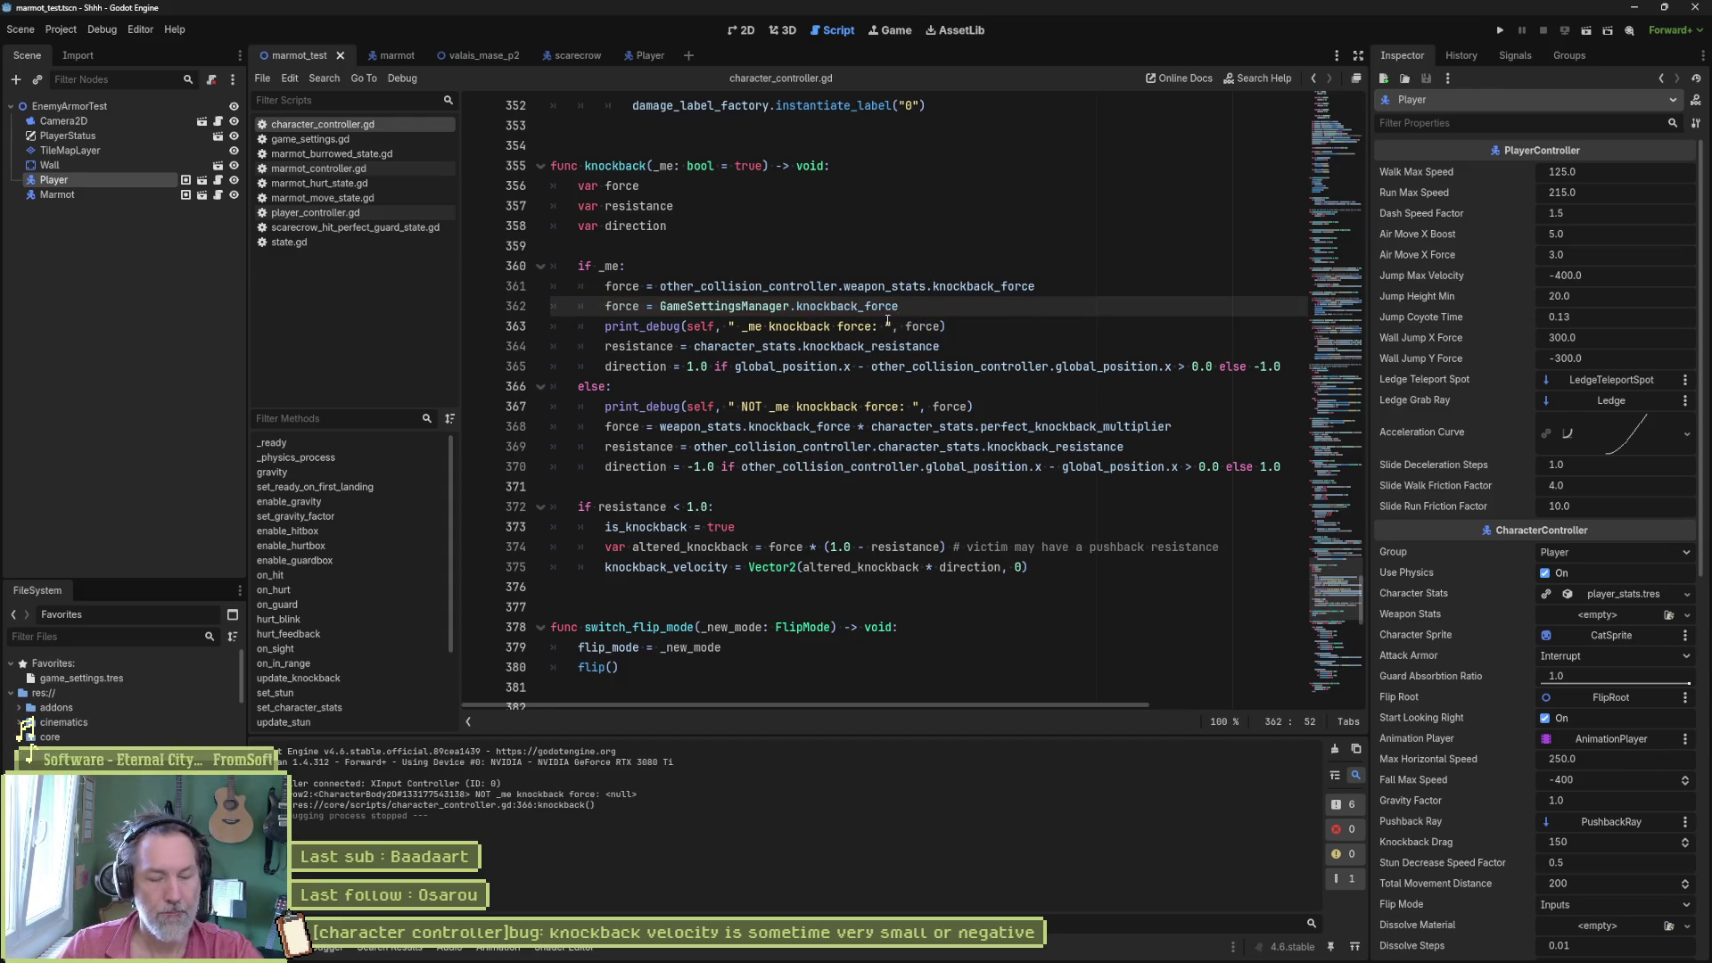
# - Run the project, take a hit to log knockback force 100.0, then stop the game
pyautogui.press('F5')
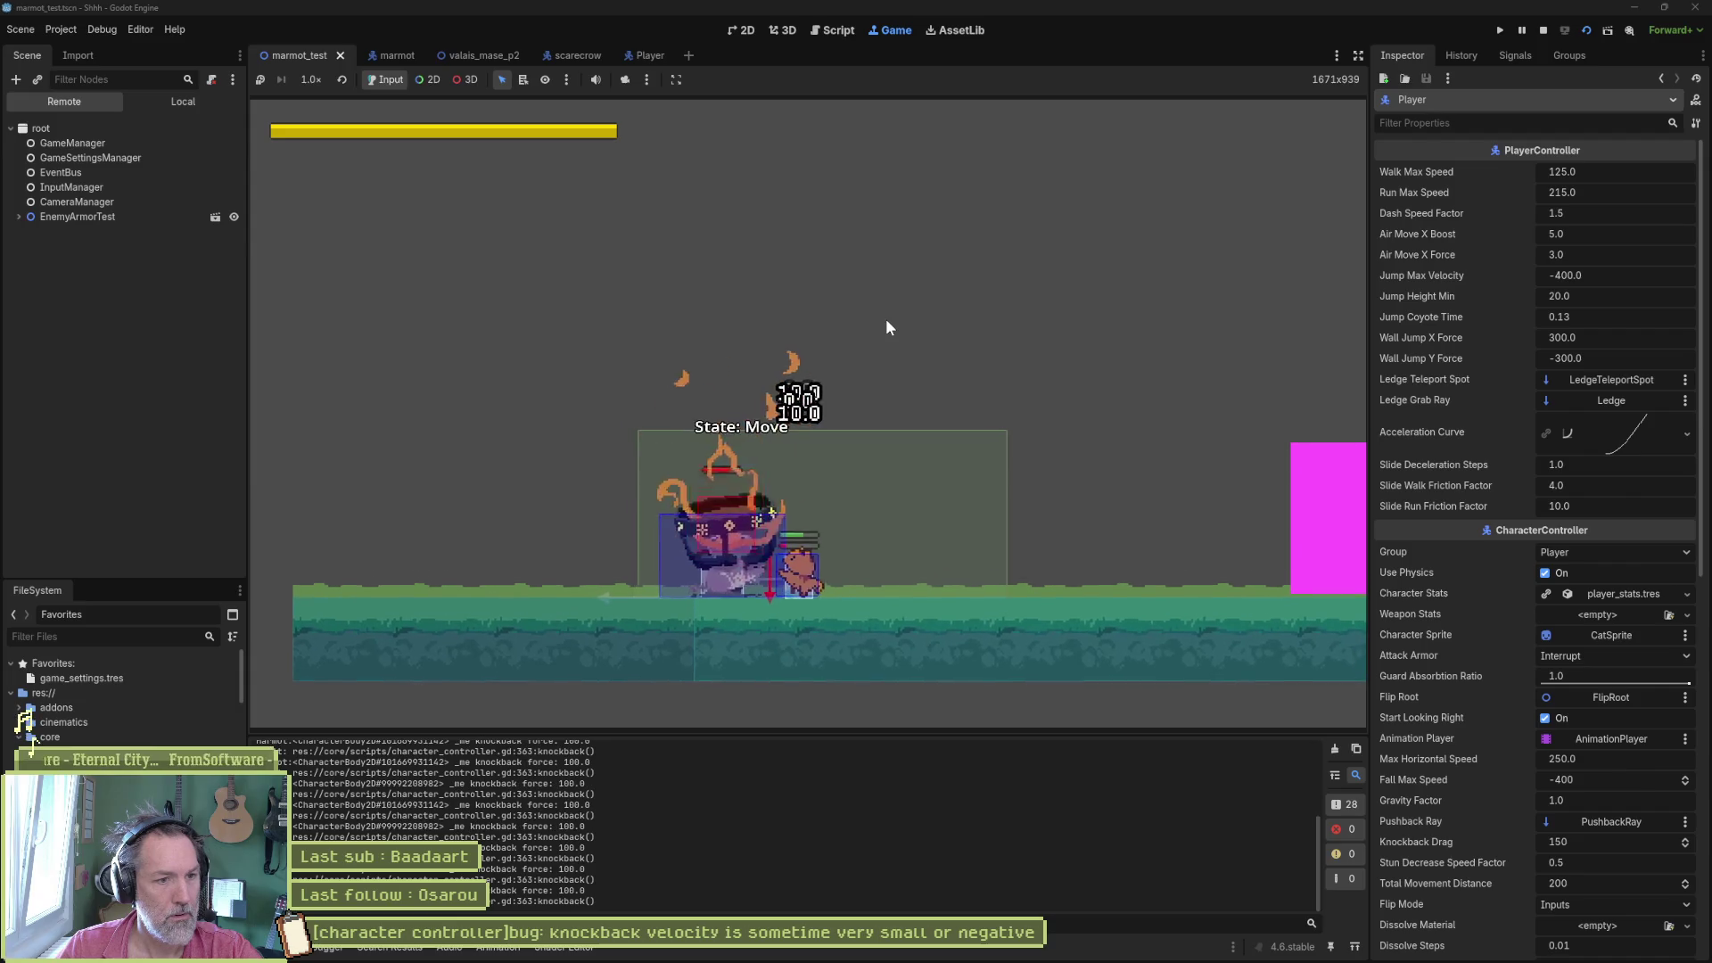
pyautogui.press('F8')
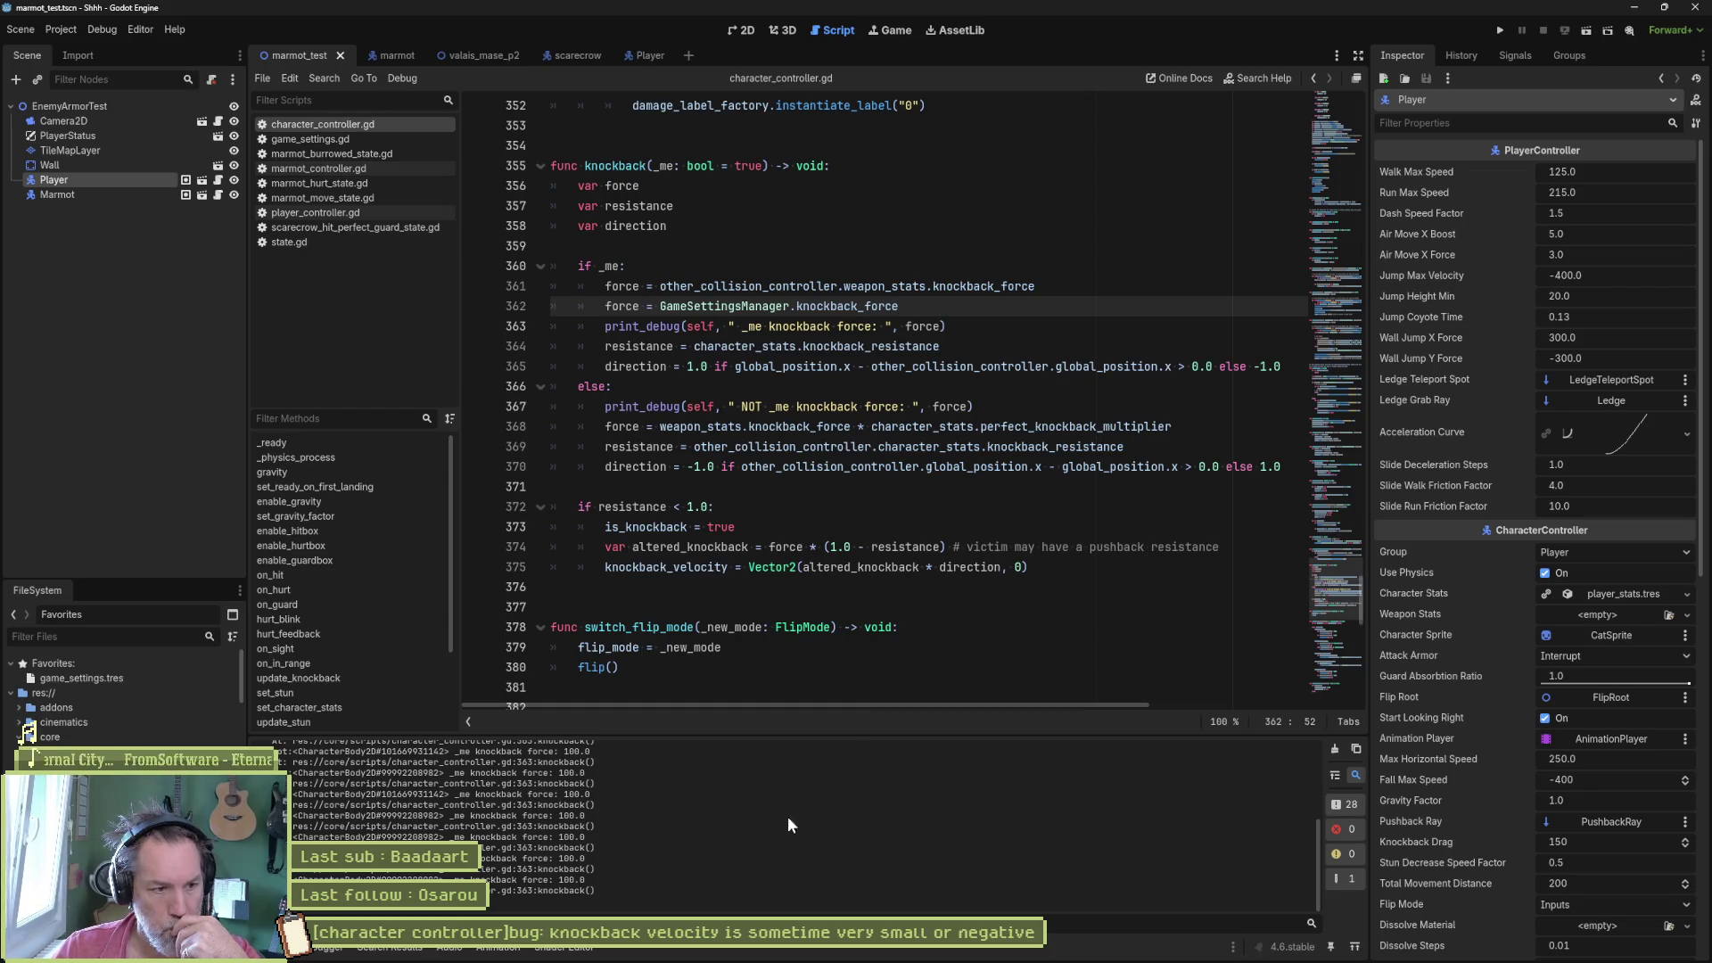
# - Delete the old force assignment line and the _me and NOT _me debug prints
pyautogui.moveTo(1317, 900); pyautogui.dragTo(1228, 811)
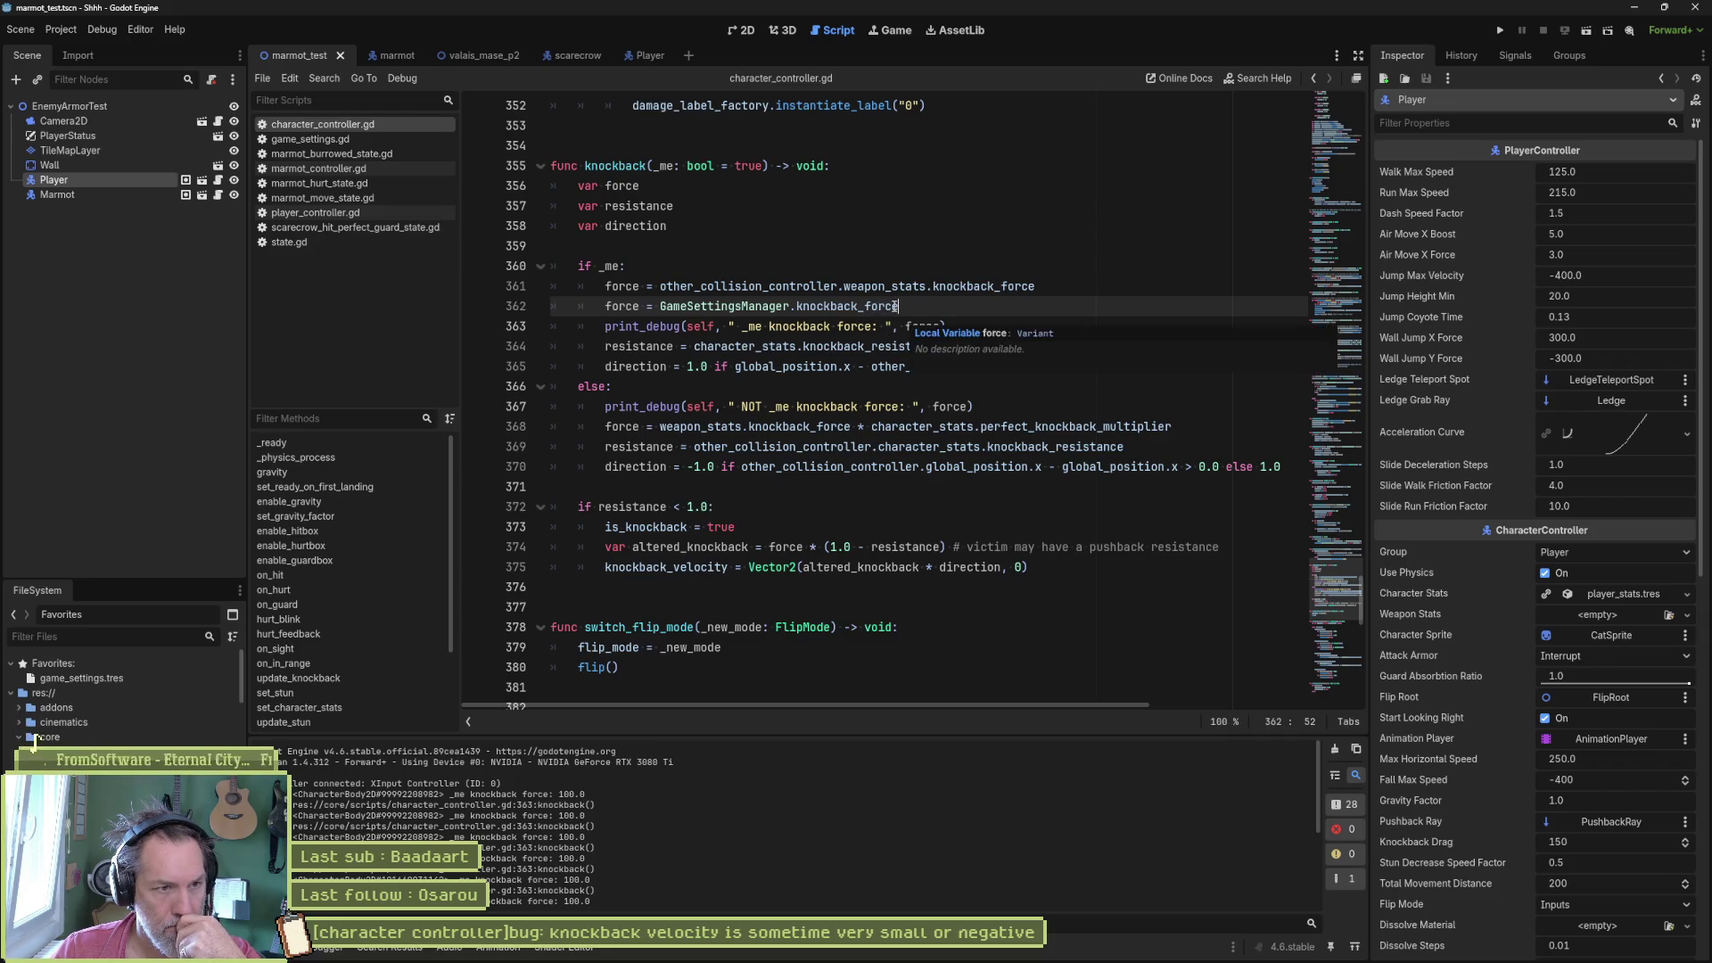
pyautogui.click(608, 285)
pyautogui.hotkey('ctrl', 'shift', 'k')
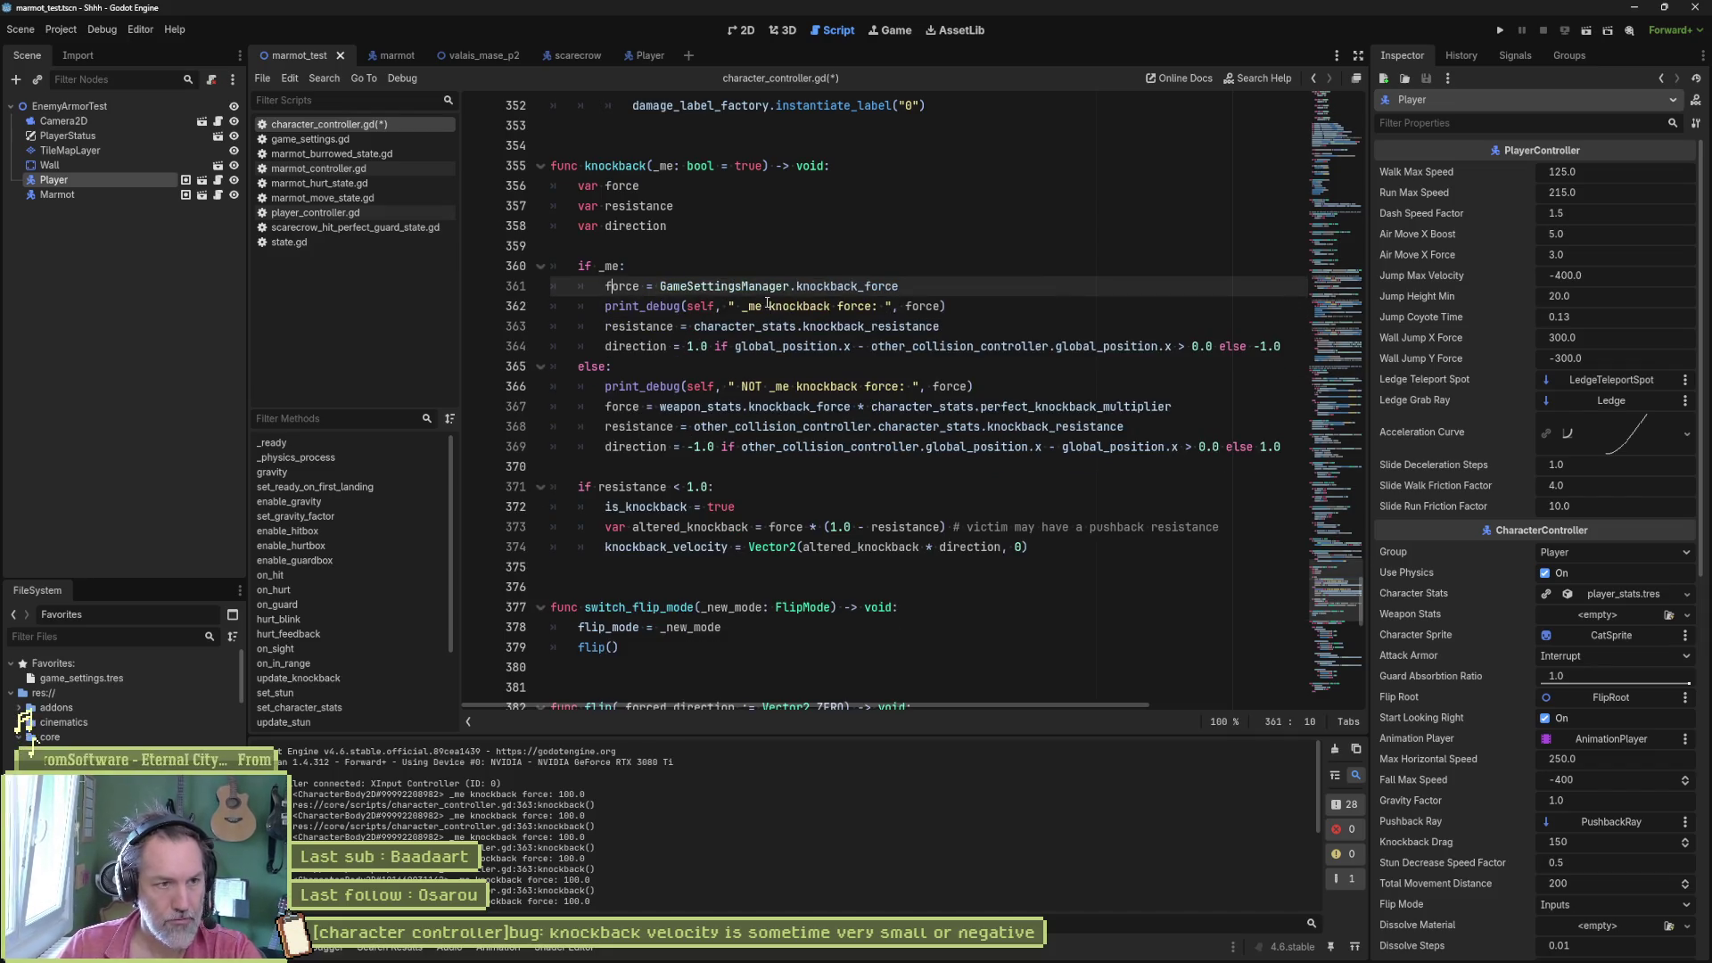
pyautogui.click(747, 305)
pyautogui.hotkey('ctrl', 'shift', 'k')
pyautogui.click(786, 367)
pyautogui.hotkey('ctrl', 'shift', 'k')
# - Add short comment text above the if _me branch and beside the else line
pyautogui.click(786, 251)
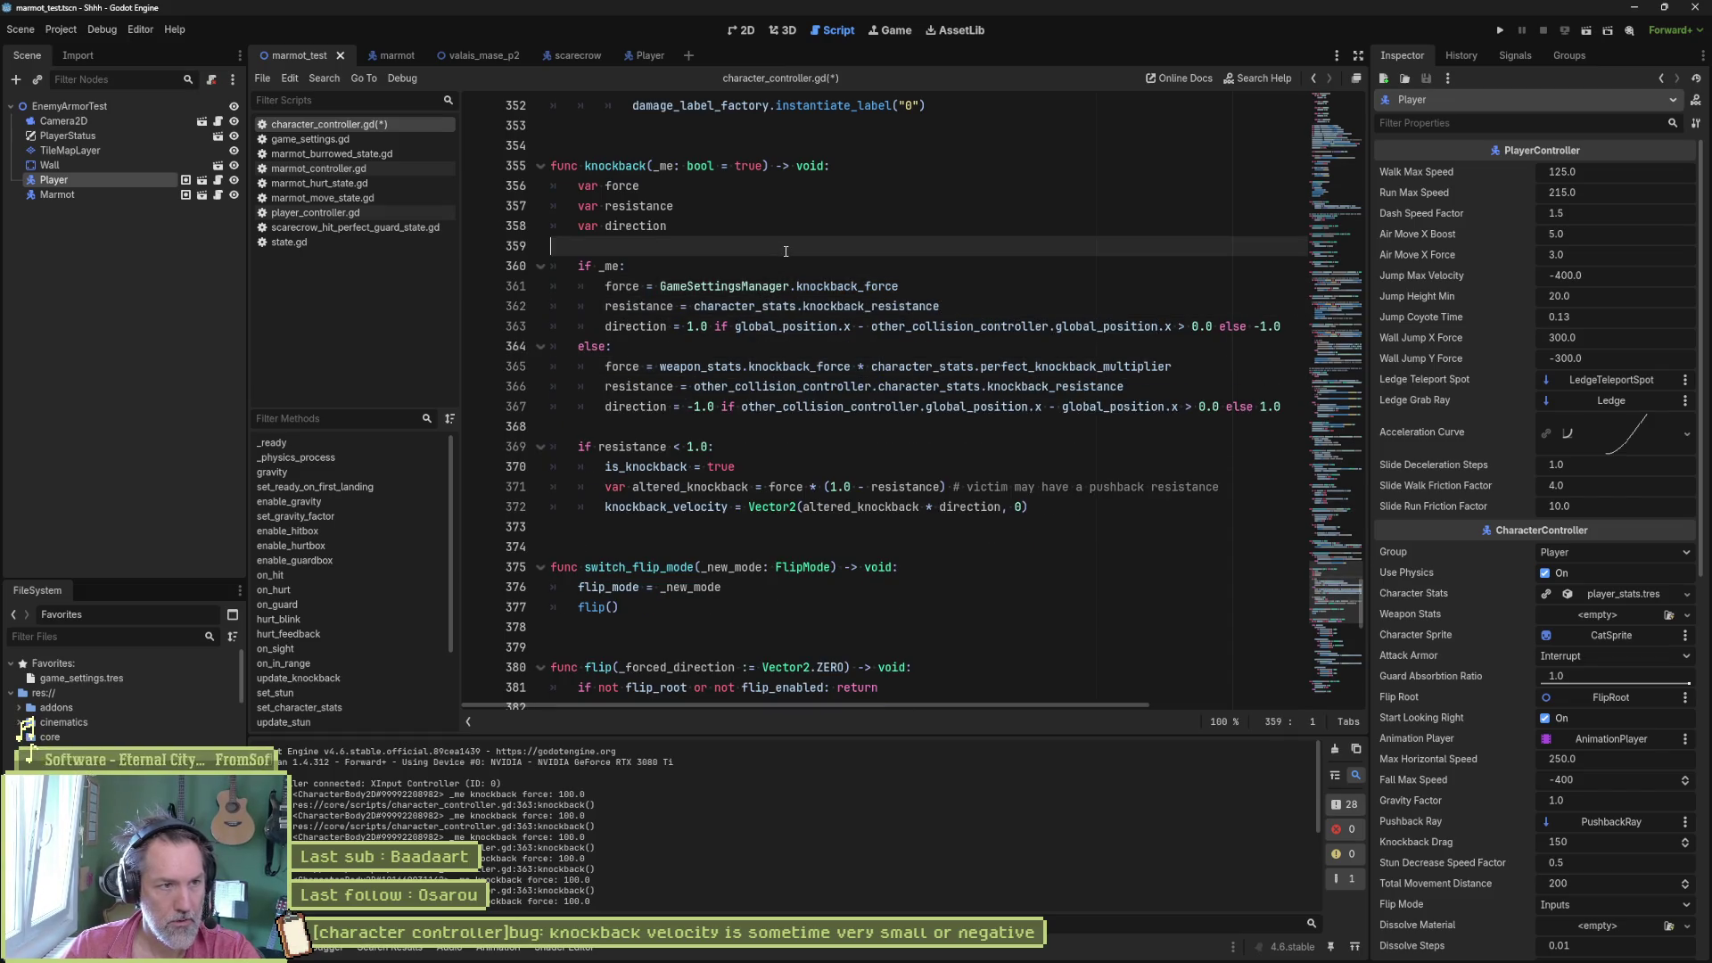
pyautogui.press('Return')
pyautogui.press('Tab')
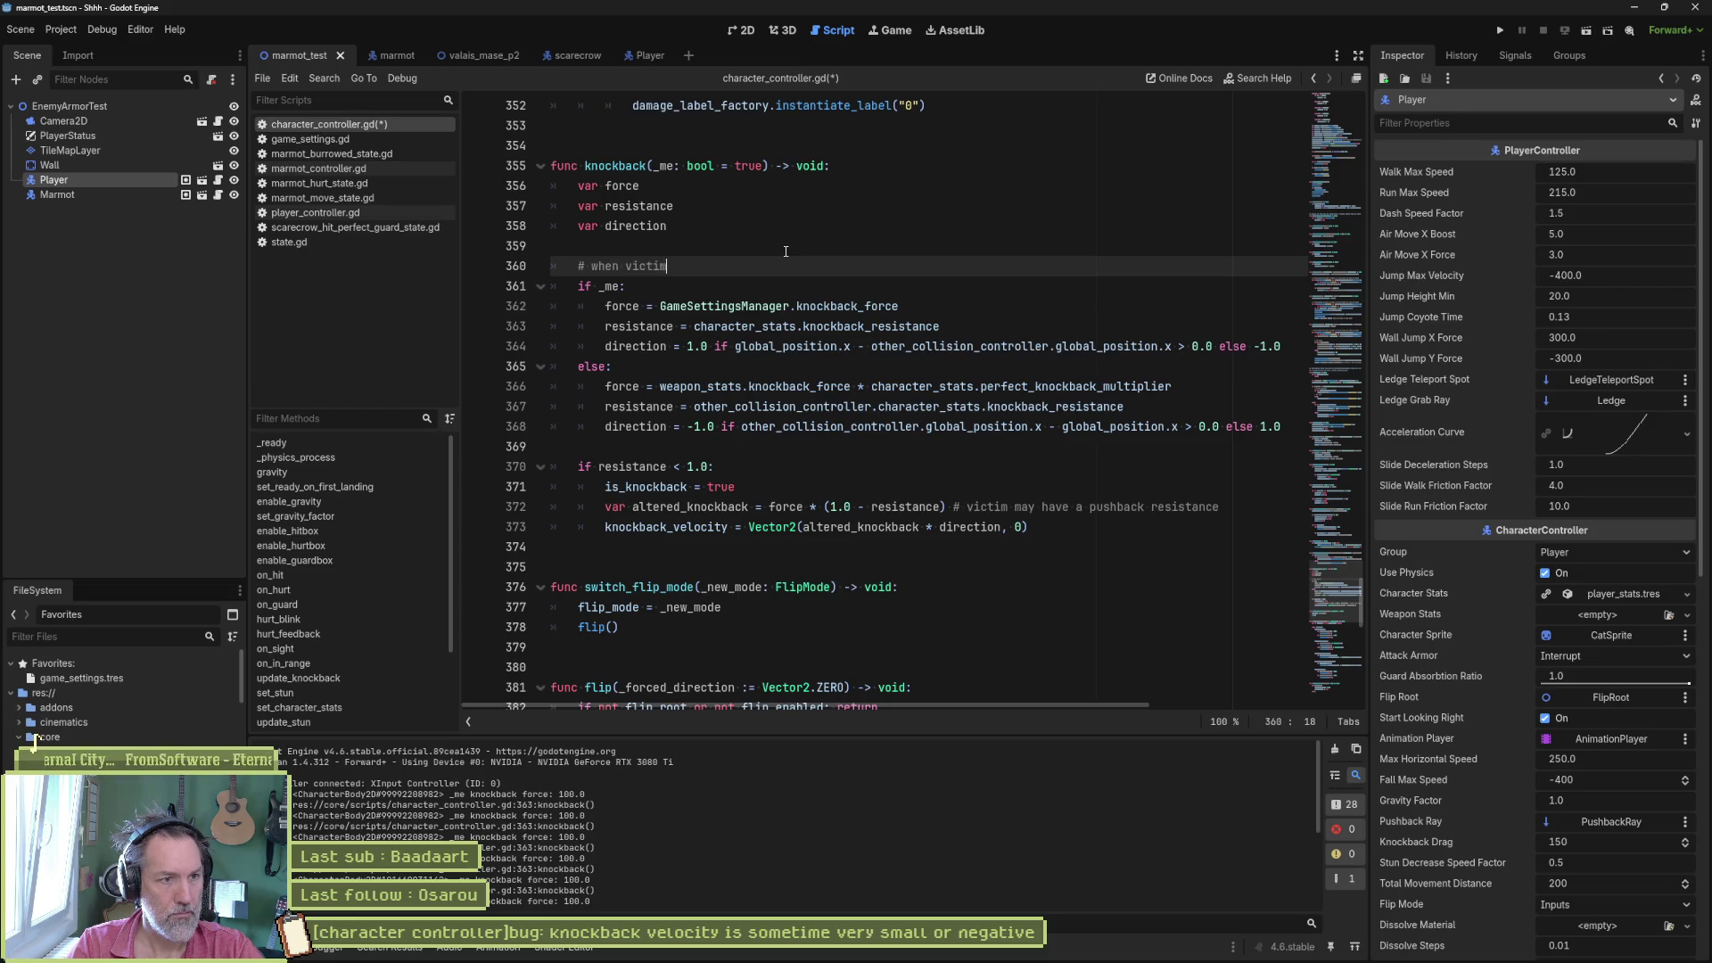
pyautogui.write(' gets hurt')
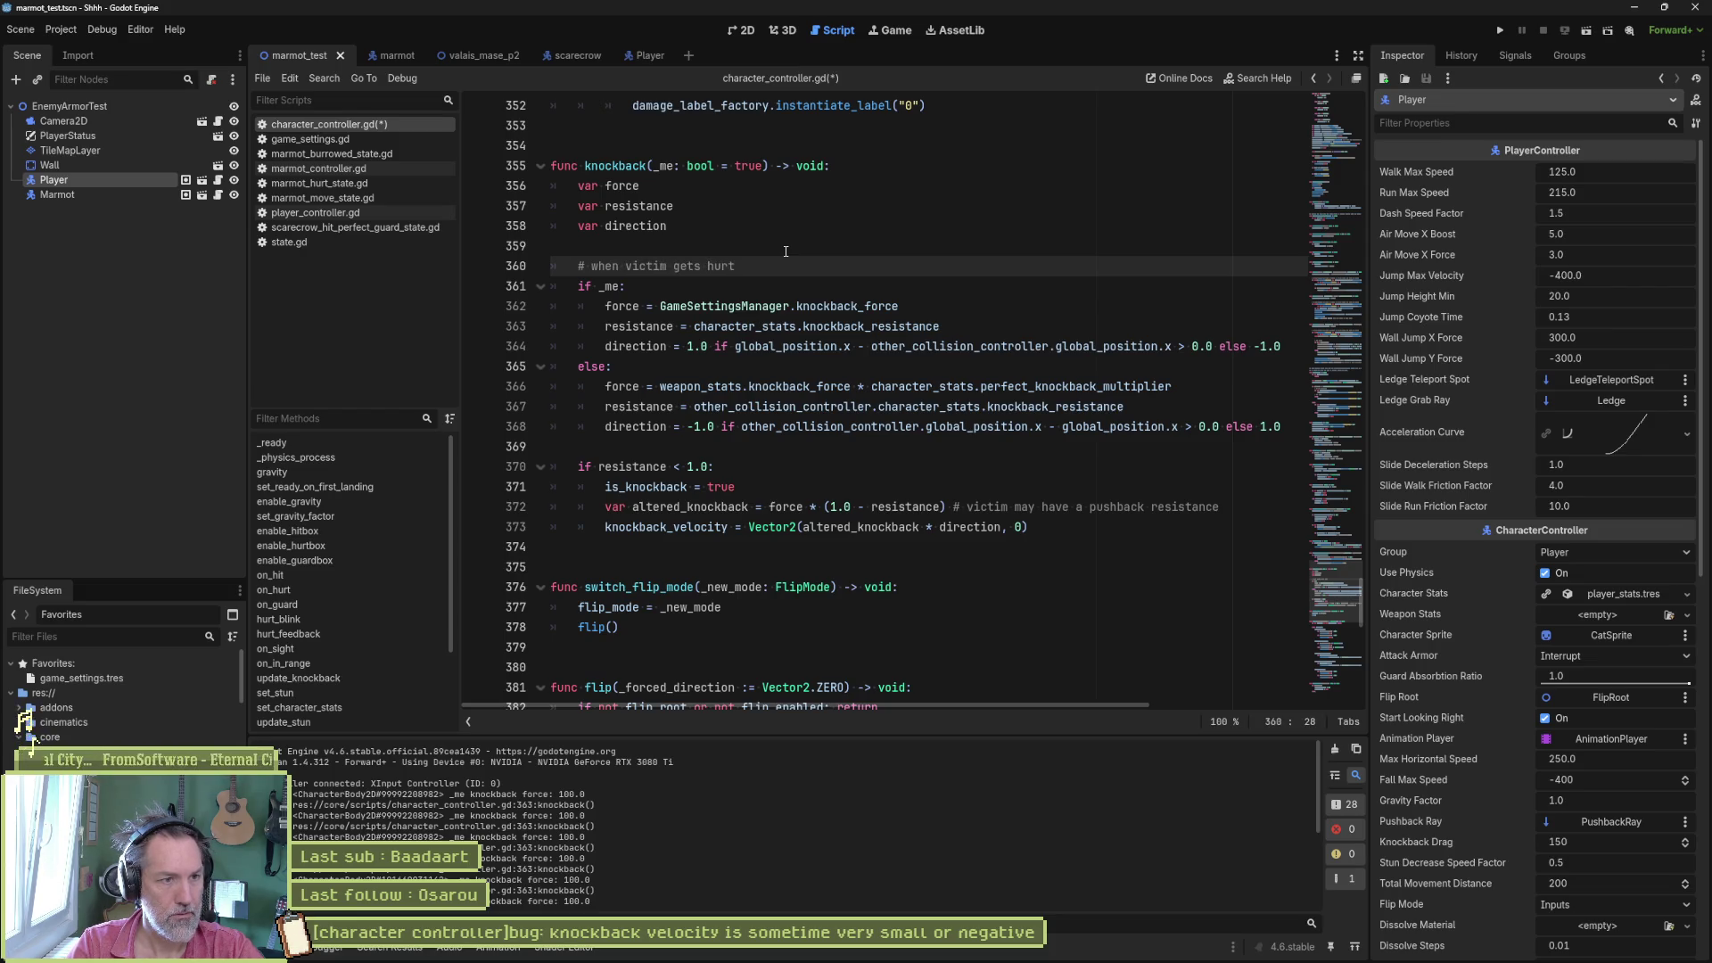
pyautogui.press('Down')
pyautogui.press('Down')
pyautogui.press('Down')
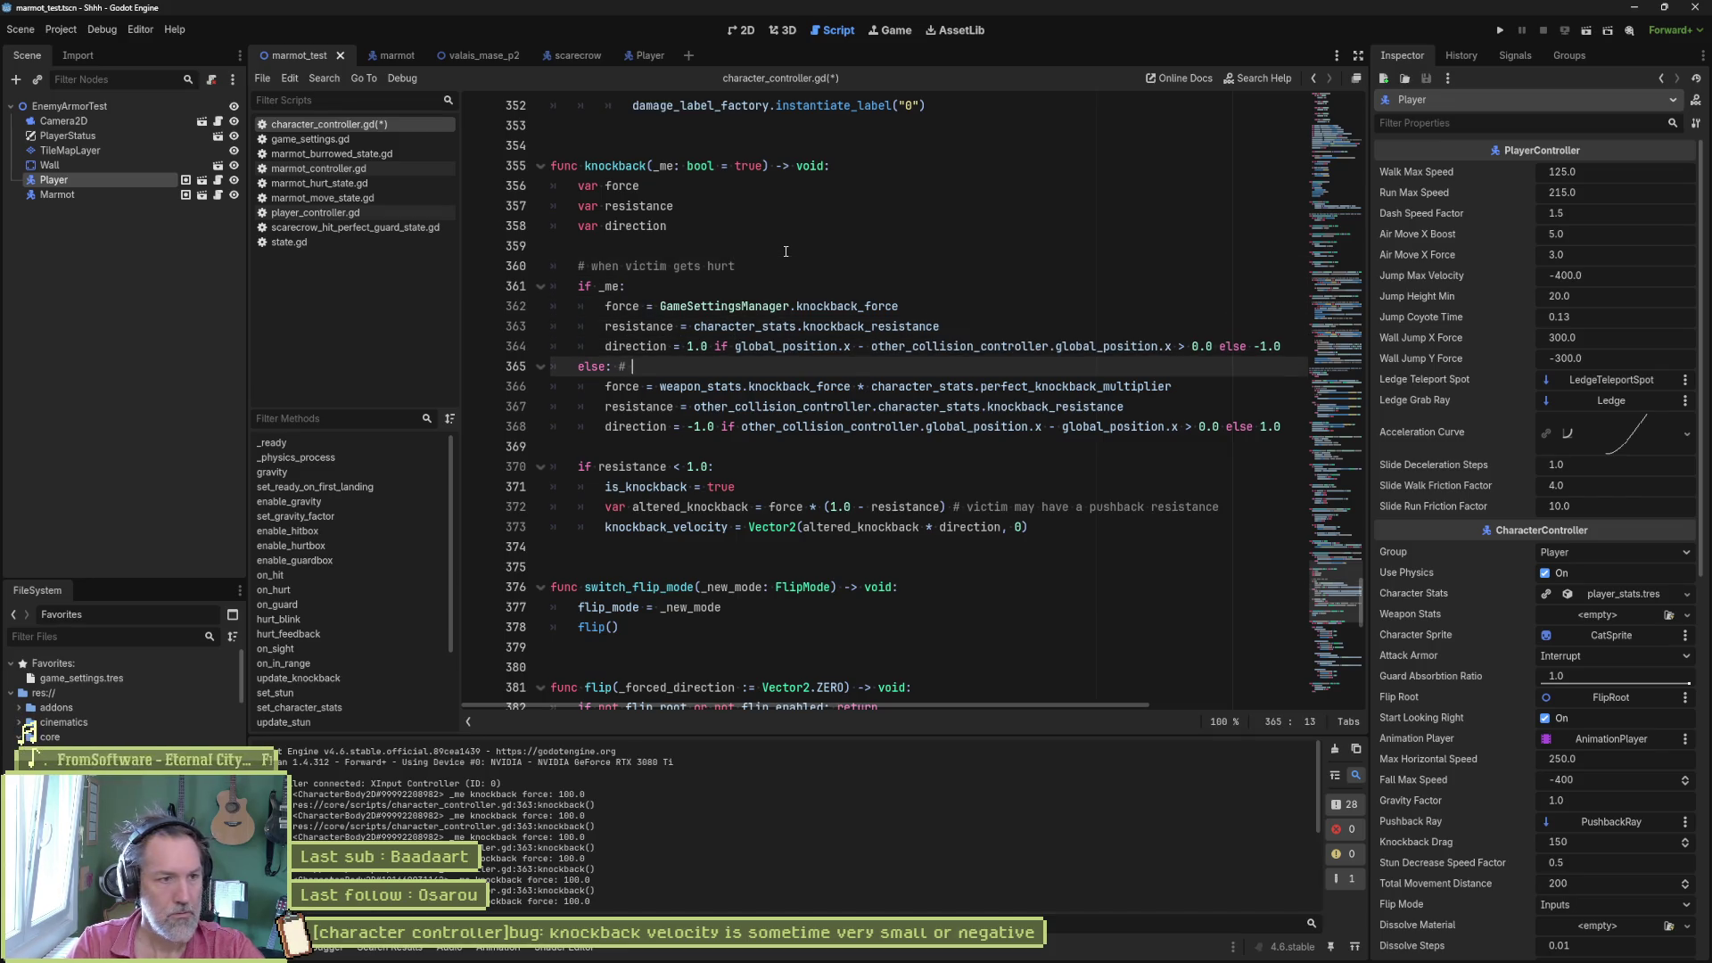
pyautogui.write('when attackant')
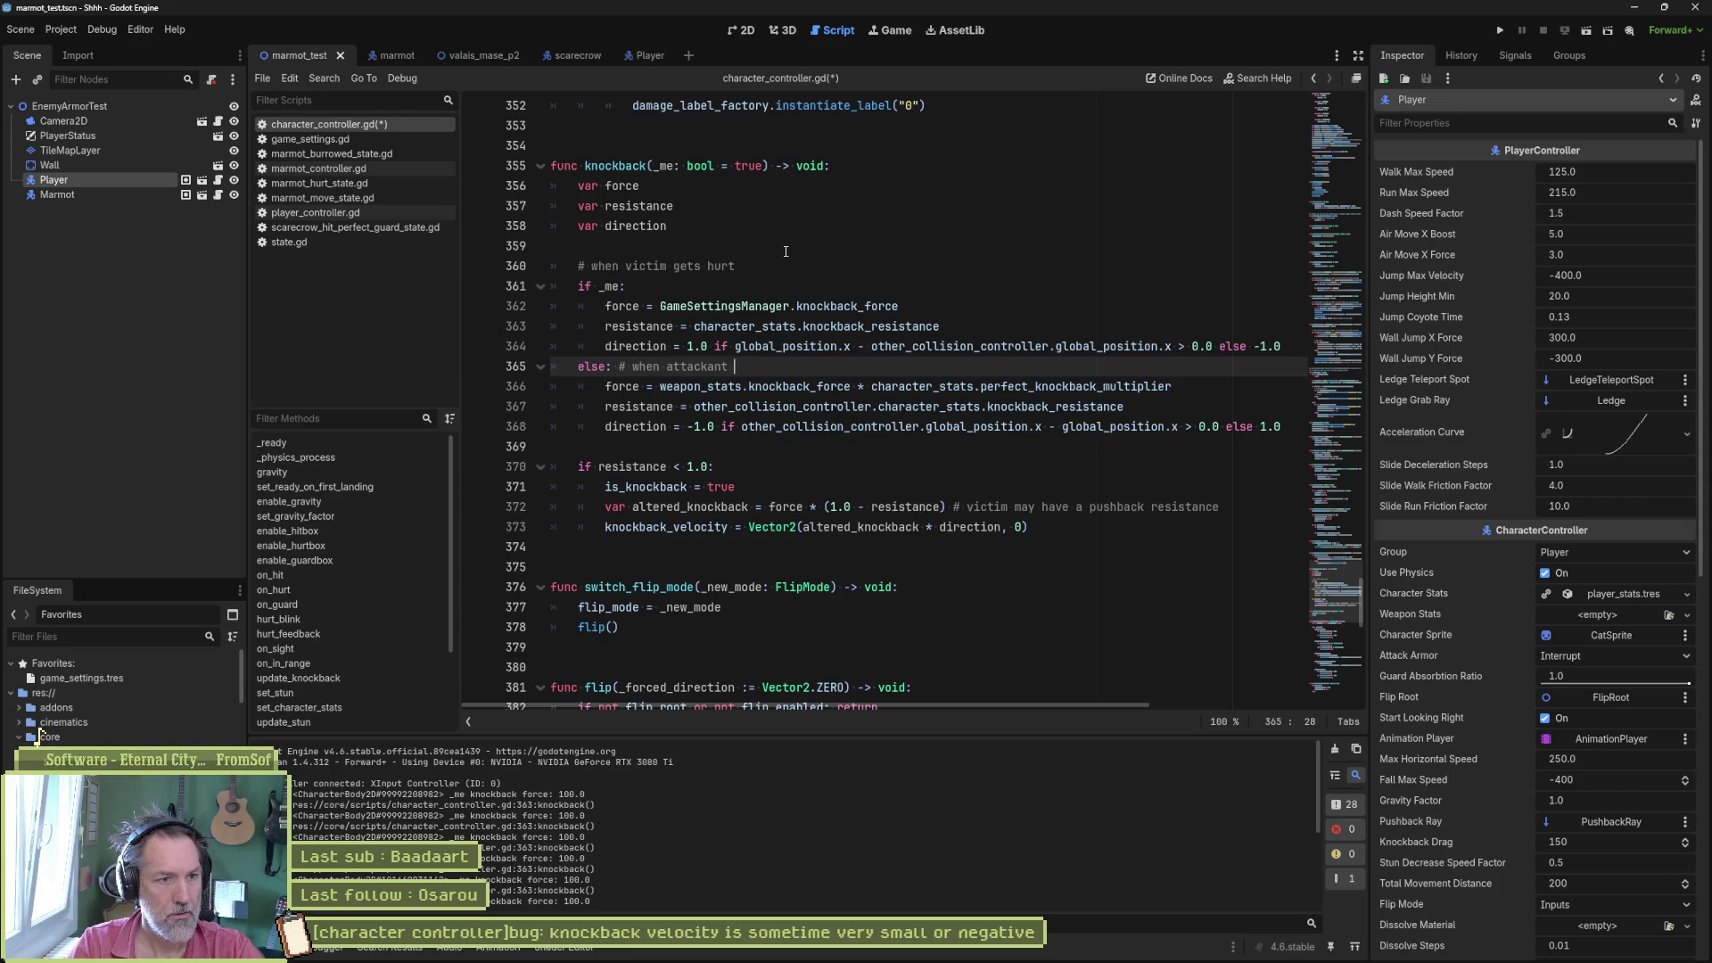
pyautogui.write('hits a per')
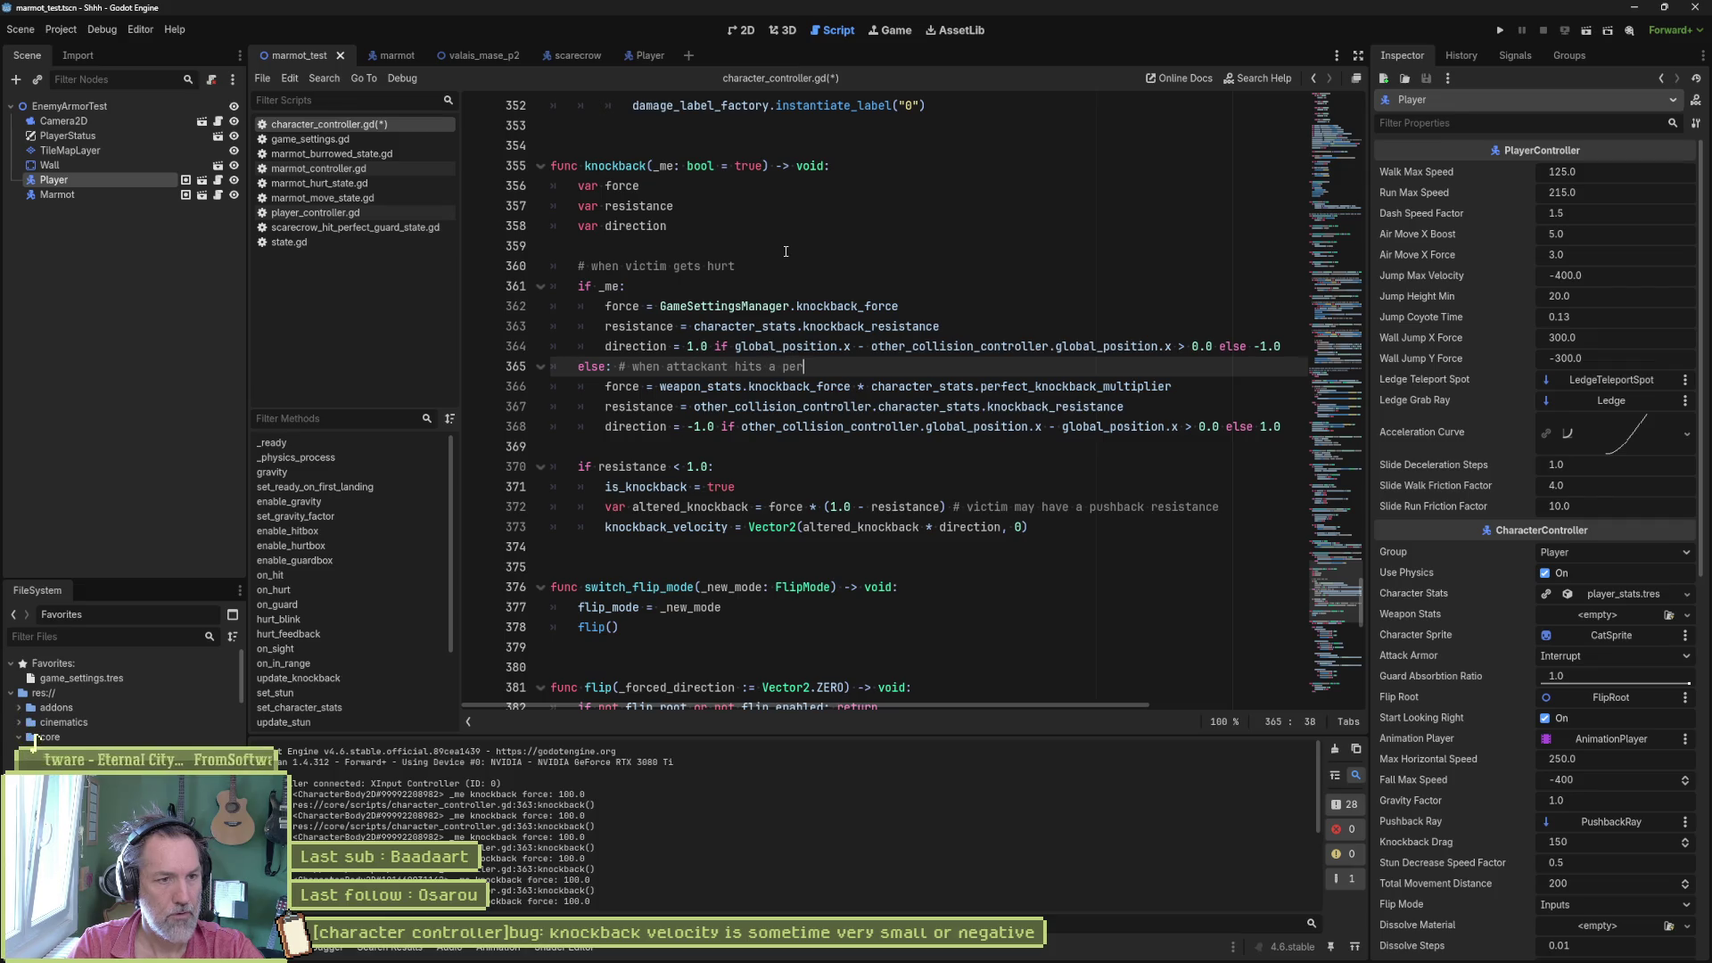
pyautogui.write('fect guard')
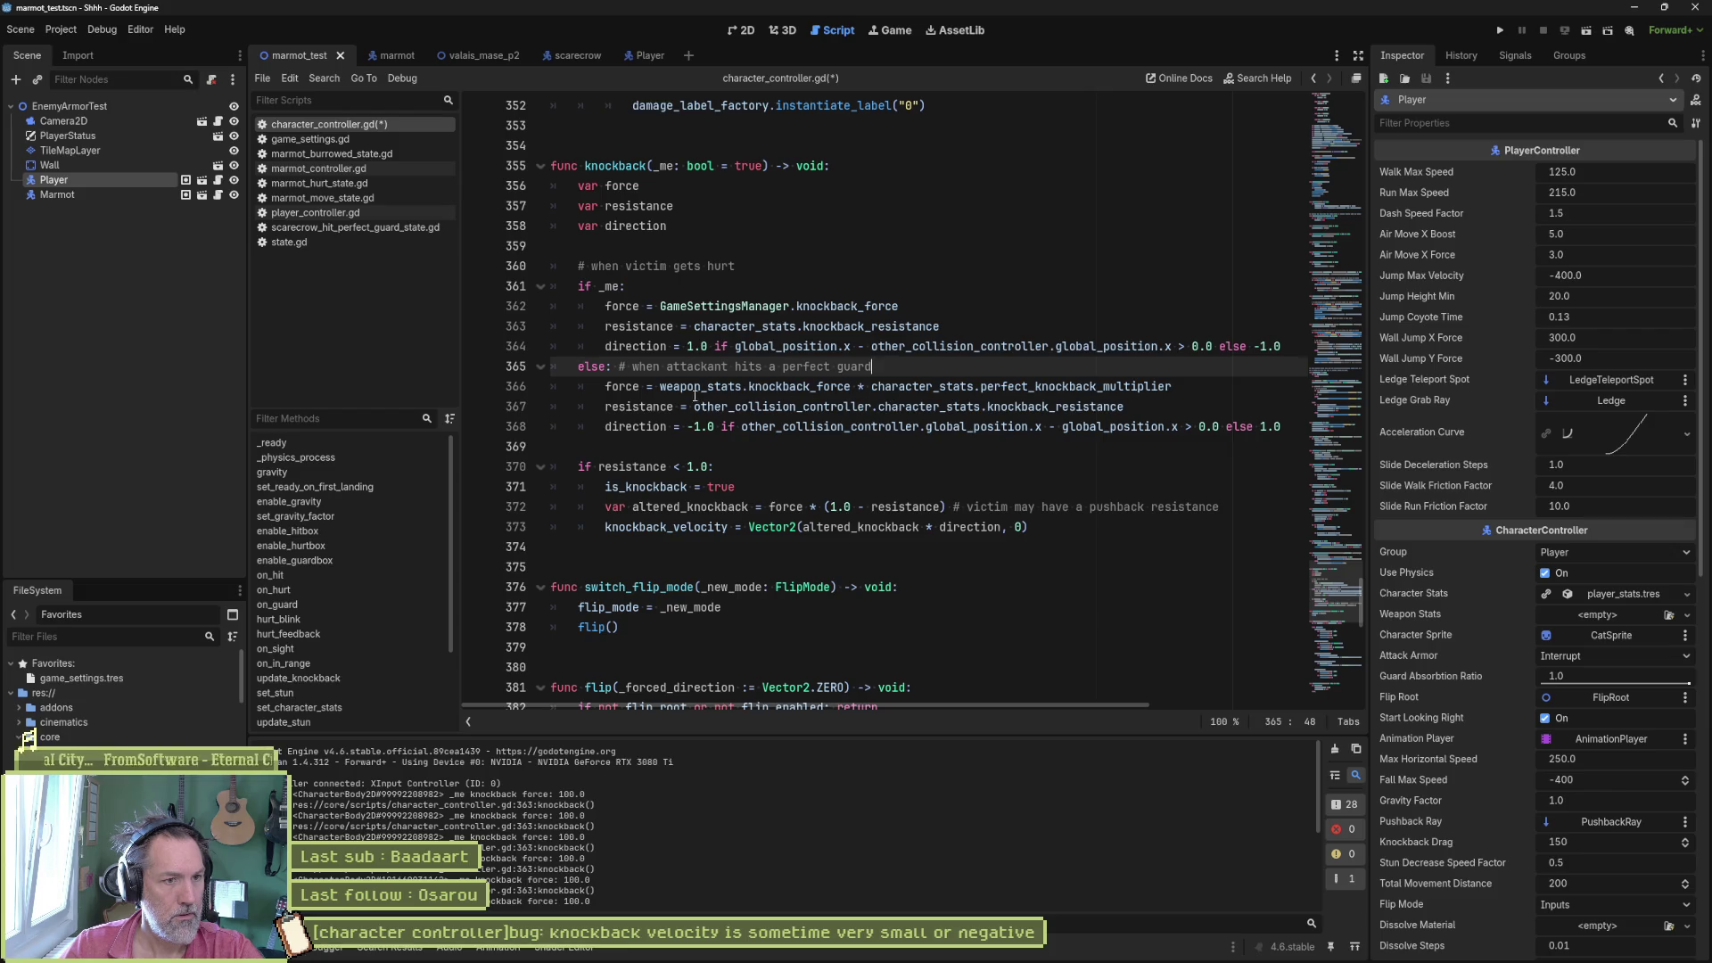
# - Replace weapon_stats.knockback_force on line 366 with GameSettingsManager.knockback_force and save
pyautogui.moveTo(660, 387); pyautogui.dragTo(851, 386)
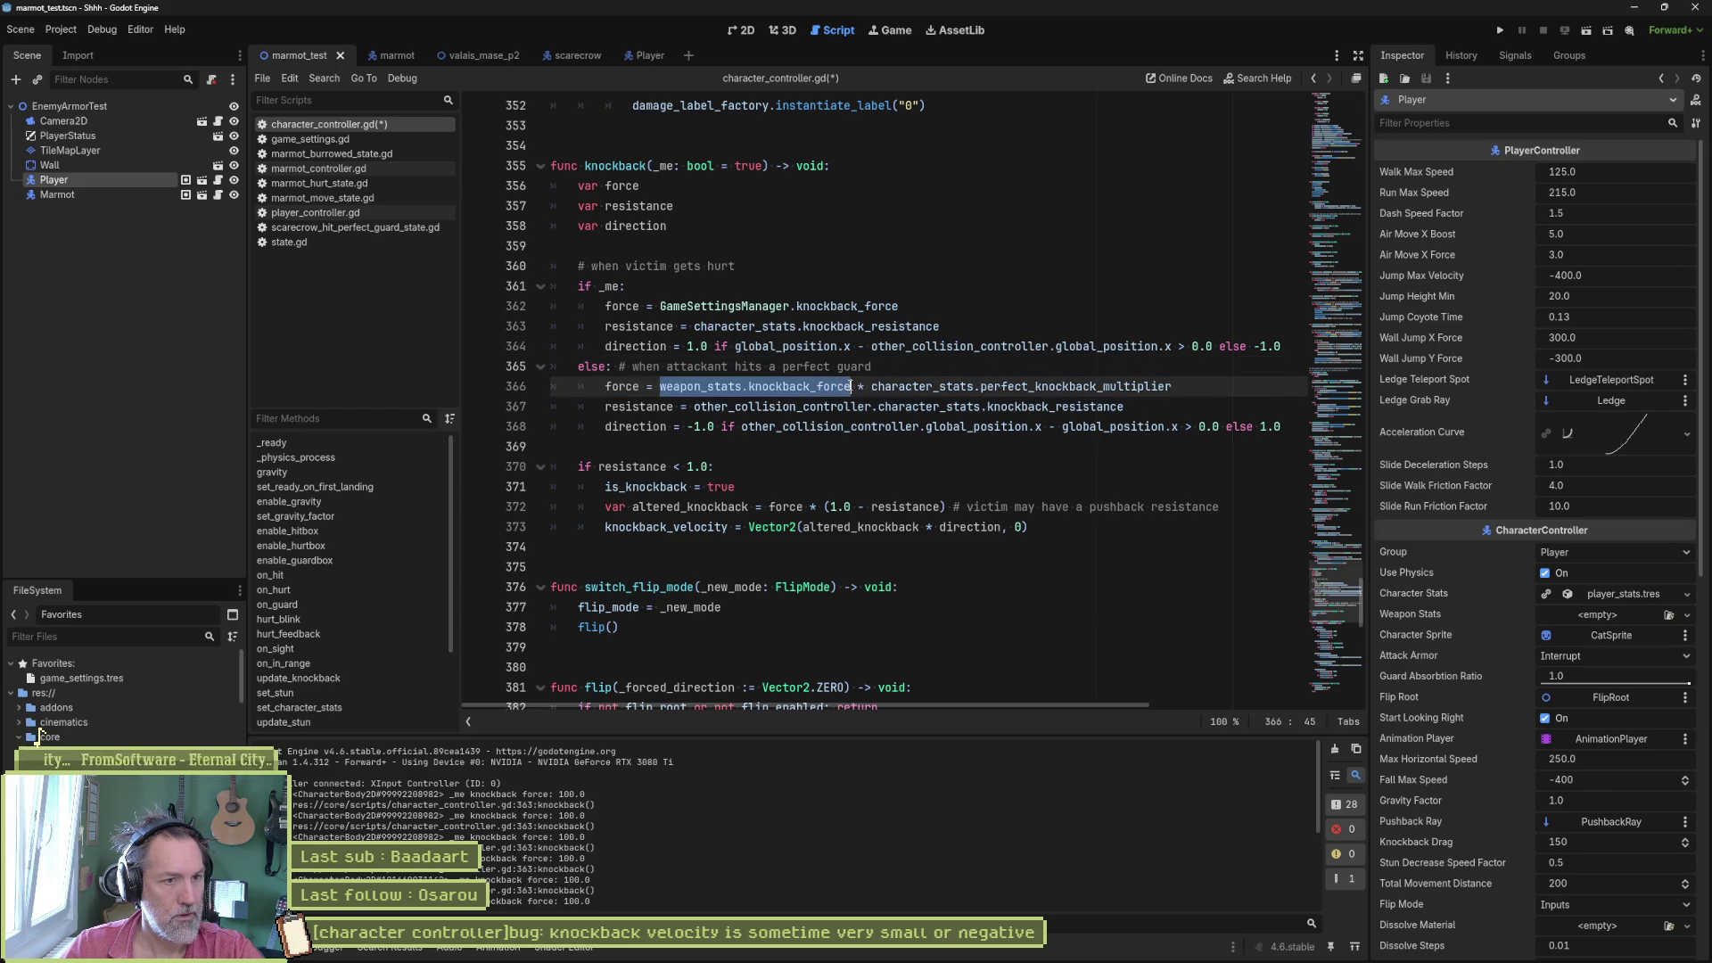
pyautogui.moveTo(662, 306); pyautogui.dragTo(837, 311)
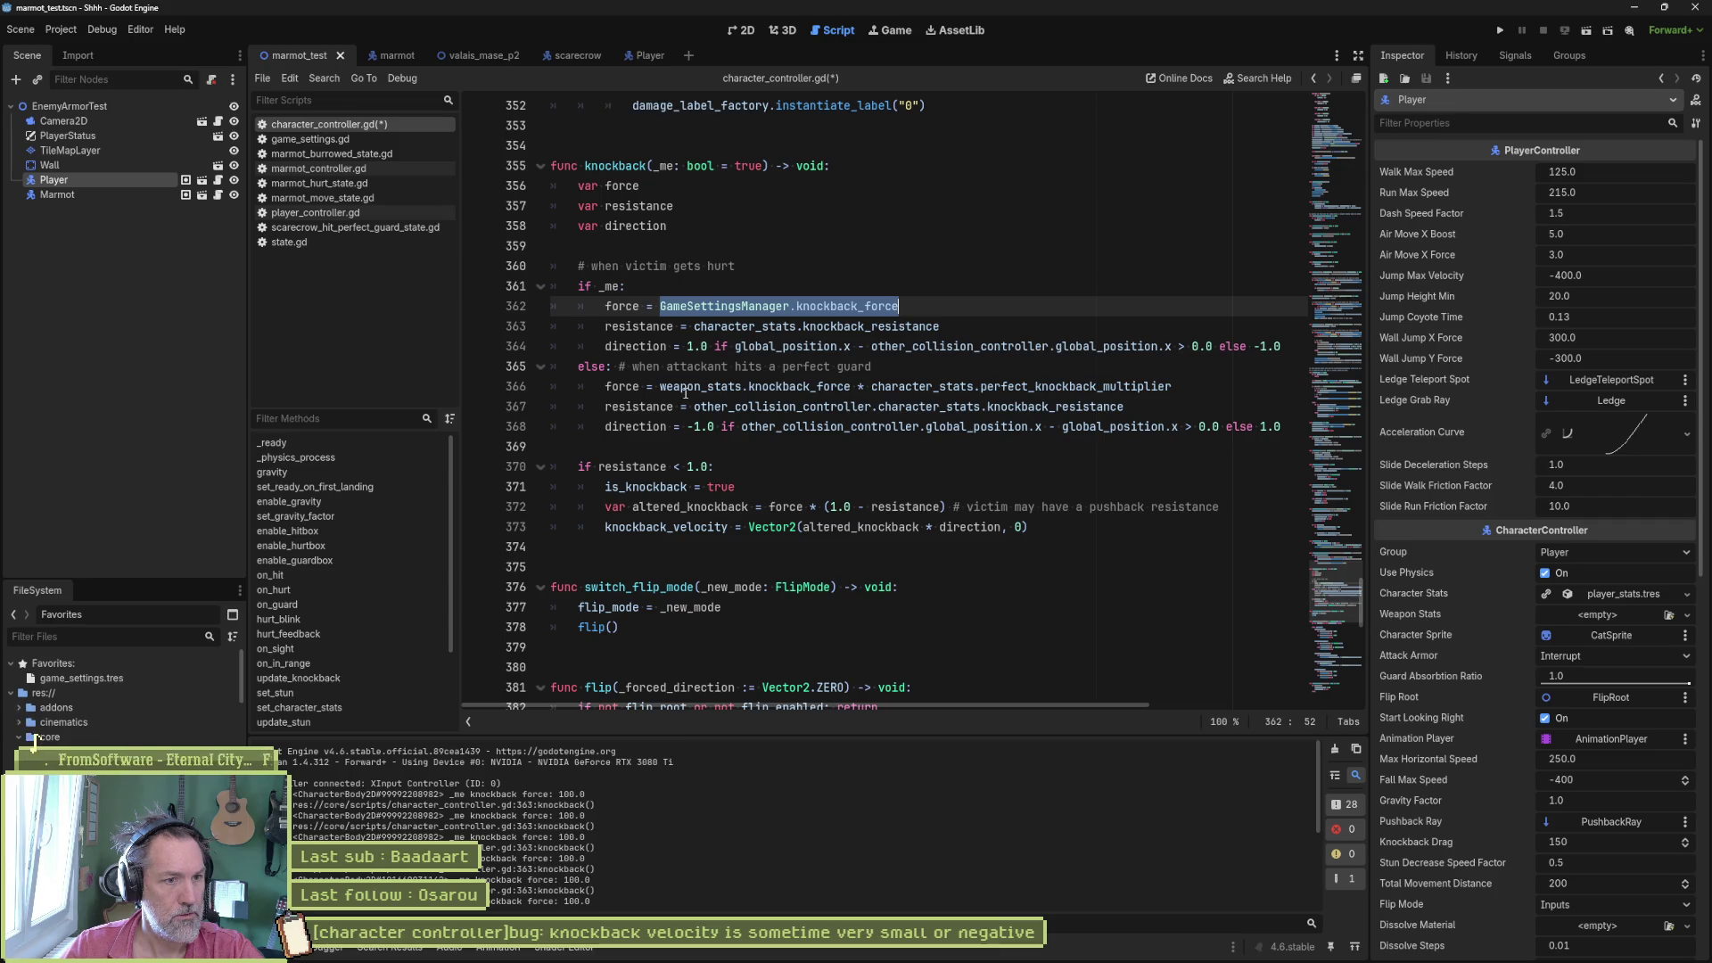
pyautogui.moveTo(660, 390); pyautogui.dragTo(853, 390)
pyautogui.write('GameSettingsManager.knockback_force')
pyautogui.hotkey('ctrl', 's')
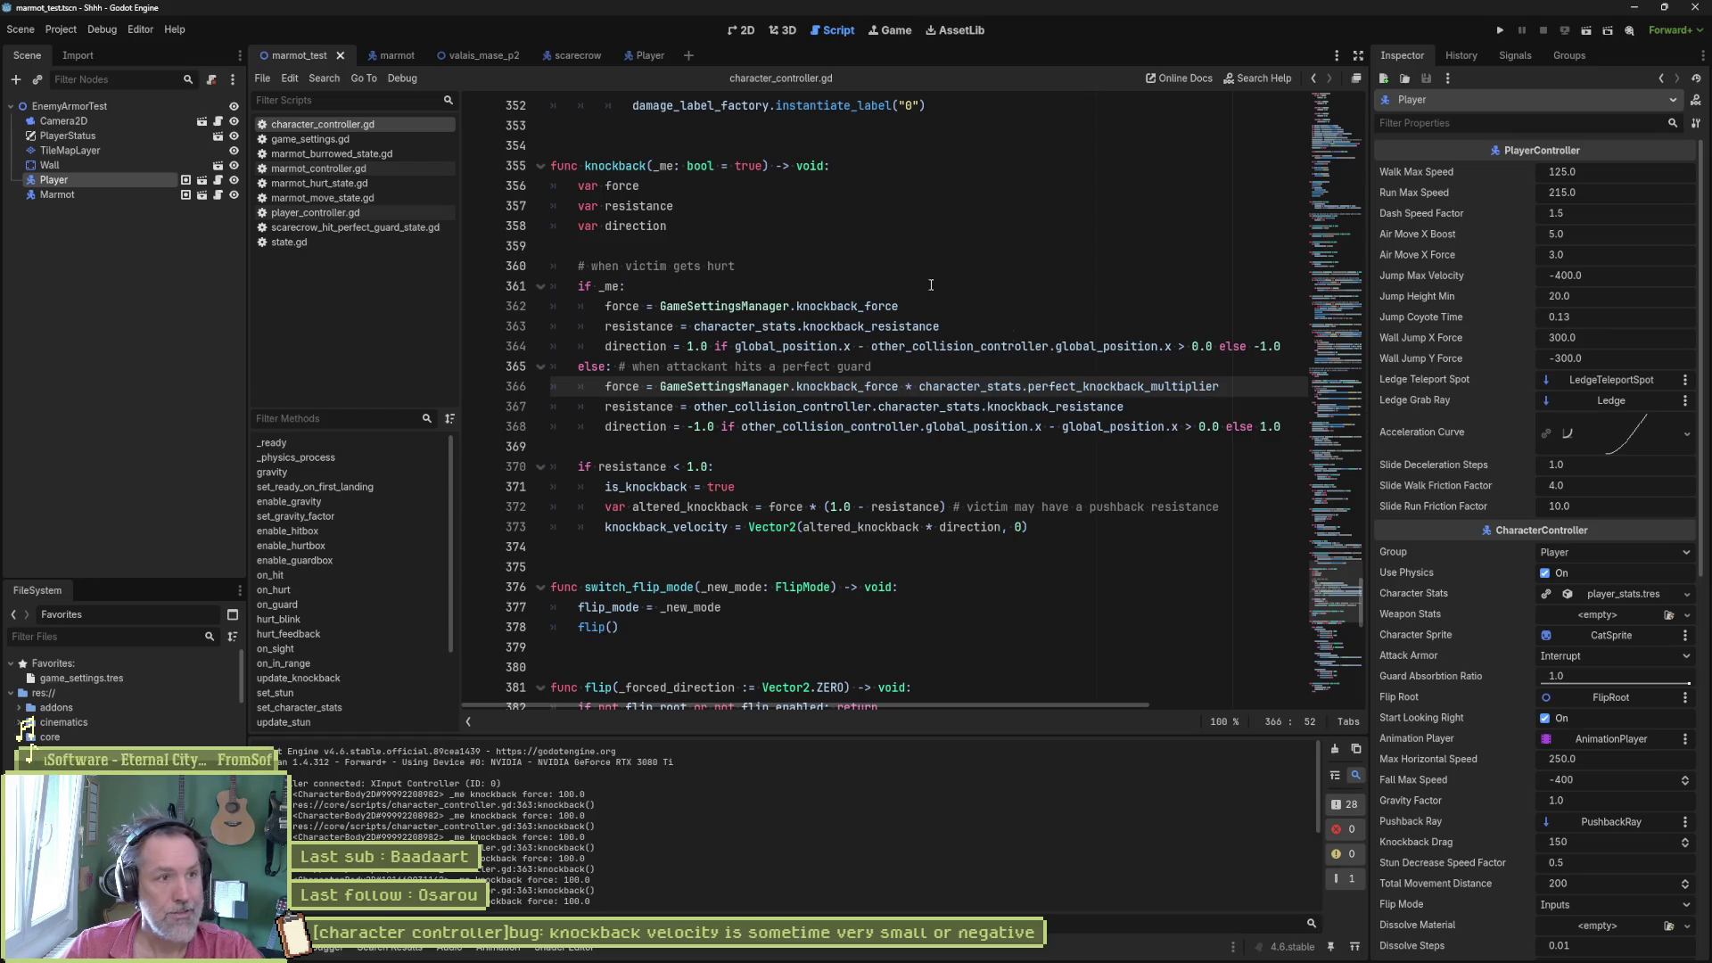
# - Playtest the valais_mase_p2 level and stop the game
pyautogui.click(481, 55)
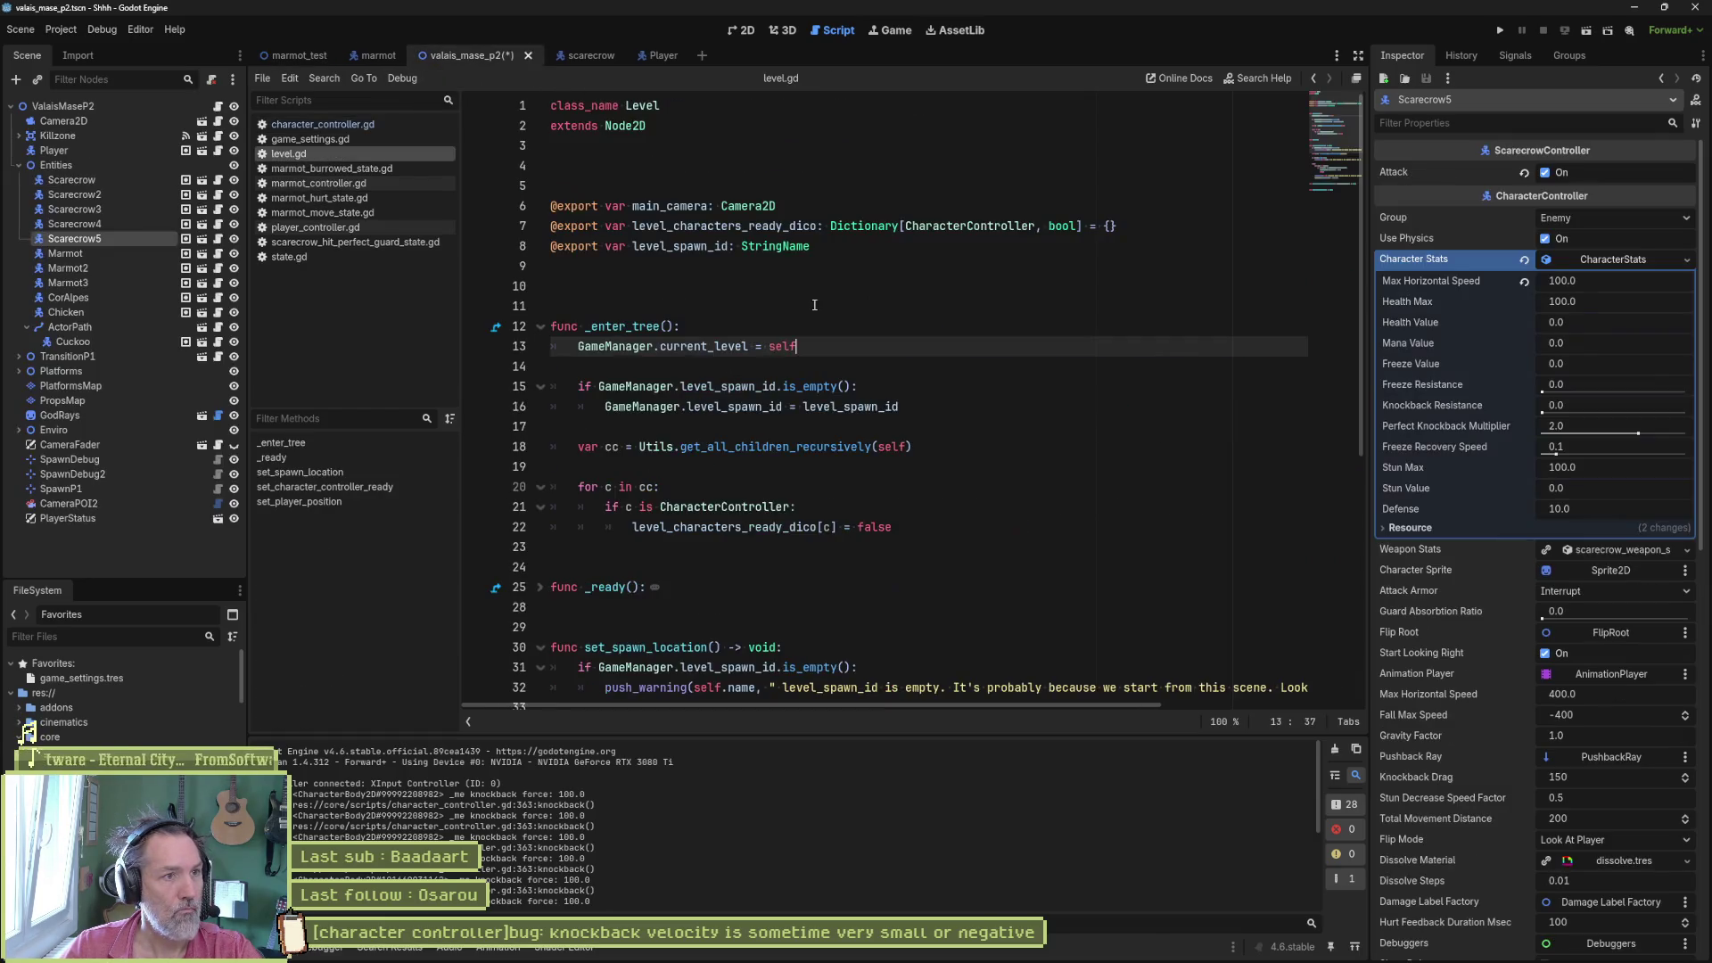
pyautogui.press('F6')
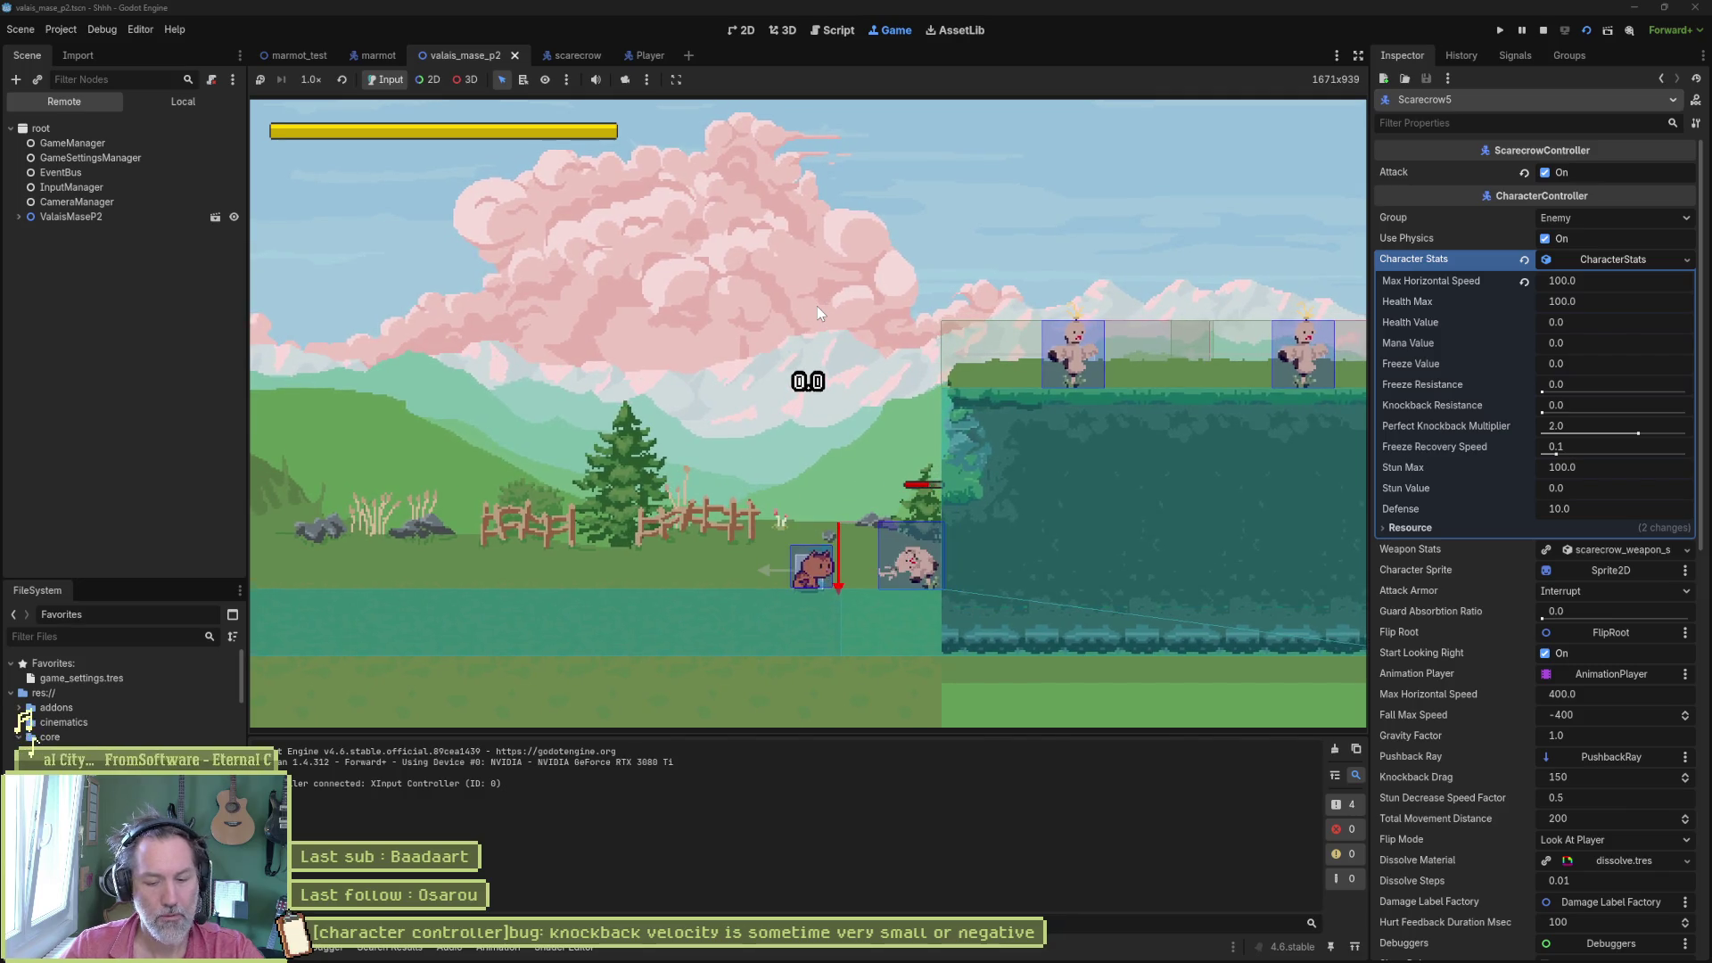
pyautogui.press('F8')
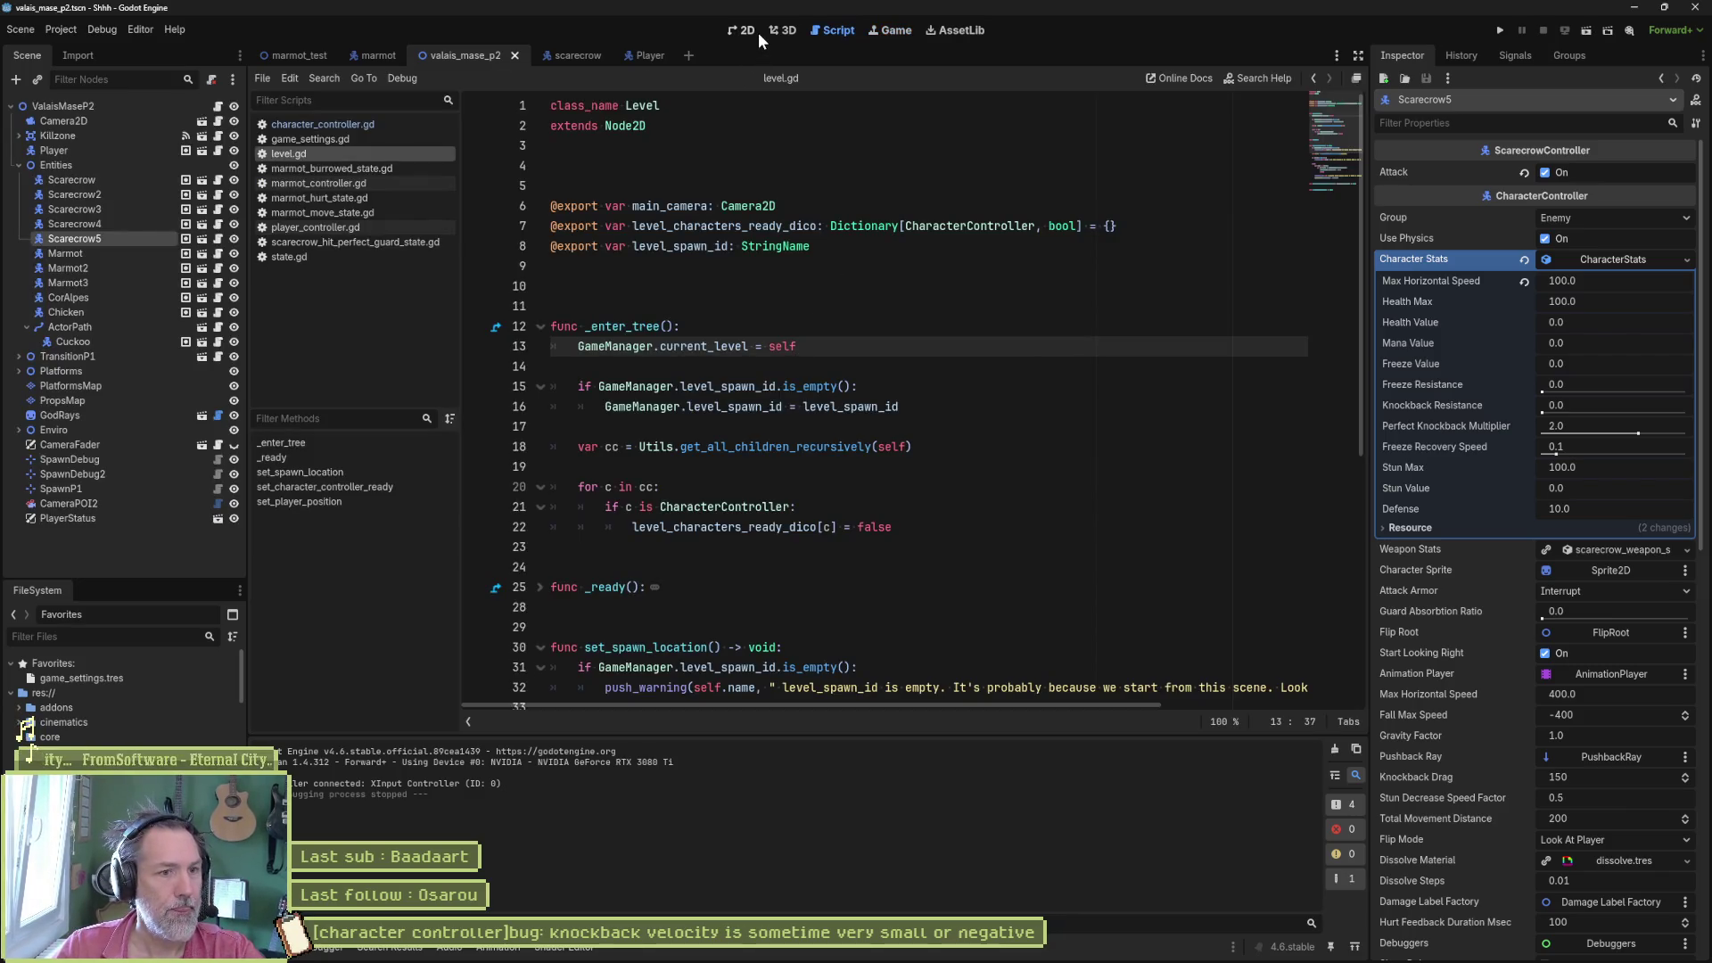
# - Change the perfect_knockback_multiplier default in character_stats.gd from 2.0 to 1.5
pyautogui.click(357, 125)
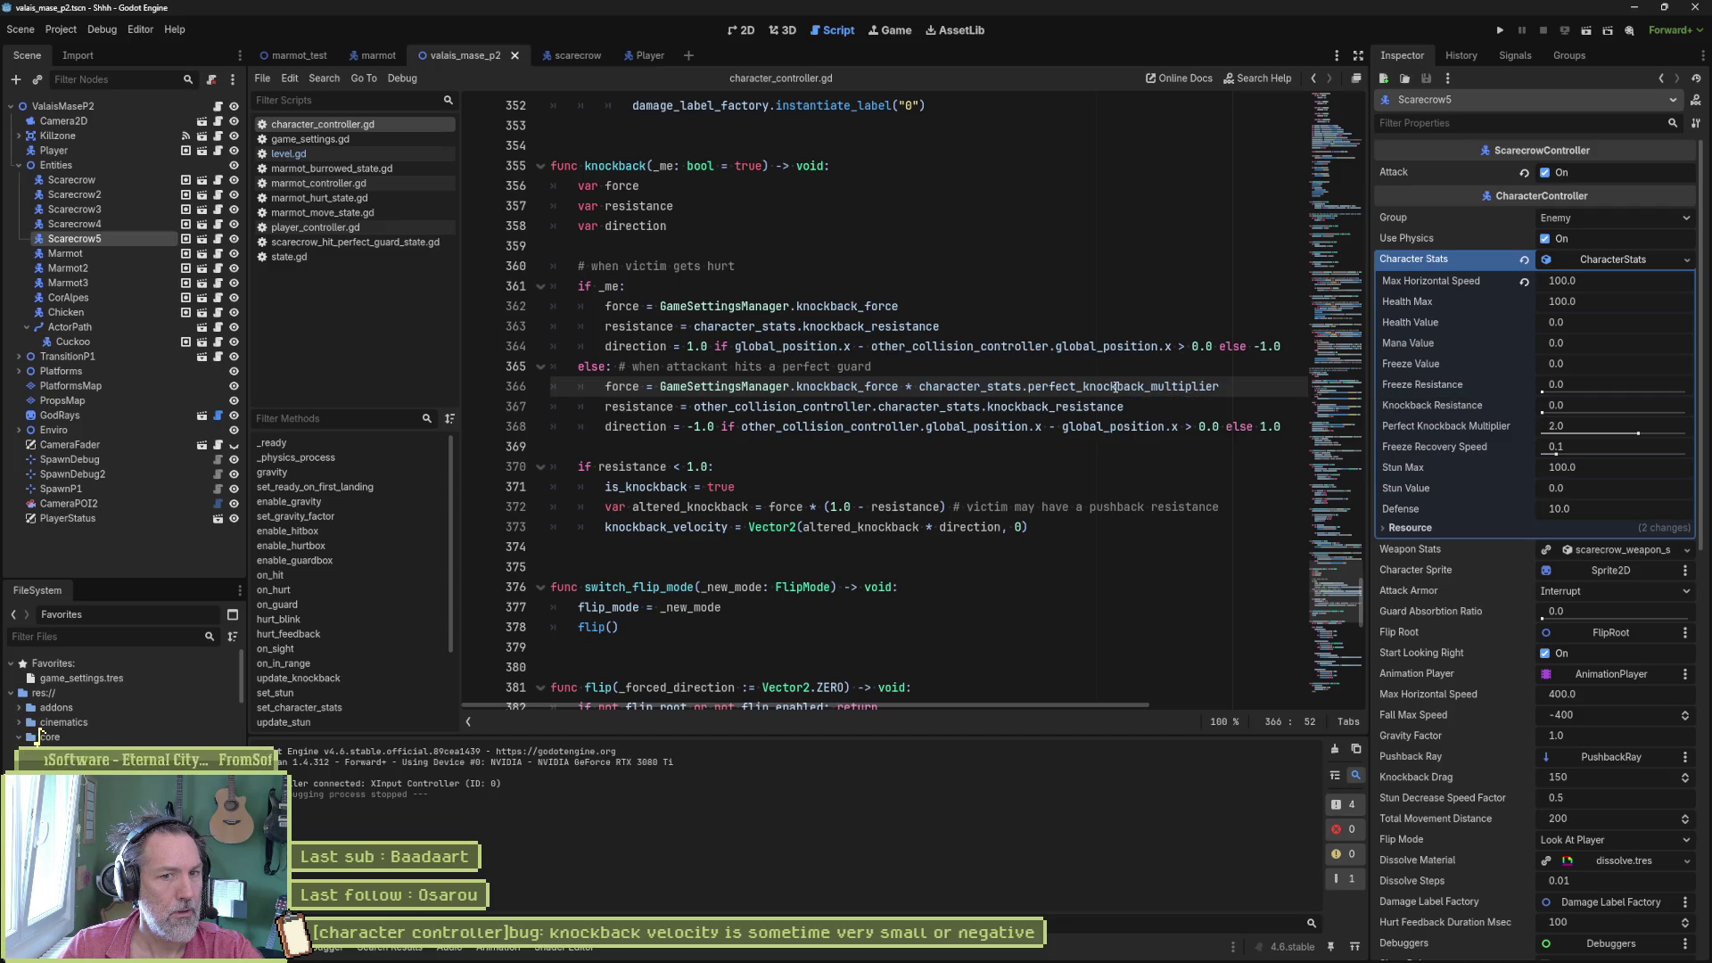
pyautogui.keyDown('ctrl'); pyautogui.click(1116, 394); pyautogui.keyUp('ctrl')
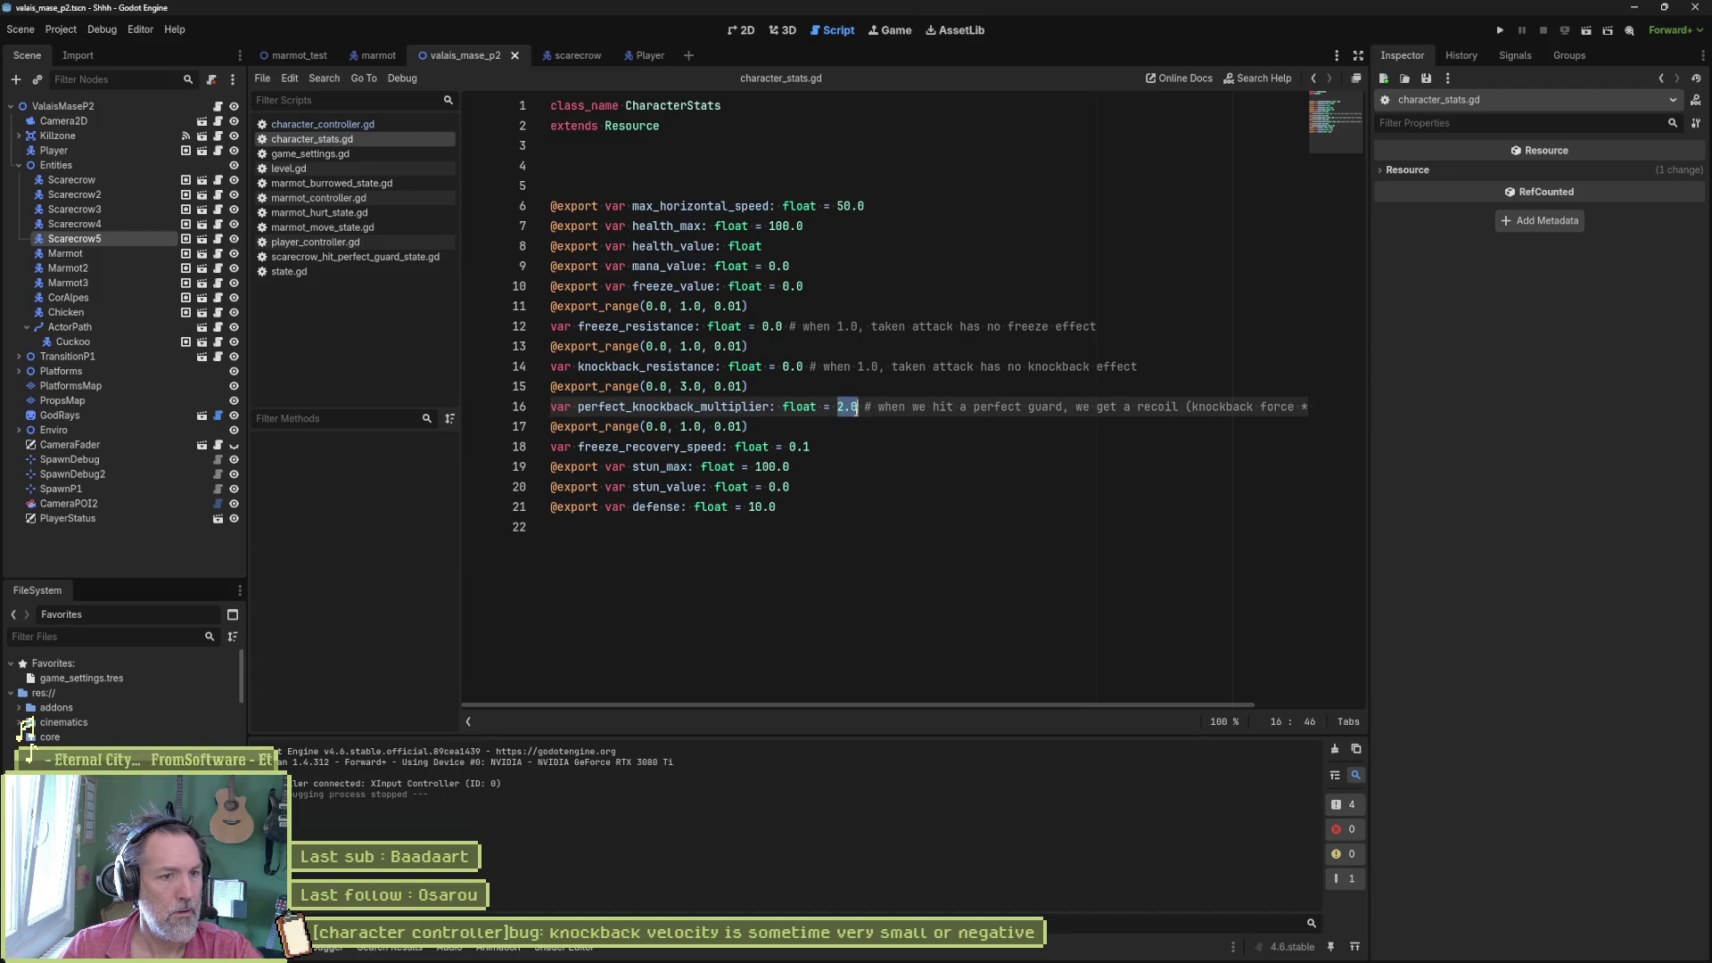
pyautogui.write('1.5')
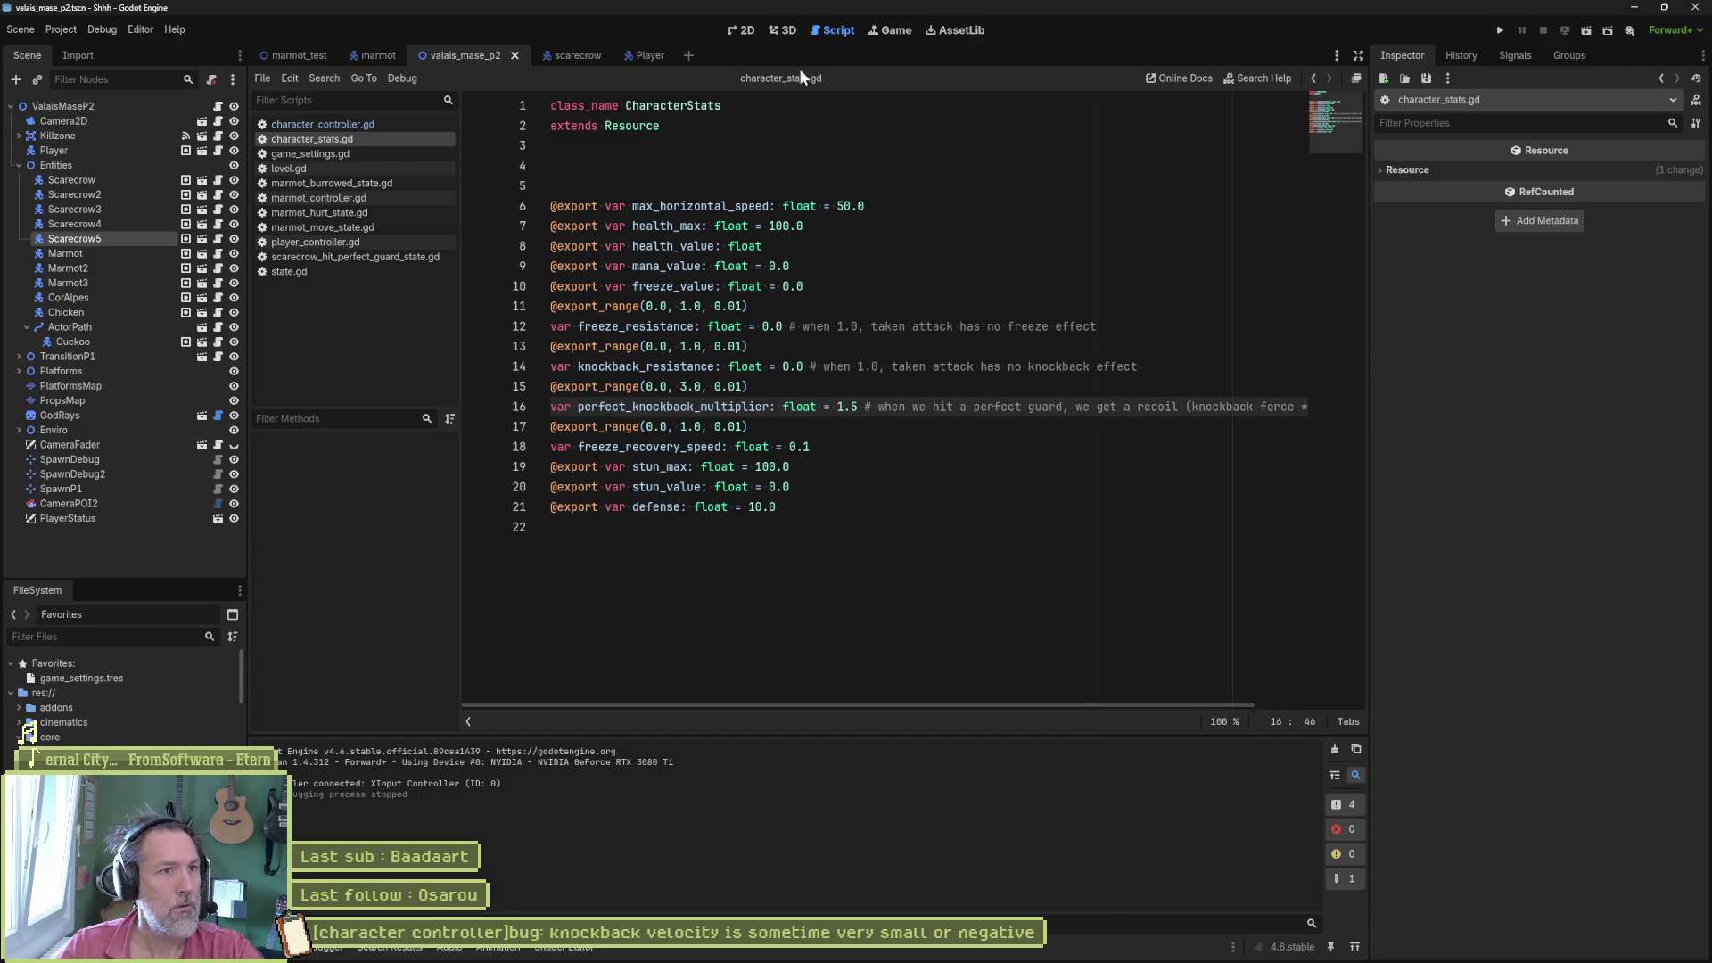
pyautogui.click(740, 29)
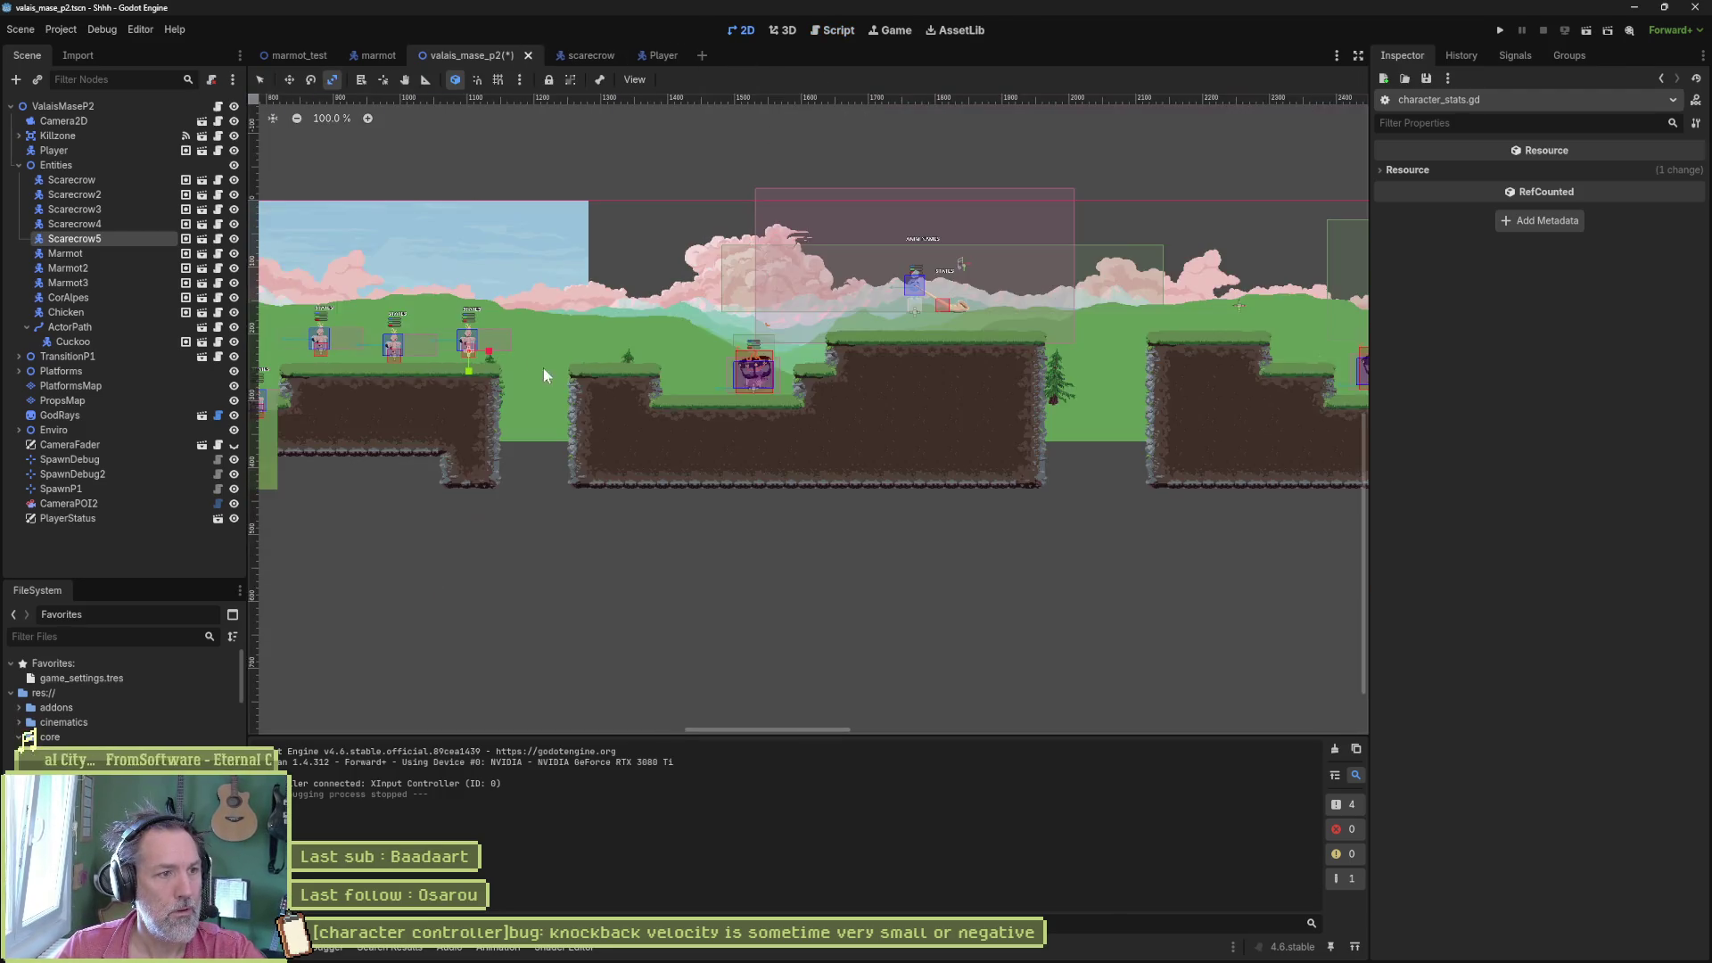
# - Select Scarecrow2 by the waterfall, play-test the level, then stop and frame Scarecrow2 in view
pyautogui.moveTo(891, 352); pyautogui.dragTo(1060, 360)
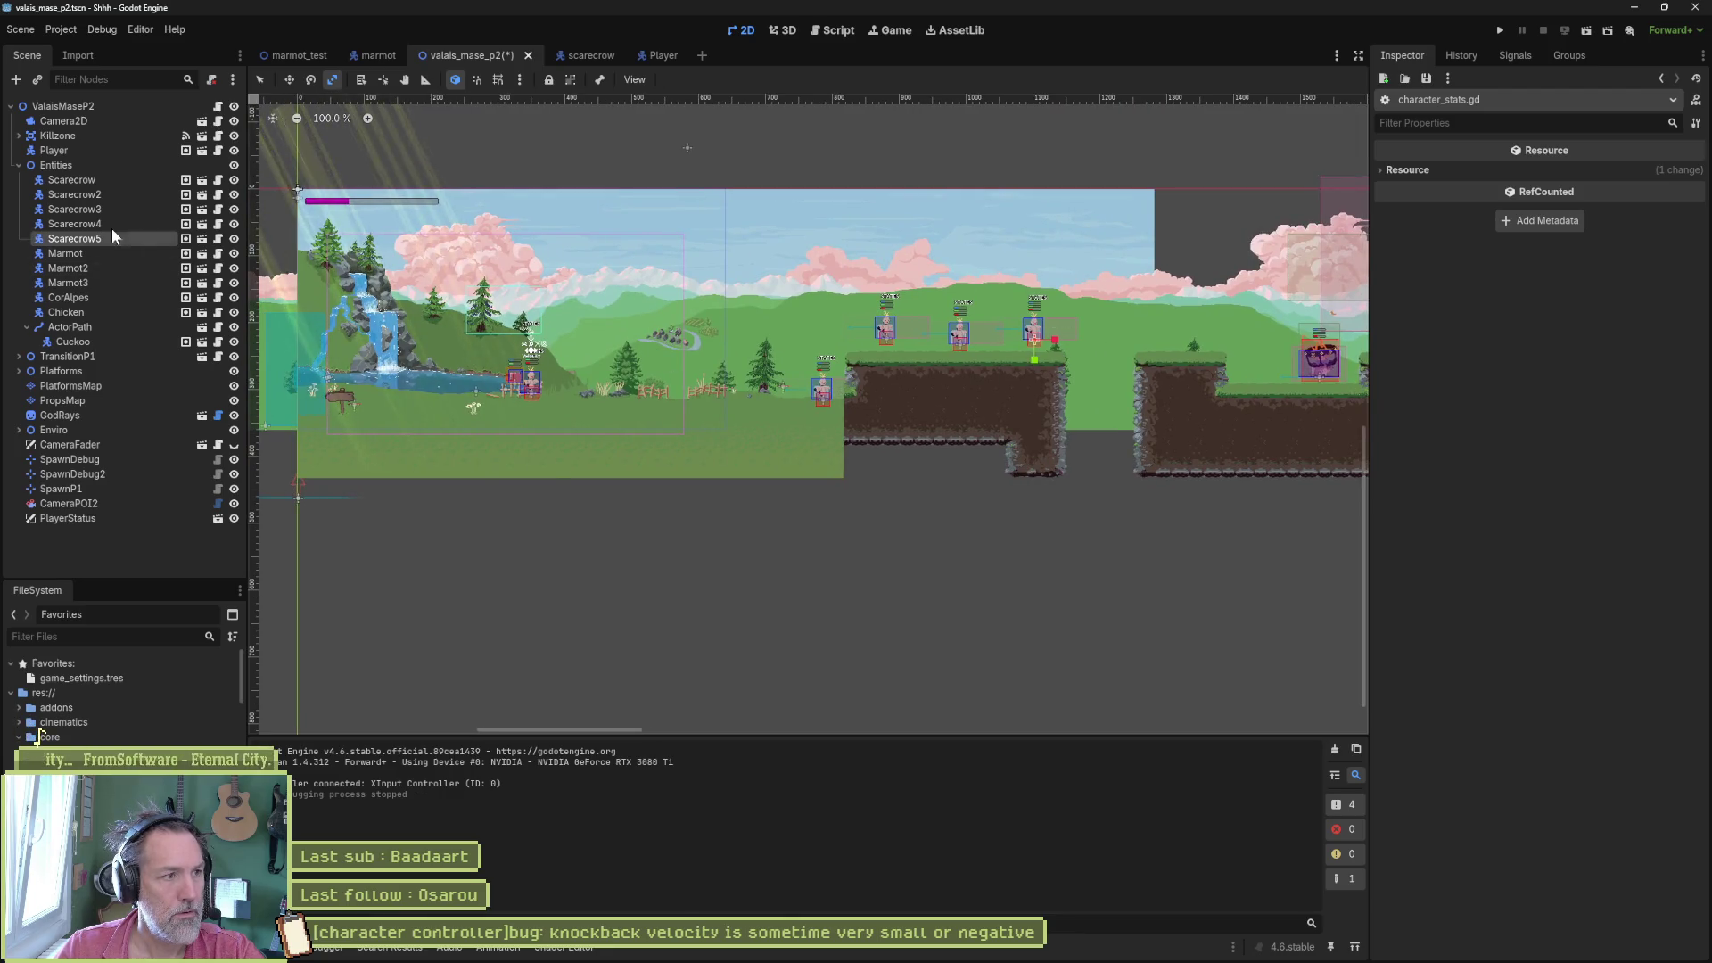
pyautogui.click(116, 194)
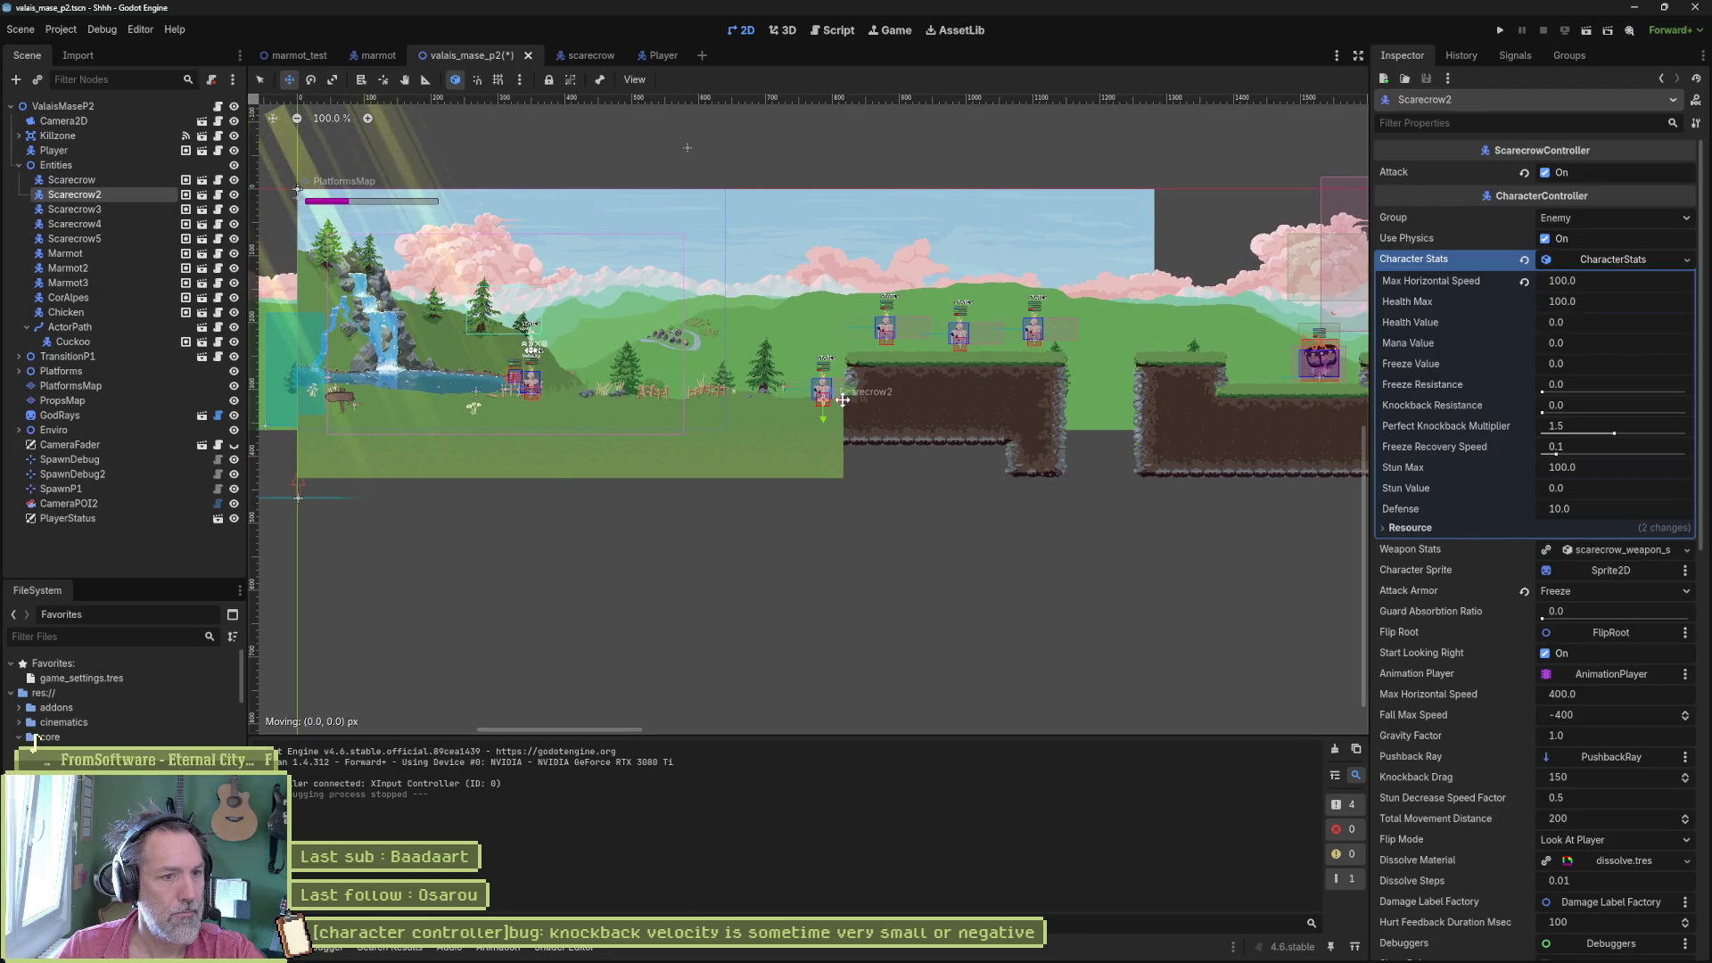
pyautogui.press('F6')
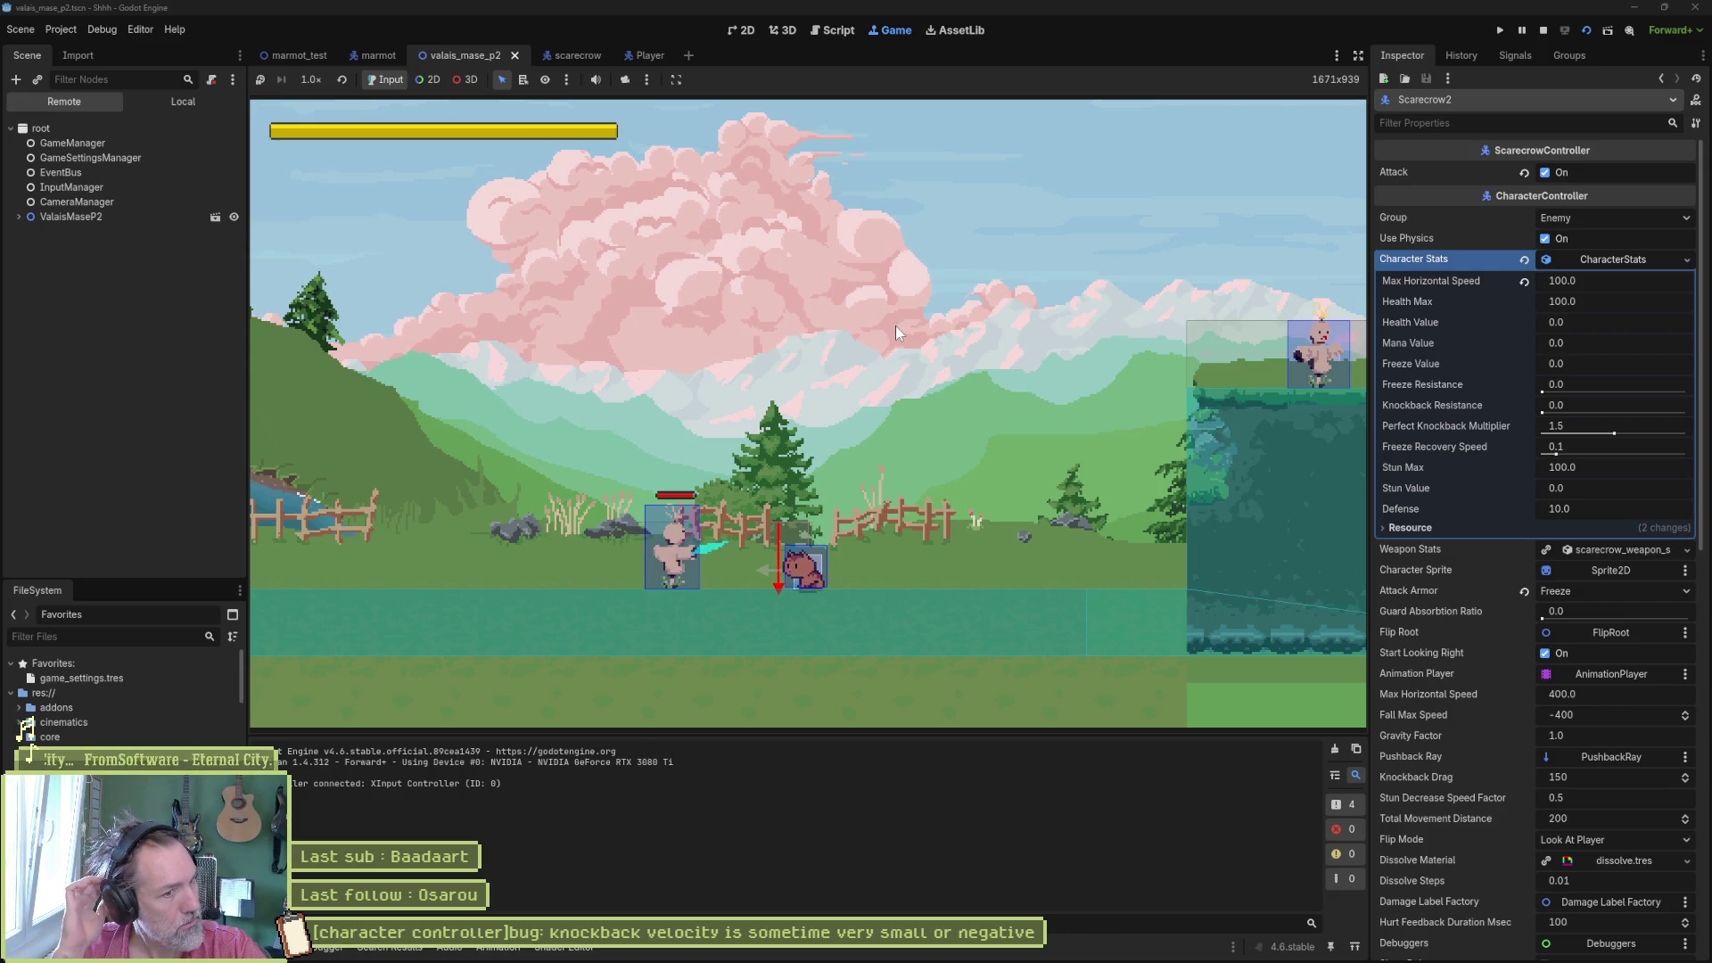
pyautogui.press('F8')
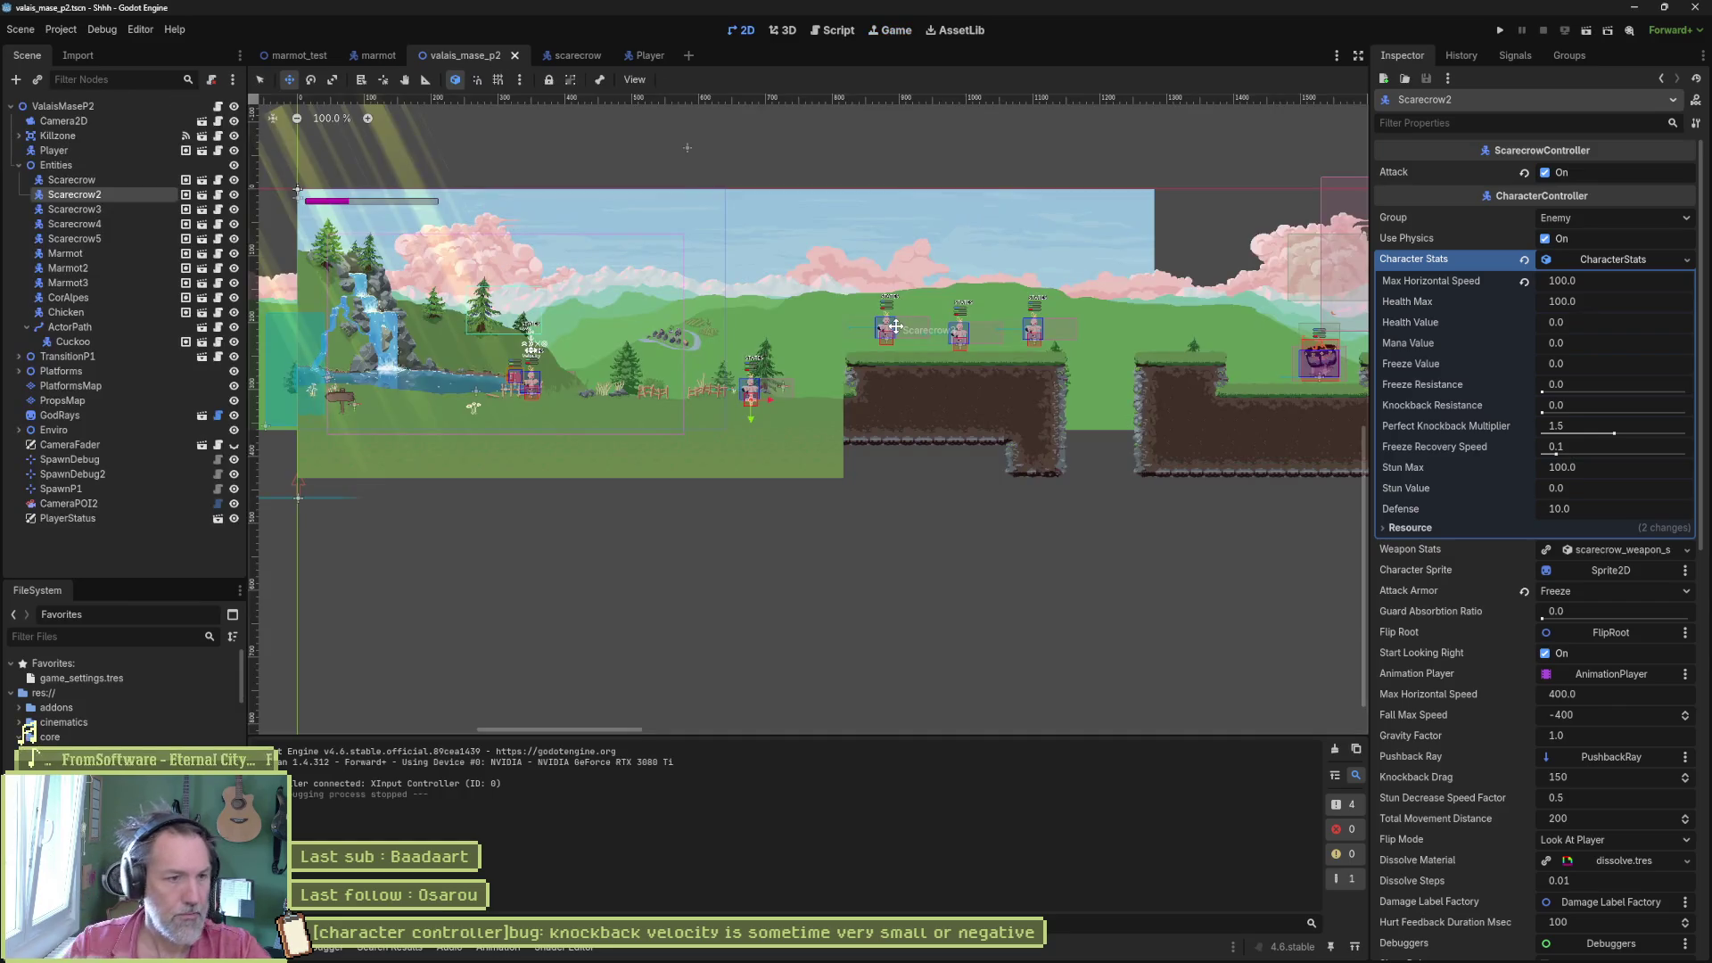
pyautogui.press('f')
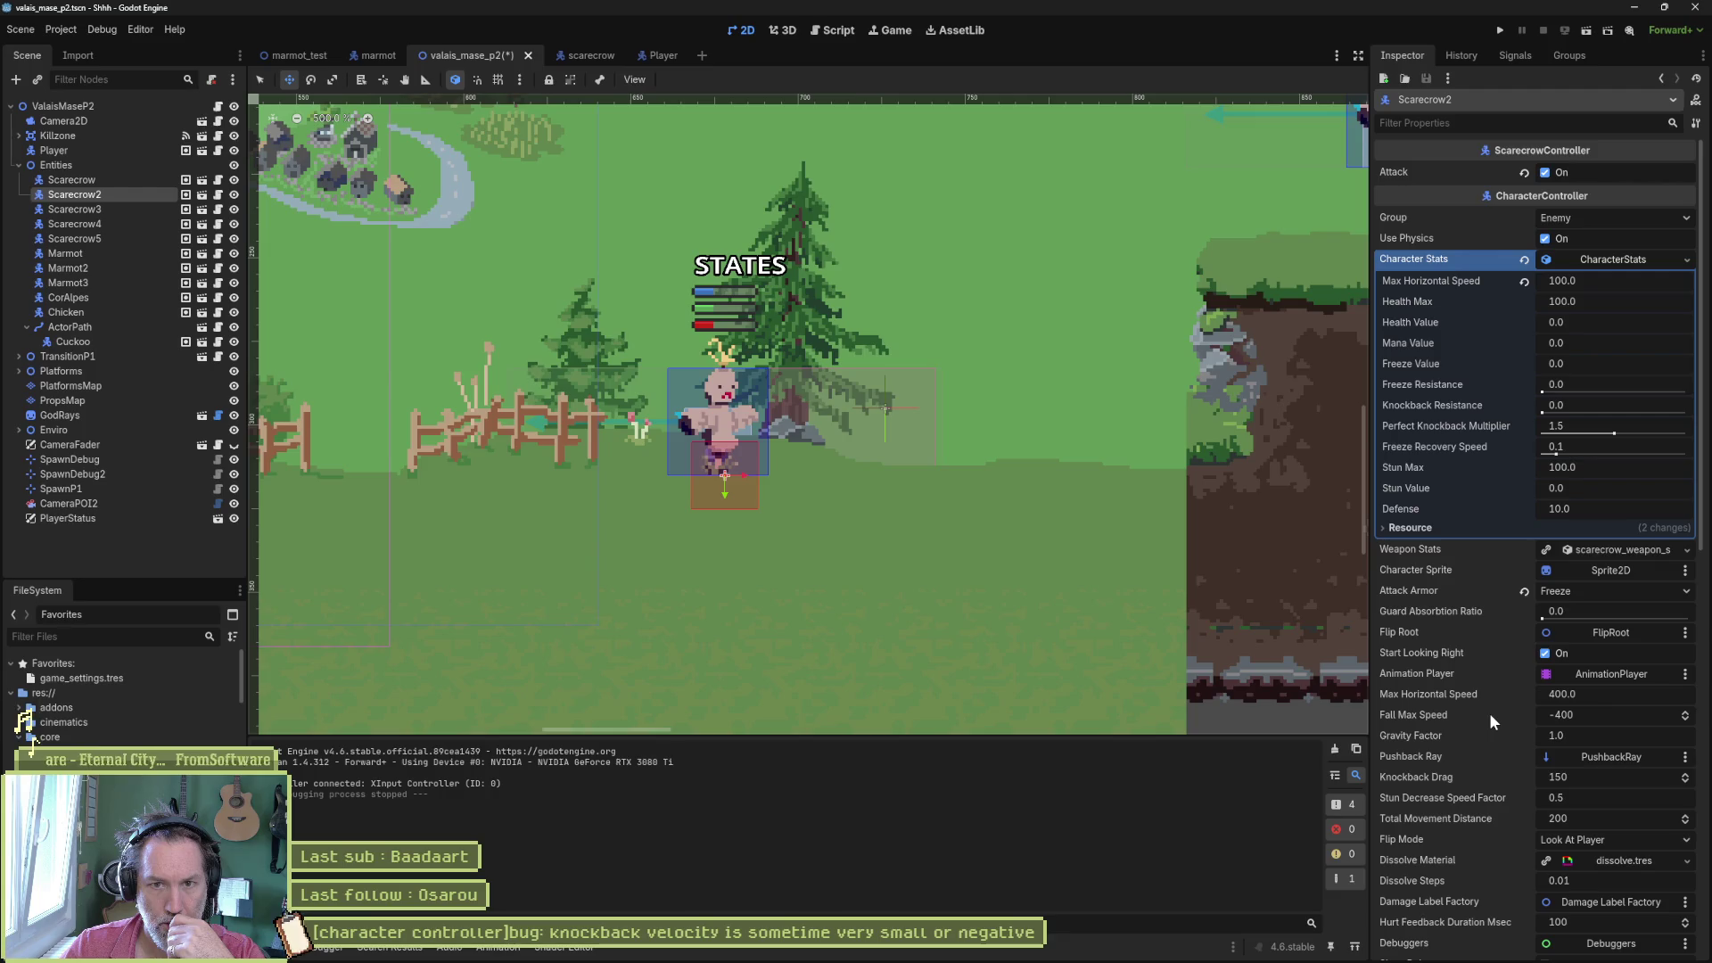
# - Raise Scarecrow2's Knockback Resistance to 1.0, keeping attack armor at Freeze, then save and play-test
pyautogui.click(1576, 590)
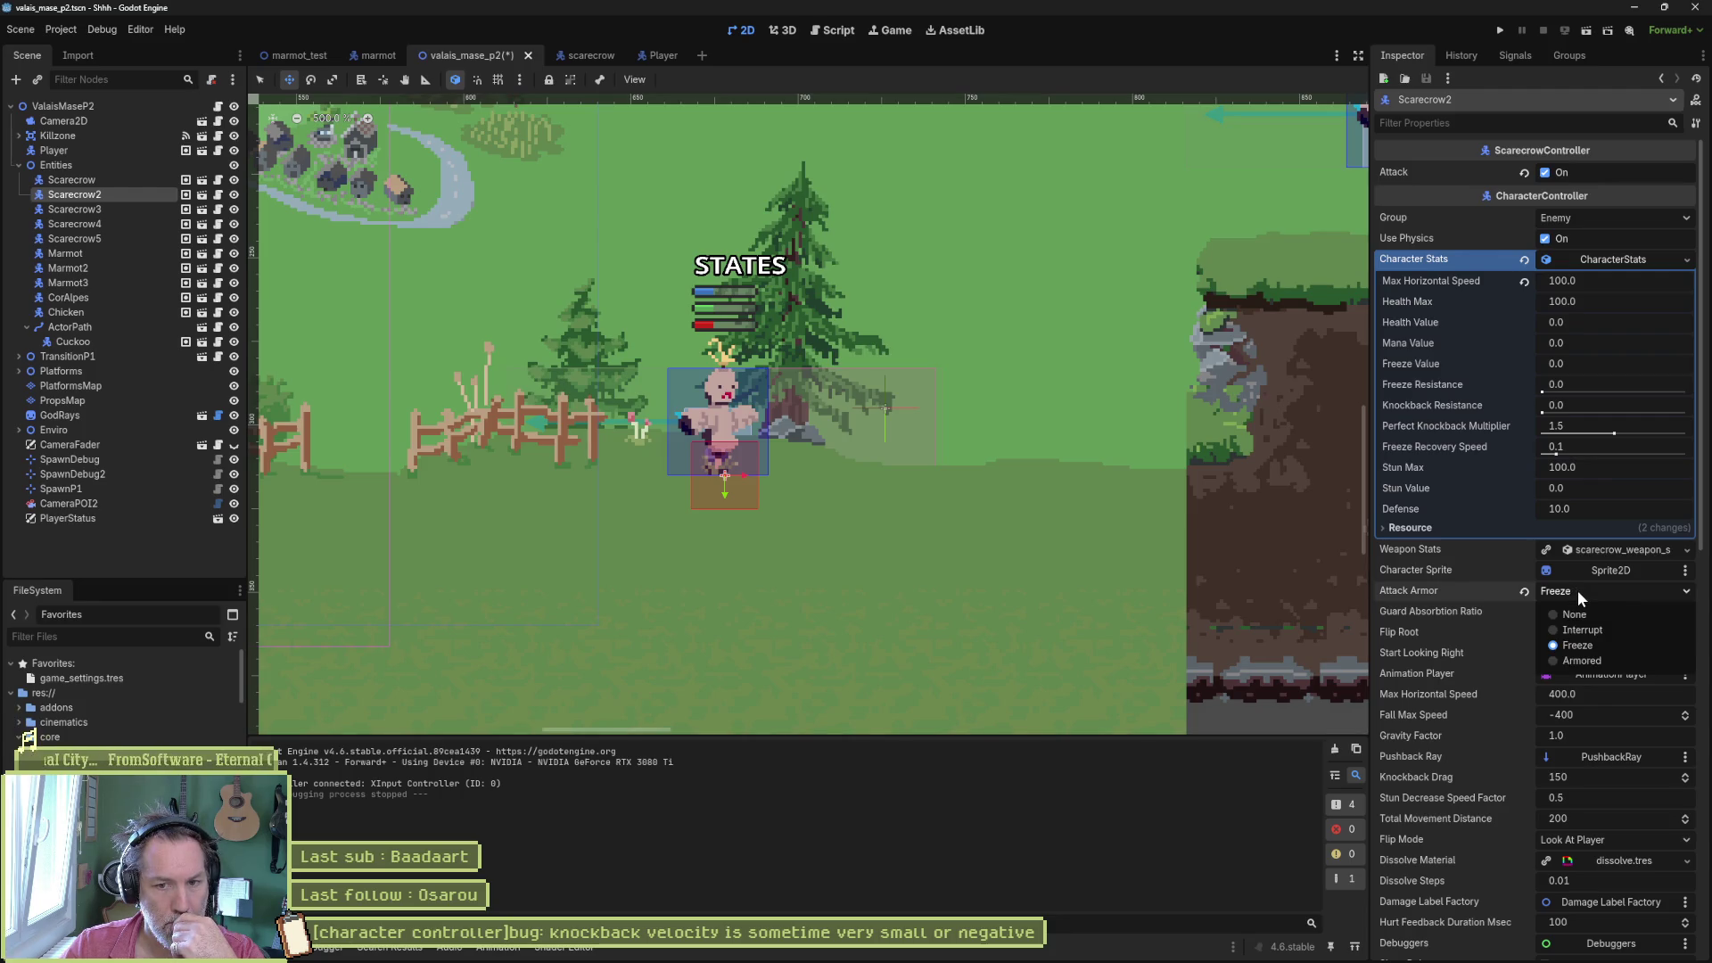
pyautogui.click(1576, 590)
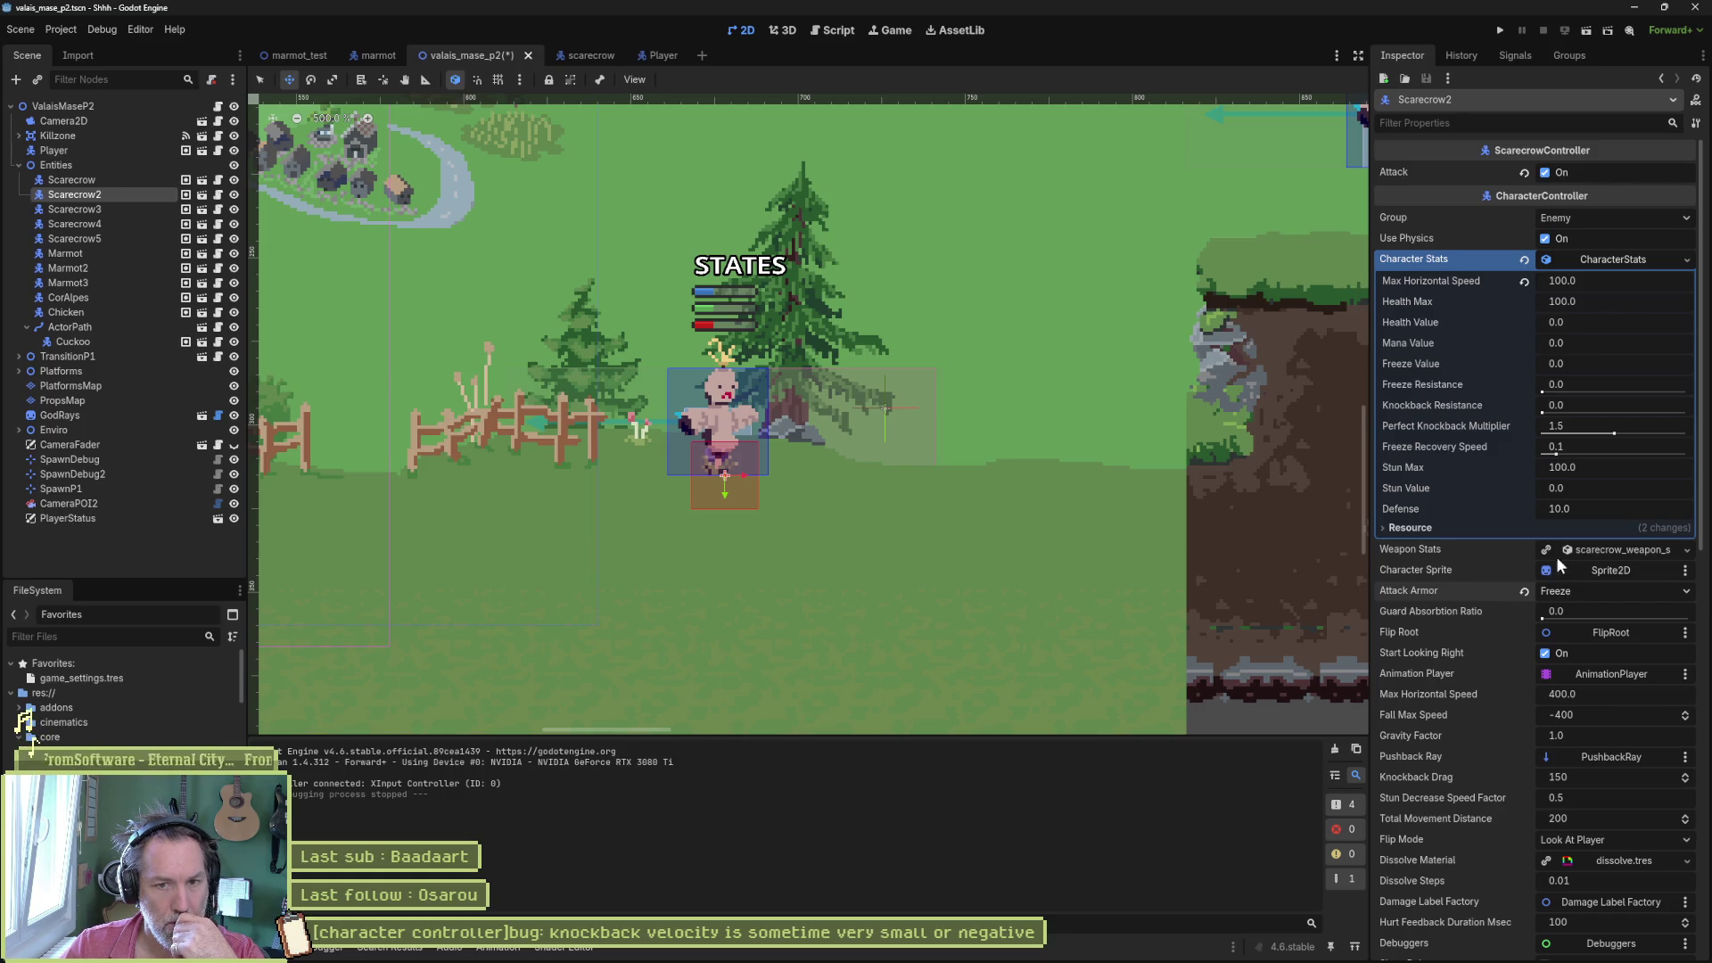
pyautogui.moveTo(1543, 413); pyautogui.dragTo(1710, 432)
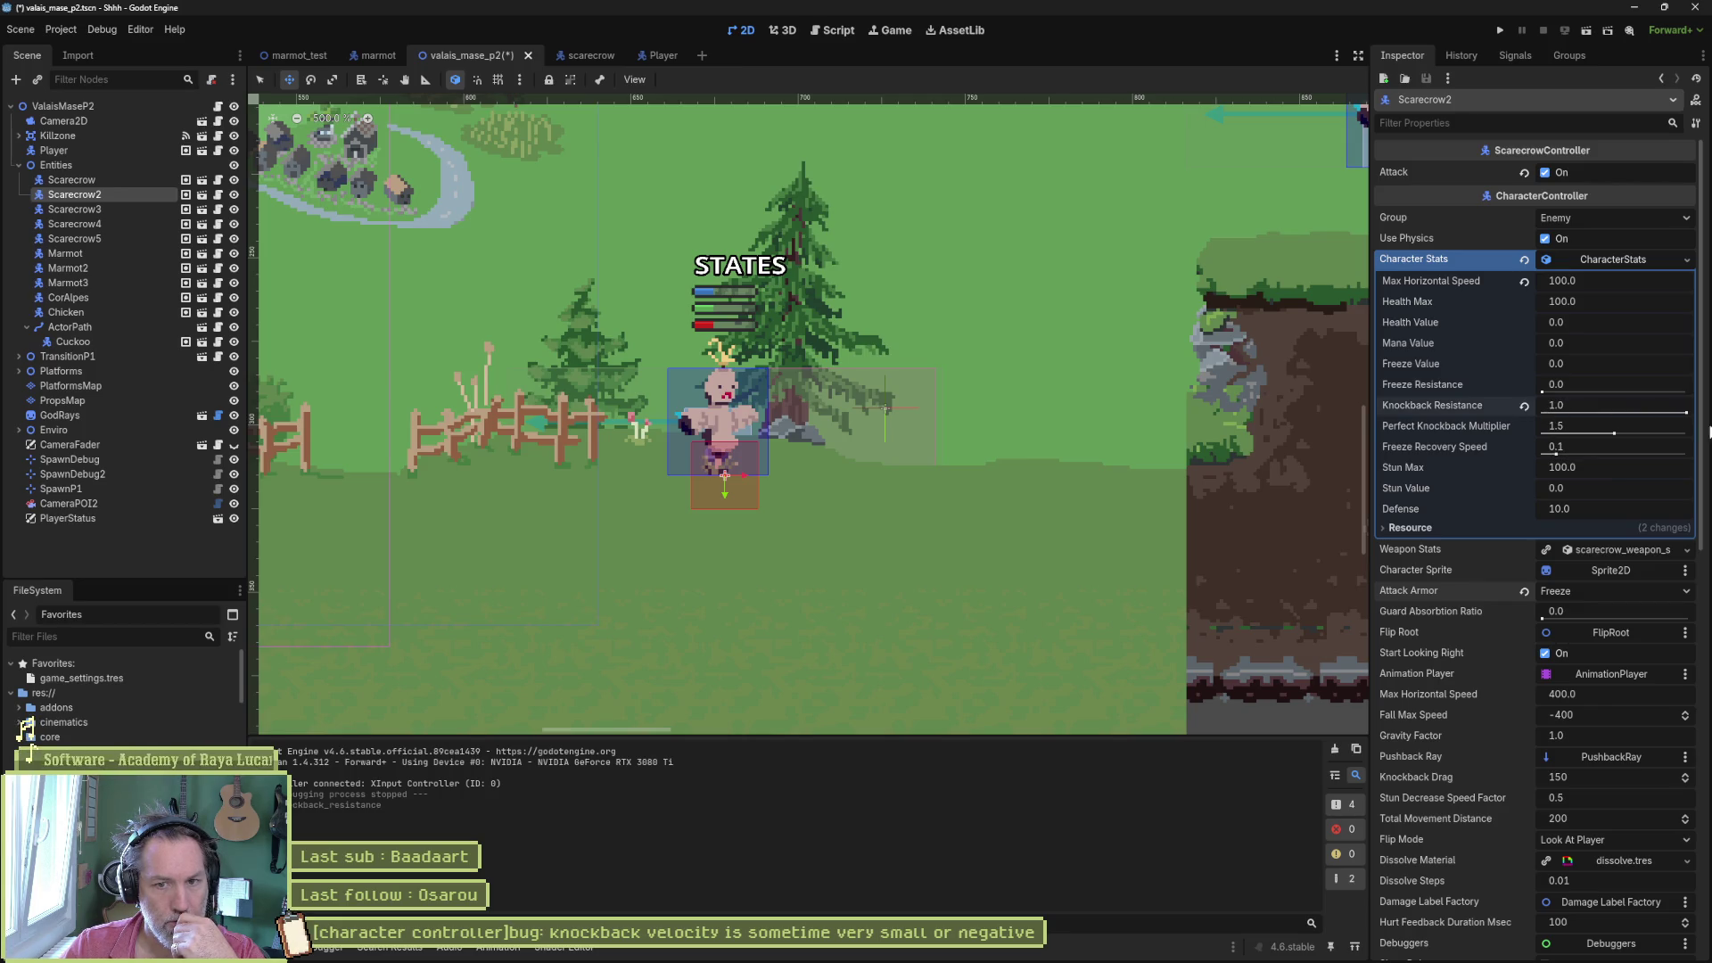
pyautogui.press('F6')
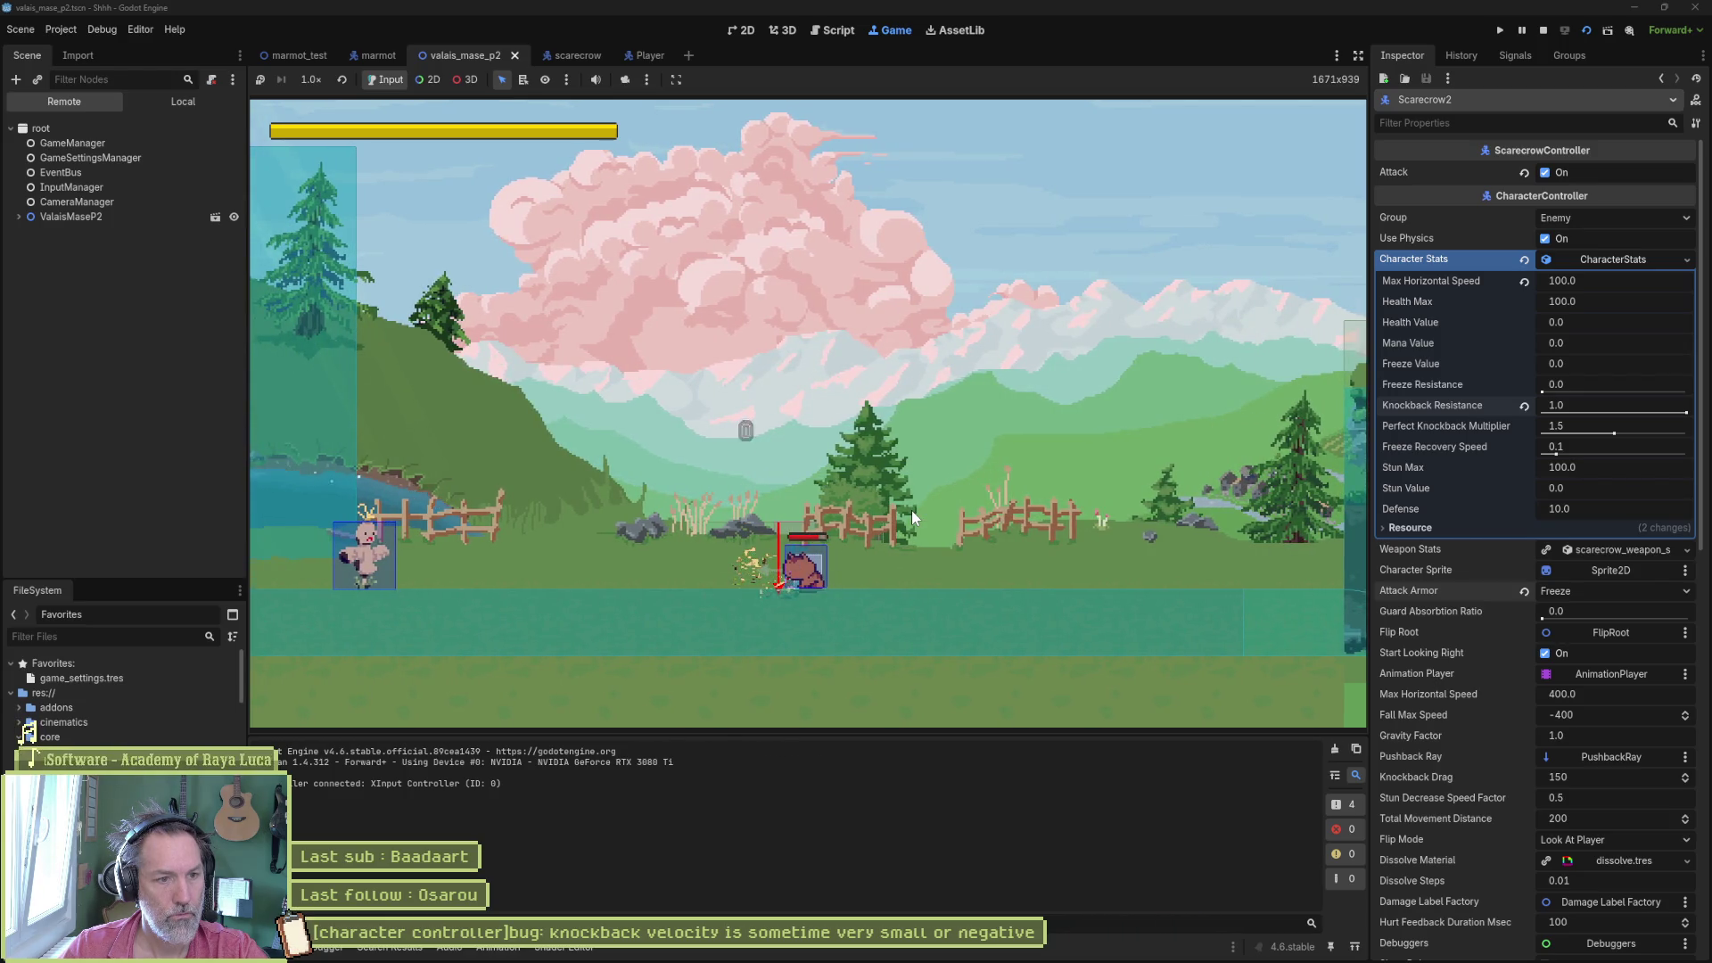
pyautogui.press('F8')
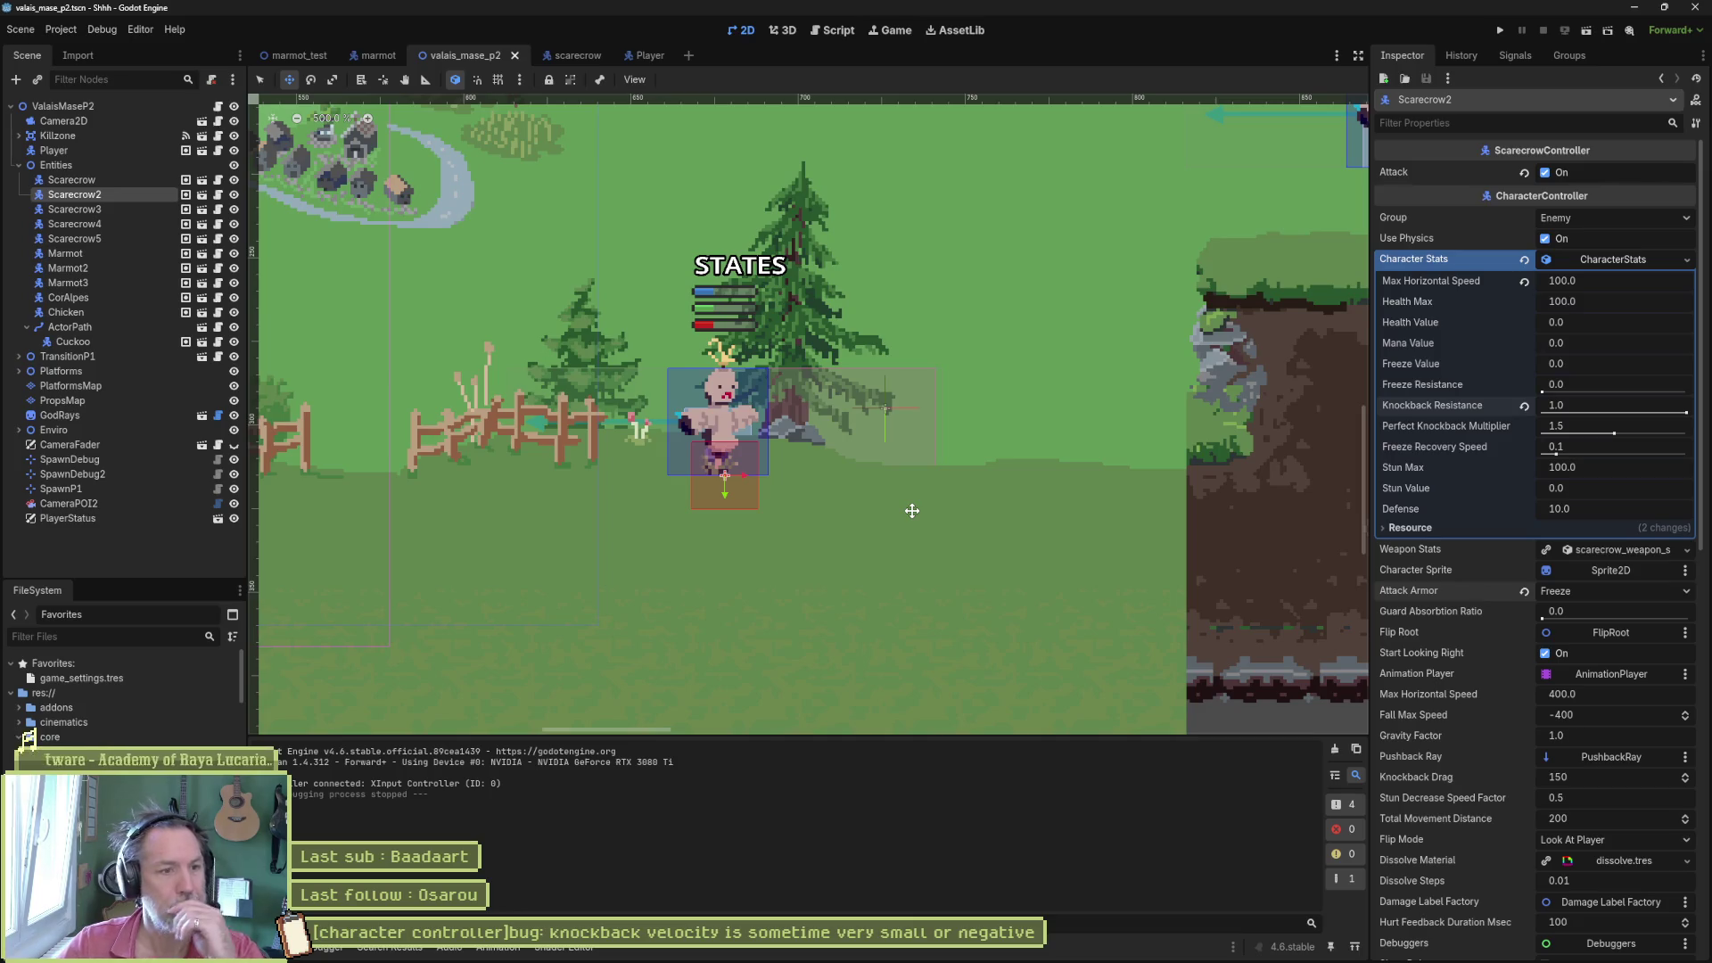
# - Run the level again, then open character_controller.gd's knockback code with game_settings.tres values shown
pyautogui.press('F6')
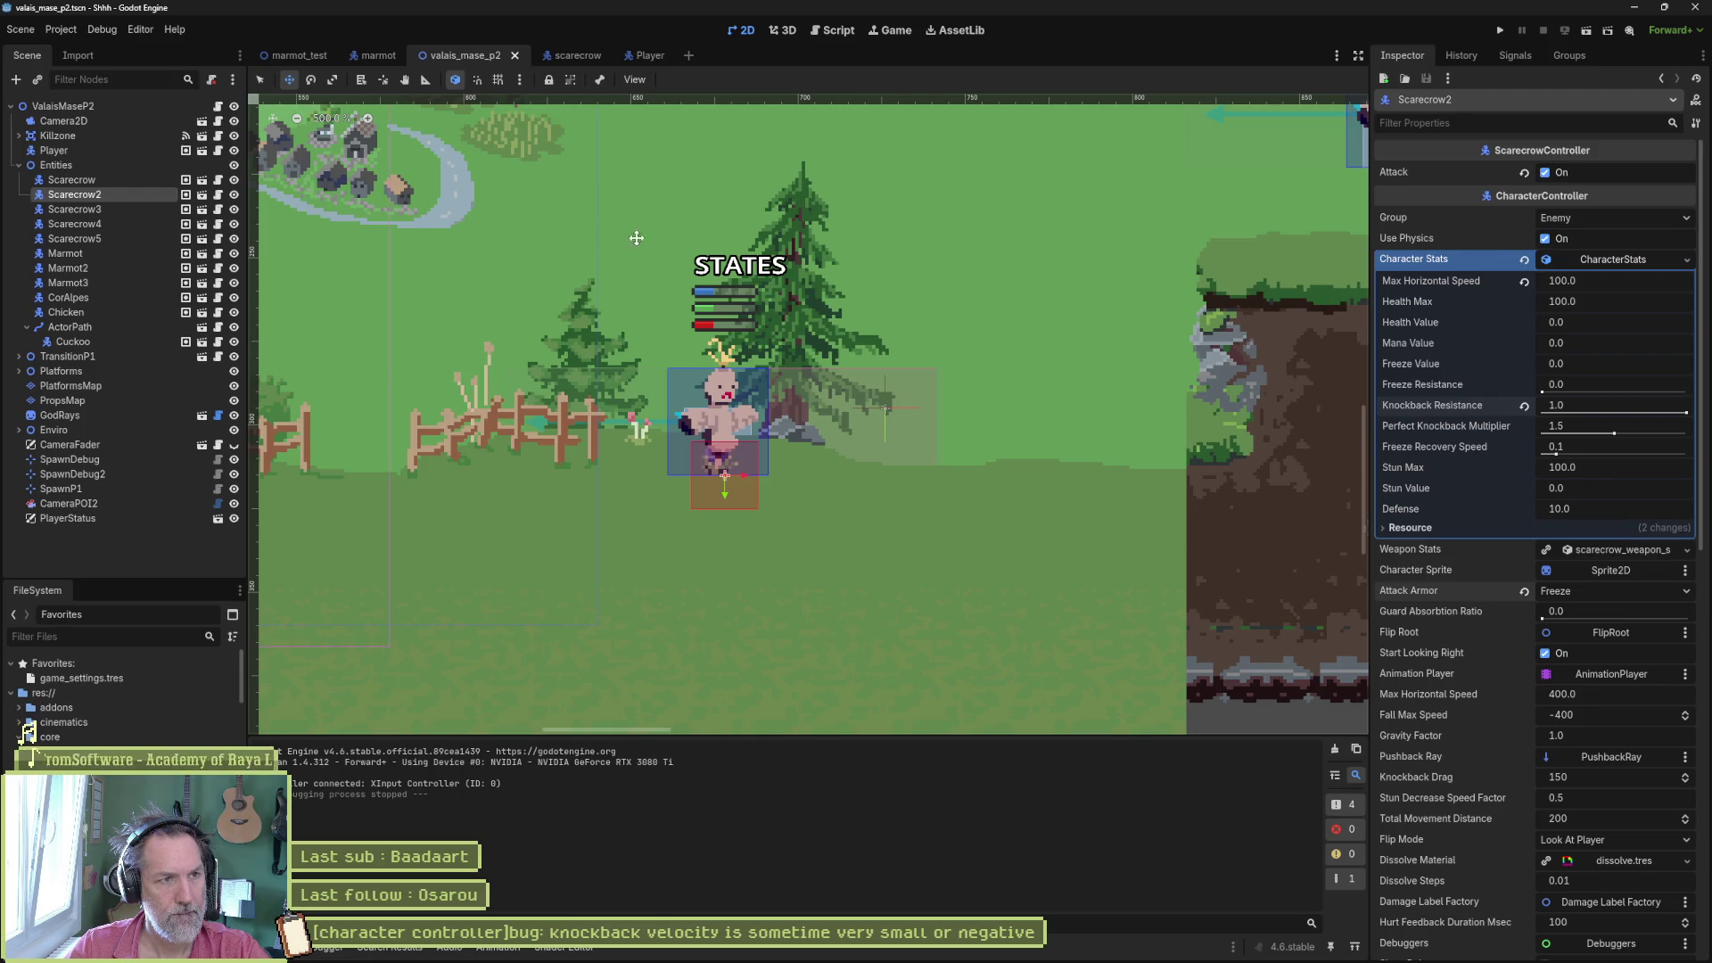
pyautogui.click(832, 30)
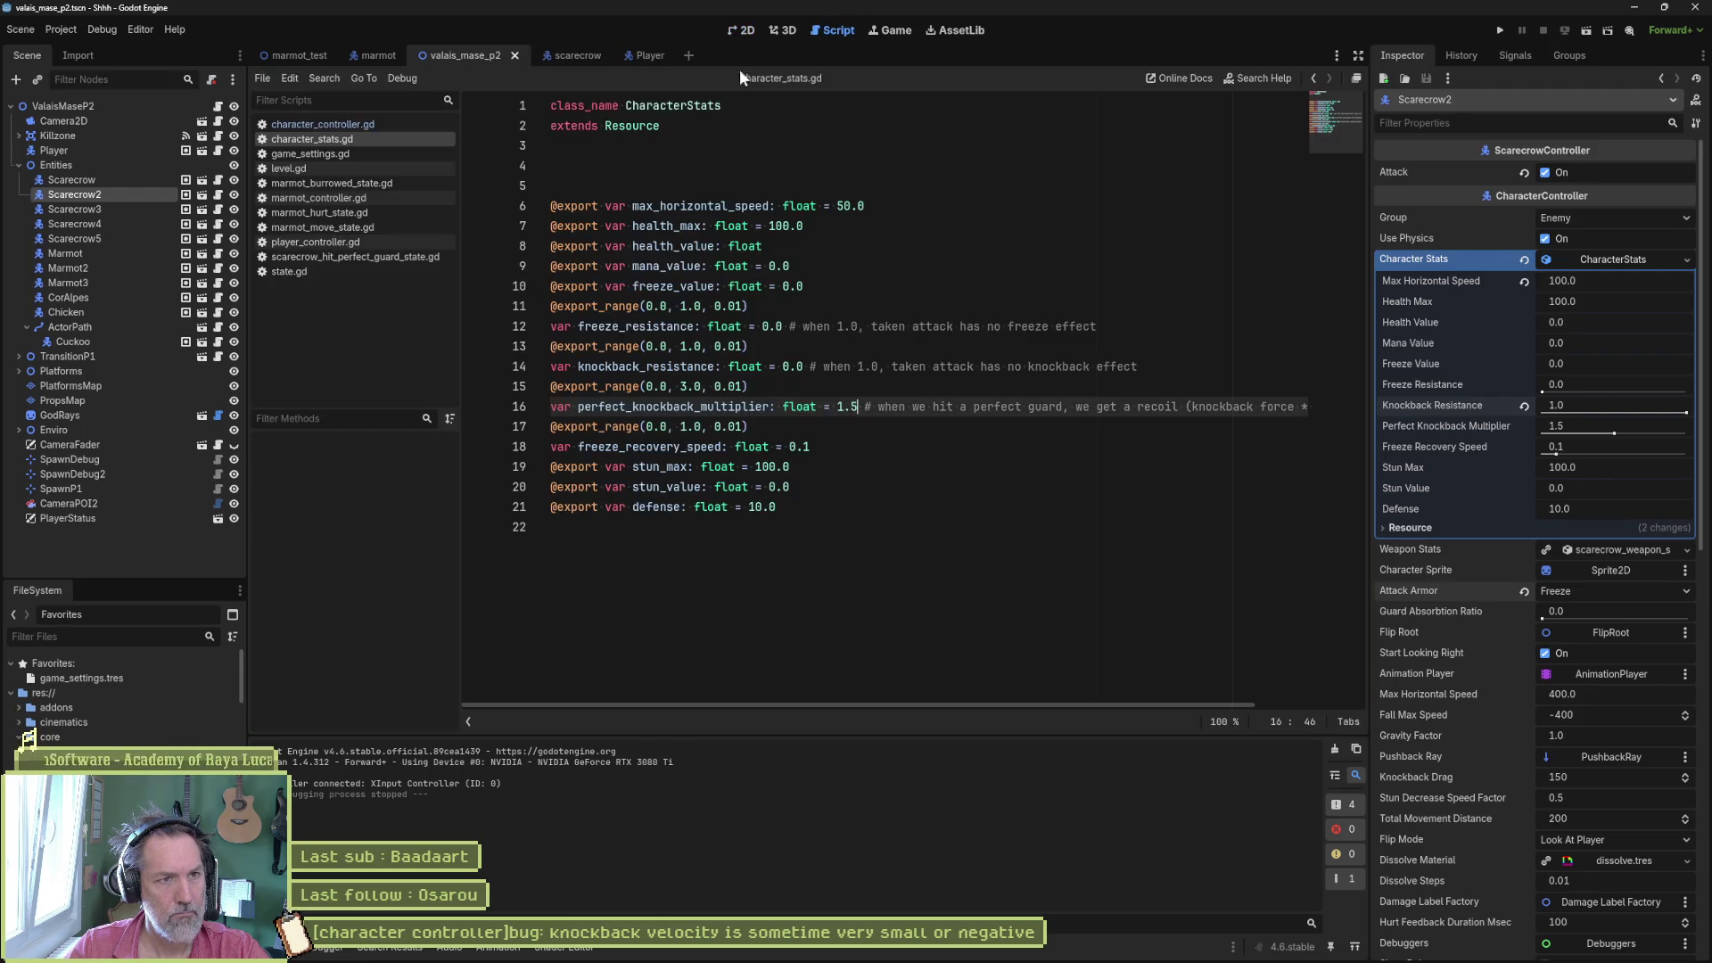
pyautogui.click(338, 125)
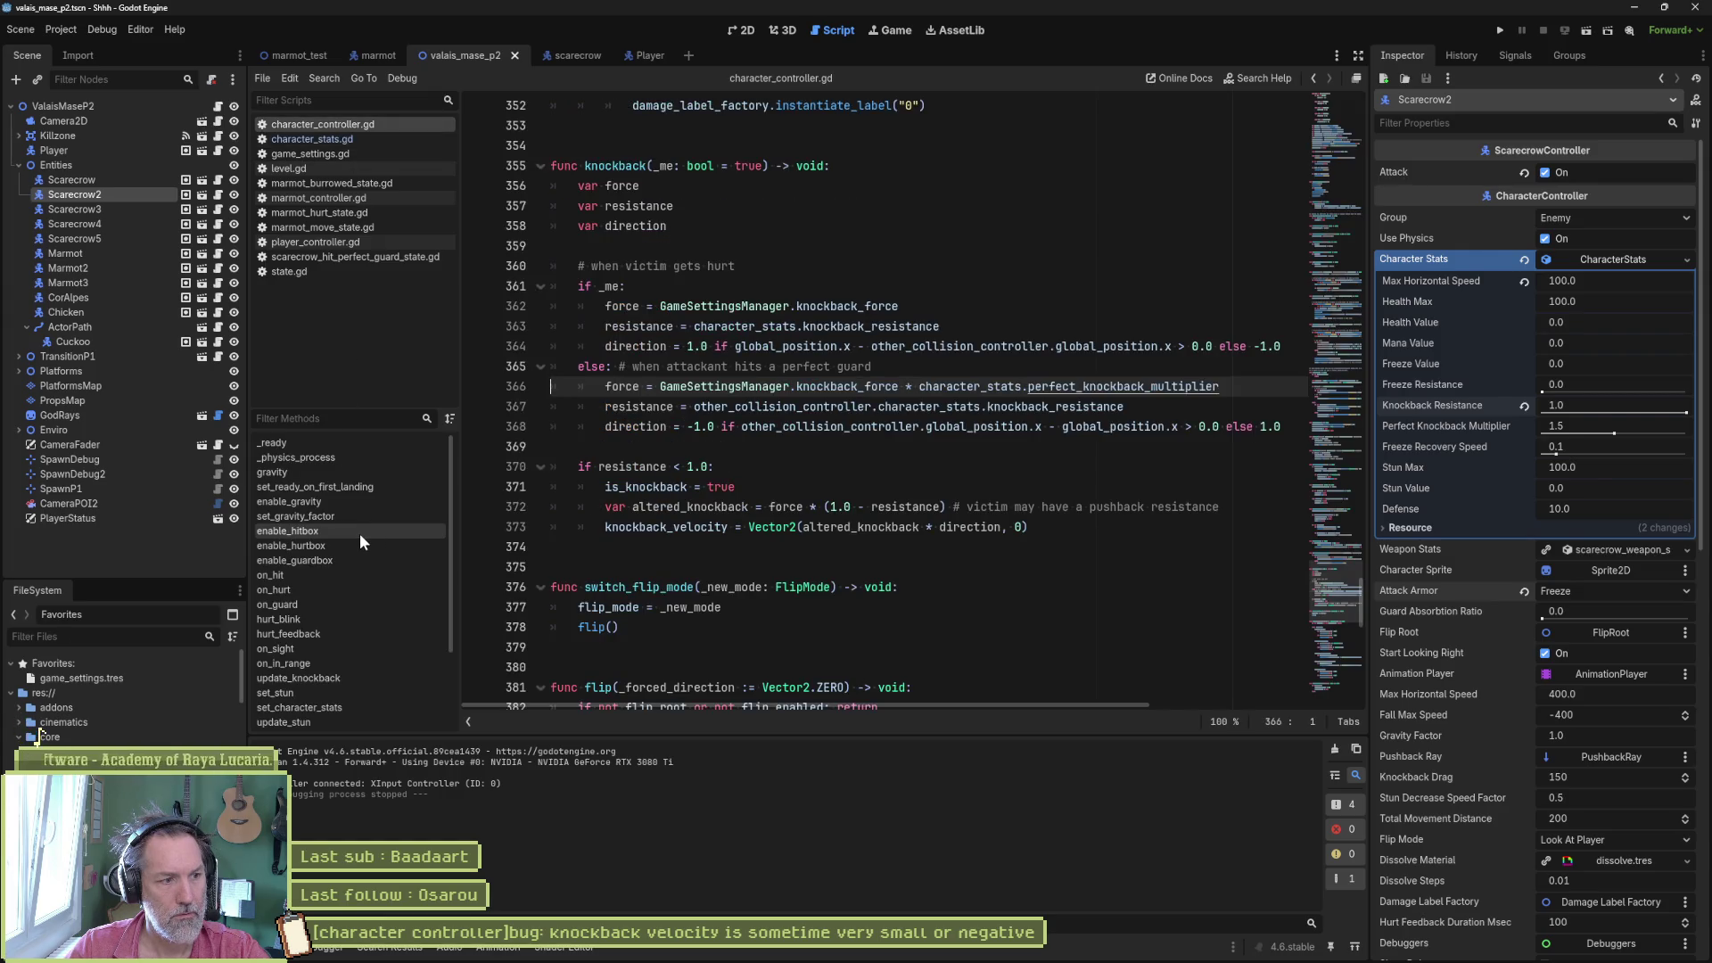
pyautogui.click(105, 676)
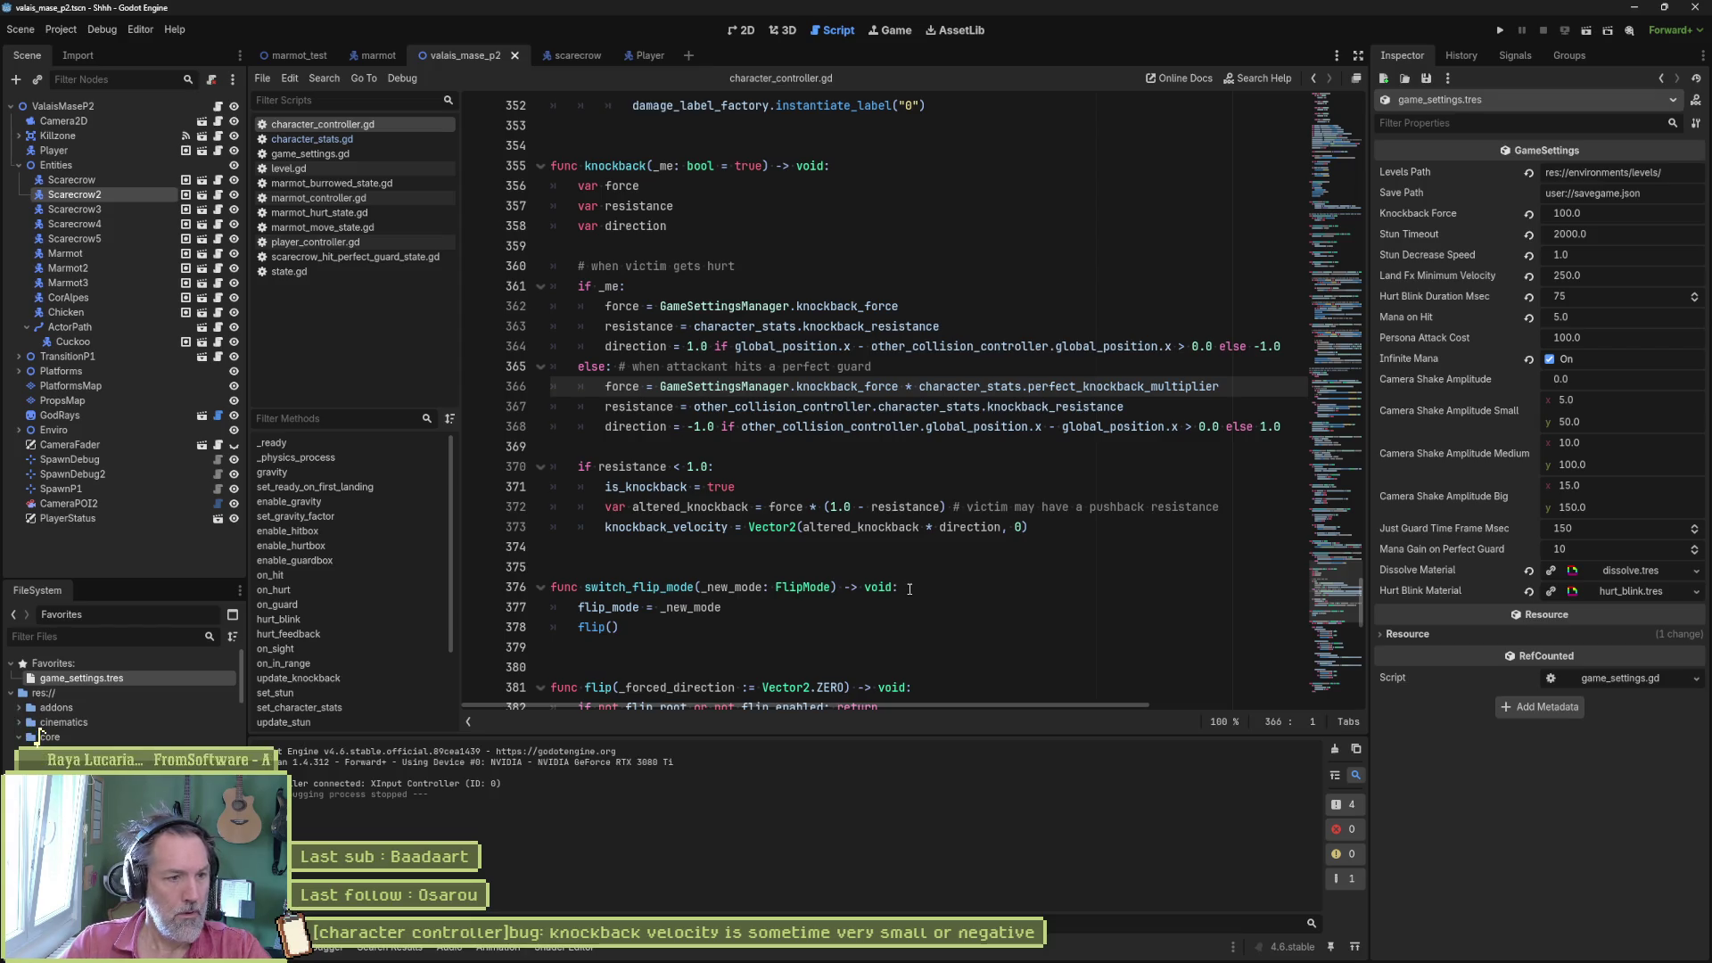
# - Review game_settings.gd and the shake_small, shake_medium and shake_big functions in camera_manager.gd
pyautogui.click(321, 139)
pyautogui.click(315, 152)
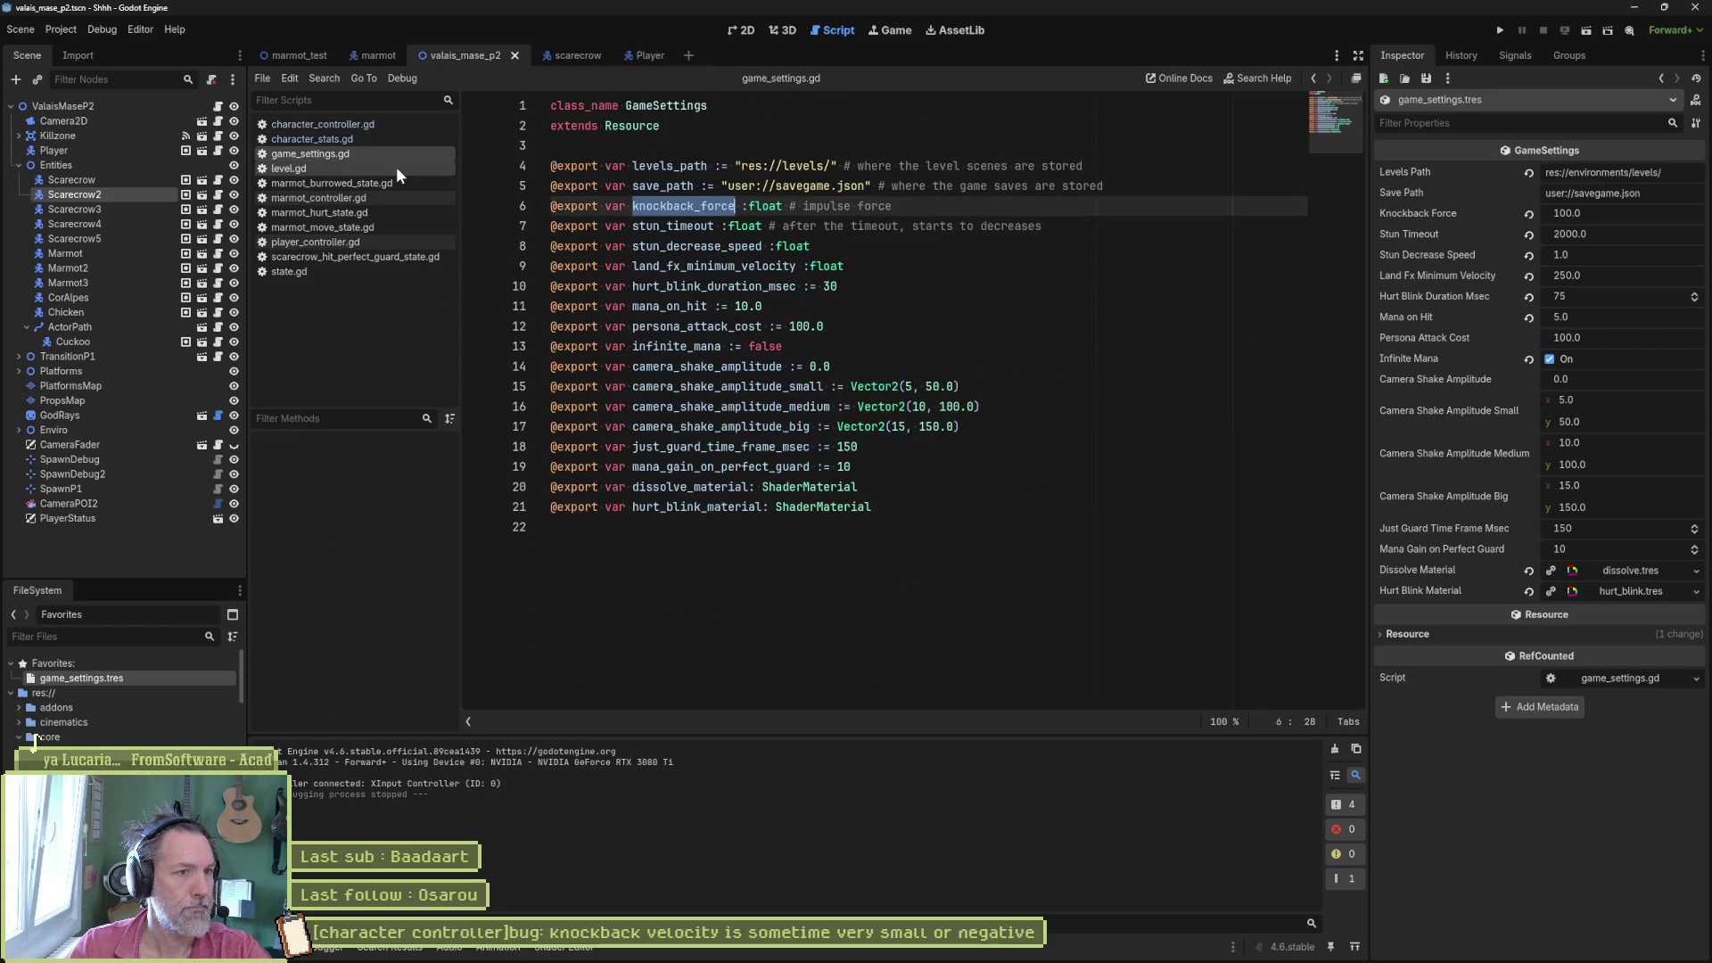
pyautogui.click(390, 946)
pyautogui.click(374, 748)
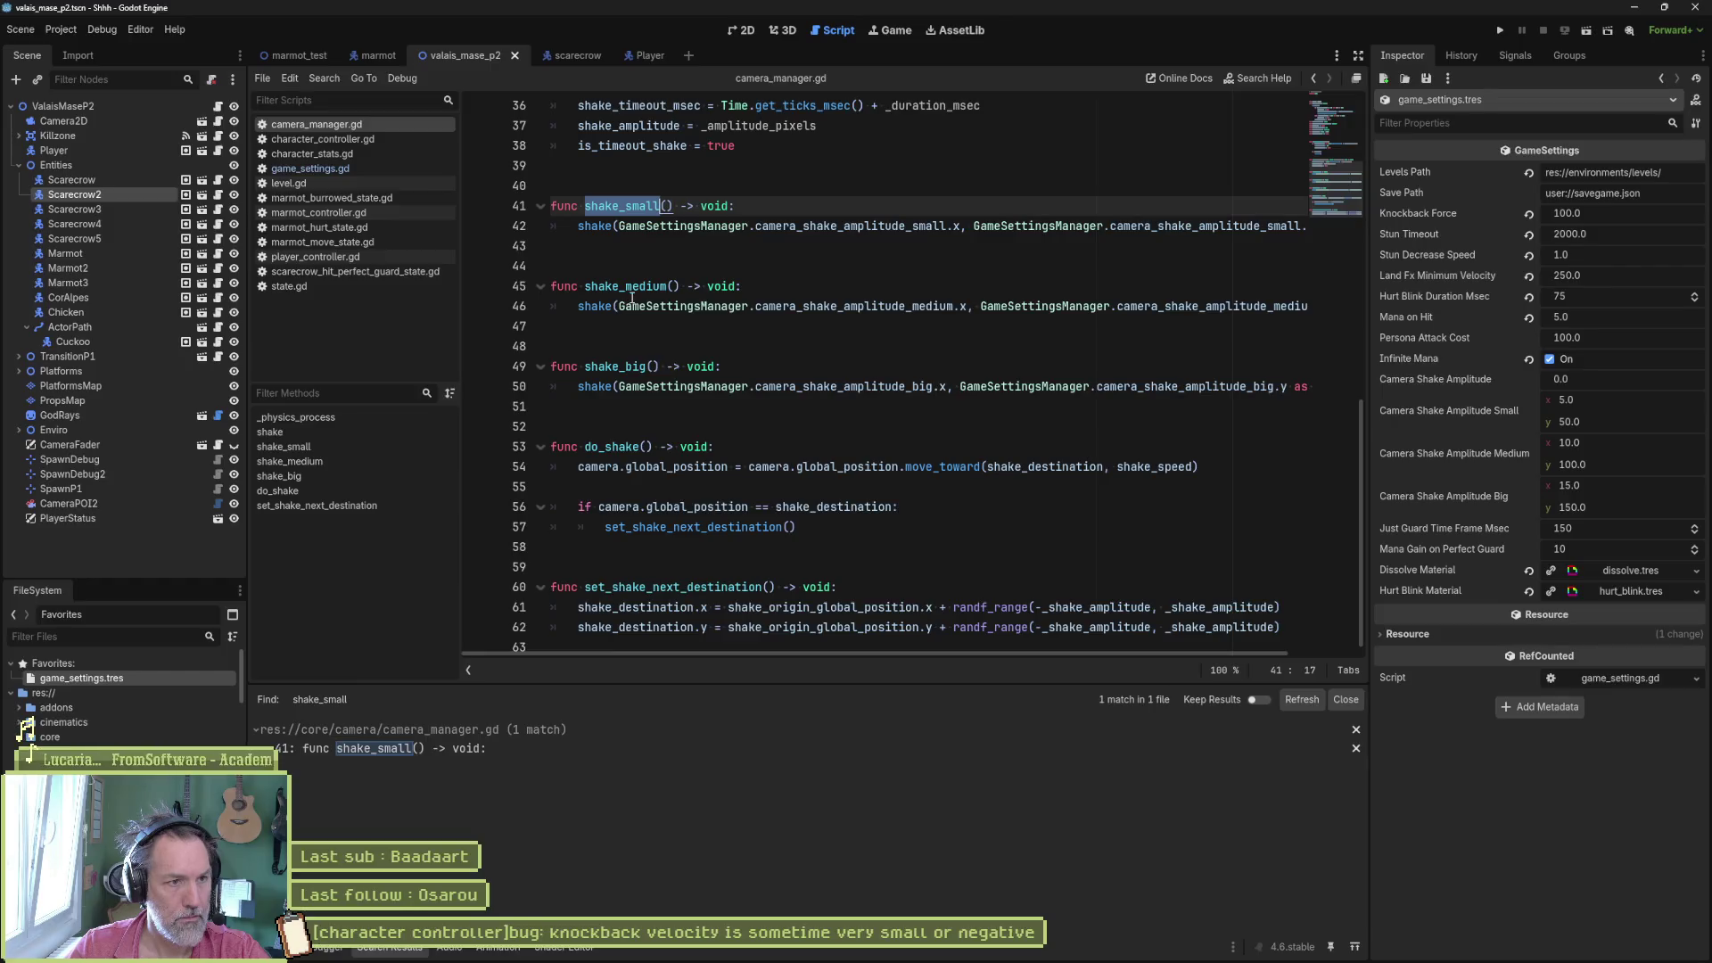
pyautogui.doubleClick(625, 286)
pyautogui.doubleClick(643, 367)
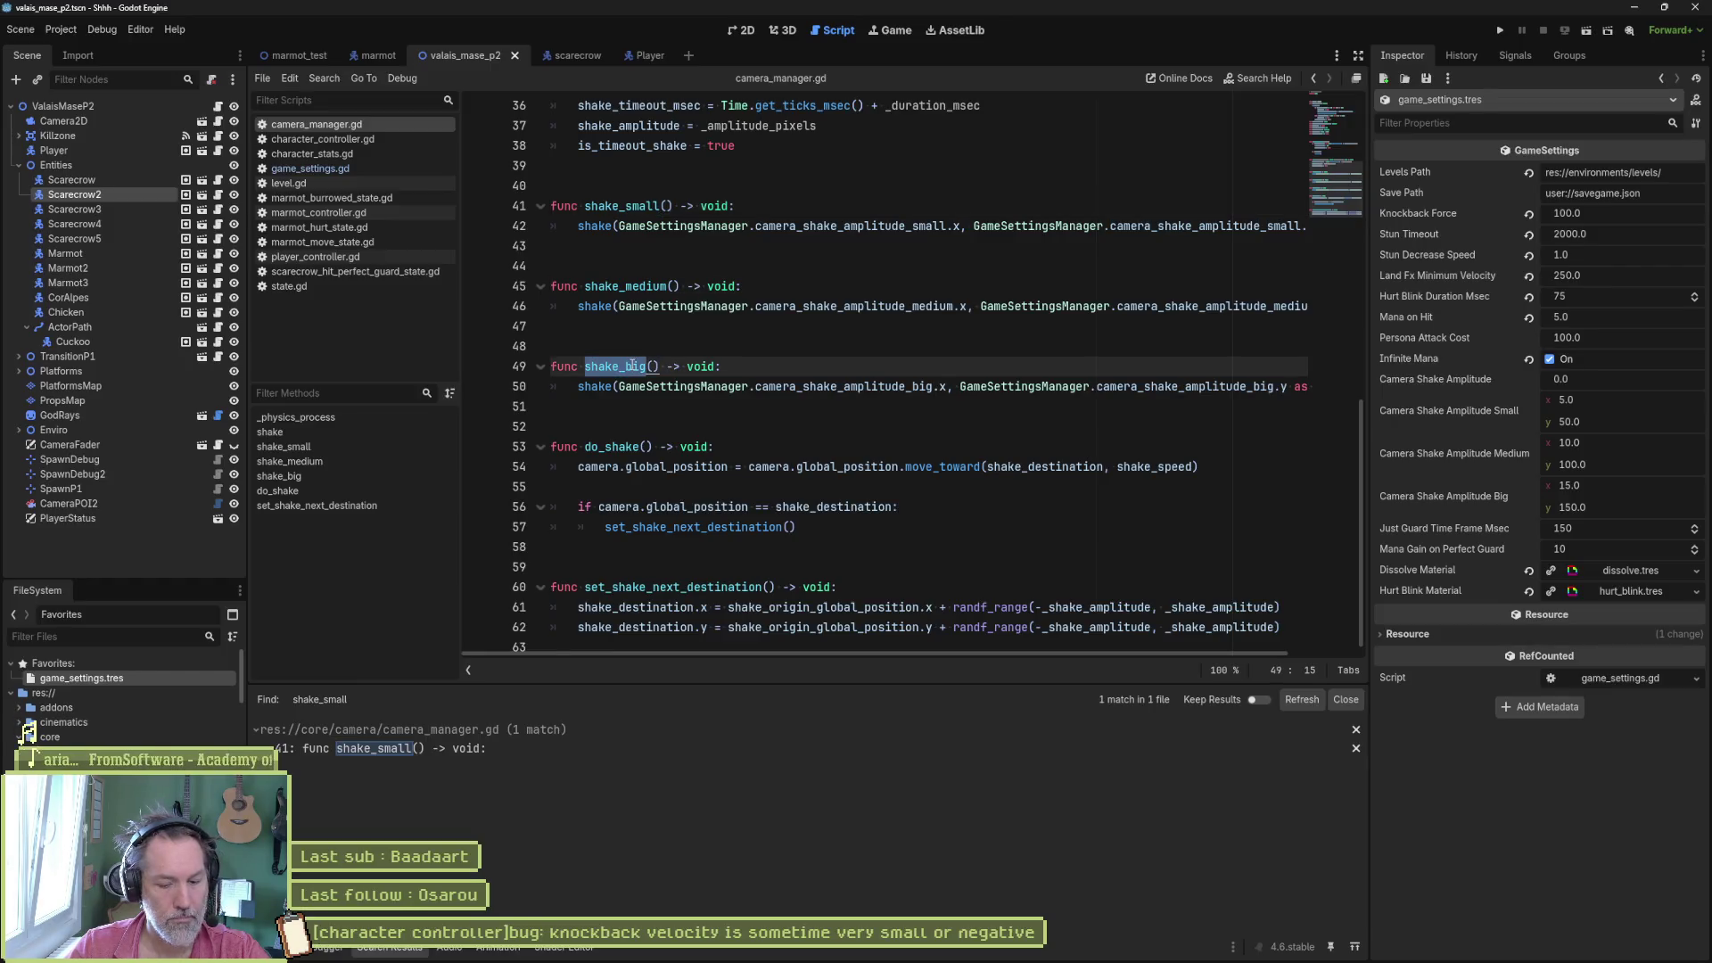
# - Search the project for shake_big and locate the shake_medium call in player_controller.gd's on_hurt
pyautogui.hotkey('ctrl', 'shift', 'f')
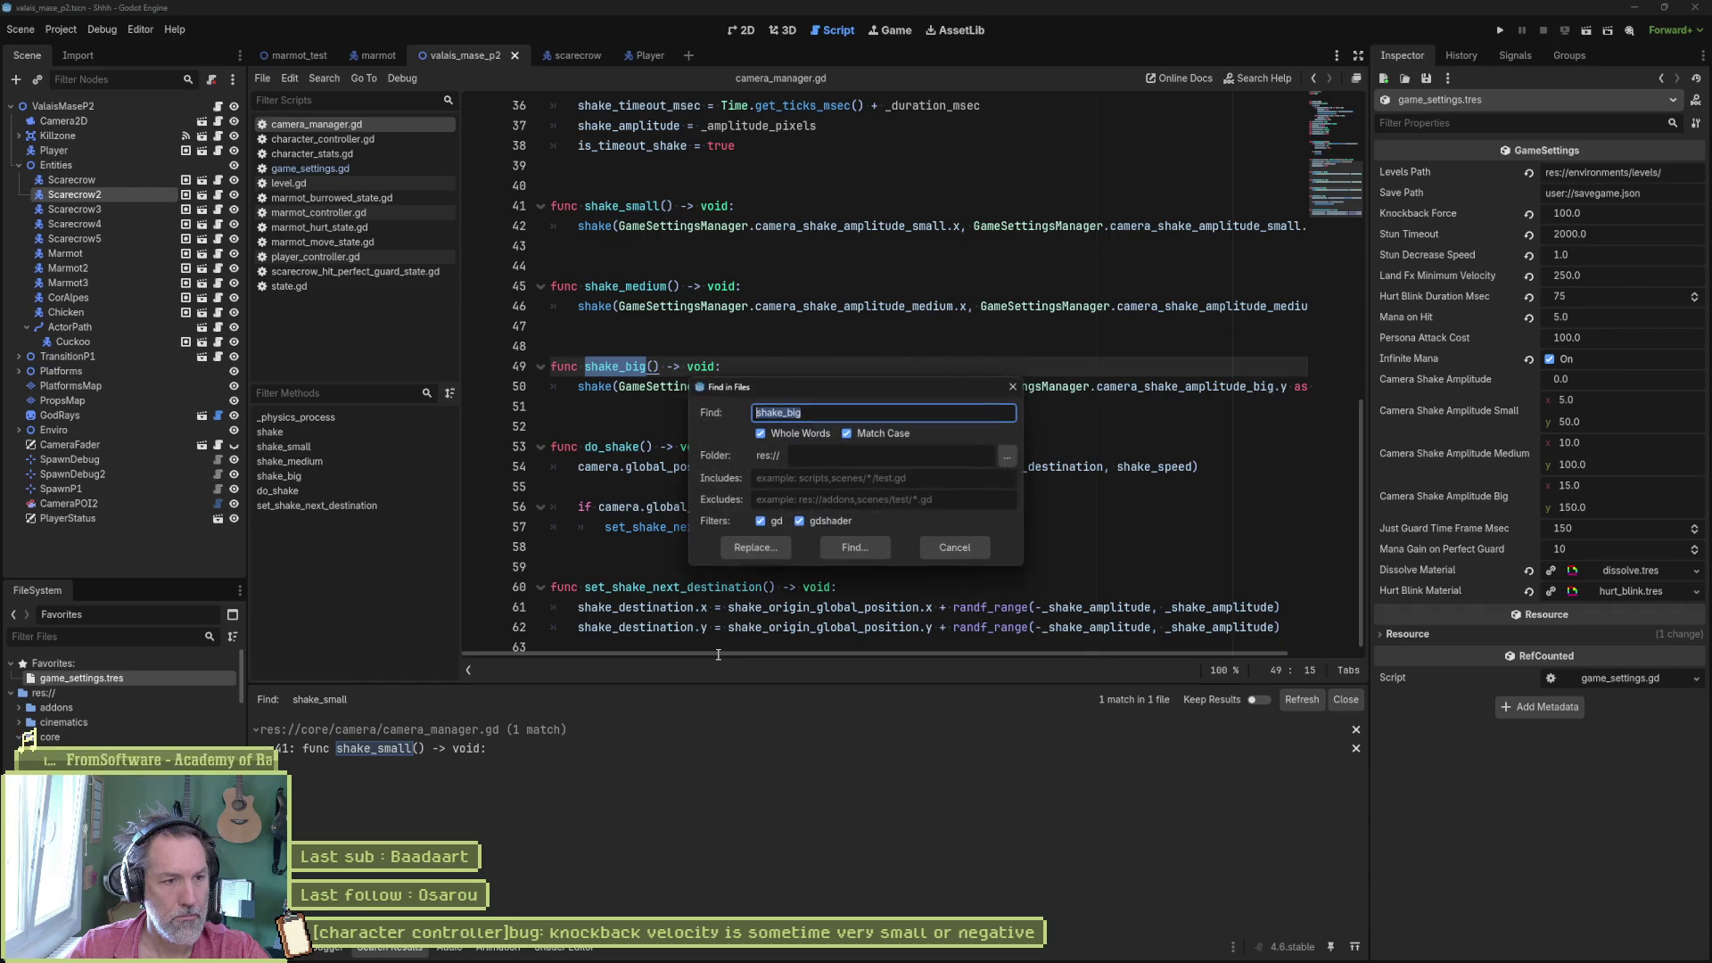
pyautogui.click(833, 546)
pyautogui.click(577, 785)
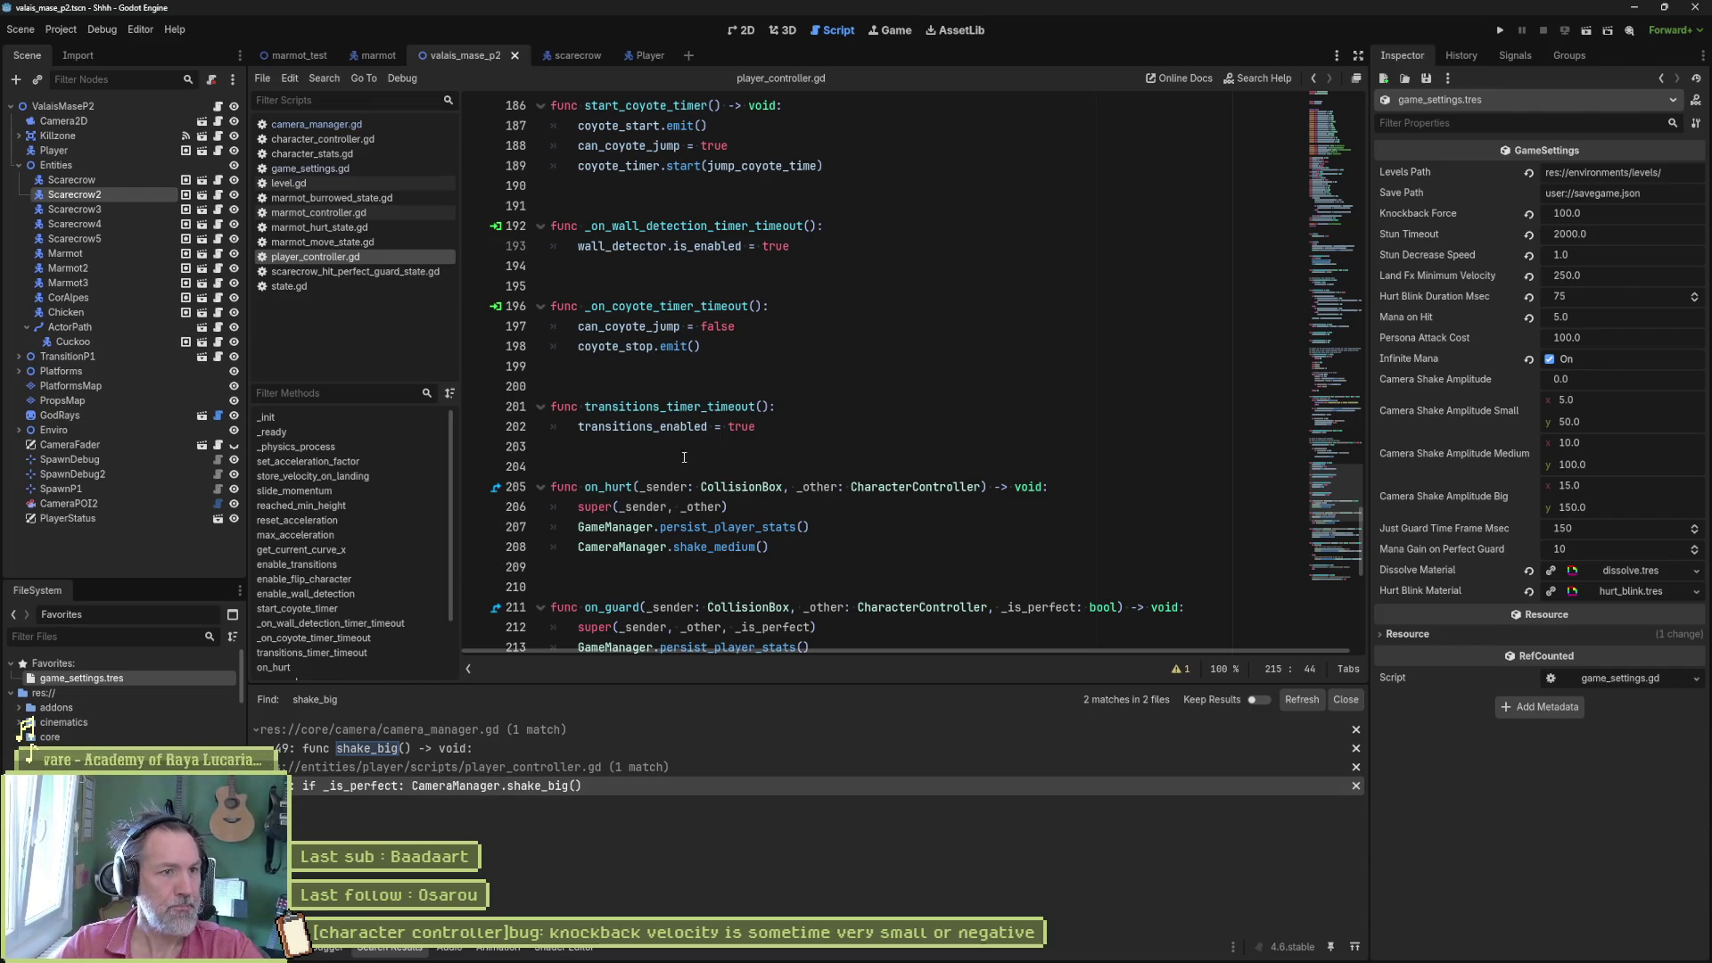
pyautogui.scroll(-4, 741, 434)
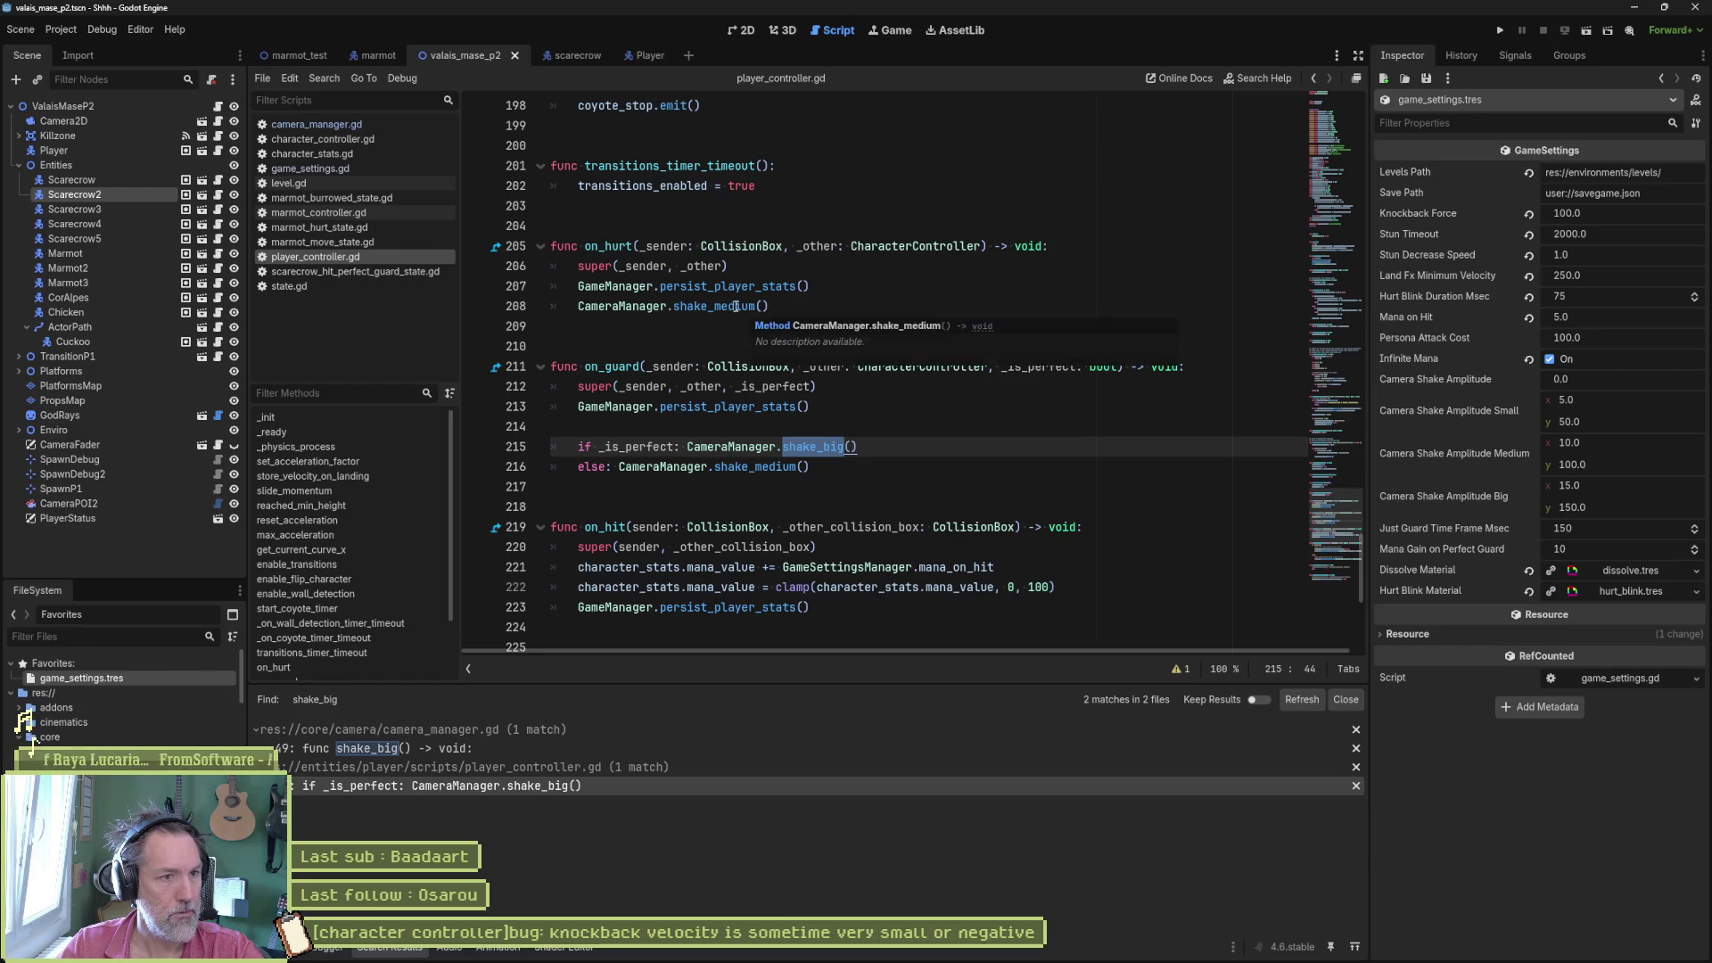
pyautogui.click(736, 306)
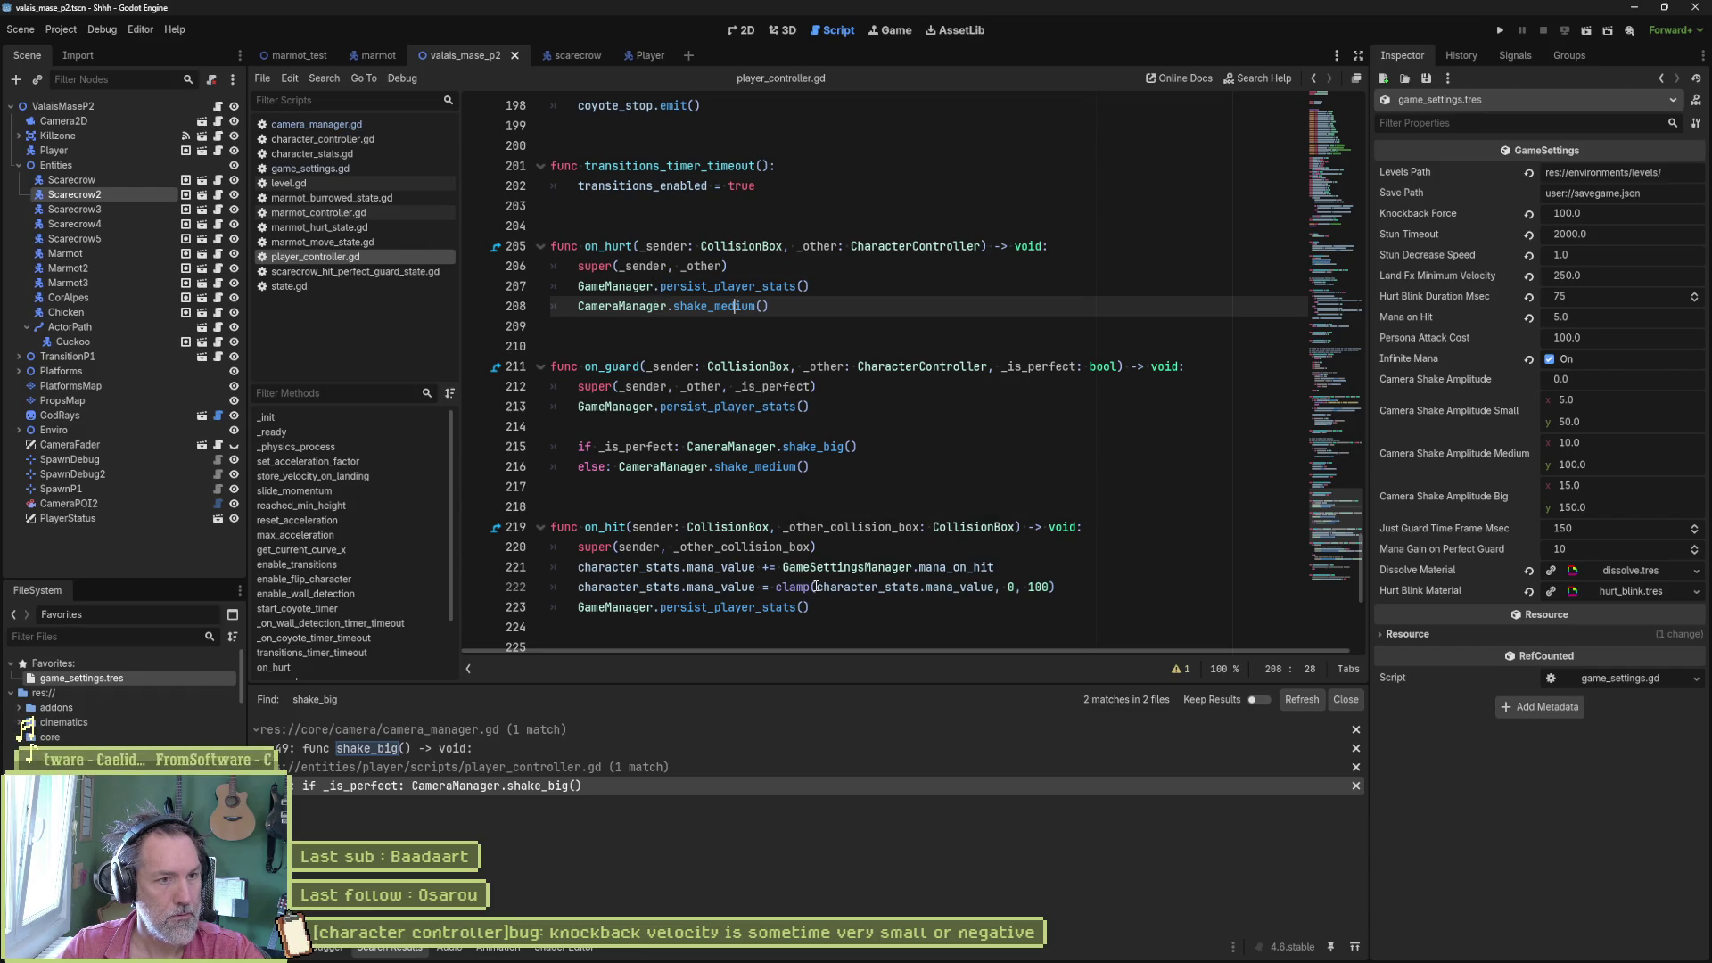
# - Copy the CameraManager.shake_medium() line to the end of on_hit and run the scene
pyautogui.click(827, 293)
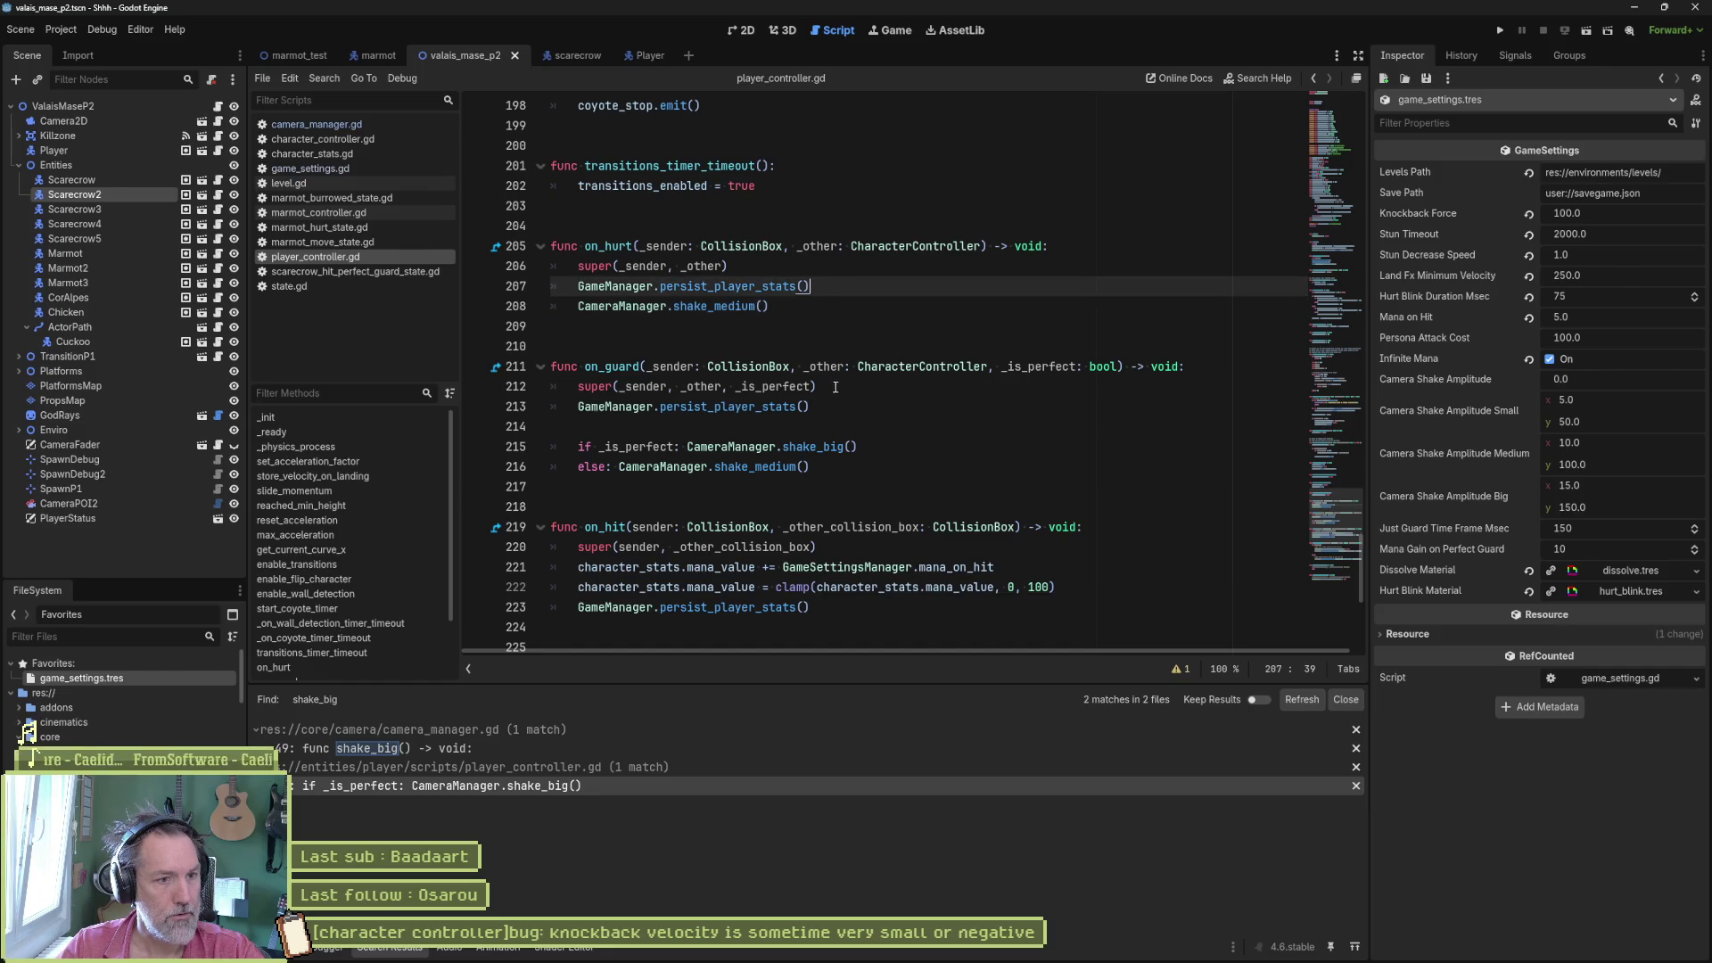
pyautogui.moveTo(815, 301); pyautogui.dragTo(843, 314)
pyautogui.hotkey('ctrl', 'c')
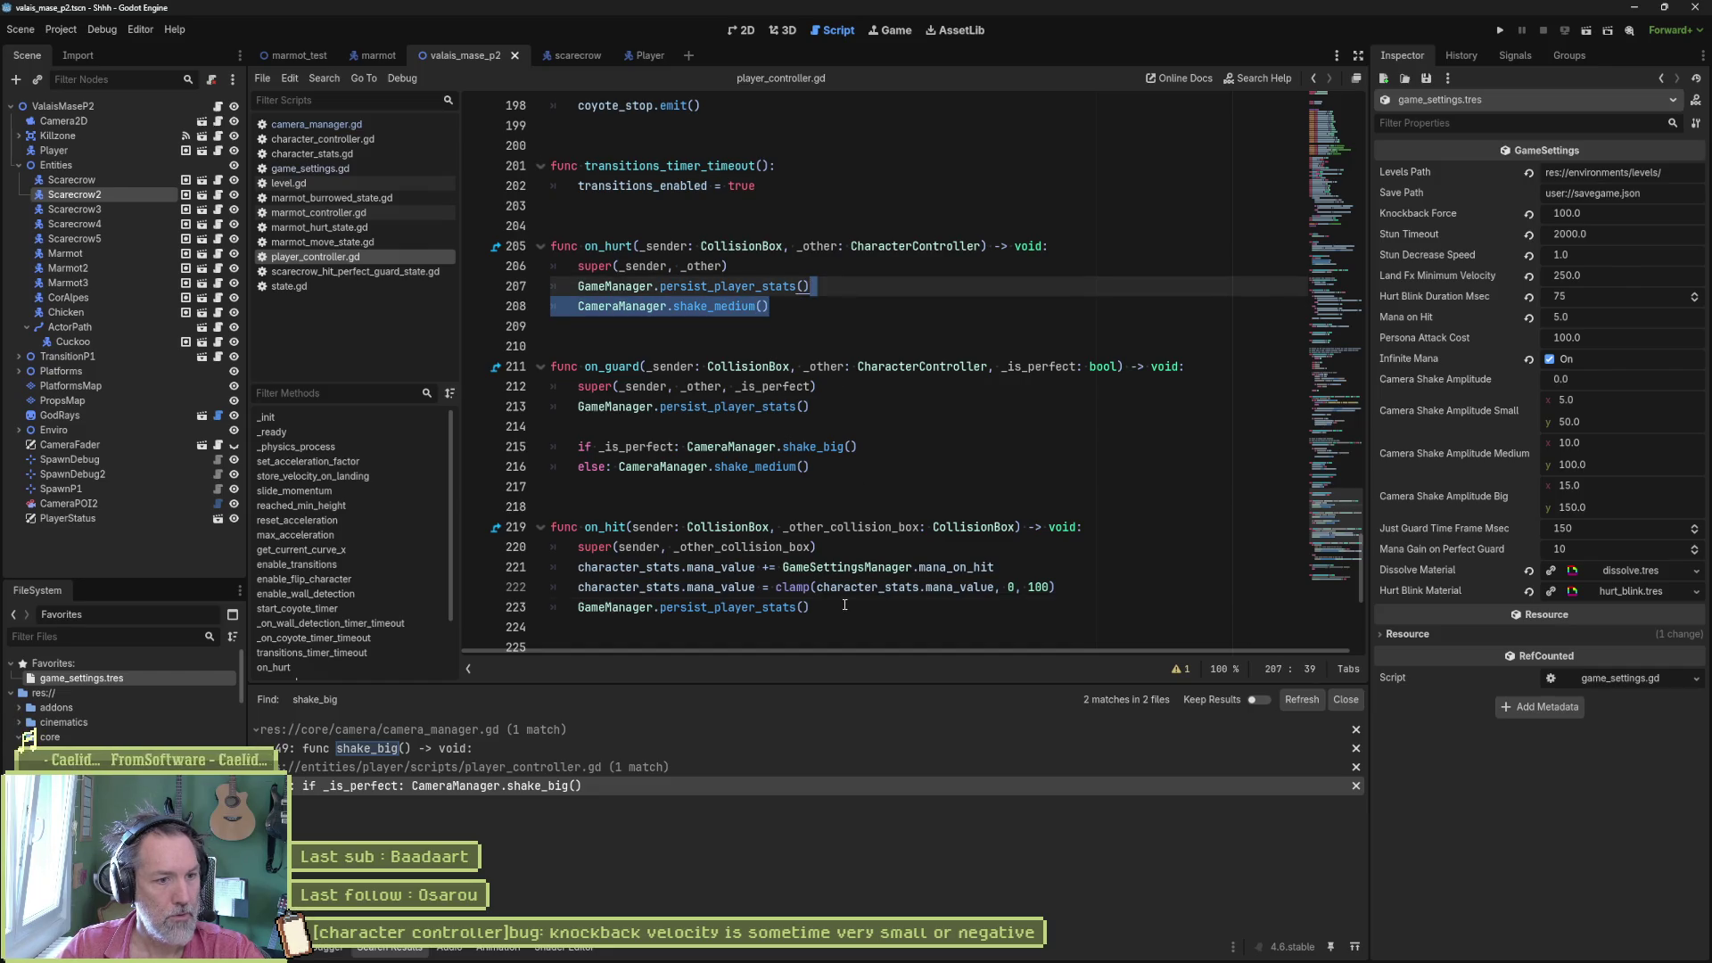
pyautogui.click(844, 605)
pyautogui.hotkey('ctrl', 'v')
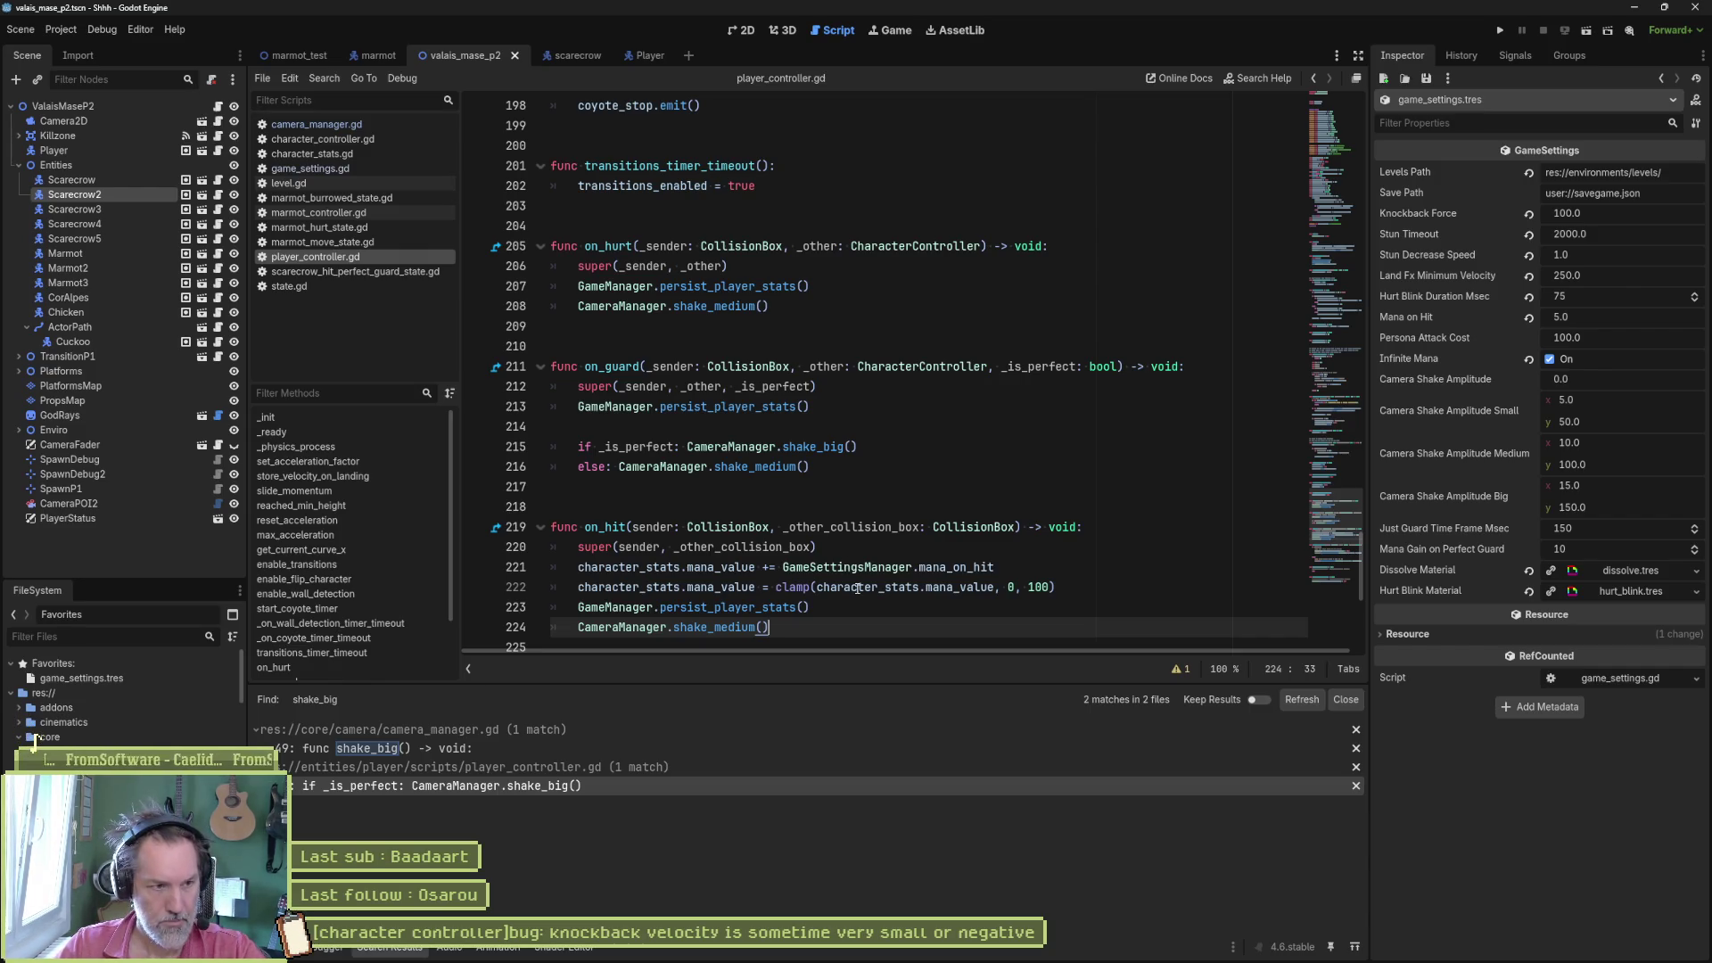
pyautogui.press('F6')
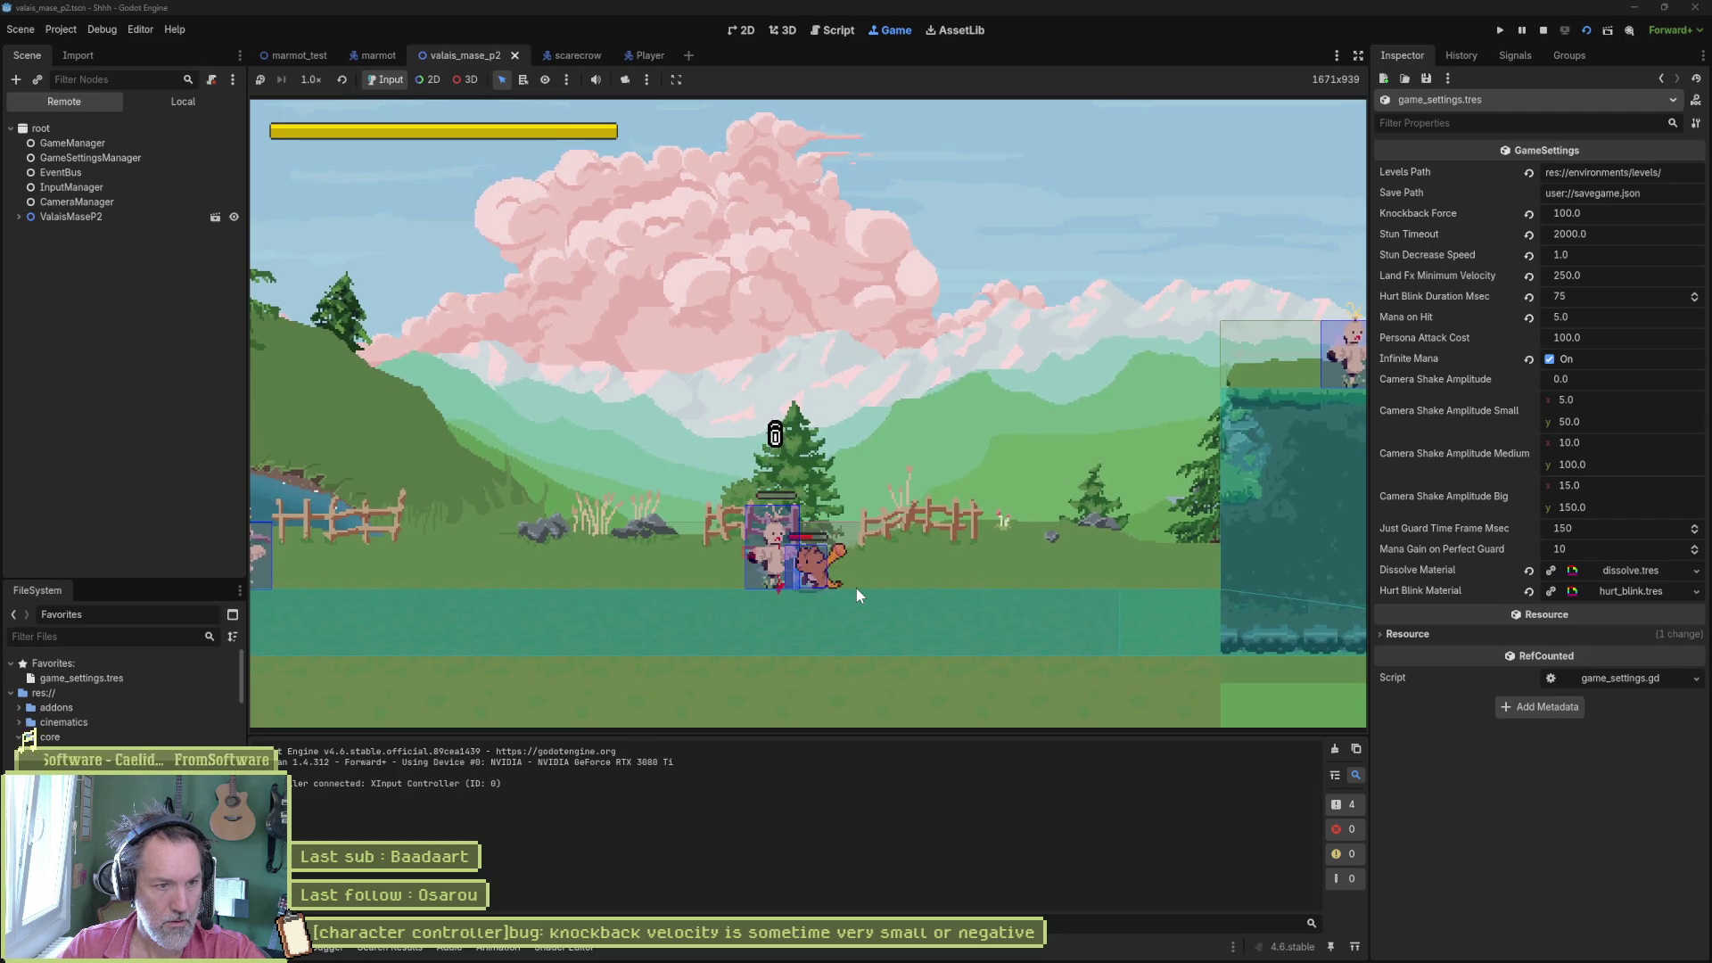
# - Stop the hit-shake playtest and return to player_controller.gd's on_hit code
pyautogui.press('F8')
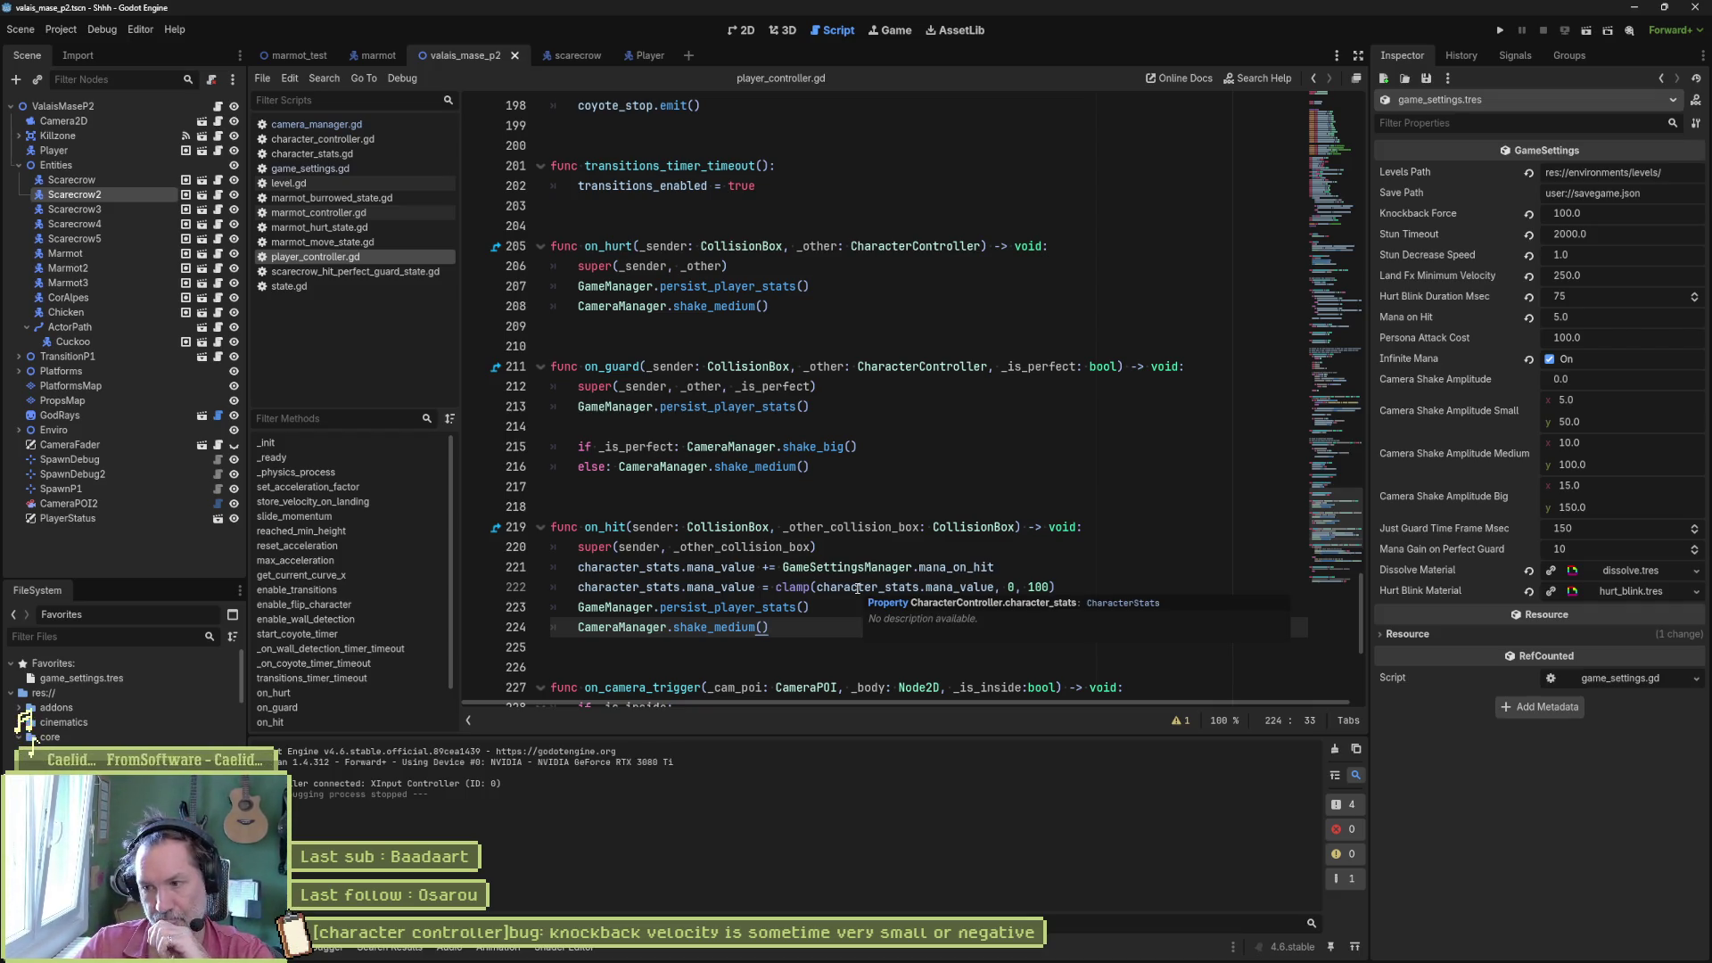
pyautogui.click(782, 607)
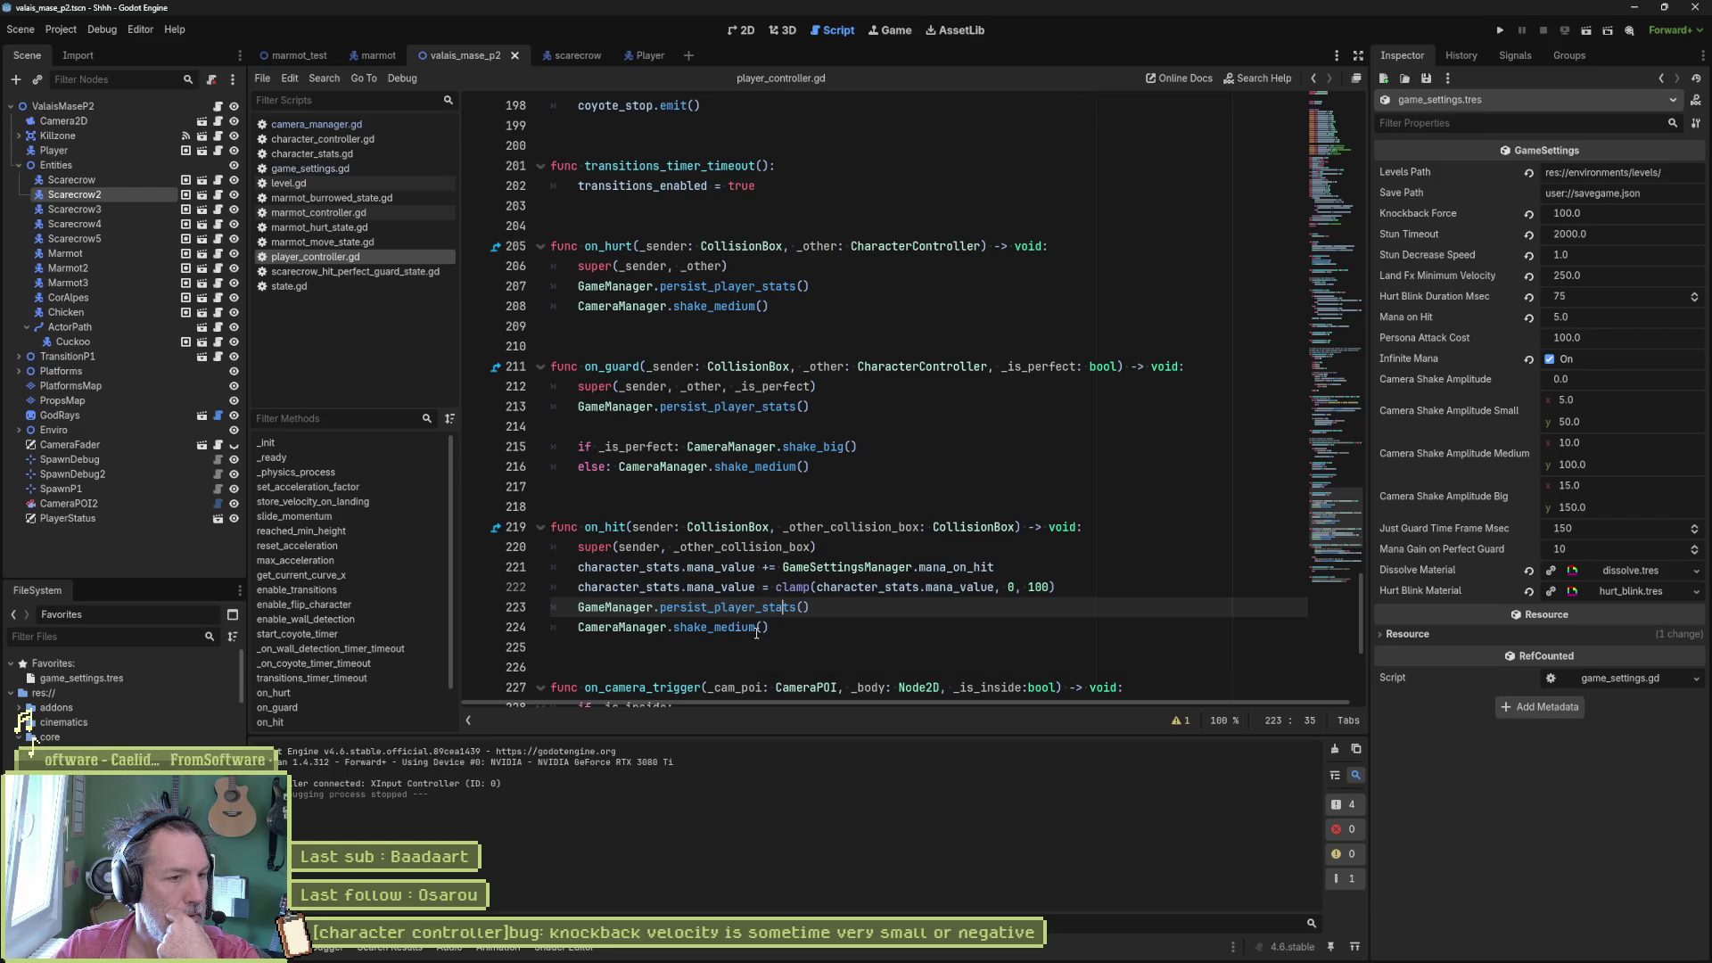
pyautogui.doubleClick(605, 527)
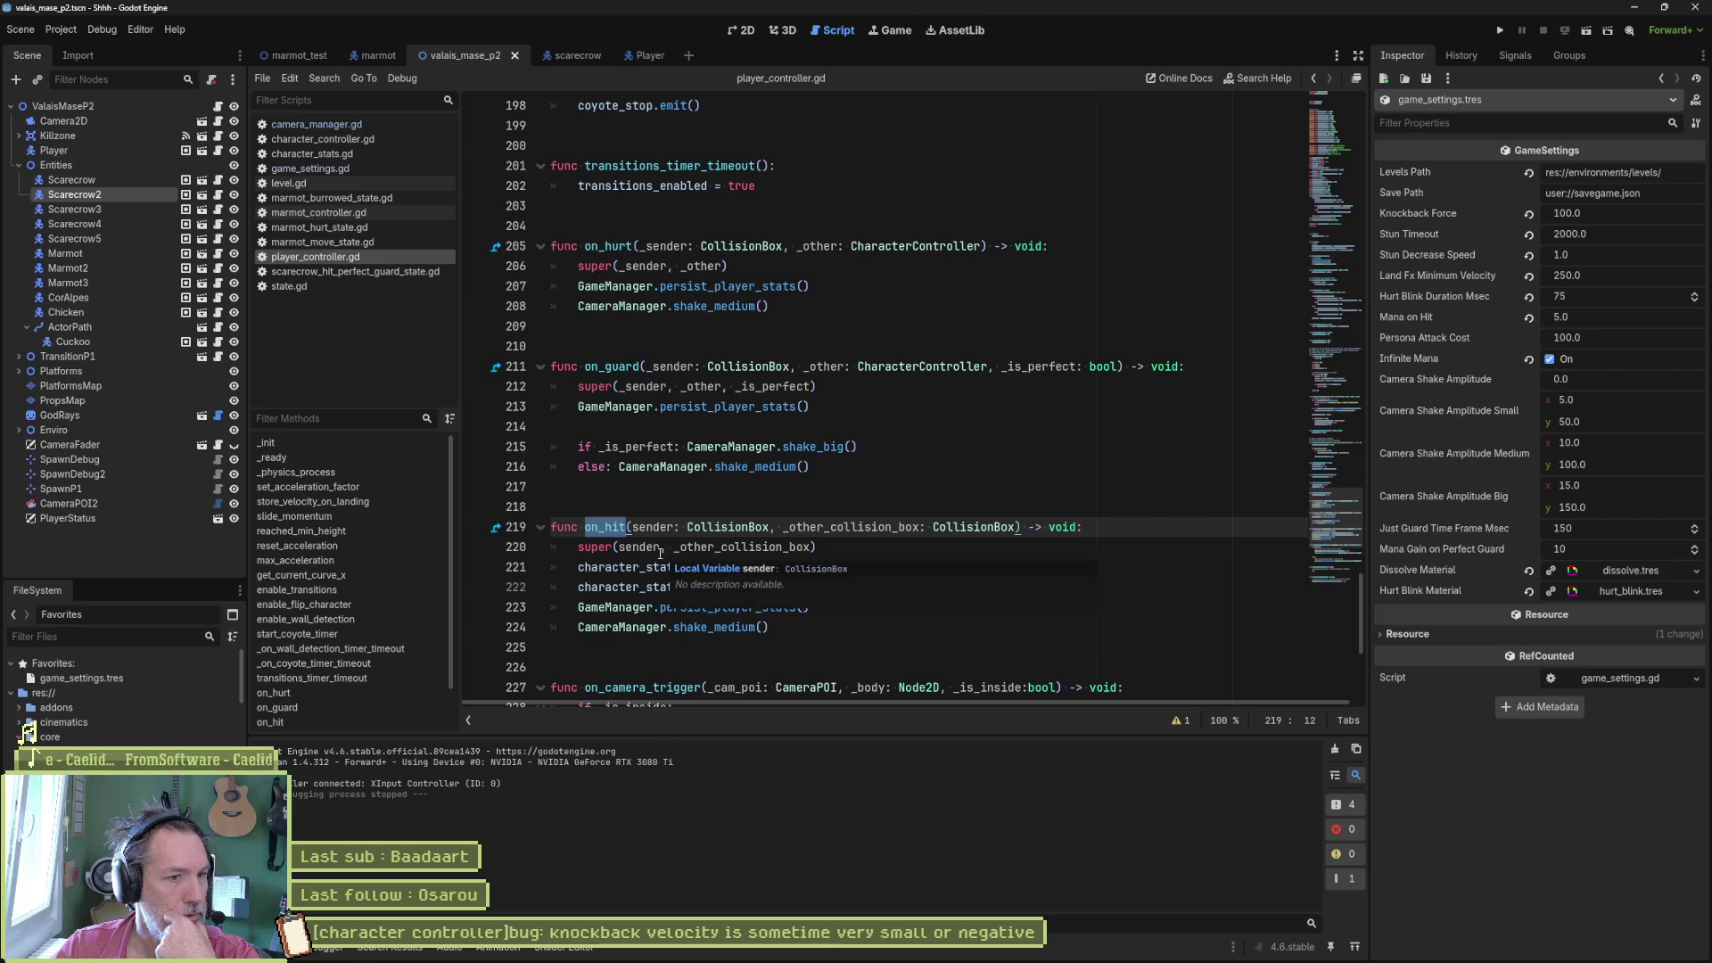
pyautogui.moveTo(785, 596)
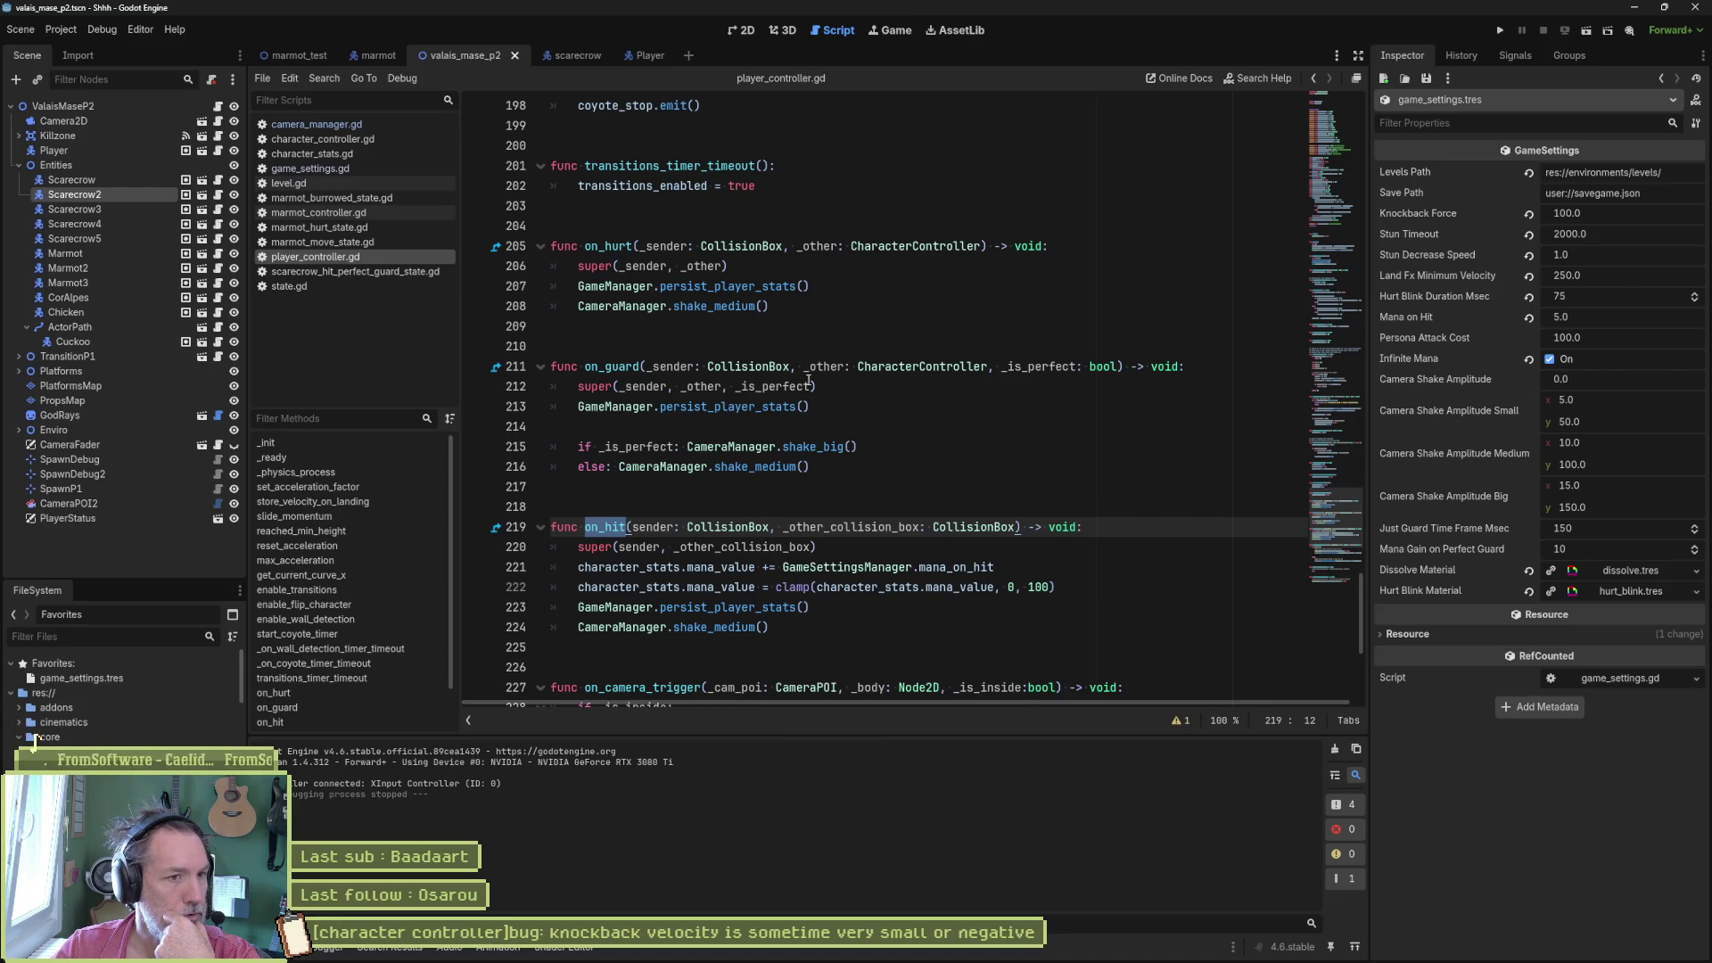
pyautogui.click(754, 305)
pyautogui.click(773, 467)
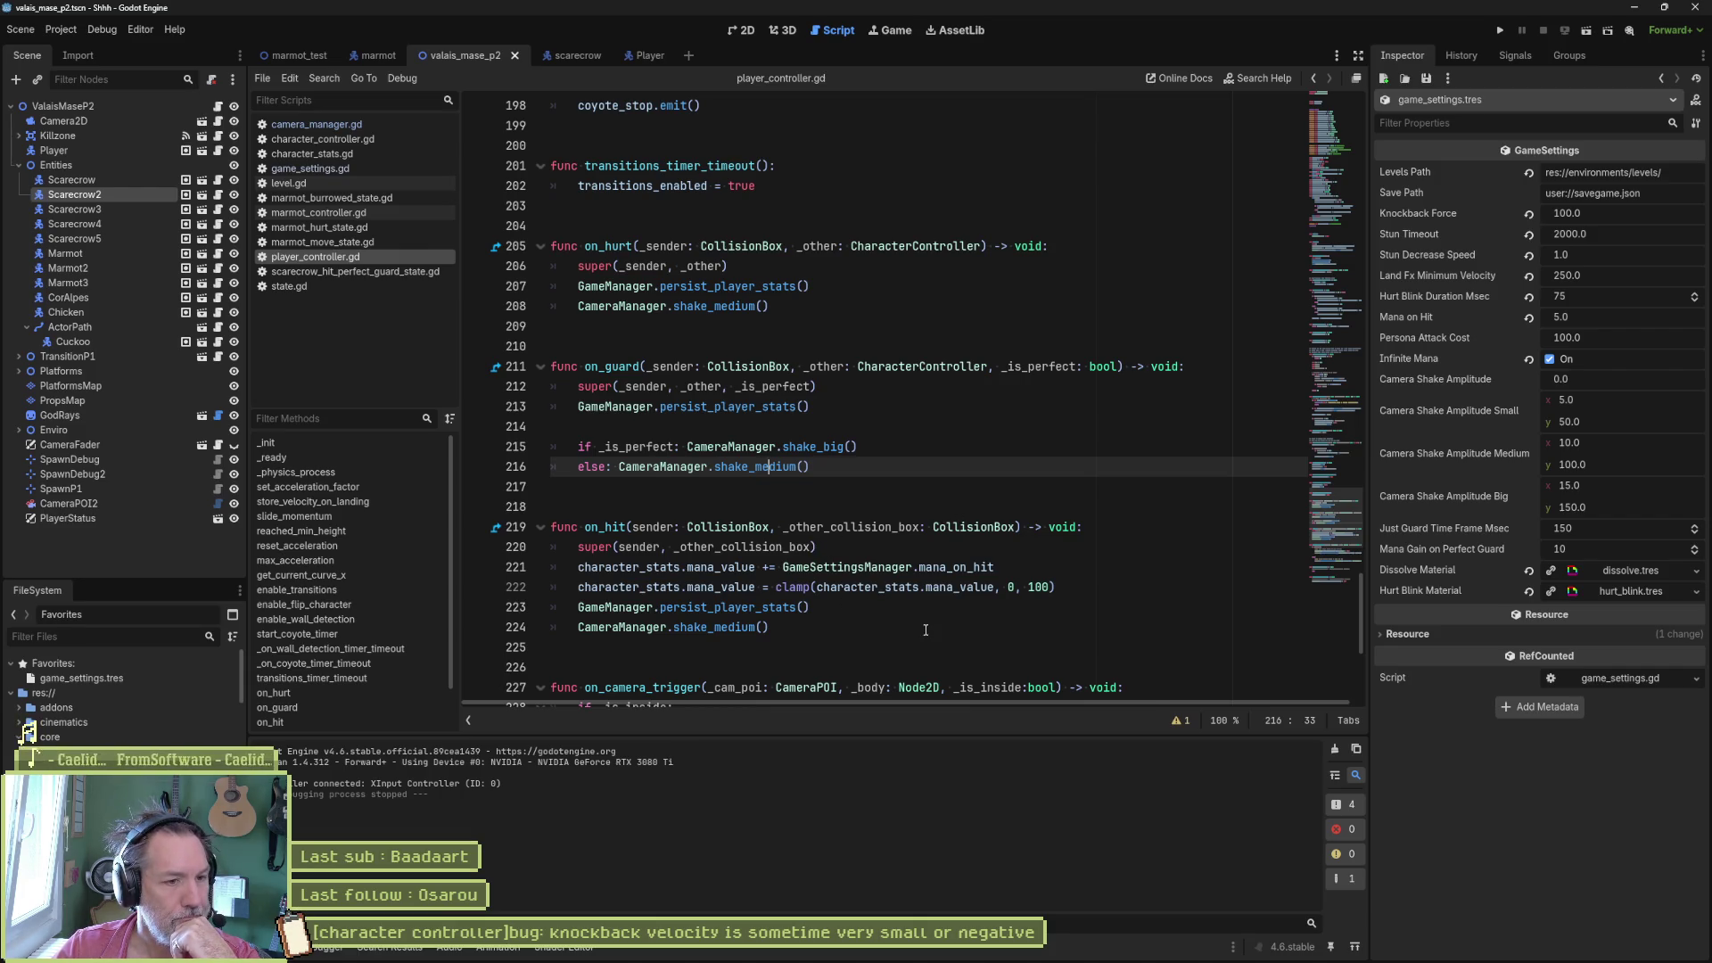
pyautogui.scroll(-3, 925, 629)
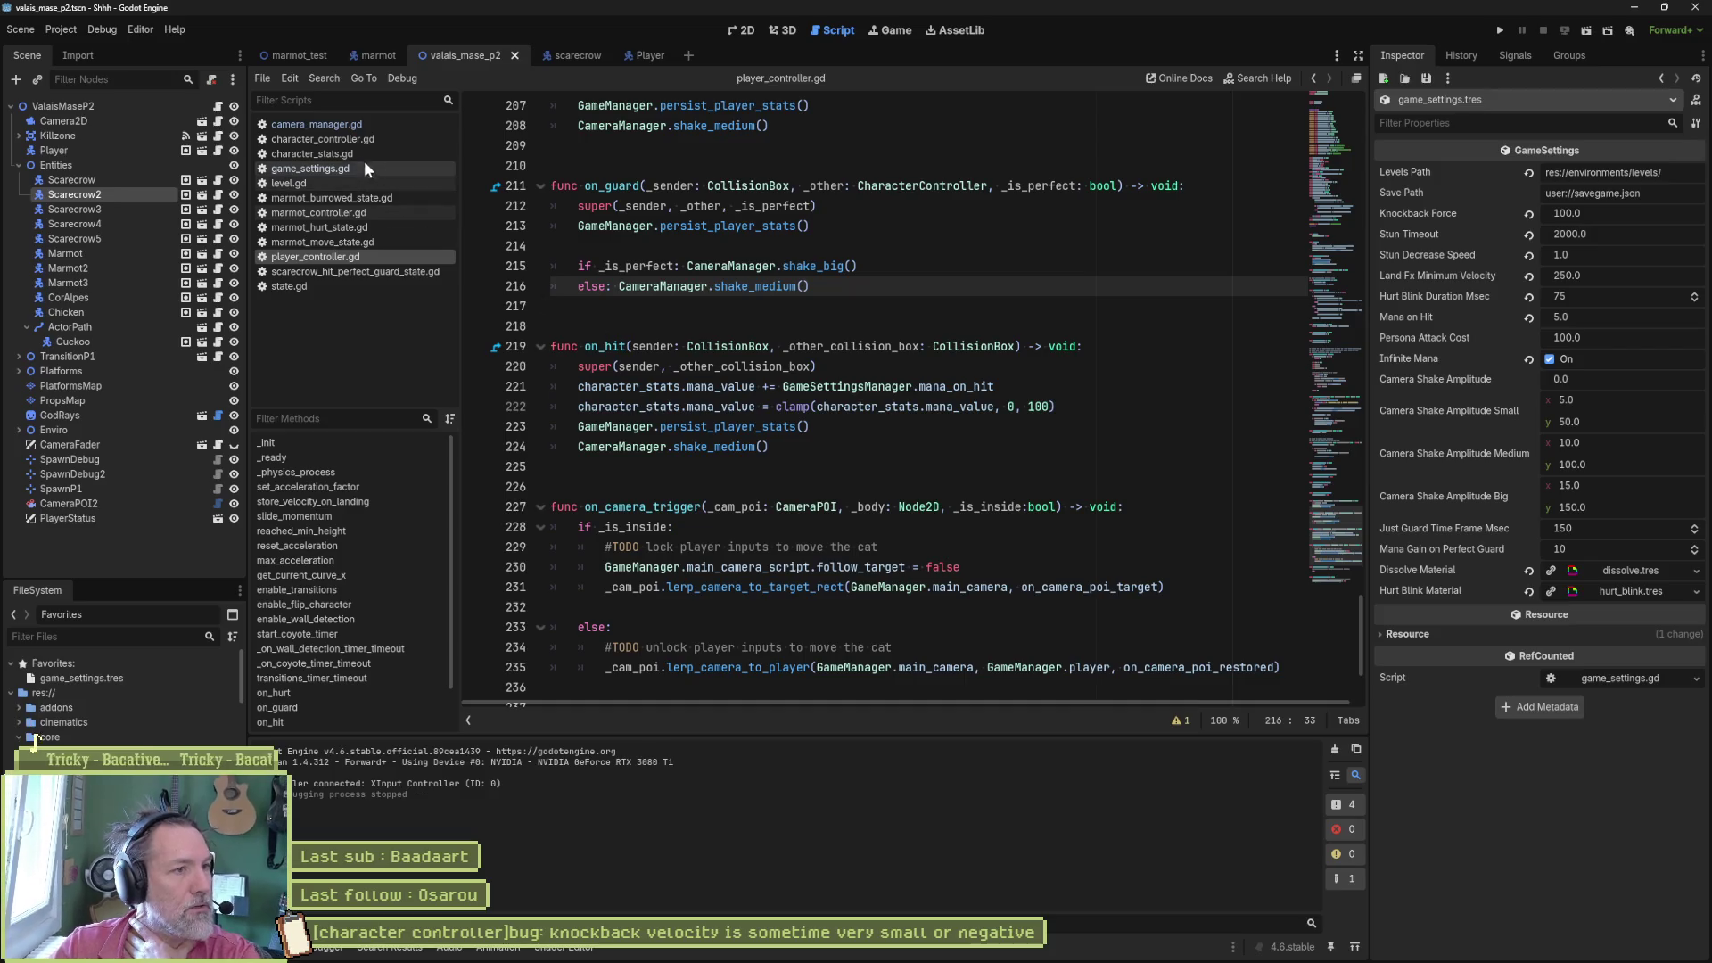
# - Jump to on_hit in character_controller.gd to review it, then return to player_controller.gd
pyautogui.click(341, 138)
pyautogui.click(301, 576)
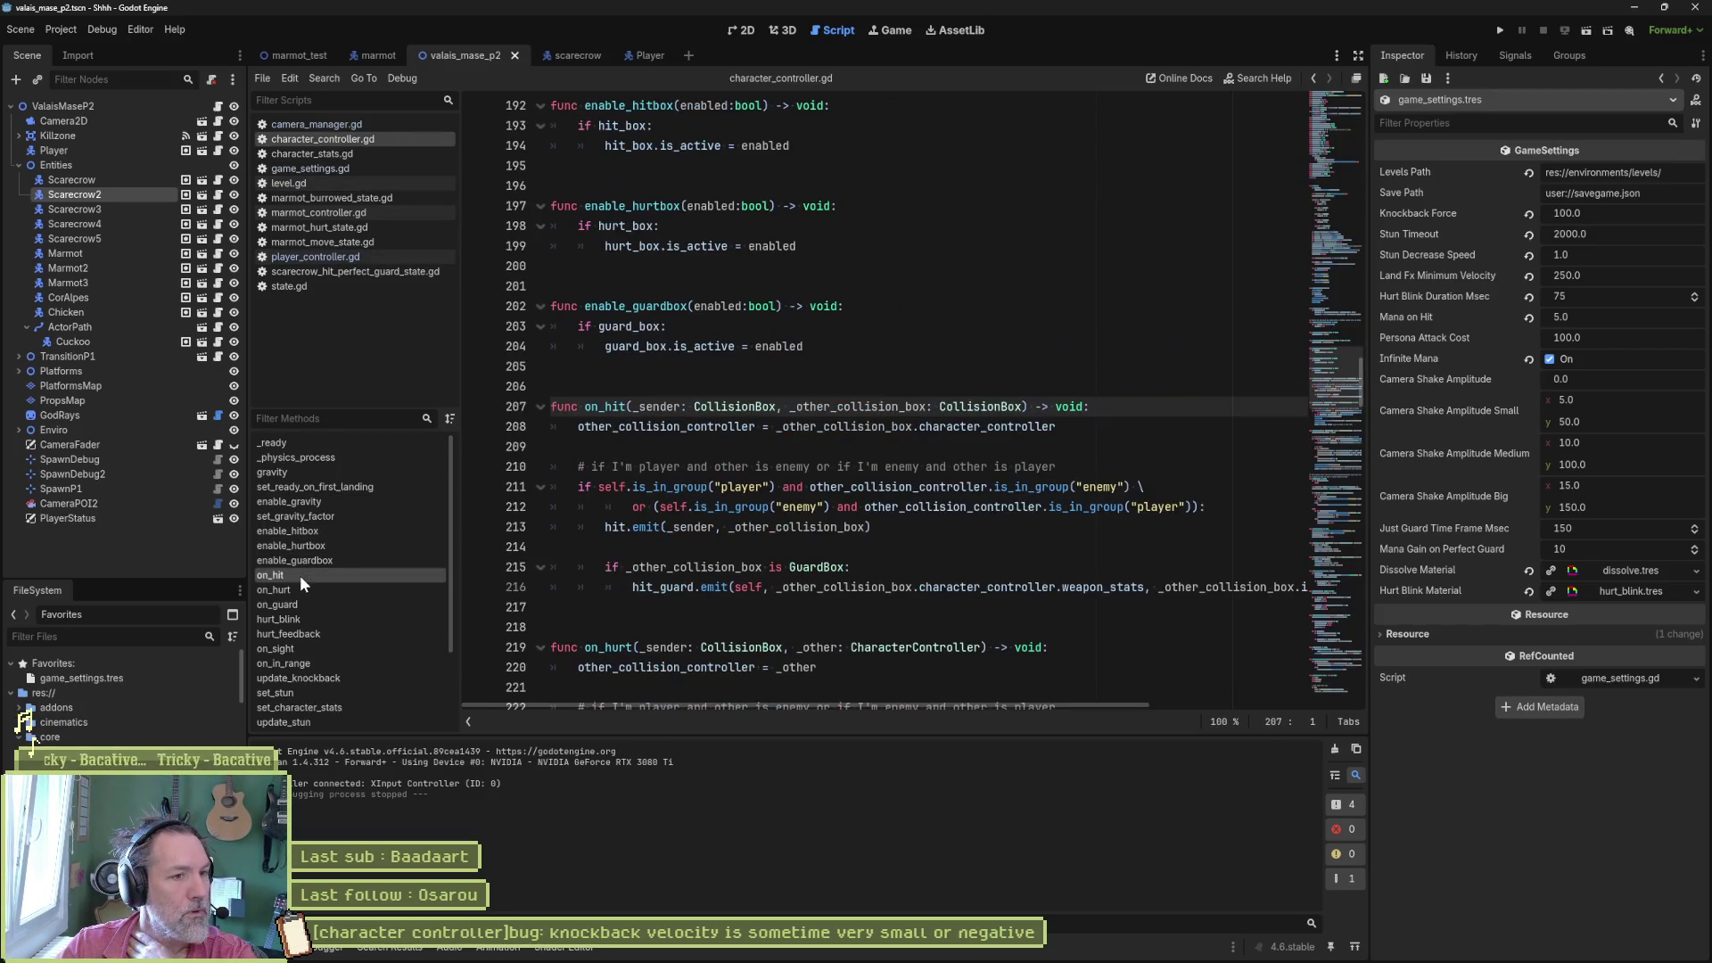
pyautogui.moveTo(785, 589)
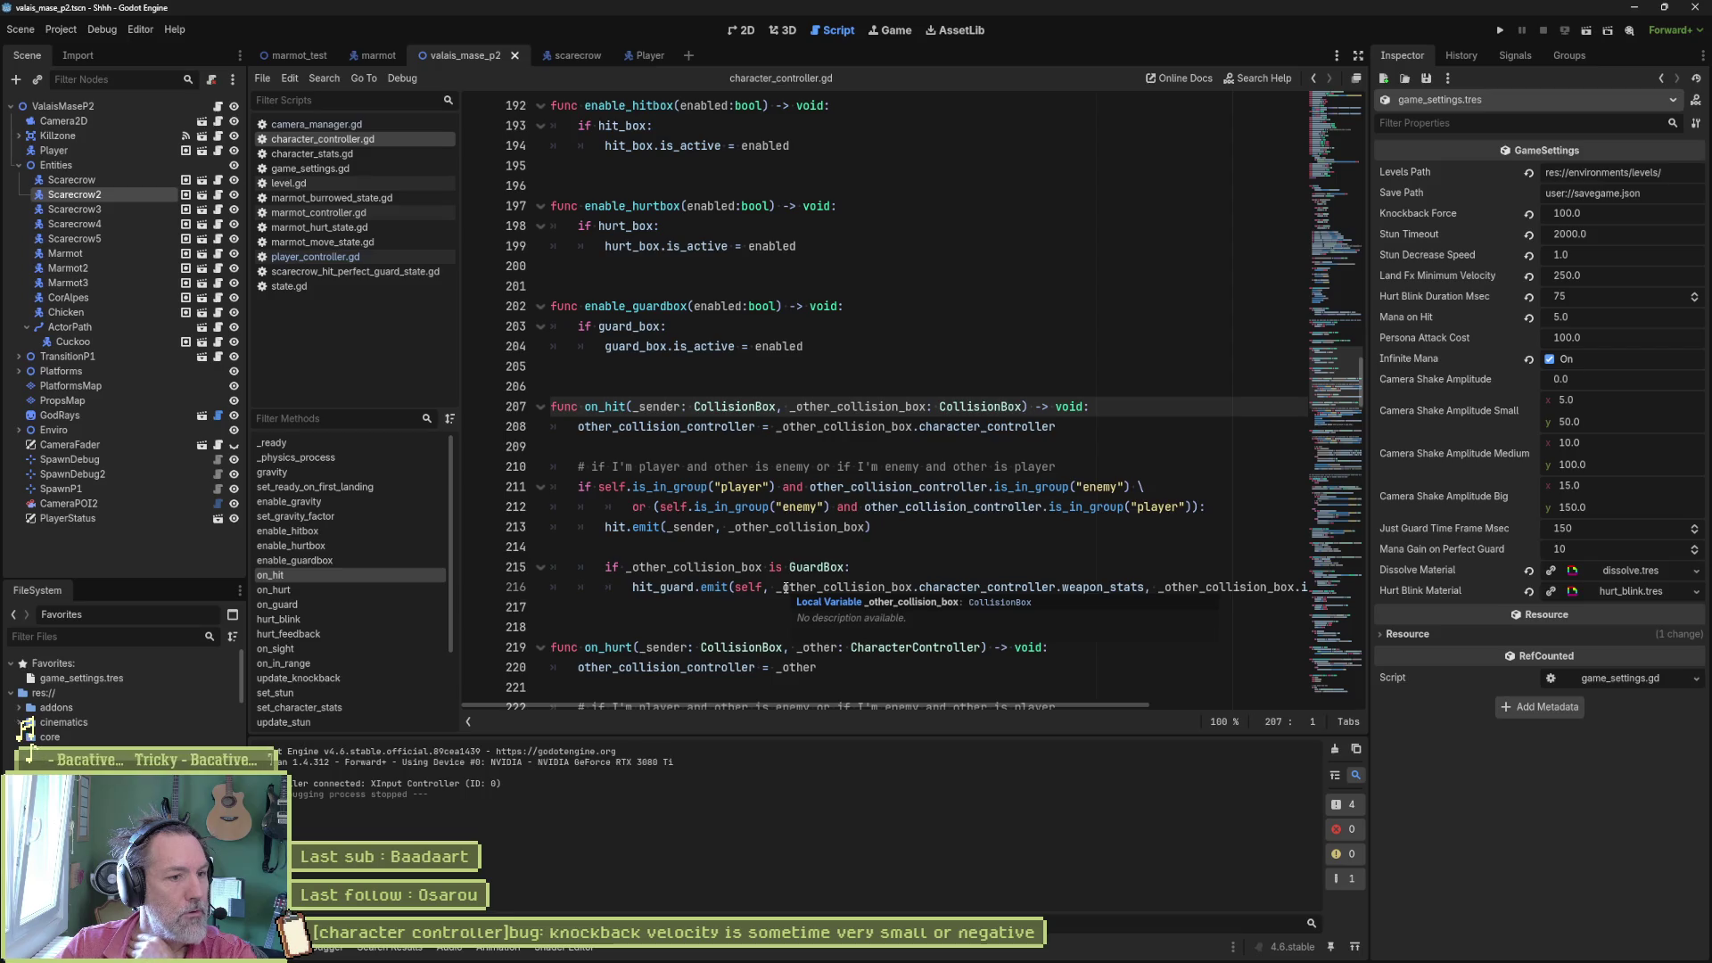
pyautogui.scroll(-4, 879, 543)
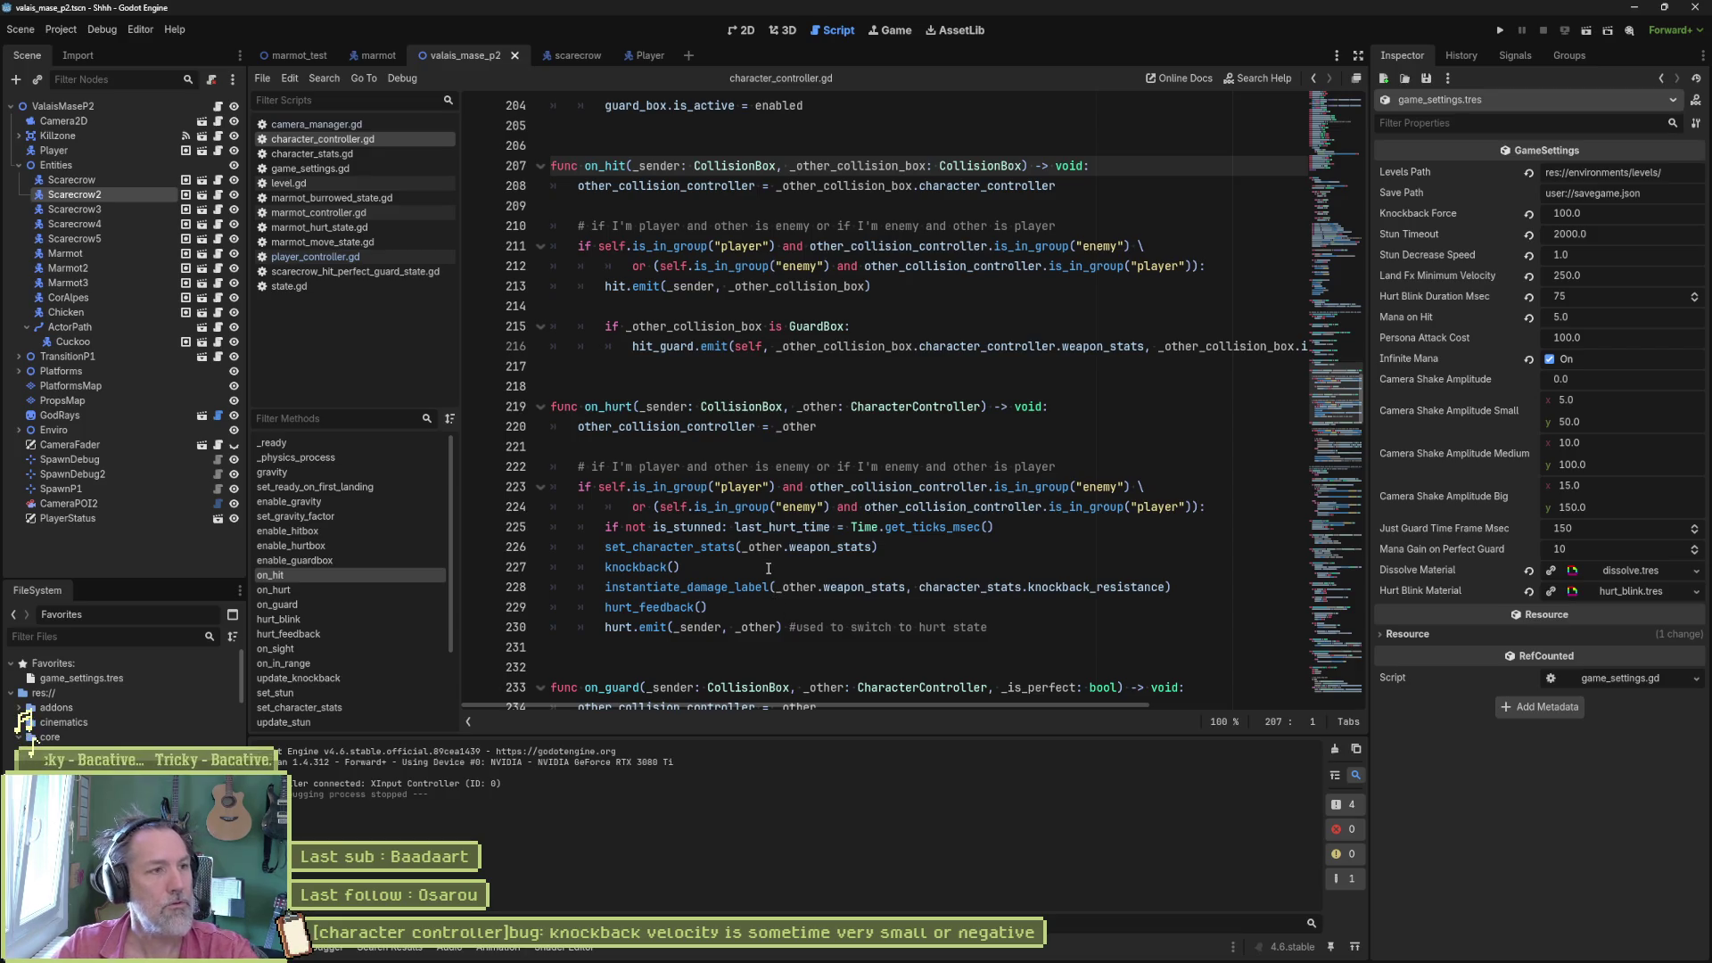
pyautogui.click(330, 257)
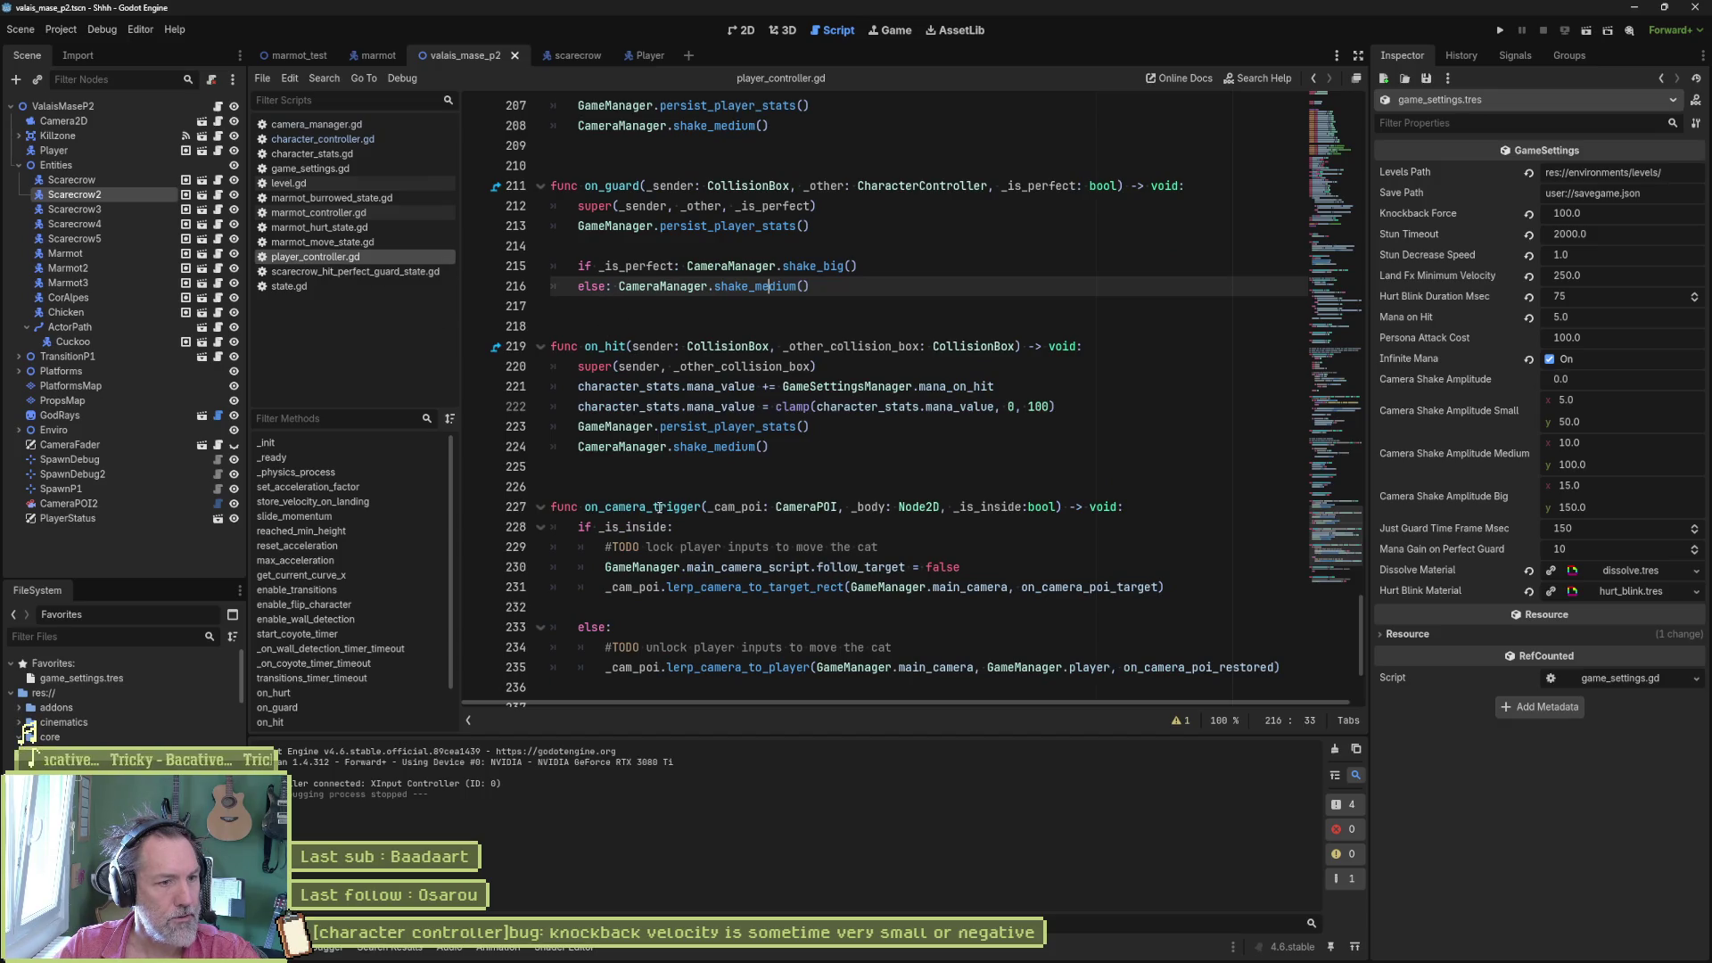
pyautogui.scroll(4, 659, 507)
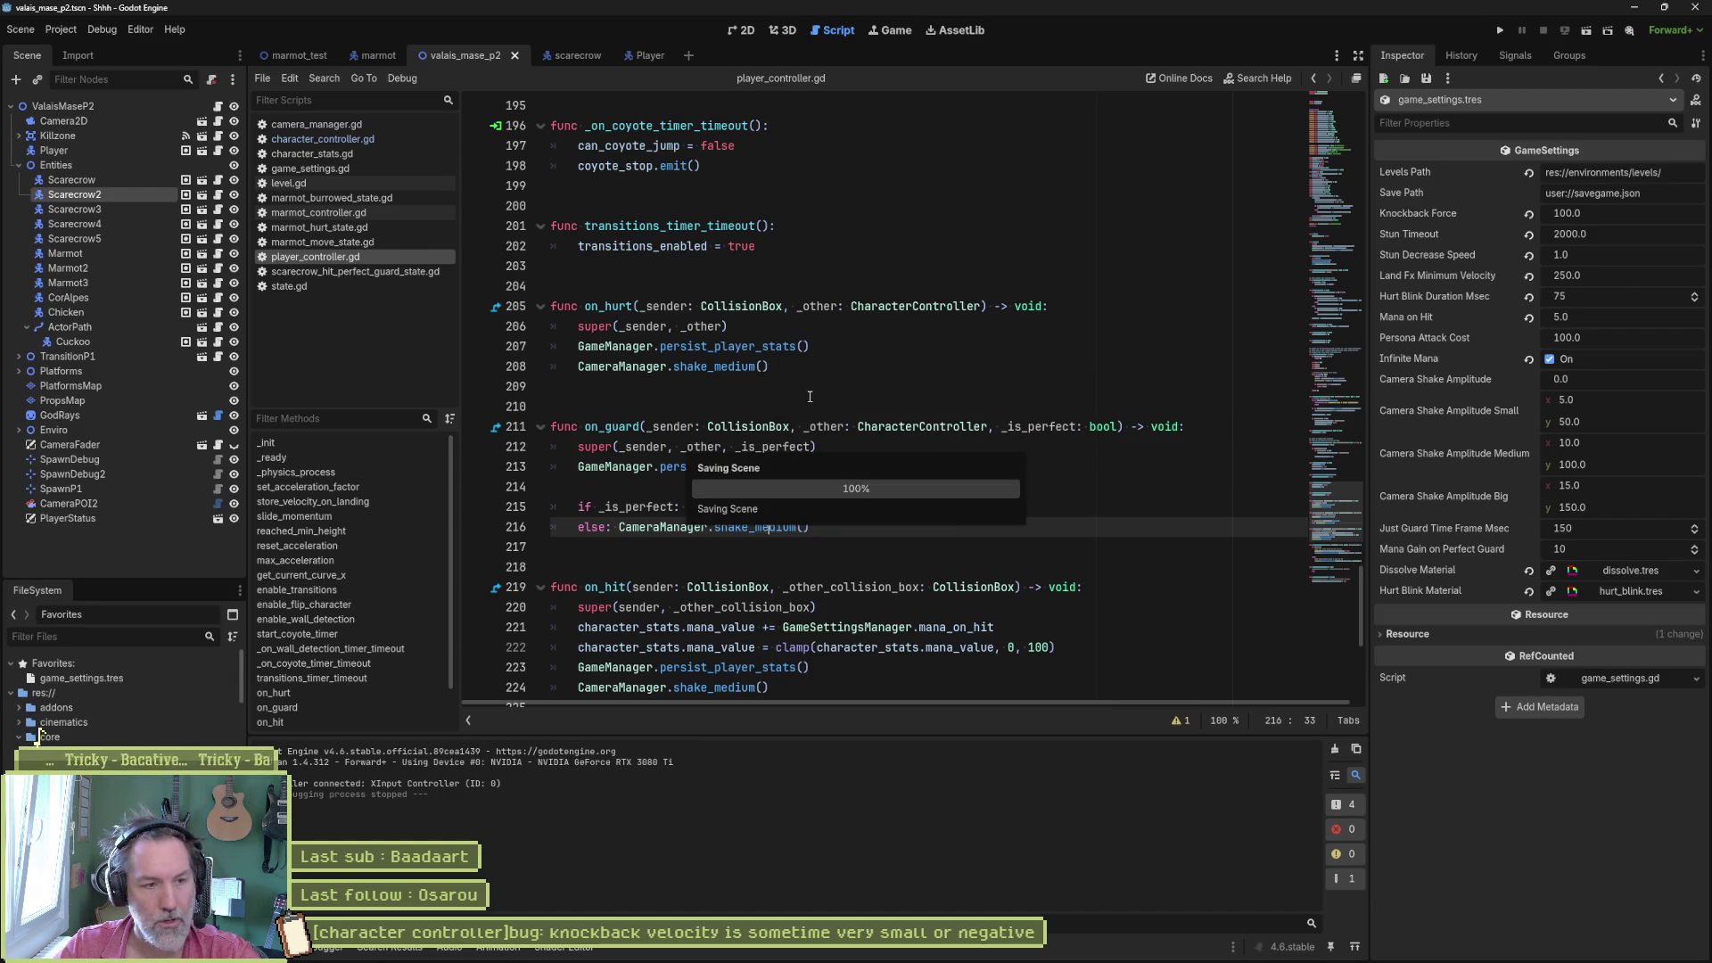
# - Inspect diffs for the controllers, weapon stats .tres and valais_mase_p2.tscn in Fork, then stage all six
pyautogui.moveTo(967, 954)
pyautogui.click(740, 571)
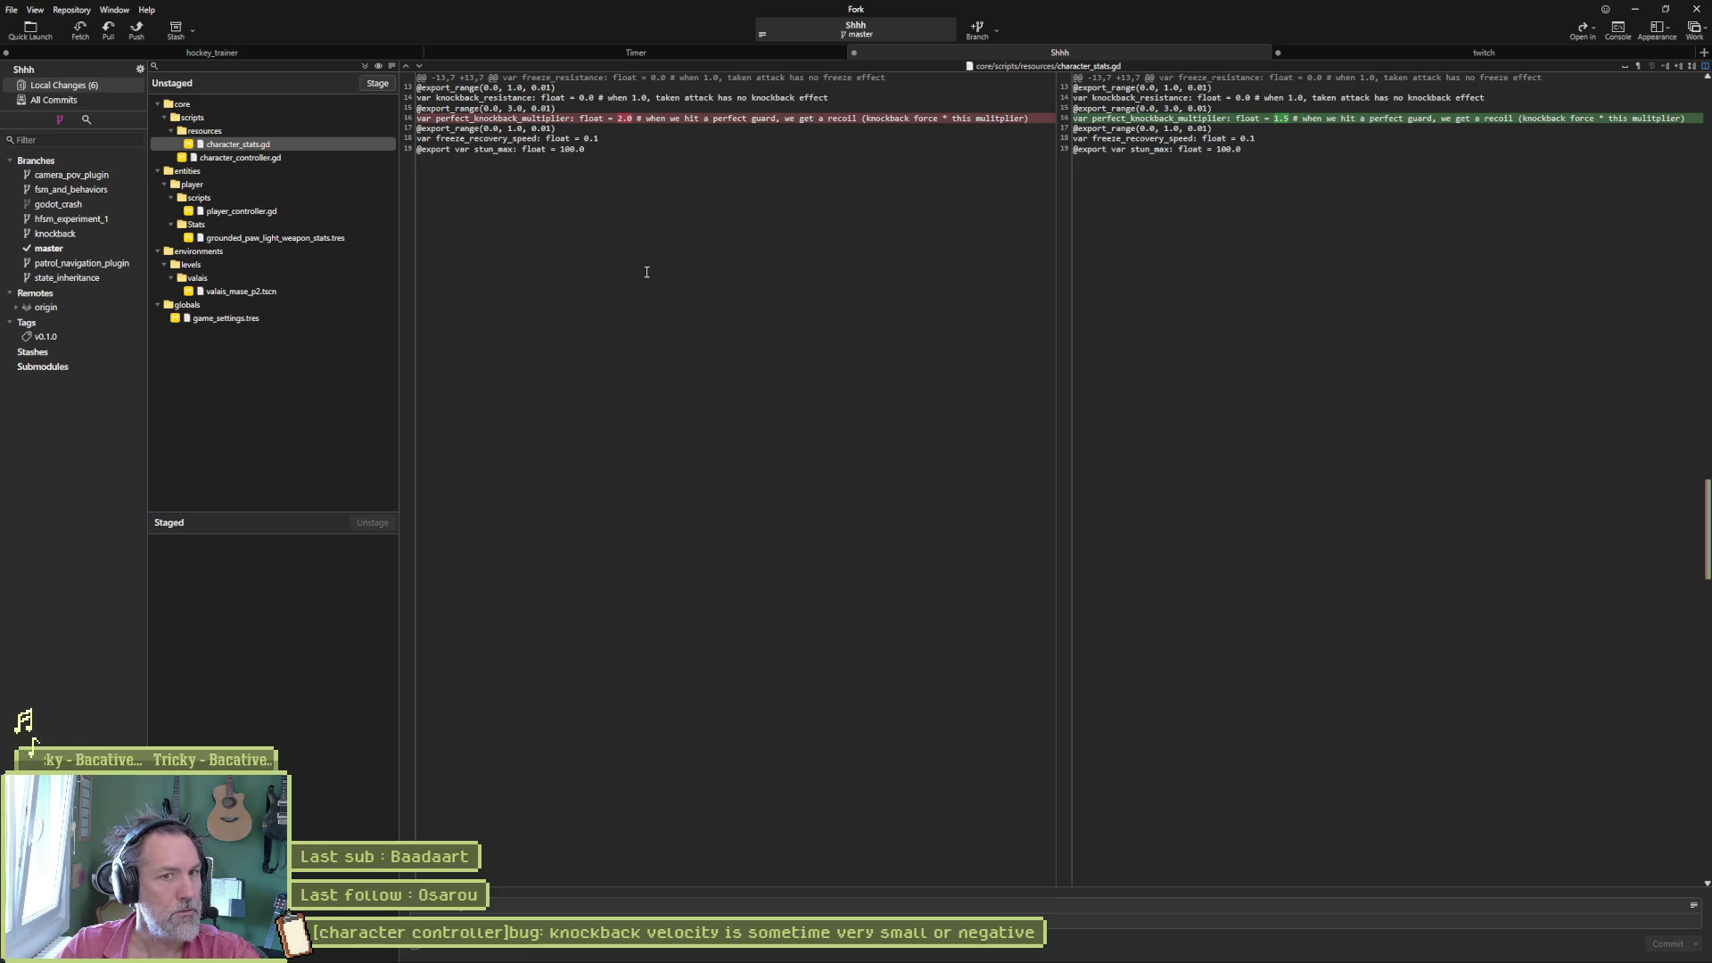
pyautogui.click(242, 158)
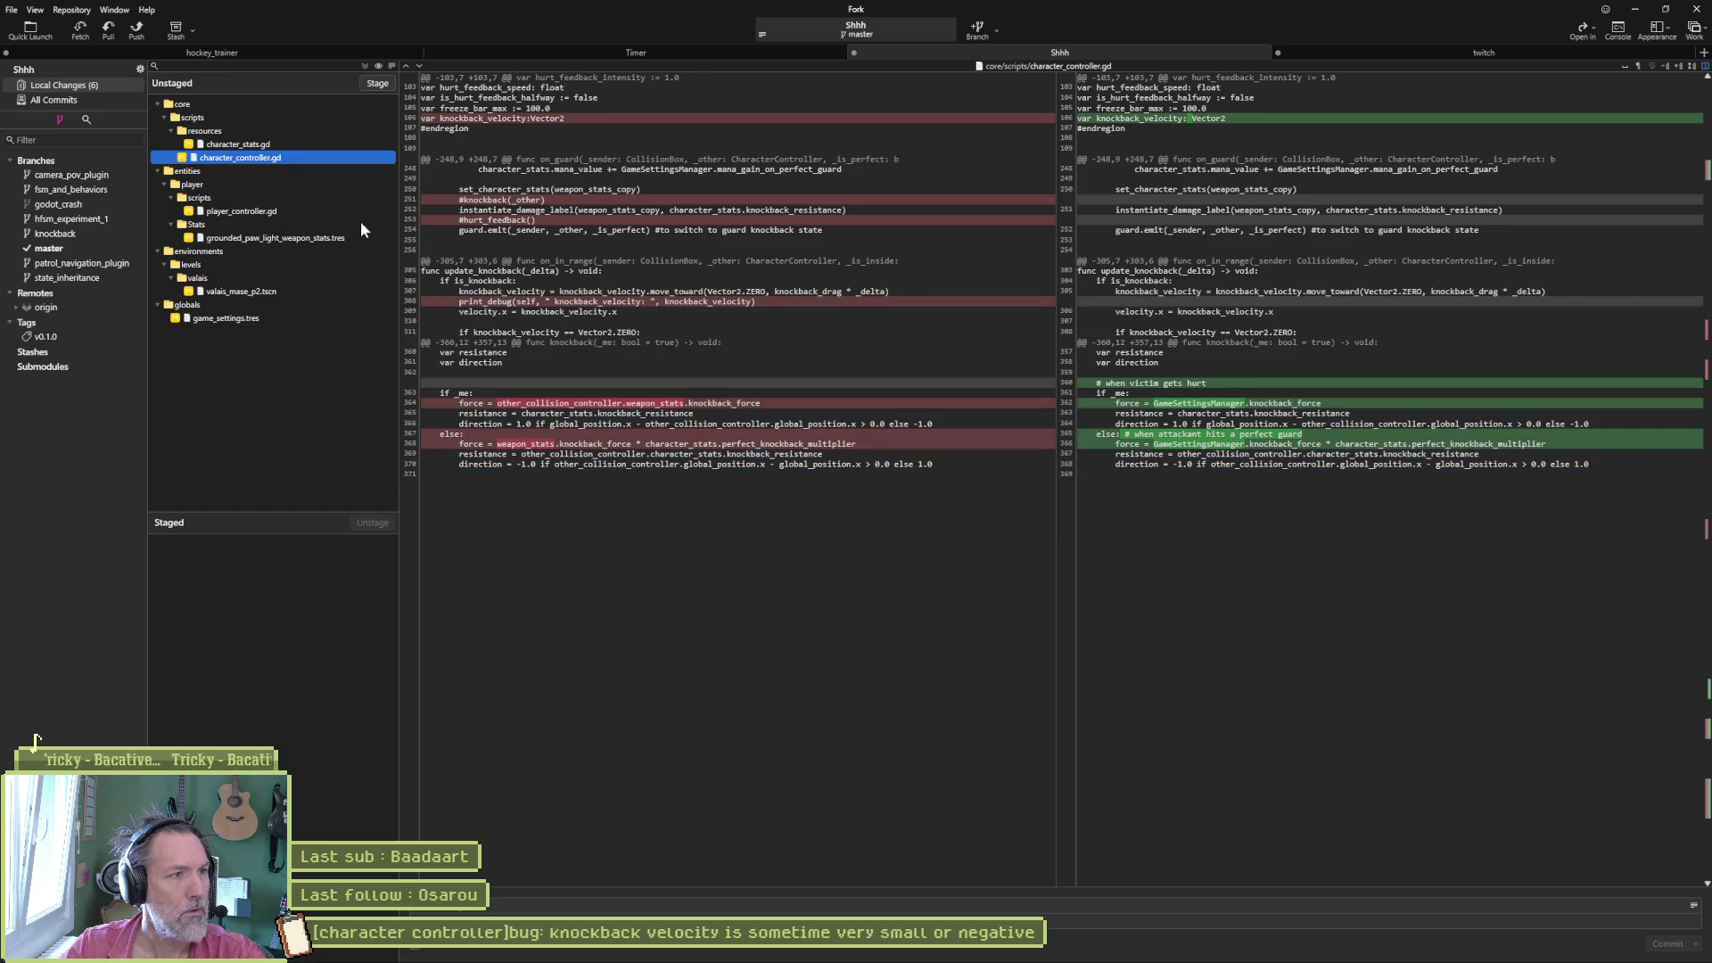
pyautogui.click(269, 213)
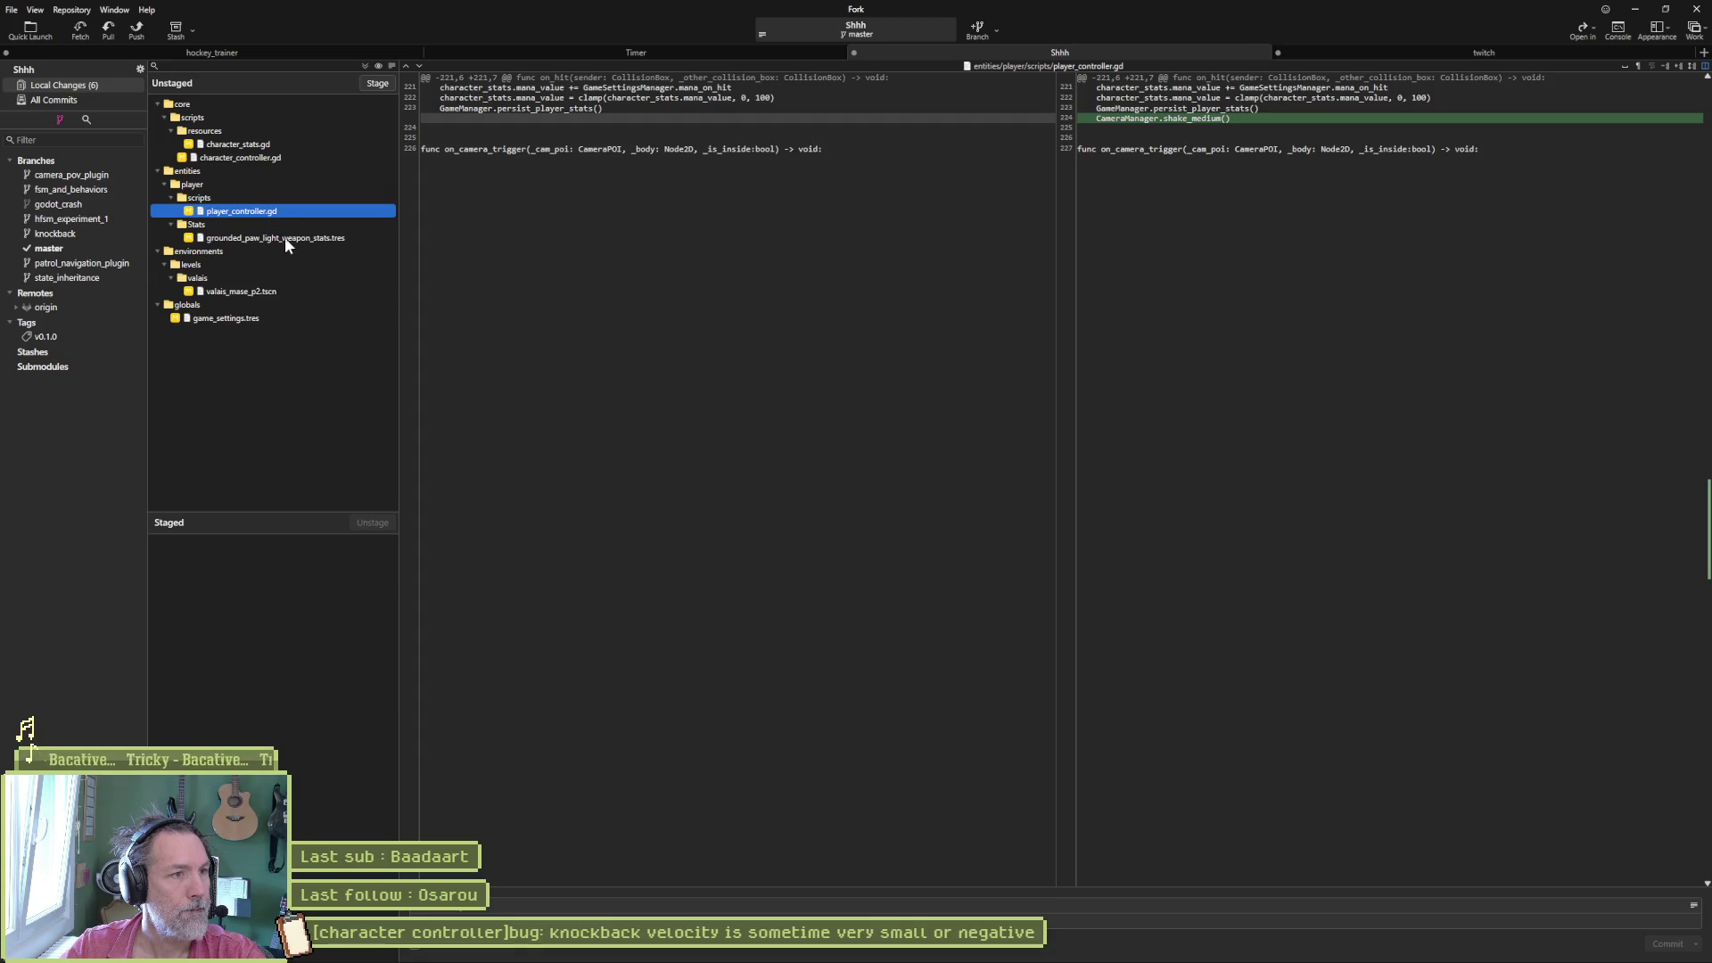
pyautogui.click(287, 240)
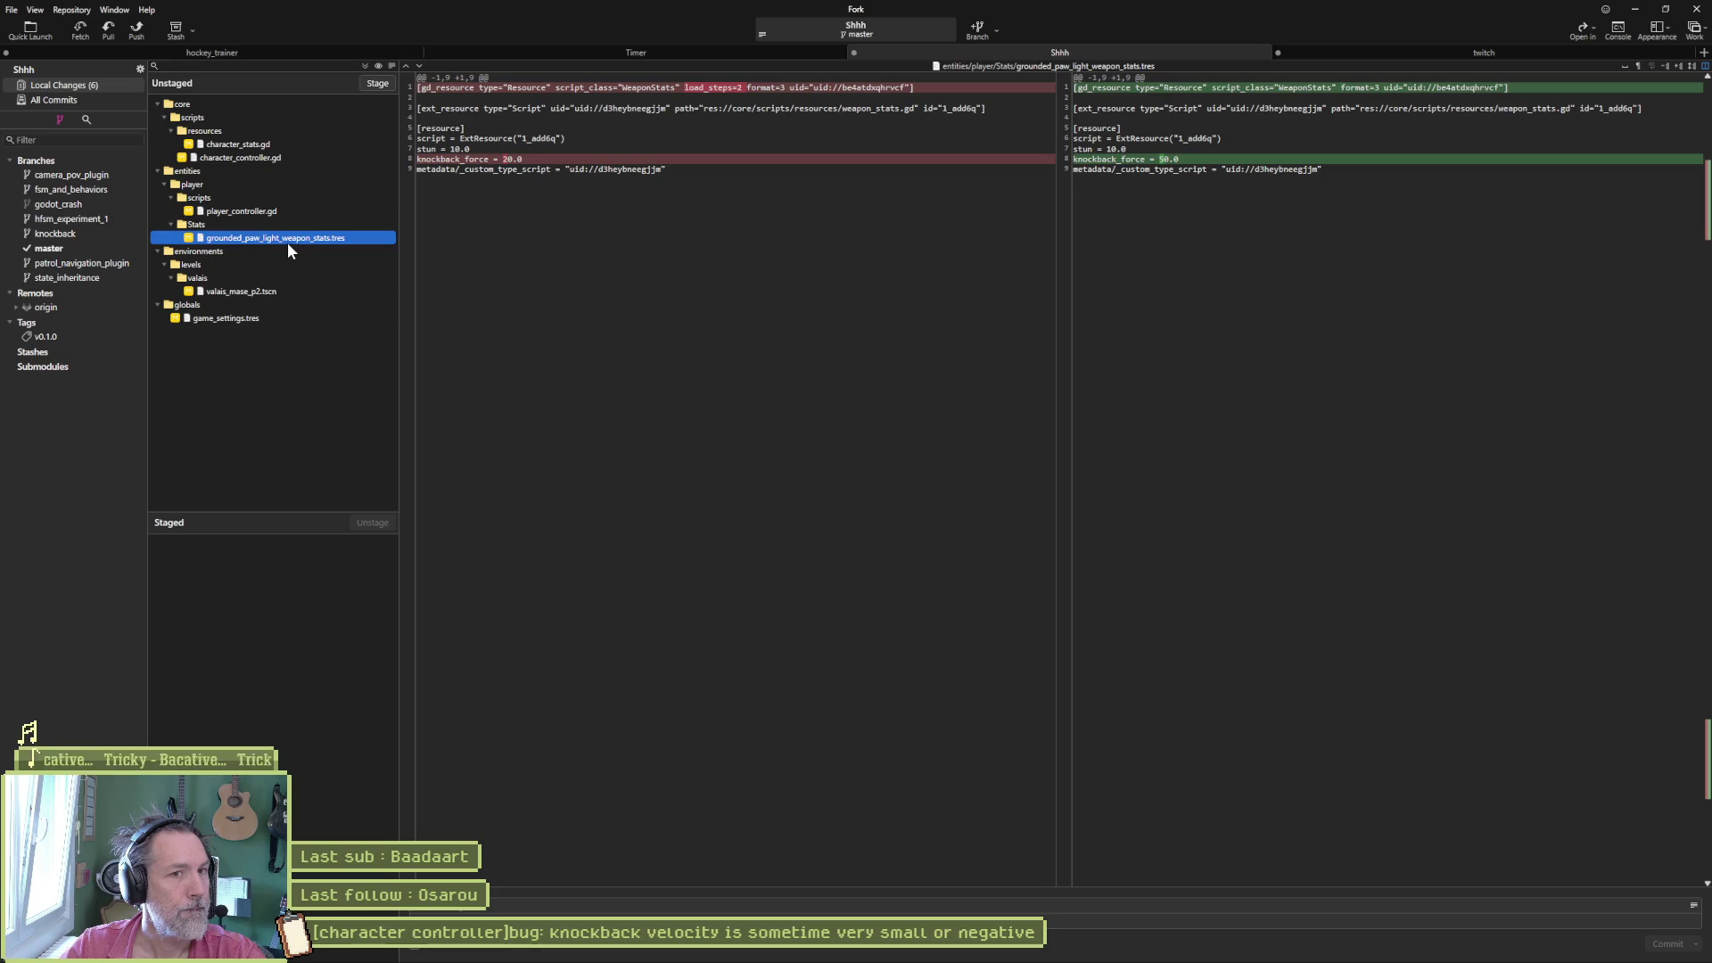
pyautogui.click(264, 290)
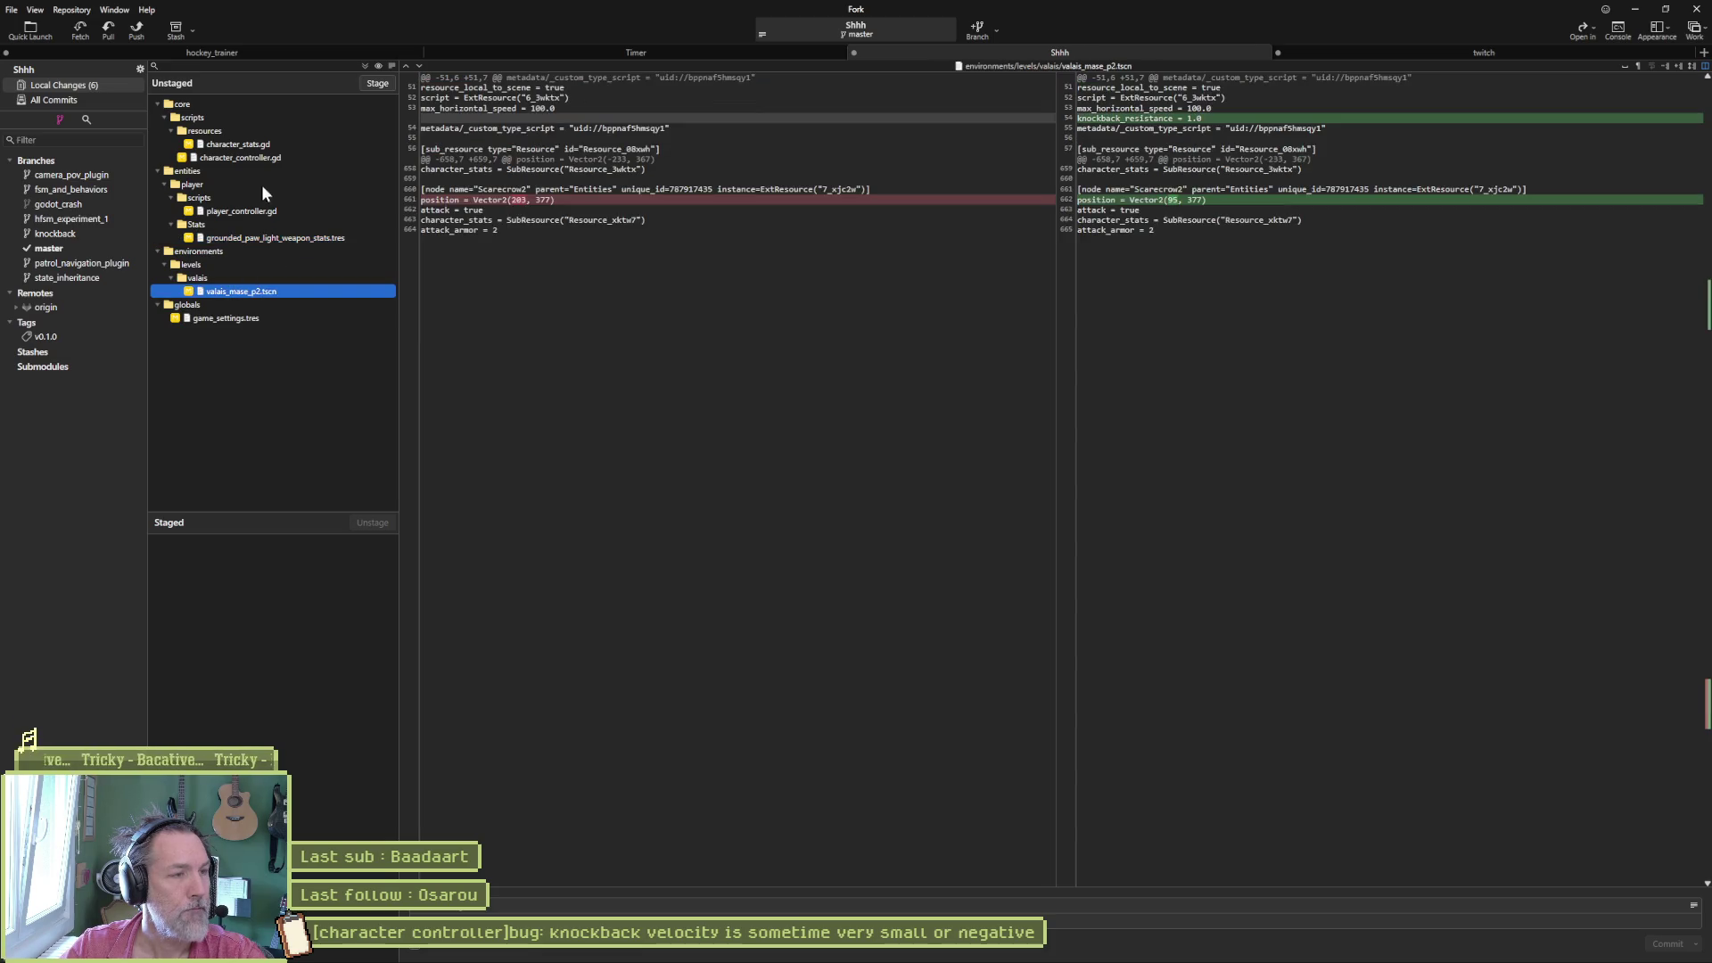
pyautogui.click(377, 83)
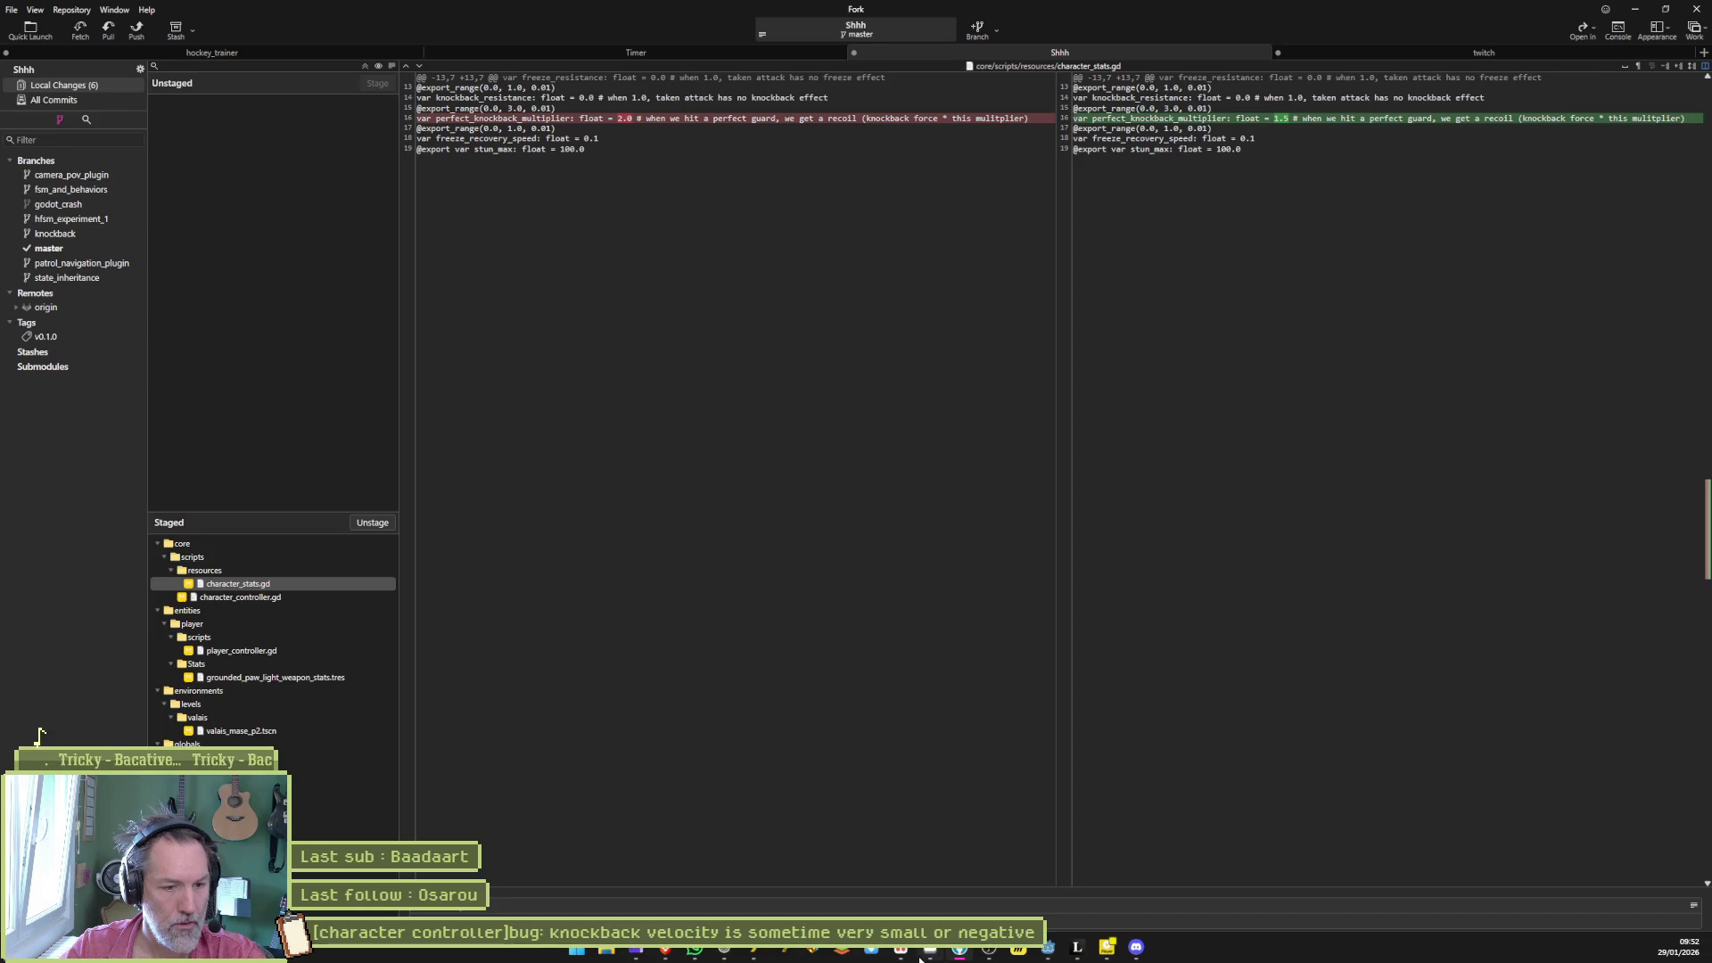
pyautogui.click(921, 954)
# - Copy the full title of the knockback velocity bug task and return to Fork
pyautogui.click(720, 246)
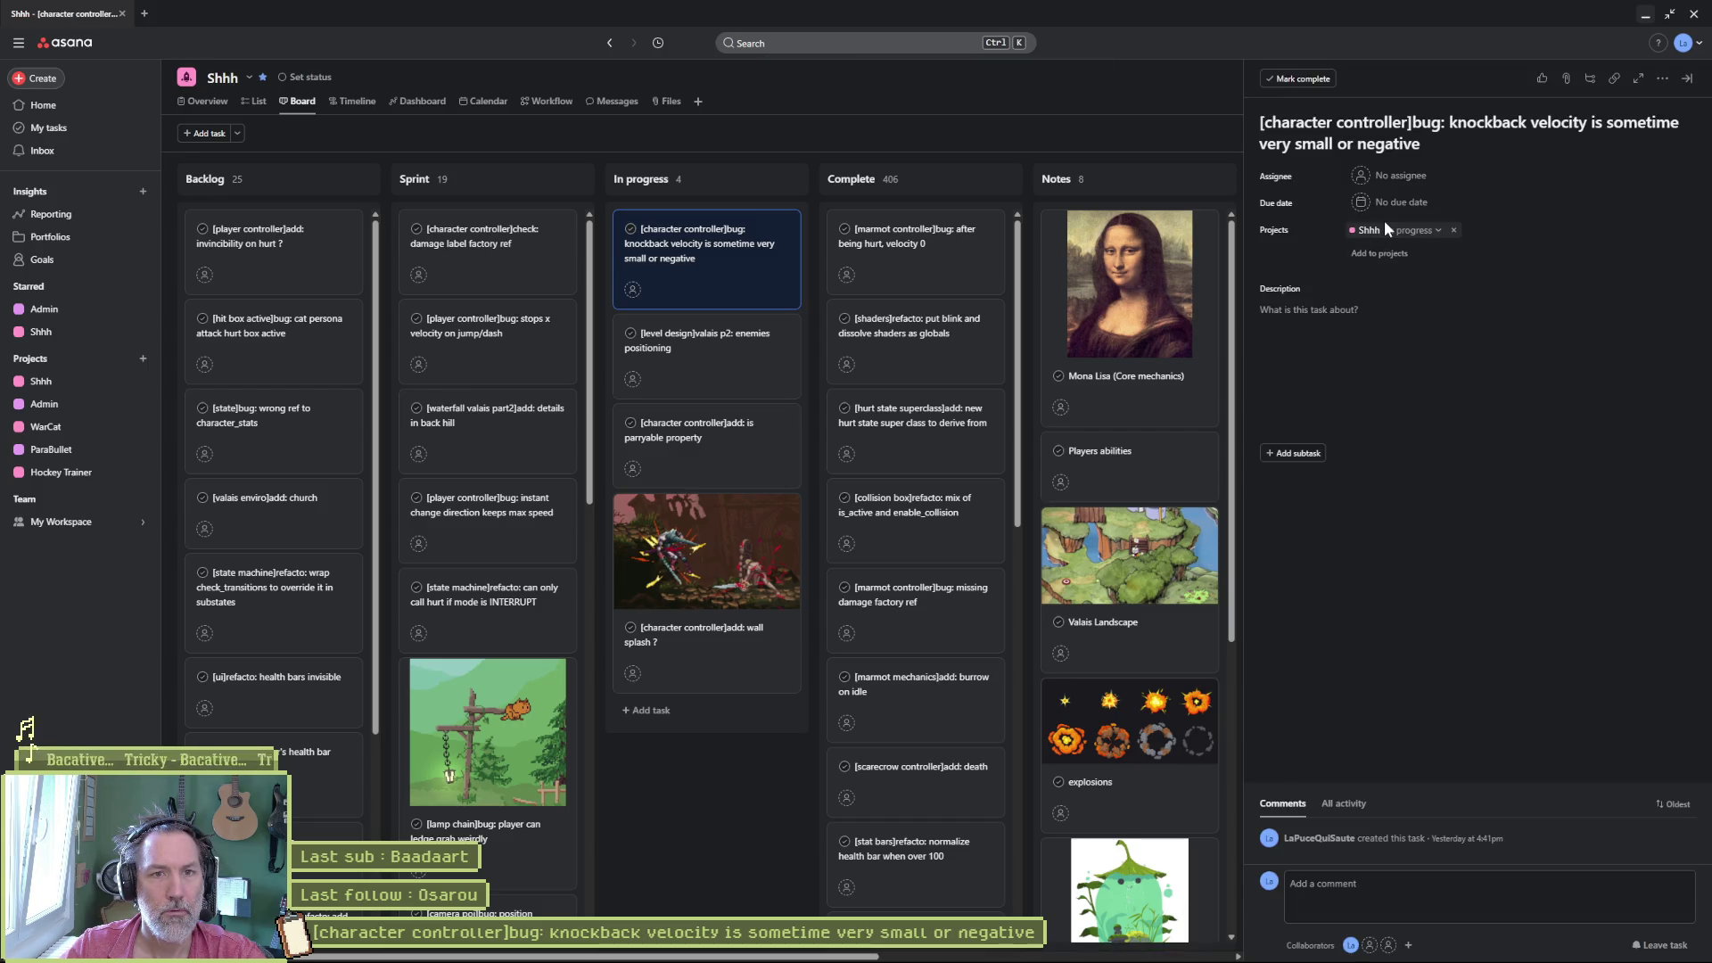
pyautogui.tripleClick(1403, 125)
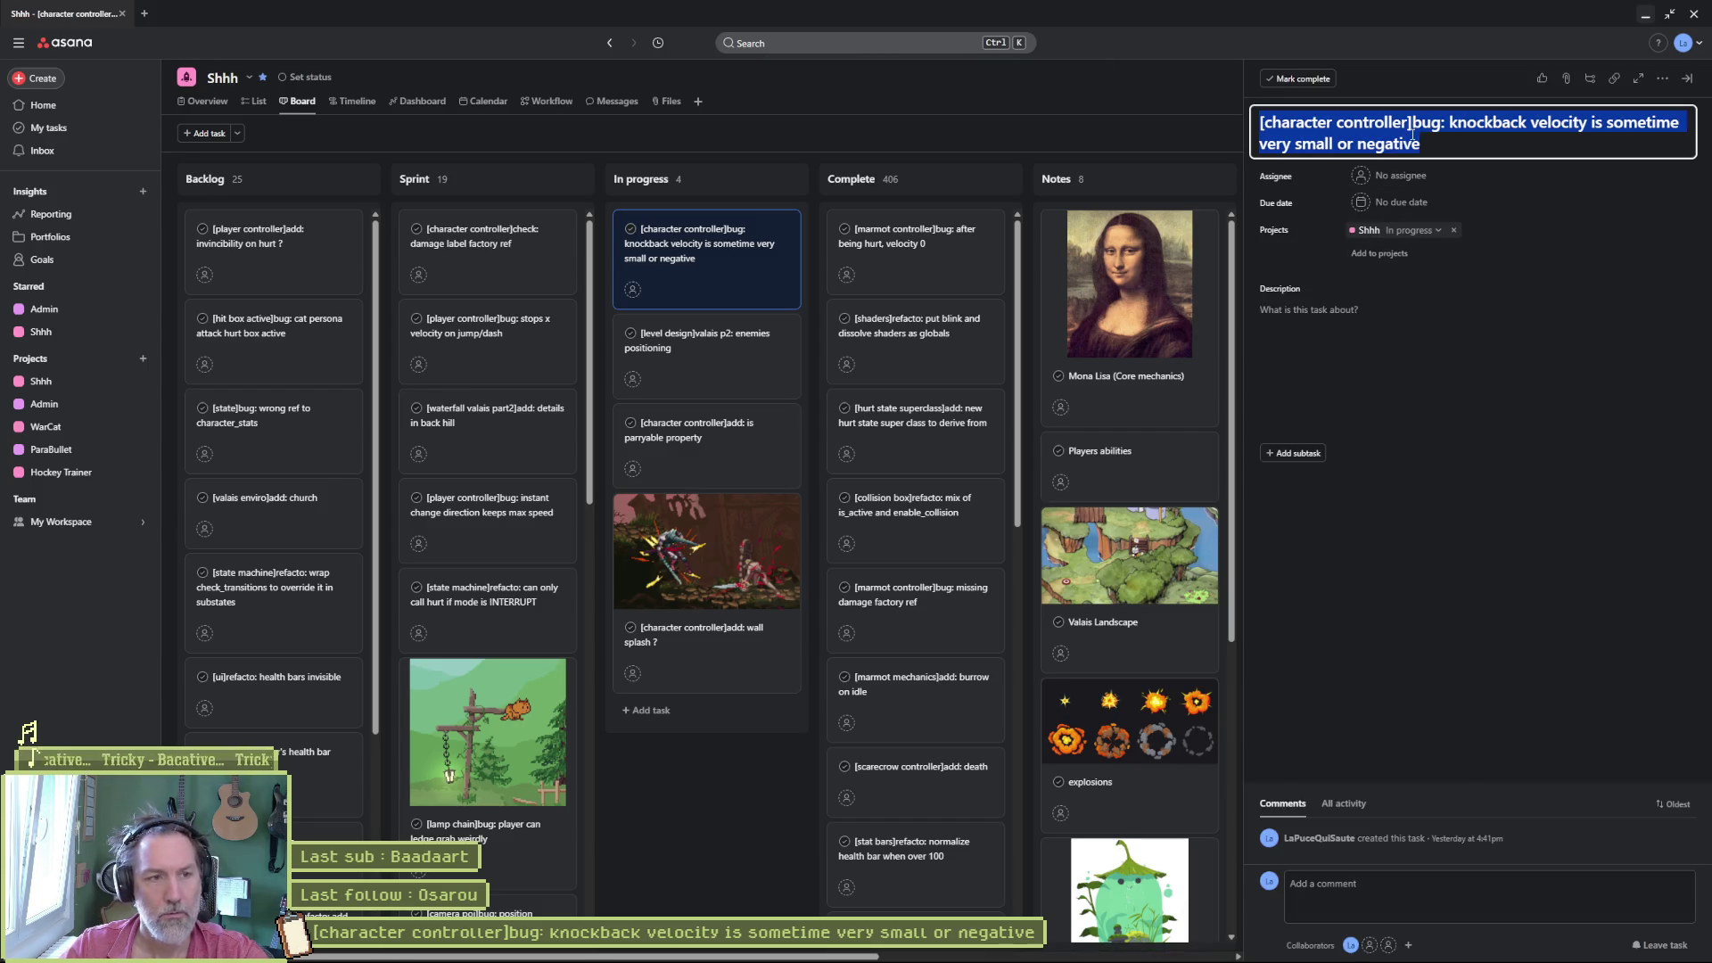
pyautogui.hotkey('alt', 'Tab')
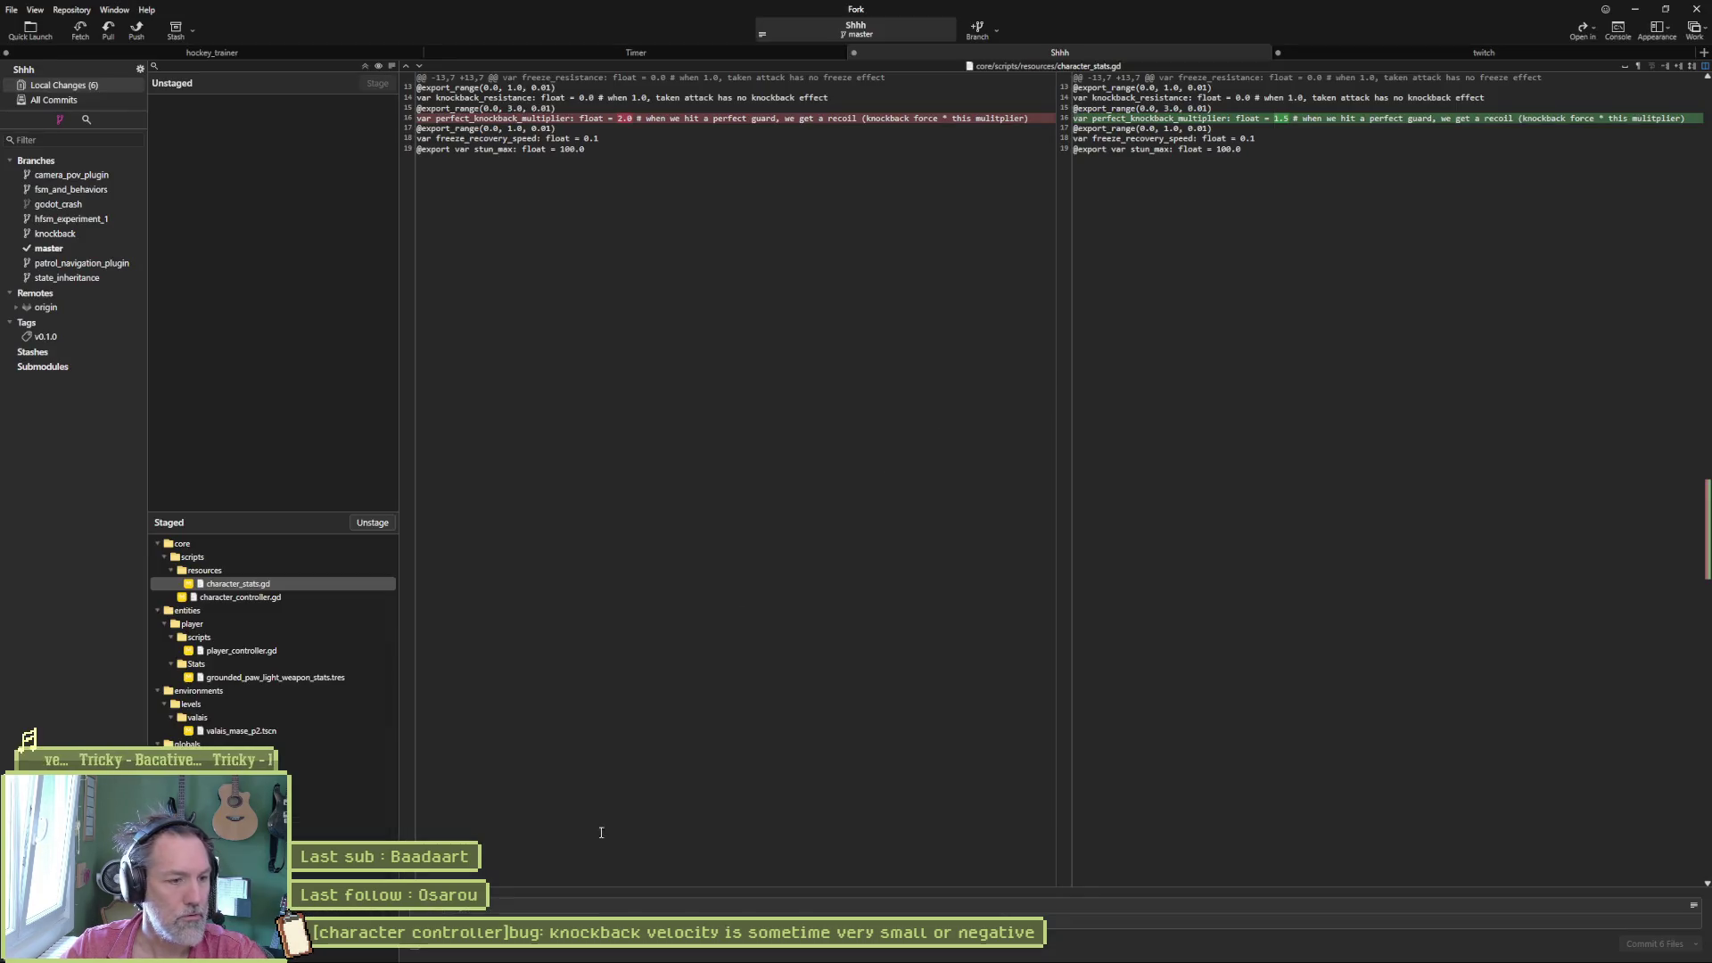
# - Commit the staged files using the pasted task title, with 'bug' replaced by 'fixed'
pyautogui.click(549, 902)
pyautogui.hotkey('ctrl', 'v')
pyautogui.doubleClick(513, 905)
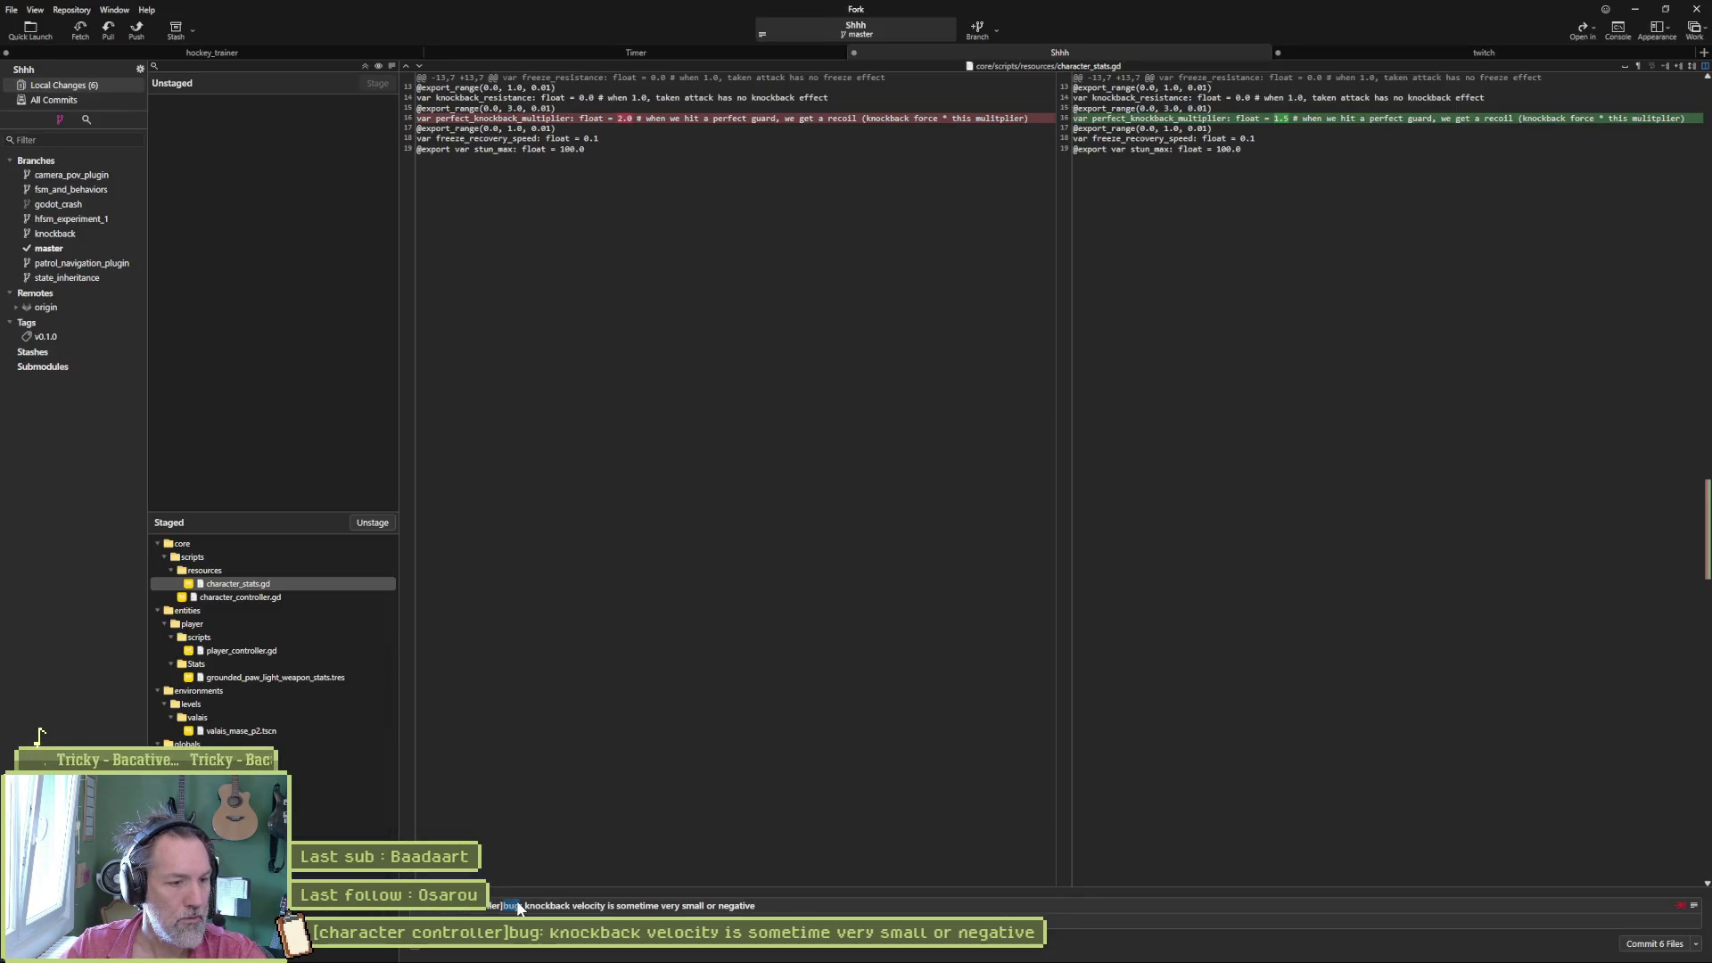
pyautogui.write('fixed')
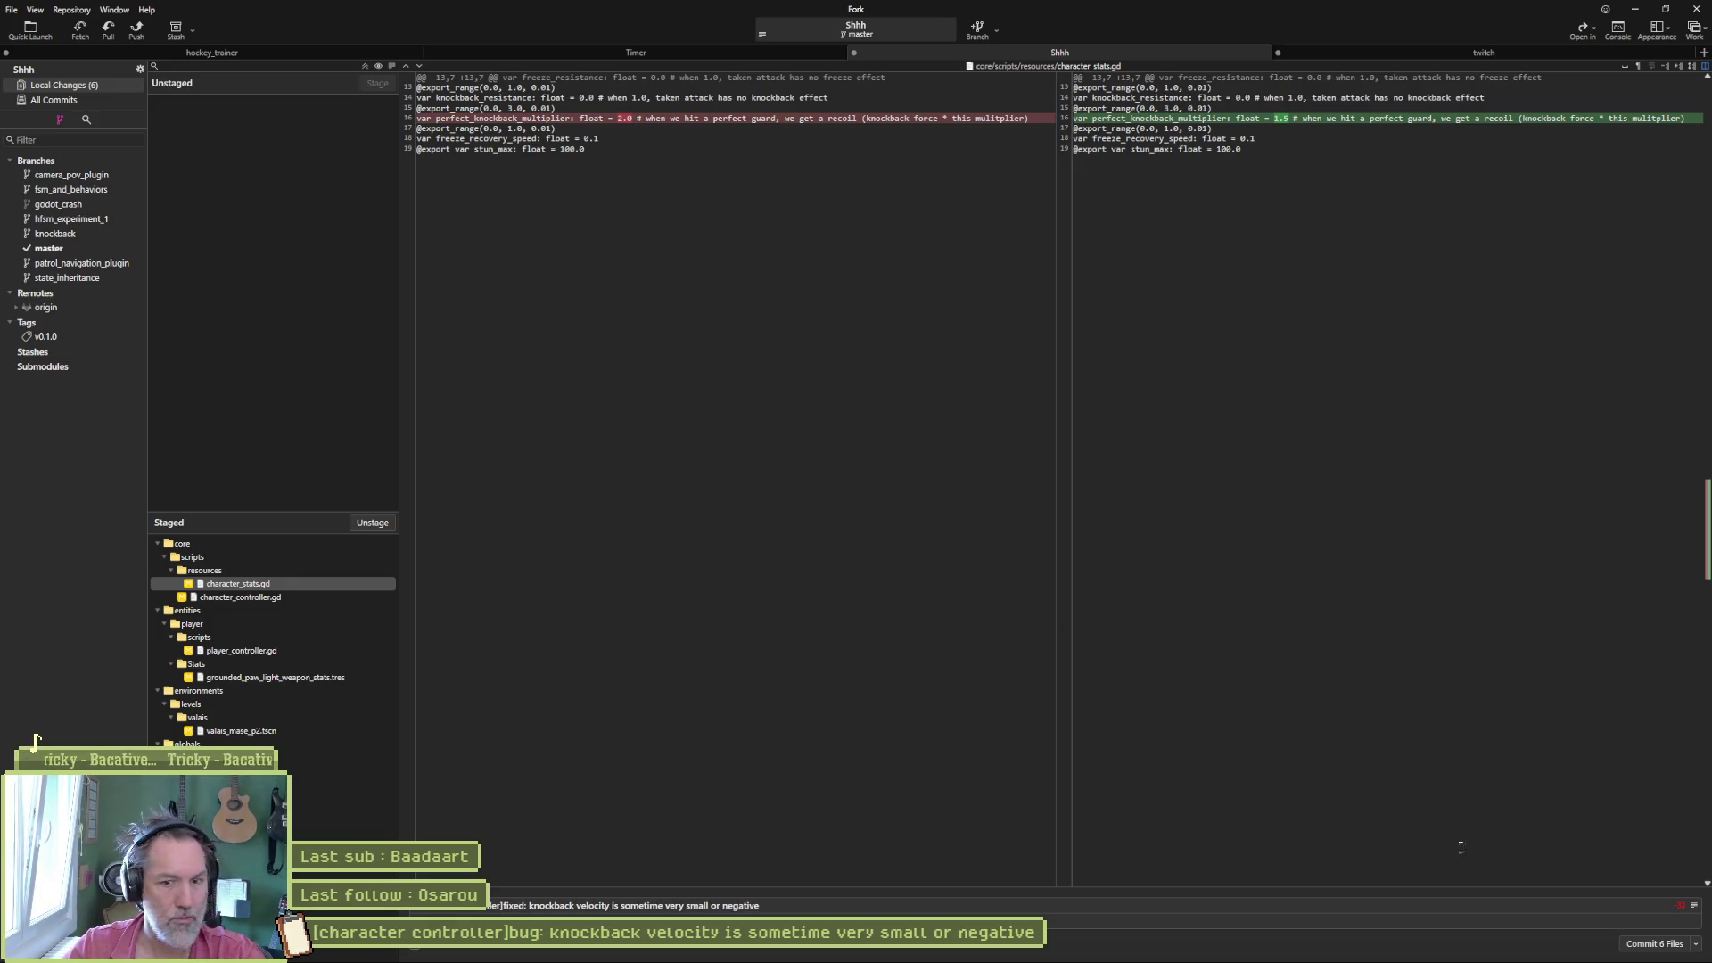
pyautogui.click(1633, 948)
# - Push the new commit on master to origin
pyautogui.click(136, 29)
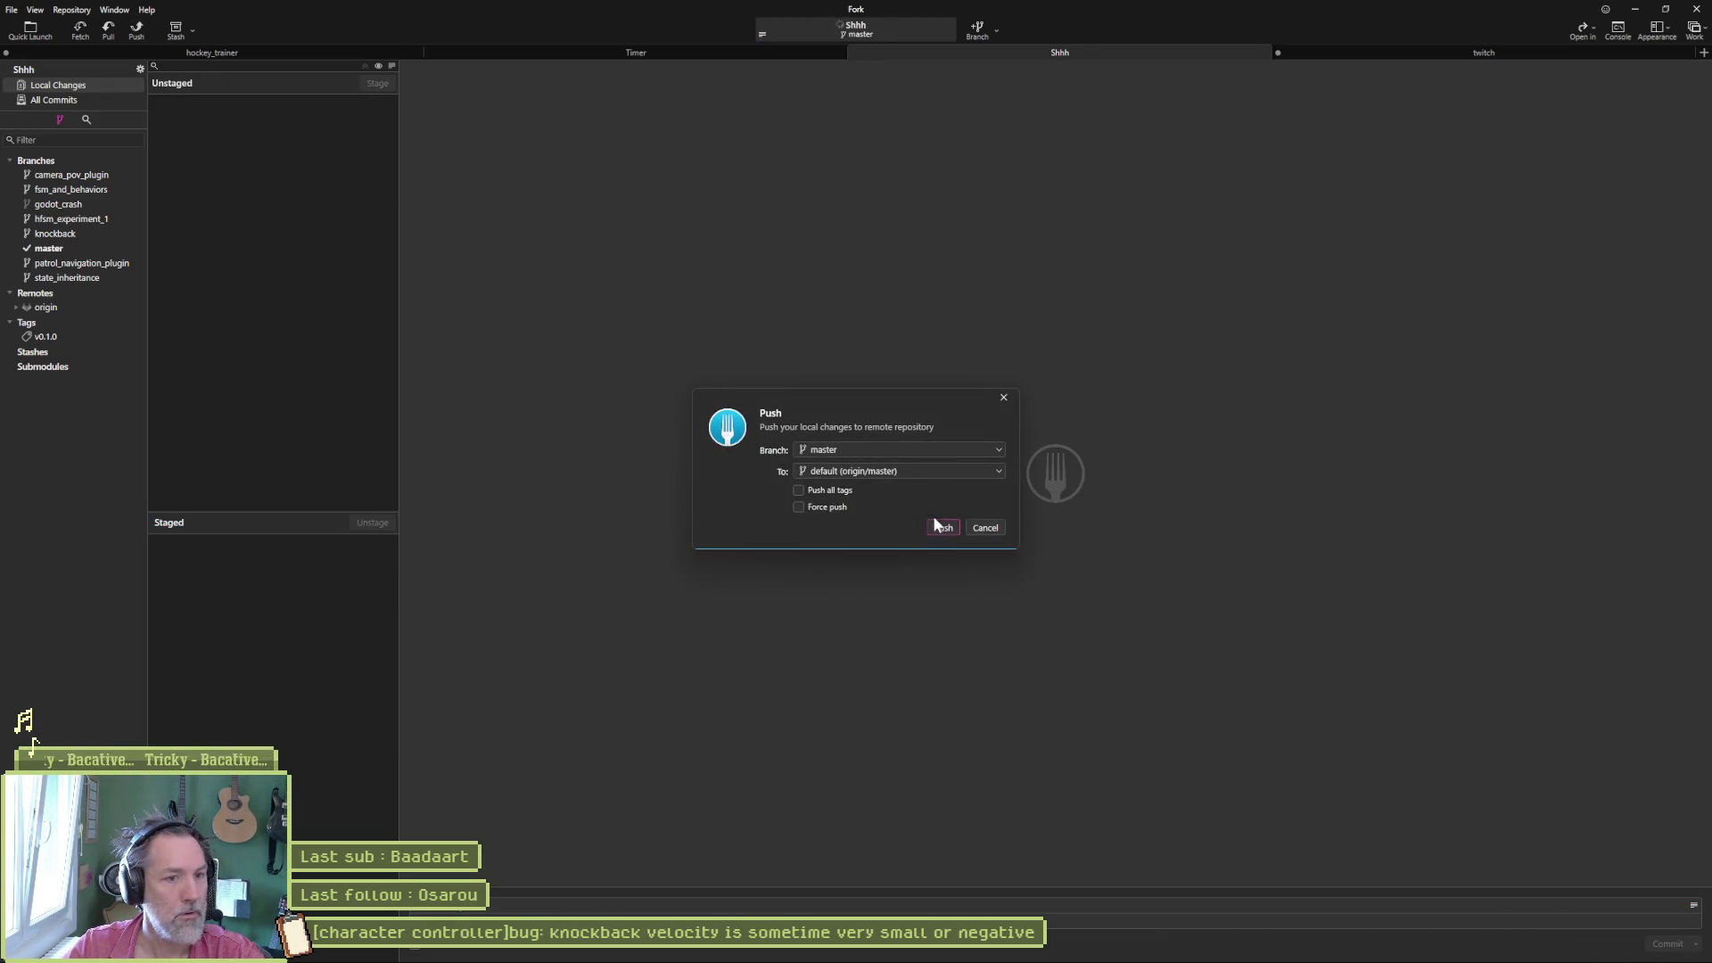
pyautogui.click(949, 532)
pyautogui.hotkey('alt', 'Tab')
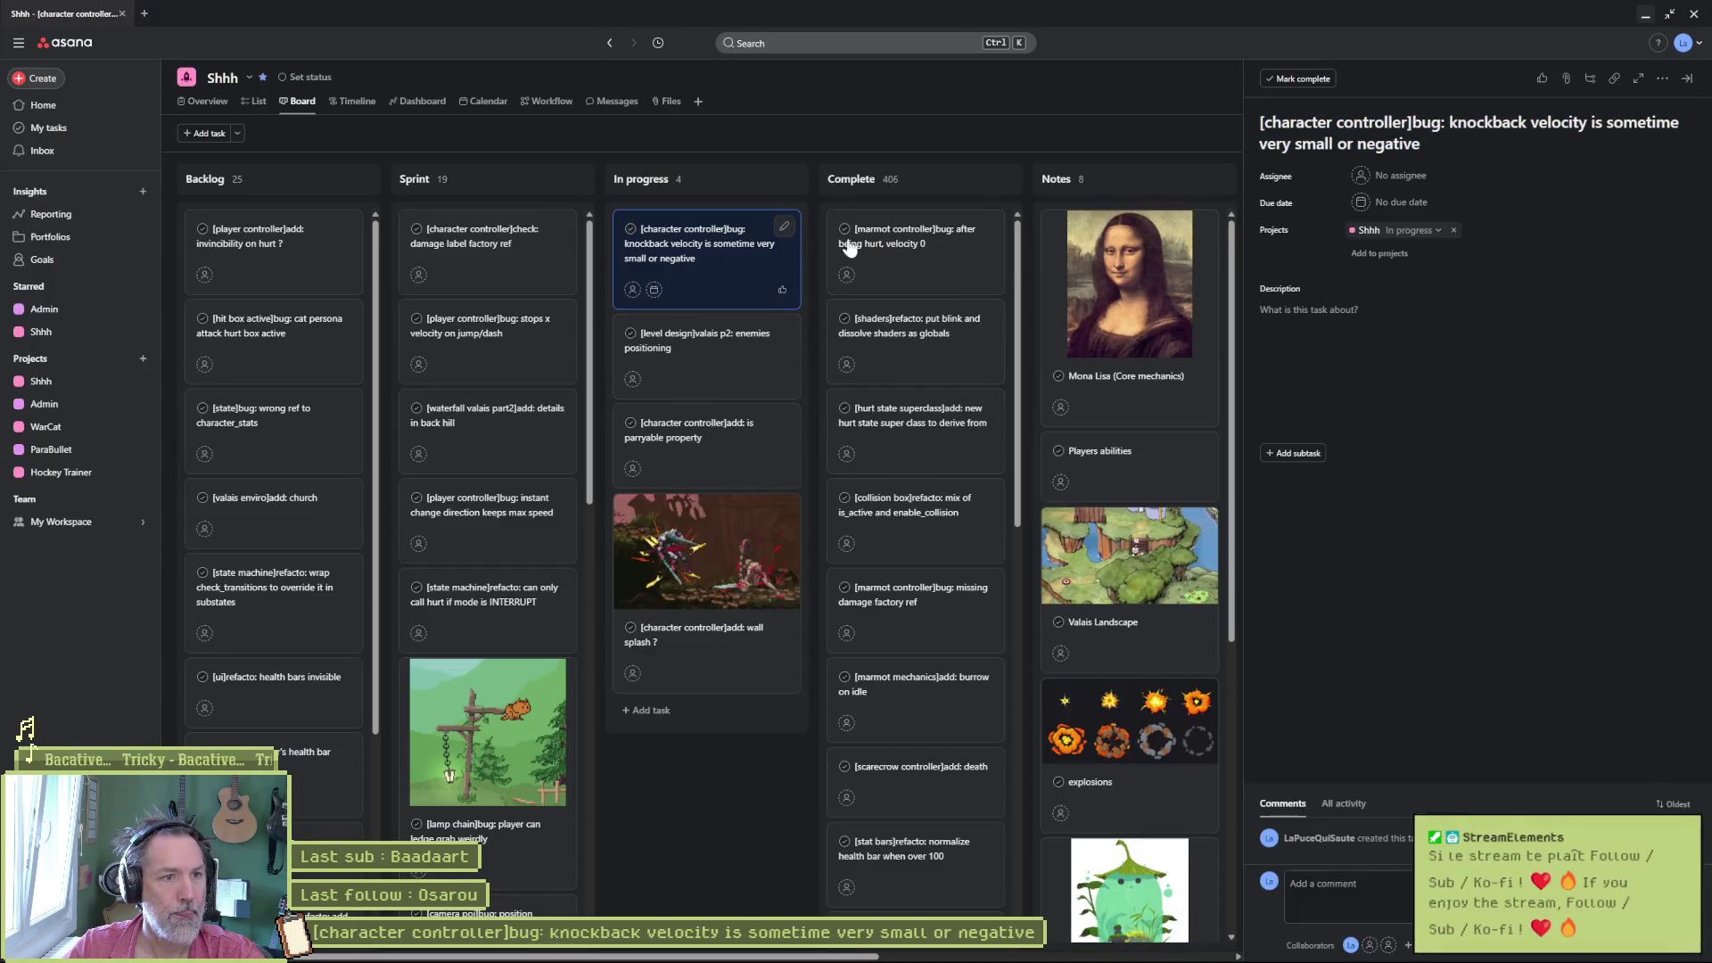
# - Move the knockback bug task to Complete and add an In progress task about moving camera shakes
pyautogui.moveTo(729, 245); pyautogui.dragTo(923, 250)
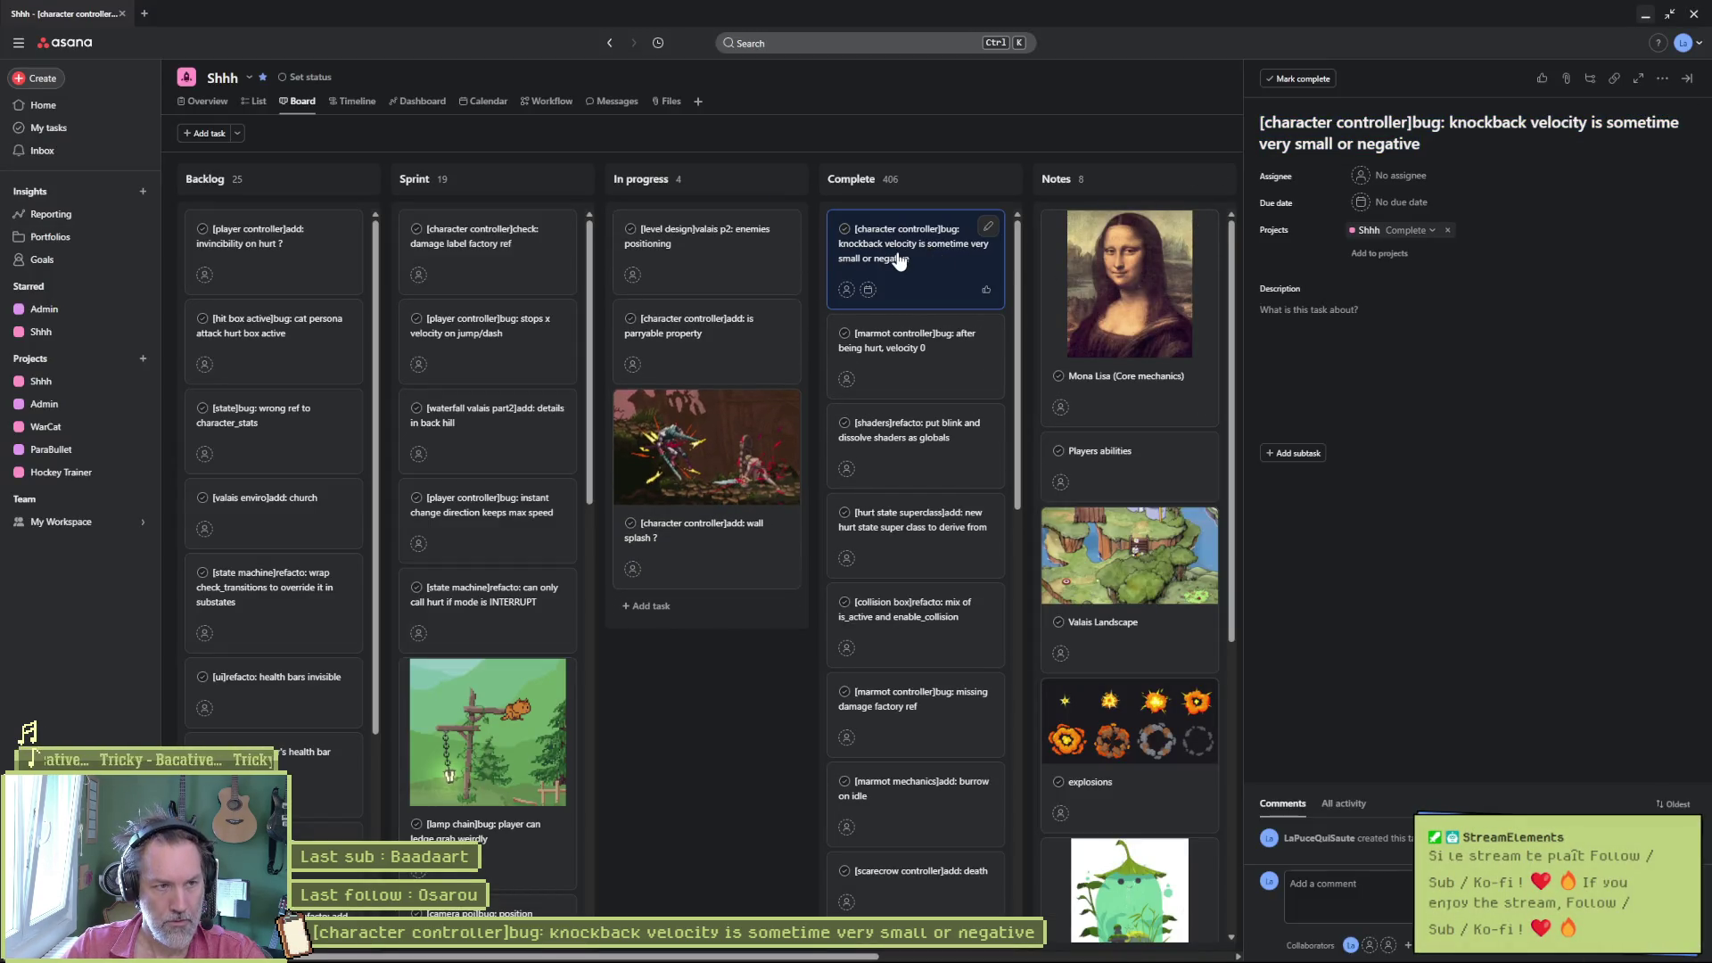
pyautogui.click(649, 605)
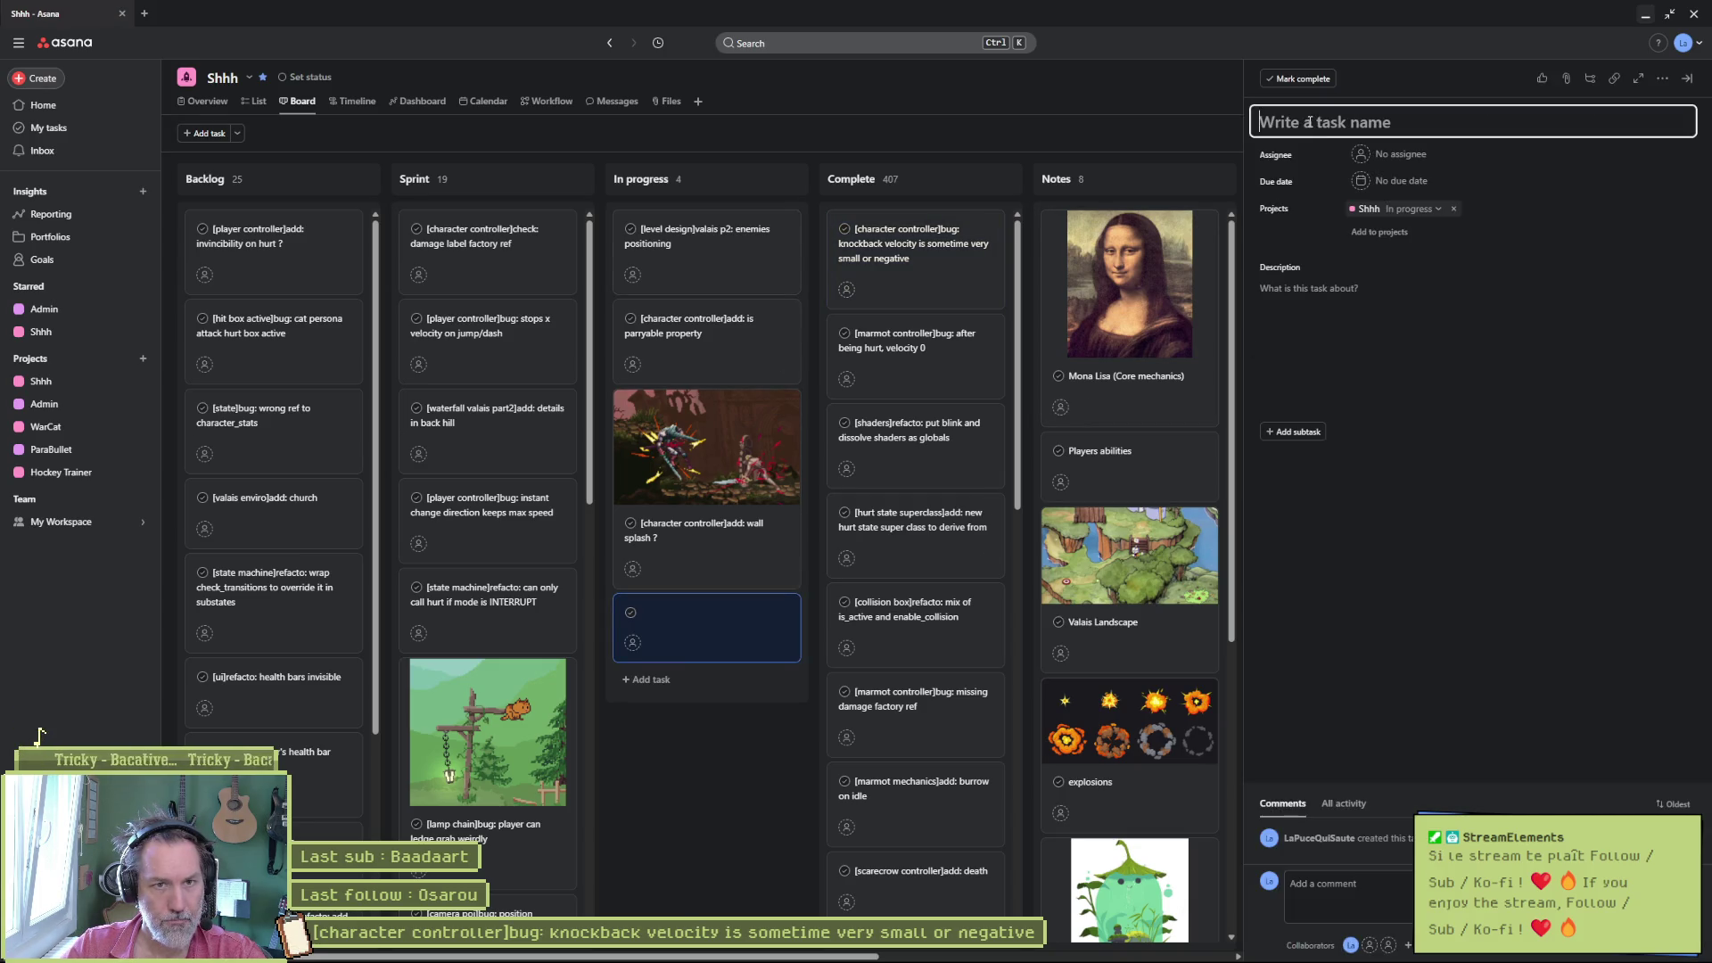
pyautogui.write('[]')
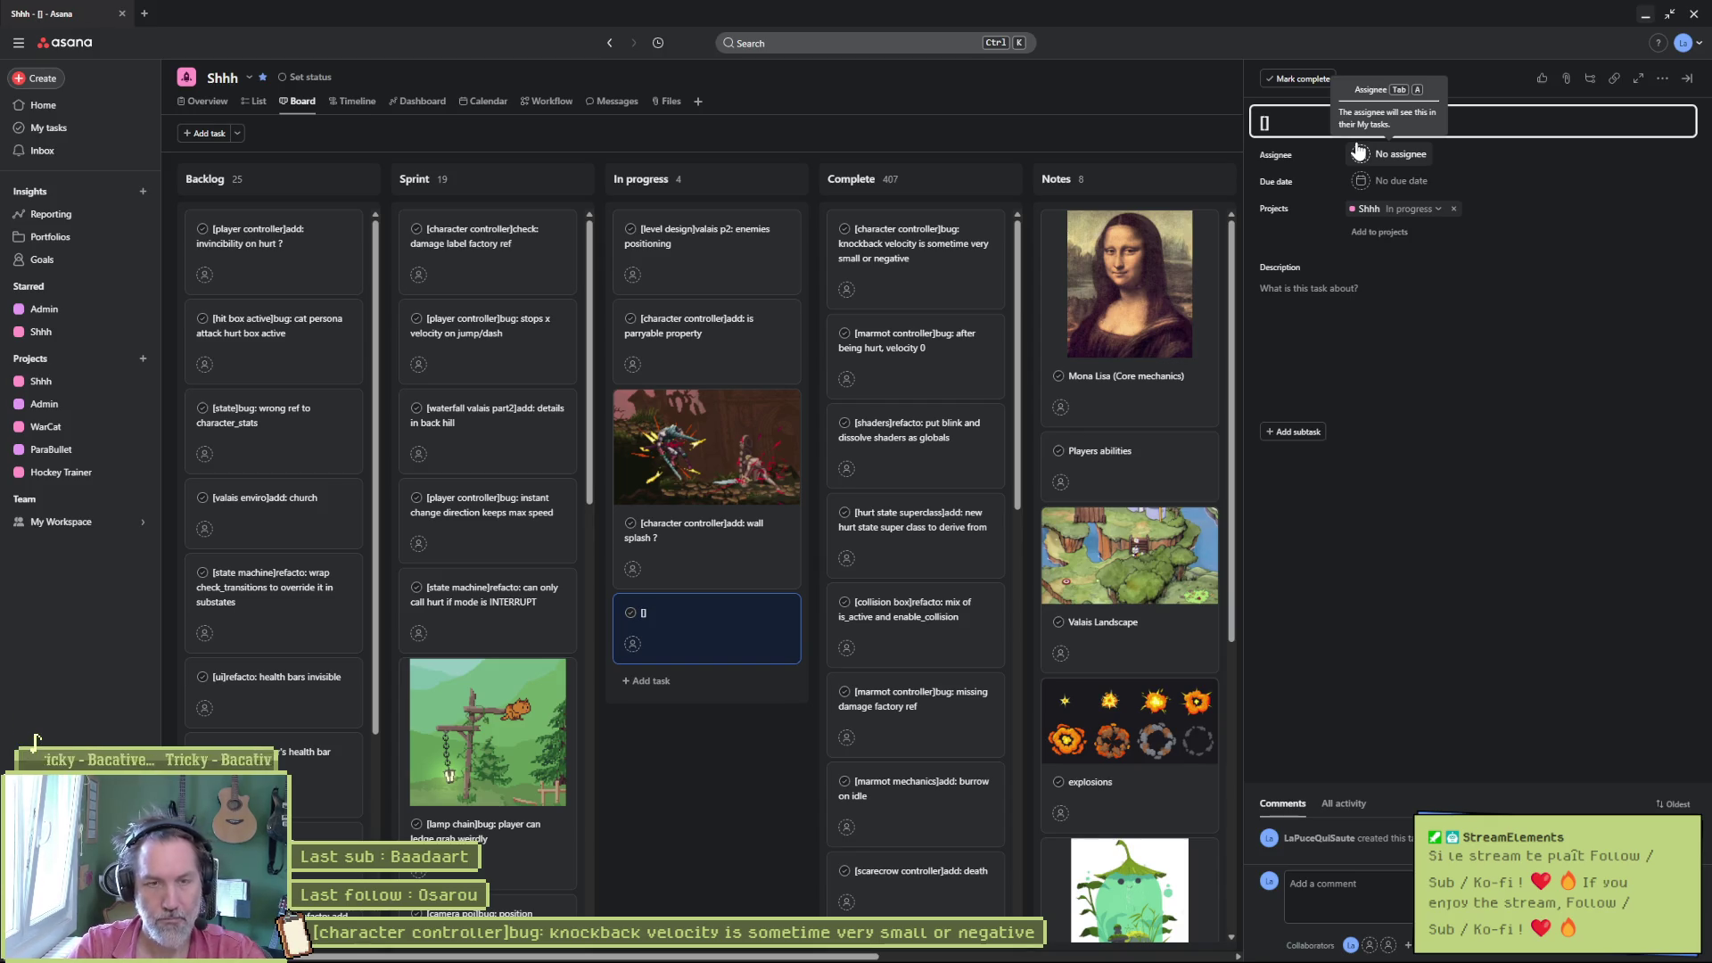
pyautogui.write('character contrroller')
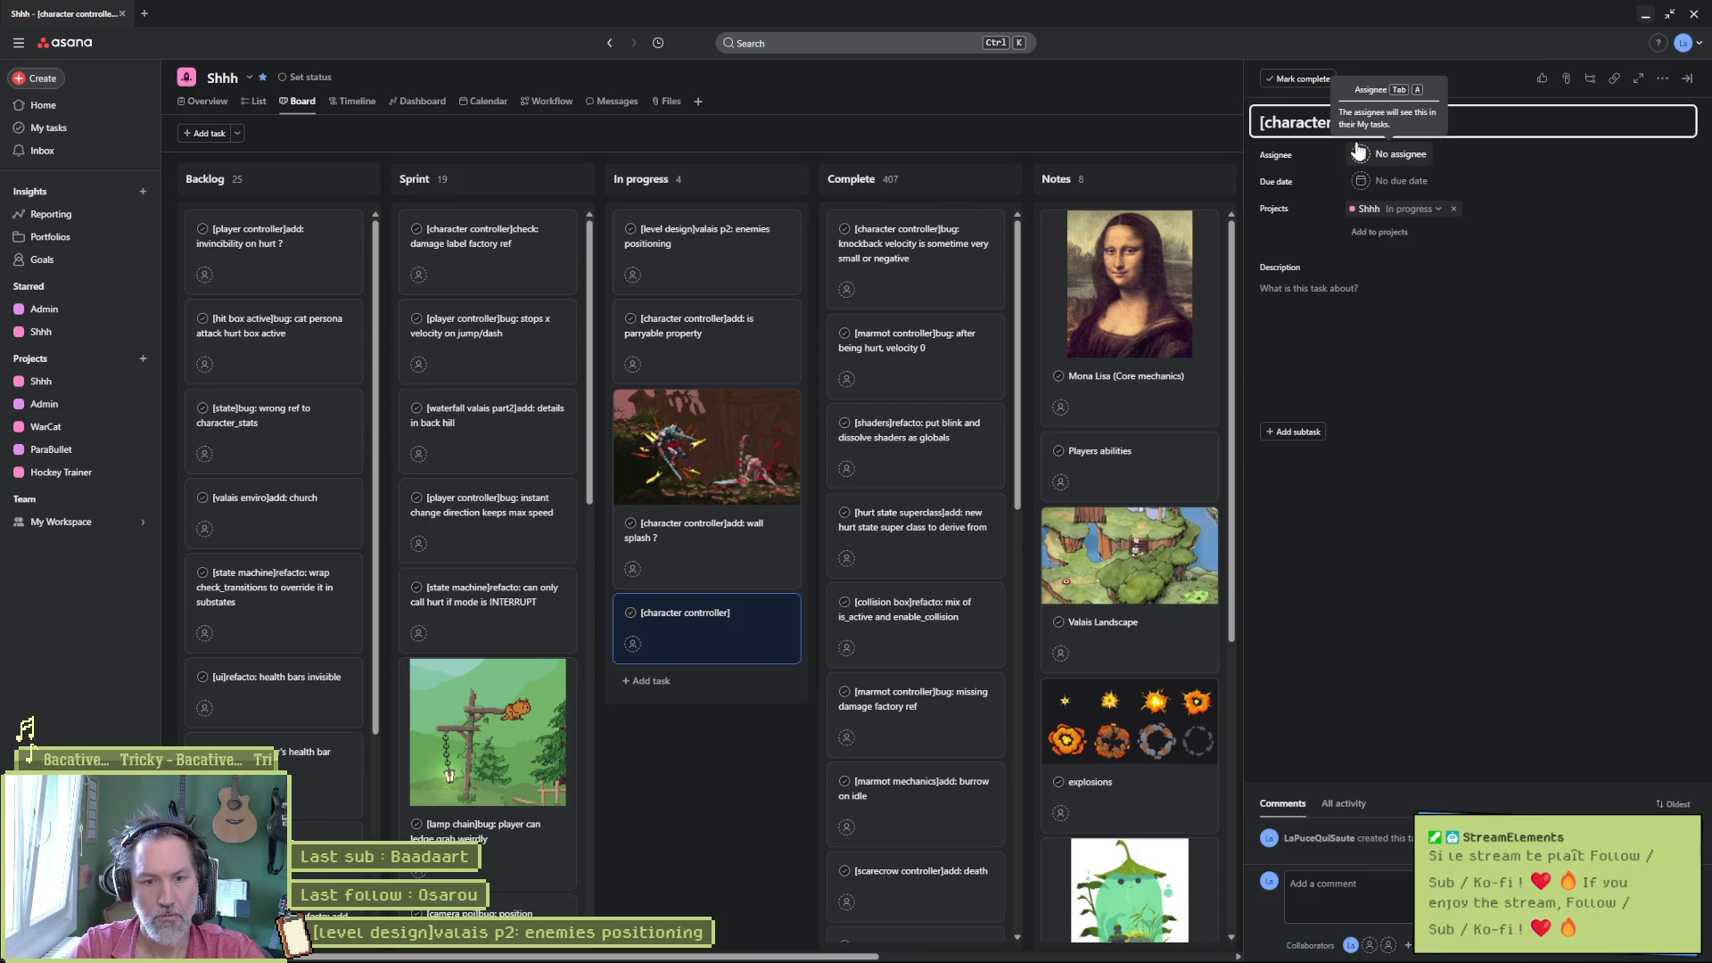
pyautogui.write('move')
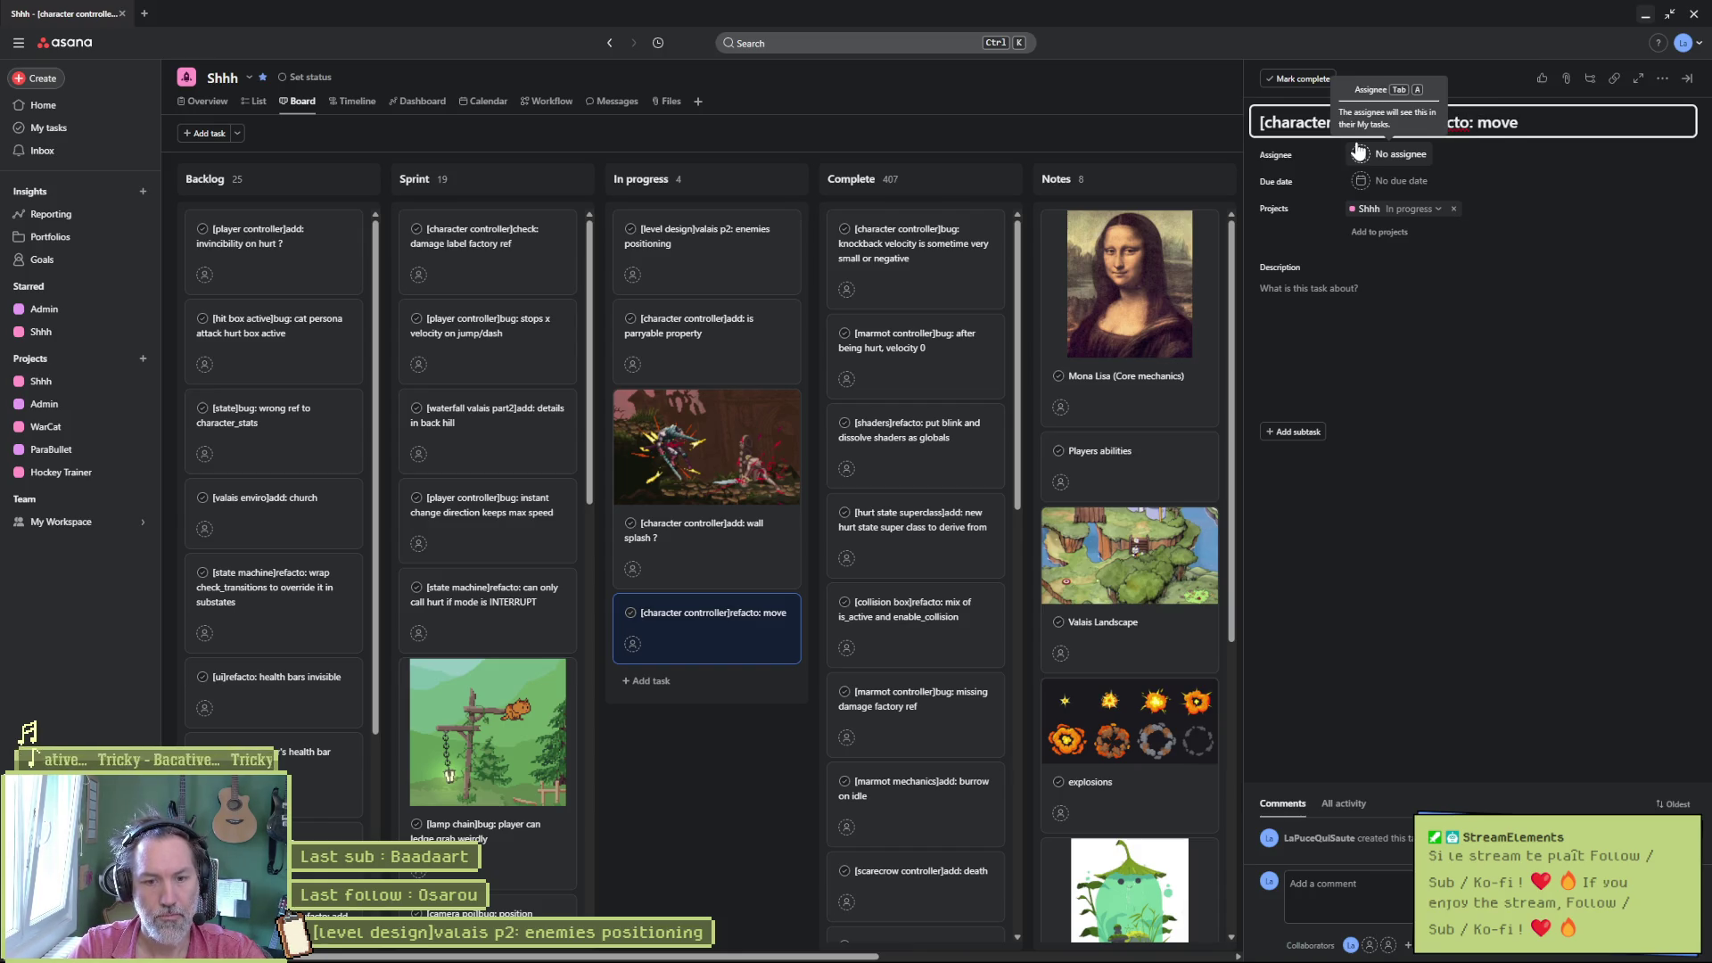
pyautogui.write(' camera shakes')
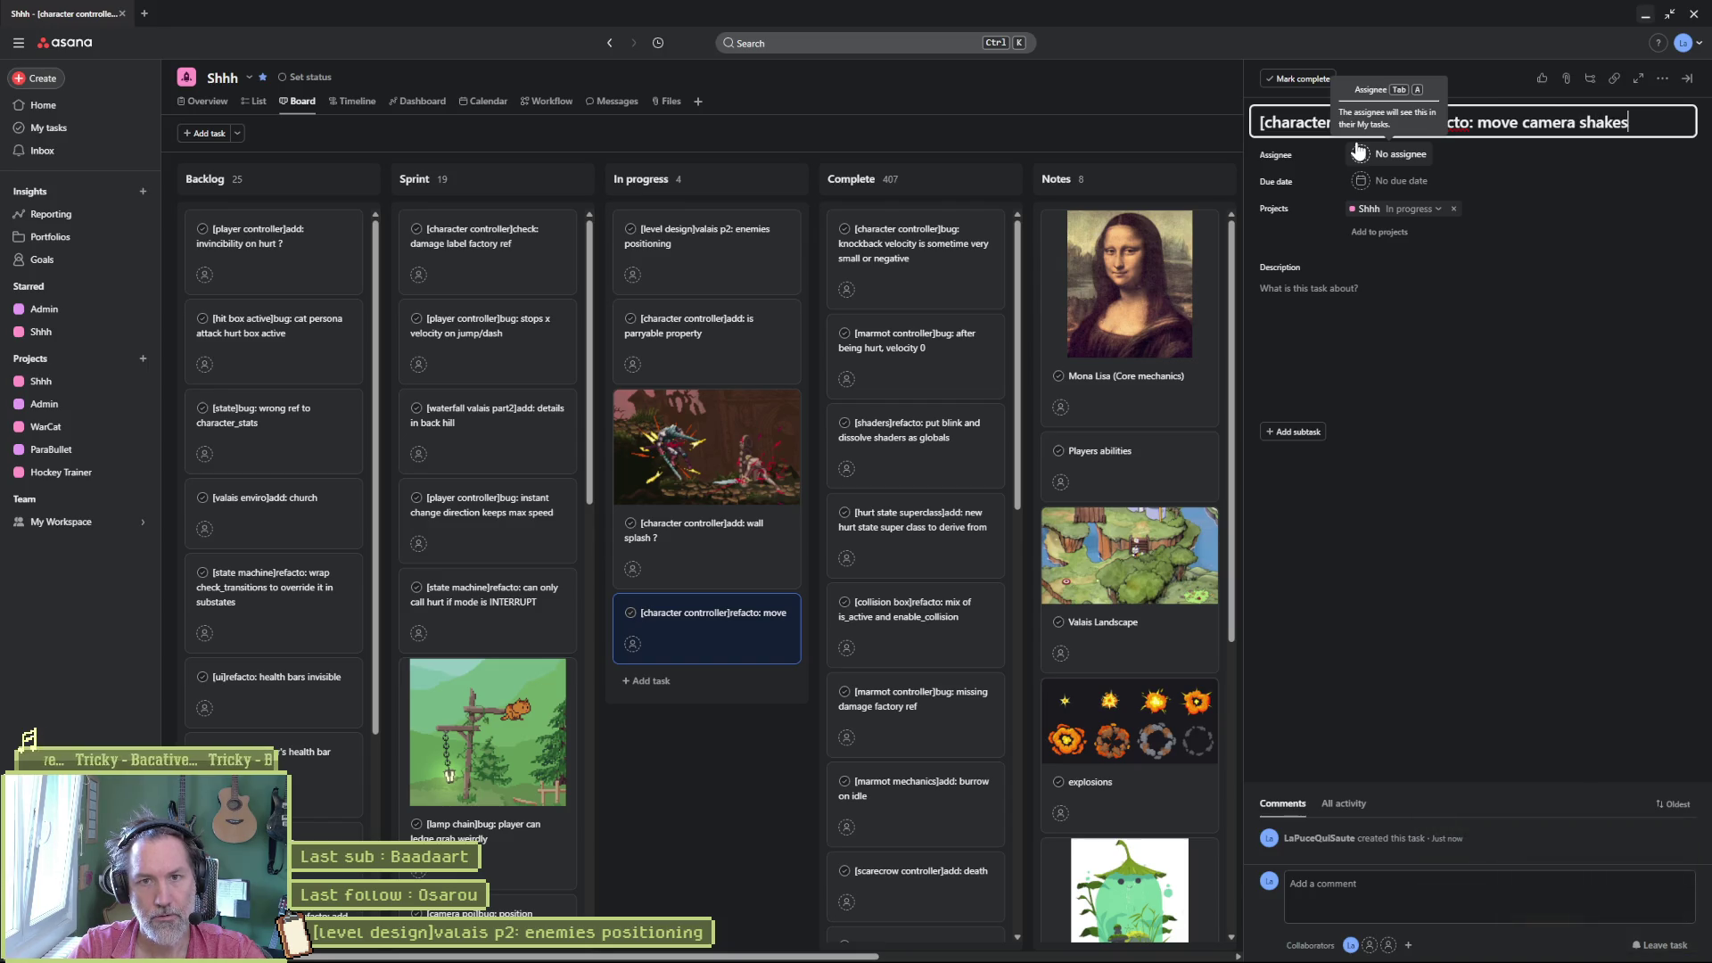
pyautogui.write(' in')
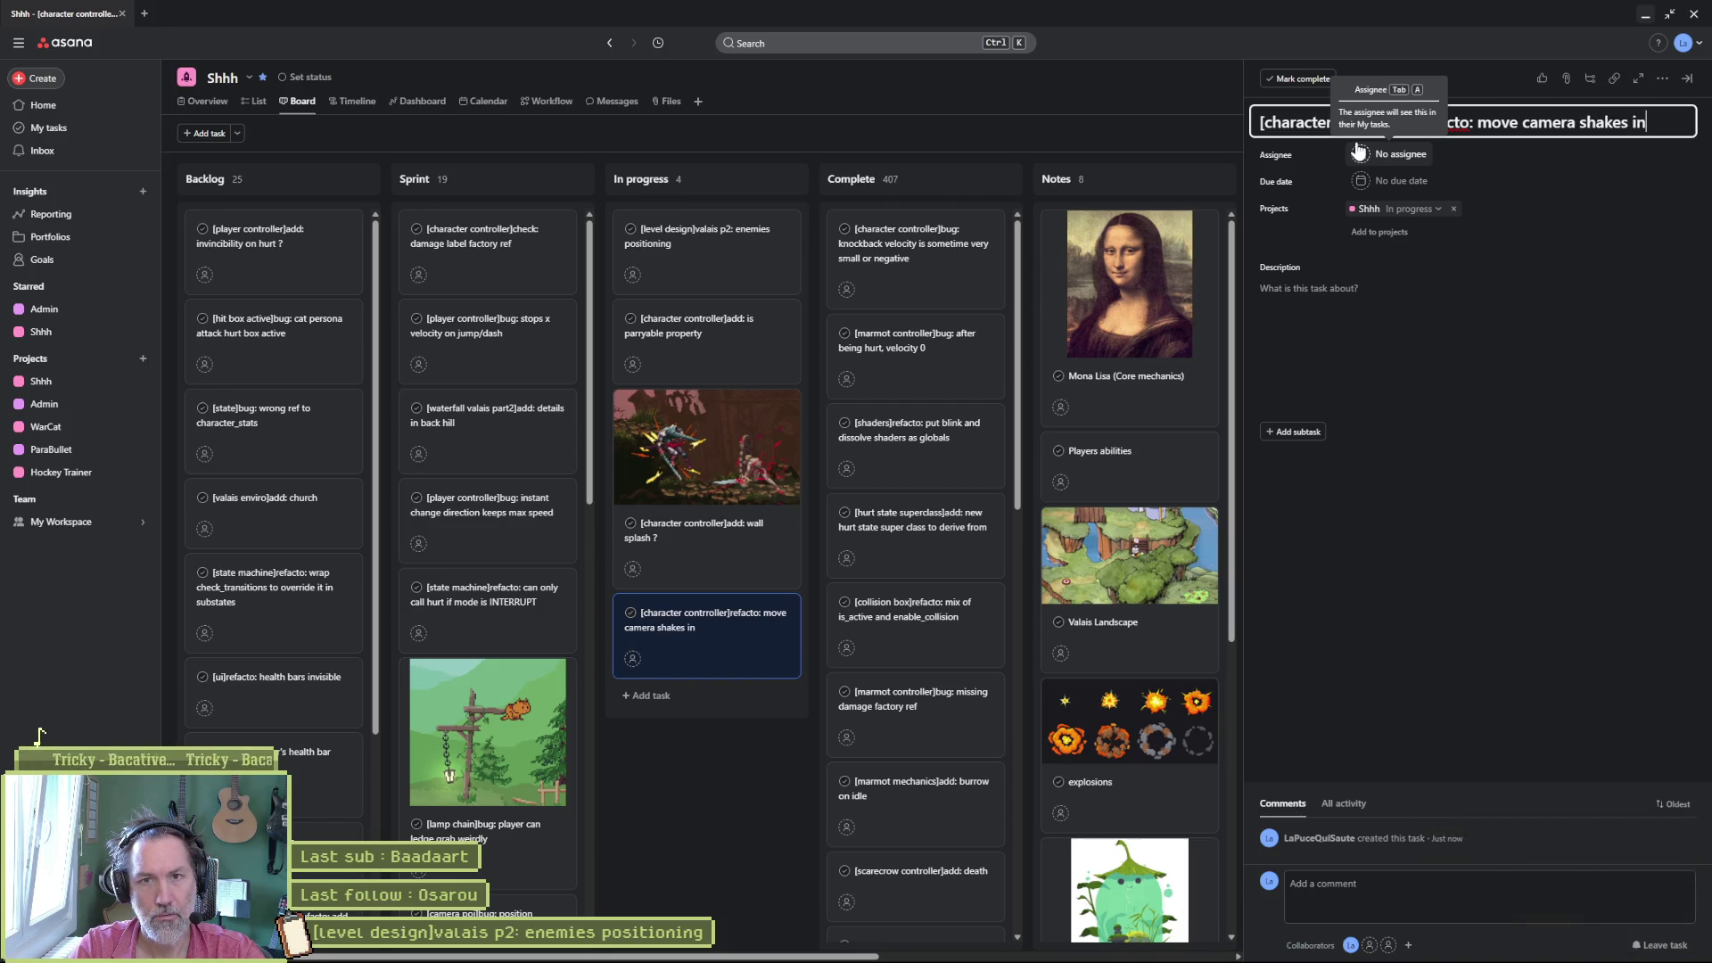
pyautogui.press('BackSpace')
pyautogui.press('BackSpace')
pyautogui.write('from player to character controller')
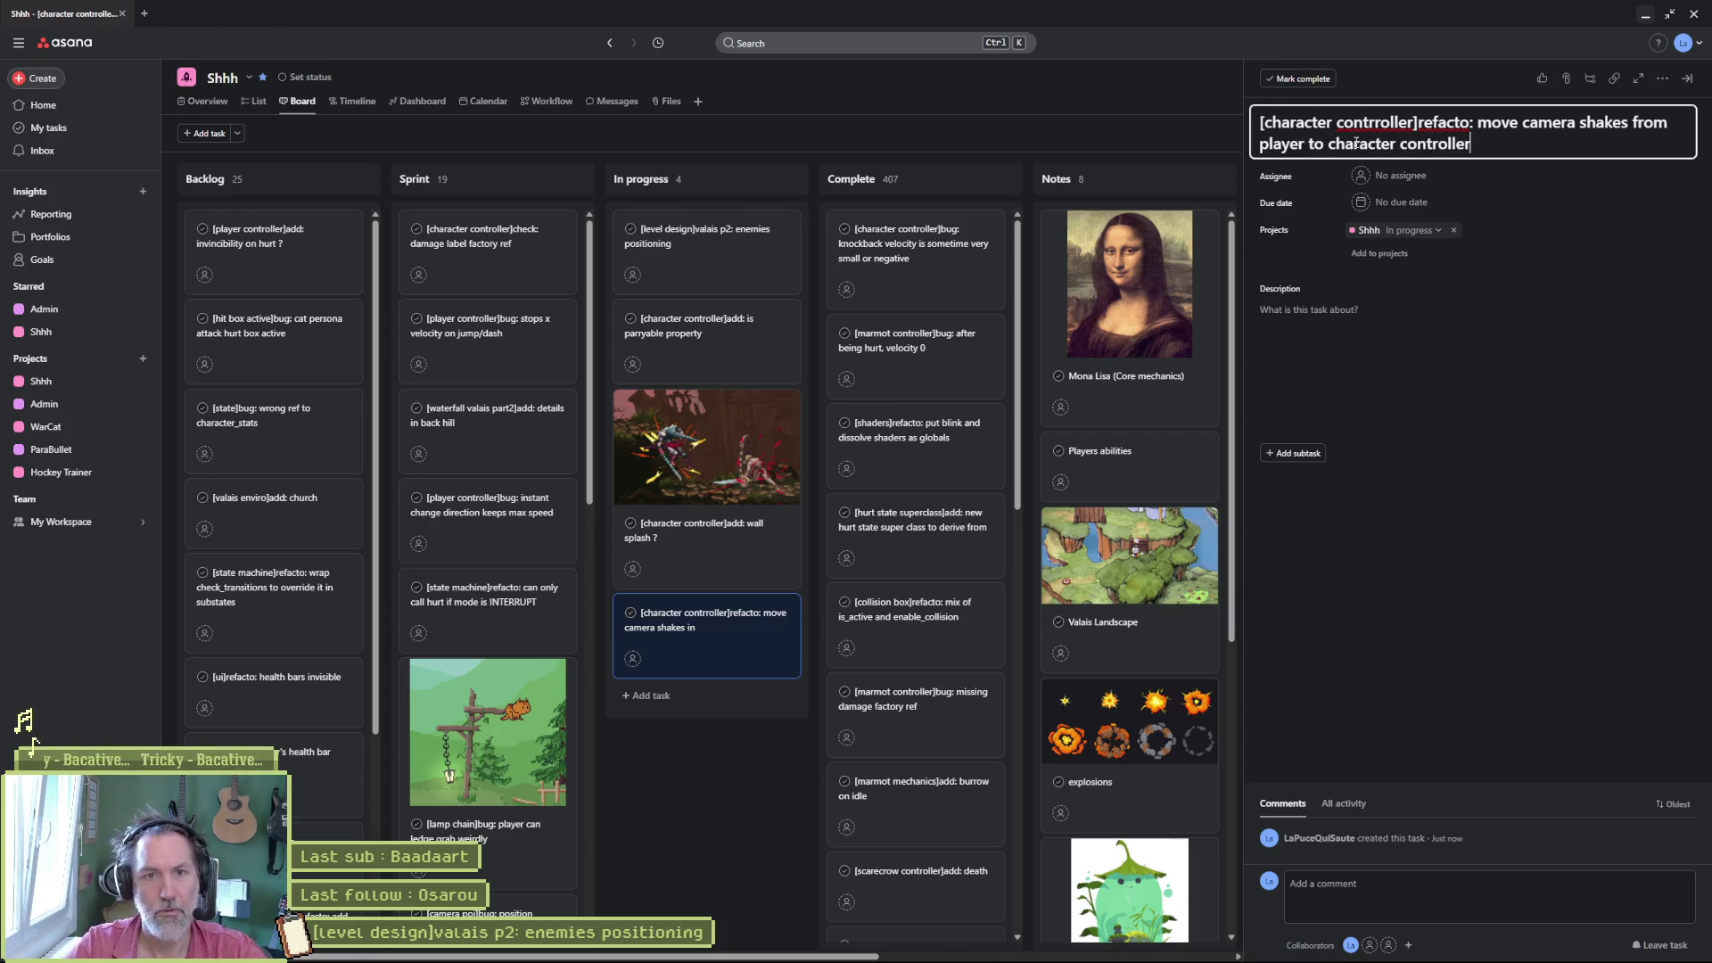
# - Fix the 'contrroller' typo in the title and drag the card to the top of In progress
pyautogui.click(1382, 132)
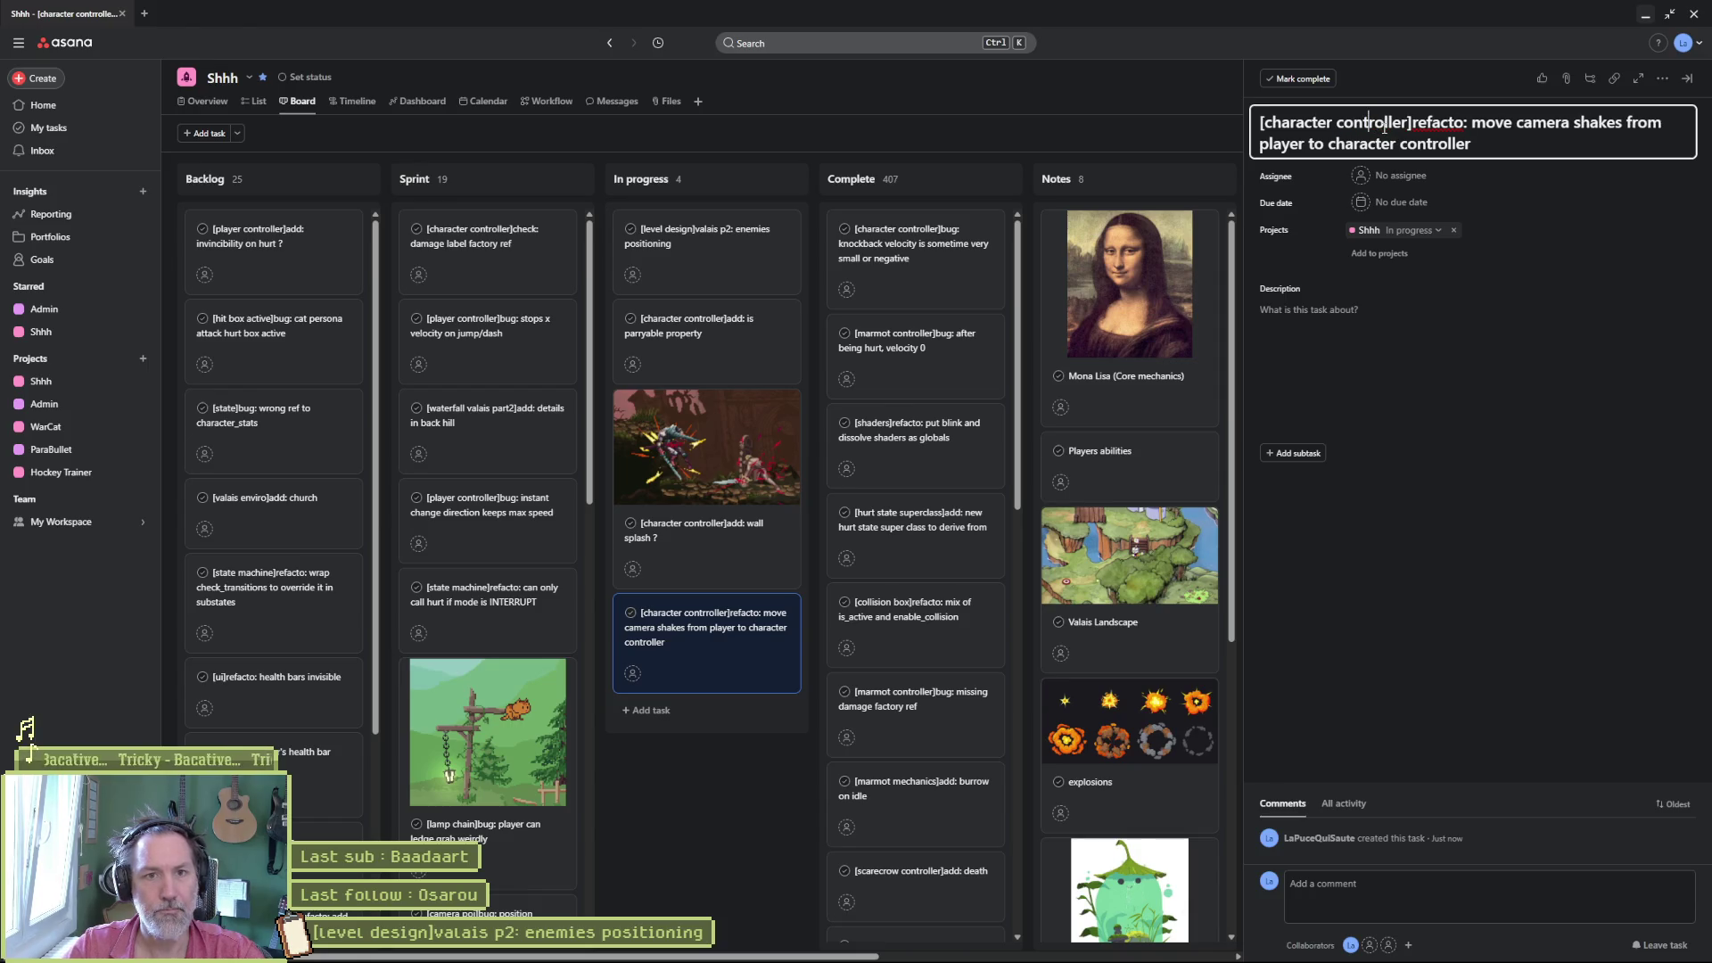
pyautogui.press('BackSpace')
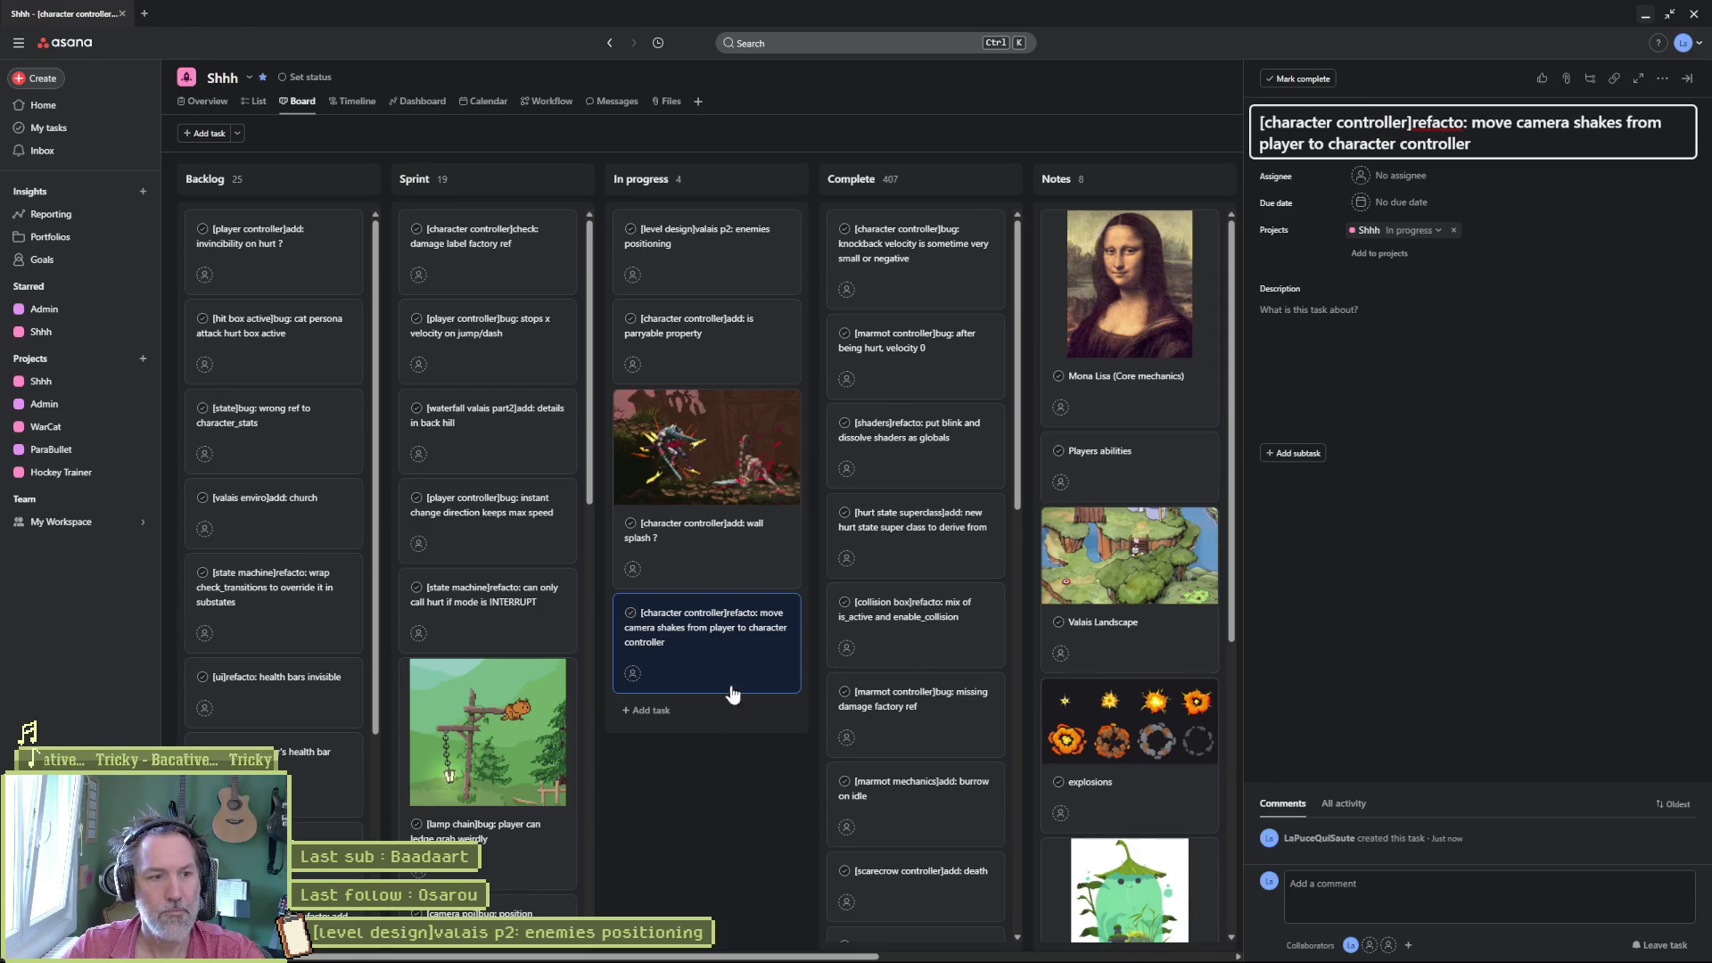
pyautogui.moveTo(732, 695); pyautogui.dragTo(715, 281)
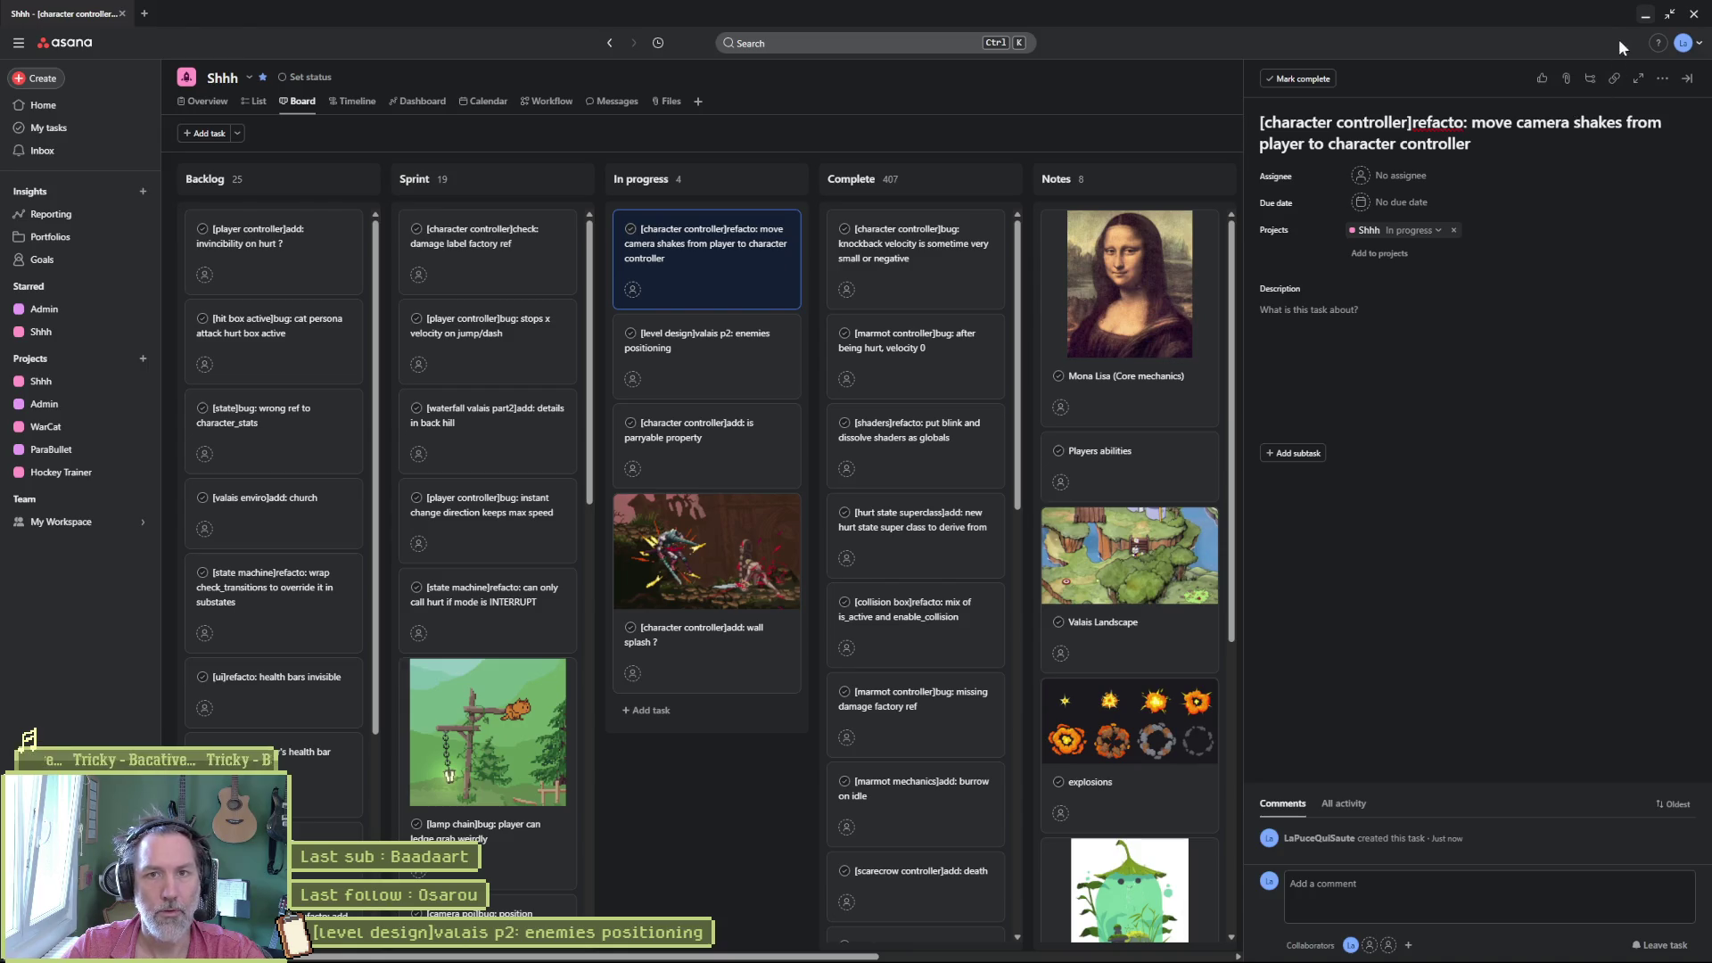
pyautogui.click(1645, 13)
# - Paste the copied if/else camera shake lines into on_guard in character_controller.gd
pyautogui.click(1634, 11)
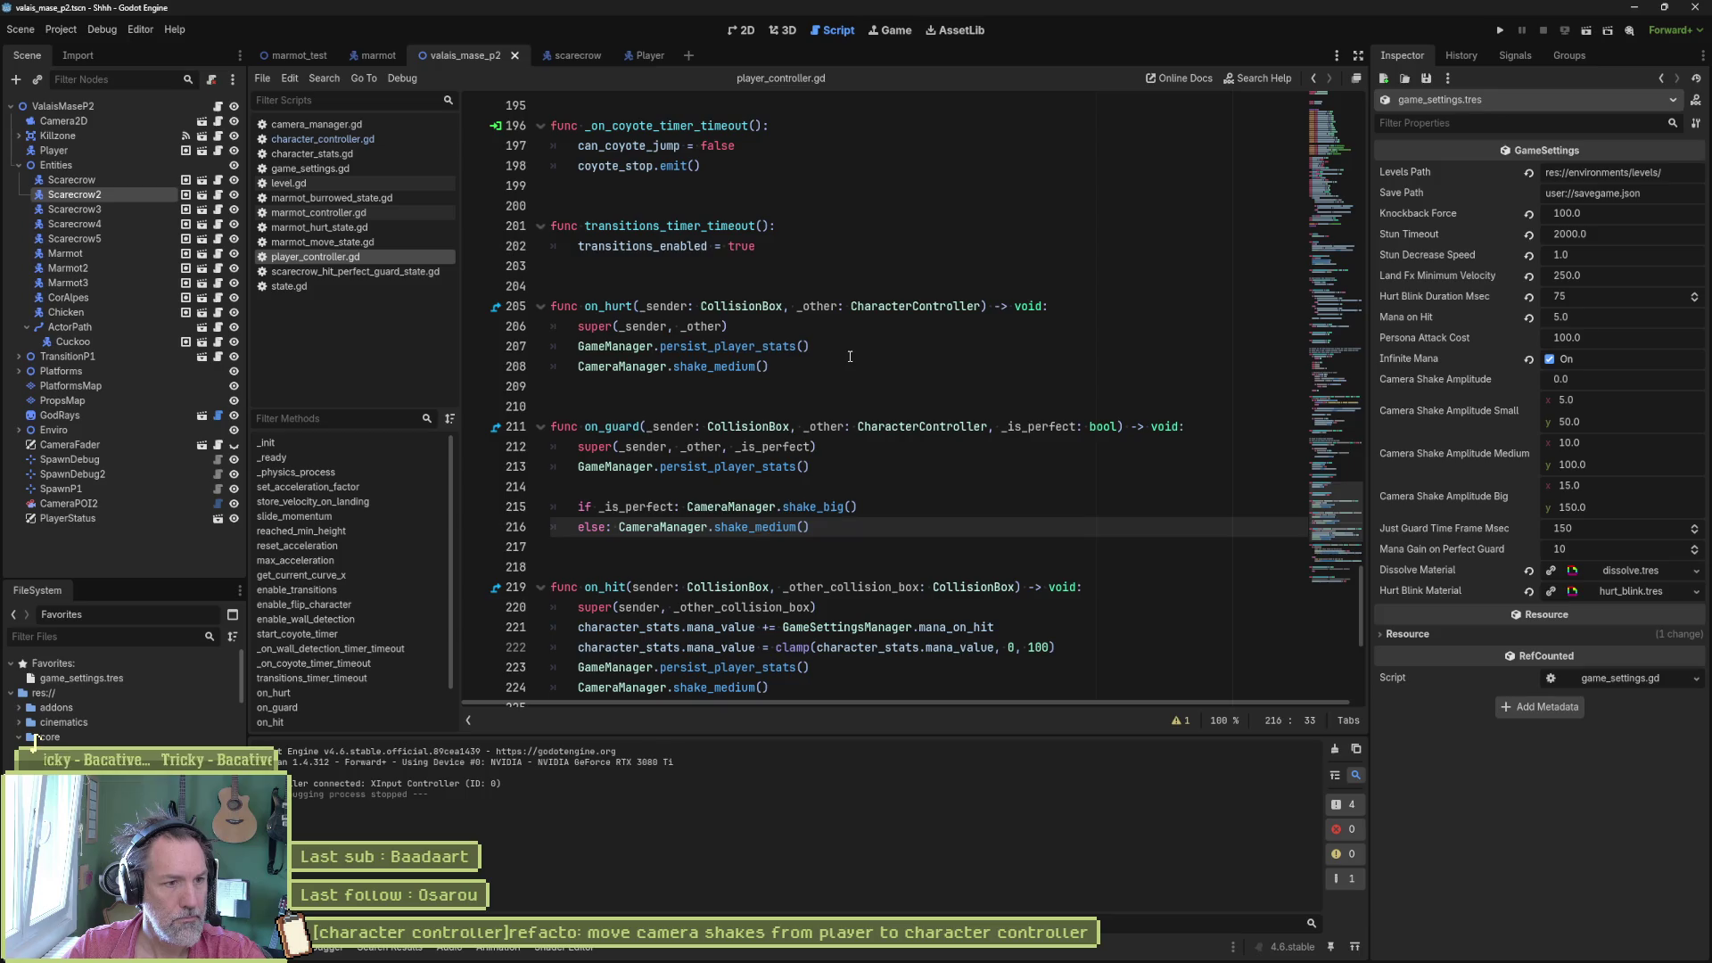
pyautogui.keyDown('shift'); pyautogui.click(842, 468); pyautogui.keyUp('shift')
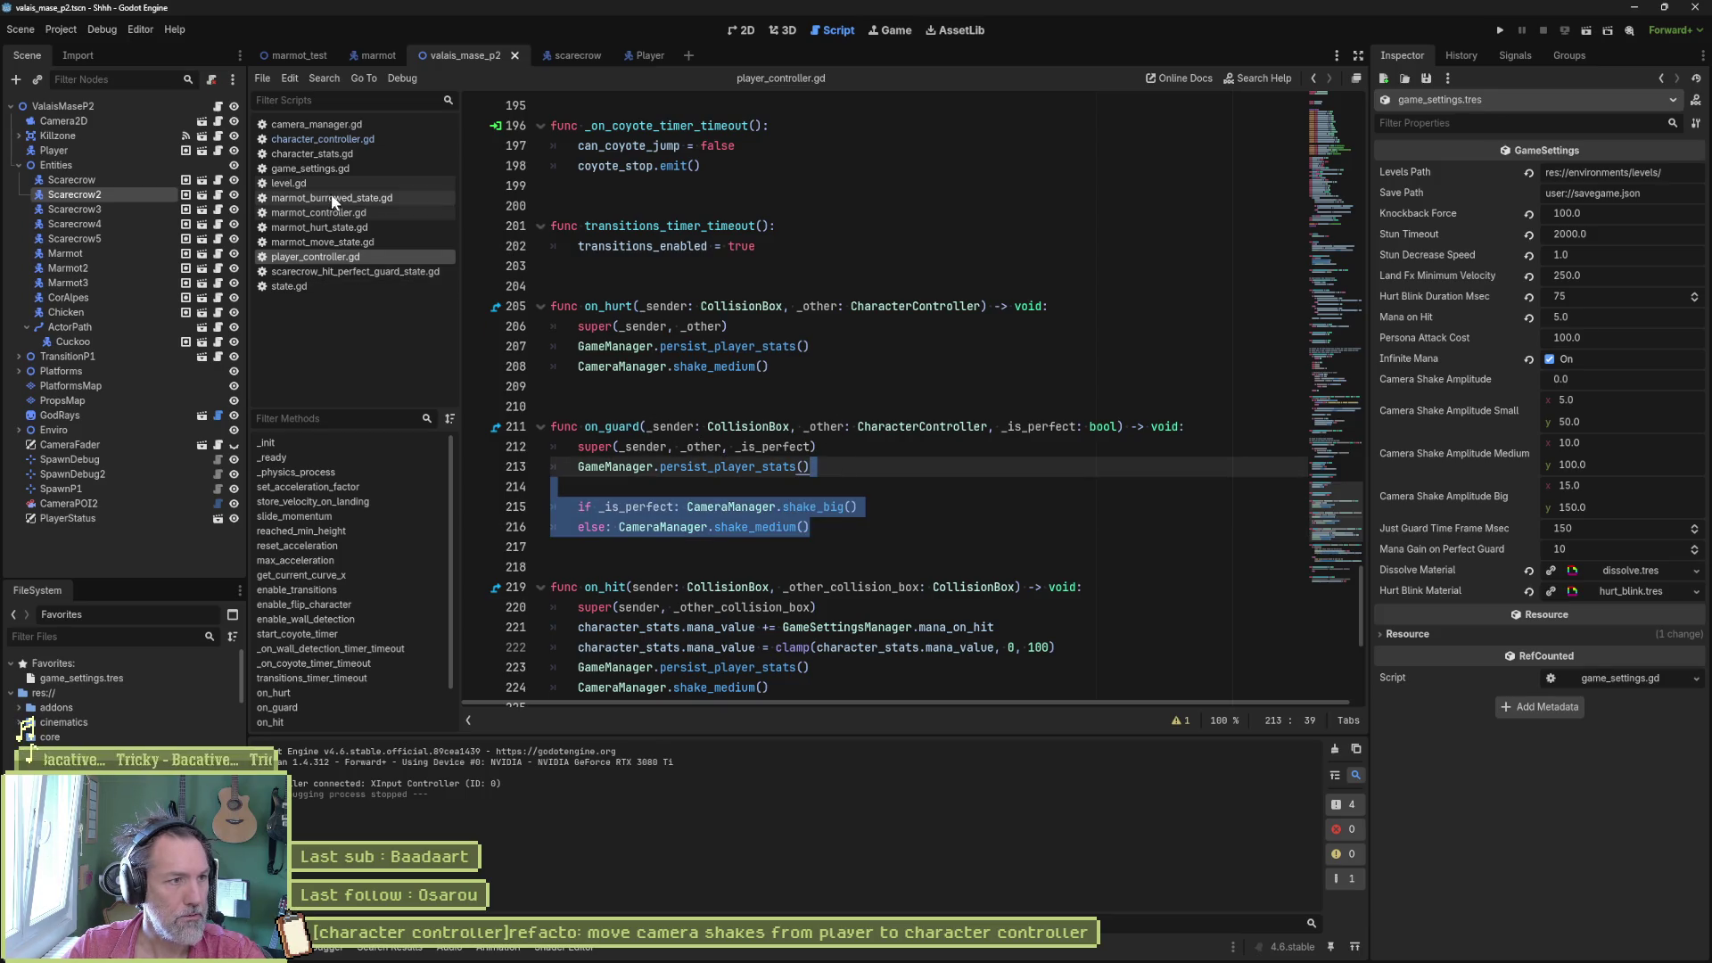
pyautogui.click(339, 130)
pyautogui.middleClick(336, 127)
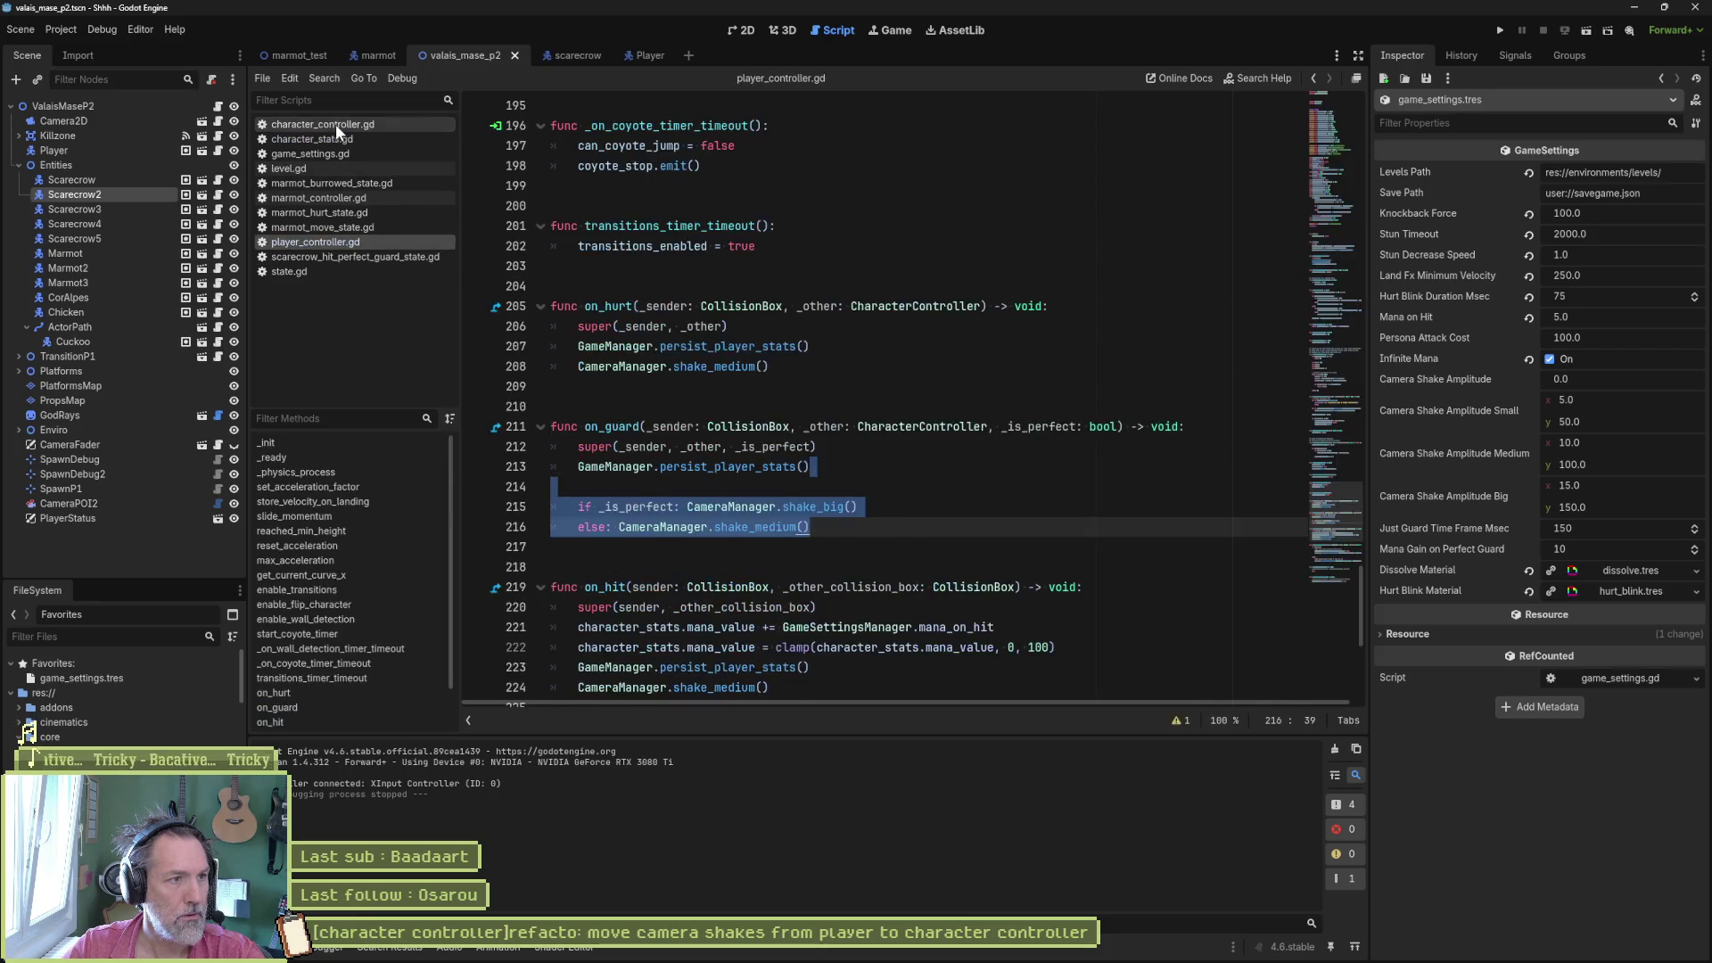
pyautogui.click(335, 125)
pyautogui.scroll(-7, 694, 381)
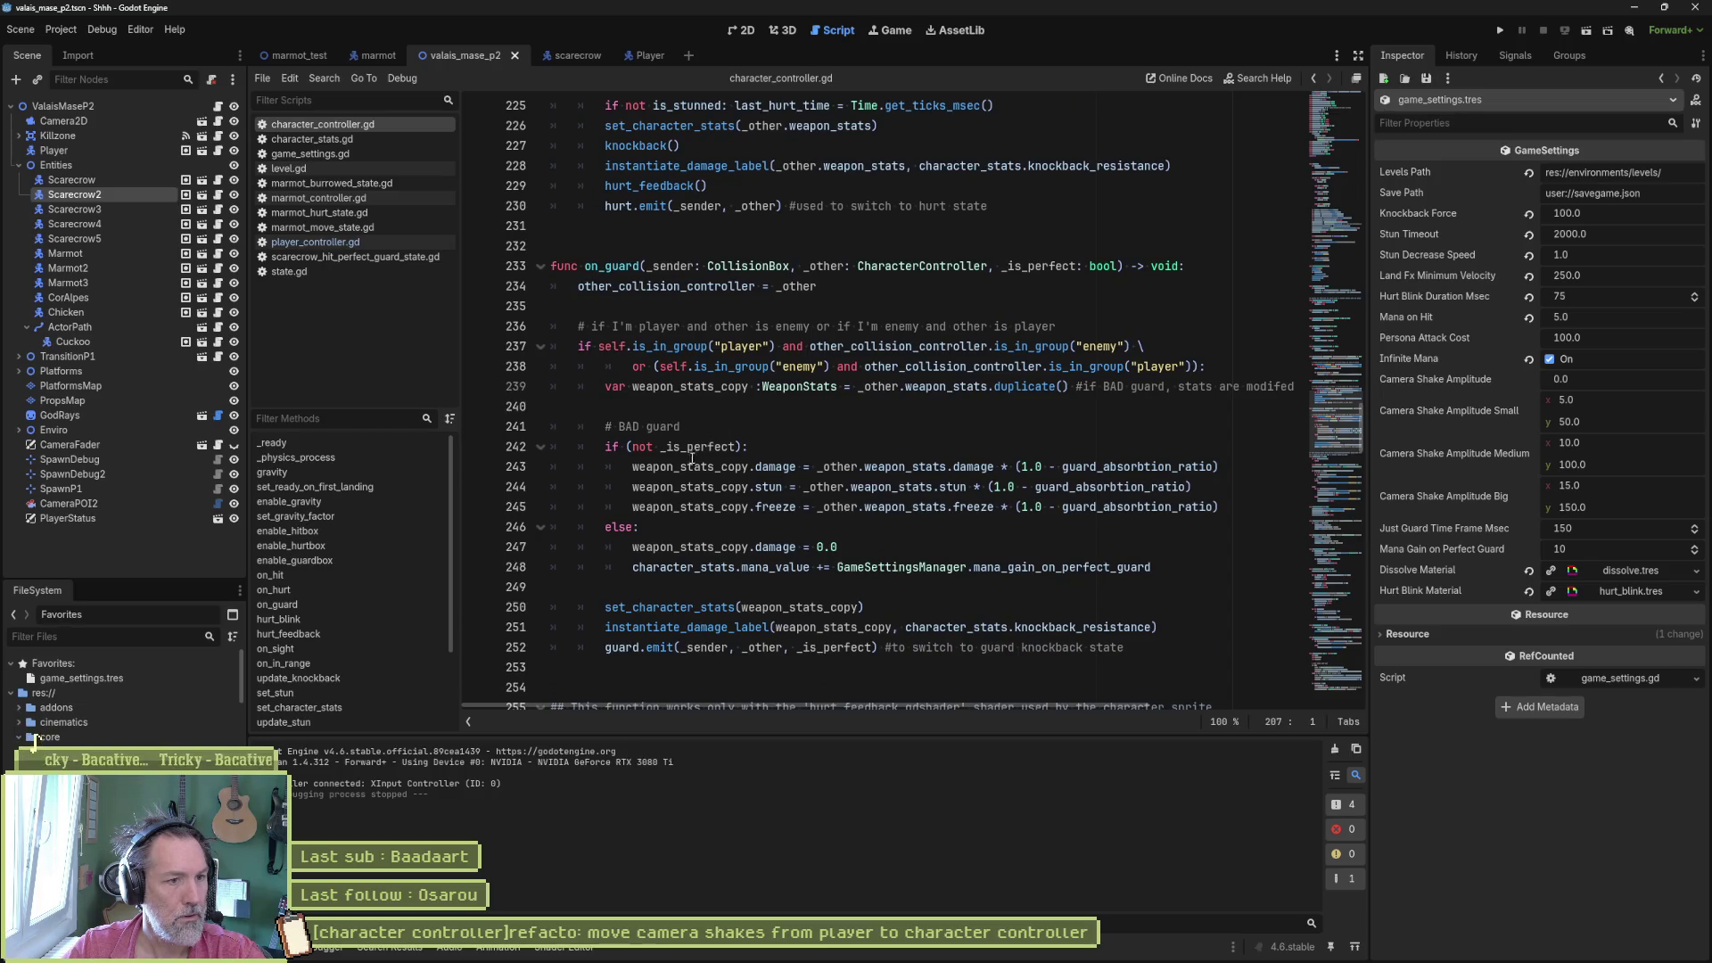
pyautogui.click(917, 404)
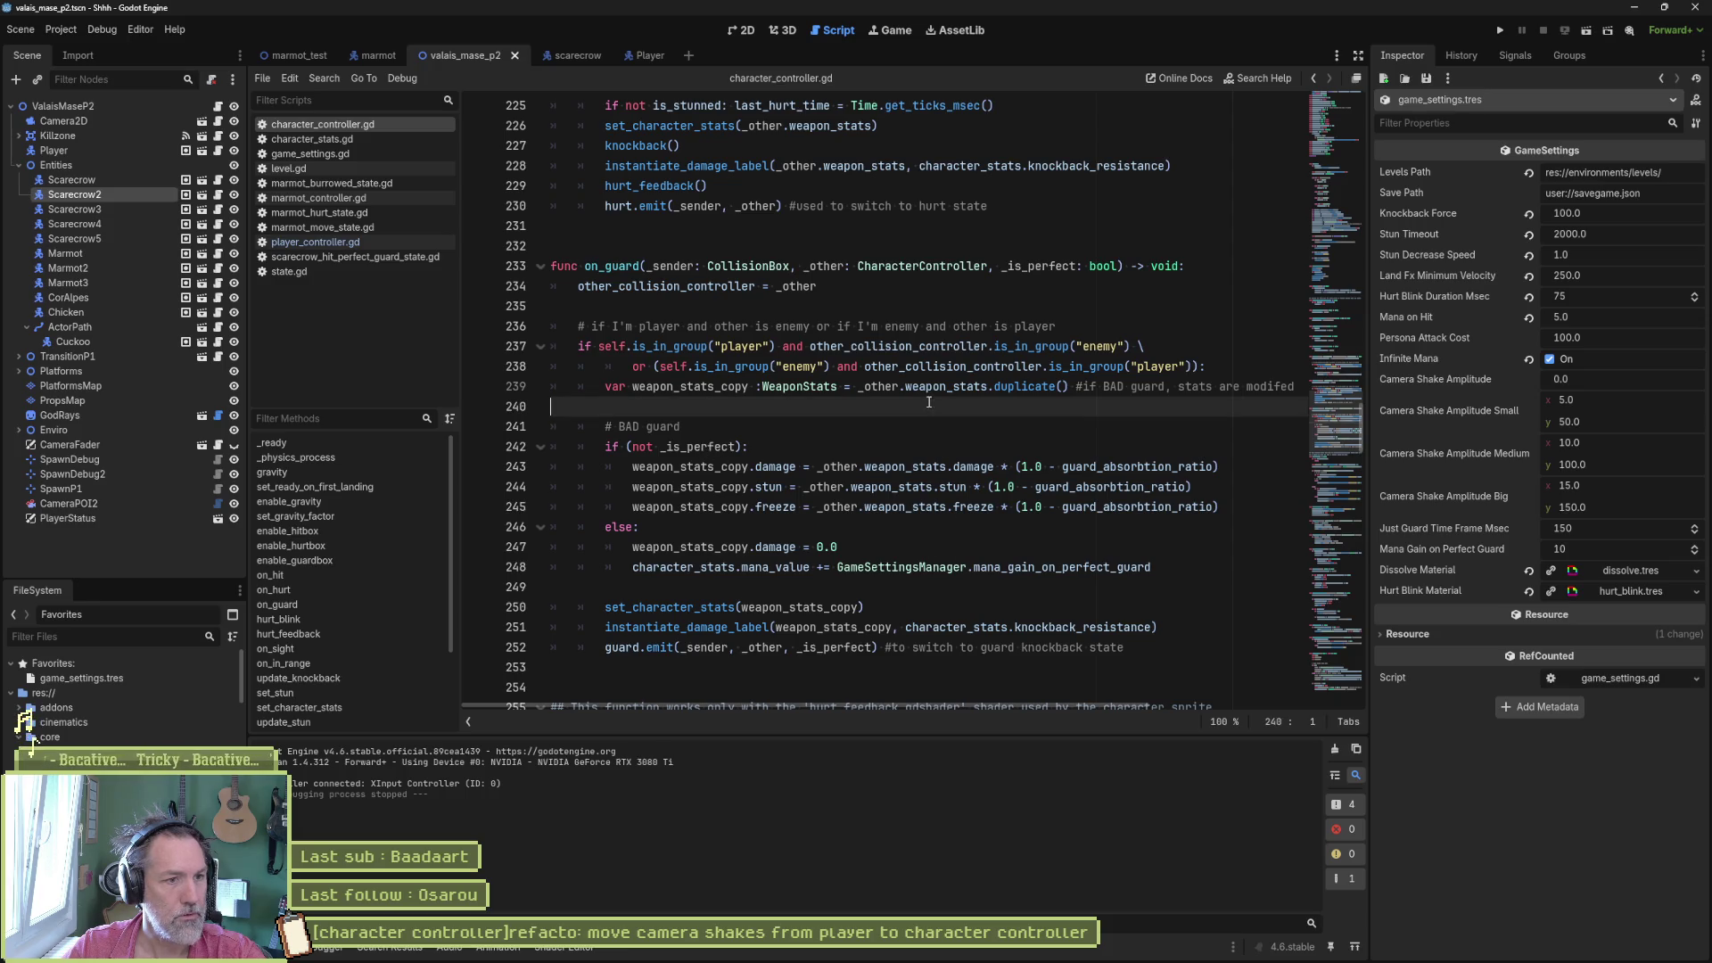
pyautogui.write('if _is_perfect: CameraManager.shake_big() \telse: CameraManager.shake_medium()')
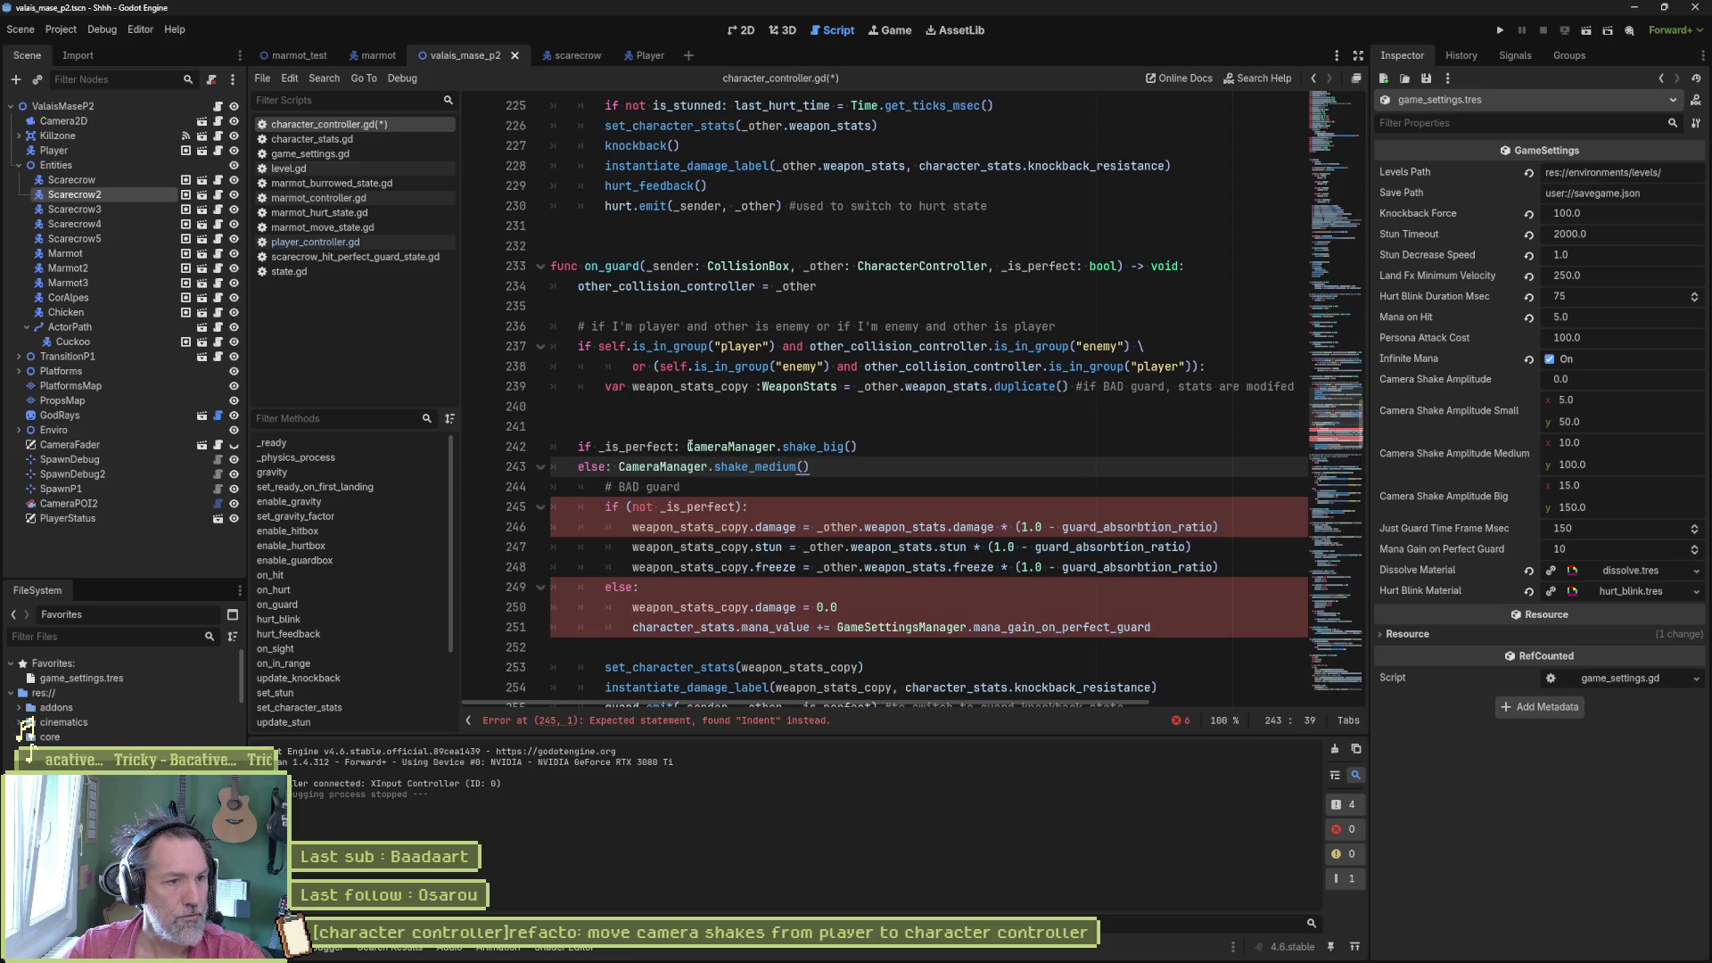
# - Move shake_big() into the perfect-guard branch and shake_medium() into the bad-guard branch
pyautogui.moveTo(689, 446); pyautogui.dragTo(858, 445)
pyautogui.hotkey('ctrl', 'c')
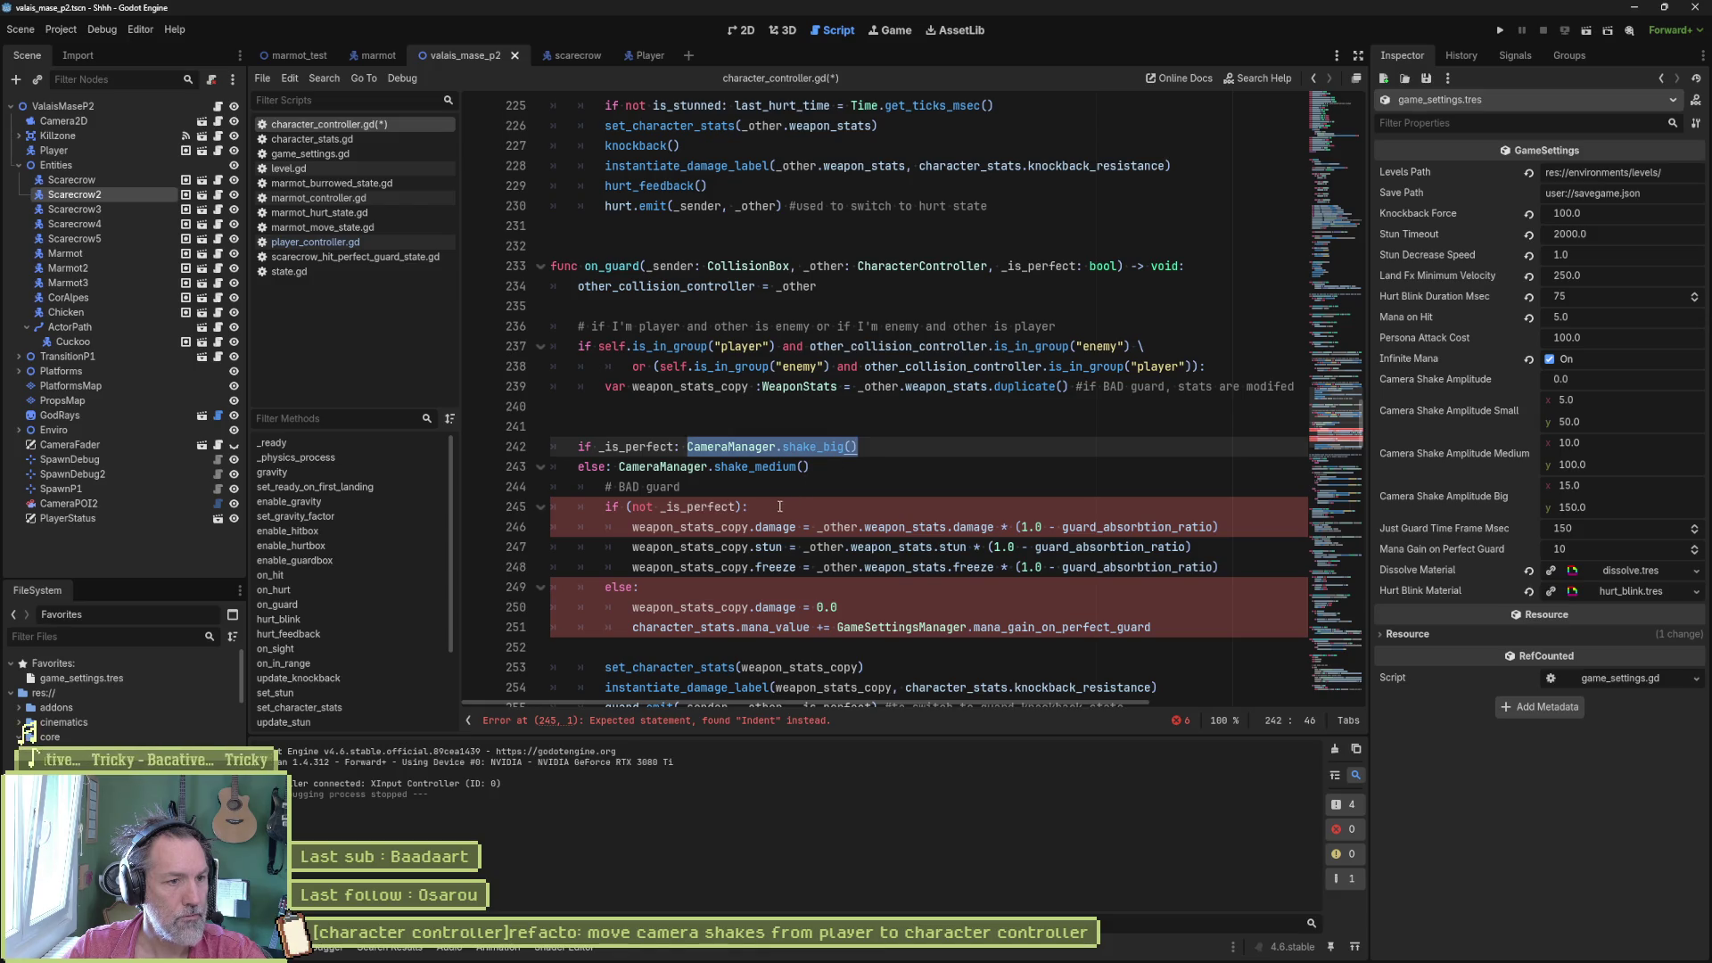
pyautogui.click(1151, 626)
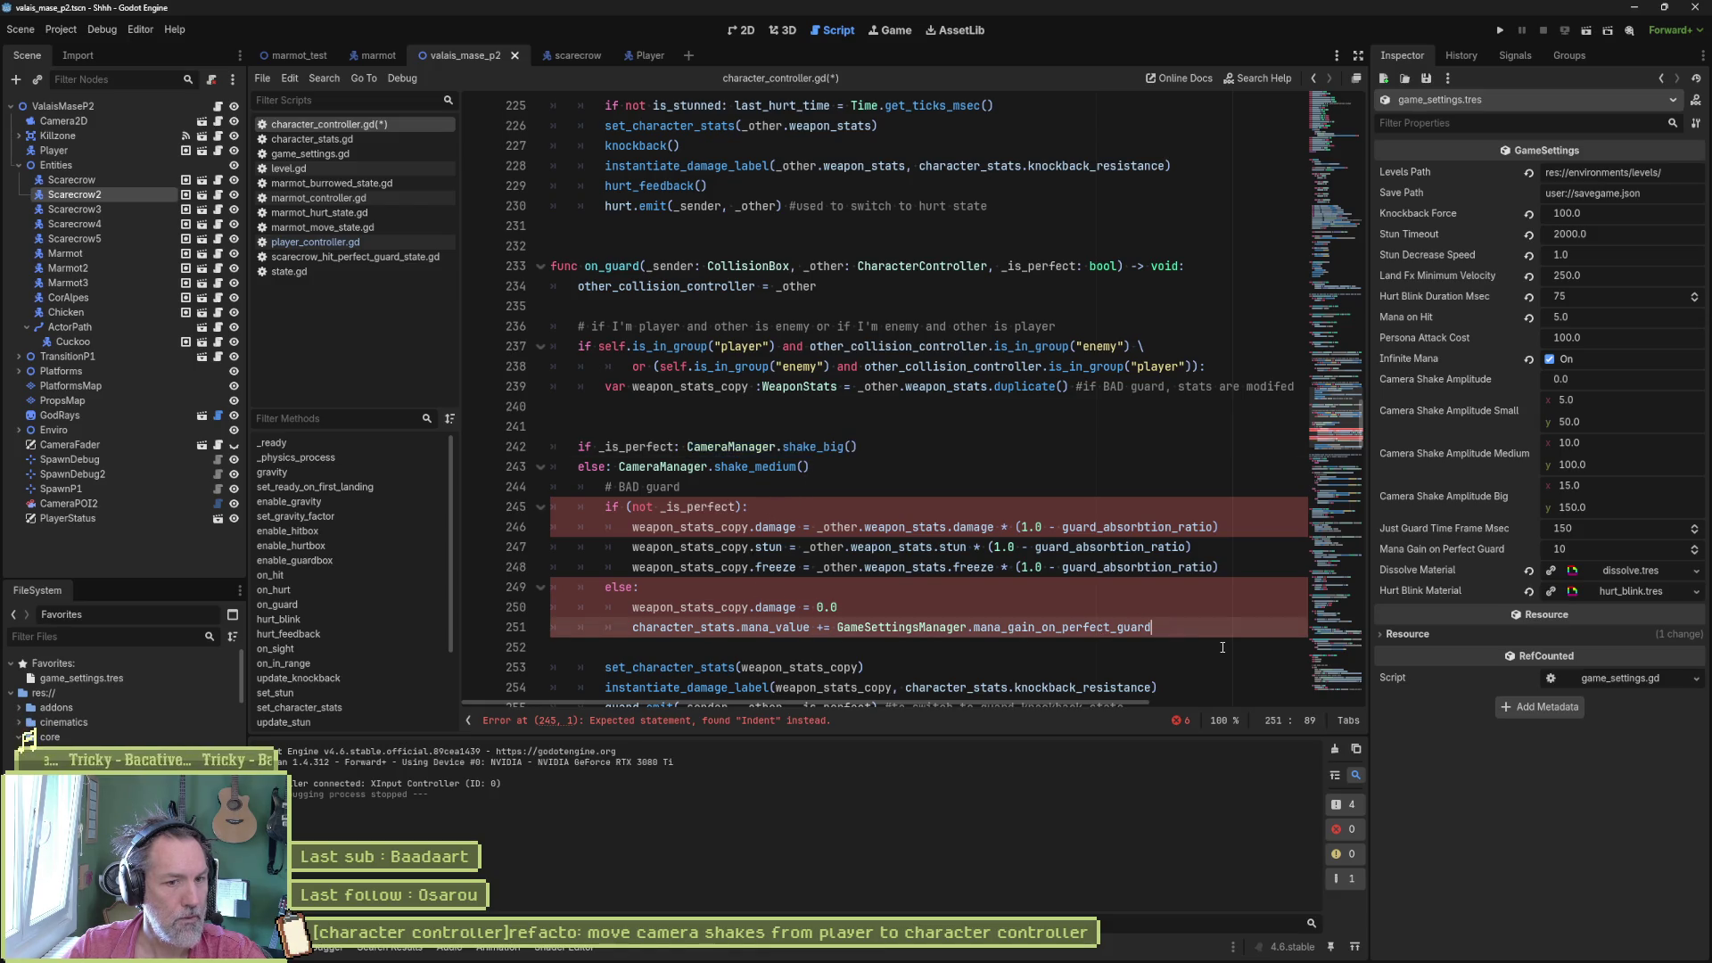
pyautogui.press('Return')
pyautogui.hotkey('ctrl', 'v')
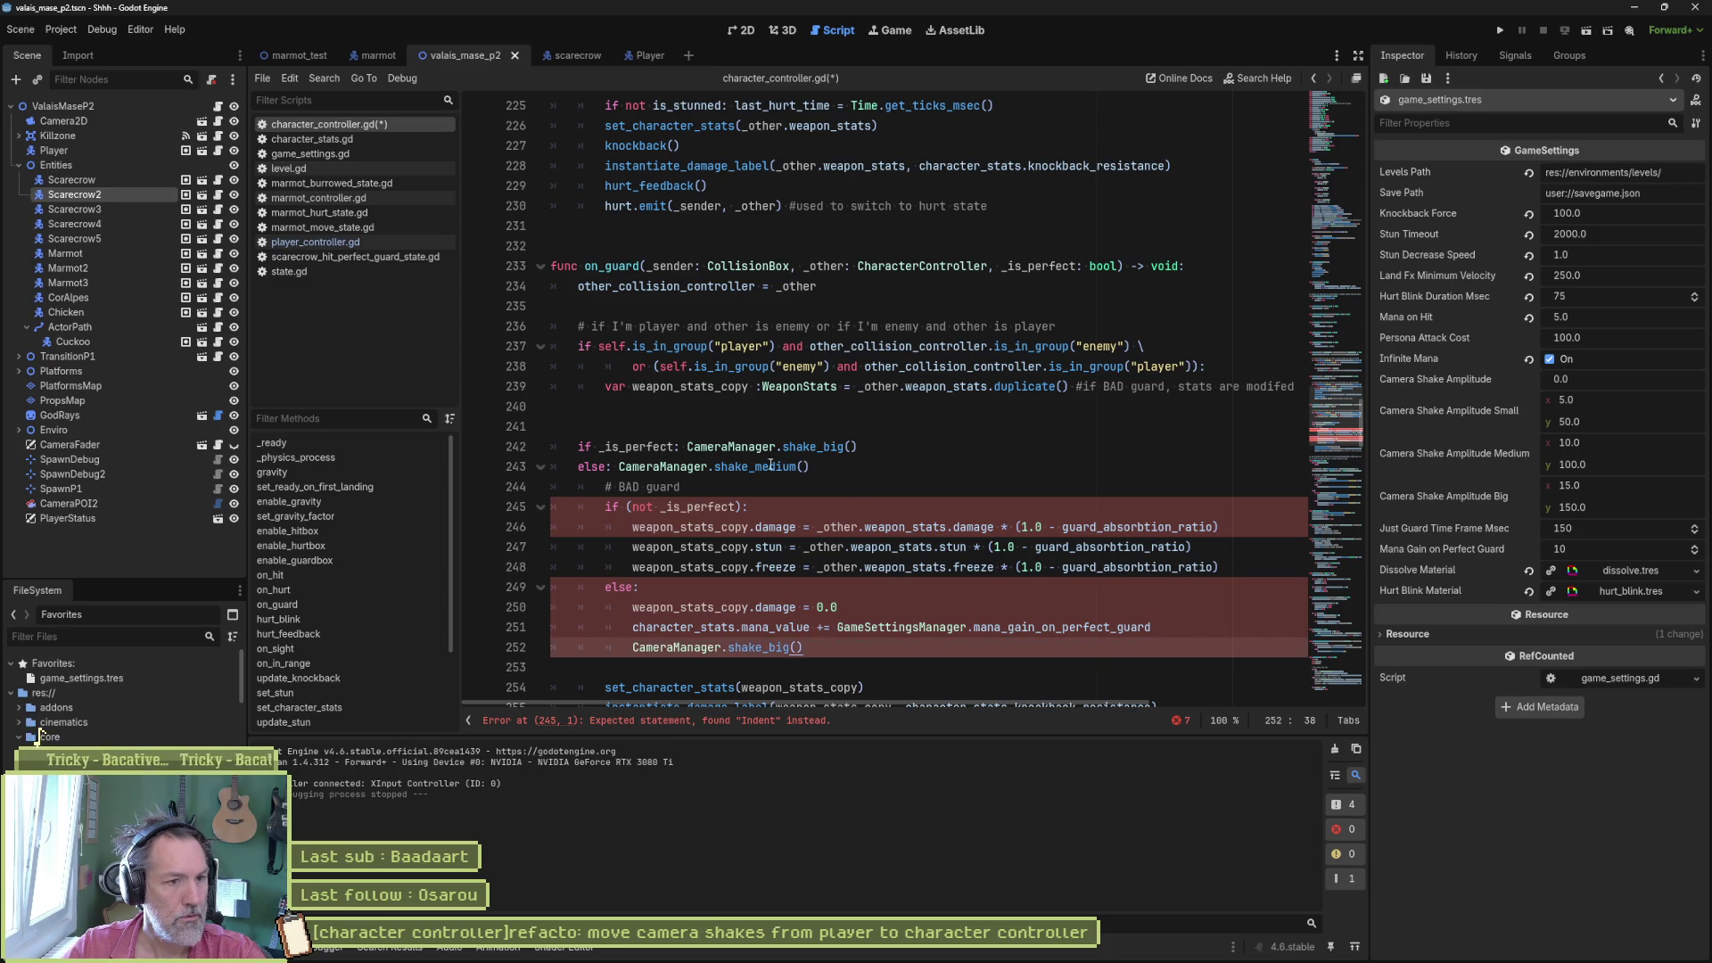
pyautogui.moveTo(622, 467); pyautogui.dragTo(805, 467)
pyautogui.click(1236, 568)
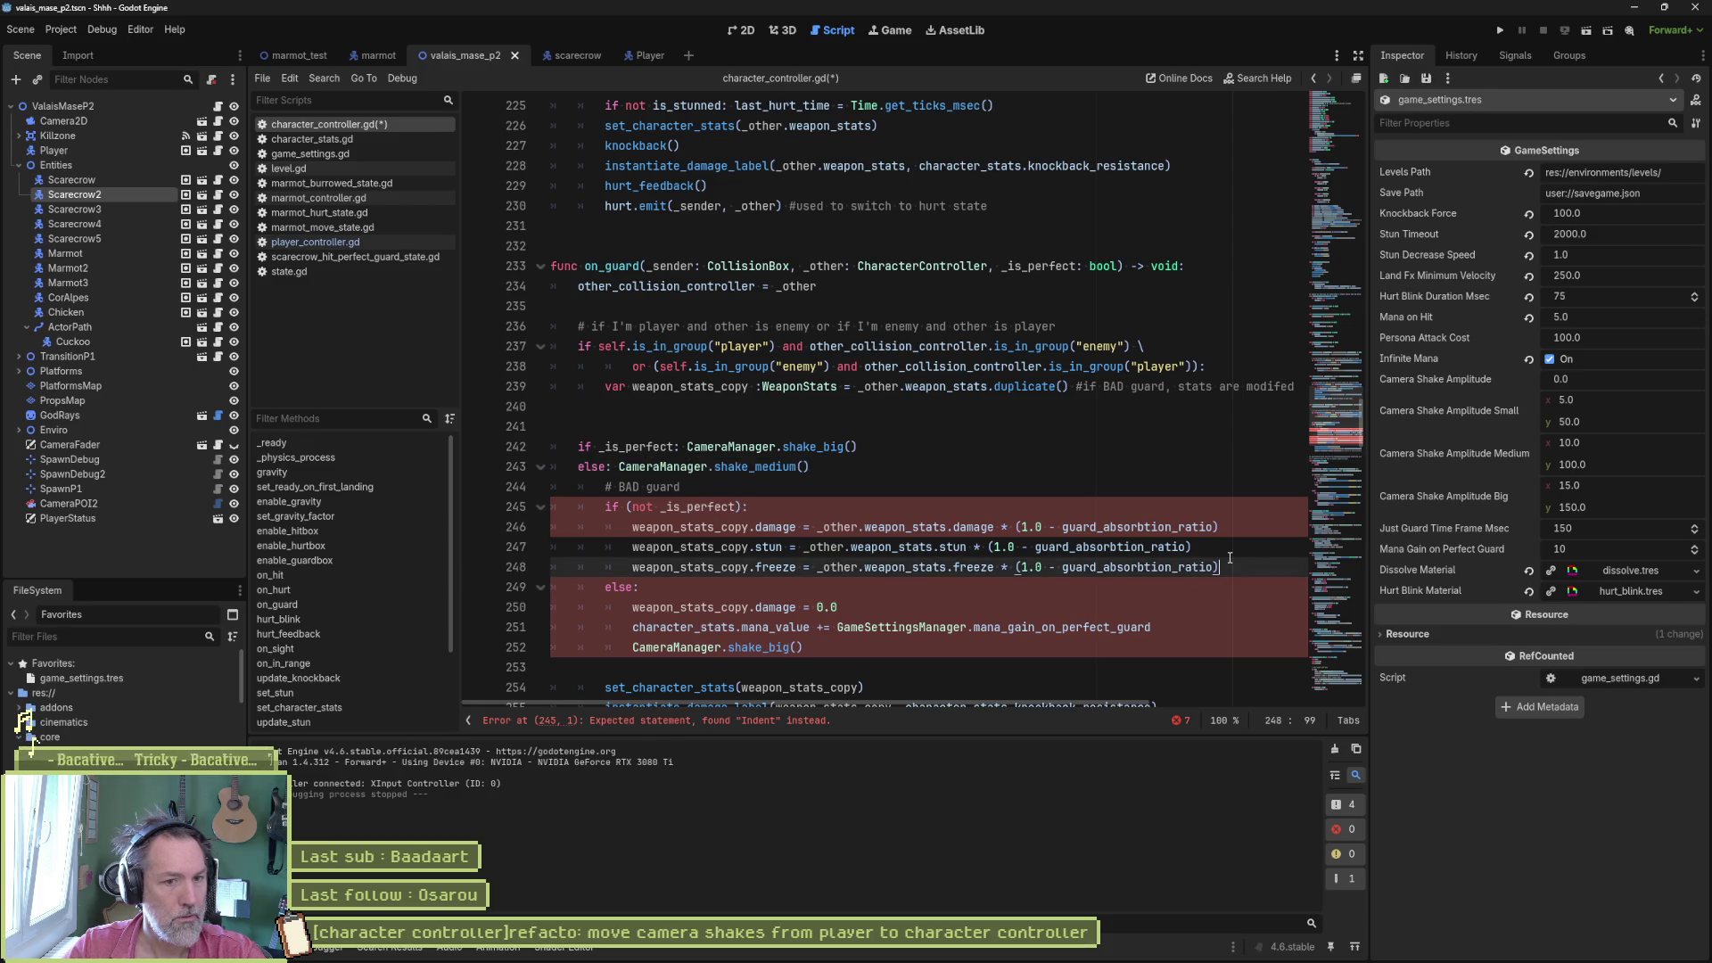
pyautogui.press('Return')
pyautogui.write('CameraManager.shake_medium()')
# - Delete the leftover pasted if/else shake lines and save character_controller.gd
pyautogui.click(707, 445)
pyautogui.hotkey('ctrl', 'shift', 'k')
pyautogui.hotkey('ctrl', 'shift', 'k')
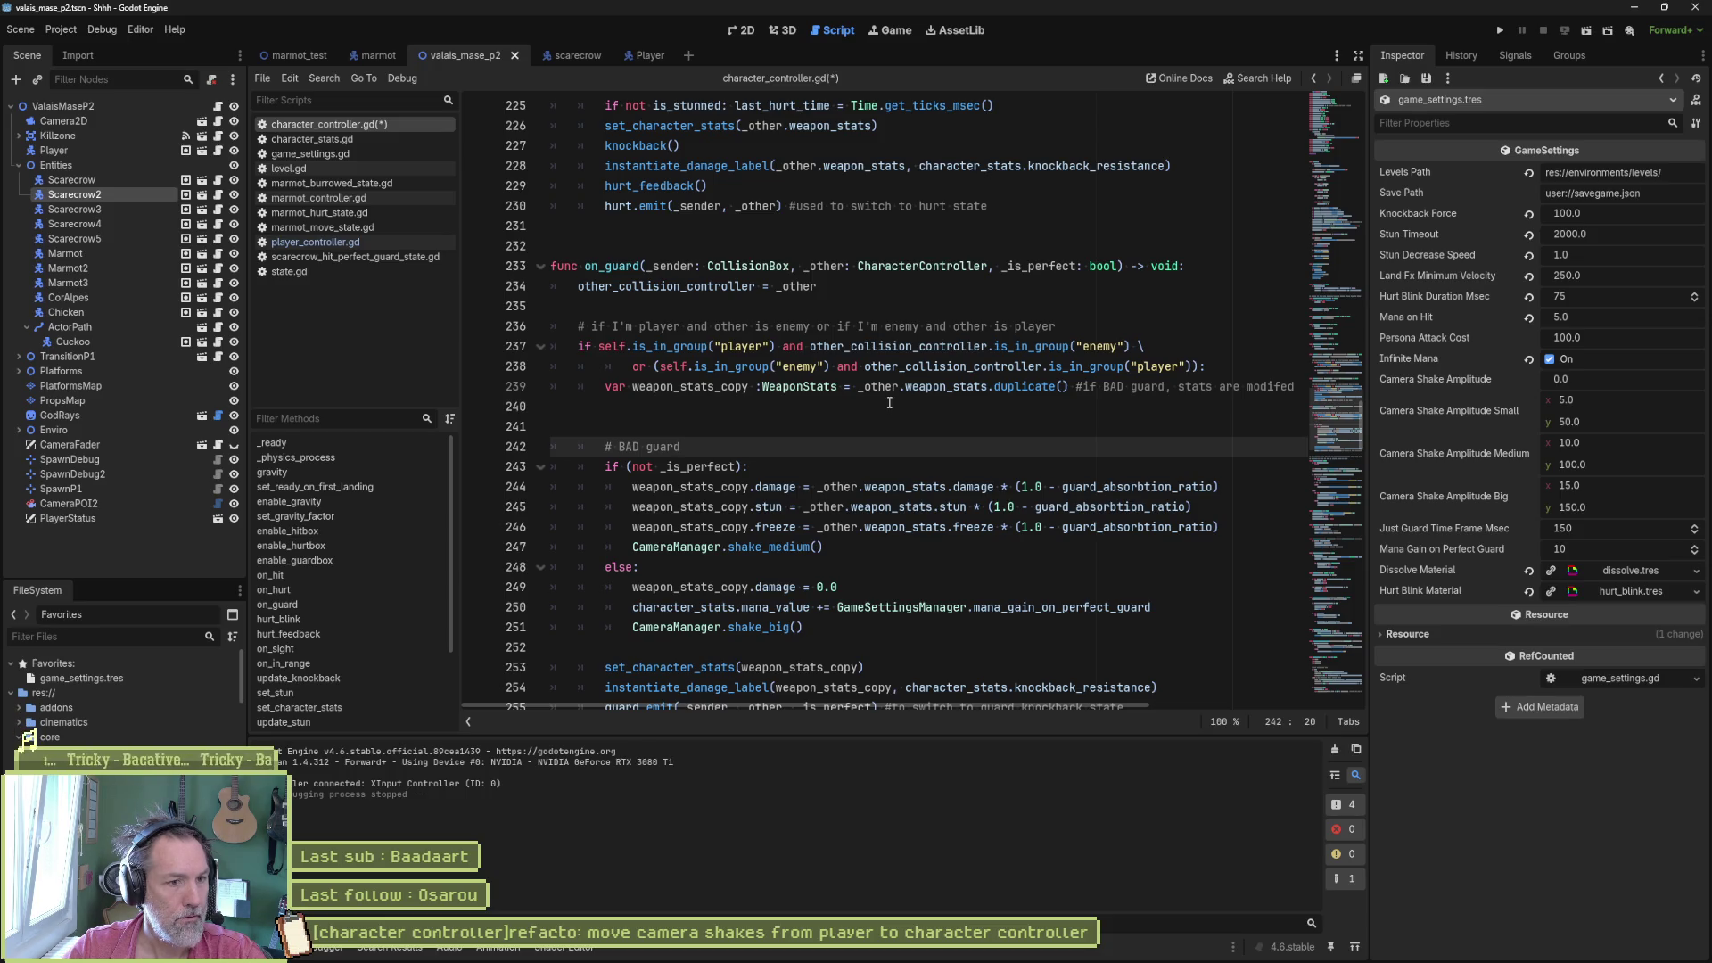
pyautogui.scroll(-2, 889, 402)
pyautogui.hotkey('ctrl', 's')
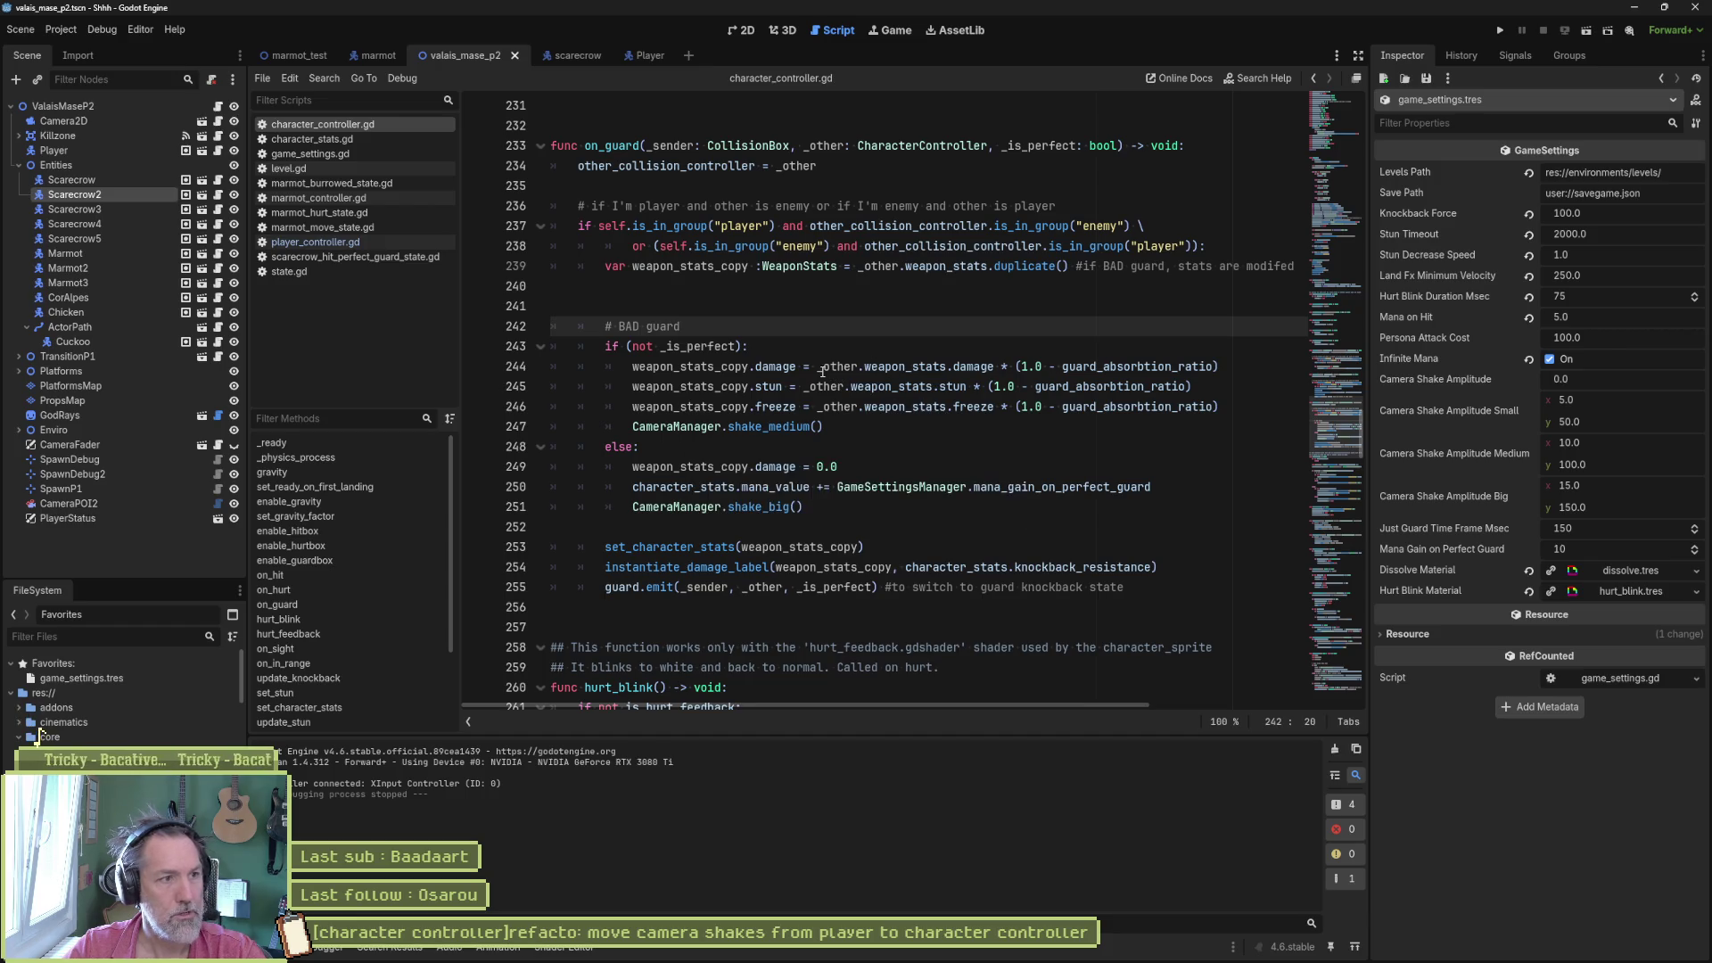
# - Comment out the old on_guard shake lines in player_controller.gd and test-run the scene
pyautogui.click(382, 243)
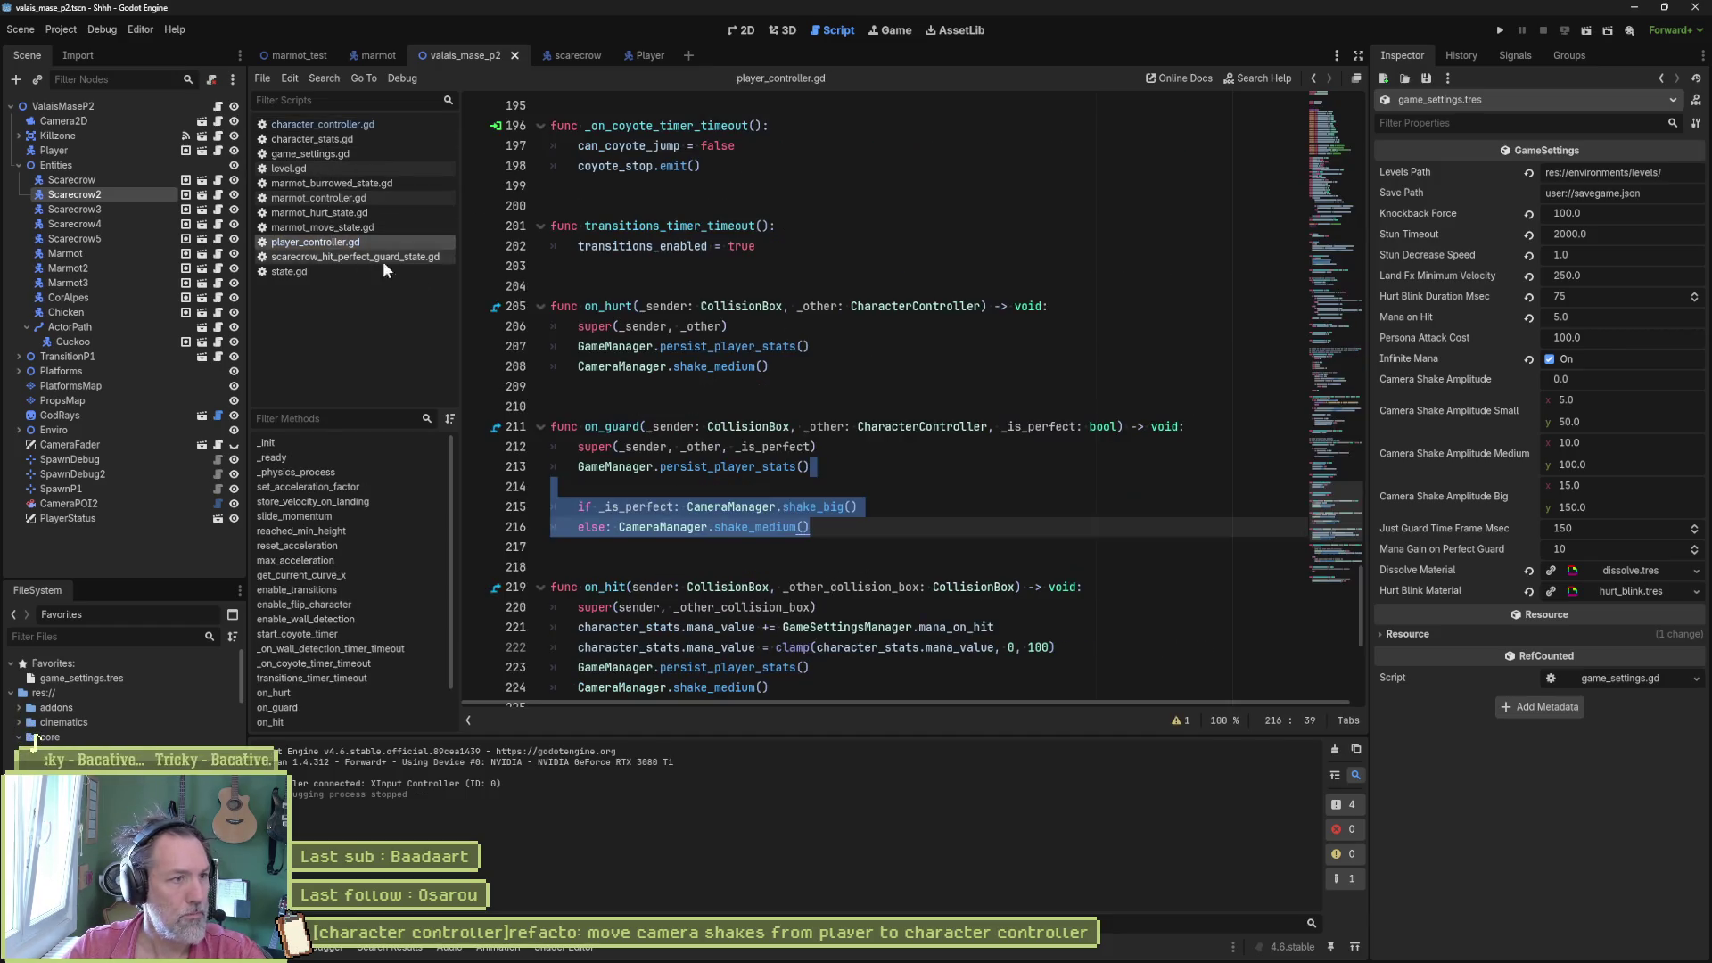
pyautogui.press('Left')
pyautogui.moveTo(705, 528); pyautogui.dragTo(703, 497)
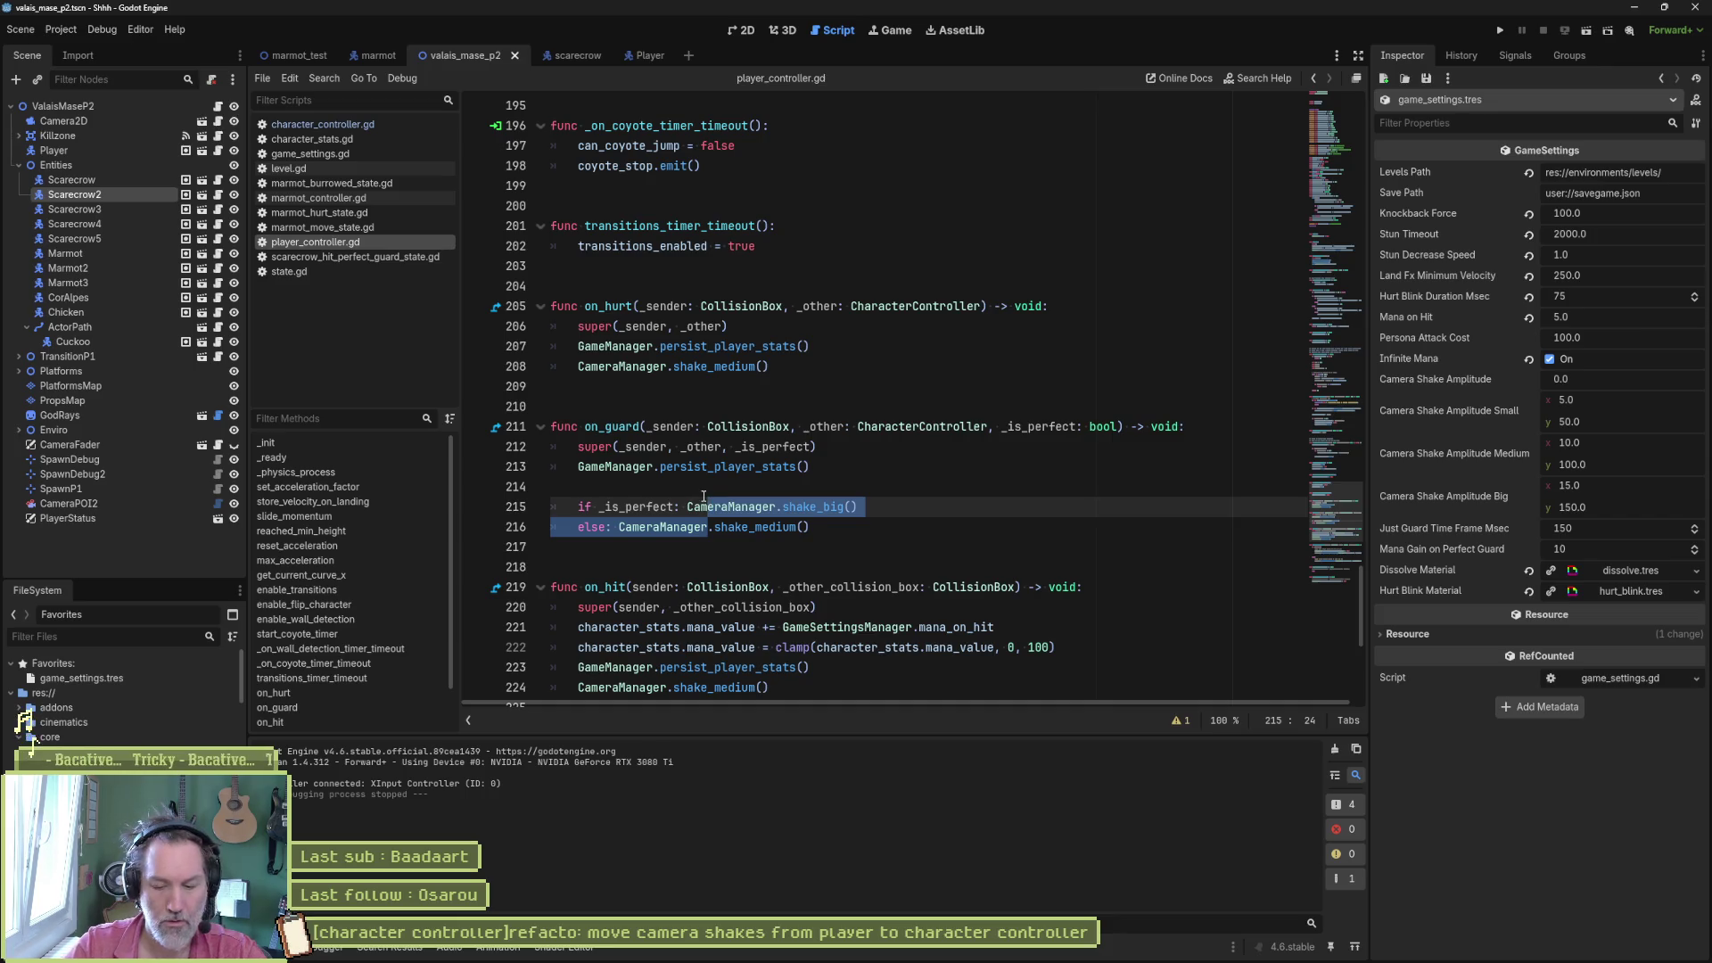
pyautogui.hotkey('ctrl', 'k')
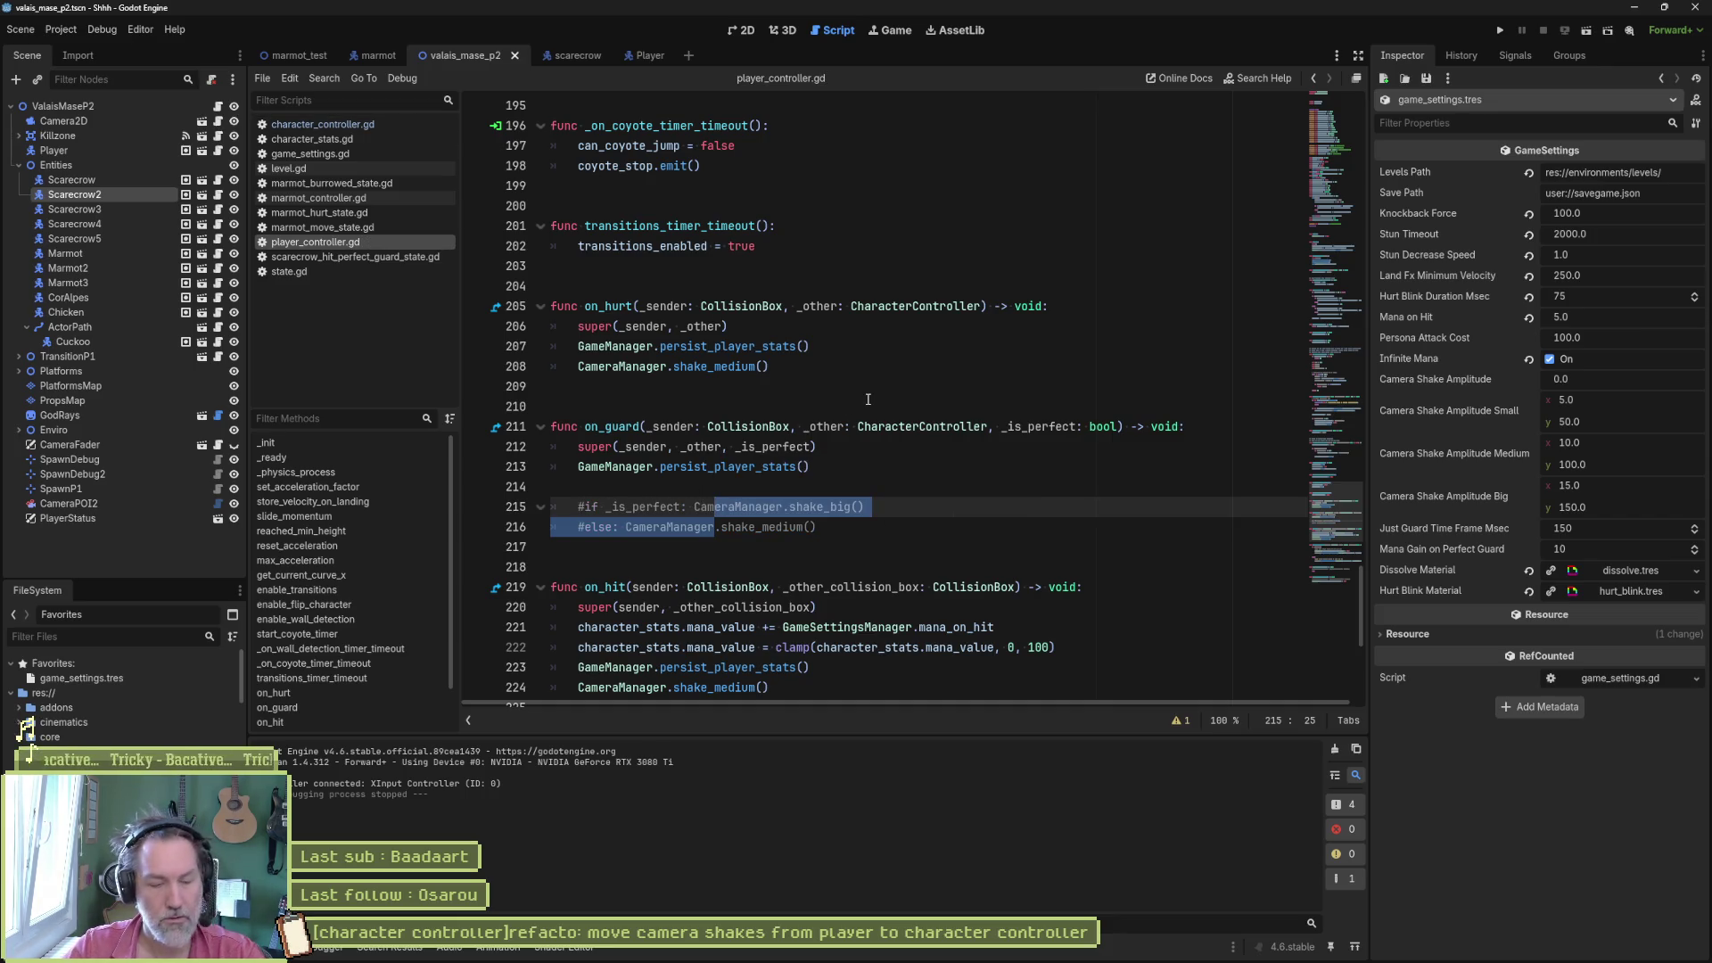
pyautogui.press('F6')
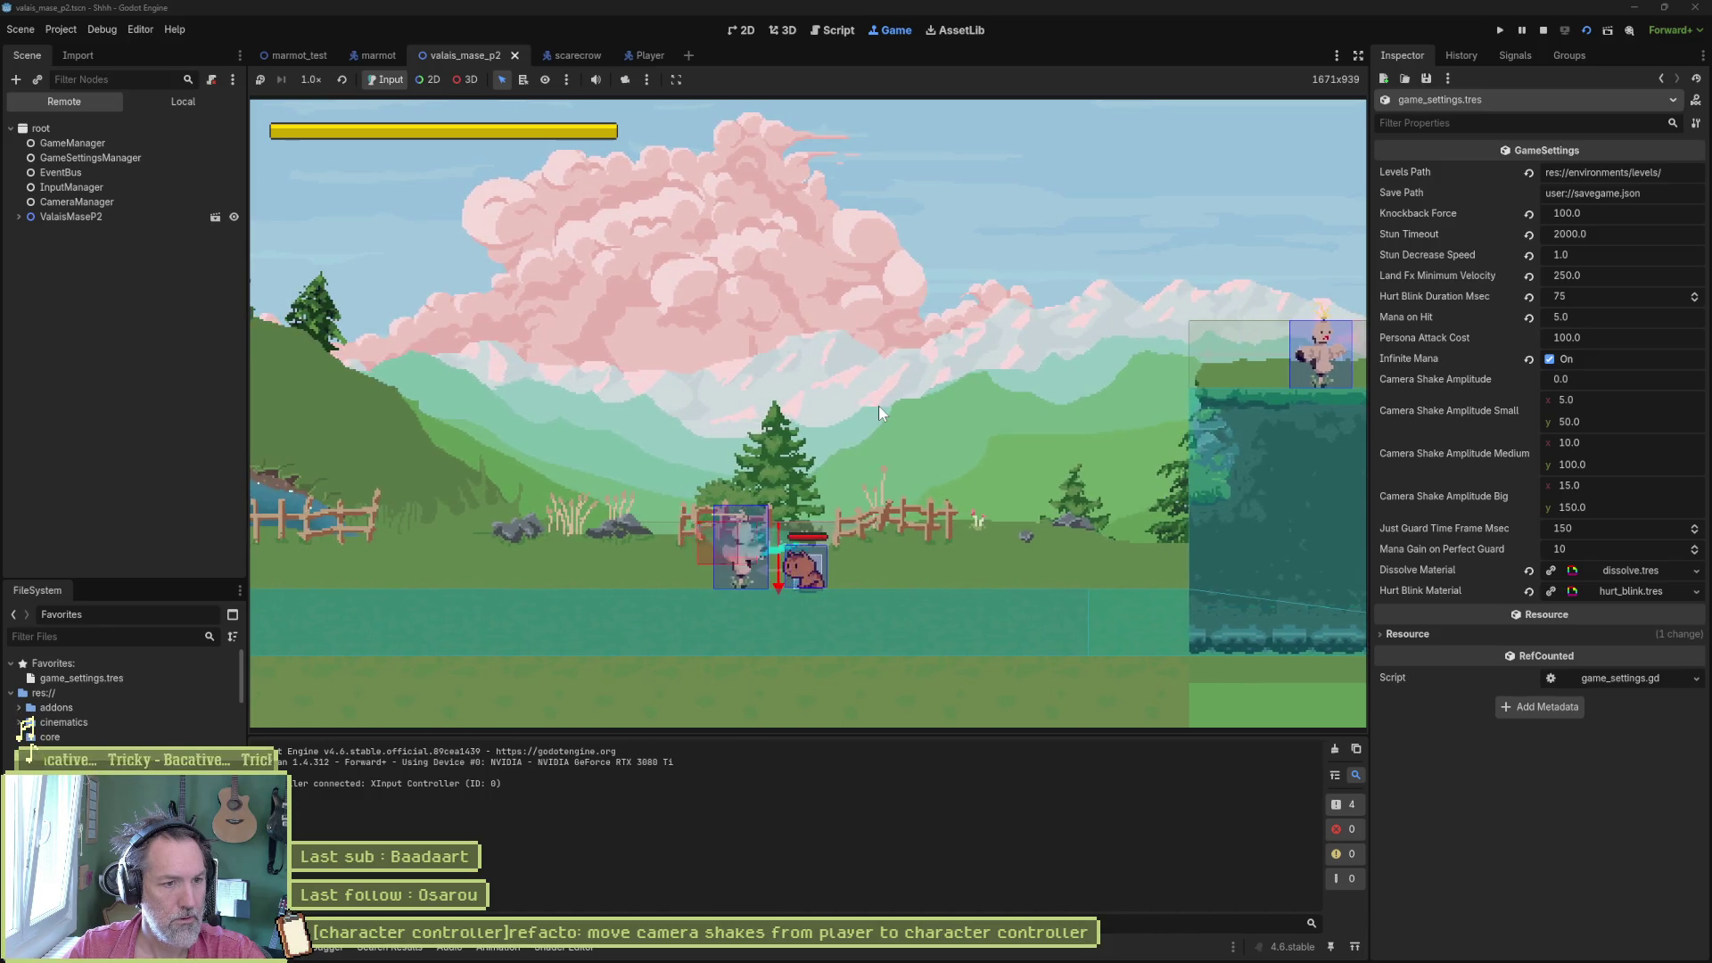
pyautogui.press('F8')
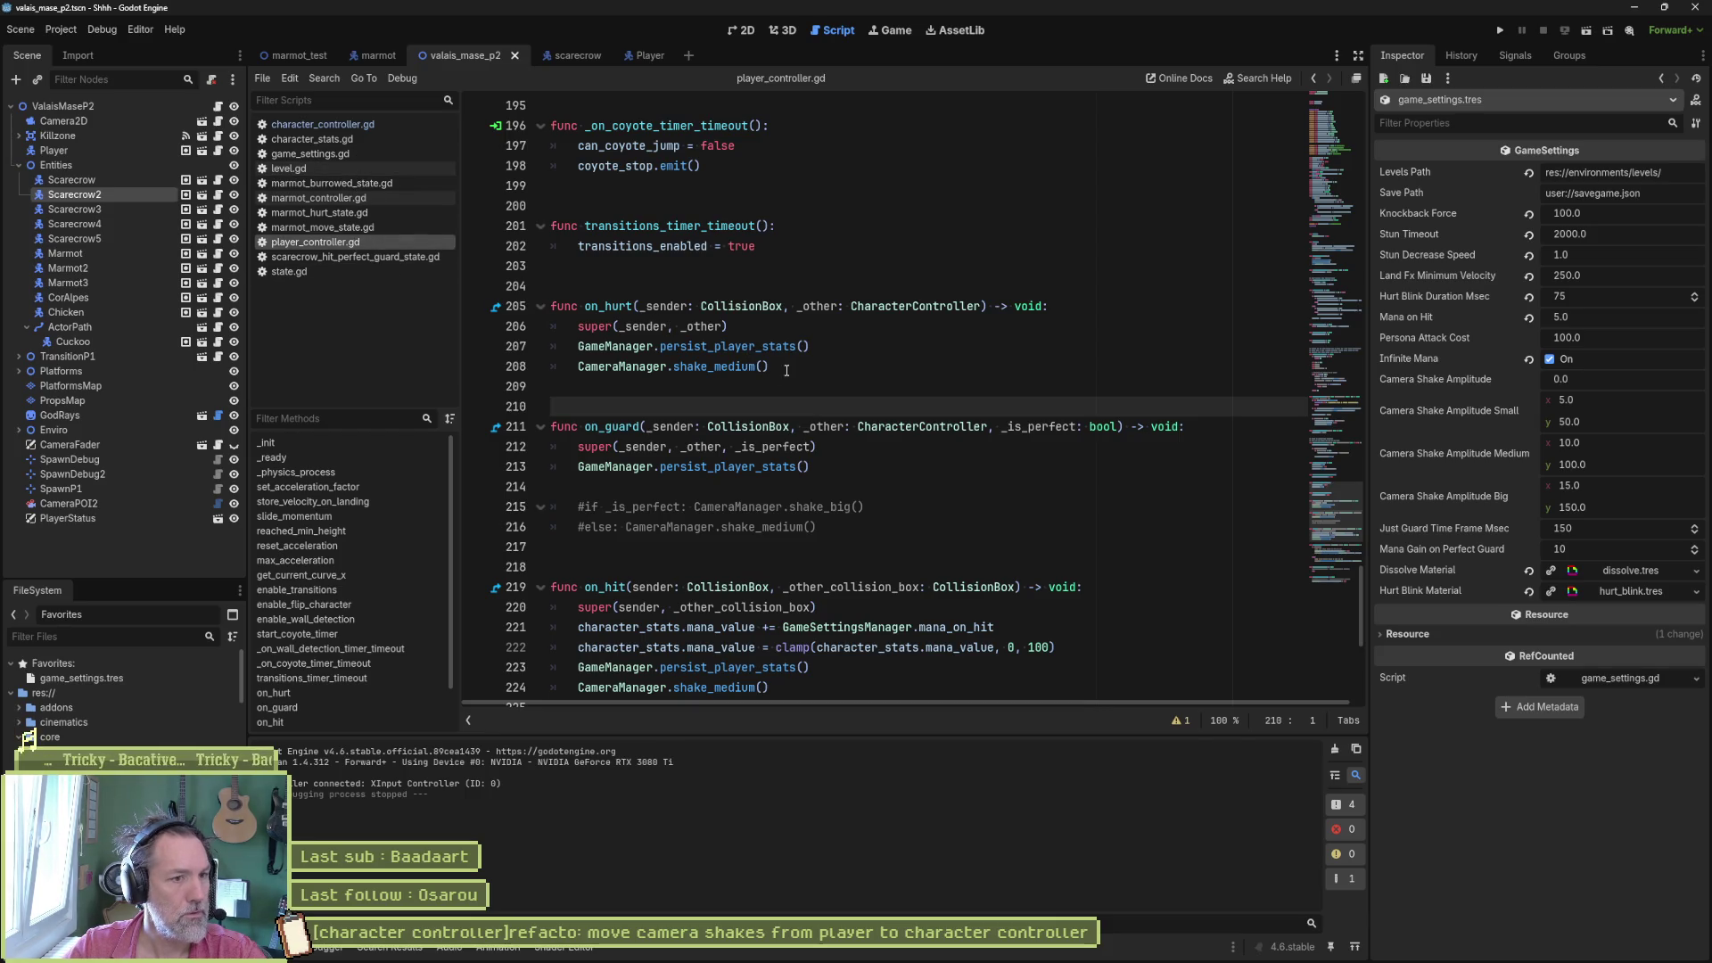
# - Comment out on_hurt's shake_medium call and add it after hurt_feedback() in character_controller.gd, saved
pyautogui.moveTo(772, 367); pyautogui.dragTo(818, 347)
pyautogui.hotkey('ctrl', 'c')
pyautogui.click(575, 373)
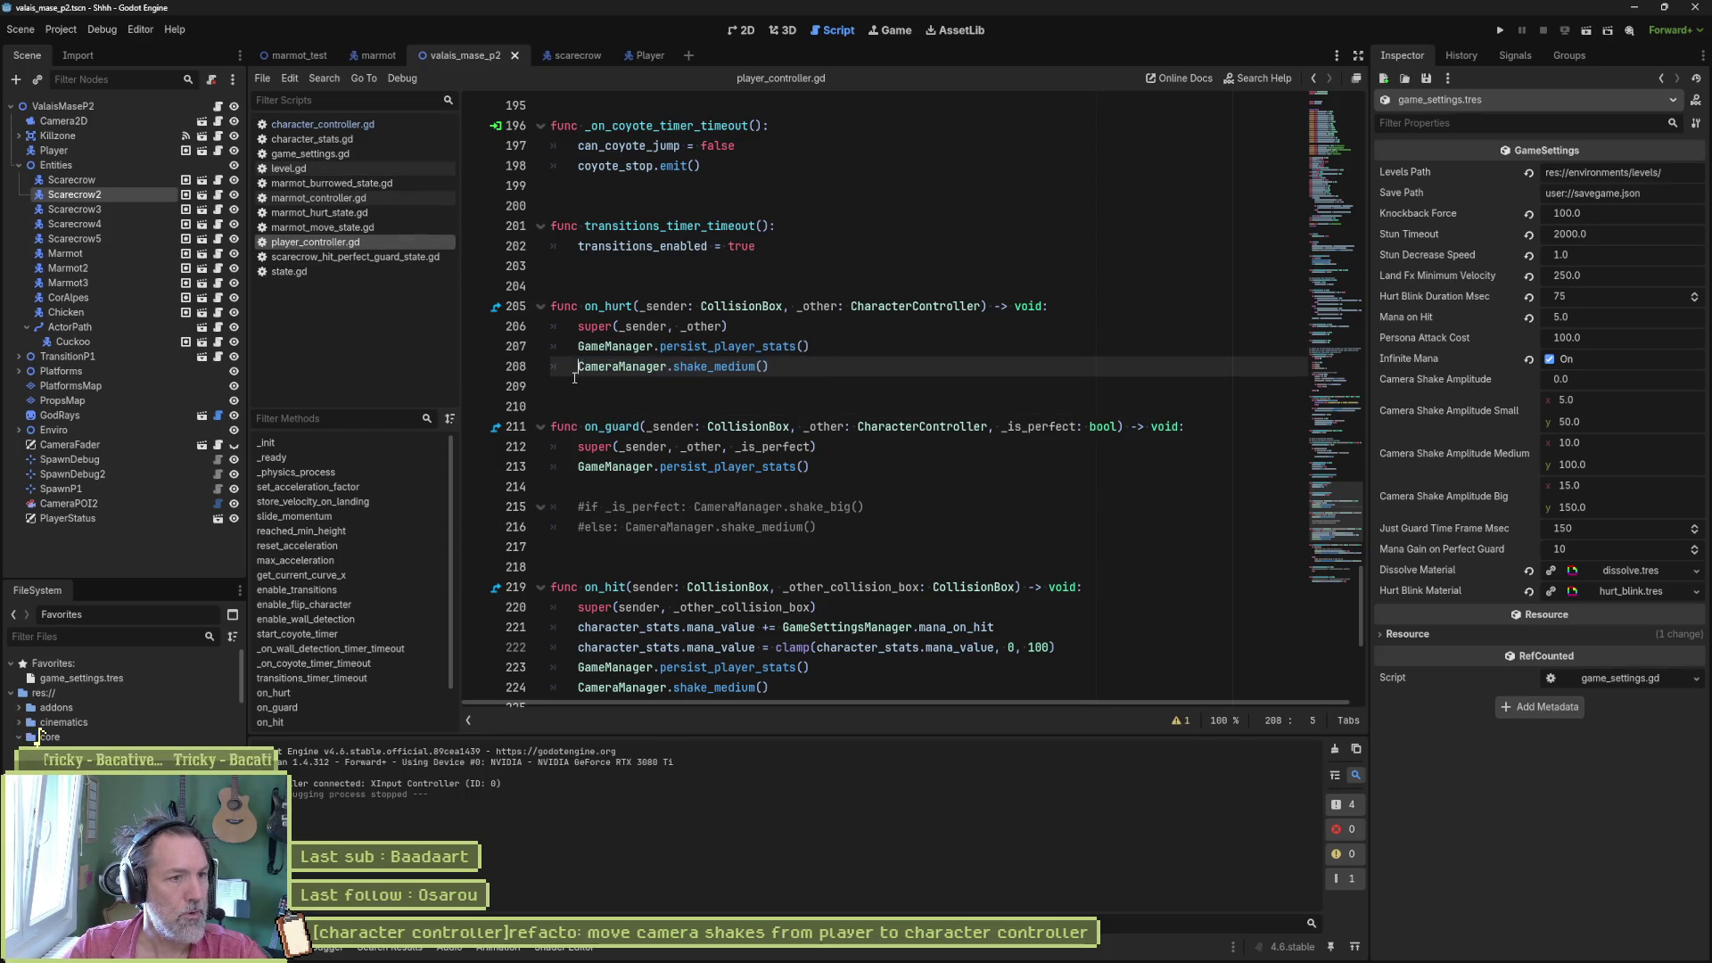
pyautogui.write('#')
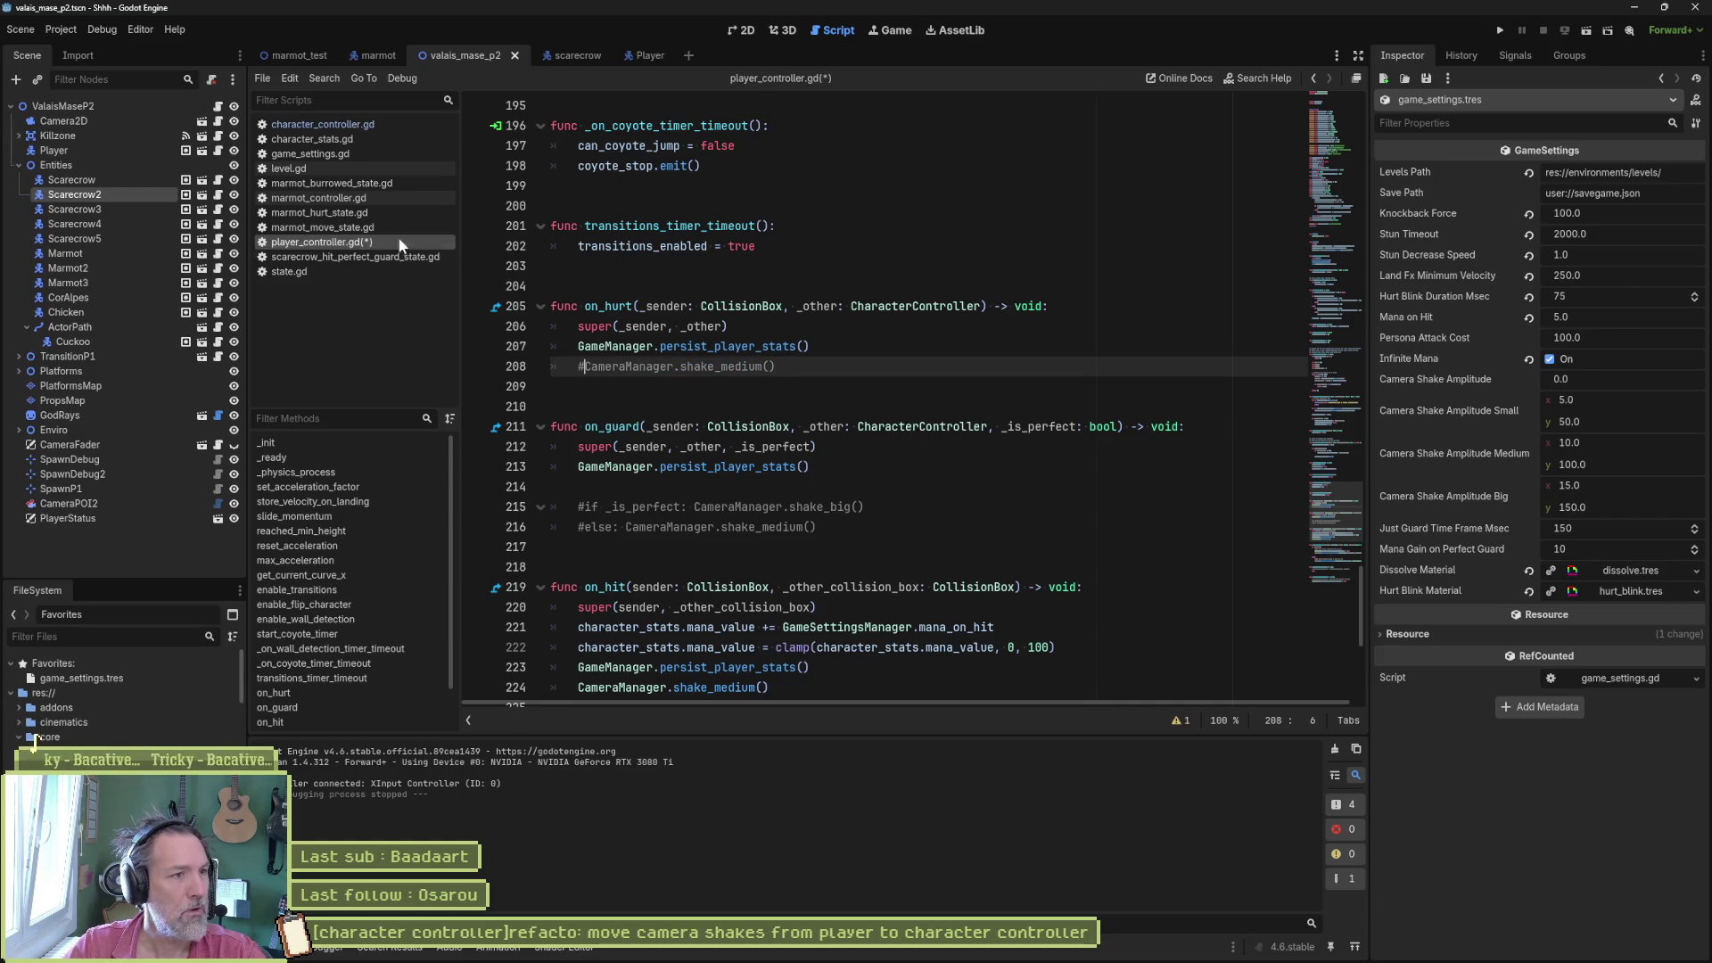
pyautogui.click(312, 125)
pyautogui.scroll(-5, 677, 357)
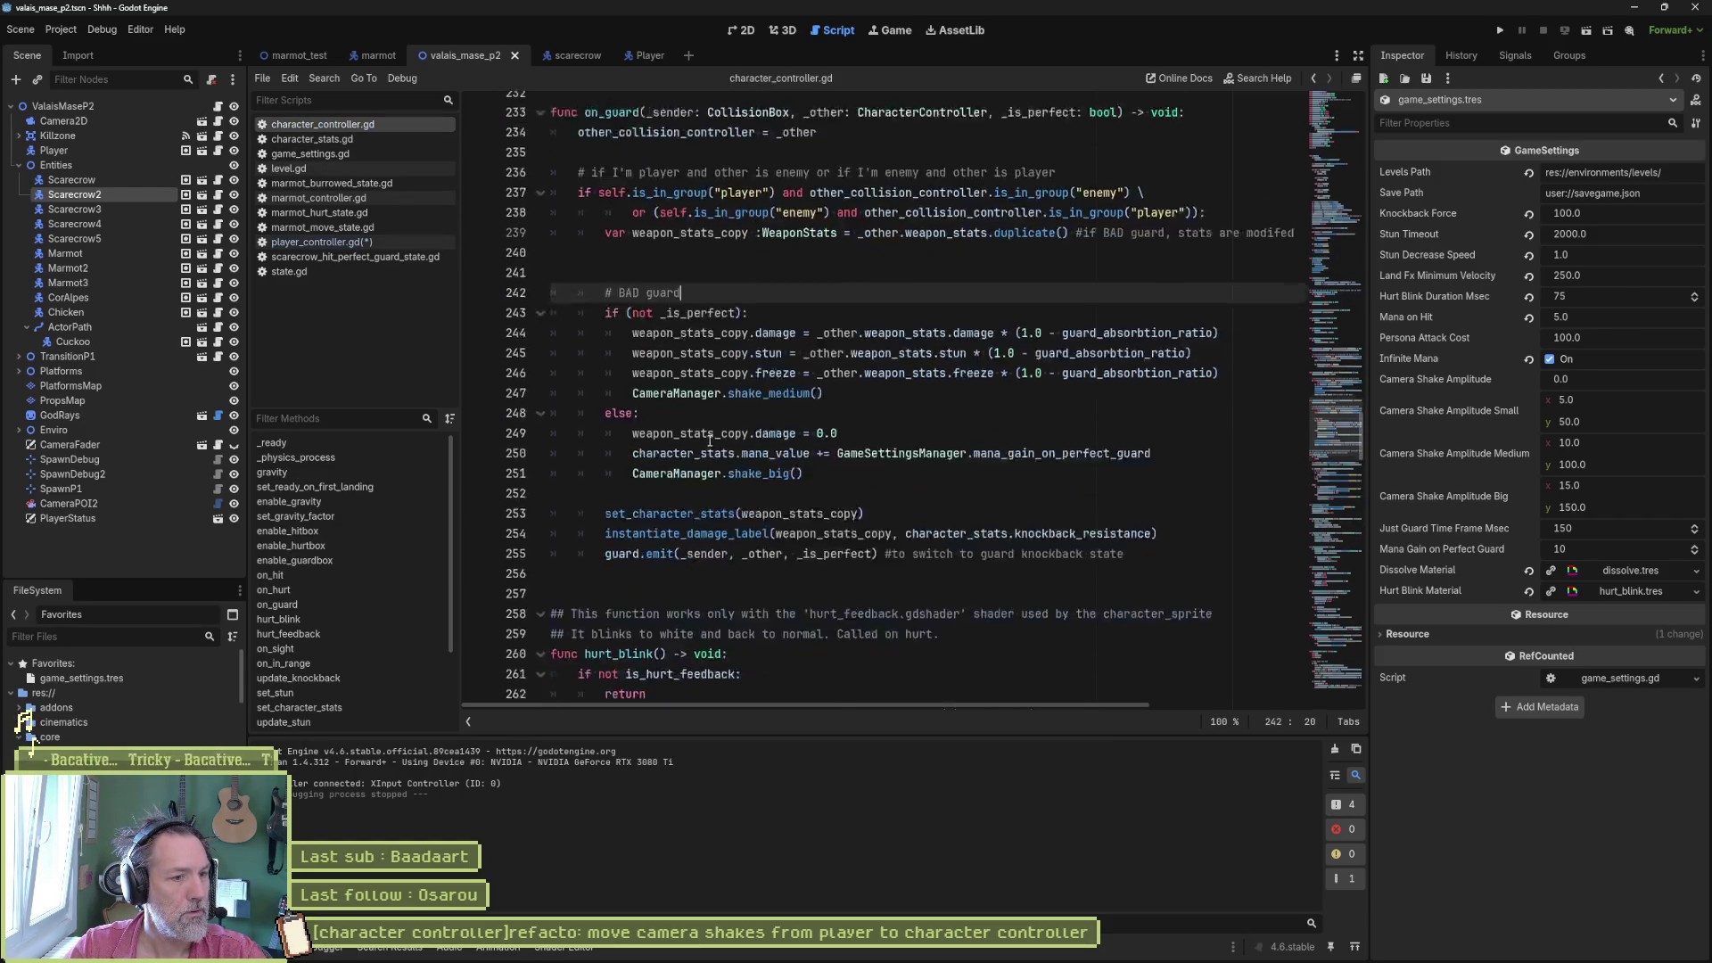
pyautogui.scroll(10, 714, 419)
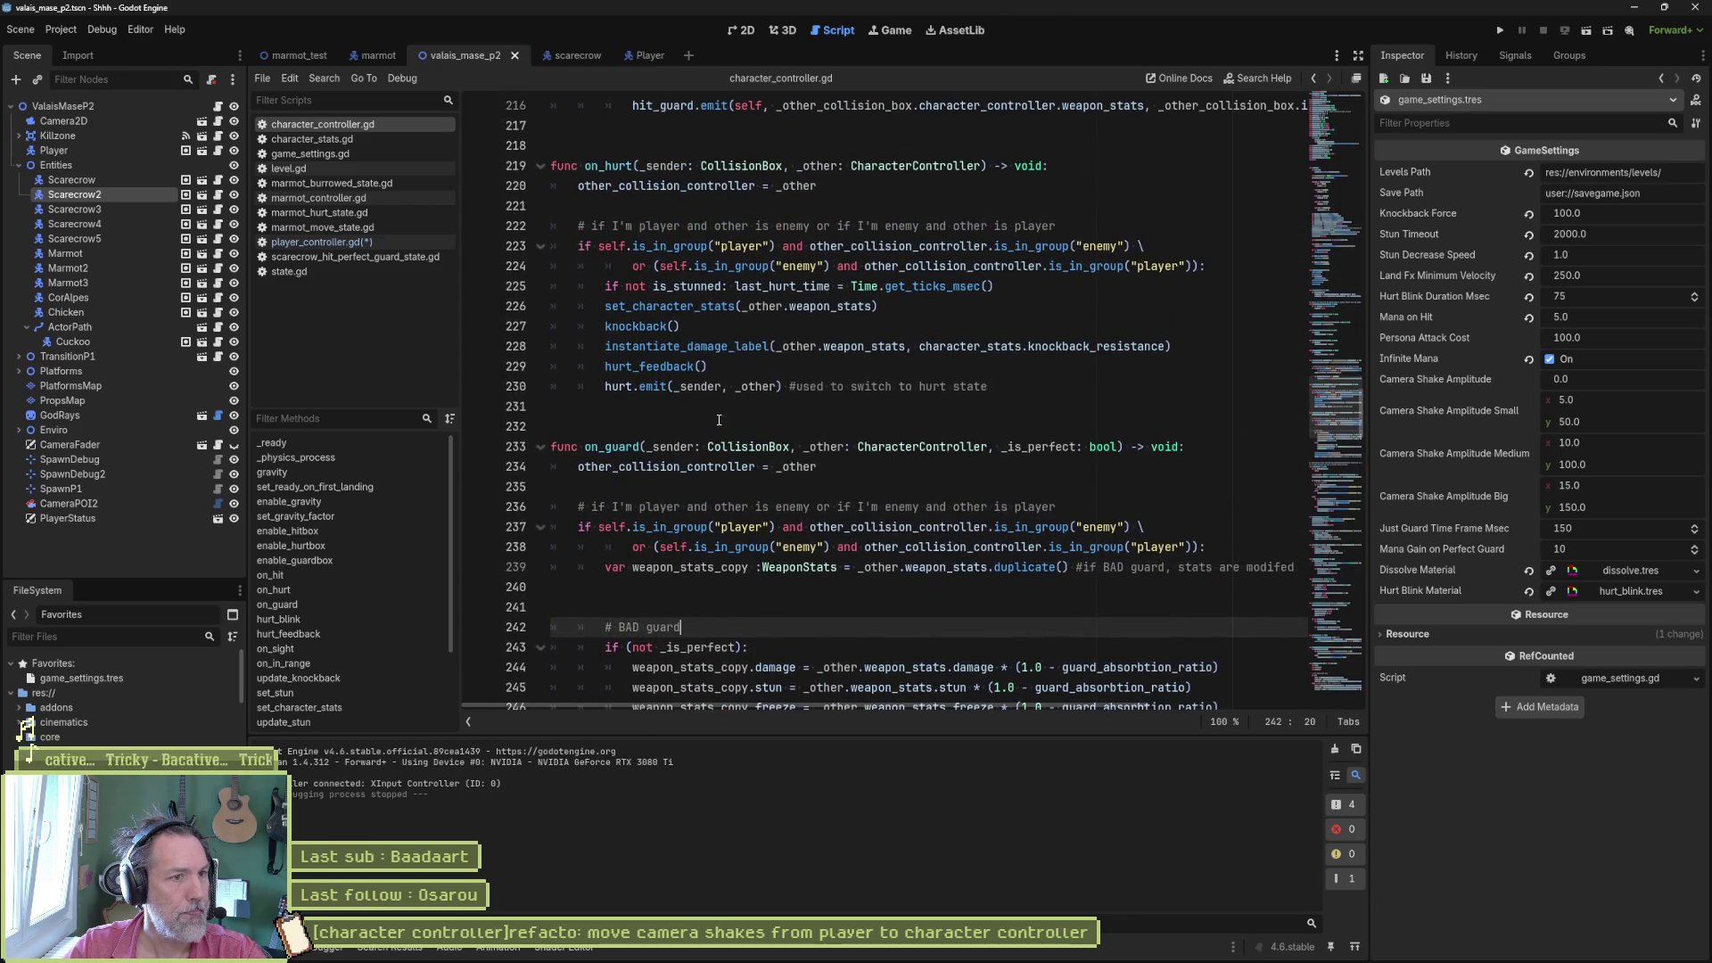
pyautogui.click(790, 366)
pyautogui.press('Return')
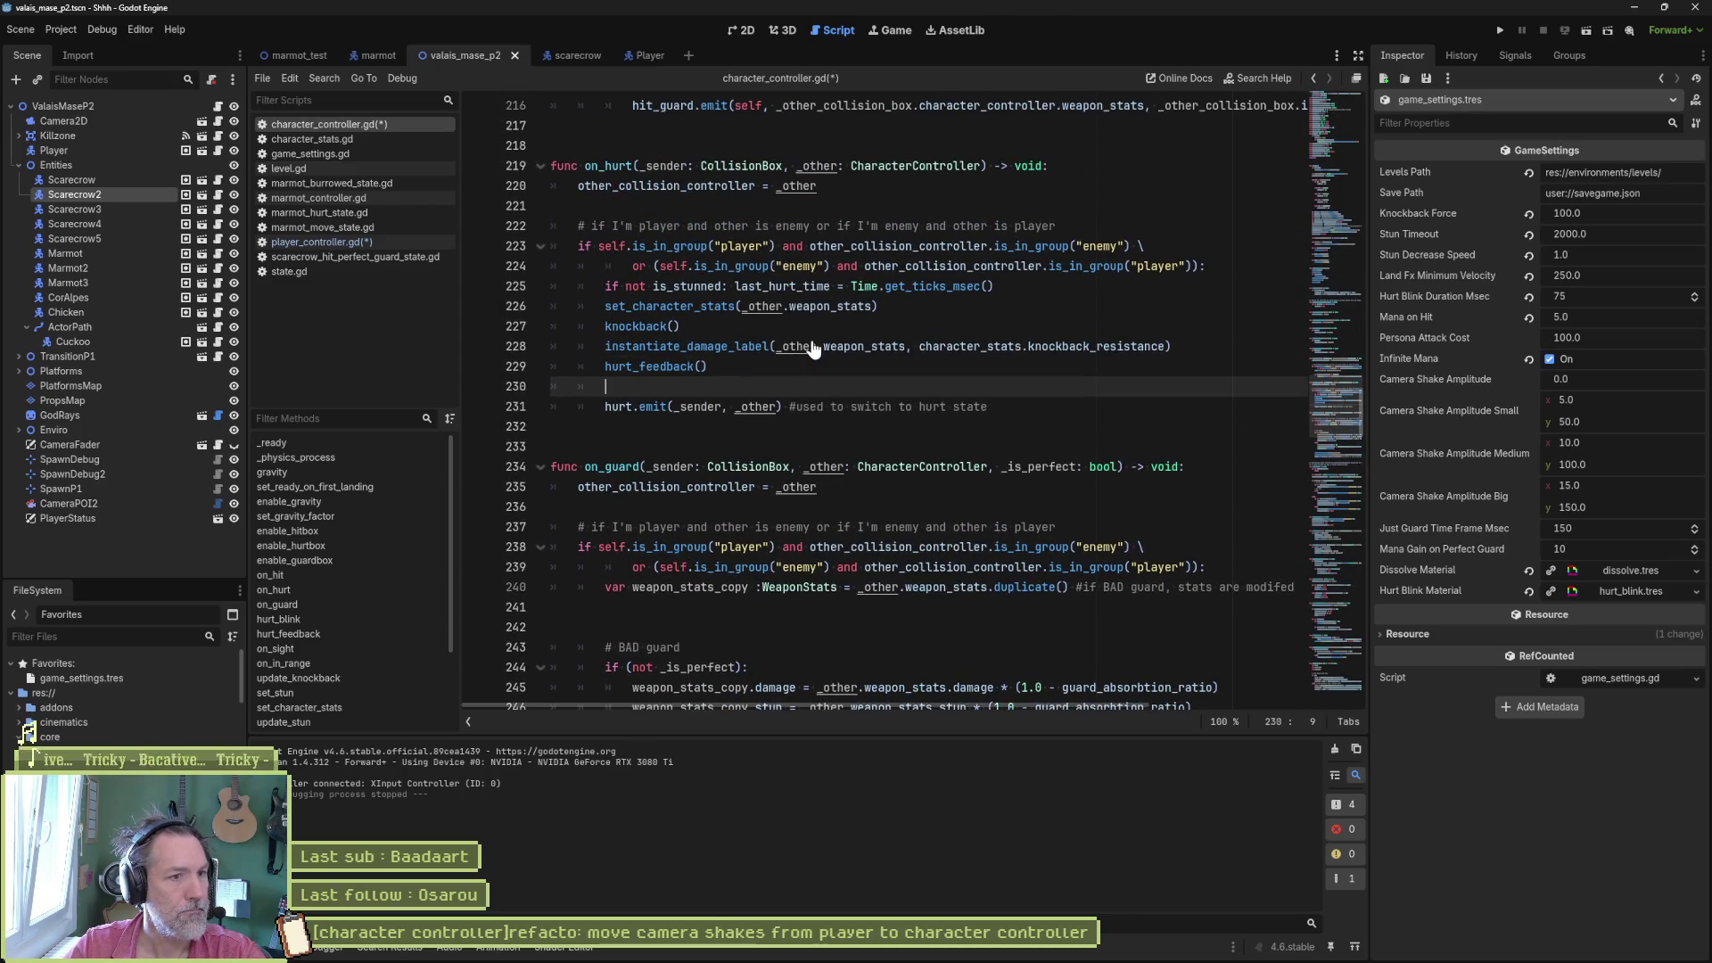
pyautogui.hotkey('ctrl', 'v')
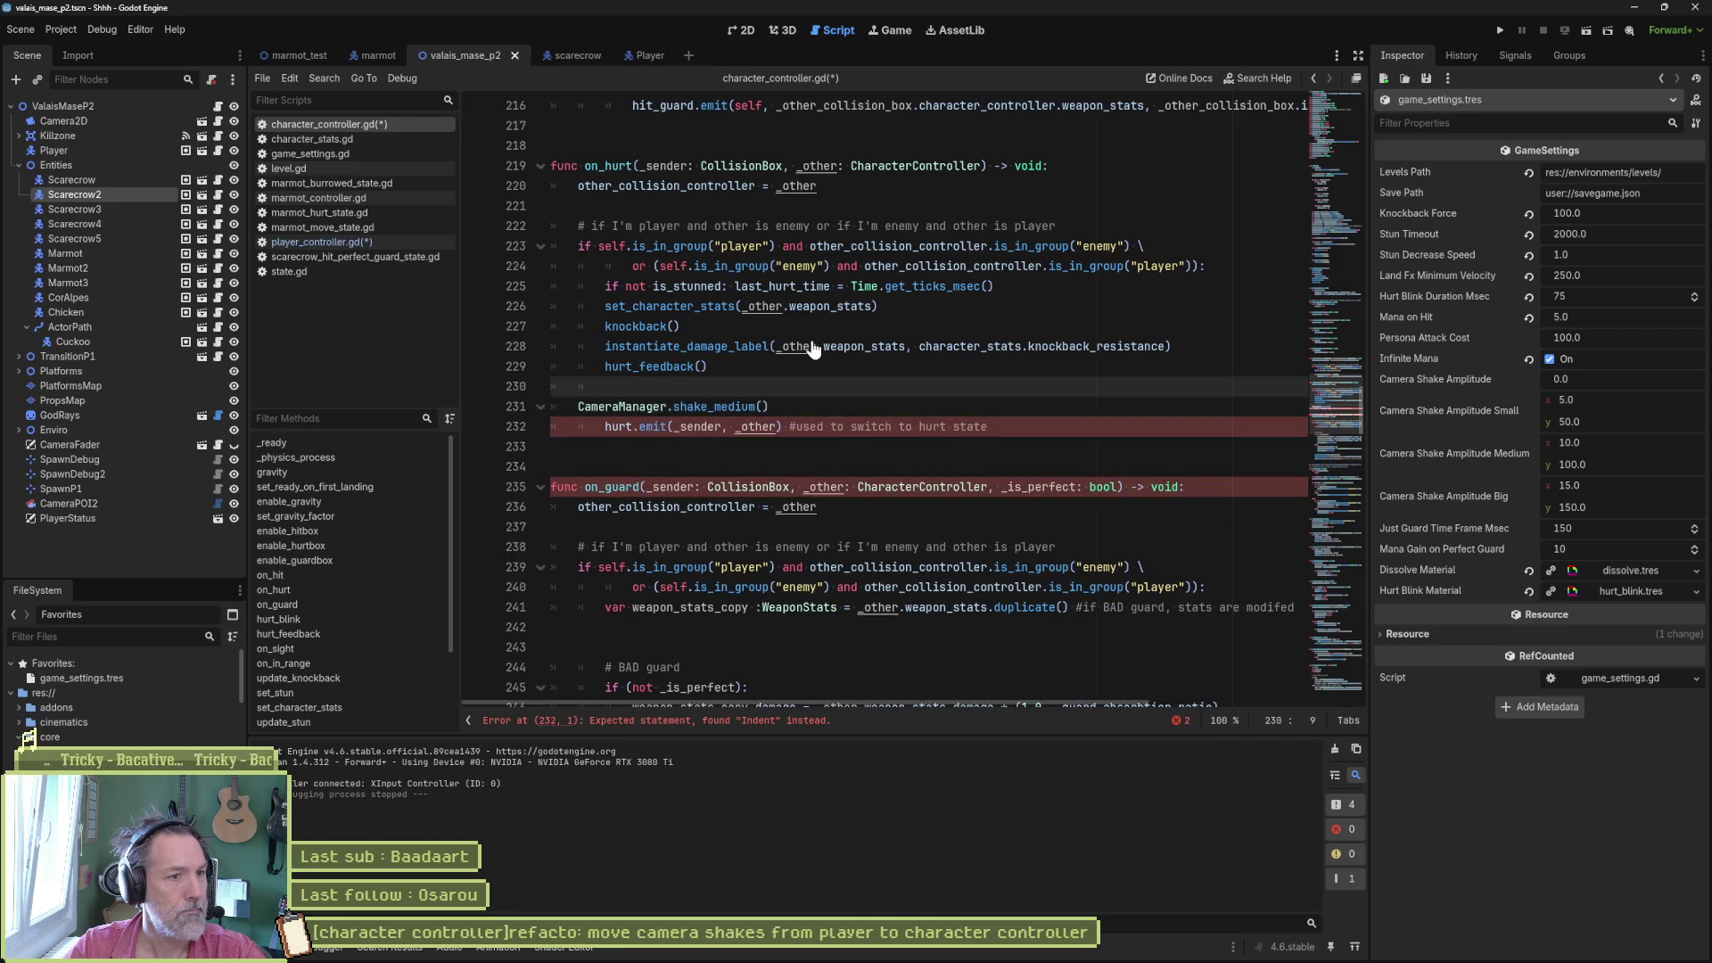
pyautogui.press('Tab')
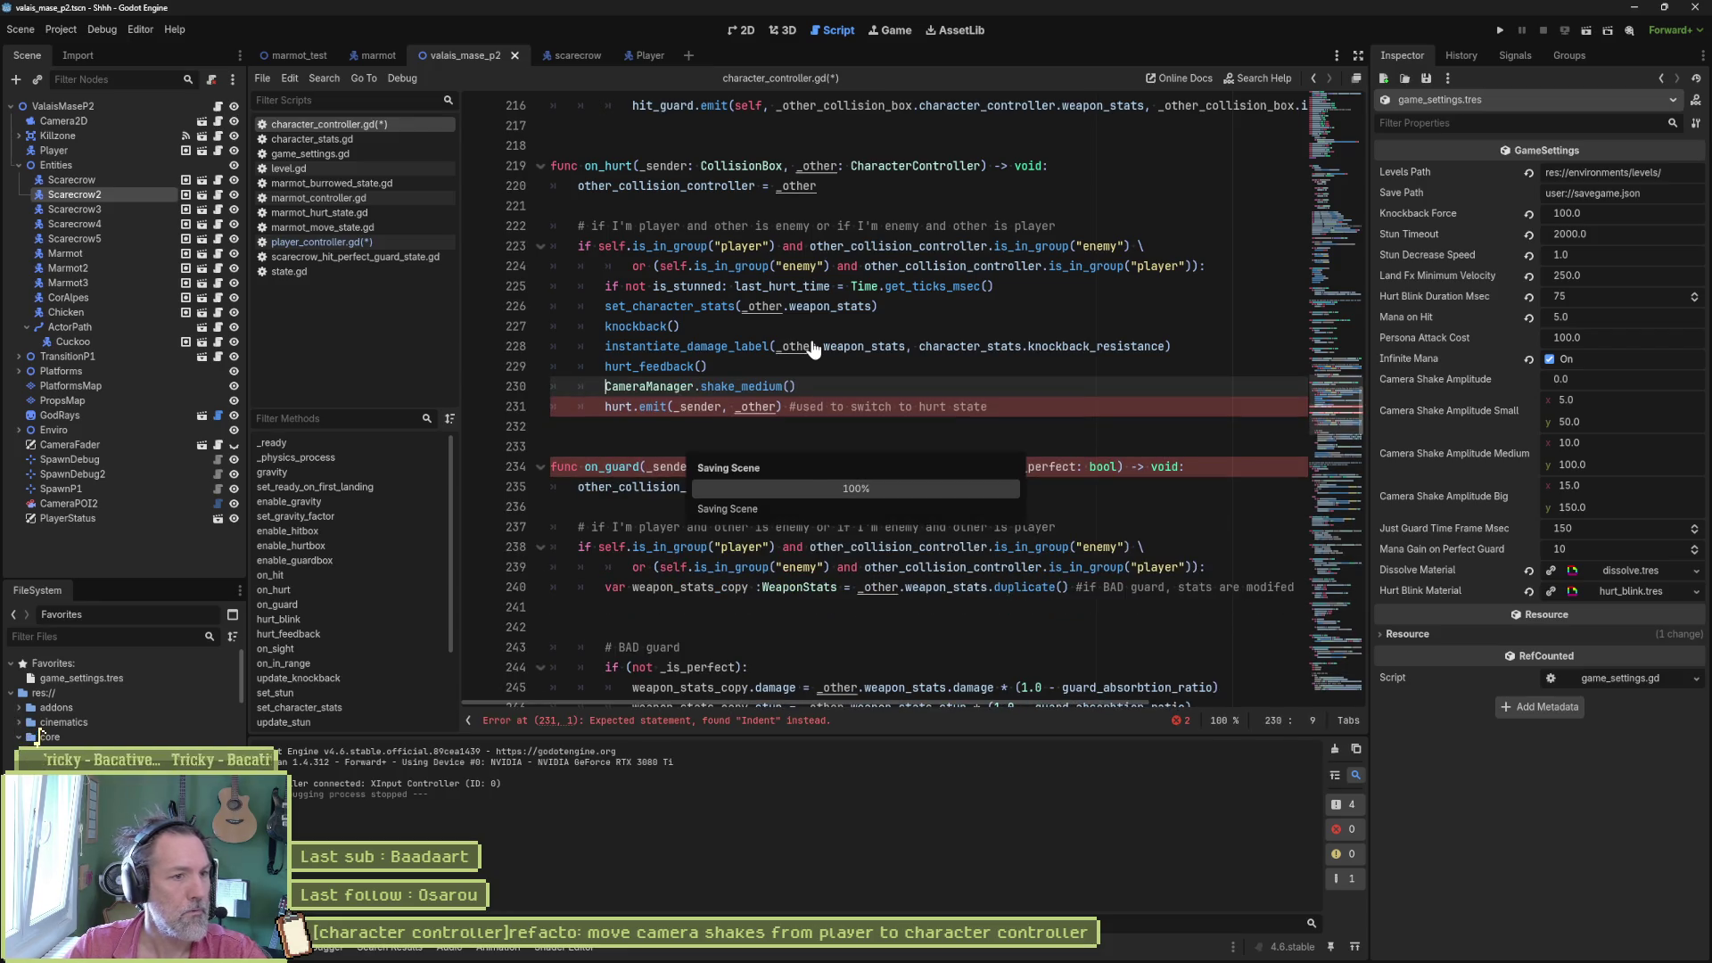
pyautogui.hotkey('ctrl', 's')
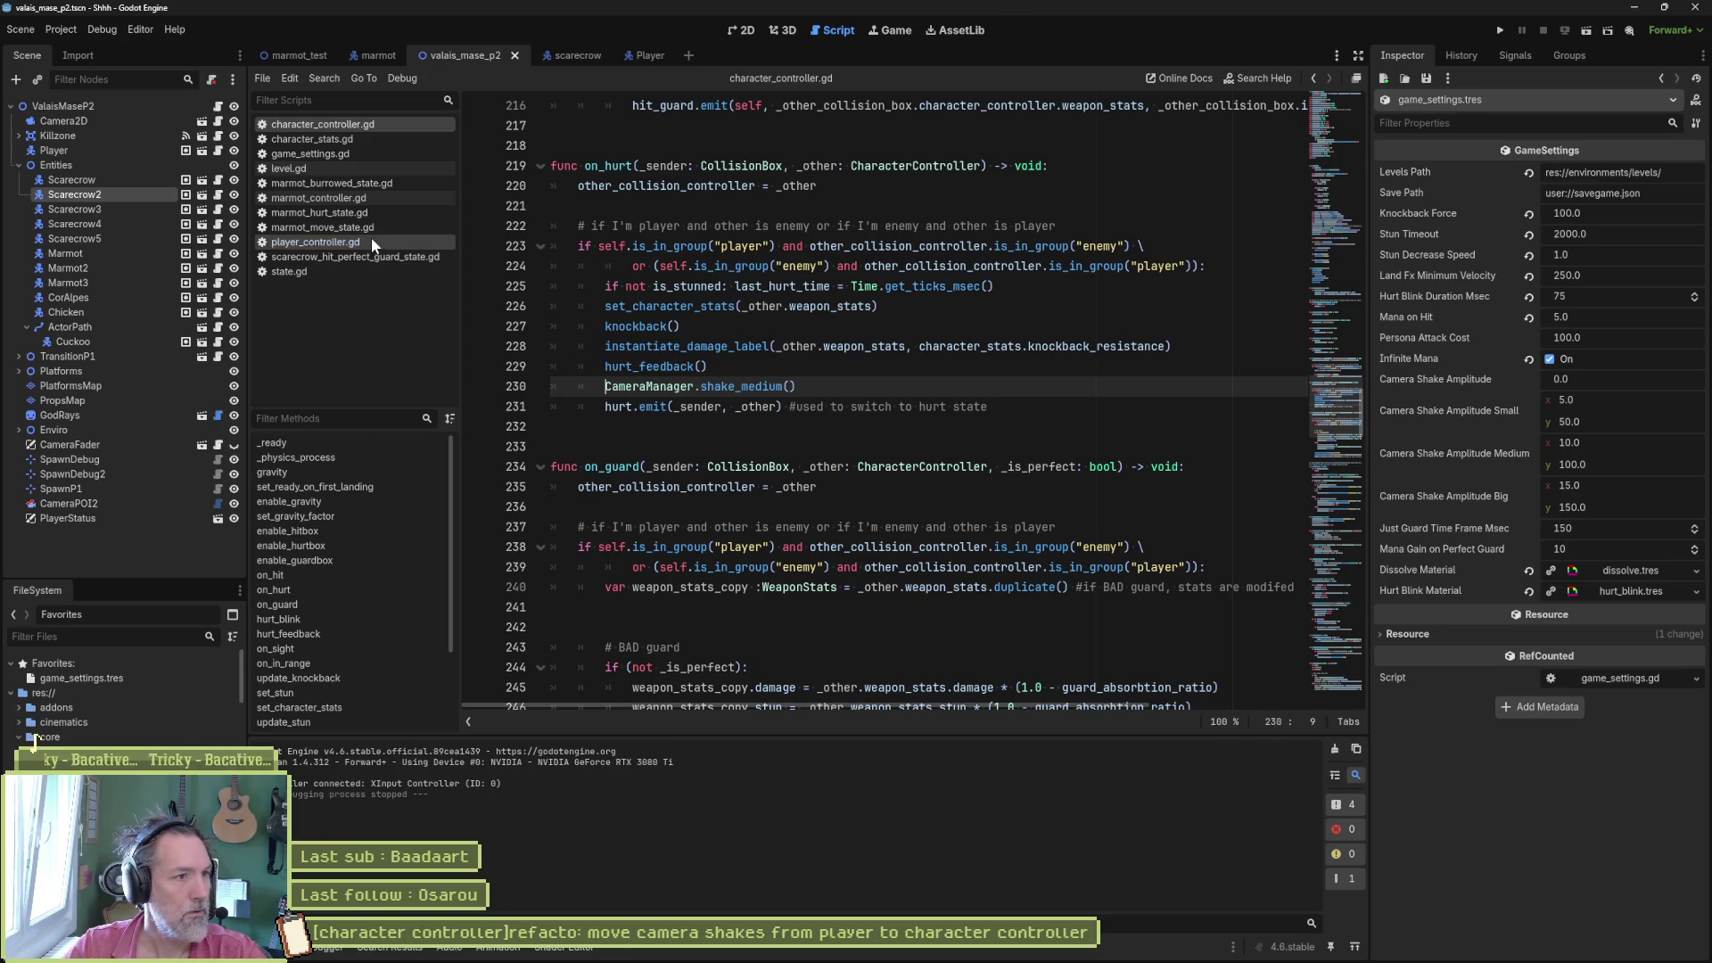
# - Comment out the shake_medium call in on_hit and playtest the game without it
pyautogui.click(370, 239)
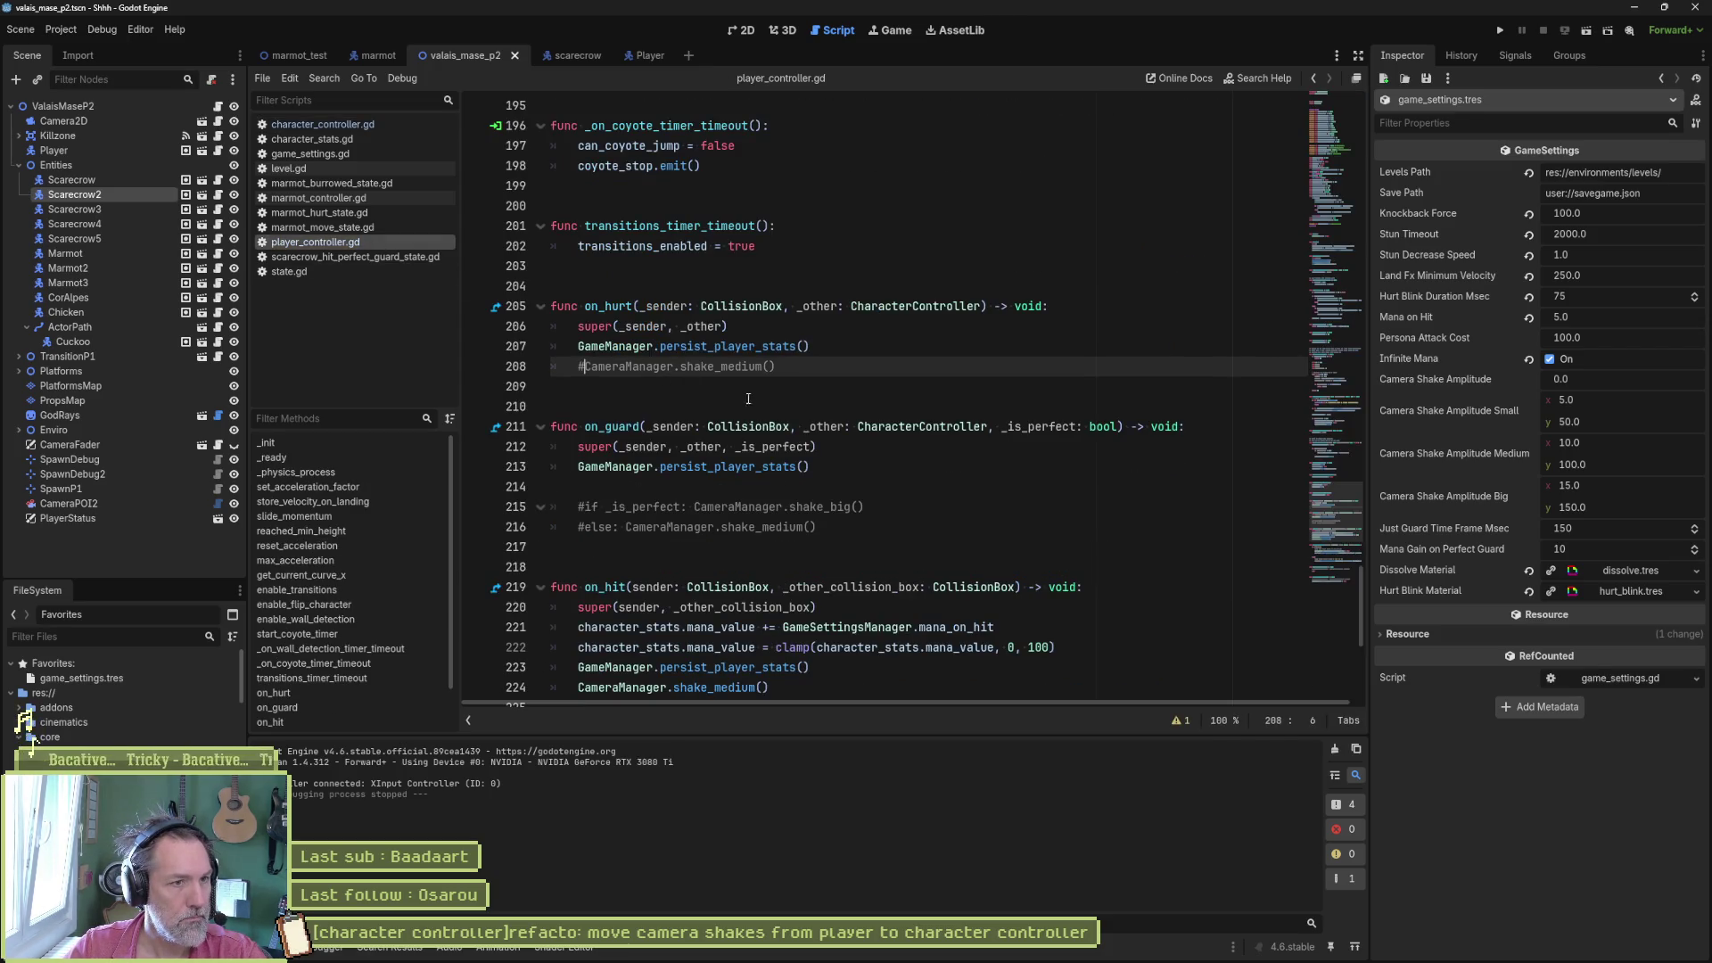
pyautogui.scroll(-2, 789, 403)
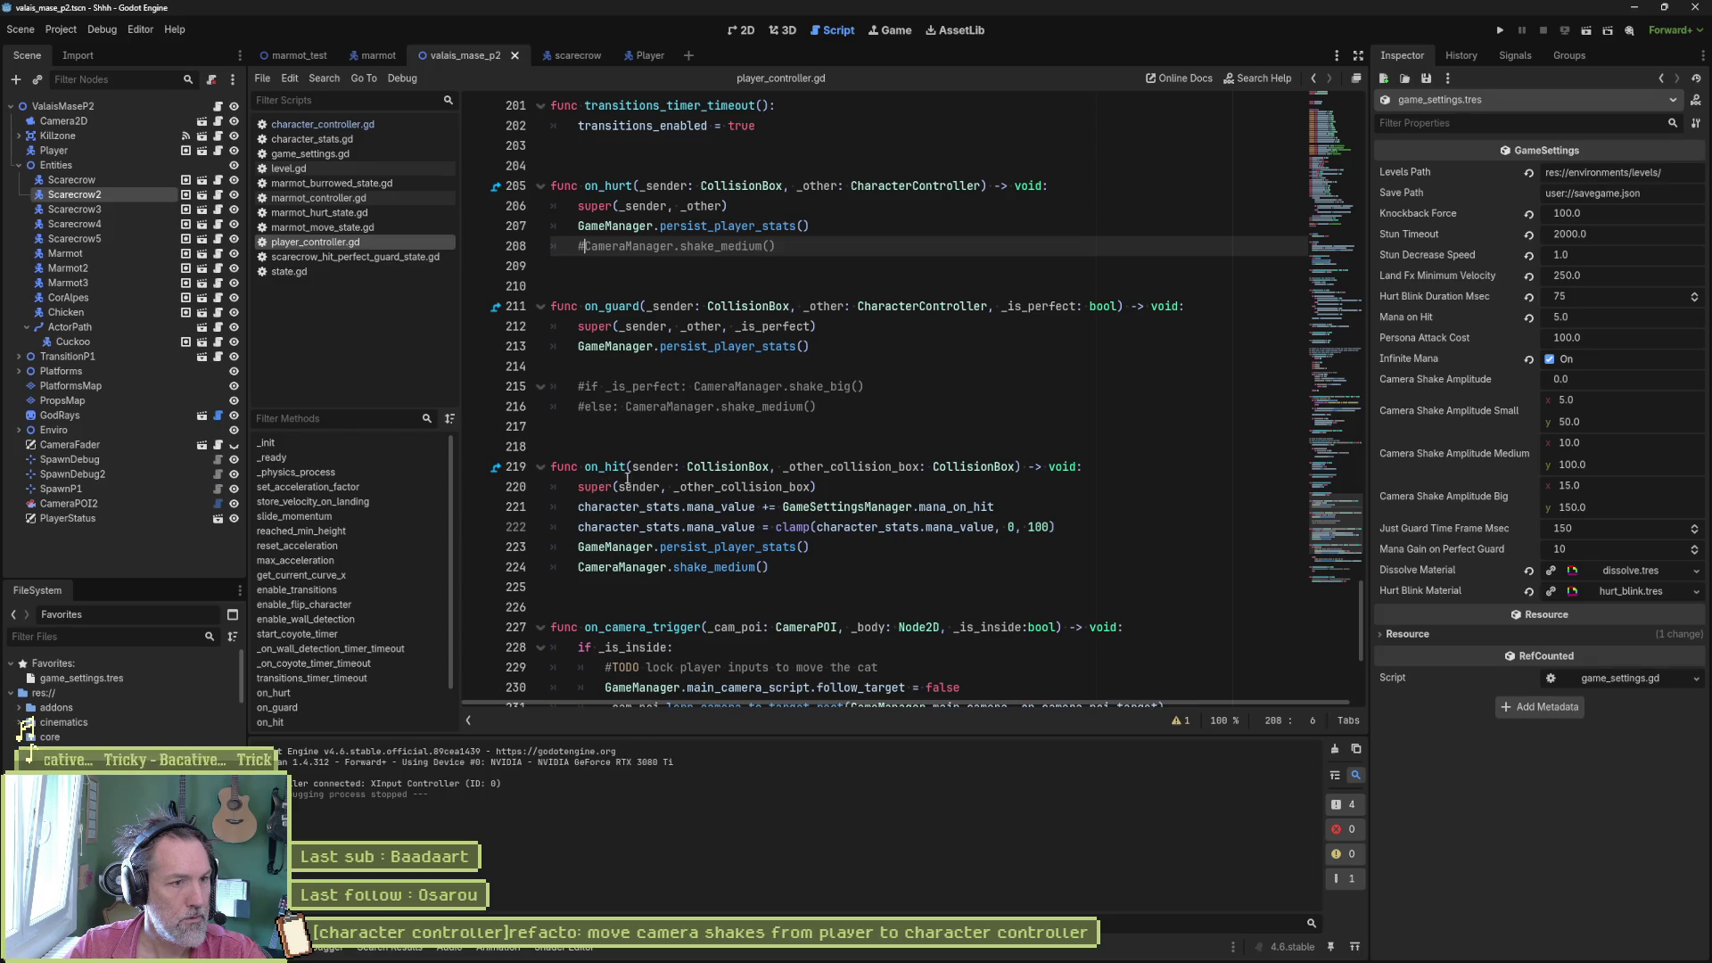
pyautogui.click(582, 568)
pyautogui.hotkey('ctrl', 'k')
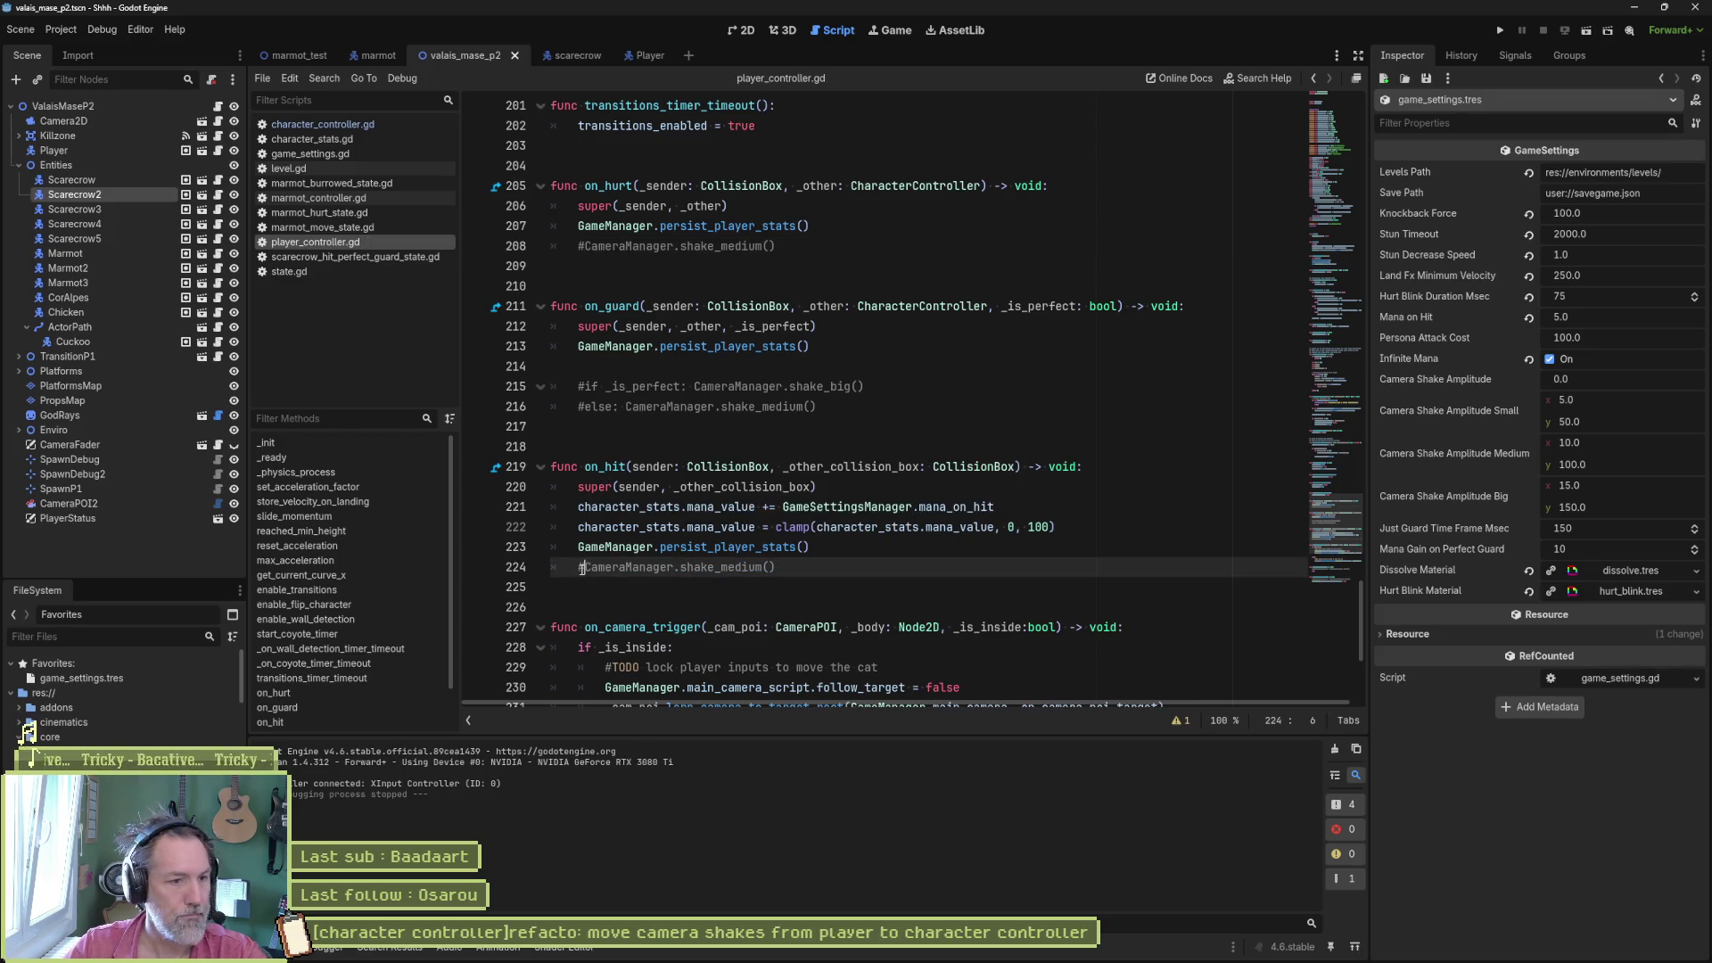
pyautogui.press('F5')
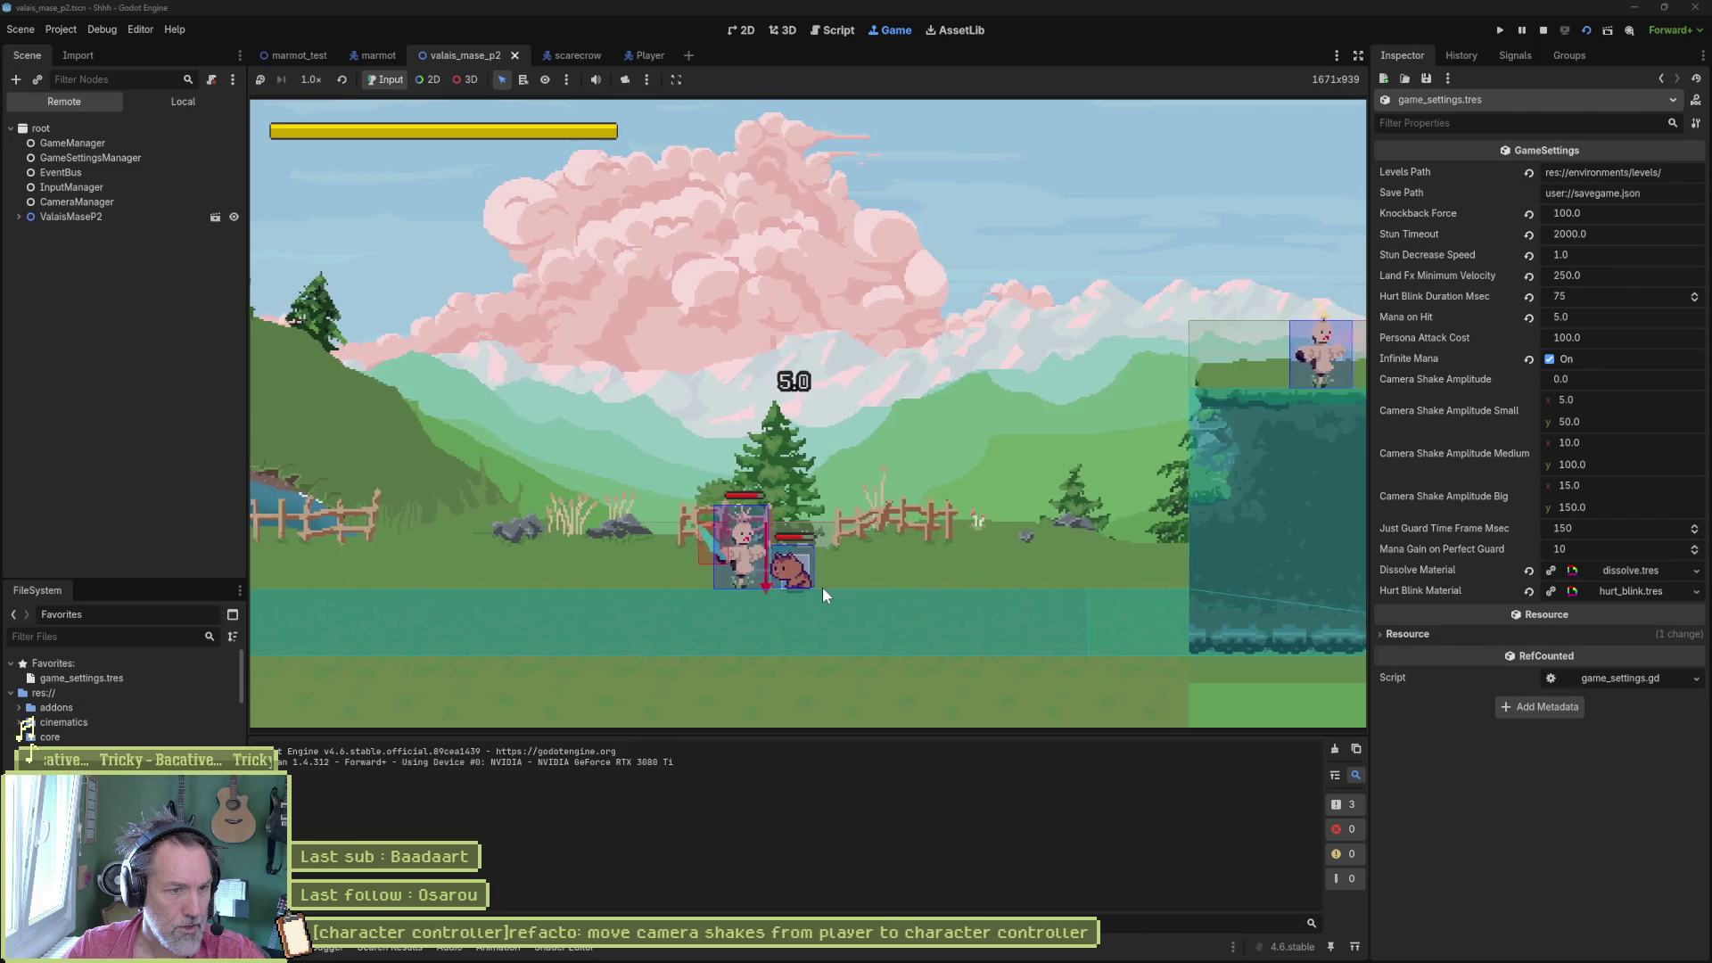
pyautogui.press('F8')
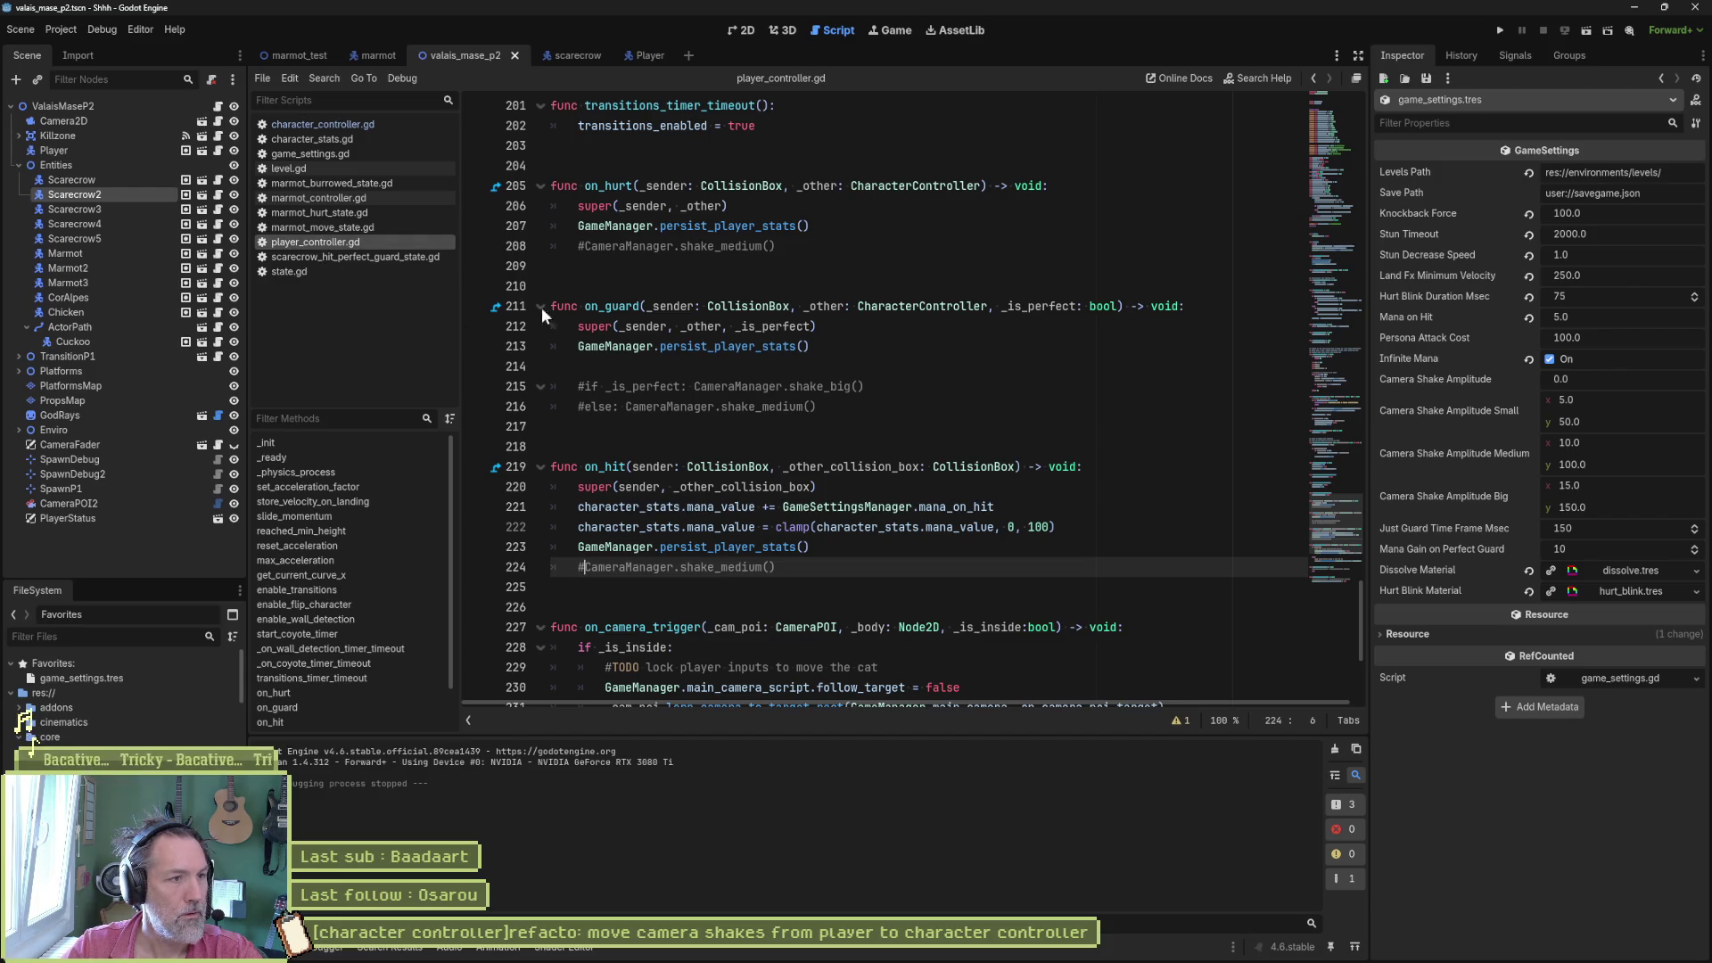
# - Add print_debug(self, " shaking camera ", _amplitude_pixels) to shake() in camera_manager.gd and save
pyautogui.click(330, 125)
pyautogui.keyDown('ctrl'); pyautogui.click(753, 385); pyautogui.keyUp('ctrl')
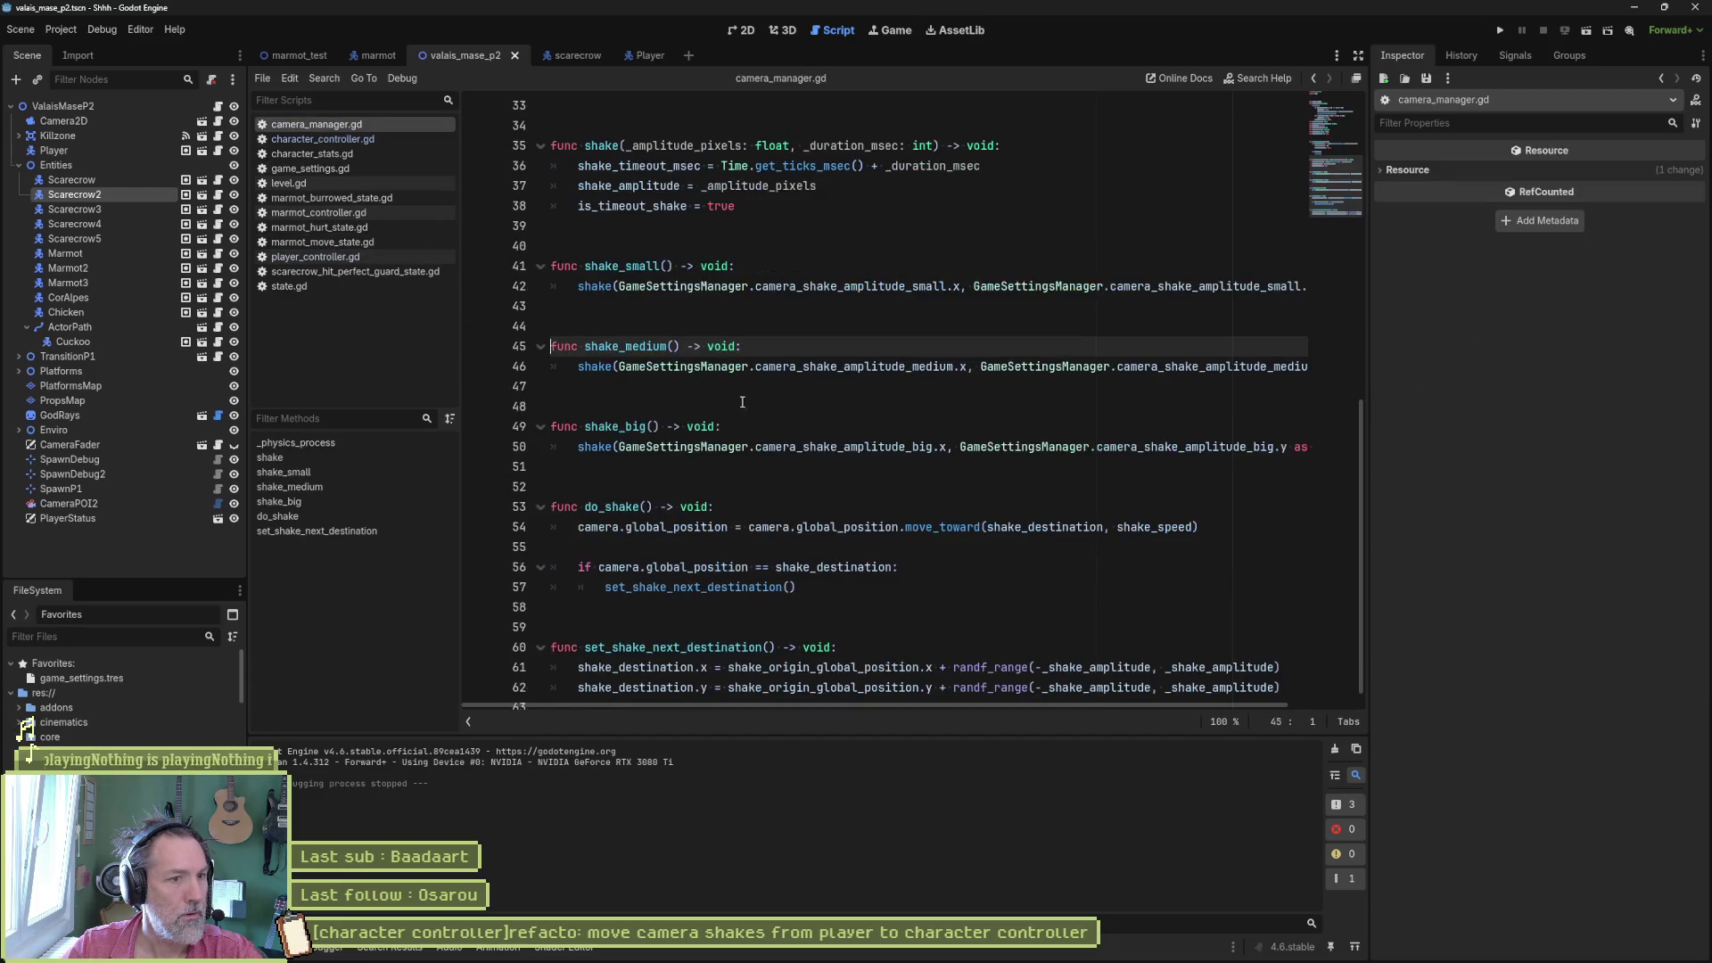
pyautogui.click(592, 368)
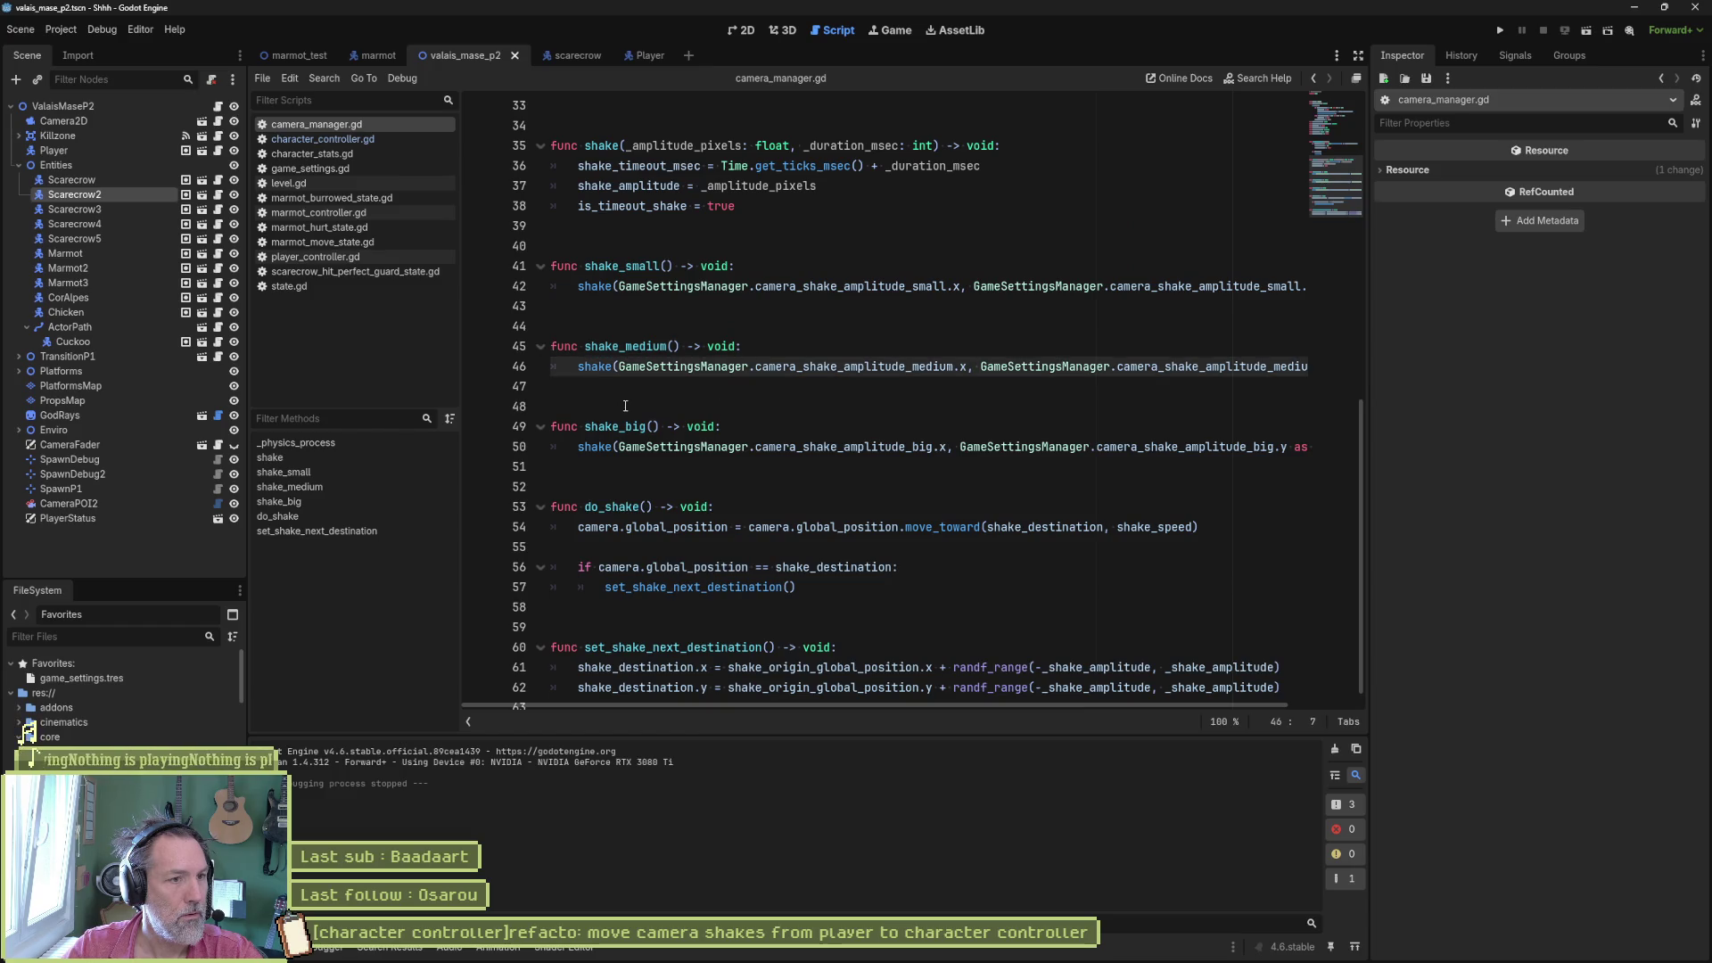
pyautogui.click(789, 208)
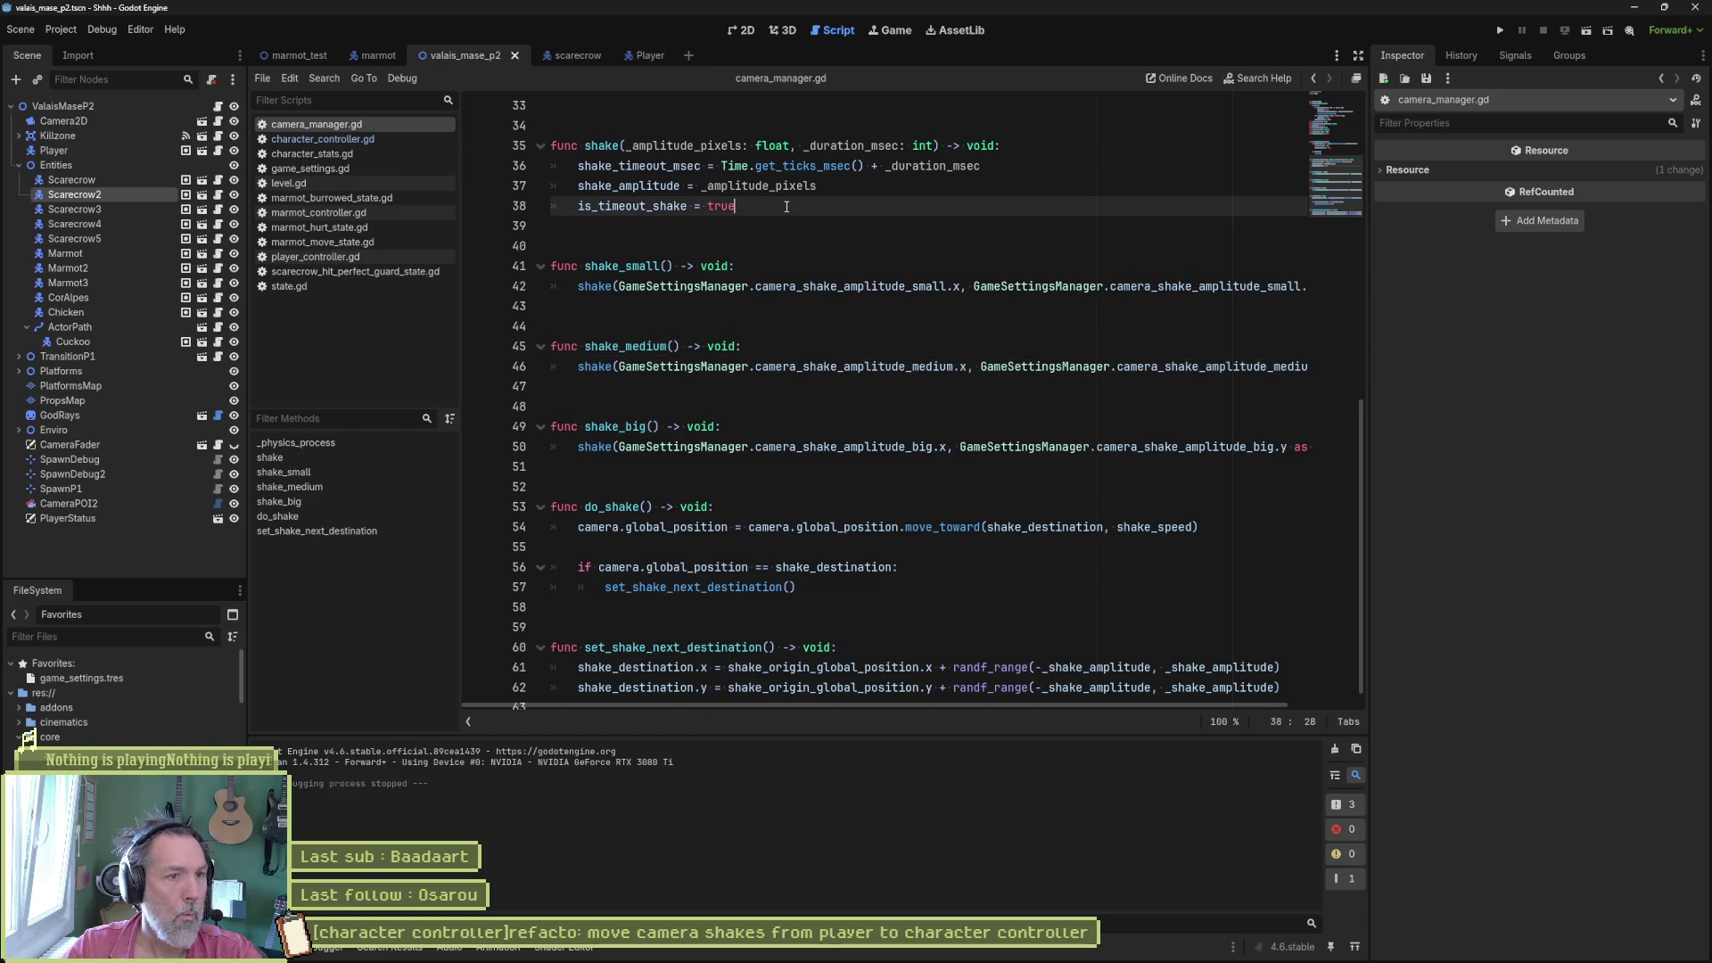
pyautogui.press('Return')
pyautogui.write('print_debug(')
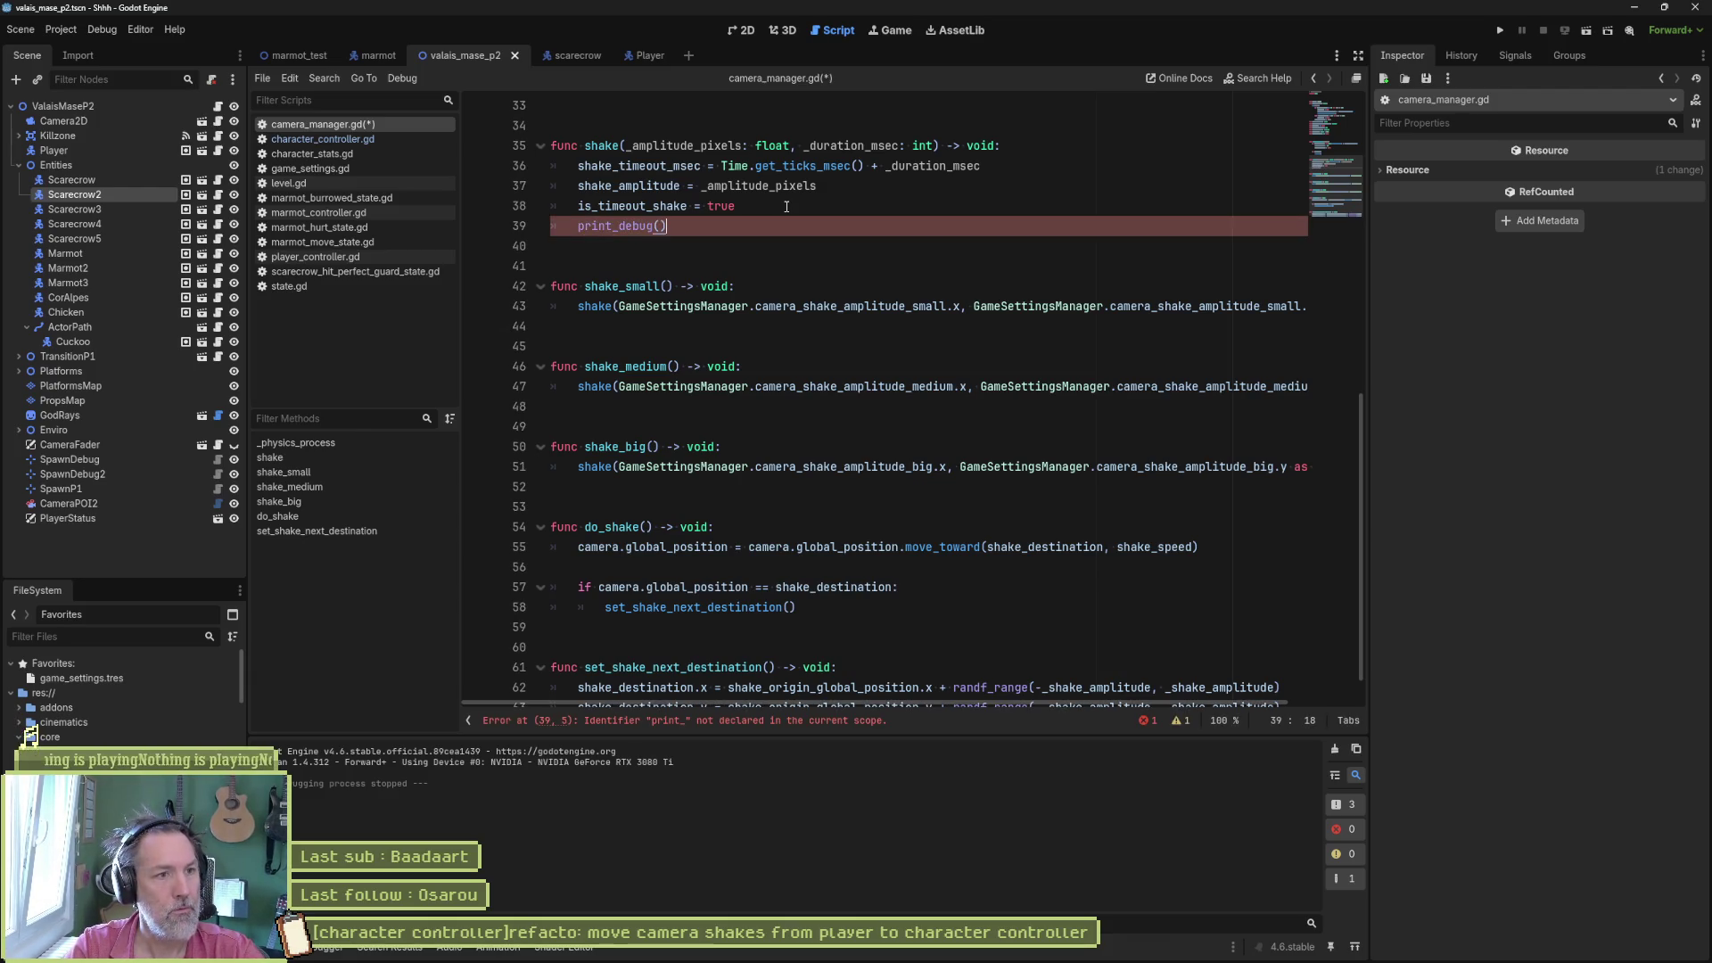
pyautogui.press('Left')
pyautogui.write('self, " s')
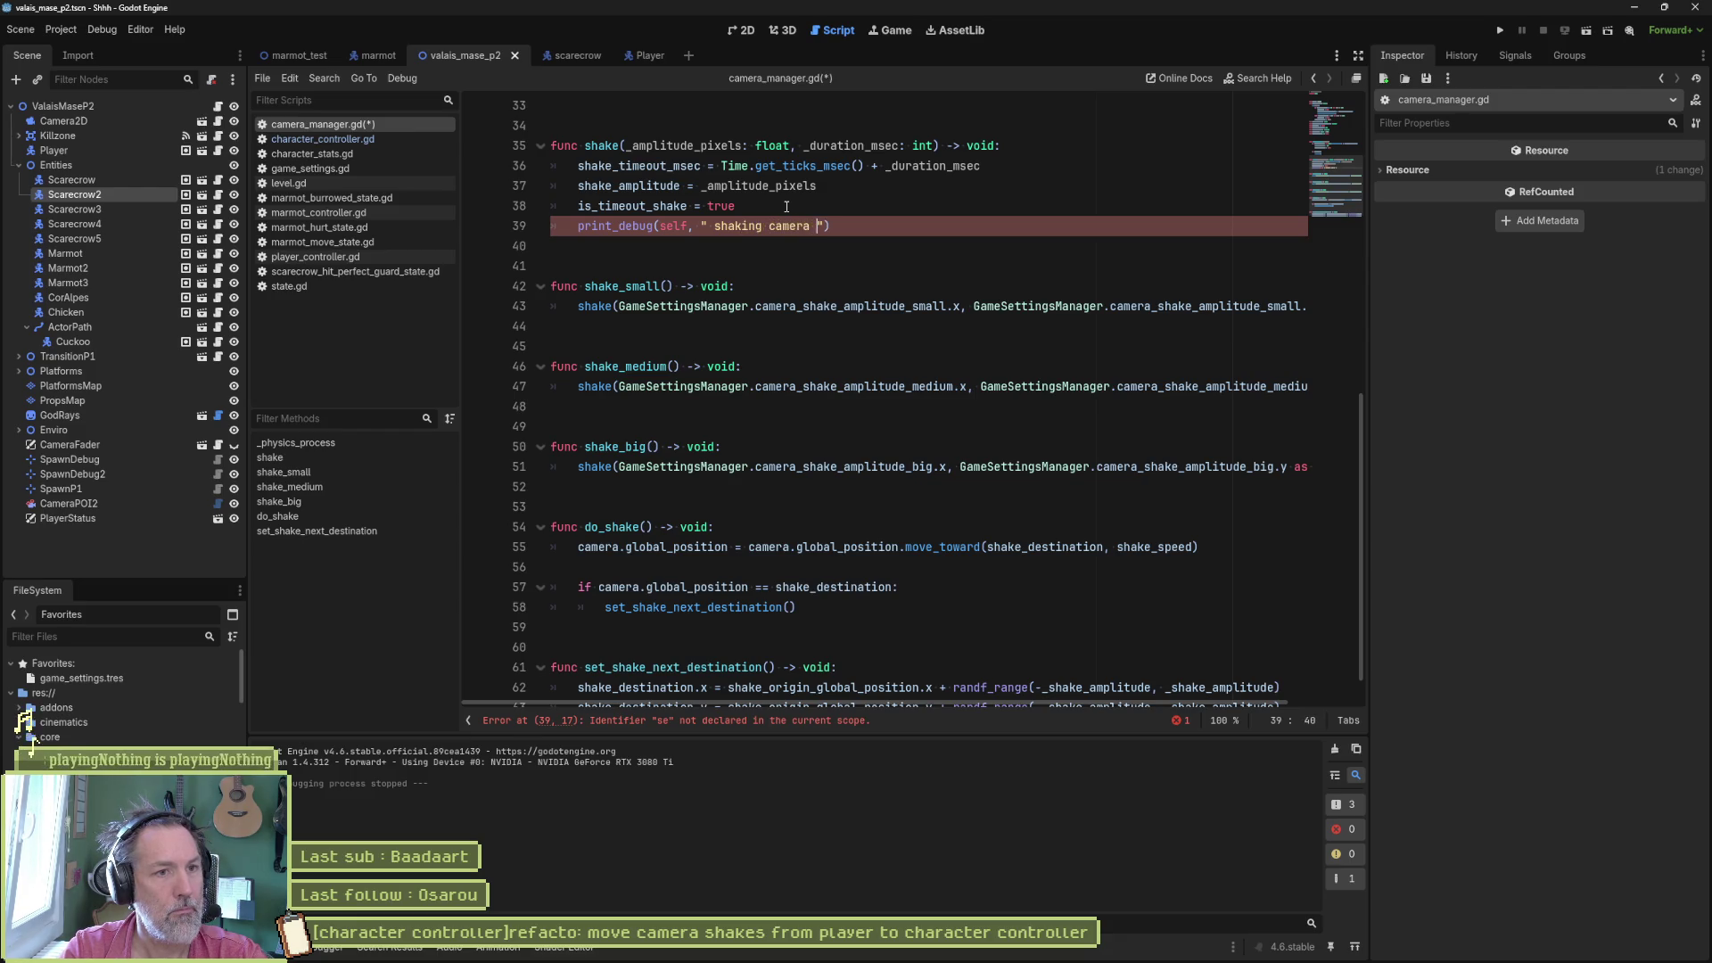
pyautogui.write('"')
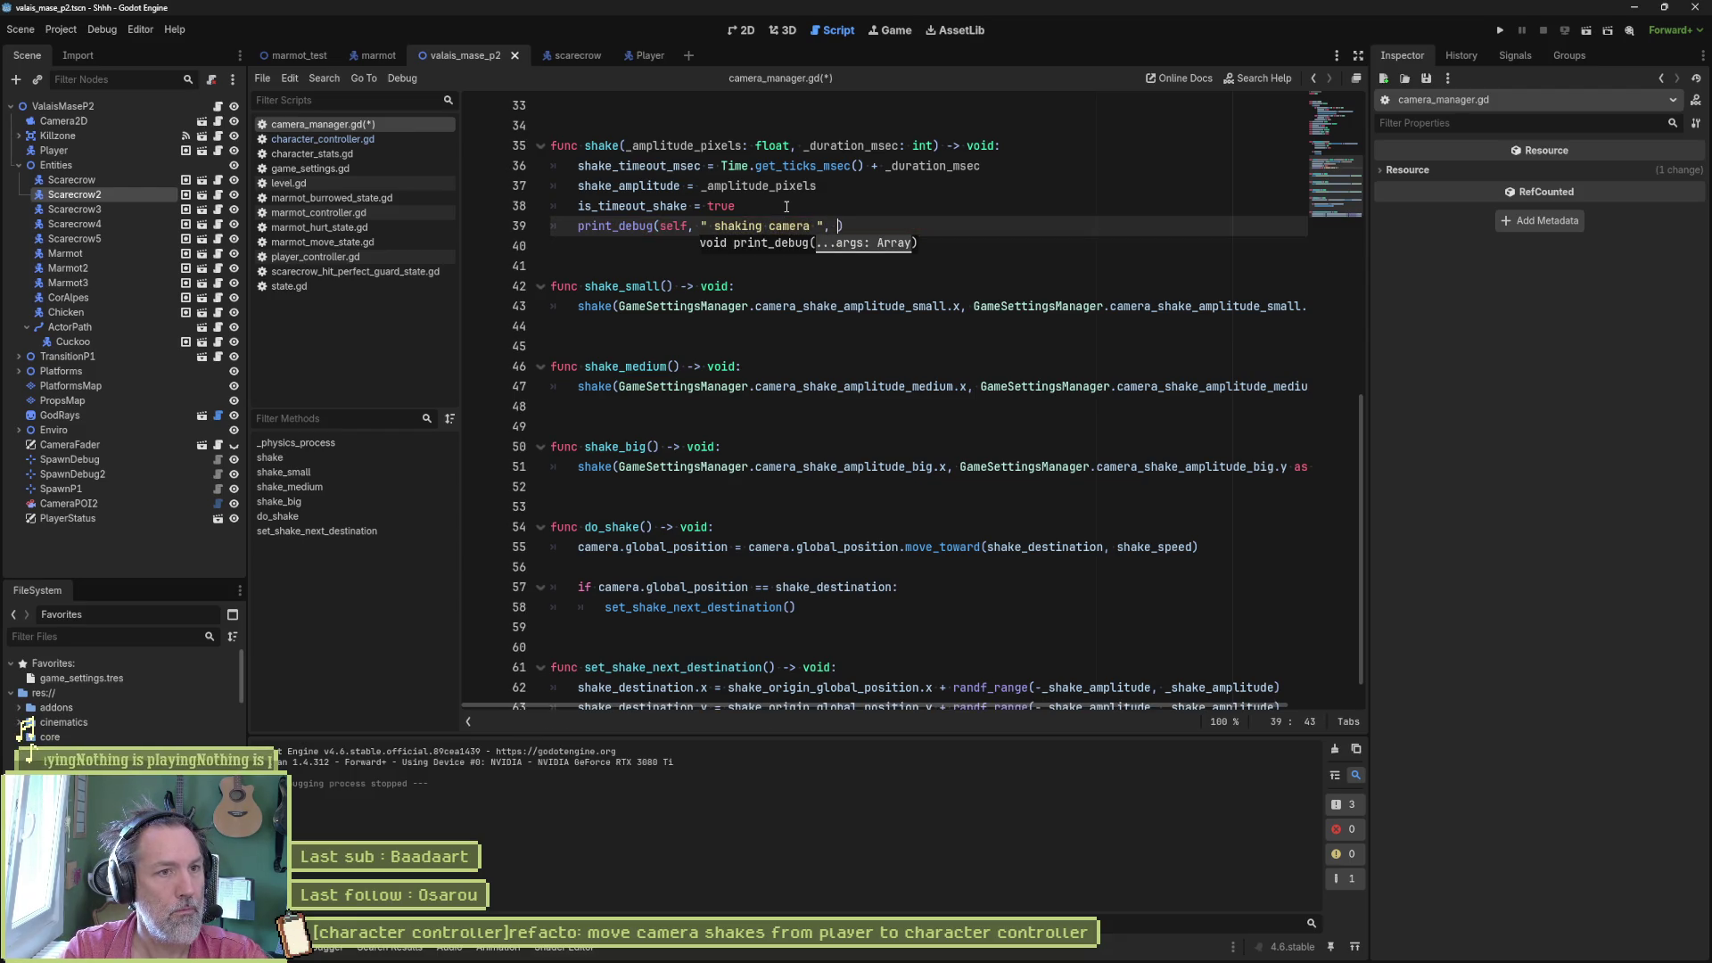
pyautogui.write('_ampl')
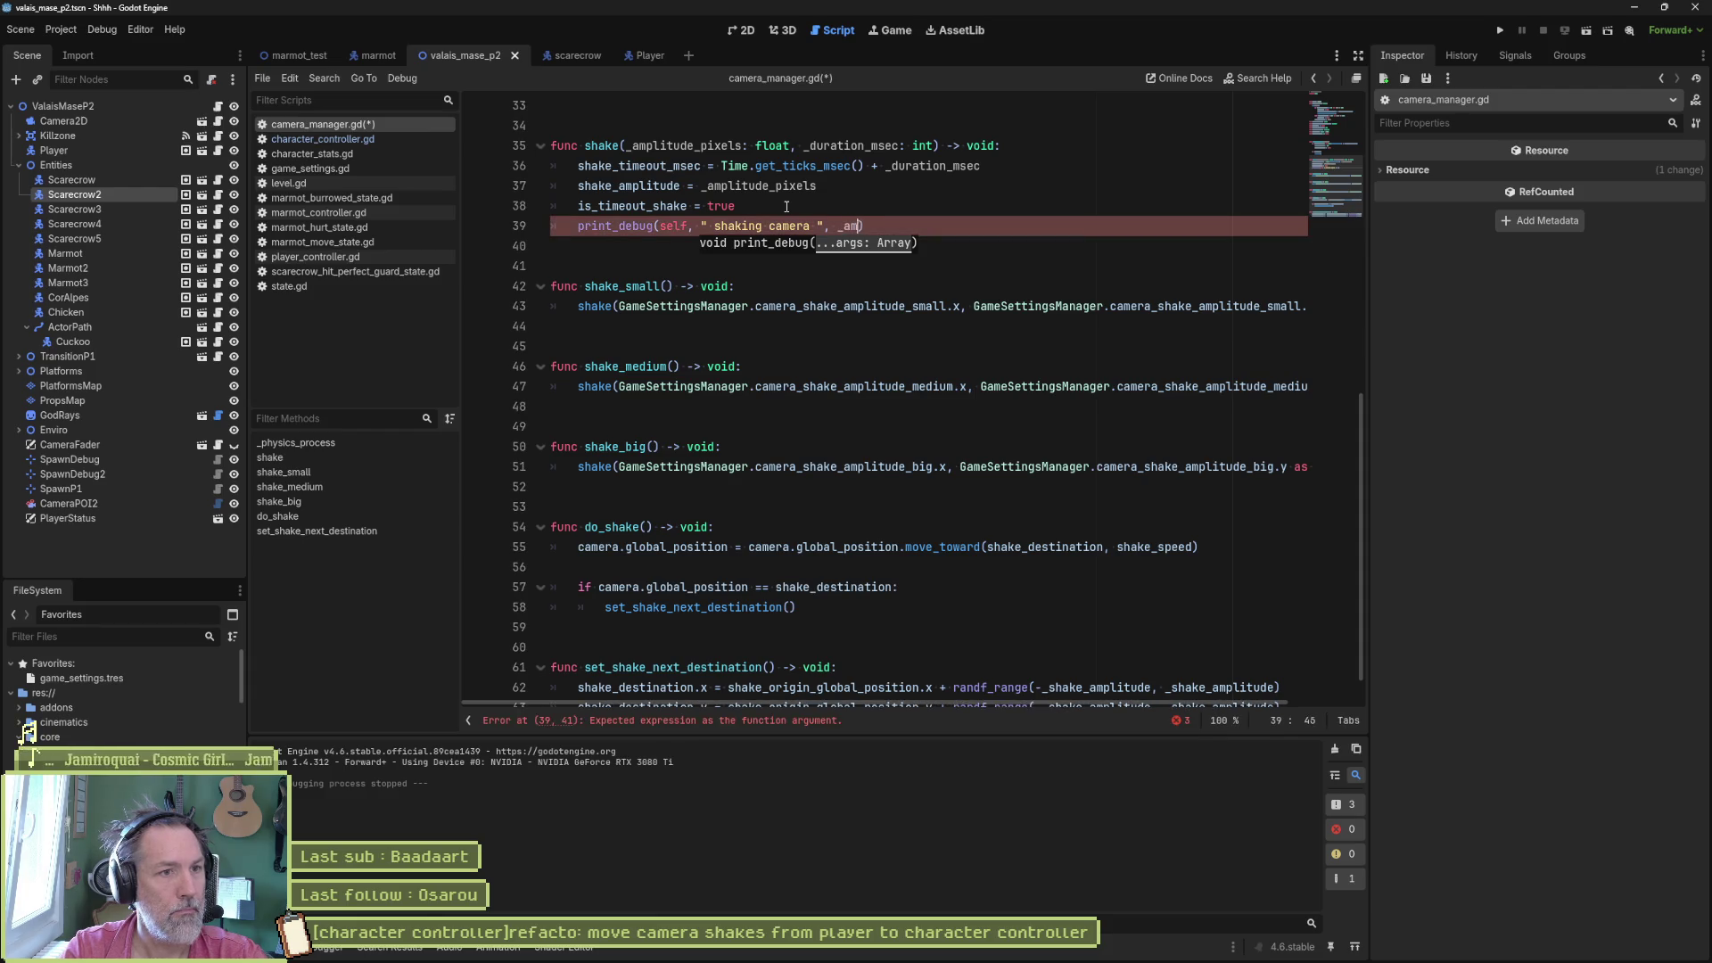
pyautogui.press('Return')
pyautogui.hotkey('ctrl', 's')
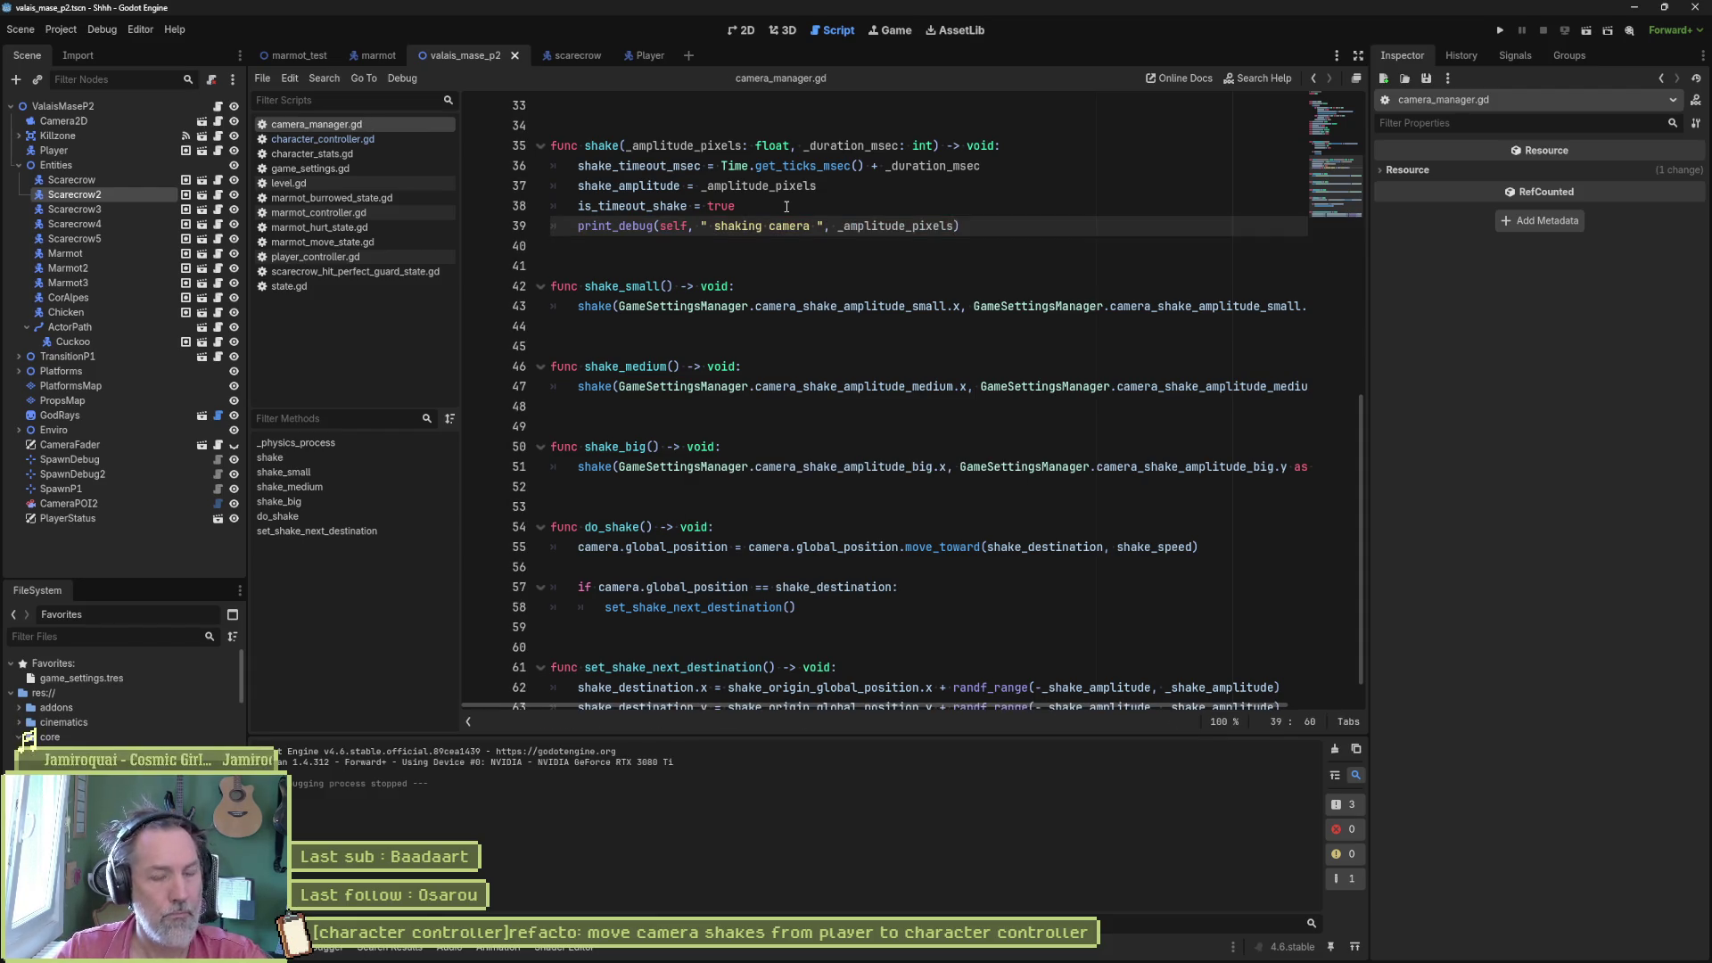
# - Playtest by striking and spin-attacking the marmot, logging 10.0 and 15.0 shakes, then stop
pyautogui.press('F6')
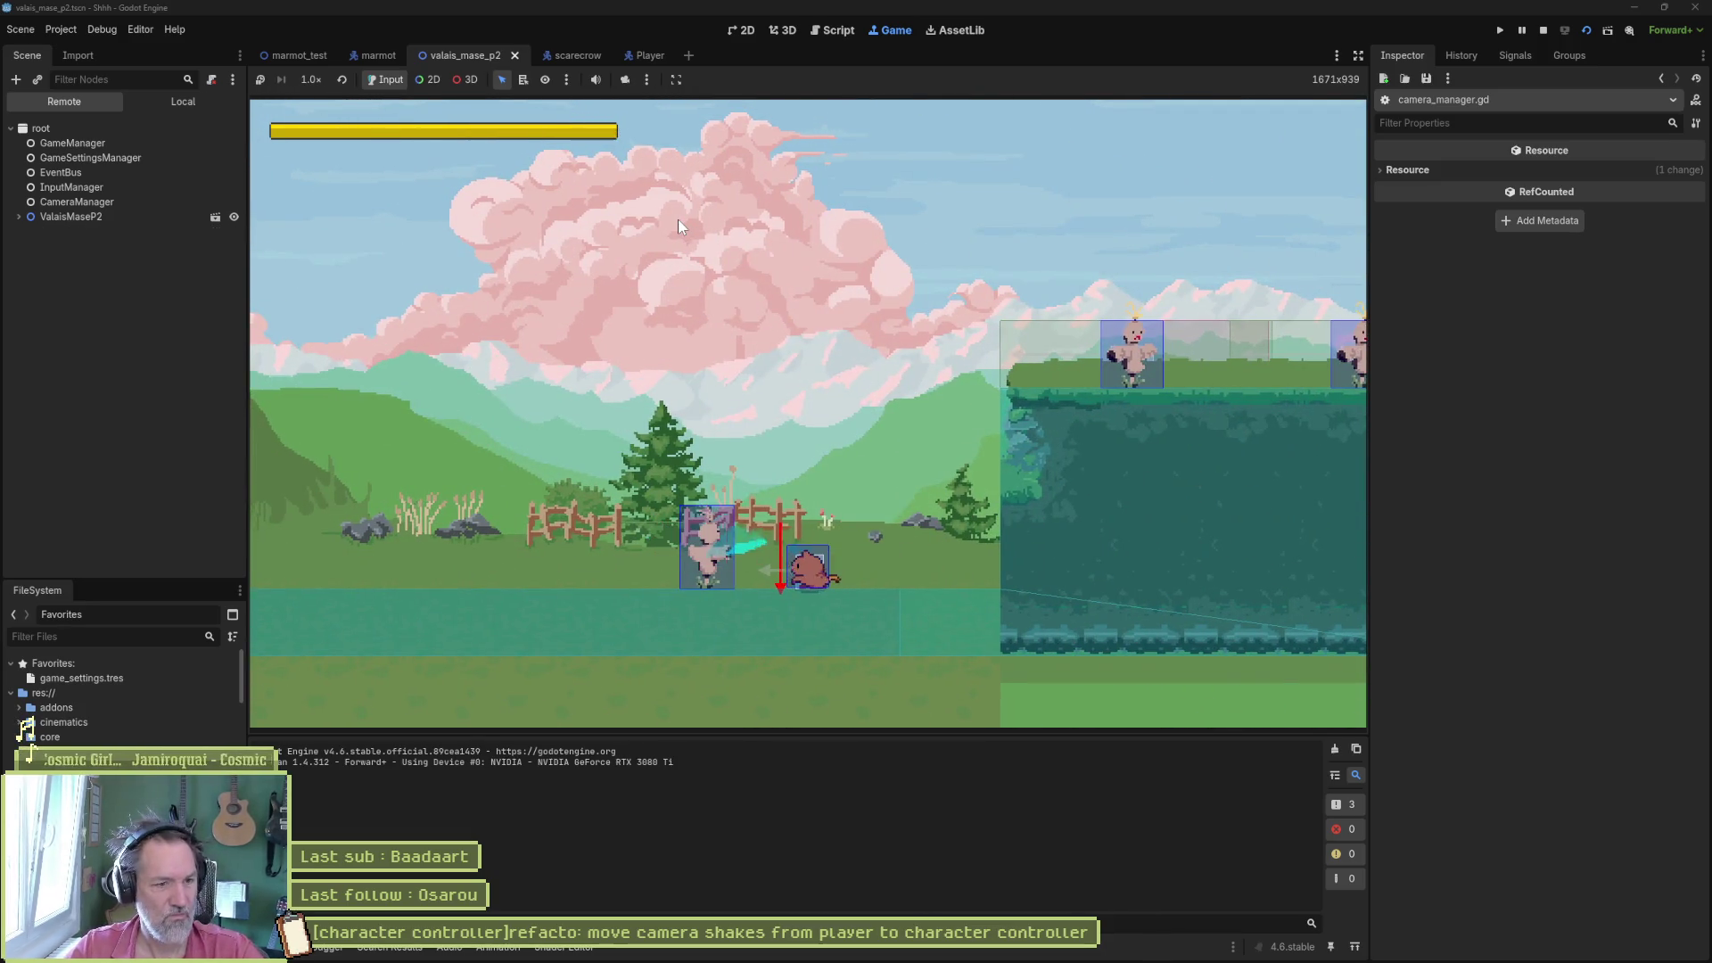
pyautogui.press('x')
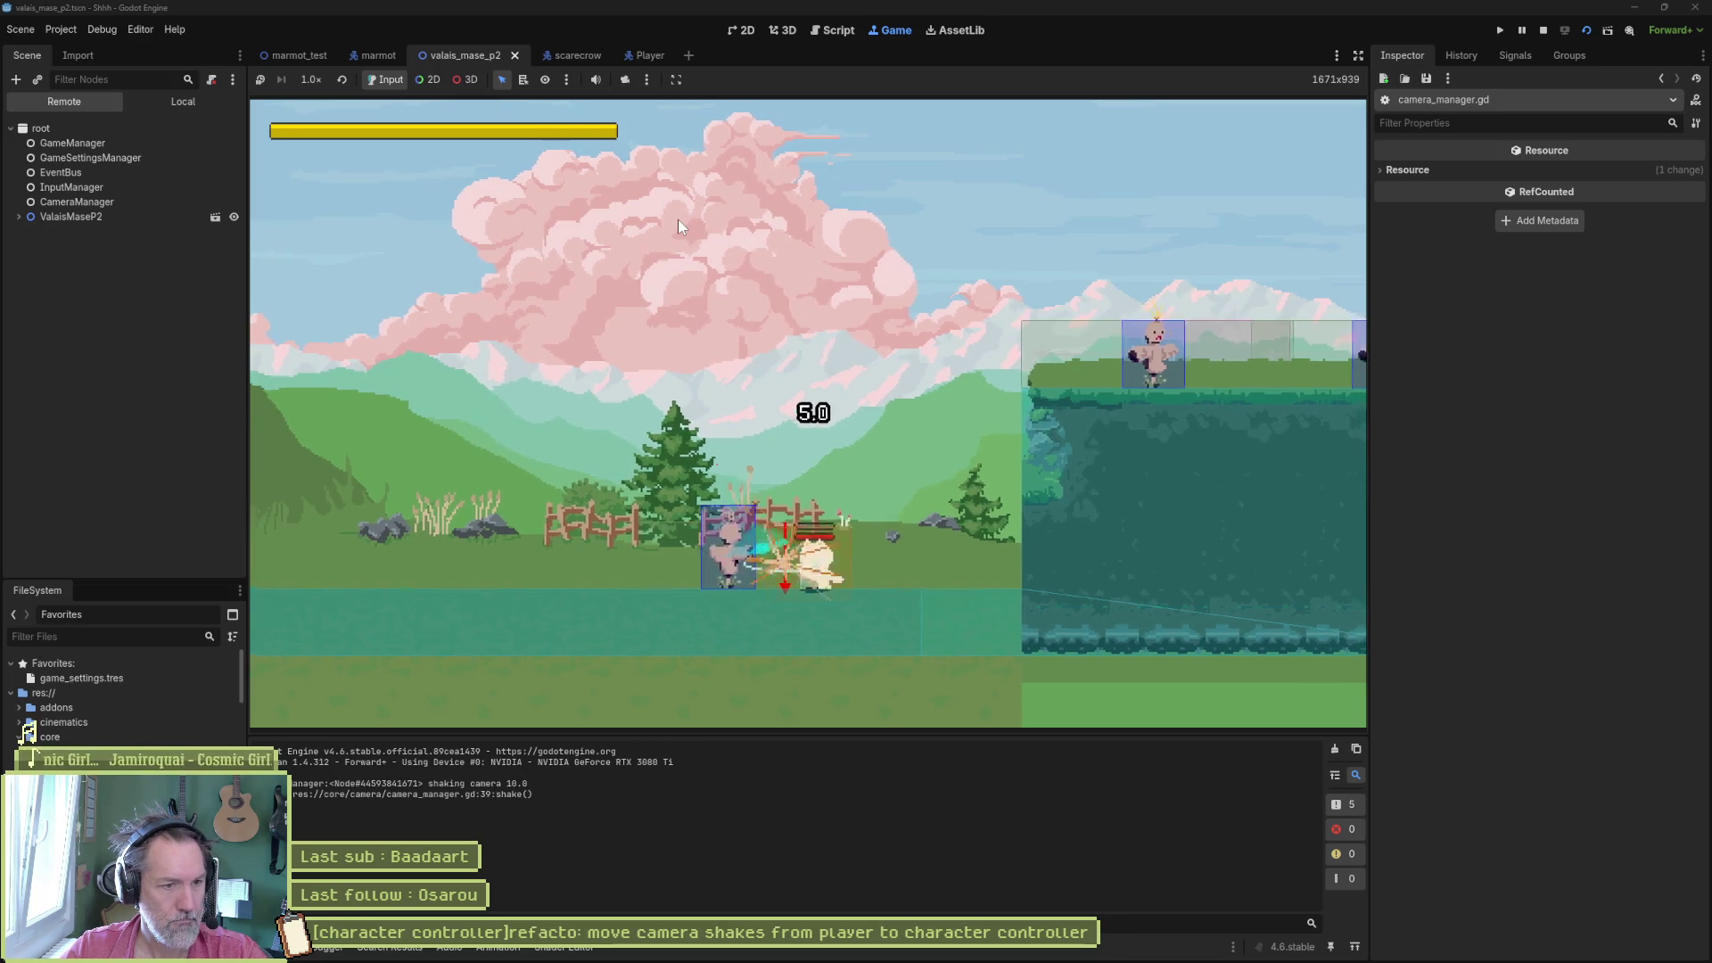
pyautogui.press('x')
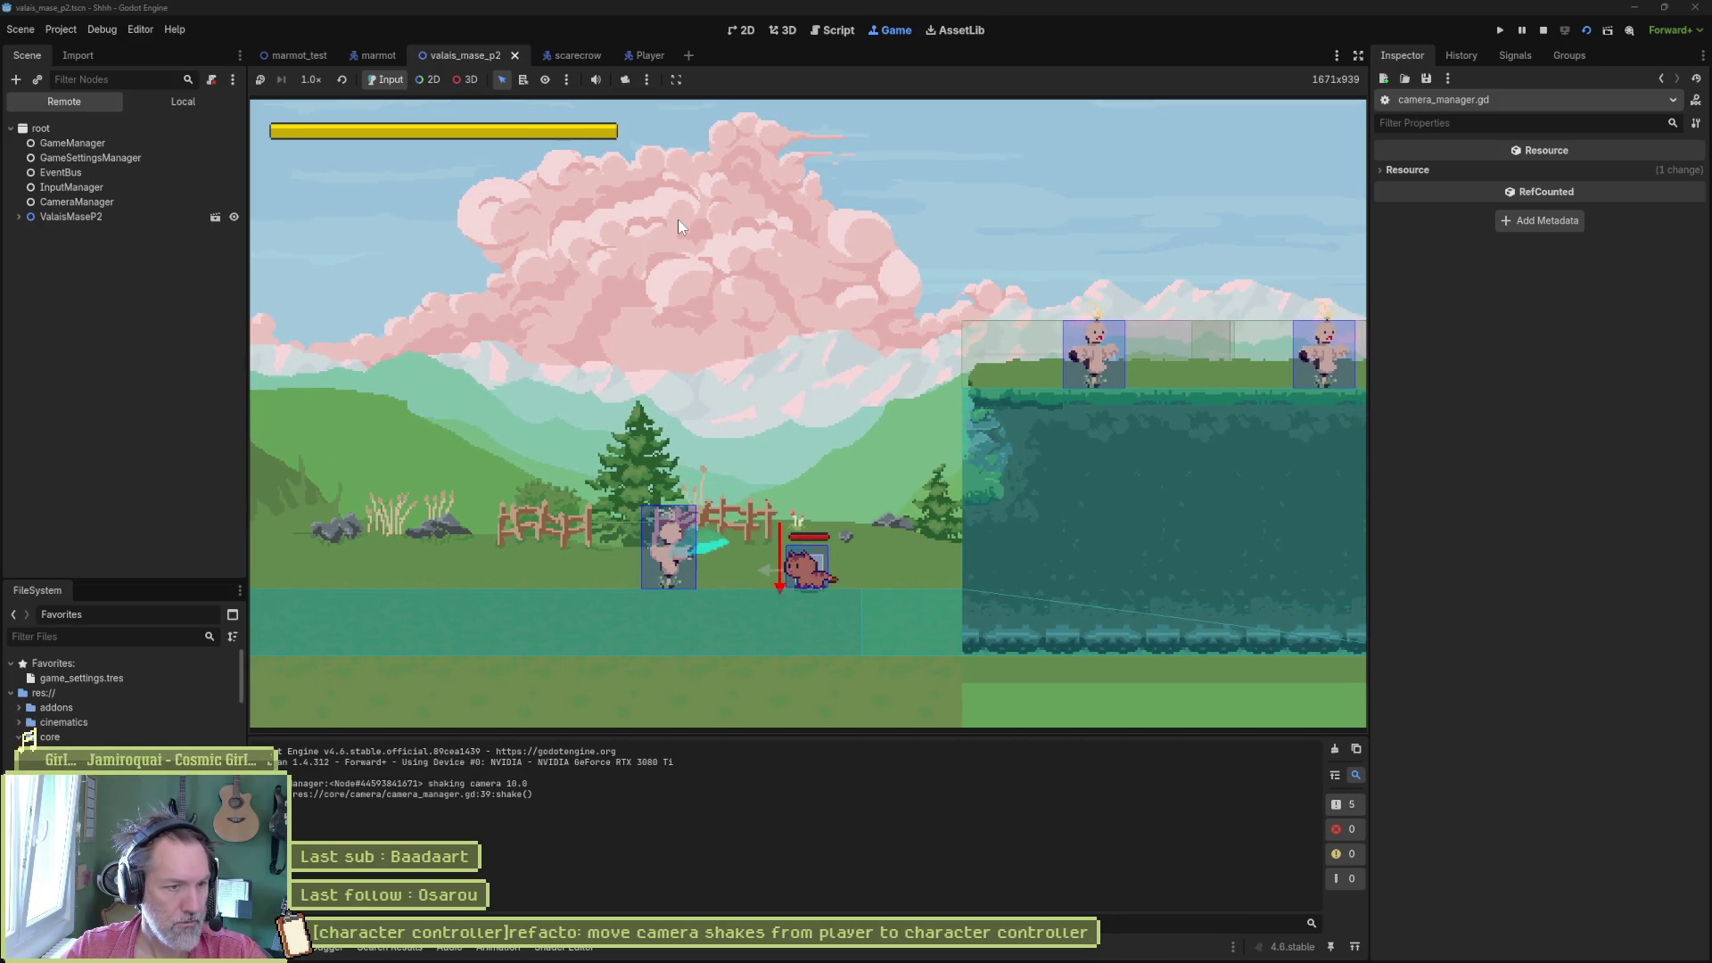
pyautogui.press('x')
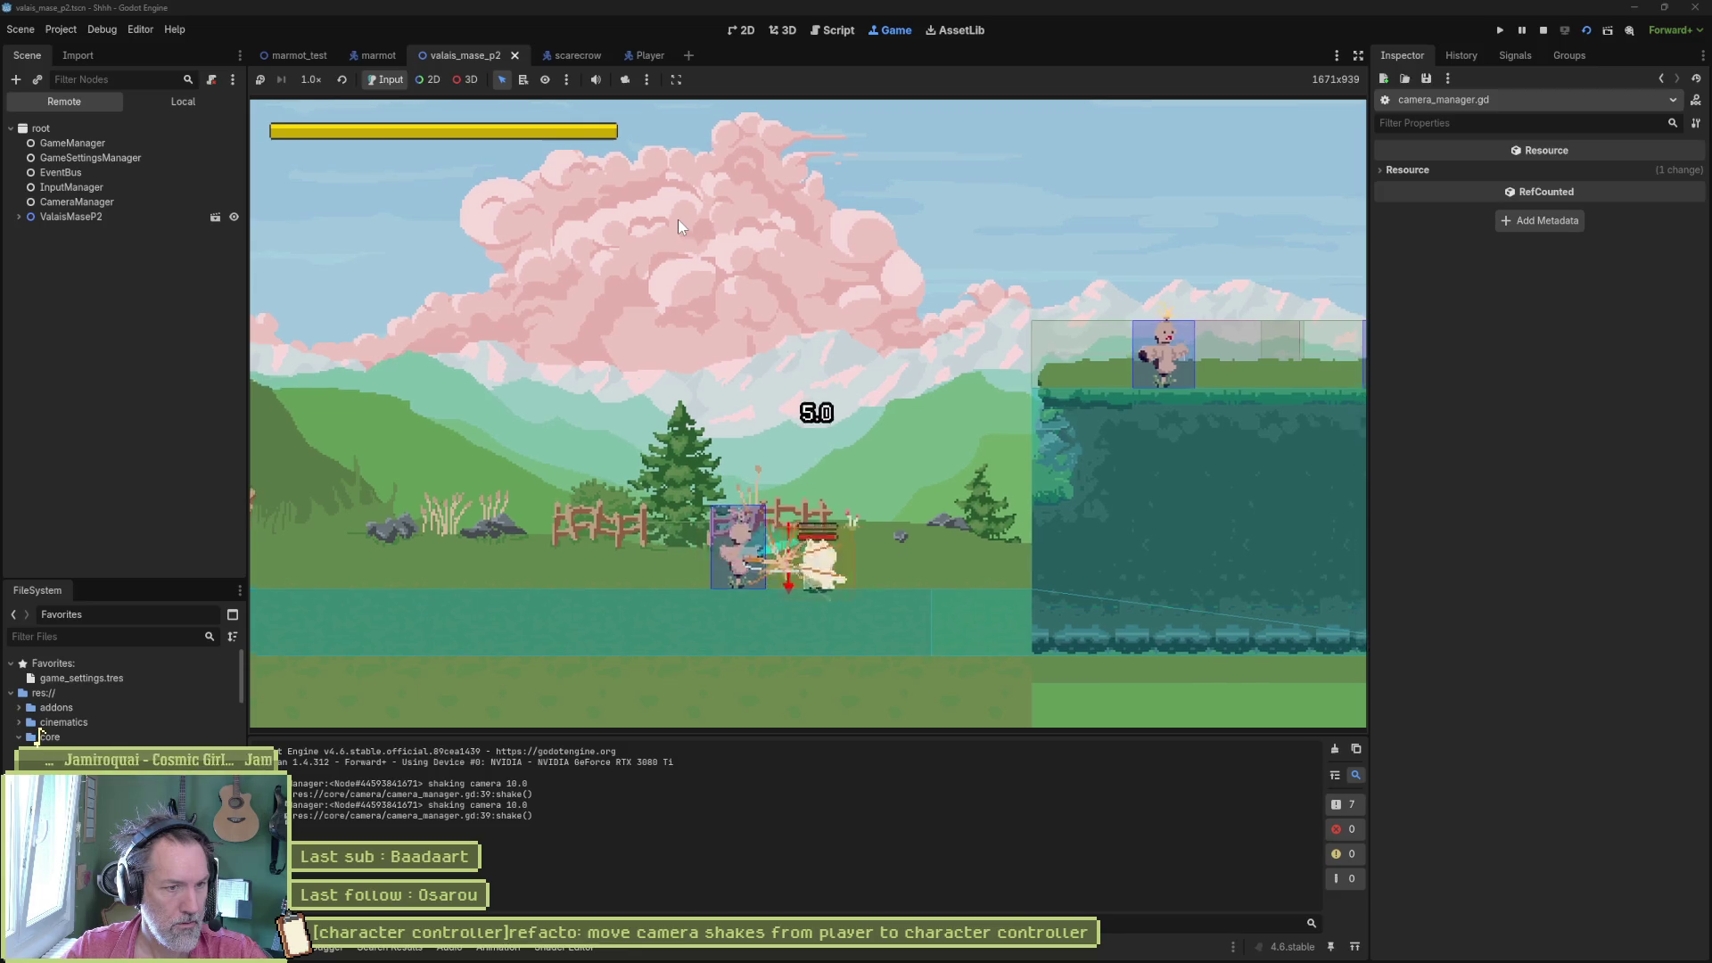
pyautogui.press('x')
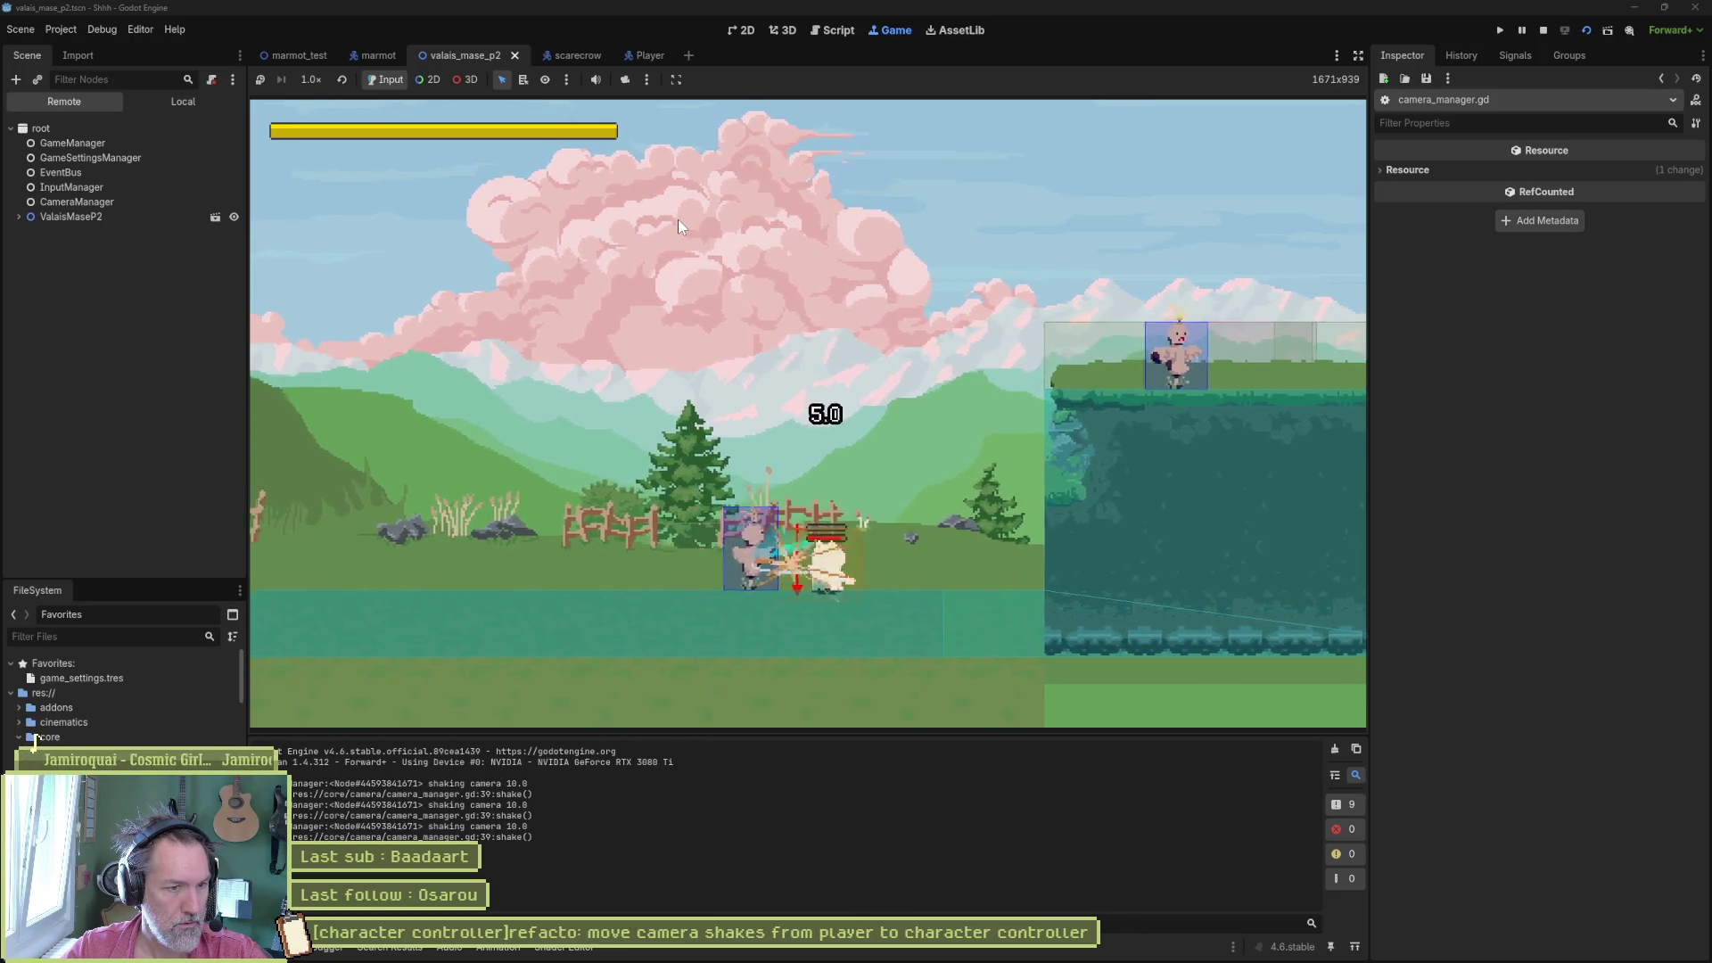
pyautogui.click(677, 218)
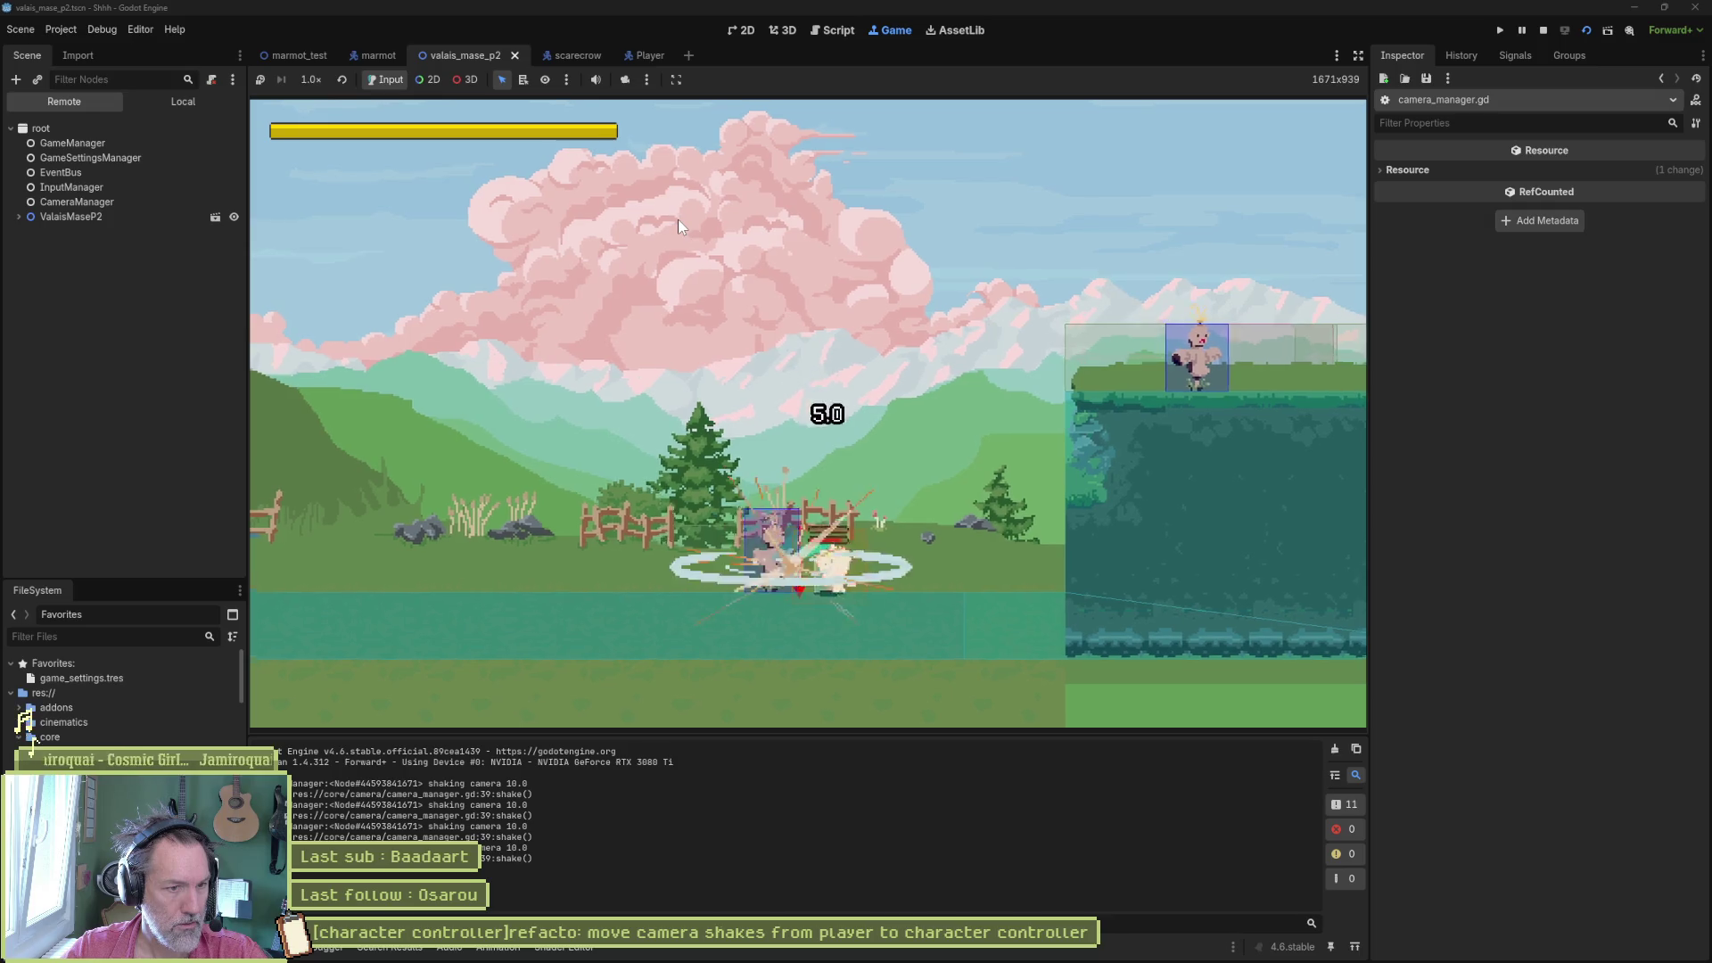
pyautogui.press('a')
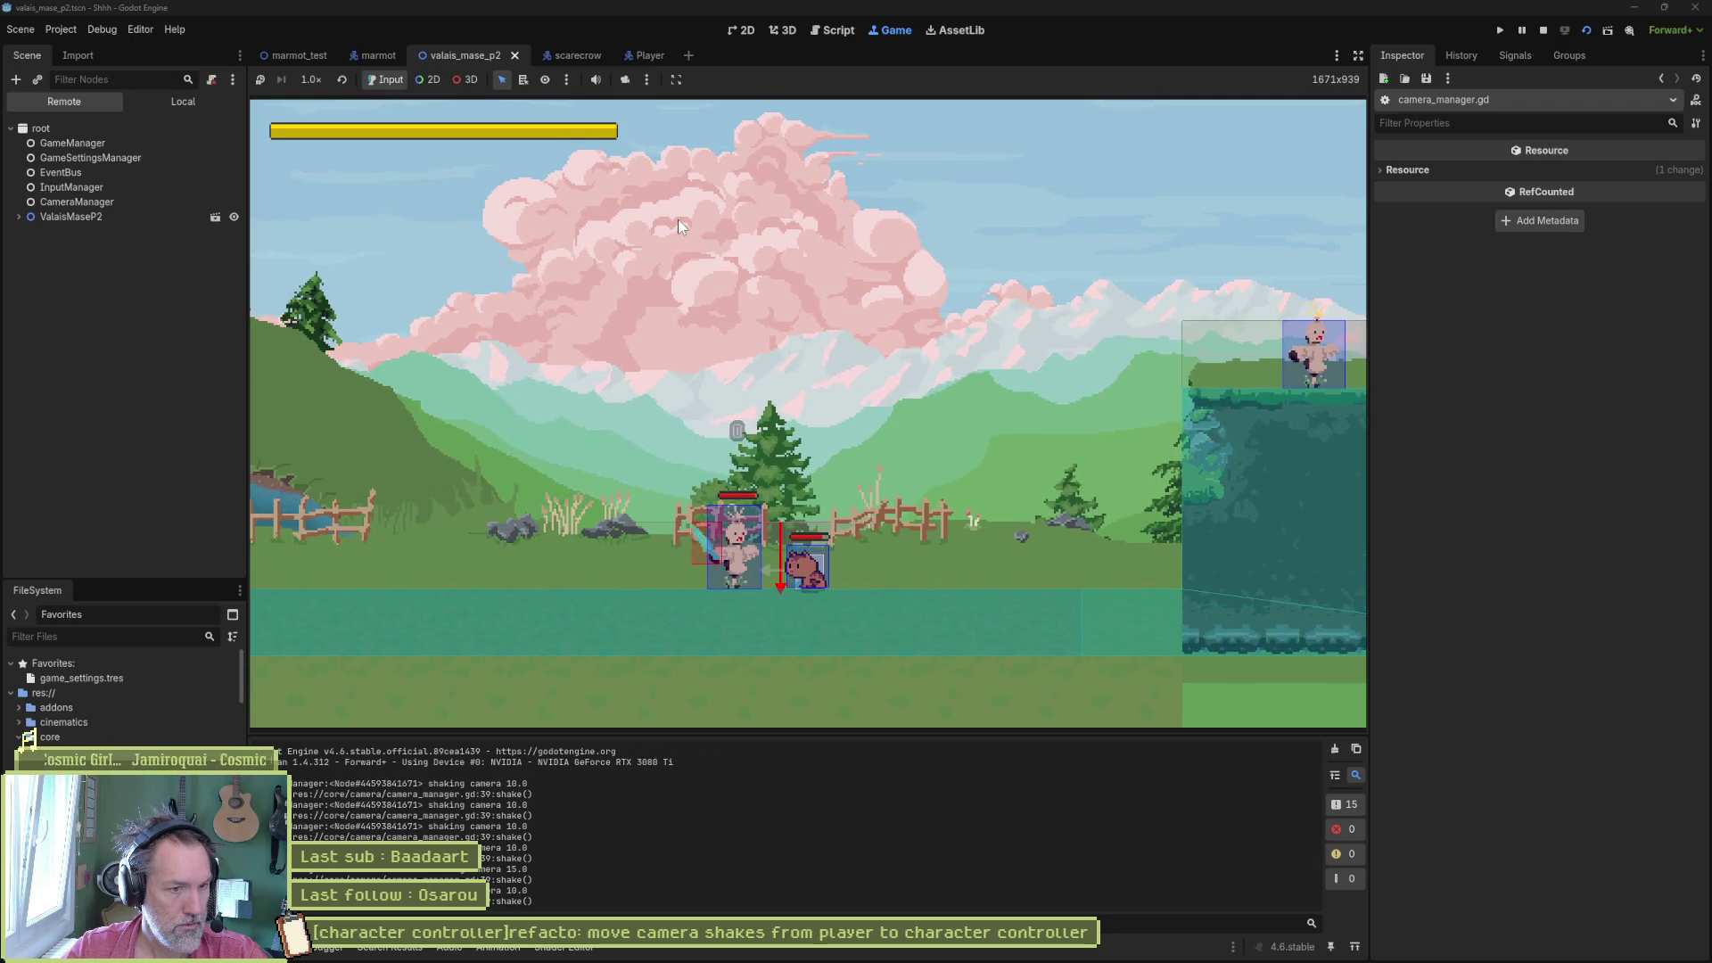
pyautogui.press('a')
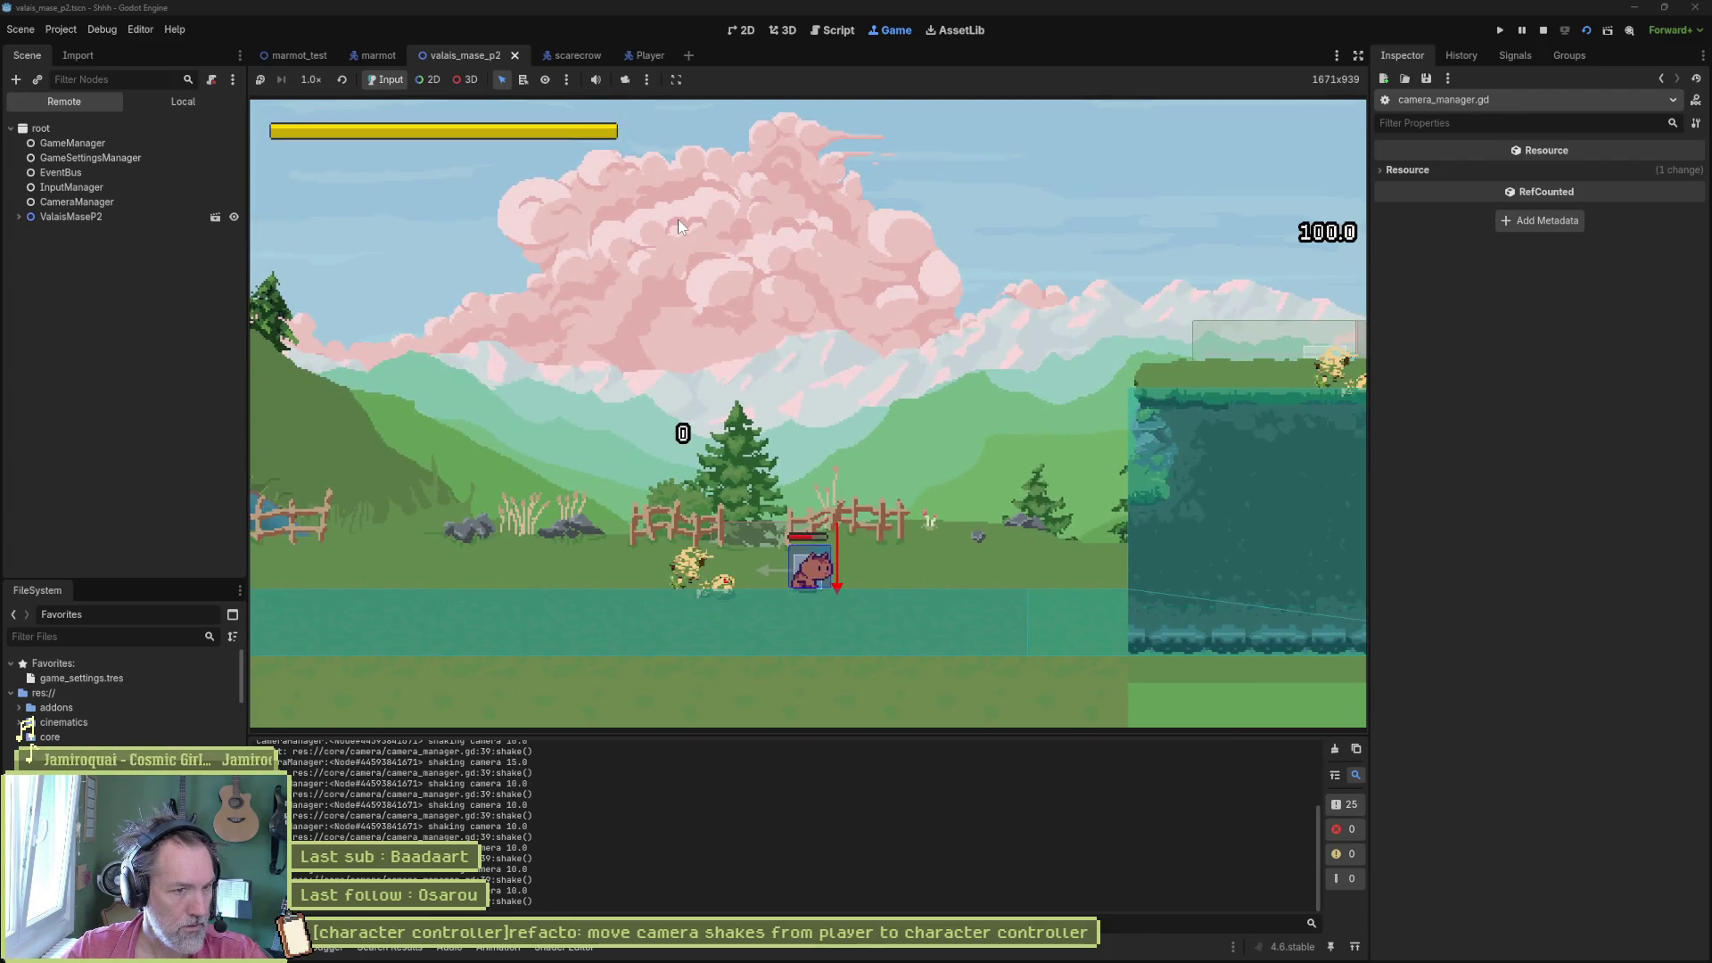
pyautogui.press('F8')
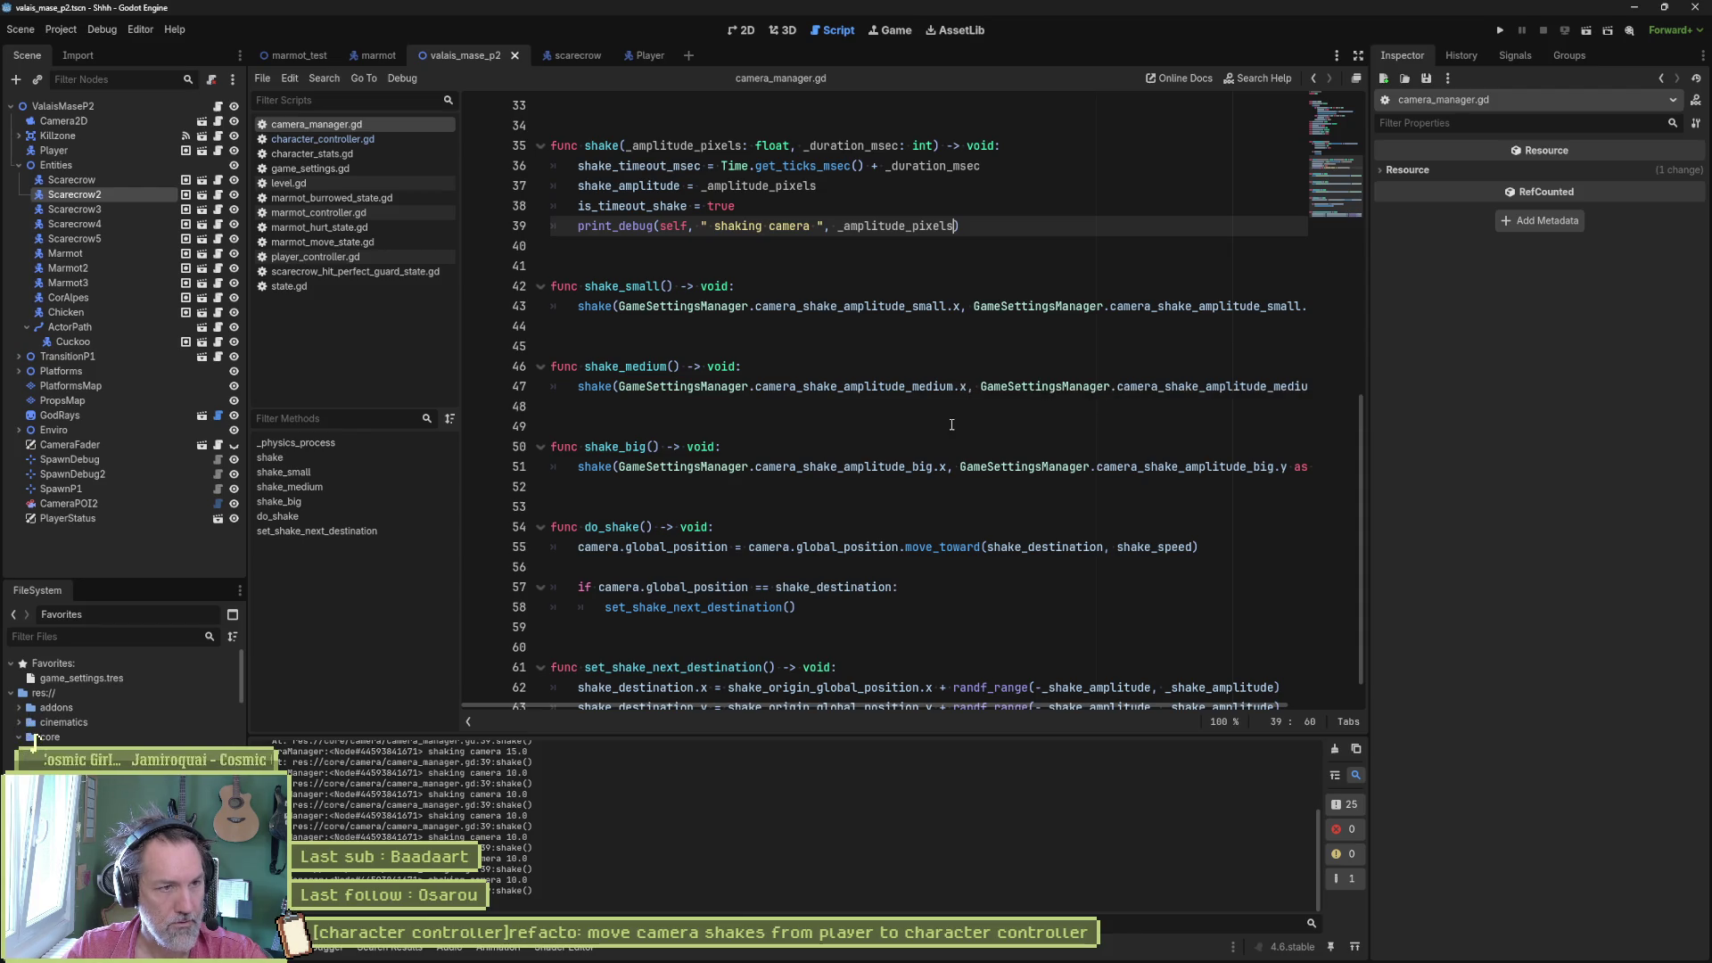
# - Cut the shake() debug print and the commented shake lines in on_hurt, on_guard and on_hit, then save
pyautogui.hotkey('ctrl', 'x')
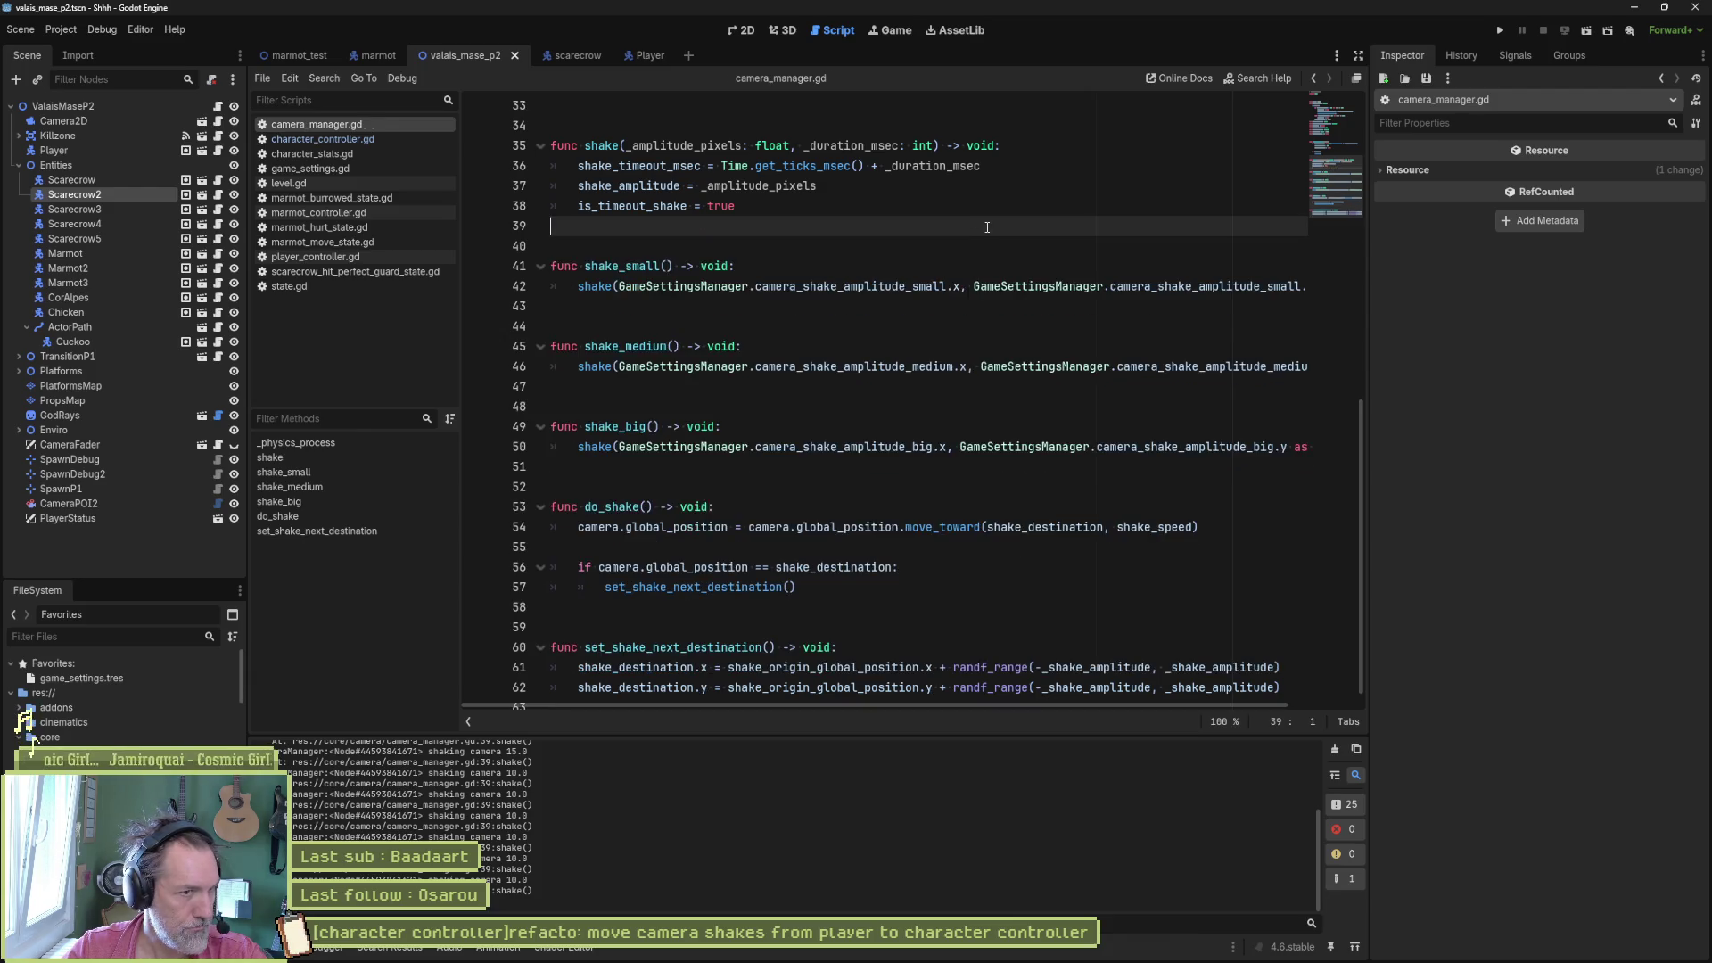
pyautogui.click(356, 256)
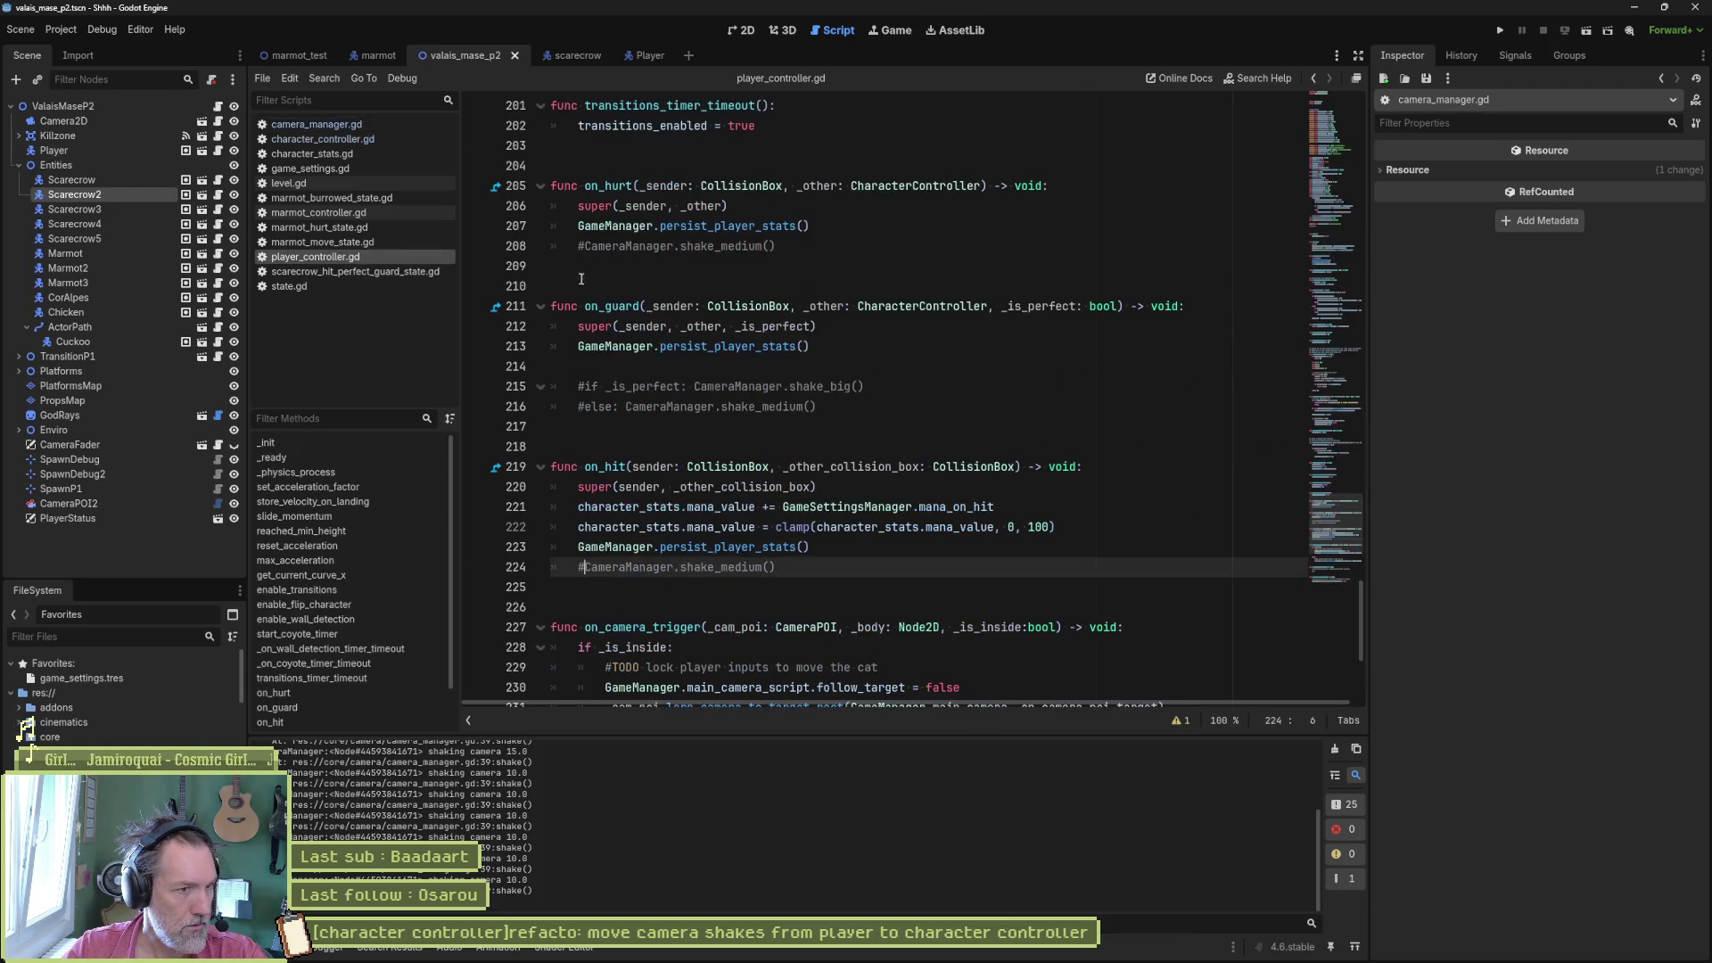
pyautogui.click(705, 250)
pyautogui.hotkey('ctrl', 'x')
pyautogui.click(710, 352)
pyautogui.hotkey('ctrl', 'x')
pyautogui.hotkey('ctrl', 'x')
pyautogui.hotkey('ctrl', 'x')
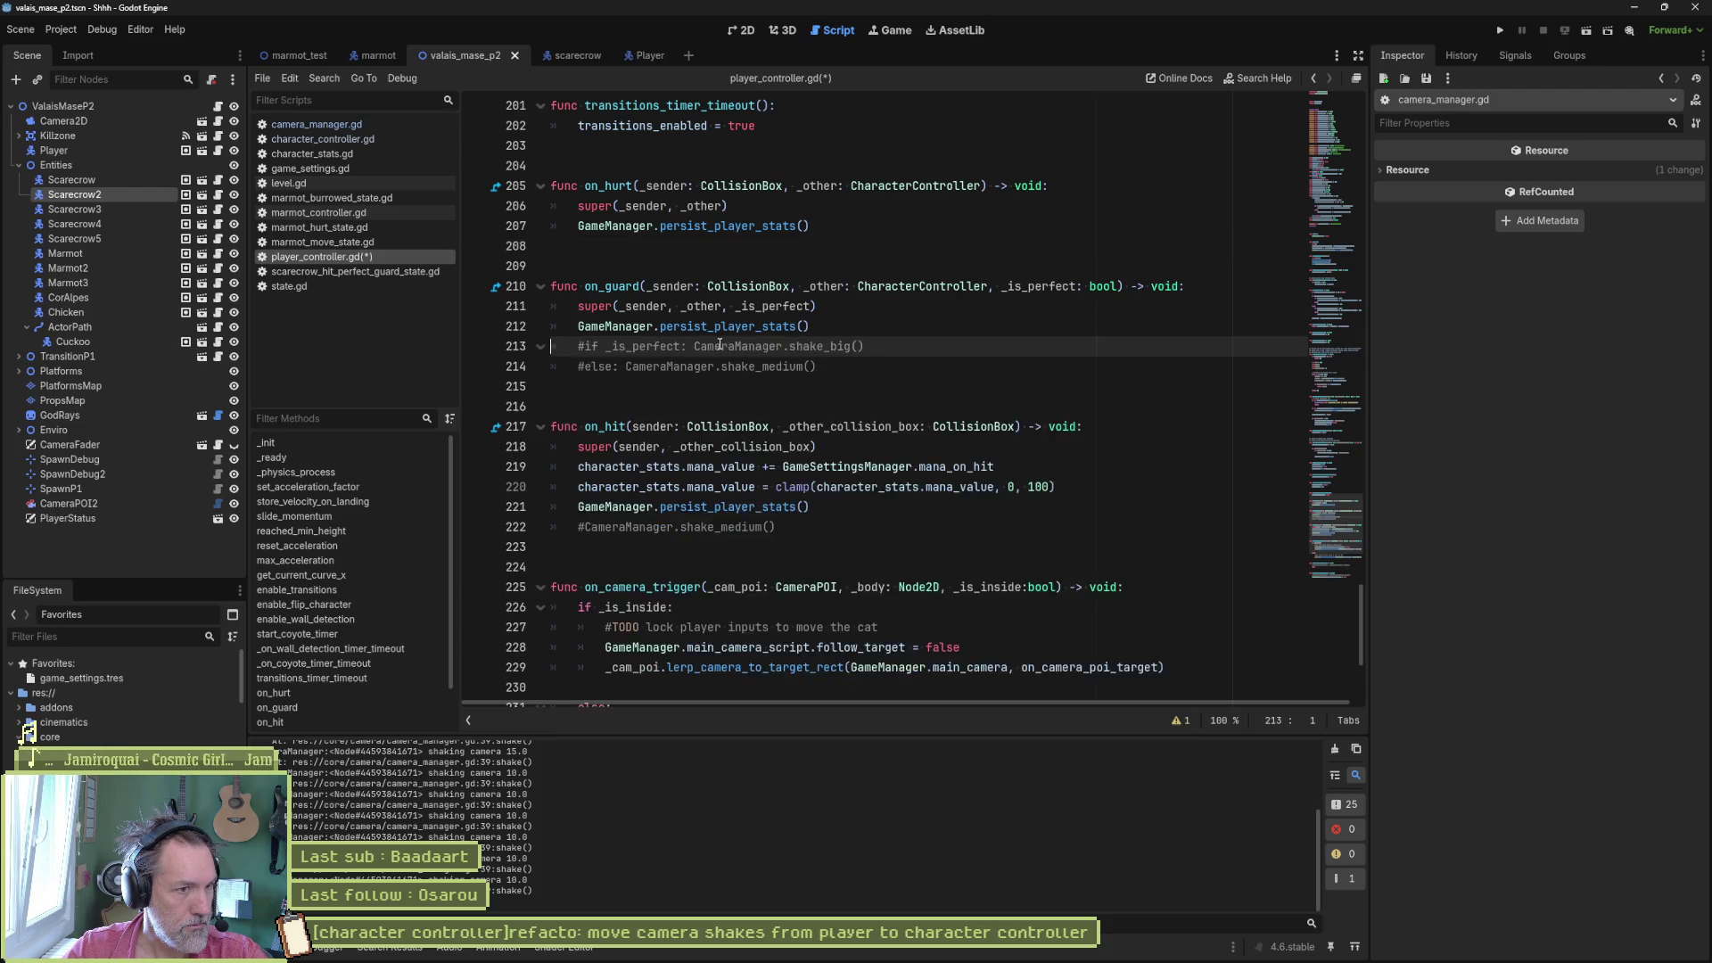
pyautogui.click(704, 489)
pyautogui.hotkey('ctrl', 'x')
pyautogui.hotkey('ctrl', 's')
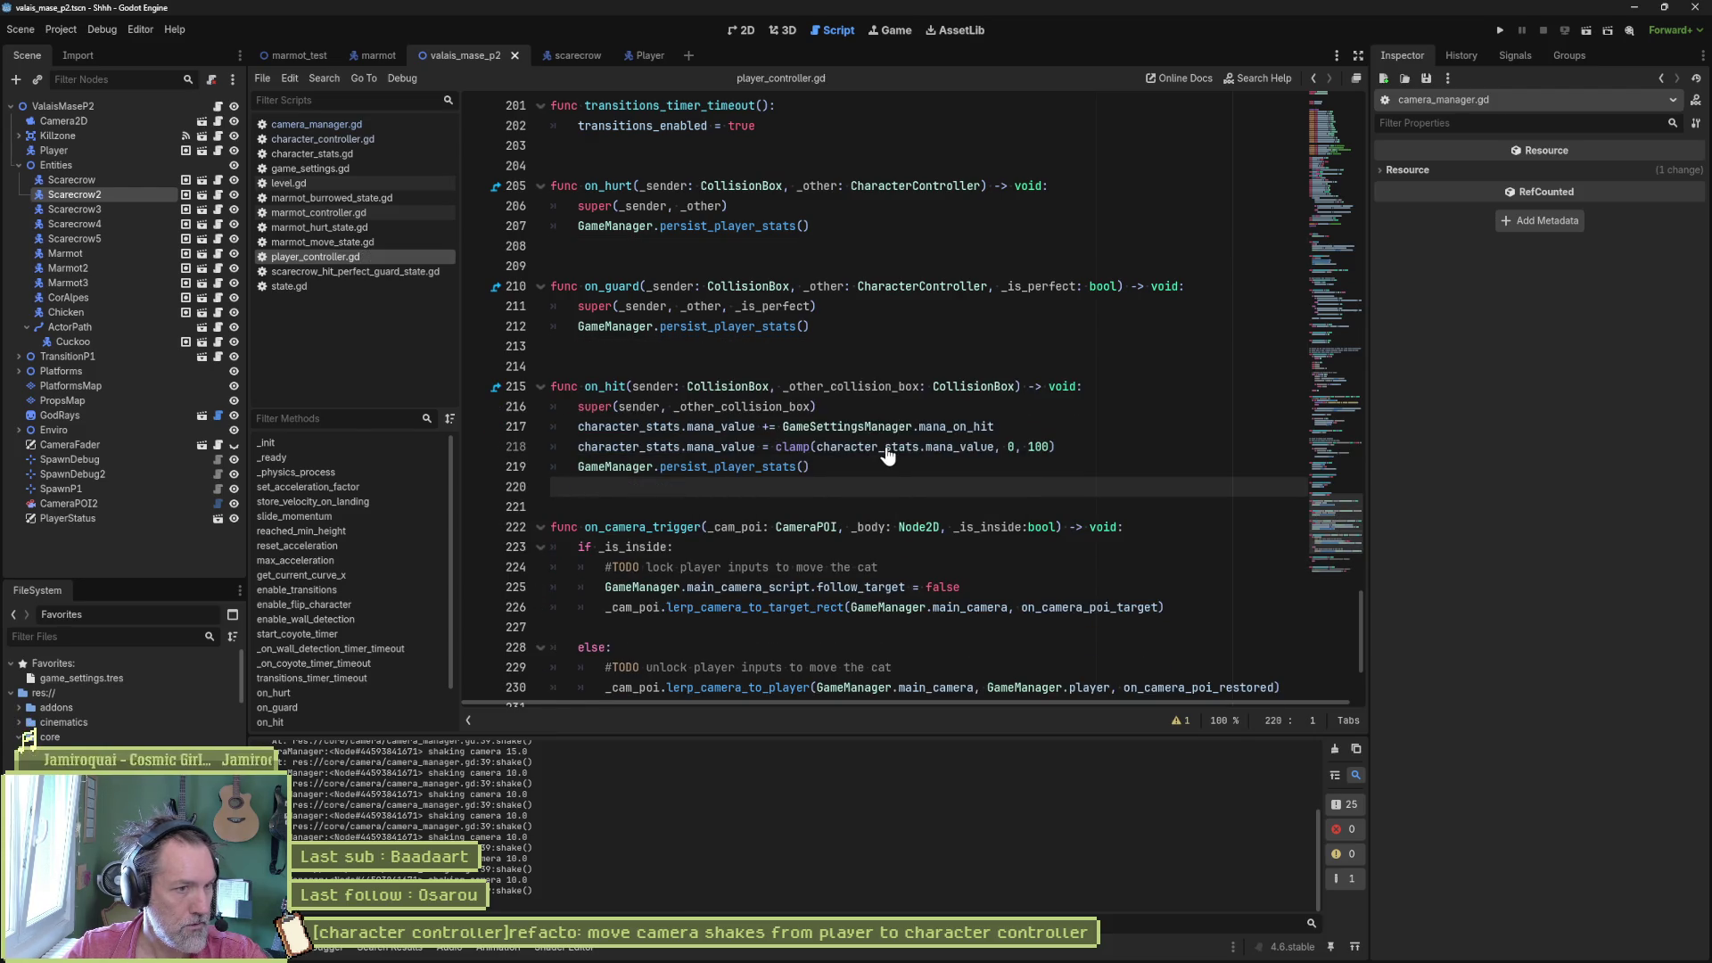
pyautogui.scroll(1, 885, 448)
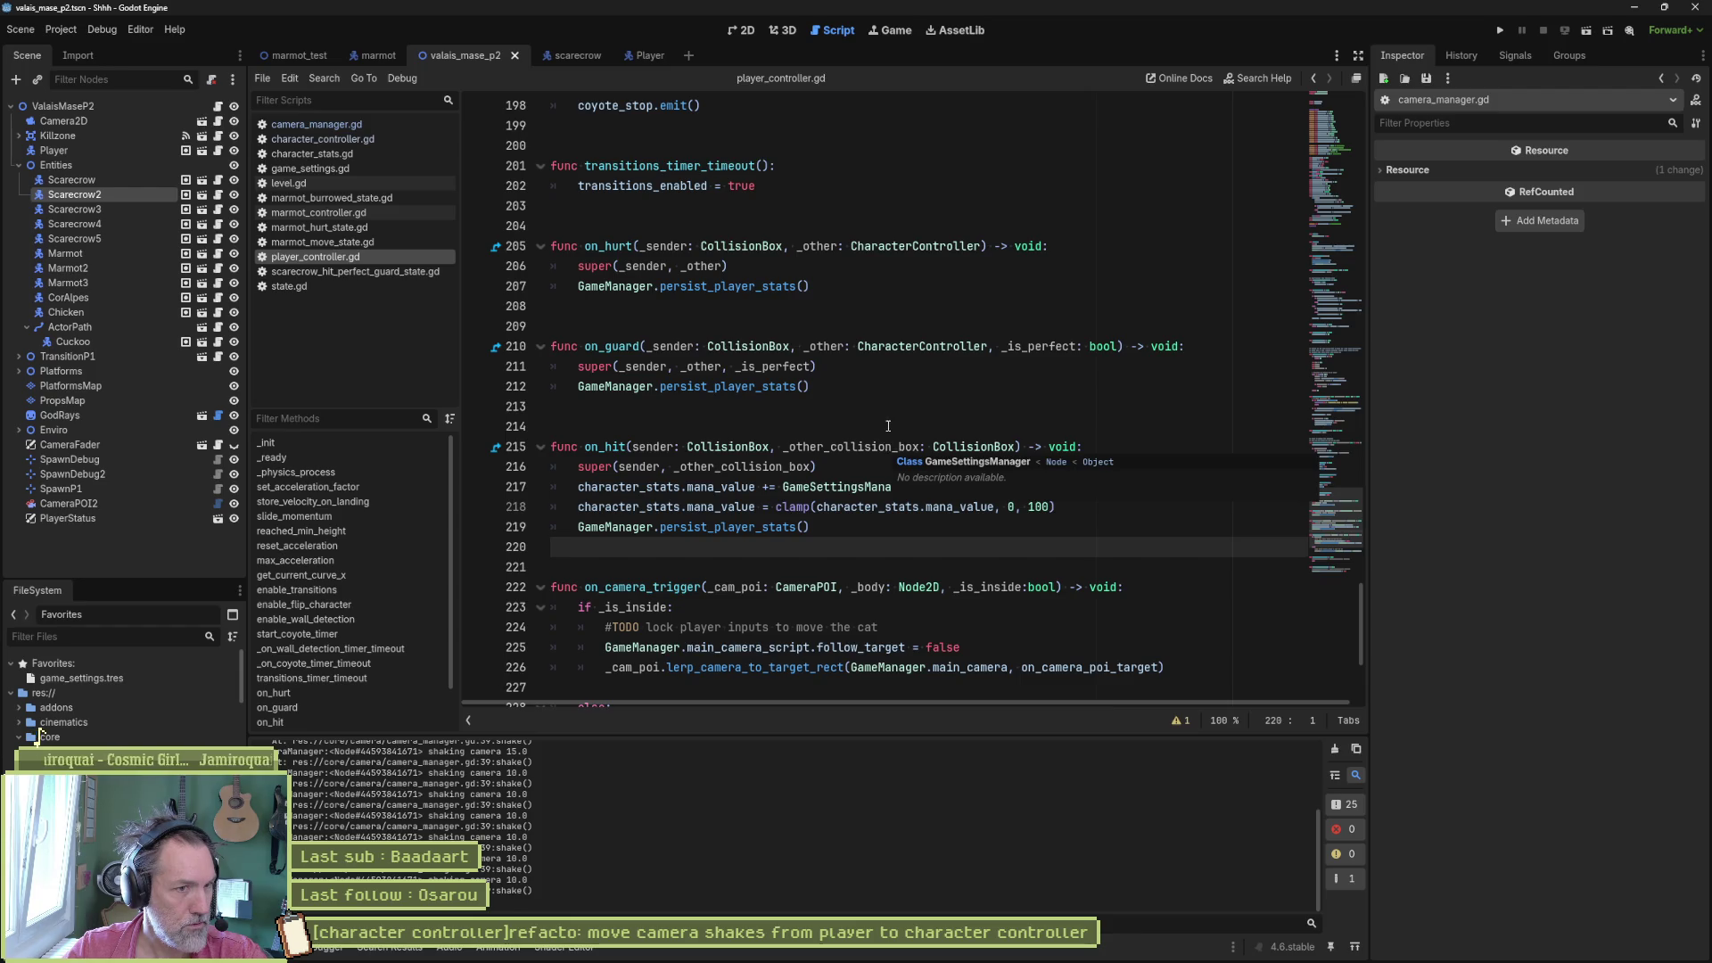
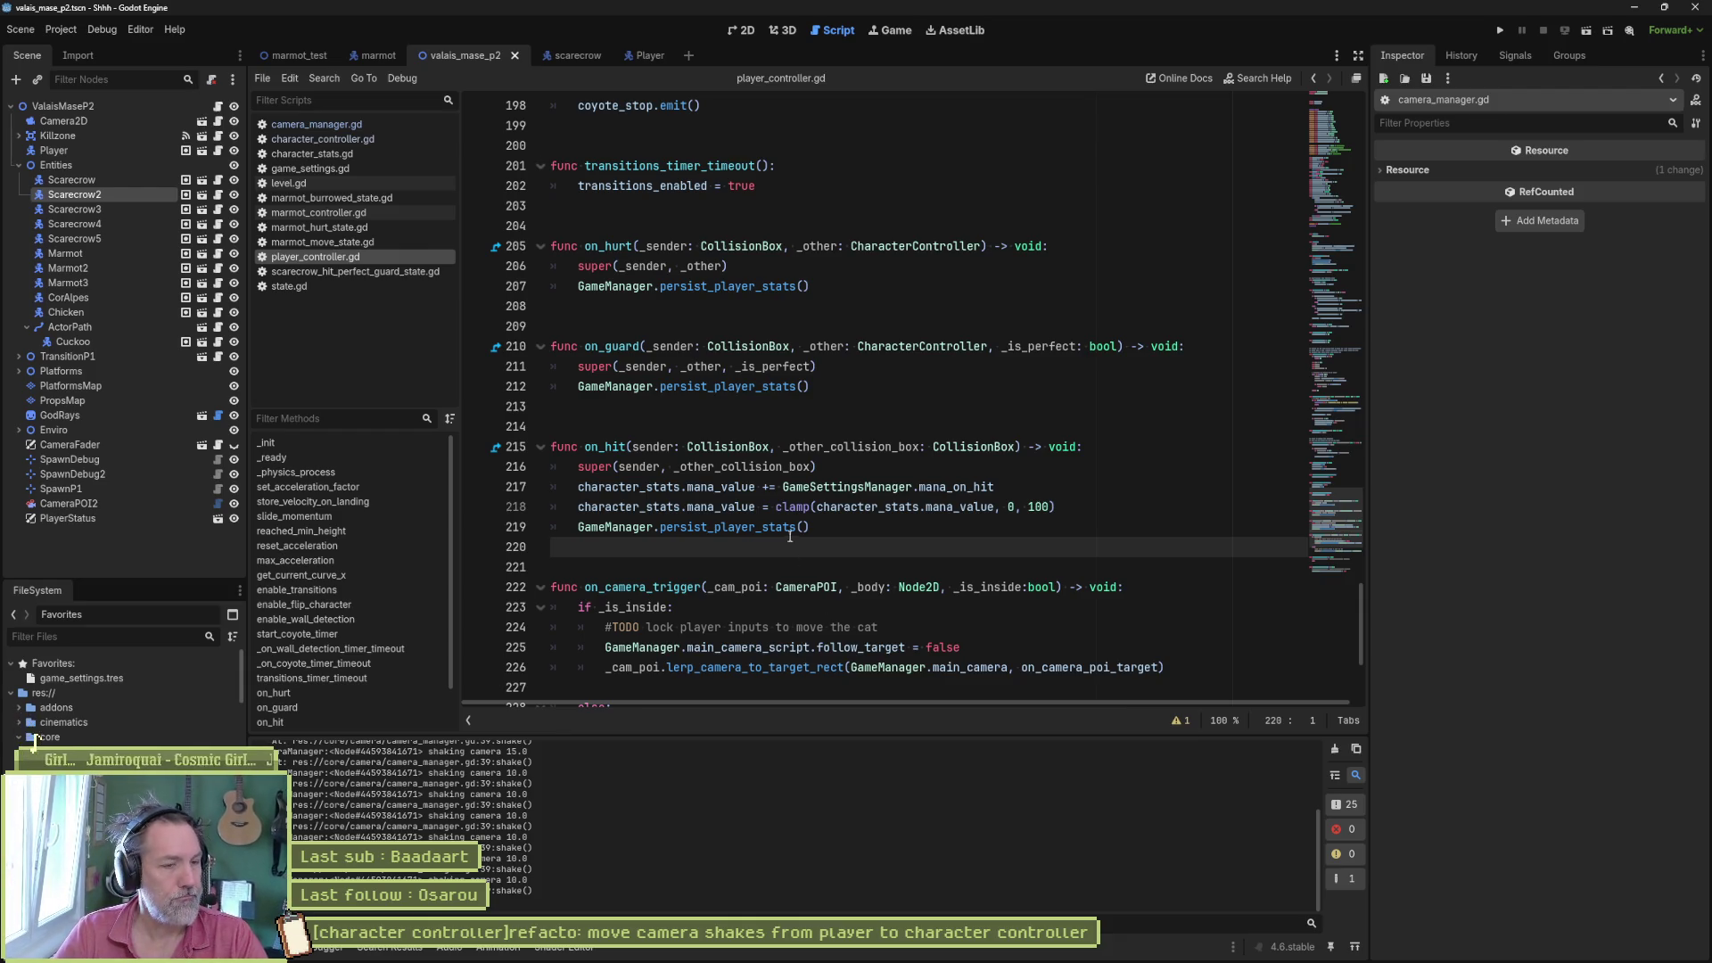
# - Open character_controller.gd and inspect the shake_medium (line 248) and shake_big (line 252) calls
pyautogui.click(322, 138)
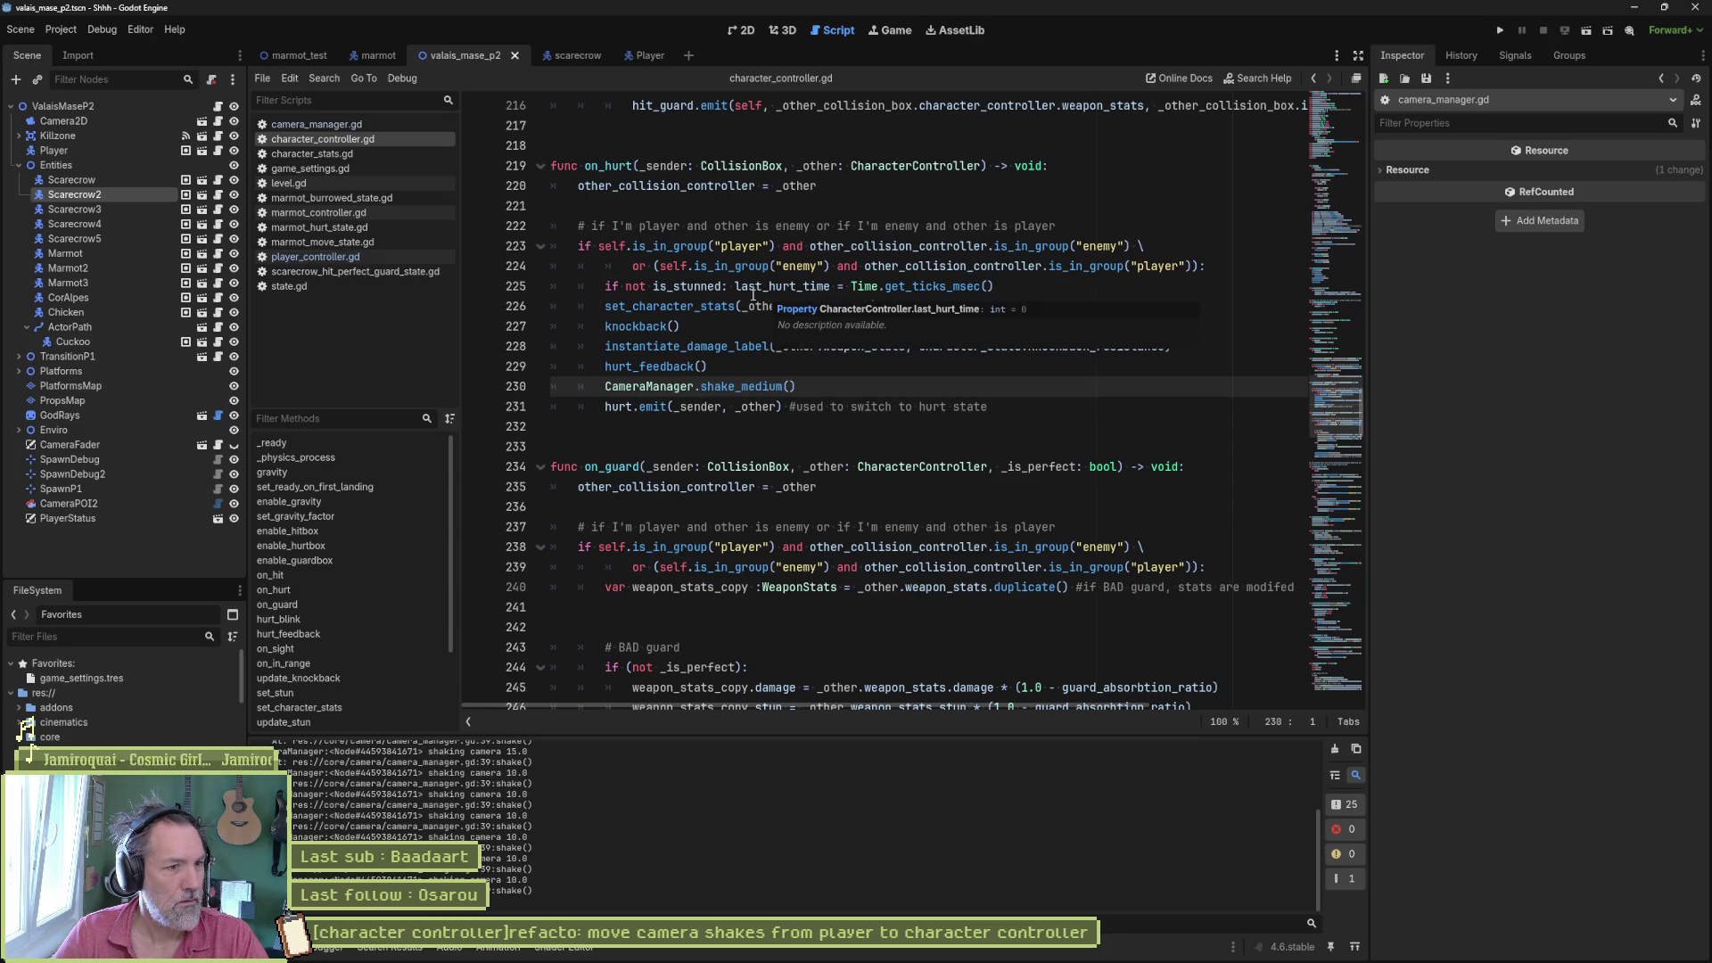
pyautogui.scroll(-4, 727, 520)
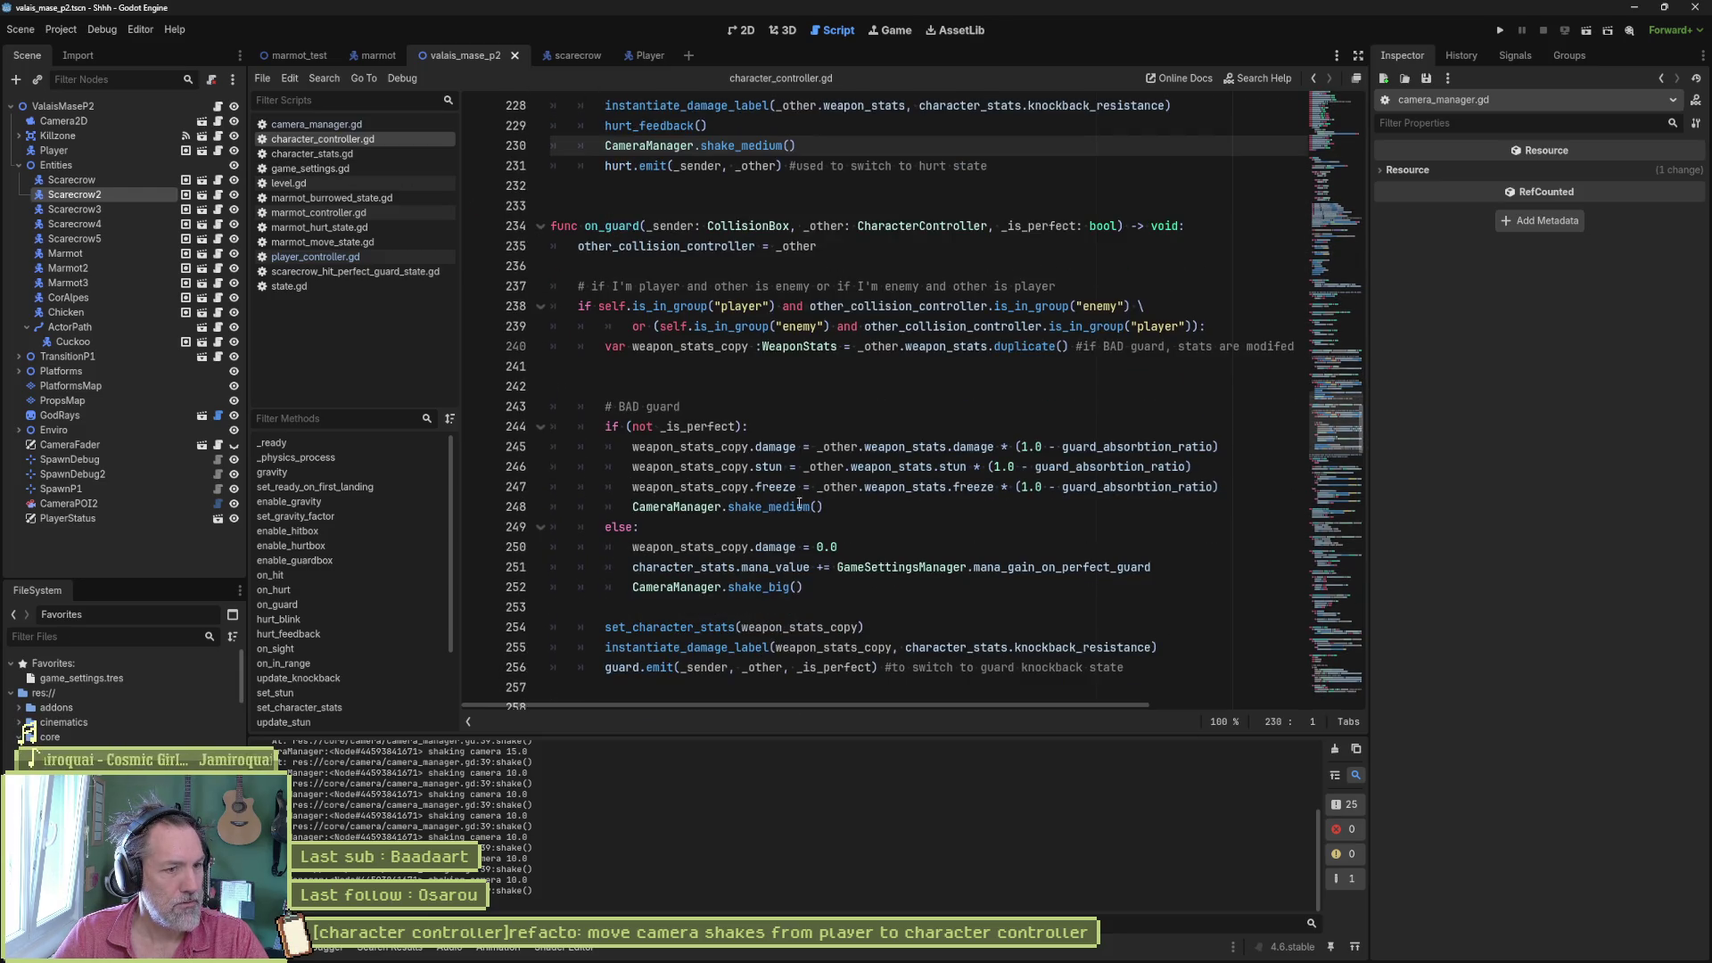
pyautogui.doubleClick(800, 506)
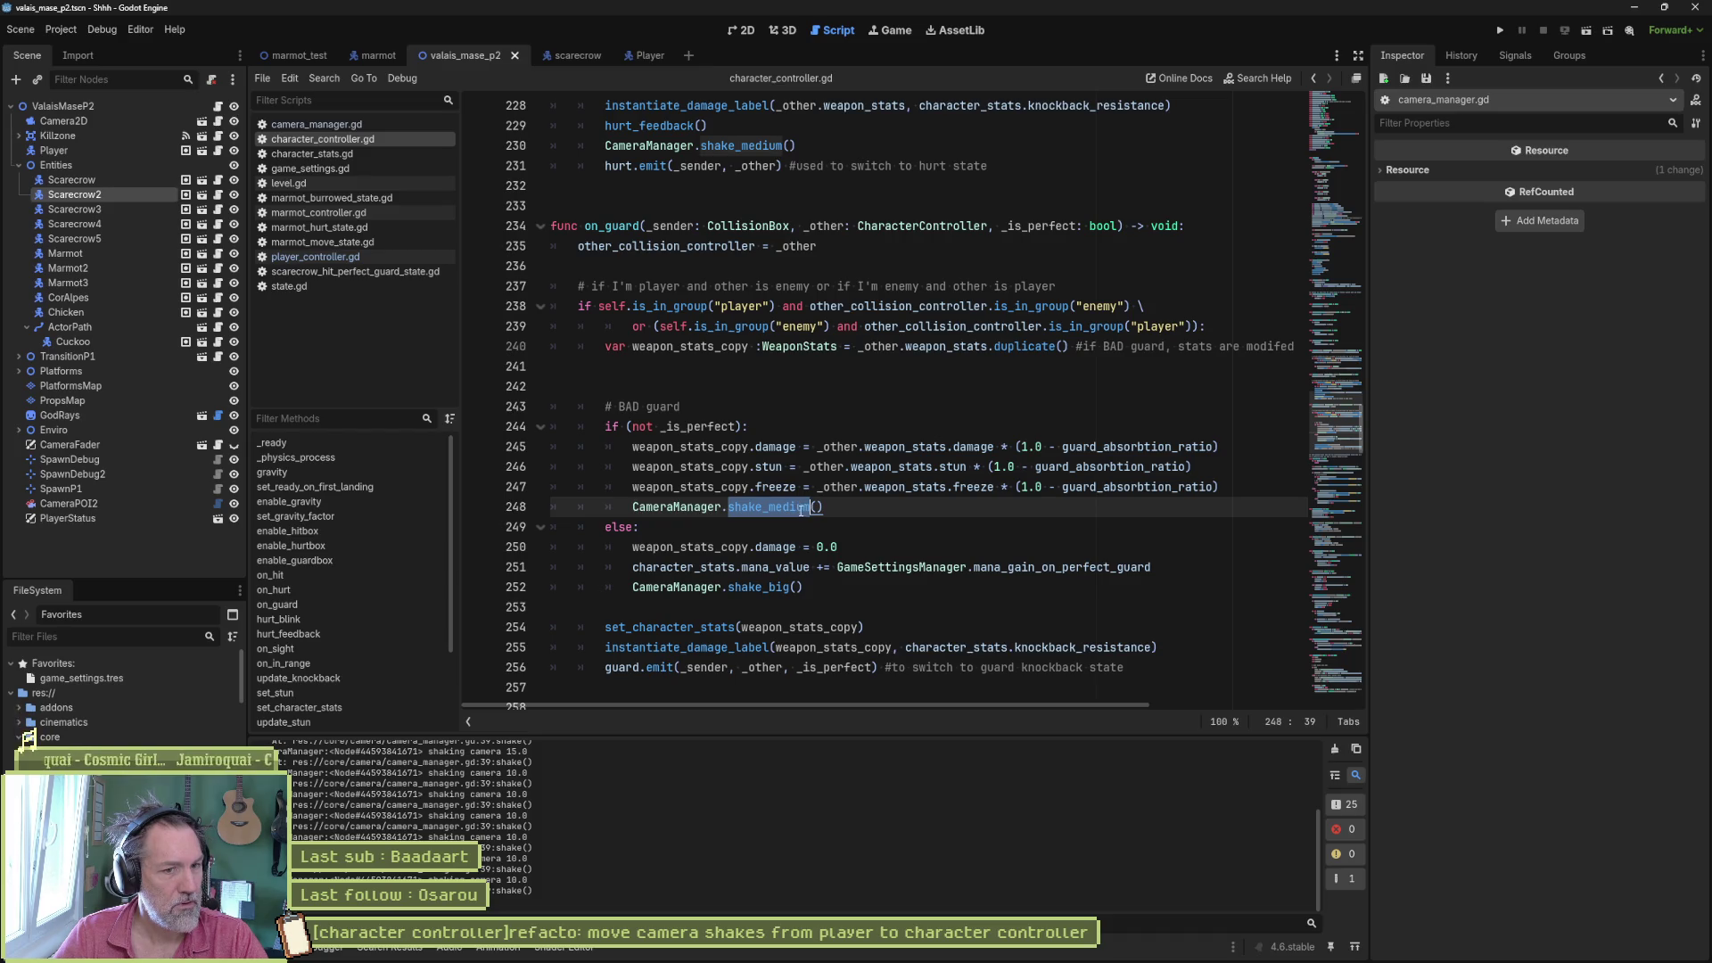
pyautogui.moveTo(799, 510)
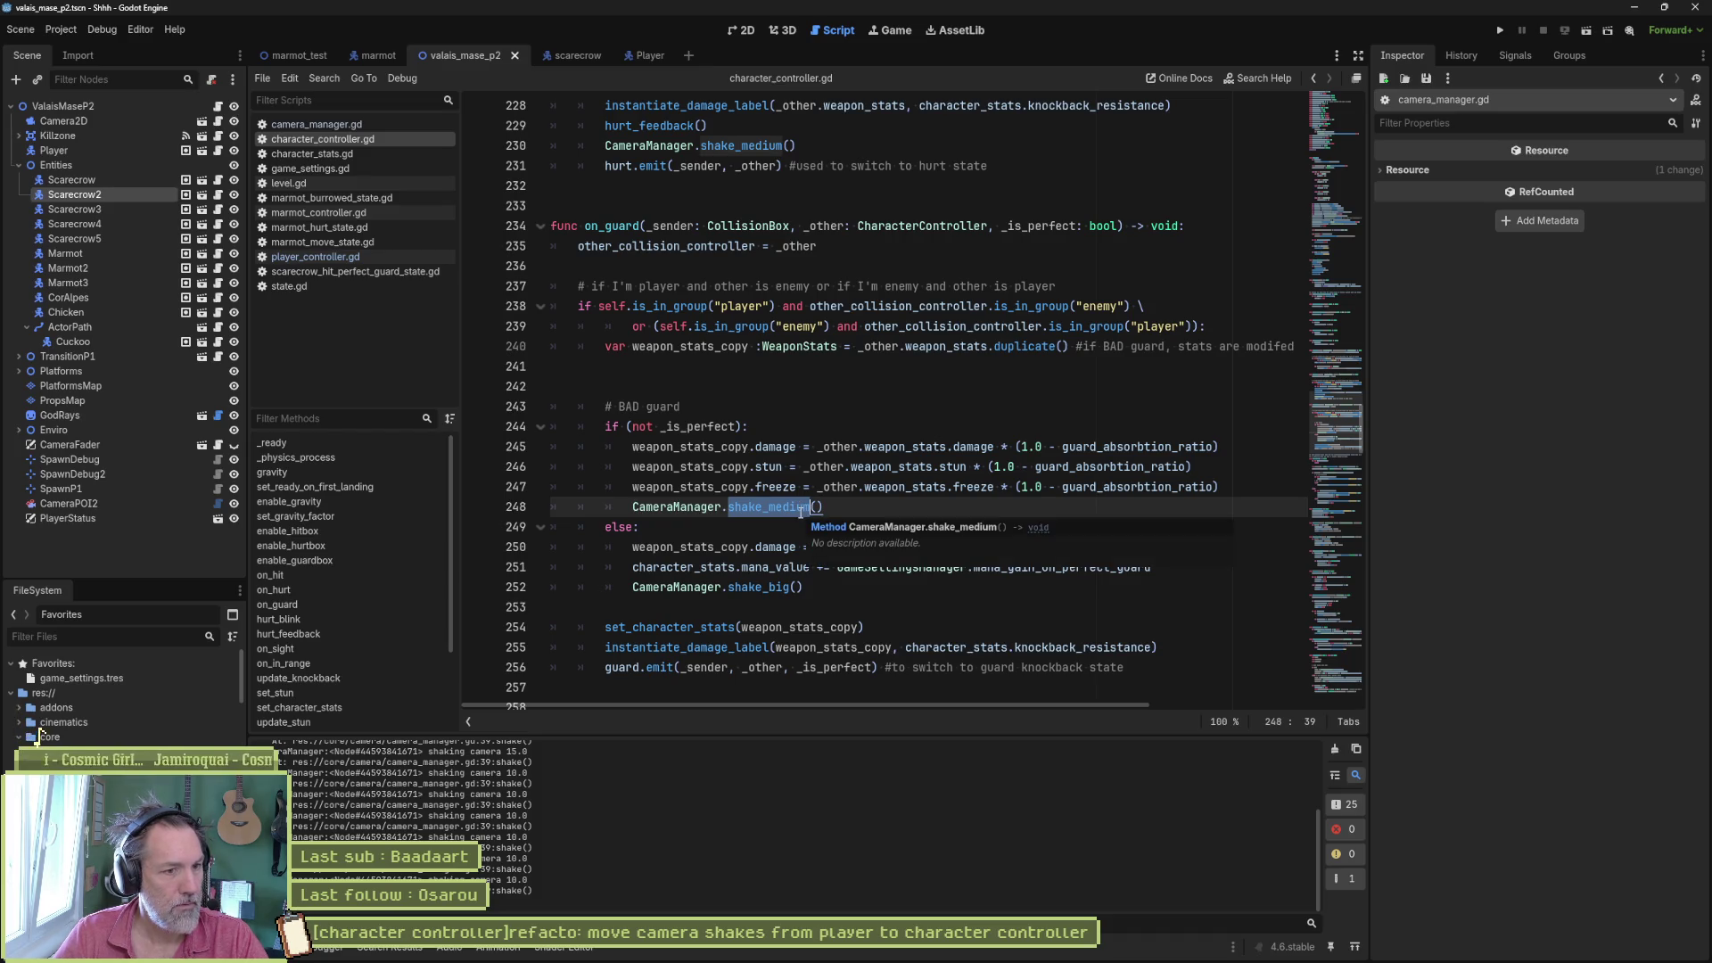
pyautogui.doubleClick(769, 587)
pyautogui.moveTo(769, 589)
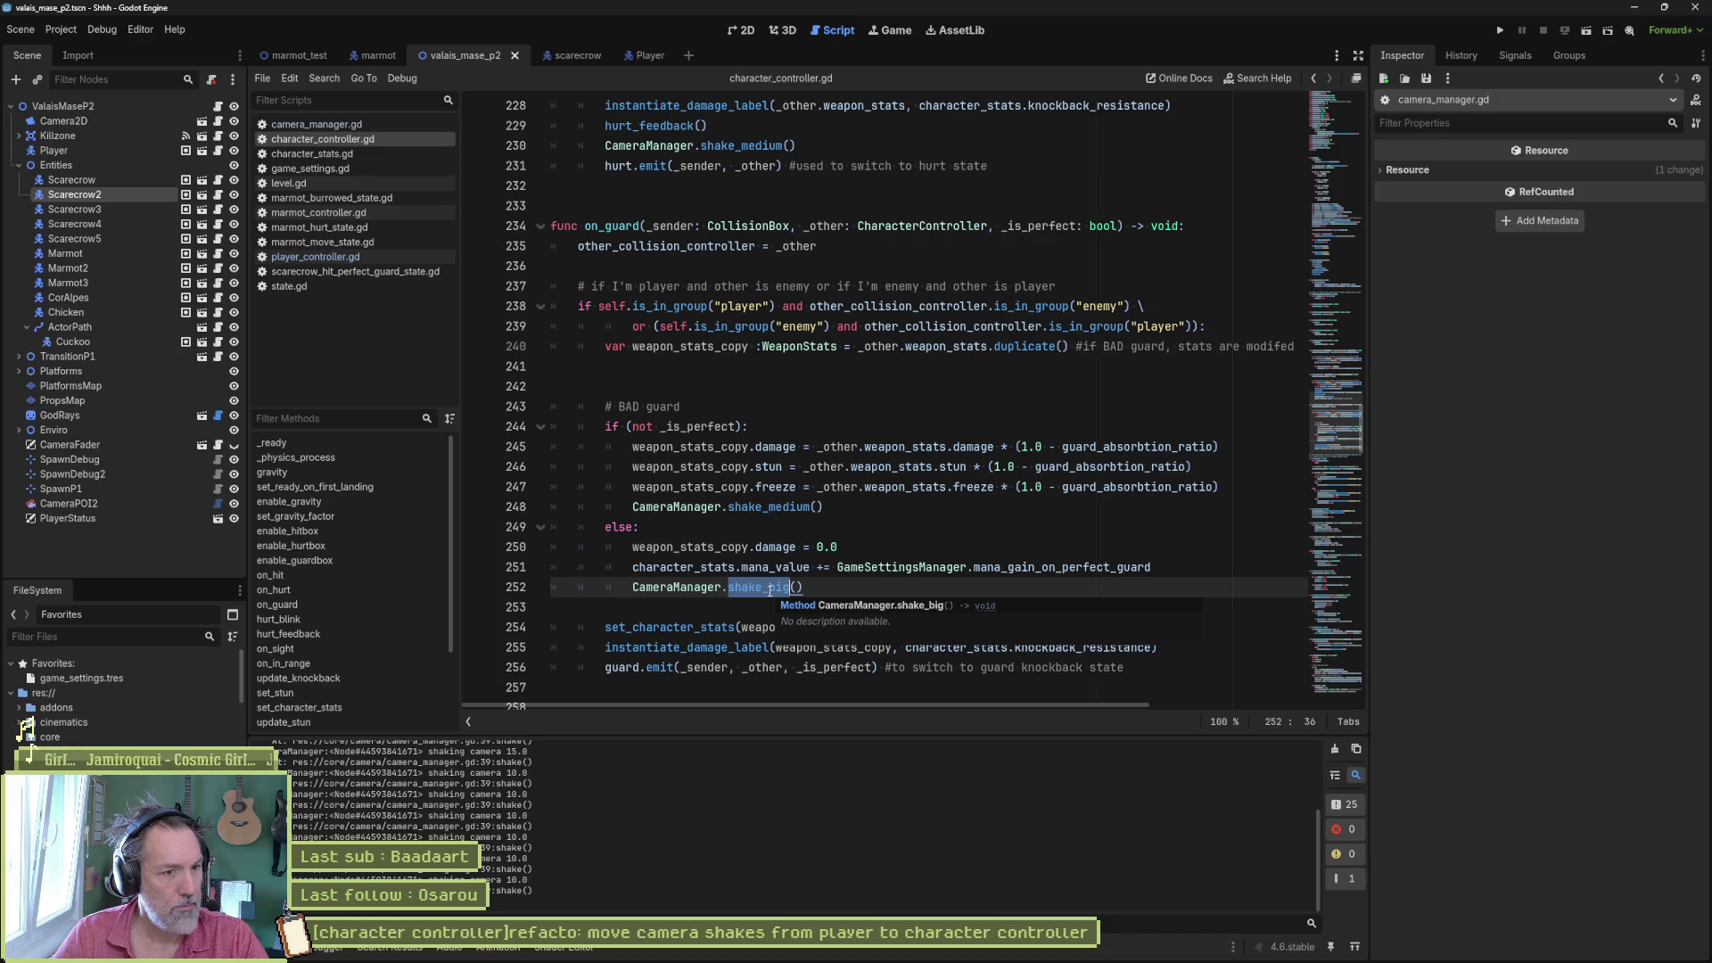
# - Search all project files for CameraManager.shake_big(), then return to the Player scene
pyautogui.click(705, 586)
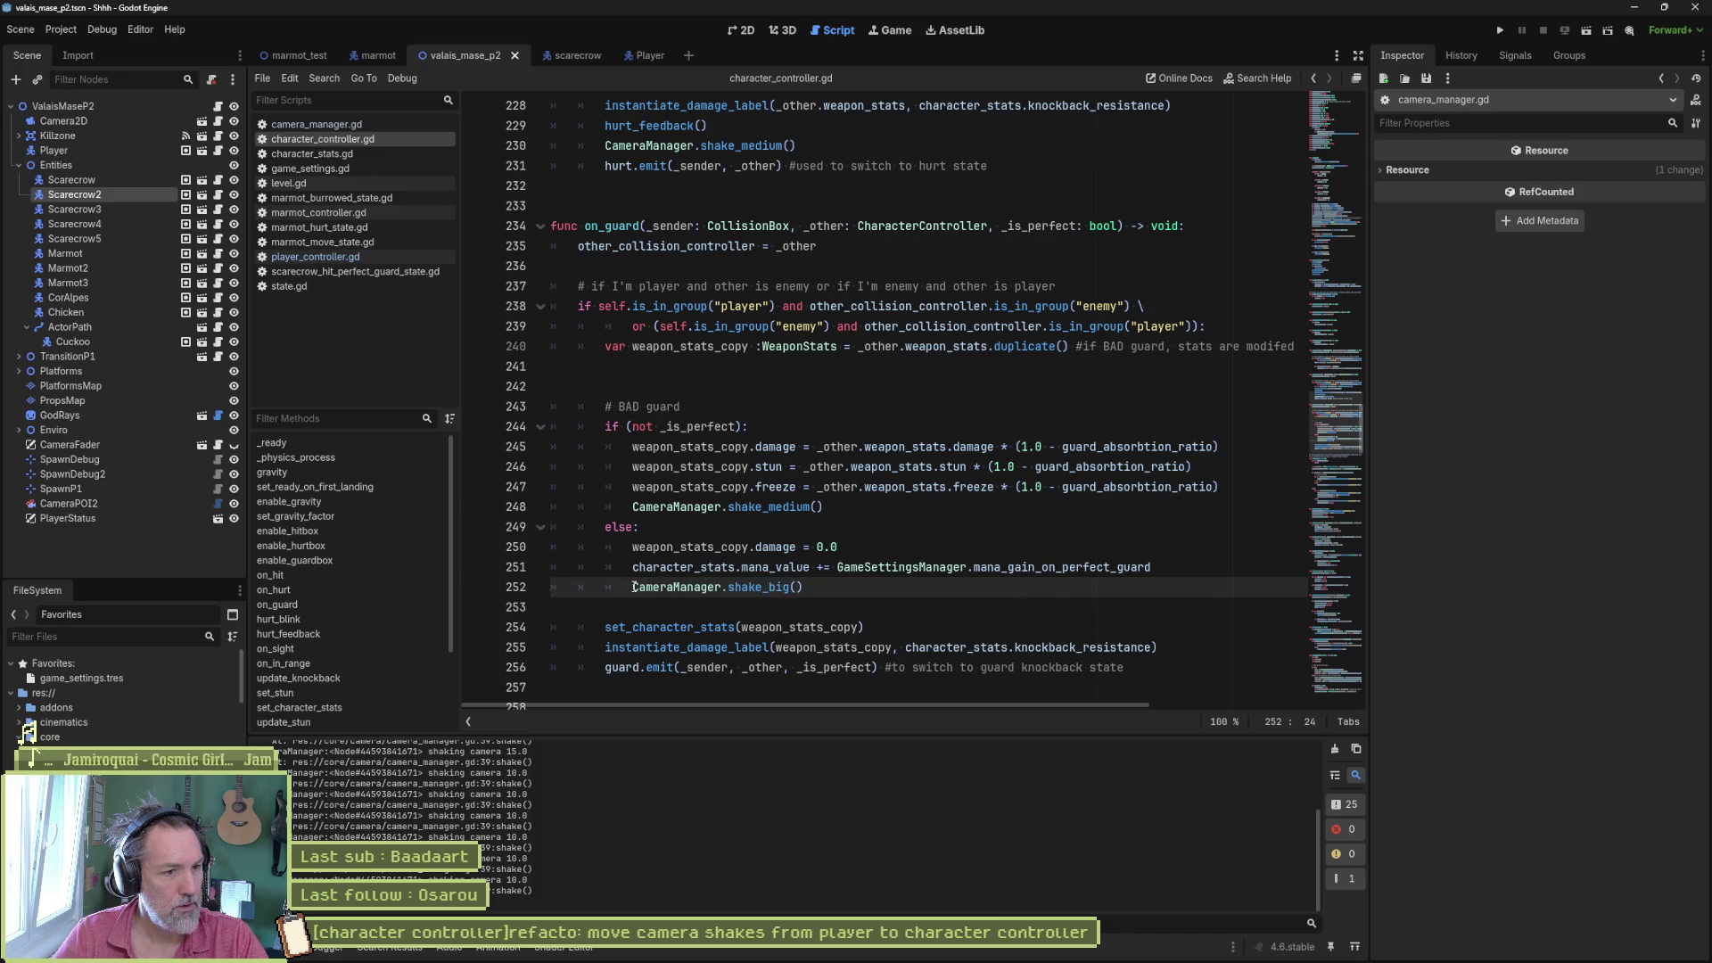
pyautogui.moveTo(634, 586); pyautogui.dragTo(798, 589)
pyautogui.hotkey('ctrl', 'shift', 'f')
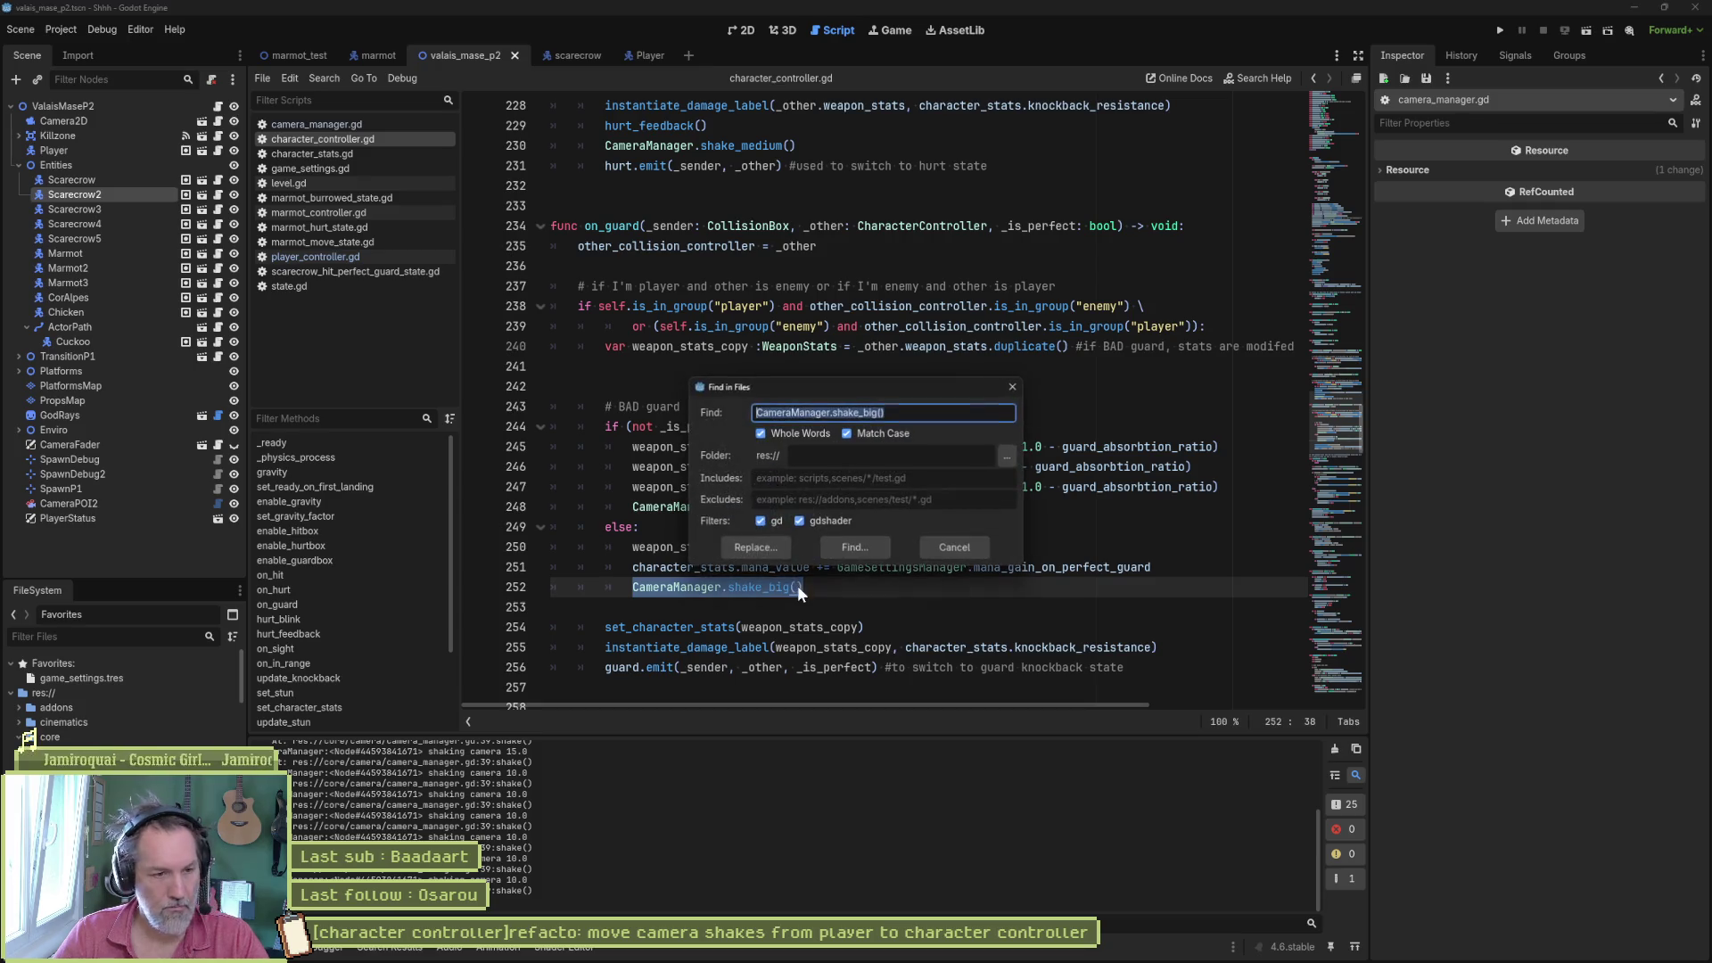
pyautogui.click(851, 547)
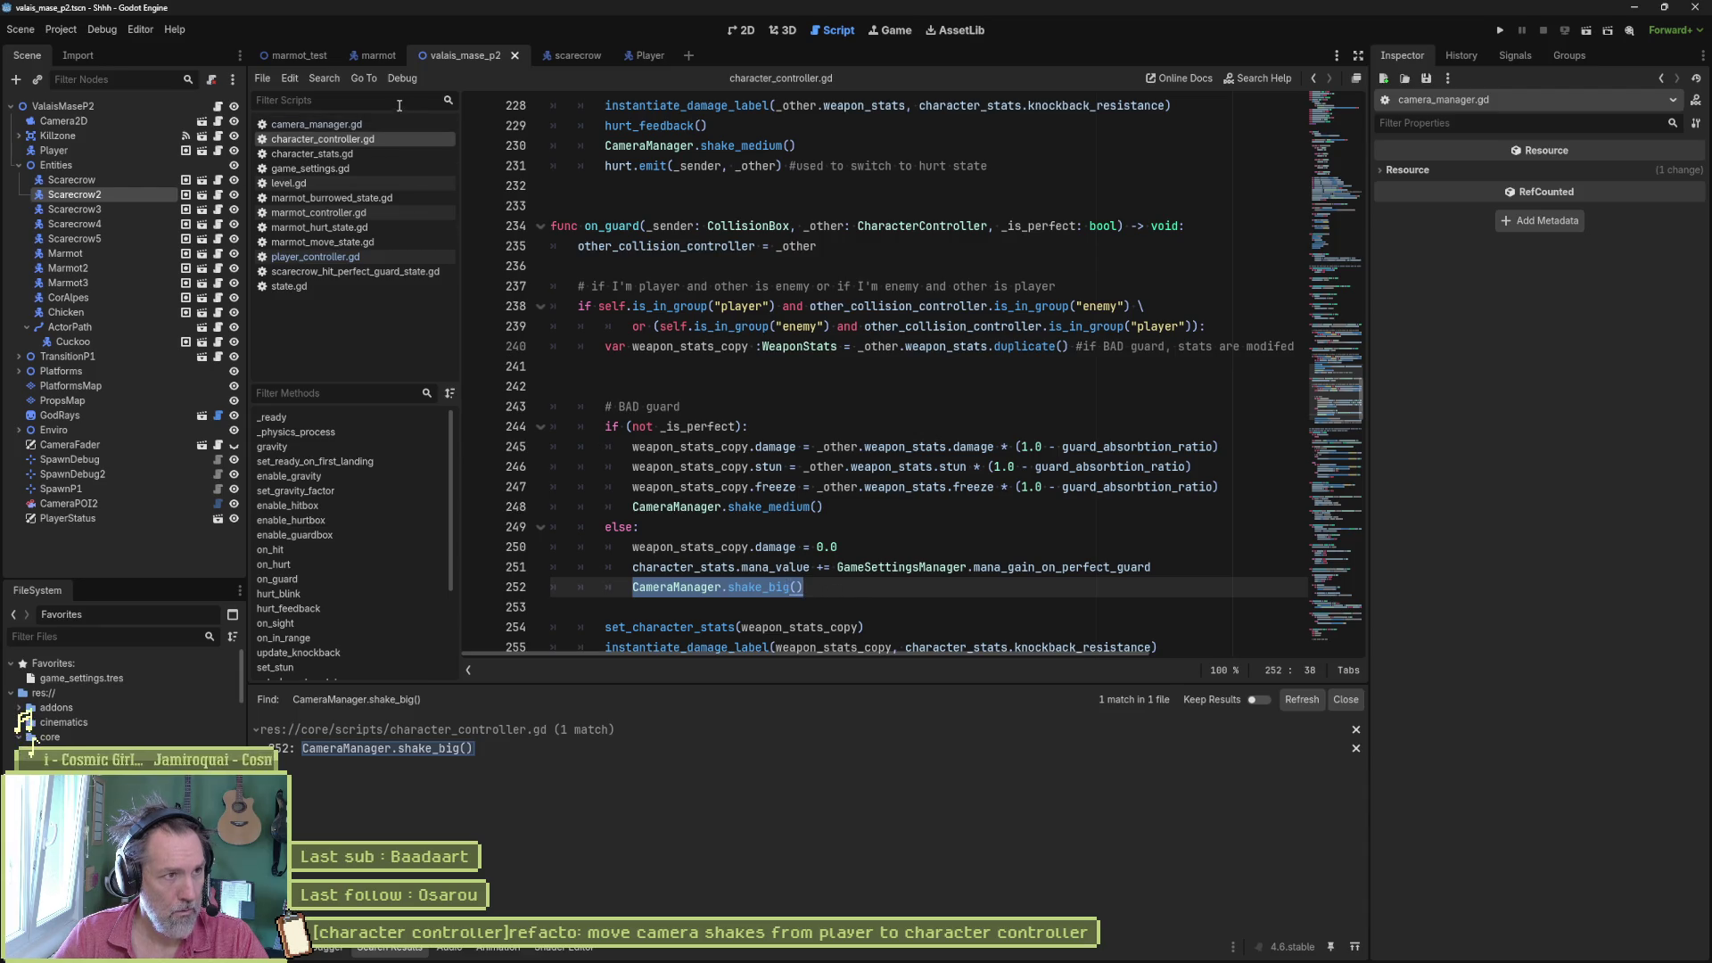
pyautogui.click(644, 55)
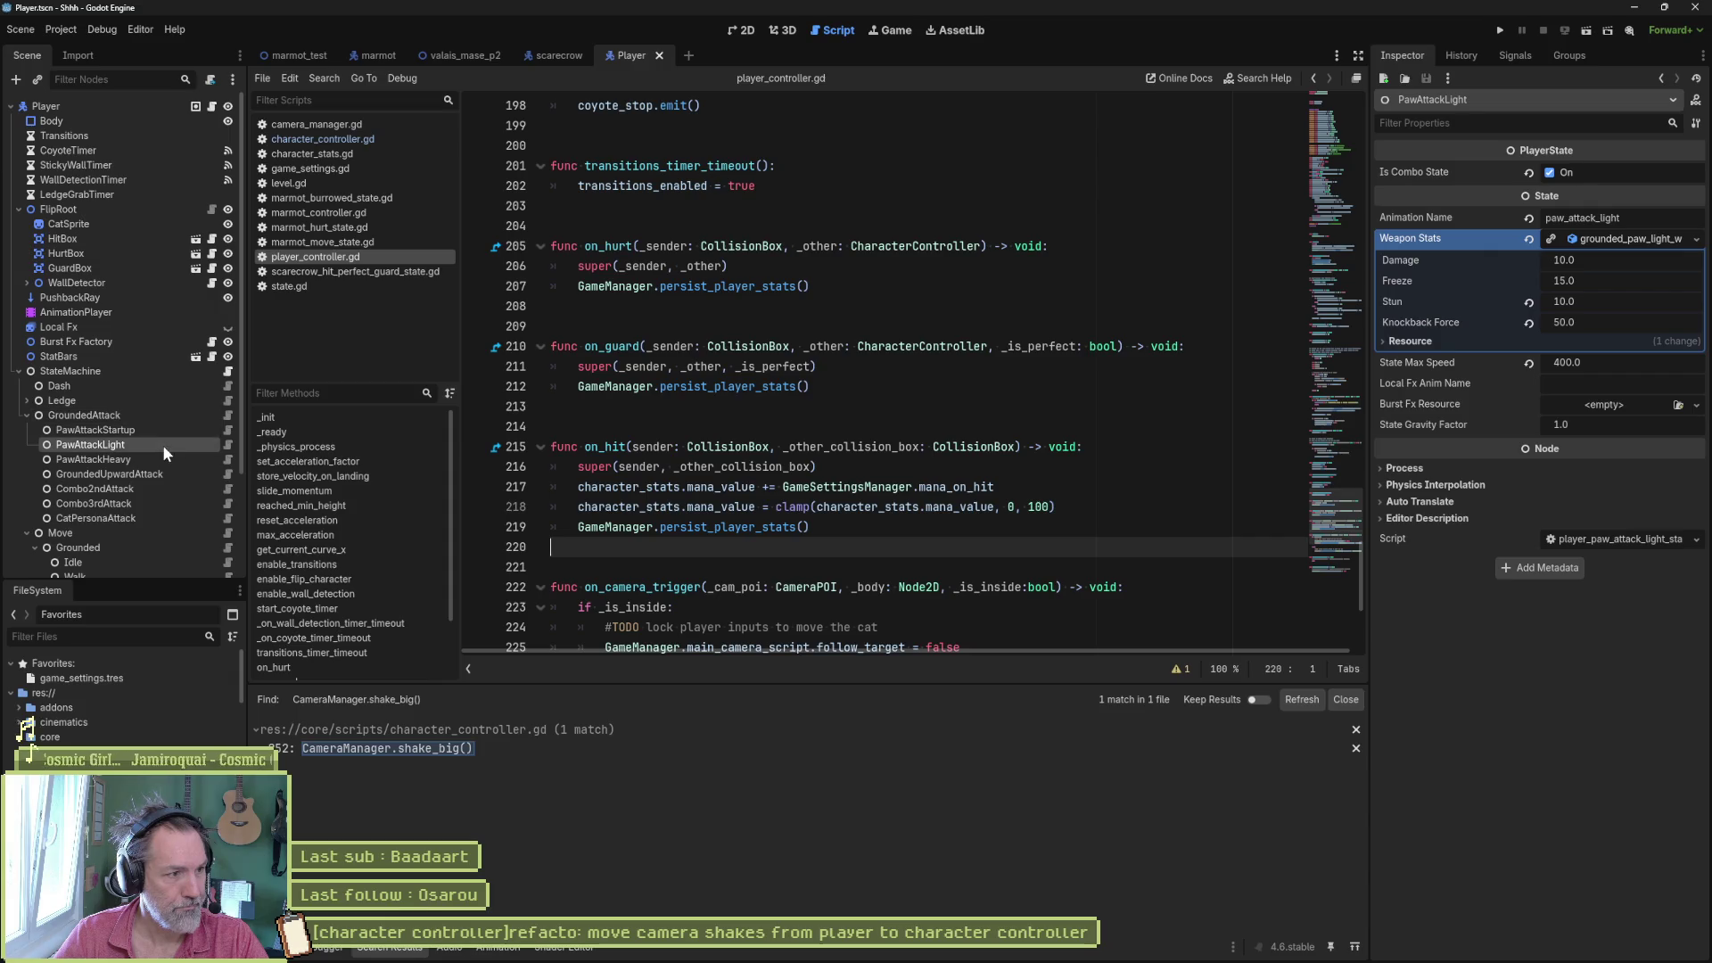
# - Open player_persona_attack_state.gd from CatPersonaAttack and review enter_state's body, lines 15–25
pyautogui.click(227, 517)
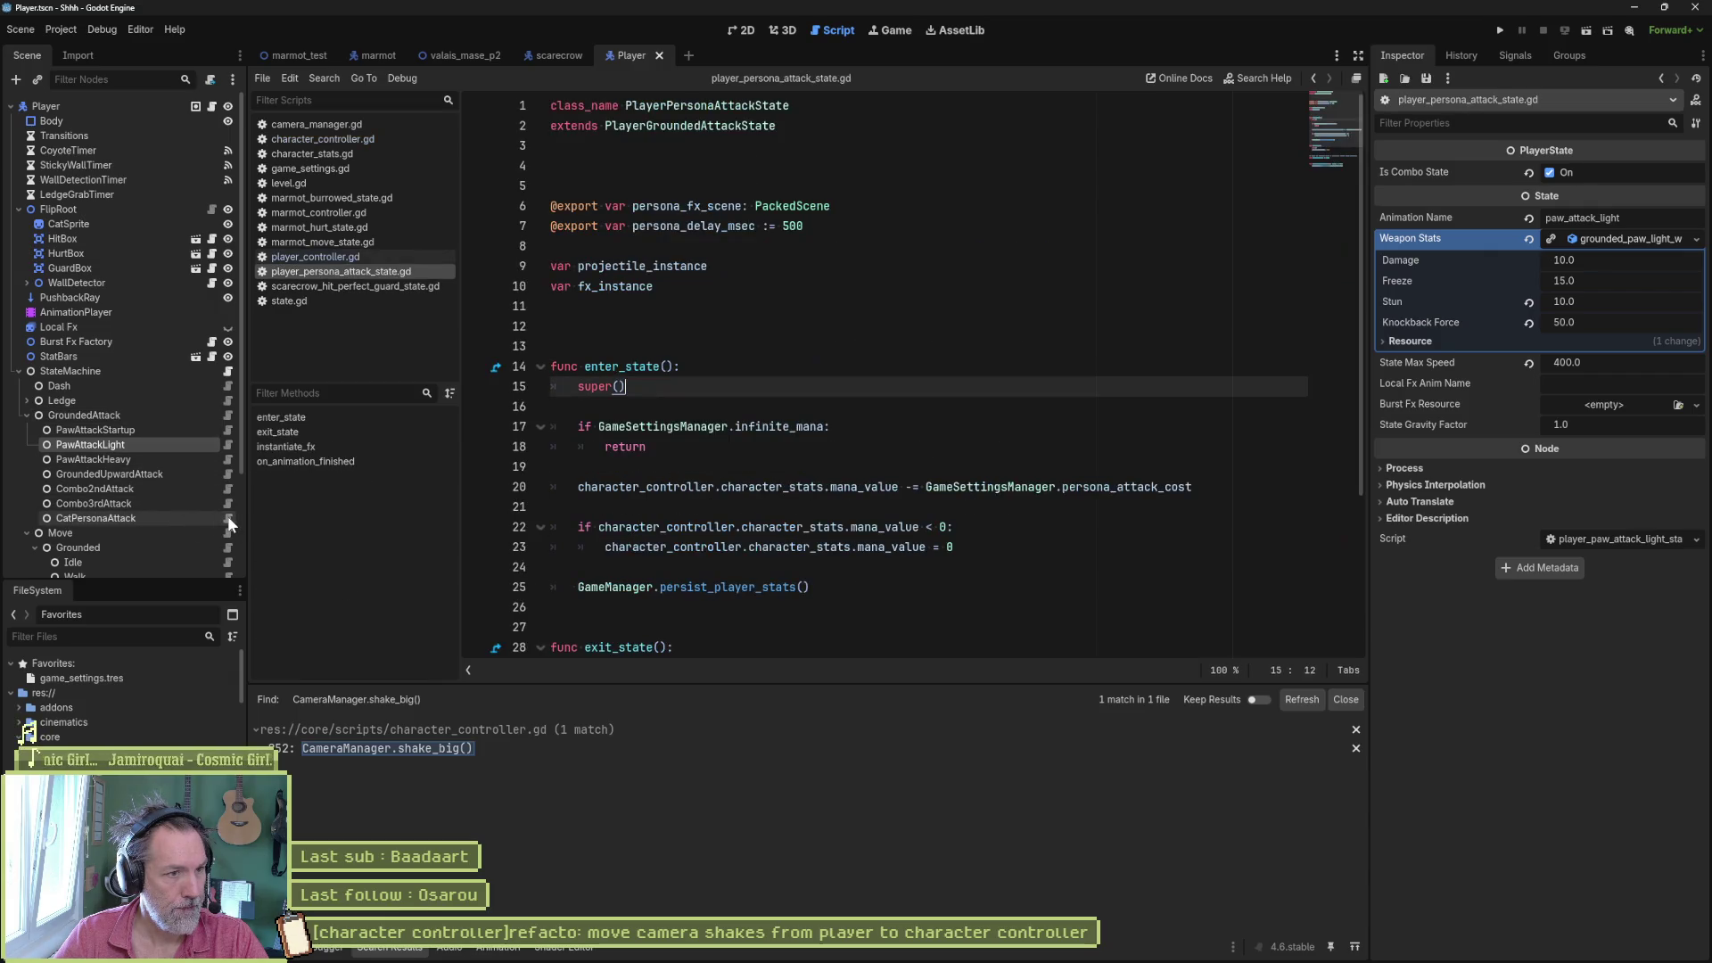
pyautogui.moveTo(813, 587); pyautogui.dragTo(816, 378)
pyautogui.scroll(-3, 803, 406)
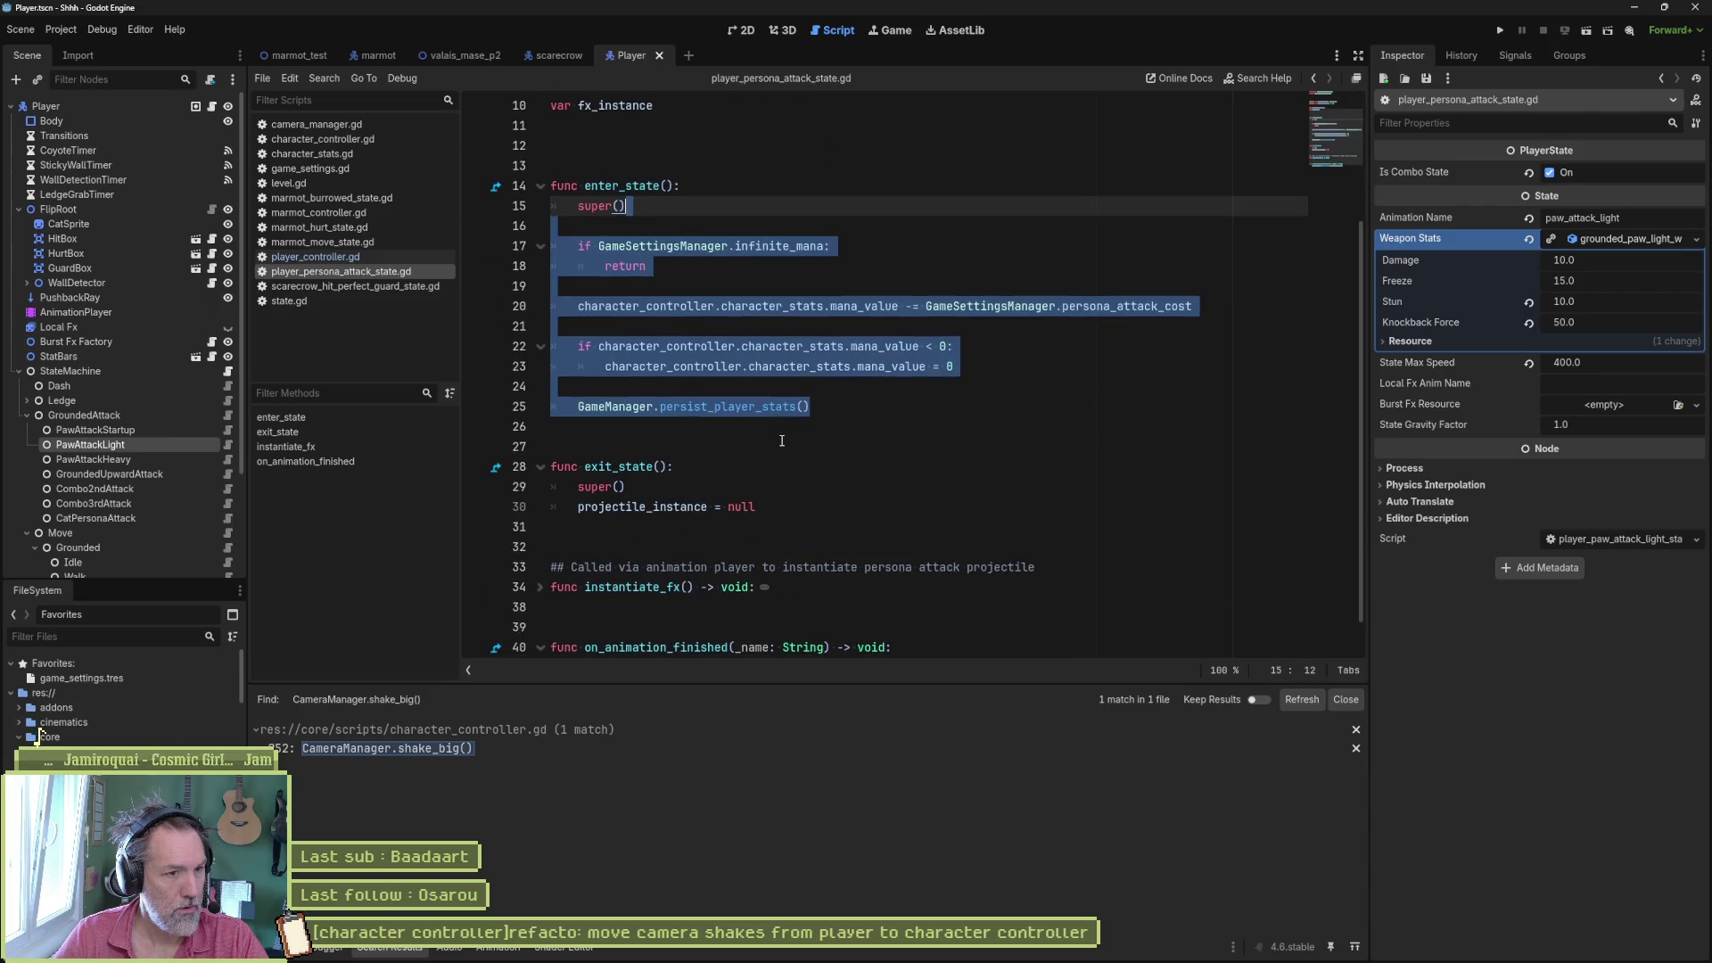
pyautogui.scroll(1, 781, 440)
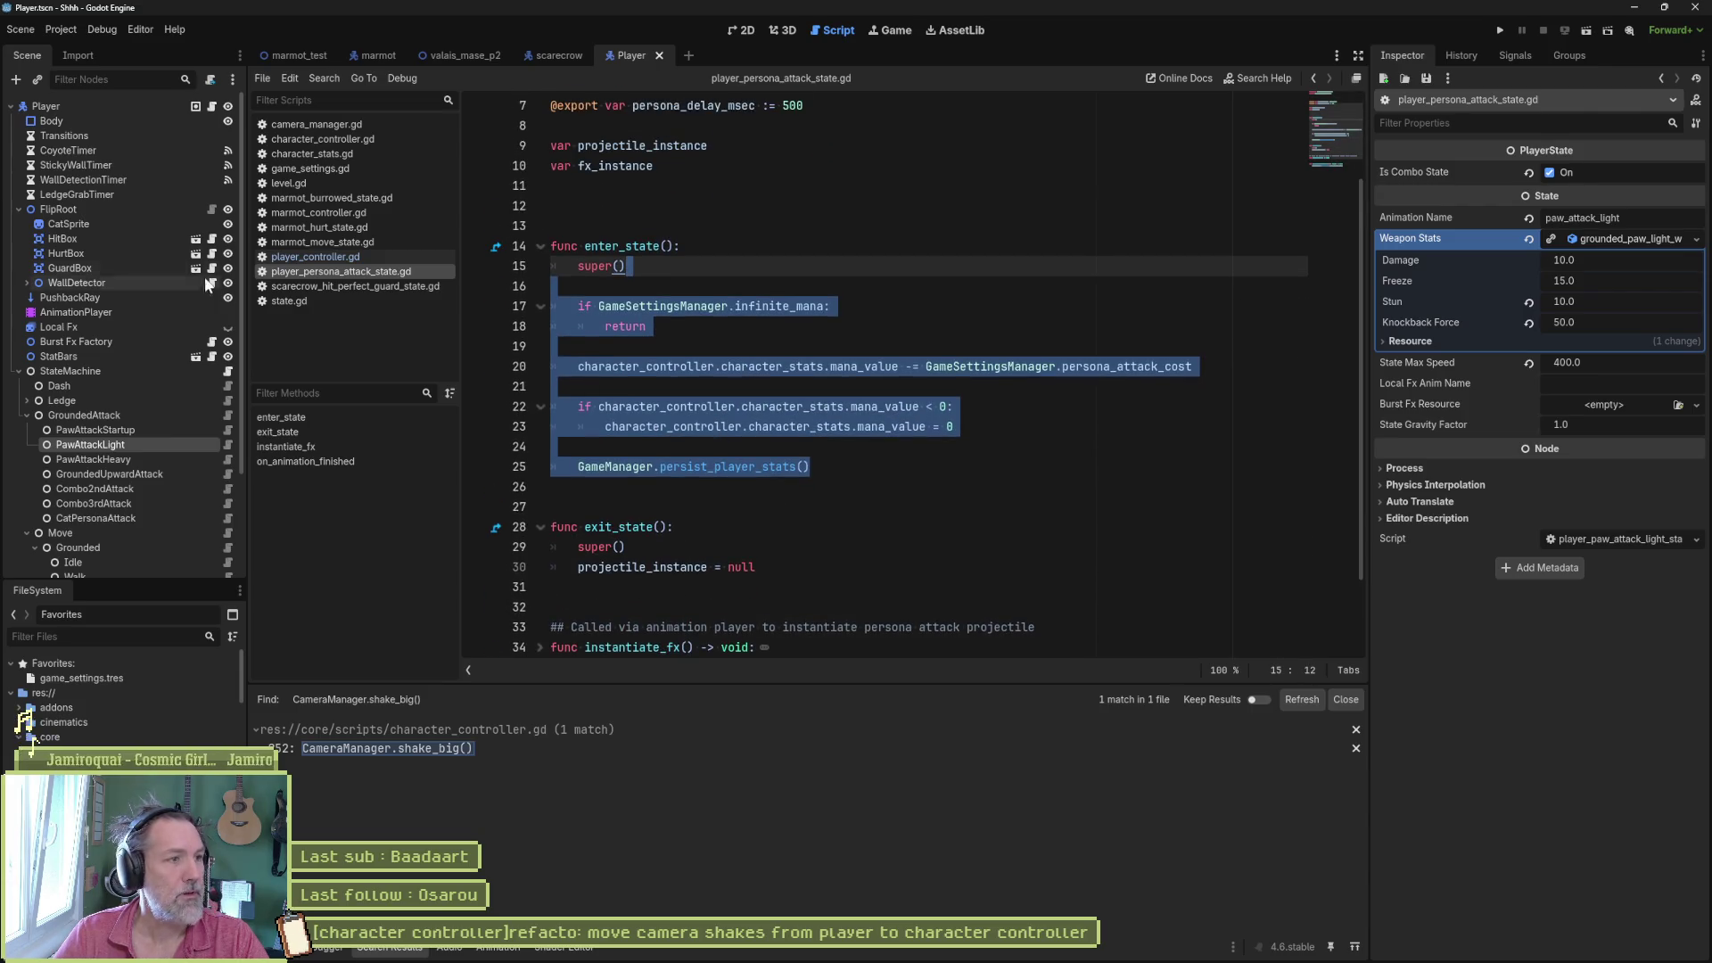
# - Show the cat_persona_attack animation's tracks in the Player's AnimationPlayer
pyautogui.click(124, 318)
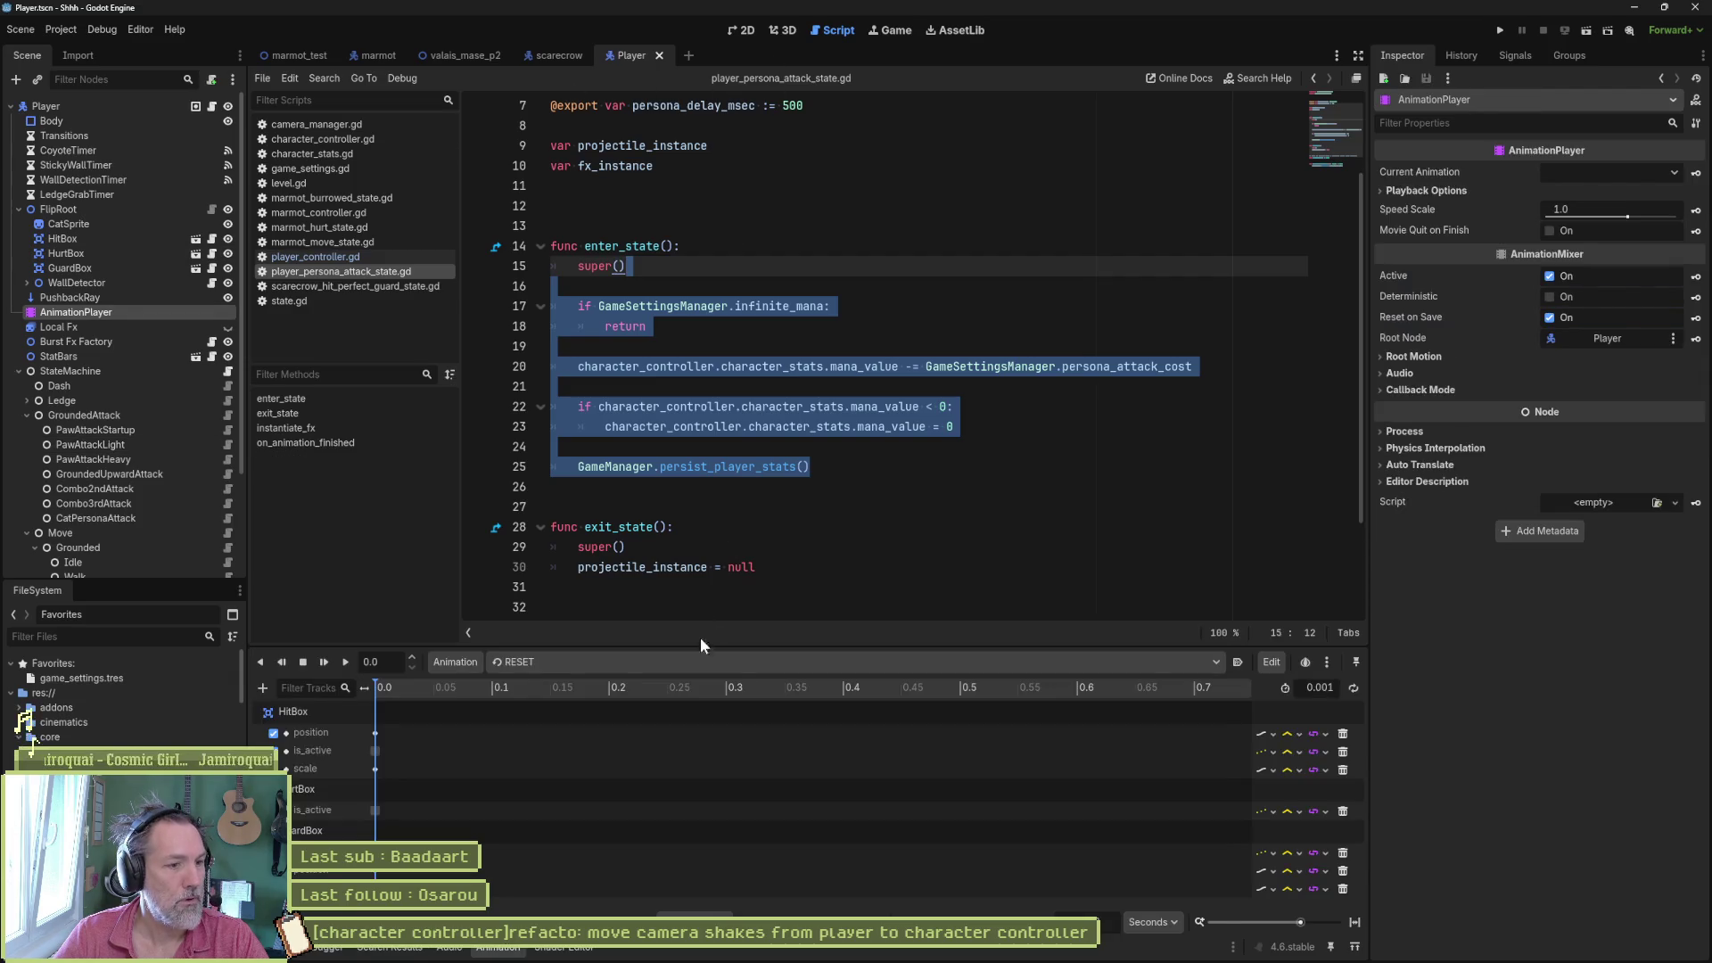
pyautogui.click(659, 661)
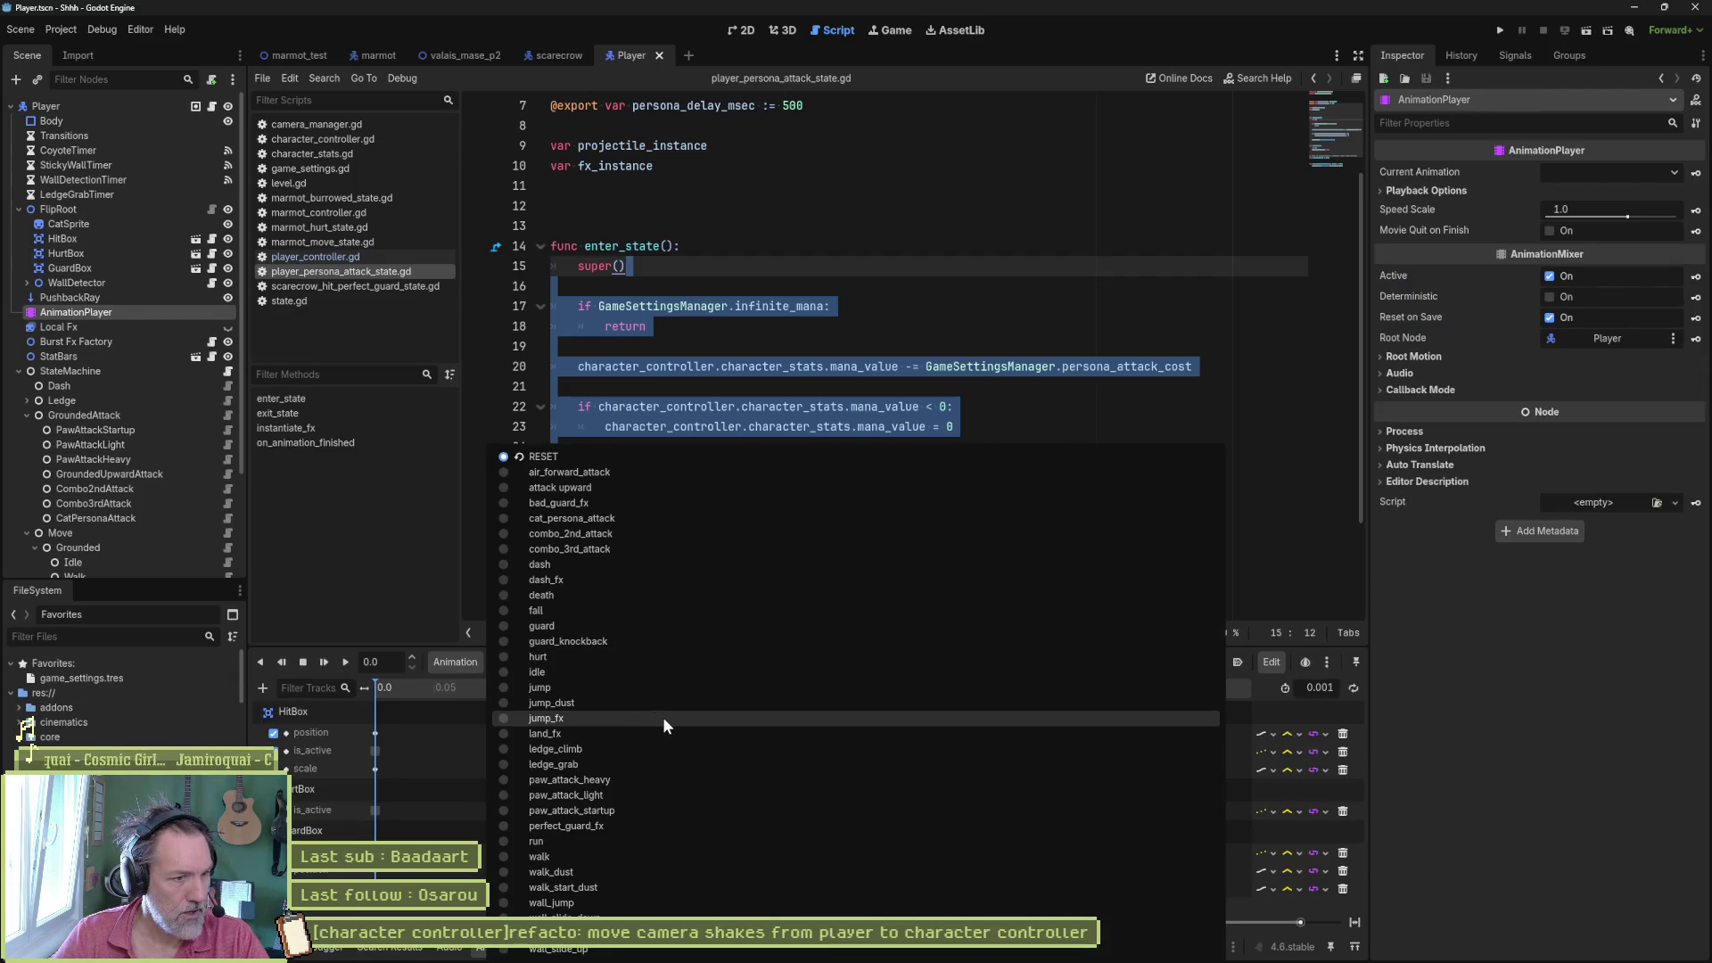
pyautogui.click(686, 521)
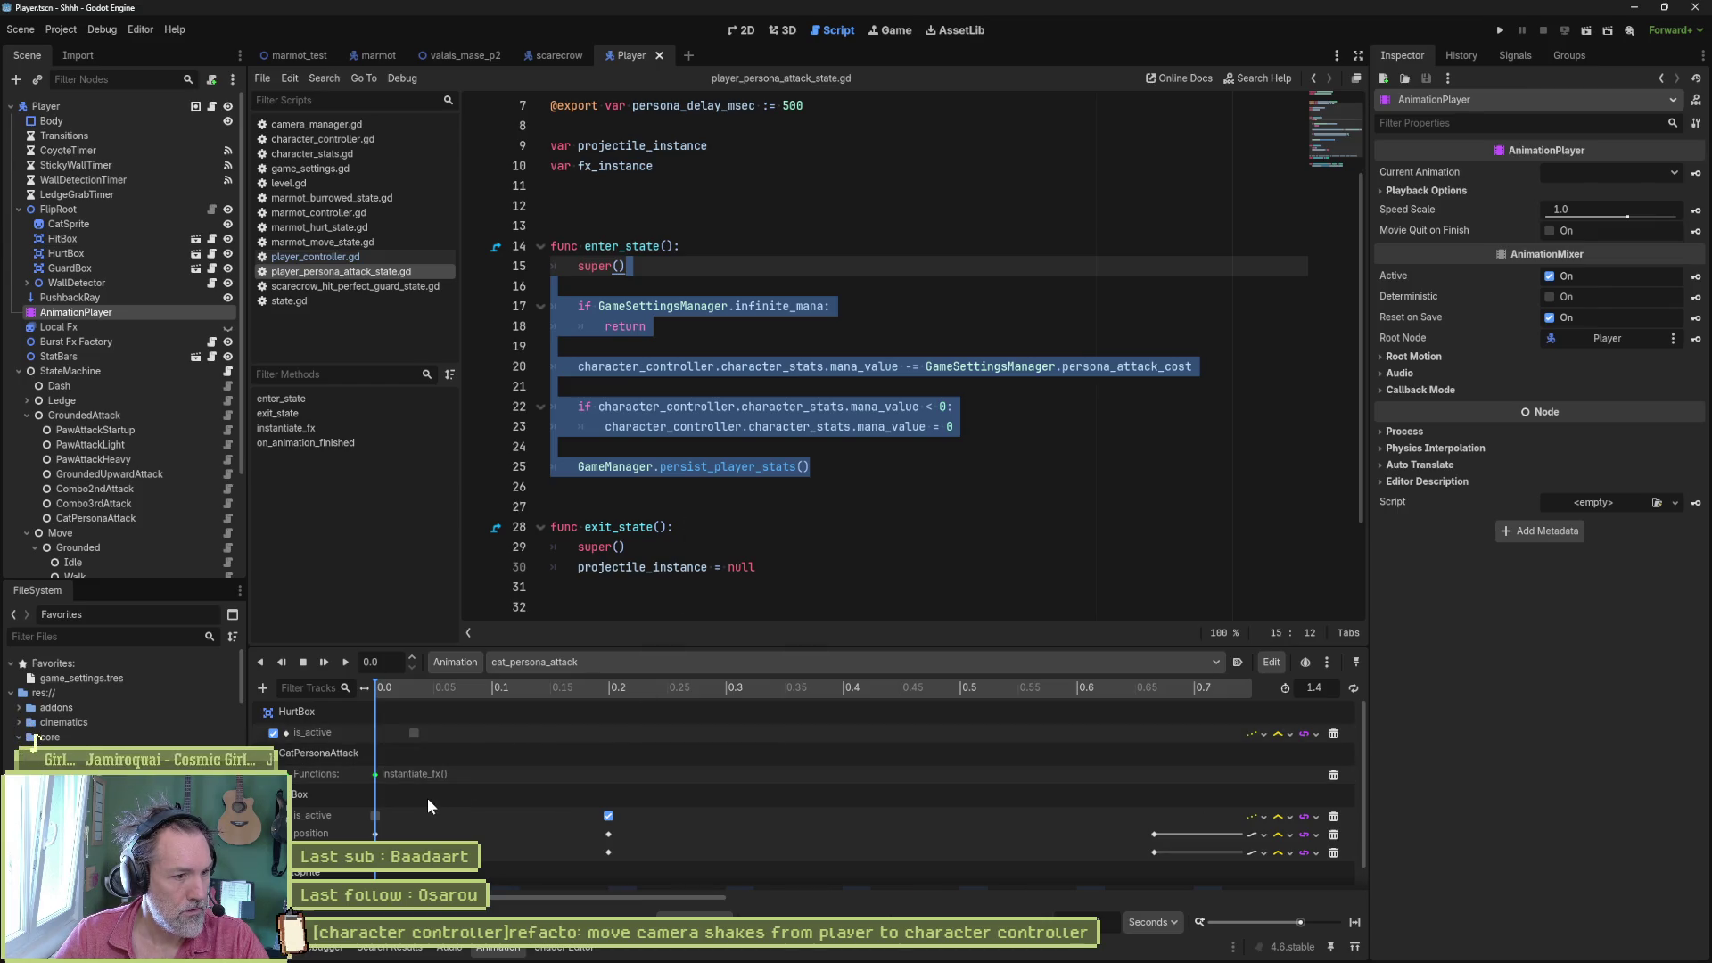
pyautogui.scroll(-1, 428, 794)
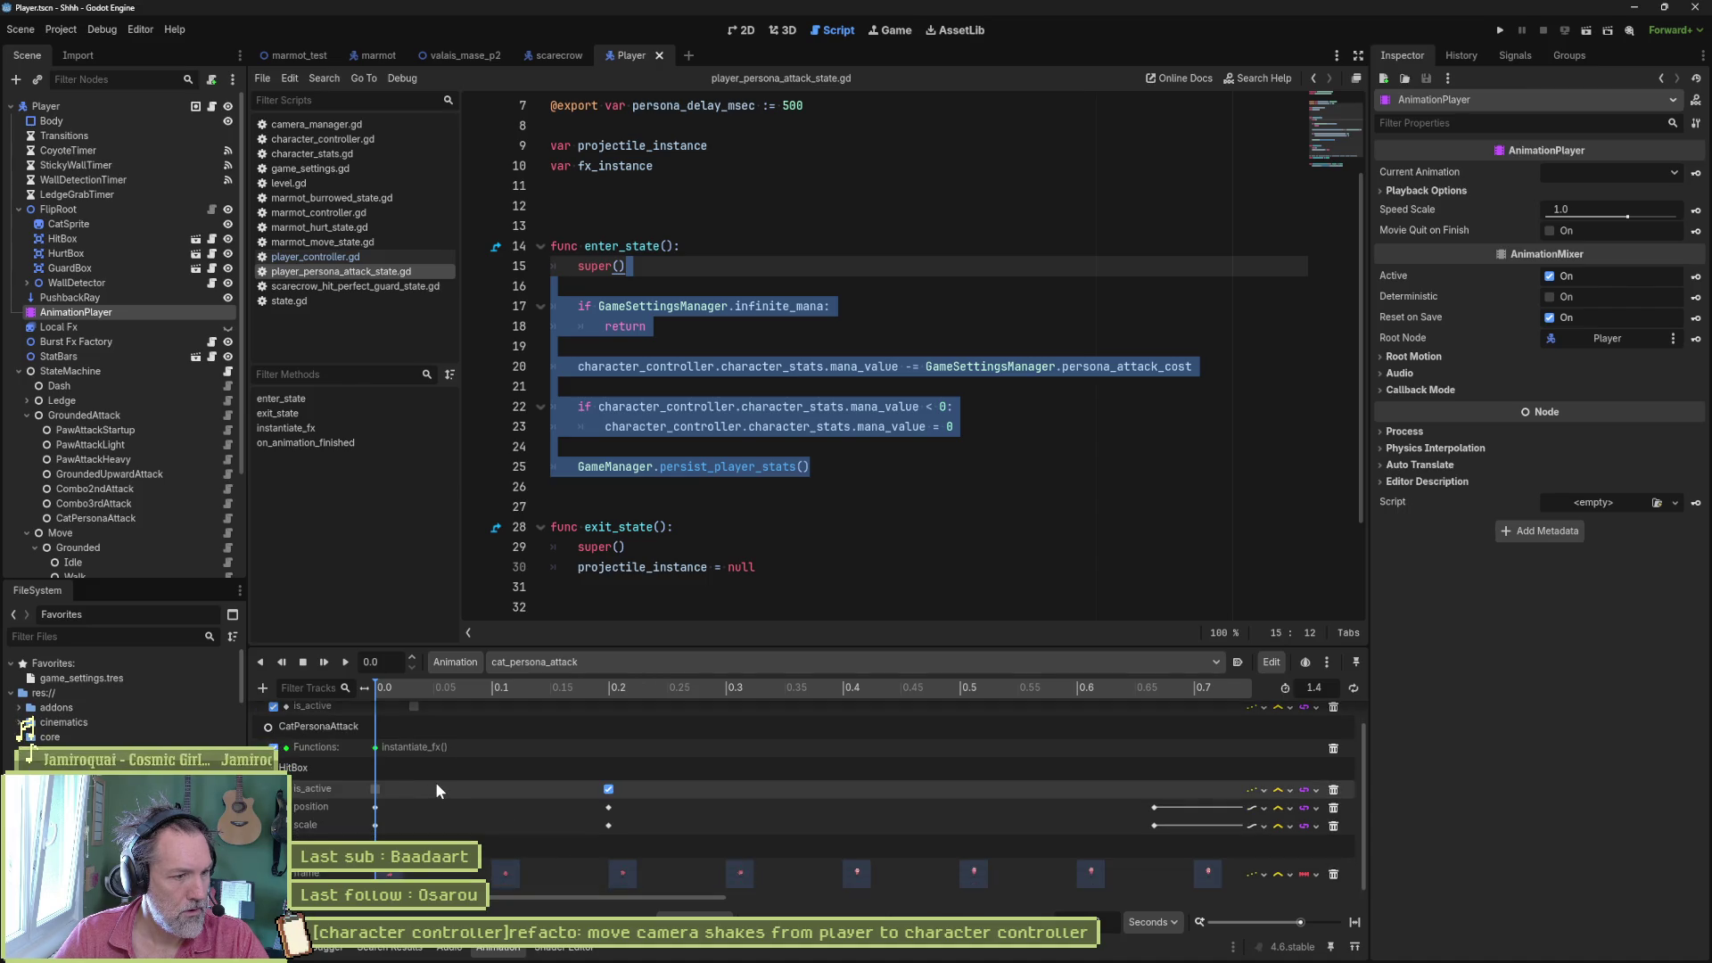
pyautogui.scroll(1, 436, 790)
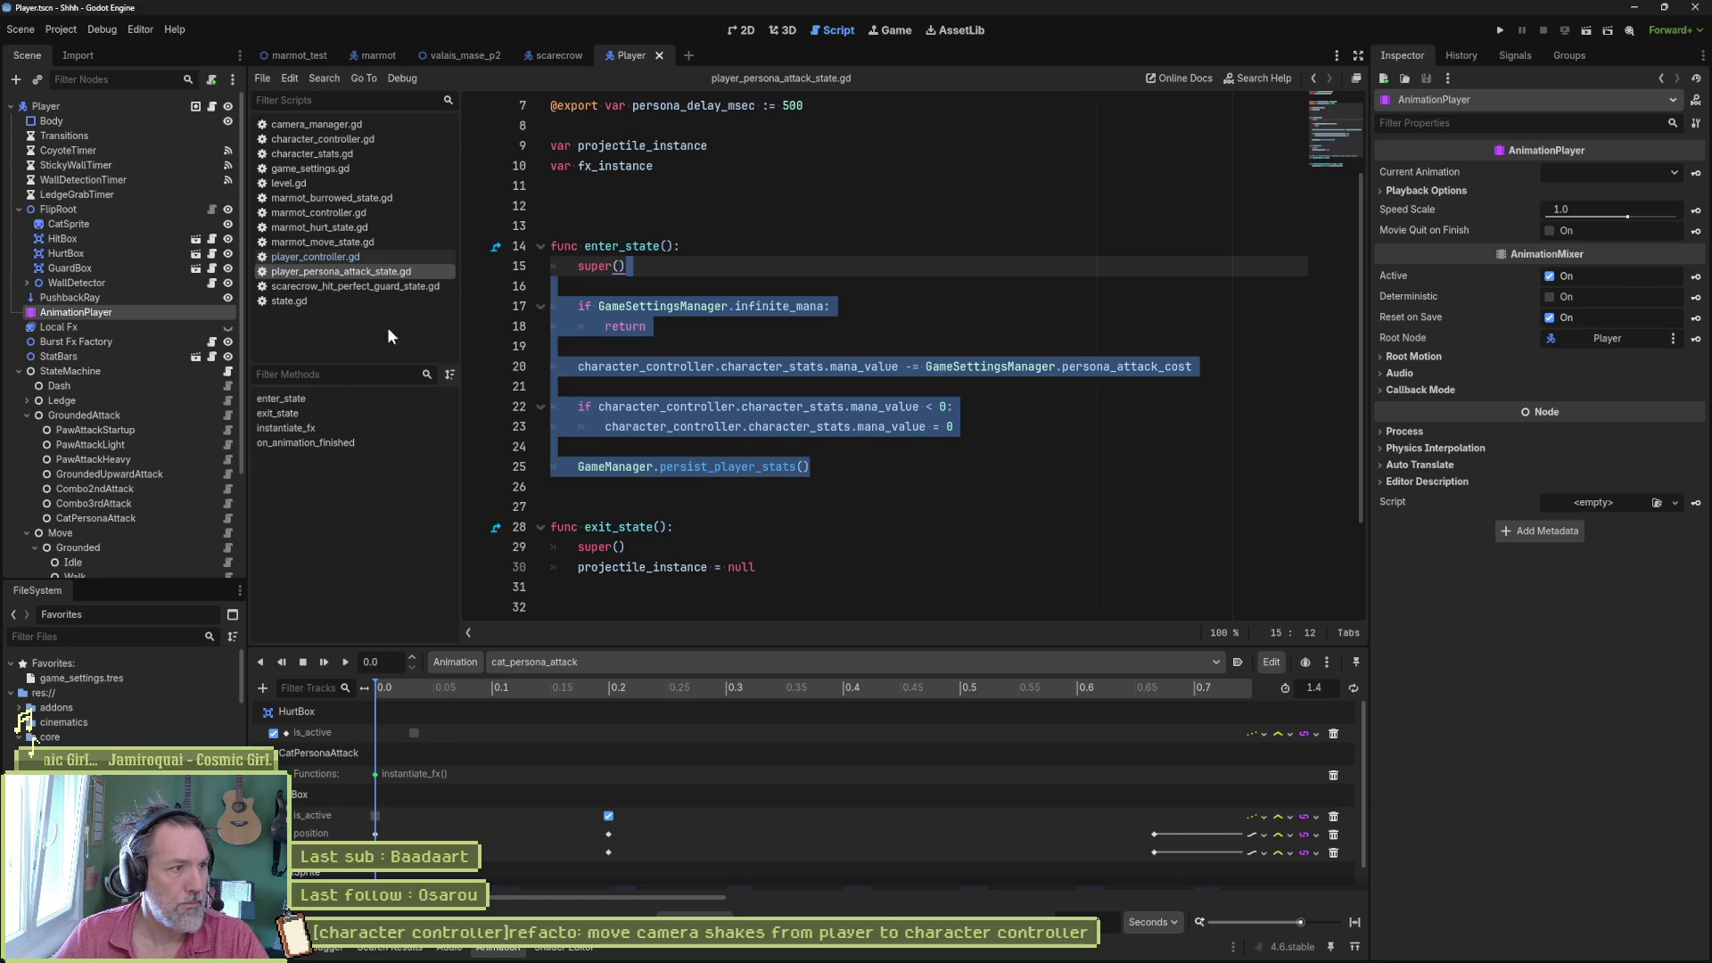
# - Open the persona_fx scene and show its 1.6 s attack animation fitted to the timeline
pyautogui.click(95, 518)
pyautogui.click(1596, 208)
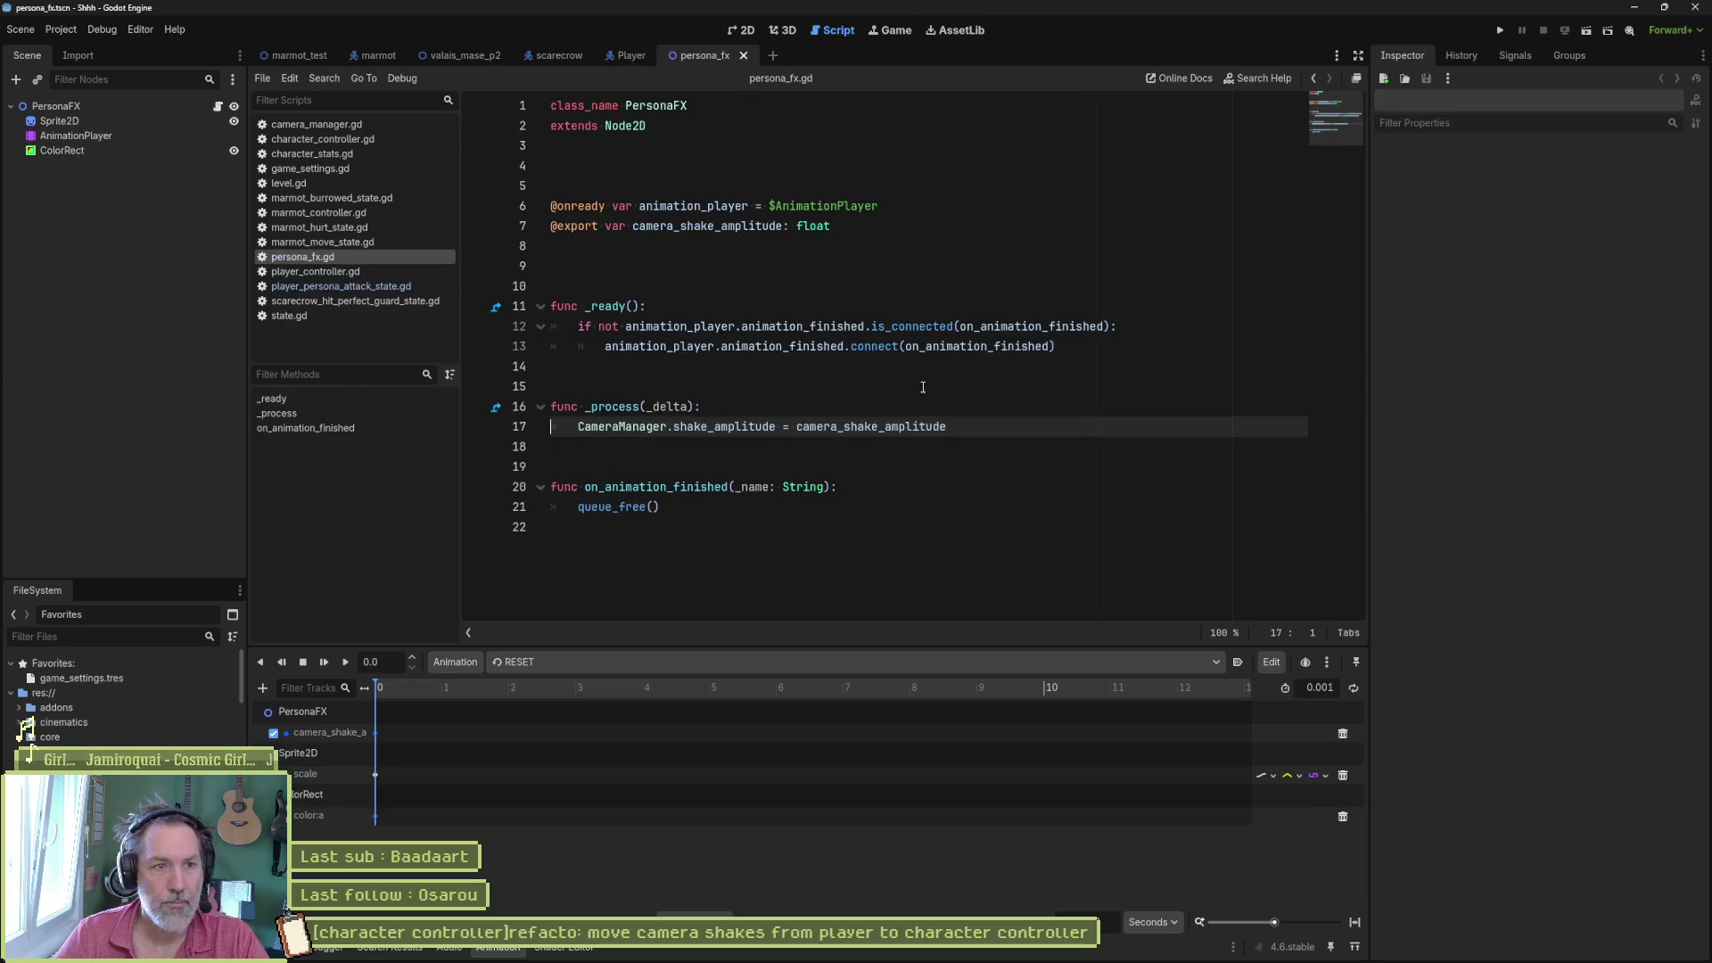
pyautogui.click(90, 136)
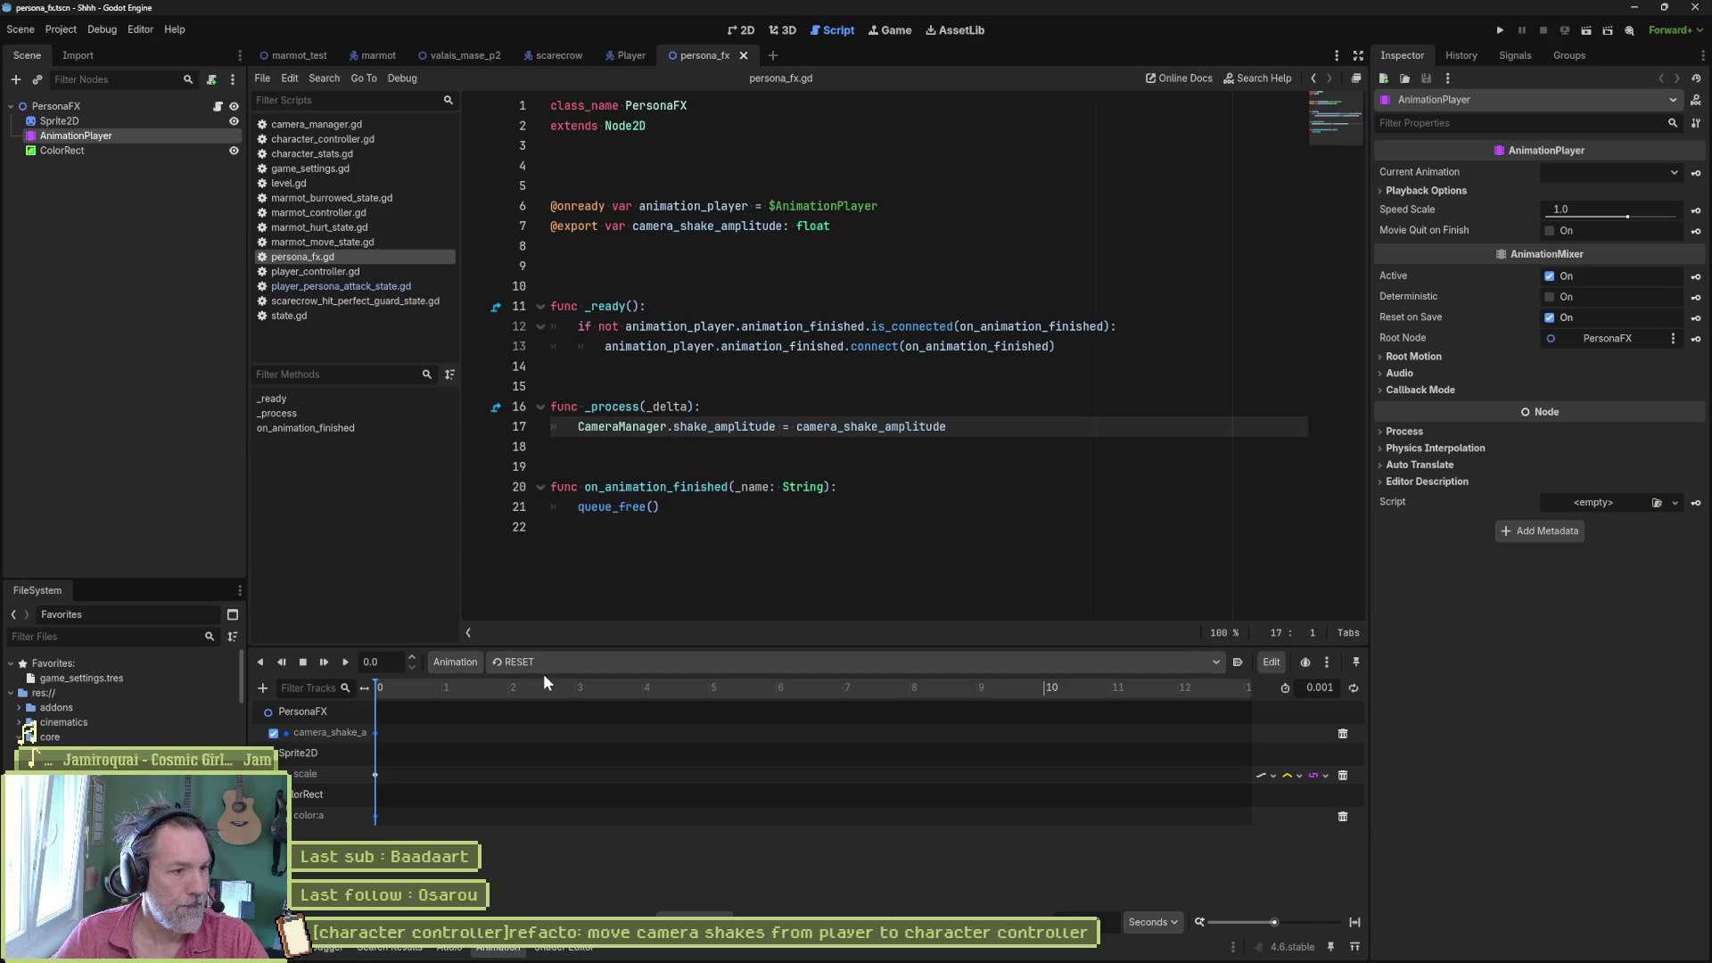
pyautogui.click(570, 662)
pyautogui.click(564, 698)
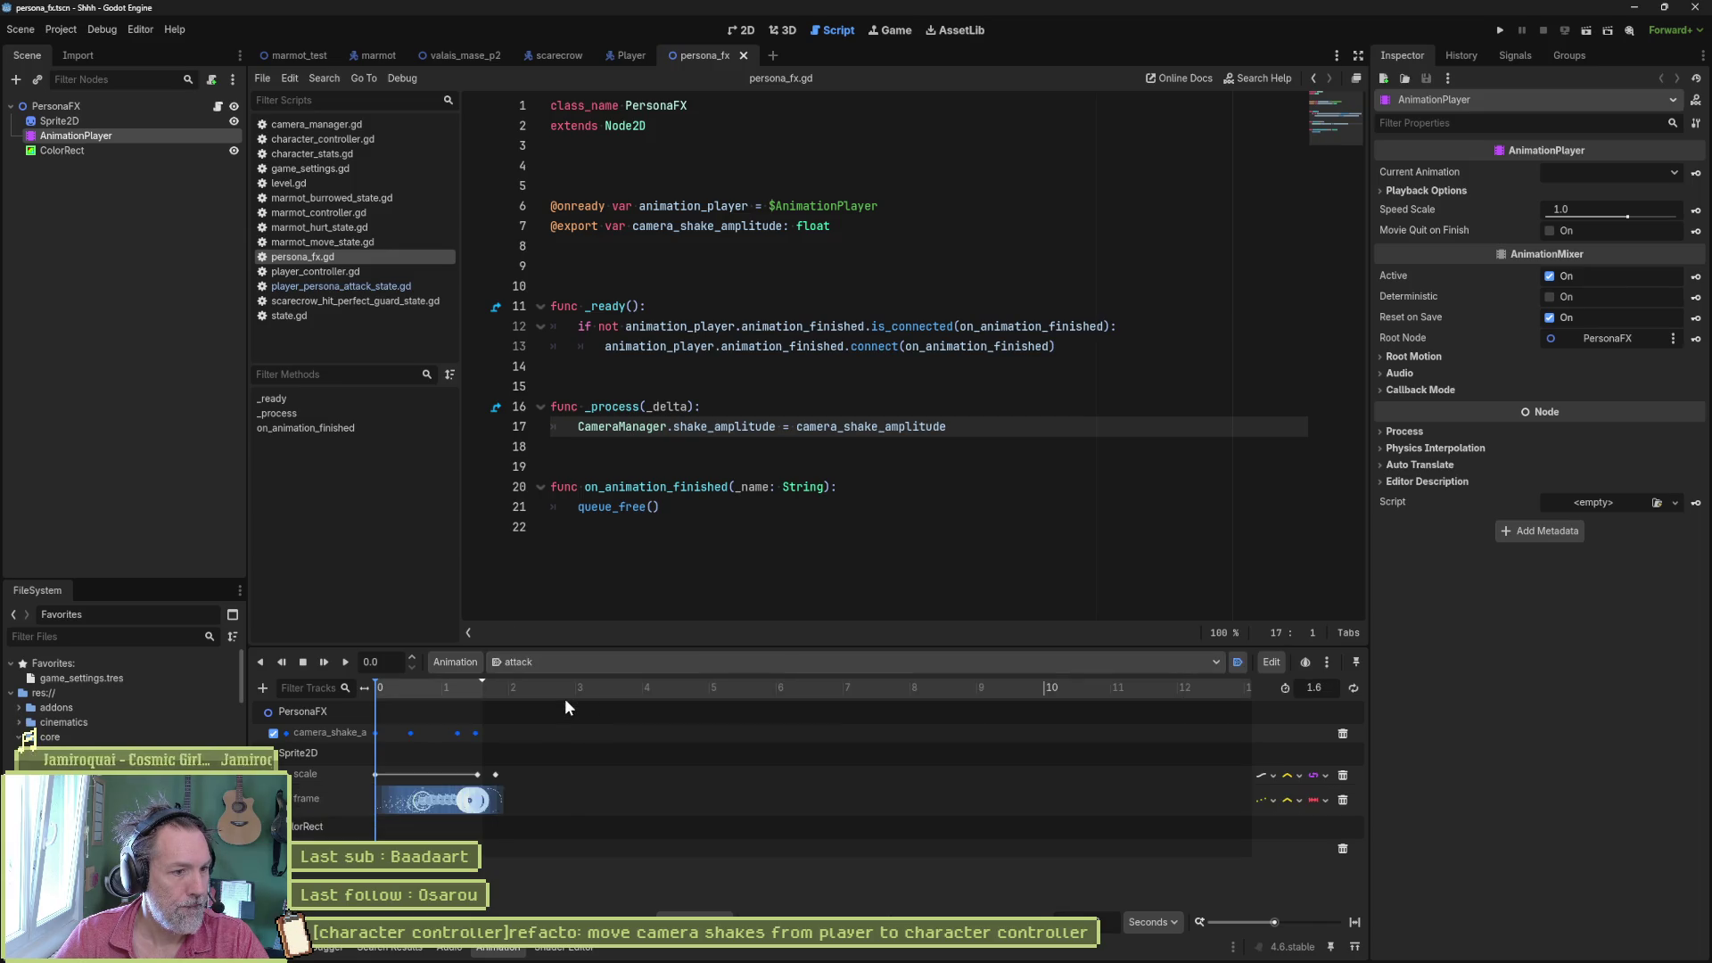
pyautogui.click(1354, 922)
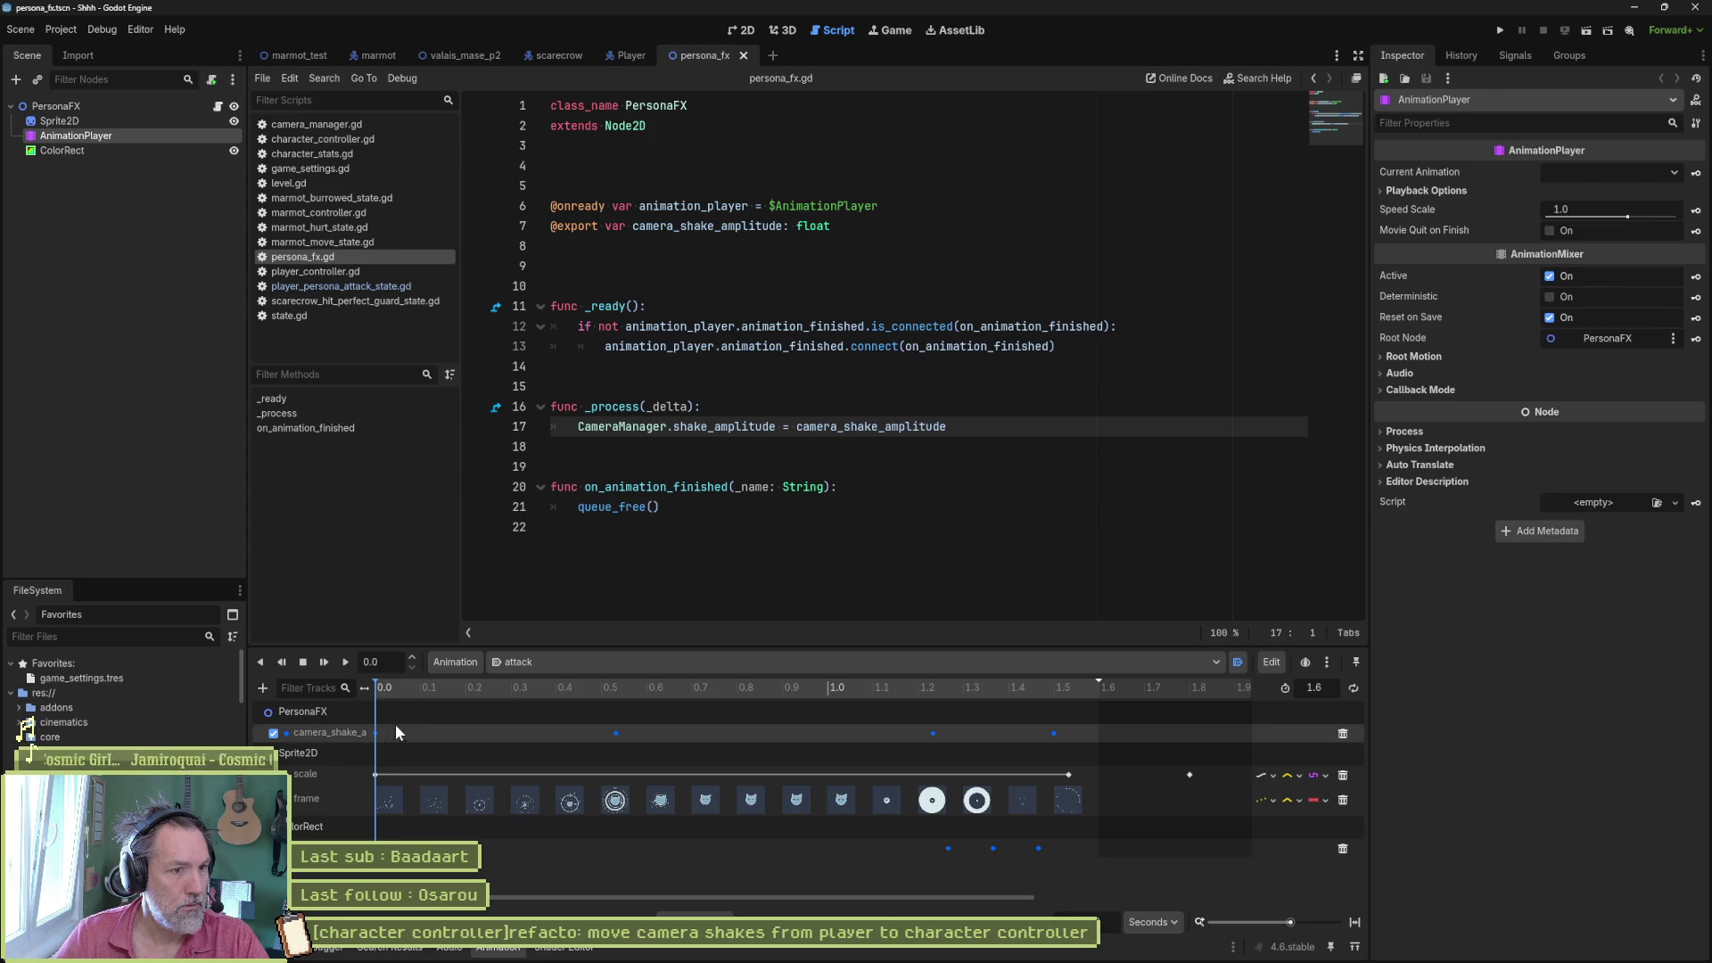
# - Jump from shake_amplitude in persona_fx.gd to its definition in camera_manager.gd
pyautogui.click(218, 108)
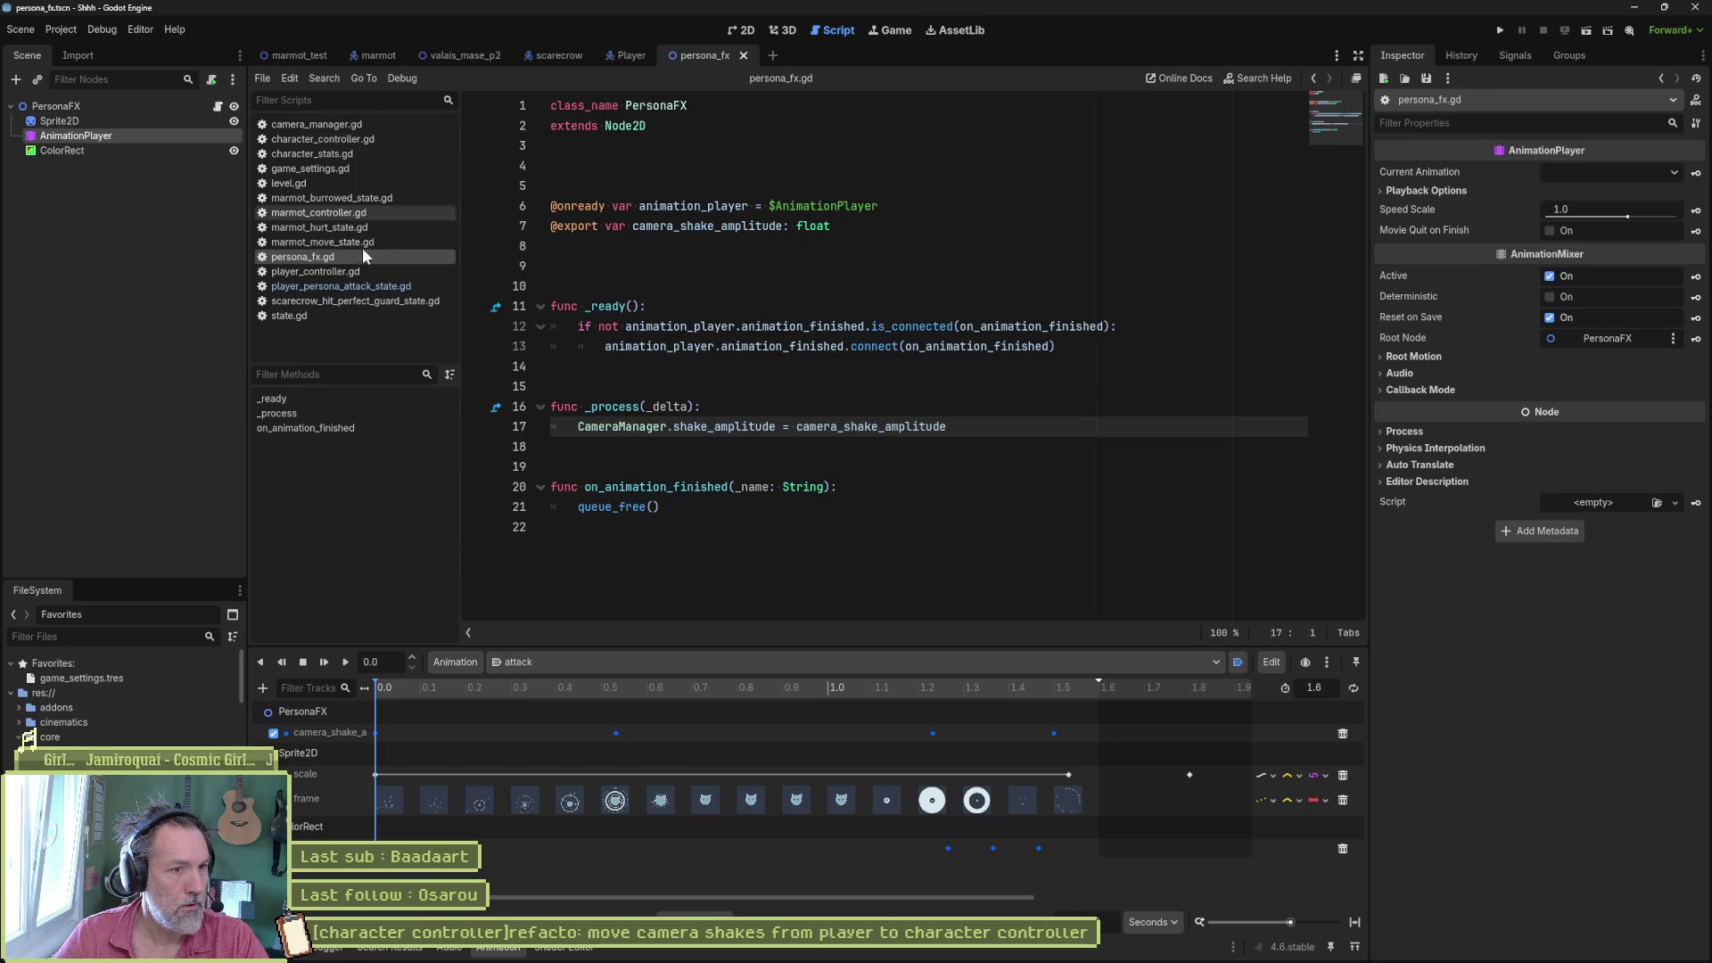
pyautogui.doubleClick(724, 426)
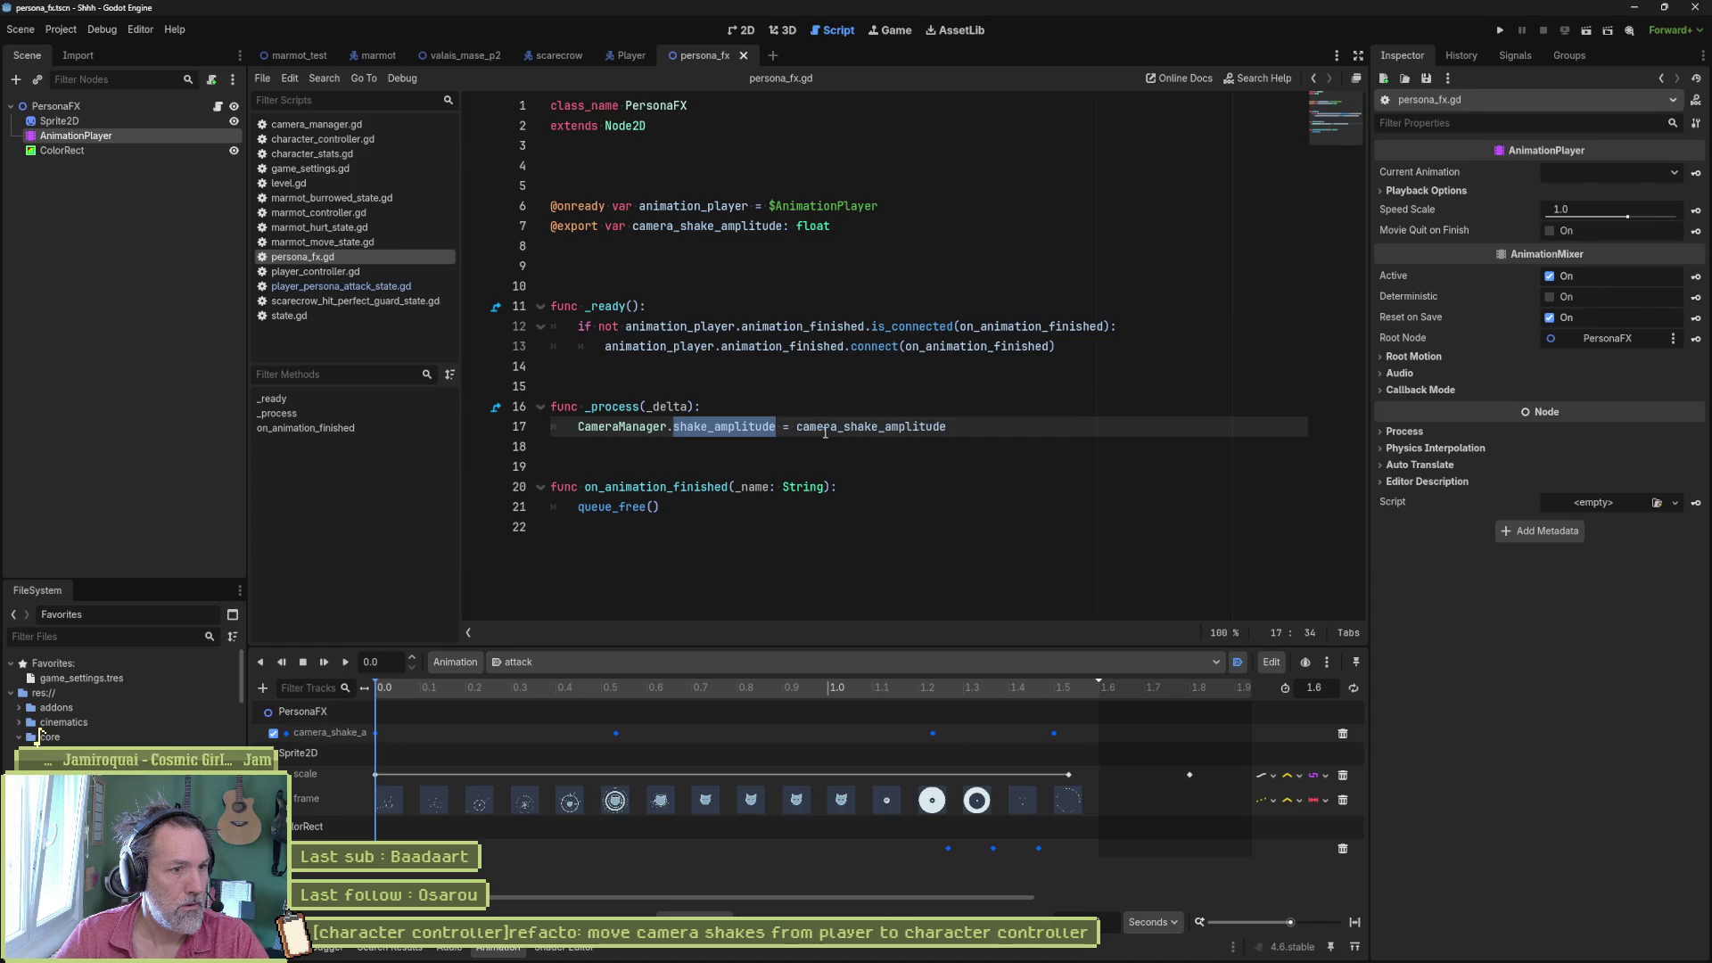
pyautogui.keyDown('ctrl'); pyautogui.click(748, 437); pyautogui.keyUp('ctrl')
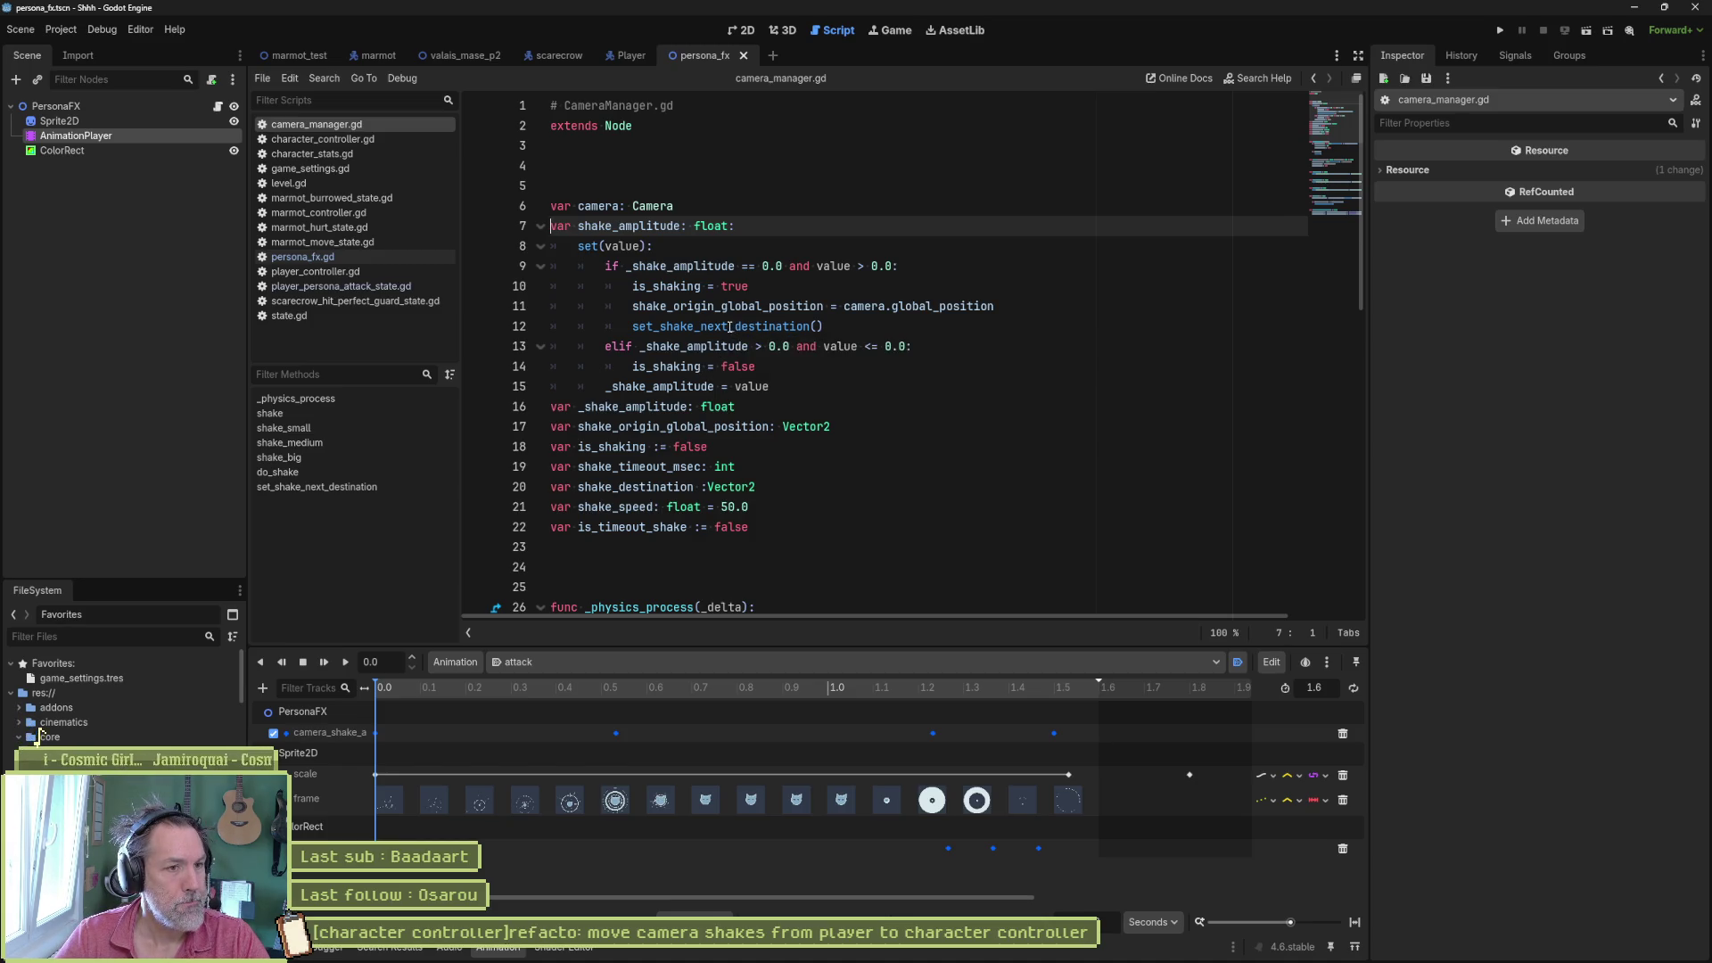
# - Highlight the is_shaking flag and do_shake call uses in camera_manager.gd
pyautogui.doubleClick(664, 286)
pyautogui.scroll(-6, 745, 429)
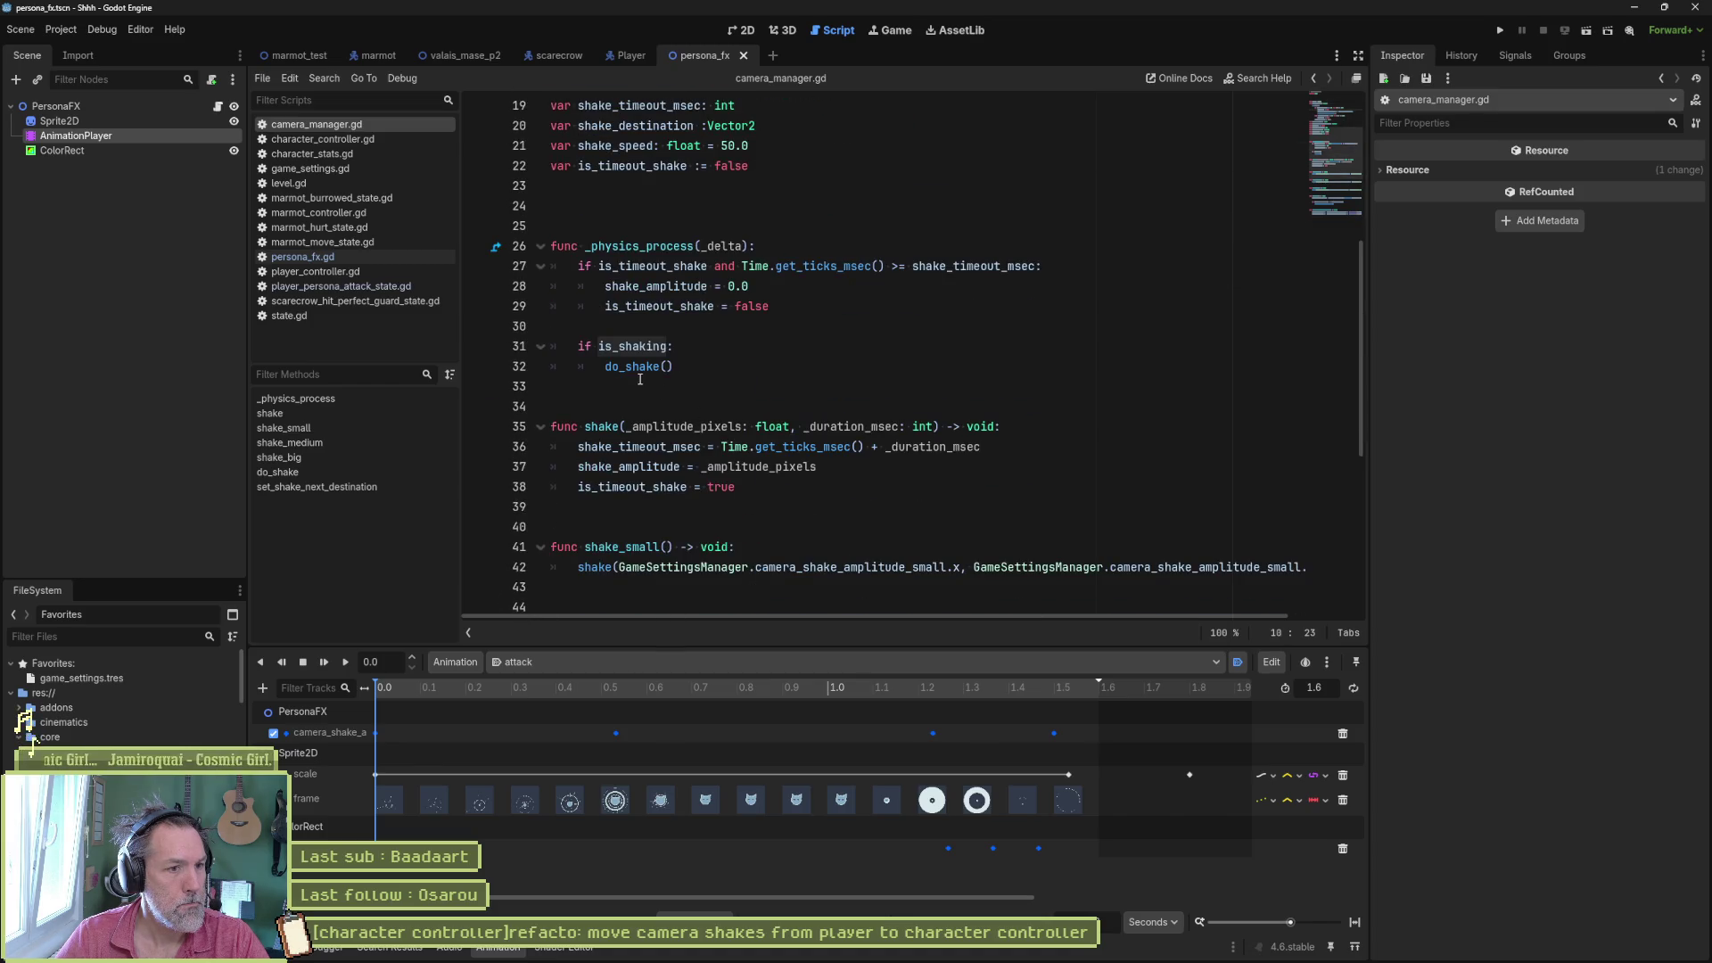
pyautogui.doubleClick(638, 367)
pyautogui.scroll(-5, 844, 425)
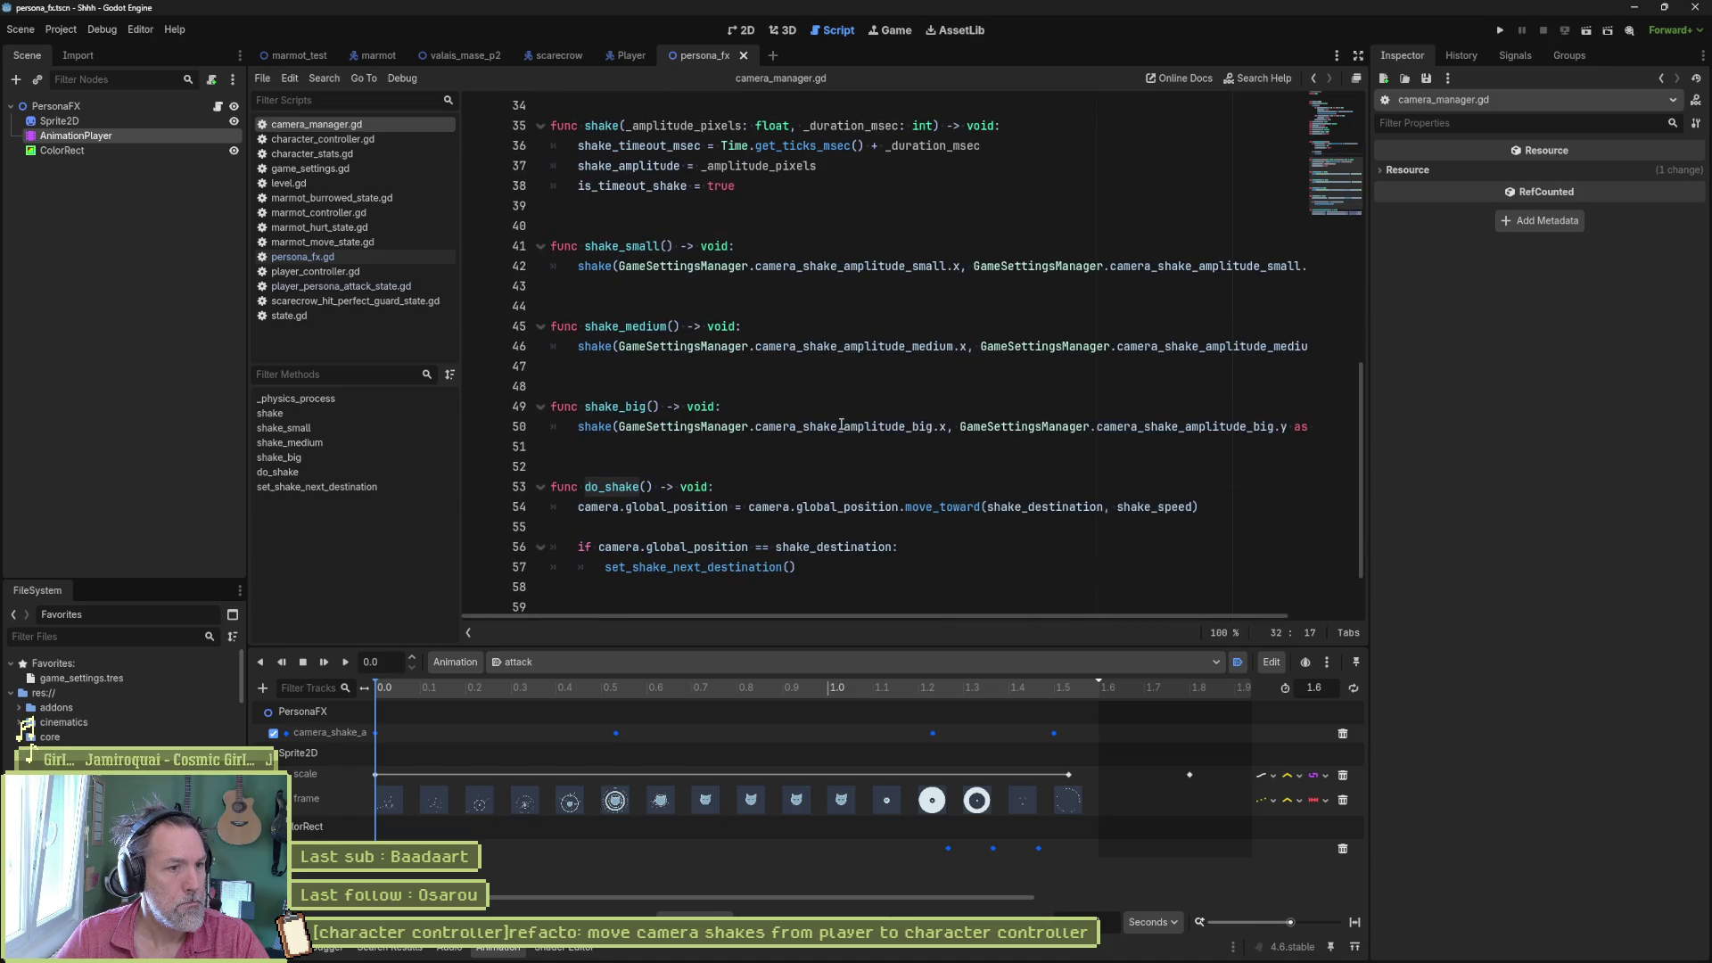
pyautogui.scroll(-2, 788, 442)
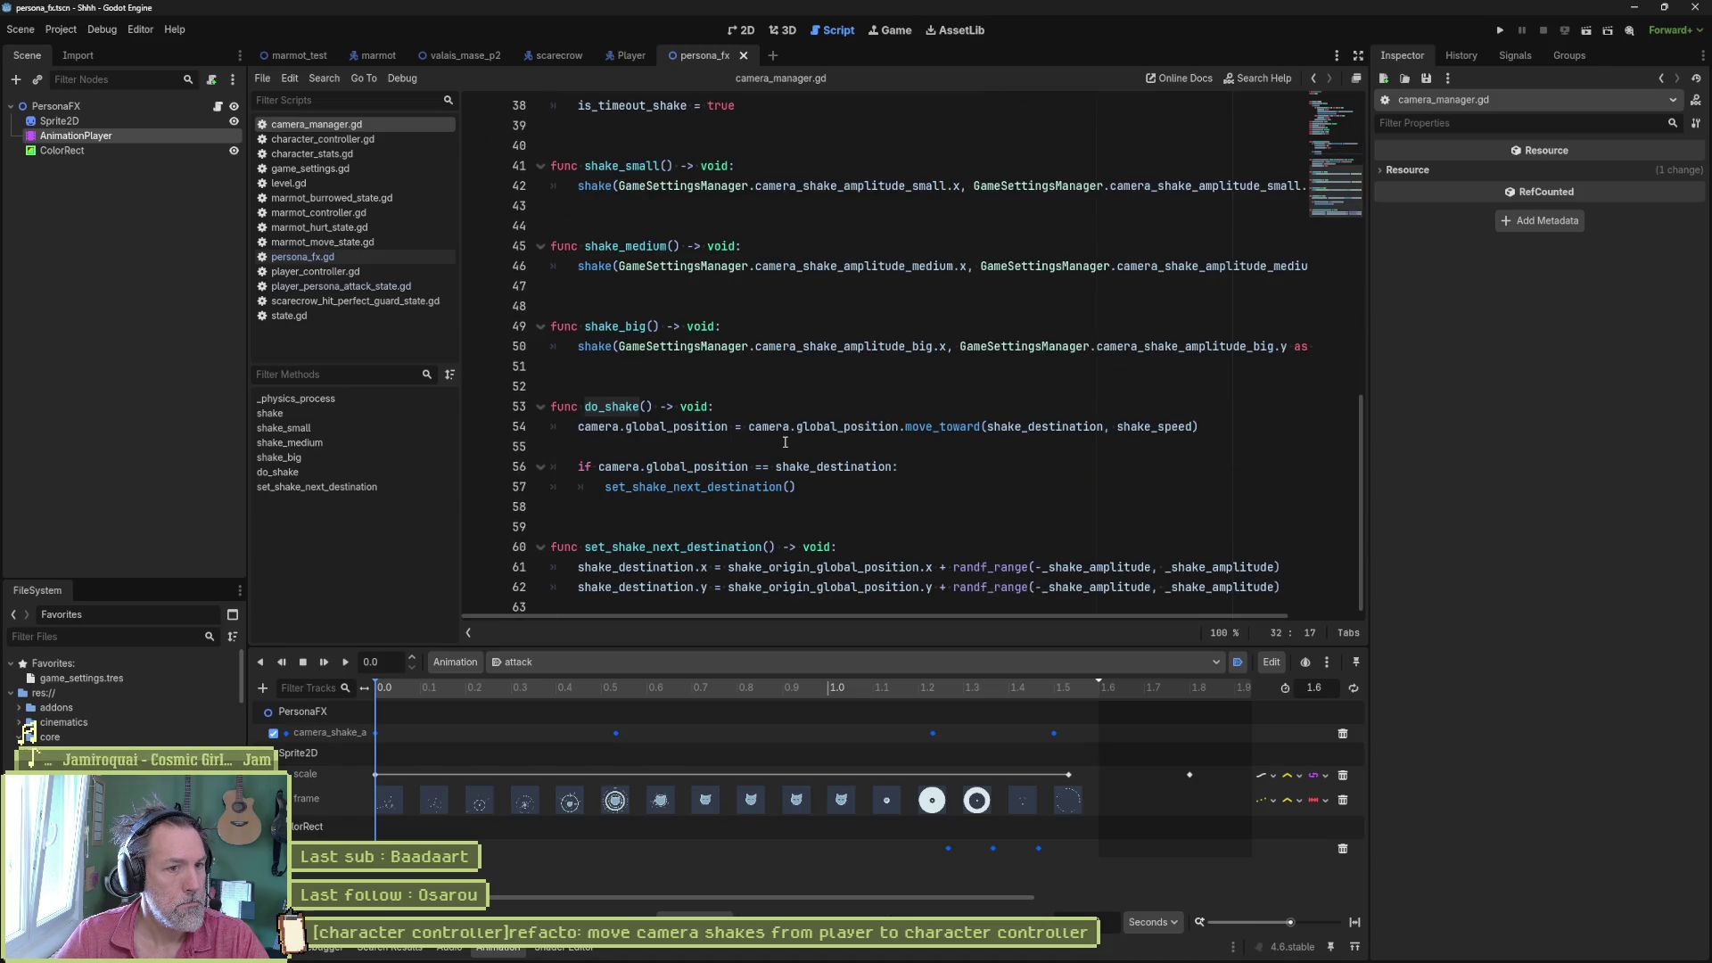
# - Add a print_debug "shaking..." line inside do_shake, save, and switch to valais_mase_p2
pyautogui.click(739, 399)
pyautogui.press('Return')
pyautogui.write('print')
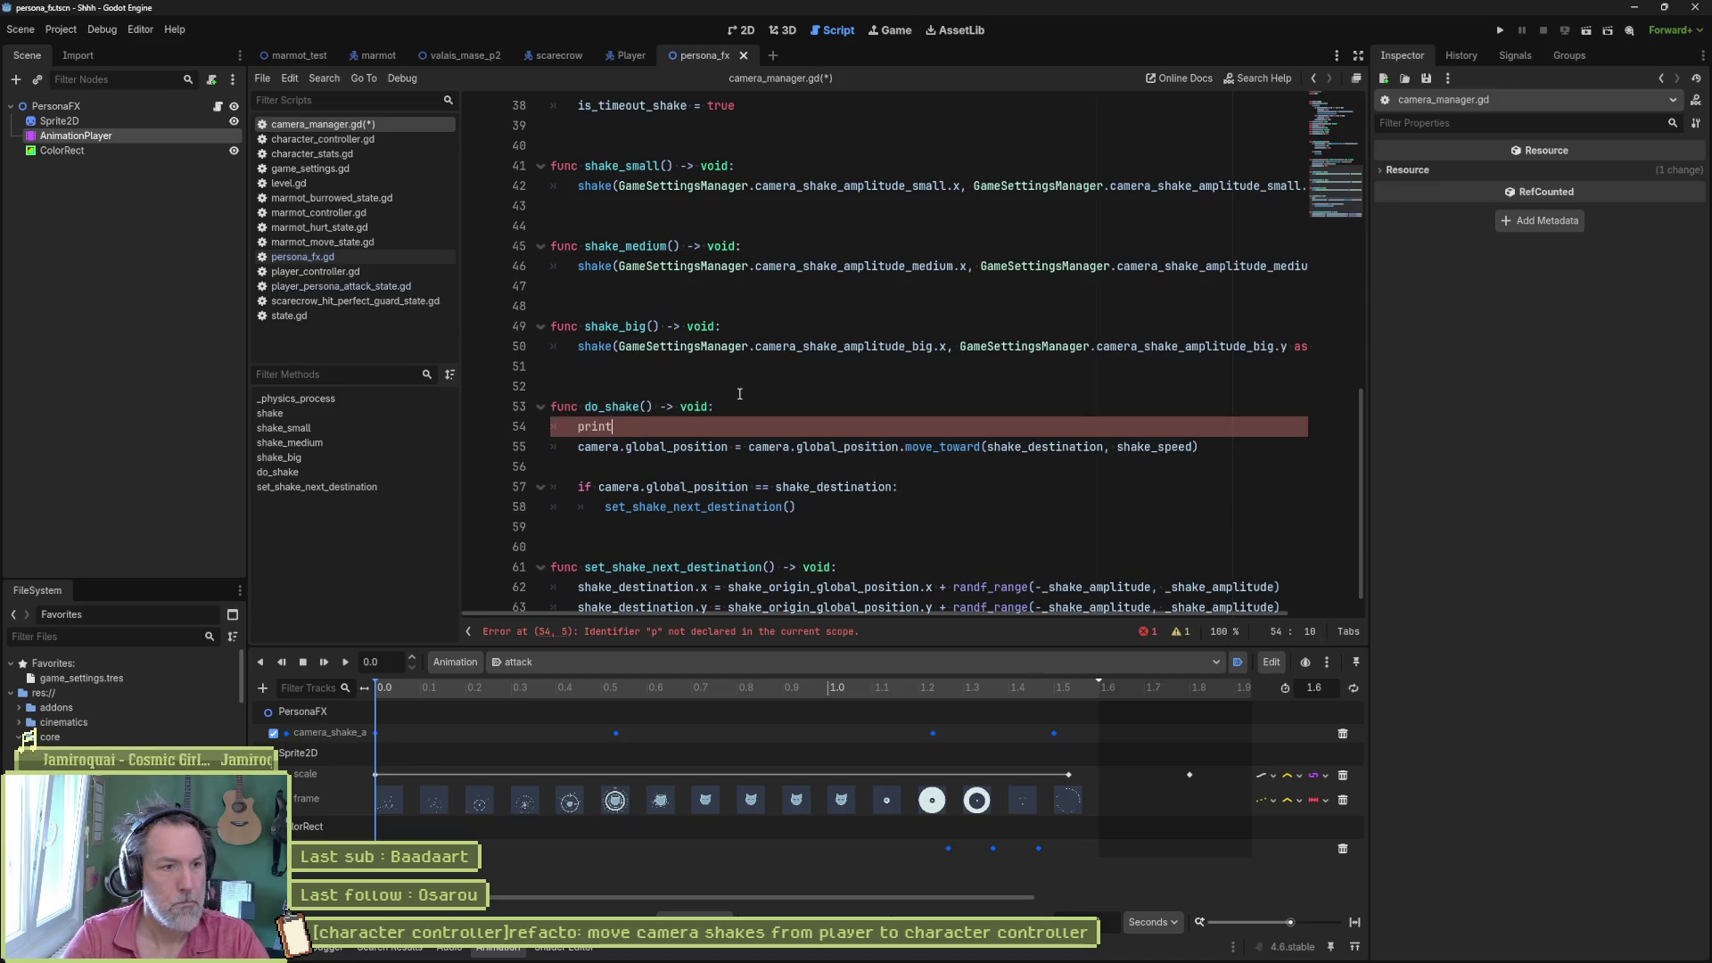
pyautogui.write('_debug(self, ')
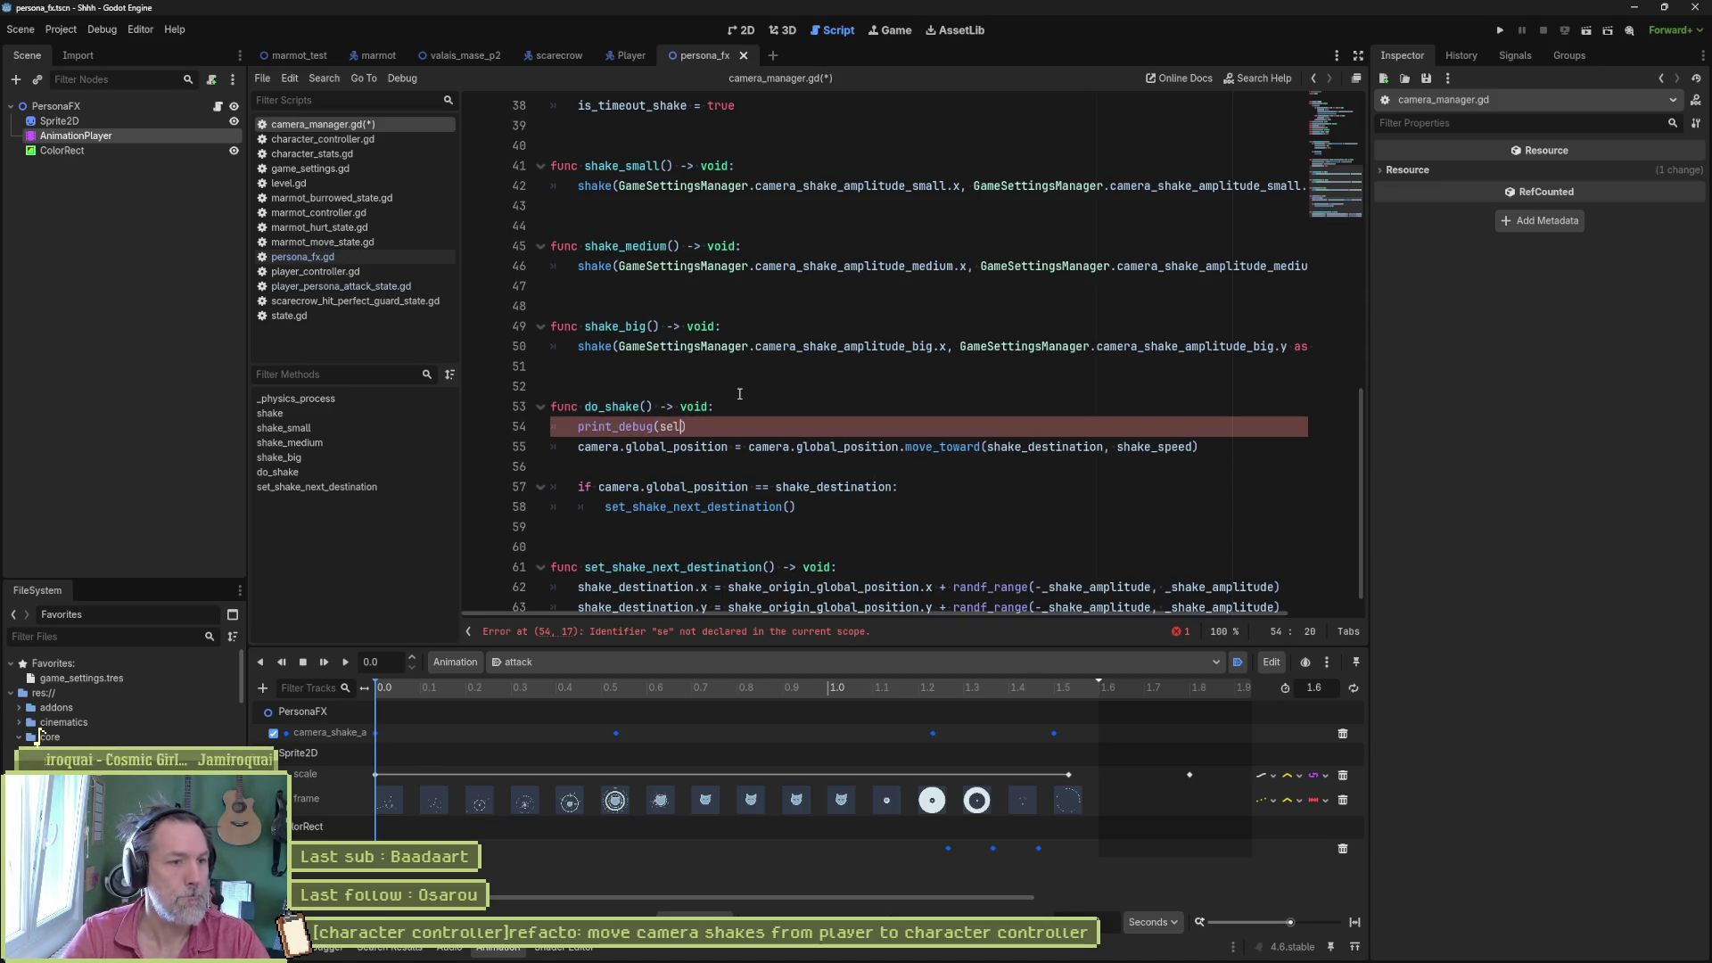
pyautogui.write('" shaking...')
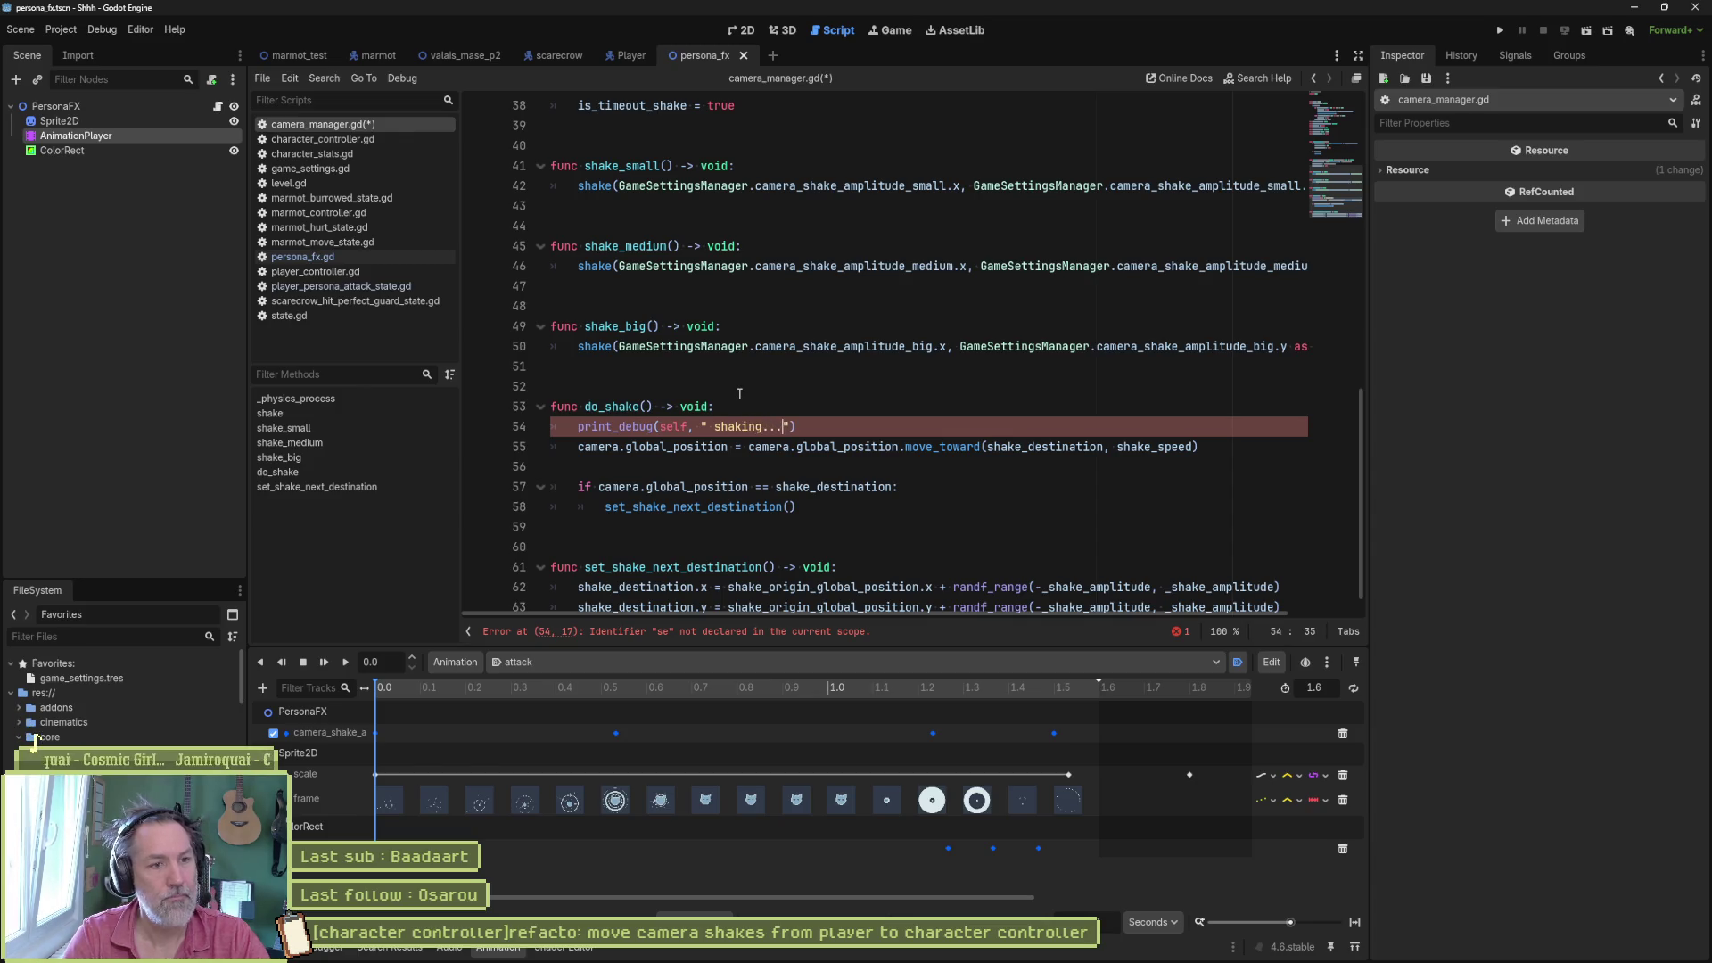
pyautogui.hotkey('ctrl', 's')
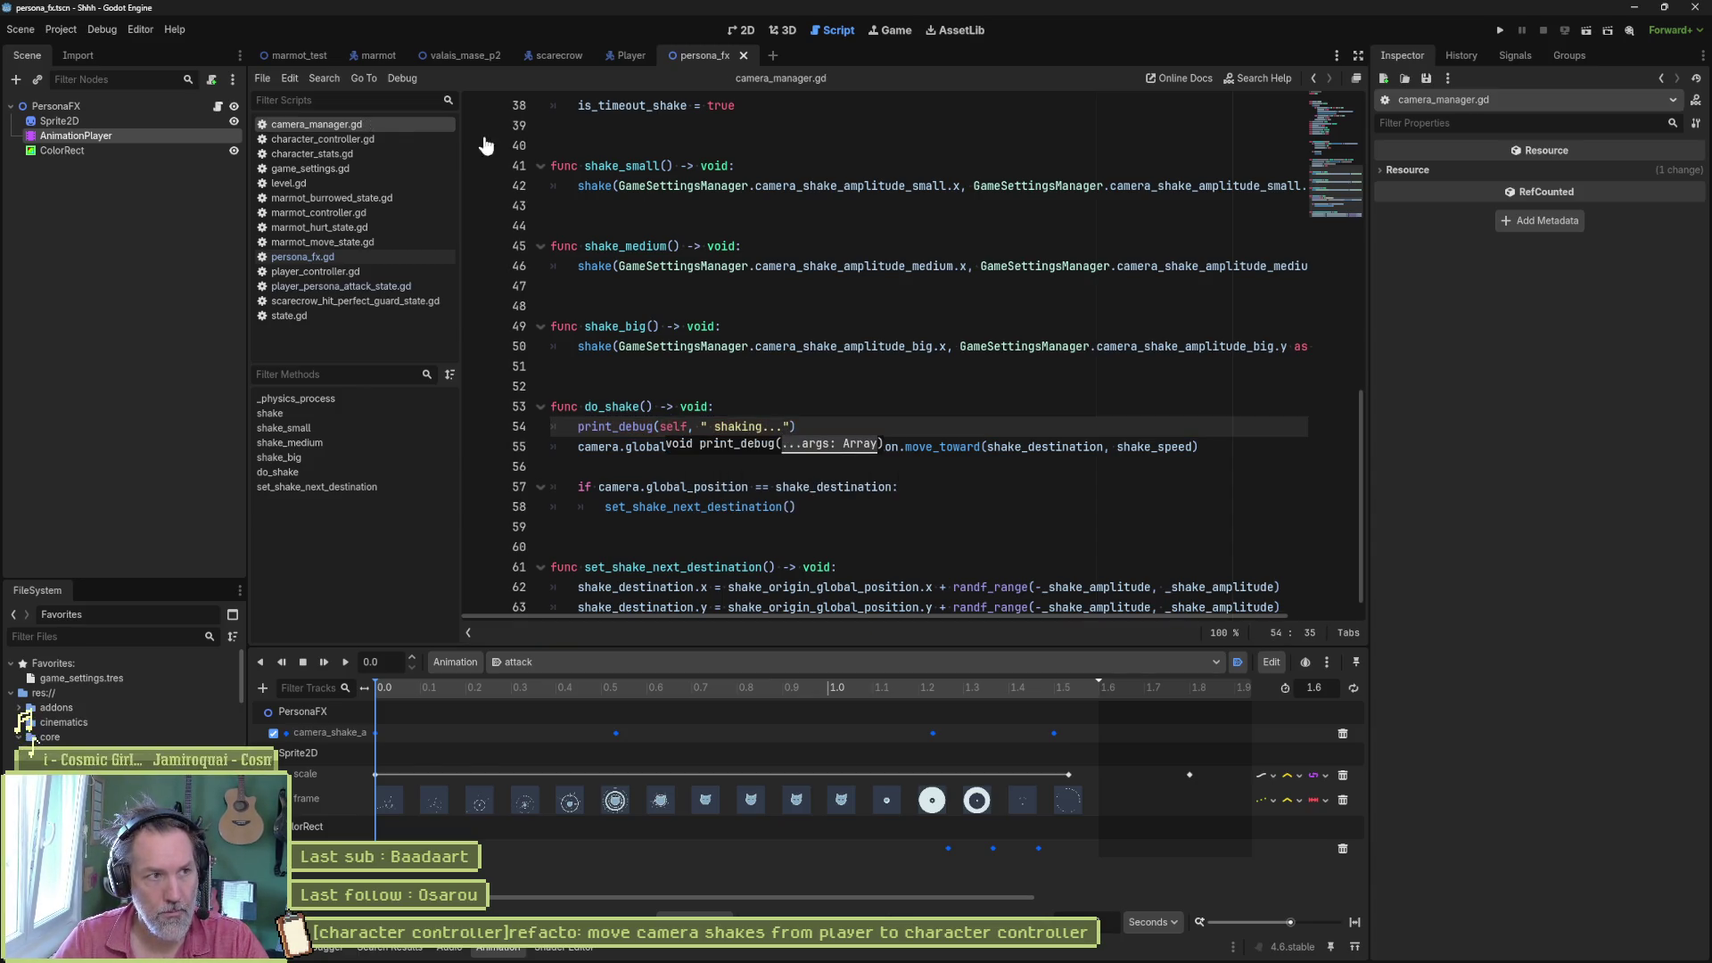
pyautogui.click(451, 57)
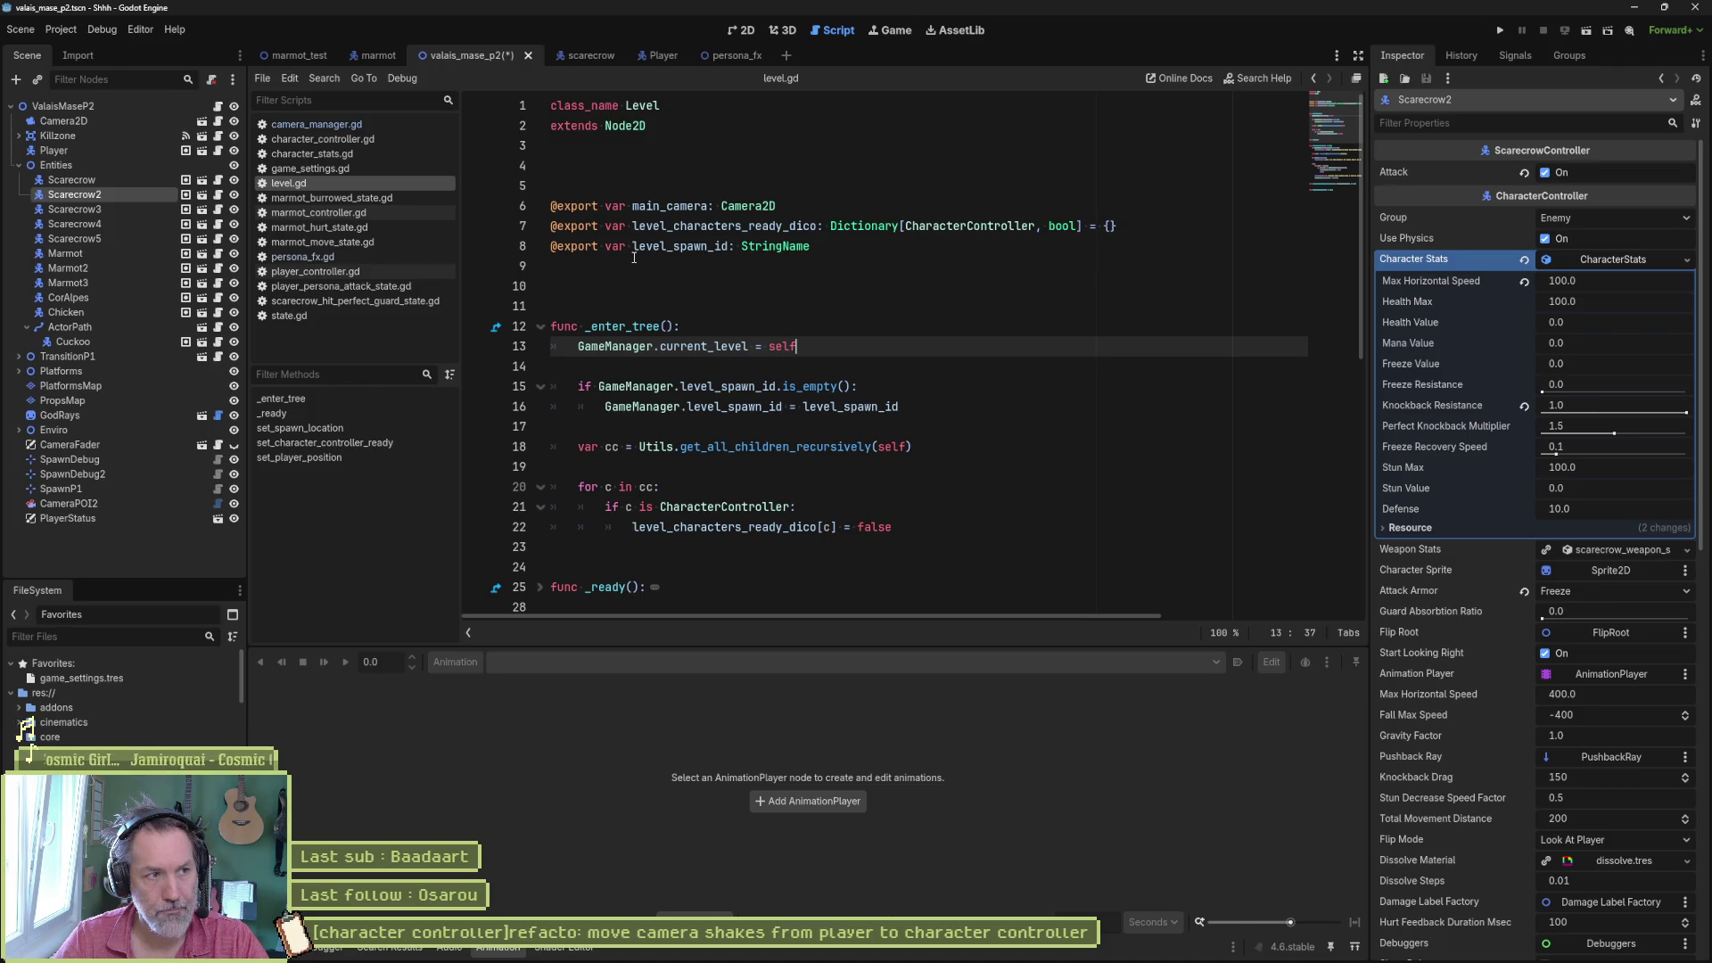
# - Save and run valais_mase_p2, restart, move the marmot, attack a scarecrow, then stop
pyautogui.press('F6')
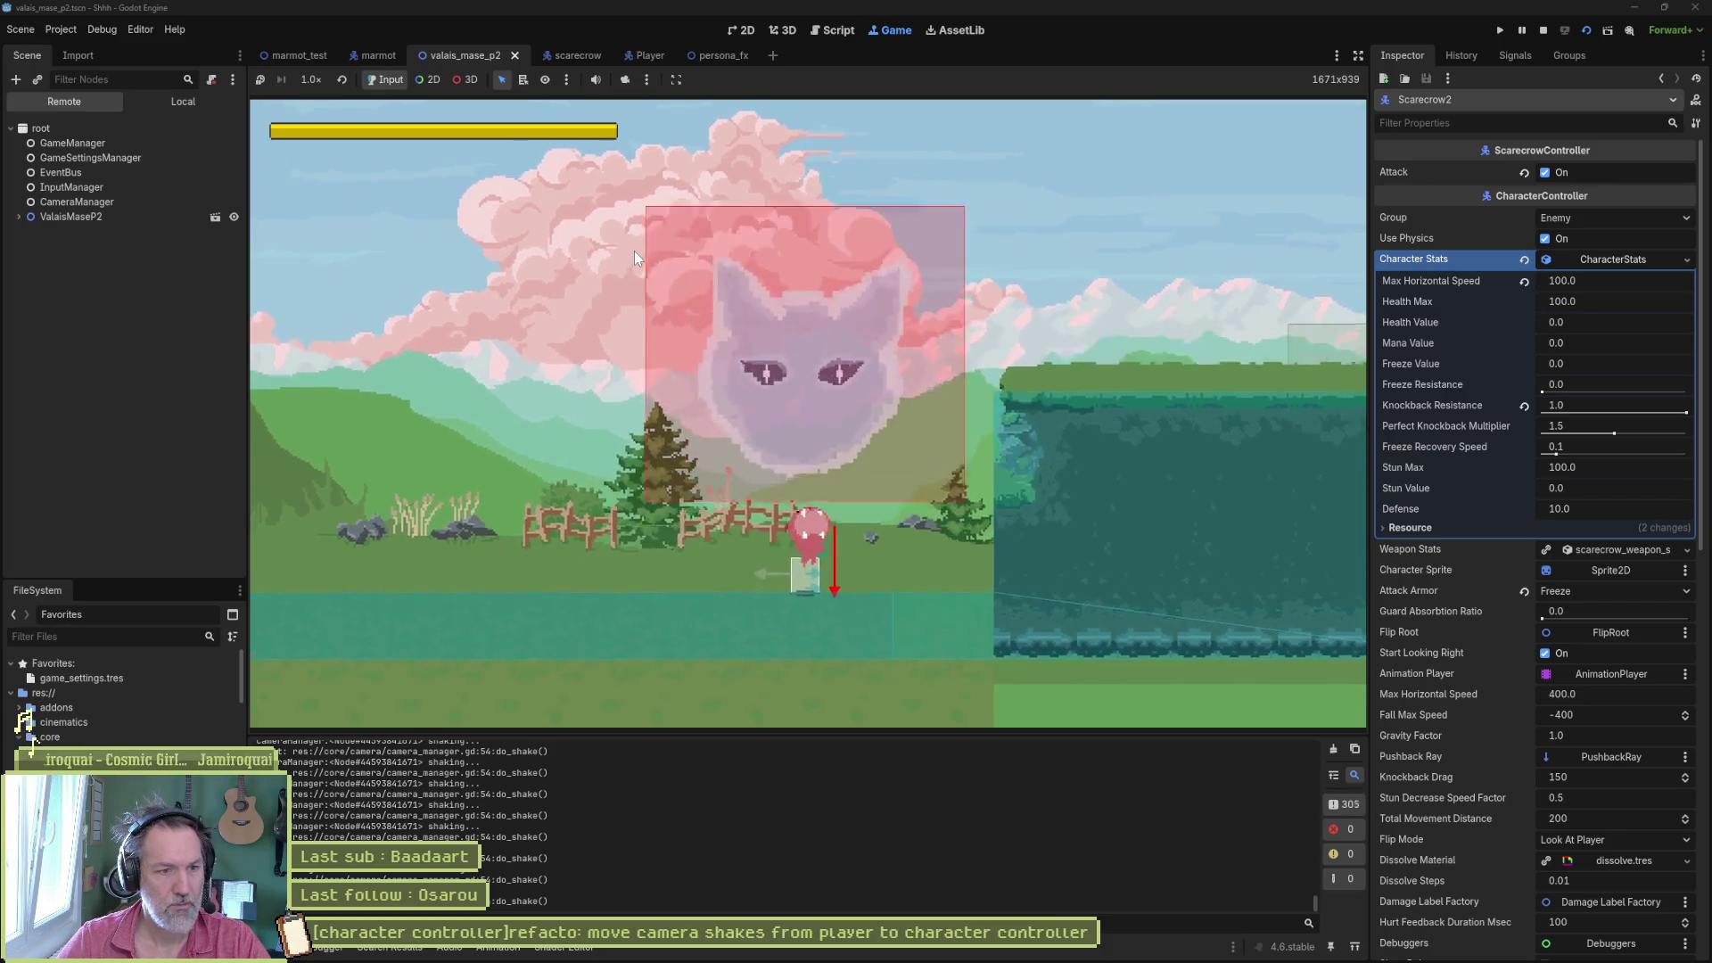
pyautogui.press('F5')
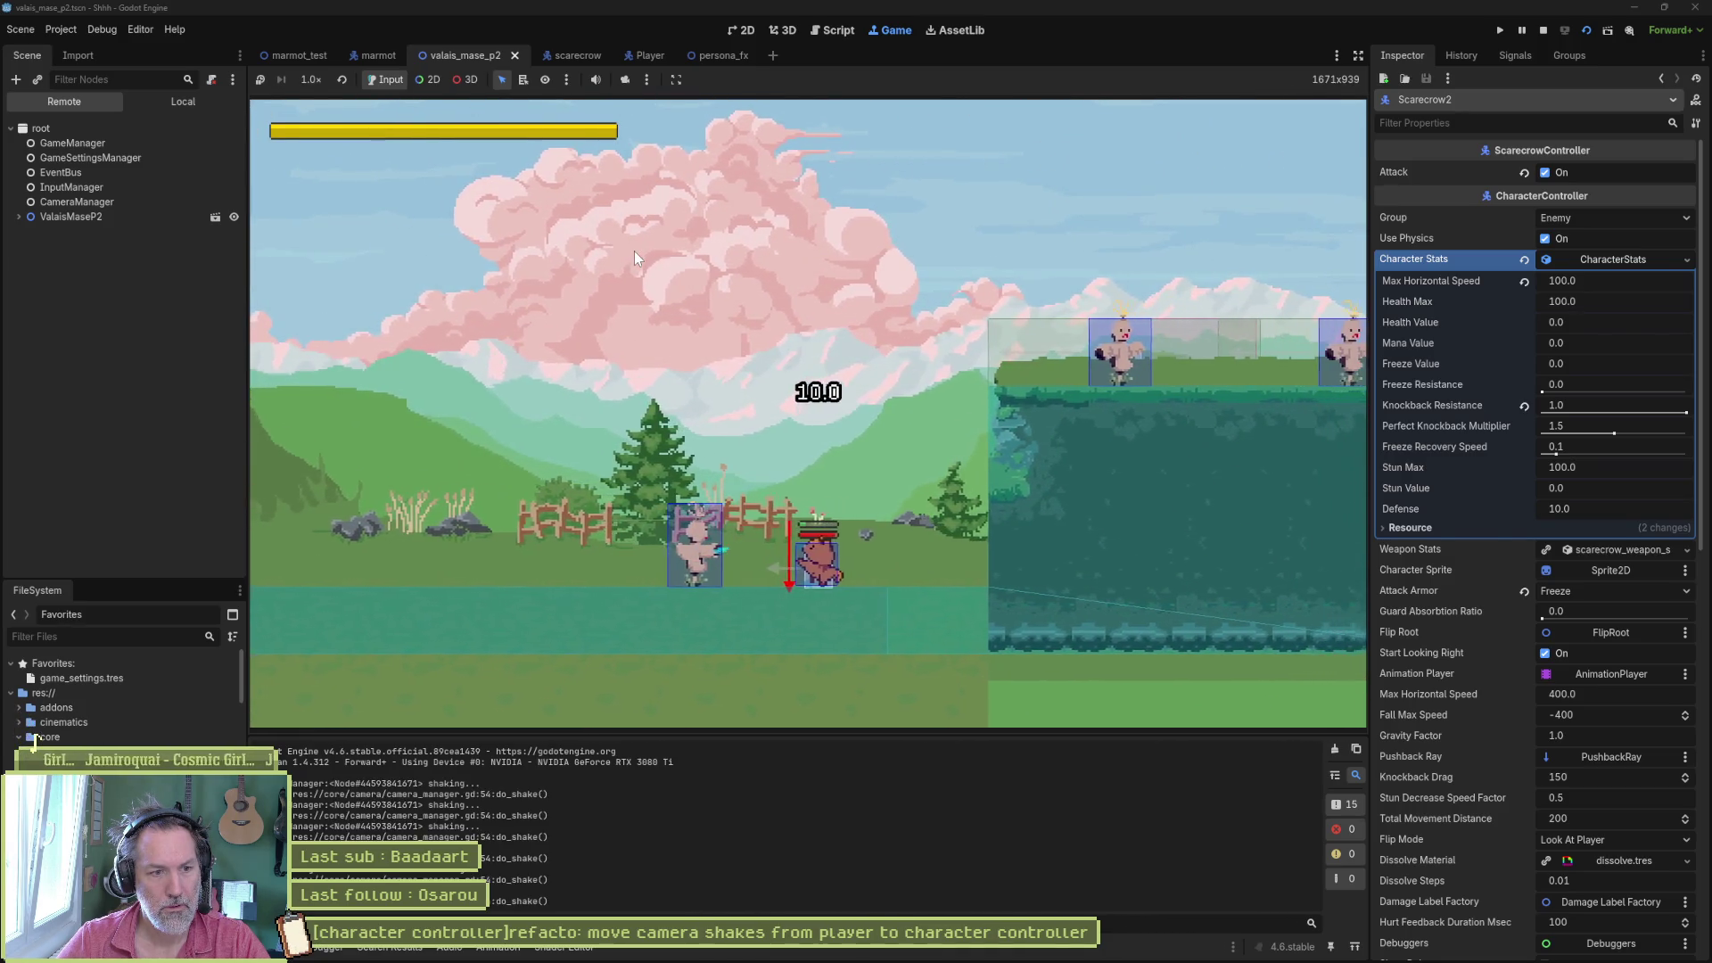
pyautogui.press('Left')
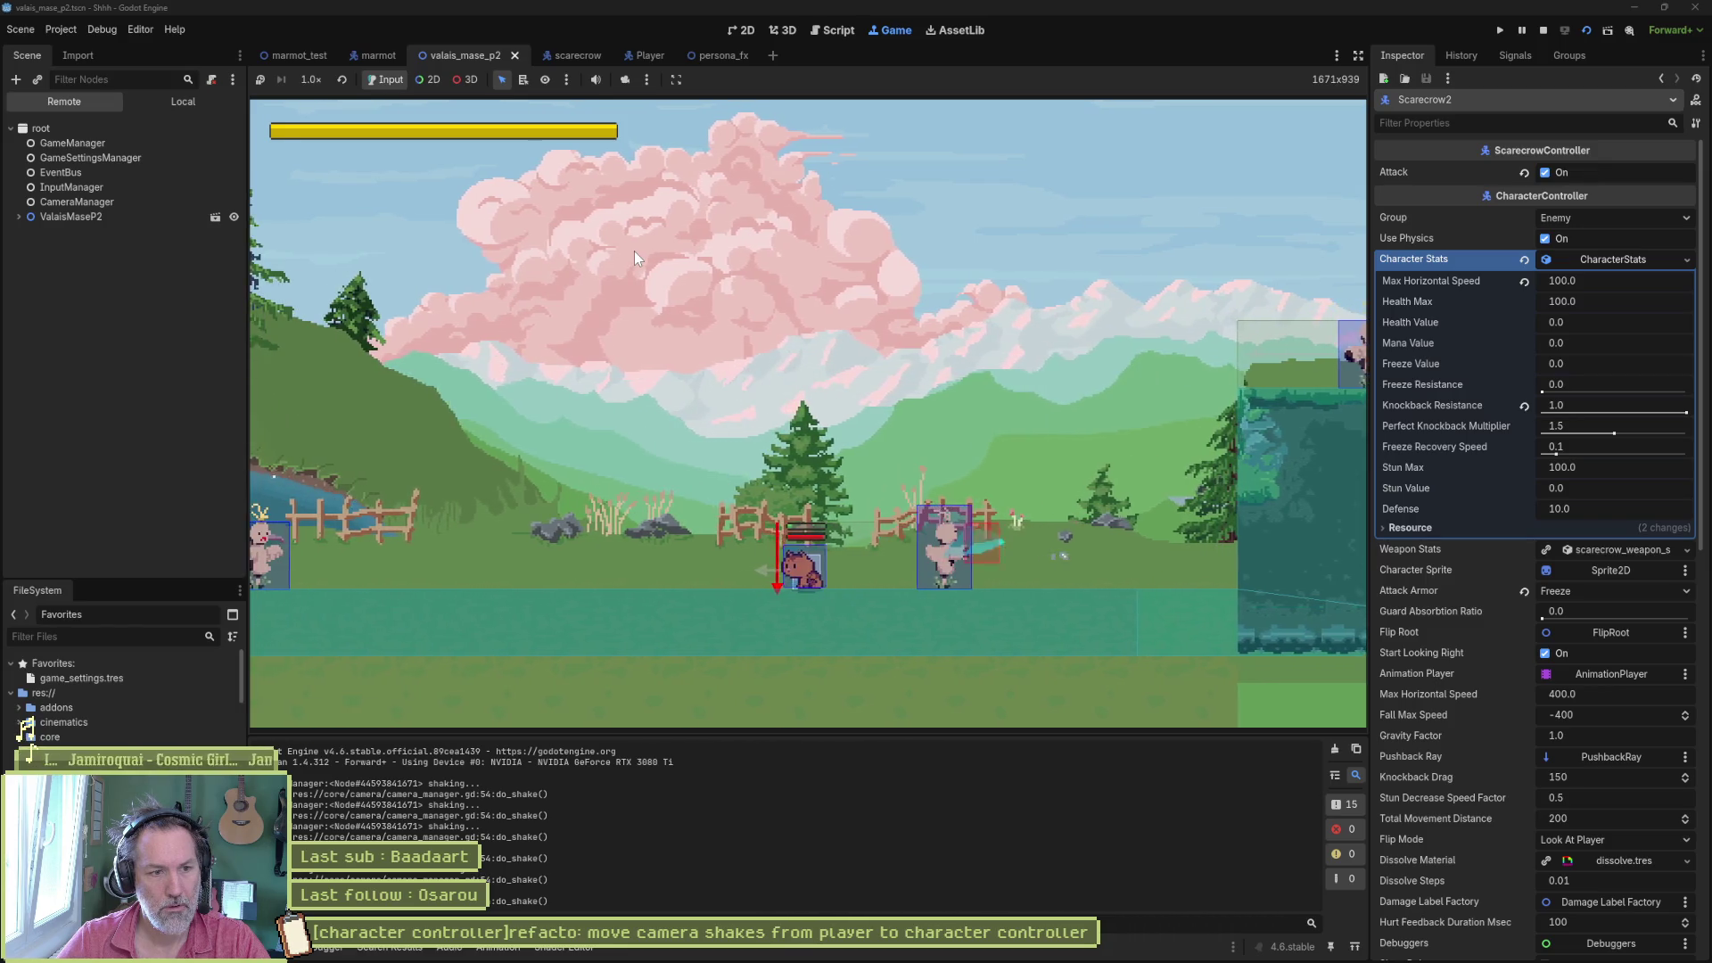
pyautogui.press('Right')
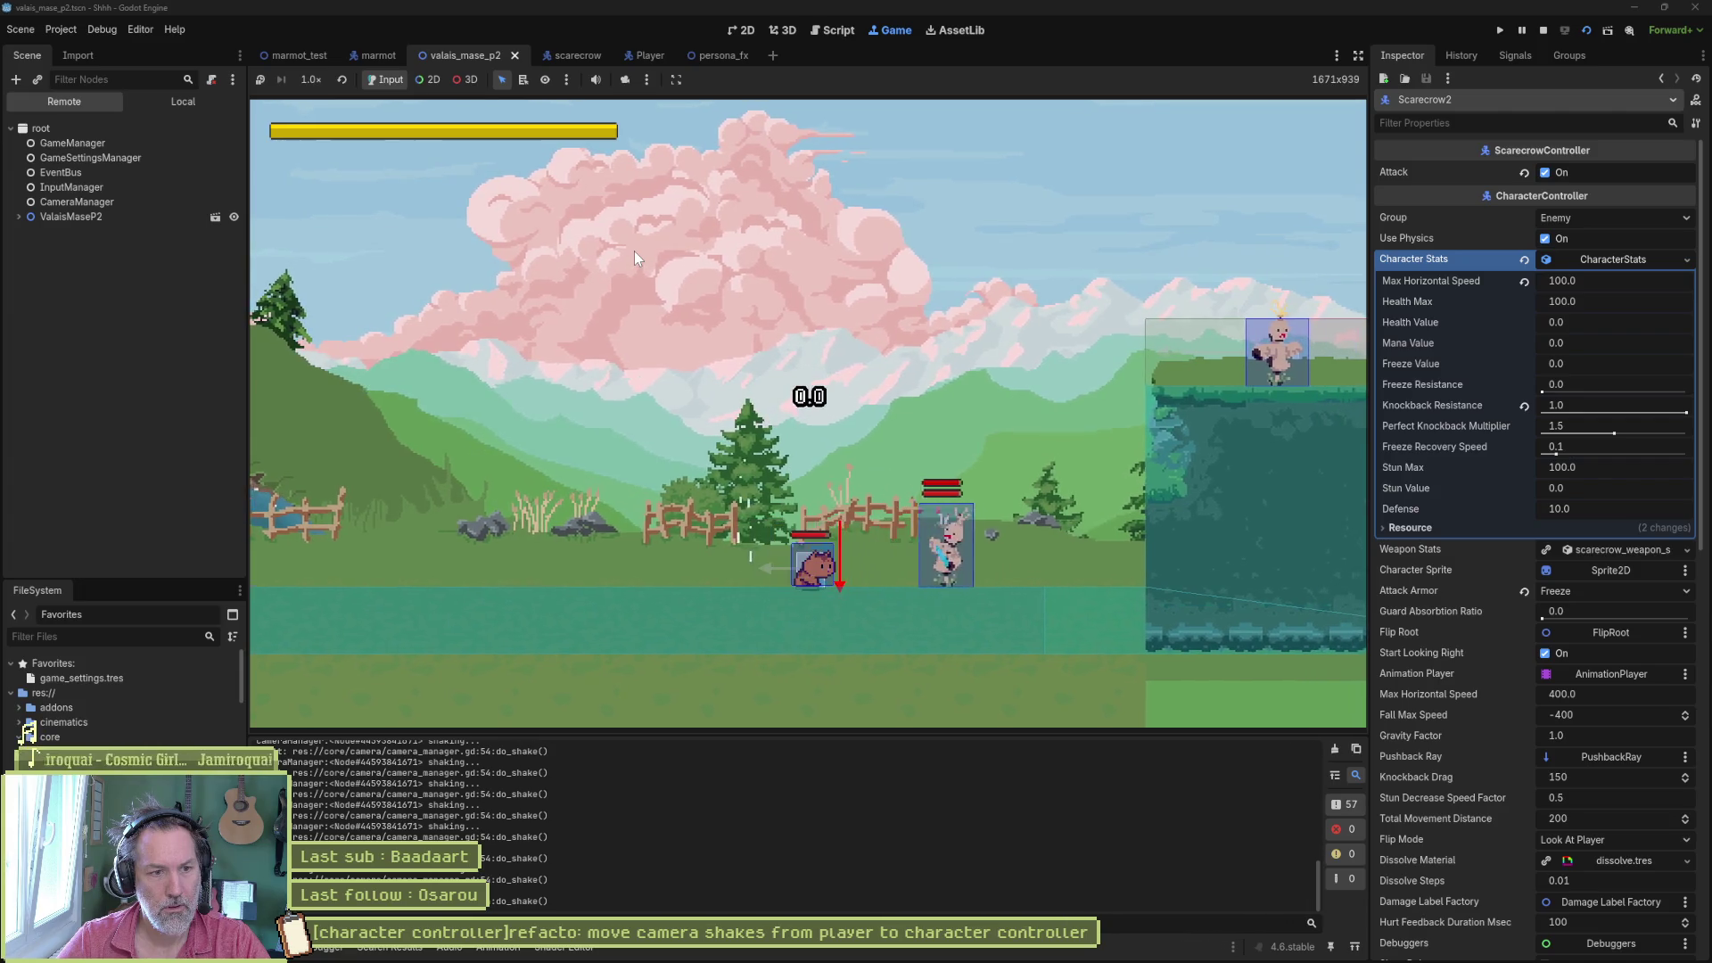
pyautogui.press('space')
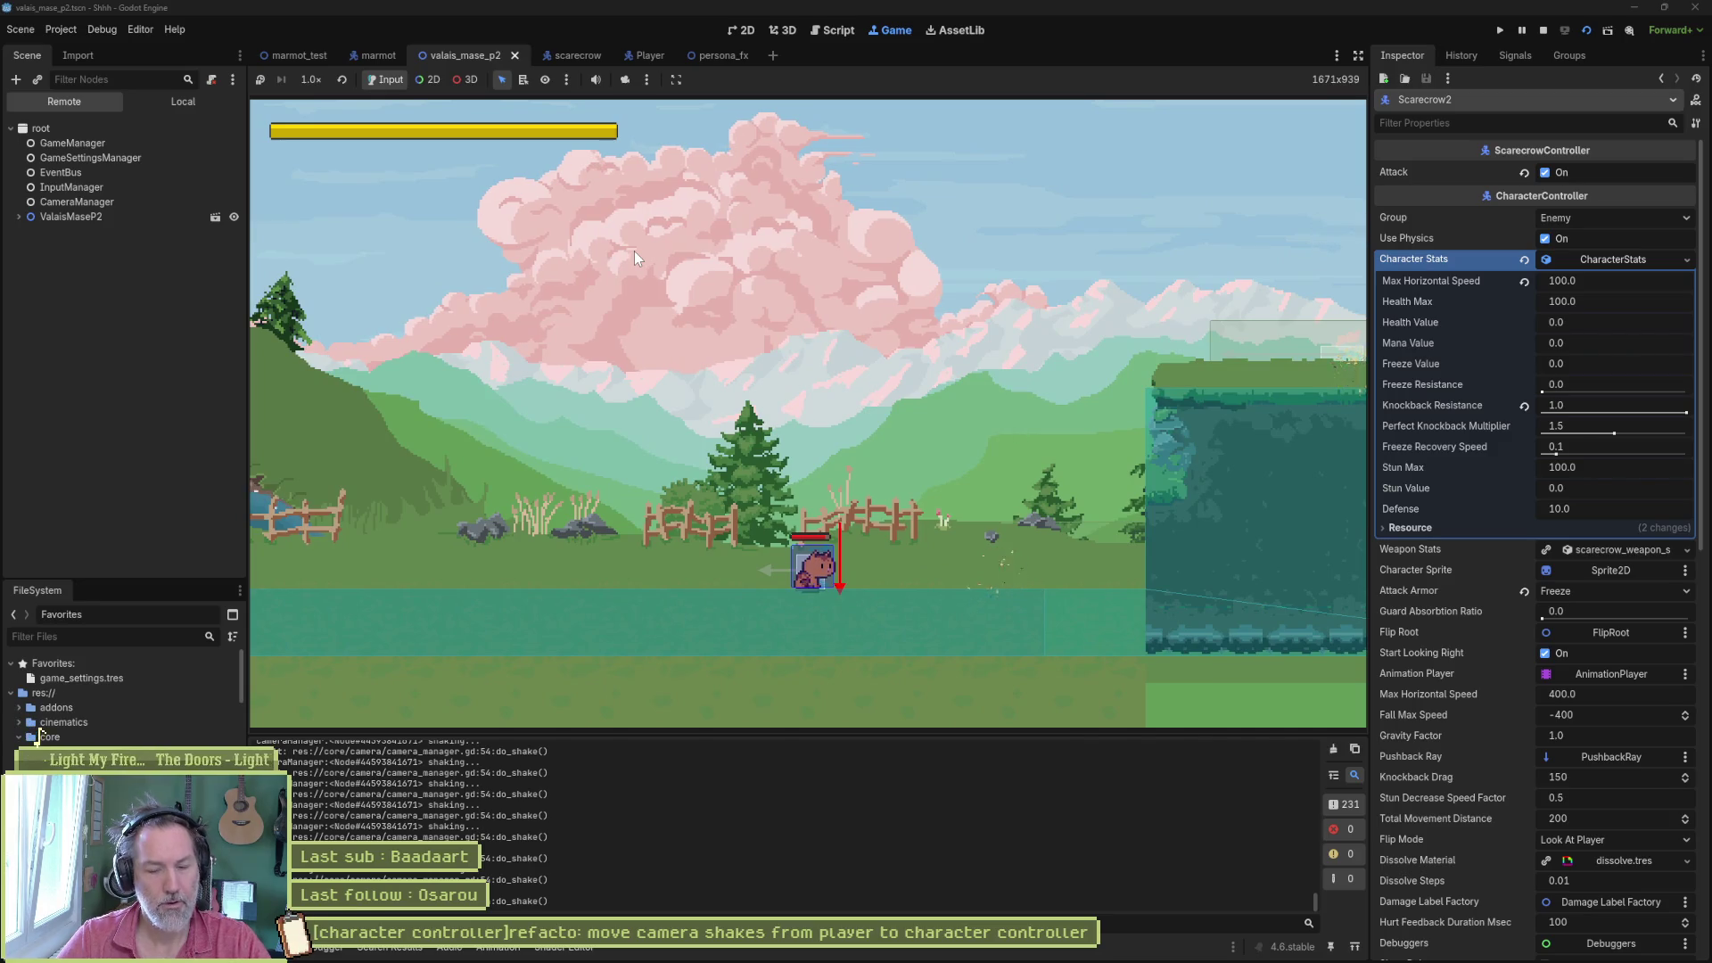
pyautogui.press('F8')
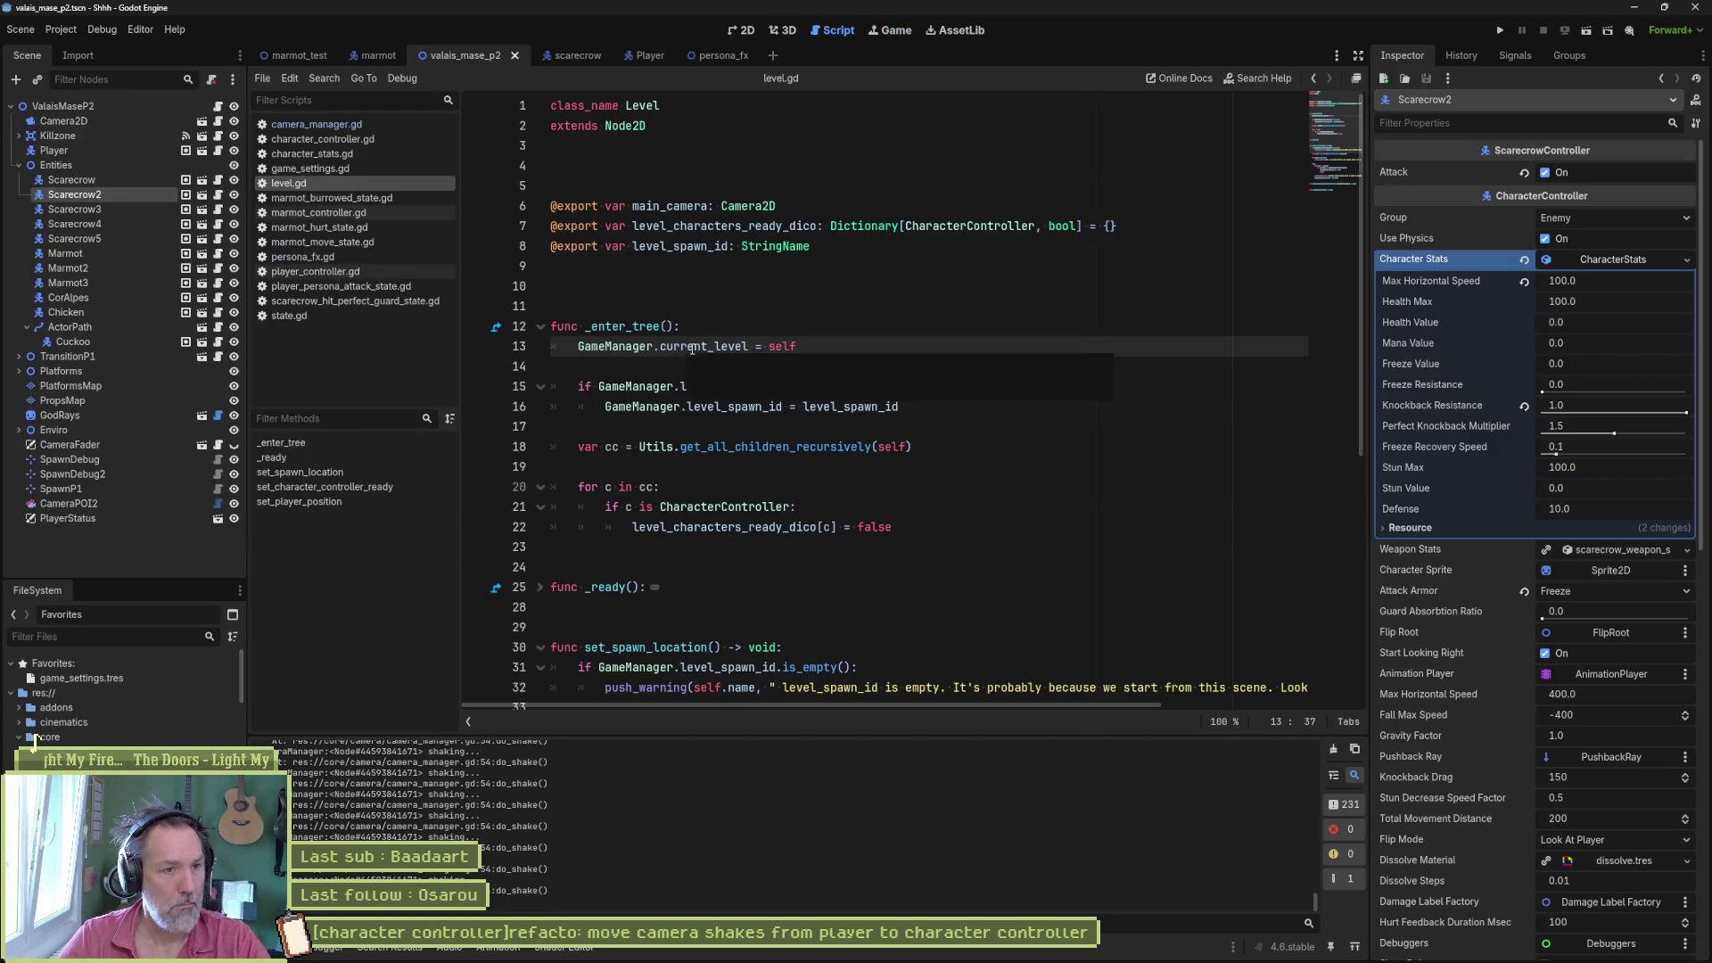
# - Delete the print_debug line from do_shake in camera_manager.gd and run the game again
pyautogui.click(412, 124)
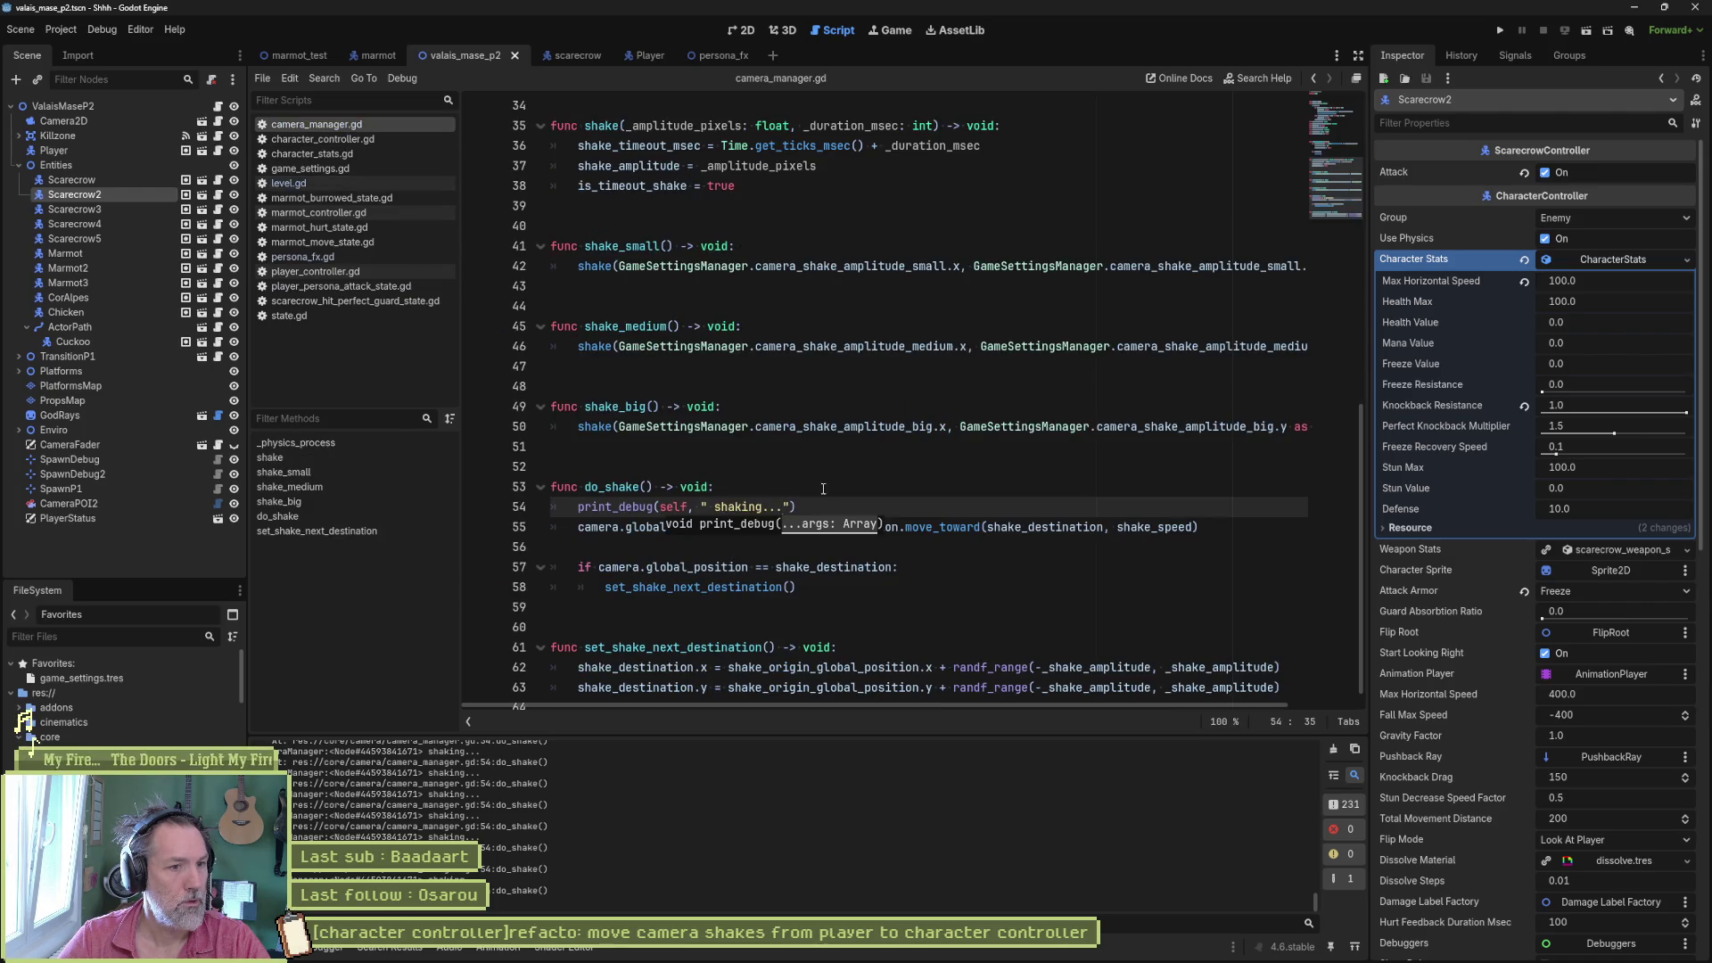
pyautogui.hotkey('ctrl', 'shift', 'k')
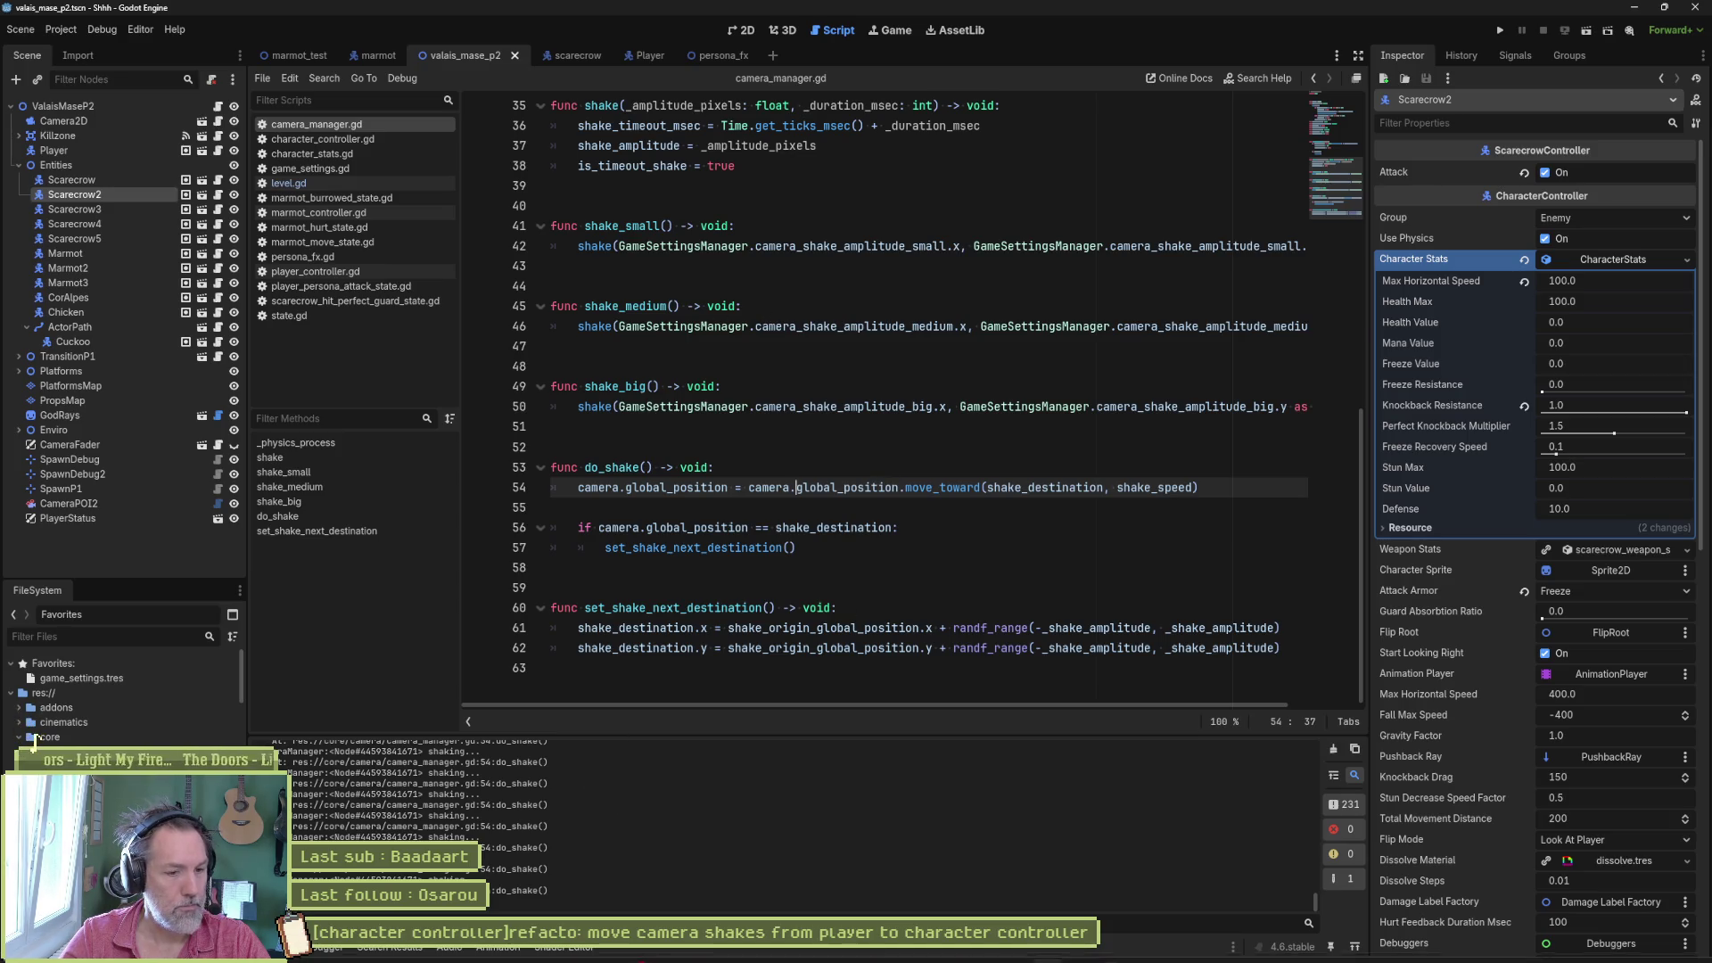
pyautogui.moveTo(903, 956)
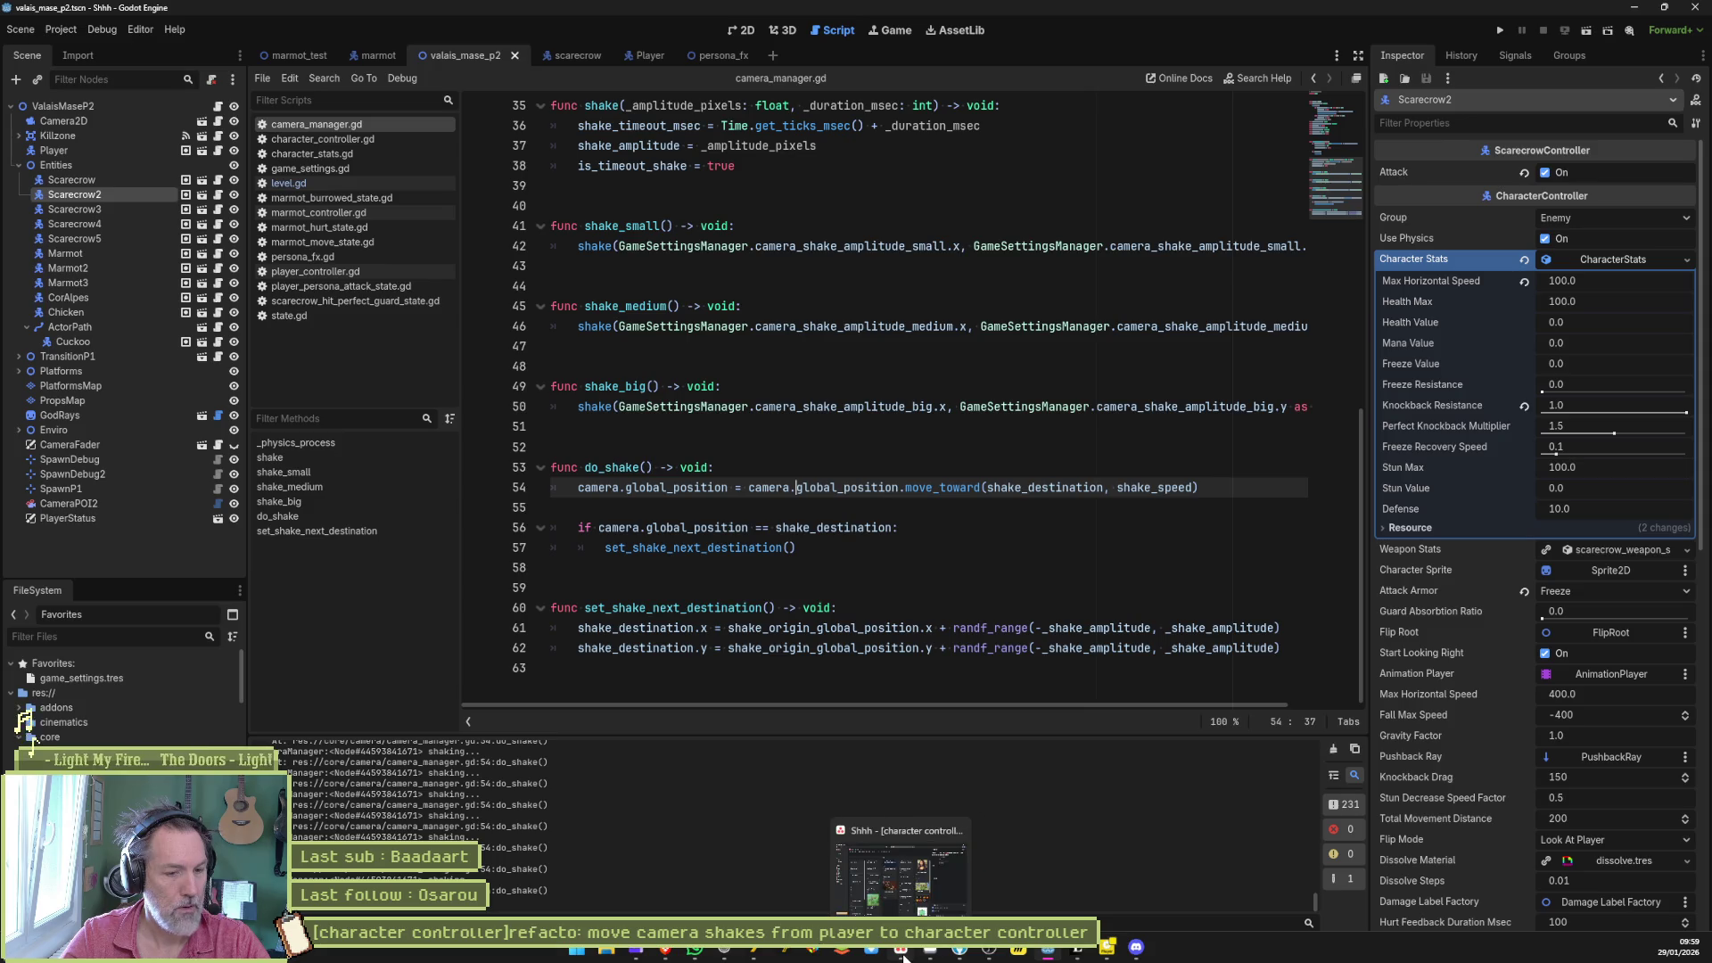
pyautogui.moveTo(1048, 957)
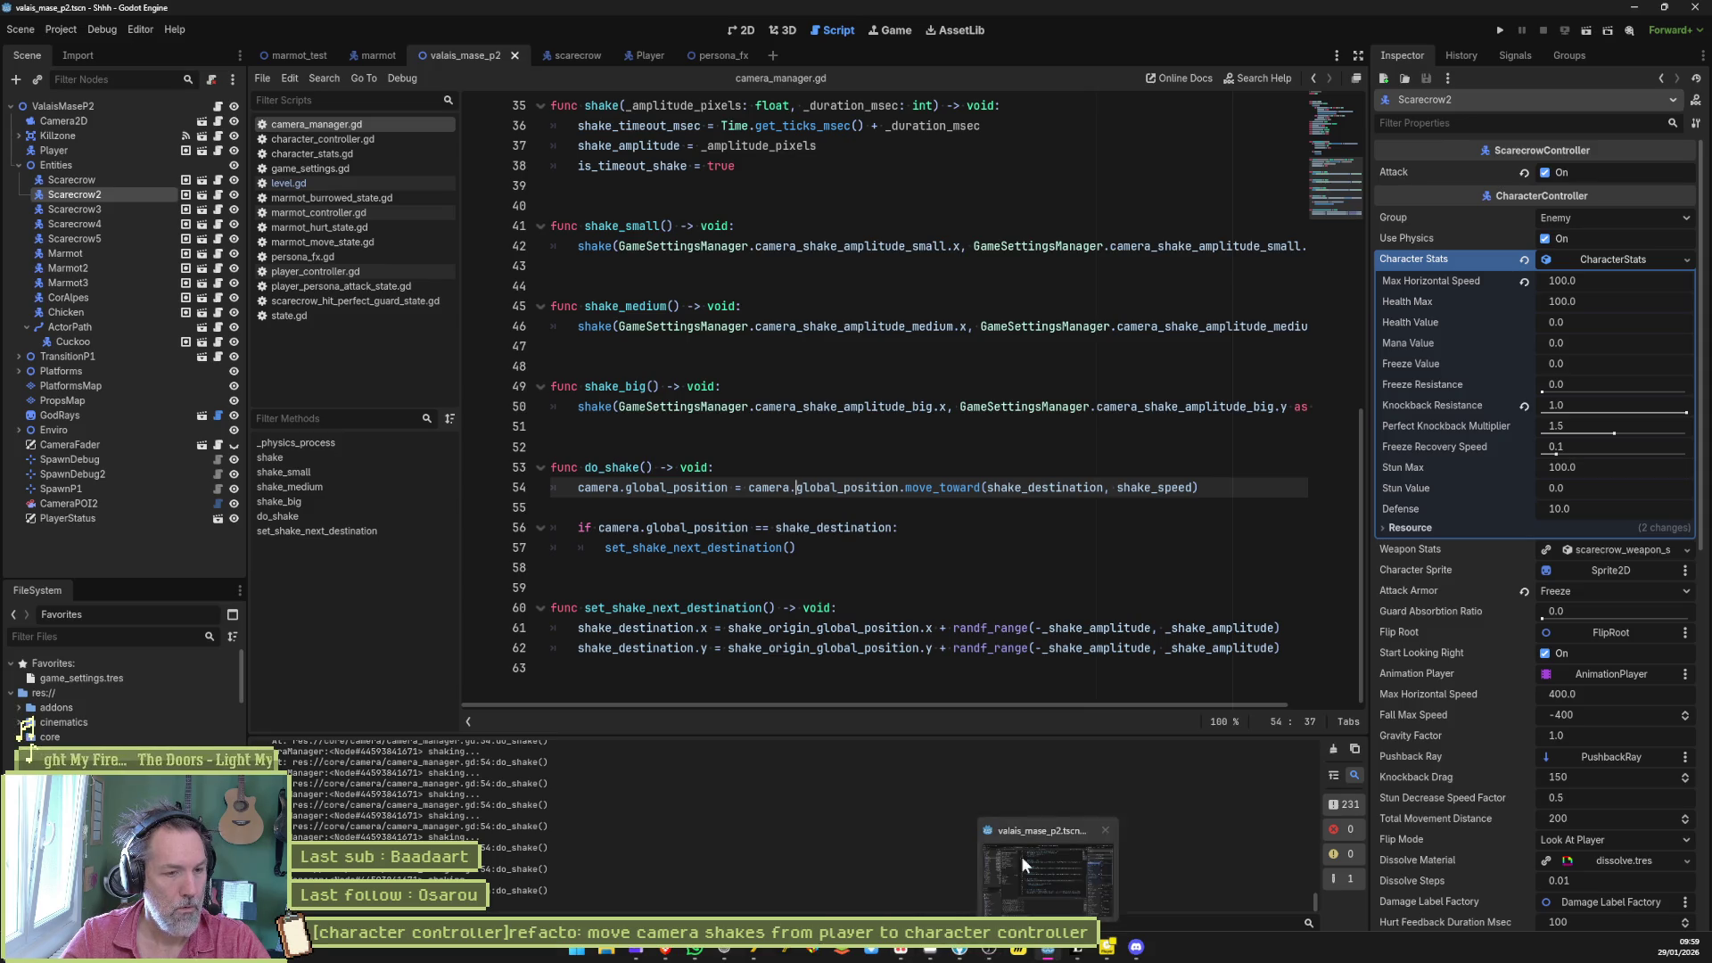
pyautogui.click(991, 562)
pyautogui.press('F5')
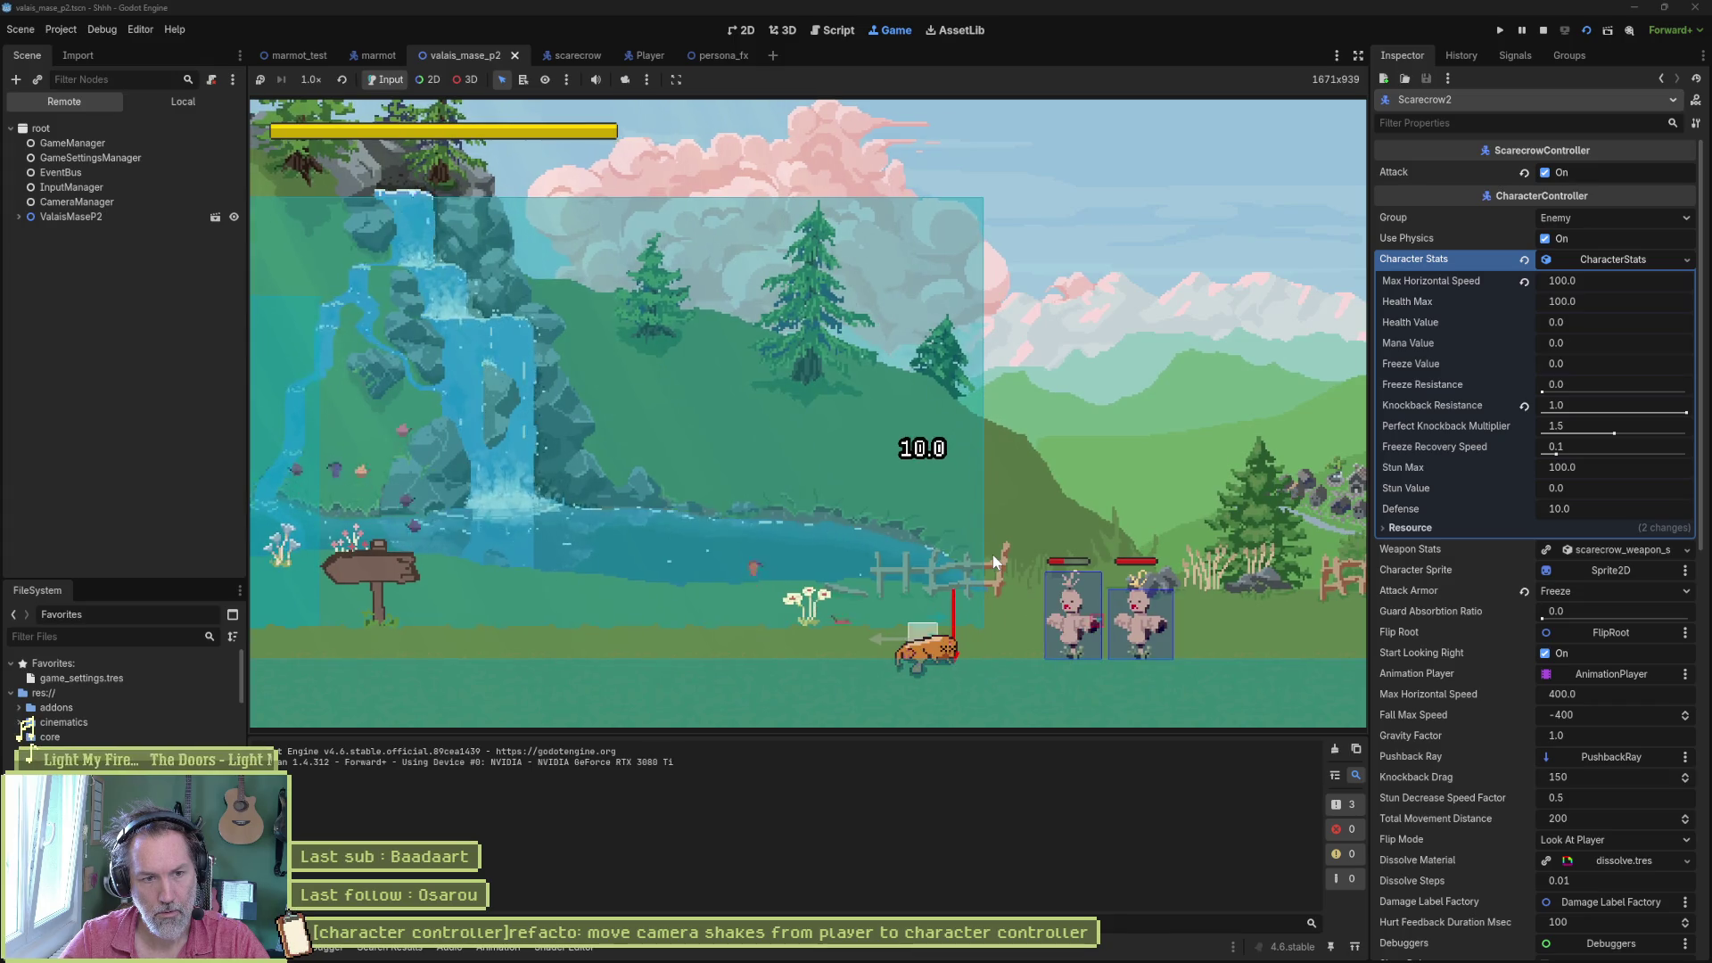
# - Restart the running level once, then stop the game with F8
pyautogui.press('F5')
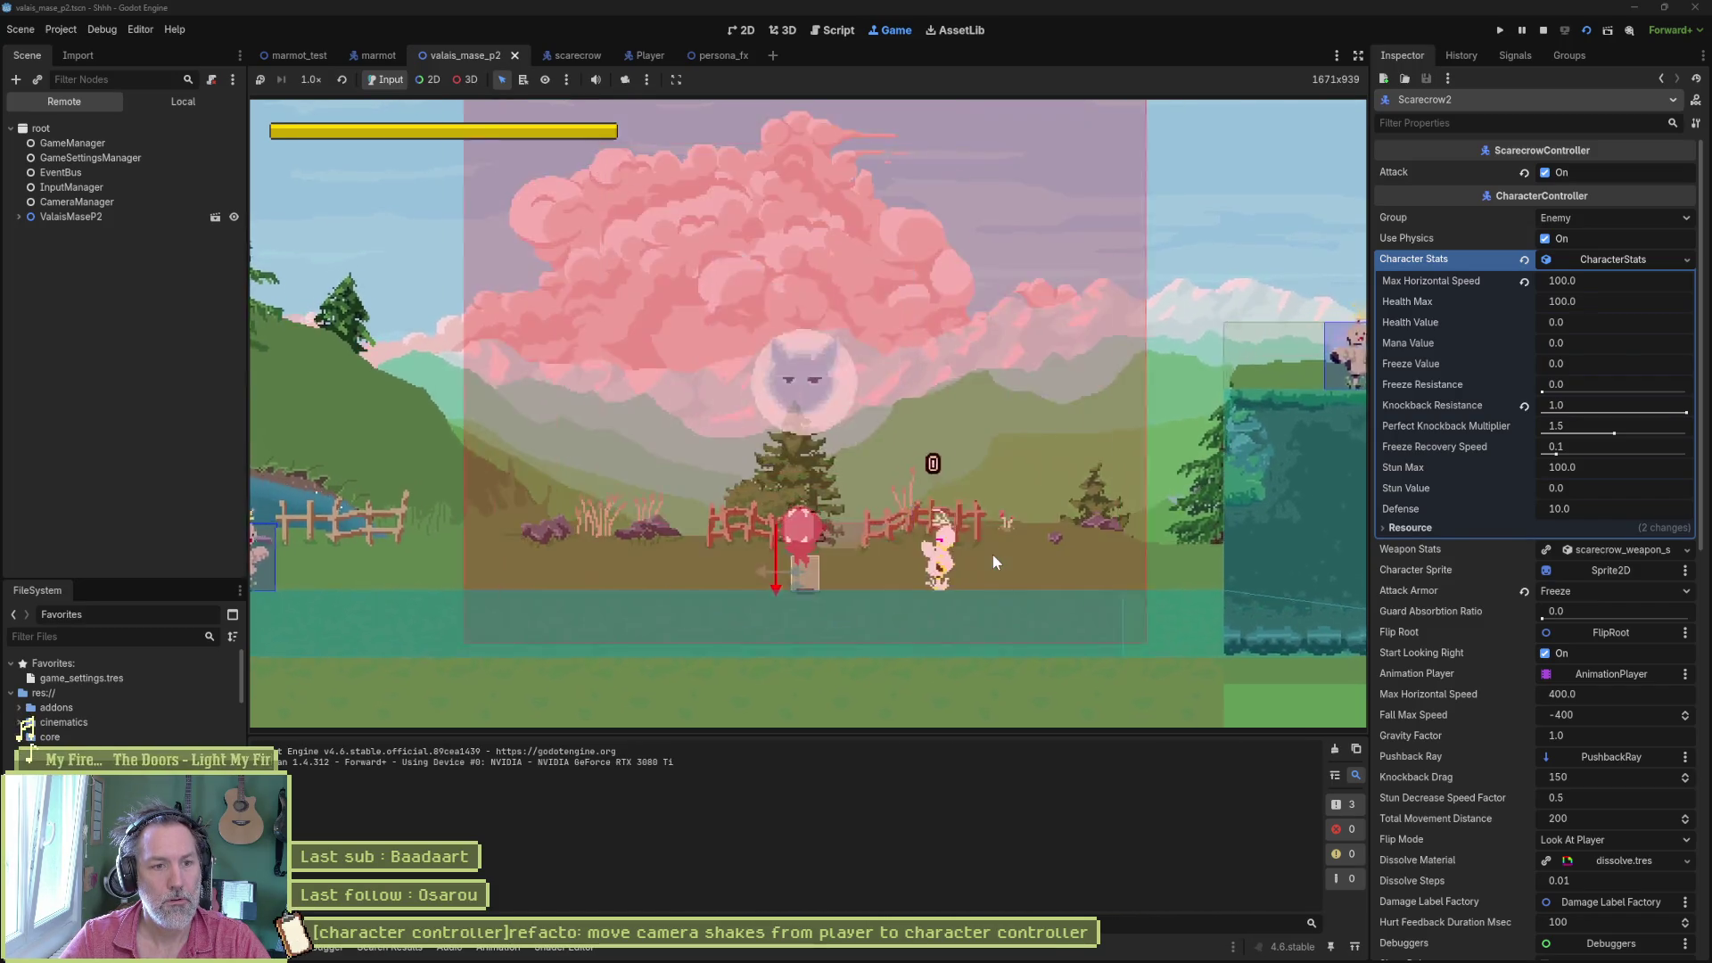
pyautogui.press('F8')
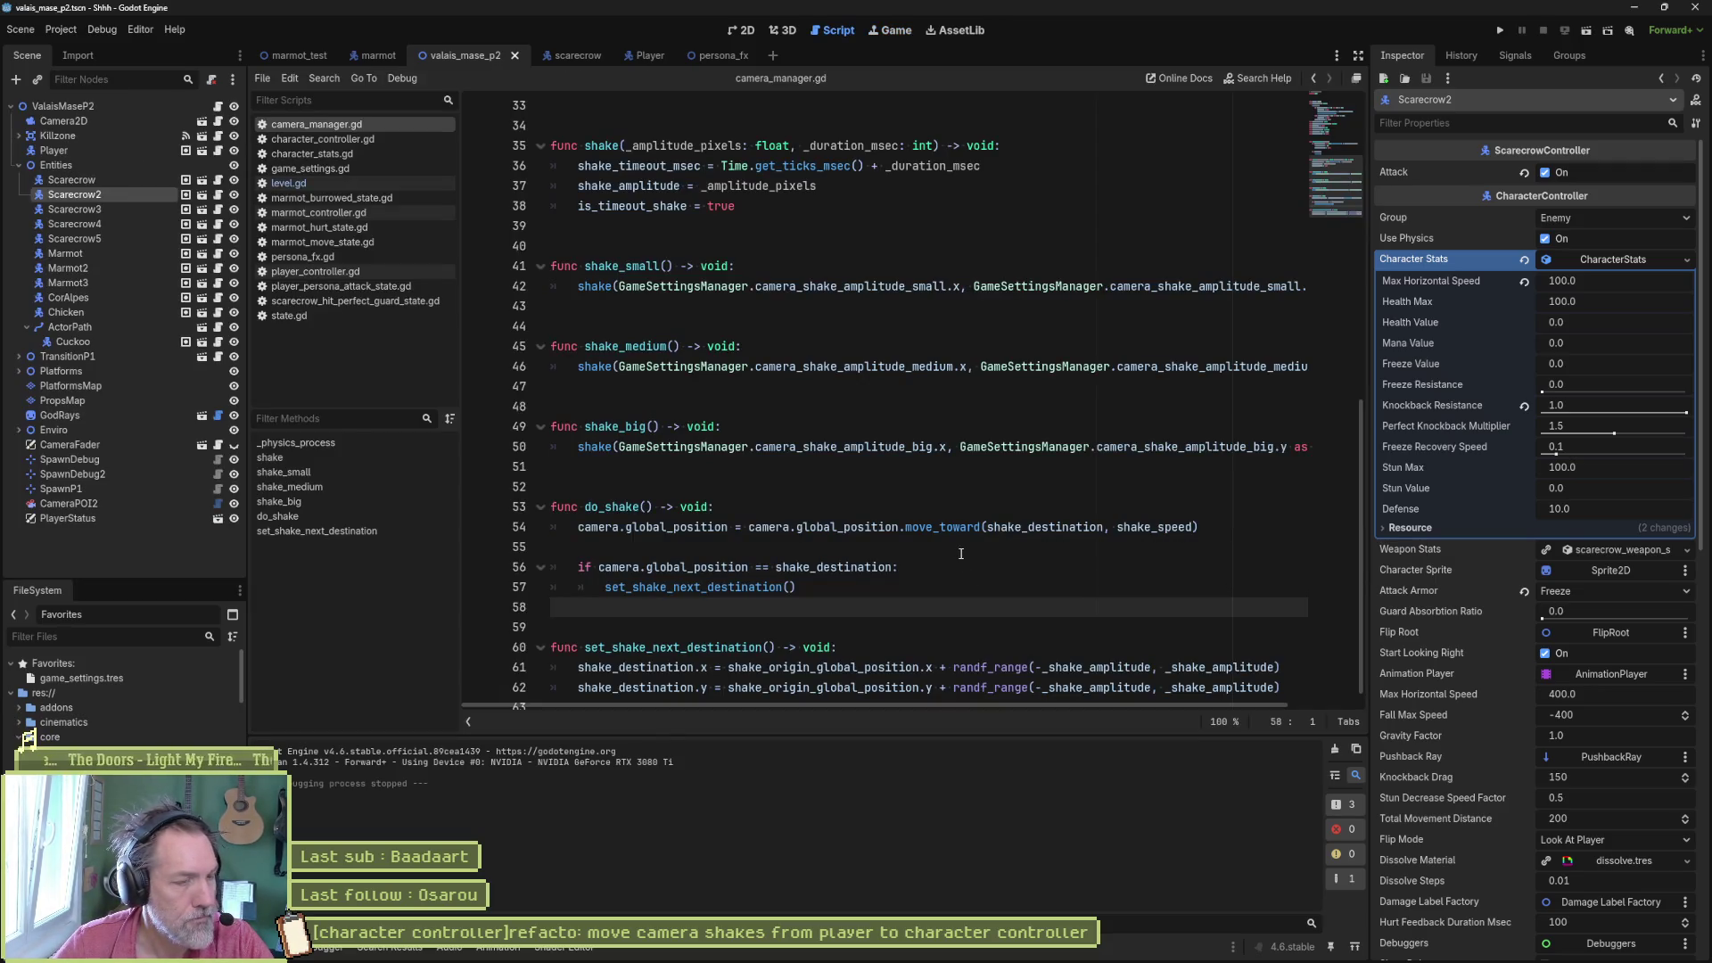
# - Copy the camera-shakes task title from Asana's side panel, then switch to Fork
pyautogui.moveTo(886, 956)
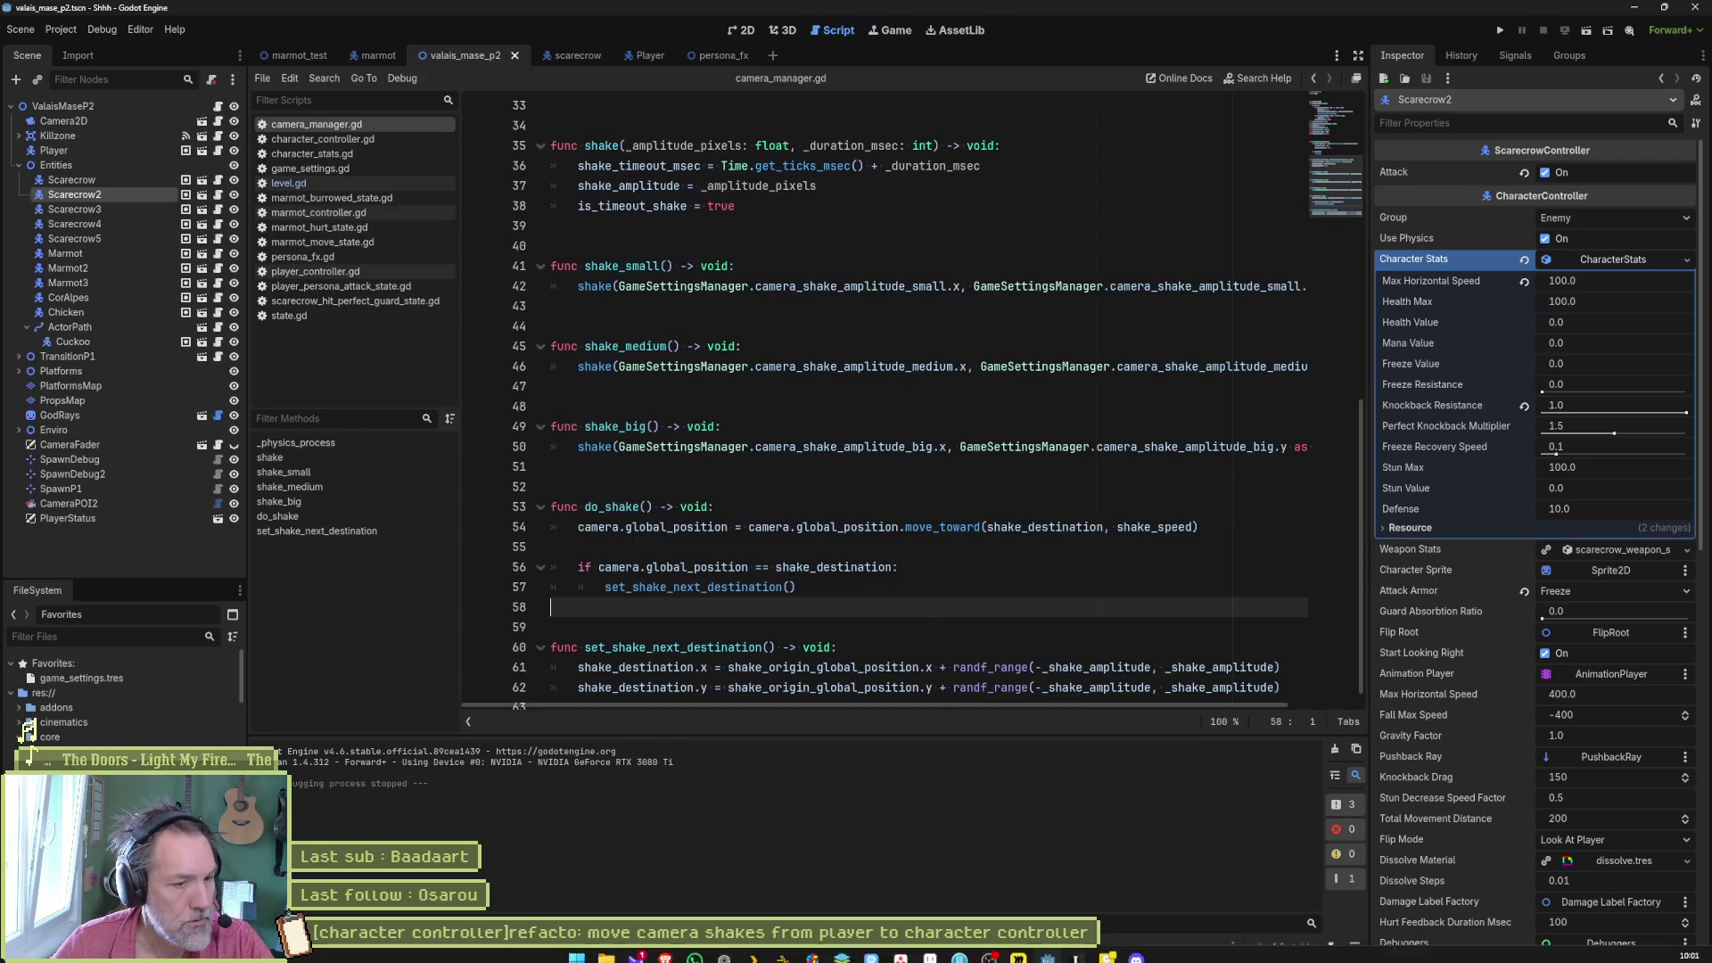
pyautogui.click(932, 952)
pyautogui.tripleClick(1352, 143)
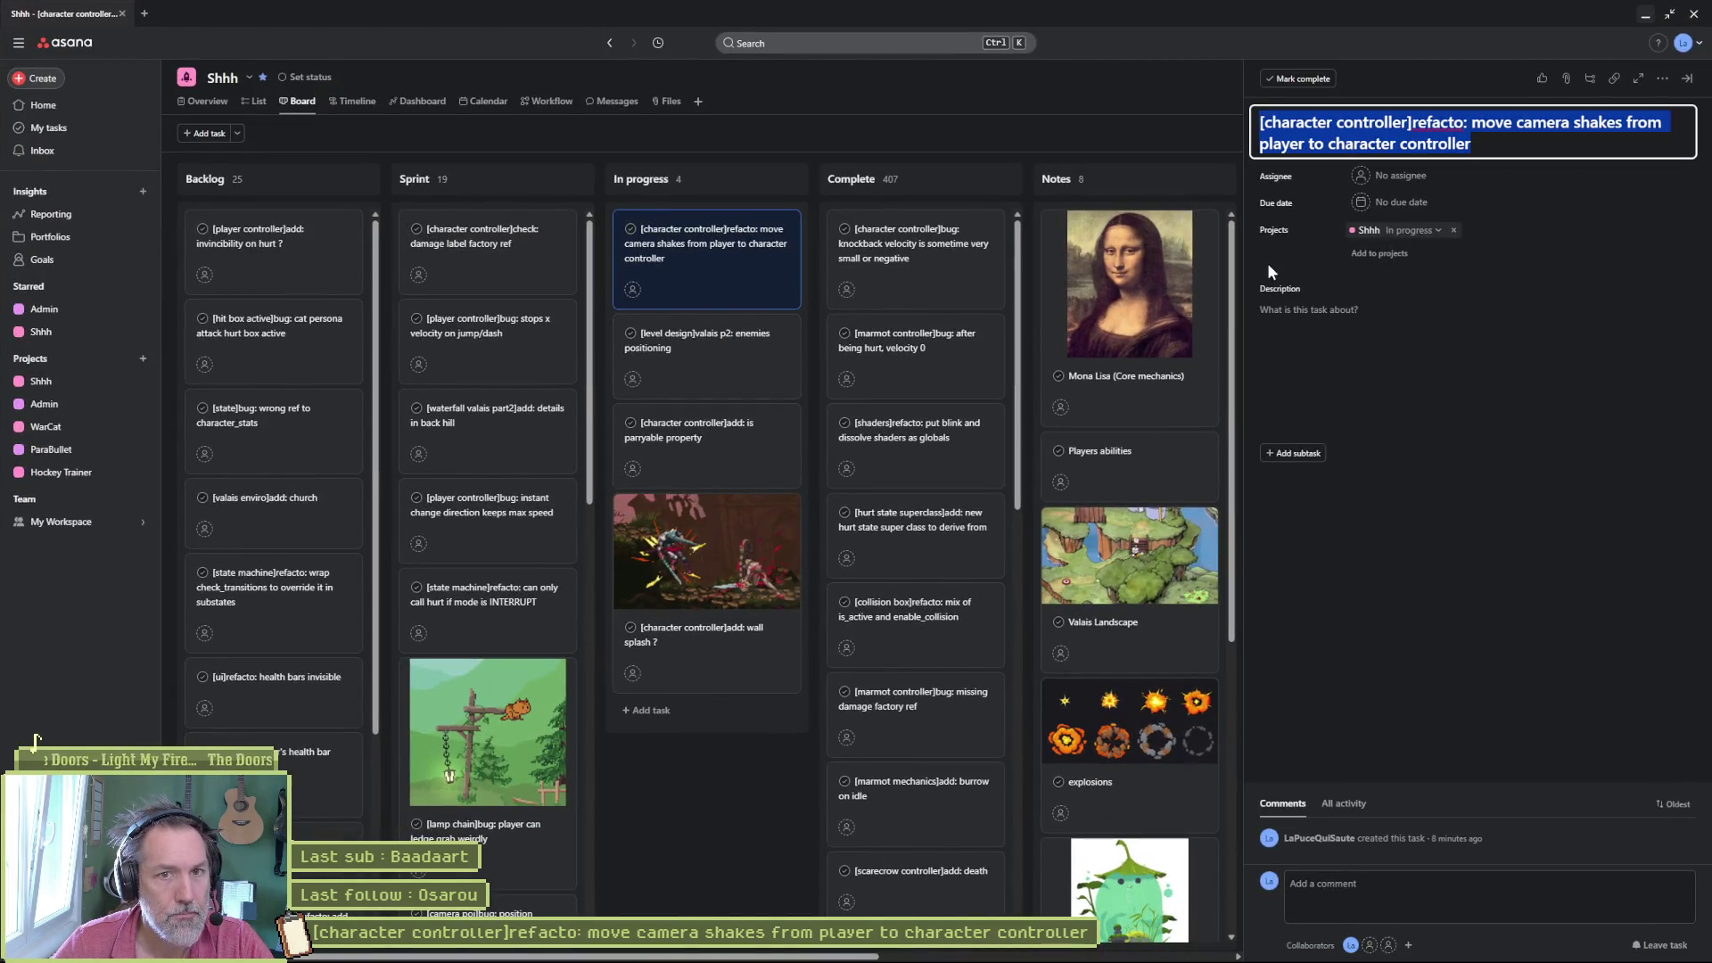
pyautogui.moveTo(903, 956)
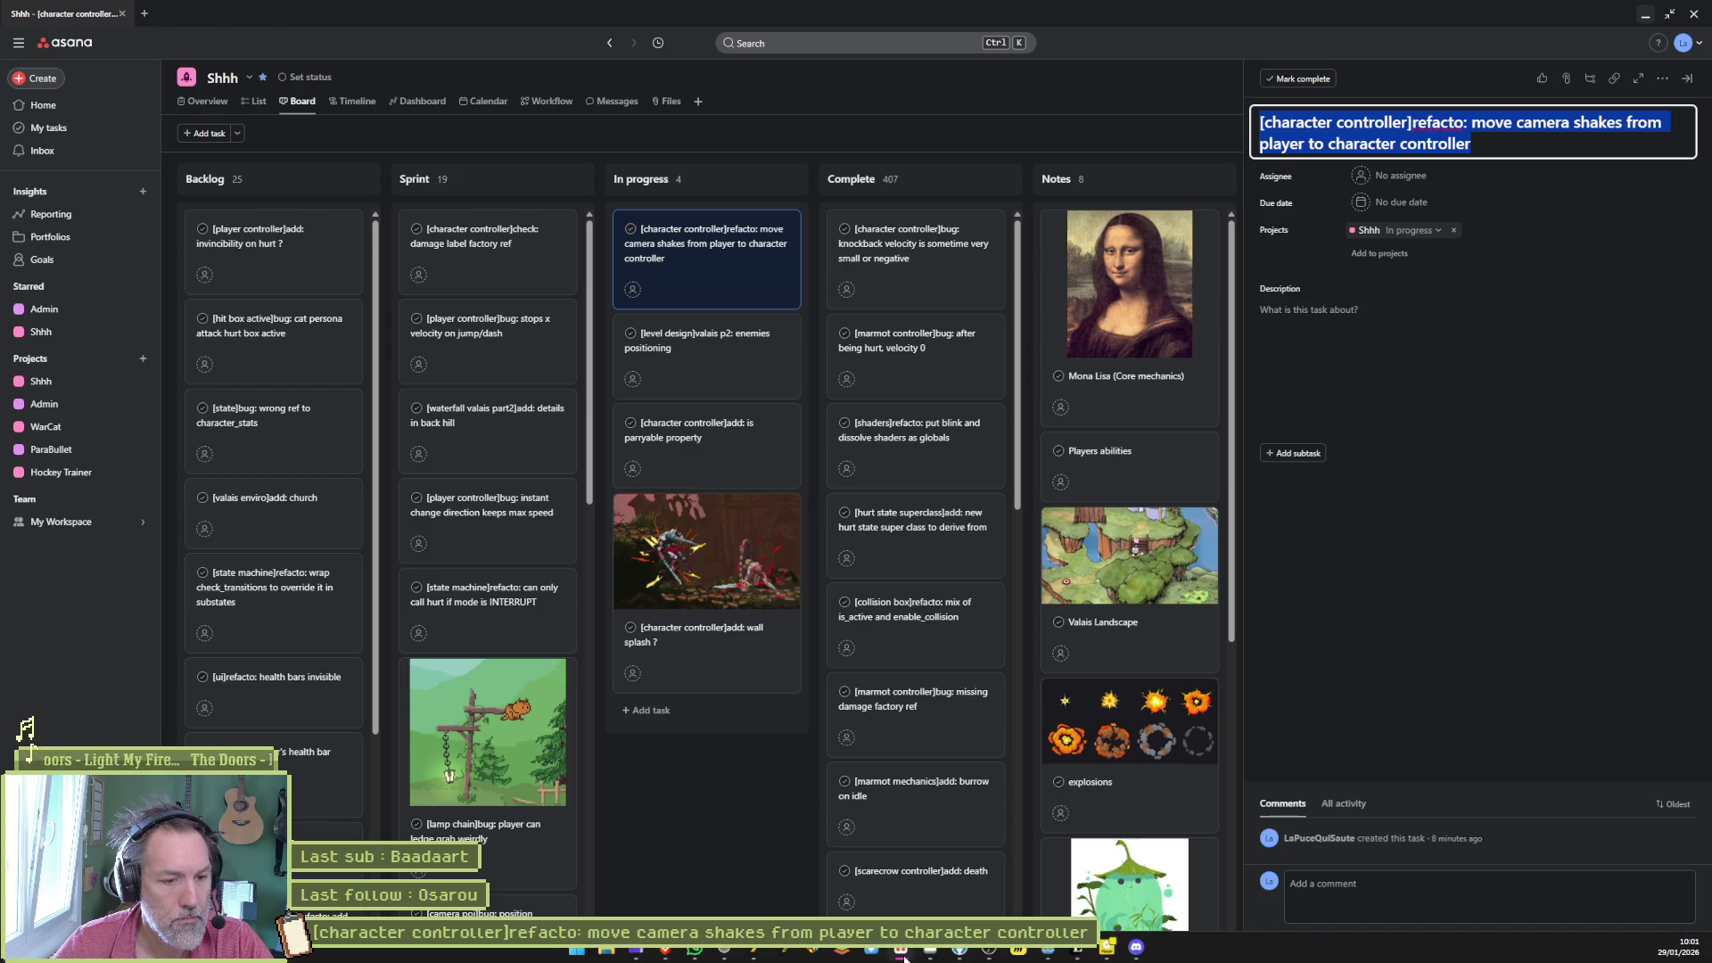
pyautogui.click(954, 950)
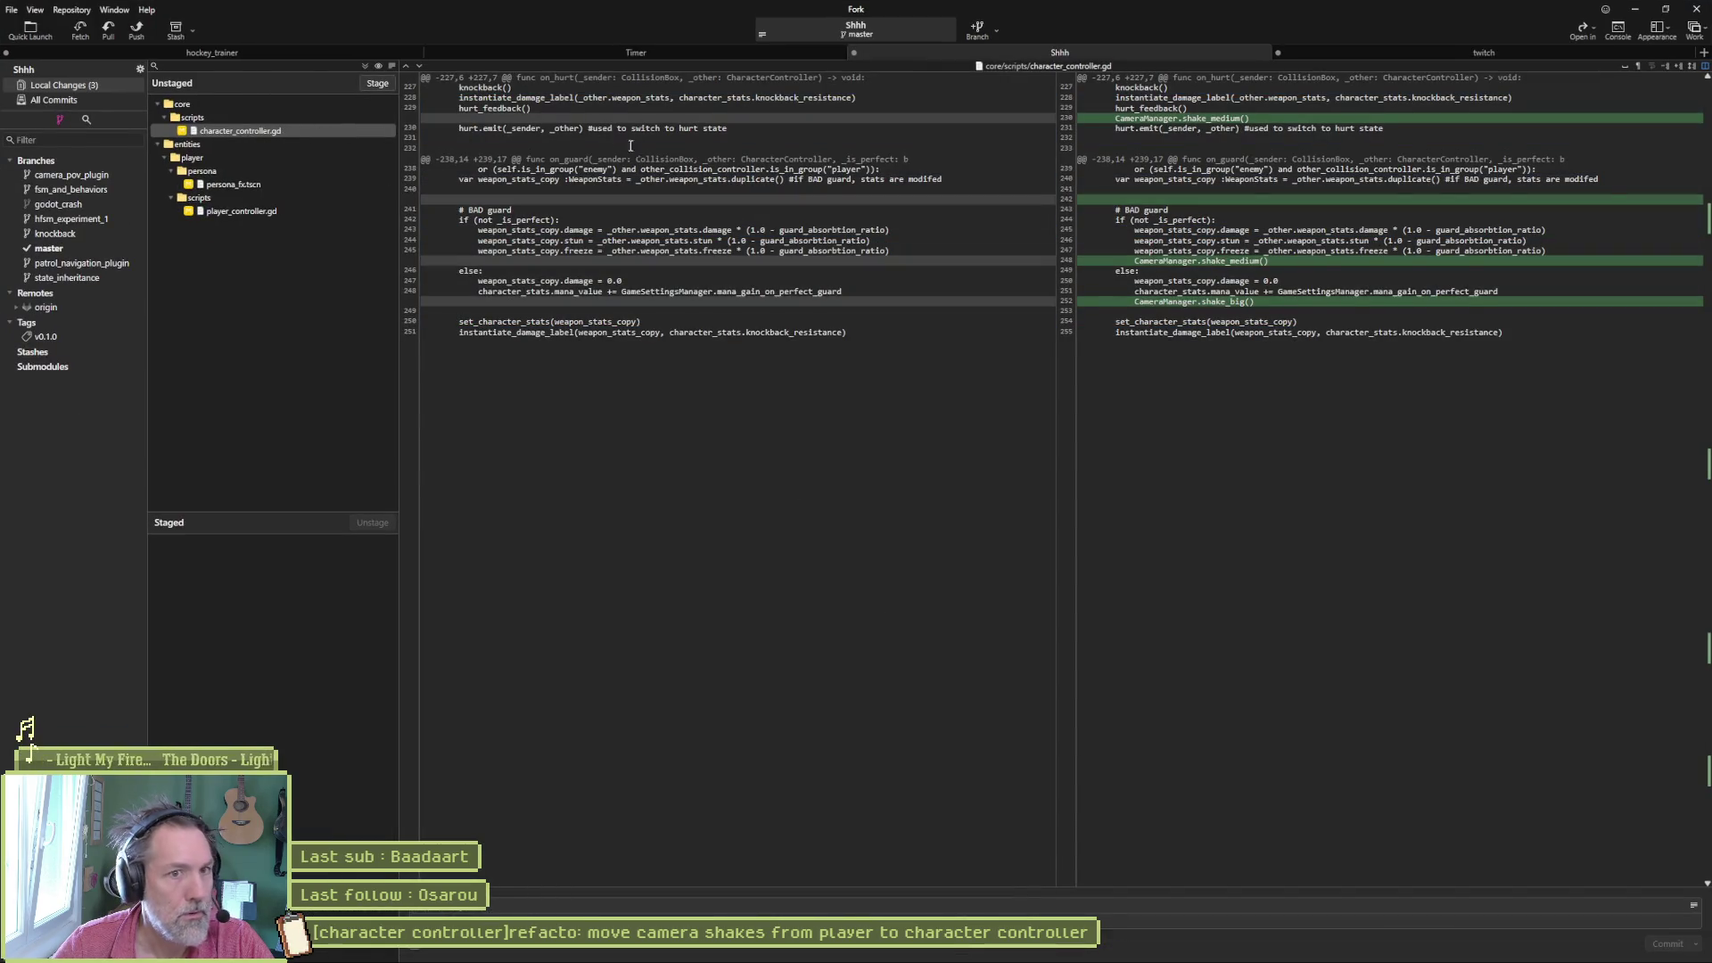
# - Review the persona_fx.tscn and player_controller.gd diffs and stage all three changed files
pyautogui.moveTo(1180, 141)
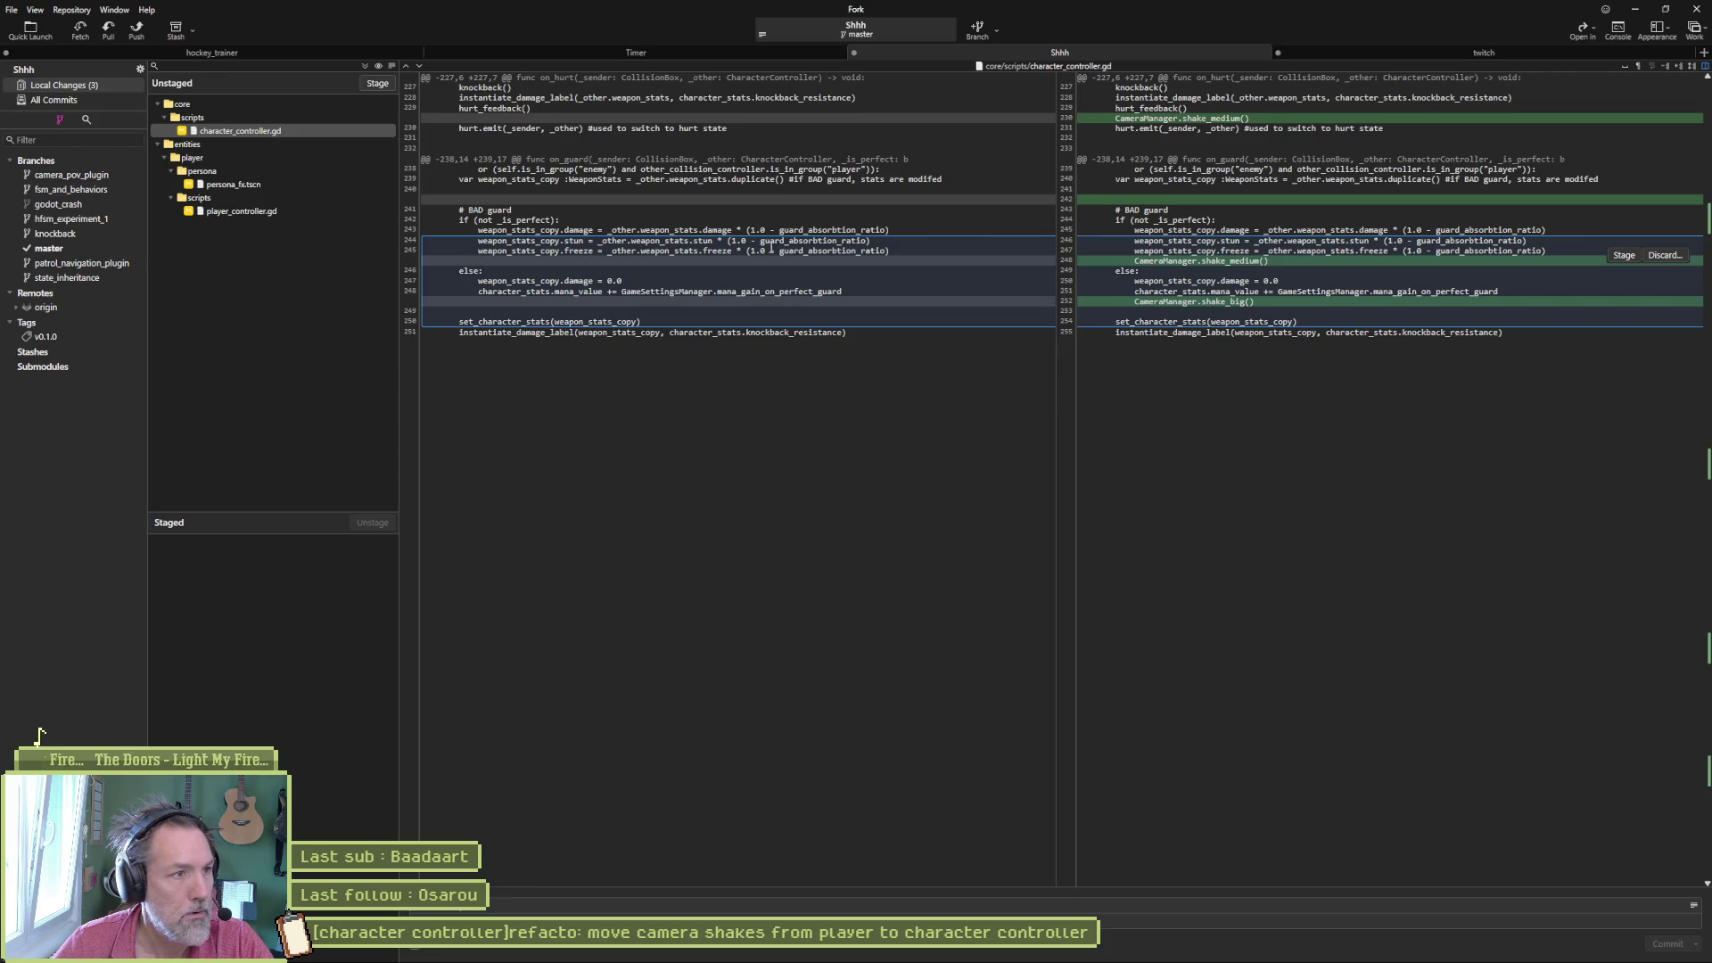
pyautogui.click(295, 183)
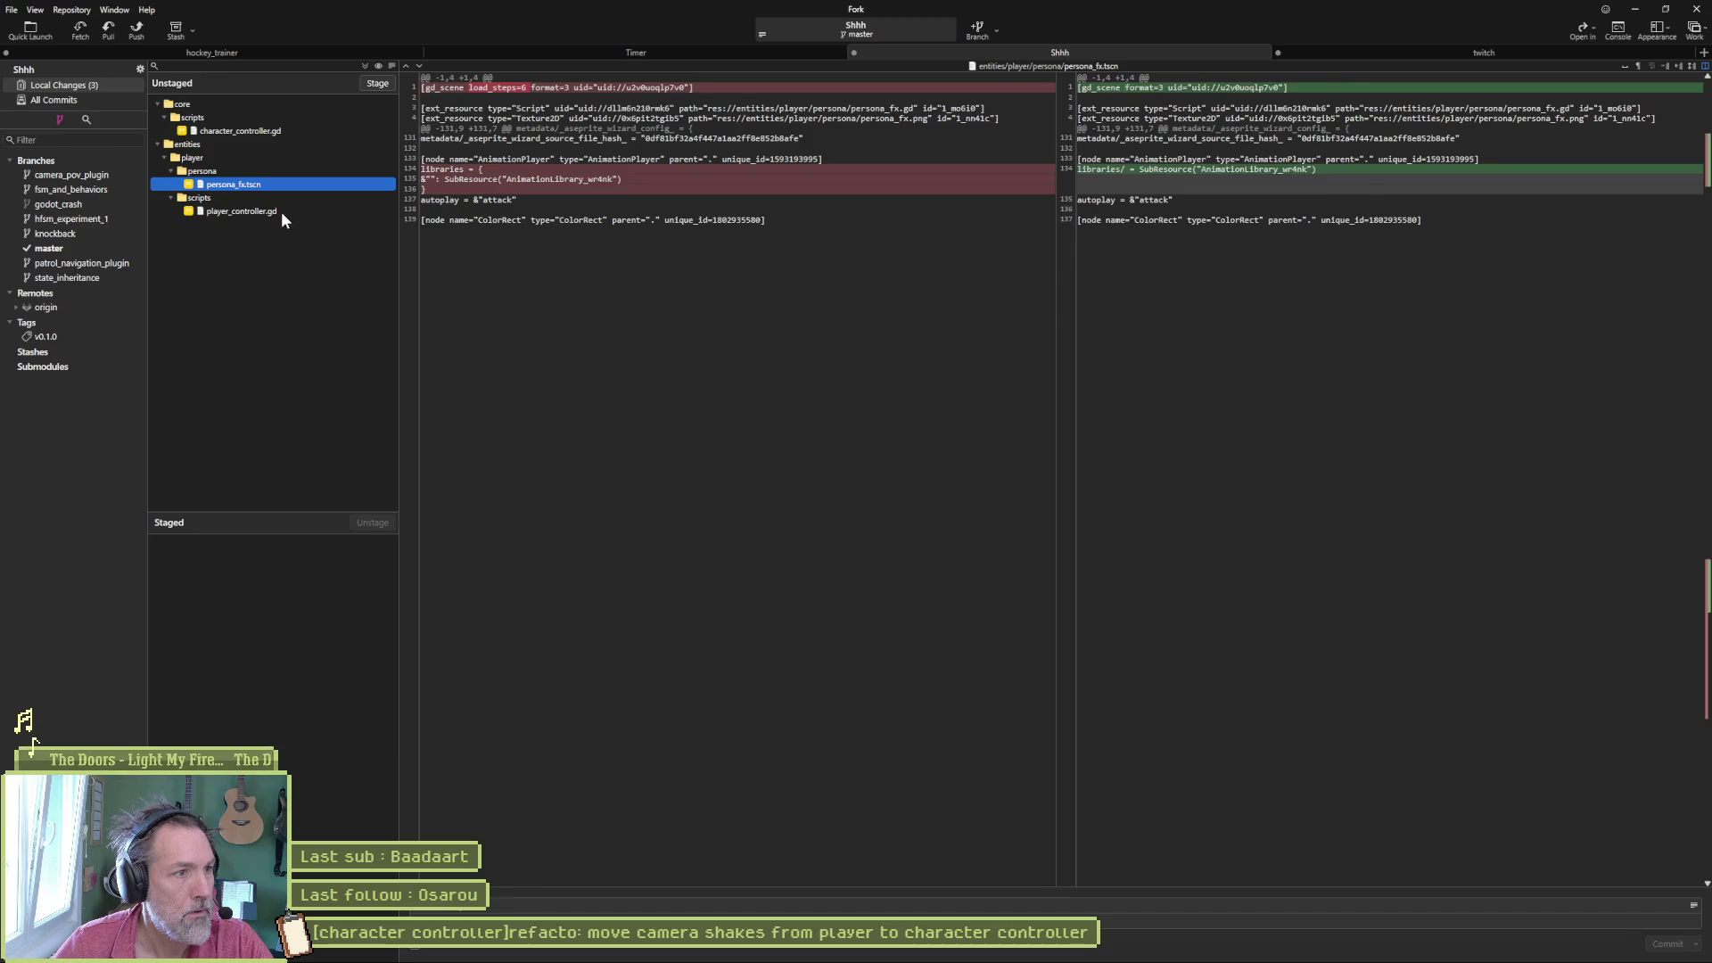
pyautogui.click(283, 212)
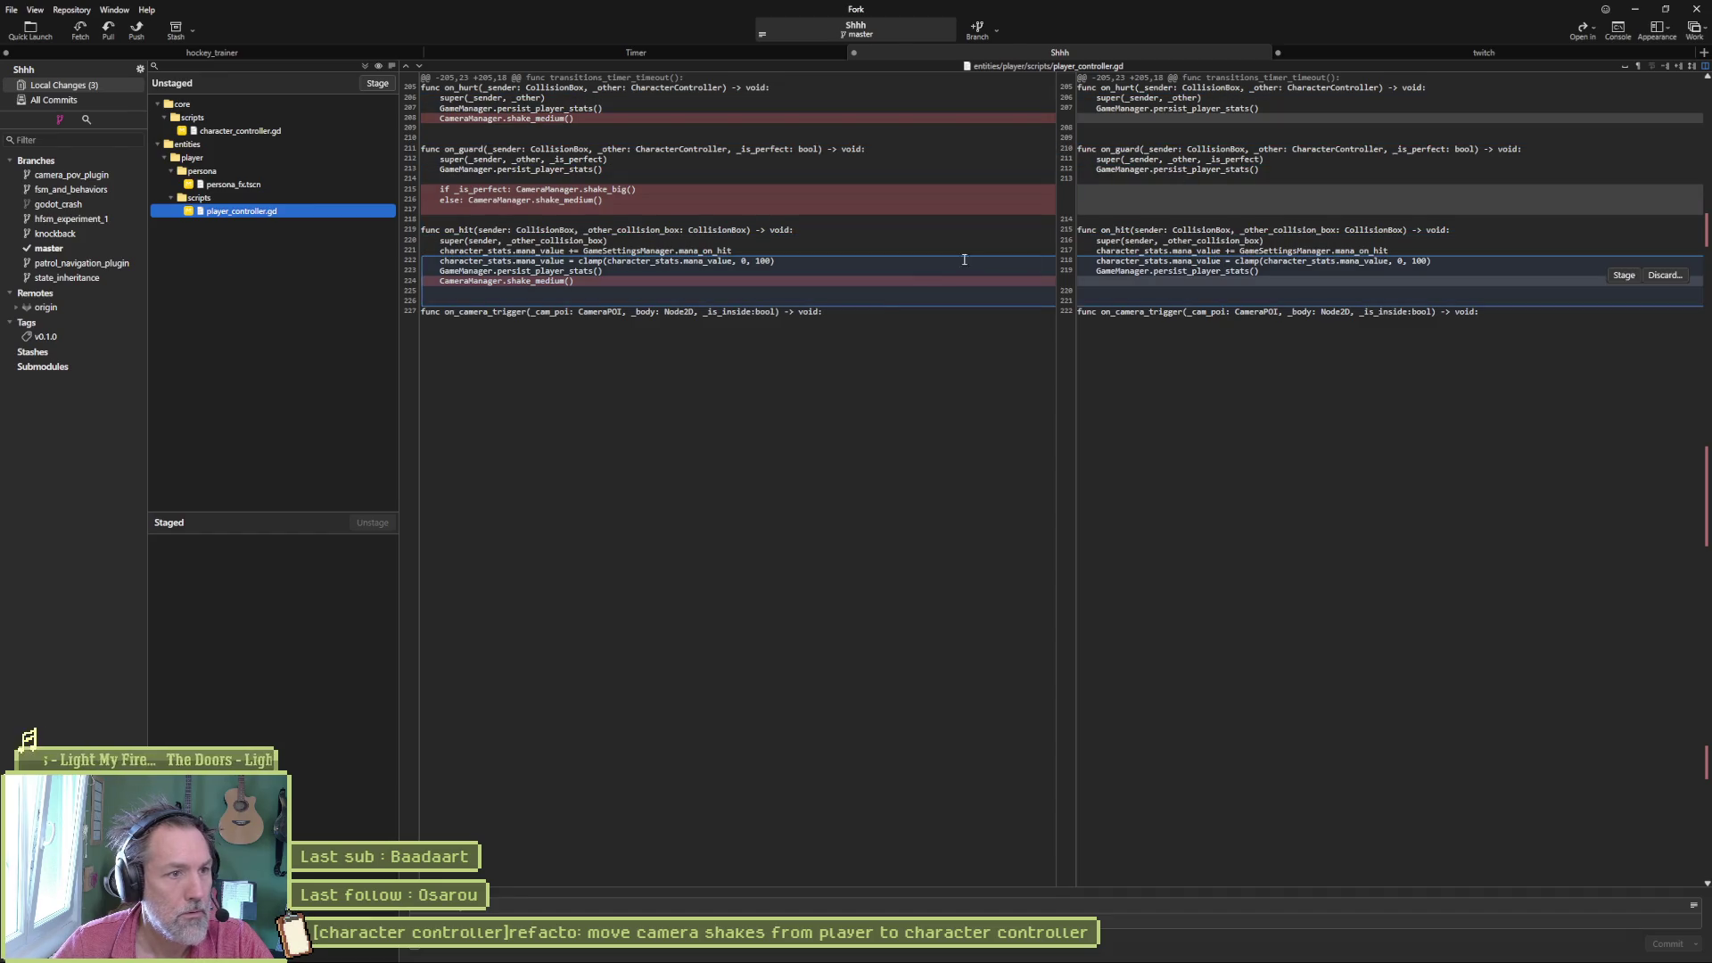
pyautogui.click(364, 84)
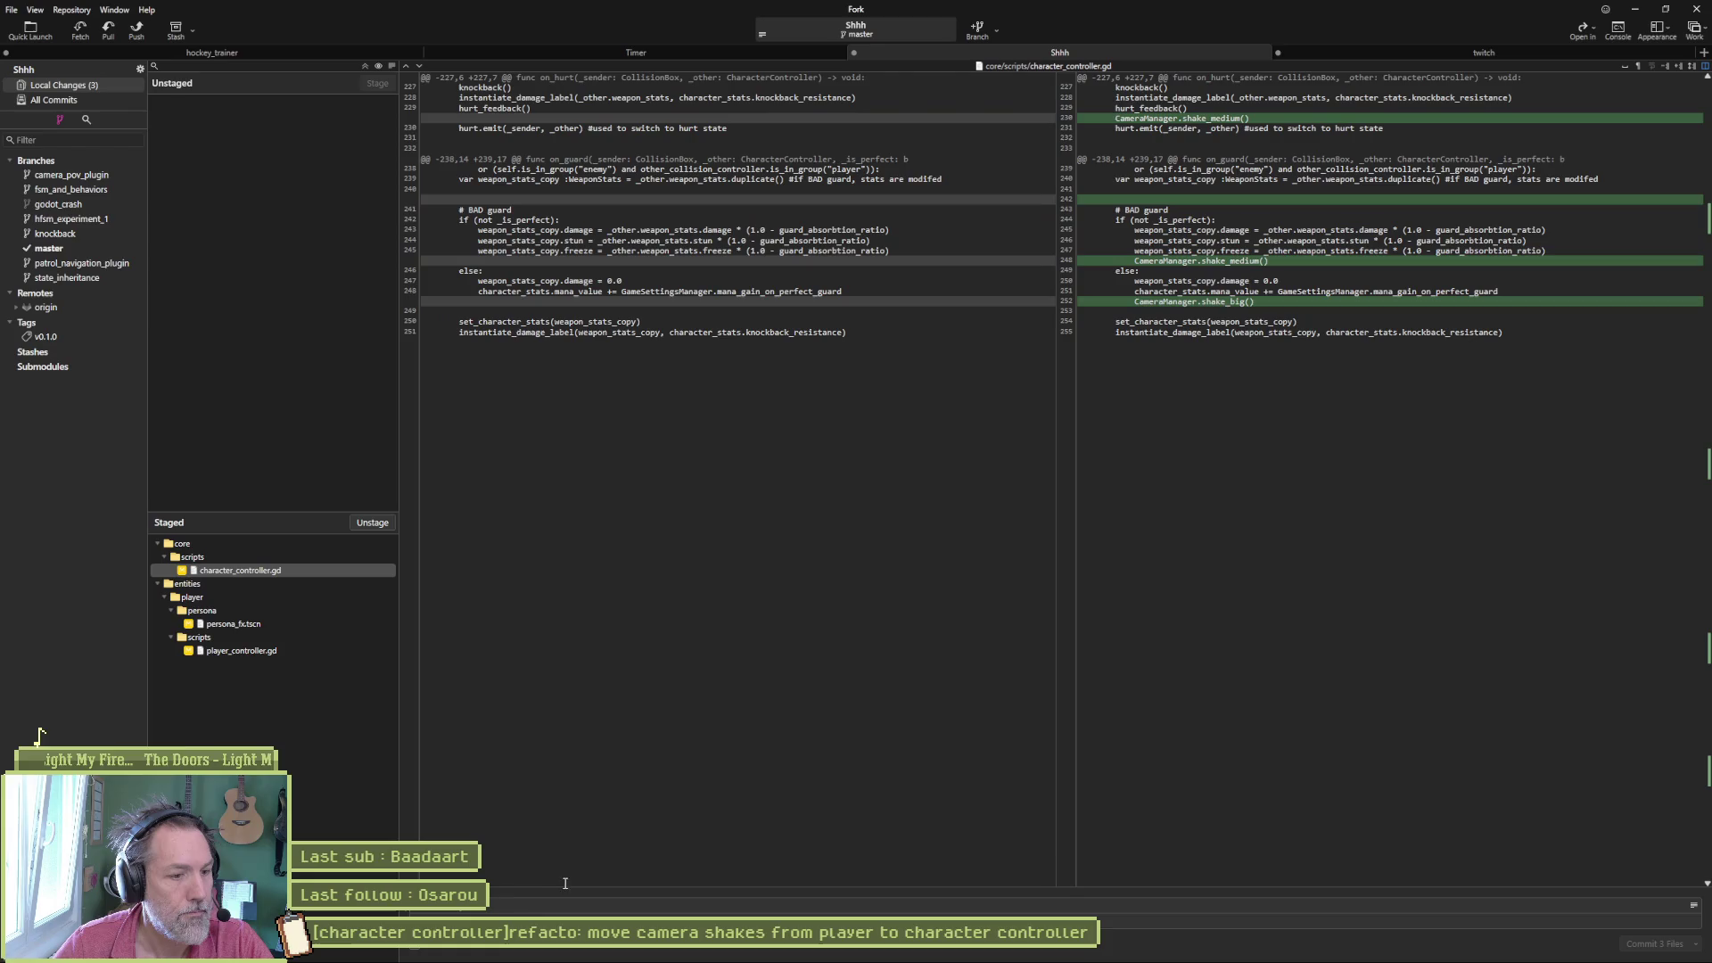
# - Commit with the pasted camera-shakes task title as message and push master to origin
pyautogui.click(574, 900)
pyautogui.write('[character controller]refacto: move camera shakes from player to character controller')
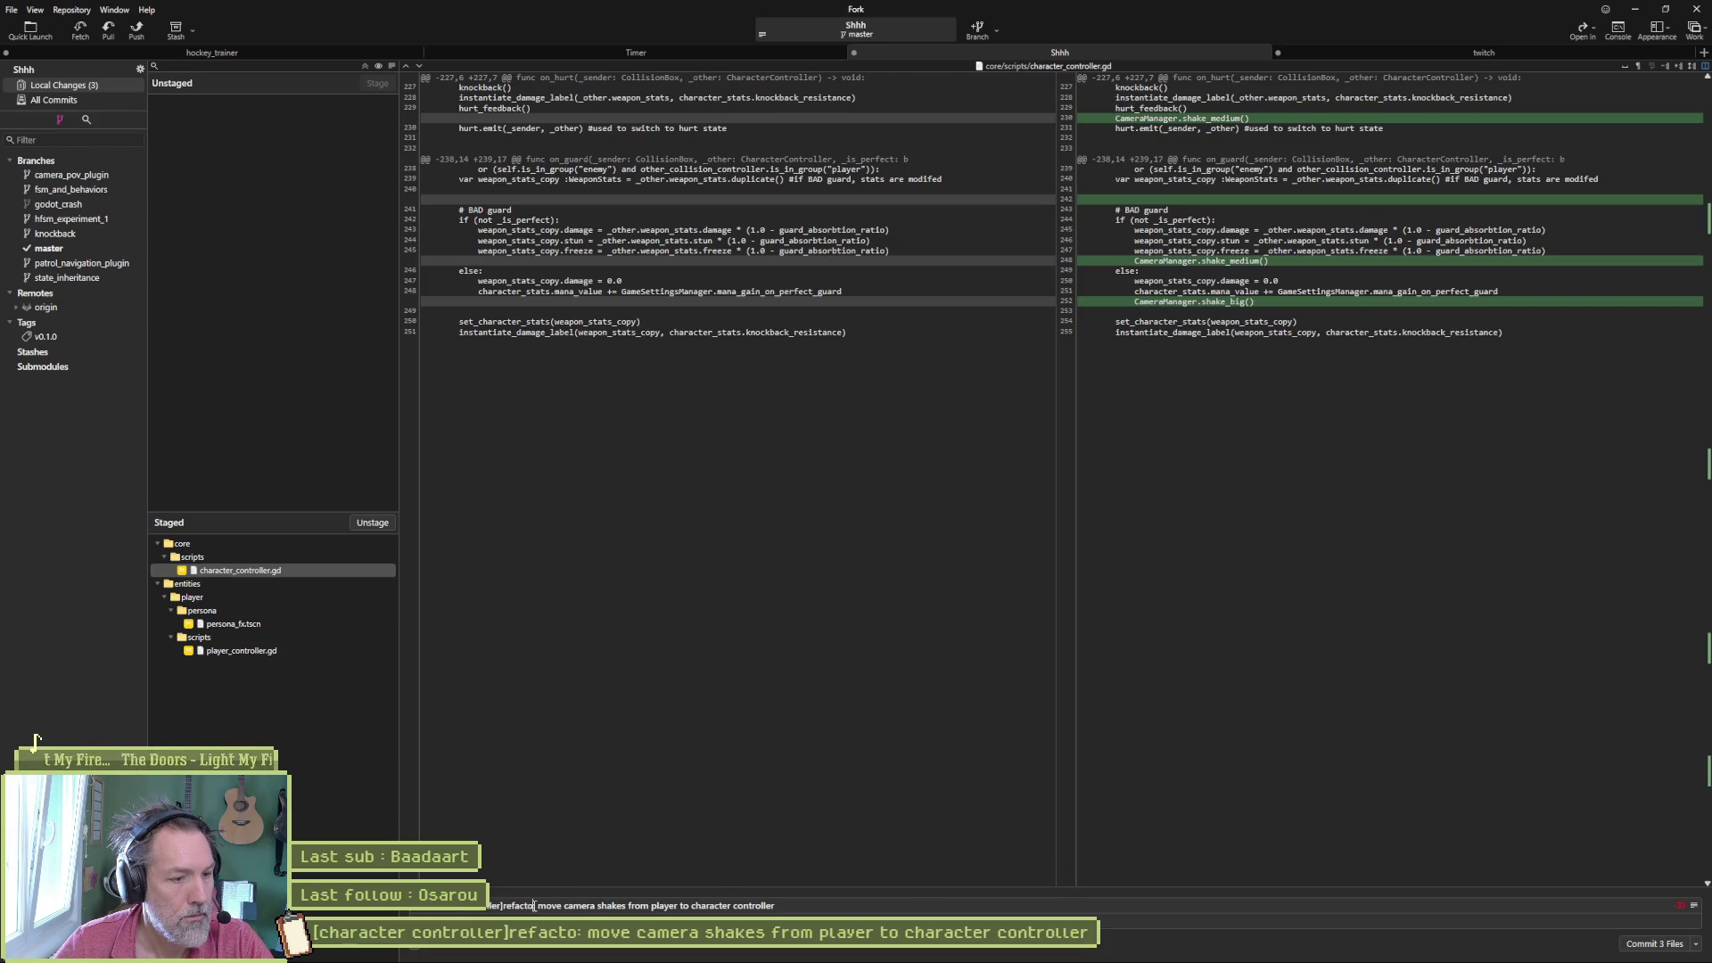
pyautogui.write('red')
pyautogui.click(1652, 945)
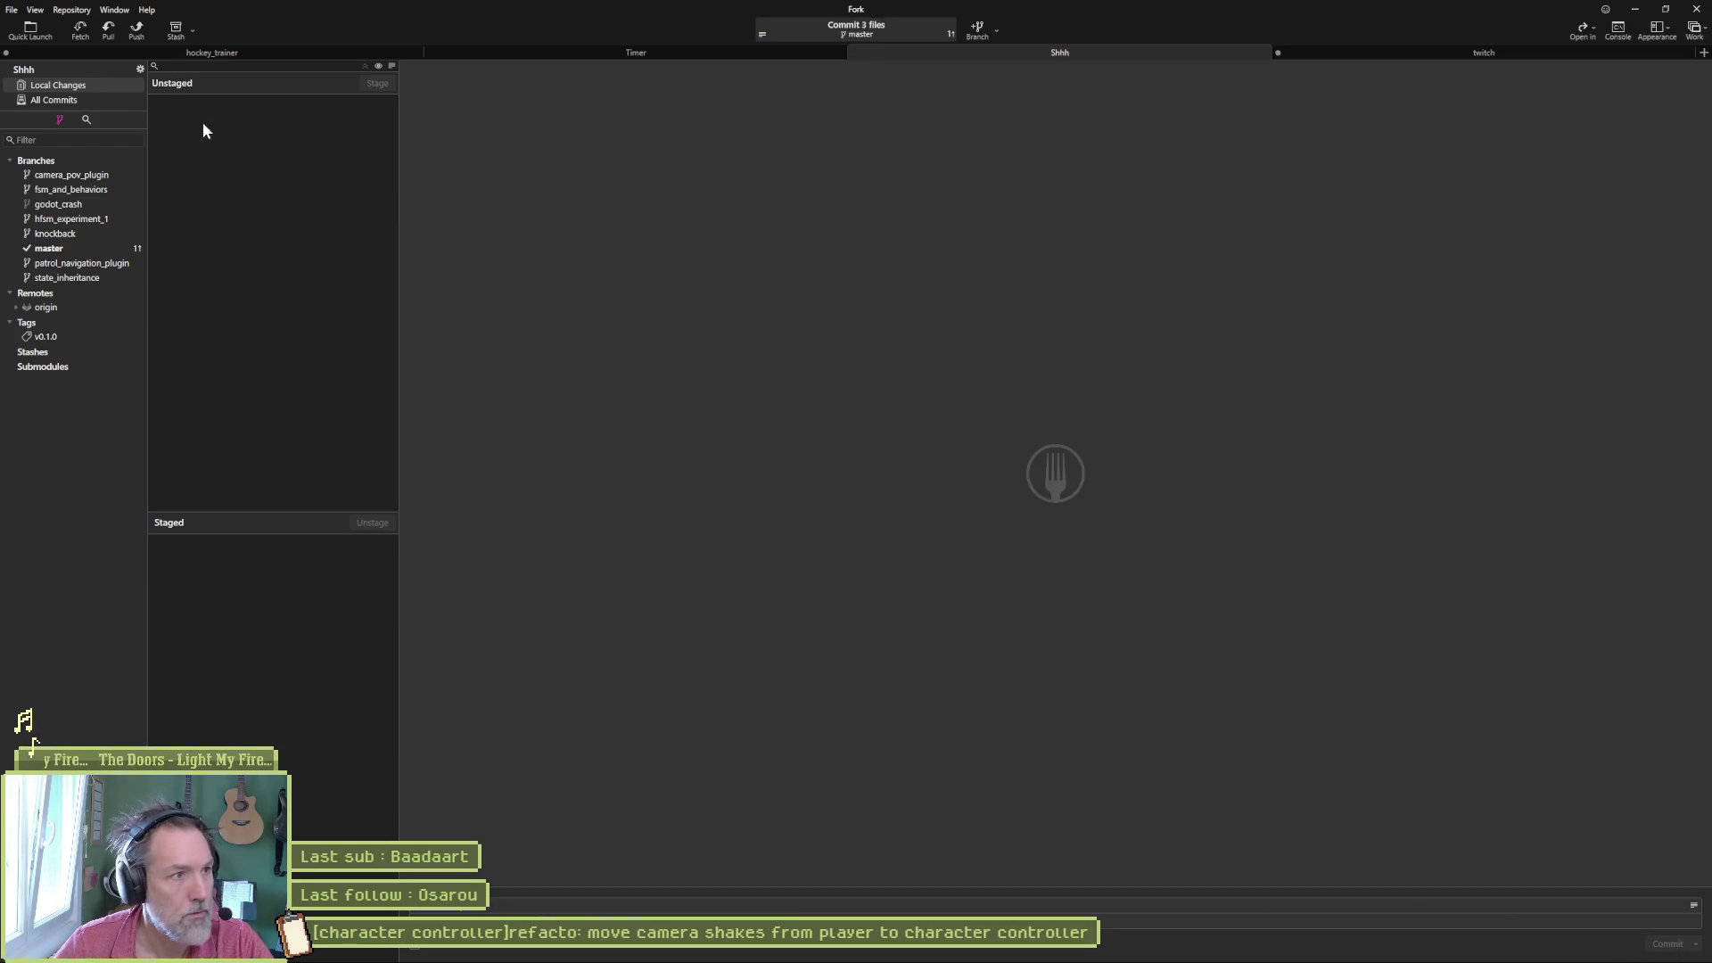
pyautogui.click(136, 33)
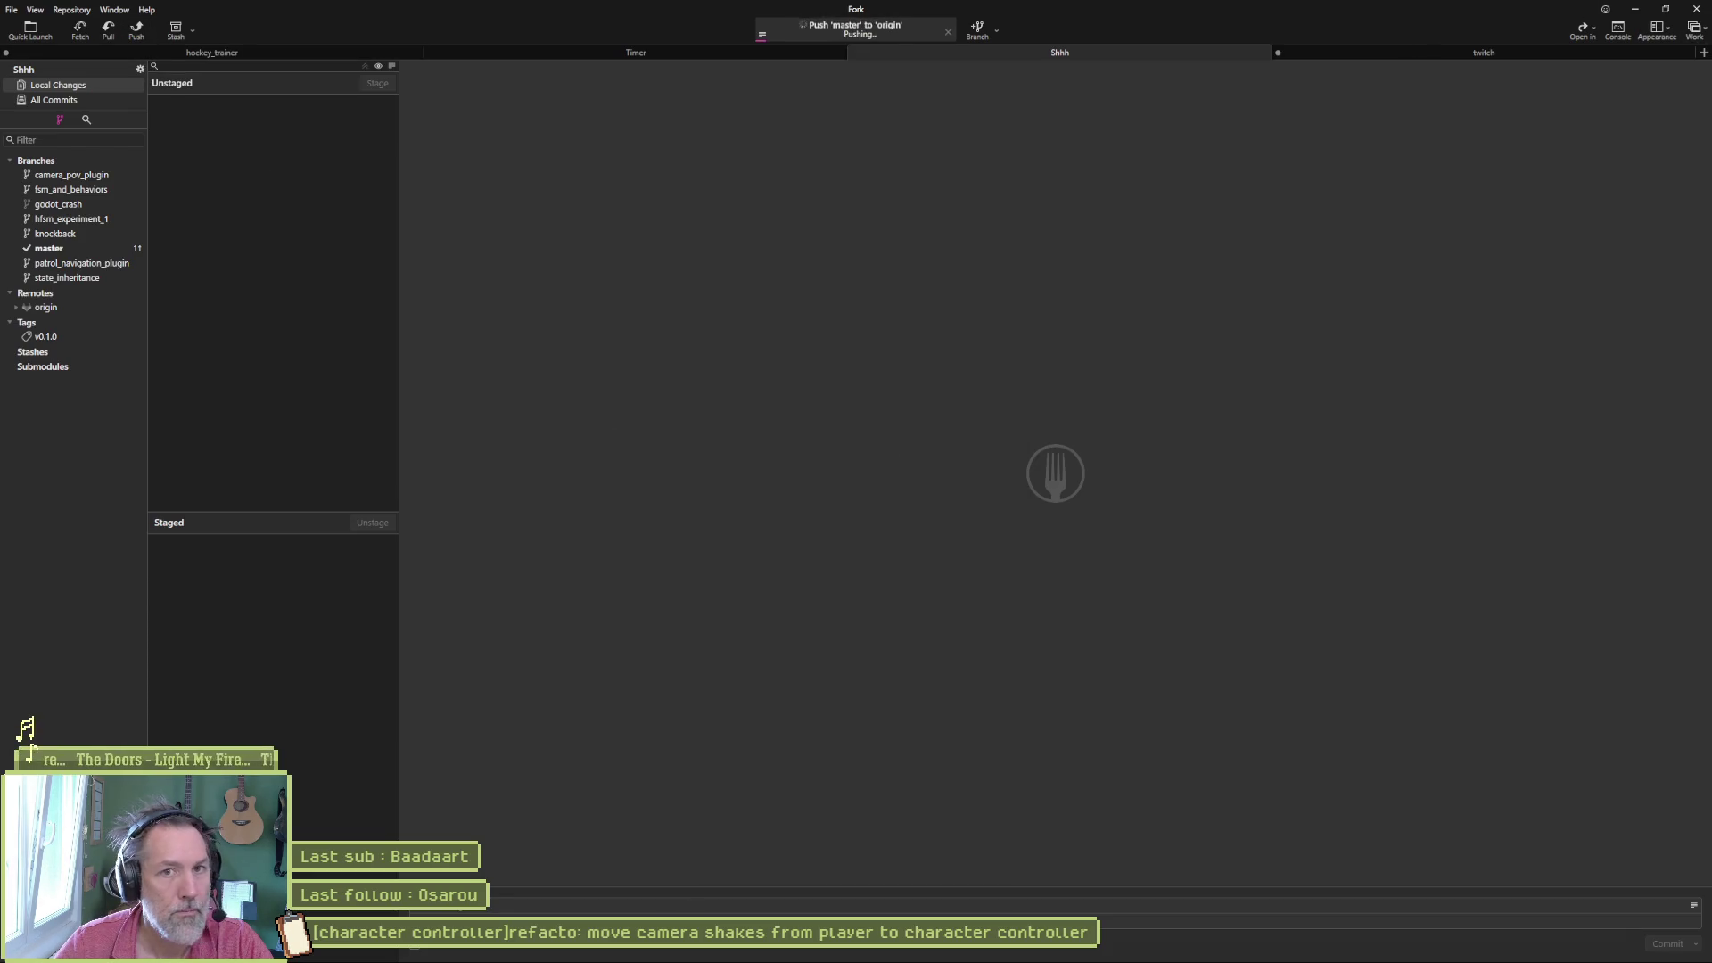
pyautogui.click(1636, 11)
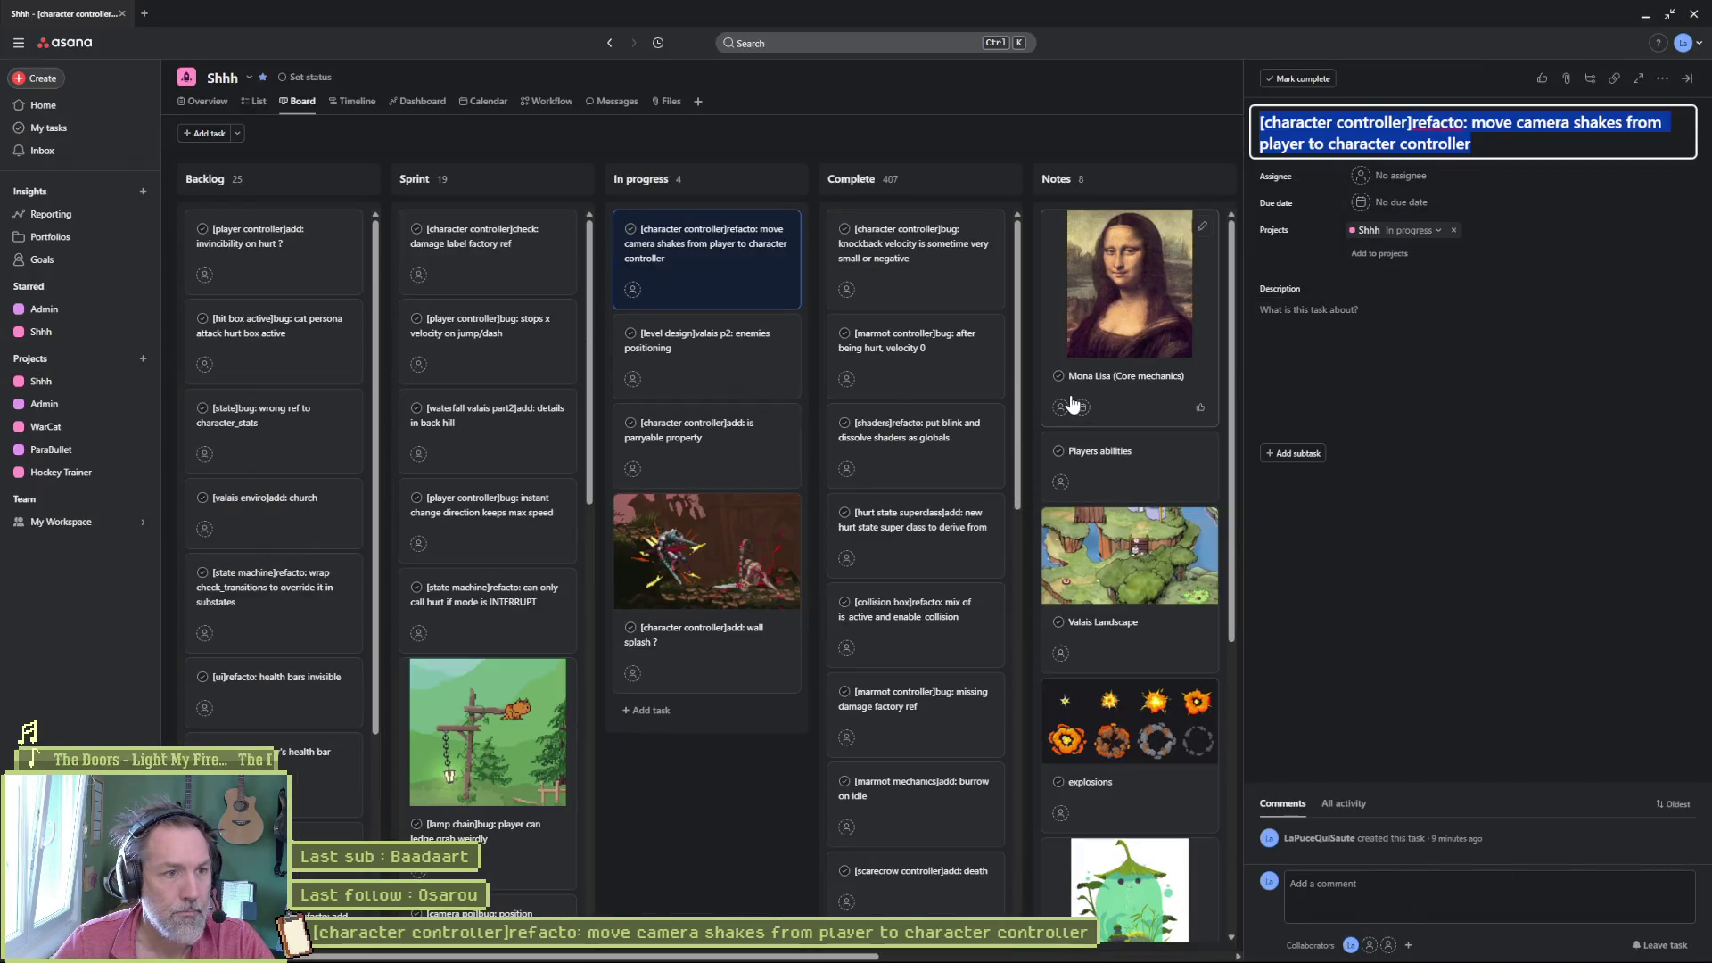
# - Move the camera-shakes card to Complete, open the enemies positioning task, and return to Godot
pyautogui.moveTo(772, 251); pyautogui.dragTo(909, 251)
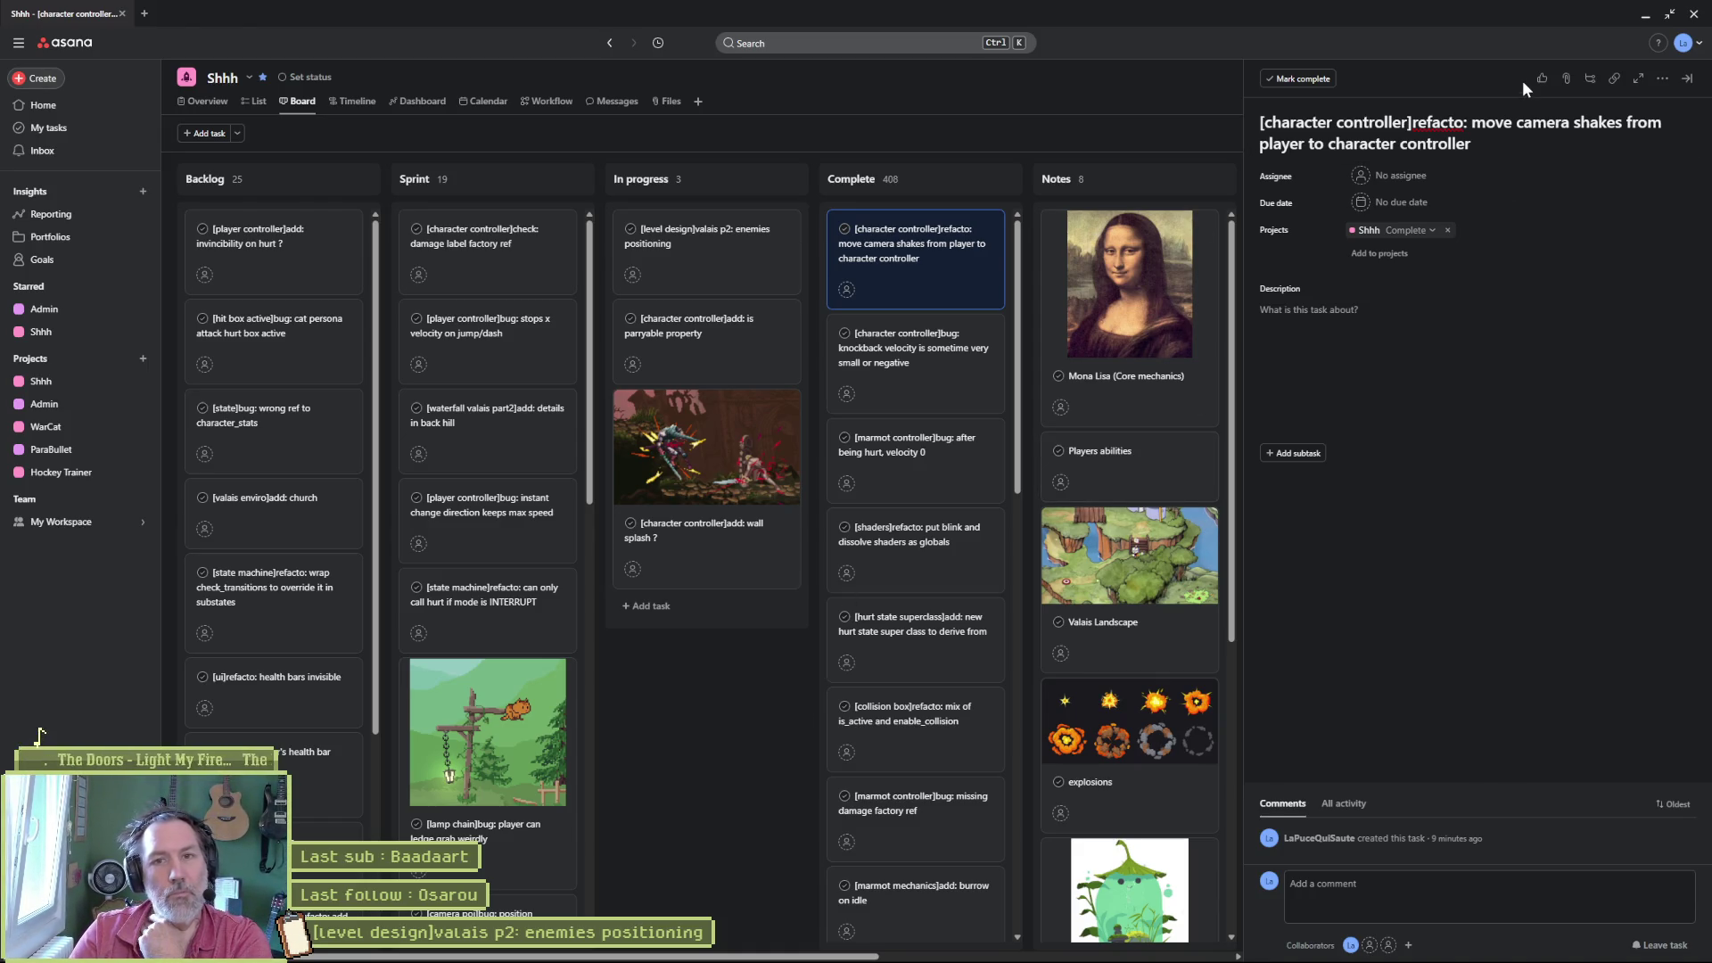
pyautogui.click(689, 274)
pyautogui.click(1645, 15)
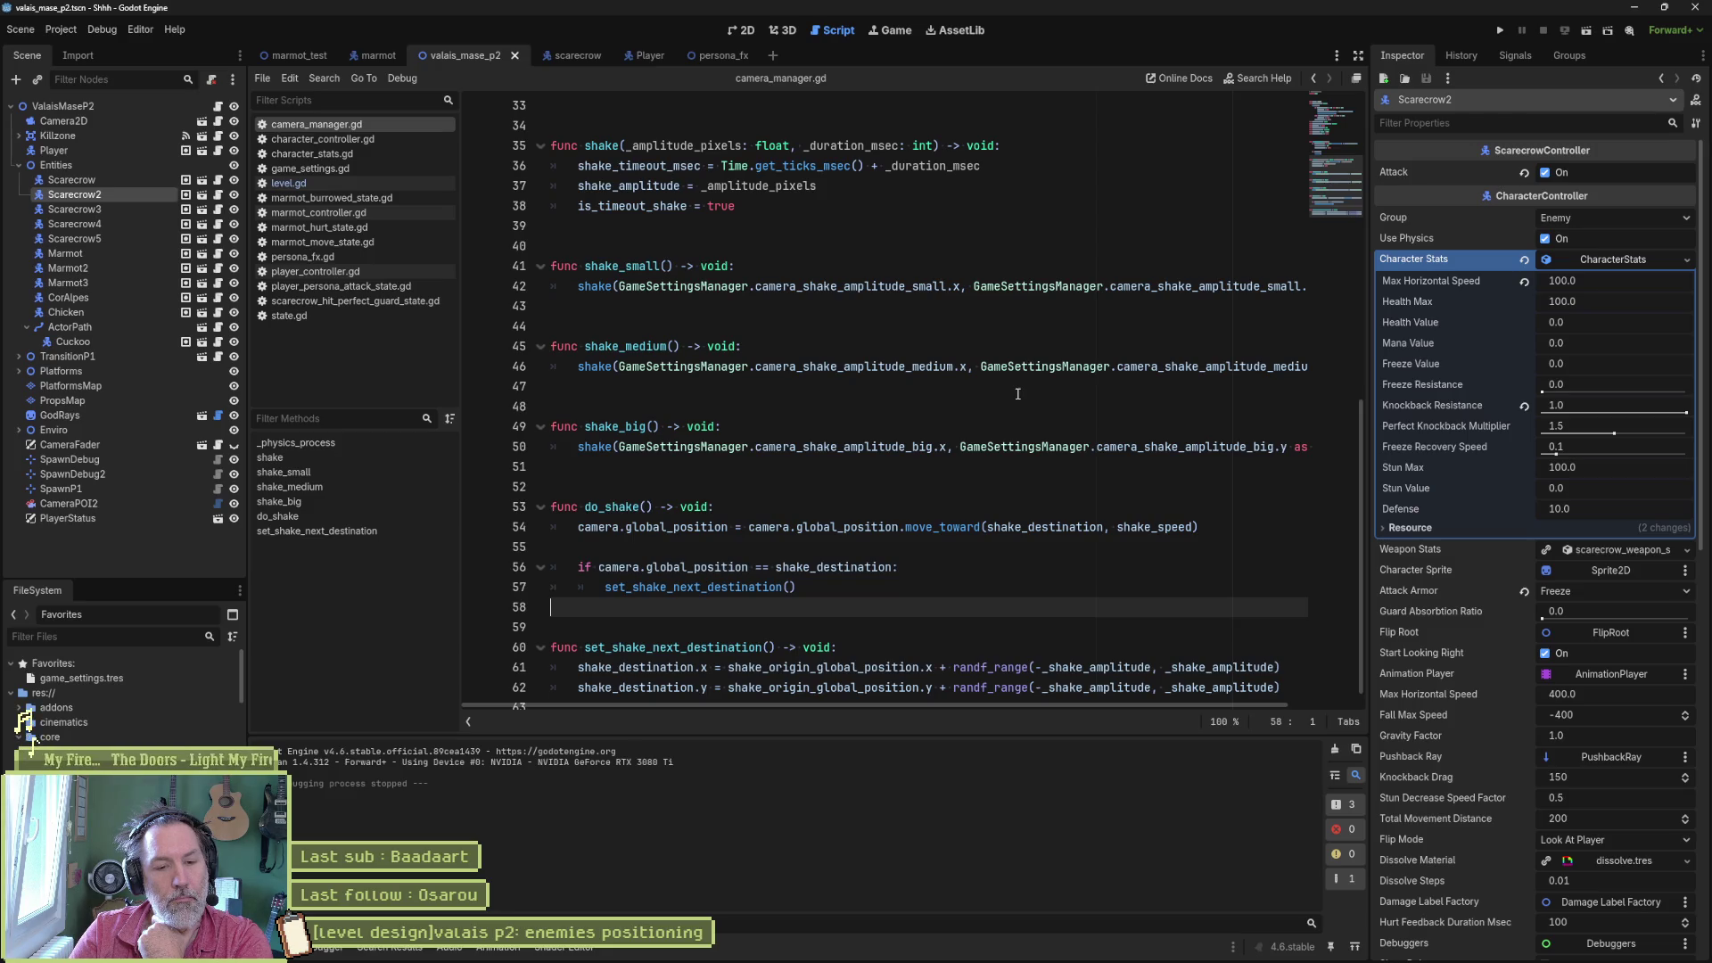
# - Bring up Visual Studio Code beside Godot on the node-app's twitch-monitor.js and discord-bot.js
pyautogui.moveTo(143, 961)
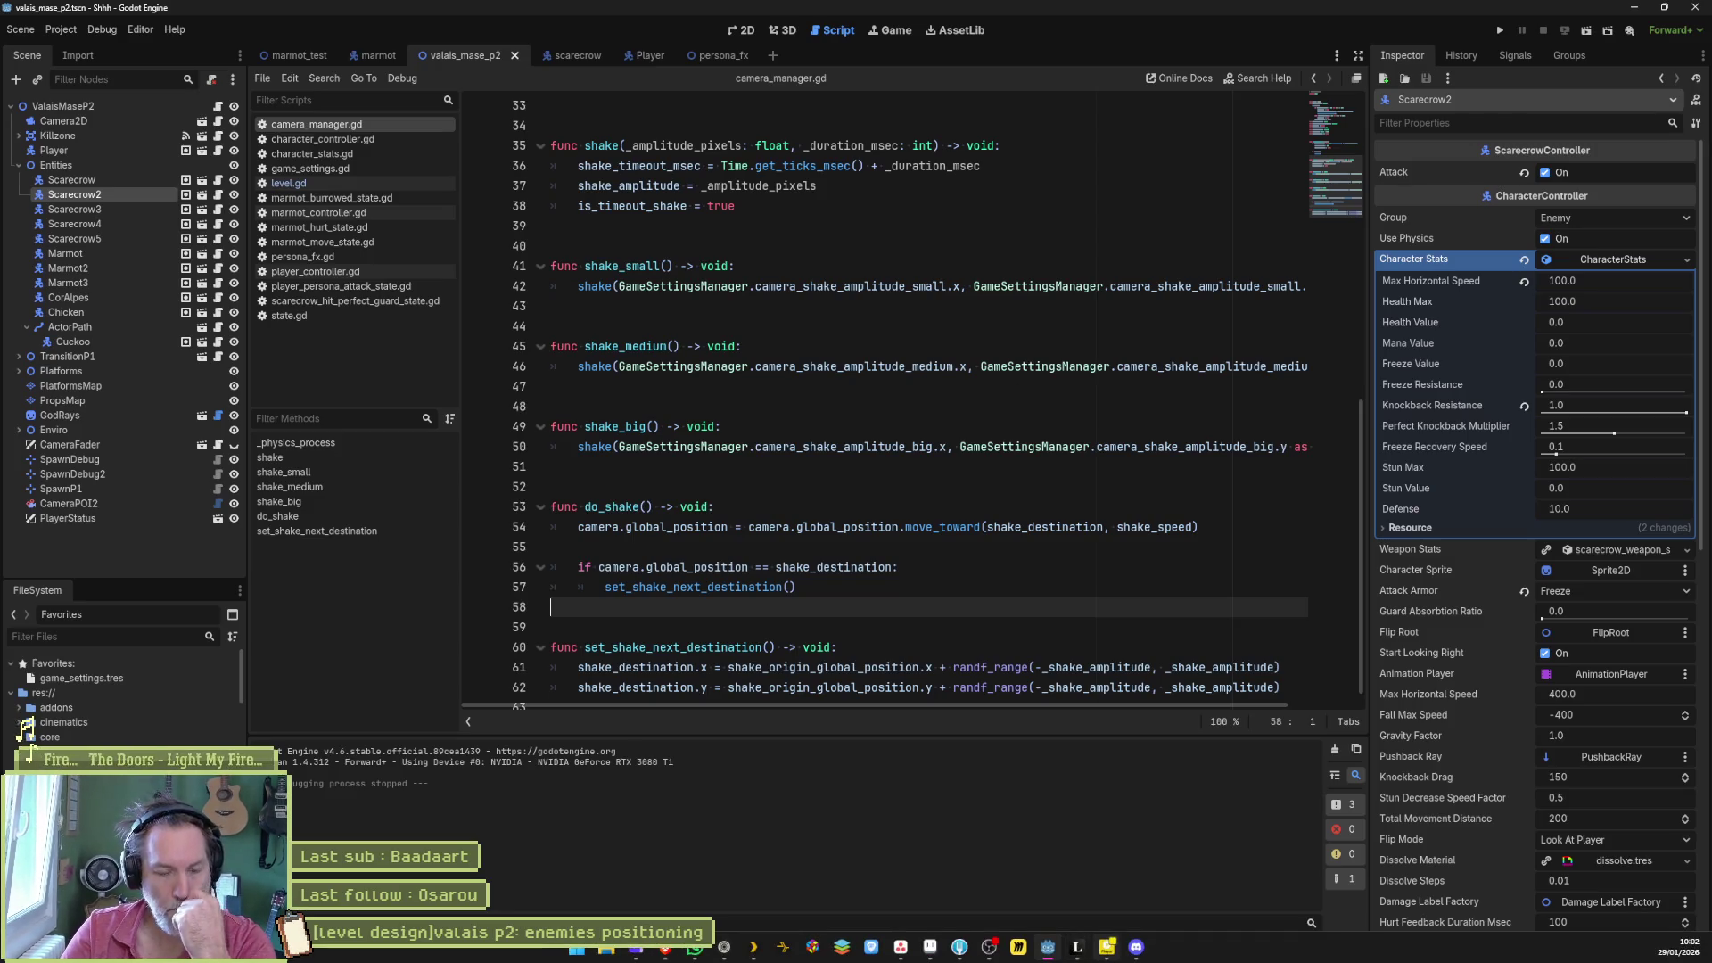
pyautogui.moveTo(1029, 956)
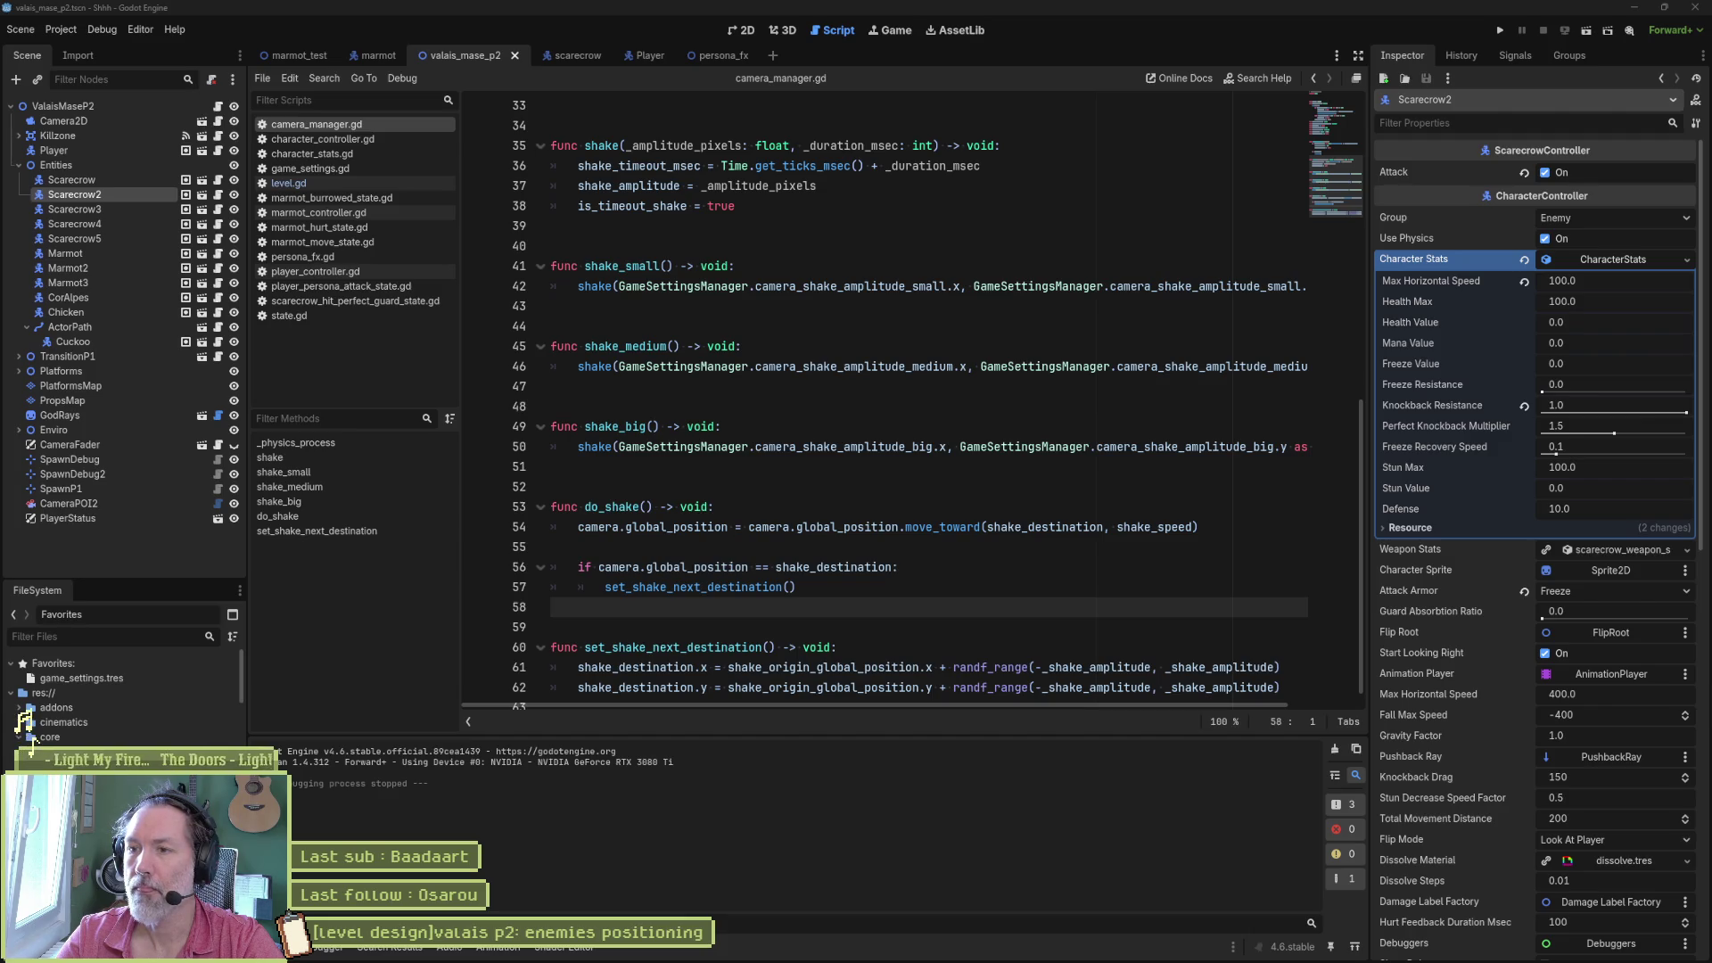
pyautogui.press('F5')
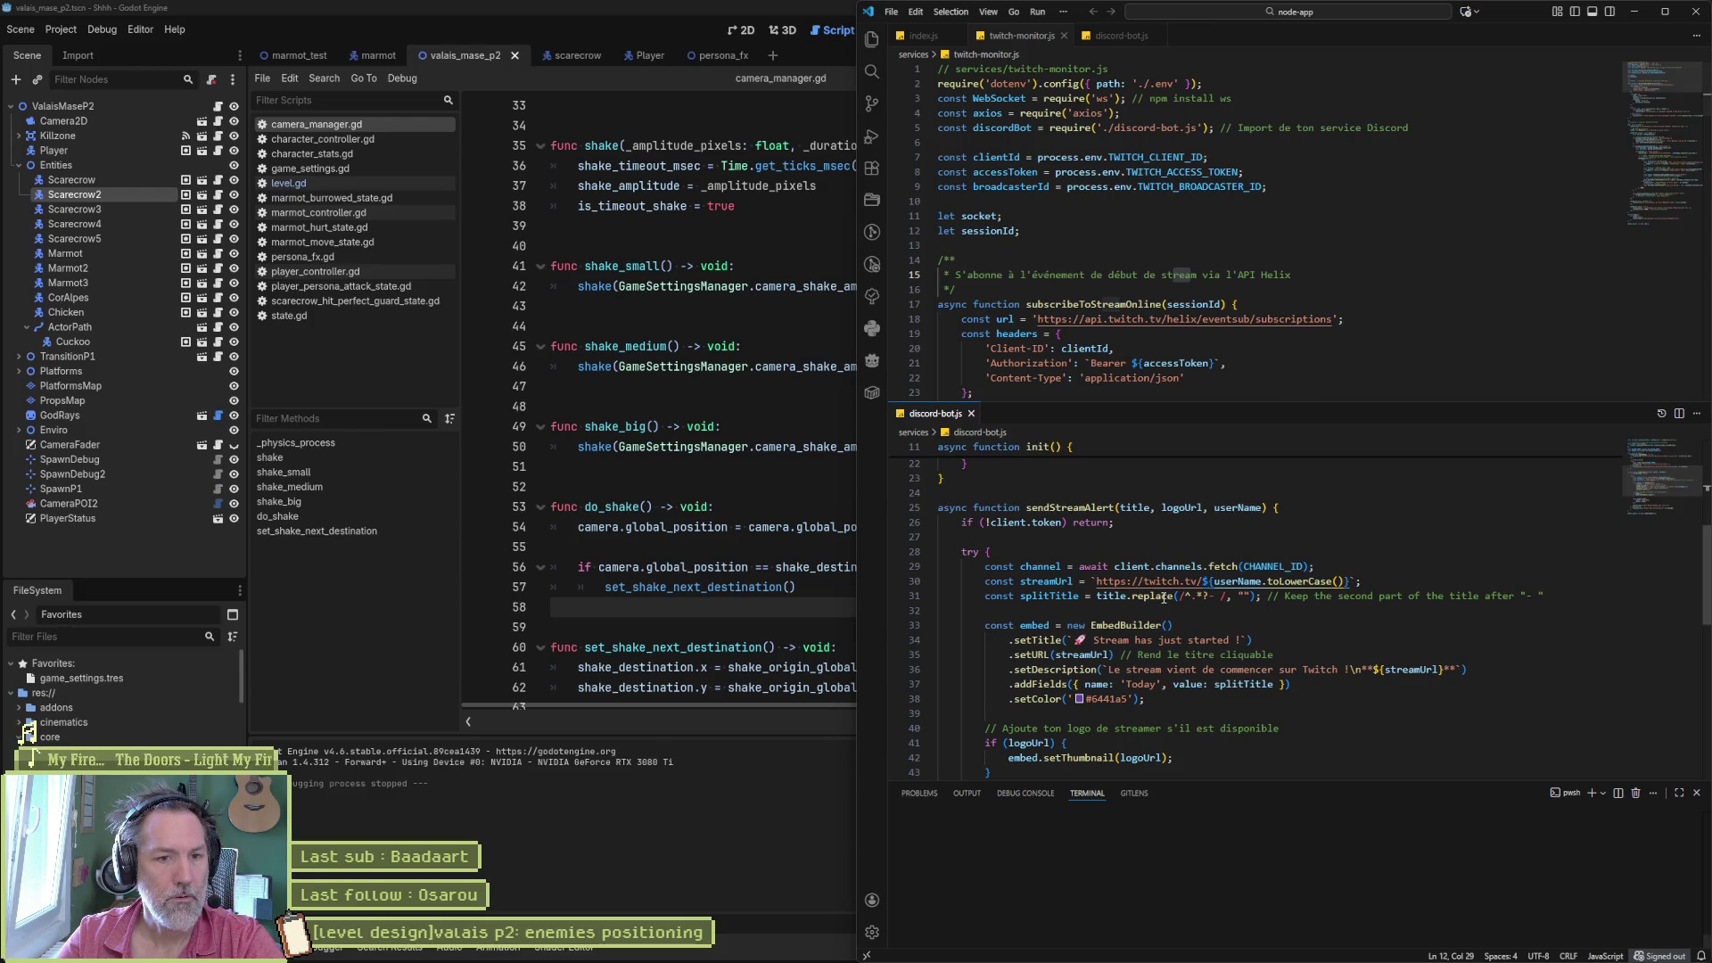
# - Put away Discord and close Visual Studio Code to return to Godot's camera_manager.gd
pyautogui.moveTo(1210, 596); pyautogui.dragTo(1226, 597)
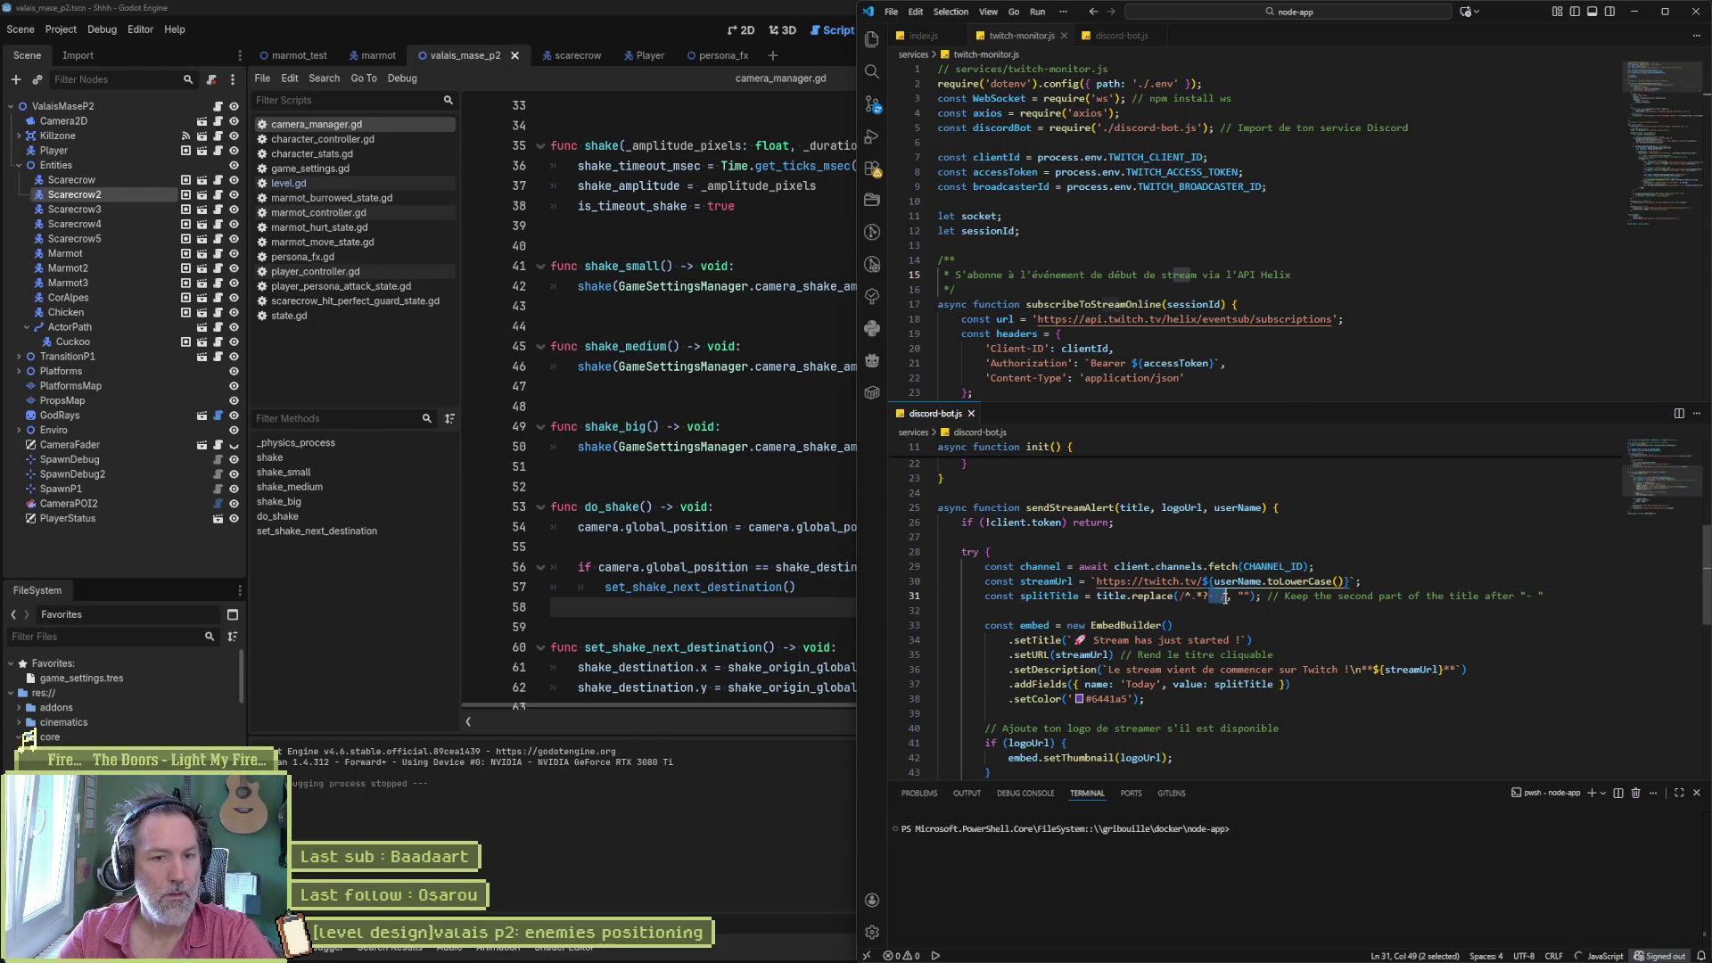
pyautogui.click(1121, 951)
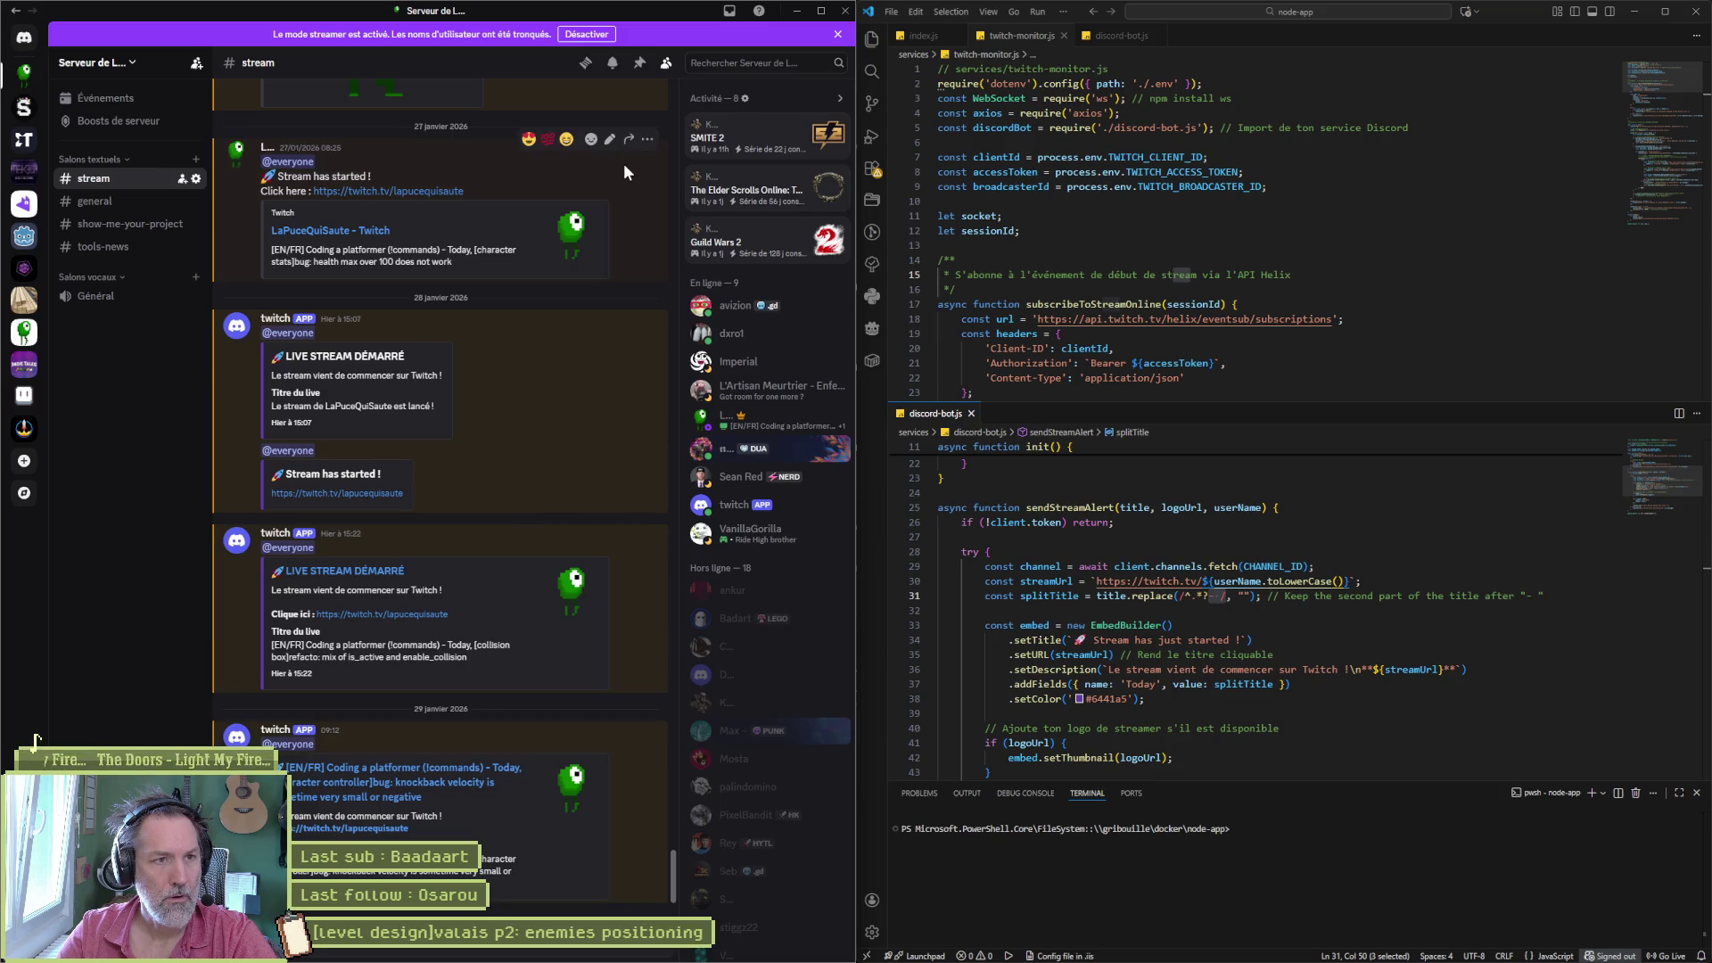
pyautogui.click(797, 10)
pyautogui.click(1690, 23)
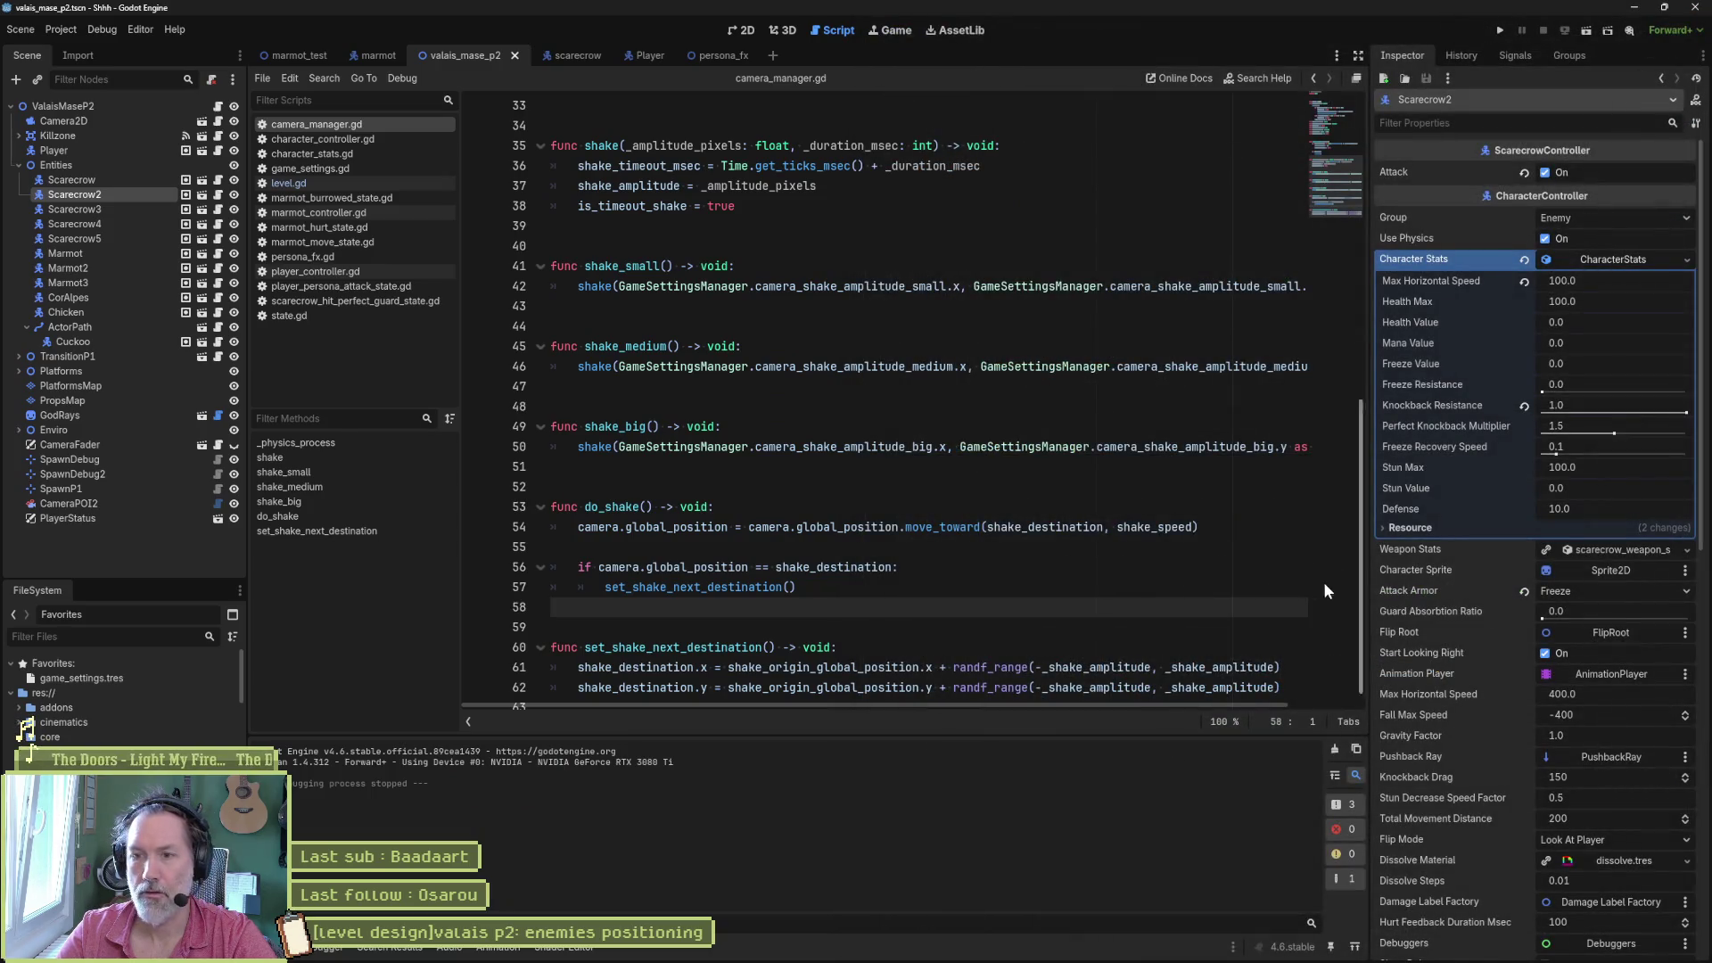
# - Drag Scarecrow2 further right in valais_mase_p2, save, test-run the game, then open marmot_test
pyautogui.click(747, 32)
pyautogui.scroll(-1, 811, 305)
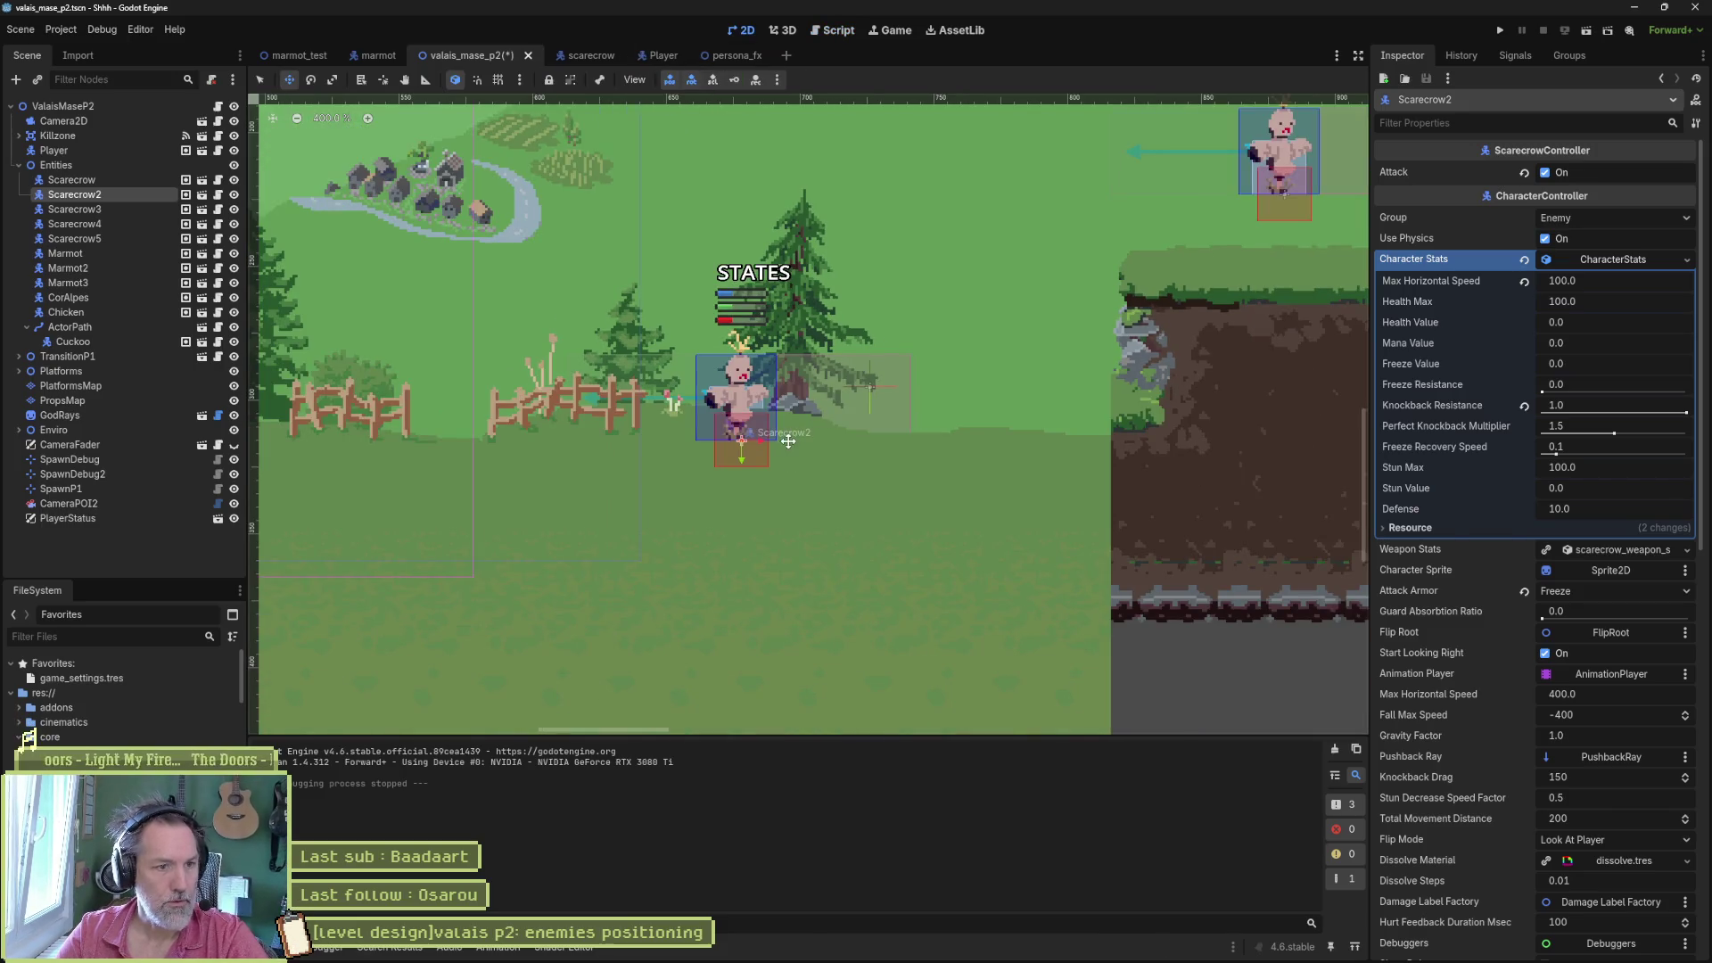
pyautogui.moveTo(752, 444); pyautogui.dragTo(1031, 432)
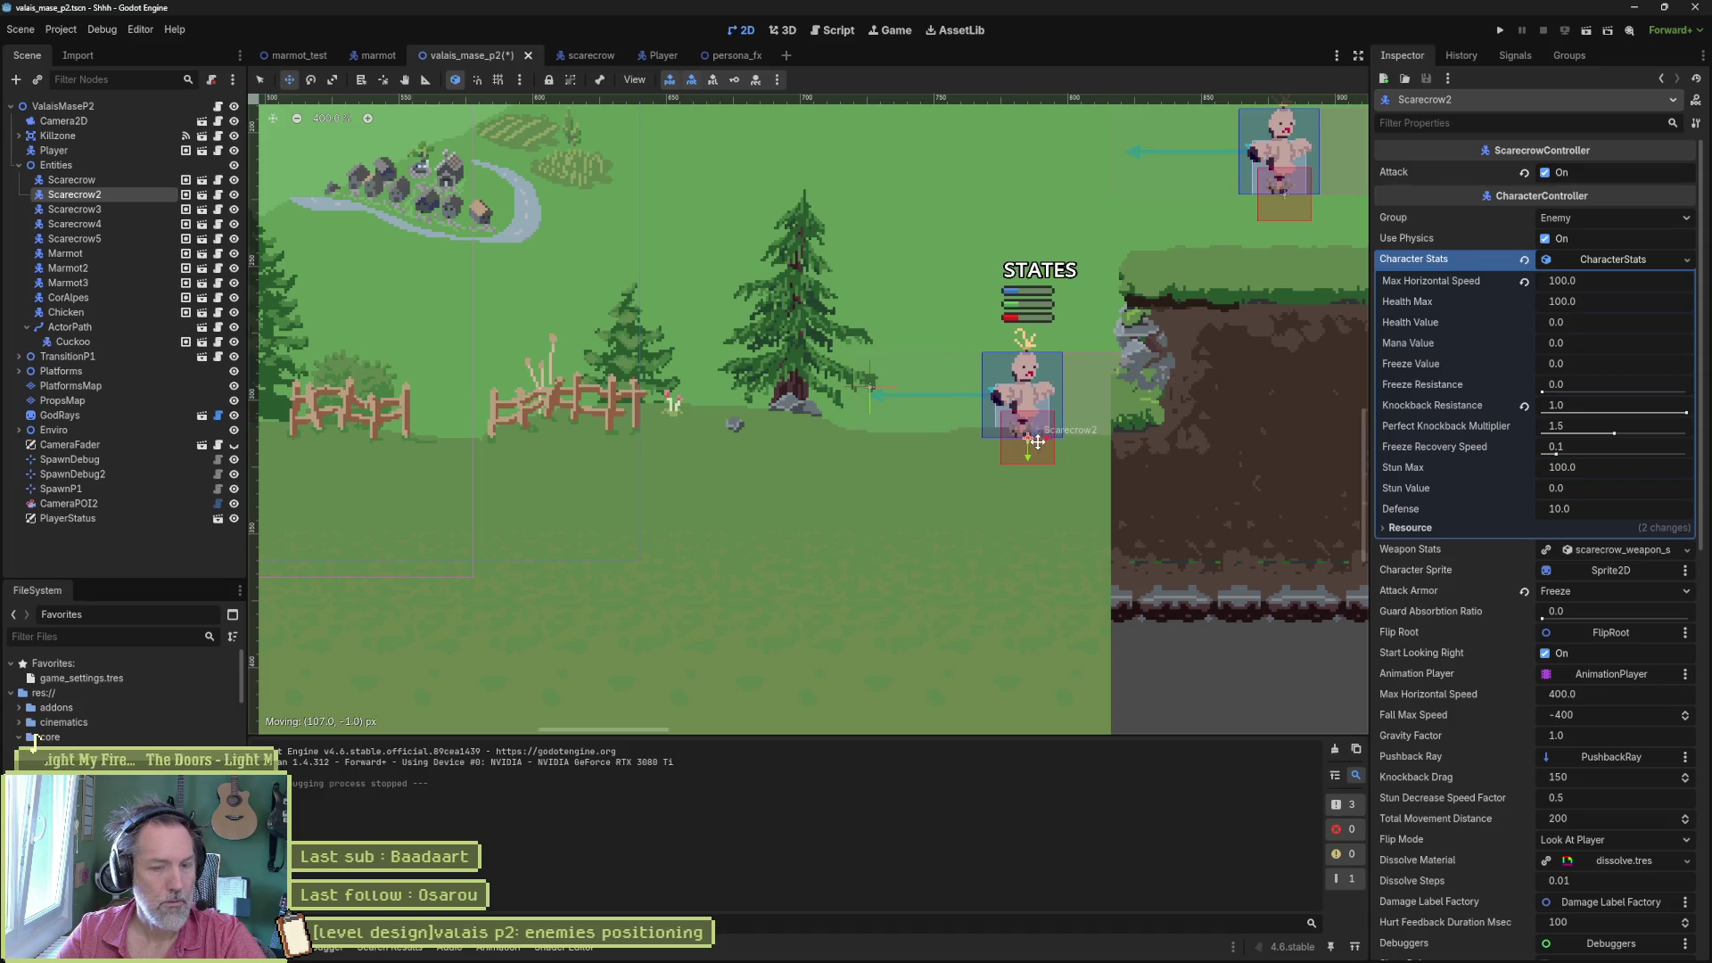
pyautogui.hotkey('ctrl', 's')
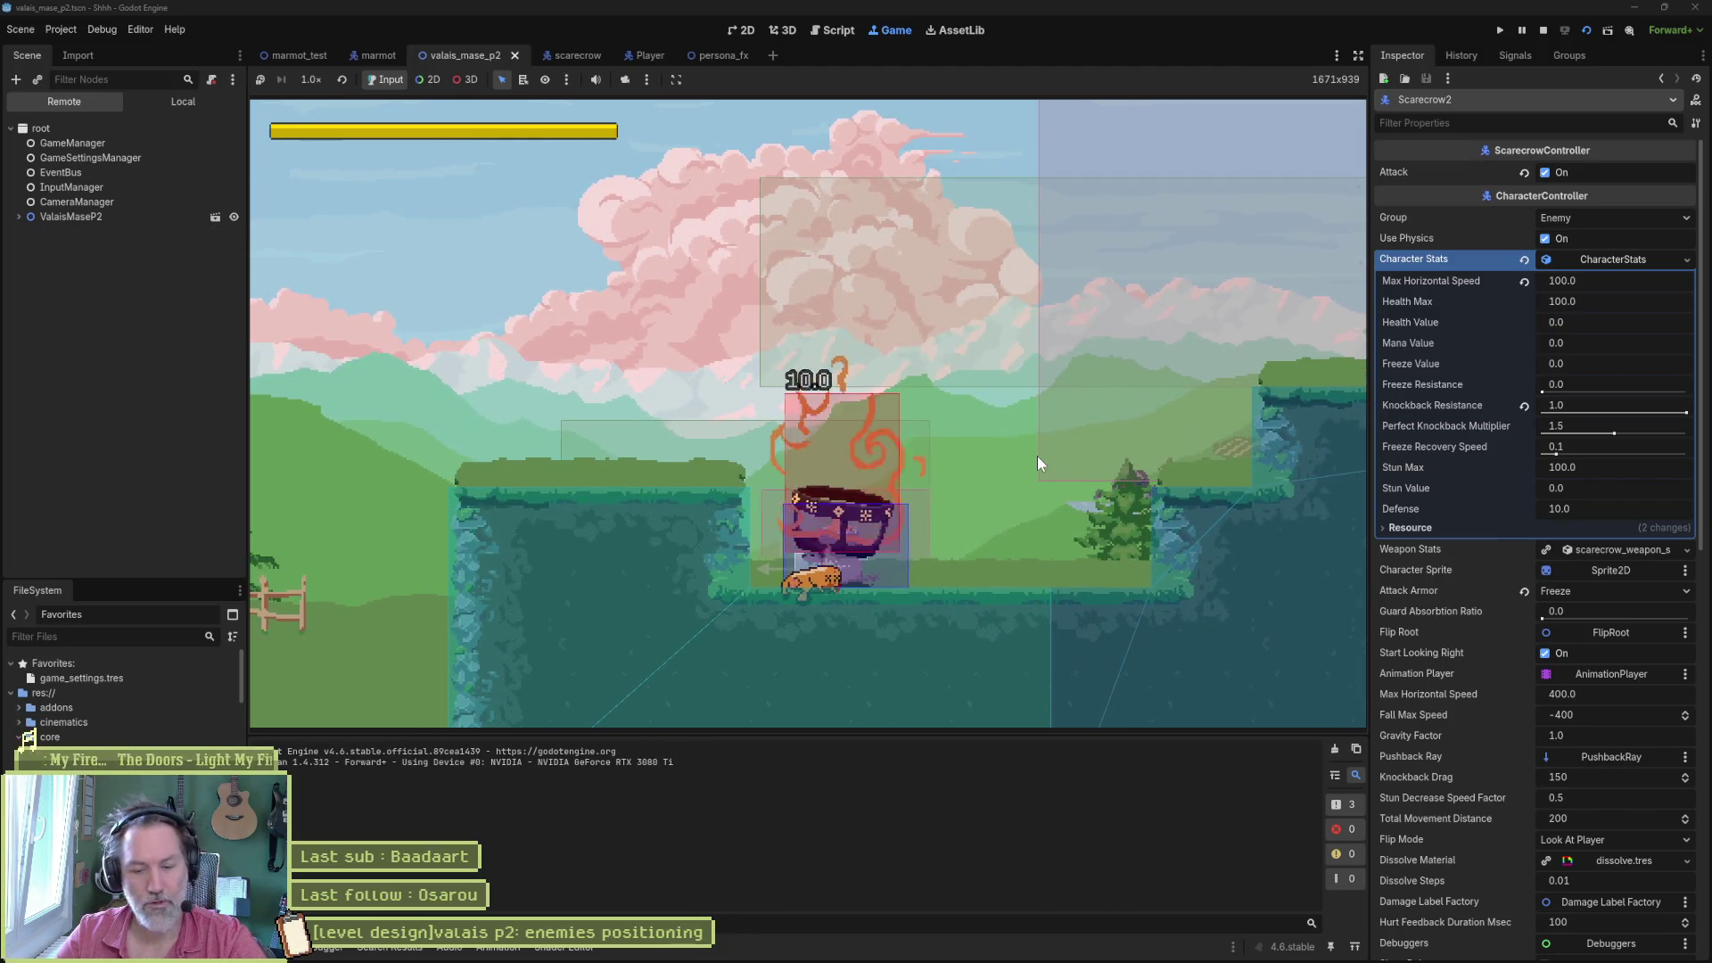
pyautogui.press('F8')
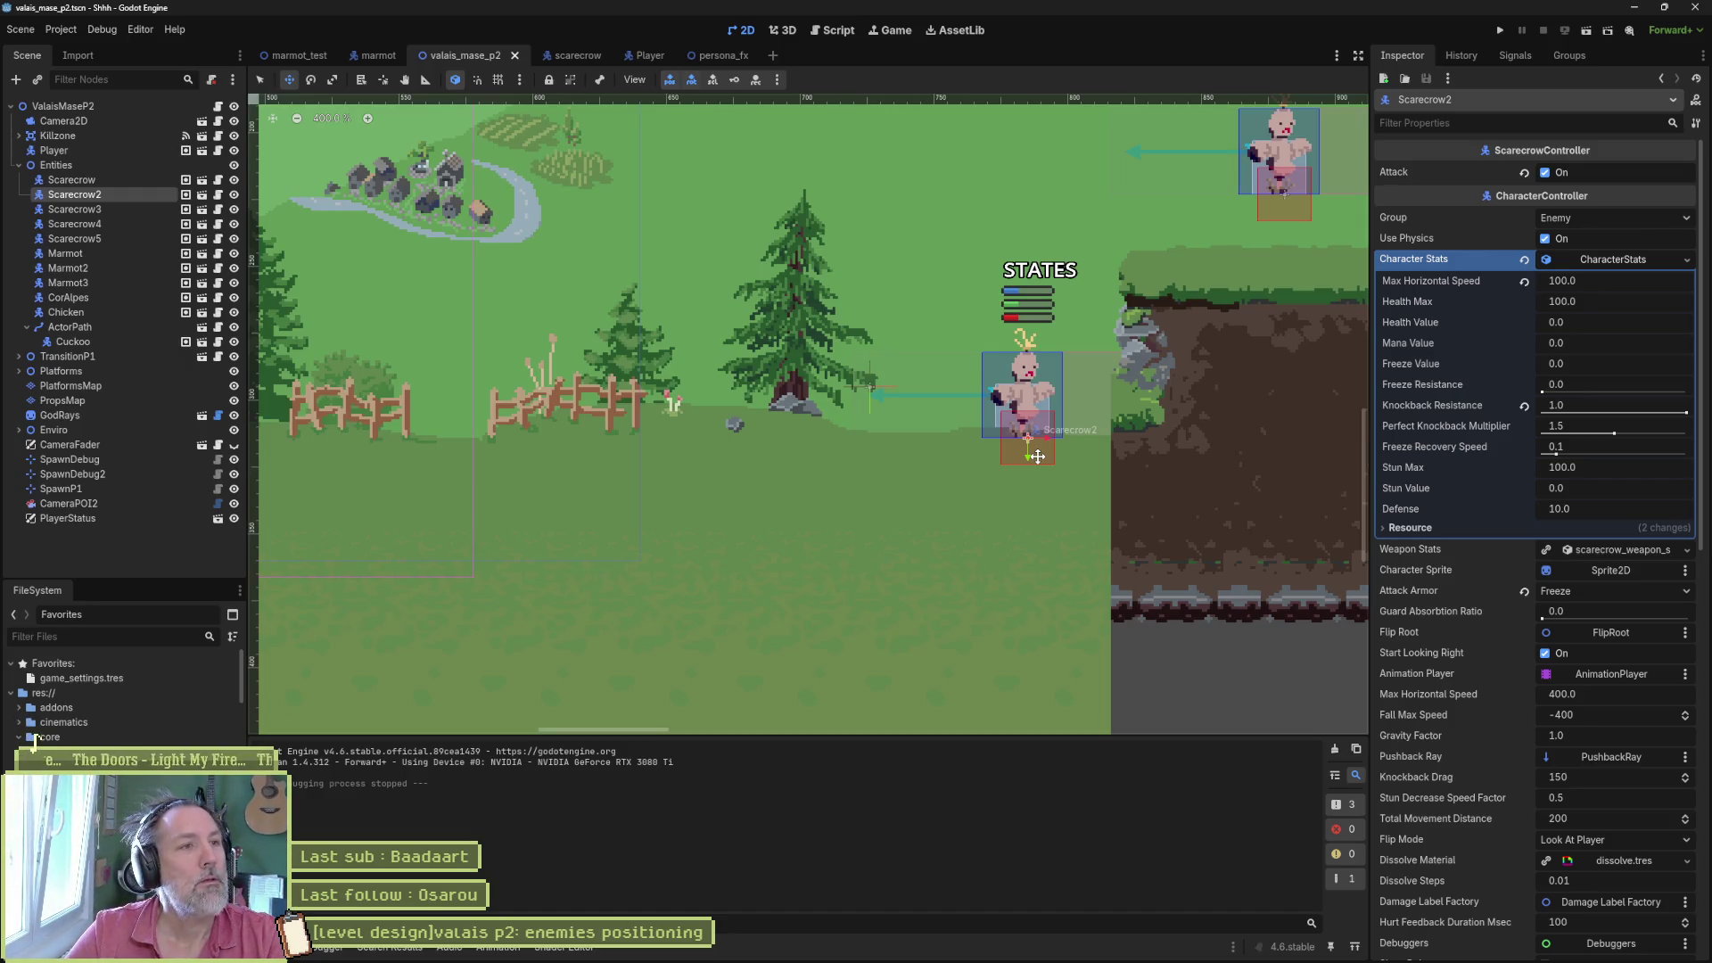
pyautogui.click(294, 54)
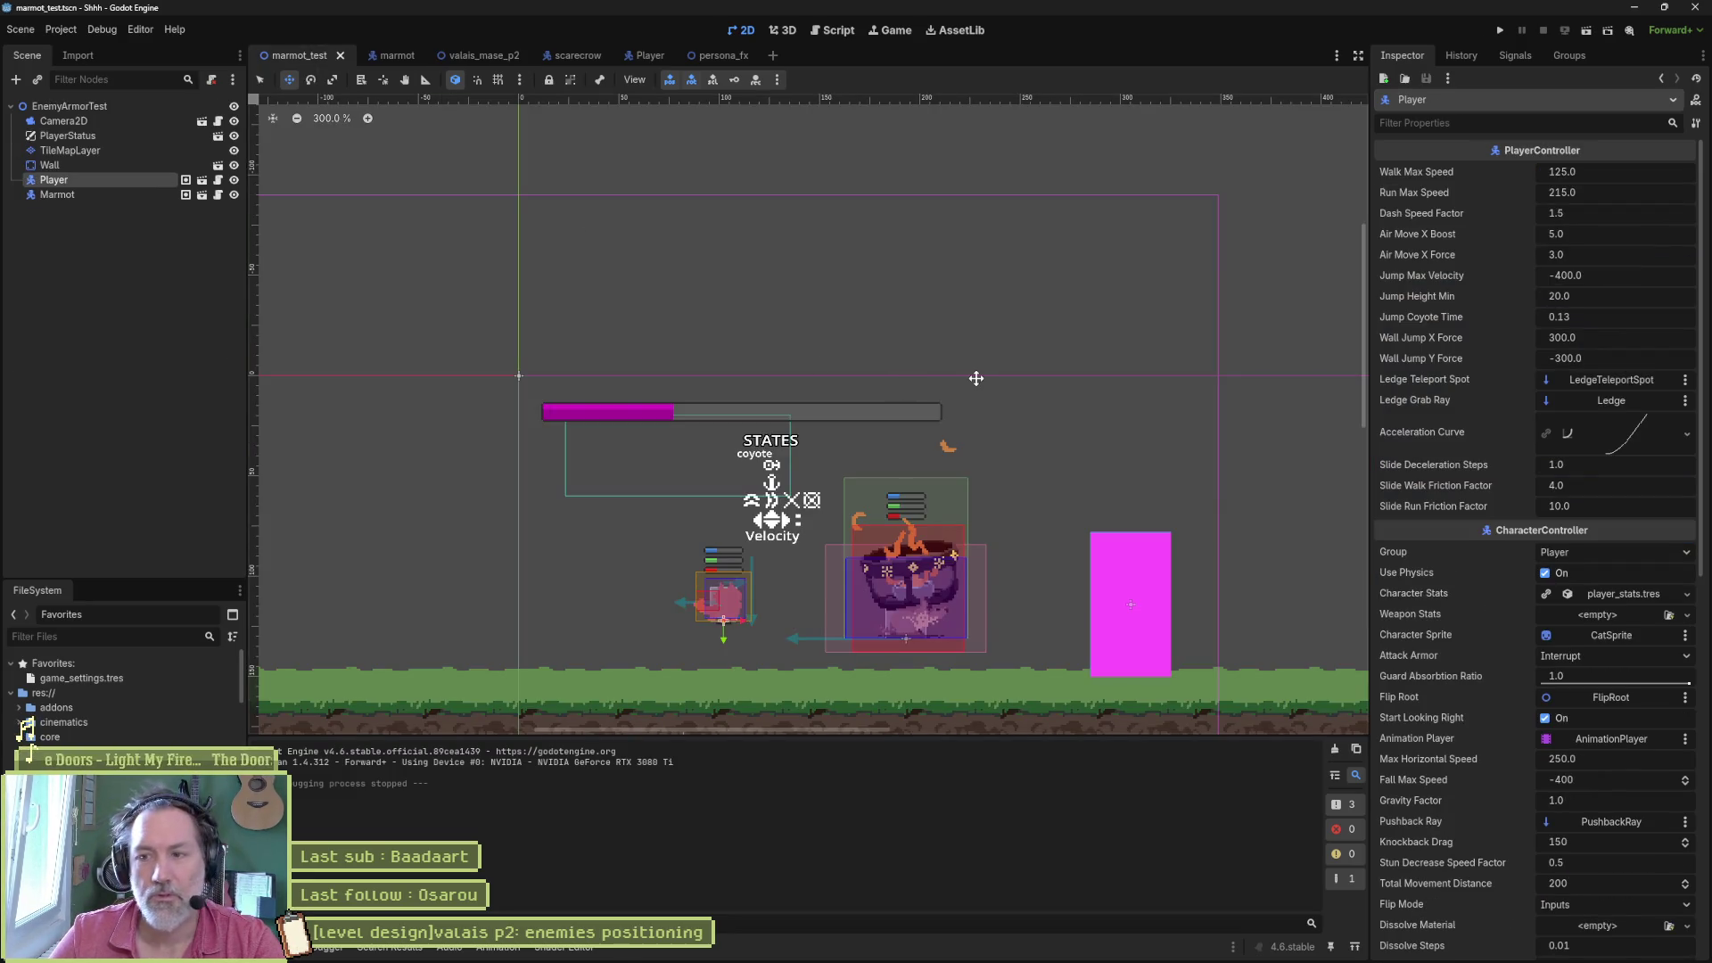
# - Add an In progress task titled '[marmot controller]add: death & stationnary attack' plus a second copy
pyautogui.hotkey('alt', 'Tab')
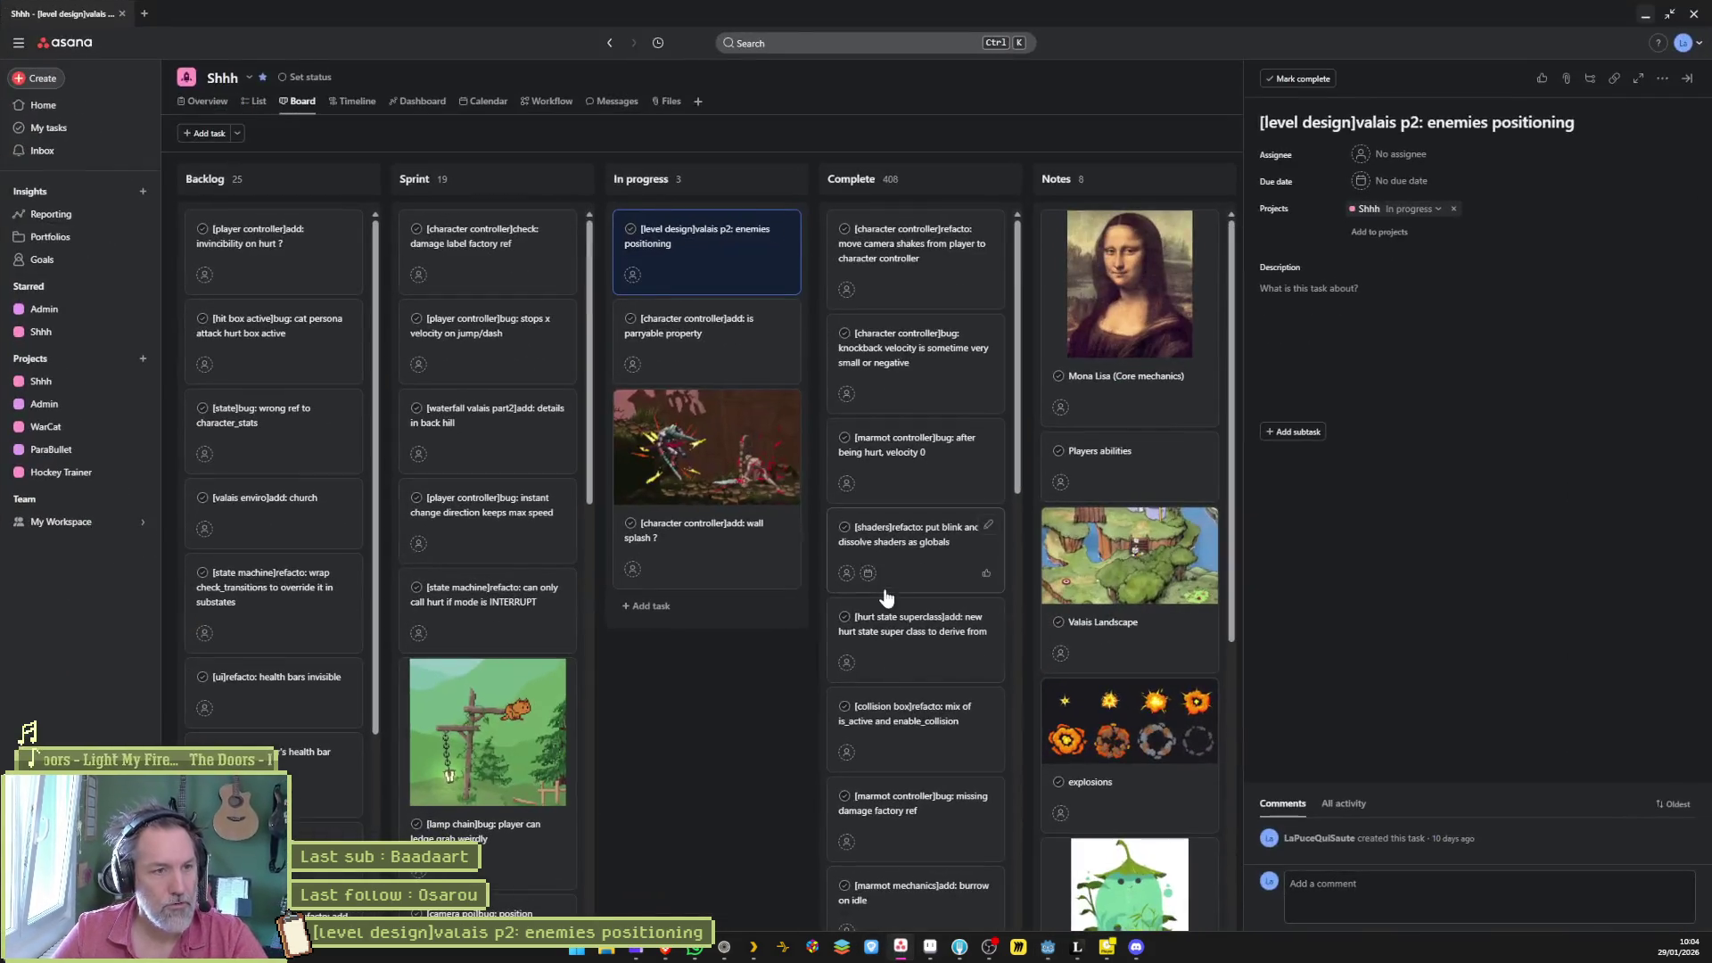
pyautogui.click(670, 615)
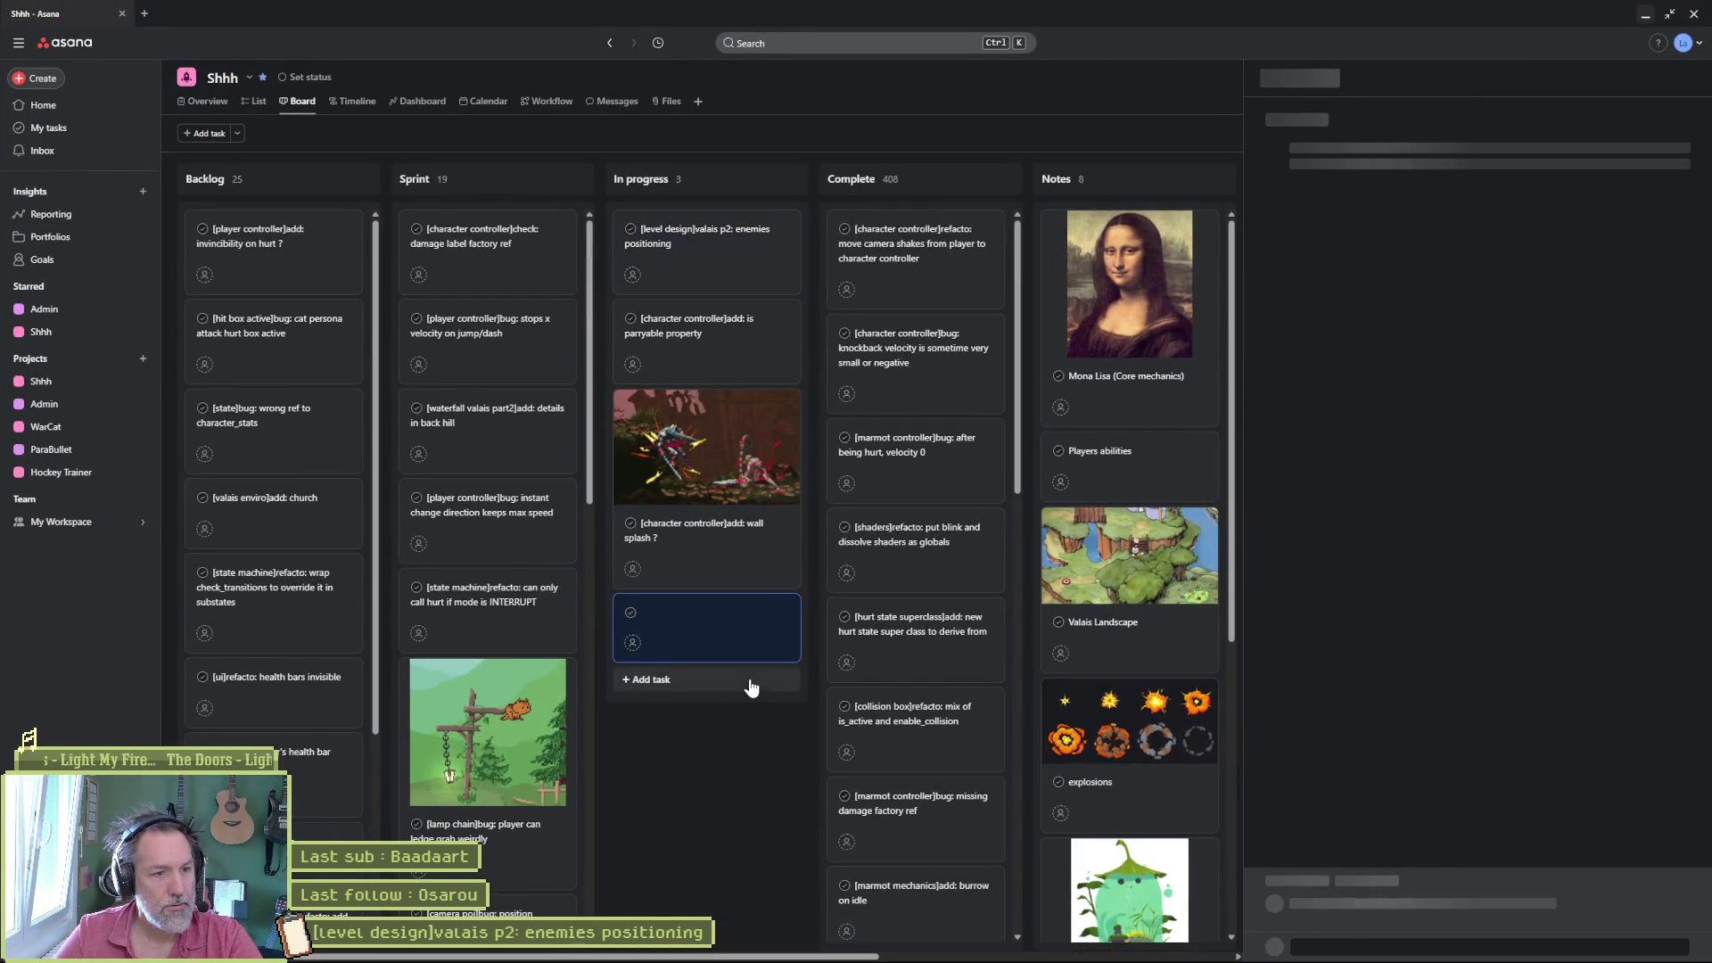
pyautogui.click(1335, 134)
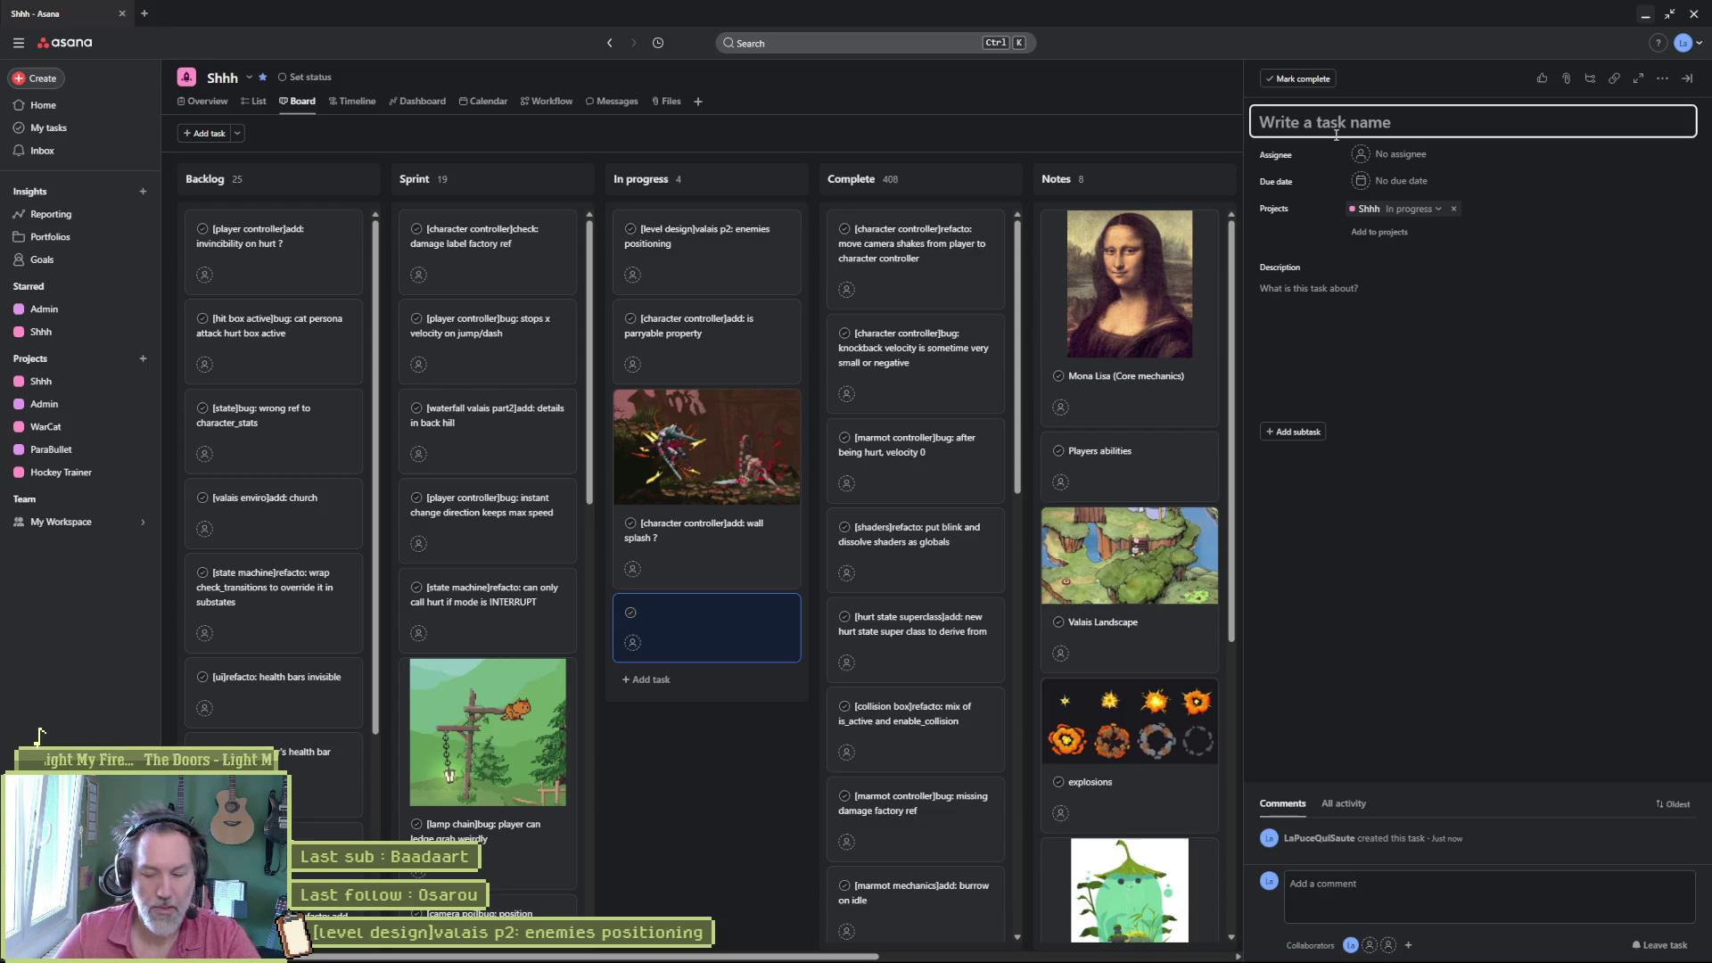
pyautogui.write('[]')
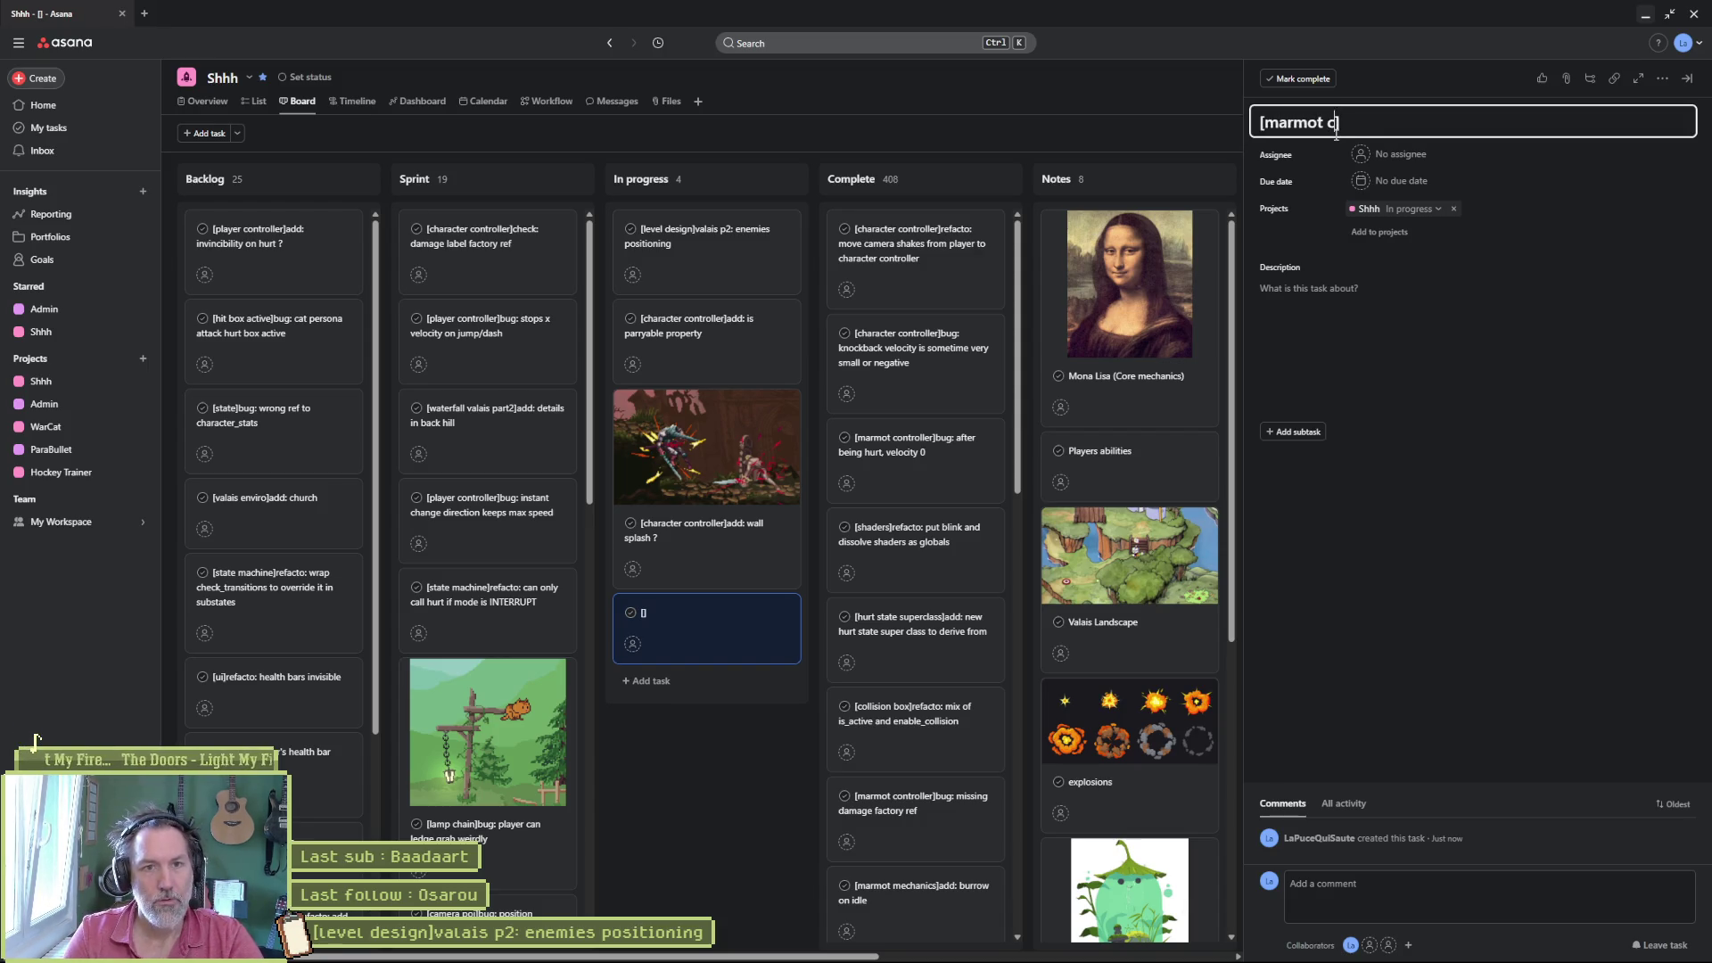
pyautogui.write('ontroller')
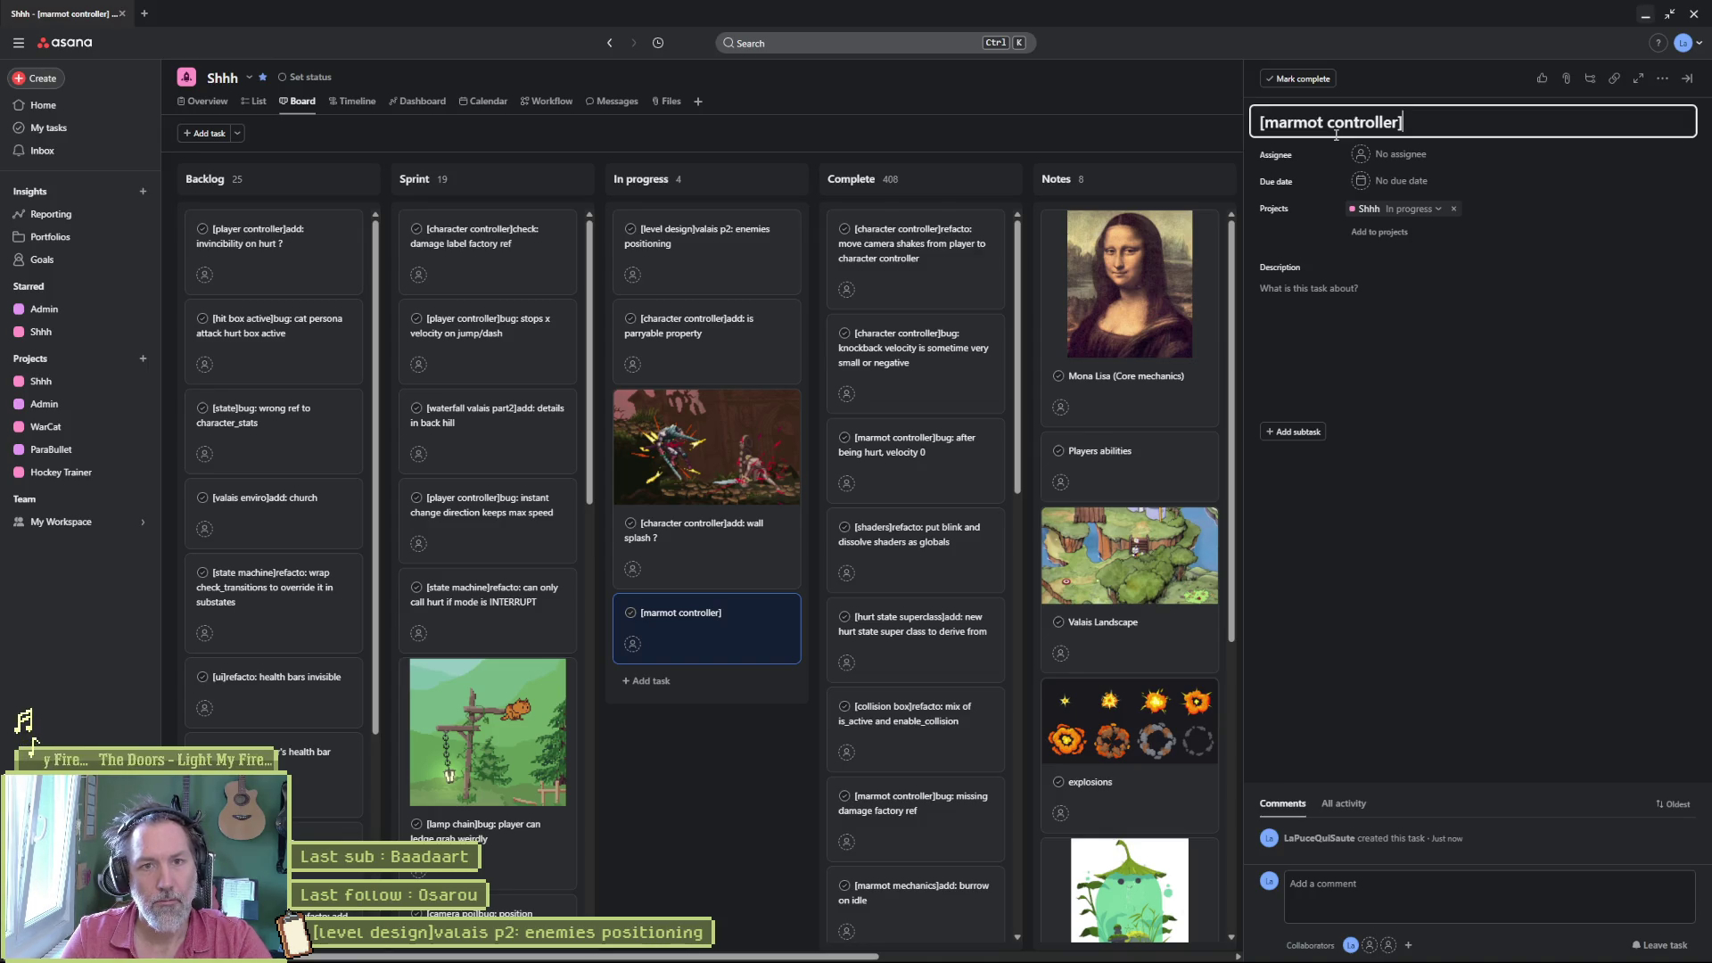
pyautogui.press('Return')
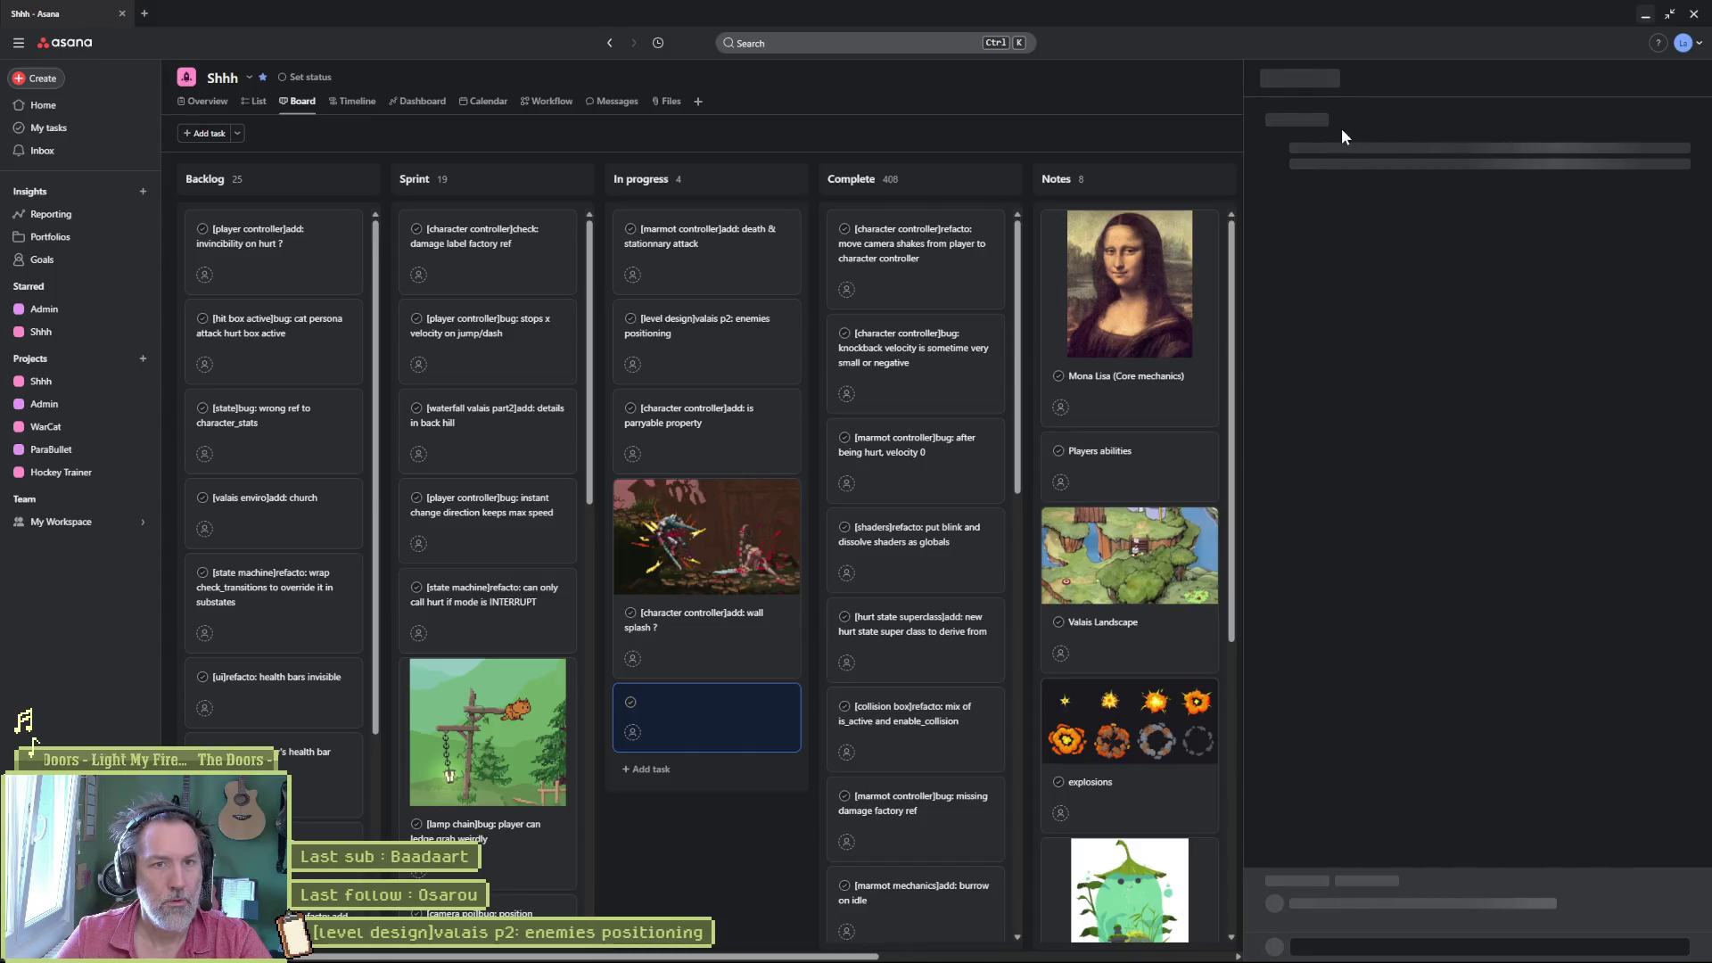
pyautogui.write('[marmot controller]add: death & stationnary attack')
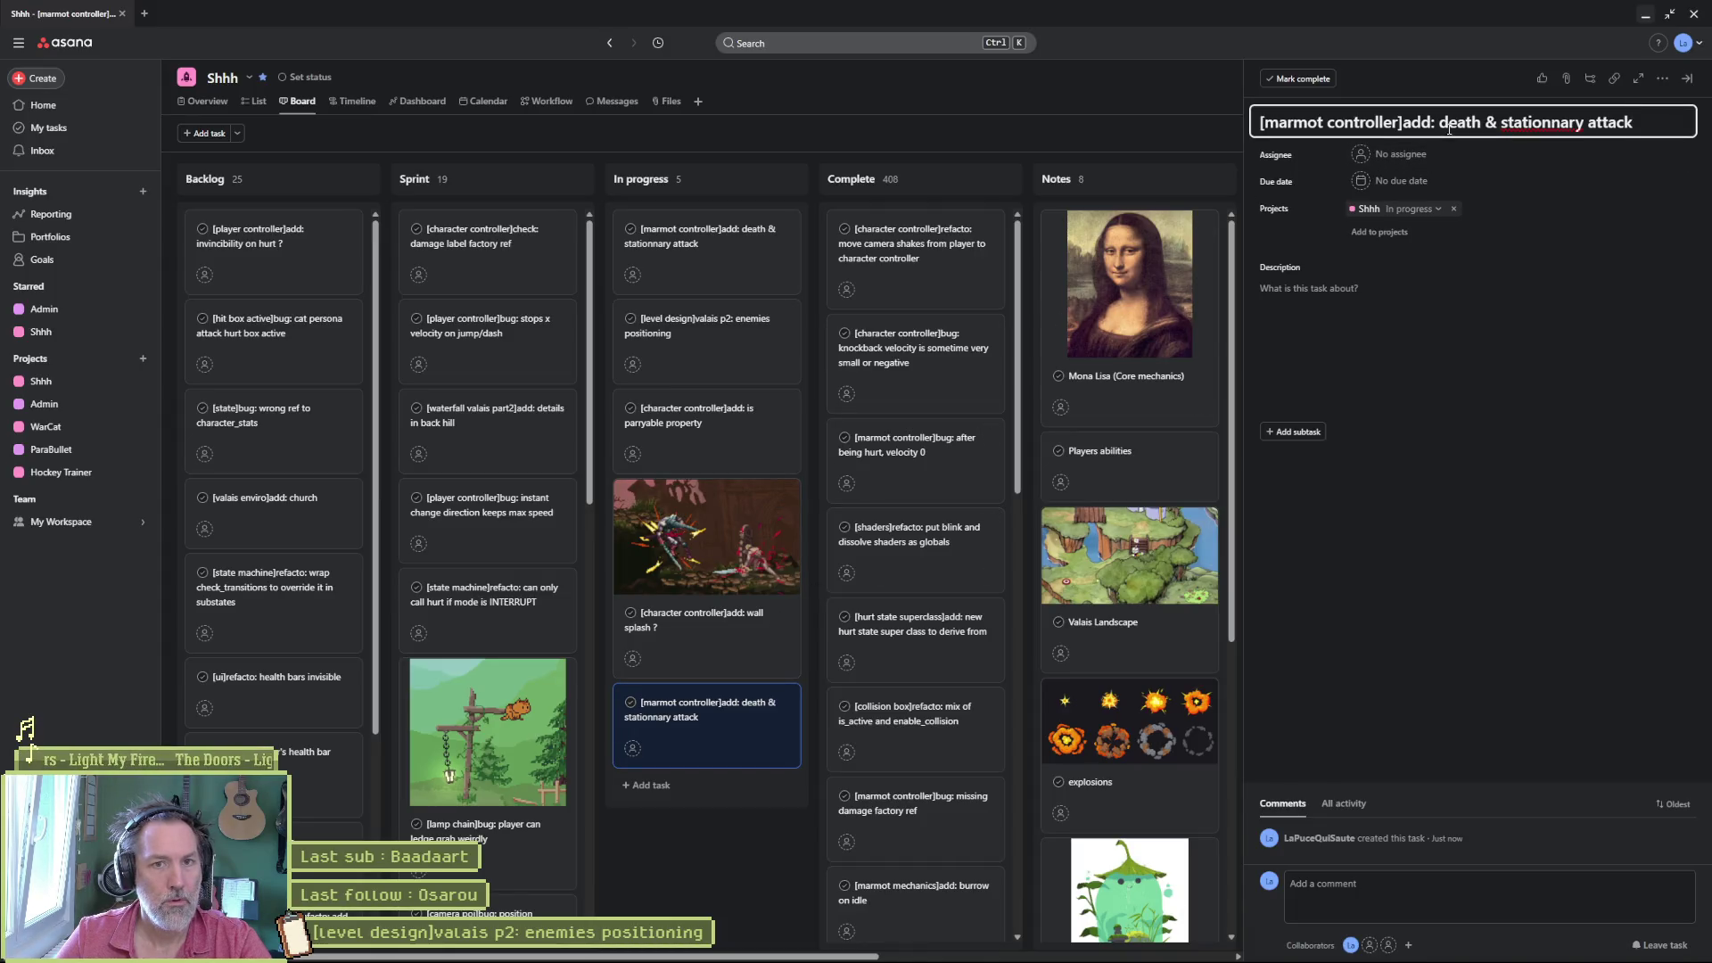
# - Trim the titles to 'death' and 'stationnary attack', reorder them, and minimize the browser
pyautogui.doubleClick(1441, 123)
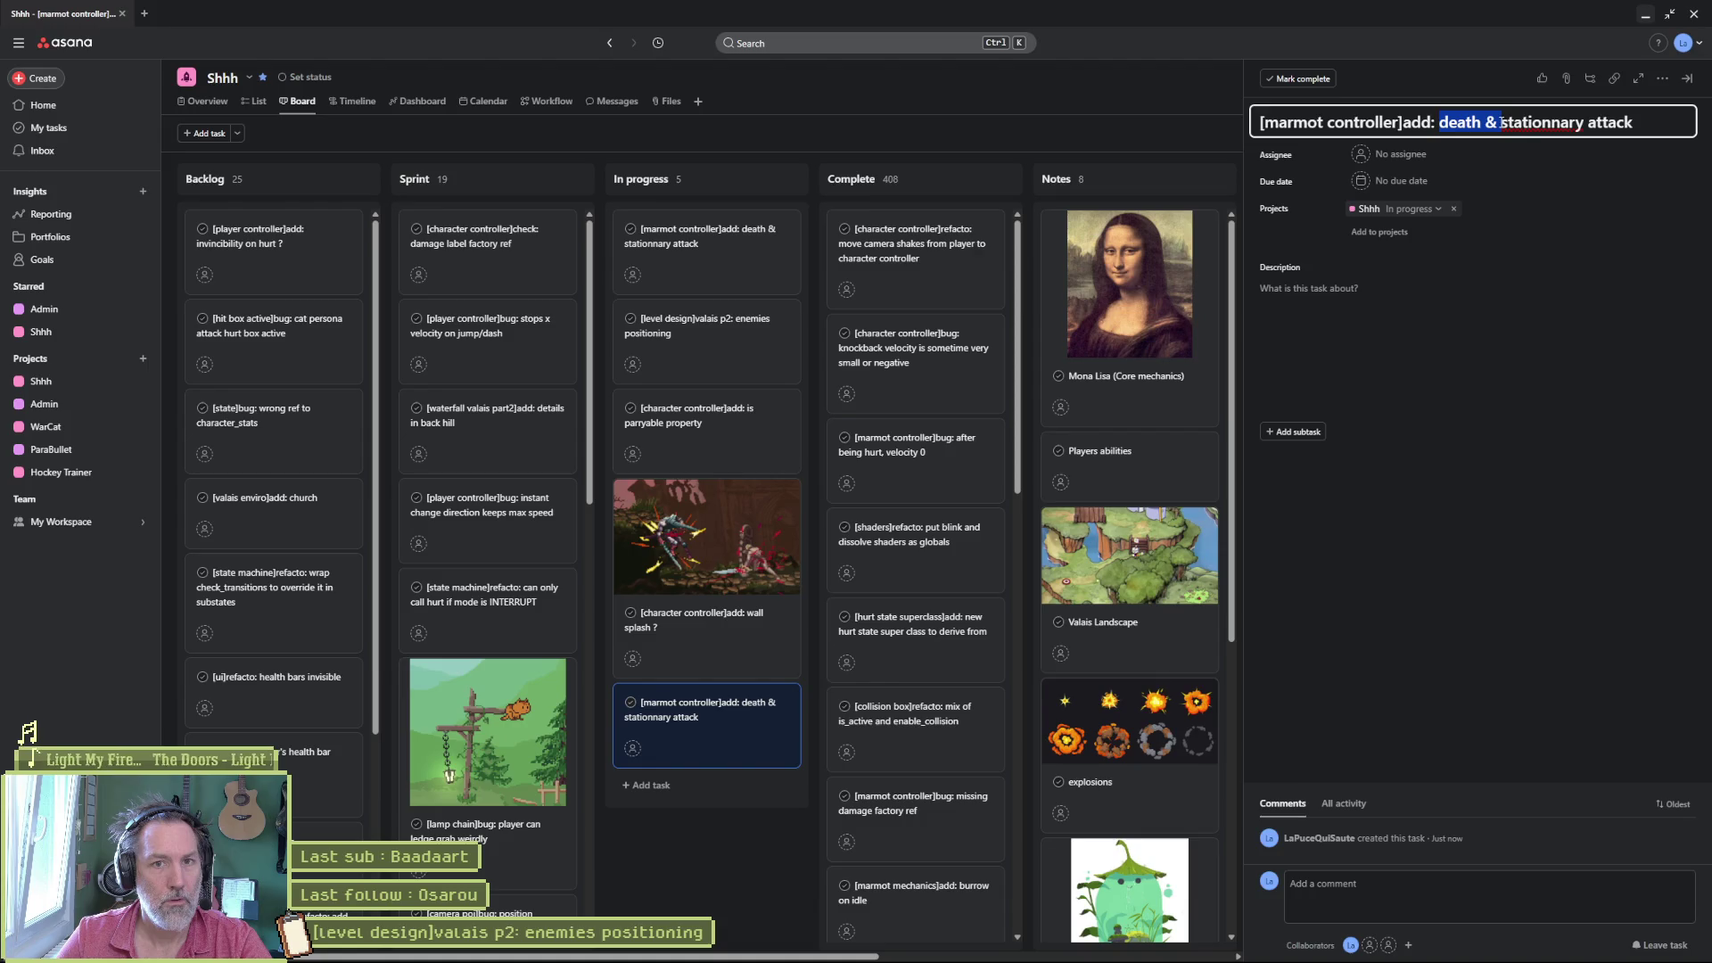
pyautogui.press('BackSpace')
pyautogui.moveTo(782, 703)
pyautogui.mouseDown()
pyautogui.moveTo(704, 351)
pyautogui.moveTo(717, 264)
pyautogui.mouseUp()
pyautogui.click(717, 264)
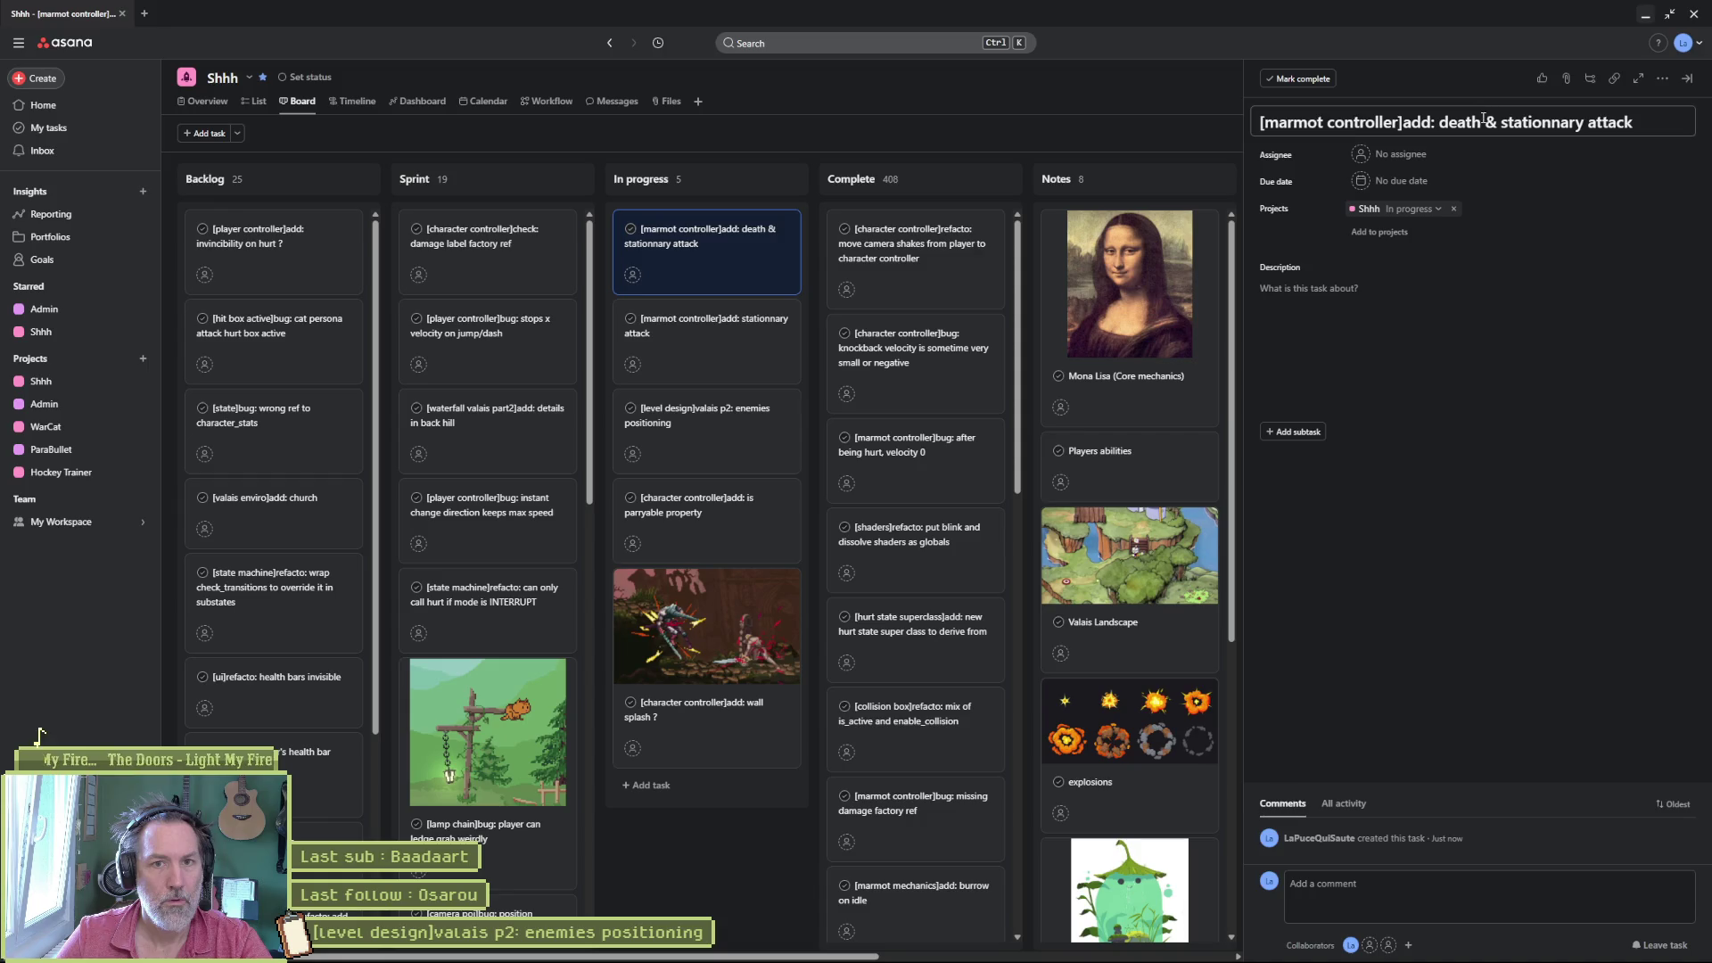
pyautogui.moveTo(1482, 122); pyautogui.dragTo(1664, 114)
pyautogui.press('BackSpace')
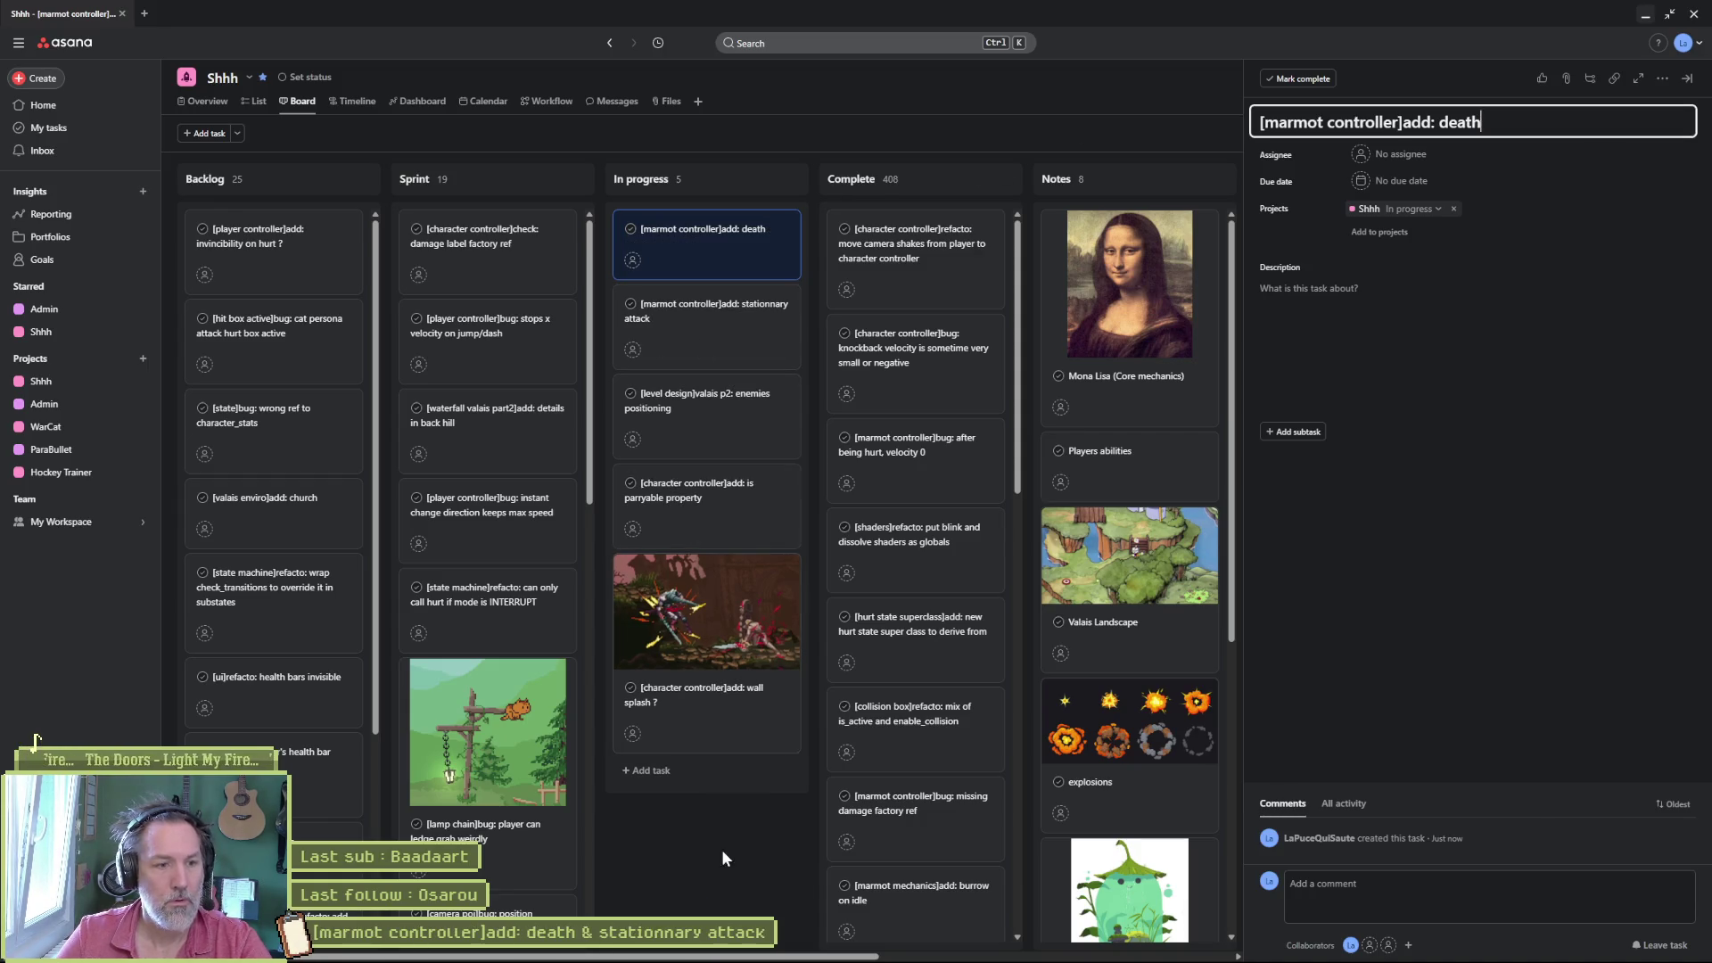
pyautogui.click(802, 707)
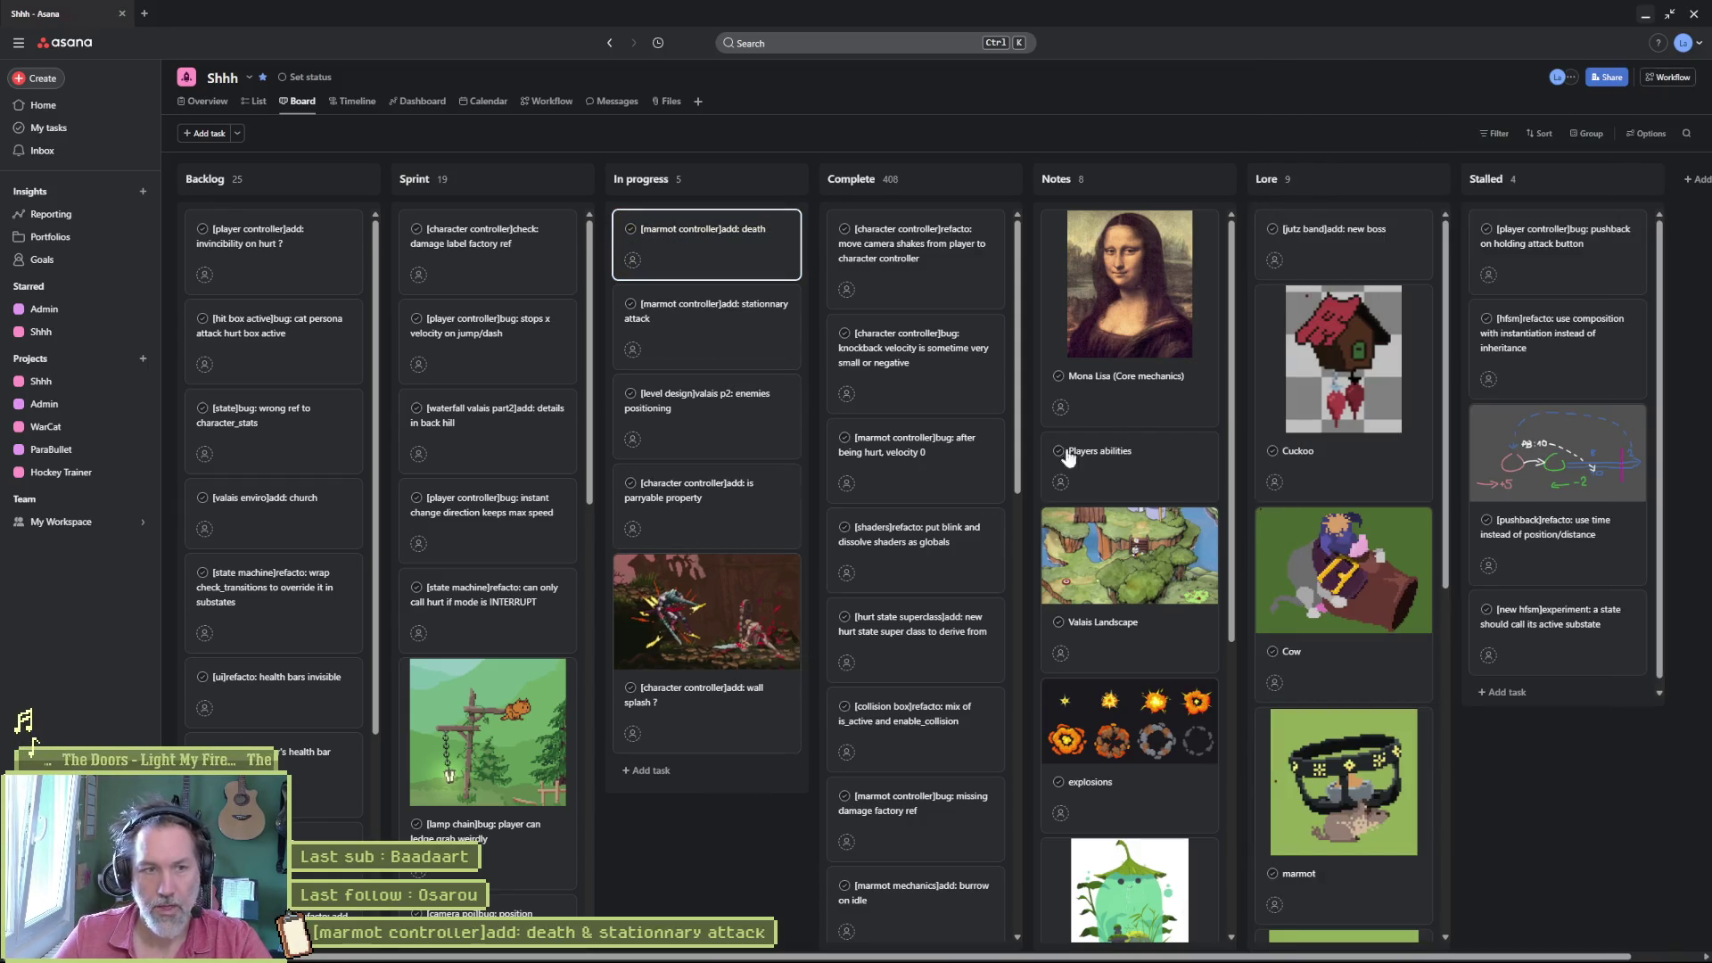
pyautogui.click(1645, 14)
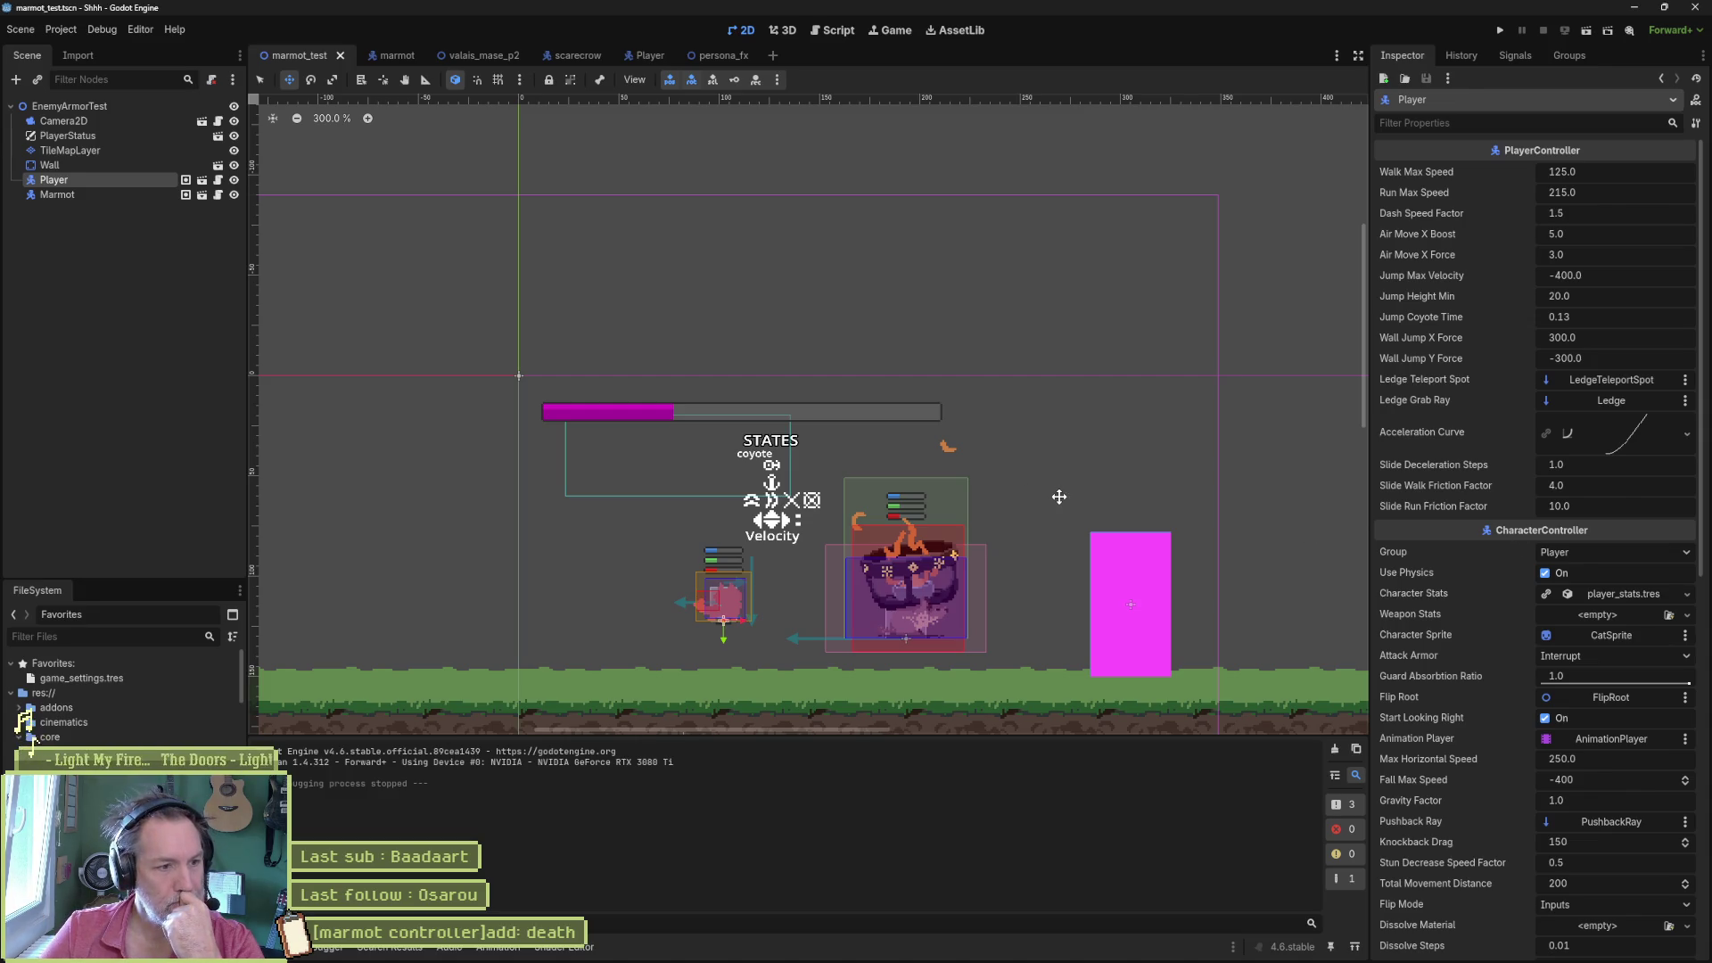
# - Check the Marmot in Godot's marmot scene, then switch to marmot.aseprite in Aseprite
pyautogui.moveTo(1006, 960)
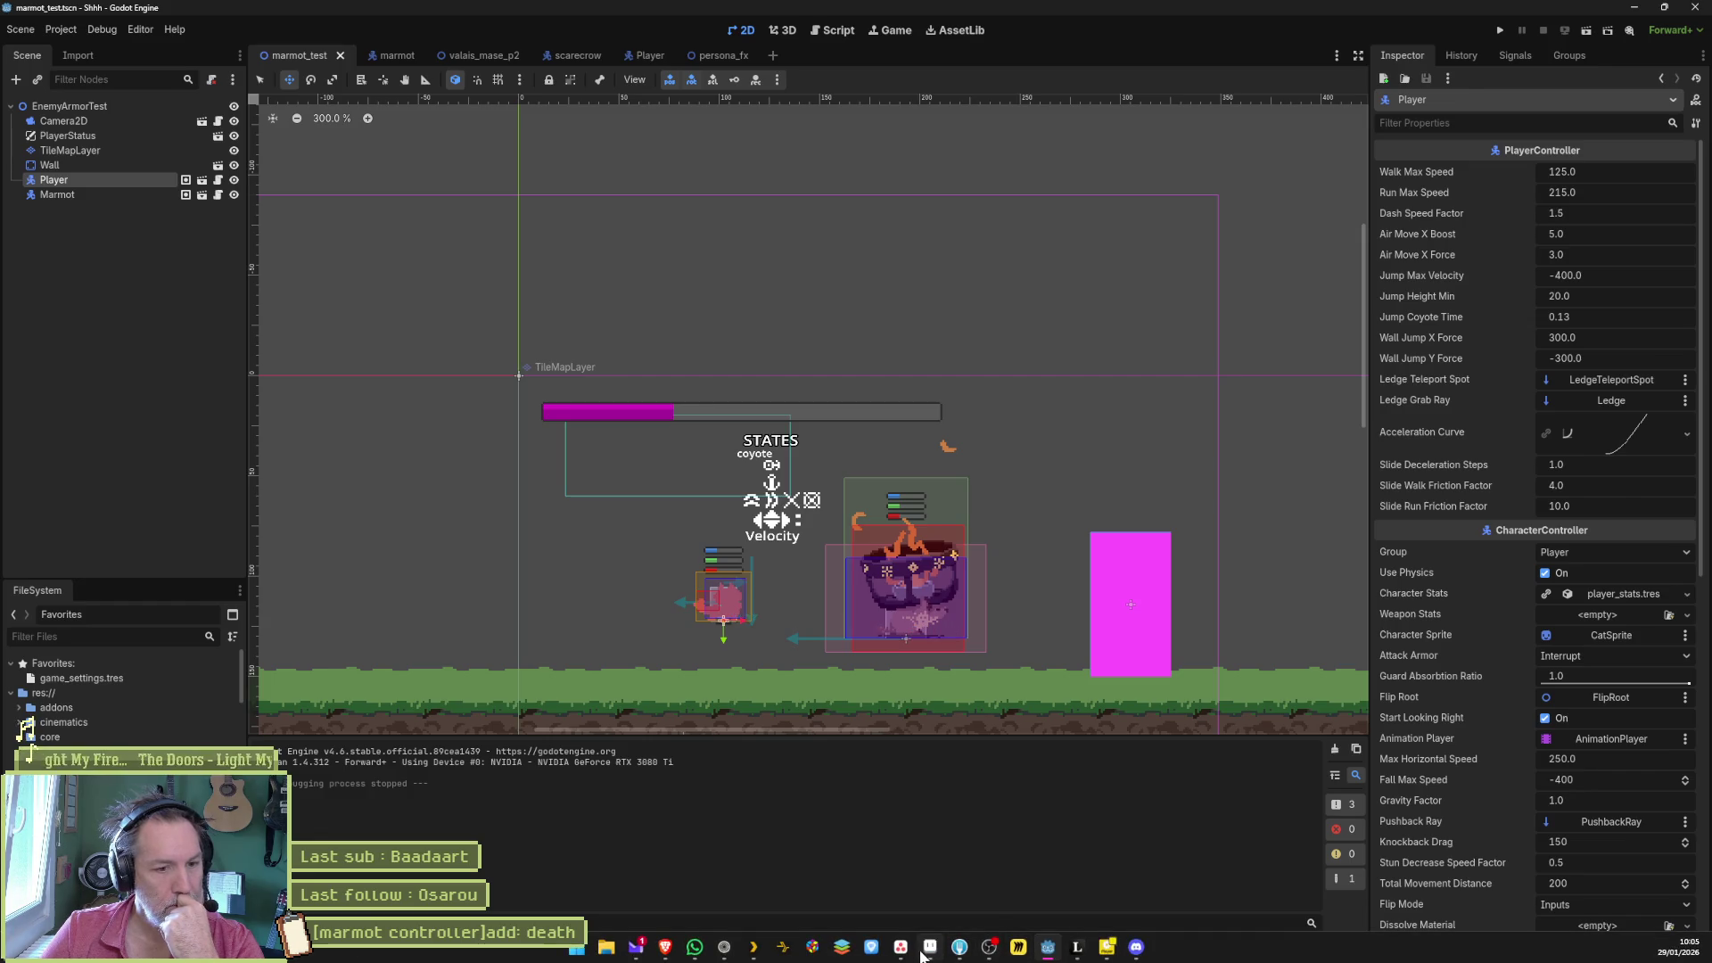
pyautogui.click(383, 55)
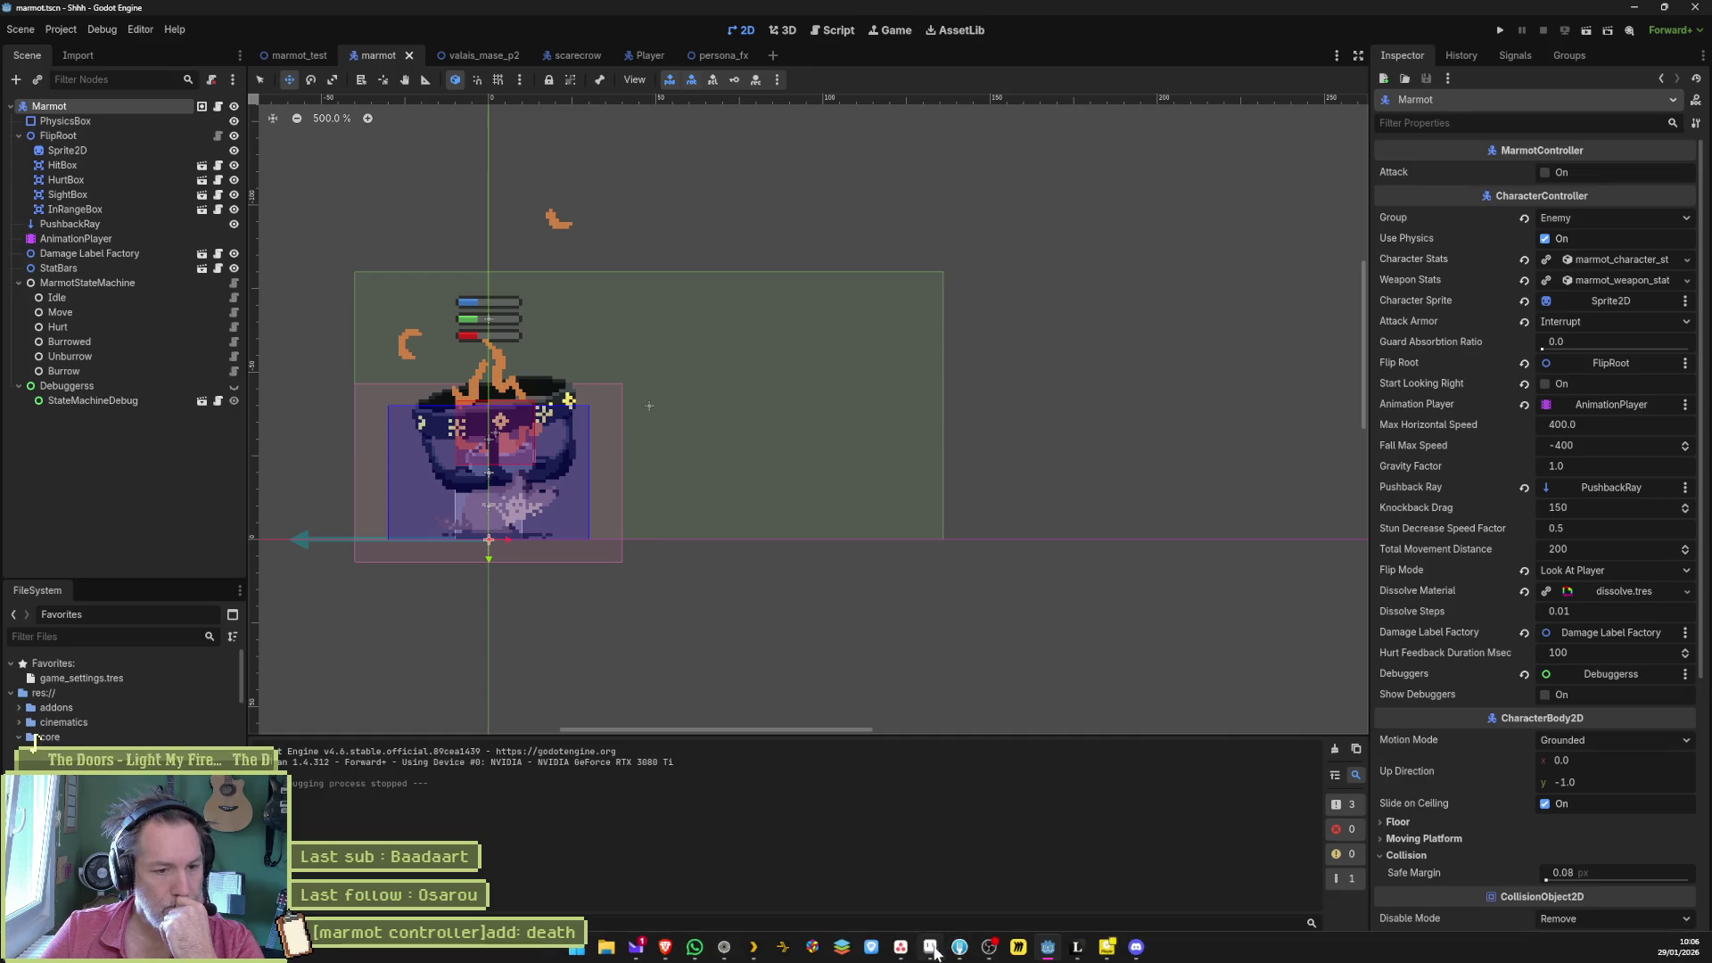
pyautogui.click(931, 947)
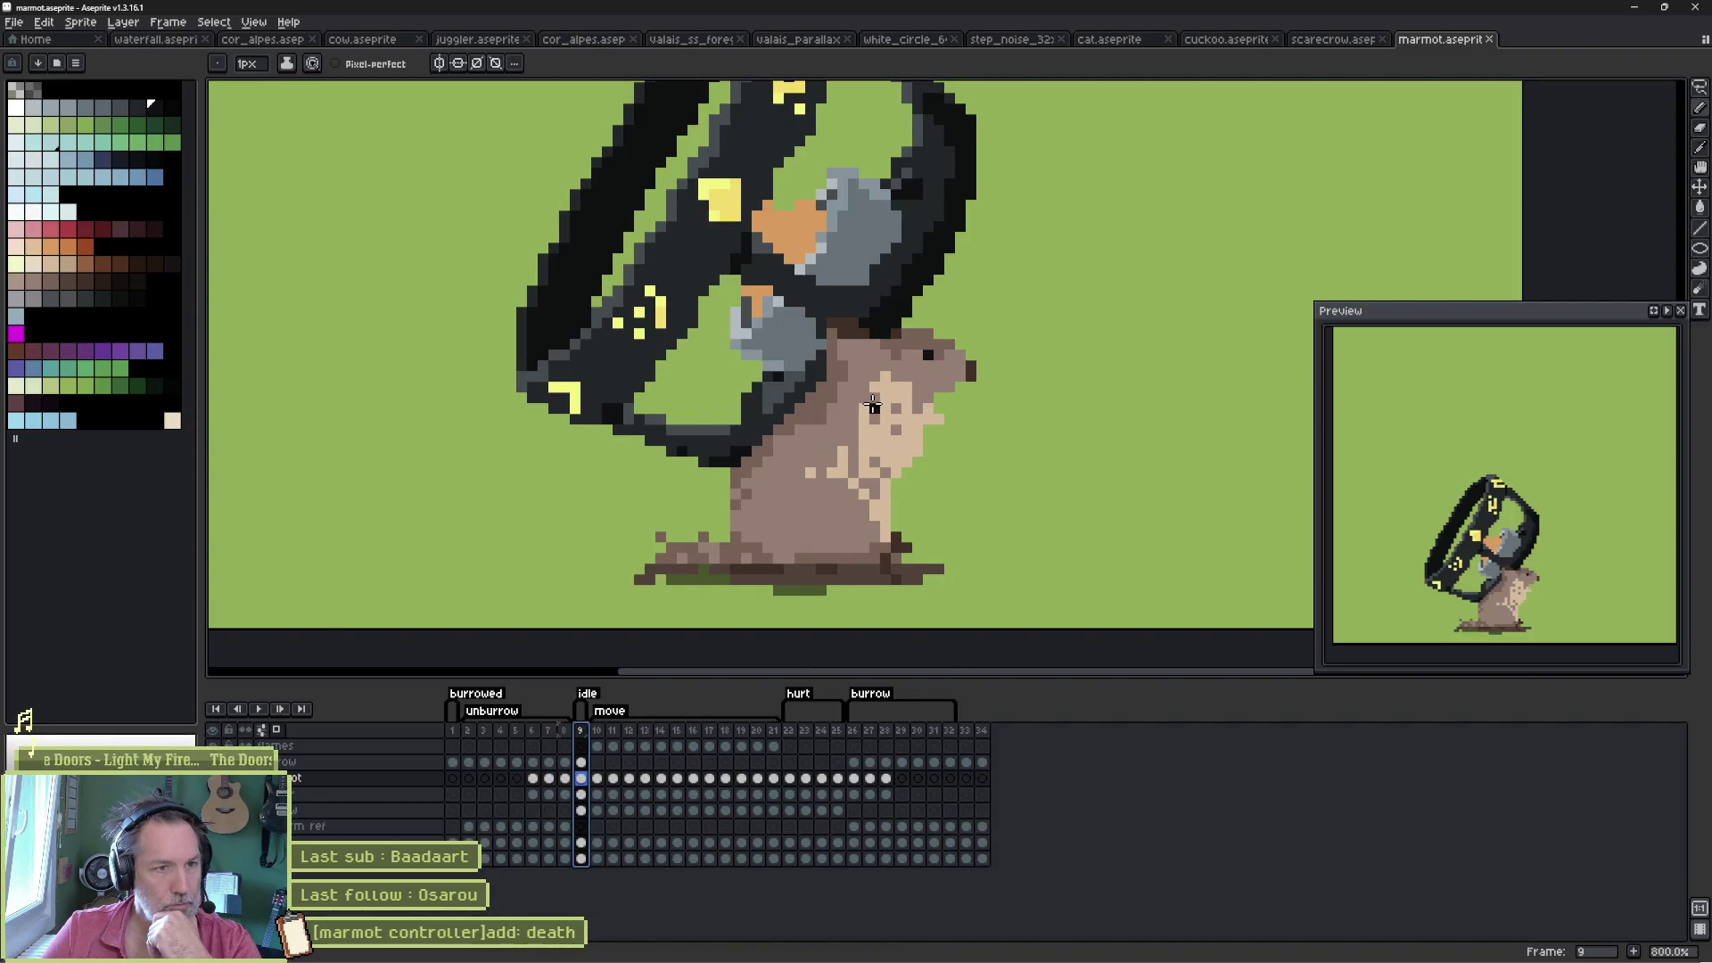
# - Centre the sprite, browse frames 31–33, then return to frame 10's flaming marmot pose
pyautogui.scroll(-1, 866, 415)
pyautogui.moveTo(866, 416); pyautogui.dragTo(839, 431)
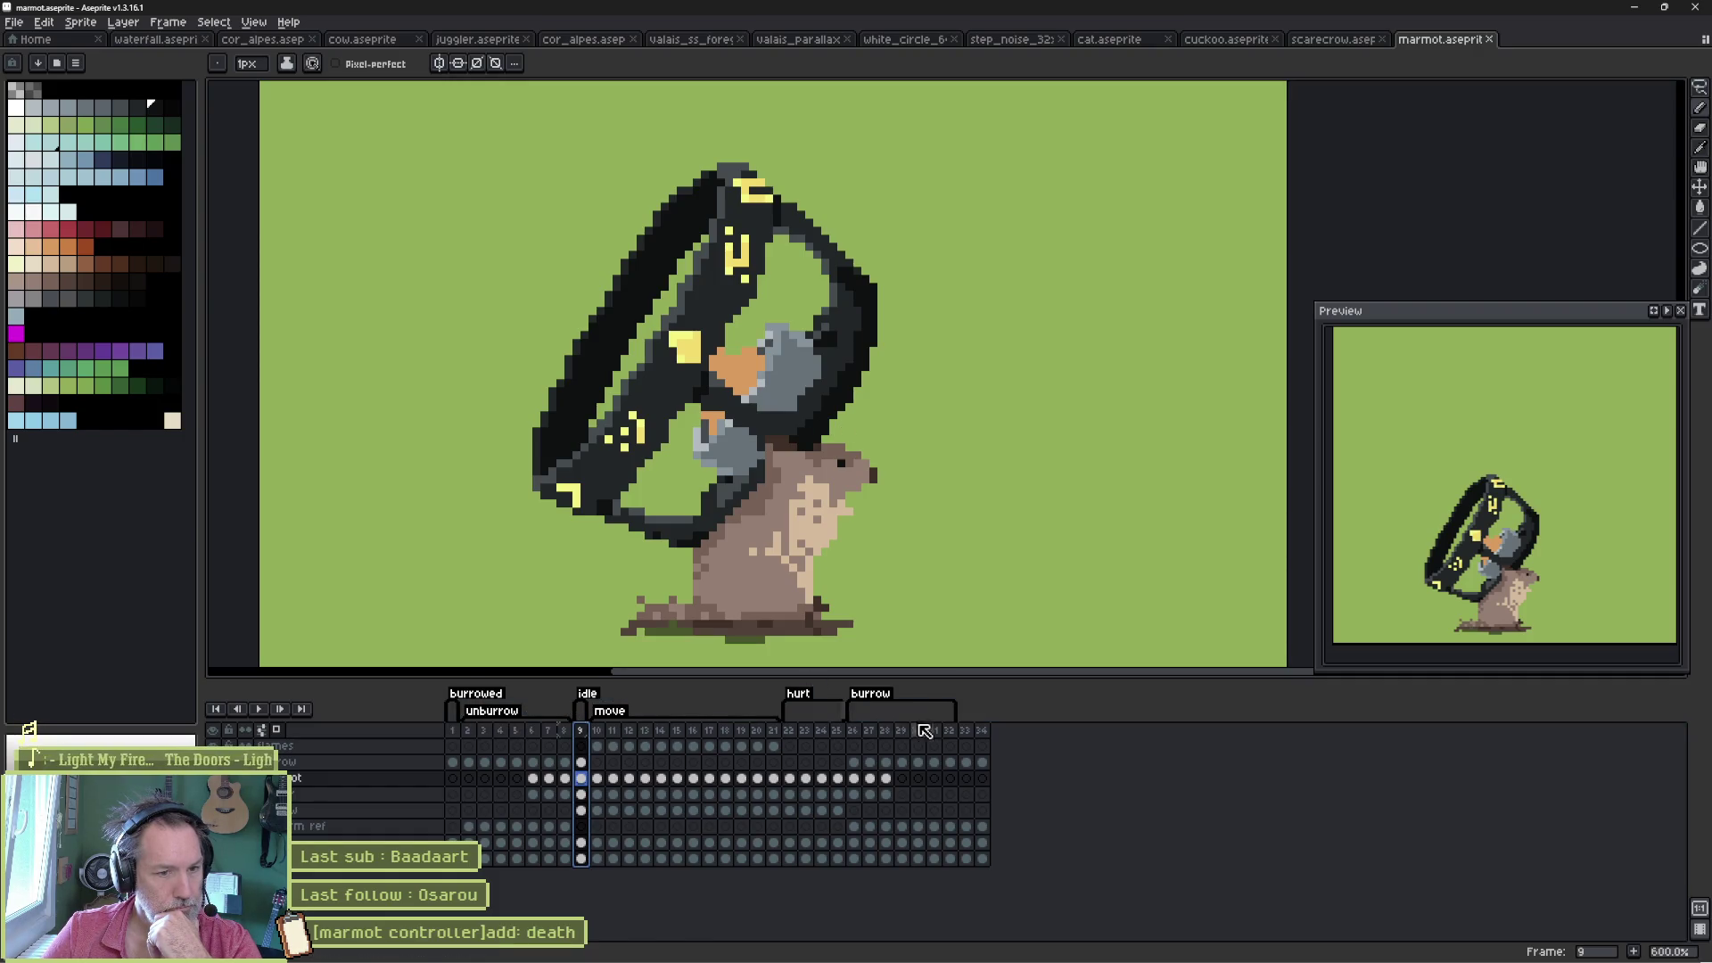
pyautogui.click(968, 733)
pyautogui.moveTo(970, 733)
pyautogui.mouseDown()
pyautogui.moveTo(870, 733)
pyautogui.moveTo(968, 733)
pyautogui.mouseUp()
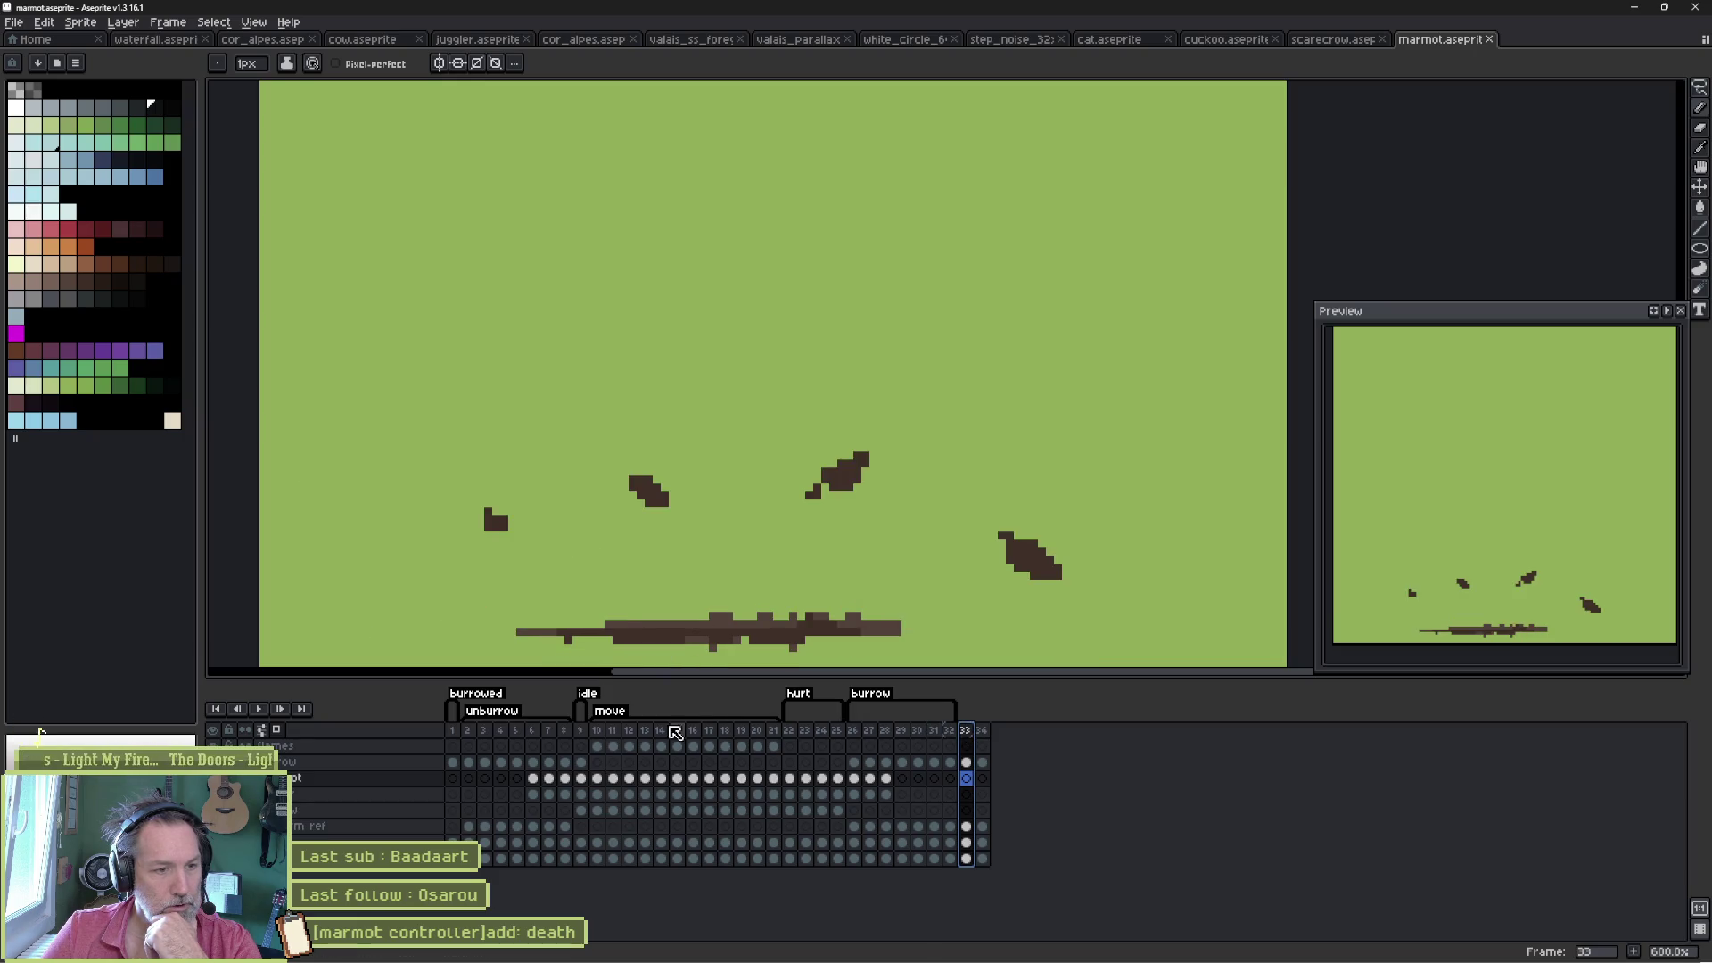
pyautogui.click(598, 730)
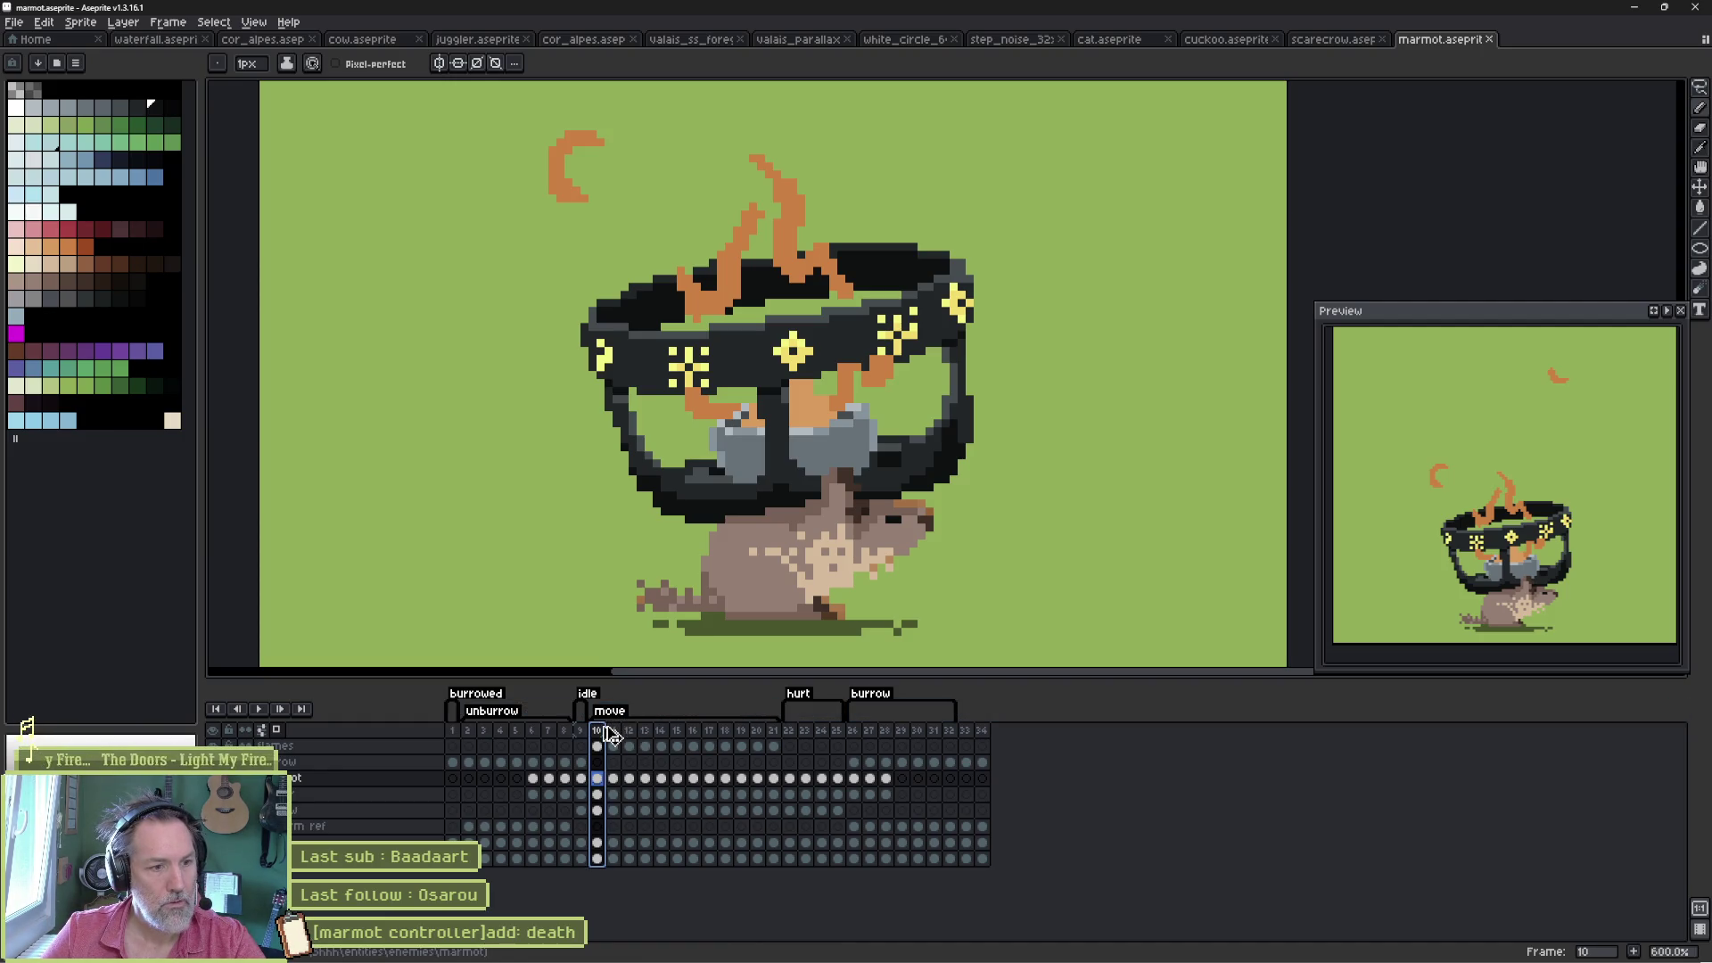
# - Copy frame 10 to frame 33, tag it 'death', and duplicate it as frame 34
pyautogui.moveTo(970, 738); pyautogui.dragTo(971, 738)
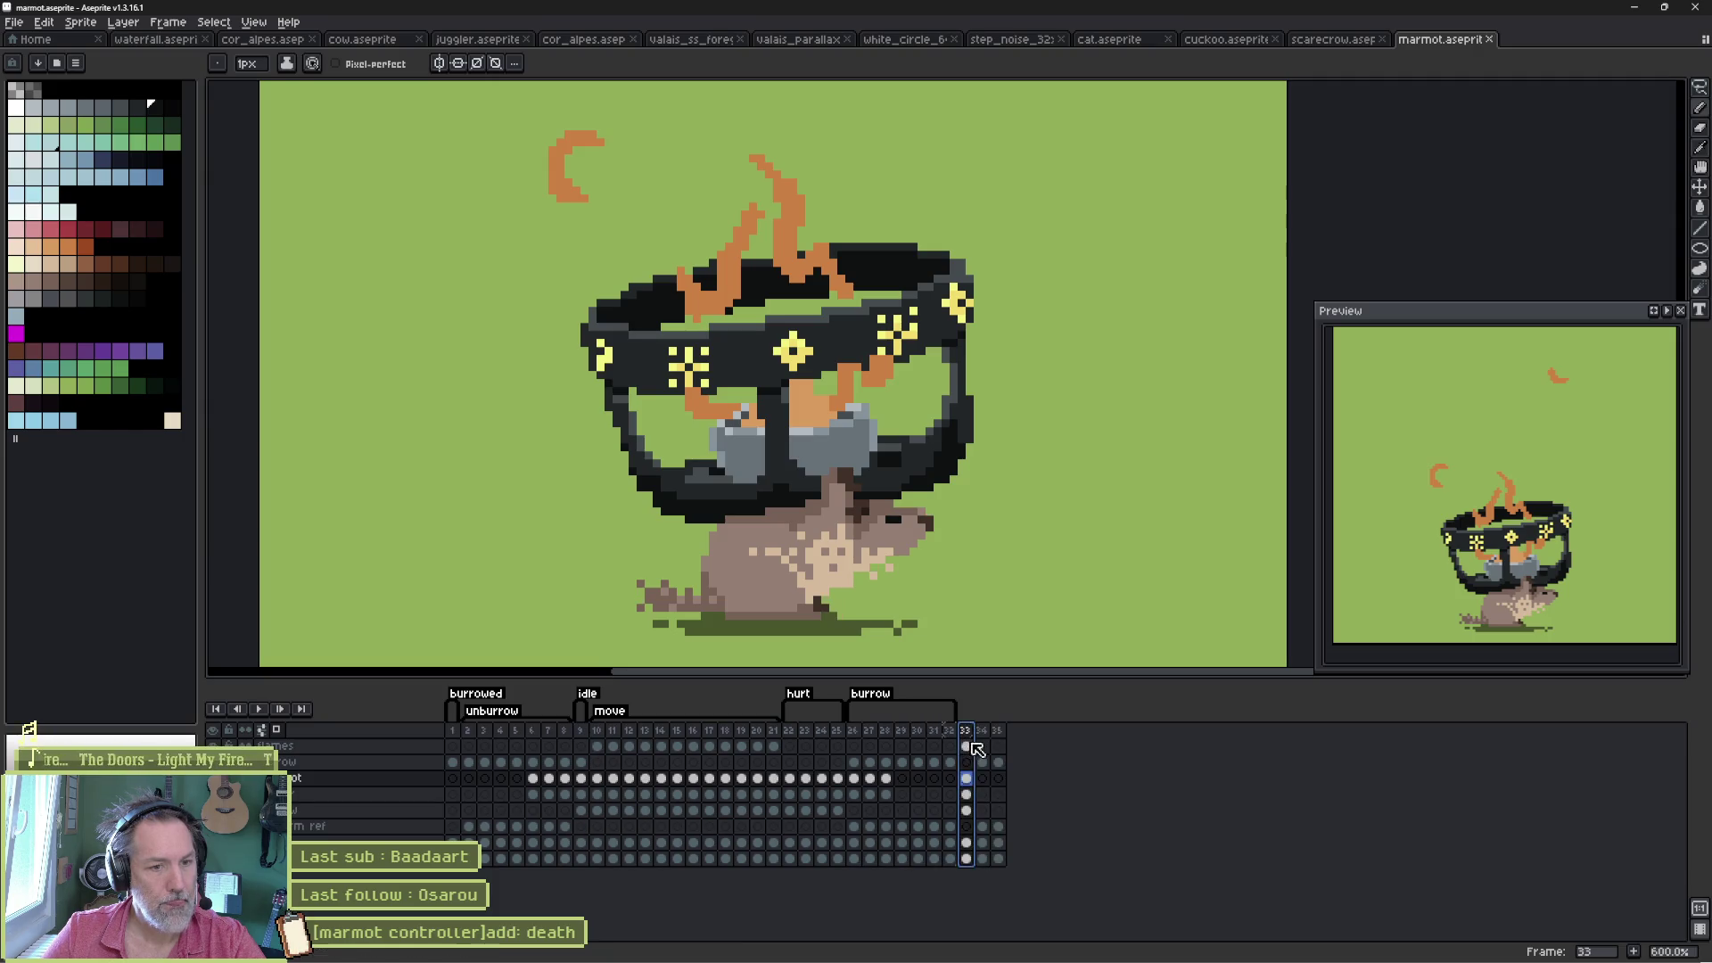
pyautogui.rightClick(970, 738)
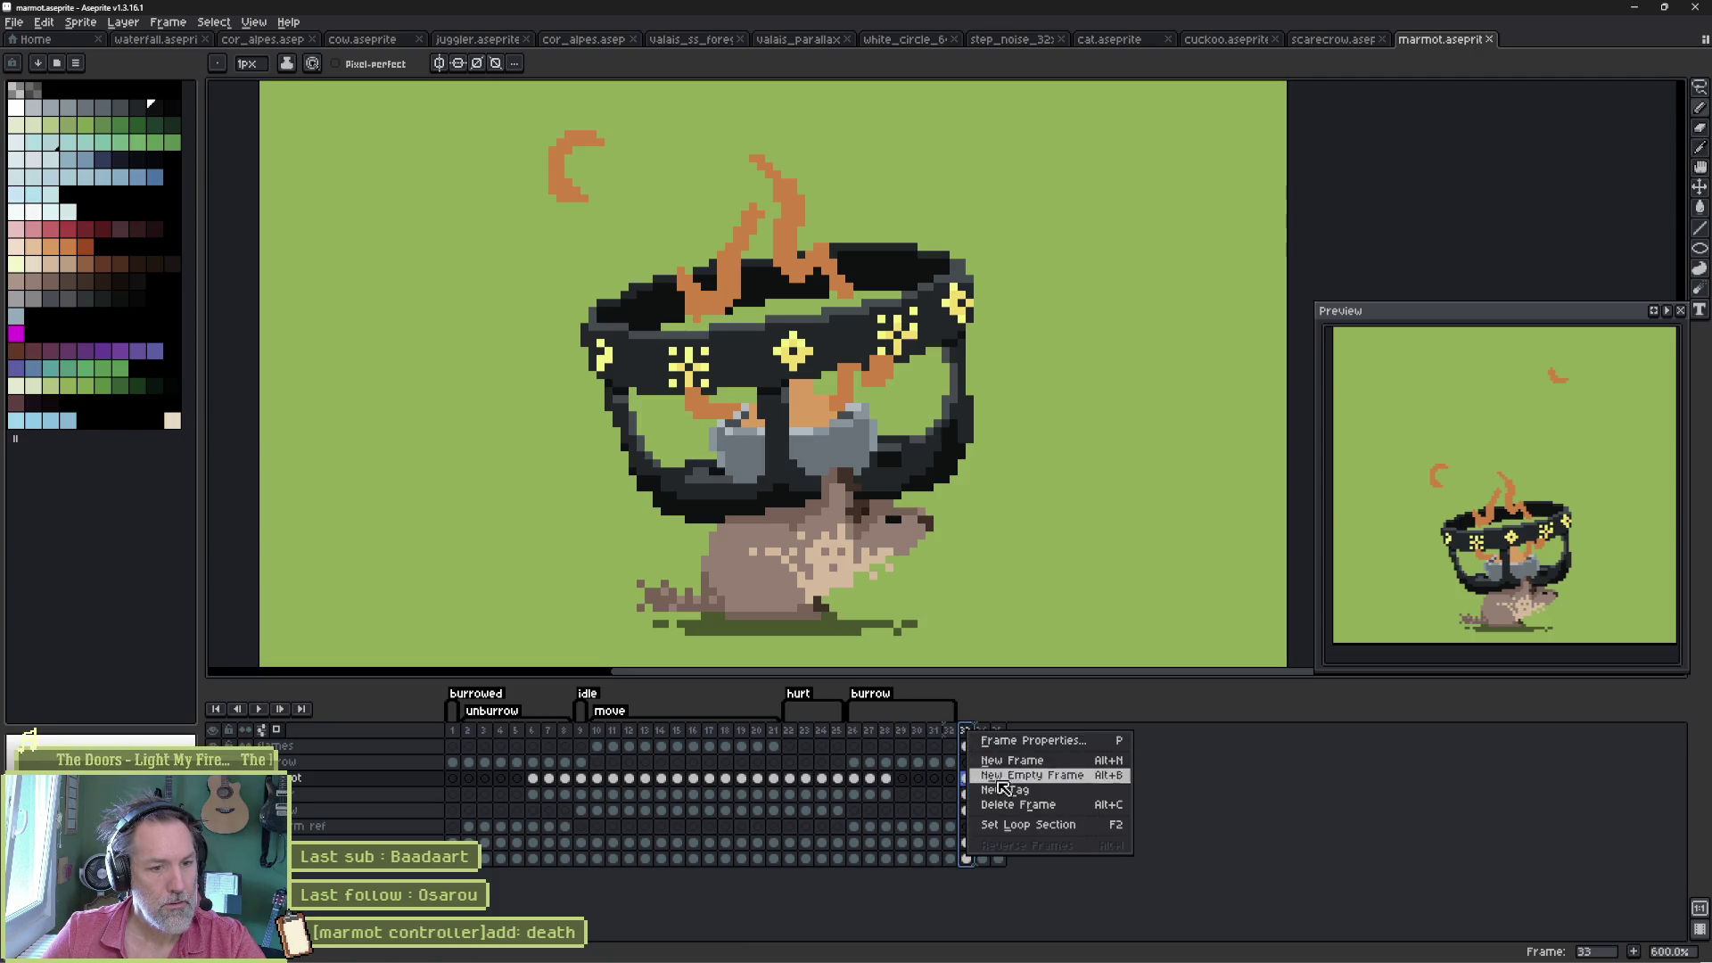
pyautogui.click(1043, 789)
pyautogui.write('th')
pyautogui.press('Return')
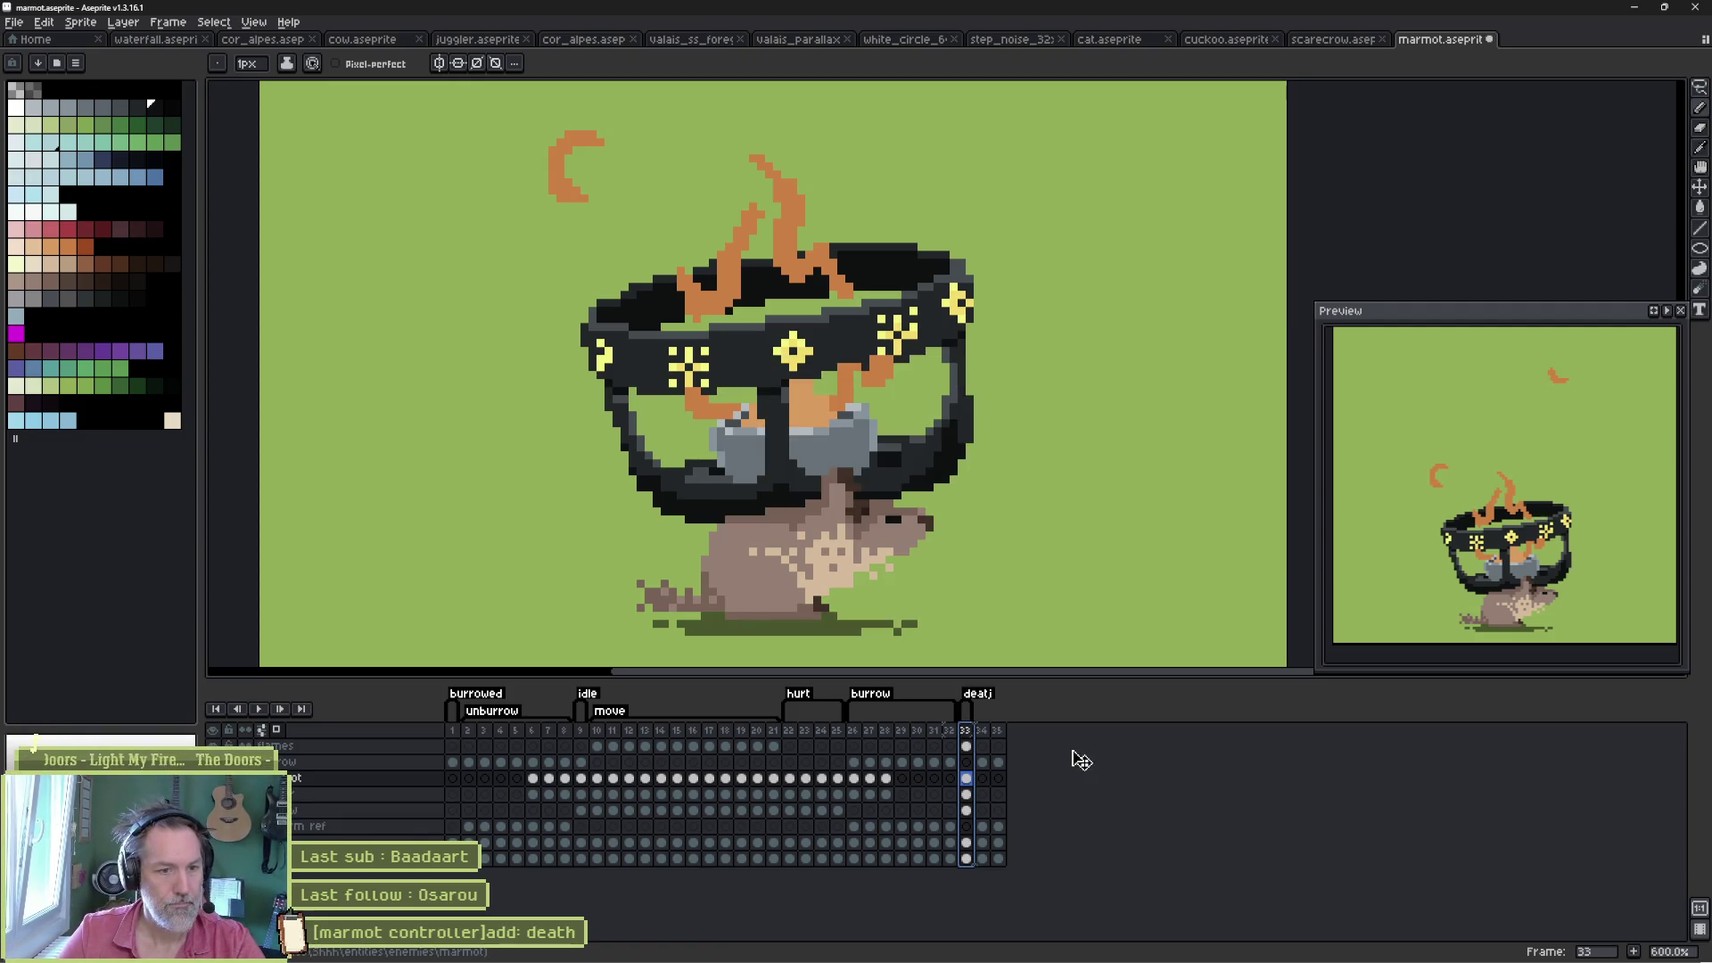
pyautogui.doubleClick(978, 694)
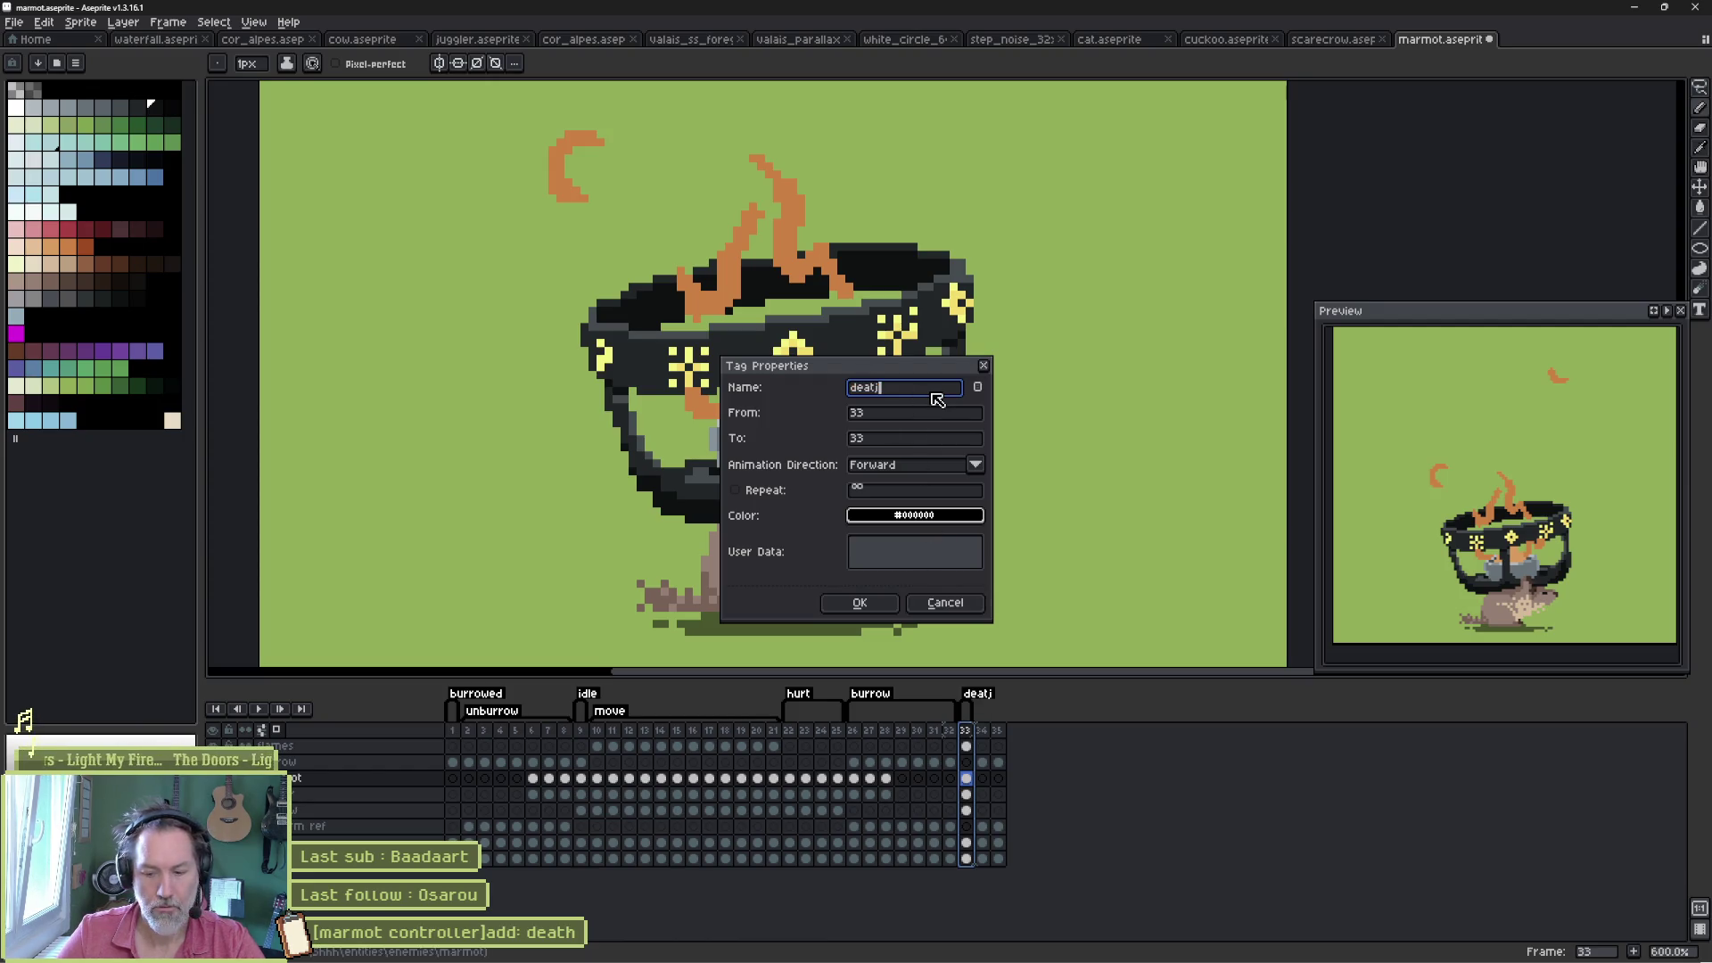
pyautogui.press('Return')
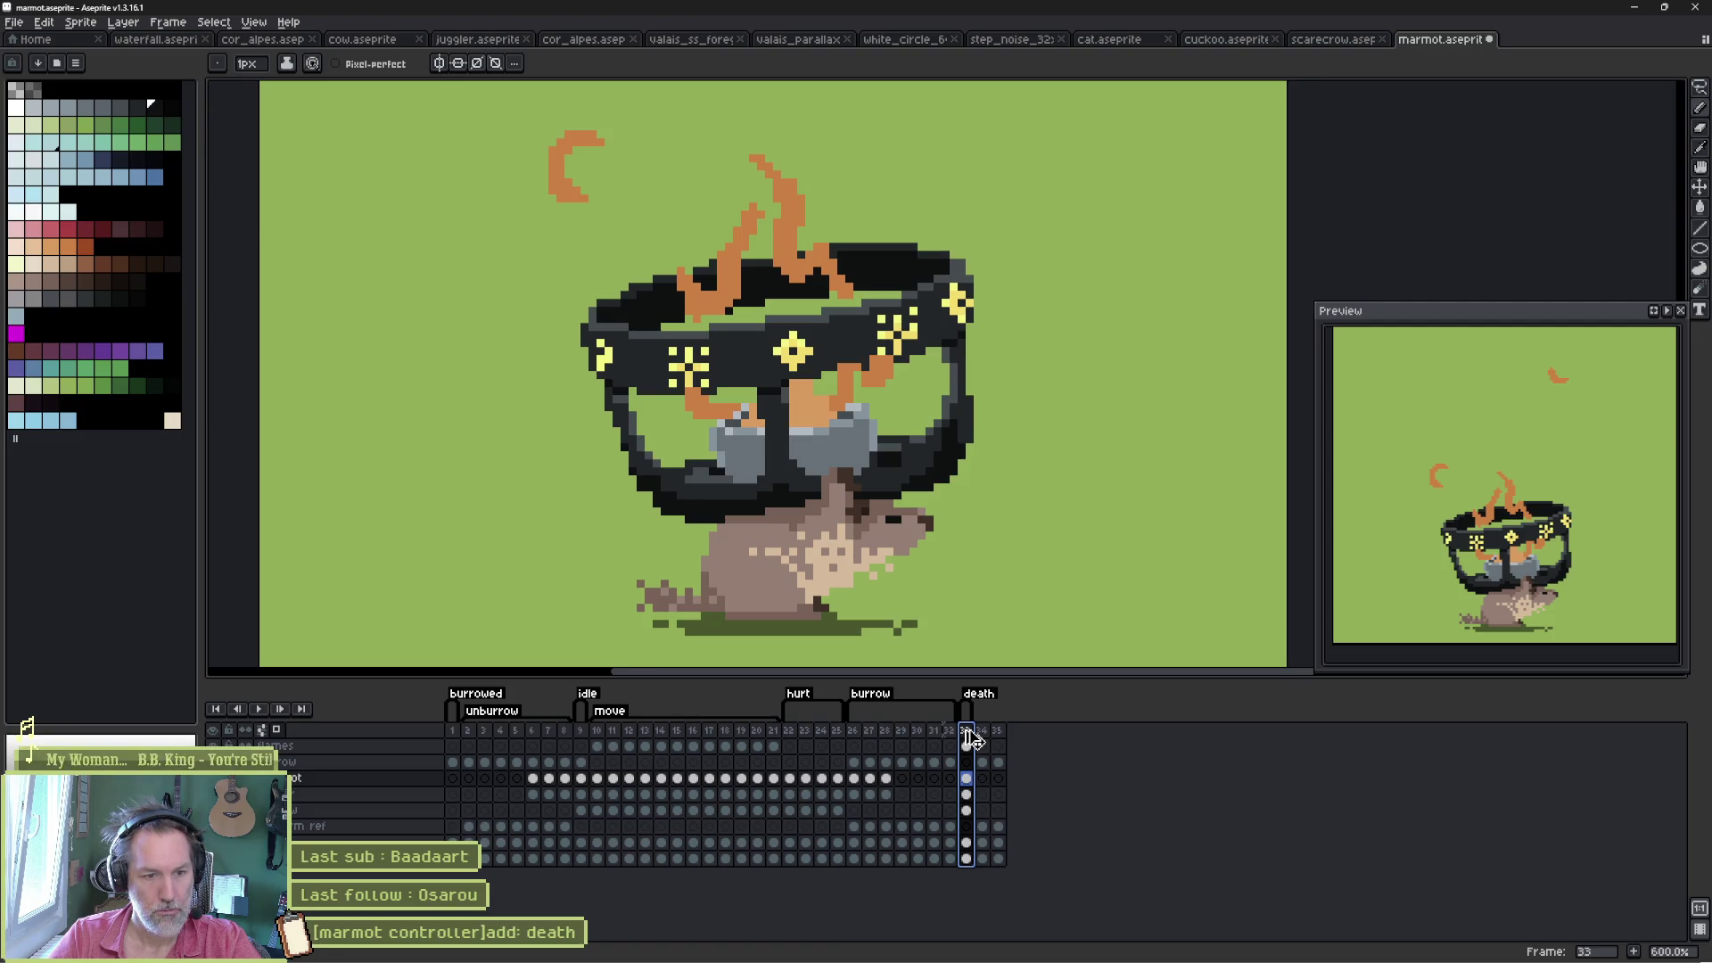
pyautogui.hotkey('alt', 'n')
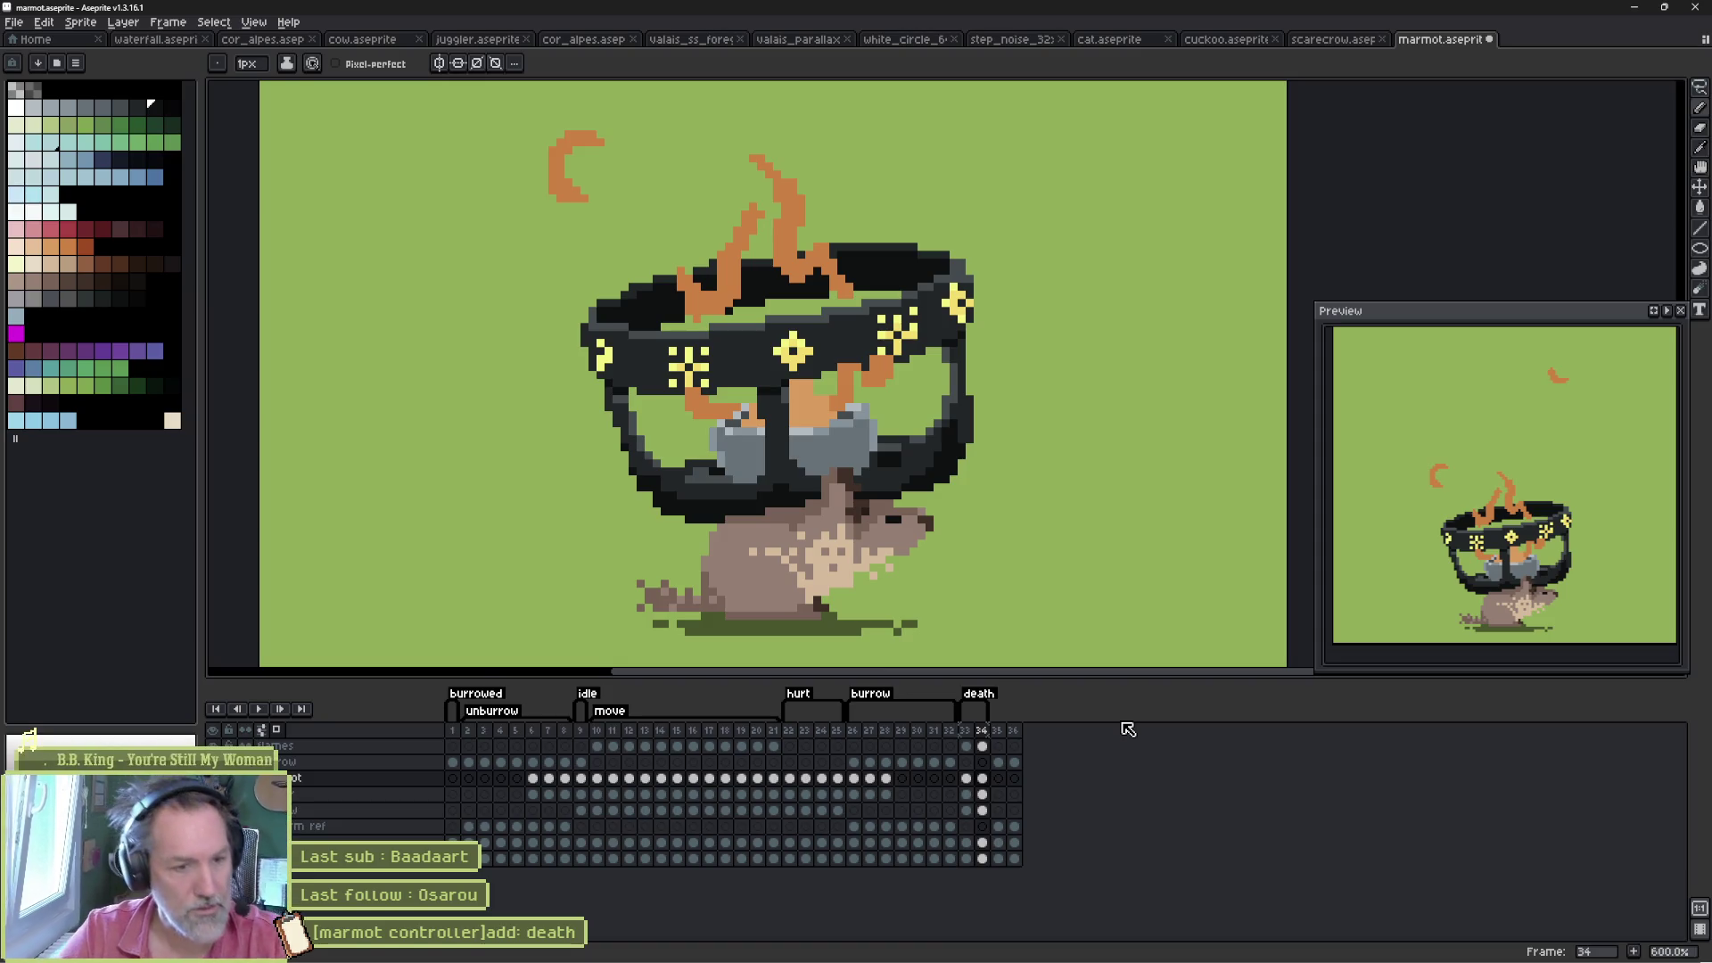
# - Copy frame 9's standing pose across all layers into frame 34
pyautogui.click(598, 778)
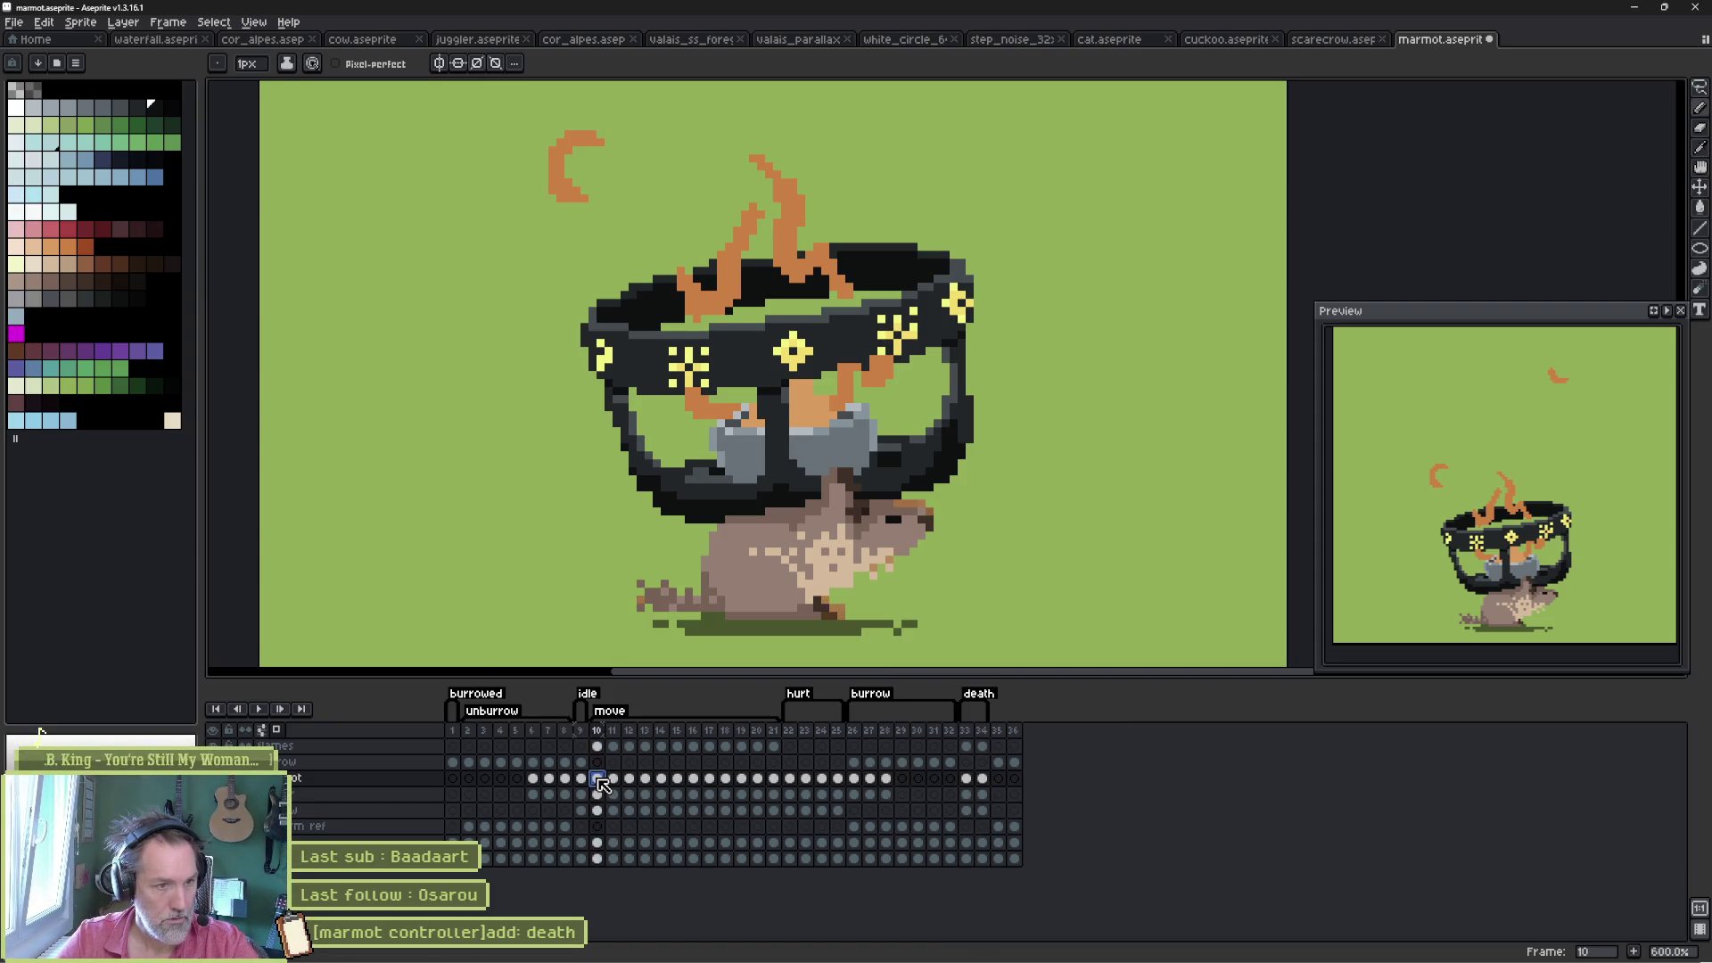
pyautogui.click(582, 781)
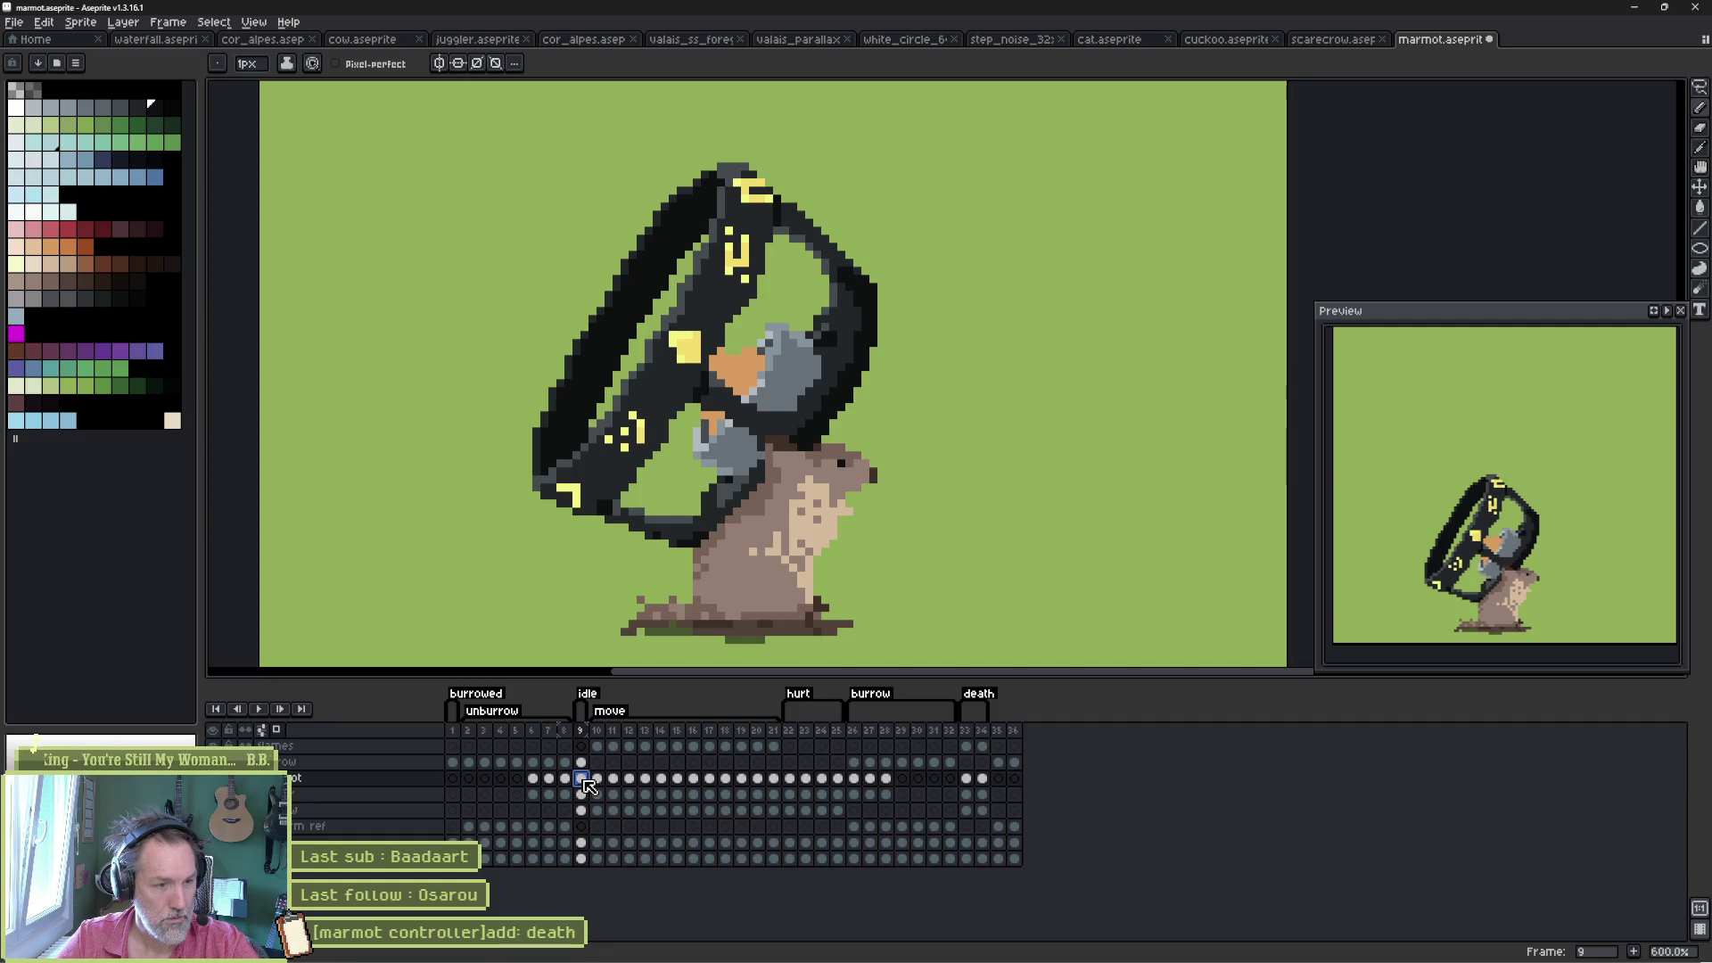
pyautogui.click(581, 730)
pyautogui.moveTo(598, 740)
pyautogui.mouseDown()
pyautogui.moveTo(1012, 744)
pyautogui.moveTo(968, 736)
pyautogui.moveTo(990, 740)
pyautogui.mouseUp()
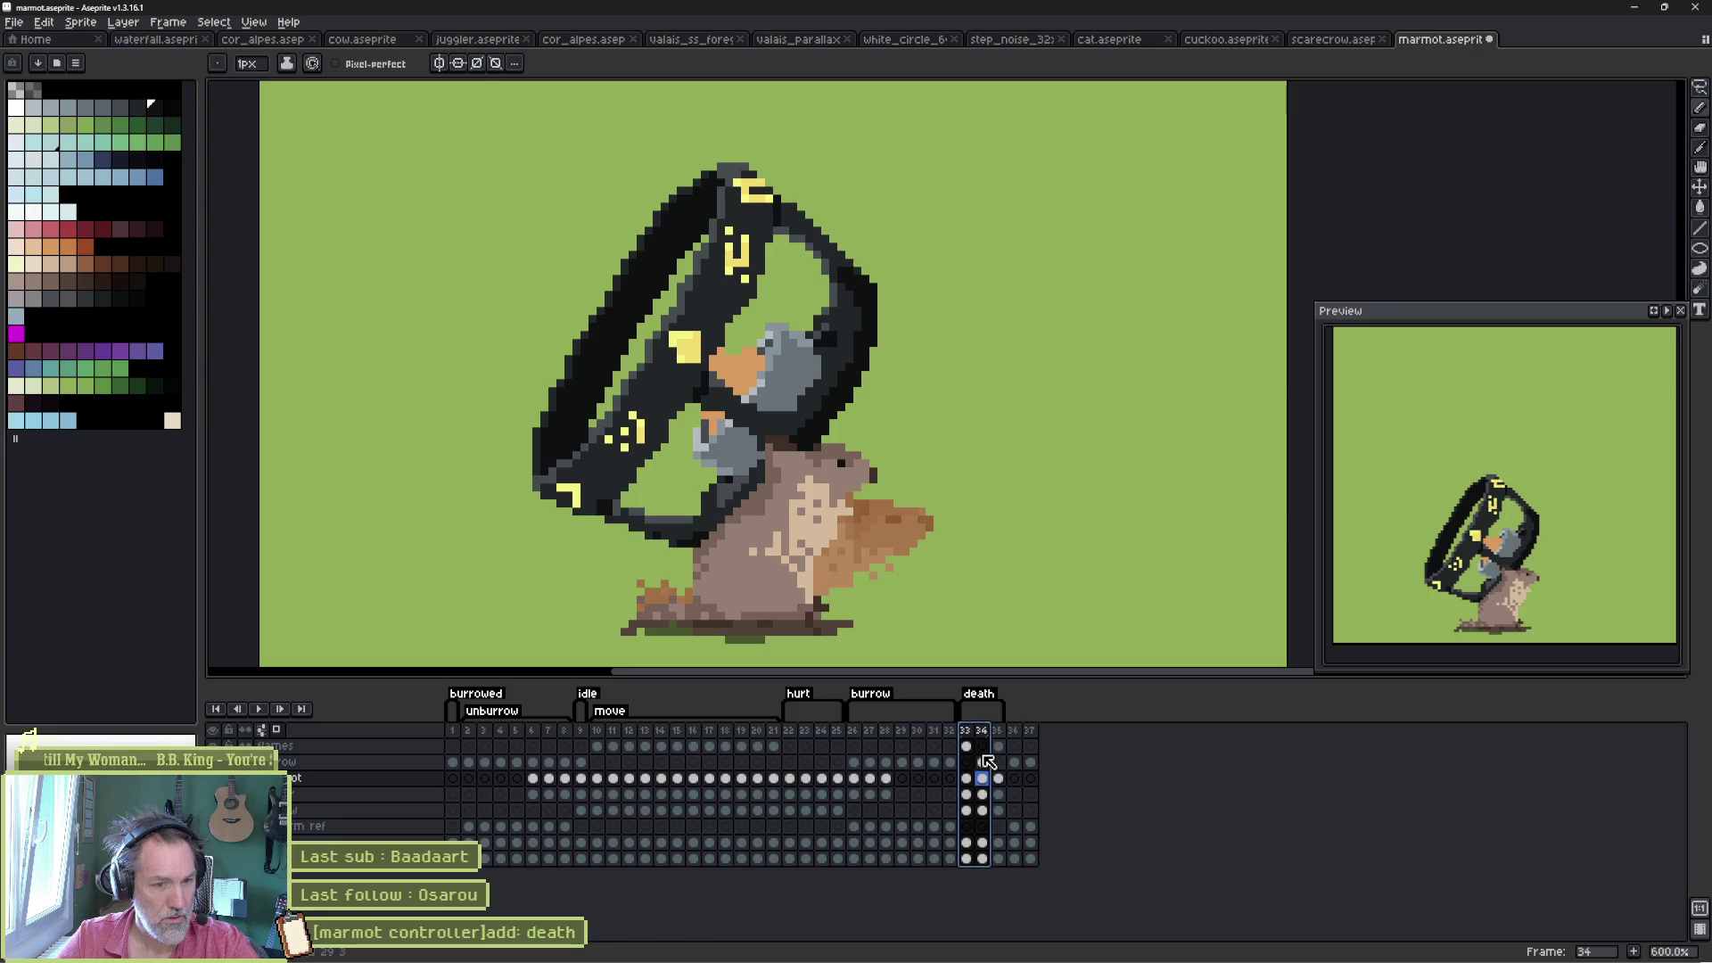
# - Sketch an orange flame outline over the ring's left side on frame 34's top layer
pyautogui.click(982, 745)
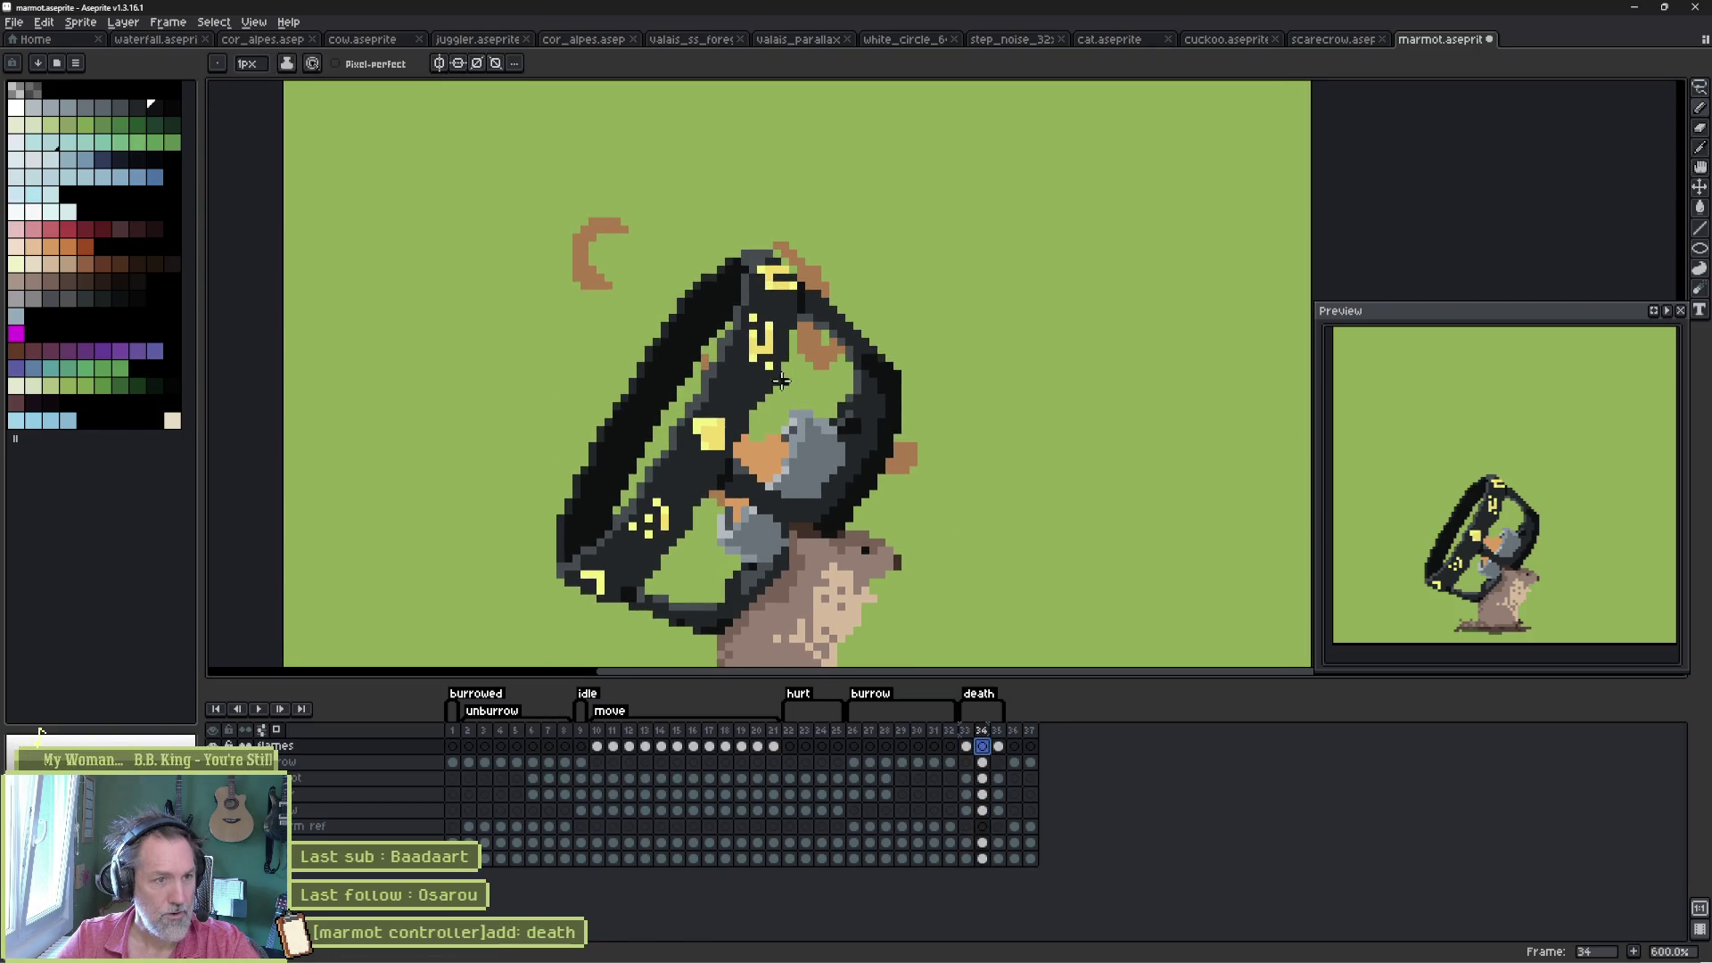
pyautogui.press('Left')
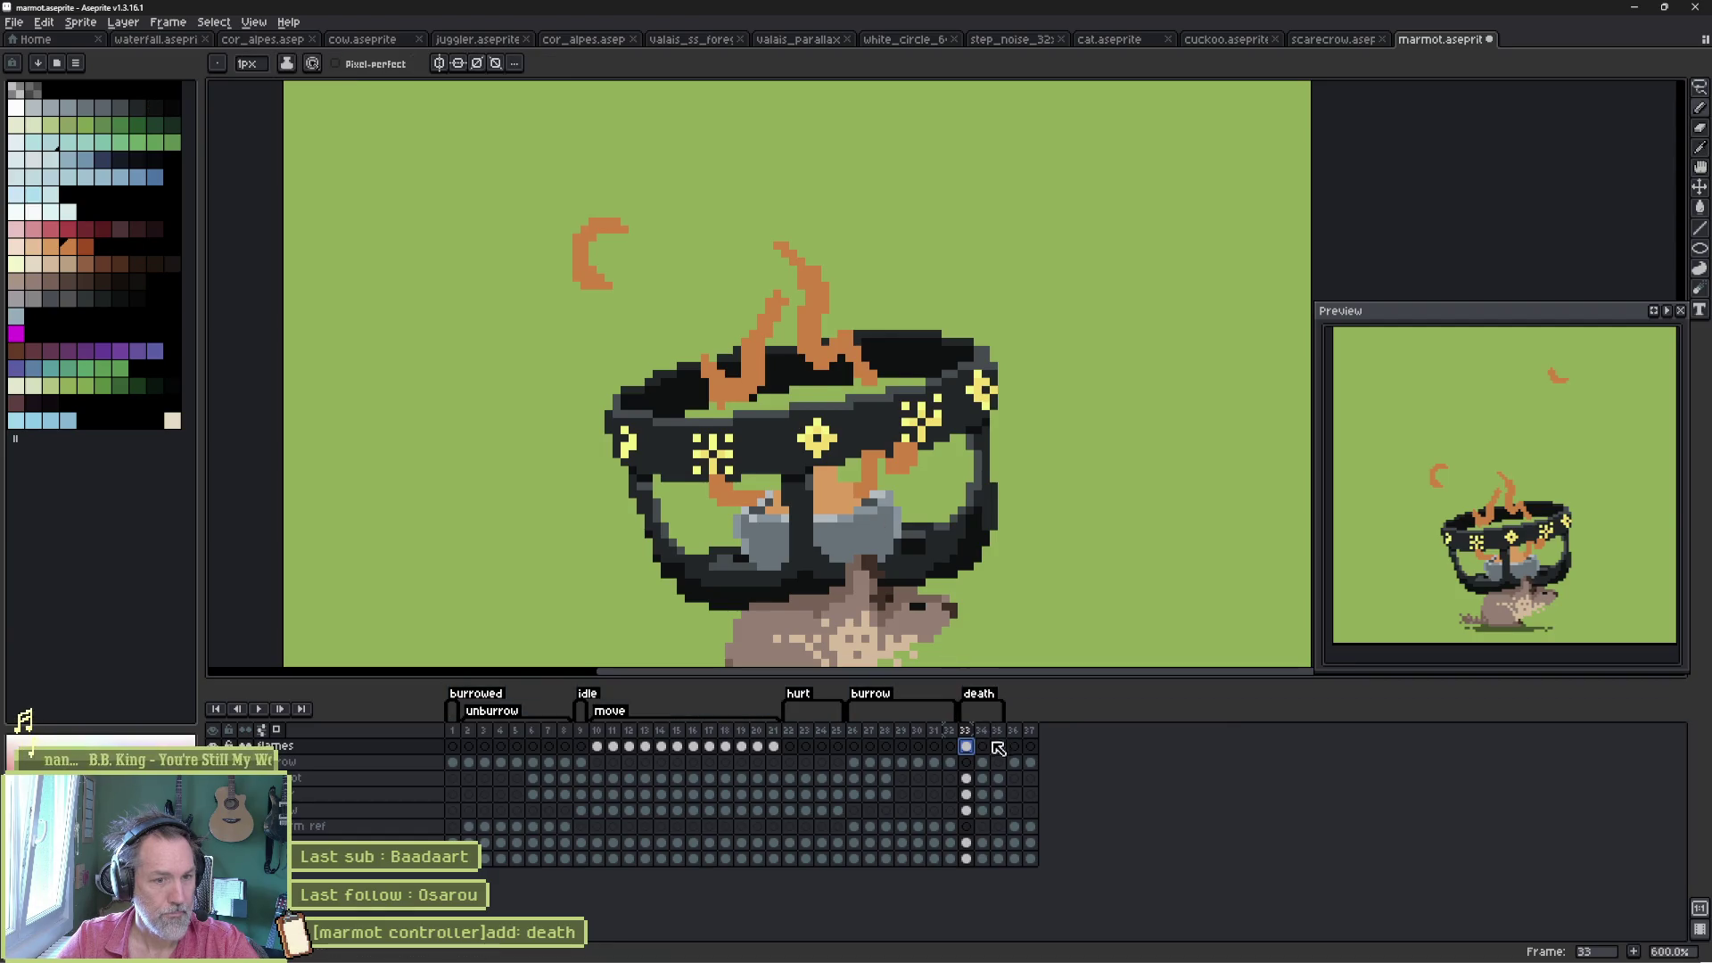
pyautogui.press('Right')
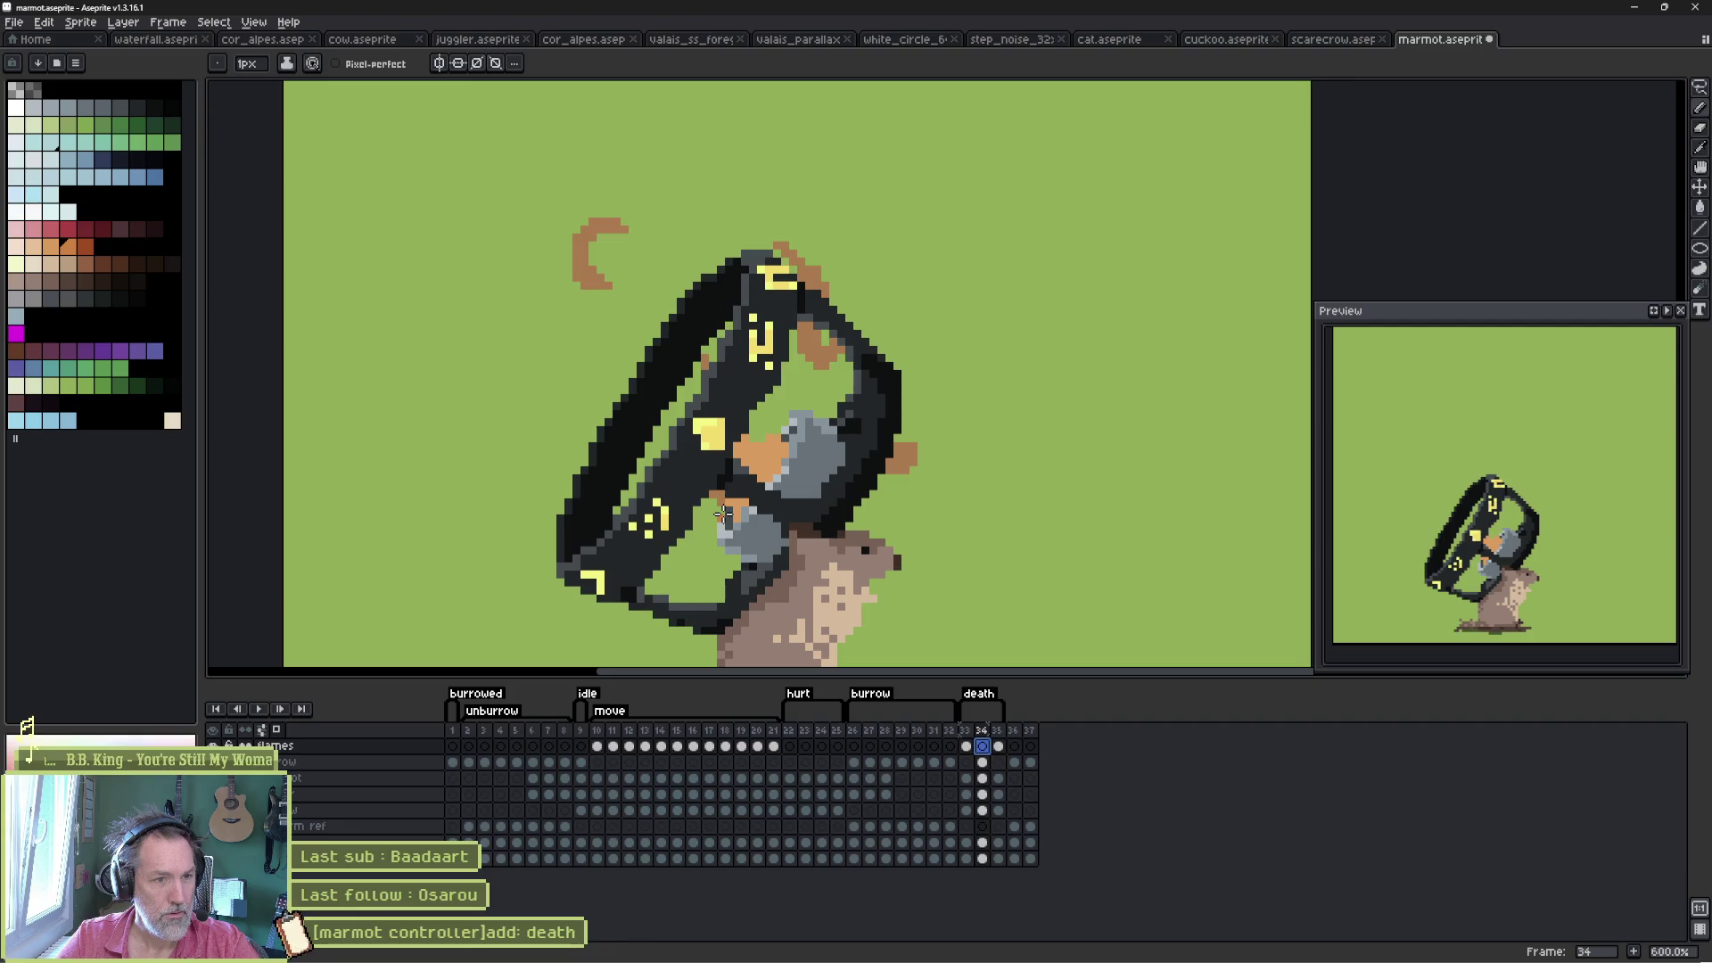
pyautogui.moveTo(724, 509)
pyautogui.mouseDown()
pyautogui.moveTo(682, 510)
pyautogui.moveTo(639, 464)
pyautogui.moveTo(635, 348)
pyautogui.moveTo(687, 401)
pyautogui.mouseUp()
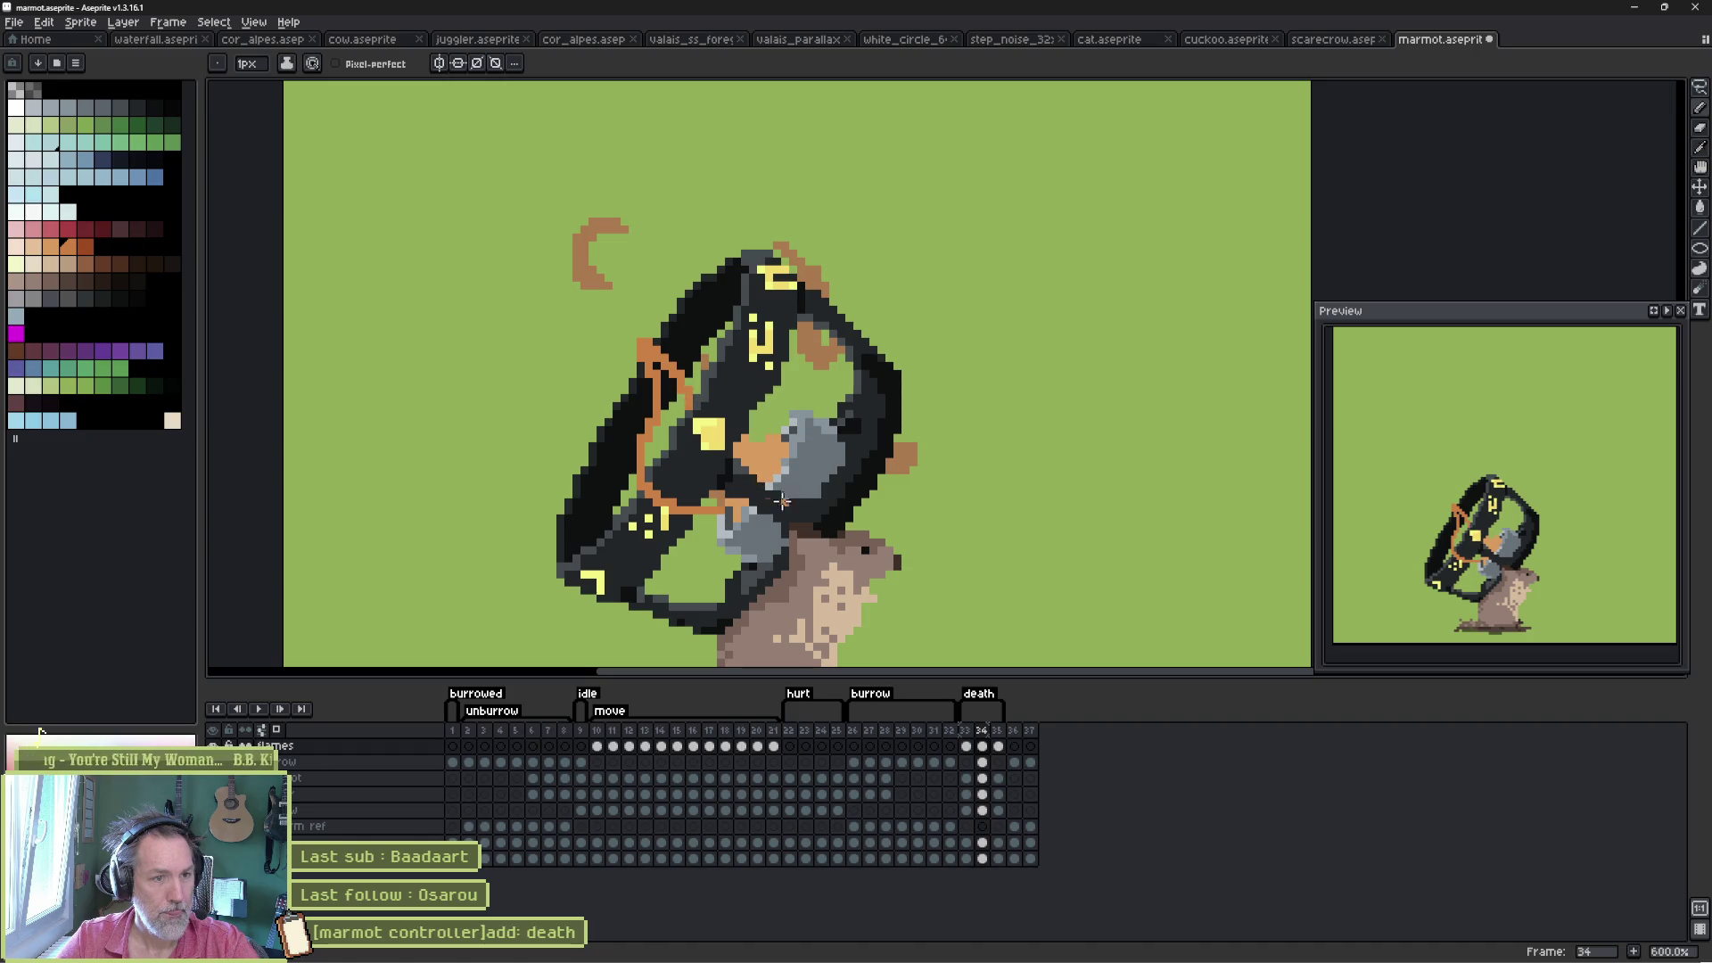
# - Draw orange flame strokes across the helmet ring and stone, reworking the ring's top
pyautogui.scroll(-3, 782, 502)
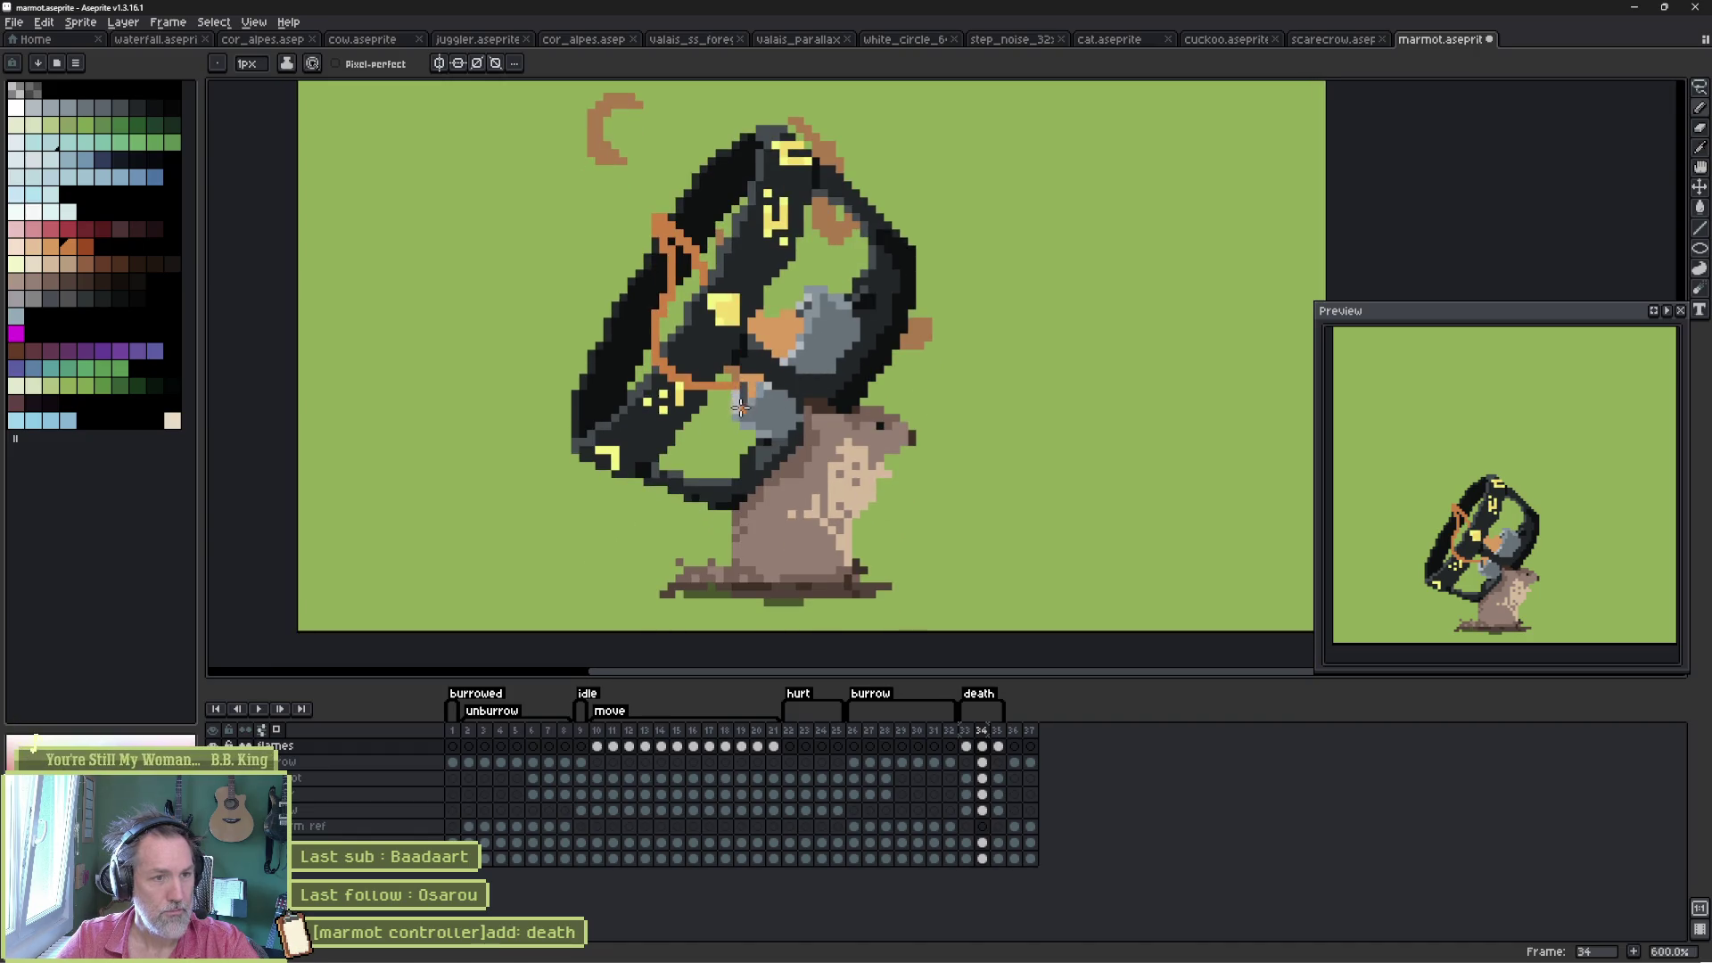
pyautogui.moveTo(741, 392)
pyautogui.mouseDown()
pyautogui.moveTo(760, 482)
pyautogui.moveTo(825, 435)
pyautogui.moveTo(854, 352)
pyautogui.moveTo(813, 290)
pyautogui.moveTo(789, 310)
pyautogui.mouseUp()
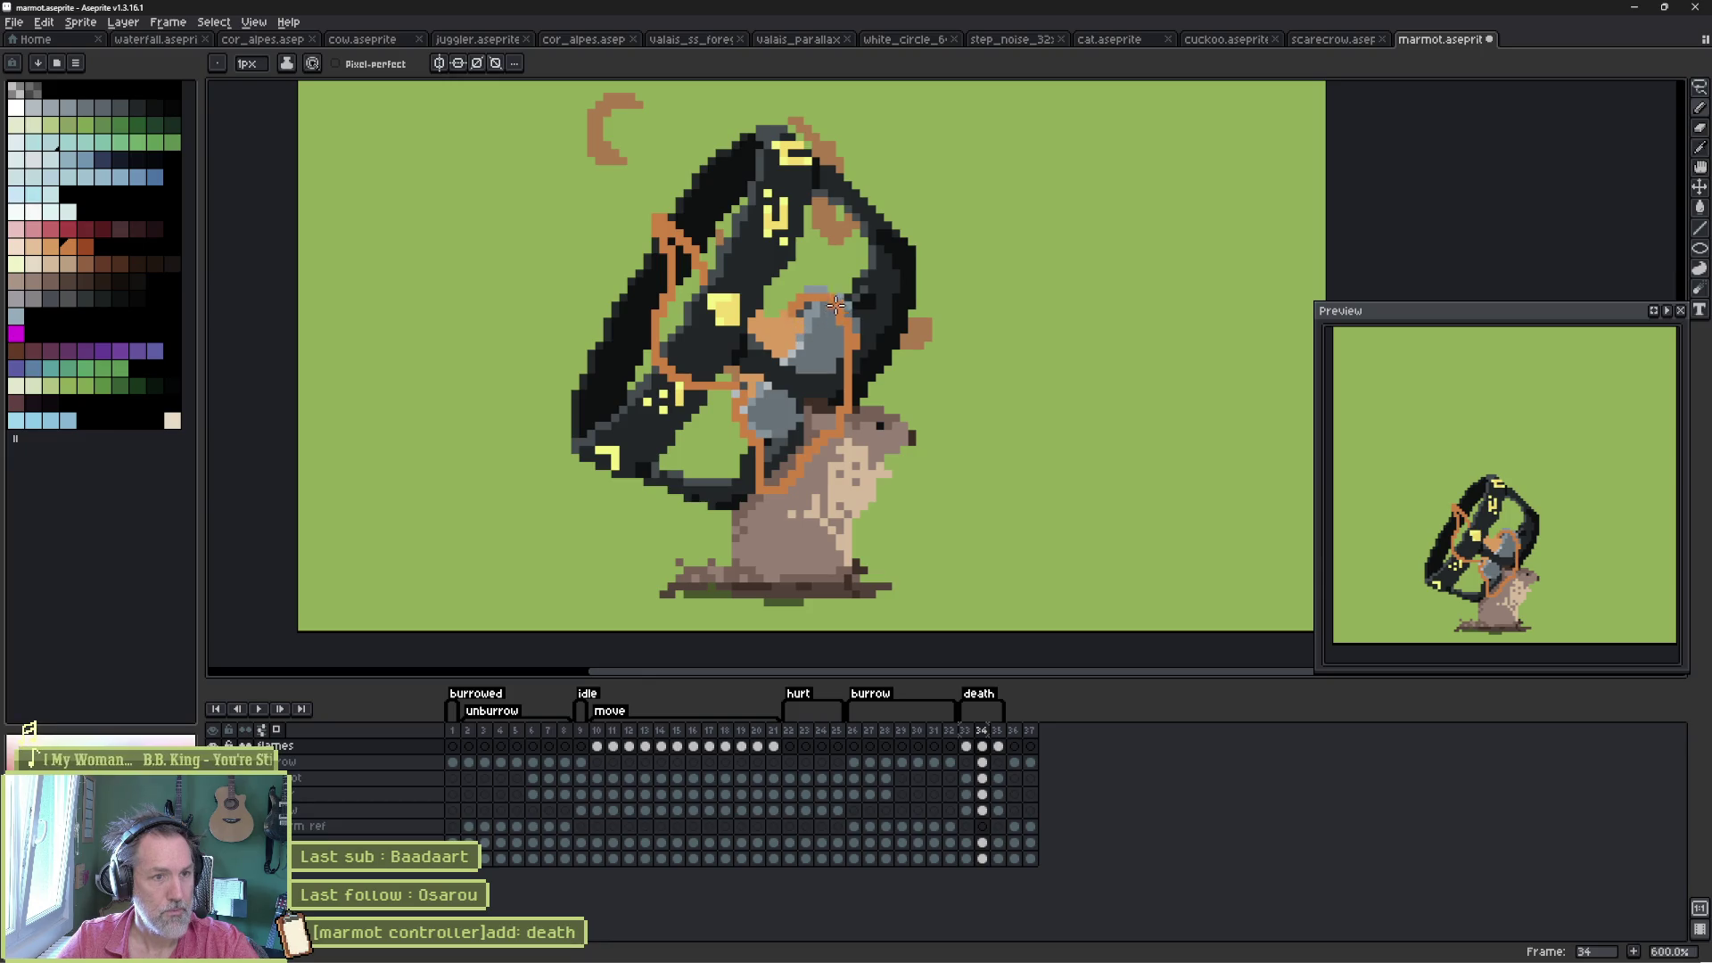
pyautogui.moveTo(798, 294)
pyautogui.mouseDown()
pyautogui.moveTo(819, 227)
pyautogui.moveTo(797, 192)
pyautogui.moveTo(825, 174)
pyautogui.moveTo(905, 192)
pyautogui.moveTo(919, 317)
pyautogui.mouseUp()
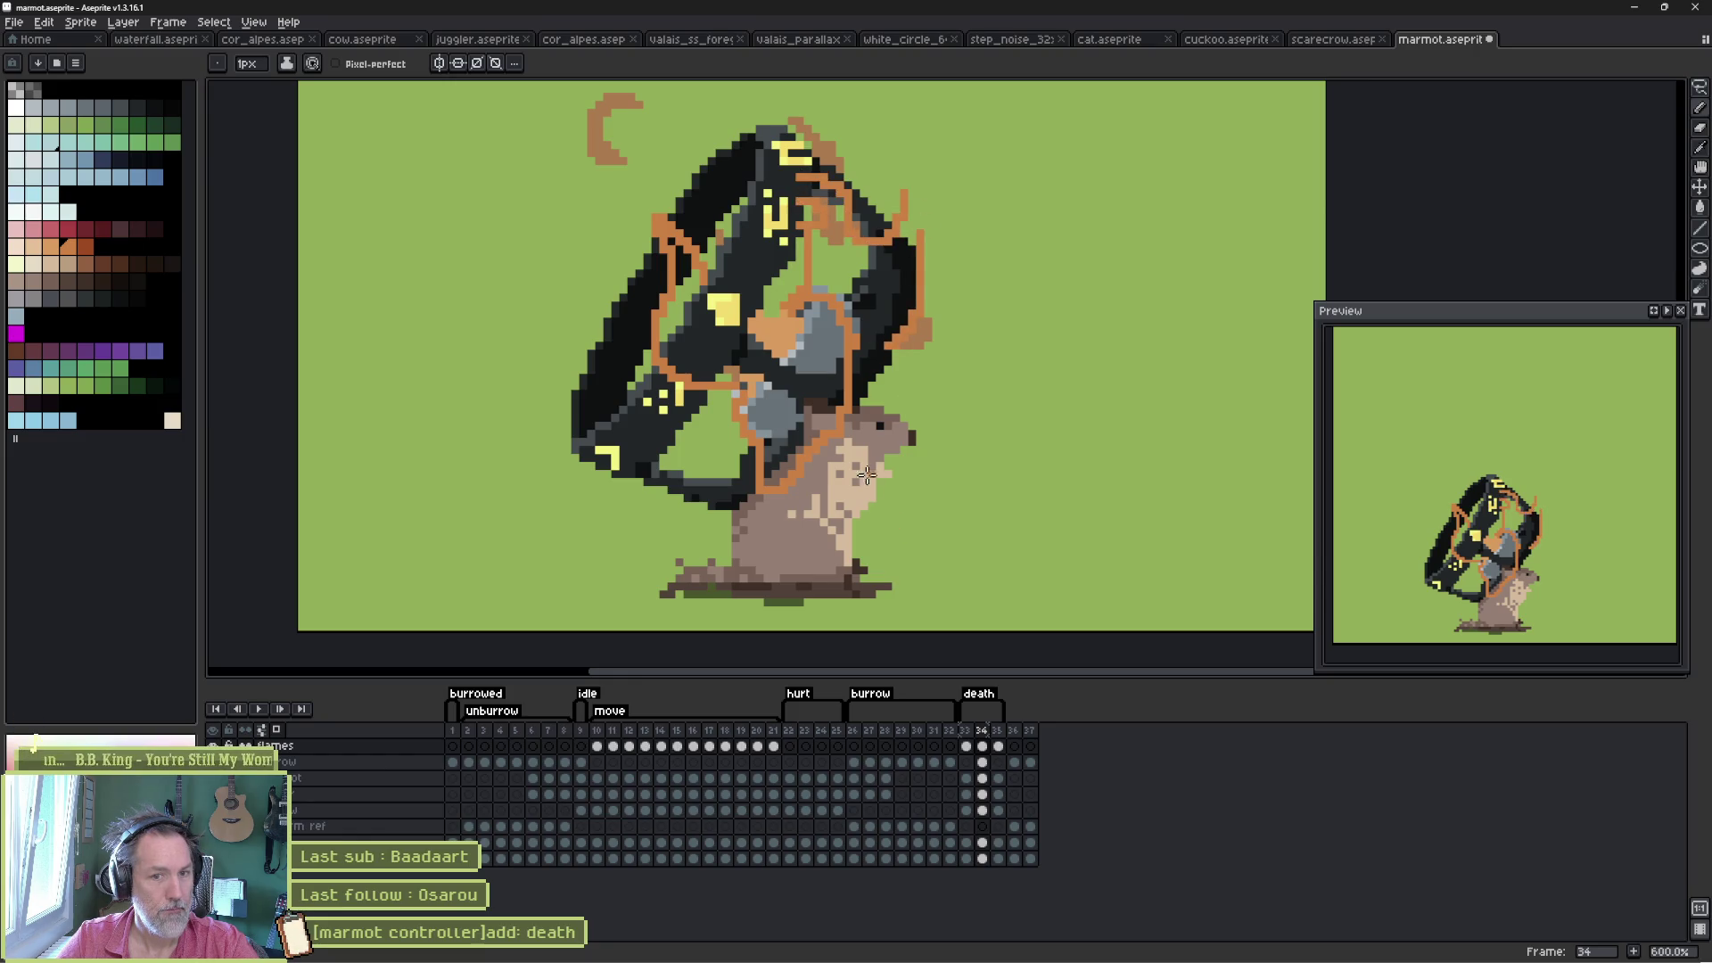
pyautogui.press('b')
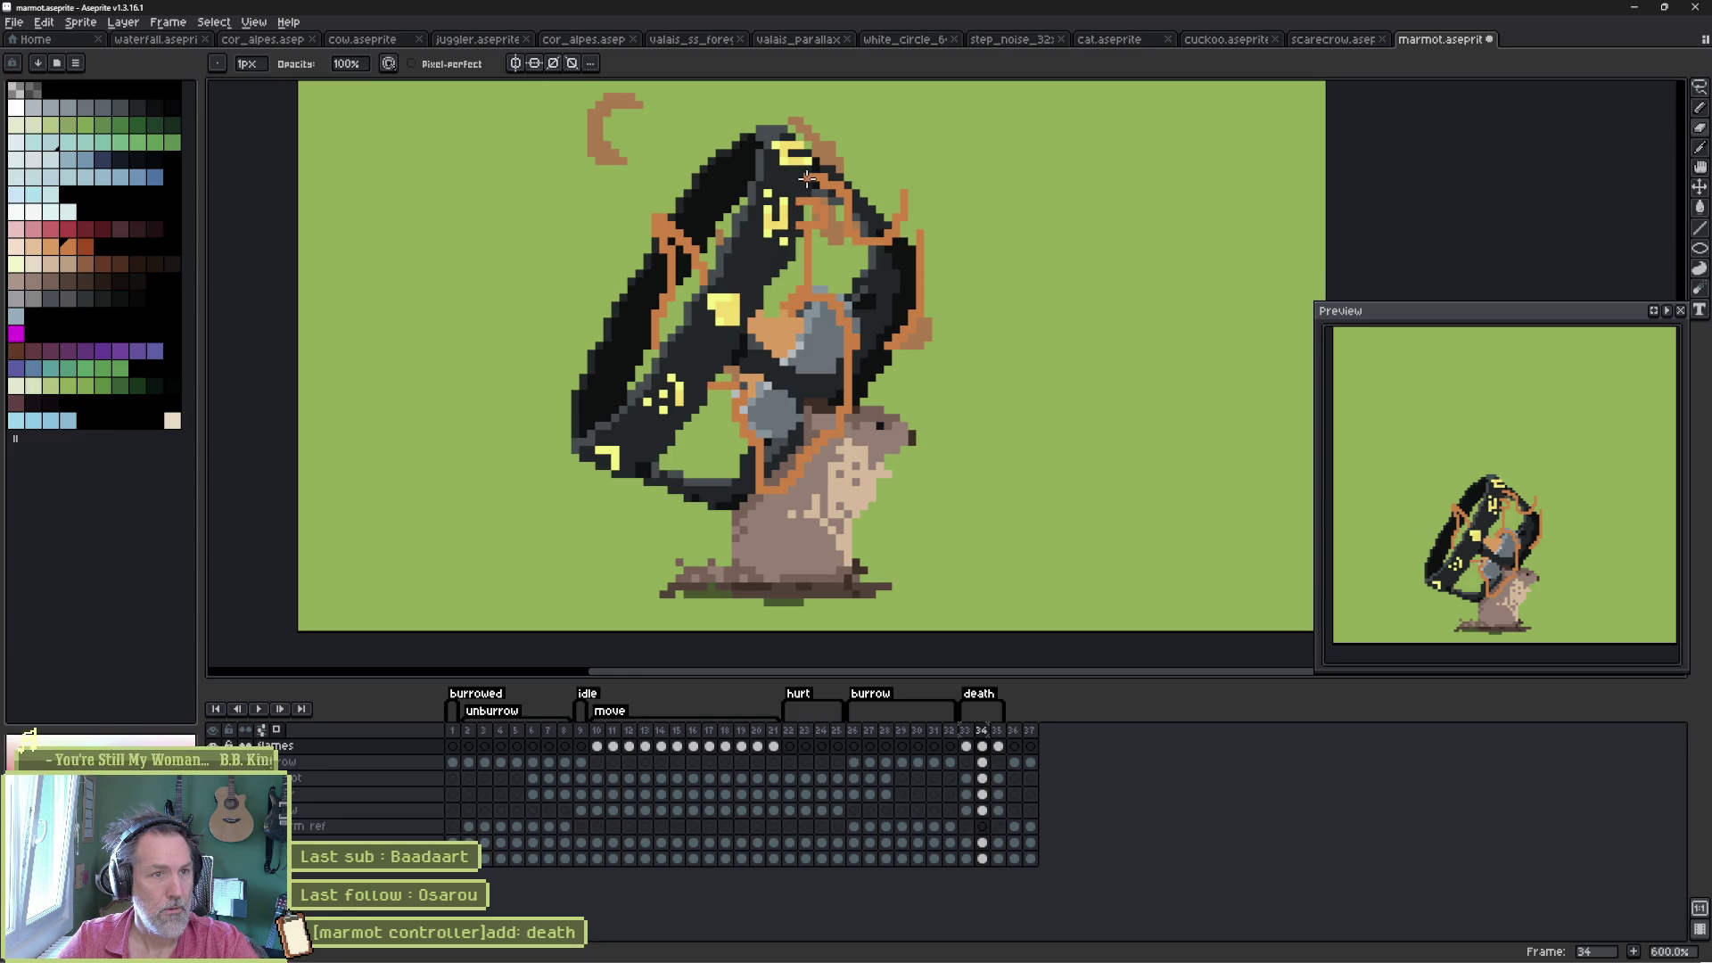
pyautogui.press('e')
pyautogui.moveTo(798, 134)
pyautogui.mouseDown()
pyautogui.moveTo(802, 106)
pyautogui.moveTo(784, 192)
pyautogui.mouseUp()
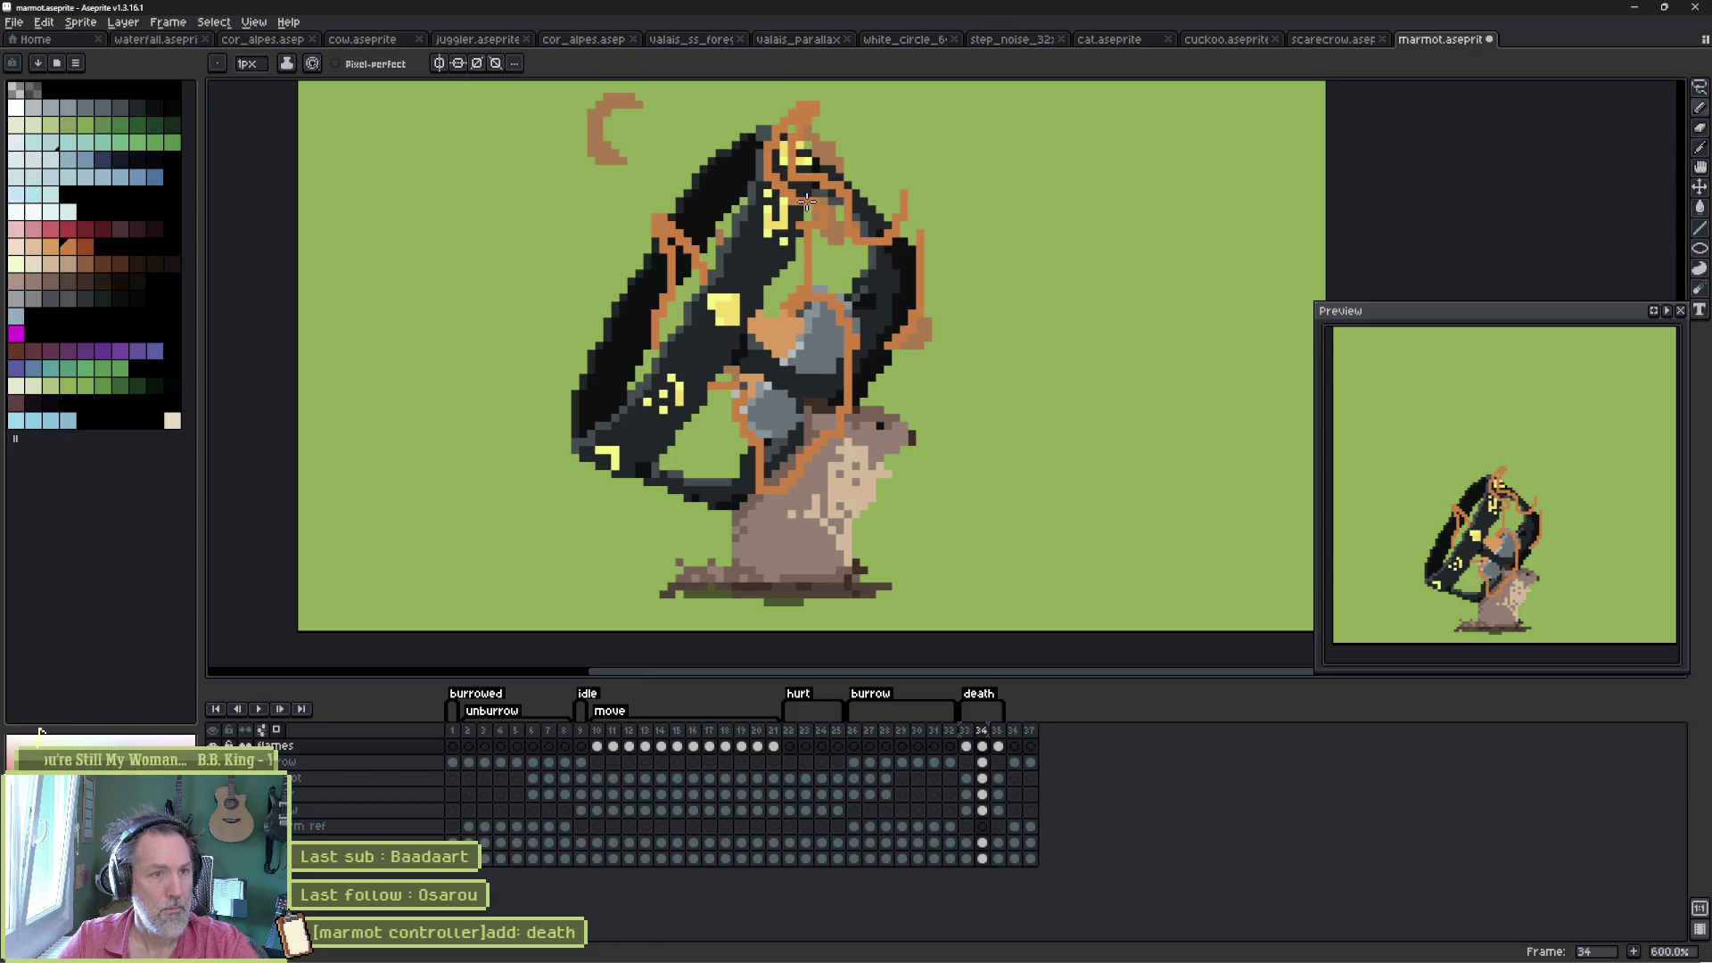
pyautogui.moveTo(910, 214)
pyautogui.mouseDown()
pyautogui.moveTo(895, 167)
pyautogui.moveTo(899, 221)
pyautogui.mouseUp()
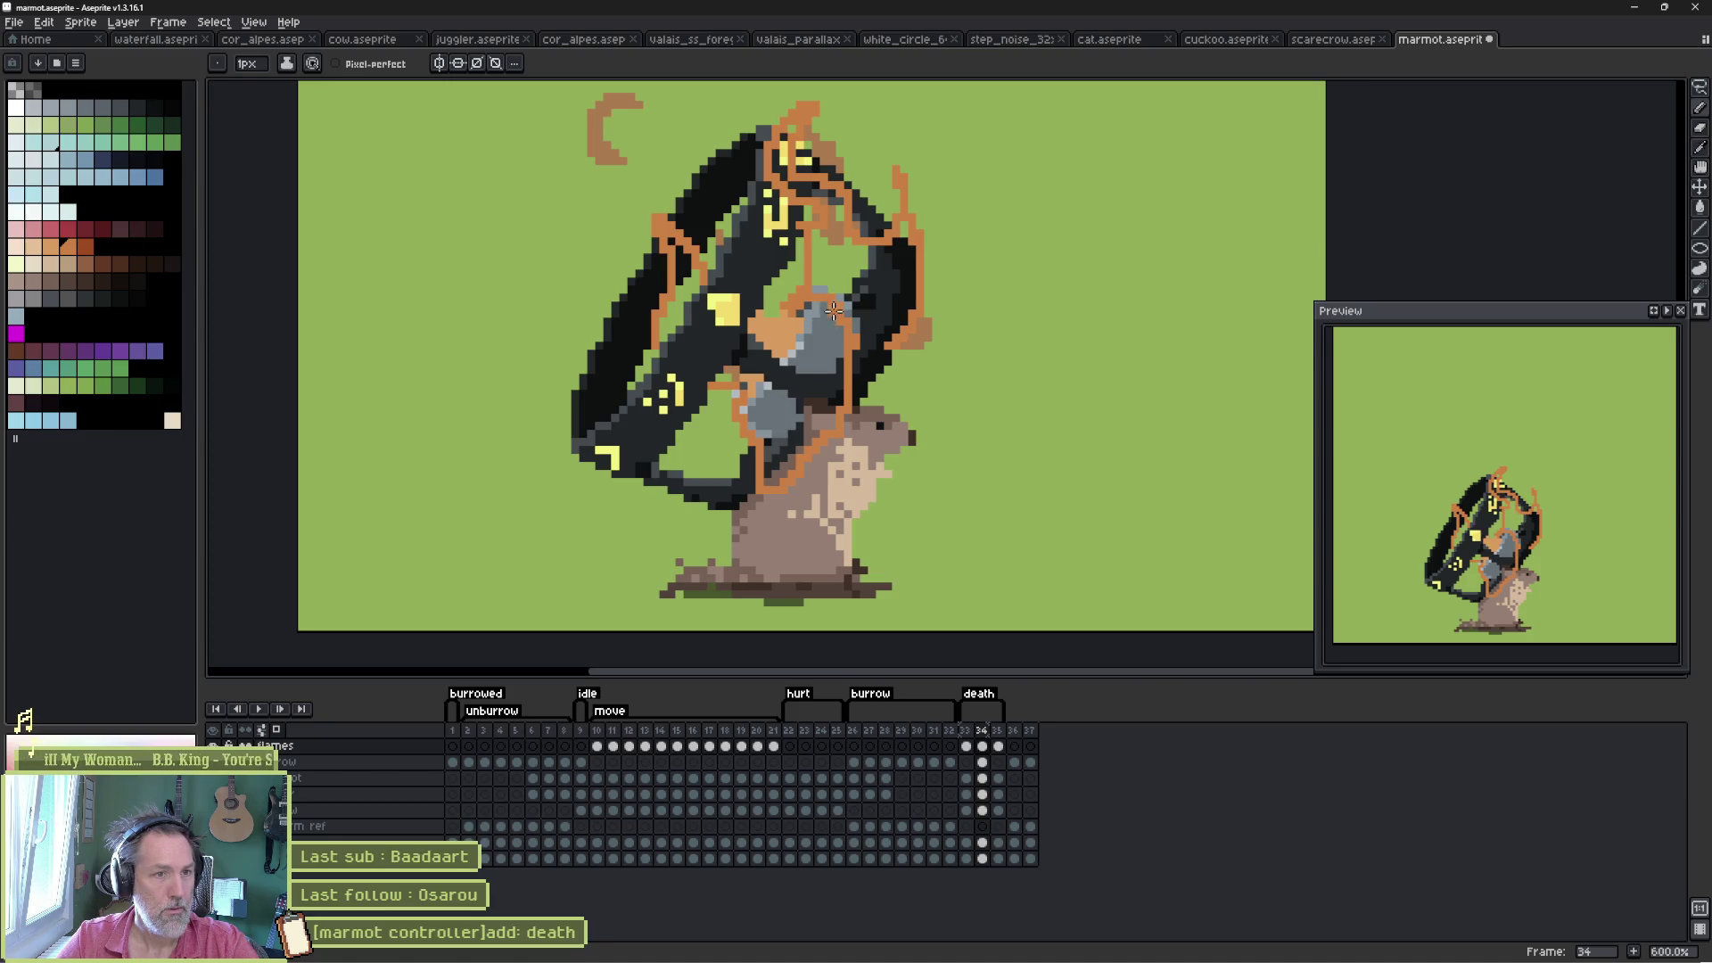
# - Add flame strokes over the marmot's body and arm, then select frames 33–34
pyautogui.press('b')
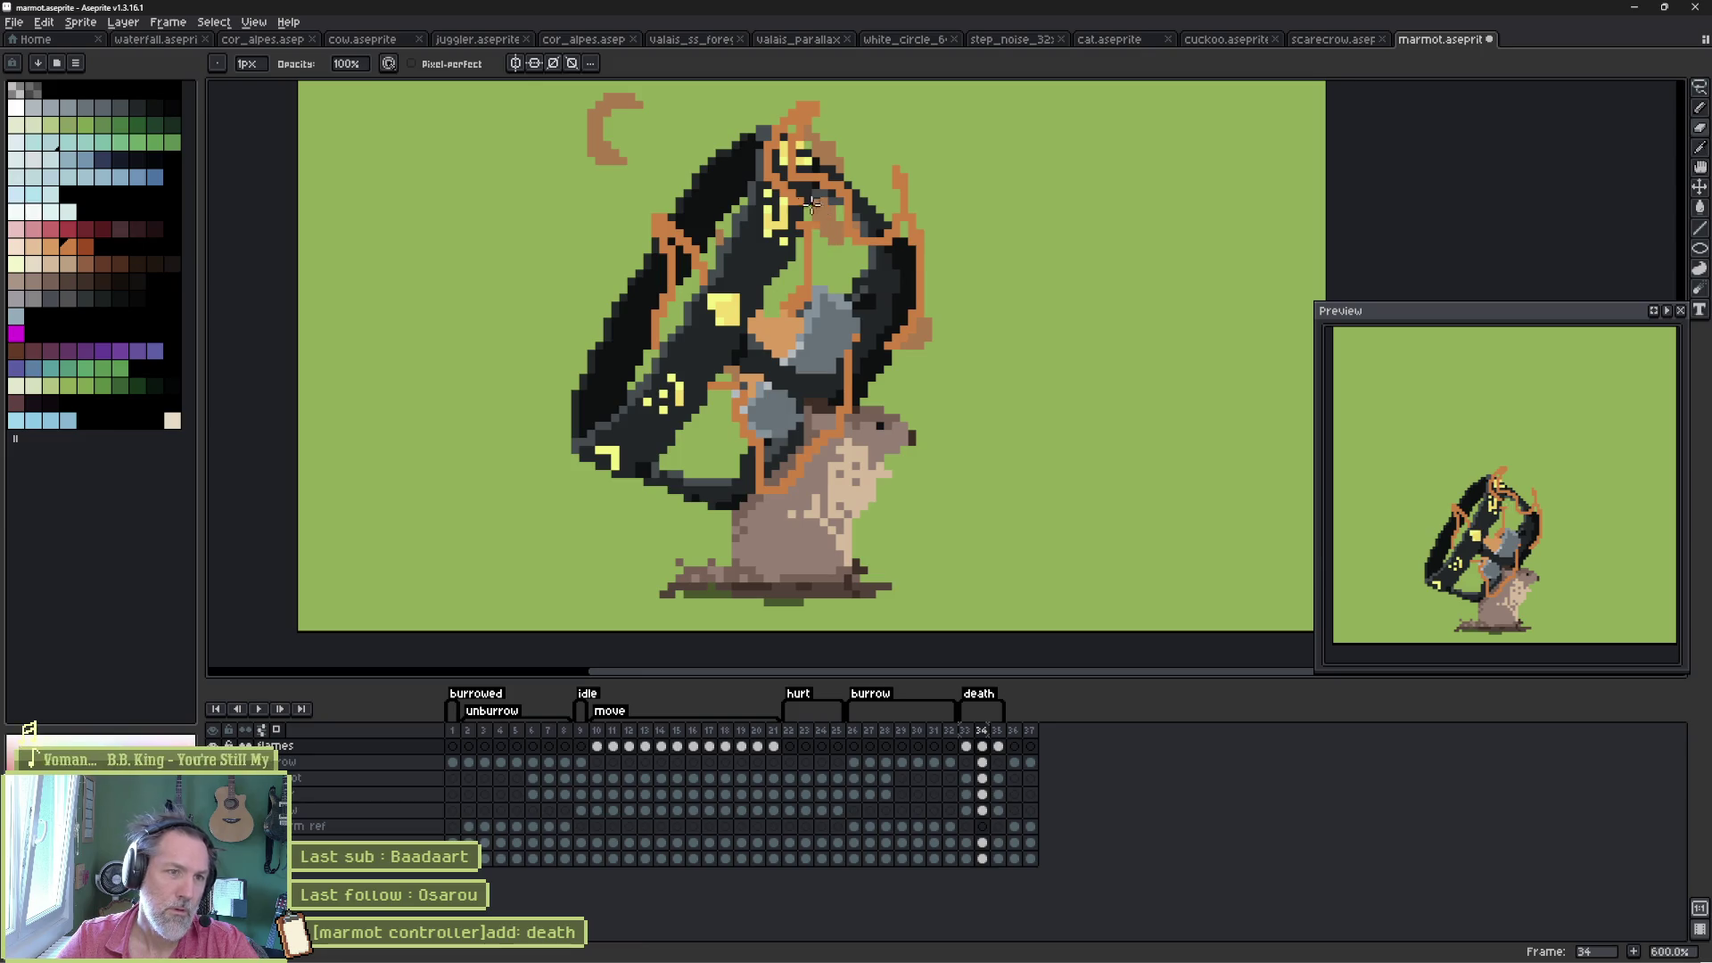
pyautogui.press('e')
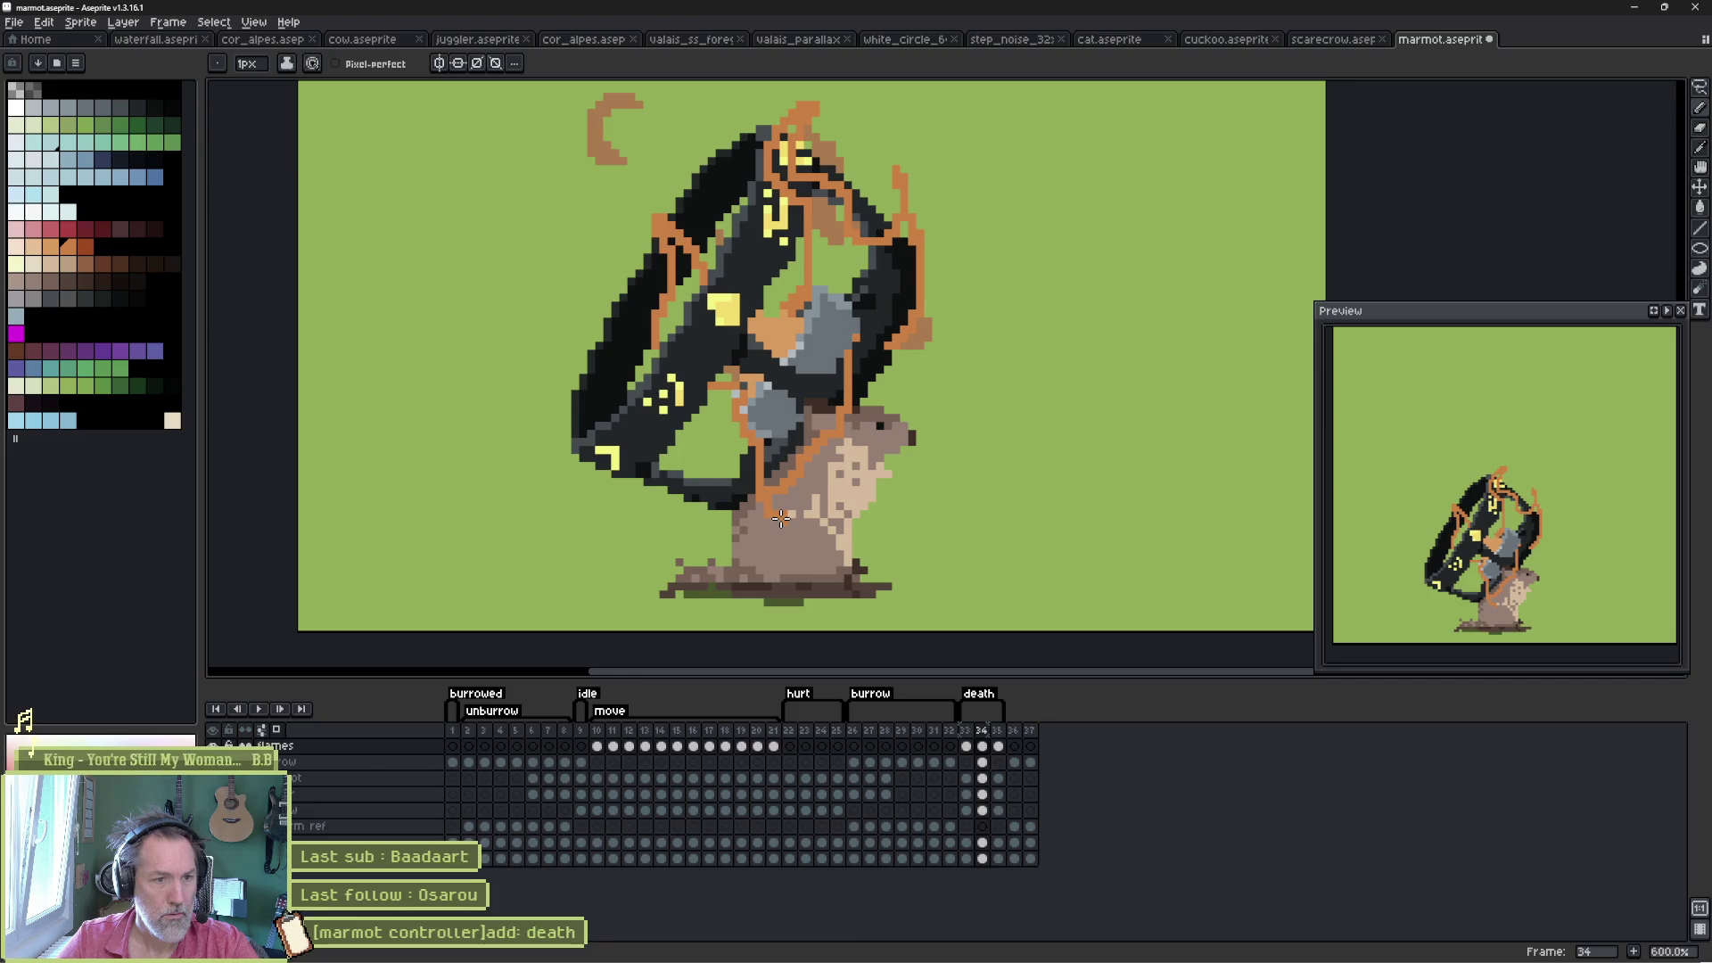
pyautogui.moveTo(781, 520)
pyautogui.mouseDown()
pyautogui.moveTo(829, 517)
pyautogui.moveTo(842, 494)
pyautogui.moveTo(809, 507)
pyautogui.mouseUp()
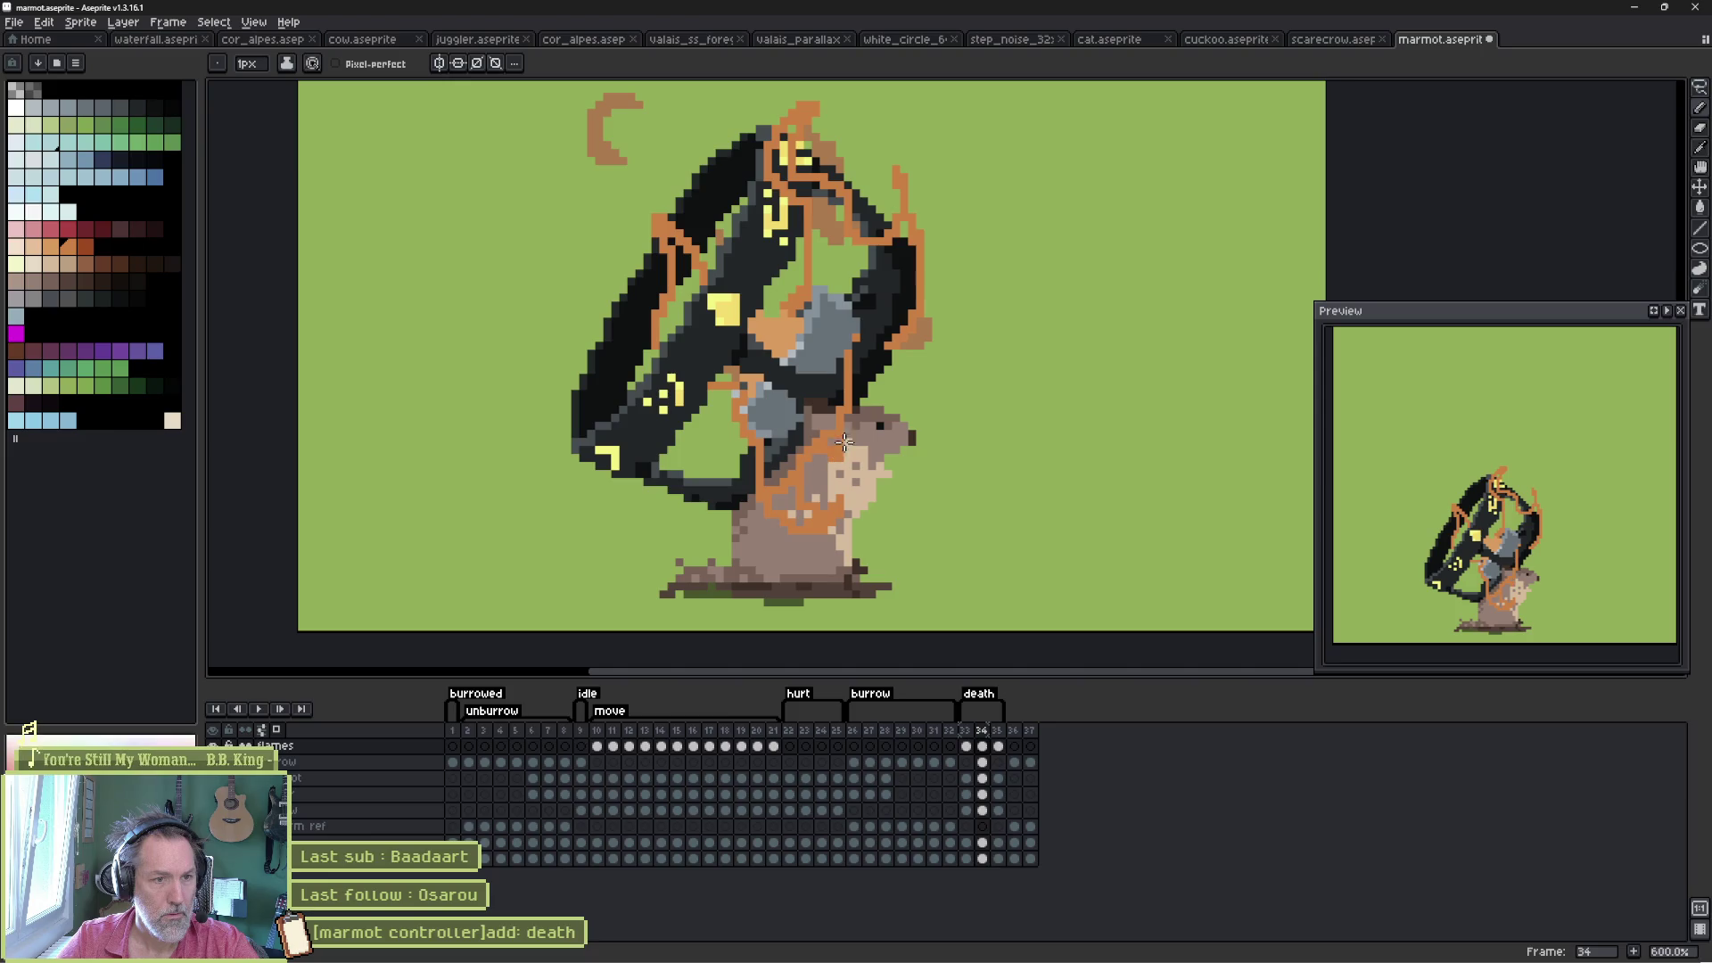
pyautogui.moveTo(853, 390); pyautogui.dragTo(838, 412)
pyautogui.press('e')
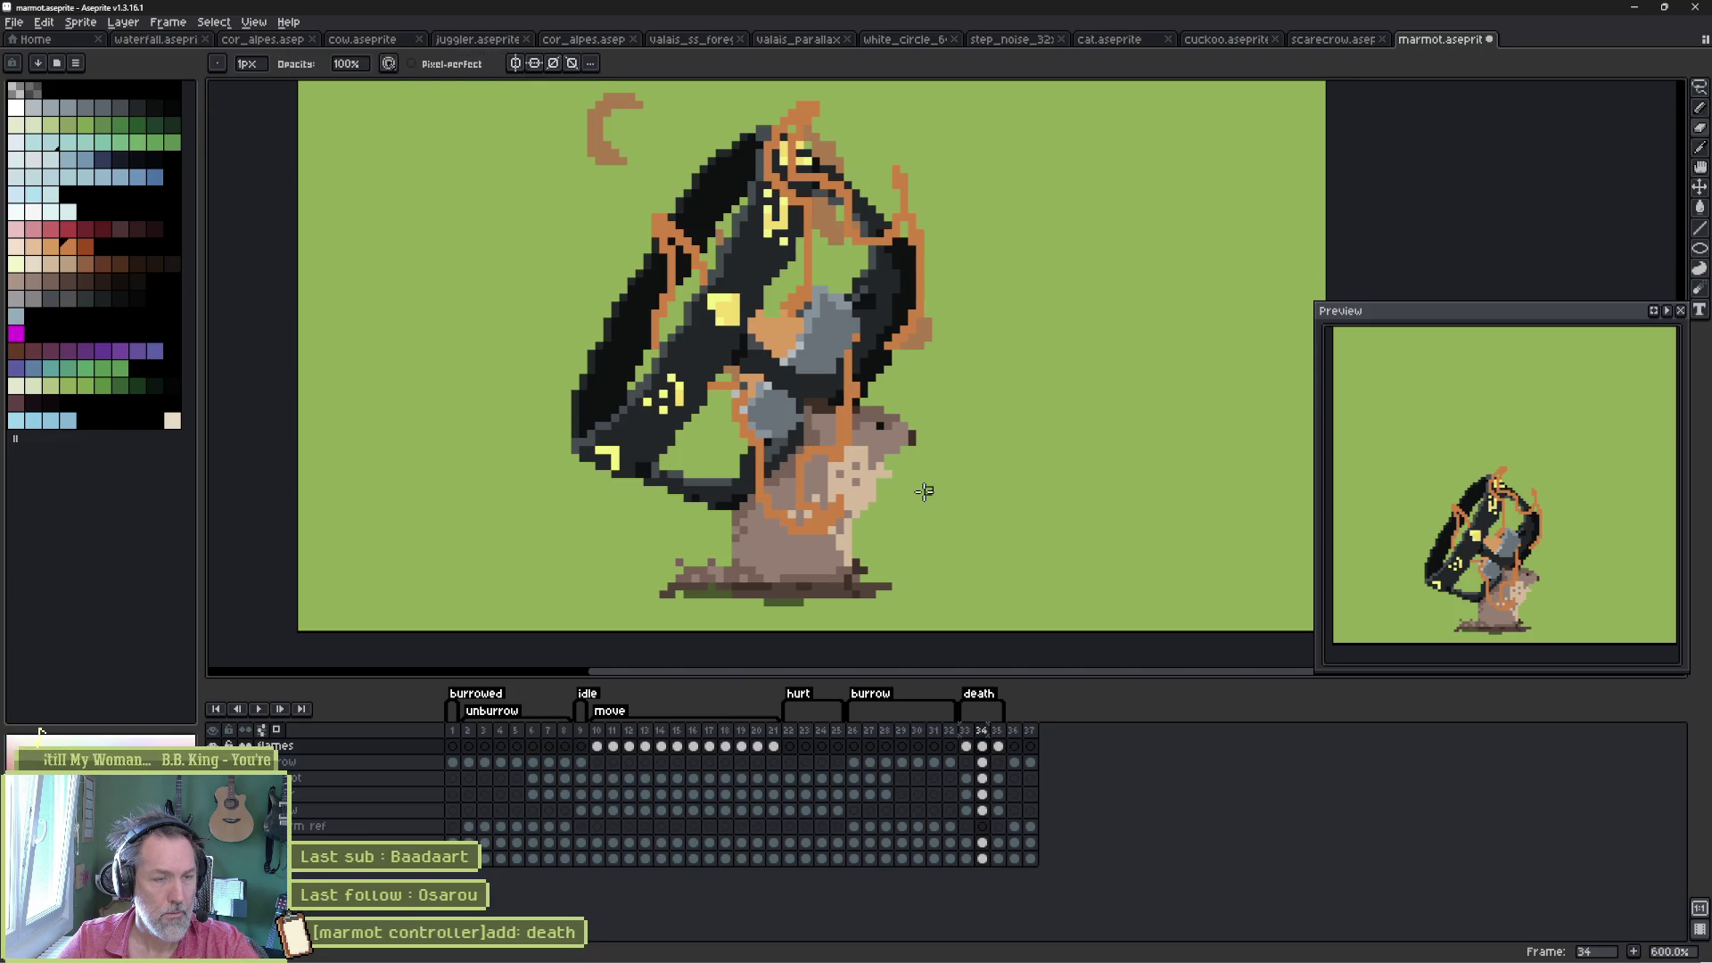
pyautogui.click(967, 731)
pyautogui.click(984, 731)
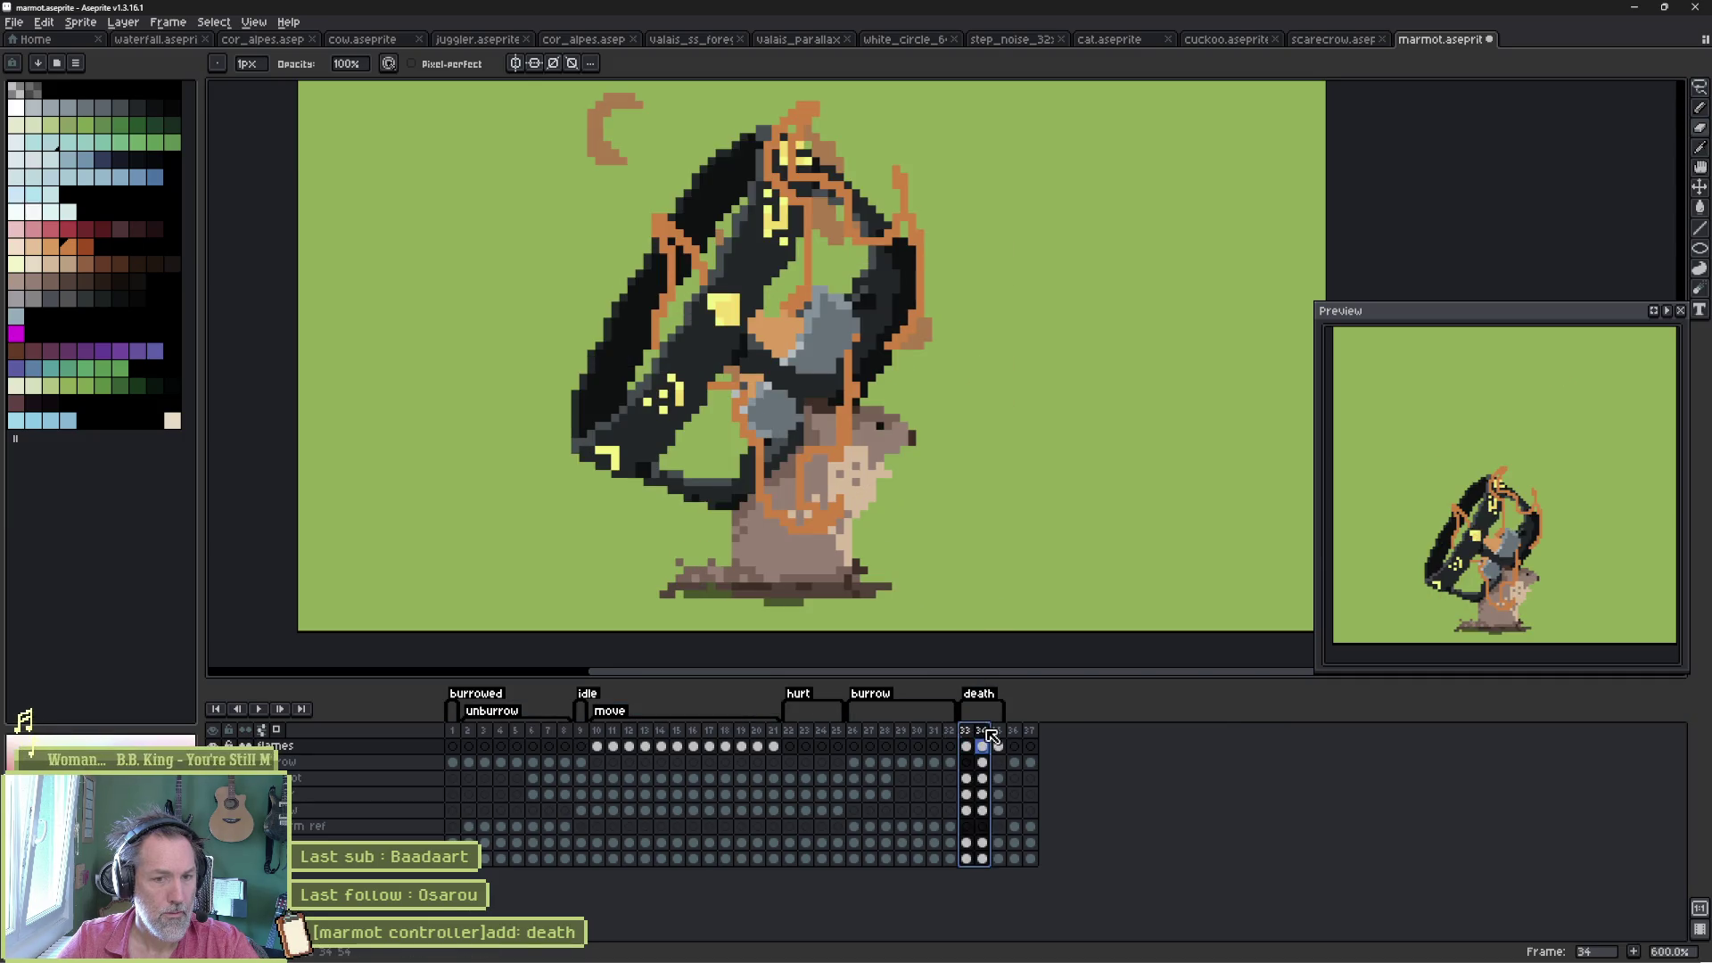
# - Replace frame 35 with a duplicate of frame 34 and clear its flames cel
pyautogui.click(998, 731)
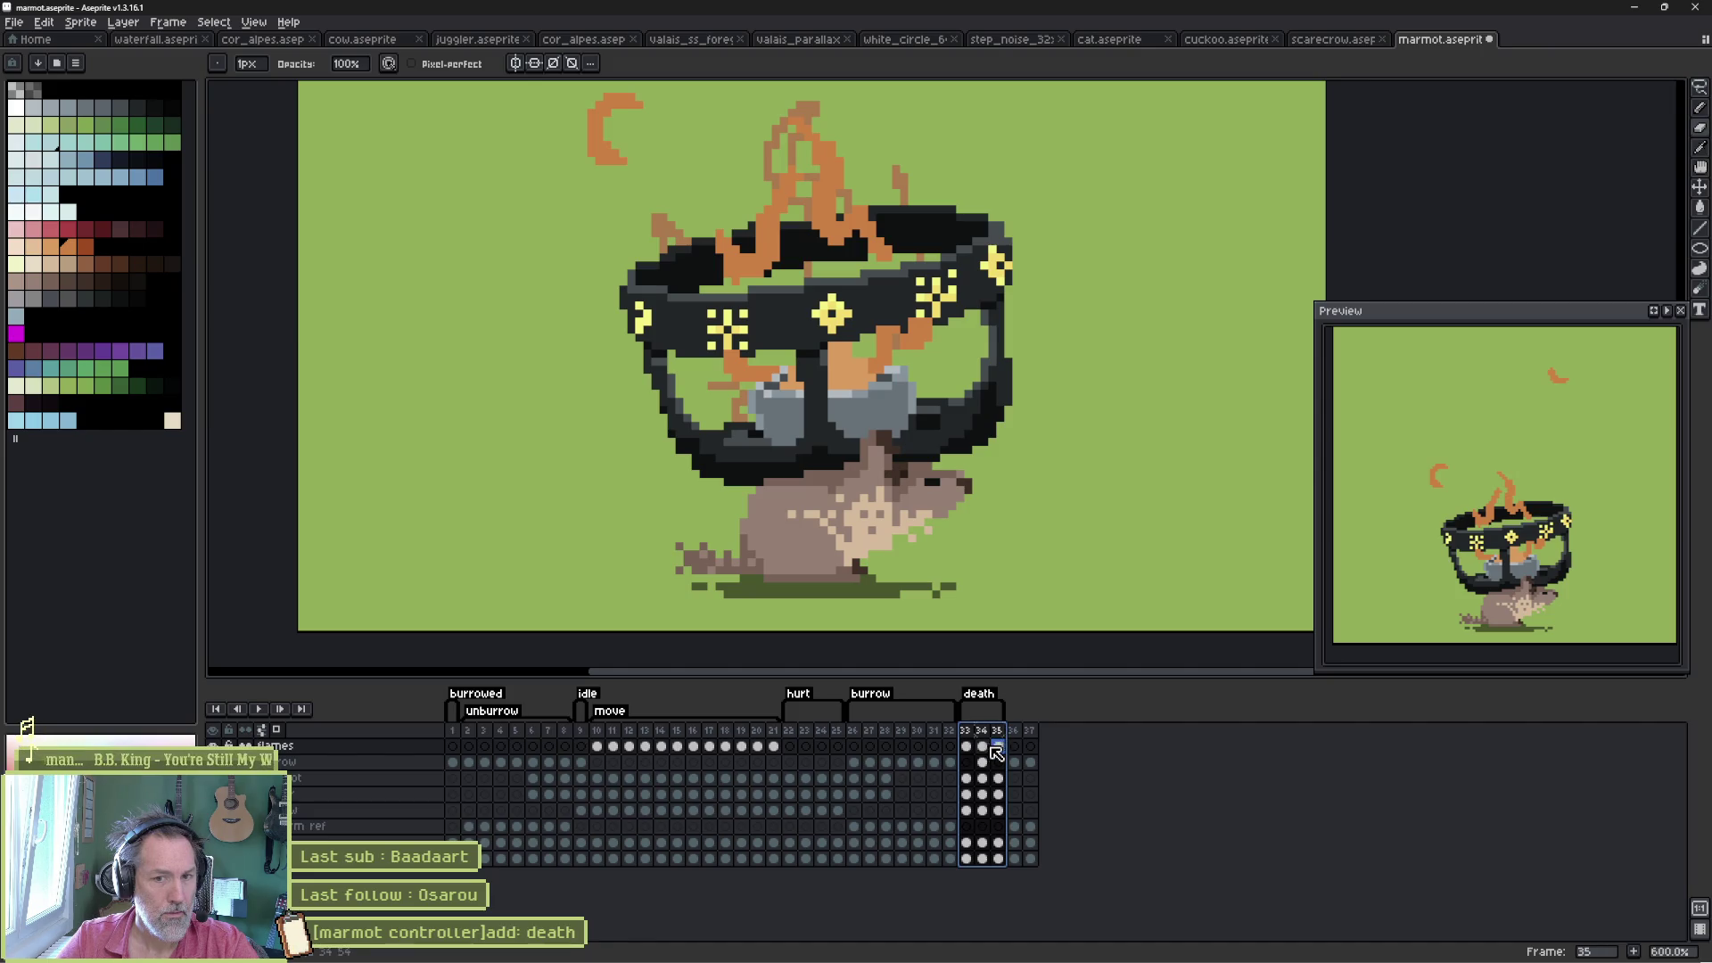
pyautogui.click(1003, 754)
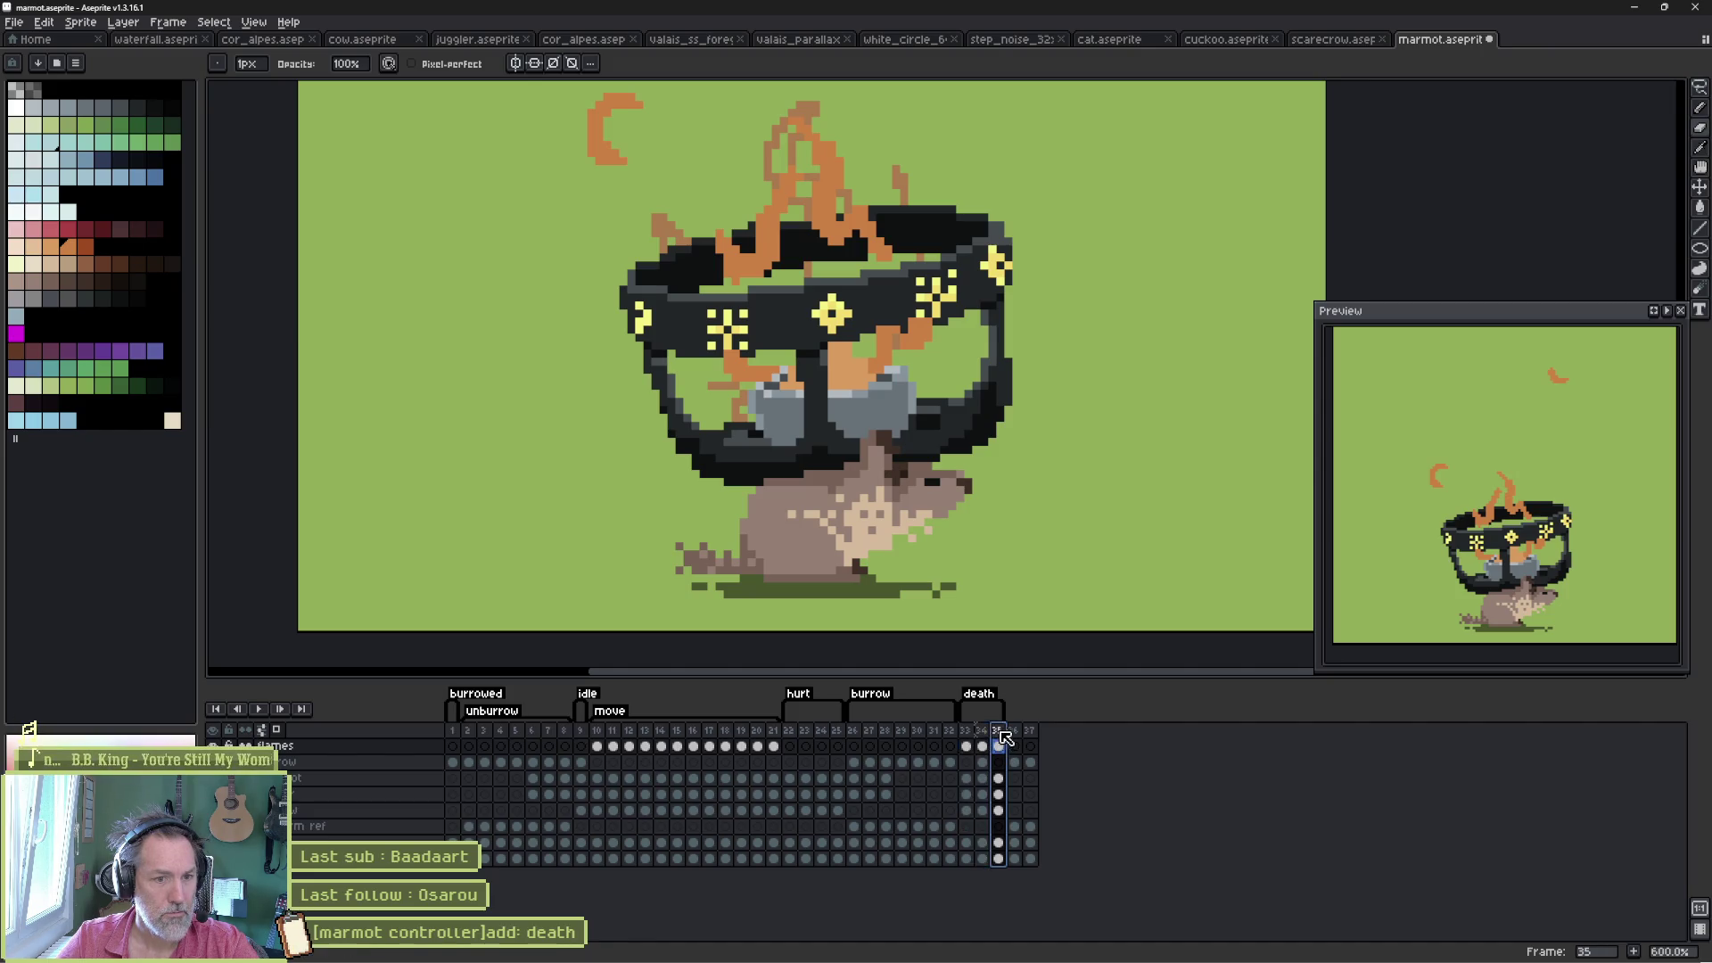
pyautogui.hotkey('alt', 'c')
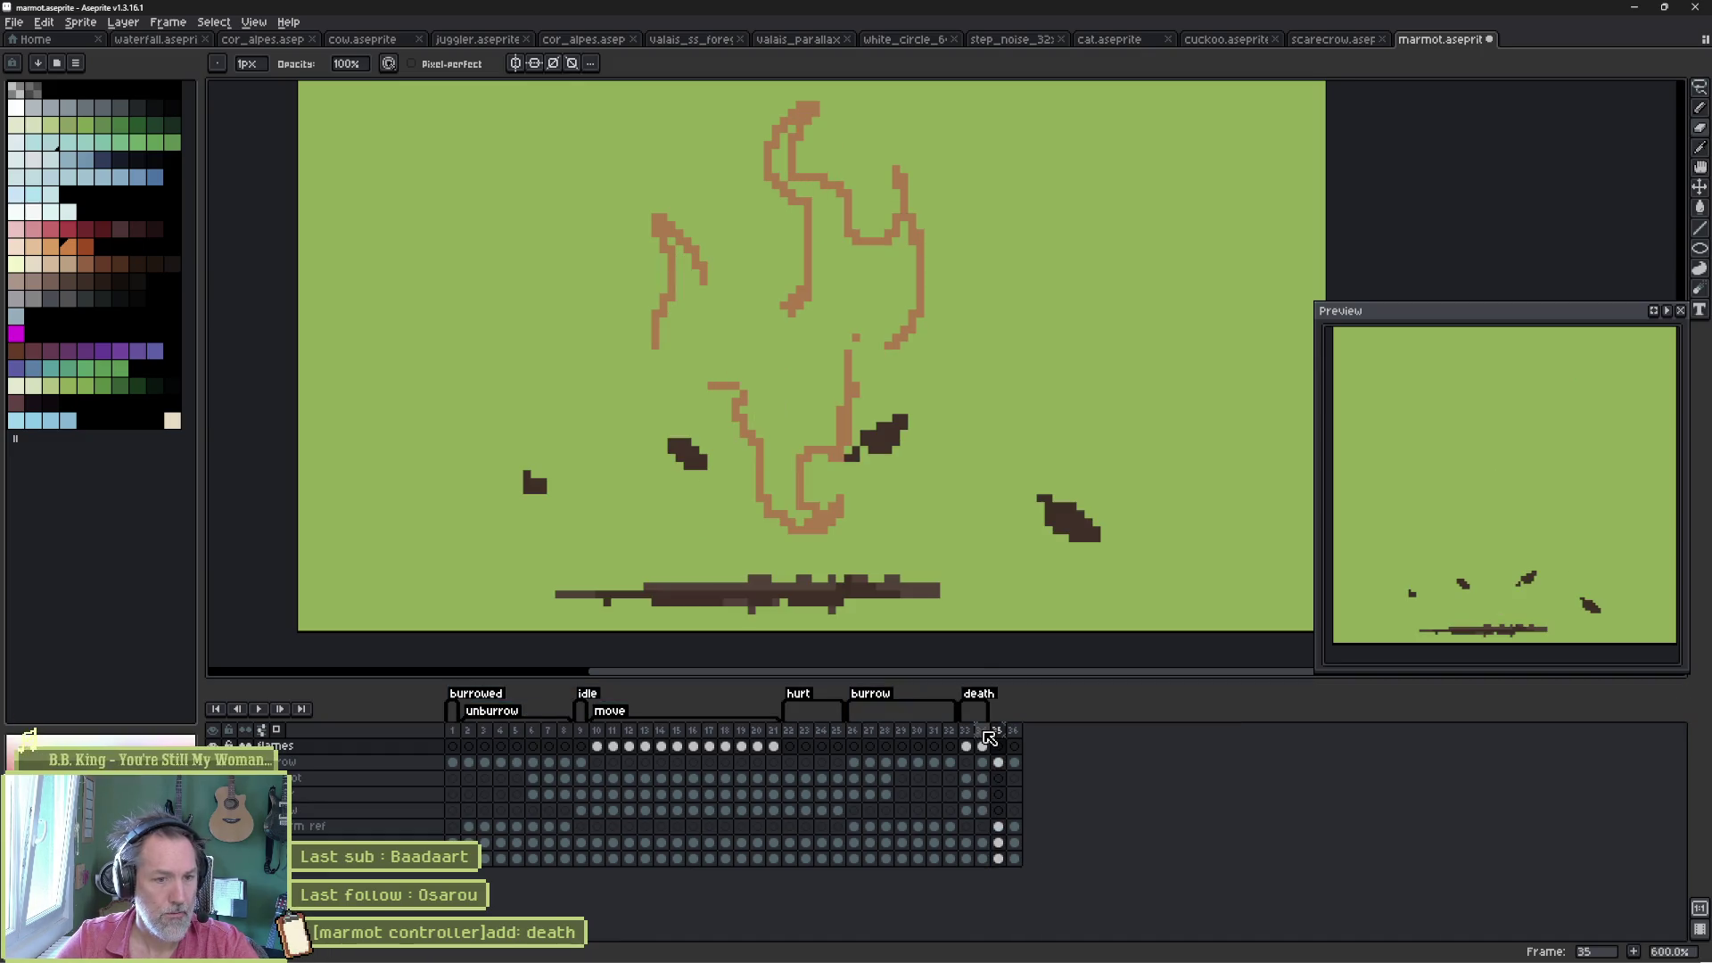
pyautogui.click(986, 731)
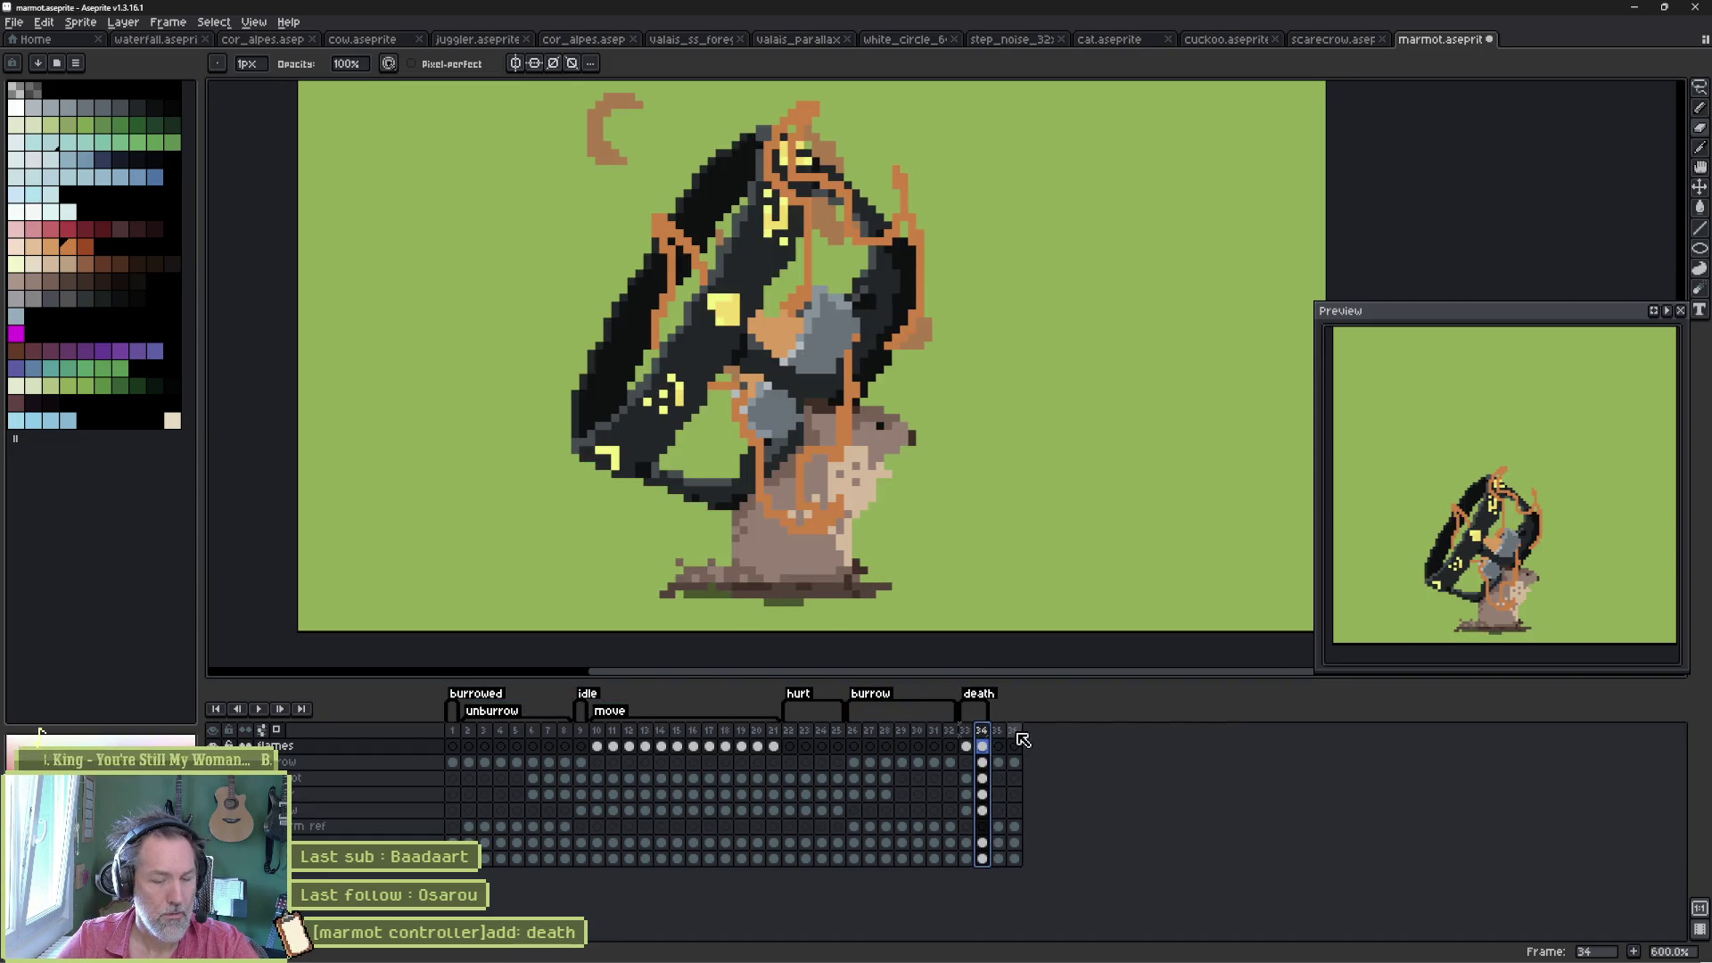
pyautogui.hotkey('alt', 'n')
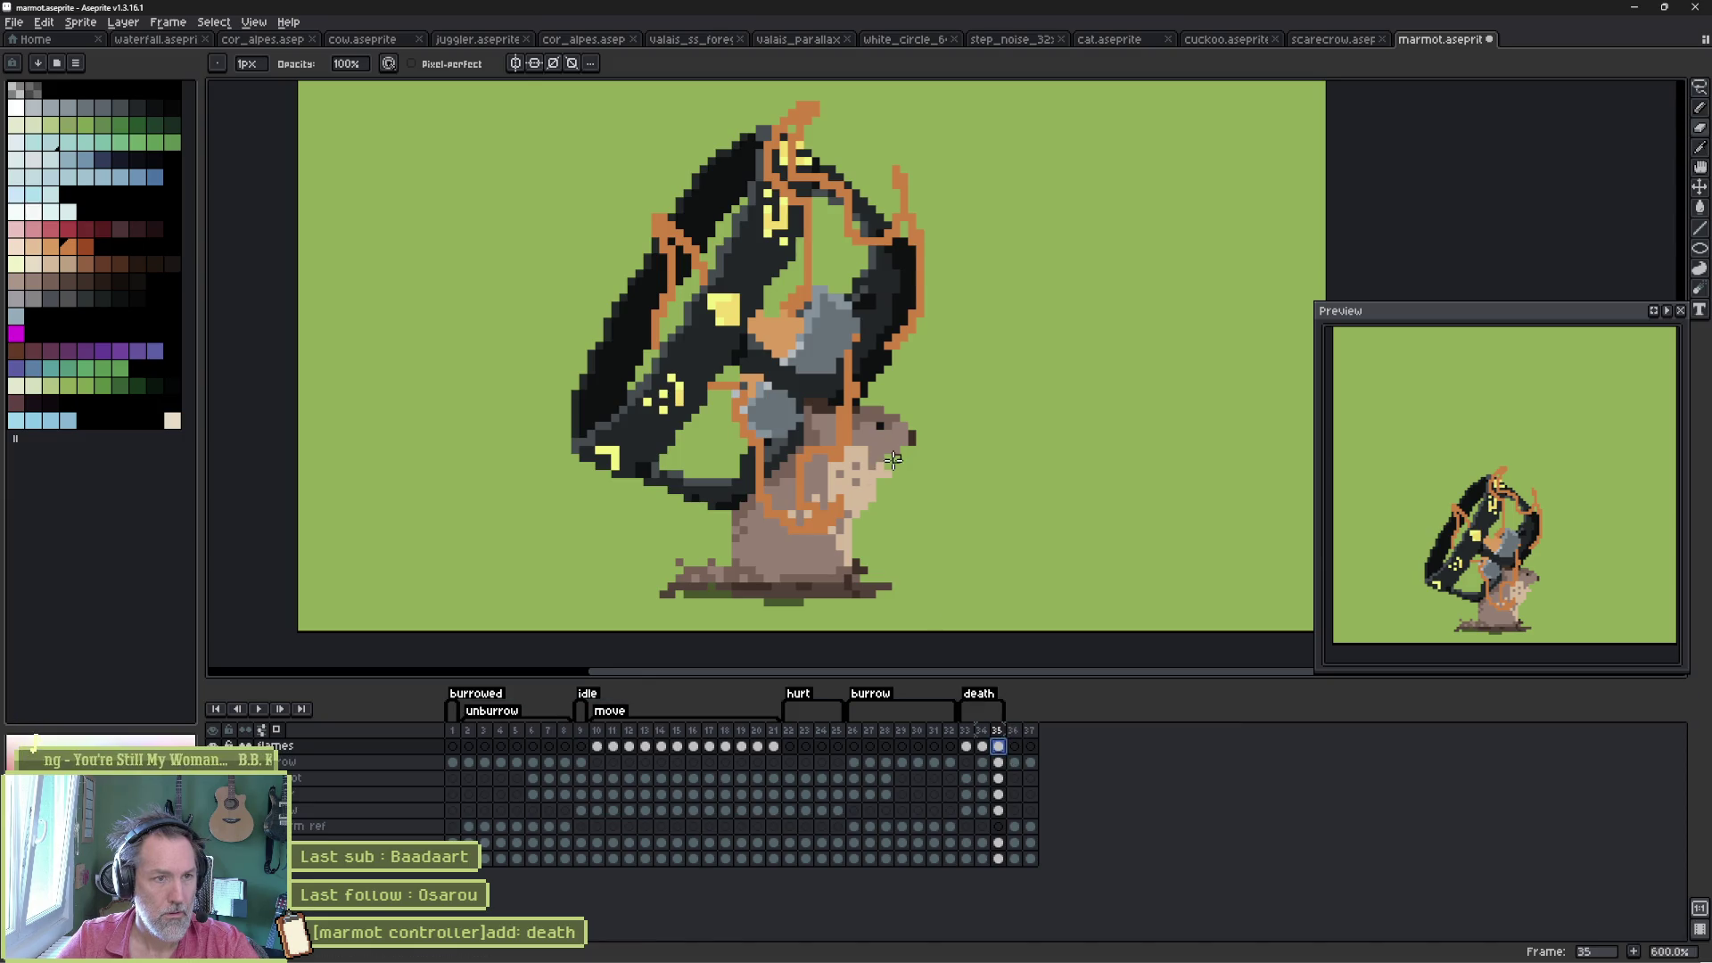
pyautogui.press('Delete')
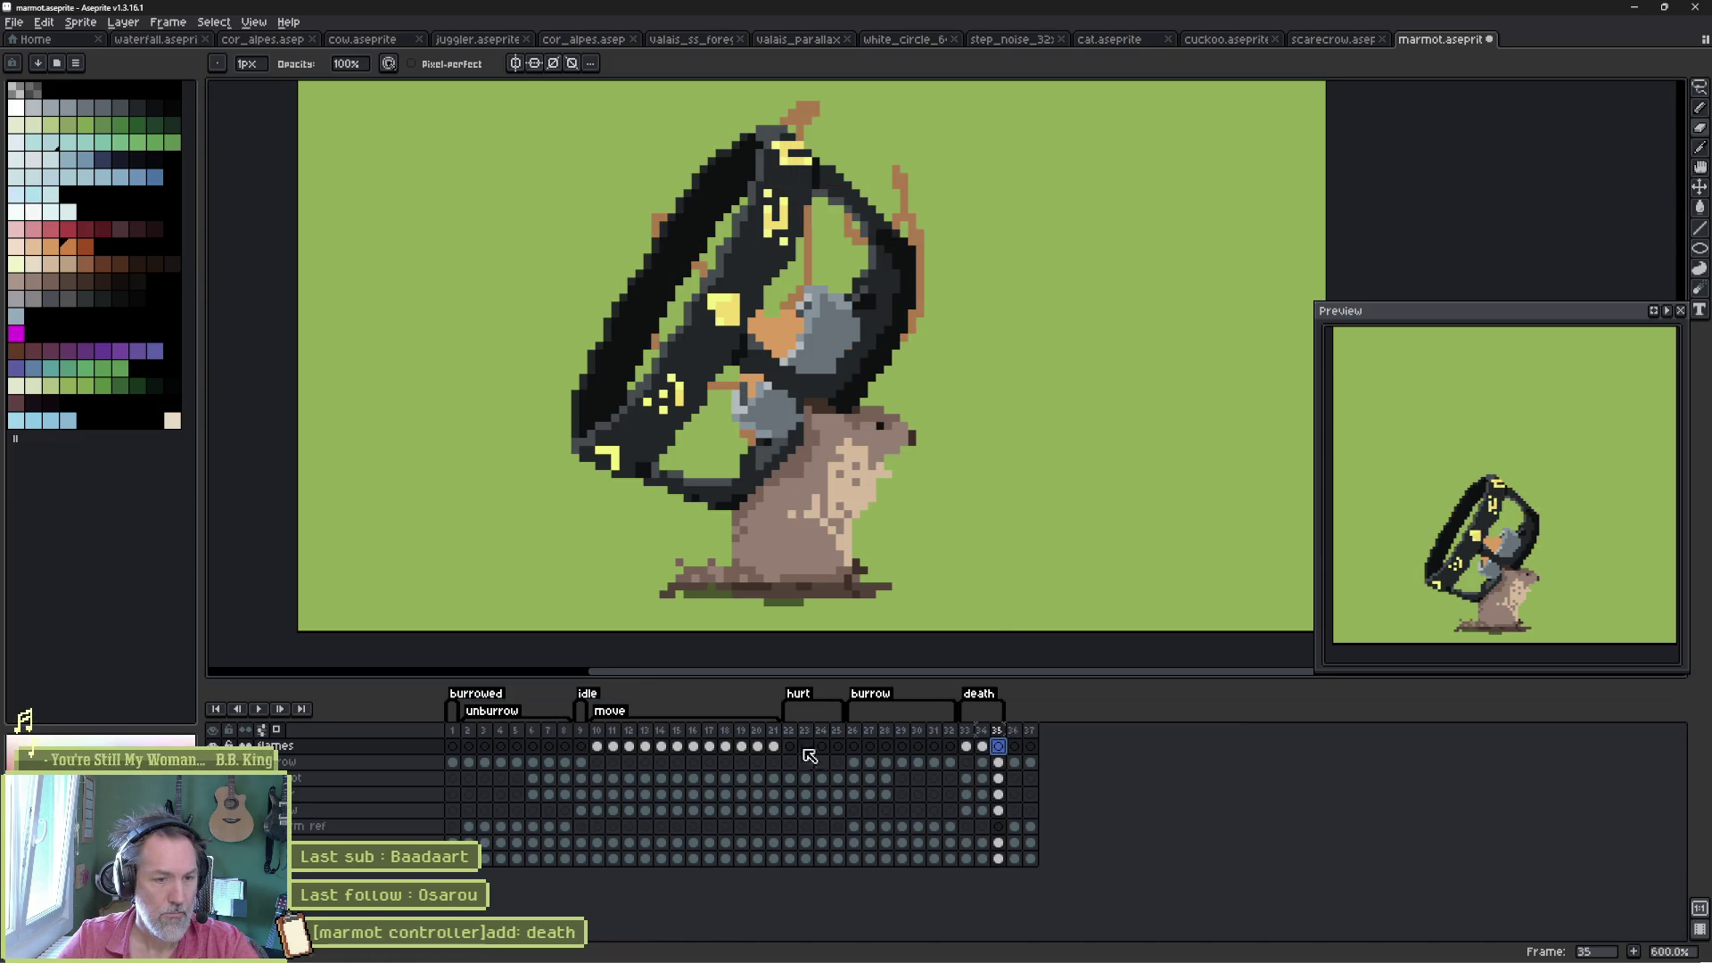
# - Toggle the marmot layers' visibility to check the flames alone, then pick the Eraser
pyautogui.keyDown('alt'); pyautogui.click(214, 746); pyautogui.keyUp('alt')
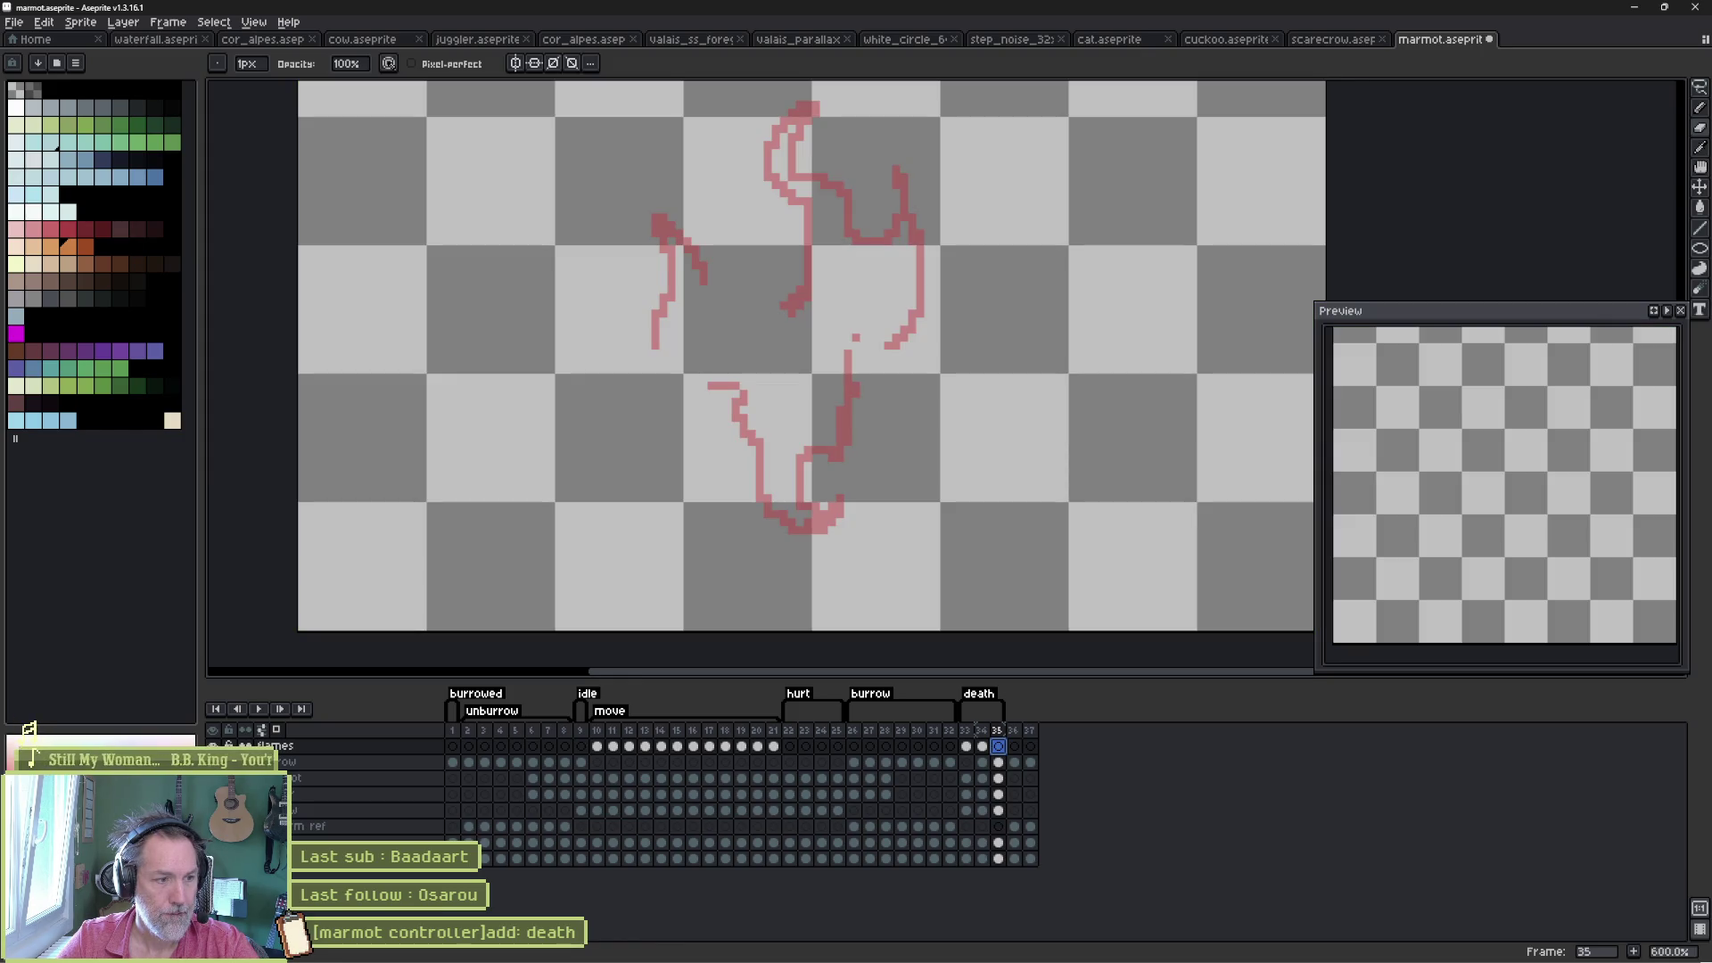
pyautogui.keyDown('alt'); pyautogui.click(213, 746); pyautogui.keyUp('alt')
pyautogui.keyDown('alt'); pyautogui.click(213, 745); pyautogui.keyUp('alt')
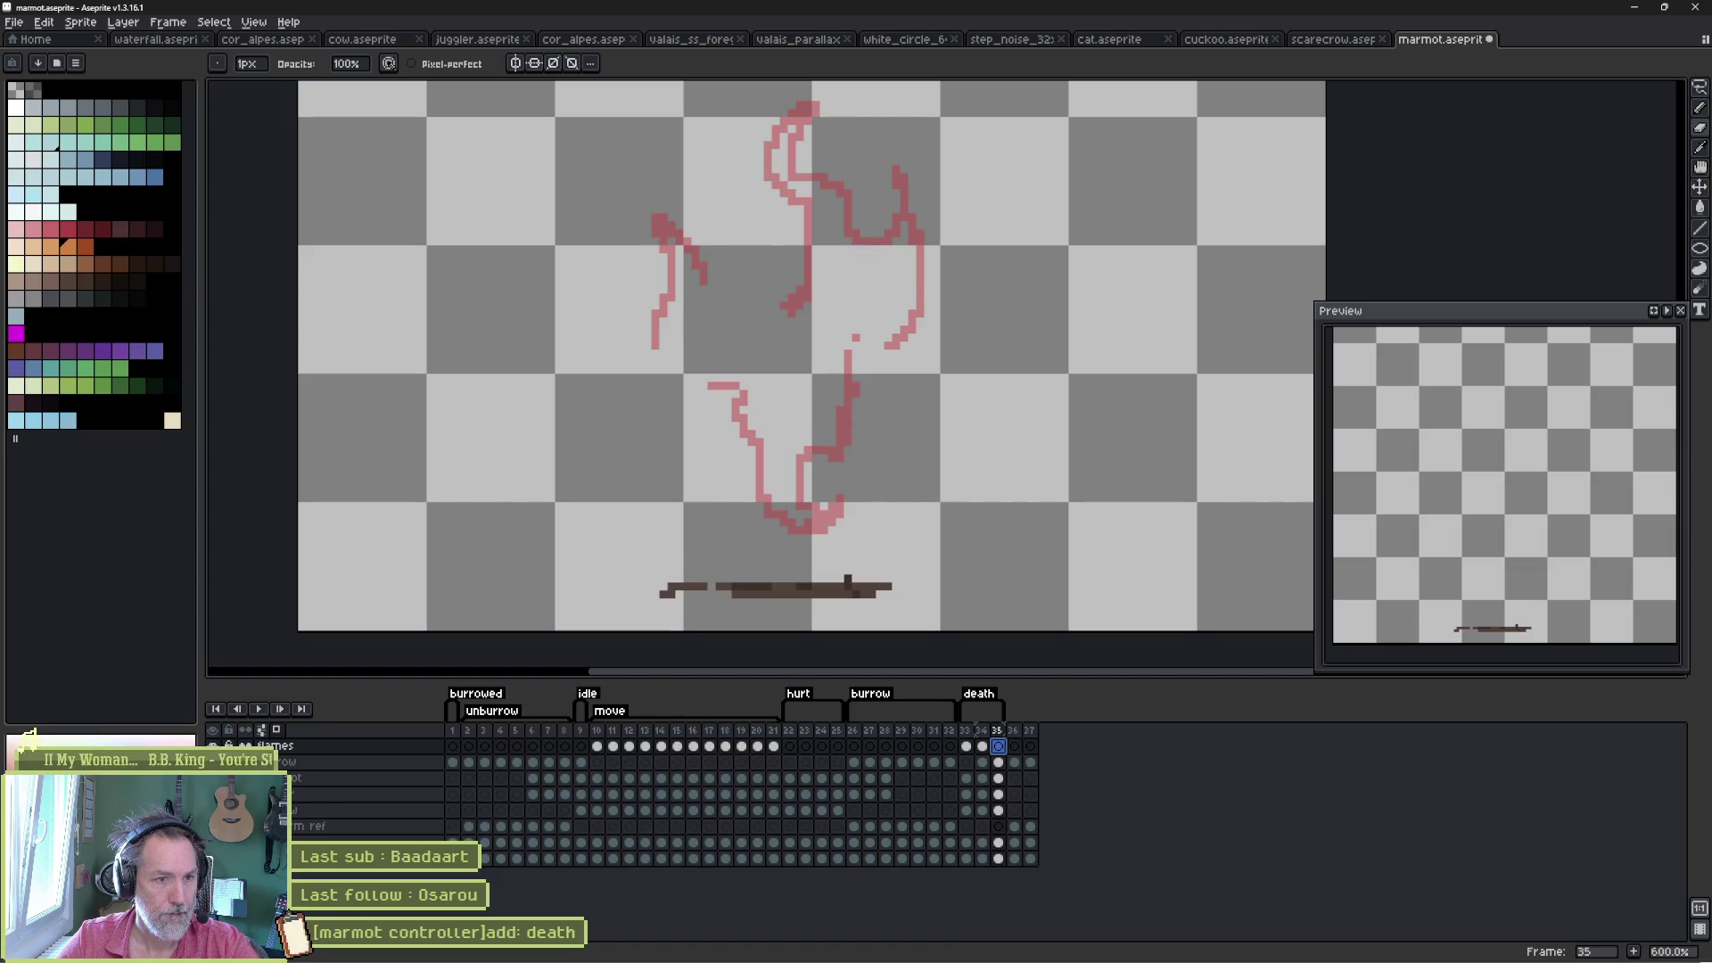
pyautogui.keyDown('alt'); pyautogui.click(213, 745); pyautogui.keyUp('alt')
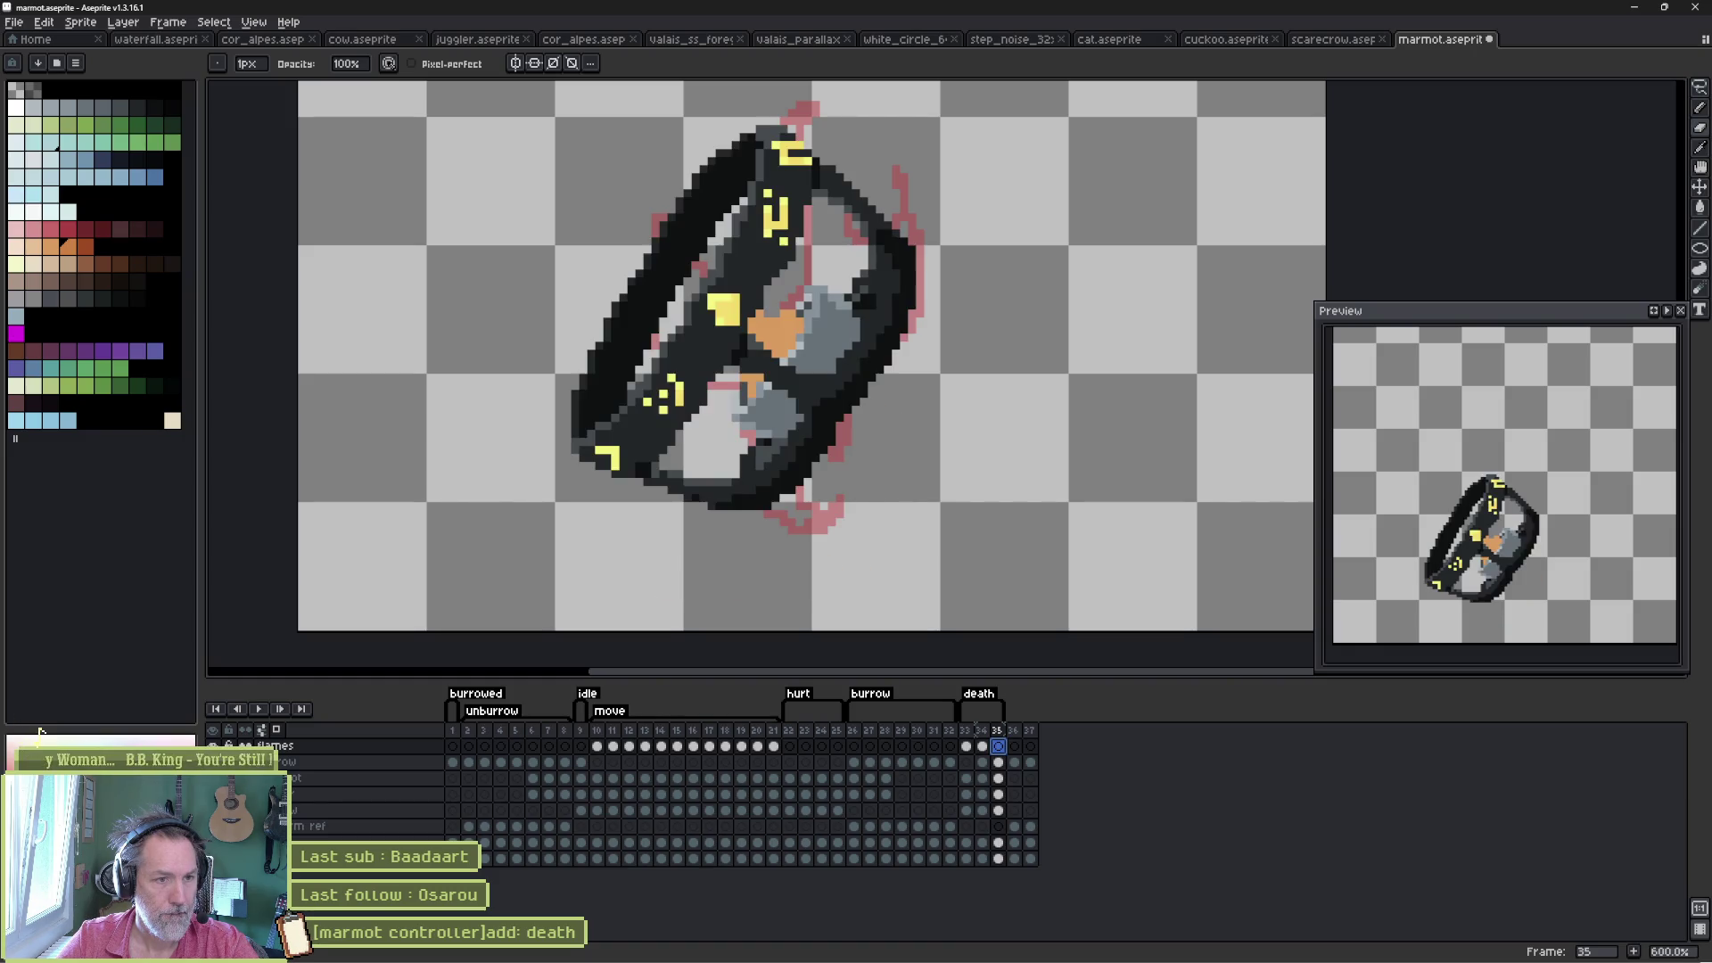
pyautogui.keyDown('alt'); pyautogui.click(213, 746); pyautogui.keyUp('alt')
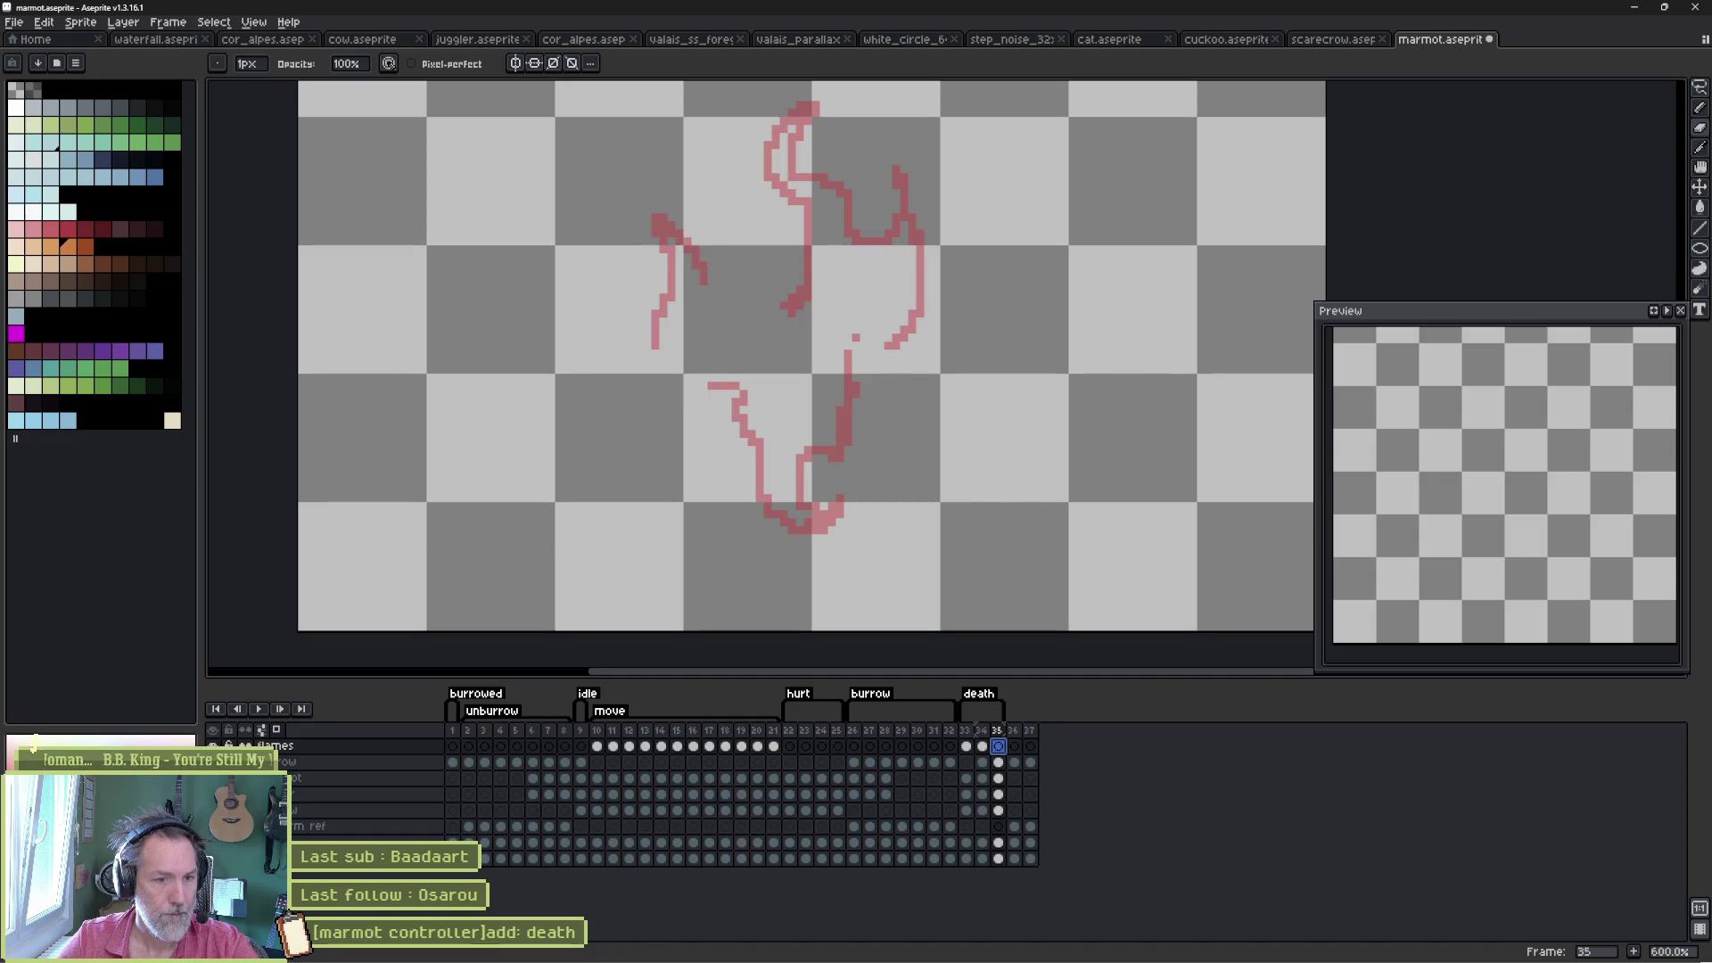
pyautogui.keyDown('alt'); pyautogui.click(213, 745); pyautogui.keyUp('alt')
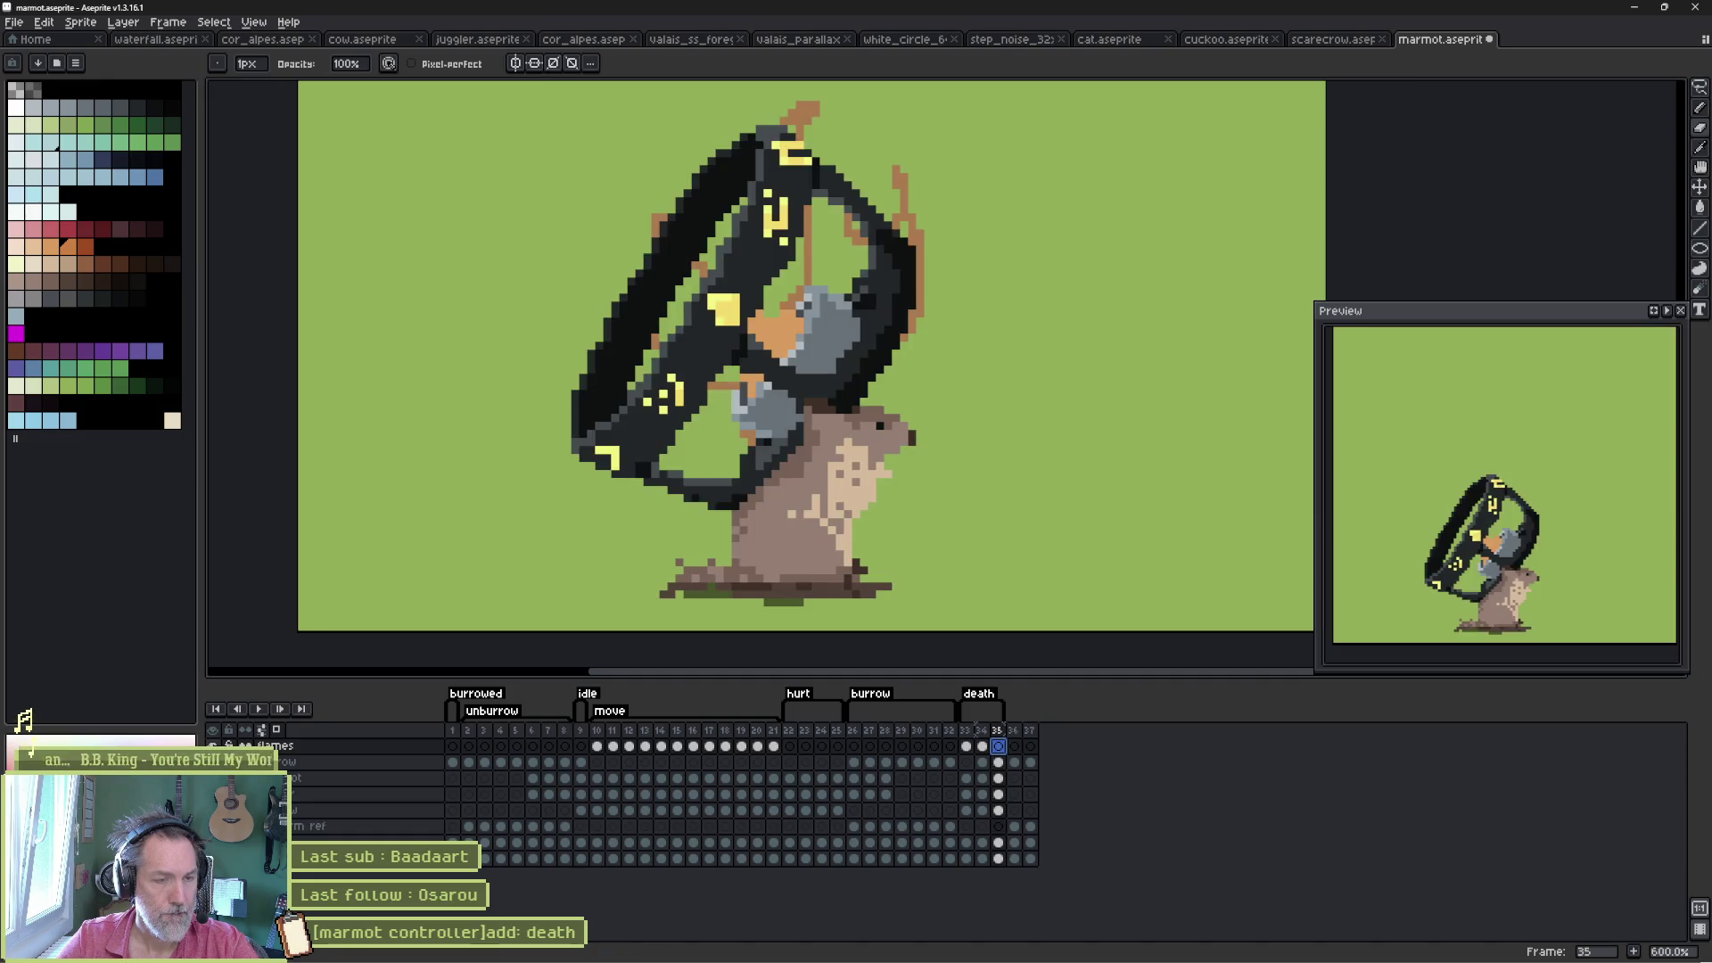
pyautogui.press('e')
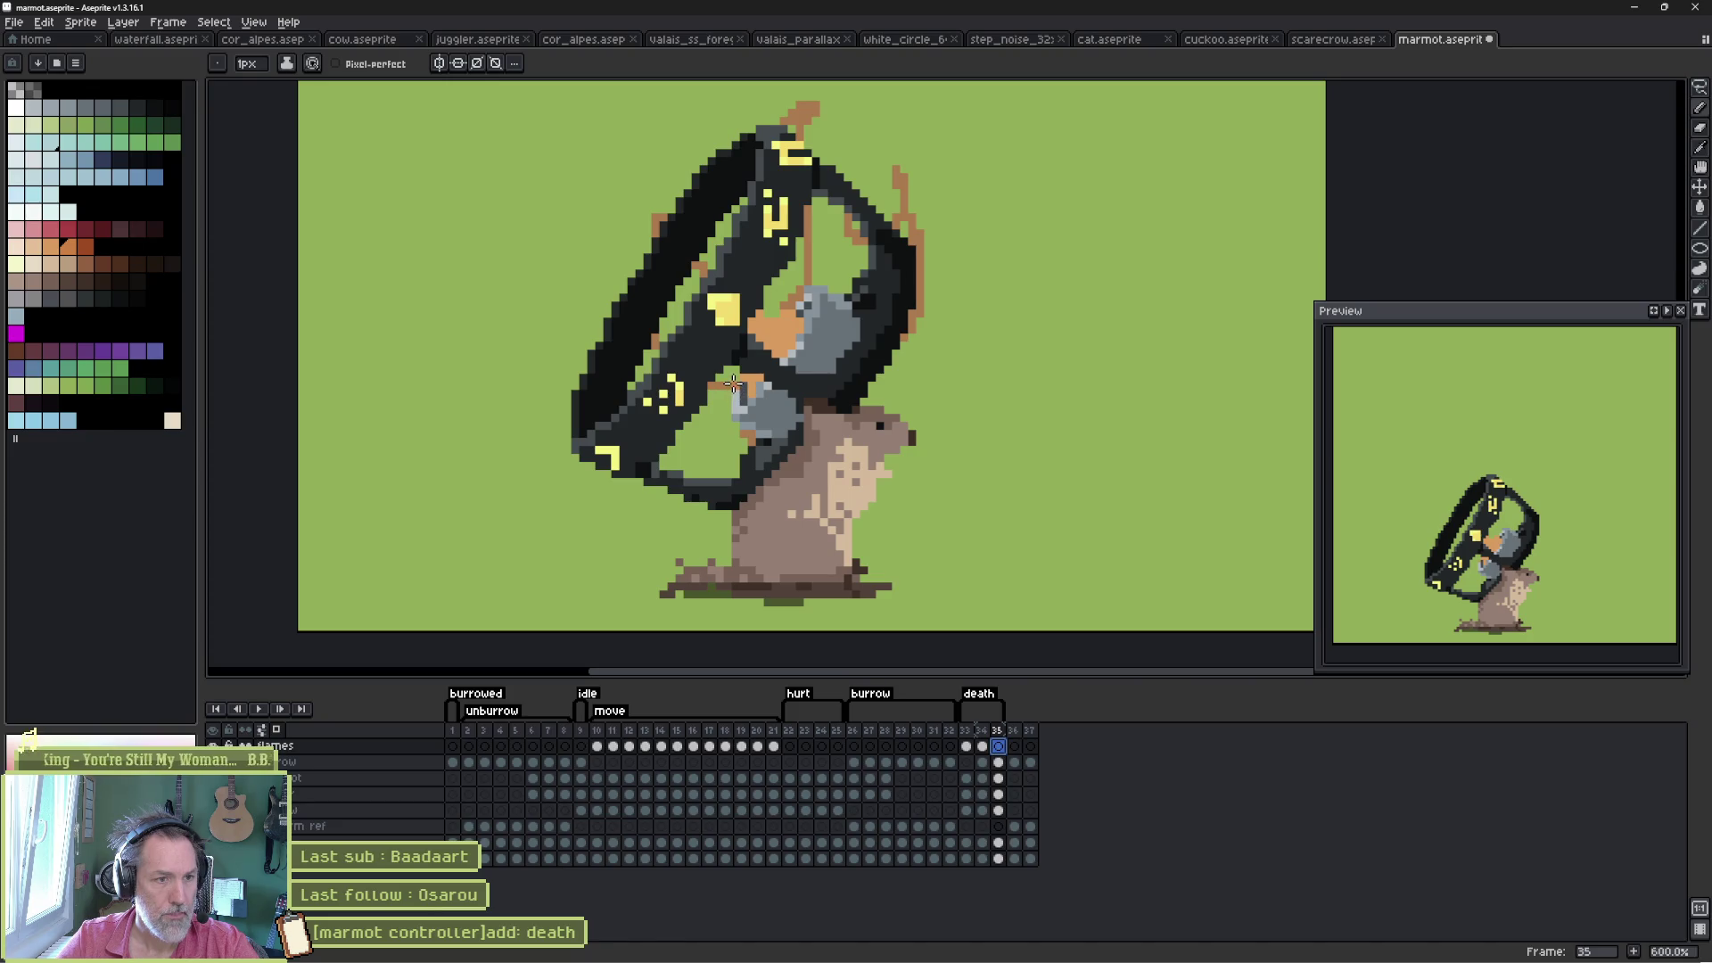
# - Outline orange flames down the marmot's front and fill its body orange
pyautogui.moveTo(734, 383); pyautogui.dragTo(728, 506)
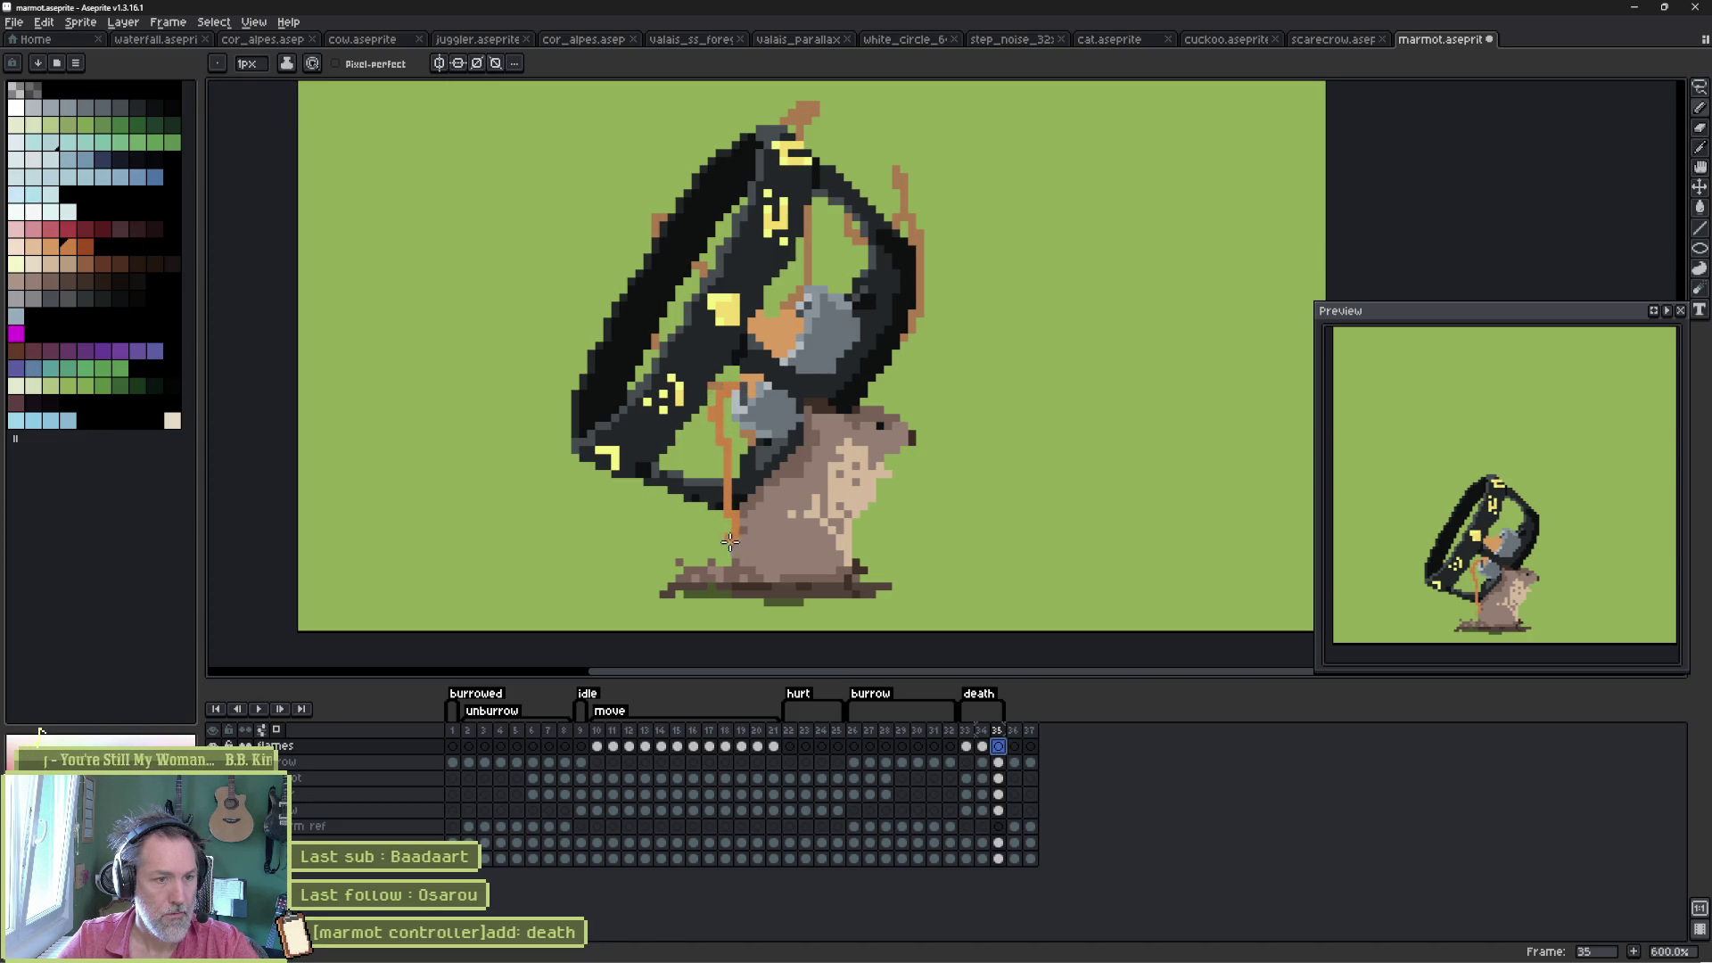
pyautogui.moveTo(712, 563)
pyautogui.mouseDown()
pyautogui.moveTo(646, 602)
pyautogui.moveTo(673, 614)
pyautogui.moveTo(780, 557)
pyautogui.moveTo(789, 588)
pyautogui.moveTo(816, 504)
pyautogui.moveTo(863, 479)
pyautogui.moveTo(856, 510)
pyautogui.moveTo(881, 486)
pyautogui.moveTo(891, 463)
pyautogui.moveTo(852, 361)
pyautogui.moveTo(879, 337)
pyautogui.moveTo(883, 366)
pyautogui.moveTo(887, 334)
pyautogui.moveTo(843, 299)
pyautogui.moveTo(762, 352)
pyautogui.moveTo(747, 410)
pyautogui.mouseUp()
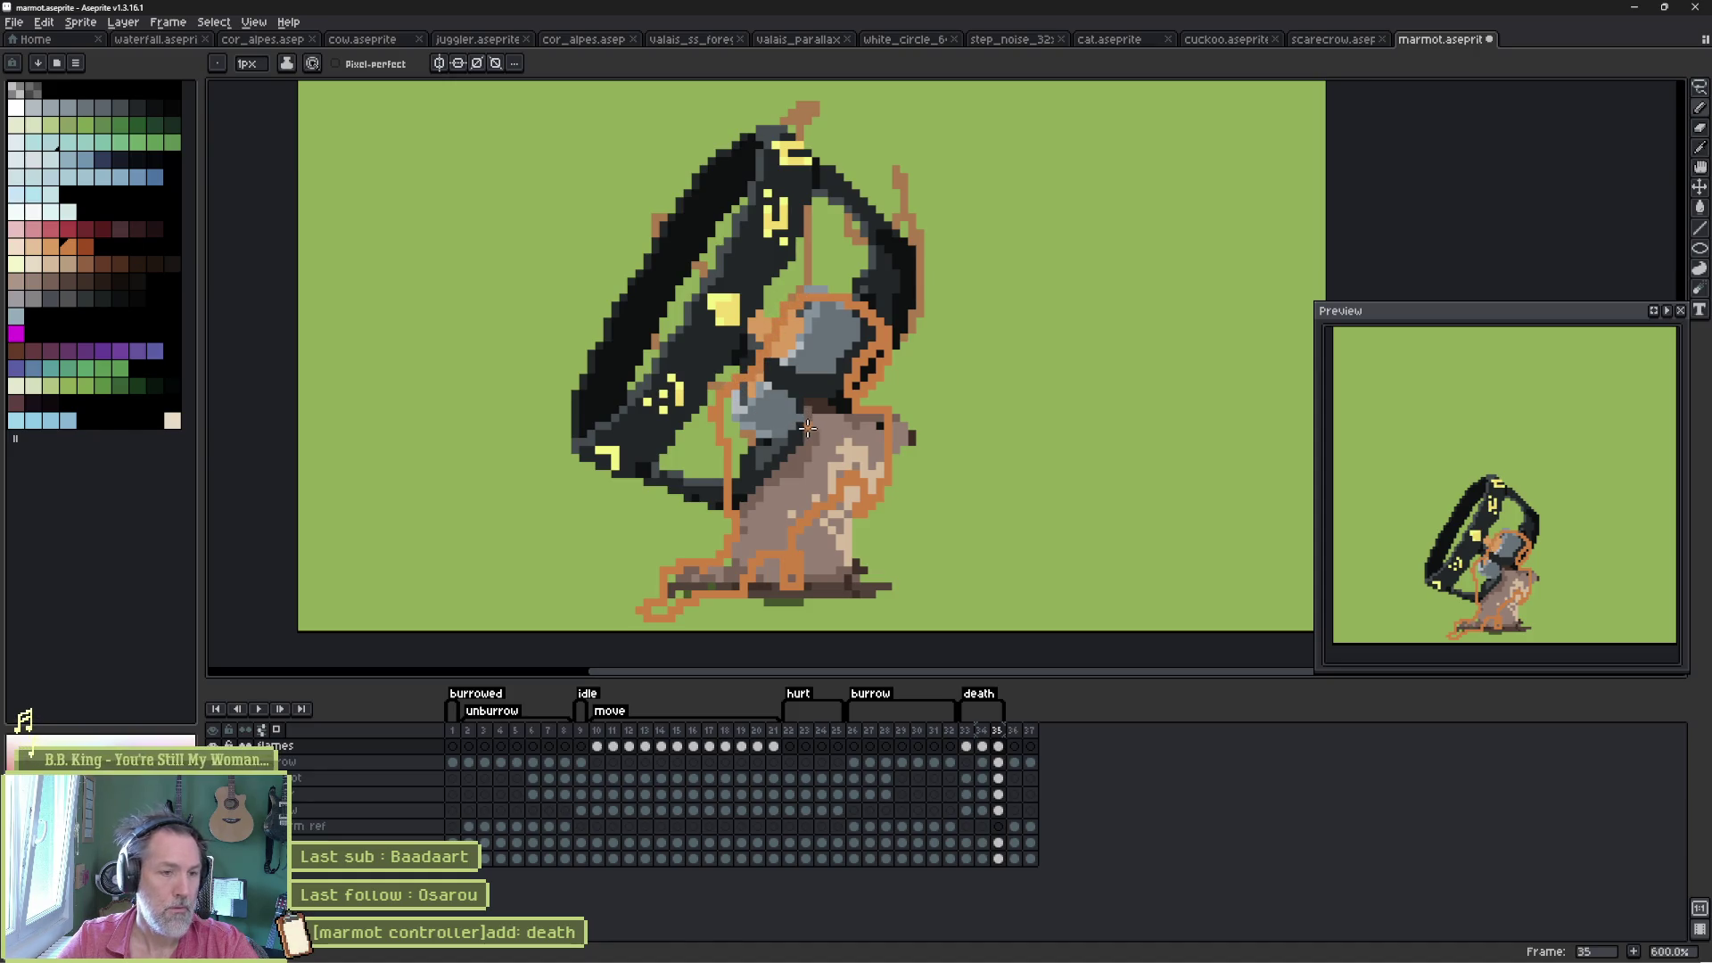
pyautogui.press('g')
pyautogui.click(796, 444)
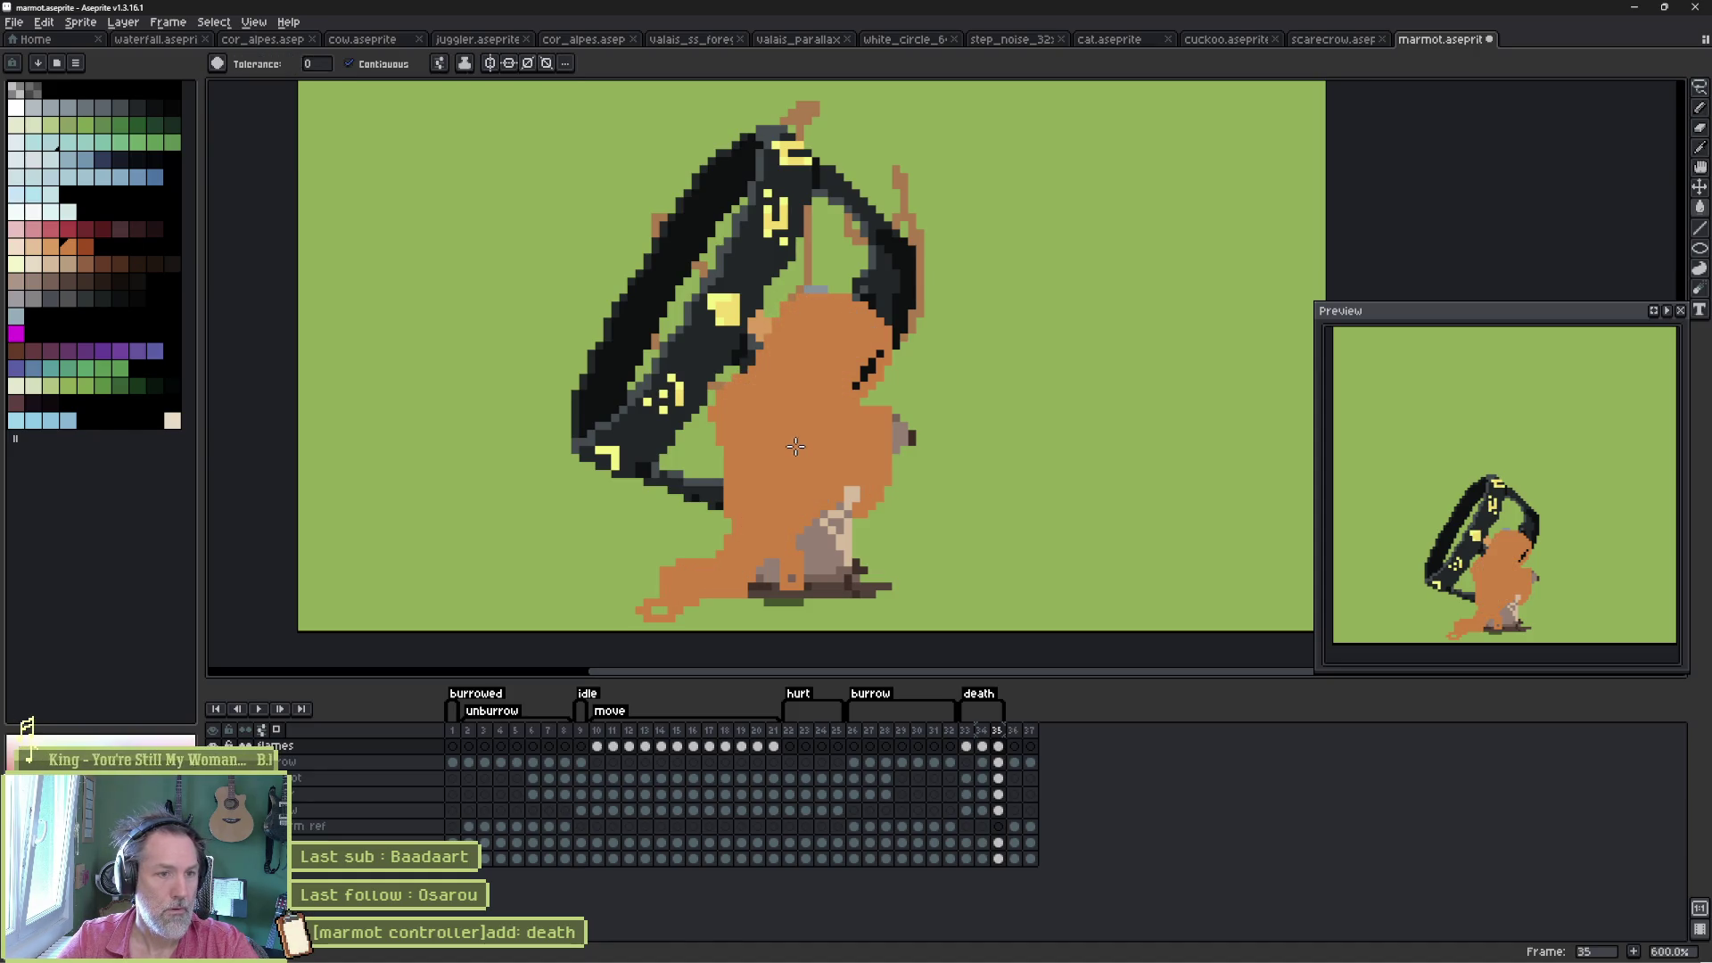
pyautogui.press('b')
# - Paint orange flame strokes over the helmet's right edge and the dark straps
pyautogui.moveTo(879, 352); pyautogui.dragTo(856, 388)
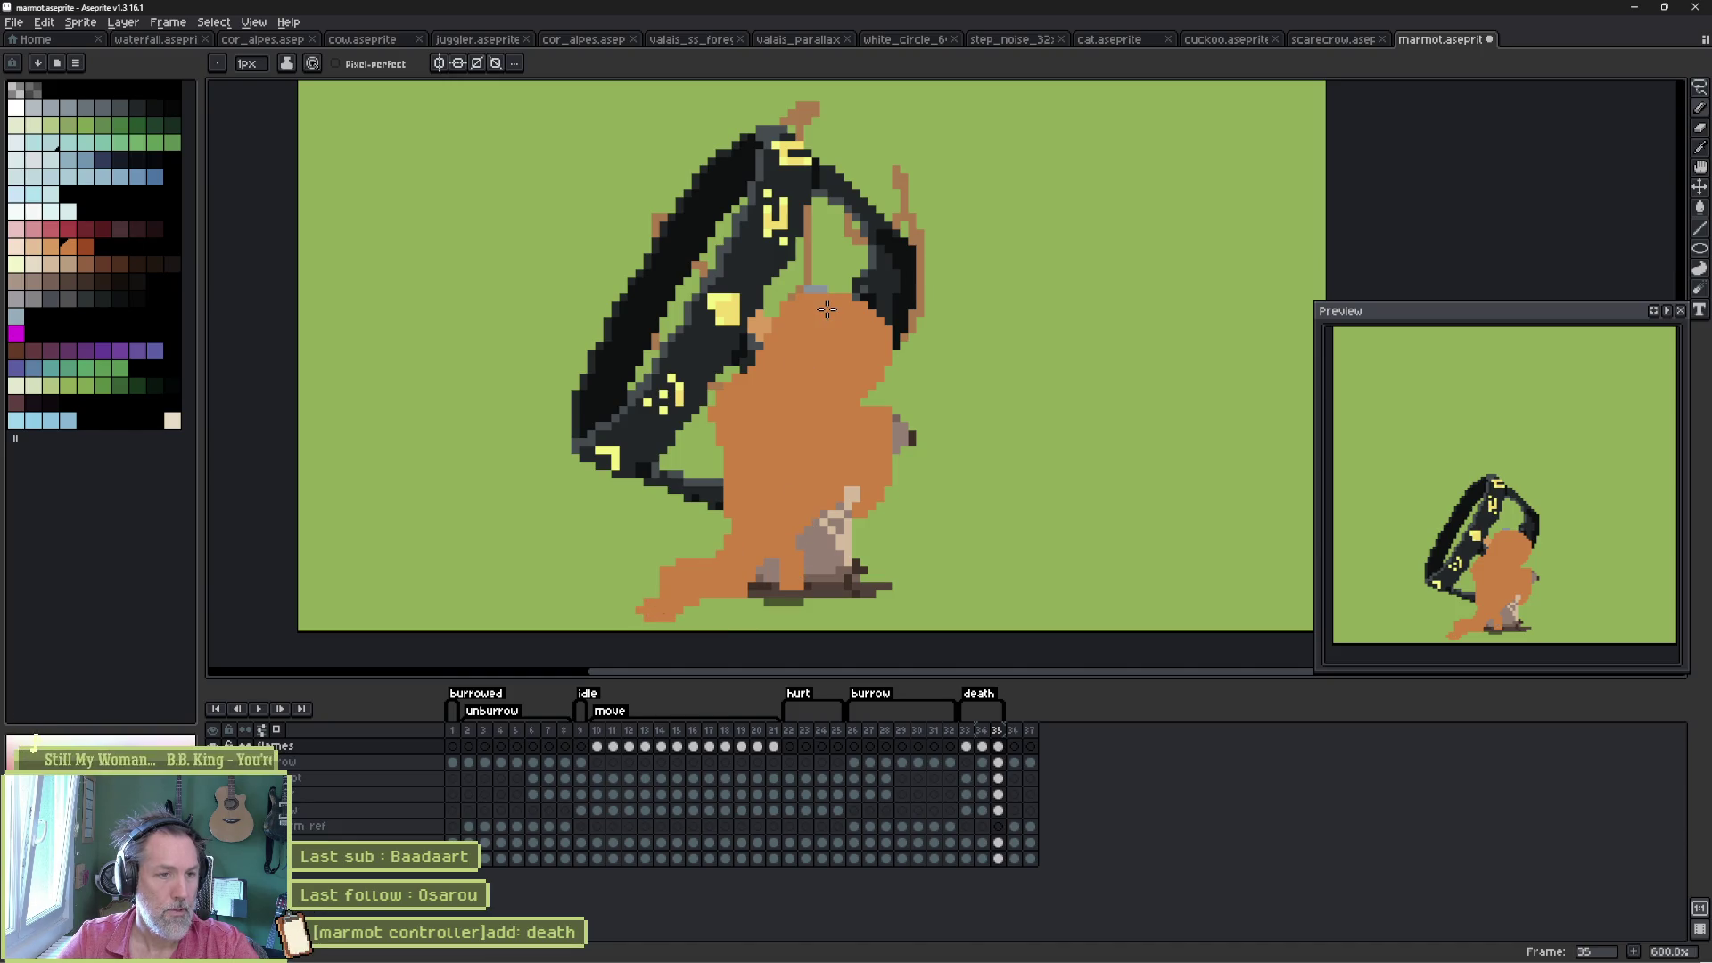
pyautogui.moveTo(730, 419)
pyautogui.mouseDown()
pyautogui.moveTo(670, 393)
pyautogui.moveTo(648, 294)
pyautogui.mouseUp()
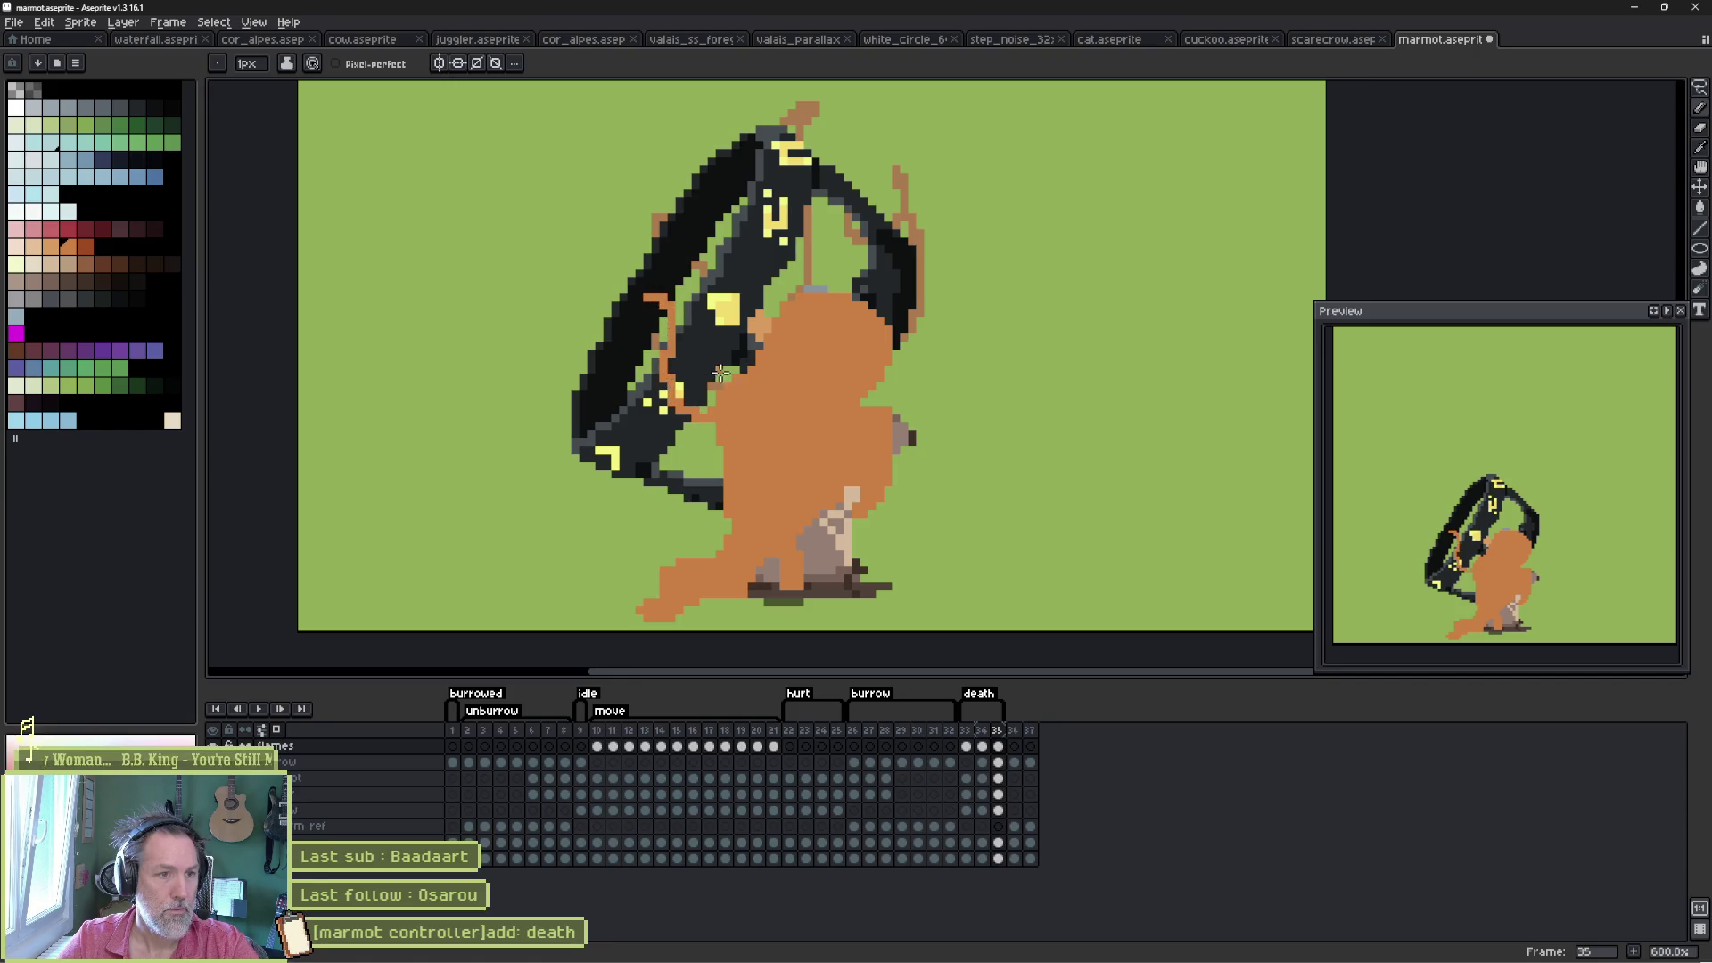
pyautogui.moveTo(728, 372)
pyautogui.mouseDown()
pyautogui.moveTo(664, 285)
pyautogui.moveTo(628, 272)
pyautogui.moveTo(628, 322)
pyautogui.moveTo(652, 330)
pyautogui.mouseUp()
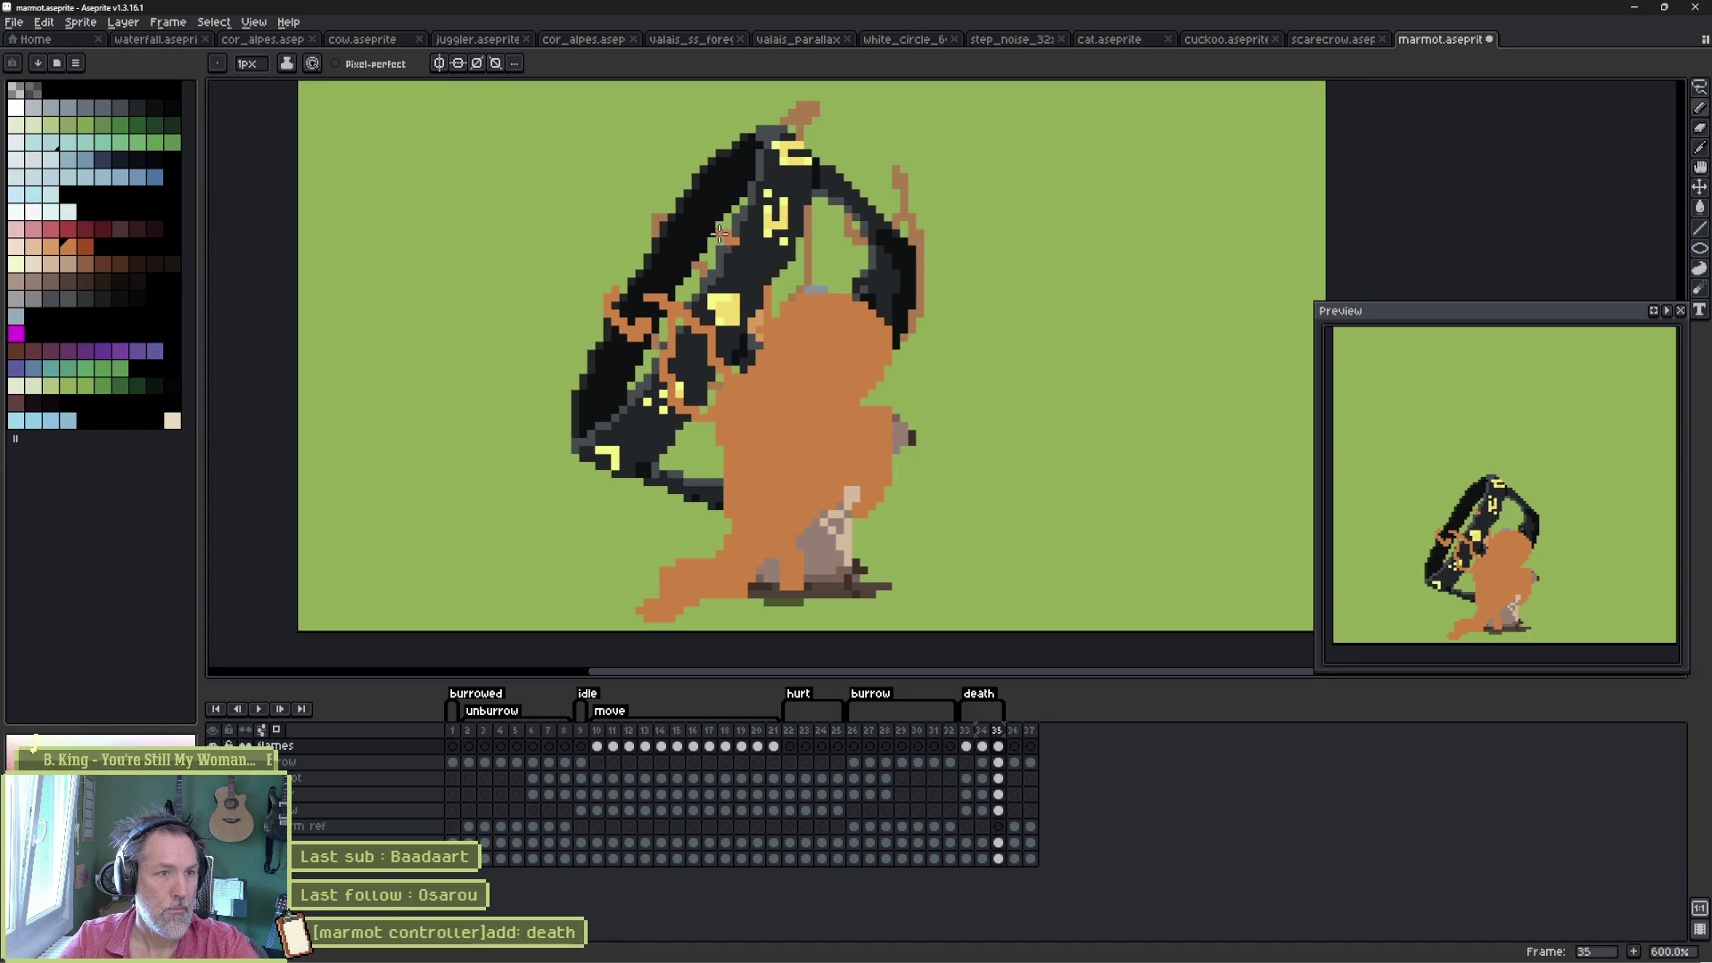
pyautogui.moveTo(733, 230)
pyautogui.mouseDown()
pyautogui.moveTo(694, 183)
pyautogui.moveTo(691, 134)
pyautogui.mouseUp()
pyautogui.moveTo(807, 258)
pyautogui.mouseDown()
pyautogui.moveTo(858, 260)
pyautogui.moveTo(880, 173)
pyautogui.mouseUp()
pyautogui.moveTo(889, 232); pyautogui.dragTo(885, 339)
# - Fill the green gap between the straps orange, undoing an accidental background fill
pyautogui.press('g')
pyautogui.click(811, 289)
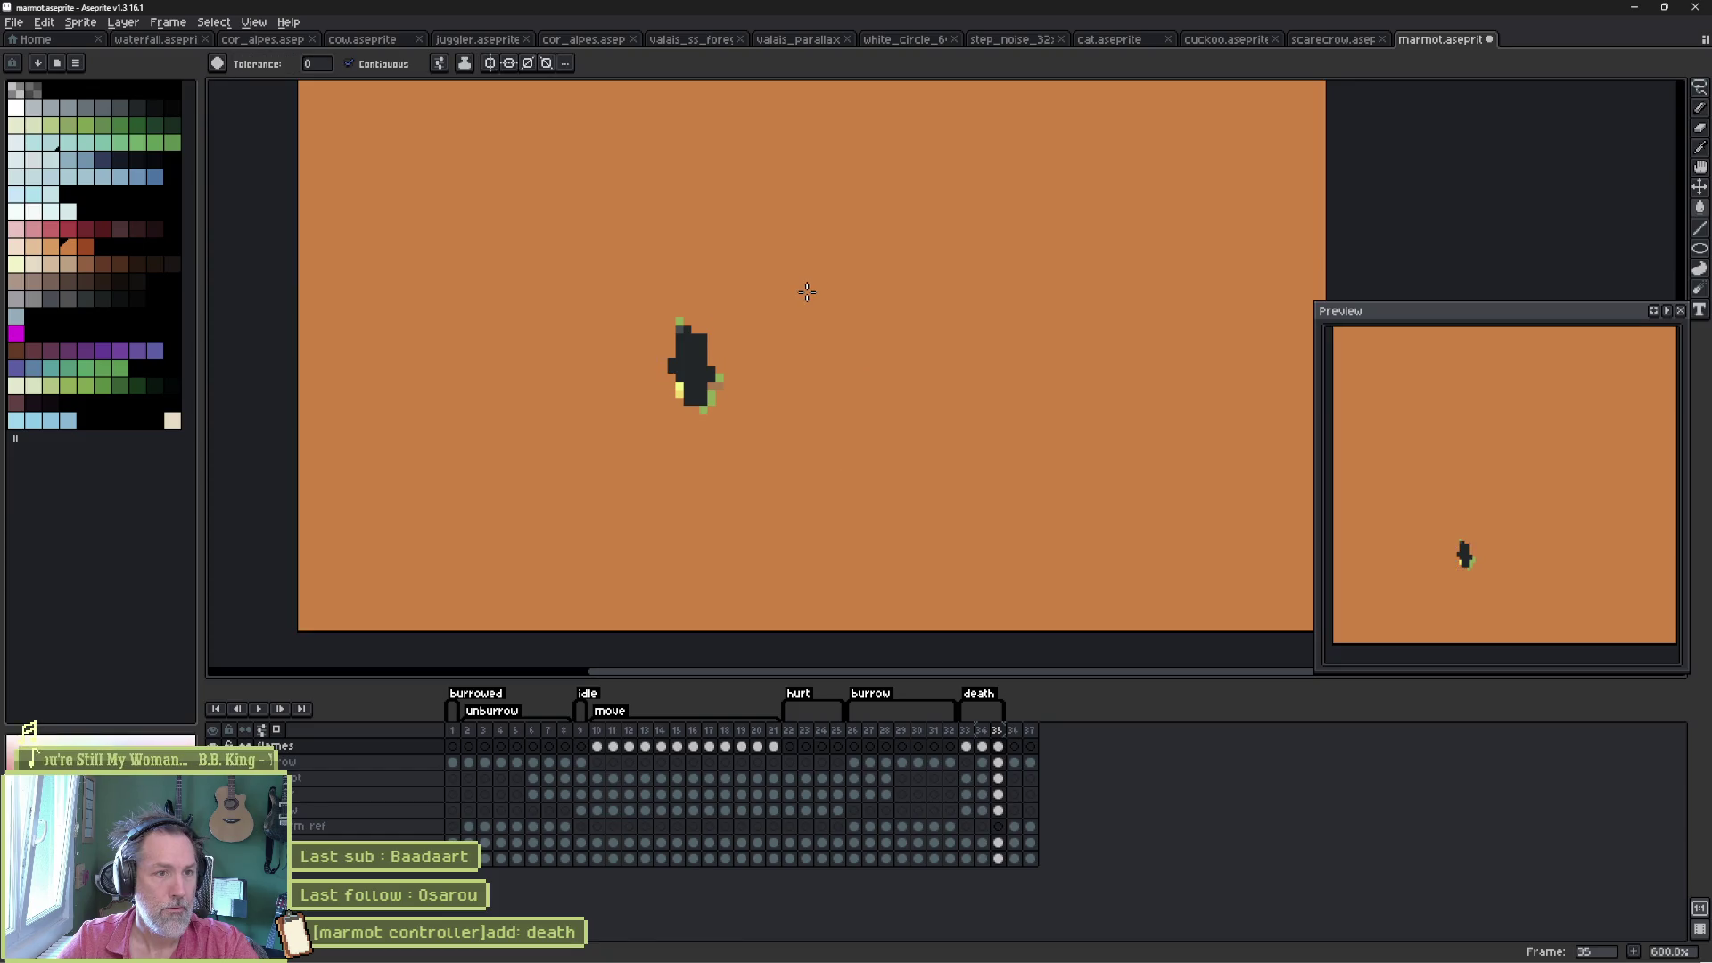
pyautogui.hotkey('ctrl', 'z')
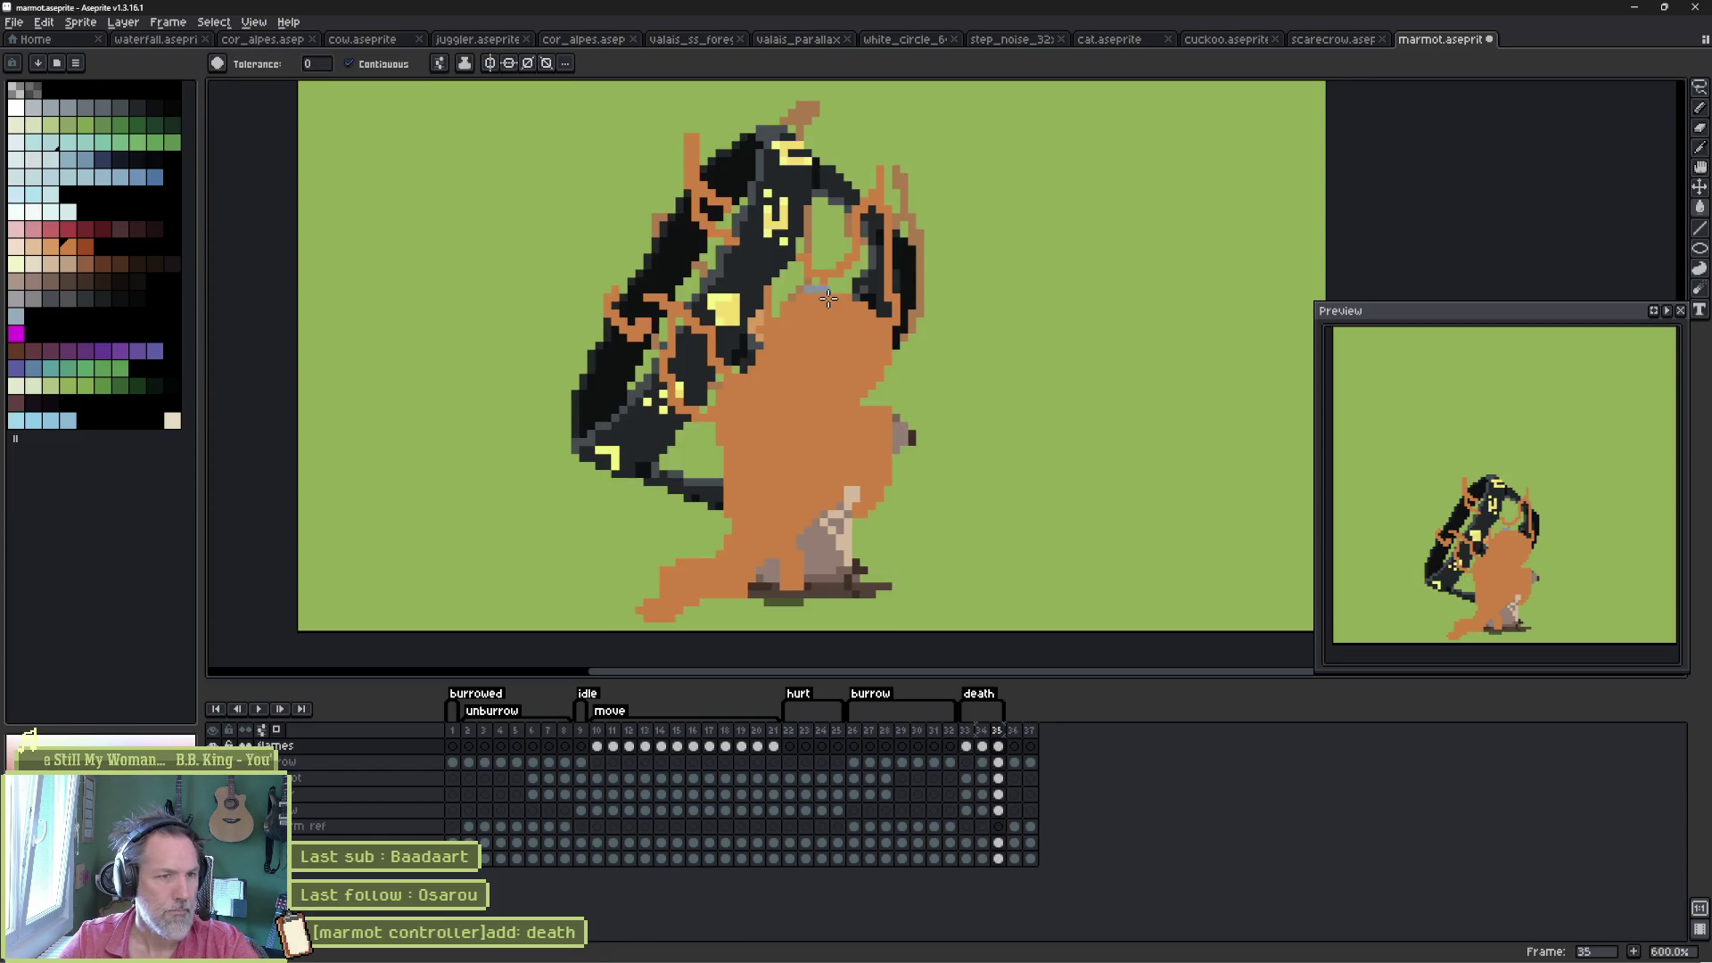
pyautogui.press('b')
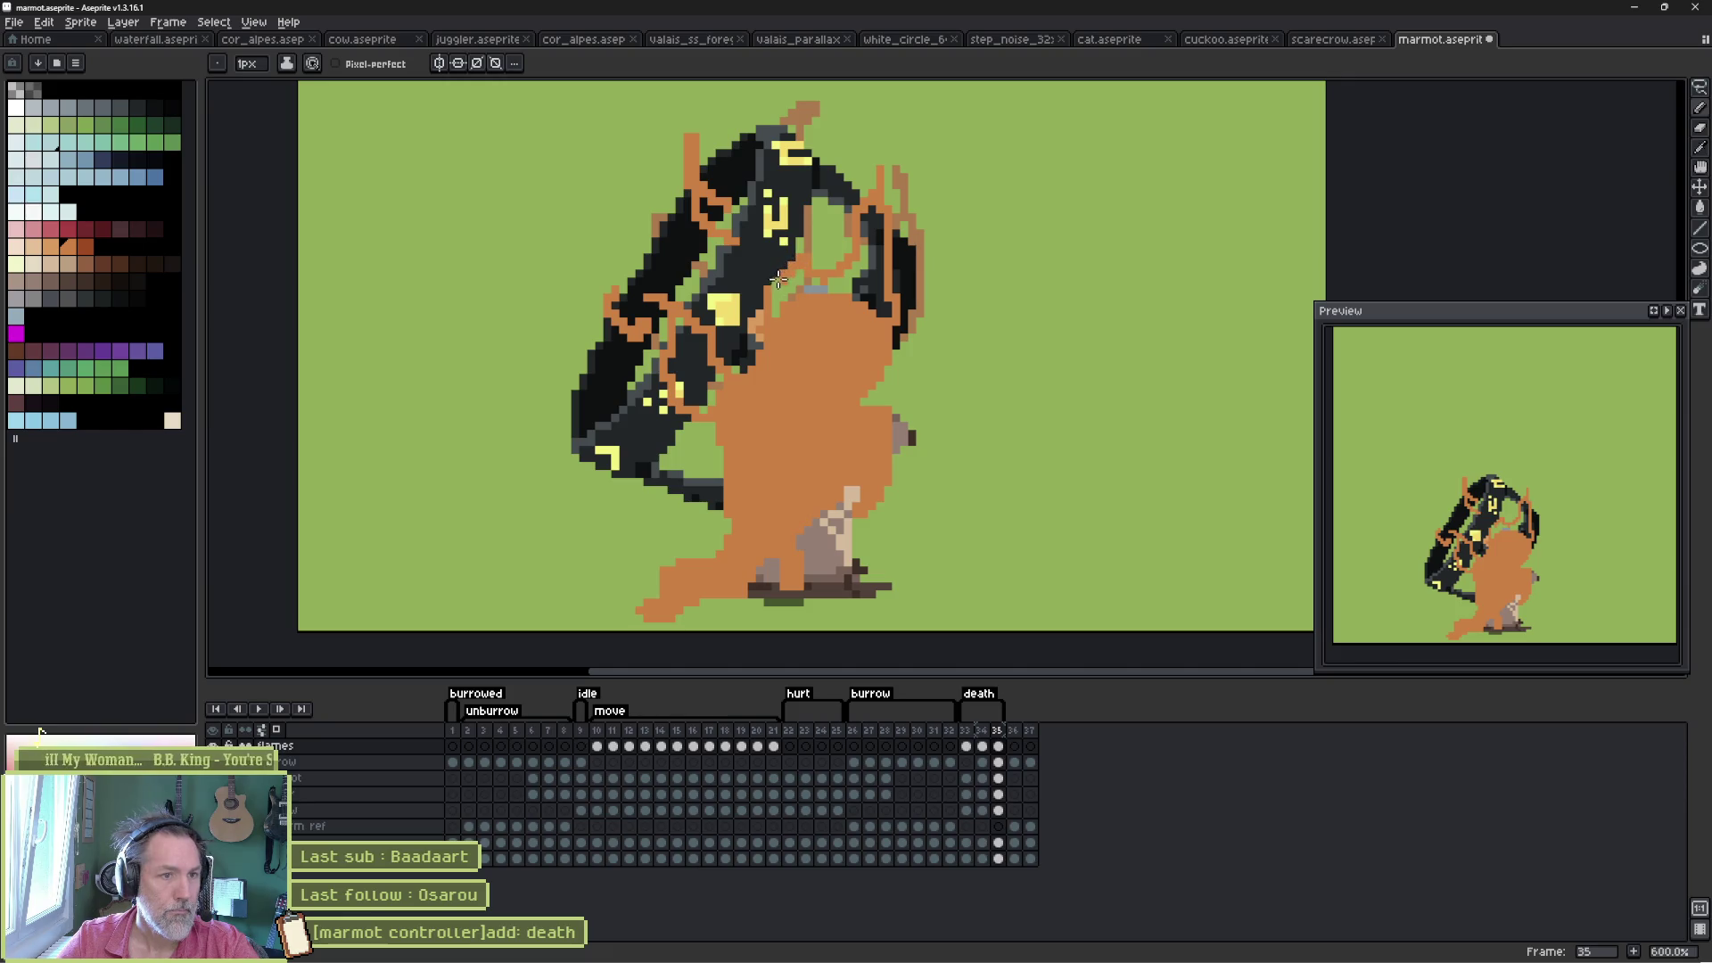
pyautogui.press('g')
pyautogui.click(802, 277)
pyautogui.press('b')
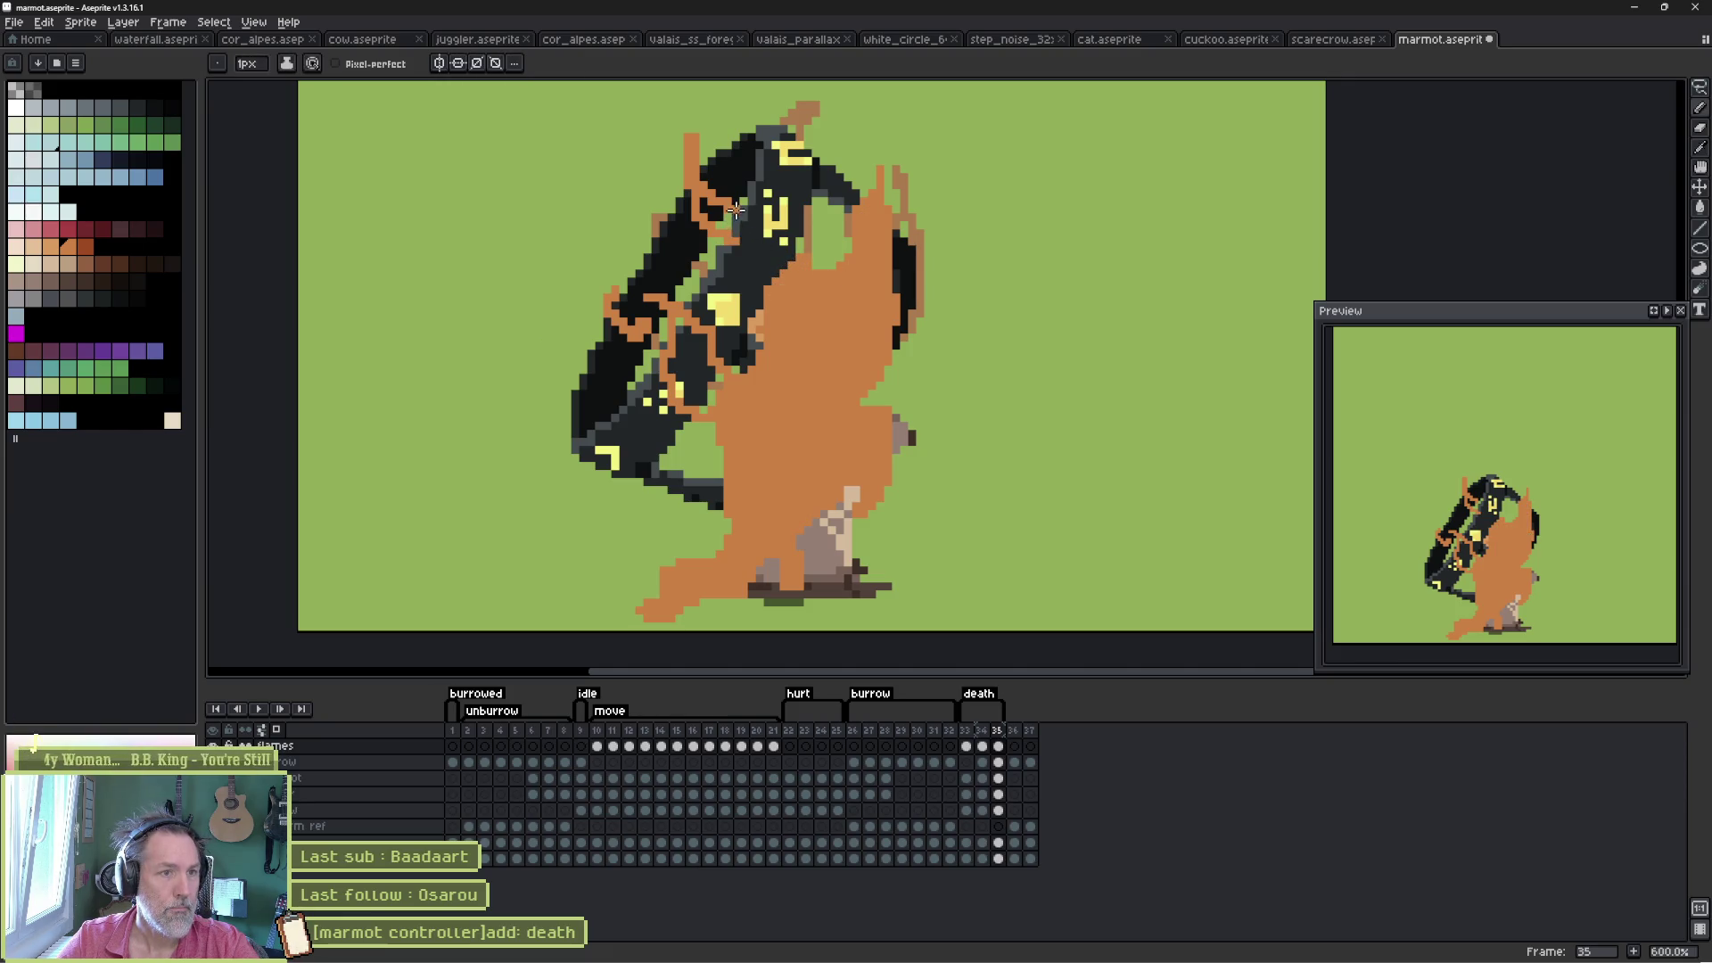
# - Turn the dark face pixels and the area left of the chest orange, then add frame 36
pyautogui.moveTo(718, 226); pyautogui.dragTo(715, 208)
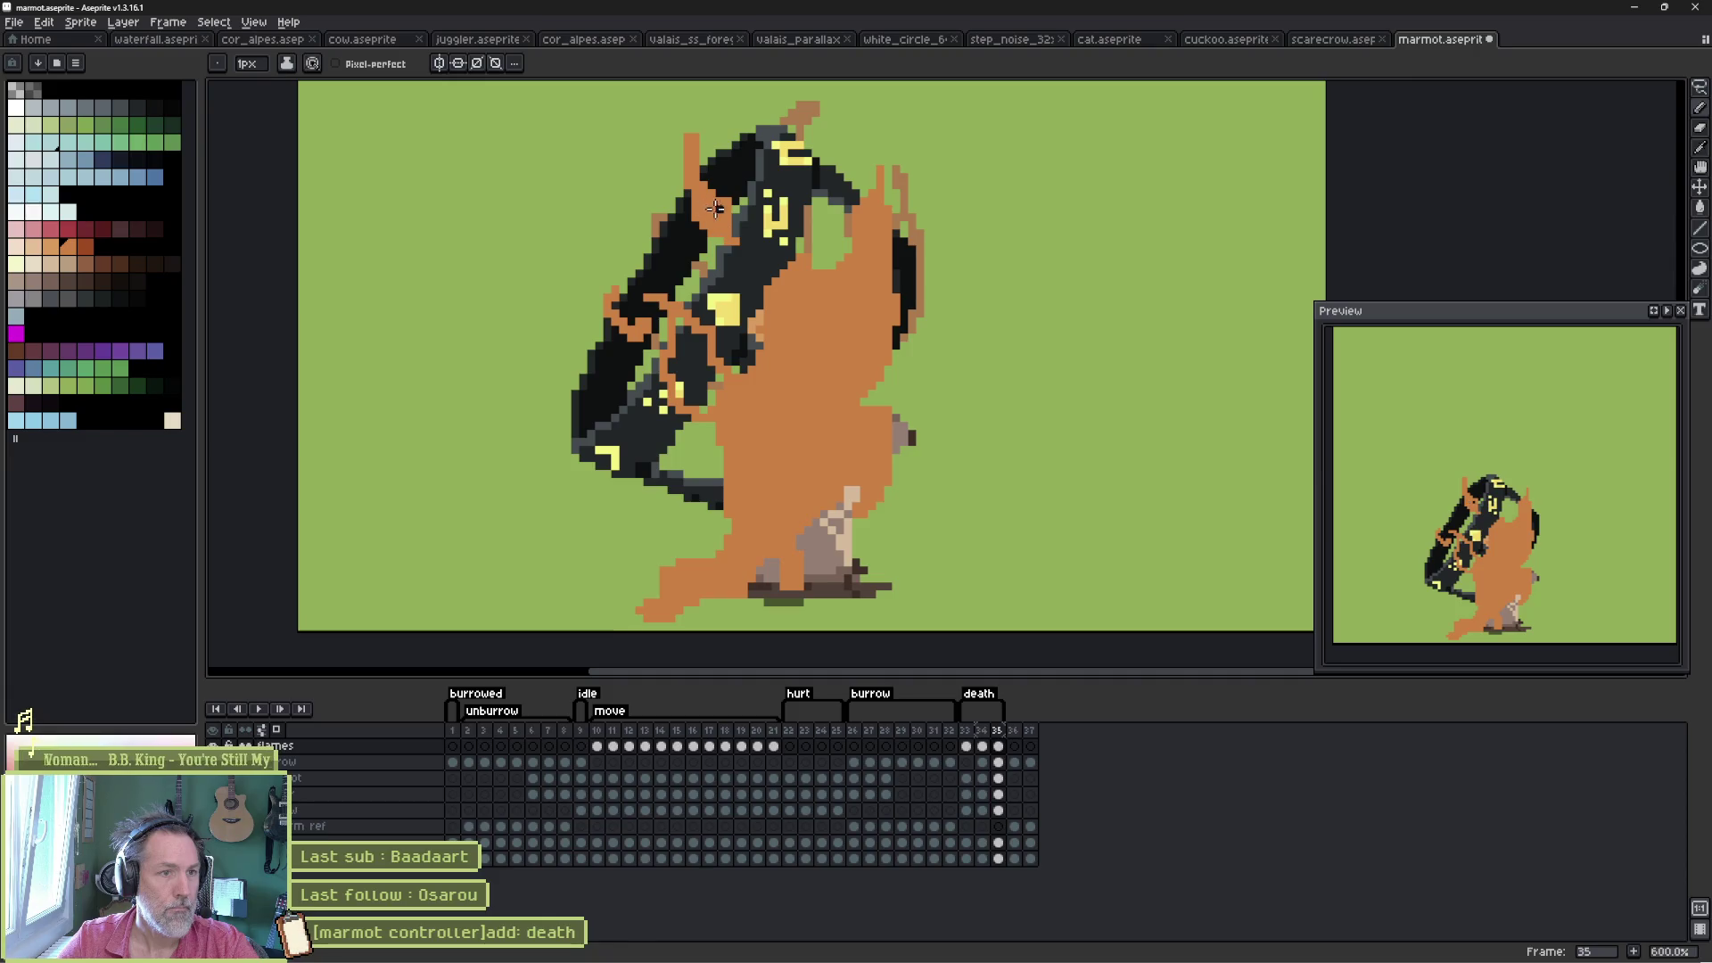
pyautogui.press('g')
pyautogui.click(703, 374)
pyautogui.press('b')
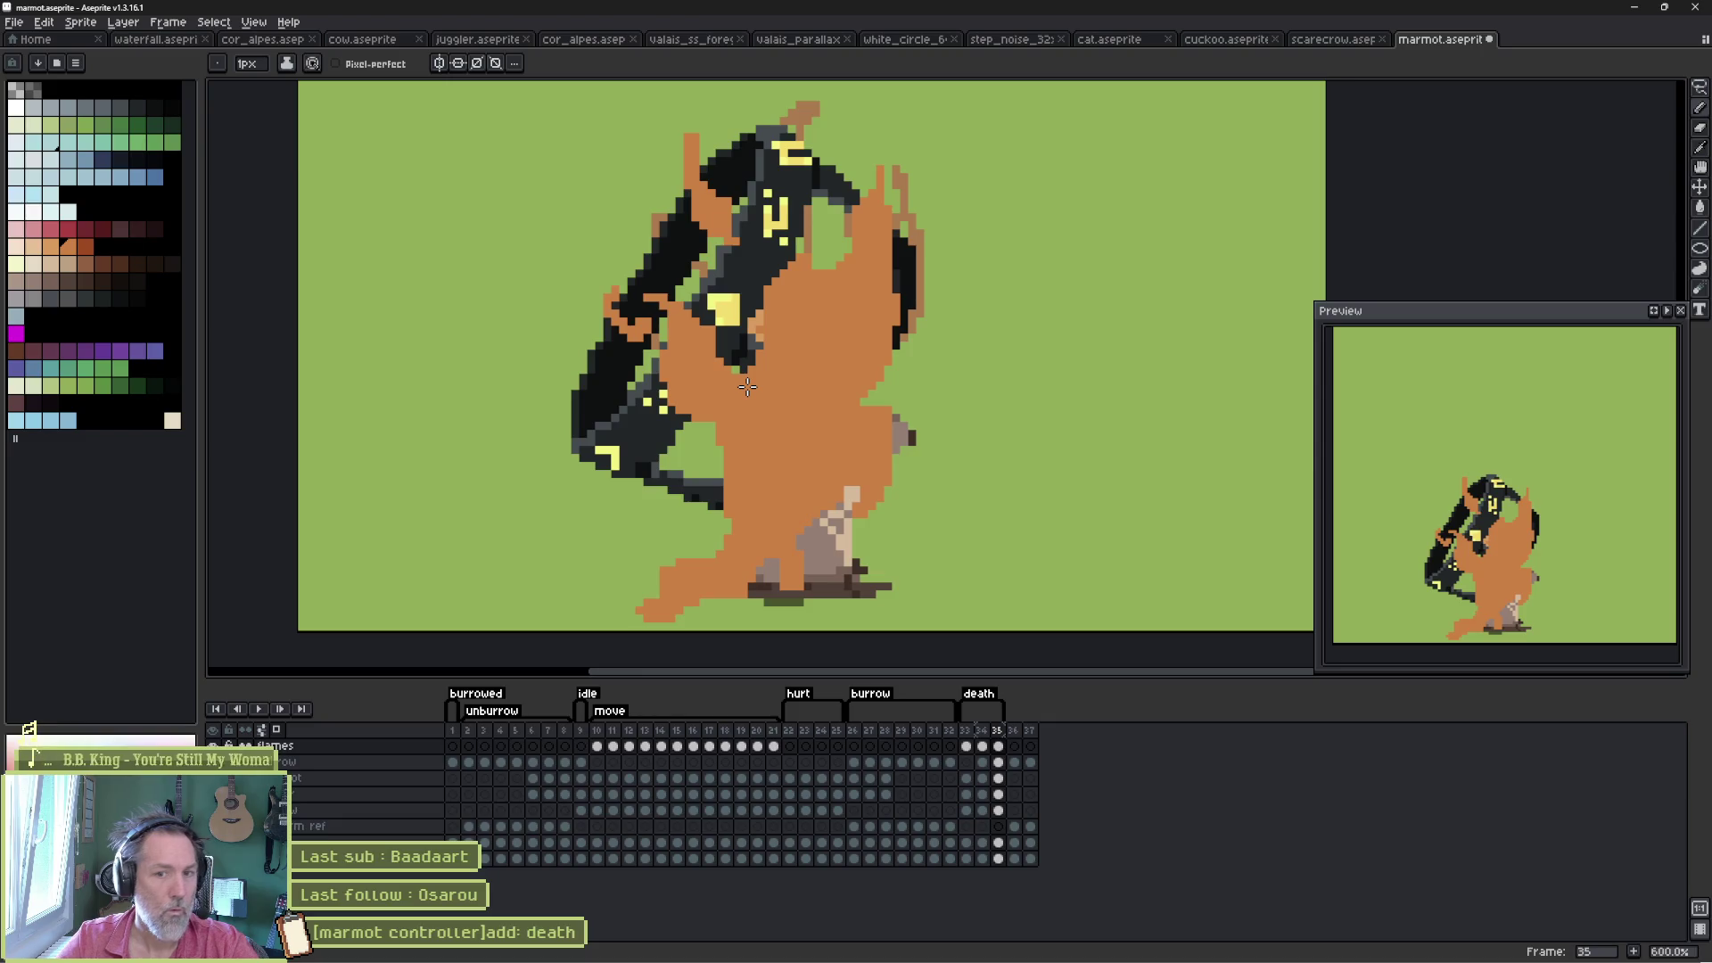
pyautogui.press('Left')
pyautogui.press('Left')
pyautogui.press('Right')
pyautogui.press('Right')
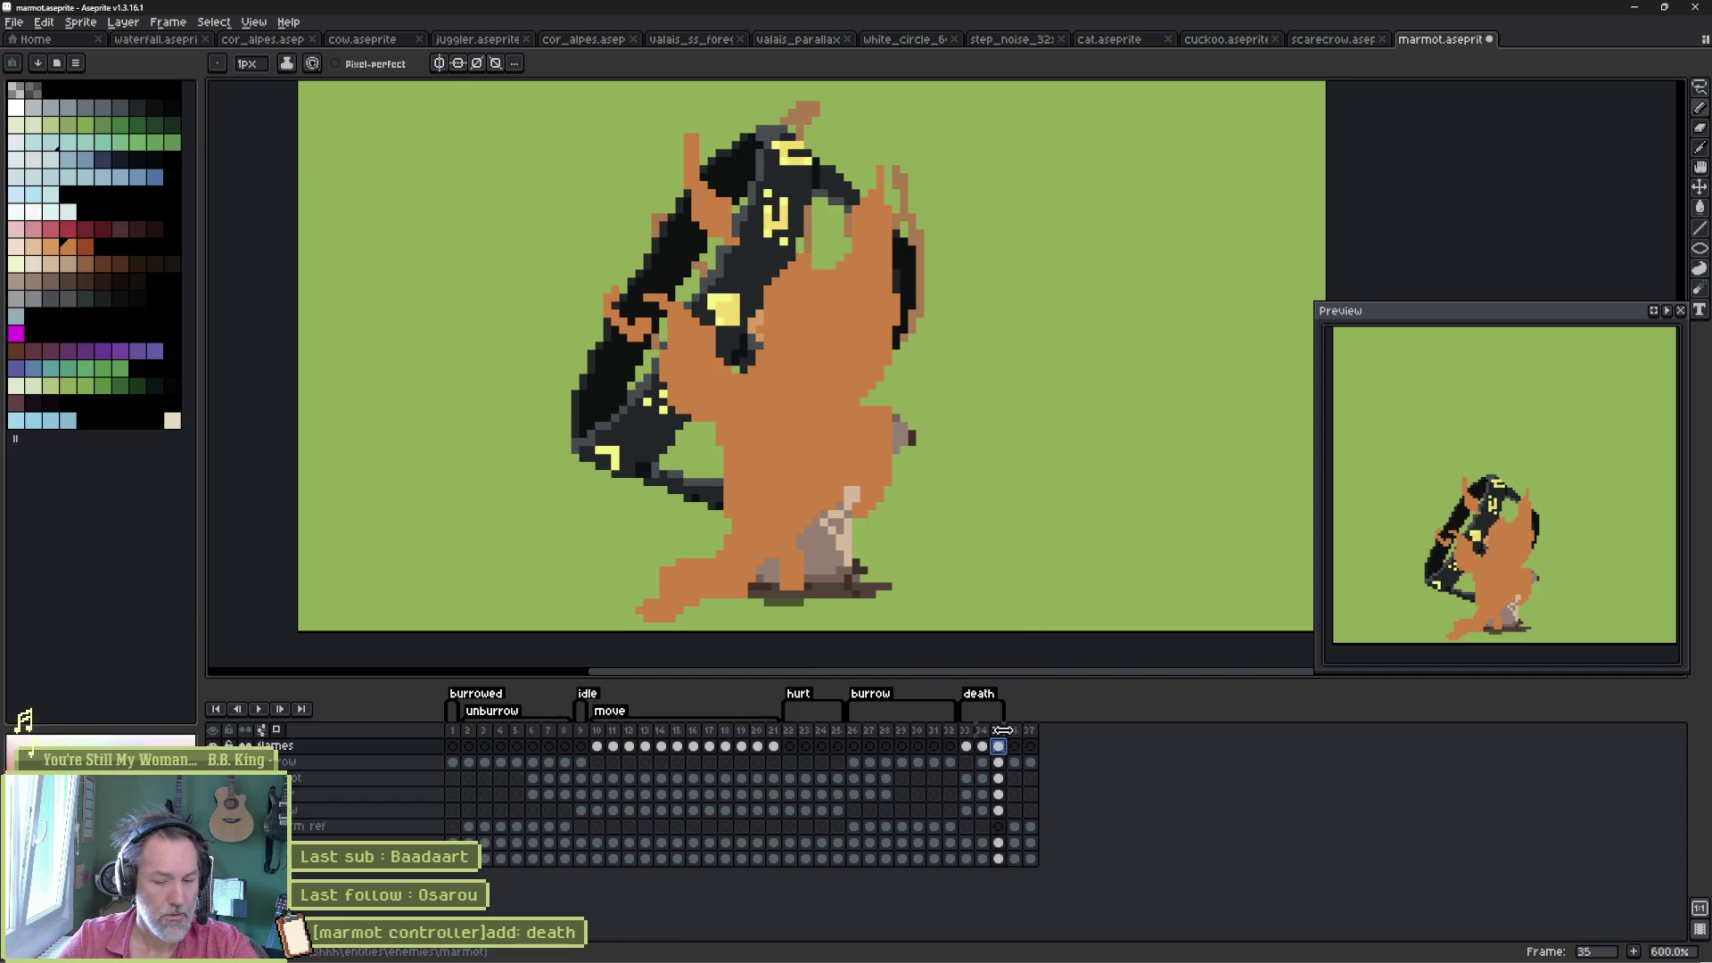
pyautogui.hotkey('alt', 'n')
# - On frame 36's top layer, draw an orange flame outline around the sprite's left side, head and right side
pyautogui.click(1014, 746)
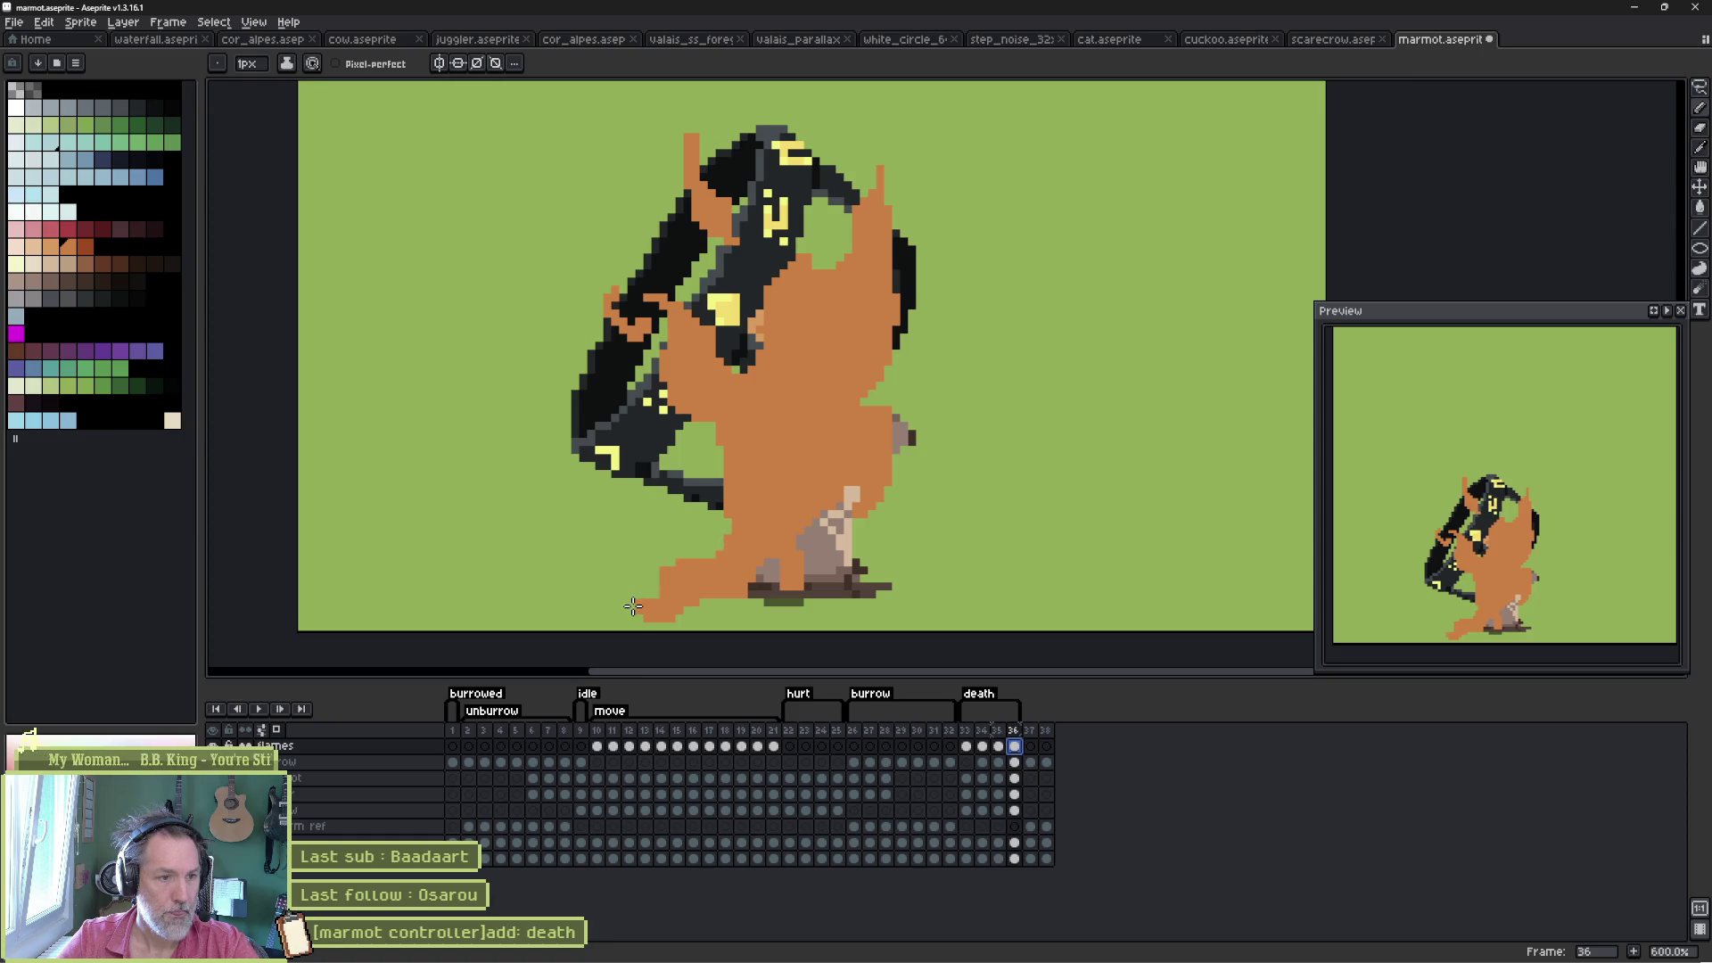
pyautogui.moveTo(633, 607)
pyautogui.mouseDown()
pyautogui.moveTo(578, 477)
pyautogui.moveTo(554, 247)
pyautogui.moveTo(698, 116)
pyautogui.moveTo(764, 114)
pyautogui.mouseUp()
pyautogui.scroll(-1, 836, 211)
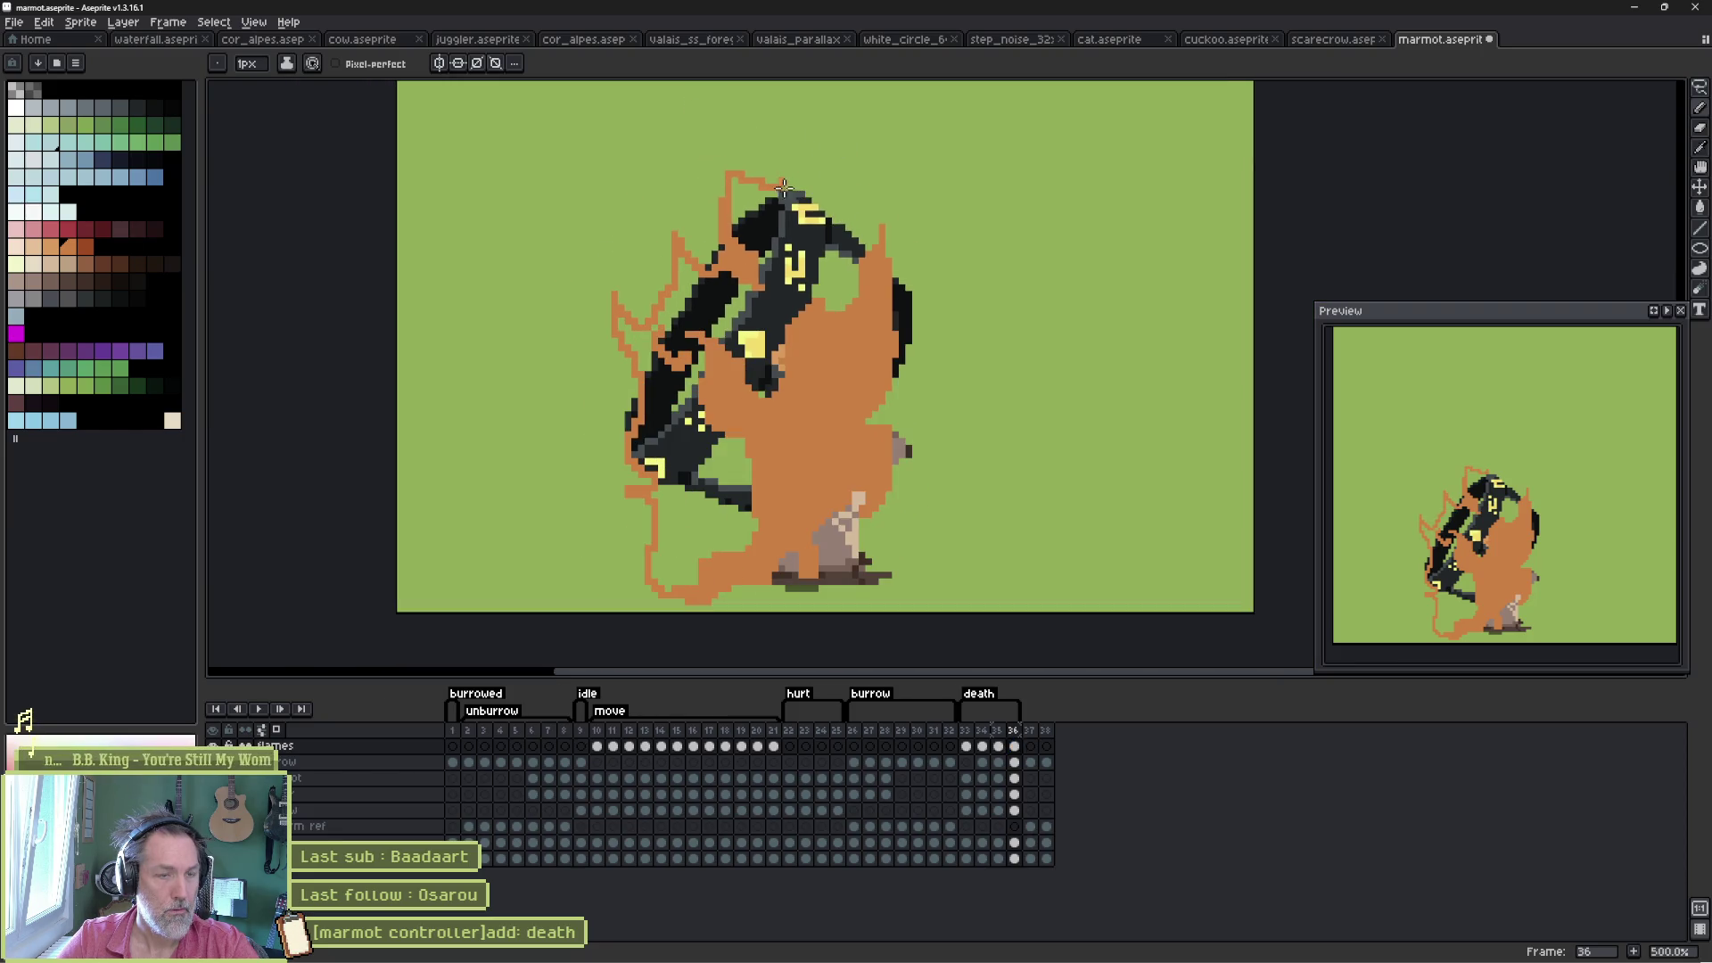
pyautogui.moveTo(783, 185)
pyautogui.mouseDown()
pyautogui.moveTo(805, 132)
pyautogui.moveTo(843, 191)
pyautogui.moveTo(943, 196)
pyautogui.moveTo(902, 378)
pyautogui.moveTo(914, 504)
pyautogui.moveTo(891, 575)
pyautogui.moveTo(753, 588)
pyautogui.moveTo(927, 591)
pyautogui.moveTo(904, 571)
pyautogui.mouseUp()
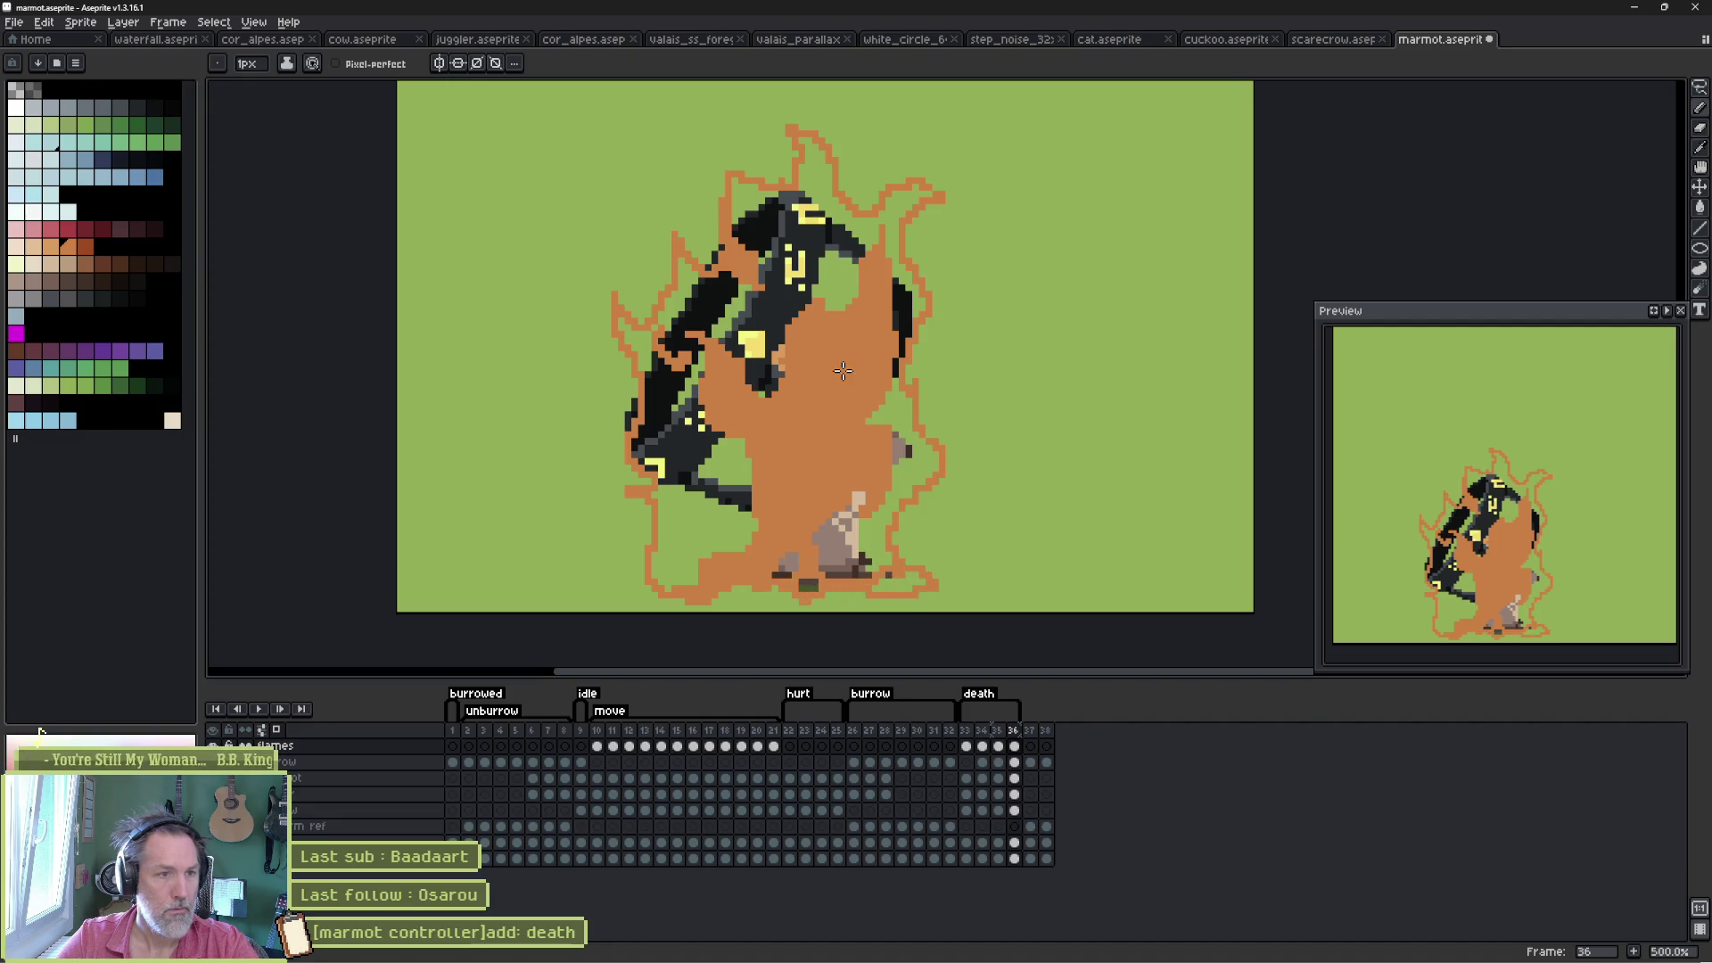
# - Fill the outline, side pockets and dark rock orange, add a lower-left flame flick, and replay the animation
pyautogui.press('g')
pyautogui.click(877, 460)
pyautogui.click(903, 457)
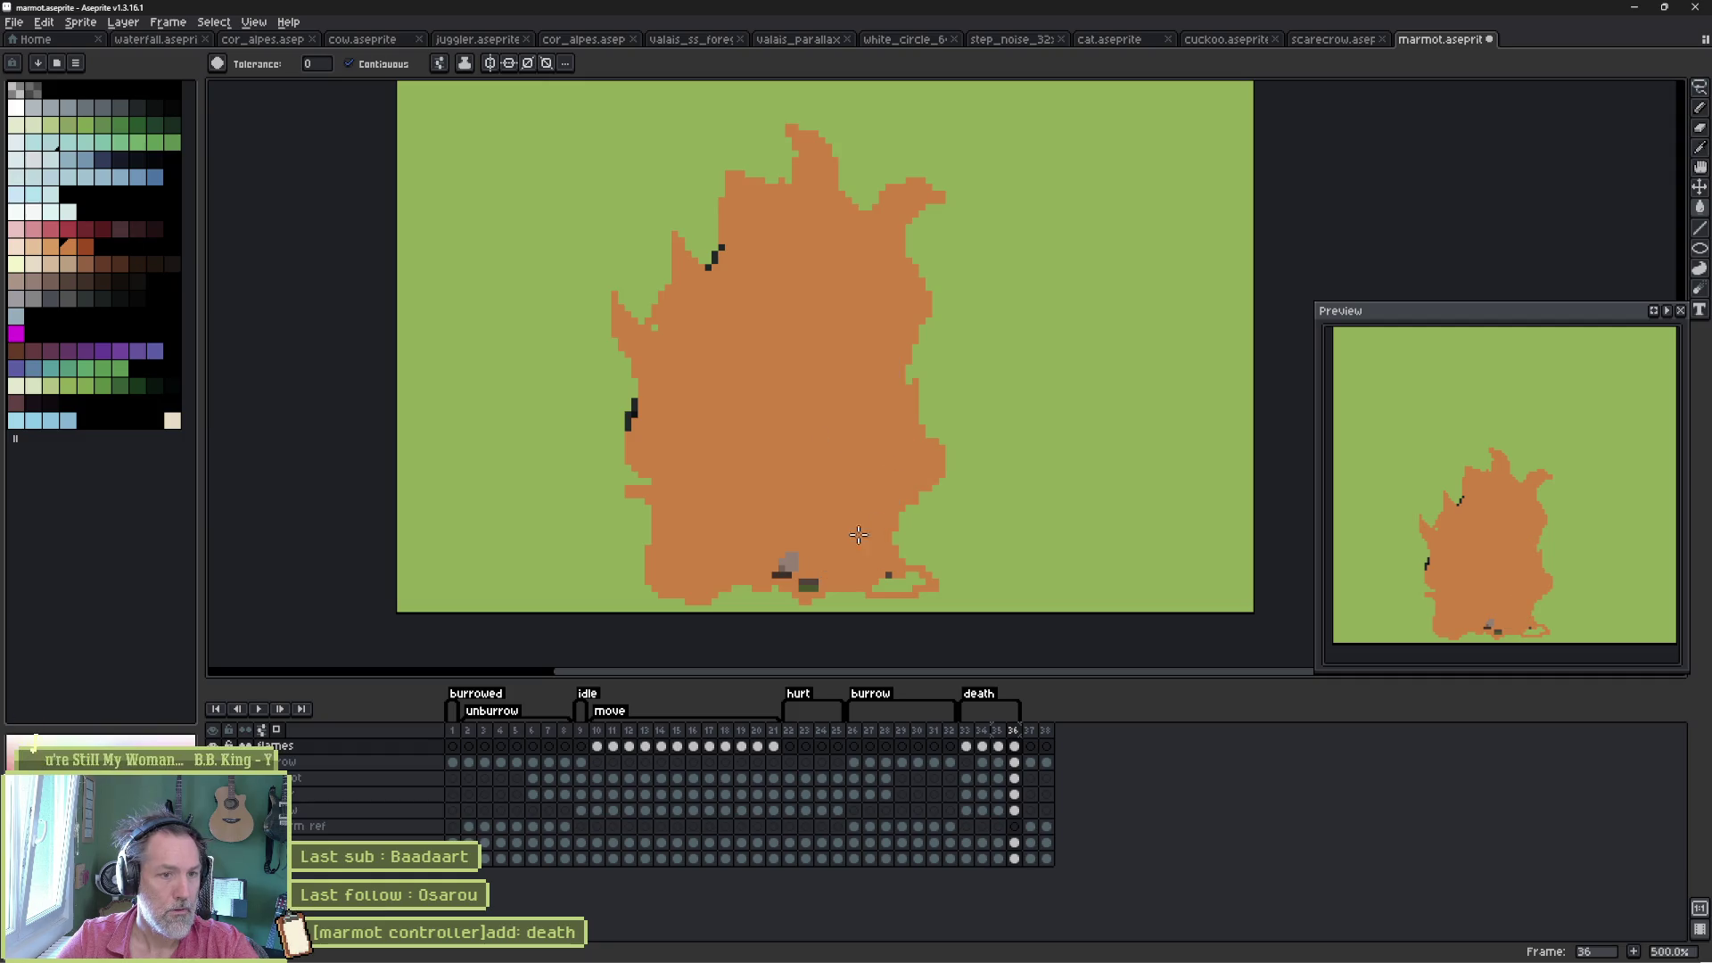
pyautogui.click(785, 562)
pyautogui.click(889, 580)
pyautogui.click(807, 585)
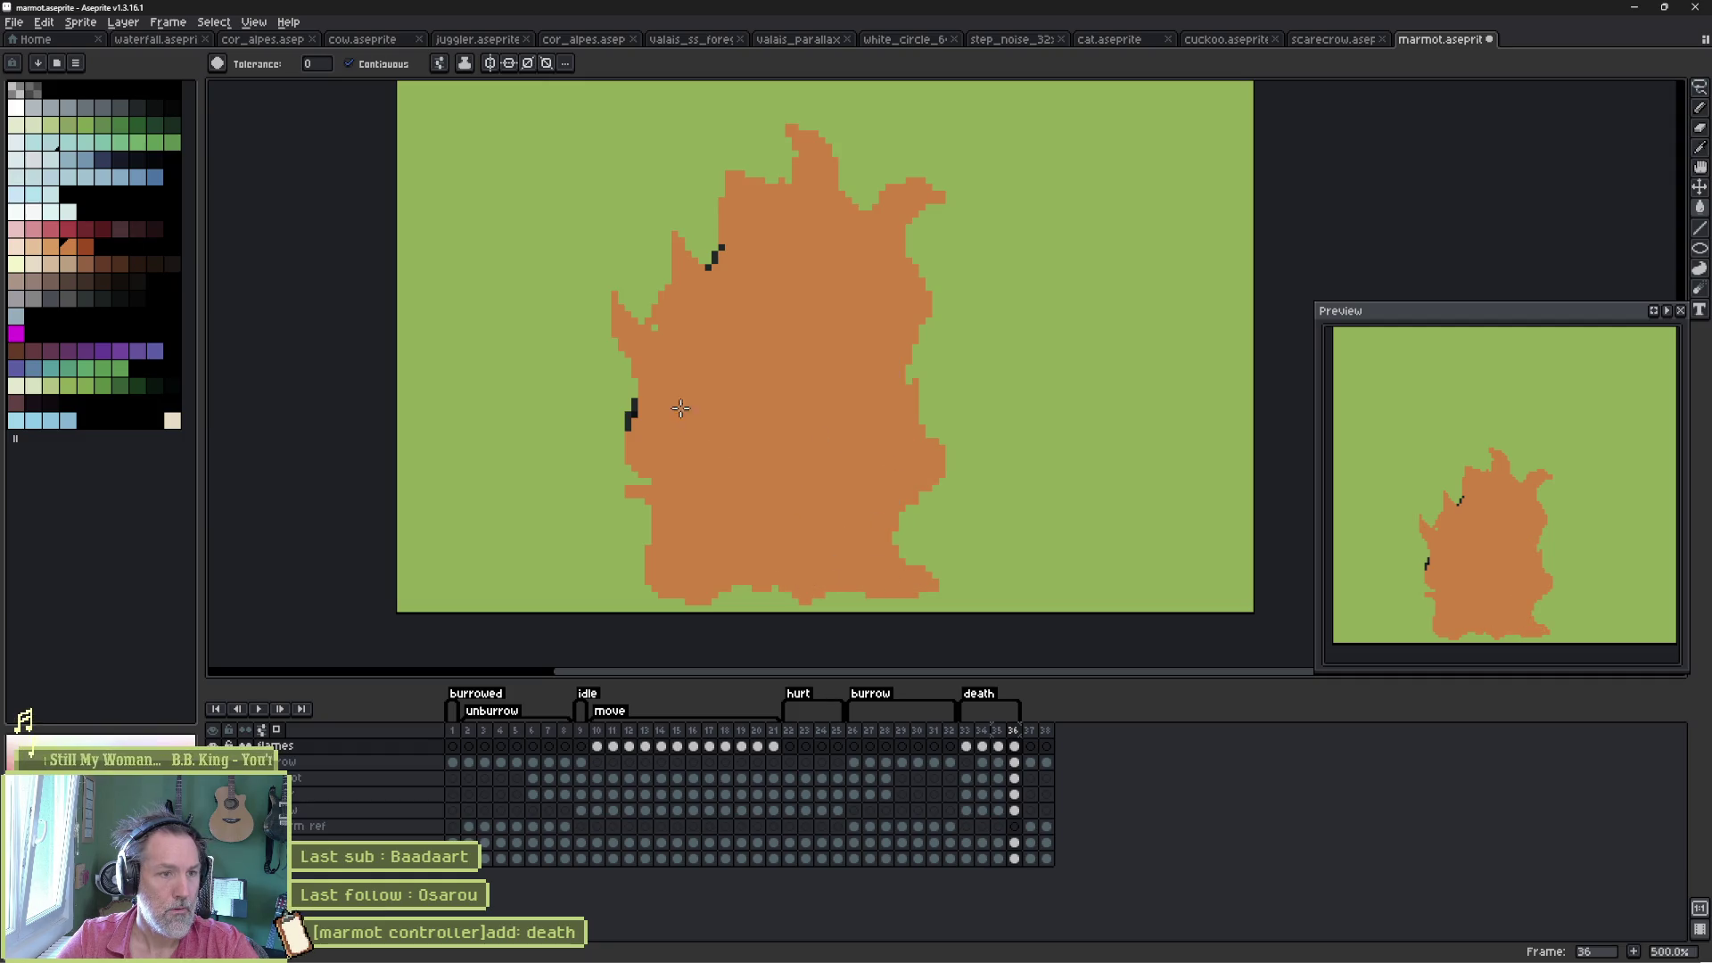
pyautogui.press('b')
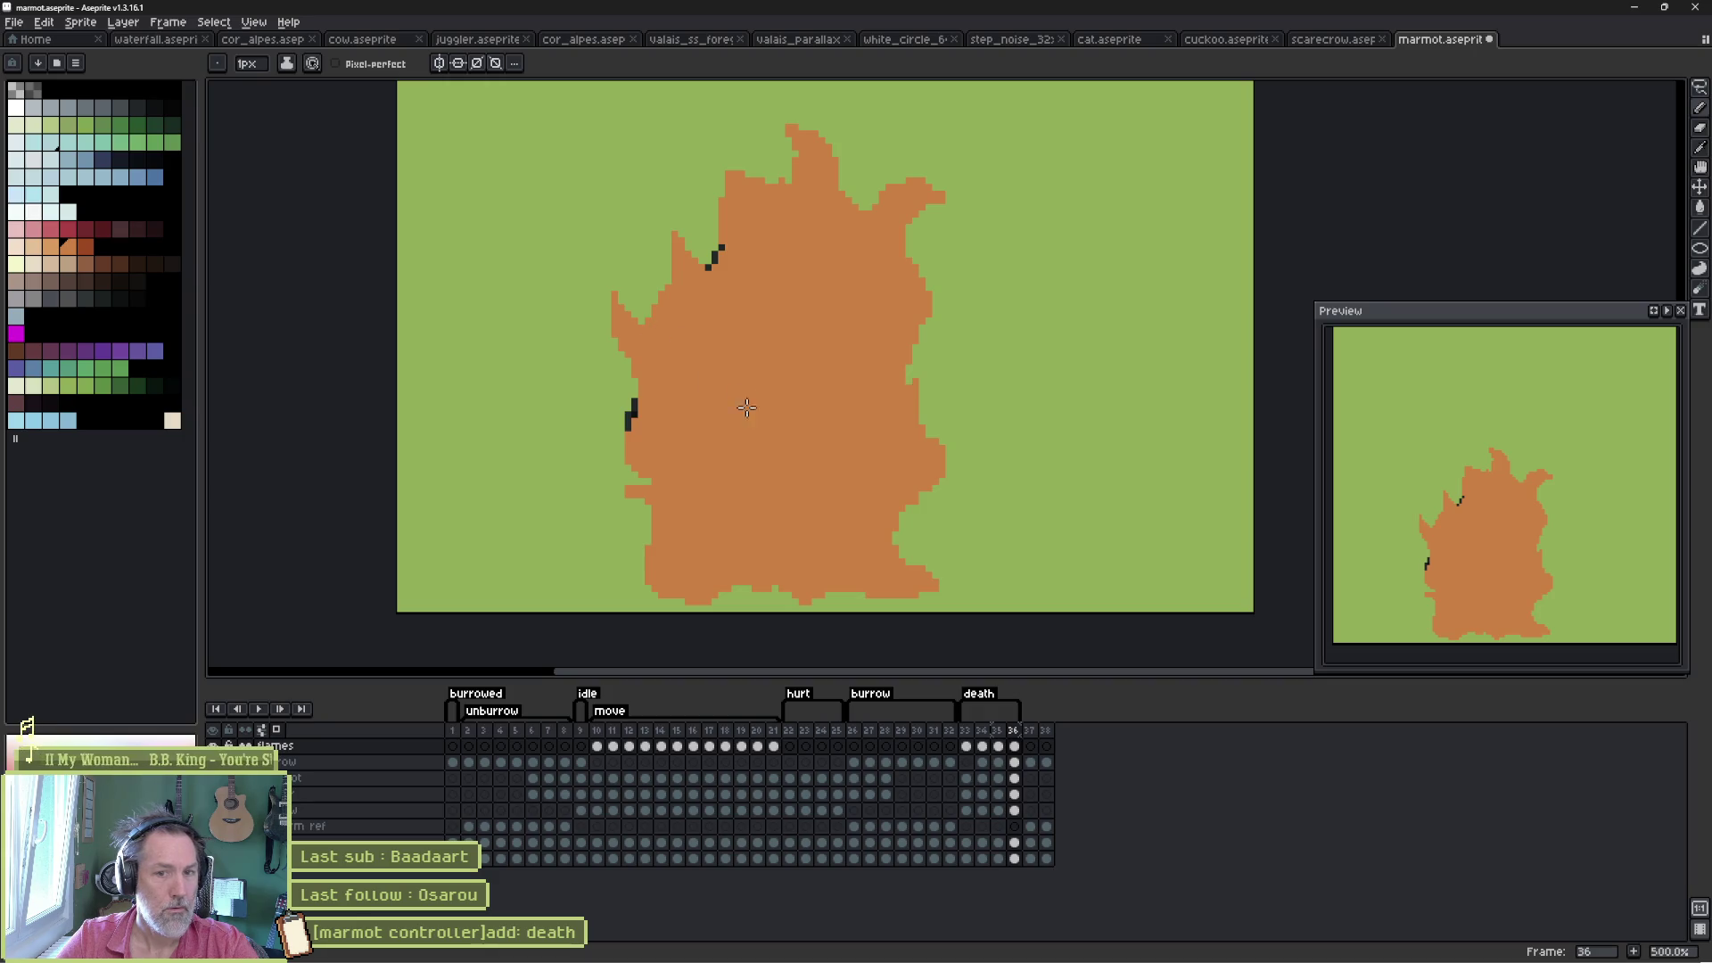
pyautogui.moveTo(642, 496); pyautogui.dragTo(607, 479)
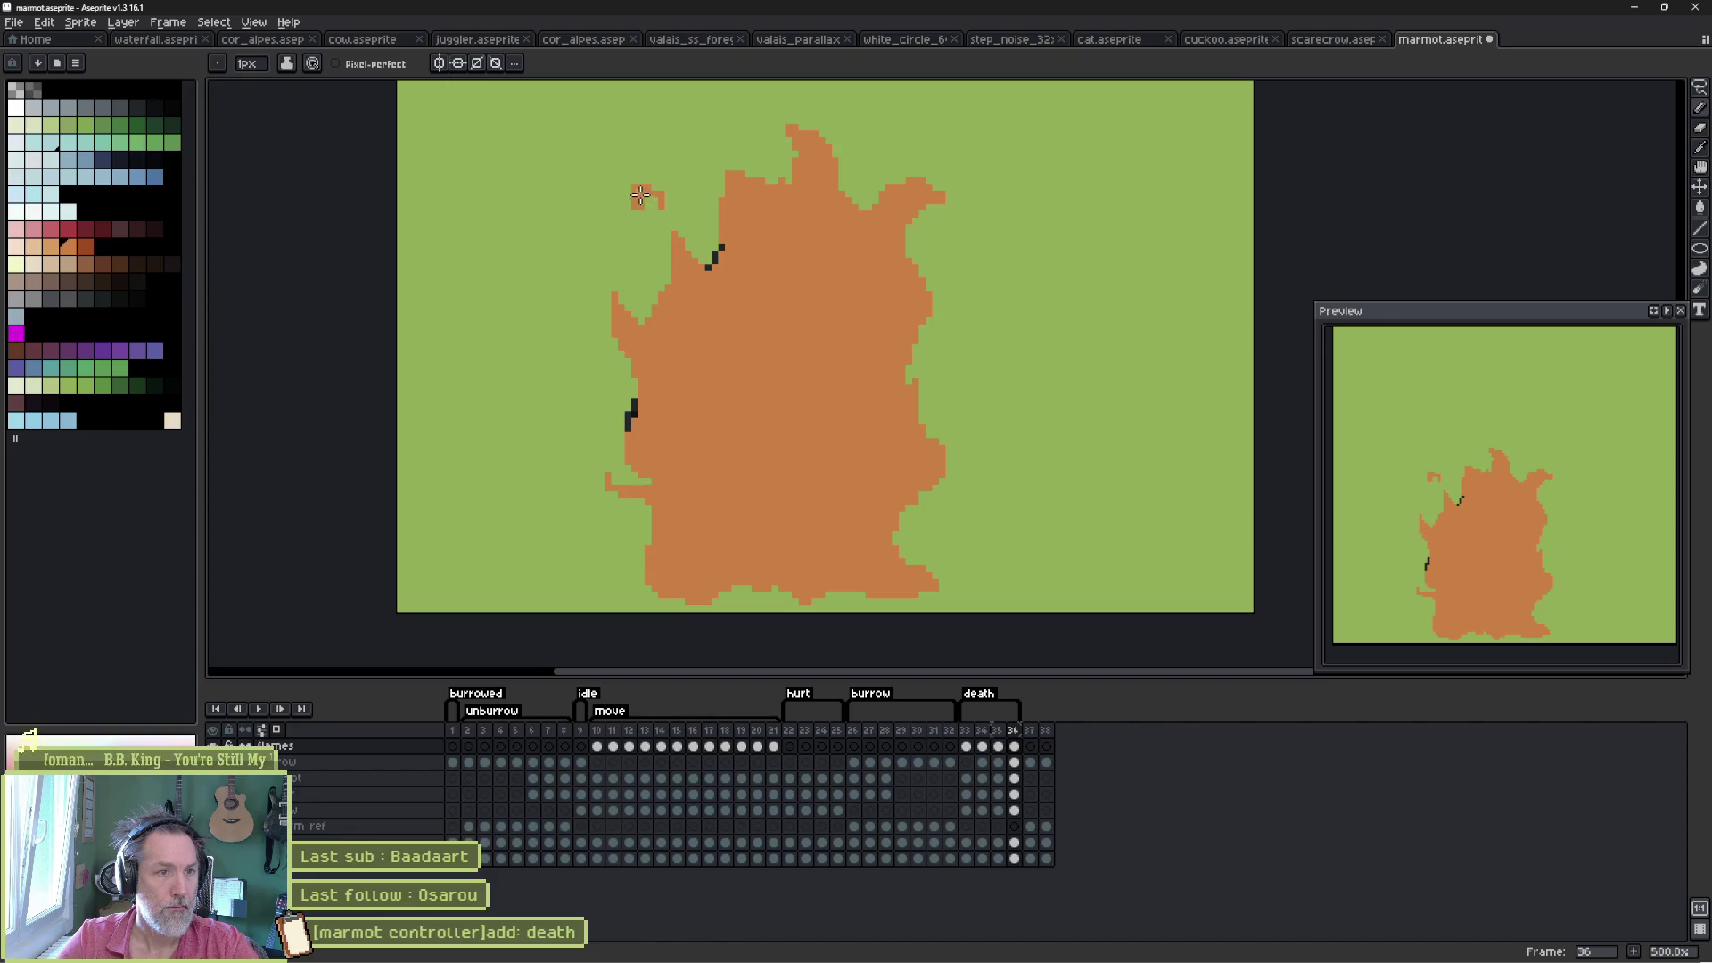
pyautogui.press('Return')
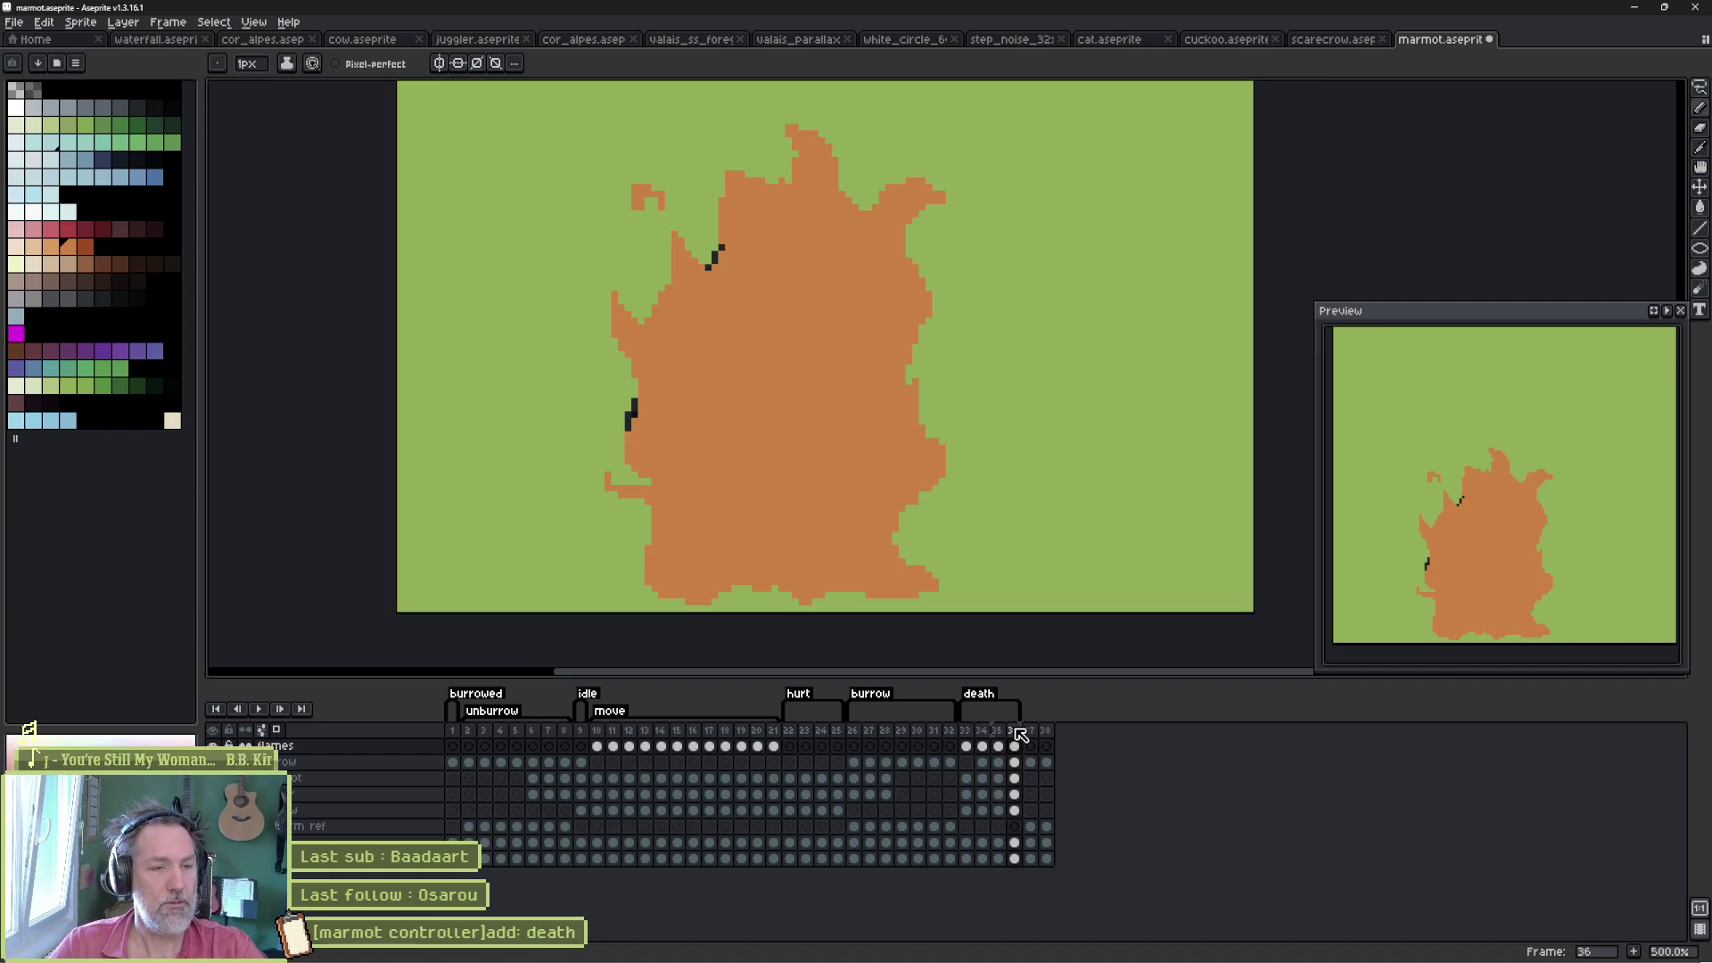
pyautogui.click(967, 732)
# - On frame 34, draw a flame outline across the goggles and fill below it orange
pyautogui.click(980, 733)
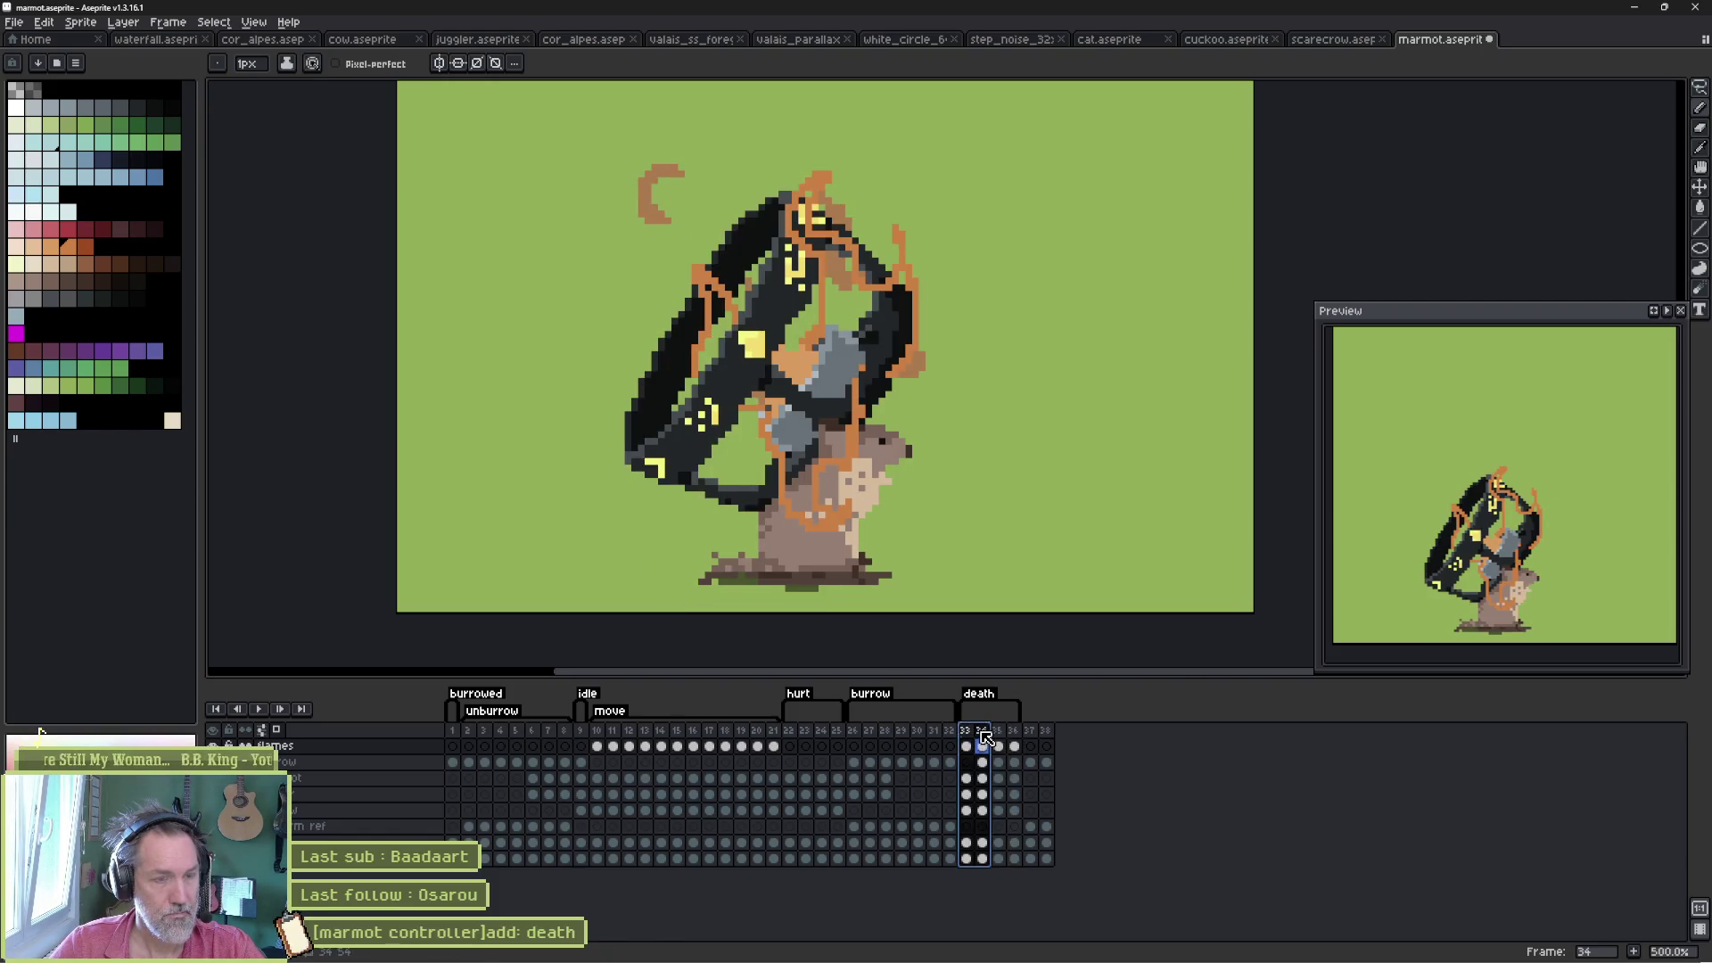
pyautogui.scroll(4, 833, 408)
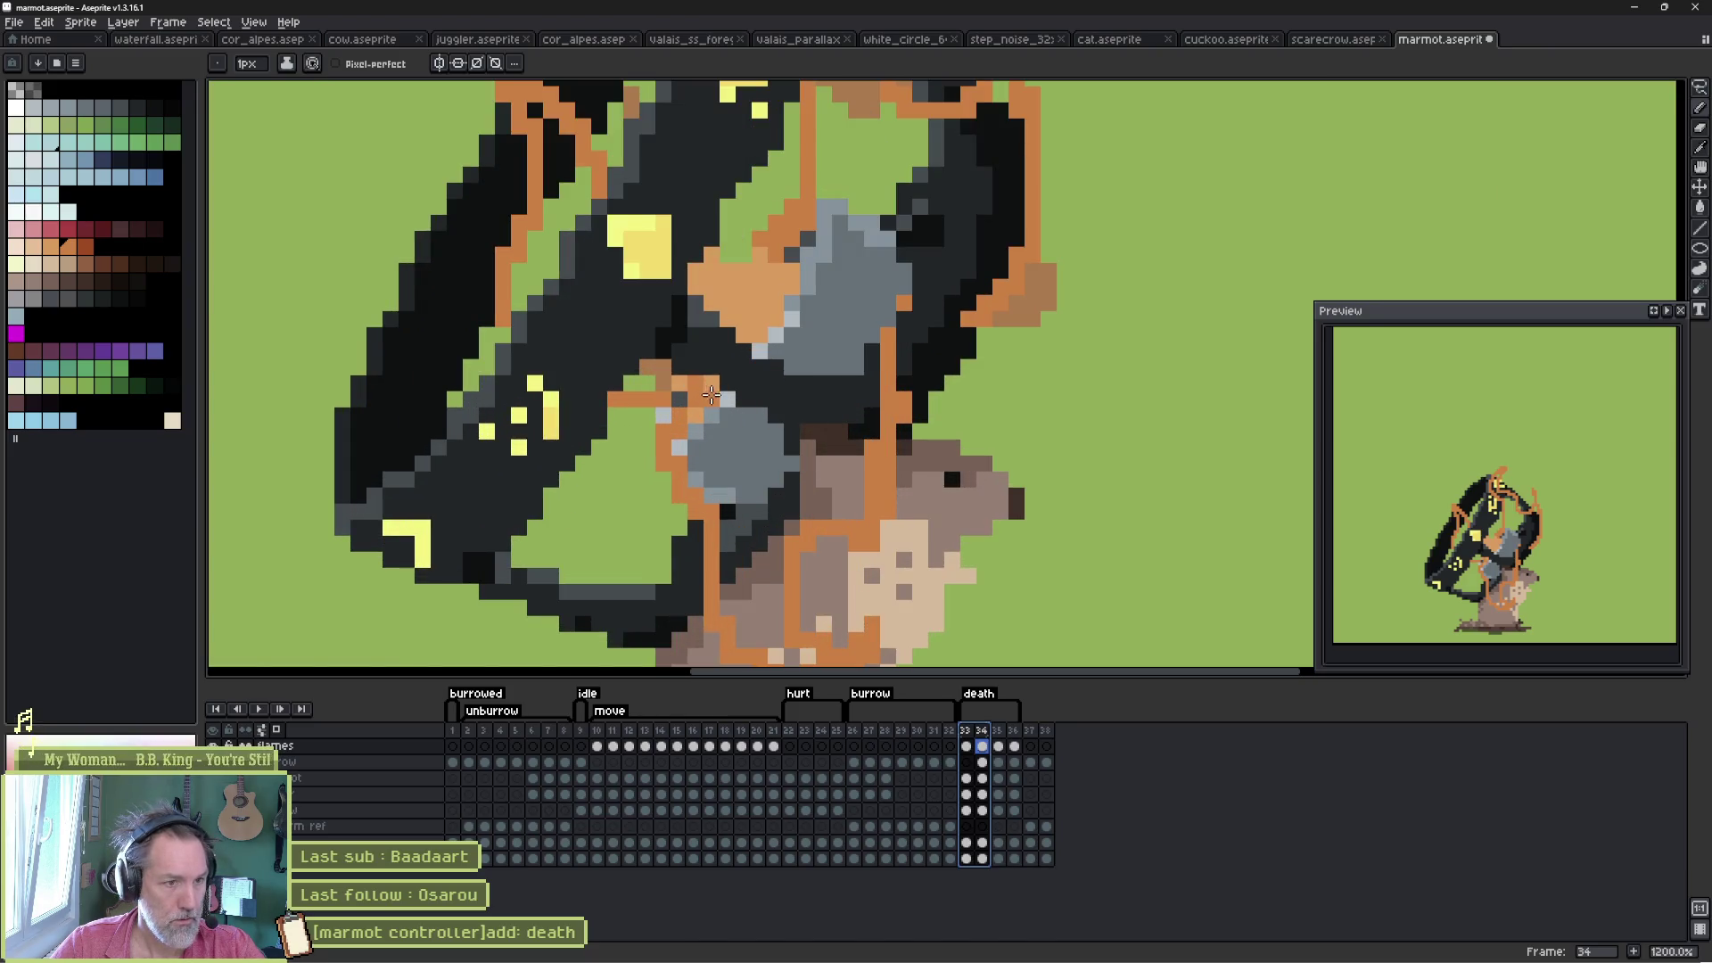
pyautogui.moveTo(711, 392)
pyautogui.mouseDown()
pyautogui.moveTo(820, 430)
pyautogui.moveTo(882, 361)
pyautogui.mouseUp()
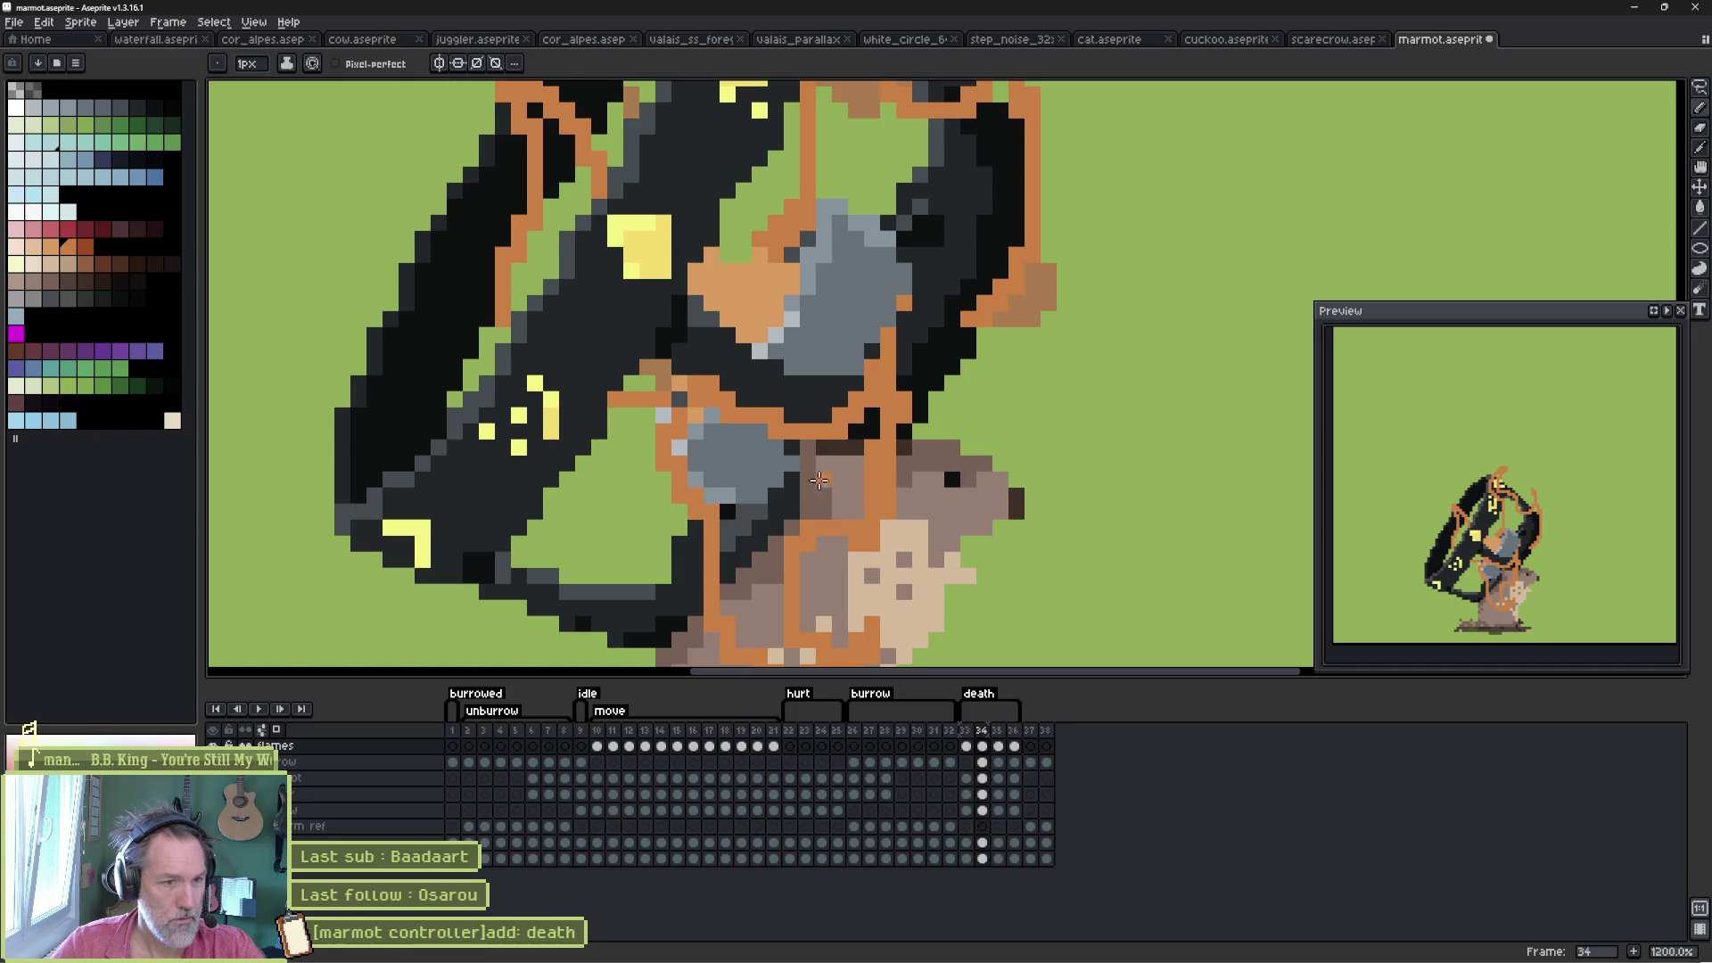
pyautogui.press('g')
pyautogui.click(794, 486)
pyautogui.scroll(-3, 713, 445)
pyautogui.press('b')
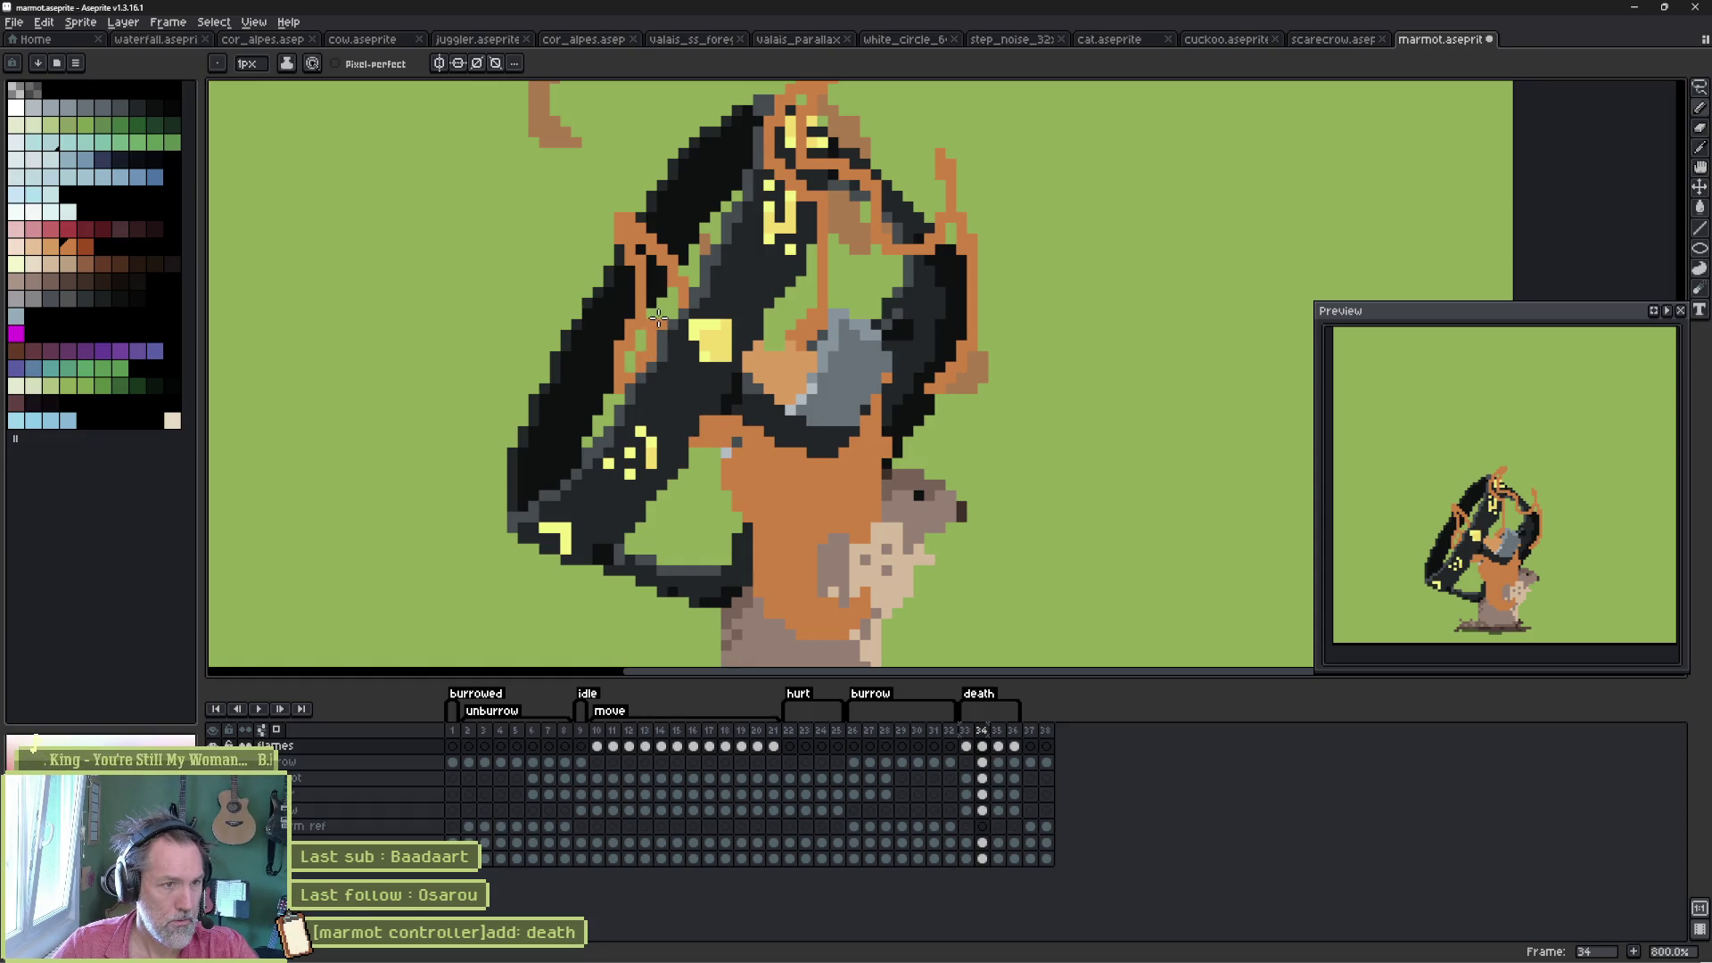
# - Paint the raised arm, grey patch, head and chest area orange, then replay the death animation
pyautogui.moveTo(647, 334)
pyautogui.mouseDown()
pyautogui.moveTo(635, 357)
pyautogui.moveTo(658, 269)
pyautogui.mouseUp()
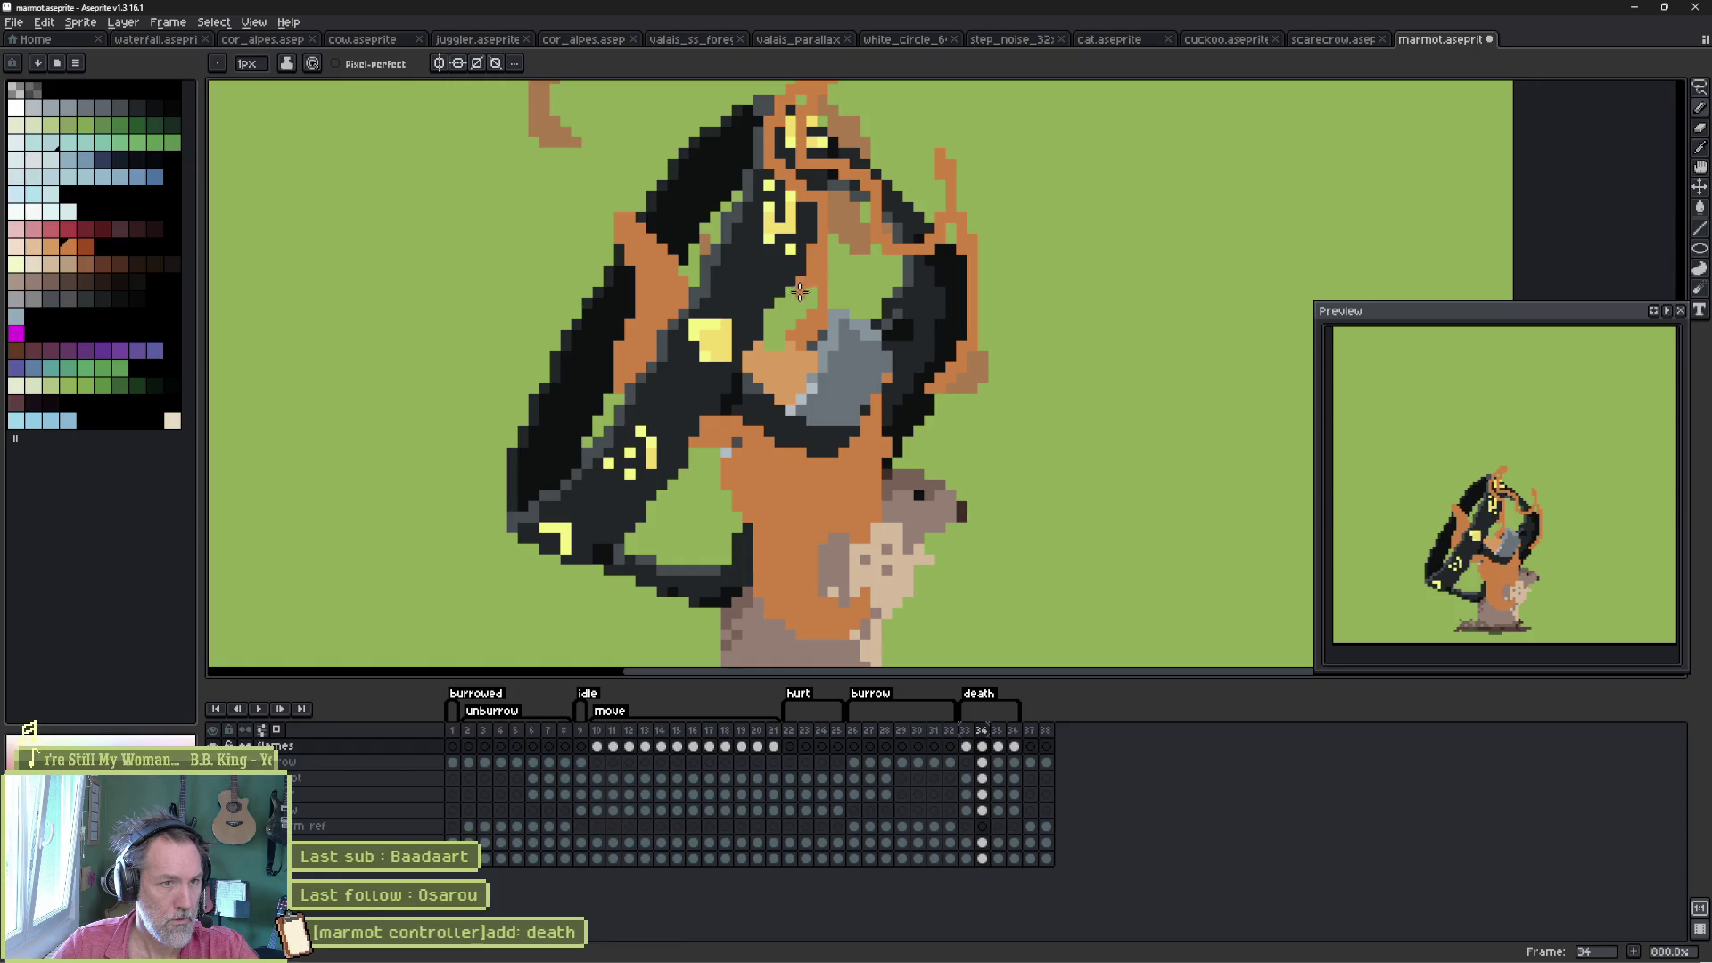
pyautogui.moveTo(829, 307); pyautogui.dragTo(809, 344)
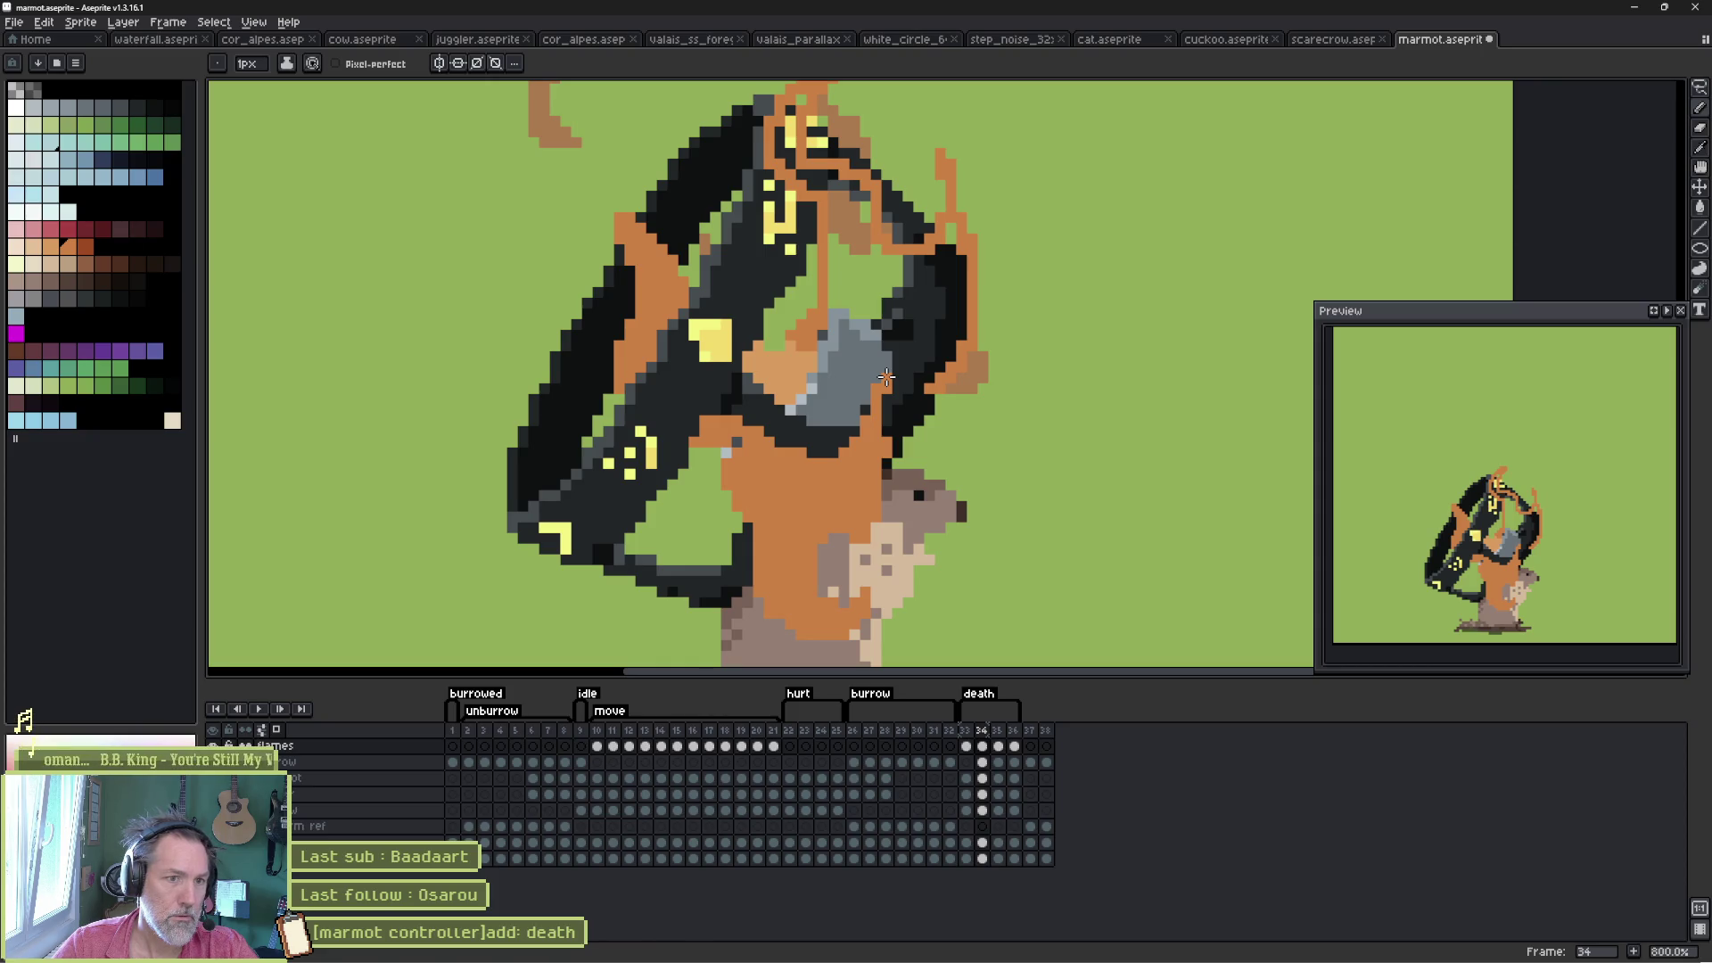
pyautogui.moveTo(885, 377); pyautogui.dragTo(940, 381)
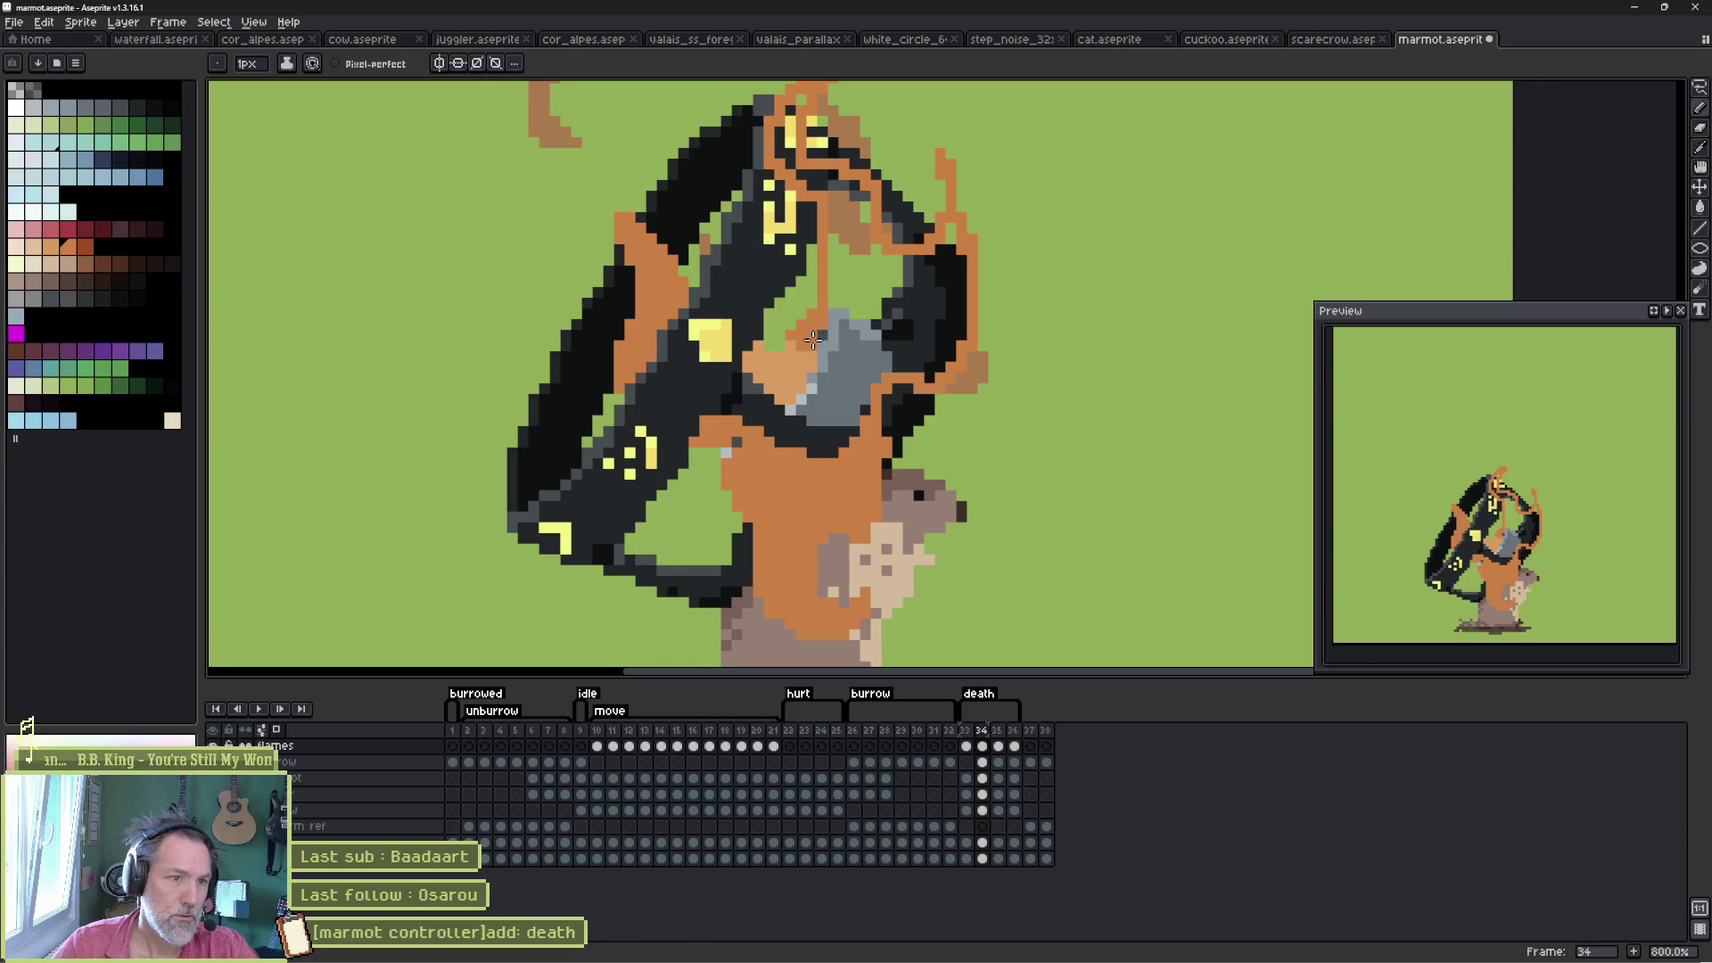
pyautogui.moveTo(813, 339)
pyautogui.mouseDown()
pyautogui.moveTo(799, 412)
pyautogui.moveTo(856, 415)
pyautogui.mouseUp()
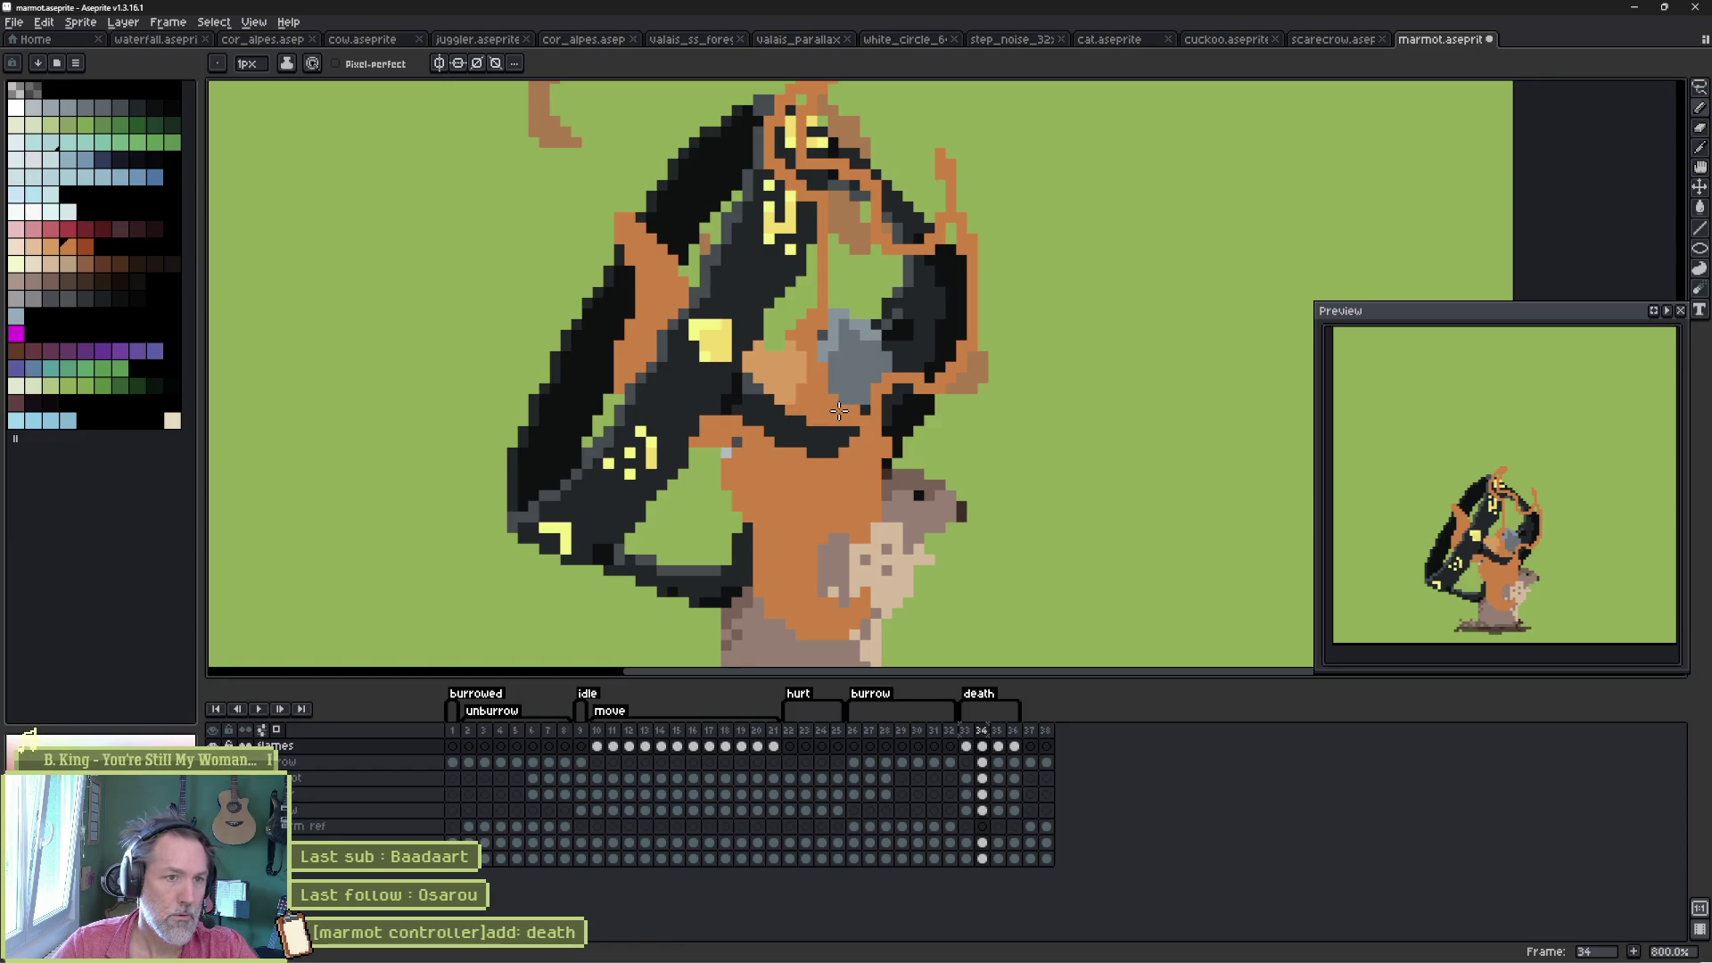
pyautogui.click(874, 347)
pyautogui.moveTo(859, 246); pyautogui.dragTo(886, 389)
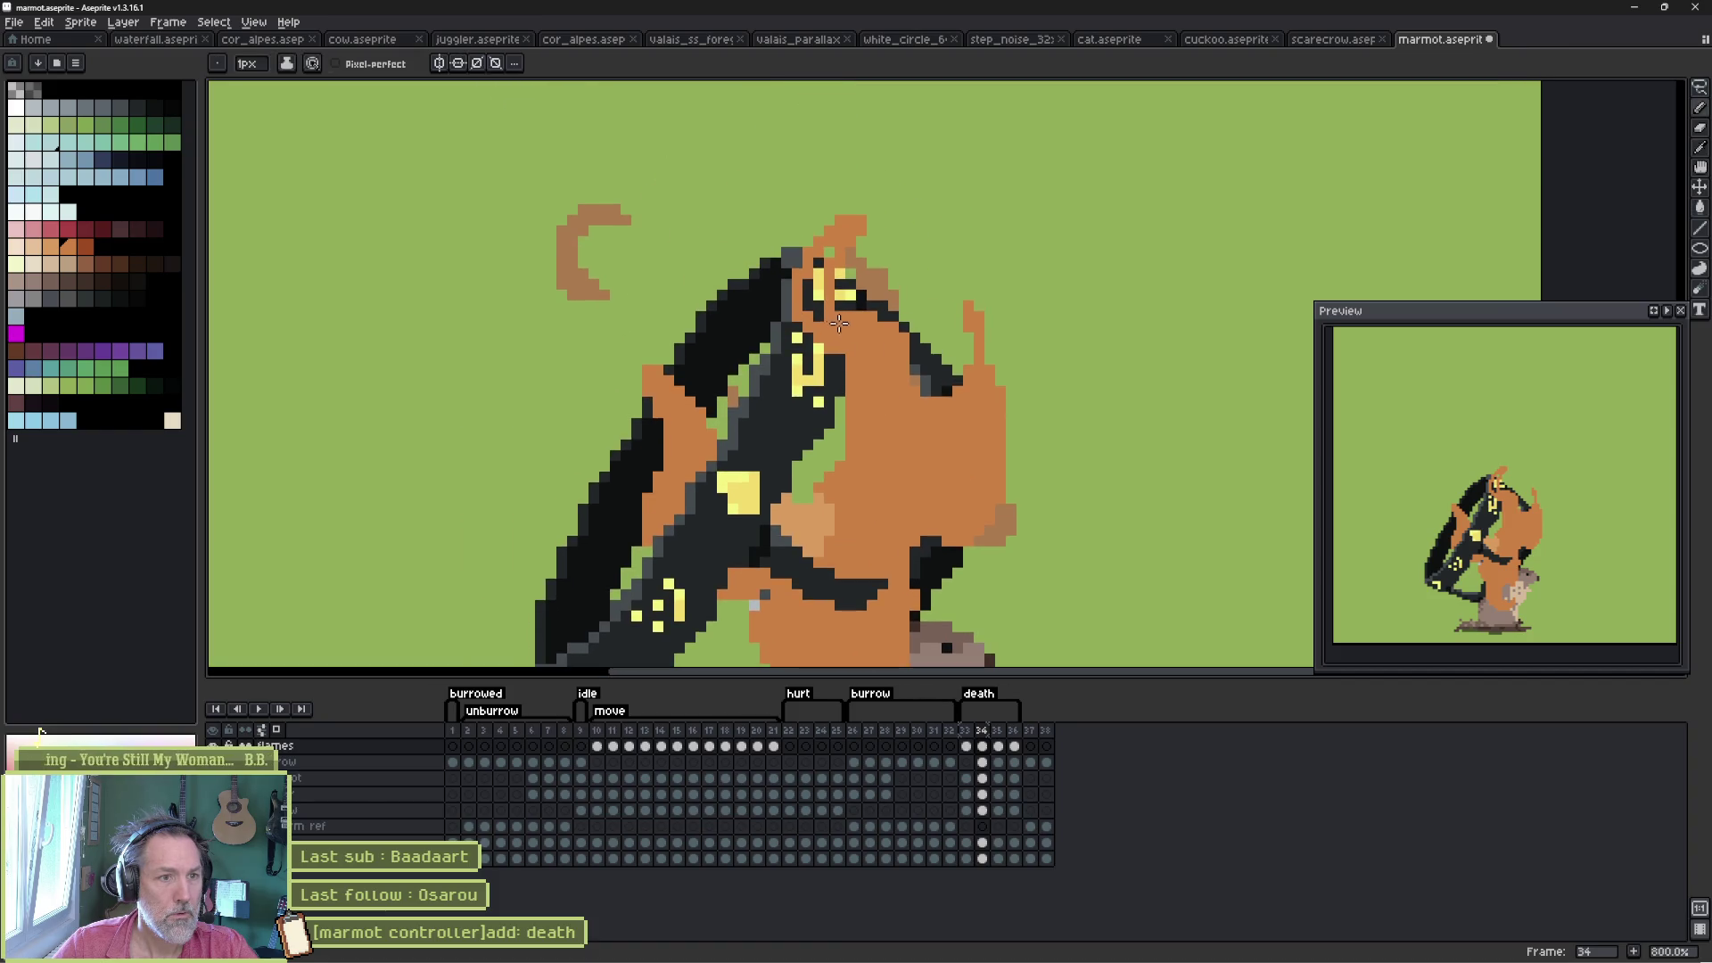
pyautogui.moveTo(818, 264); pyautogui.dragTo(803, 296)
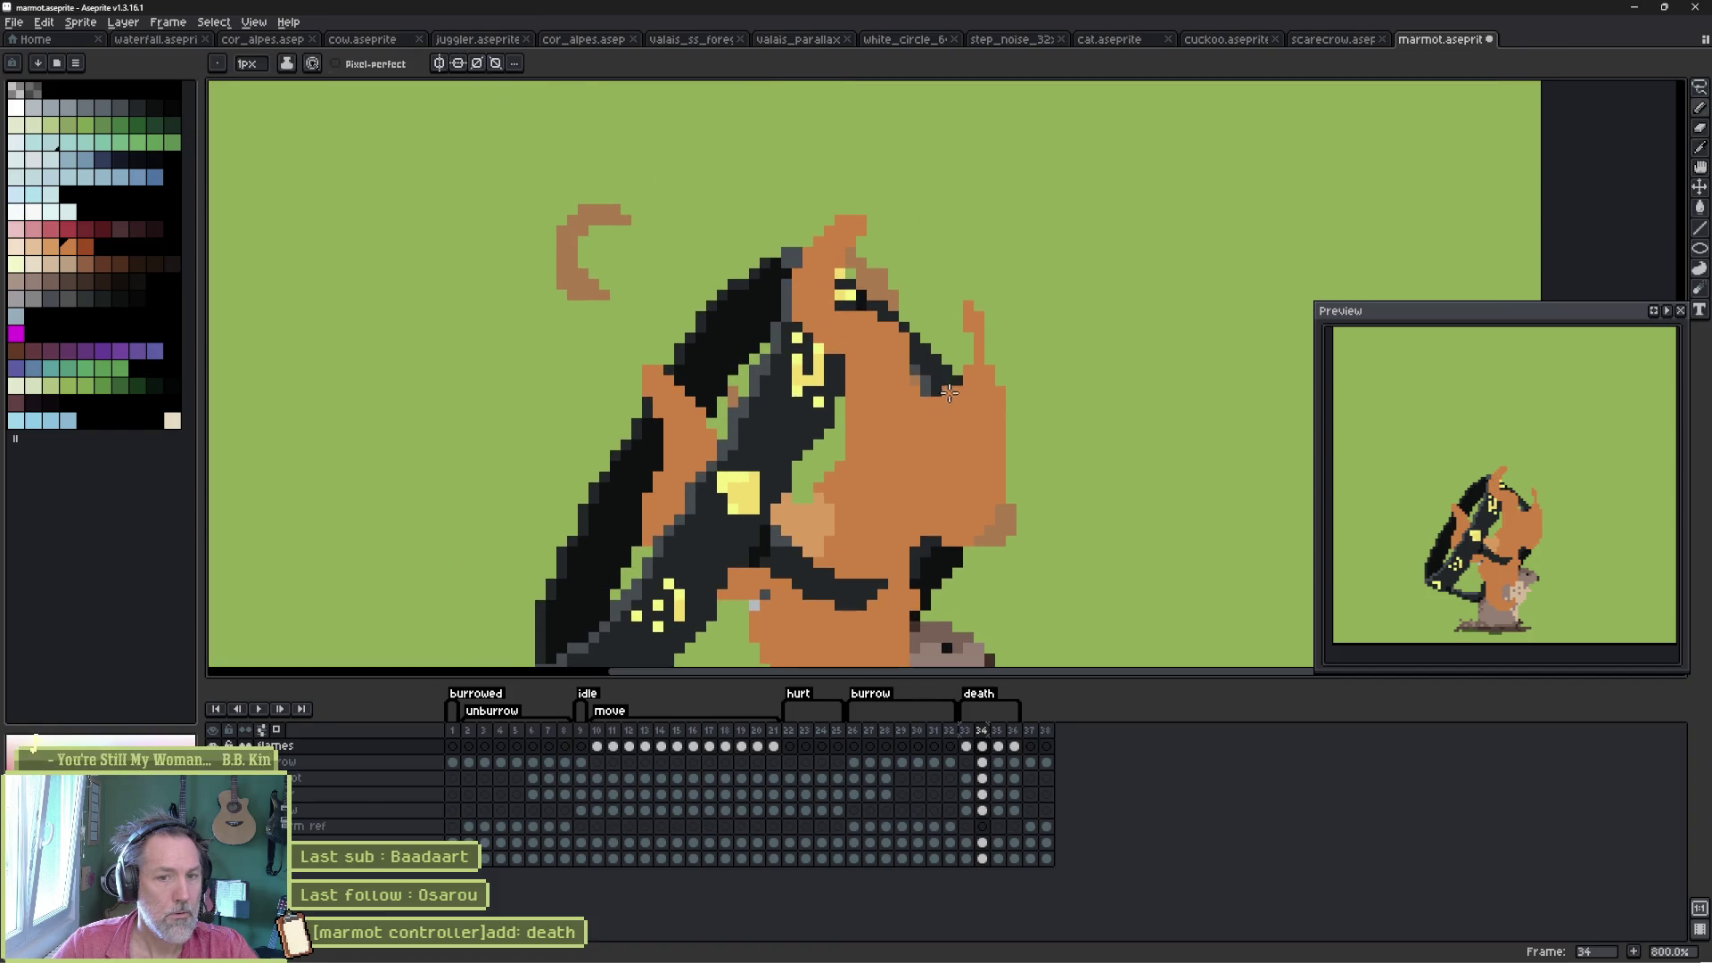
pyautogui.moveTo(807, 525); pyautogui.dragTo(848, 348)
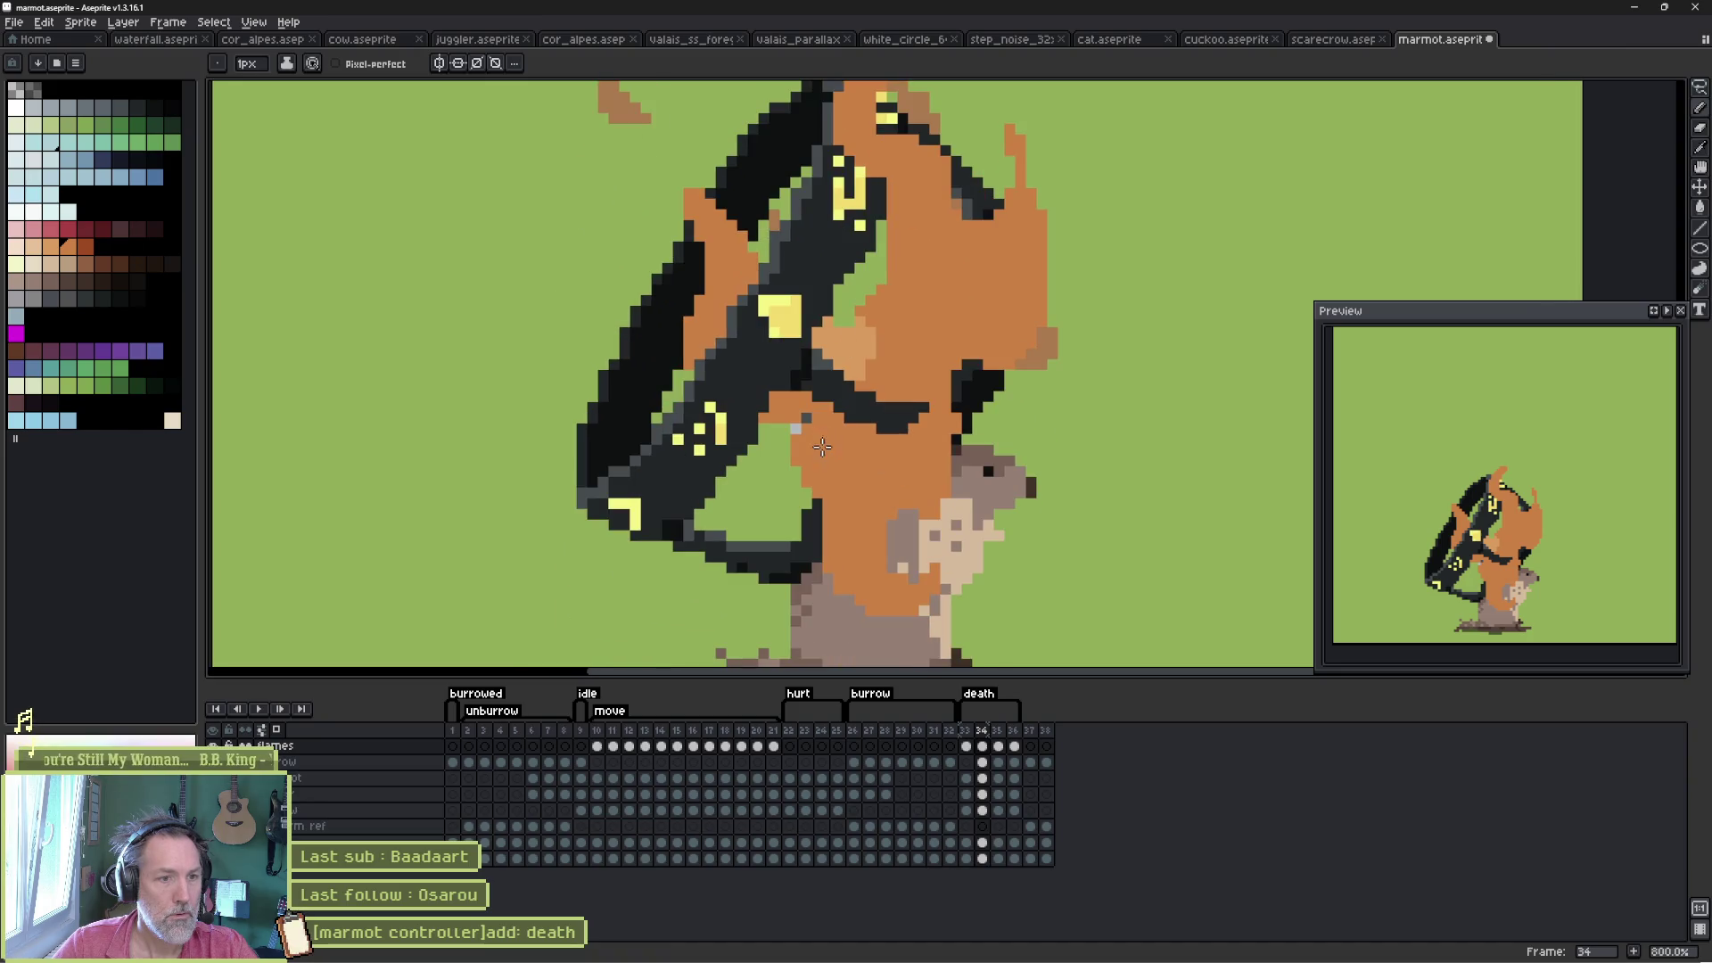
pyautogui.moveTo(799, 463)
pyautogui.mouseDown()
pyautogui.moveTo(753, 489)
pyautogui.moveTo(767, 423)
pyautogui.moveTo(786, 432)
pyautogui.moveTo(758, 482)
pyautogui.moveTo(793, 441)
pyautogui.mouseUp()
pyautogui.press('Return')
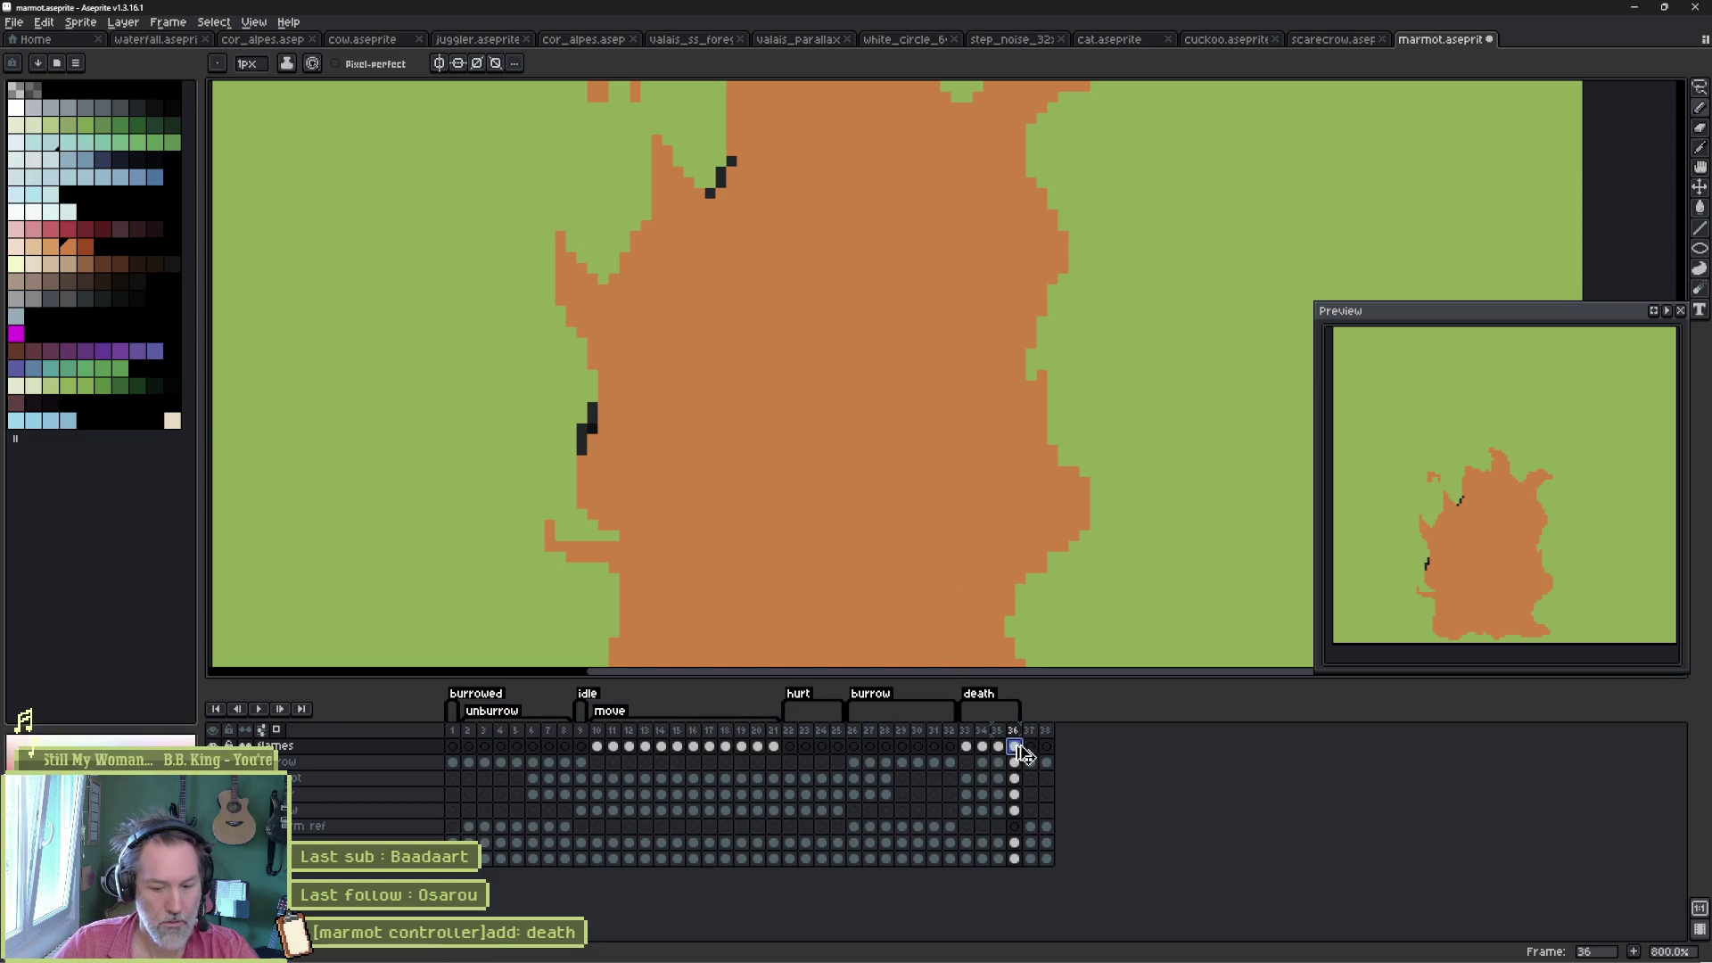
# - Add frame 37, make the flames layer semi-transparent, and select the burrow layer's cel
pyautogui.hotkey('alt', 'n')
pyautogui.click(1032, 748)
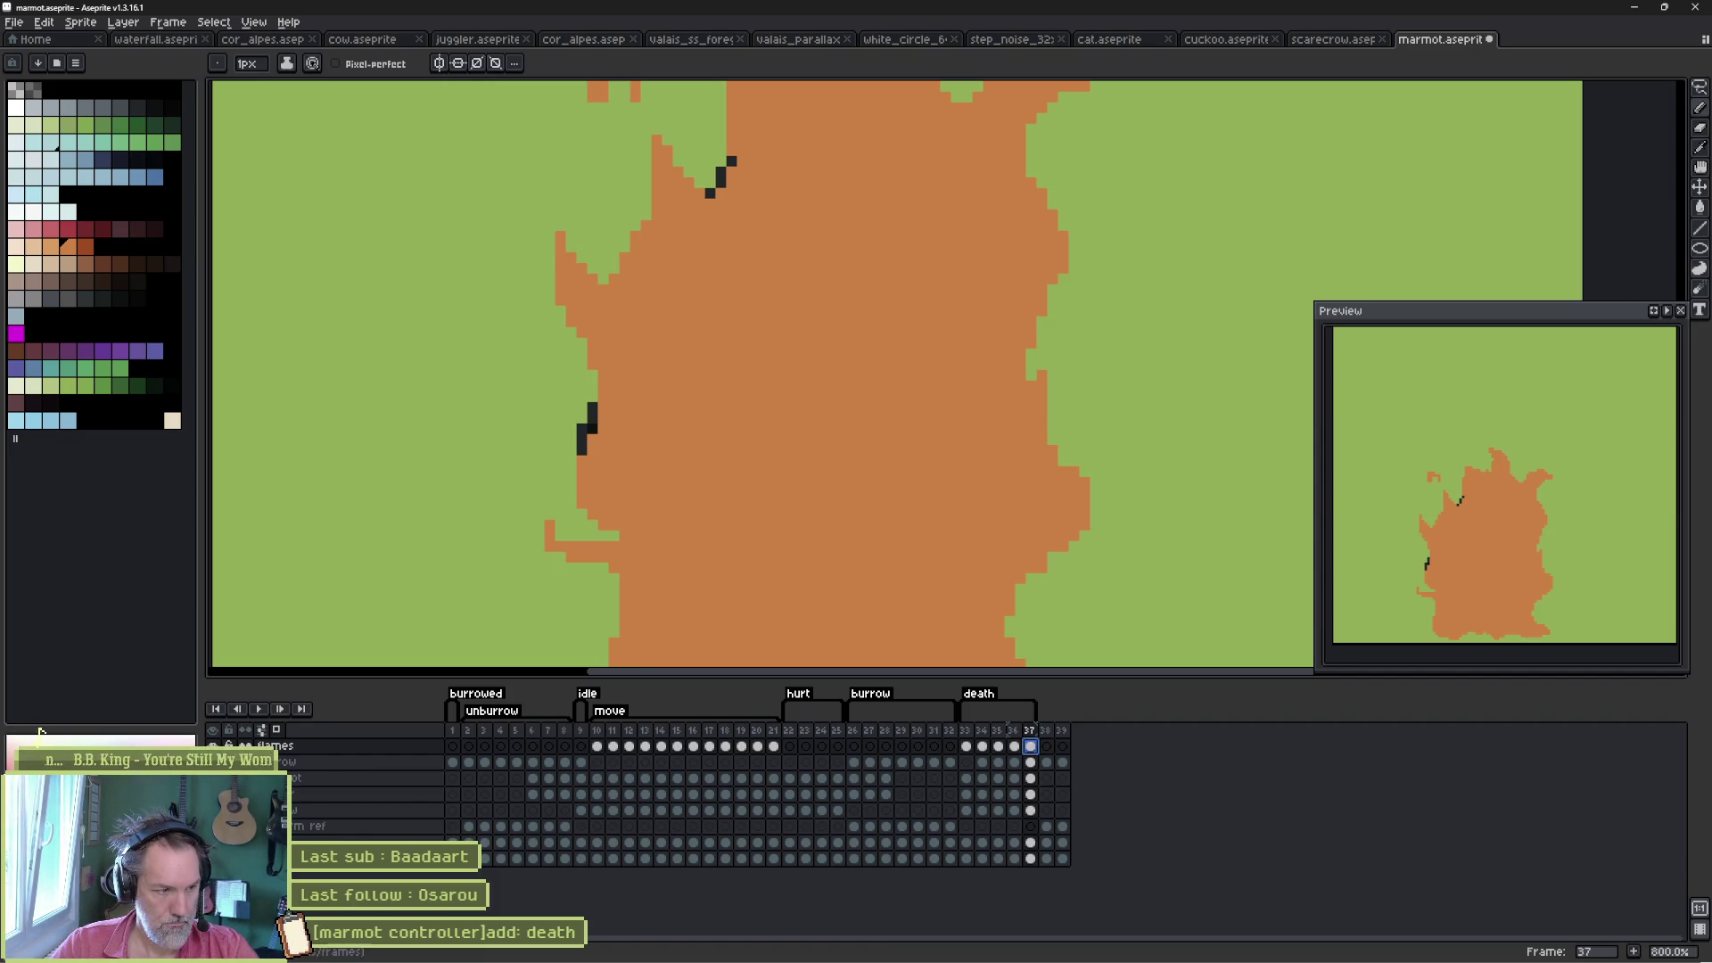
pyautogui.doubleClick(314, 748)
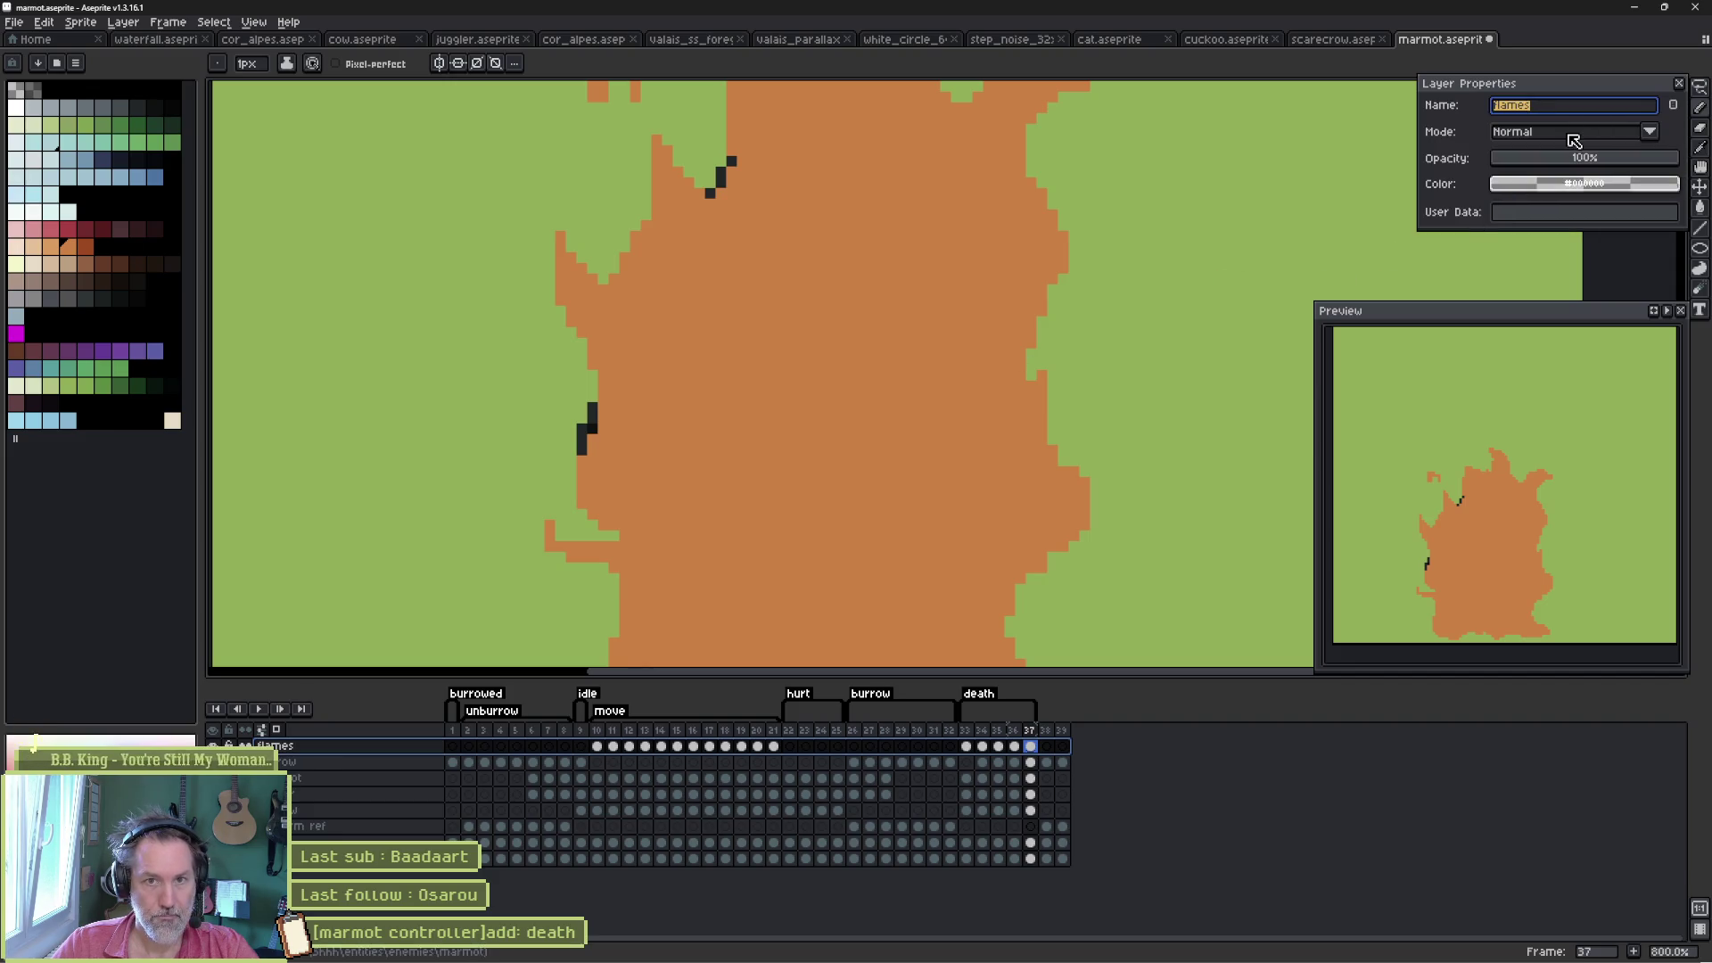
pyautogui.click(1580, 159)
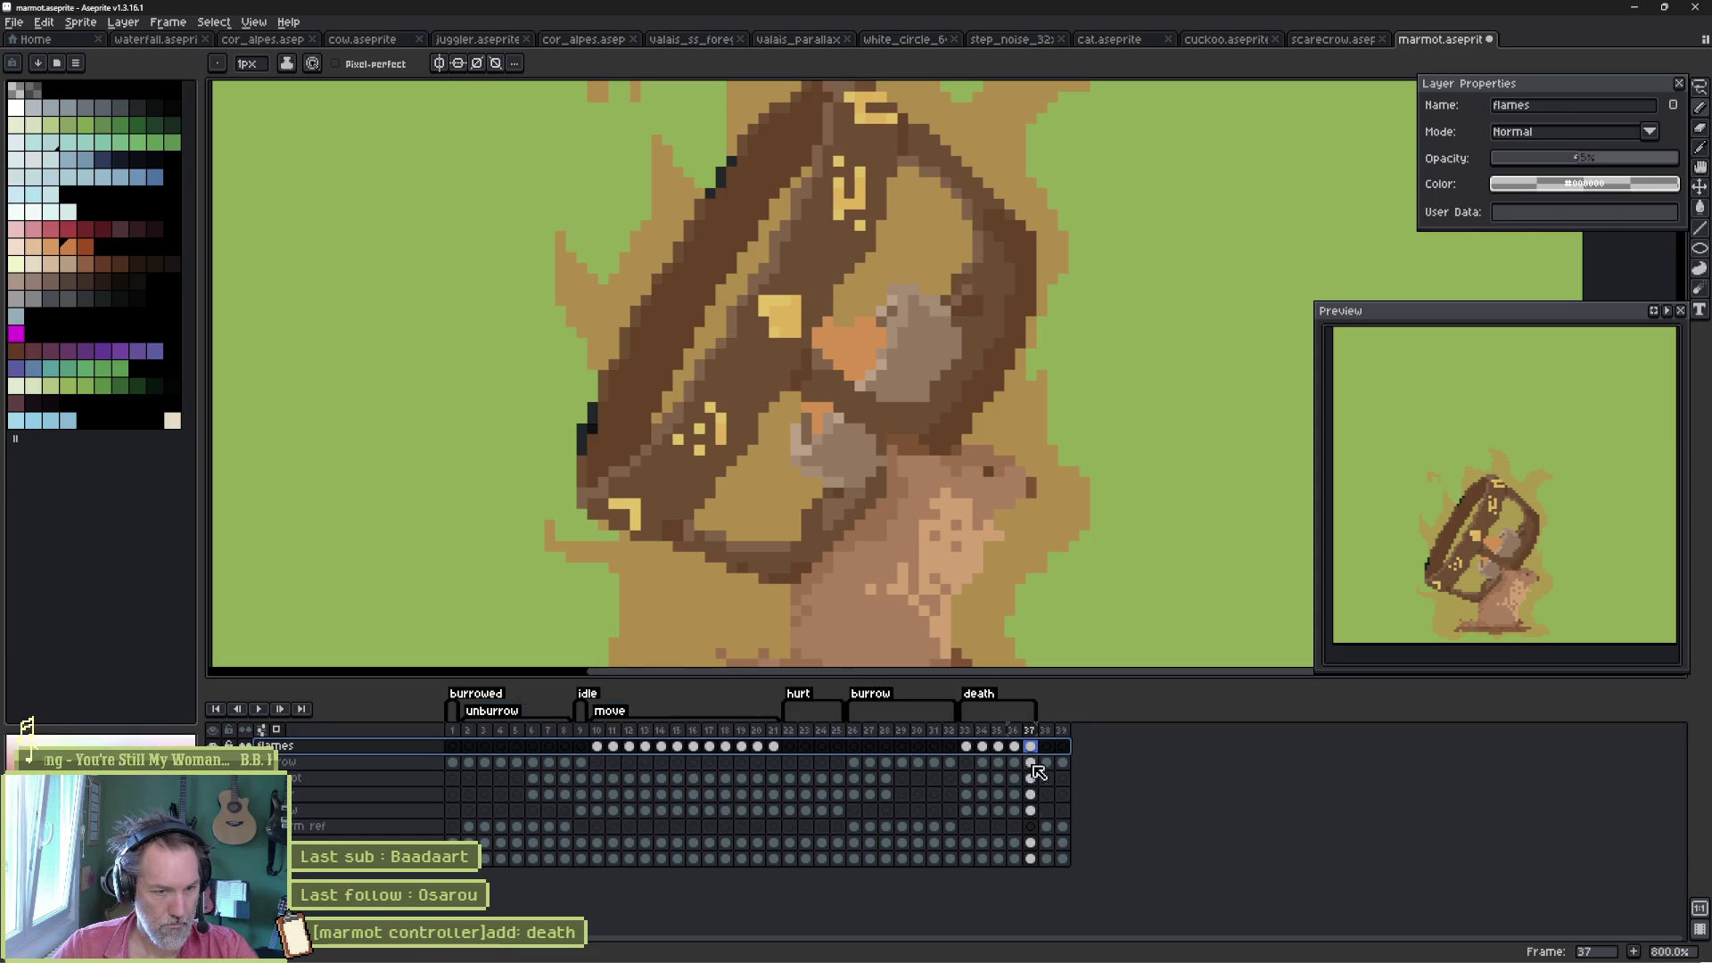
pyautogui.click(1031, 748)
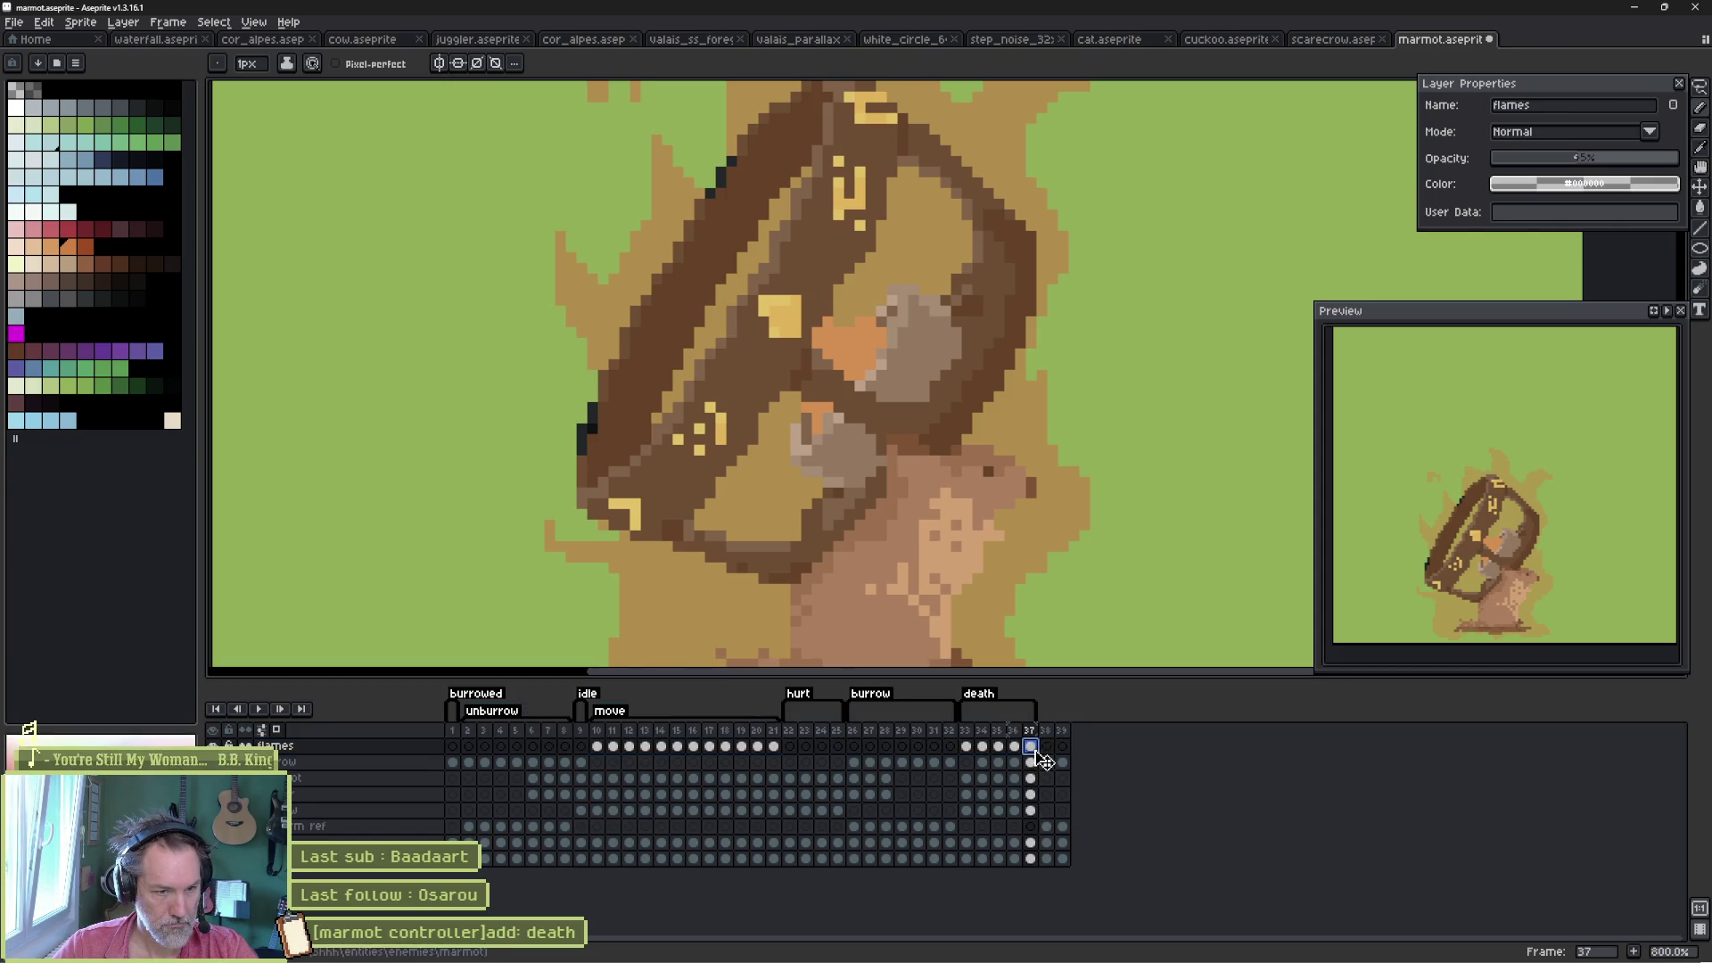
pyautogui.click(1031, 762)
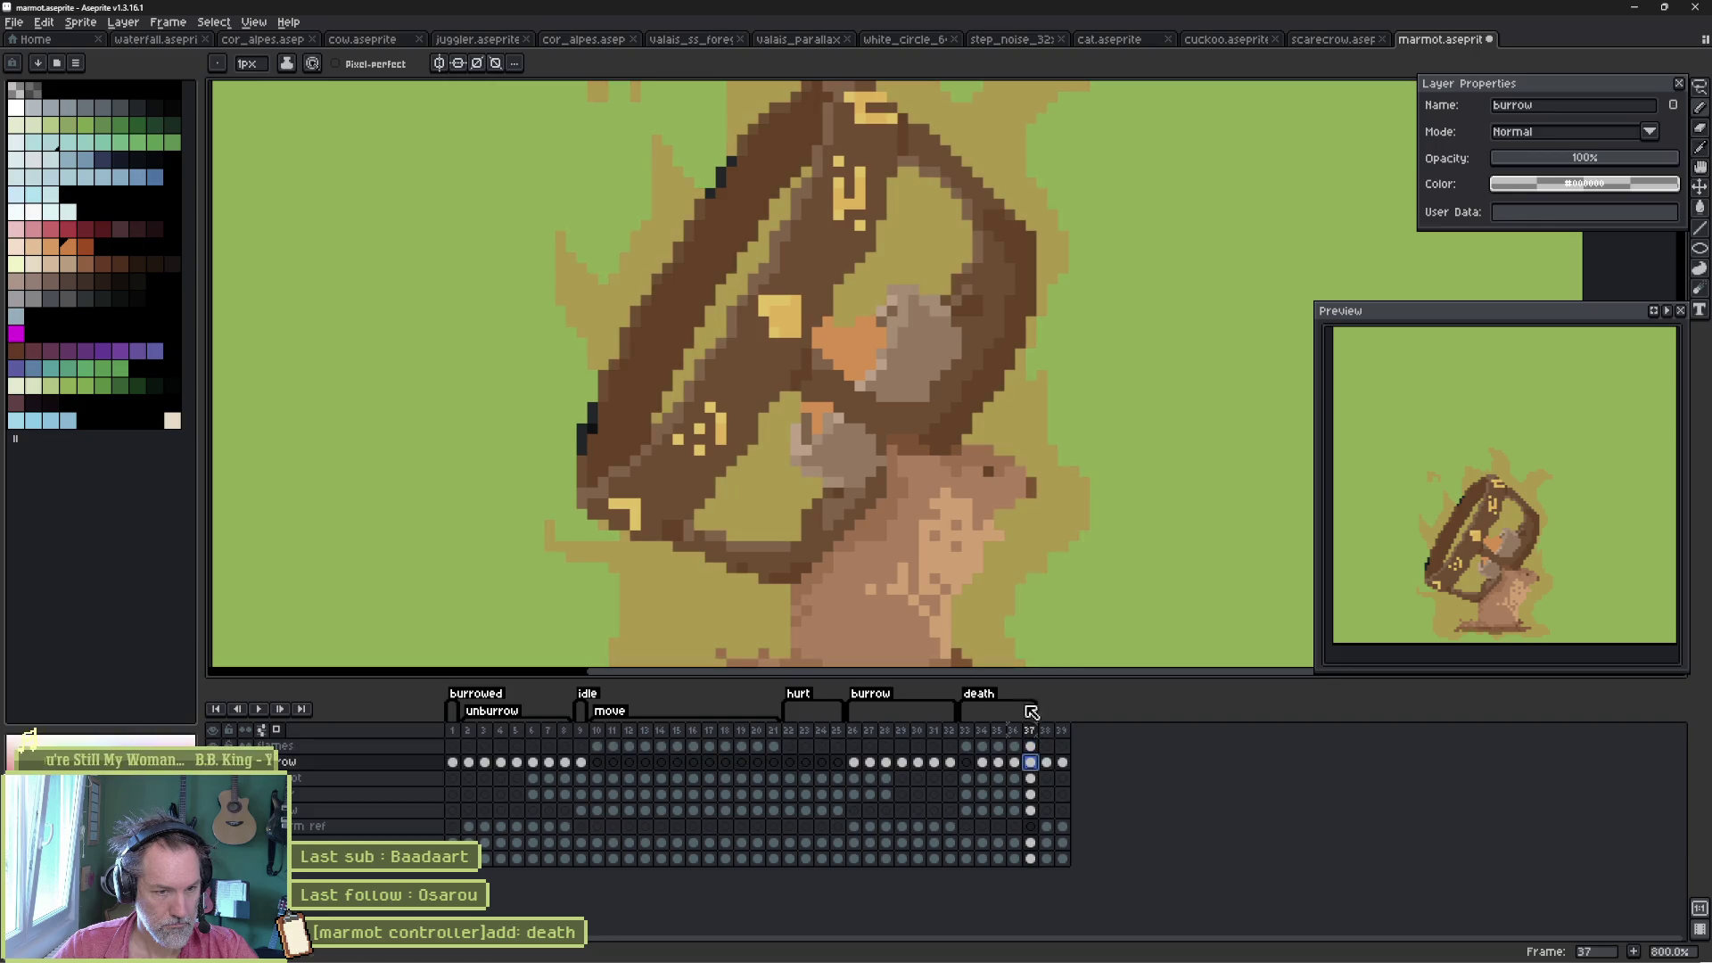
pyautogui.scroll(-2, 1016, 458)
# - Pick dark brown for the Paint Bucket and step through the marmot layer's death frames
pyautogui.press('g')
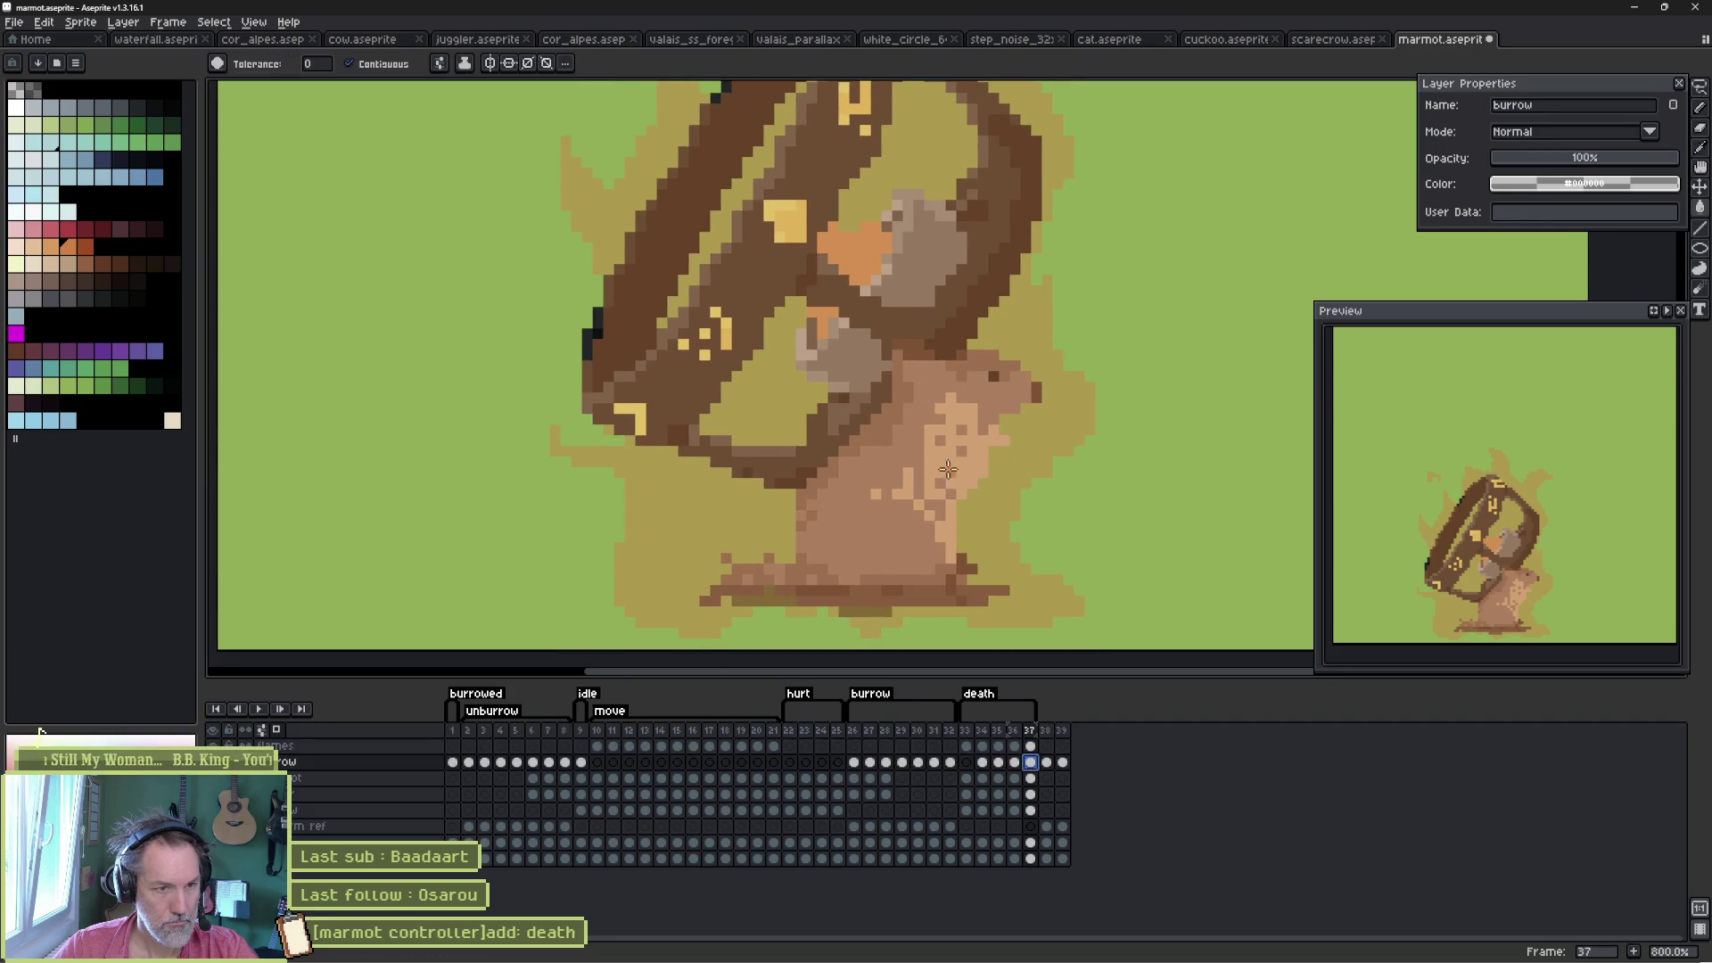
pyautogui.click(140, 108)
pyautogui.click(838, 419)
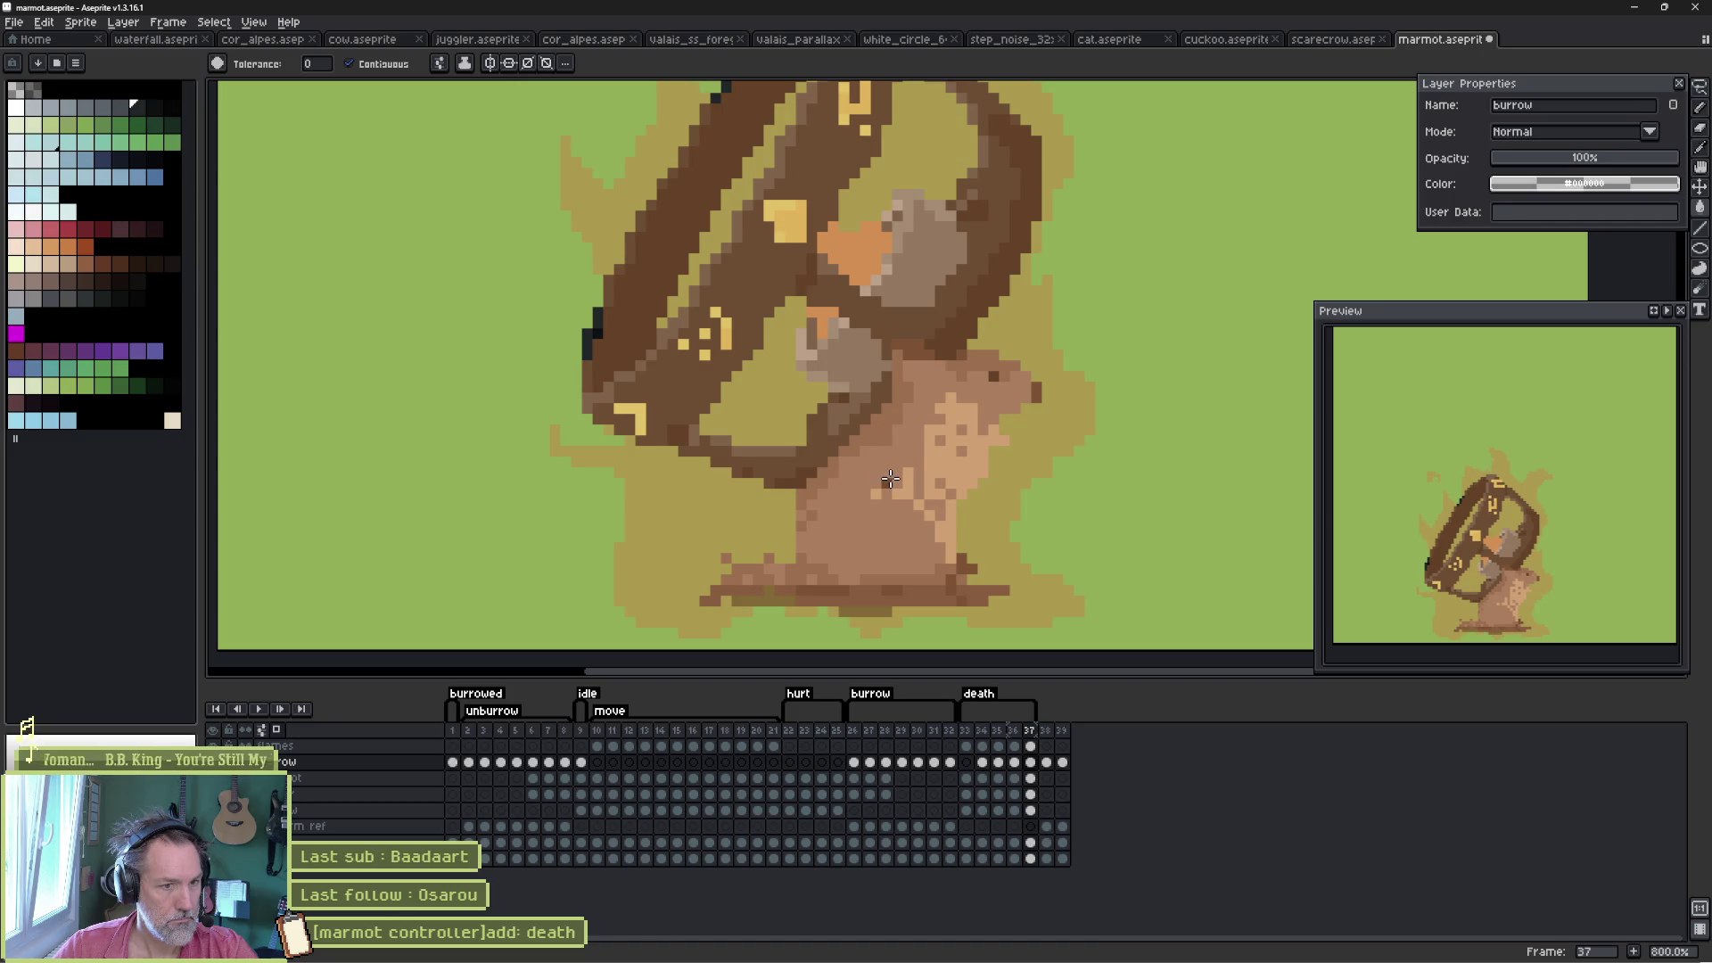
pyautogui.click(967, 779)
pyautogui.moveTo(978, 787); pyautogui.dragTo(1028, 793)
pyautogui.click(1029, 781)
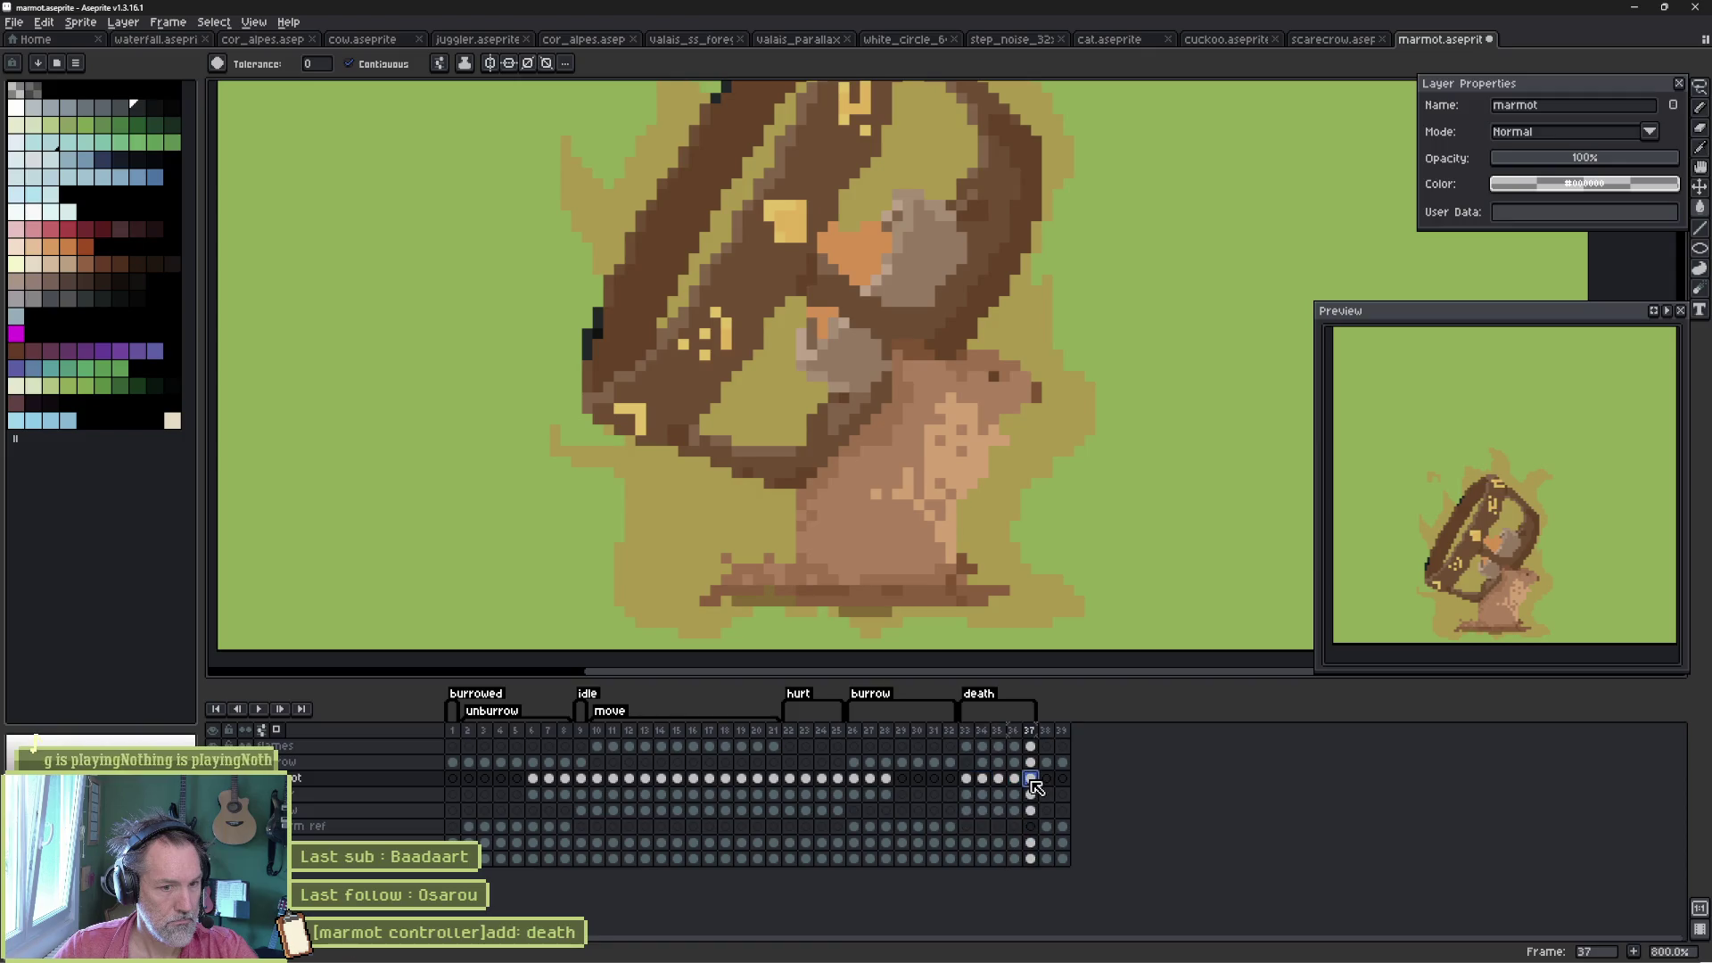
# - Fill the marmot's light body, tan patch and strokes dark brown, undoing stray fills
pyautogui.click(879, 508)
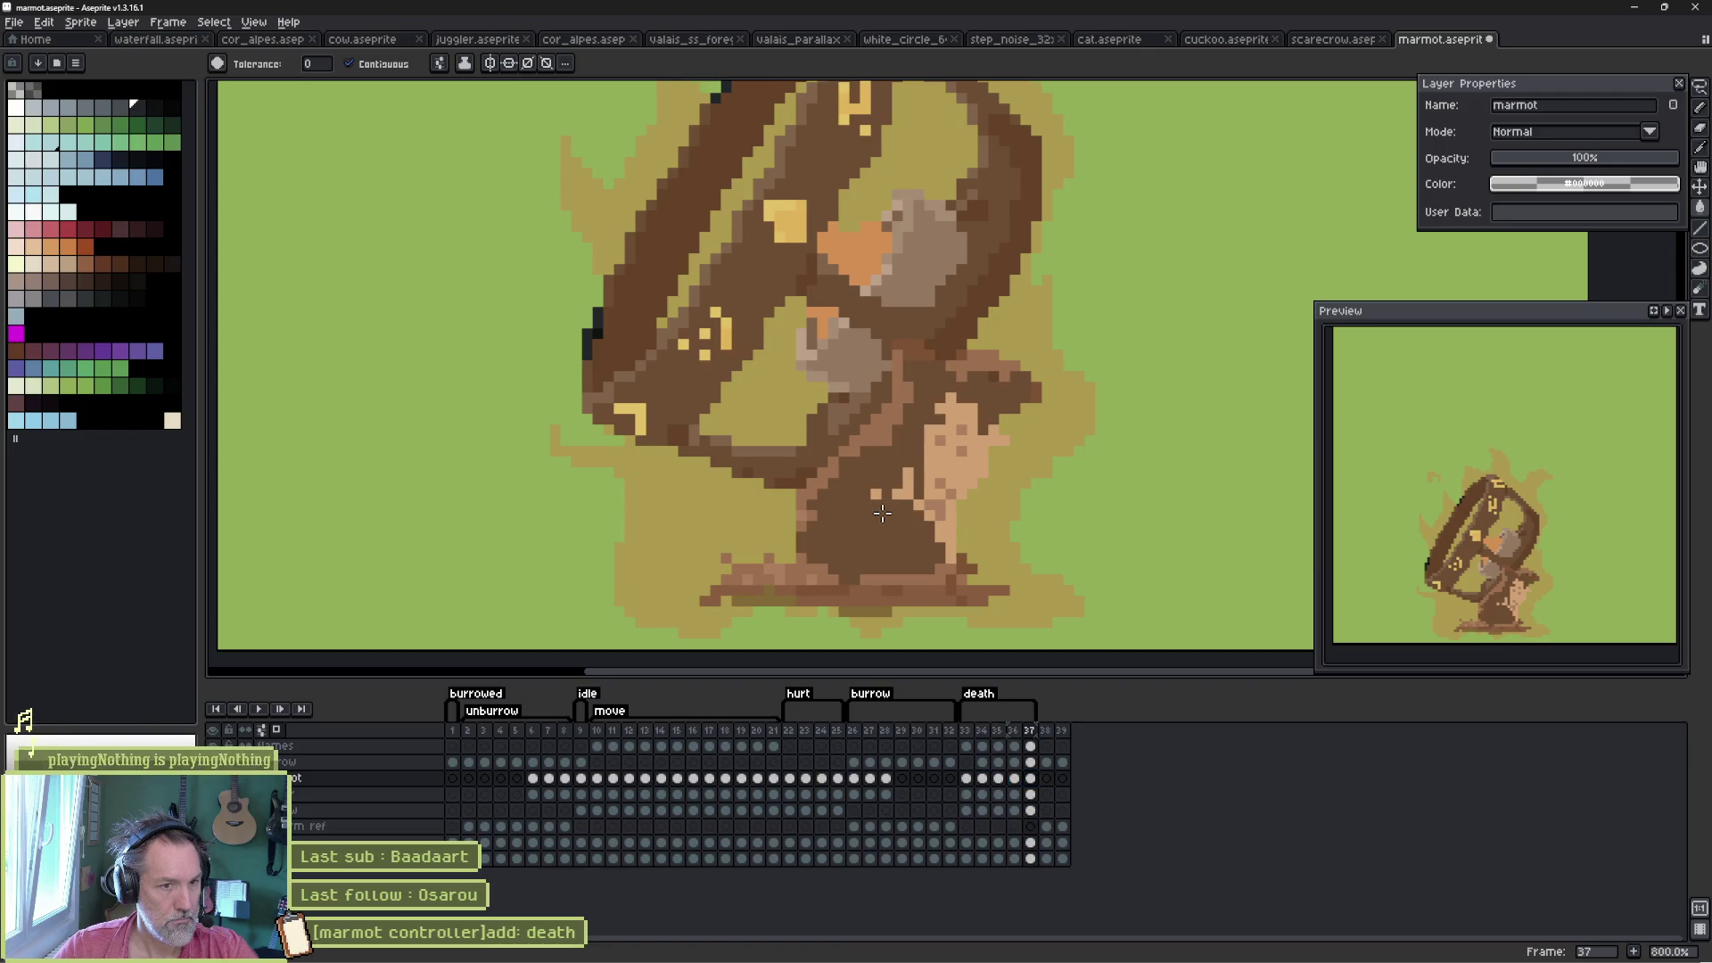
pyautogui.click(943, 462)
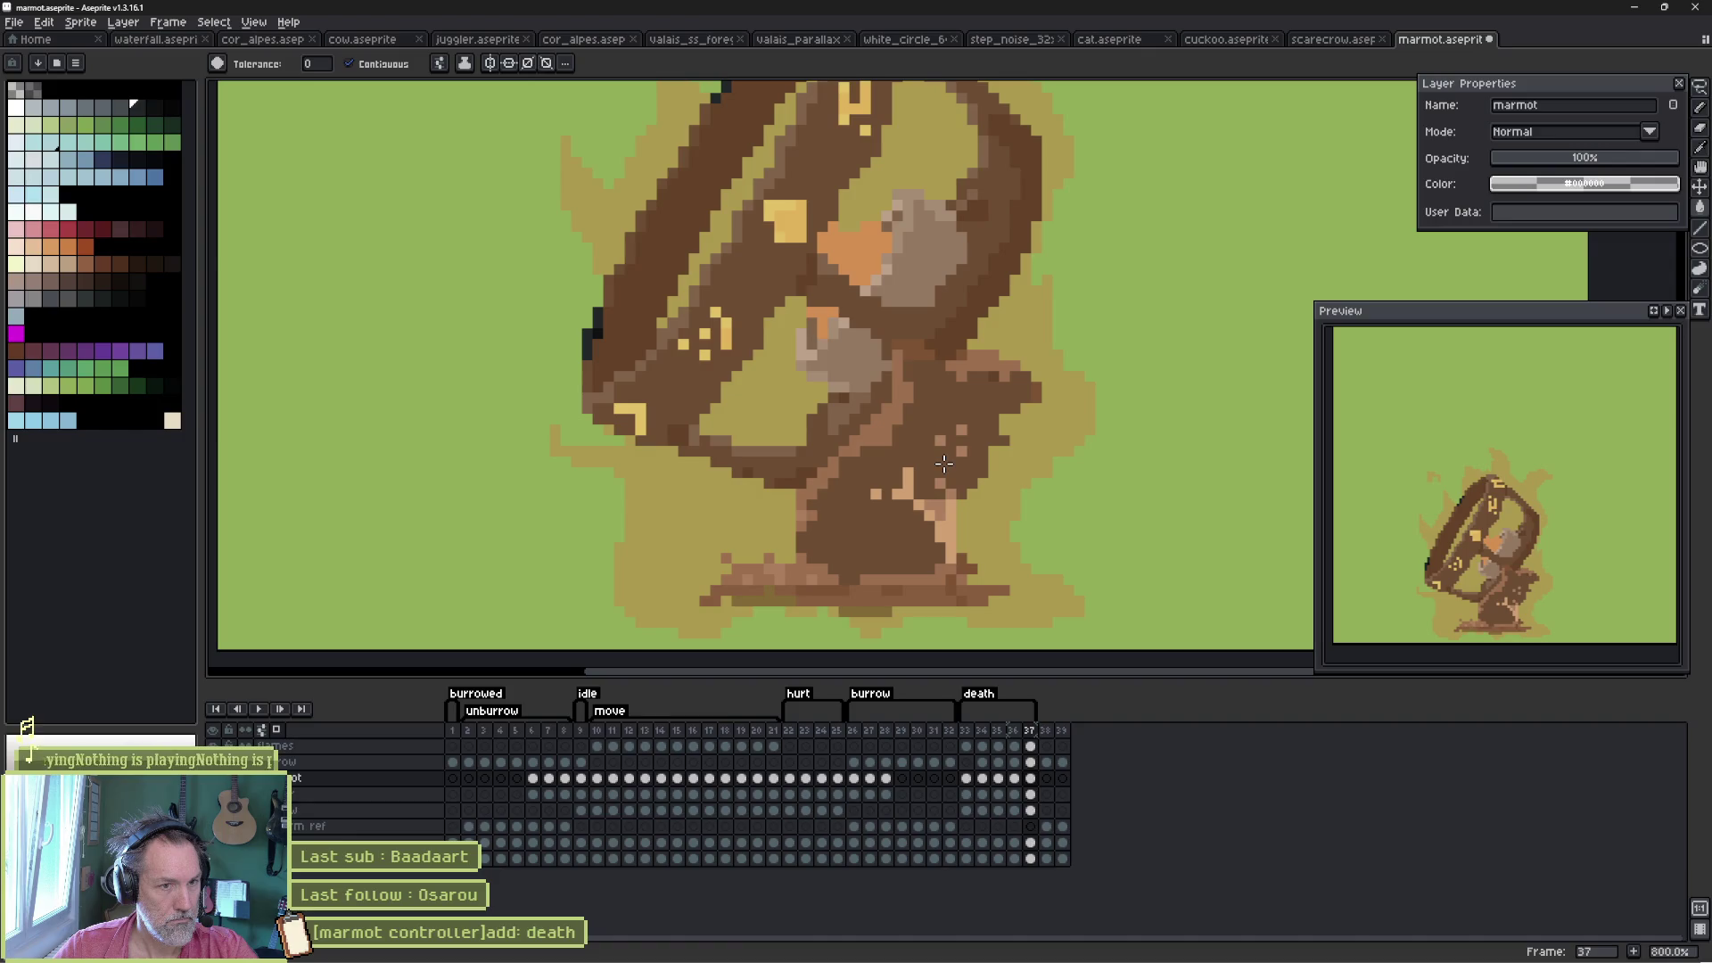
pyautogui.hotkey('ctrl', 'z')
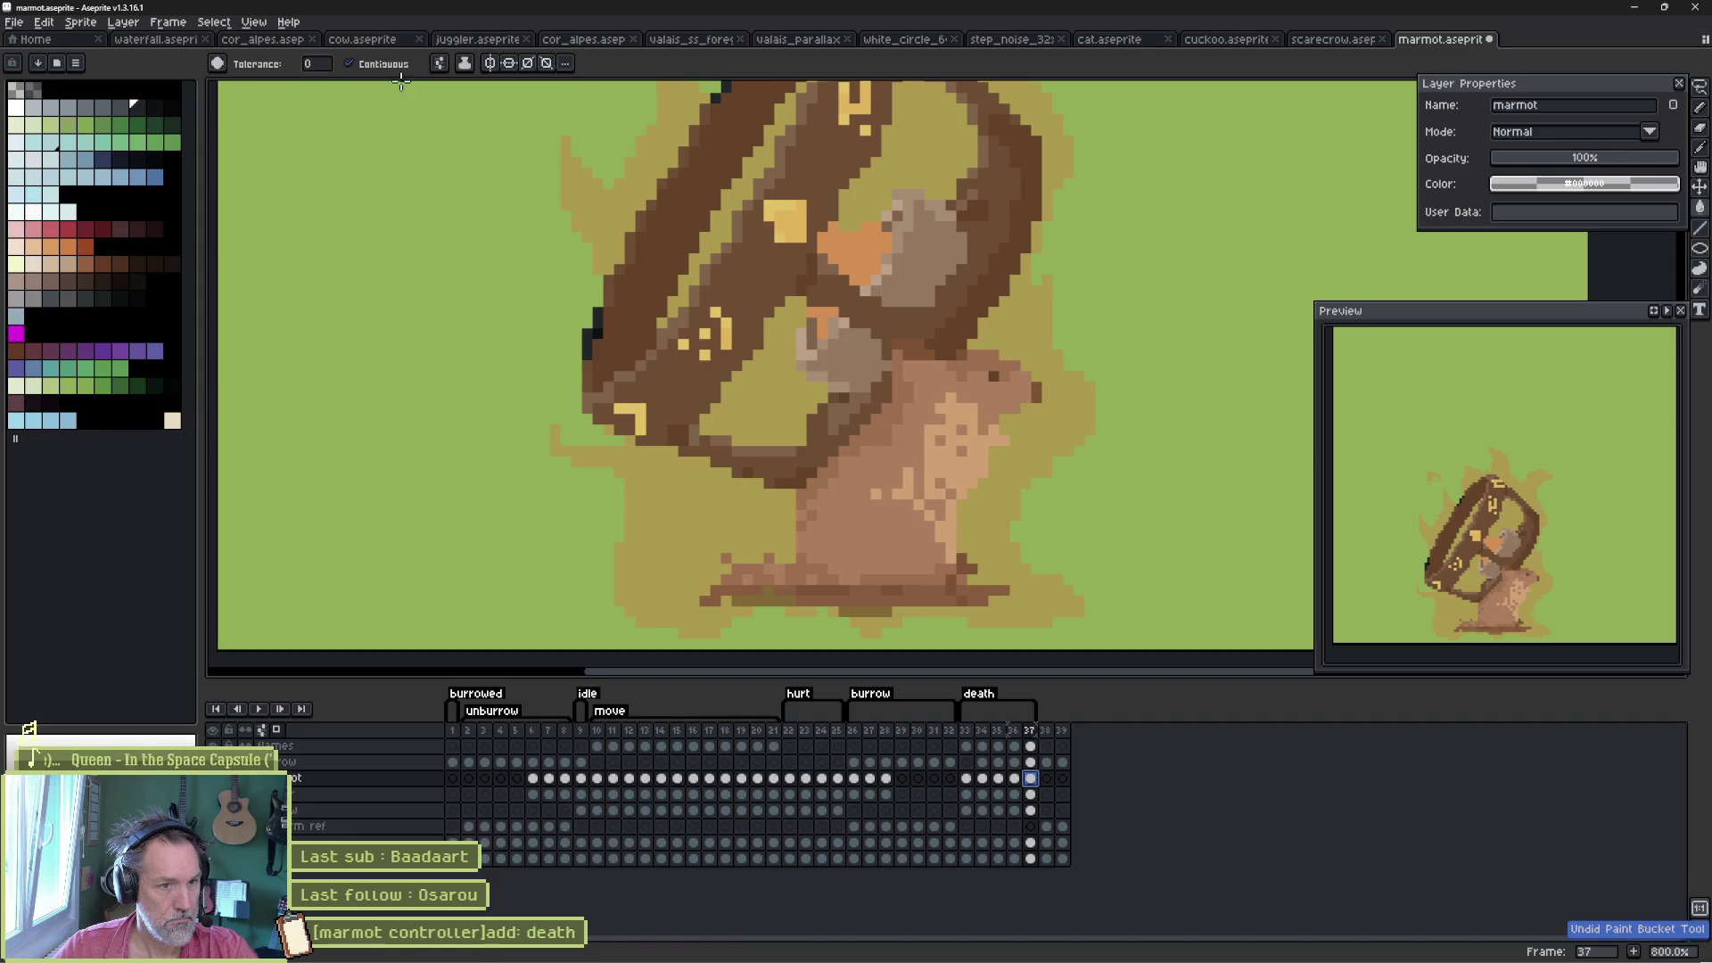
pyautogui.click(909, 492)
pyautogui.click(909, 491)
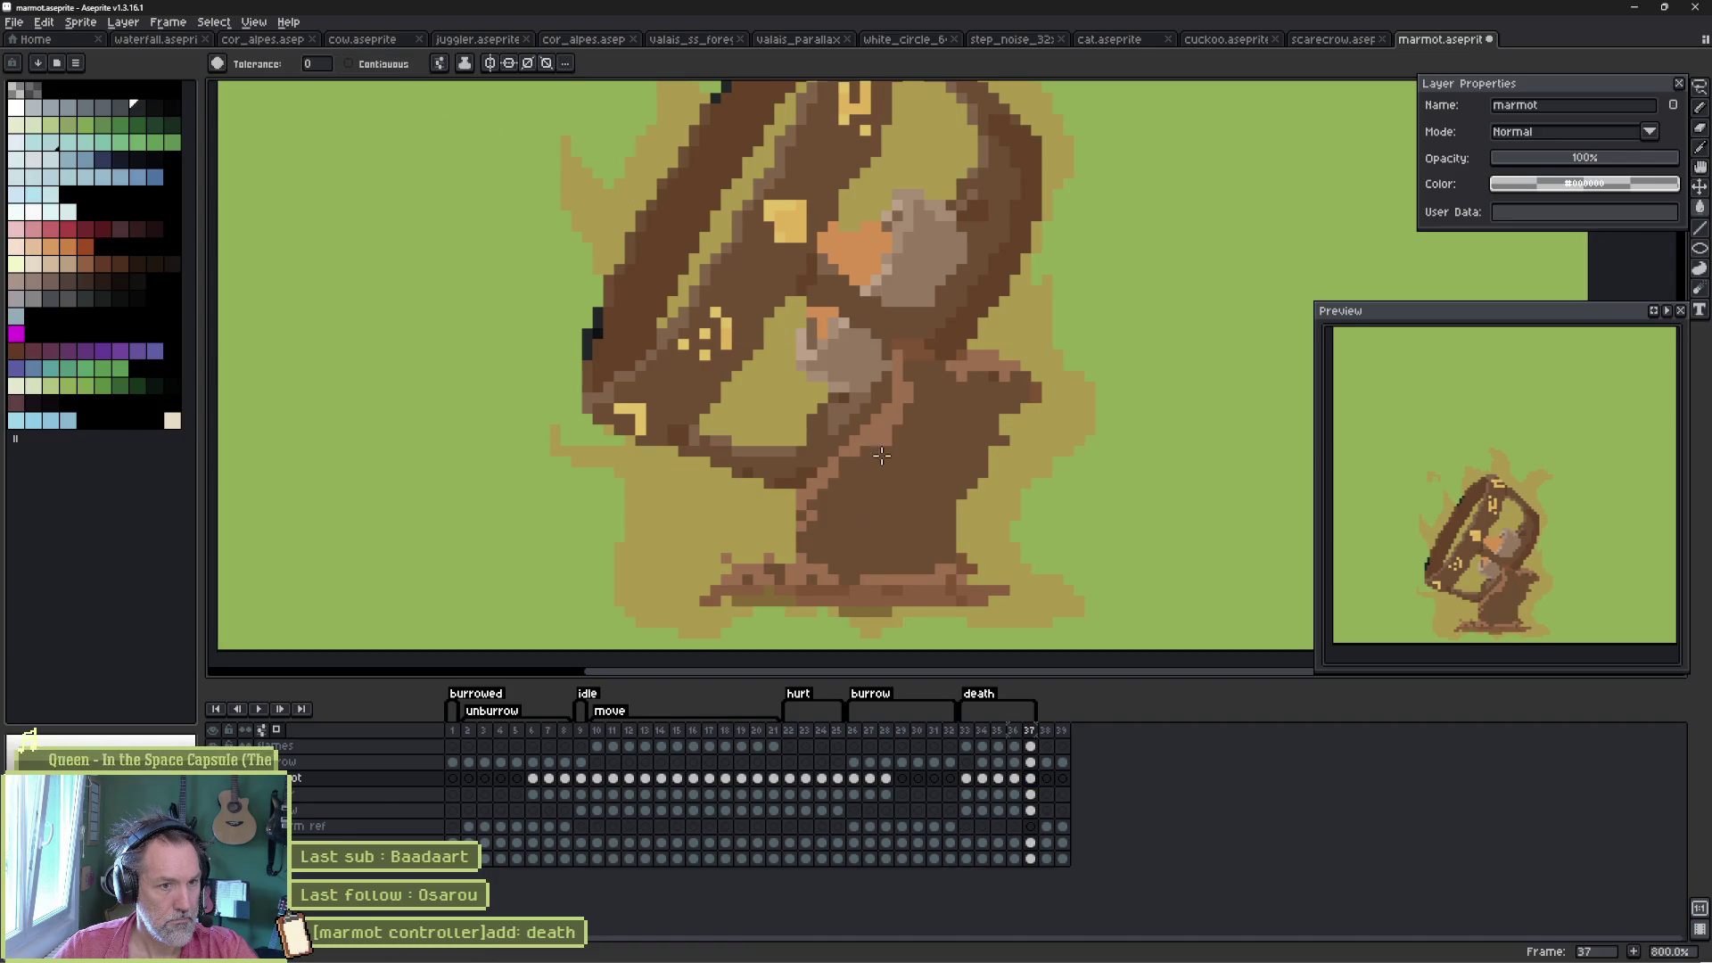
pyautogui.click(864, 434)
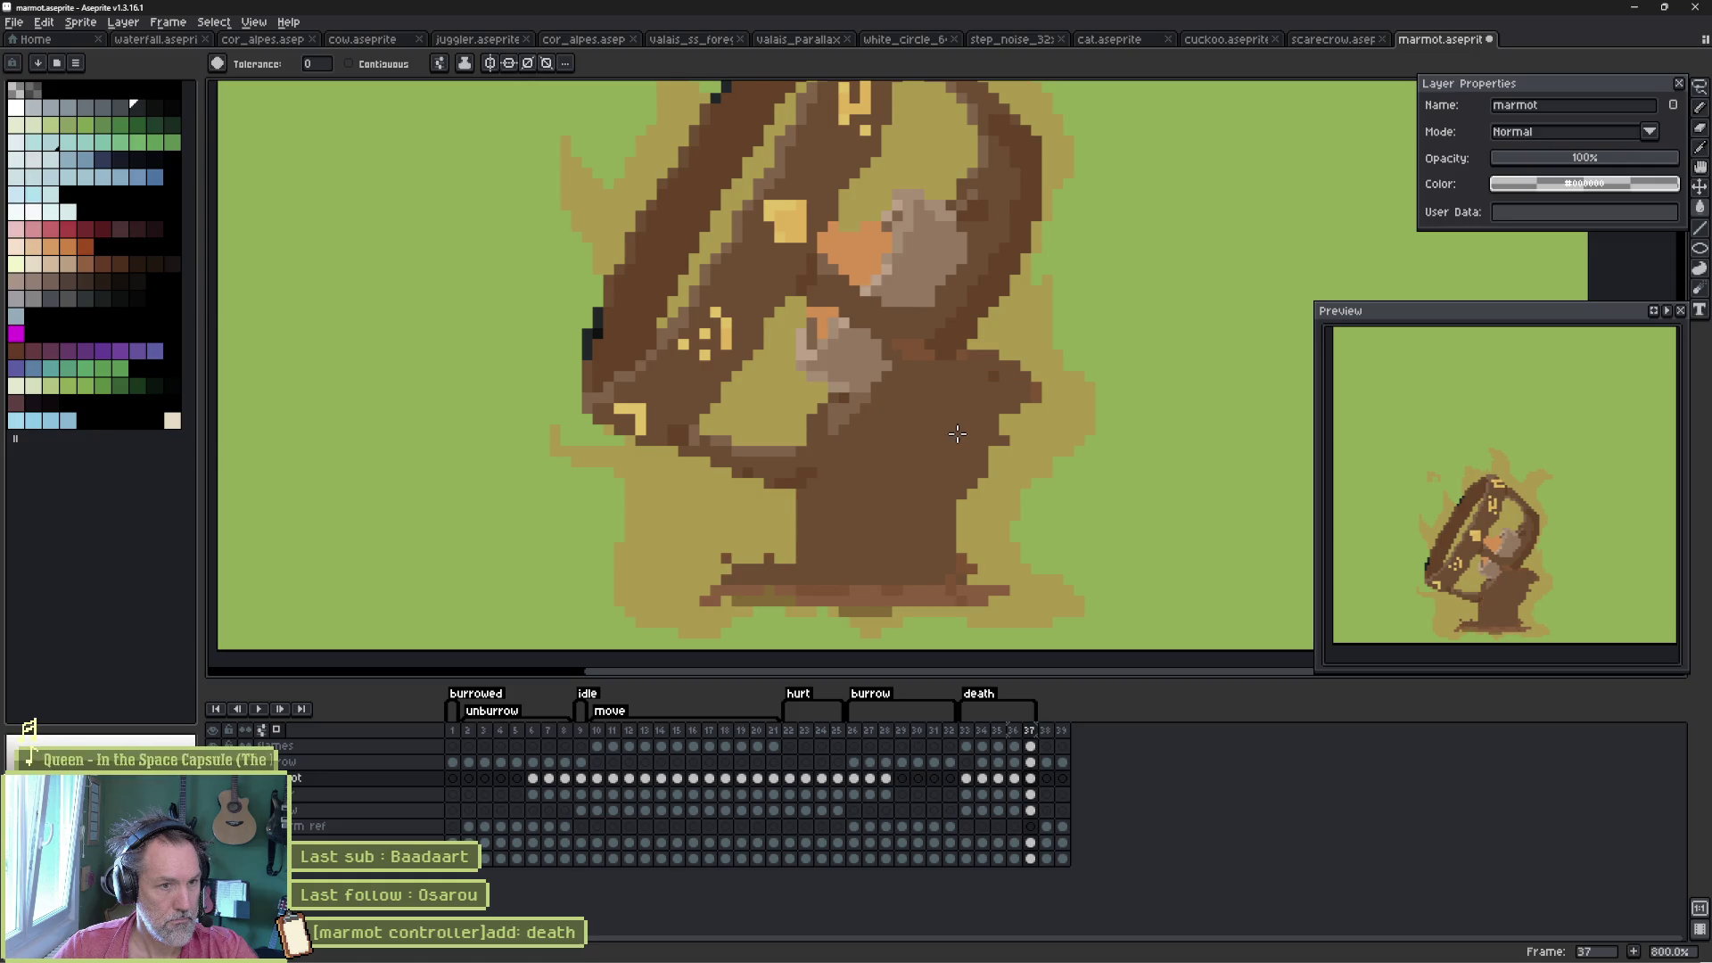
pyautogui.click(916, 595)
pyautogui.hotkey('ctrl', 'z')
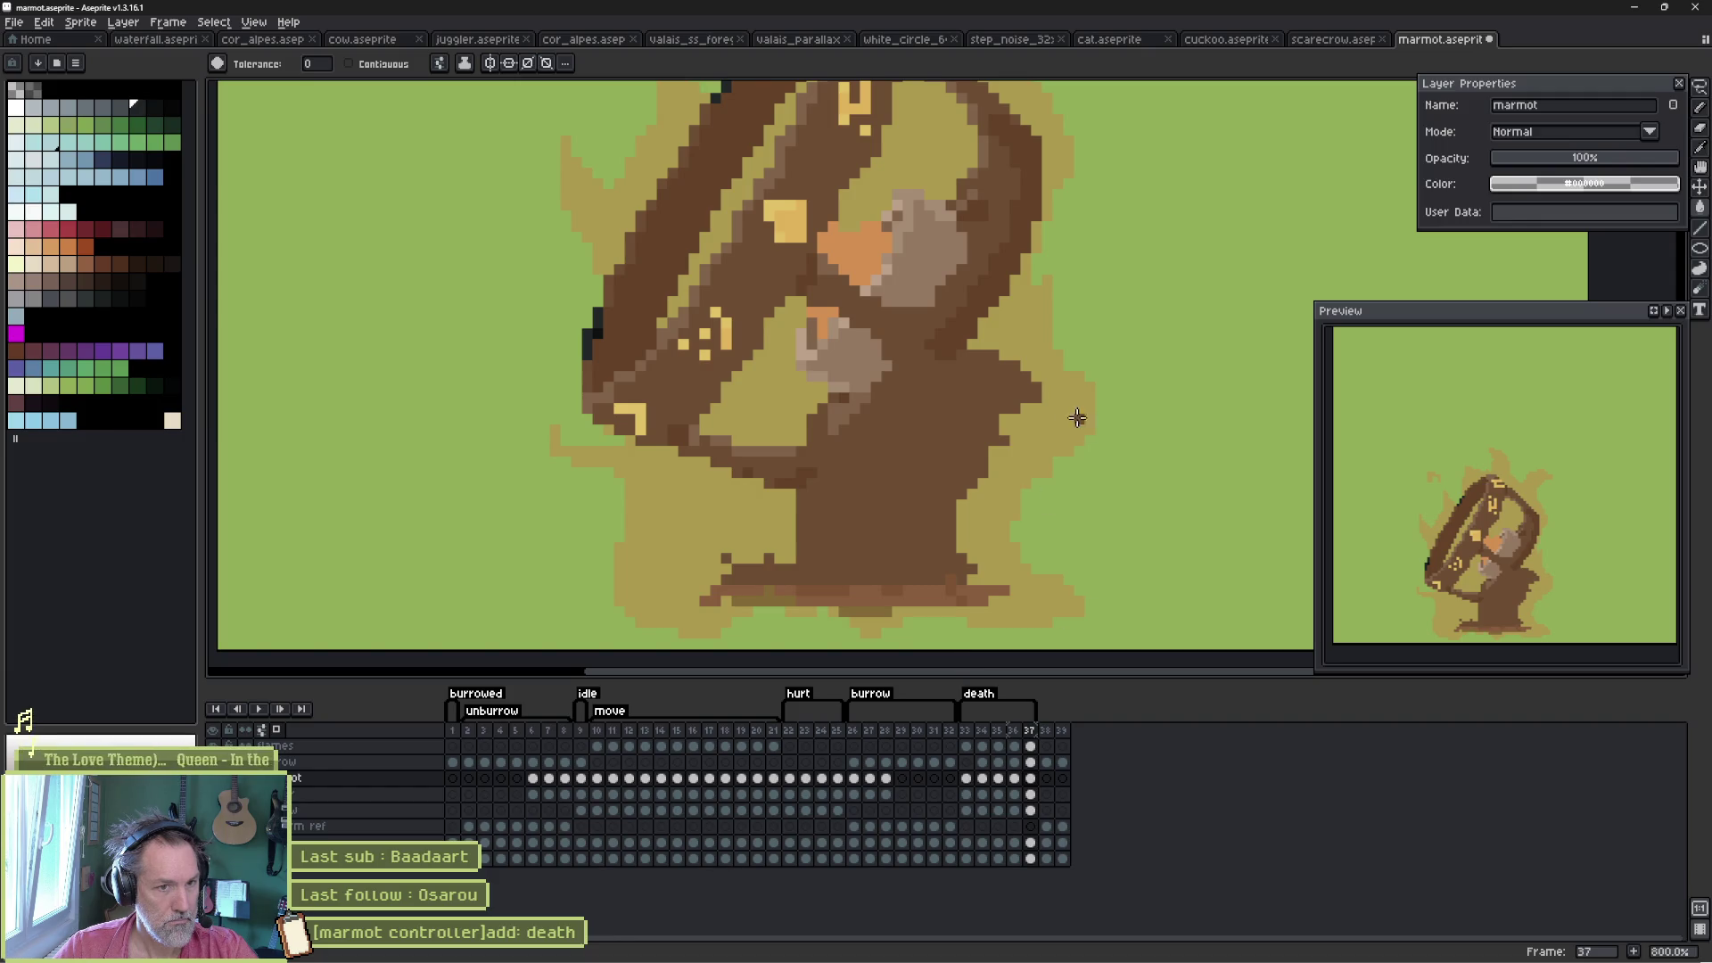
pyautogui.press('b')
pyautogui.moveTo(1021, 345); pyautogui.dragTo(1024, 360)
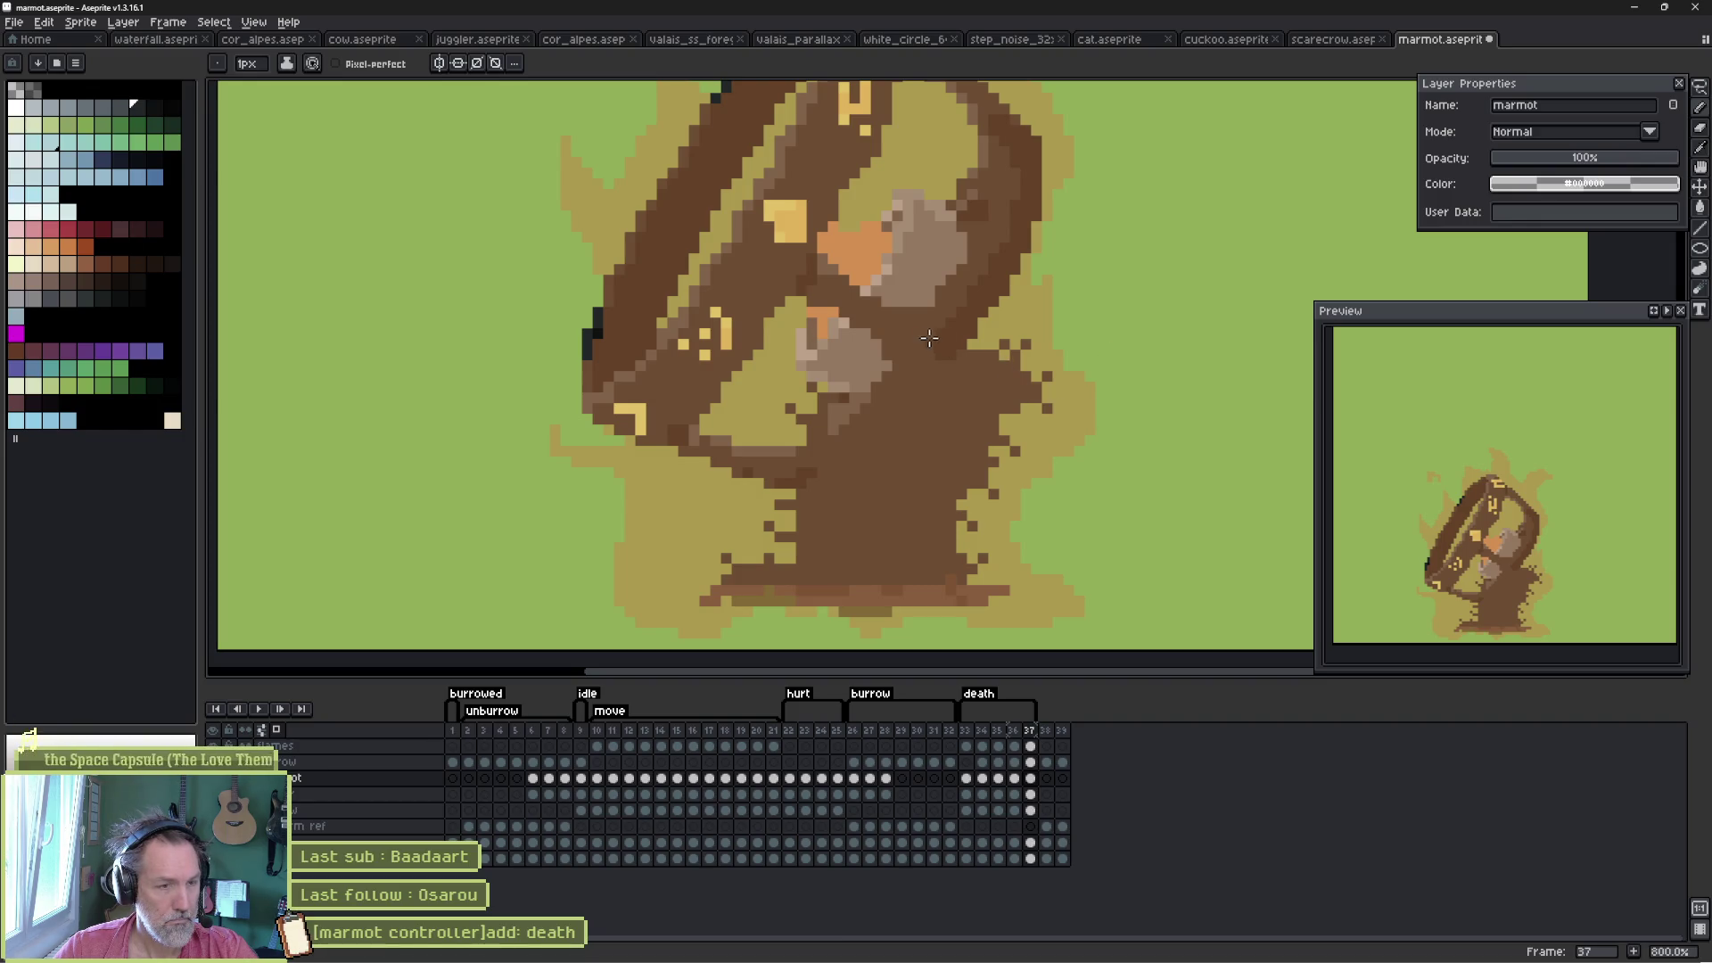
# - On the burner layer, fill the log's yellow highlights, lighter bands, paws and diagonal band brown
pyautogui.click(1032, 795)
pyautogui.scroll(3, 1014, 521)
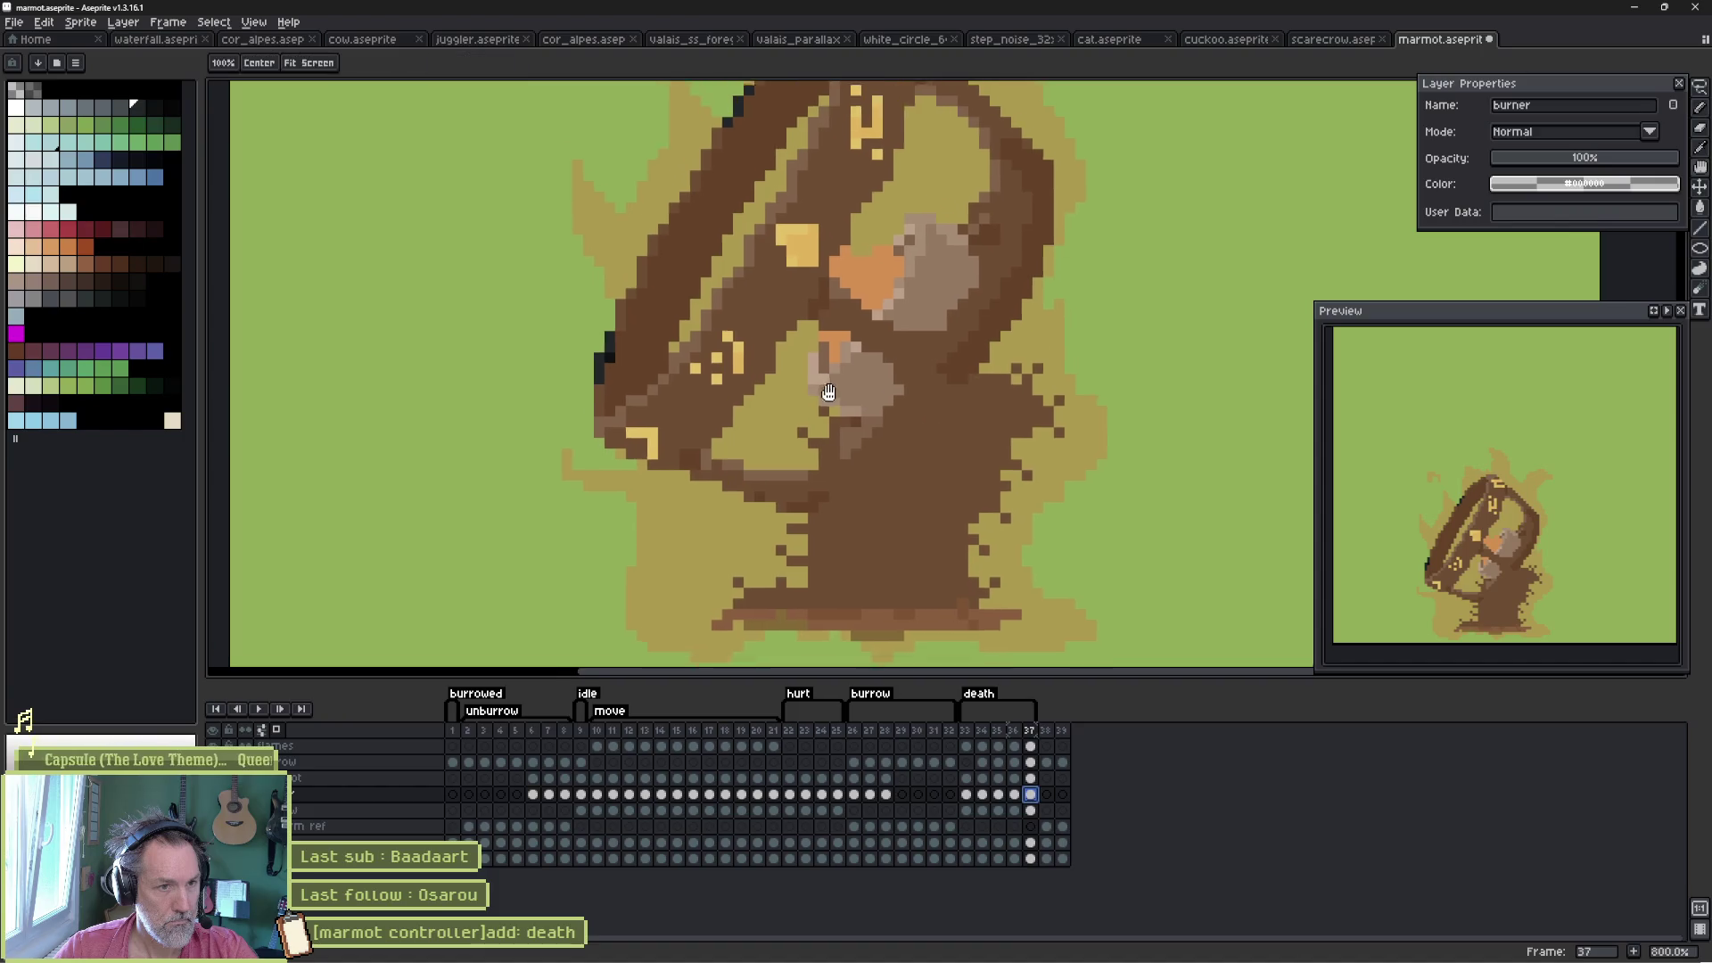
pyautogui.press('g')
pyautogui.click(819, 303)
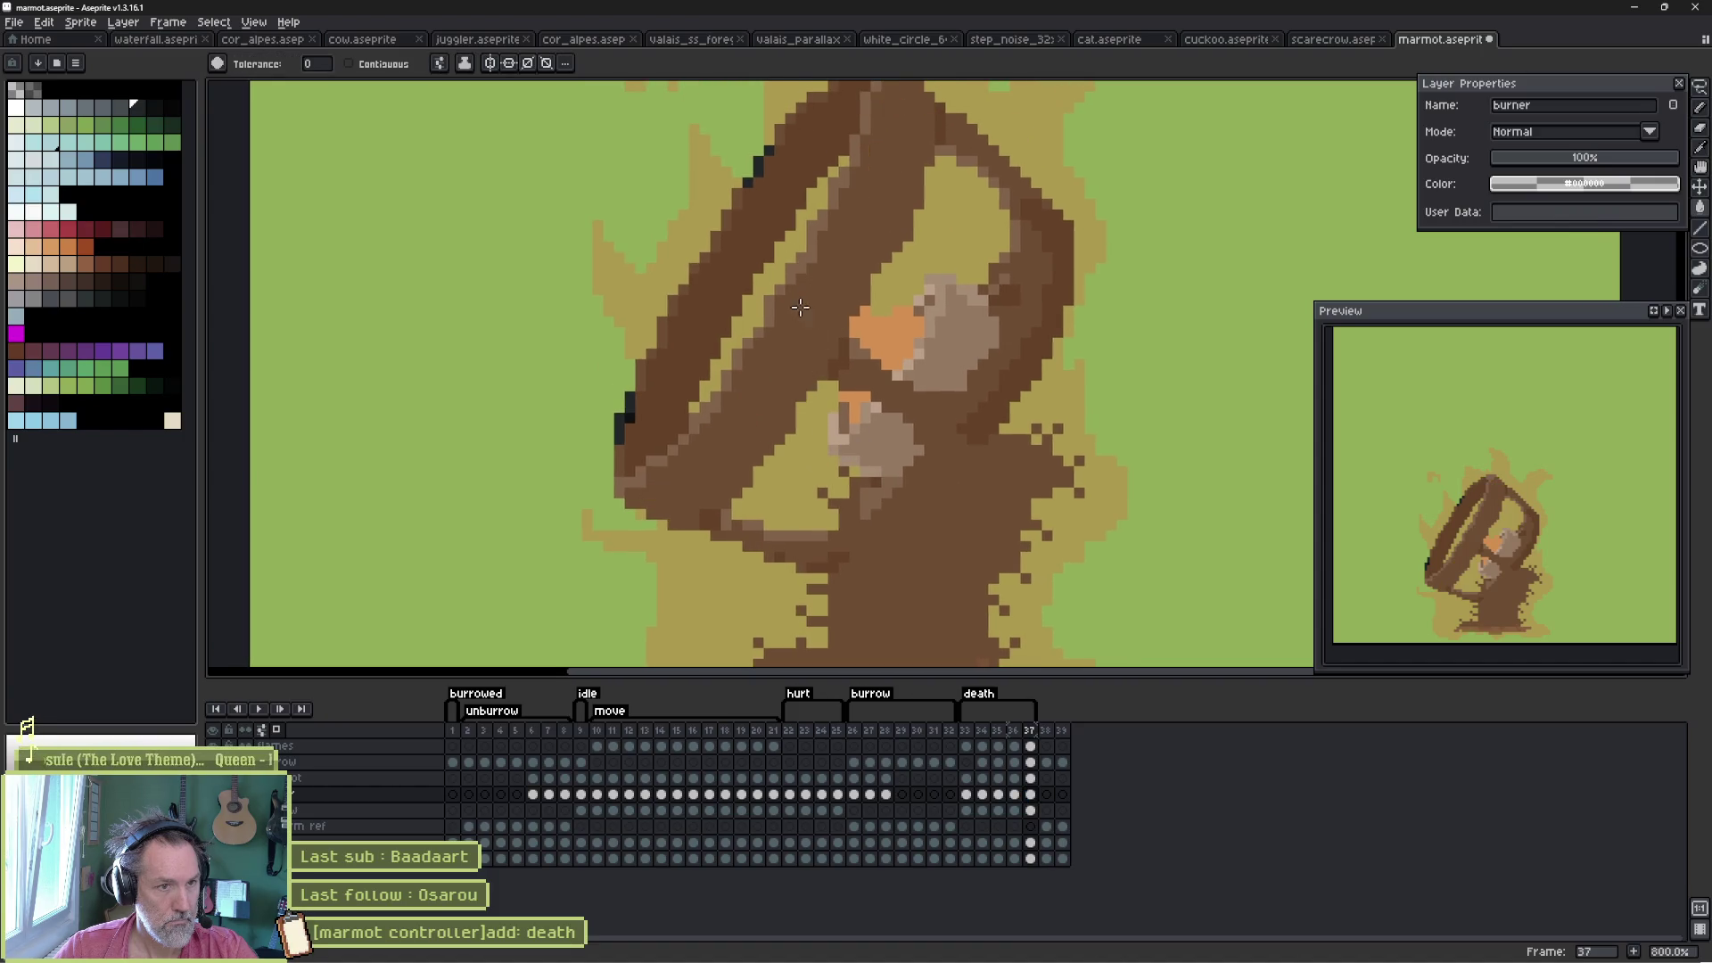
pyautogui.click(783, 314)
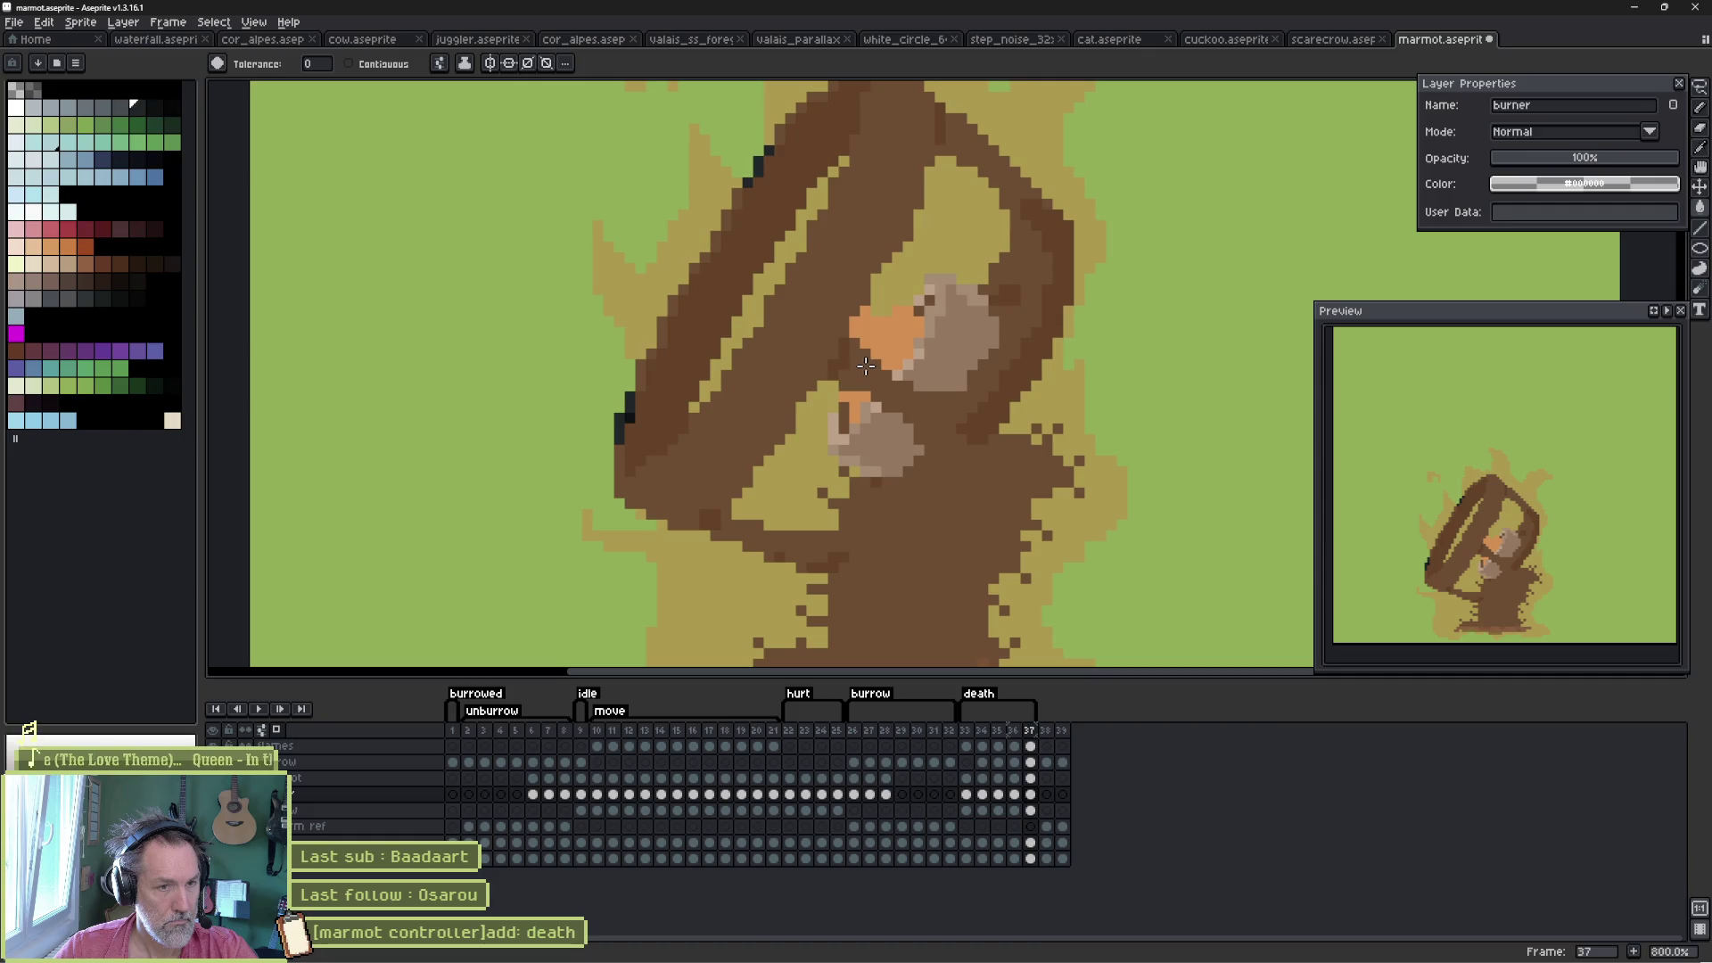
pyautogui.click(927, 359)
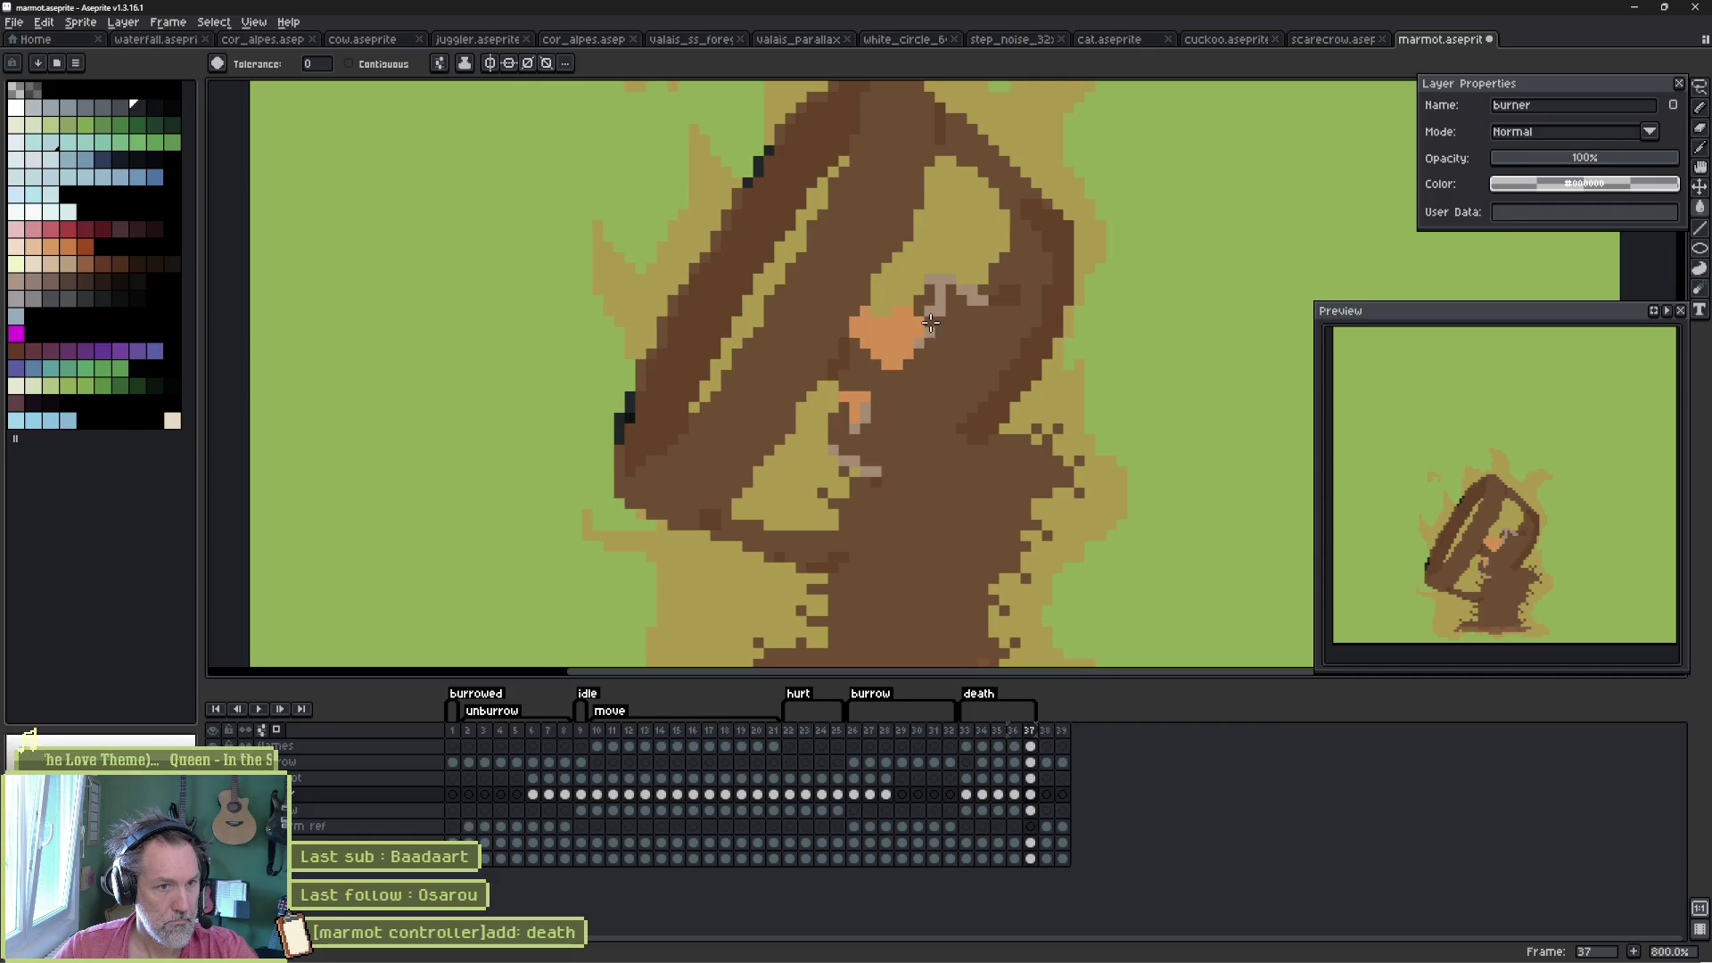
pyautogui.click(930, 322)
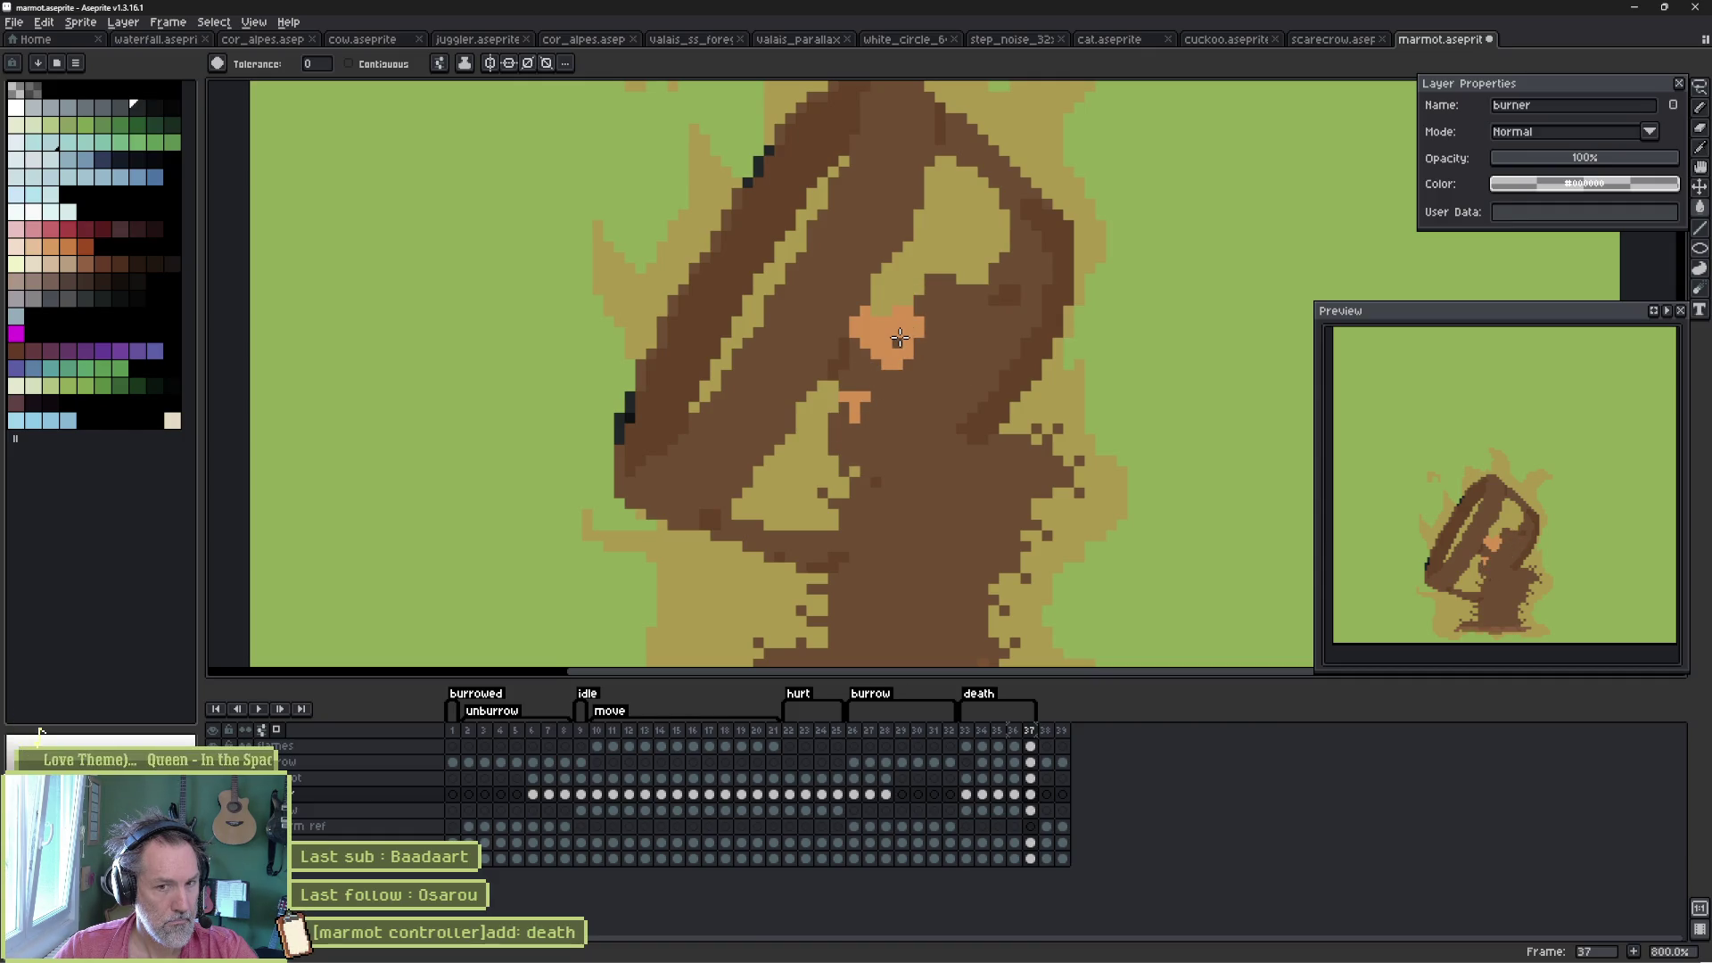
pyautogui.click(629, 417)
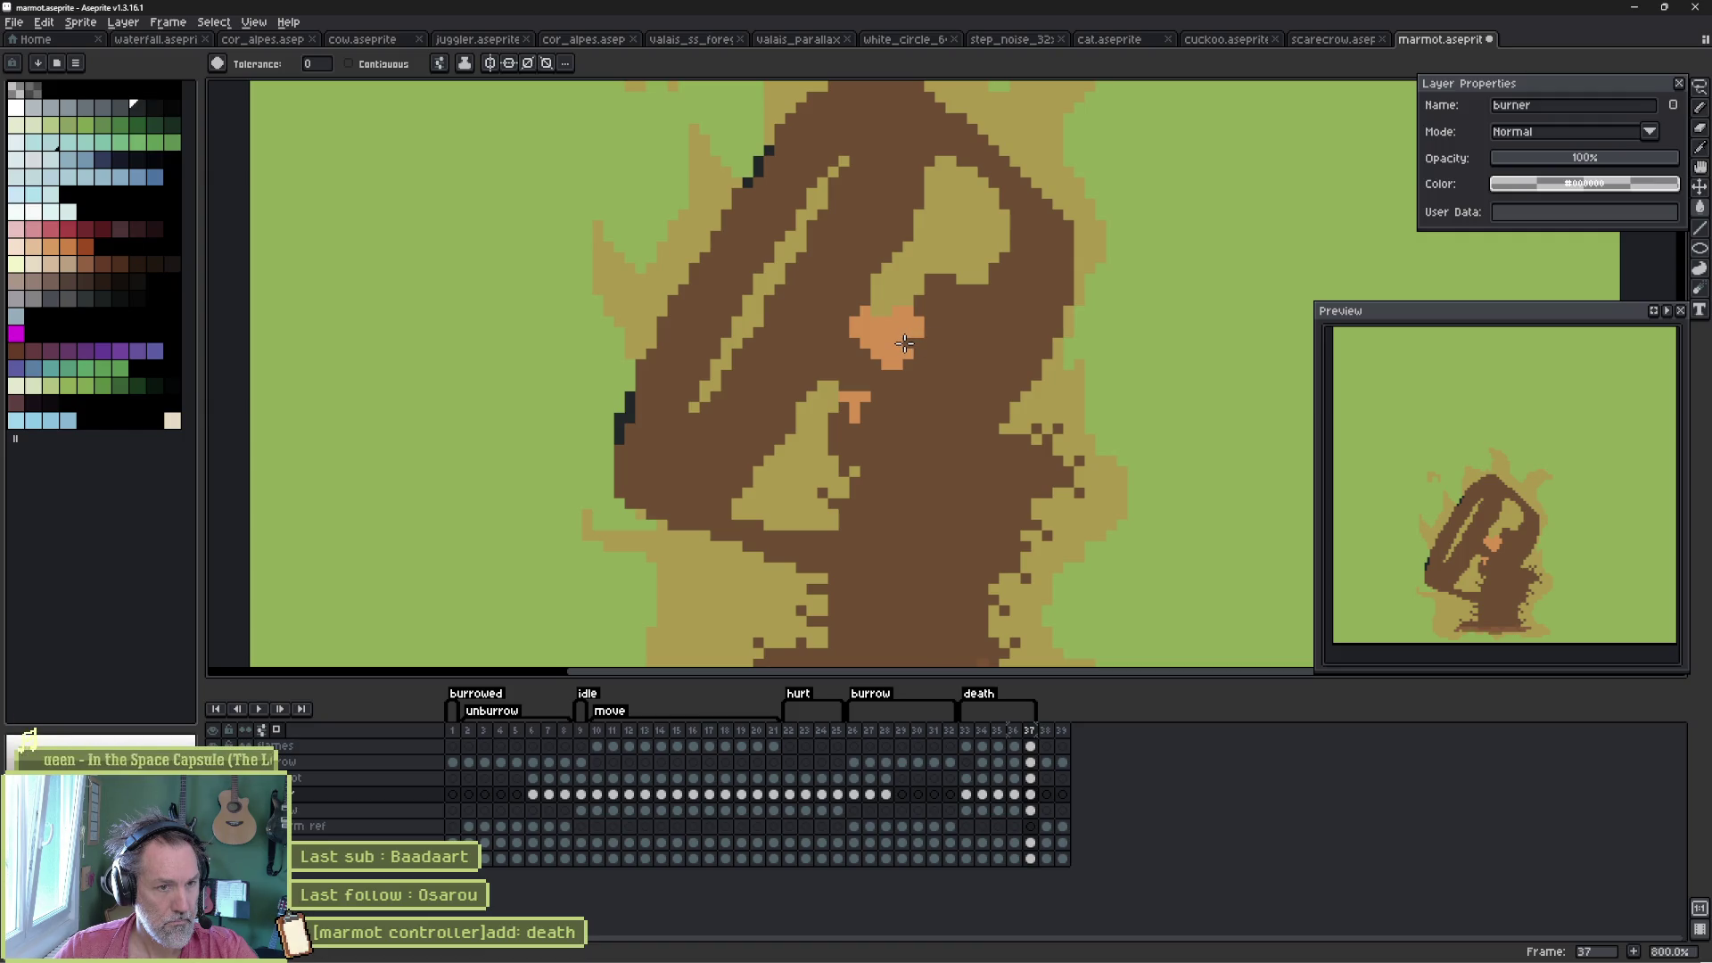
# - Pencil brown over the orange patches and select frames 33 to 37
pyautogui.press('b')
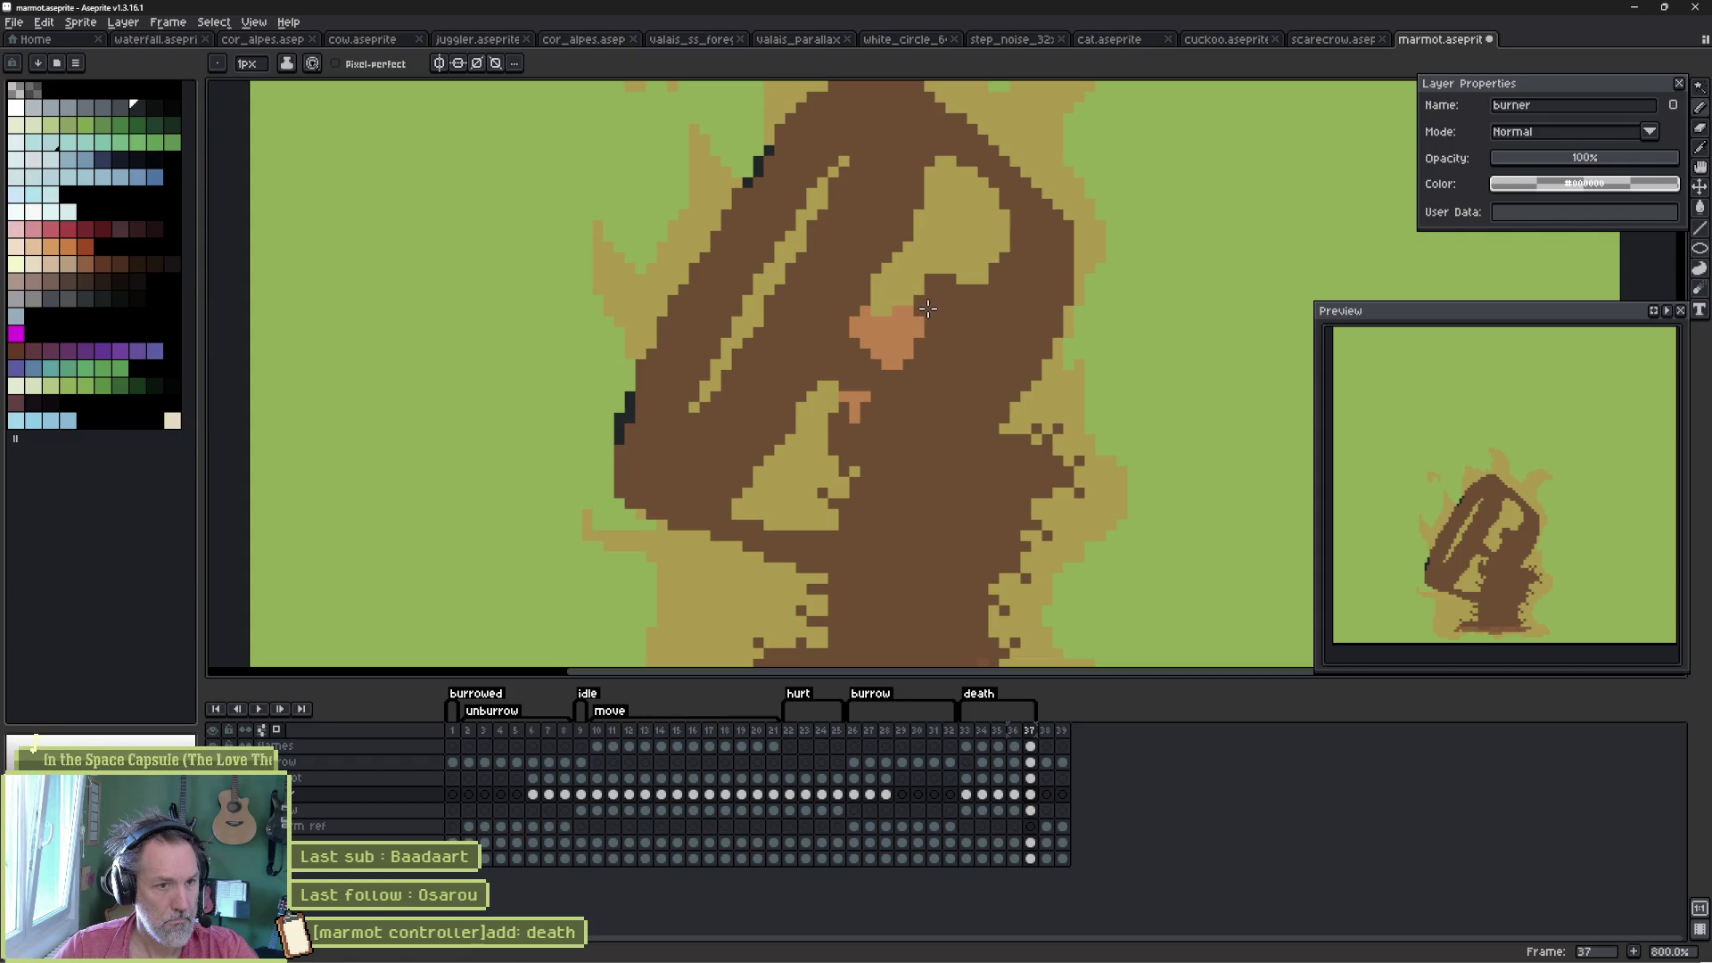
pyautogui.moveTo(858, 381)
pyautogui.mouseDown()
pyautogui.moveTo(847, 417)
pyautogui.moveTo(931, 290)
pyautogui.mouseUp()
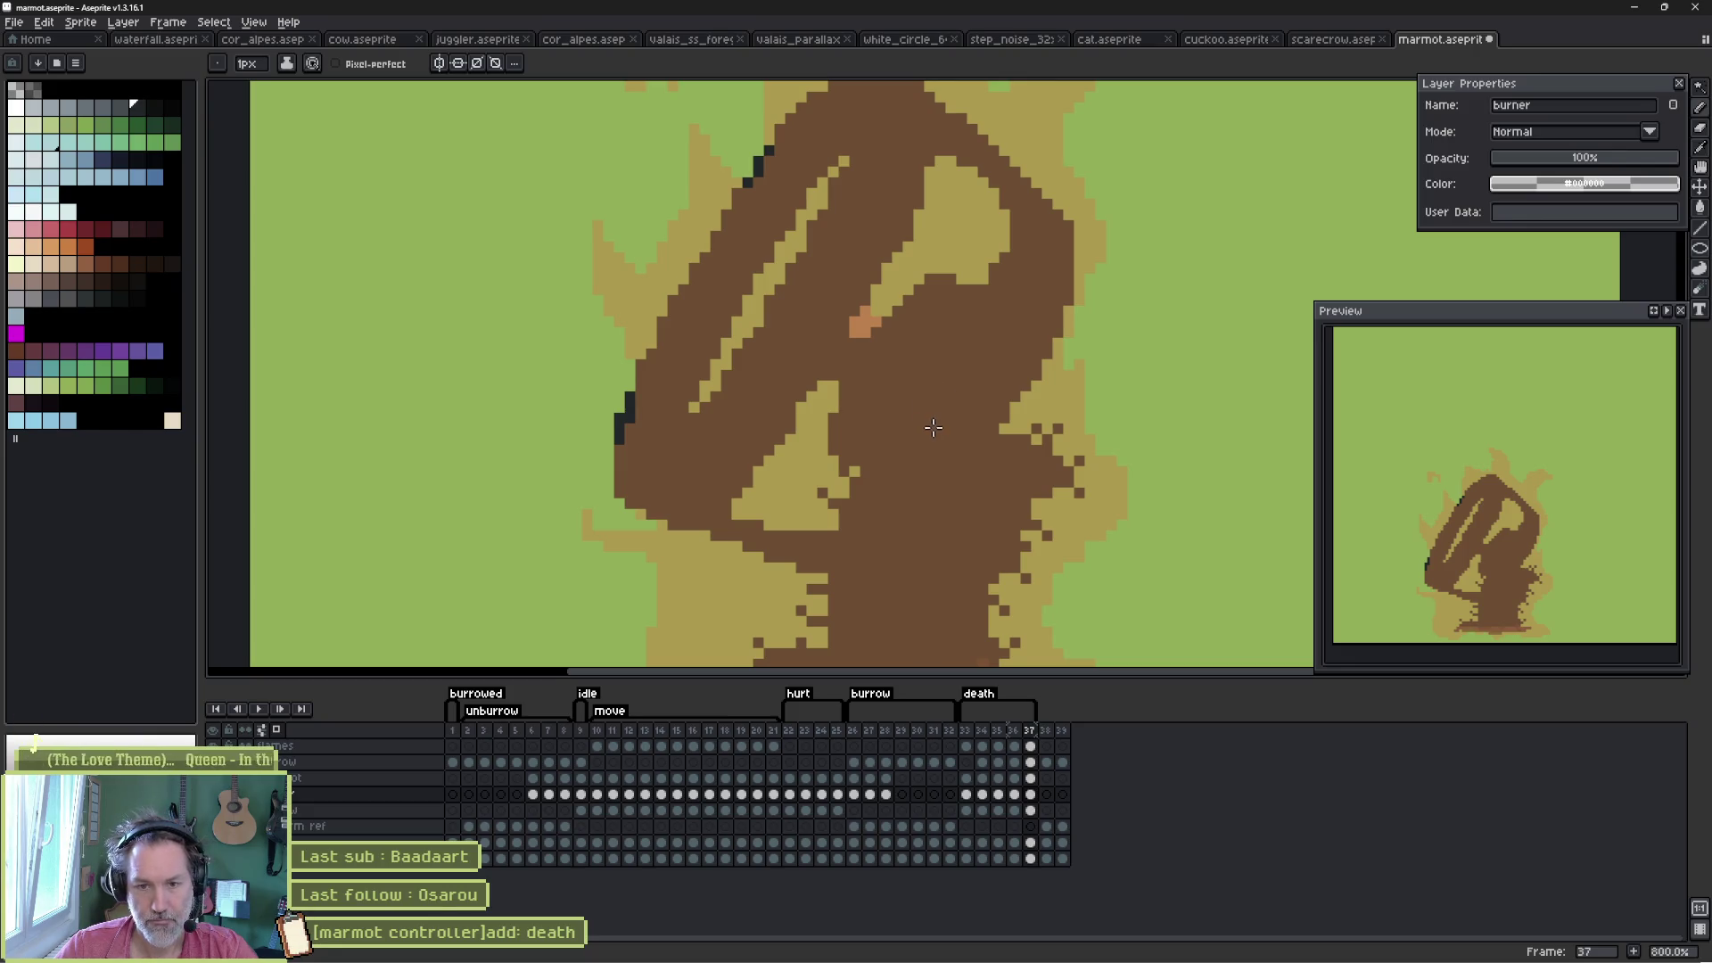
pyautogui.scroll(-2, 871, 366)
pyautogui.moveTo(966, 729); pyautogui.dragTo(1030, 729)
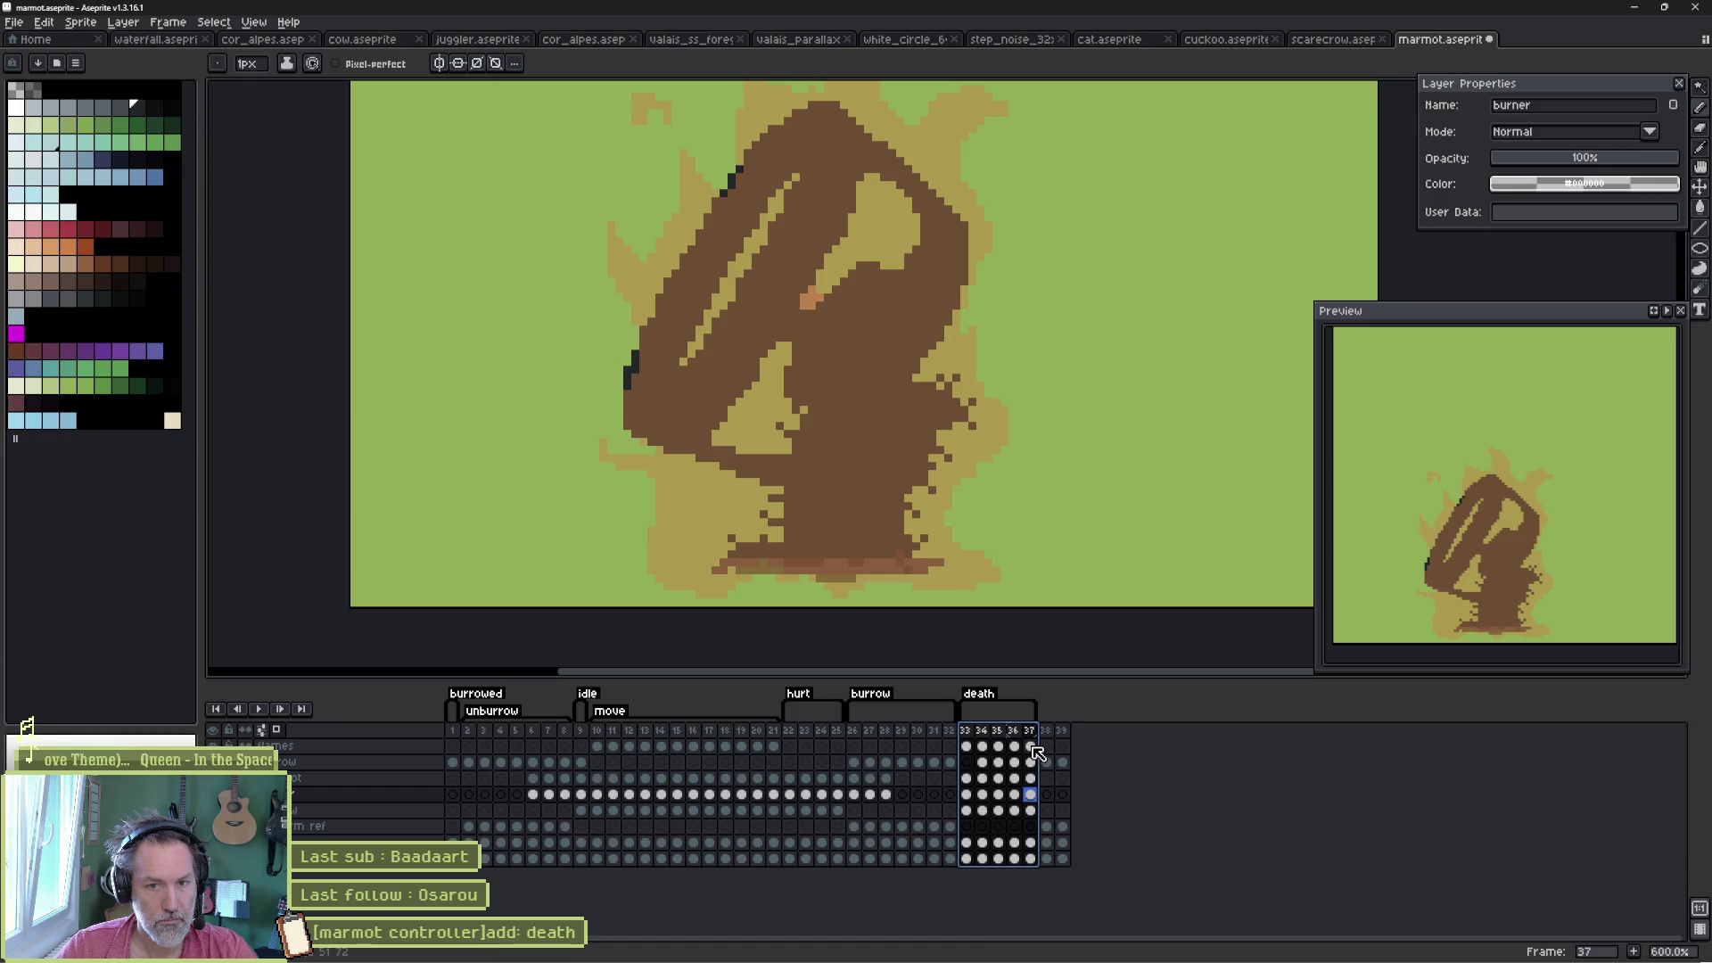
# - Duplicate frame 37 as frame 38 and check its marmot, burrow and flames cels
pyautogui.click(1032, 732)
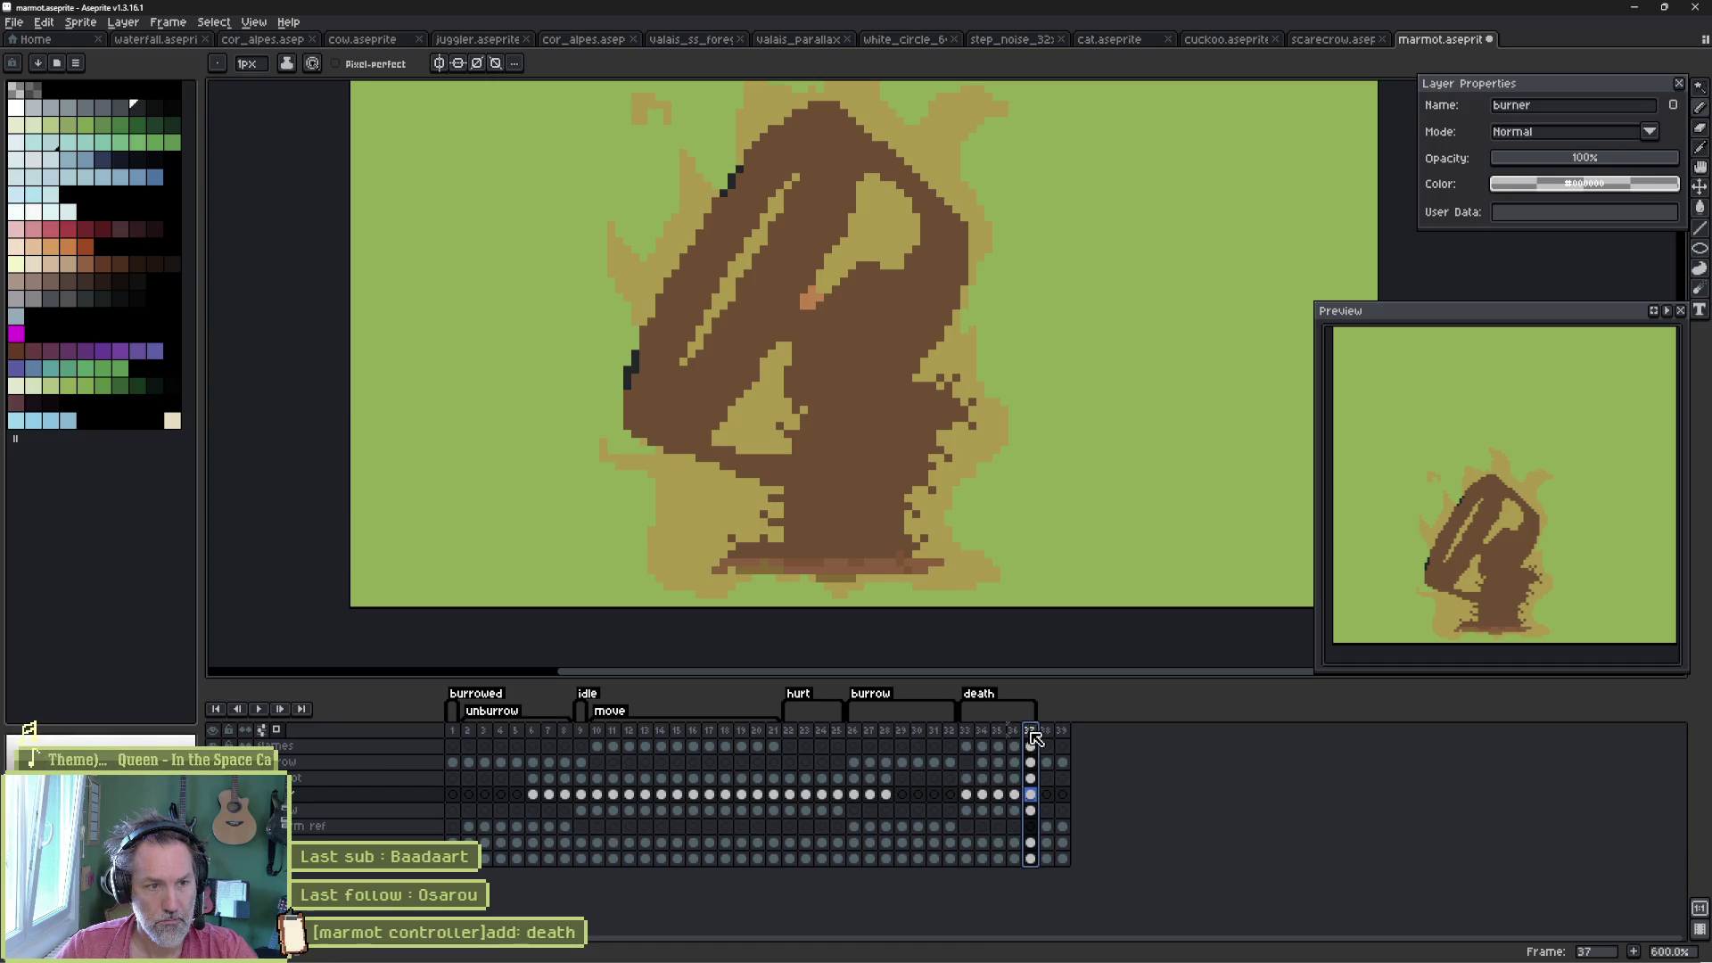
pyautogui.hotkey('alt', 'n')
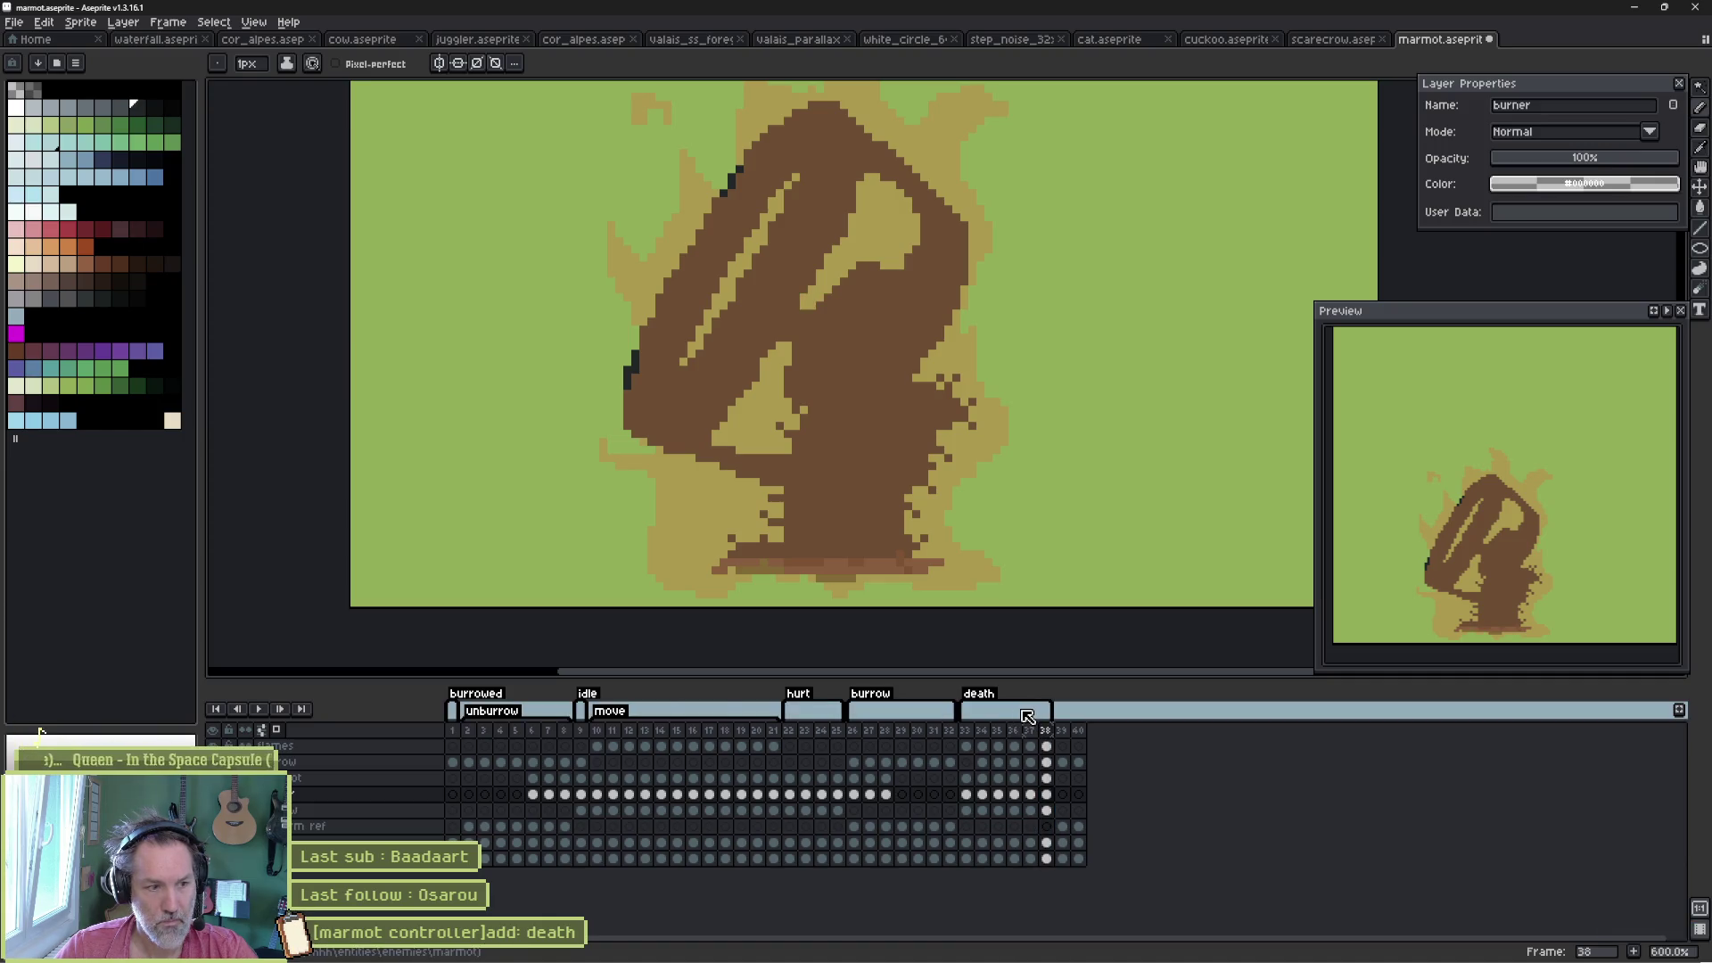
pyautogui.click(1049, 778)
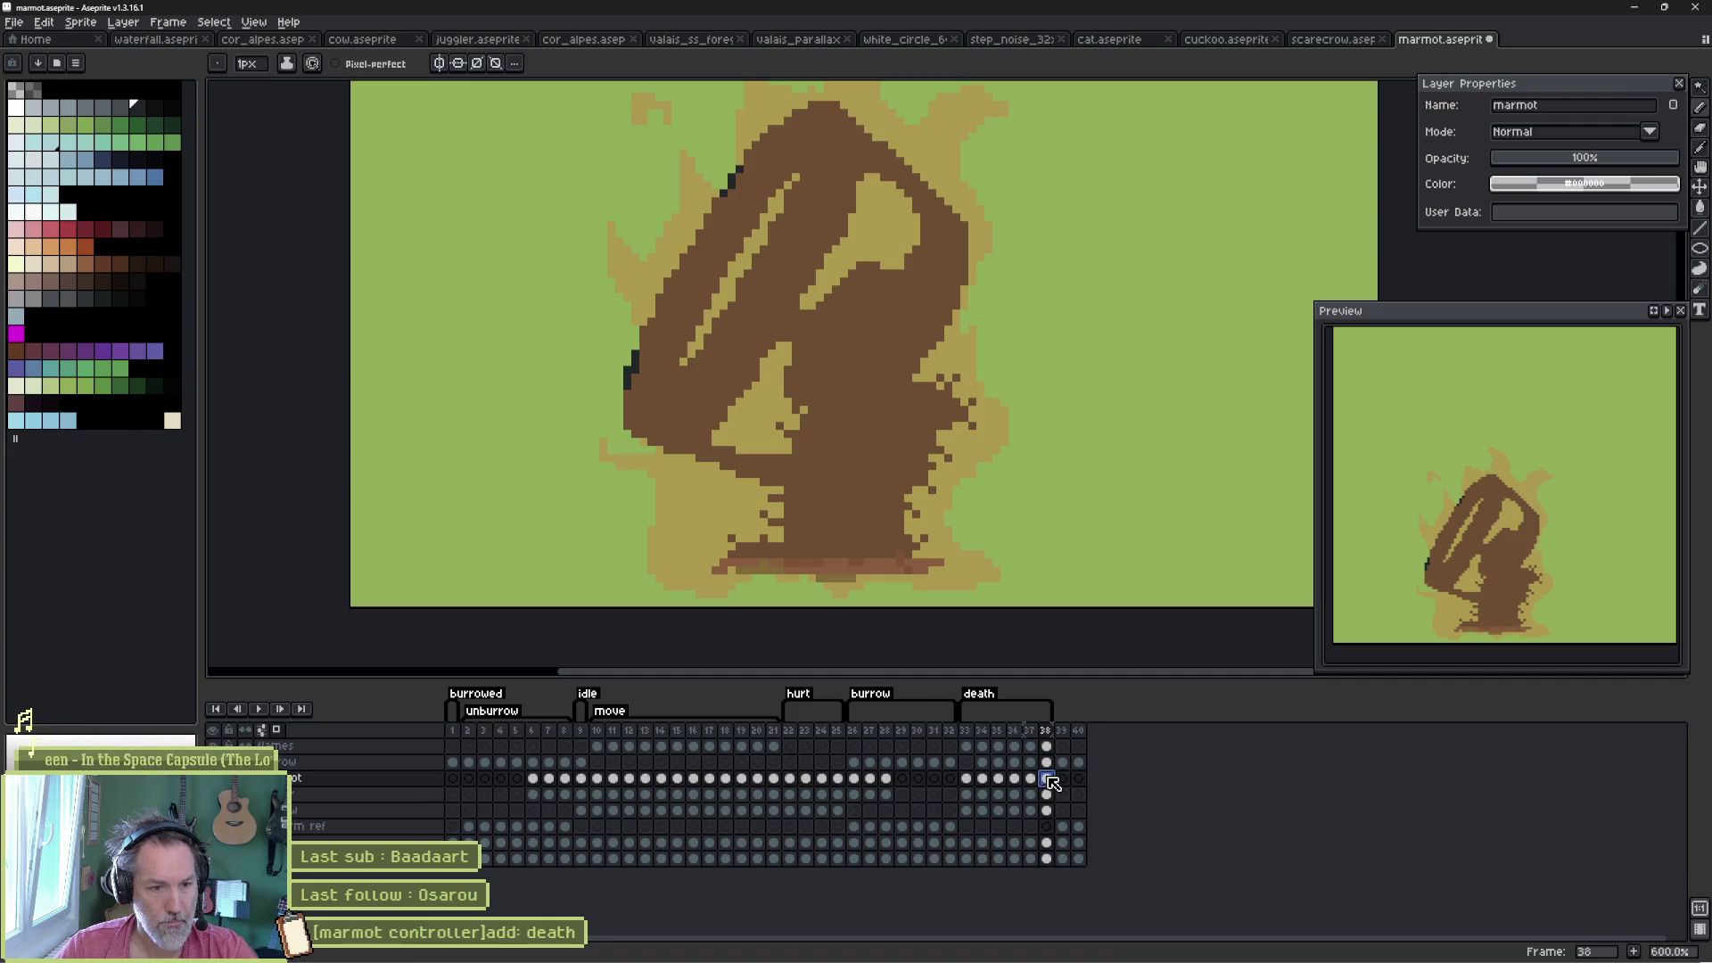
pyautogui.click(1048, 763)
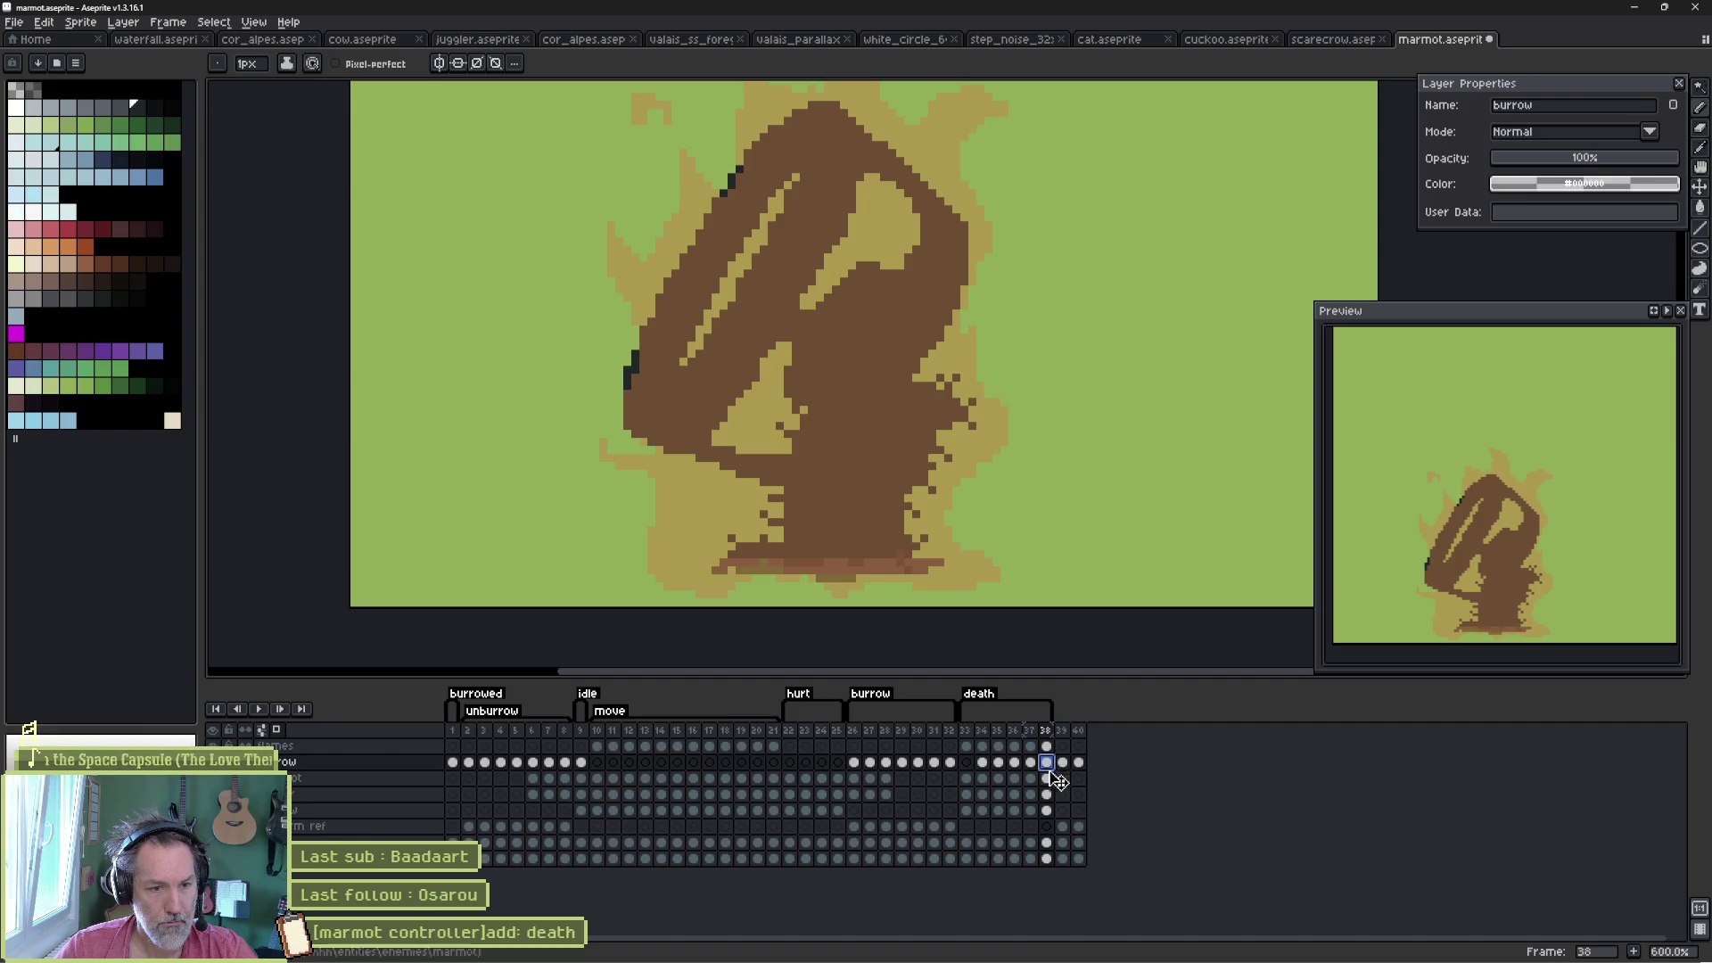
pyautogui.click(1048, 778)
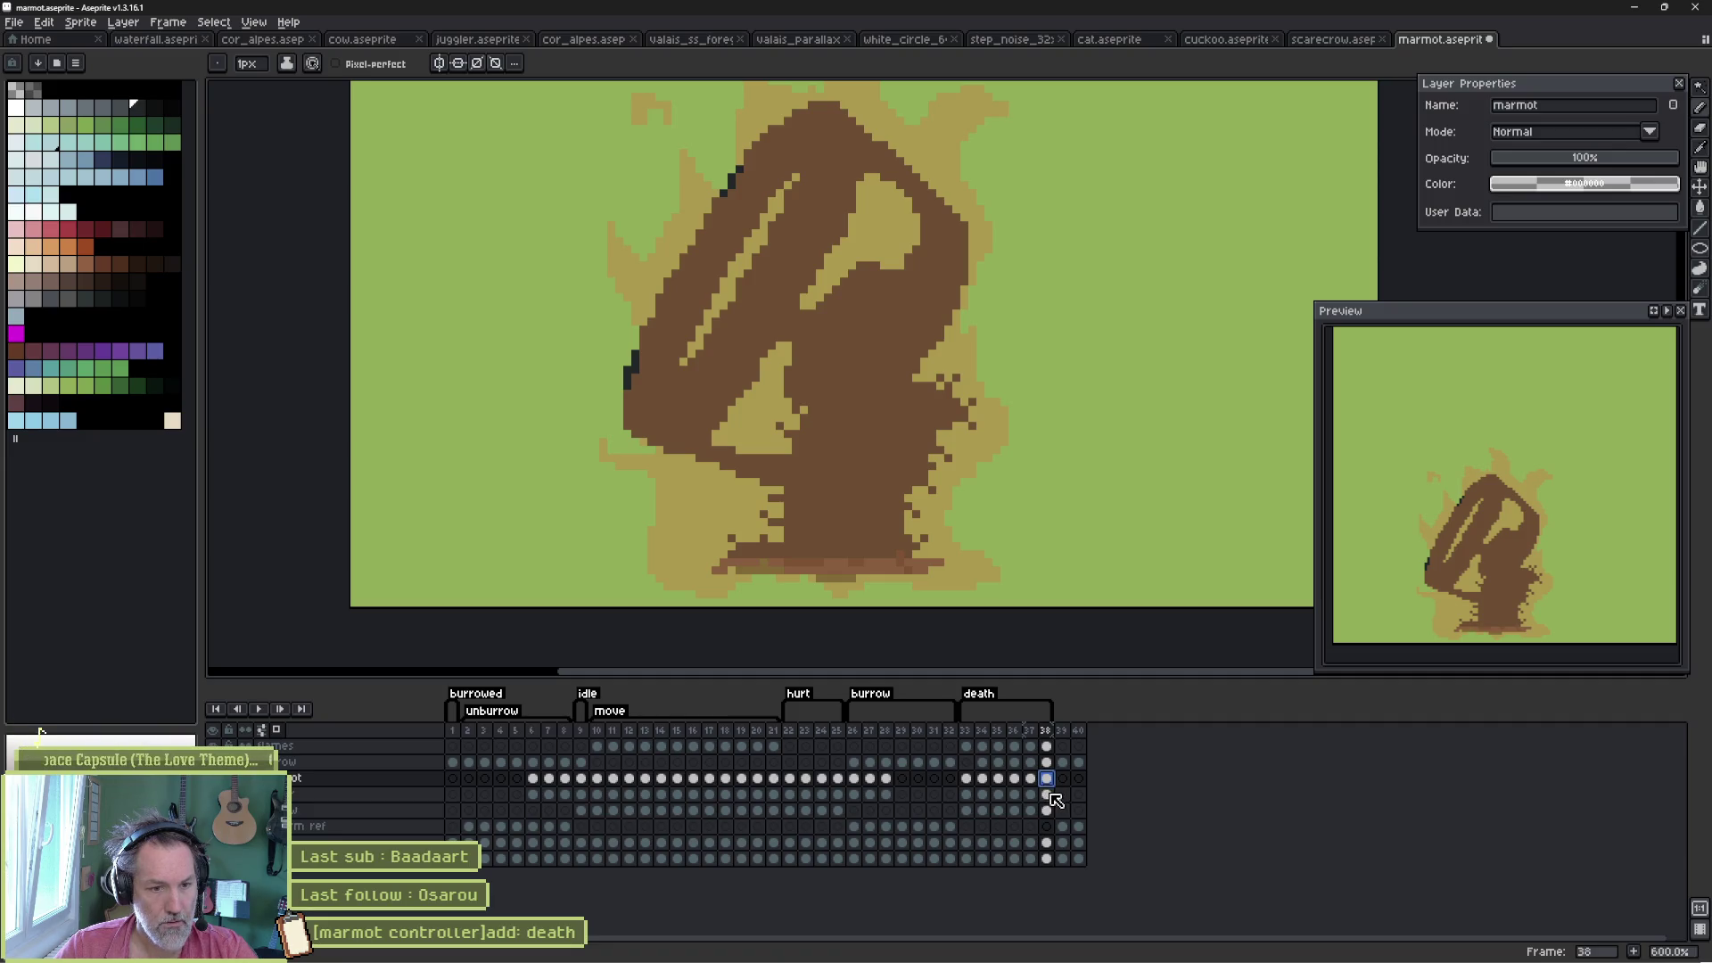
pyautogui.click(1048, 748)
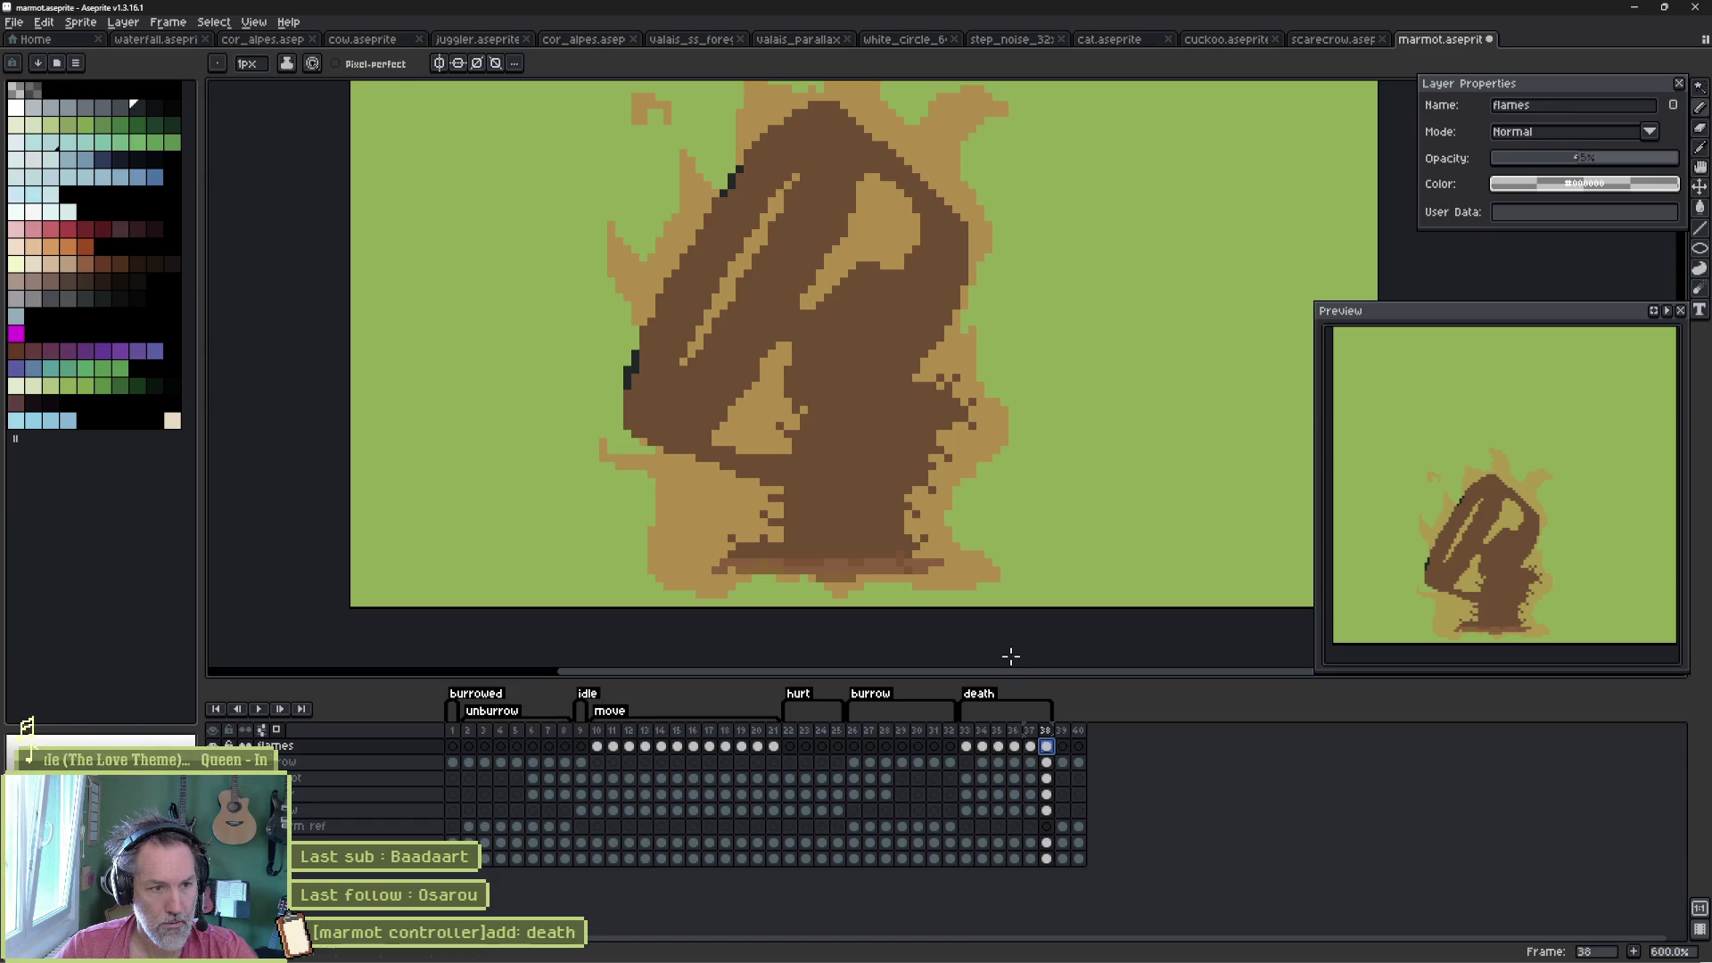
# - Shift the flames artwork, paint dark patches around the marmot's base, and raise flames opacity to full
pyautogui.scroll(-1, 901, 394)
pyautogui.moveTo(897, 390); pyautogui.dragTo(895, 444)
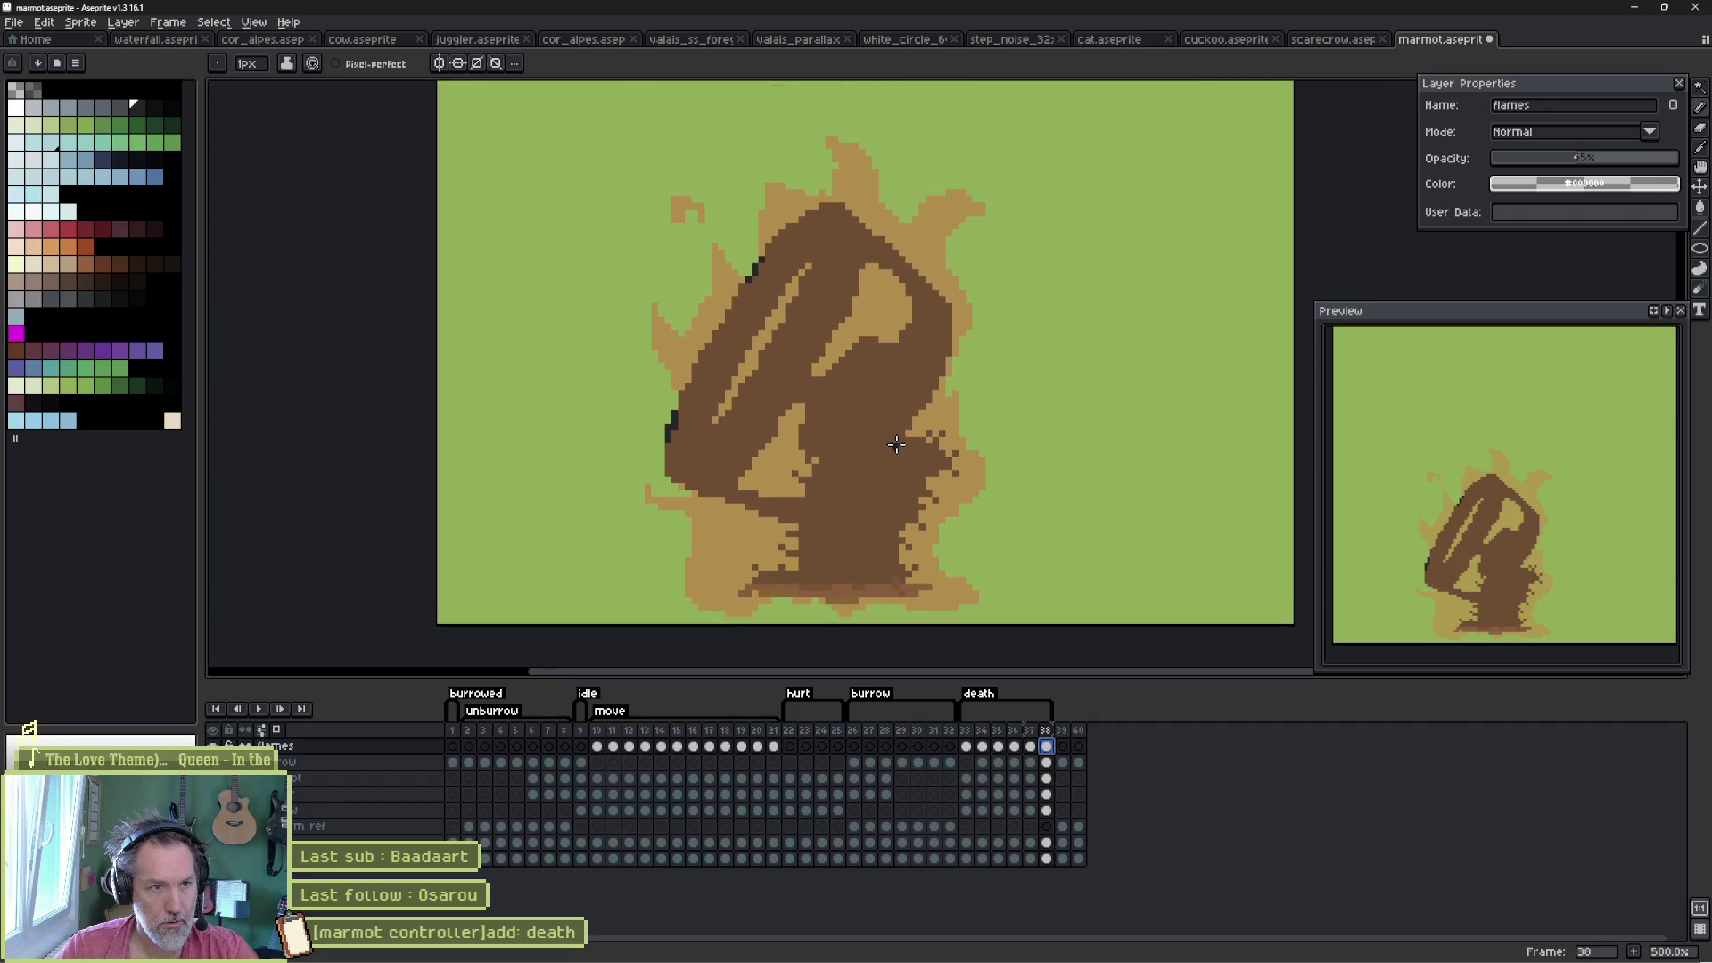
pyautogui.press('v')
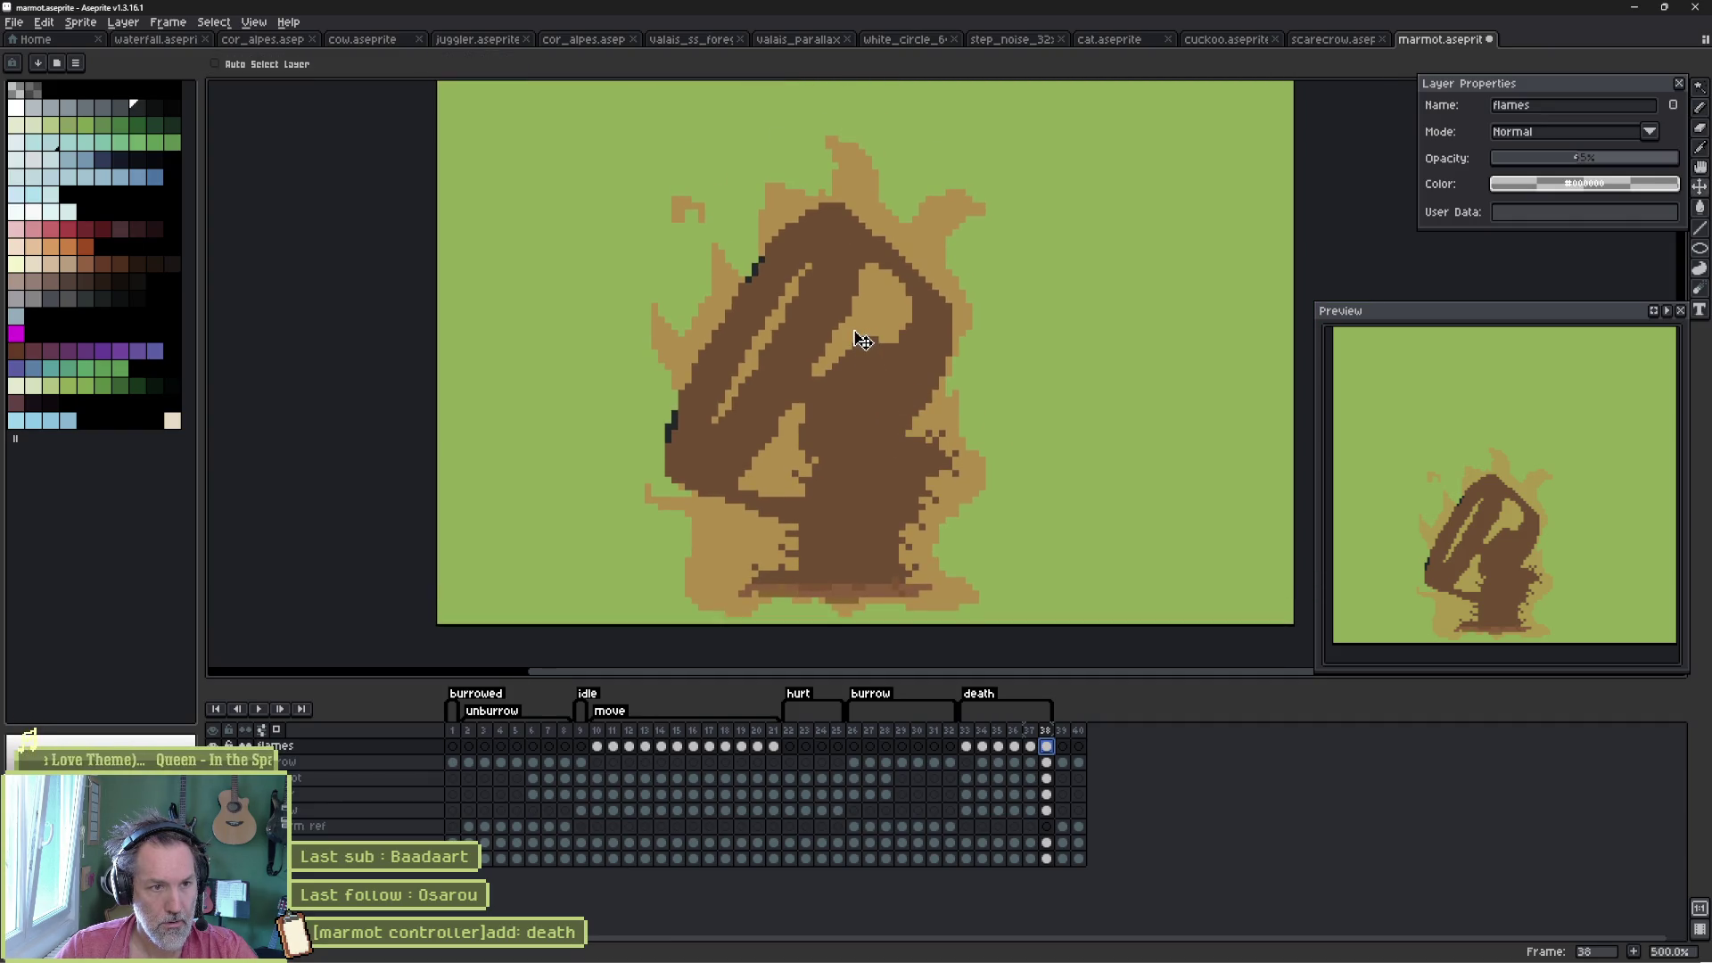
pyautogui.moveTo(863, 341)
pyautogui.mouseDown()
pyautogui.moveTo(852, 294)
pyautogui.moveTo(861, 325)
pyautogui.mouseUp()
pyautogui.press('e')
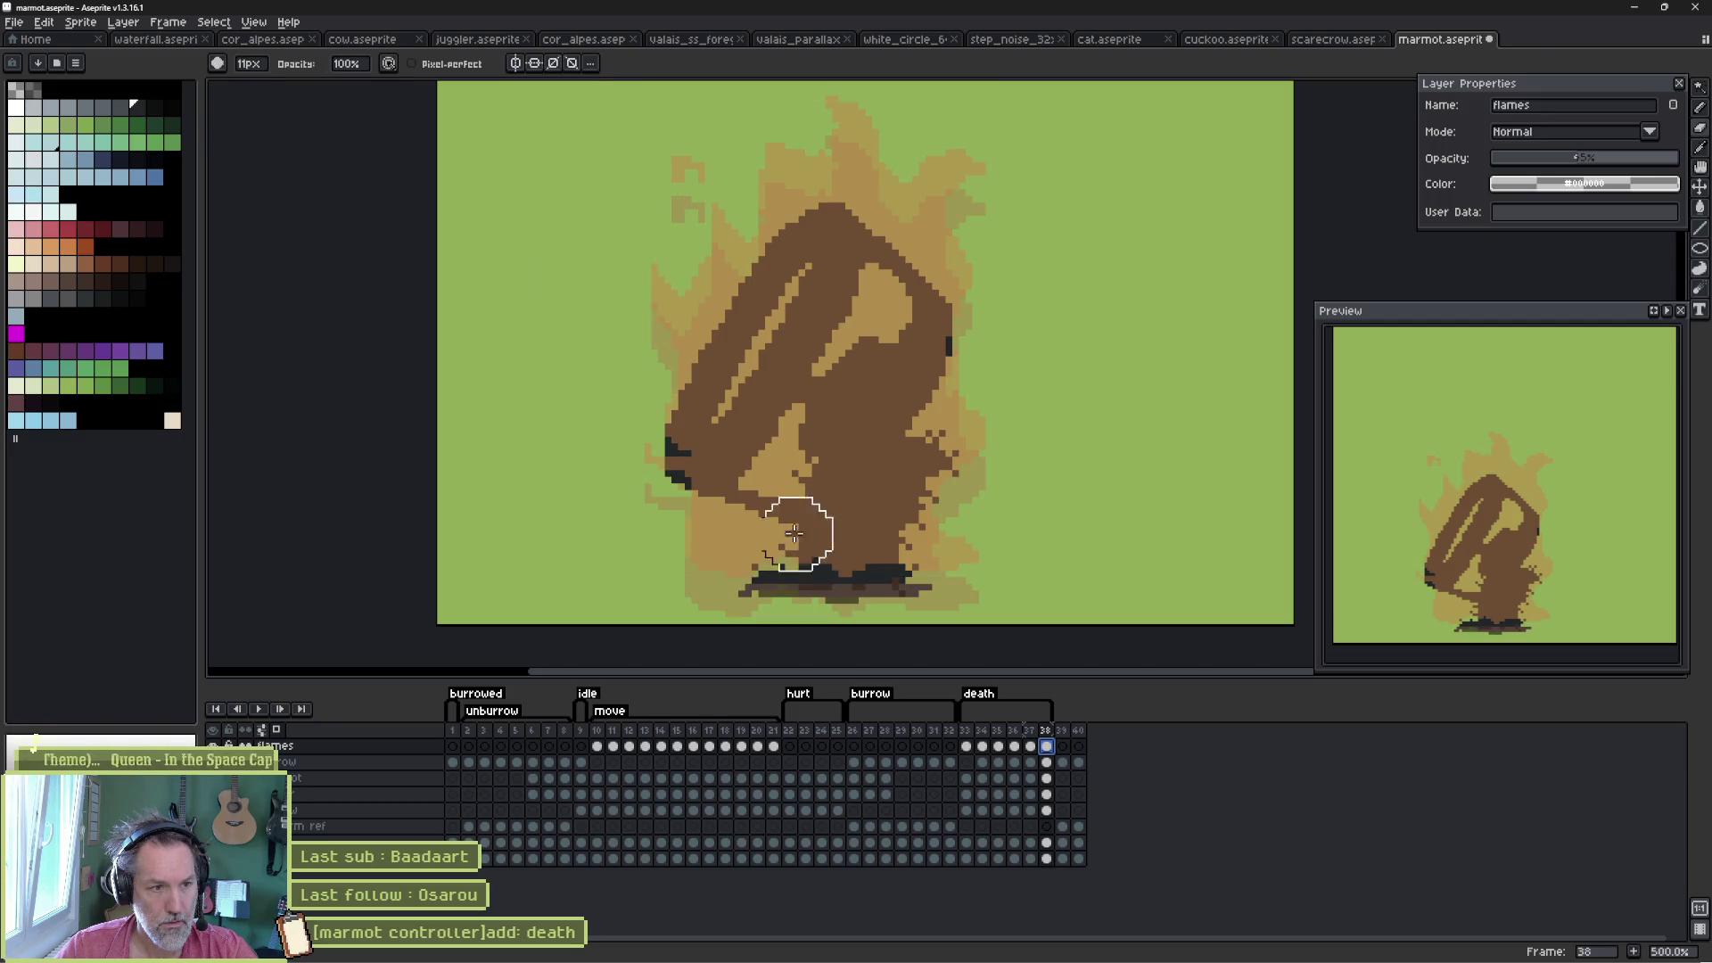
pyautogui.moveTo(649, 465)
pyautogui.mouseDown()
pyautogui.moveTo(670, 508)
pyautogui.moveTo(784, 573)
pyautogui.moveTo(918, 573)
pyautogui.mouseUp()
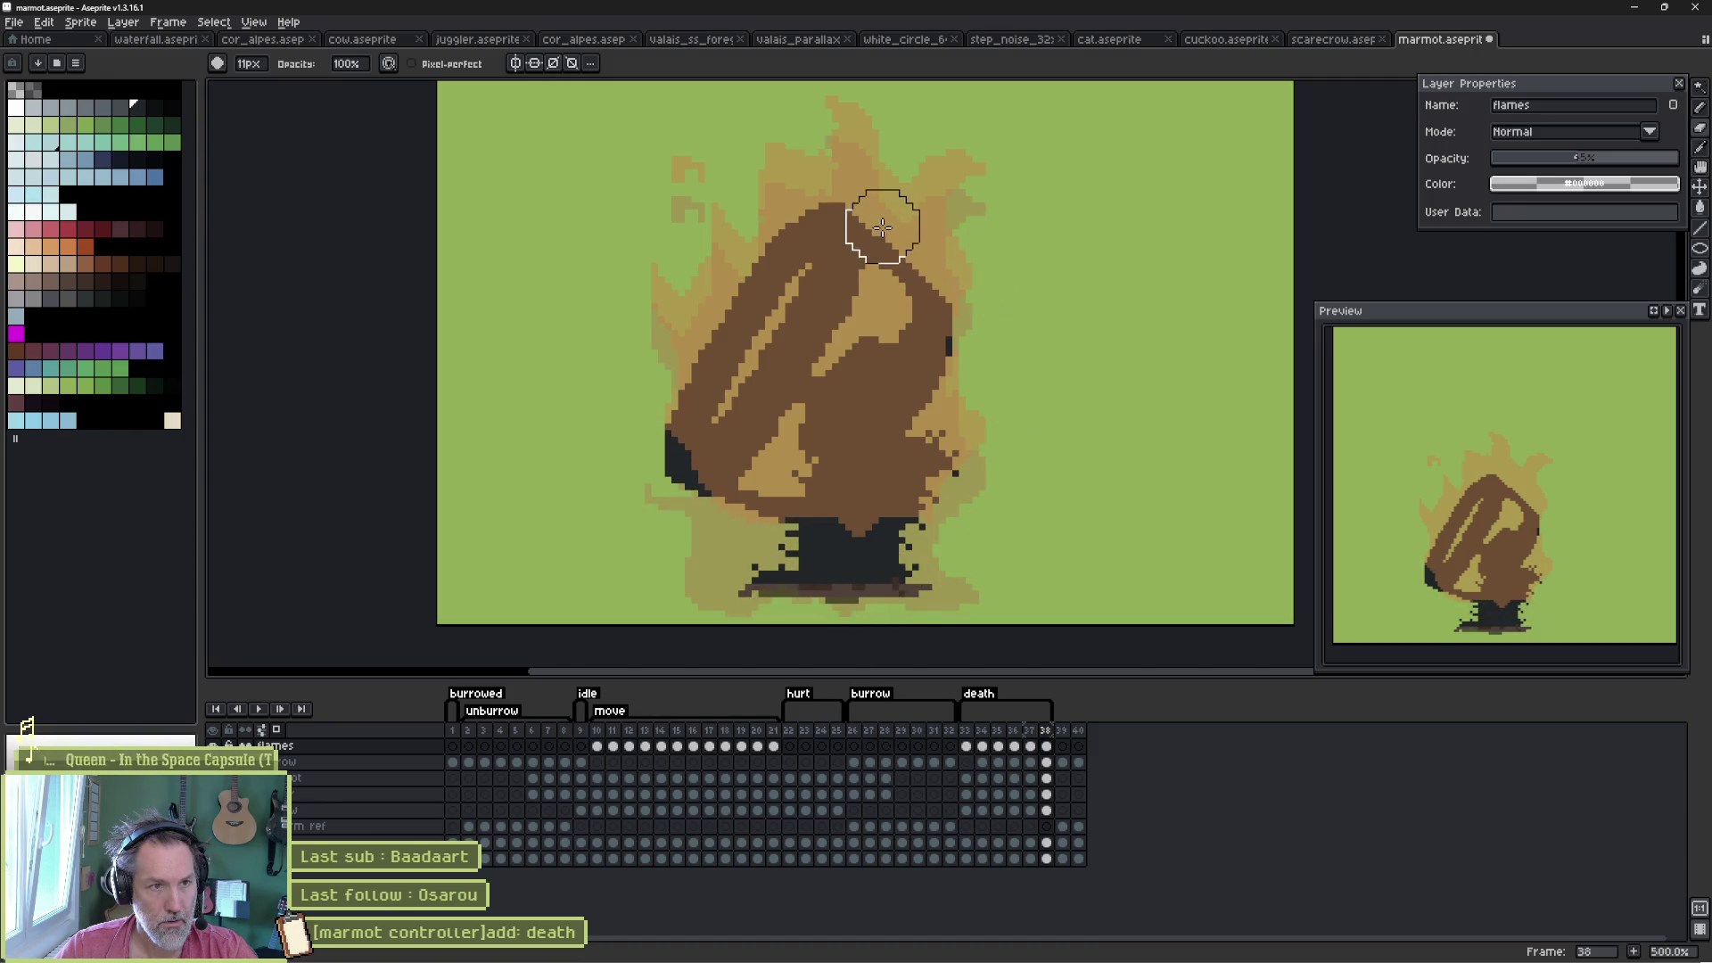
pyautogui.moveTo(794, 191); pyautogui.dragTo(788, 244)
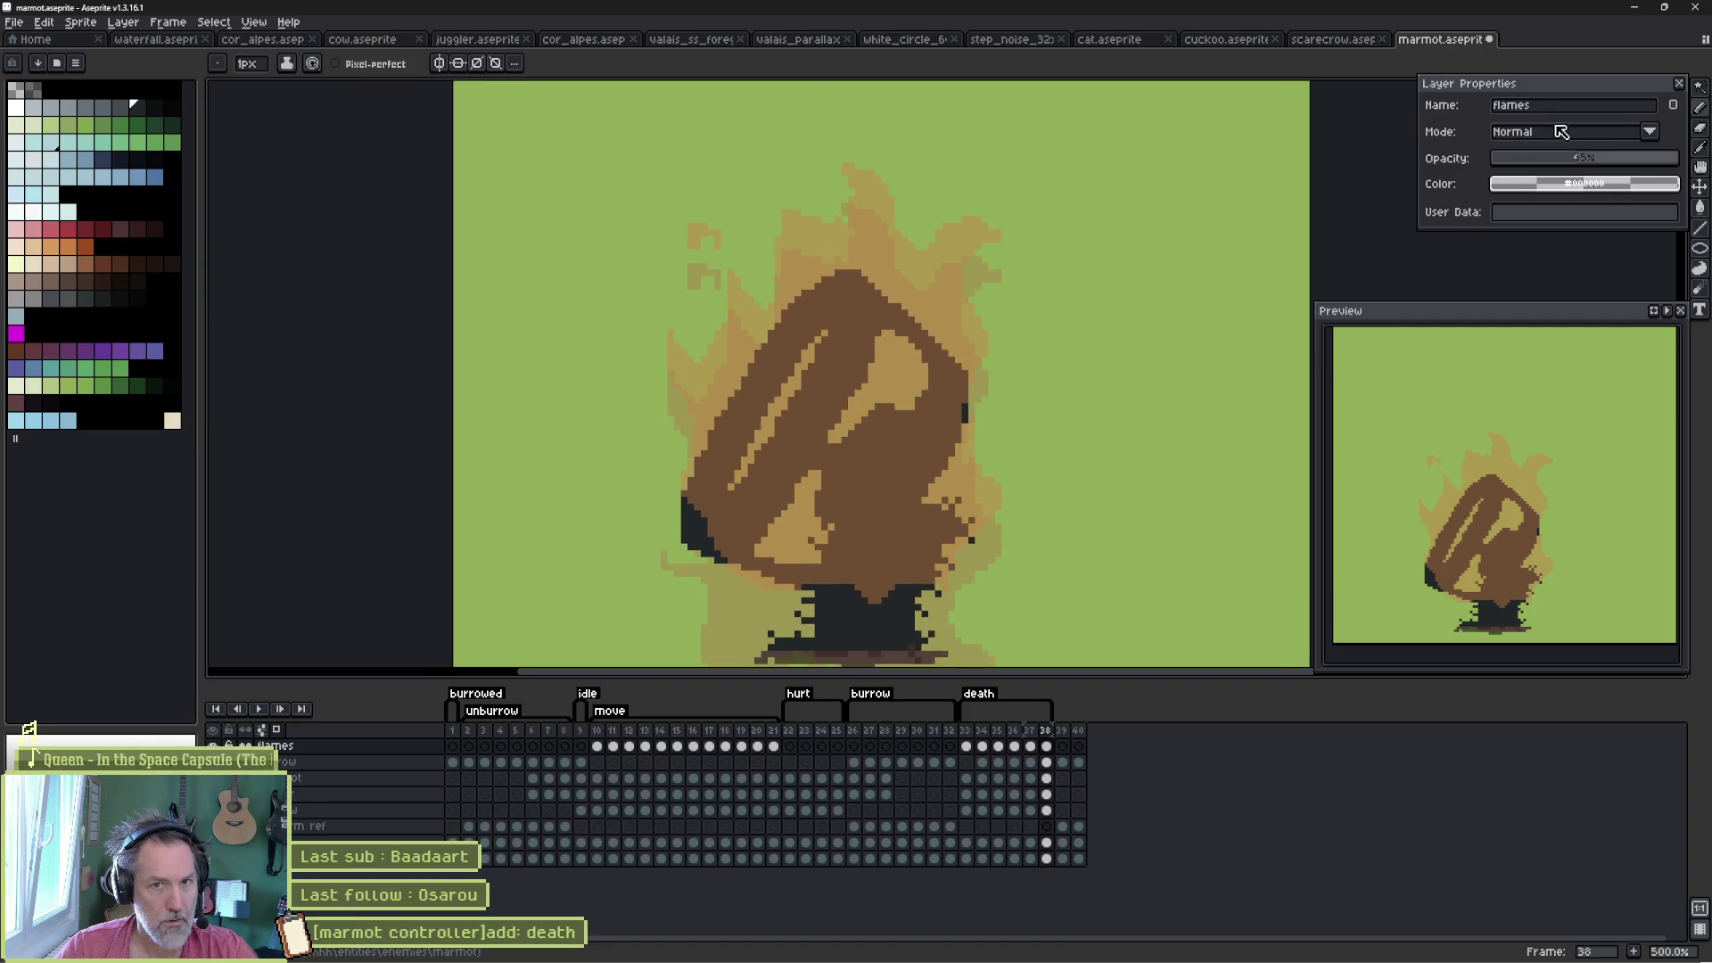
pyautogui.click(1660, 158)
pyautogui.moveTo(1663, 161); pyautogui.dragTo(1681, 160)
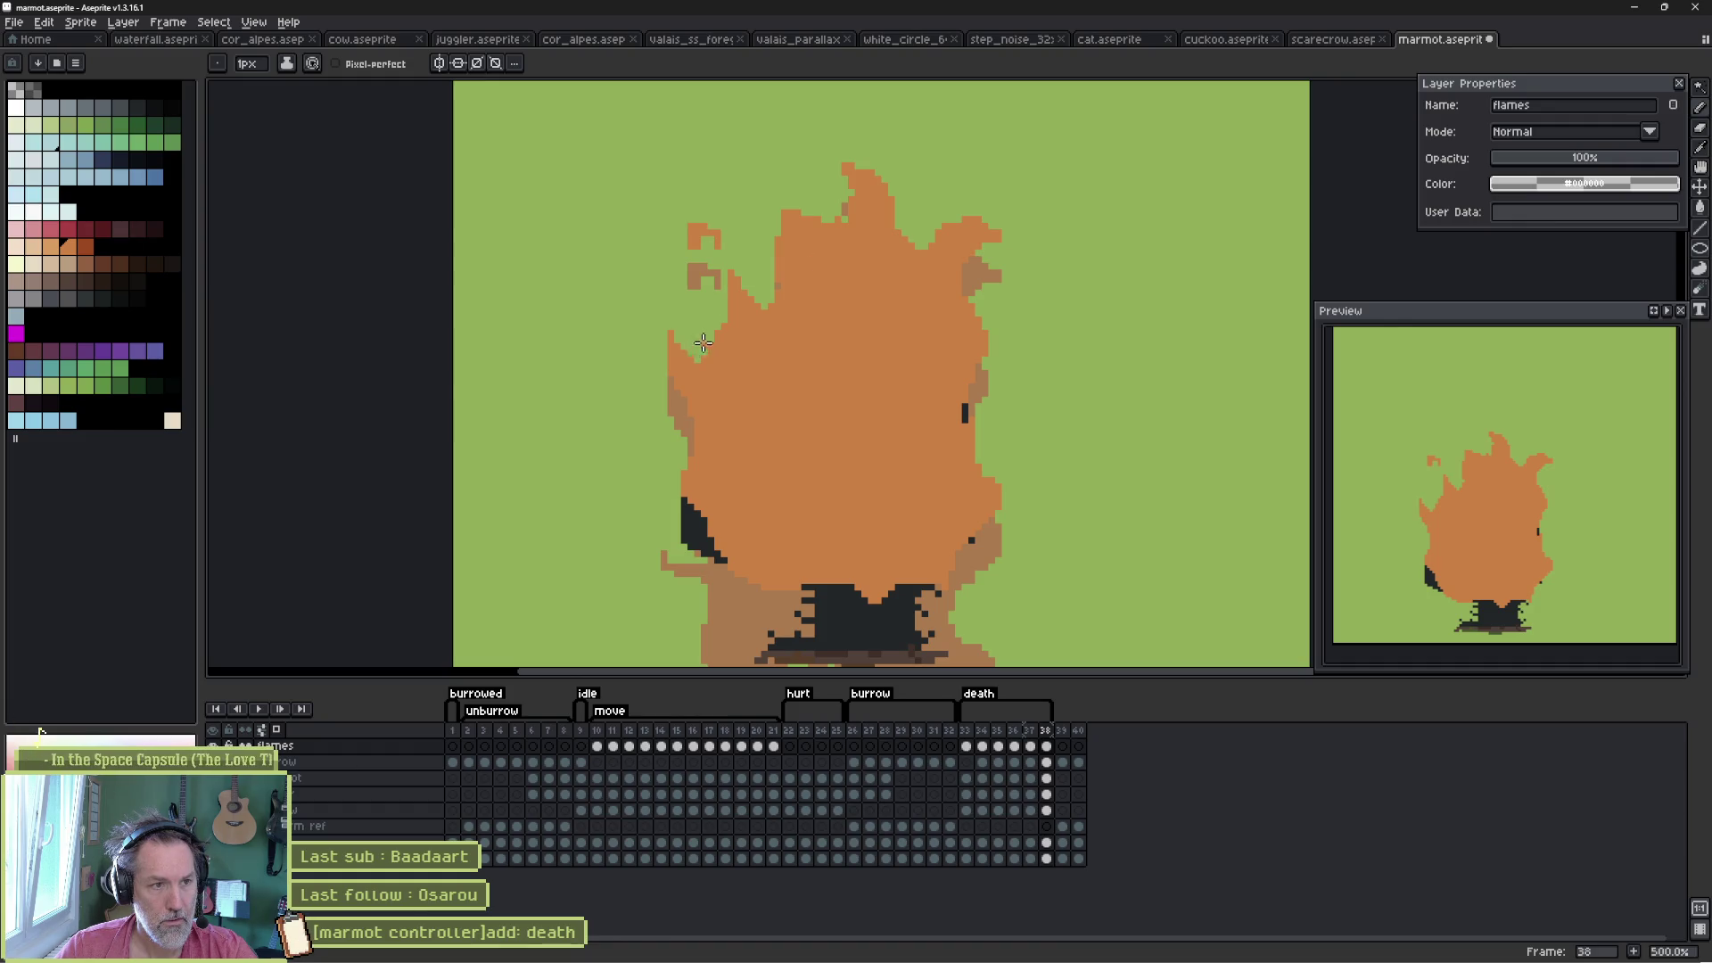
# - Erase flames to reveal the marmot's eye and body, extend the right flame upward, and trim ragged edges
pyautogui.press('e')
pyautogui.moveTo(722, 249)
pyautogui.mouseDown()
pyautogui.moveTo(698, 229)
pyautogui.moveTo(758, 324)
pyautogui.moveTo(821, 351)
pyautogui.moveTo(863, 259)
pyautogui.moveTo(909, 217)
pyautogui.mouseUp()
pyautogui.press('b')
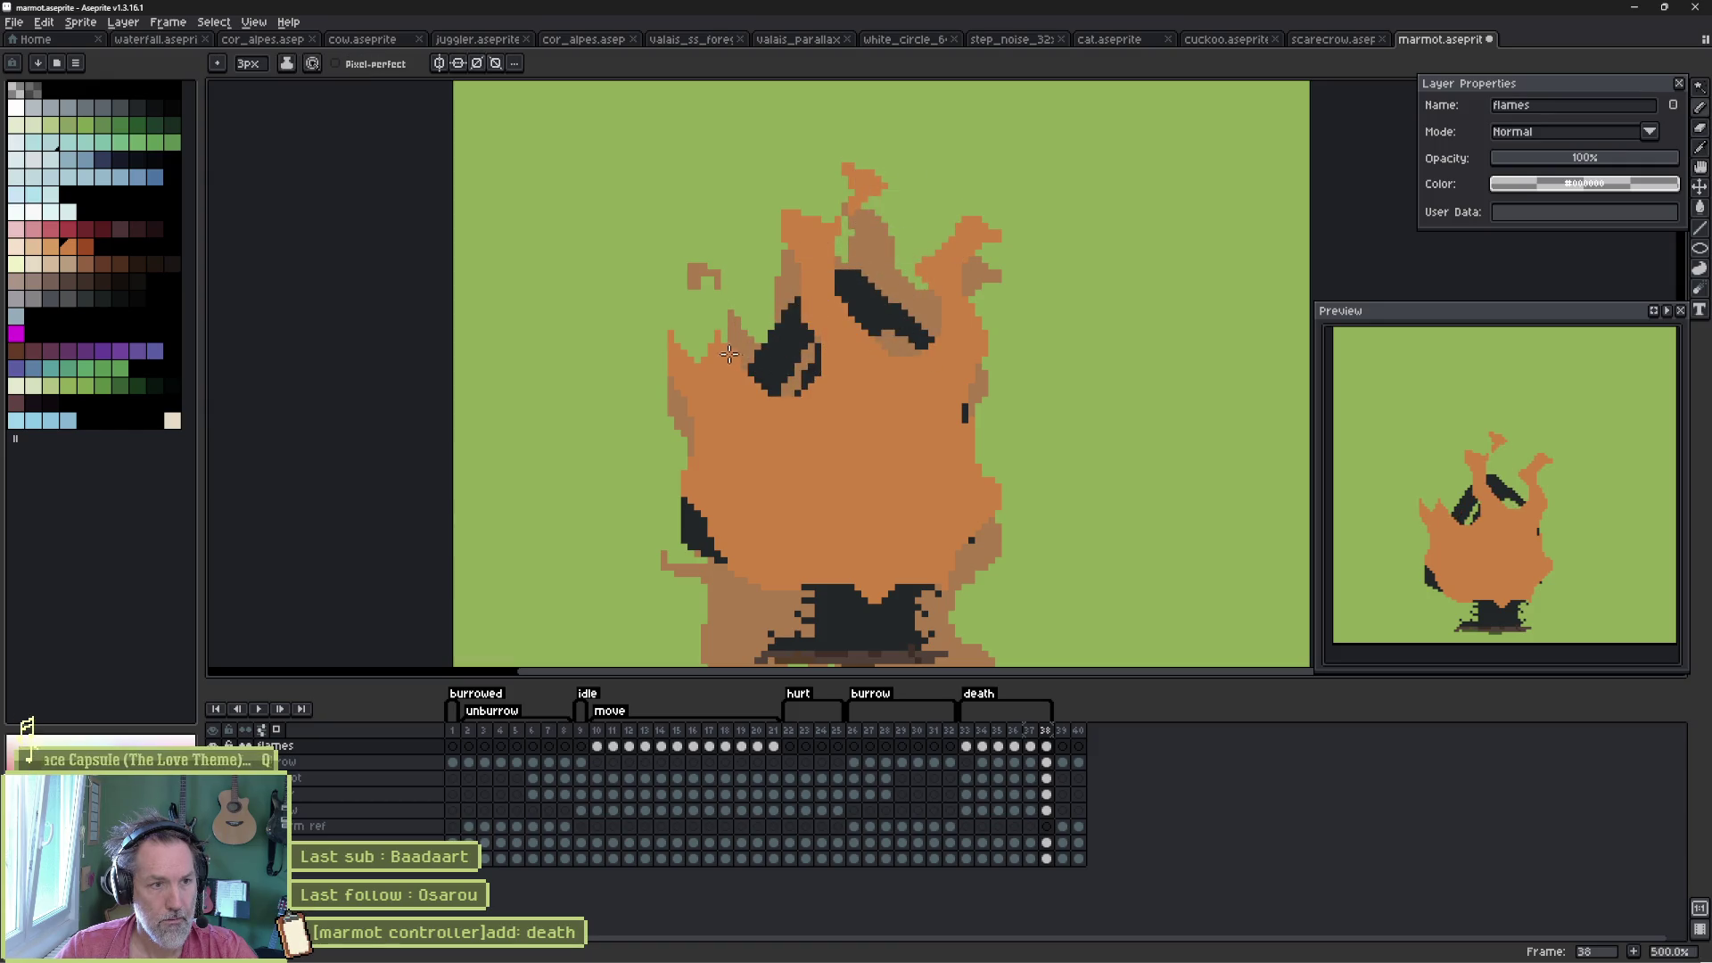
pyautogui.hotkey('ctrl', 'z')
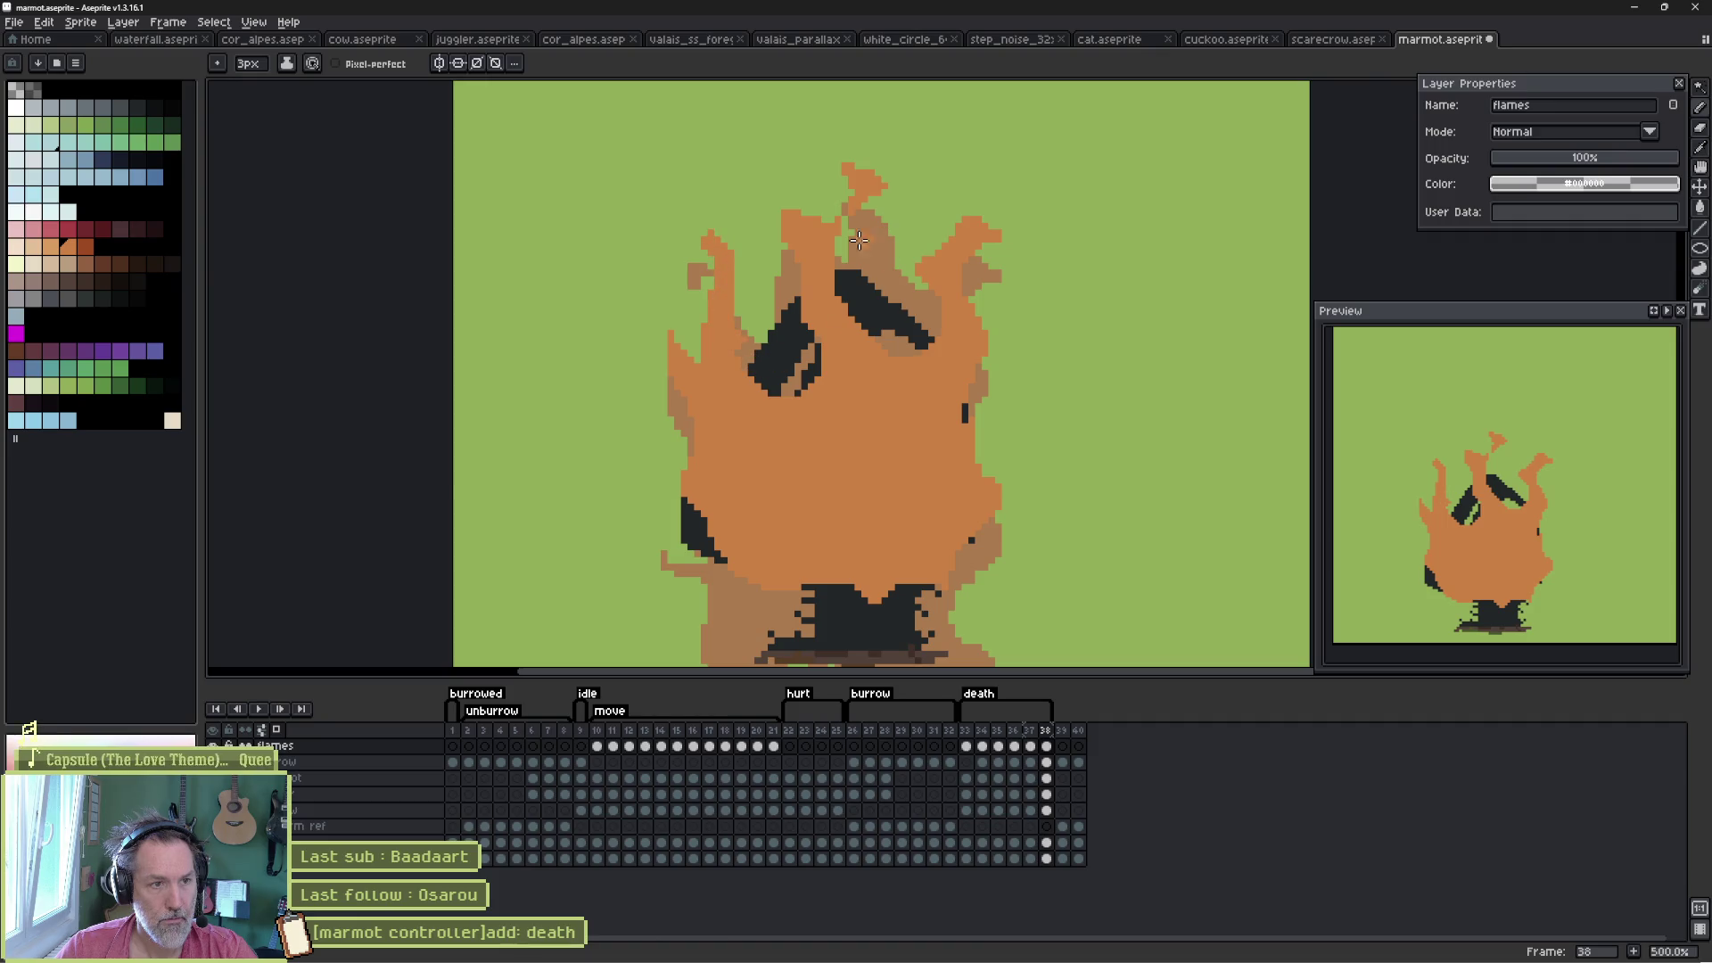
pyautogui.moveTo(954, 259); pyautogui.dragTo(936, 204)
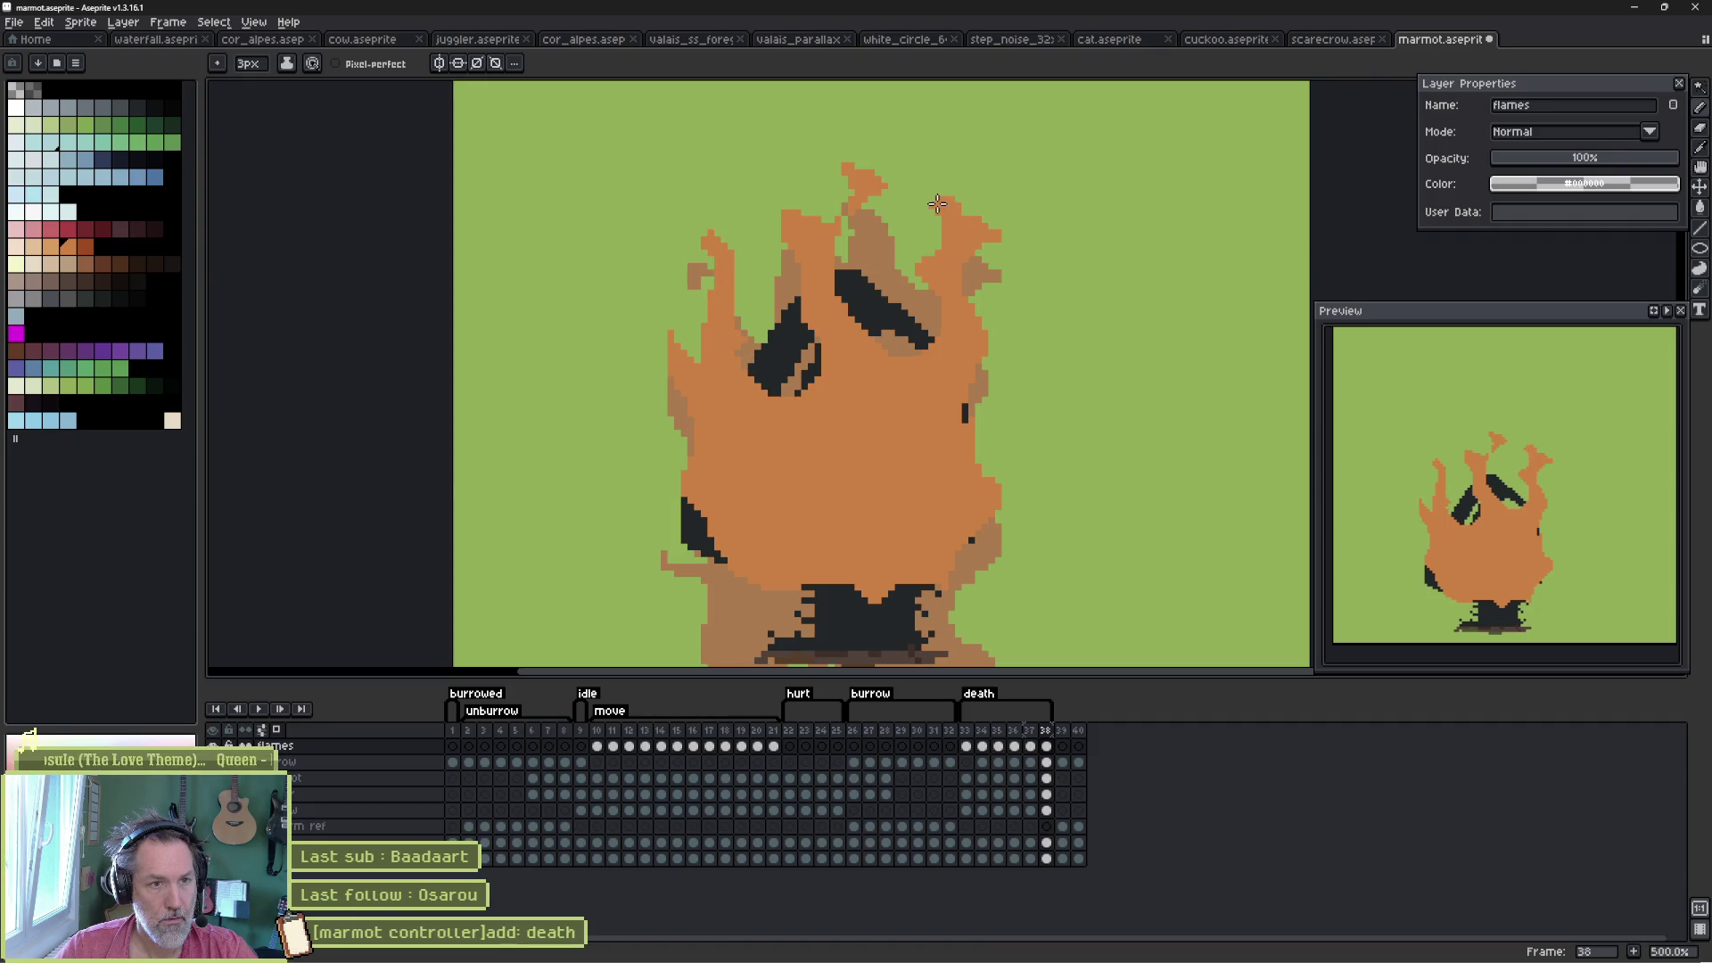
pyautogui.press('e')
pyautogui.moveTo(889, 458)
pyautogui.mouseDown()
pyautogui.moveTo(907, 462)
pyautogui.moveTo(905, 401)
pyautogui.mouseUp()
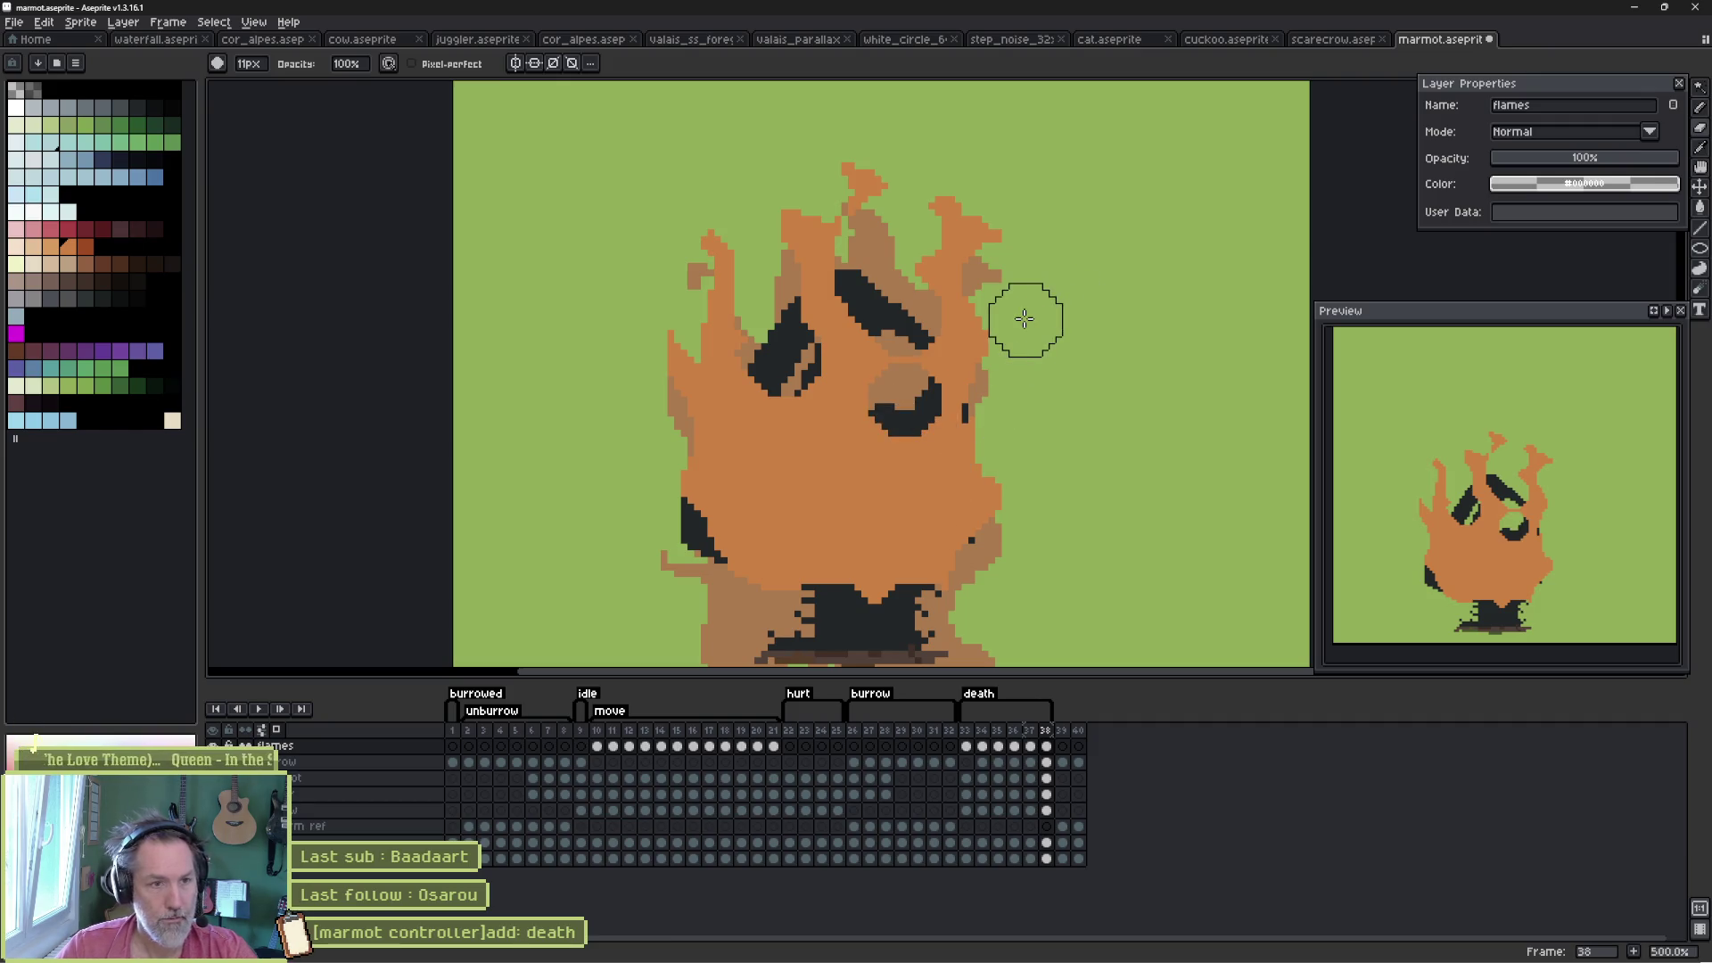
pyautogui.click(1005, 392)
pyautogui.moveTo(1005, 393)
pyautogui.mouseDown()
pyautogui.moveTo(1020, 509)
pyautogui.moveTo(934, 618)
pyautogui.mouseUp()
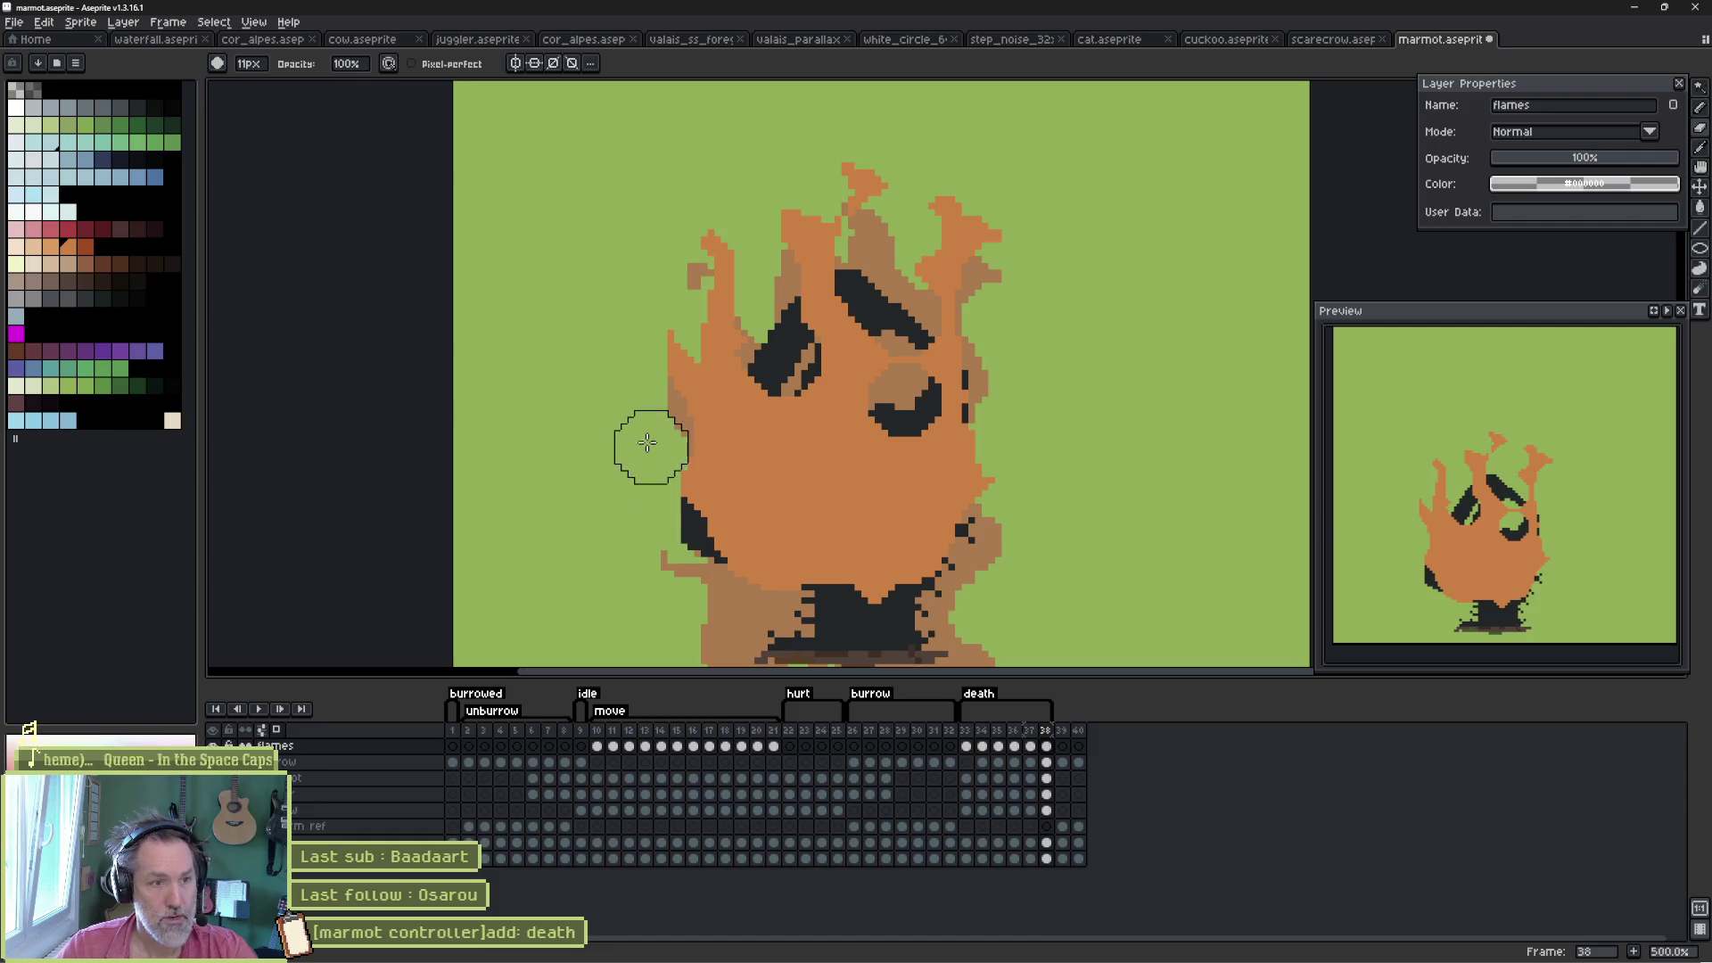
pyautogui.moveTo(657, 504); pyautogui.dragTo(758, 600)
pyautogui.moveTo(1026, 352); pyautogui.dragTo(971, 168)
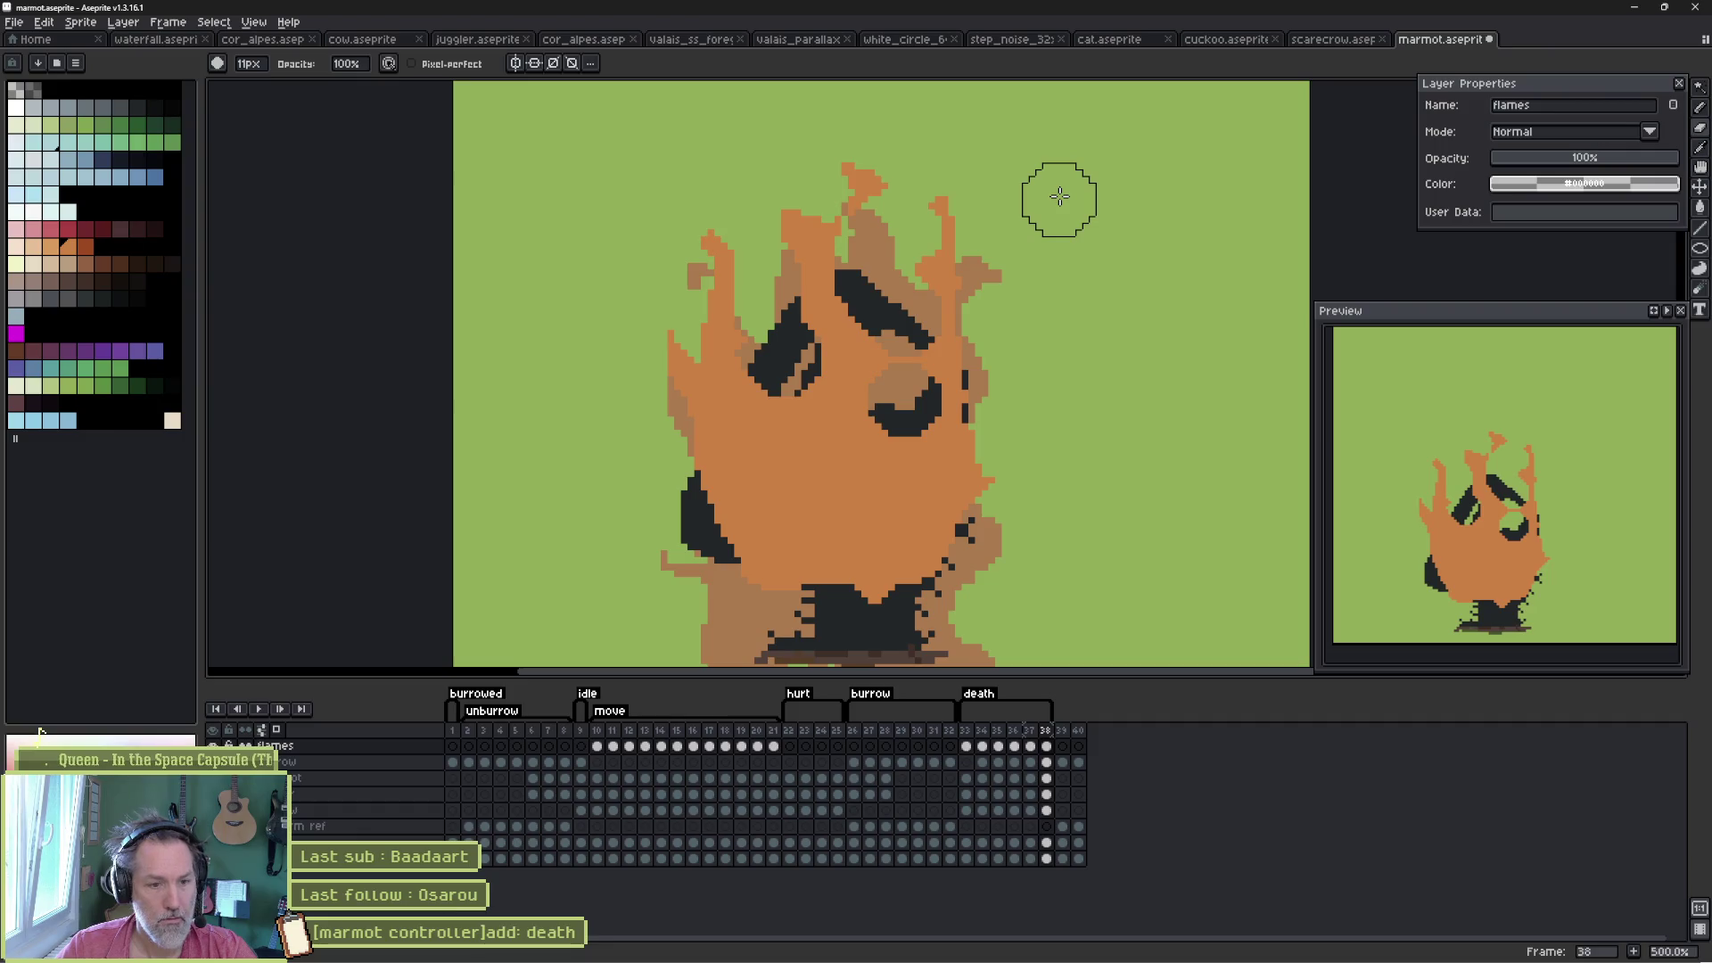
pyautogui.click(1058, 732)
# - Insert death frame 39 after frame 38 and raise its flames cel about 80 px higher
pyautogui.press('Left')
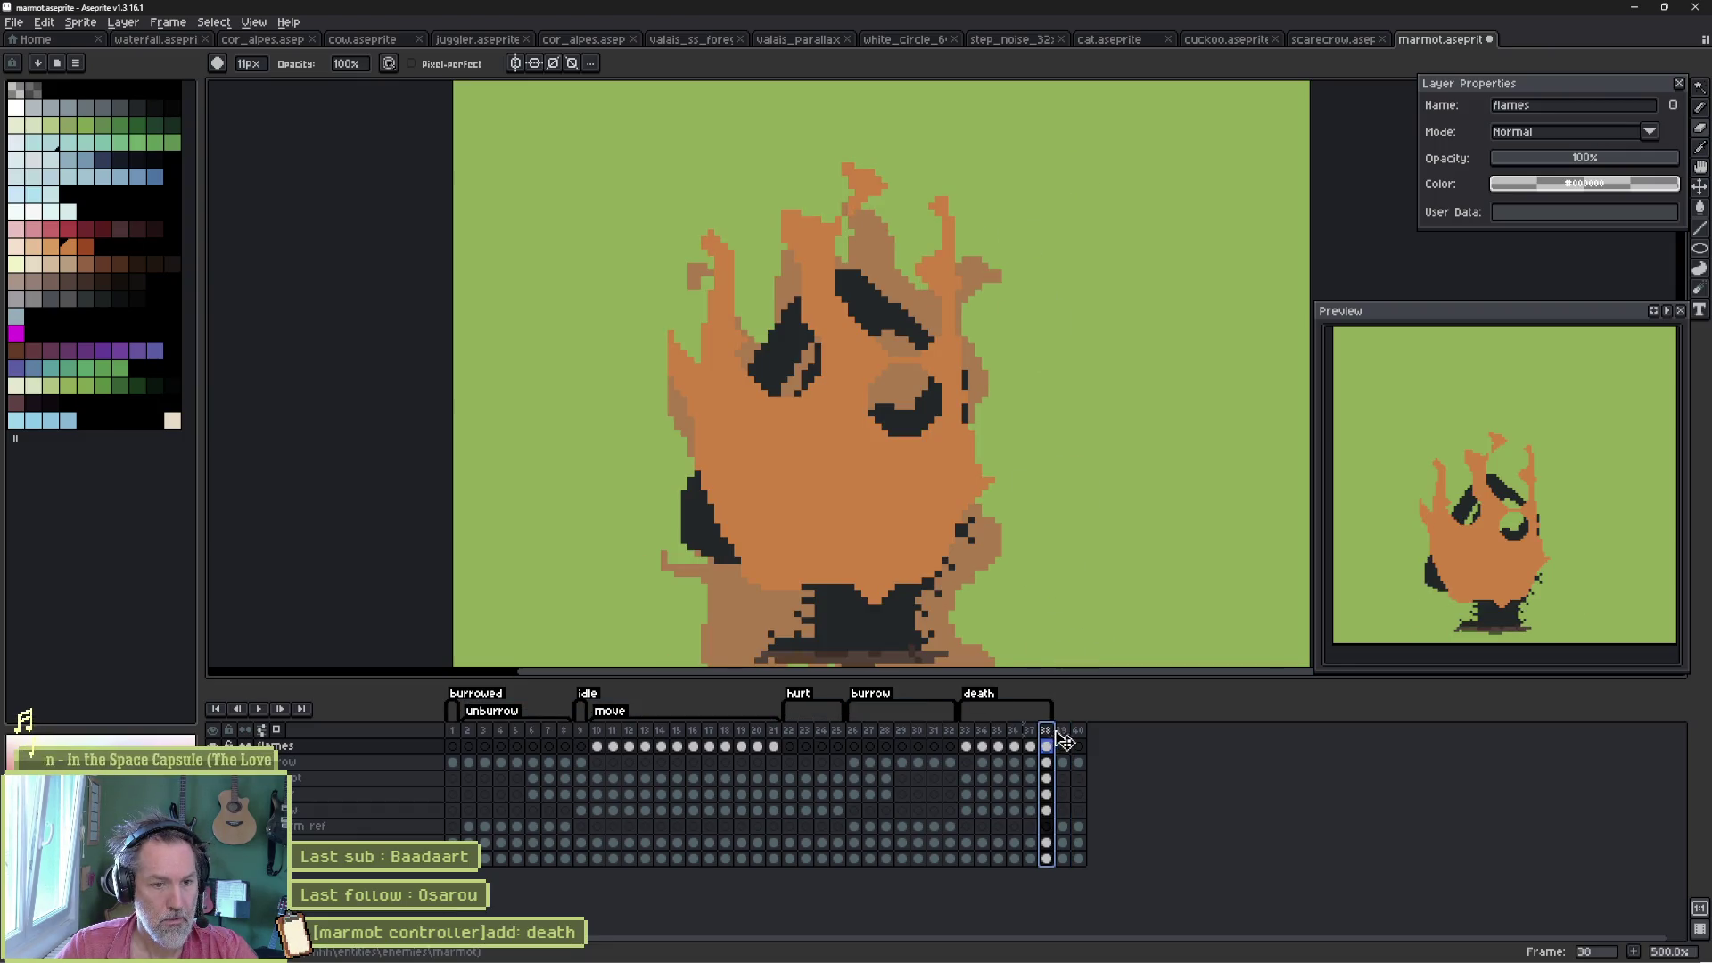
pyautogui.hotkey('alt', 'n')
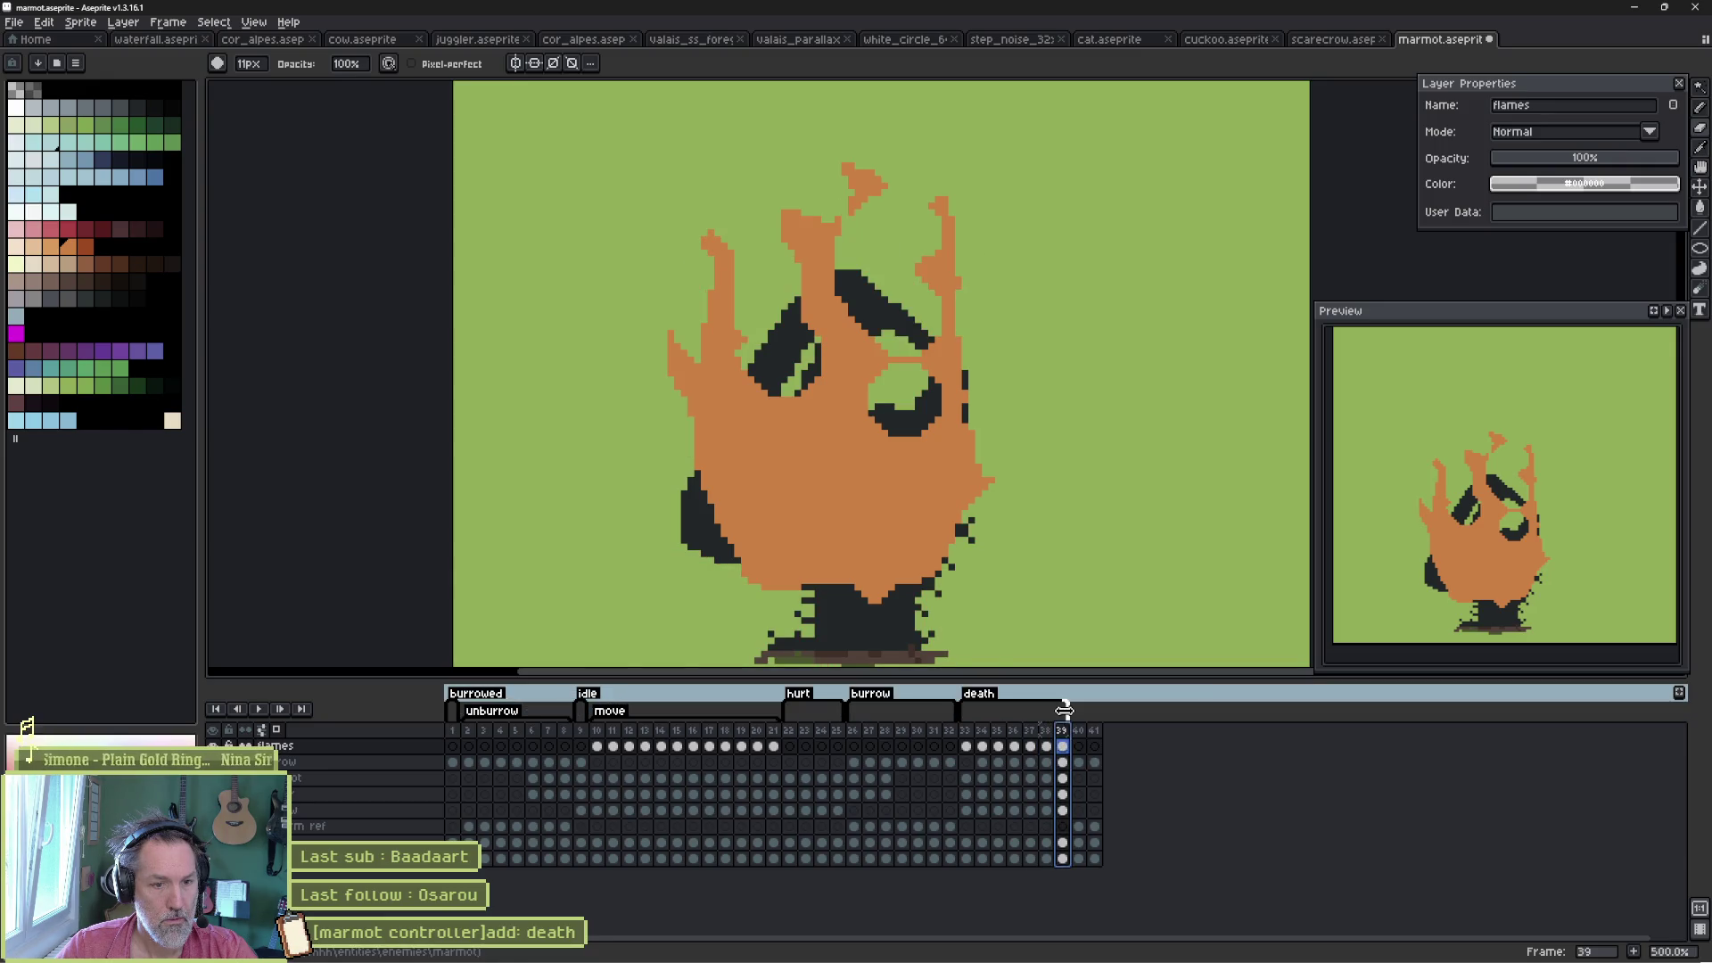
pyautogui.moveTo(965, 731); pyautogui.dragTo(1064, 733)
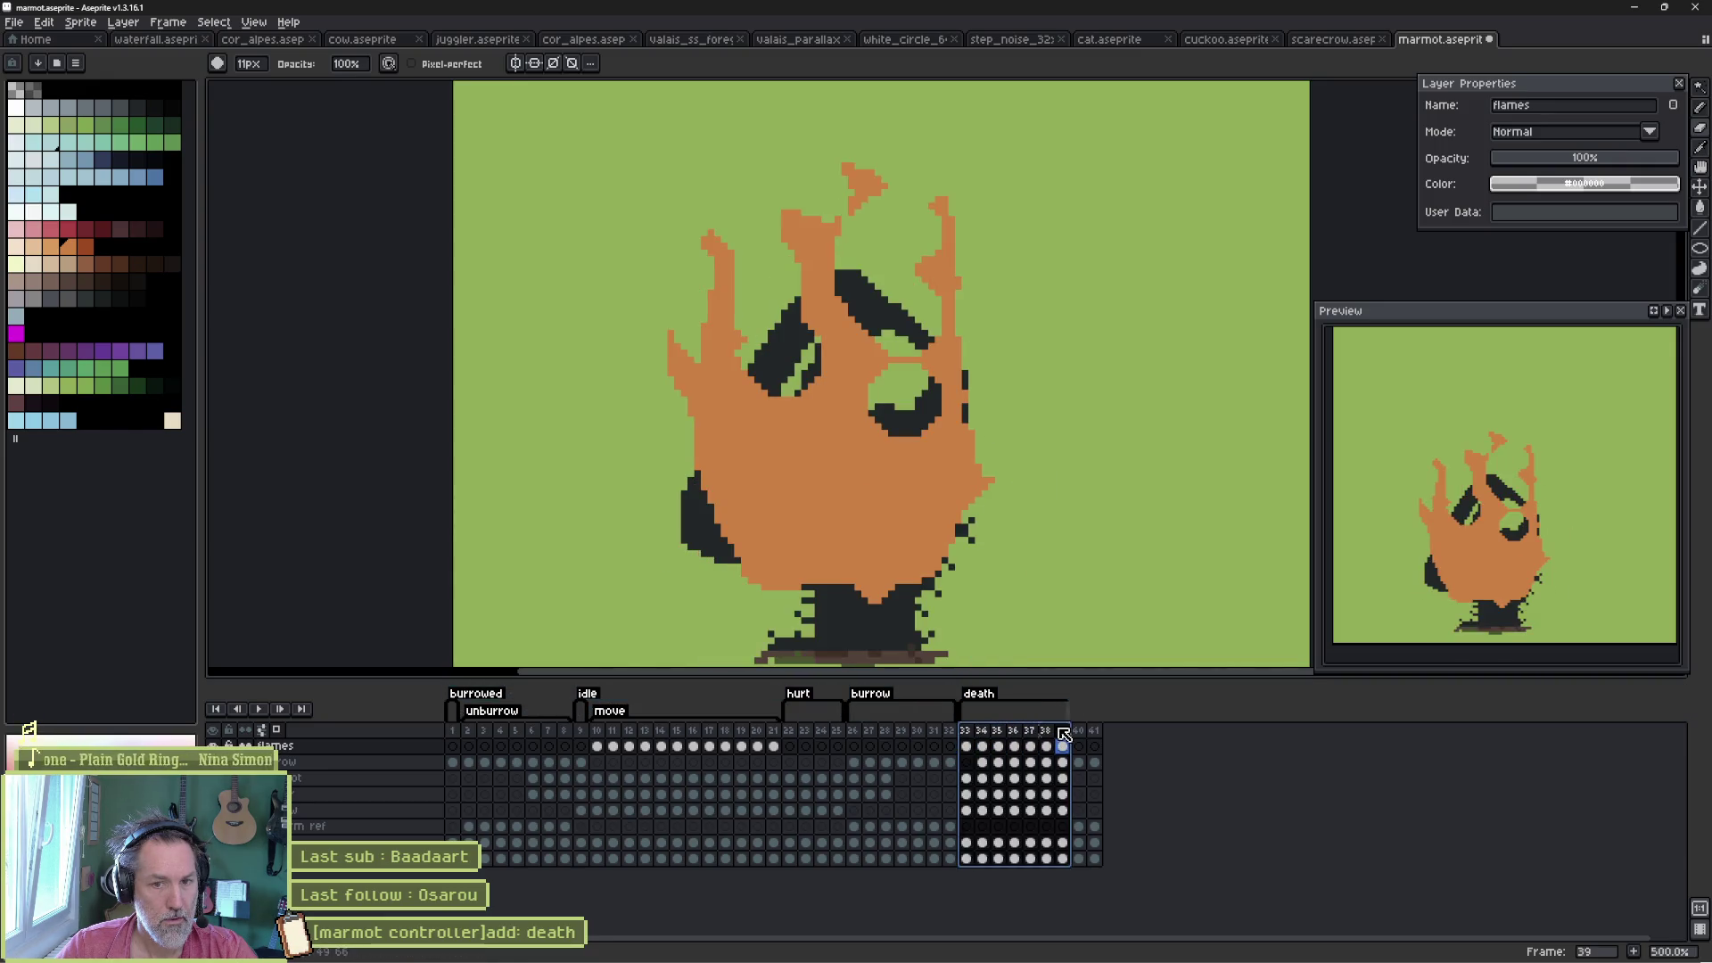
pyautogui.click(1061, 747)
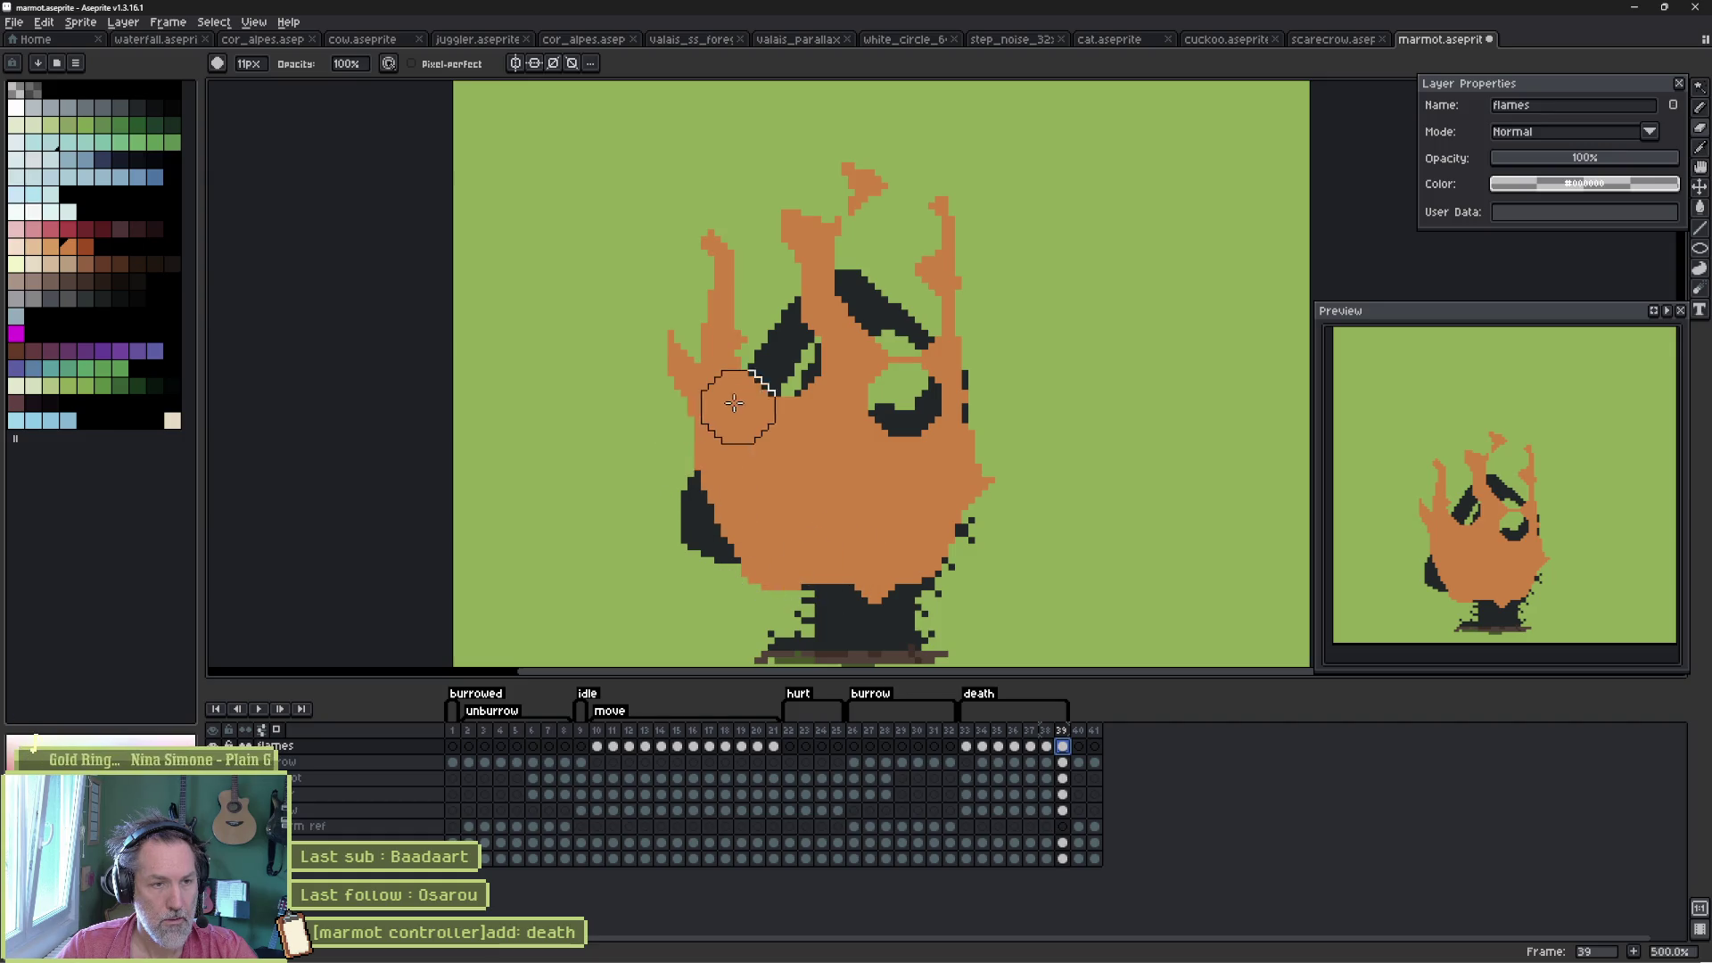
pyautogui.press('v')
pyautogui.moveTo(776, 435)
pyautogui.mouseDown()
pyautogui.moveTo(780, 364)
pyautogui.moveTo(760, 356)
pyautogui.moveTo(688, 431)
pyautogui.moveTo(821, 482)
pyautogui.moveTo(923, 451)
pyautogui.mouseUp()
# - Paint orange over the flame's dark spot and erase the flames into a thin central spike
pyautogui.press('e')
pyautogui.scroll(3, 999, 317)
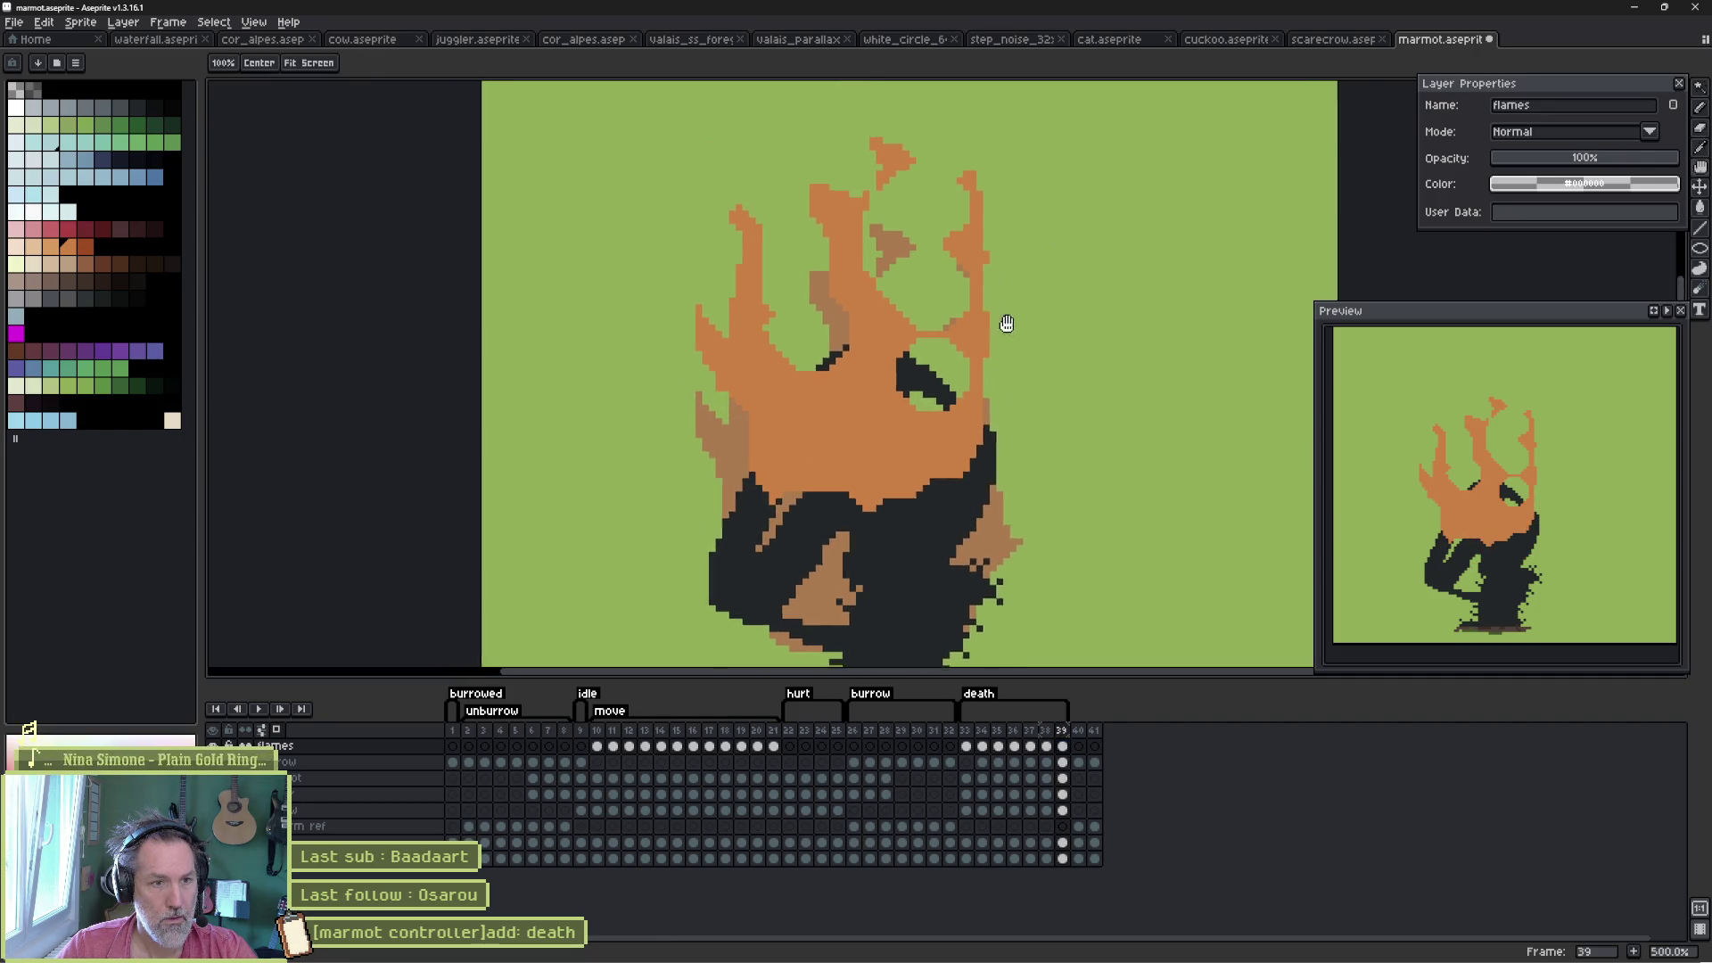
pyautogui.press('b')
pyautogui.moveTo(882, 455)
pyautogui.mouseDown()
pyautogui.moveTo(851, 294)
pyautogui.moveTo(874, 222)
pyautogui.moveTo(892, 267)
pyautogui.mouseUp()
pyautogui.click(969, 256)
pyautogui.hotkey('ctrl', 'z')
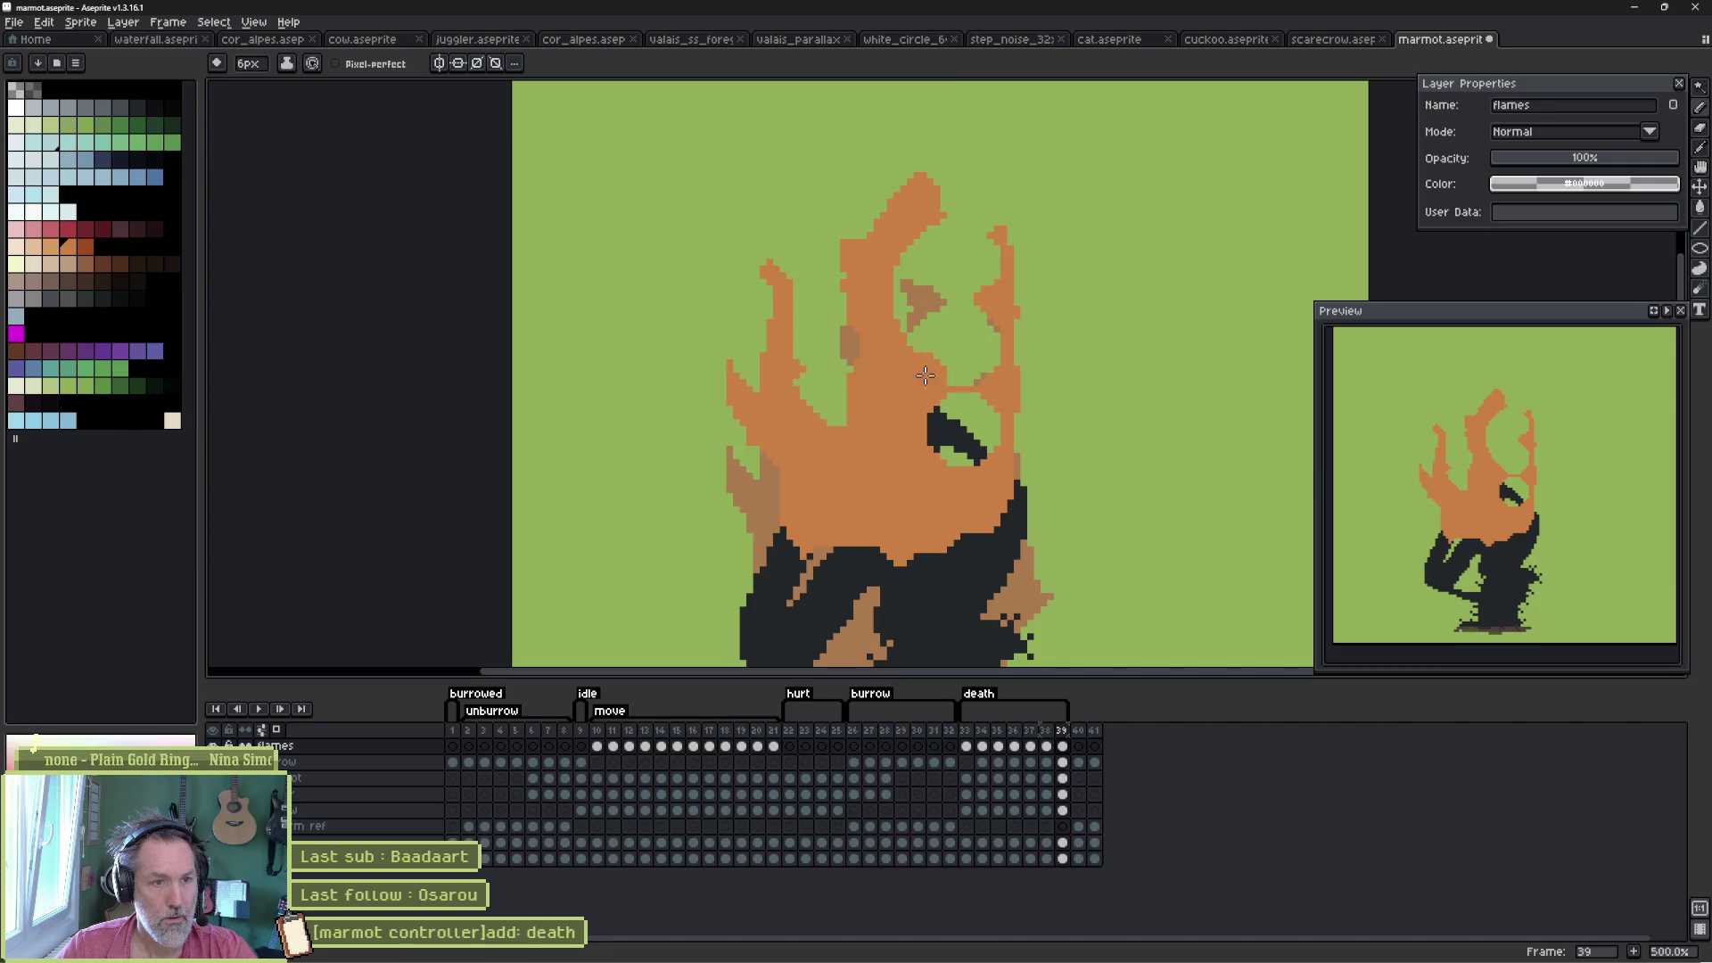
pyautogui.press('e')
pyautogui.moveTo(871, 197)
pyautogui.mouseDown()
pyautogui.moveTo(948, 179)
pyautogui.moveTo(924, 268)
pyautogui.moveTo(844, 202)
pyautogui.moveTo(817, 282)
pyautogui.mouseUp()
pyautogui.moveTo(994, 241); pyautogui.dragTo(989, 445)
pyautogui.moveTo(802, 249)
pyautogui.mouseDown()
pyautogui.moveTo(776, 336)
pyautogui.moveTo(791, 382)
pyautogui.mouseUp()
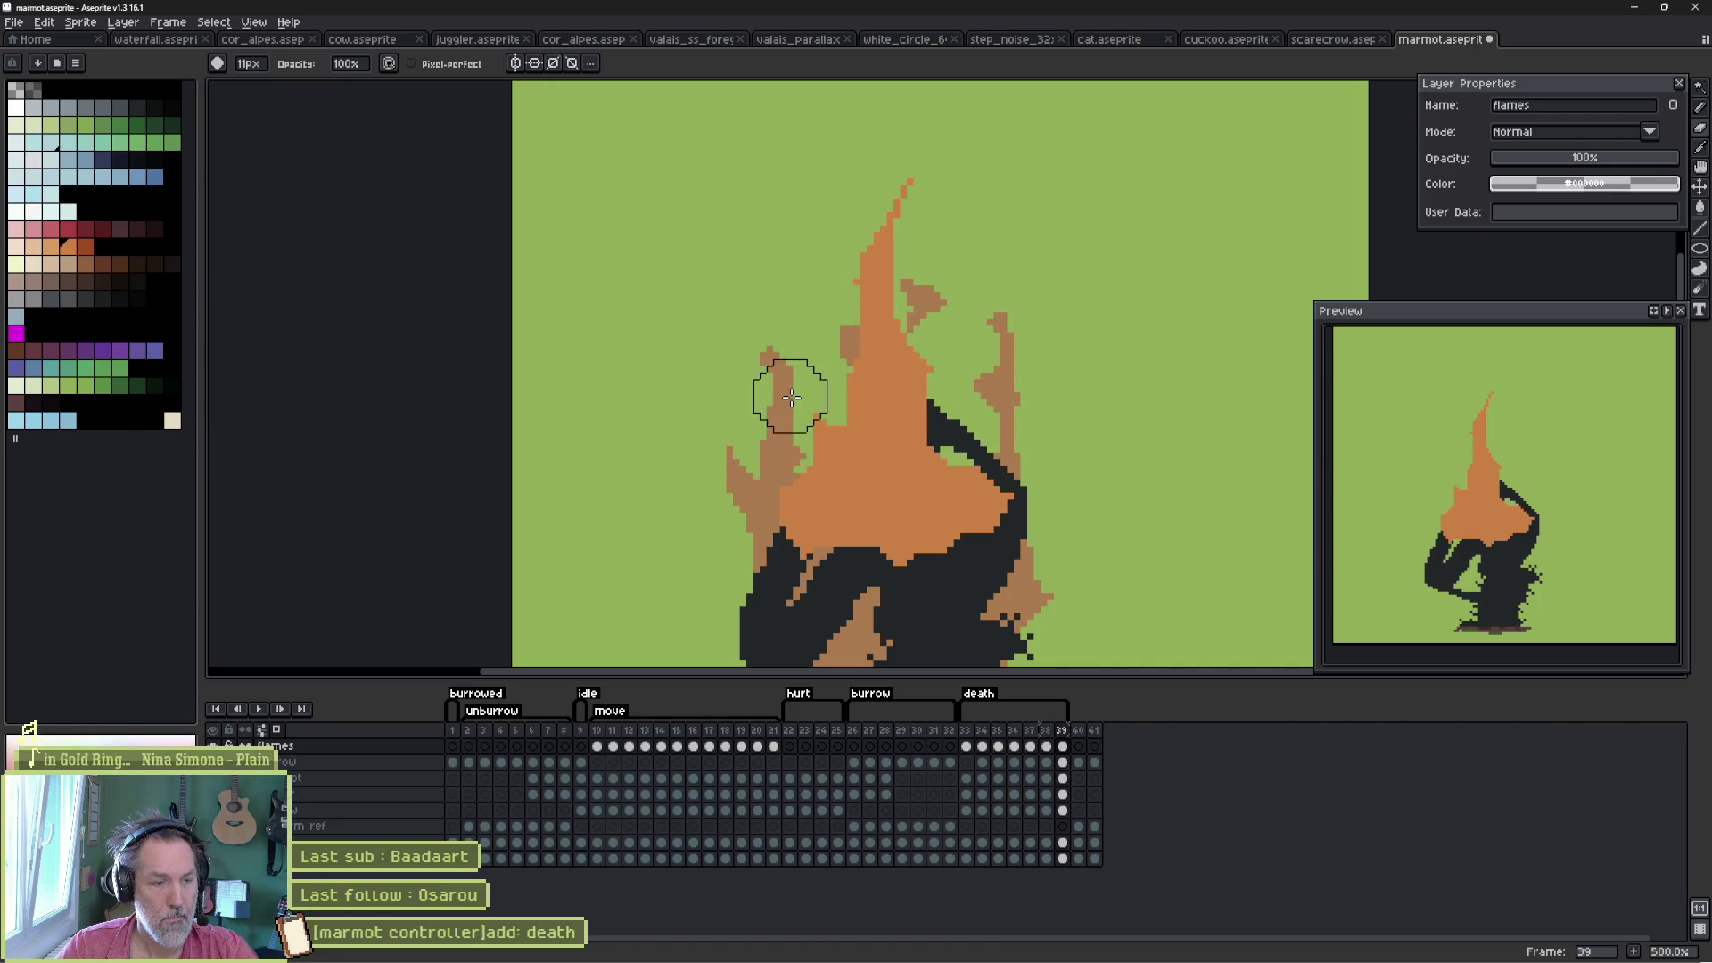
# - Add an up-left flame arm, thin the side flames, and draw a small 1px curling spark above
pyautogui.press('b')
pyautogui.moveTo(763, 492)
pyautogui.mouseDown()
pyautogui.moveTo(809, 462)
pyautogui.moveTo(789, 370)
pyautogui.moveTo(753, 326)
pyautogui.mouseUp()
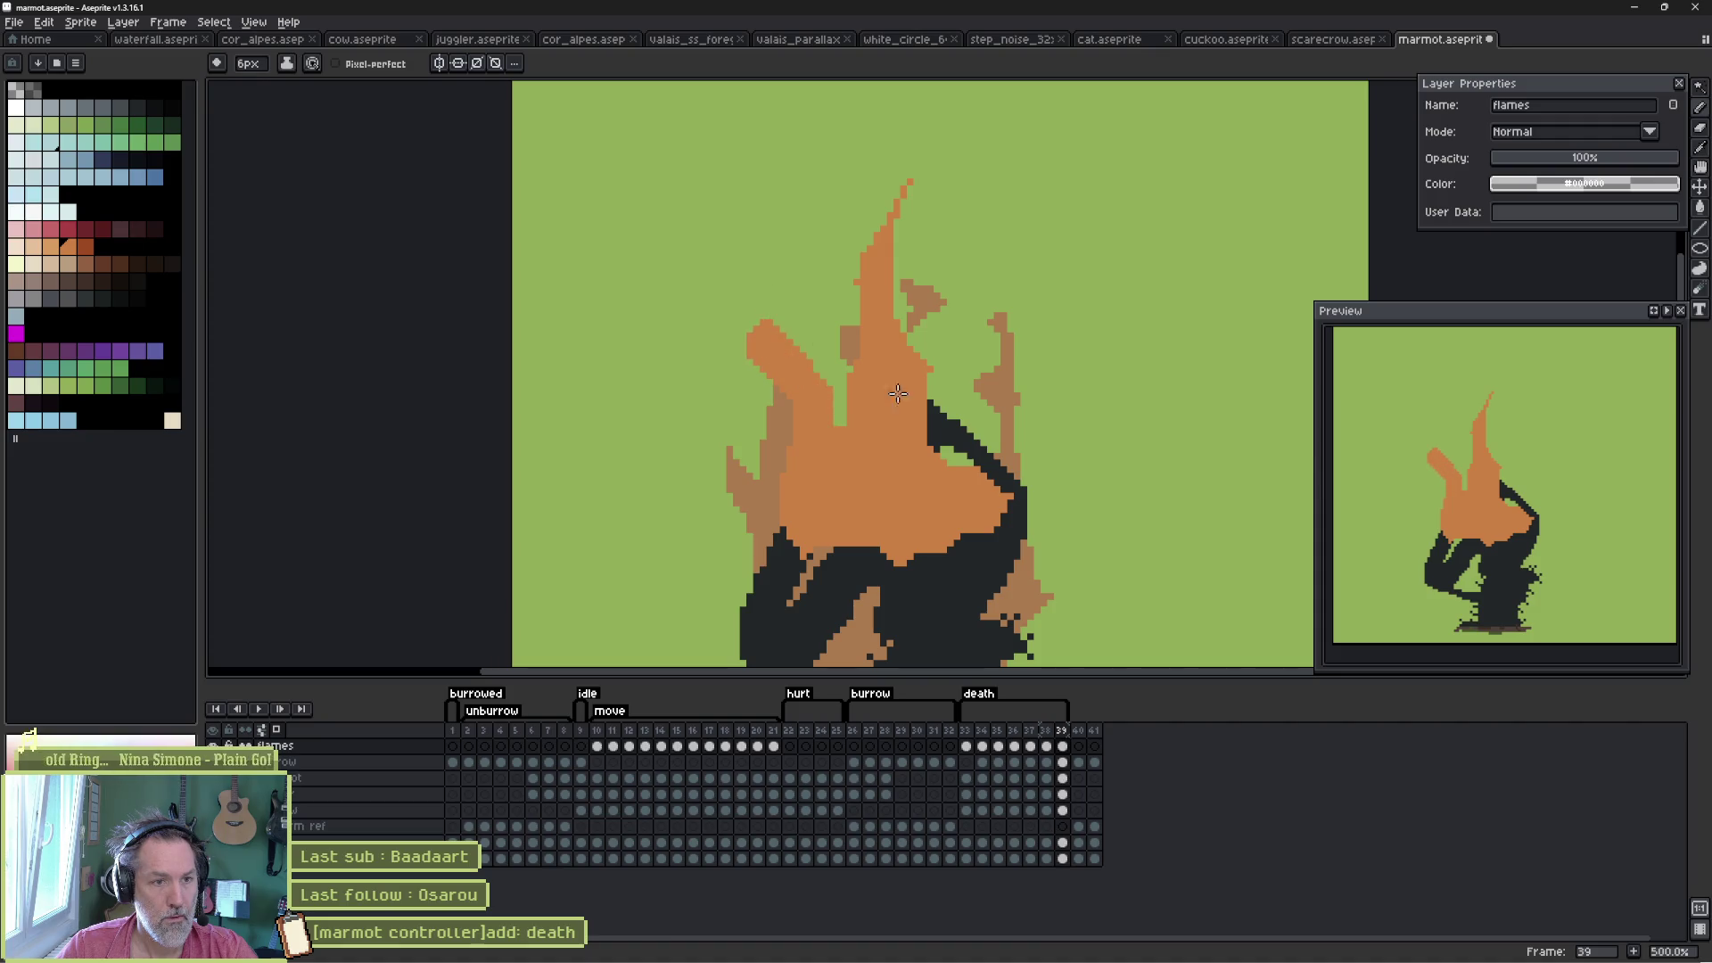
pyautogui.moveTo(959, 459)
pyautogui.mouseDown()
pyautogui.moveTo(931, 428)
pyautogui.moveTo(970, 395)
pyautogui.moveTo(989, 463)
pyautogui.moveTo(945, 450)
pyautogui.mouseUp()
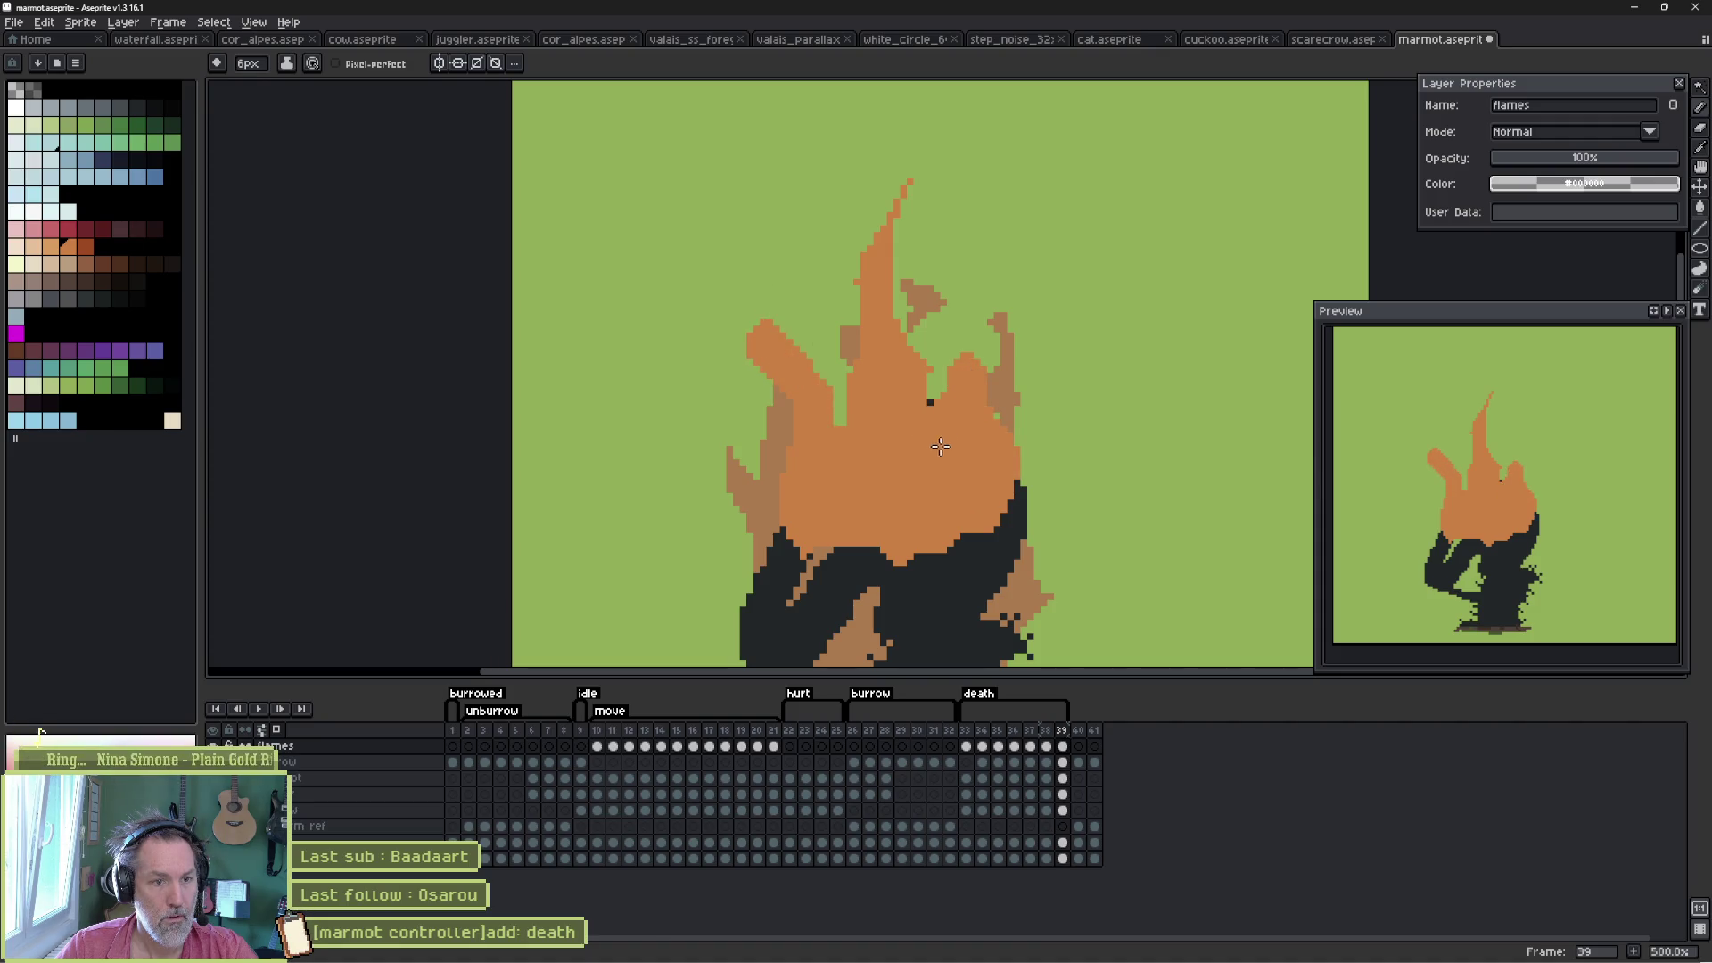
pyautogui.press('e')
pyautogui.moveTo(990, 337)
pyautogui.mouseDown()
pyautogui.moveTo(1016, 375)
pyautogui.moveTo(1031, 473)
pyautogui.mouseUp()
pyautogui.moveTo(718, 332); pyautogui.dragTo(746, 386)
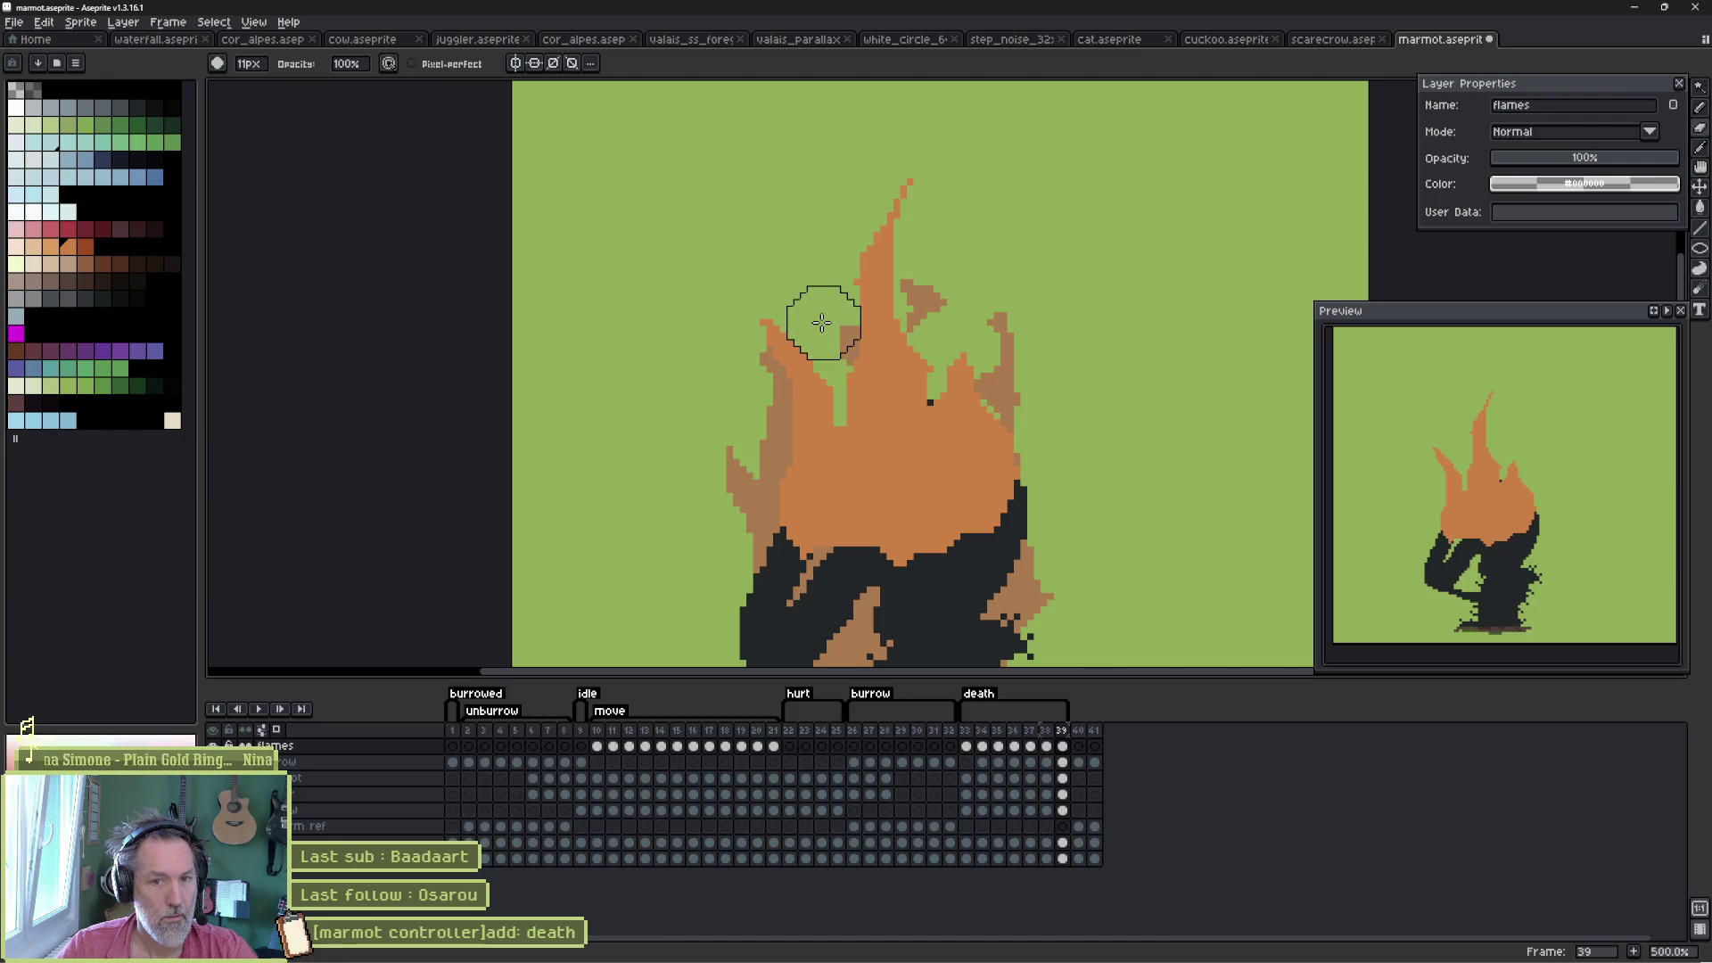
pyautogui.press('b')
pyautogui.moveTo(777, 267); pyautogui.dragTo(788, 281)
pyautogui.hotkey('ctrl', 'z')
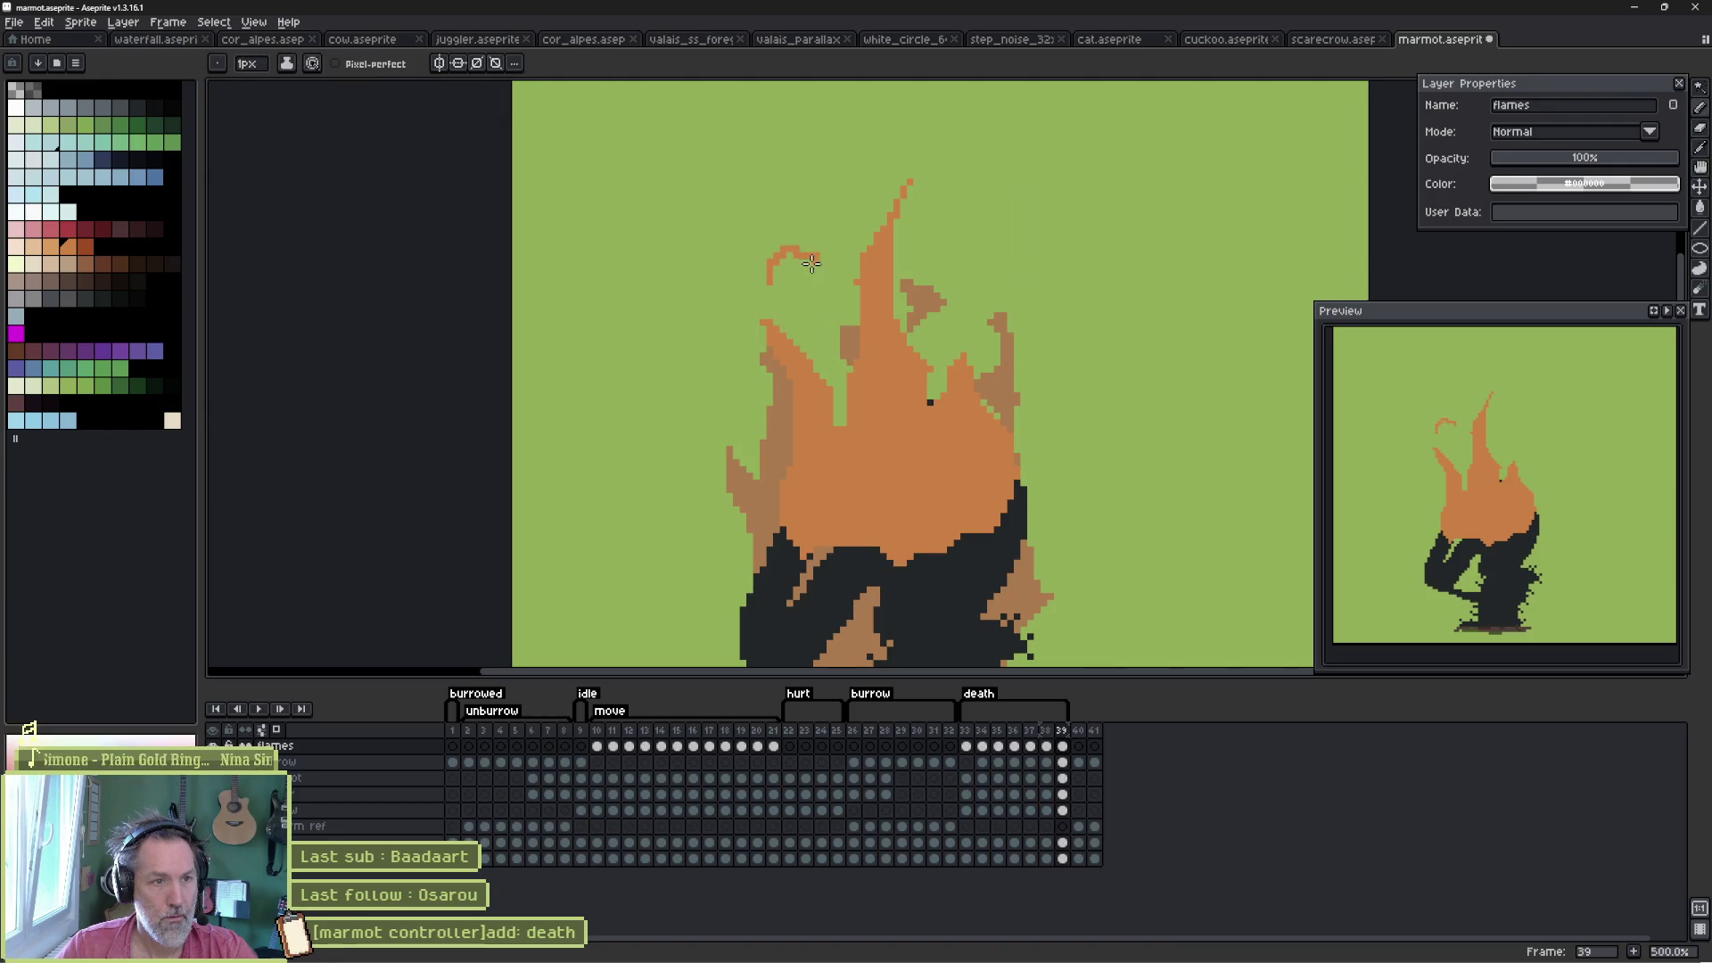
pyautogui.moveTo(871, 152); pyautogui.dragTo(874, 141)
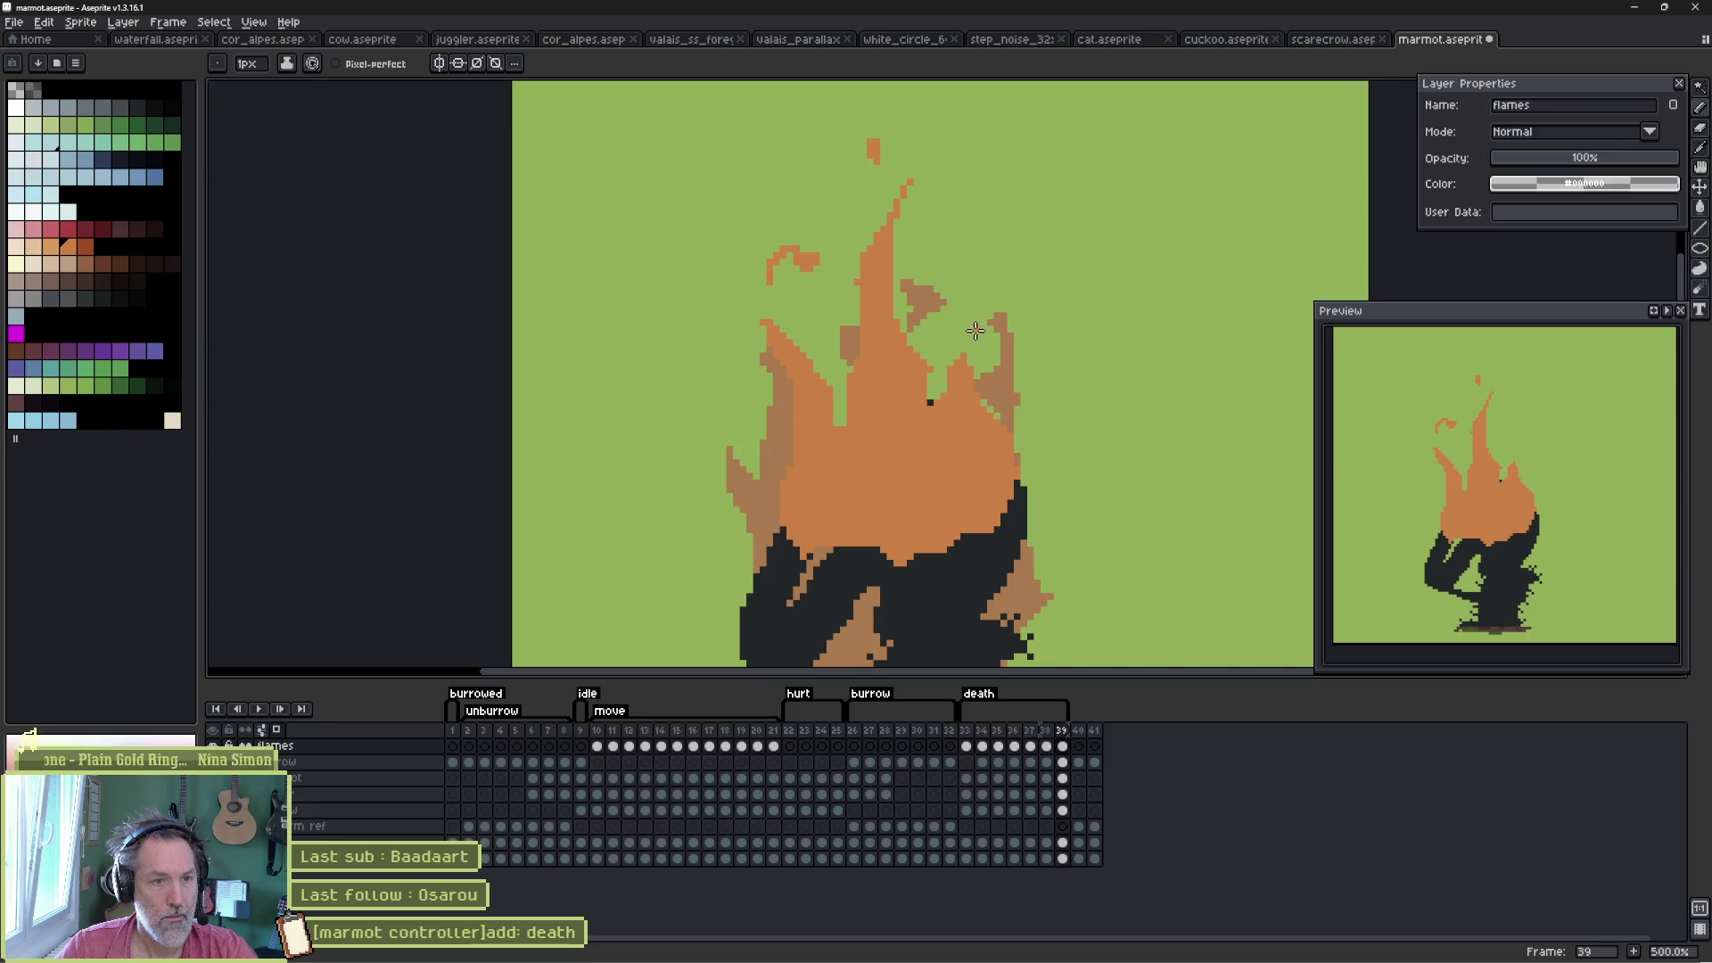
# - Play the death animation from frame 35 and delete an extra frame
pyautogui.click(998, 730)
pyautogui.press('Return')
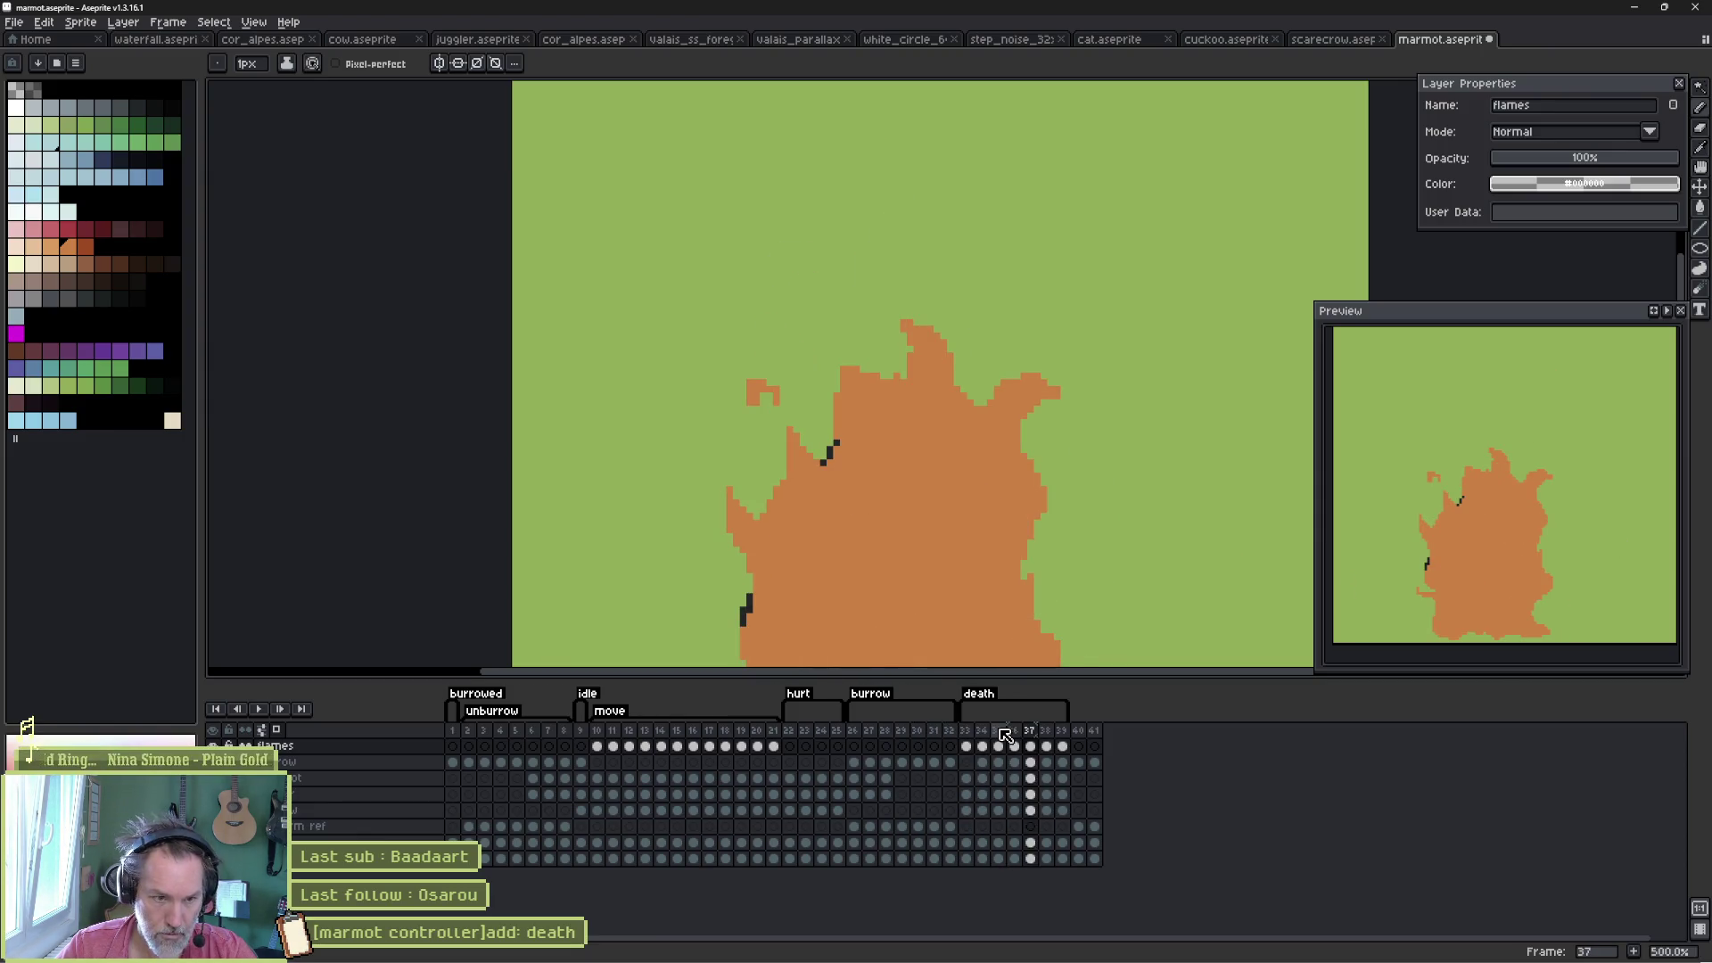
pyautogui.press('Delete')
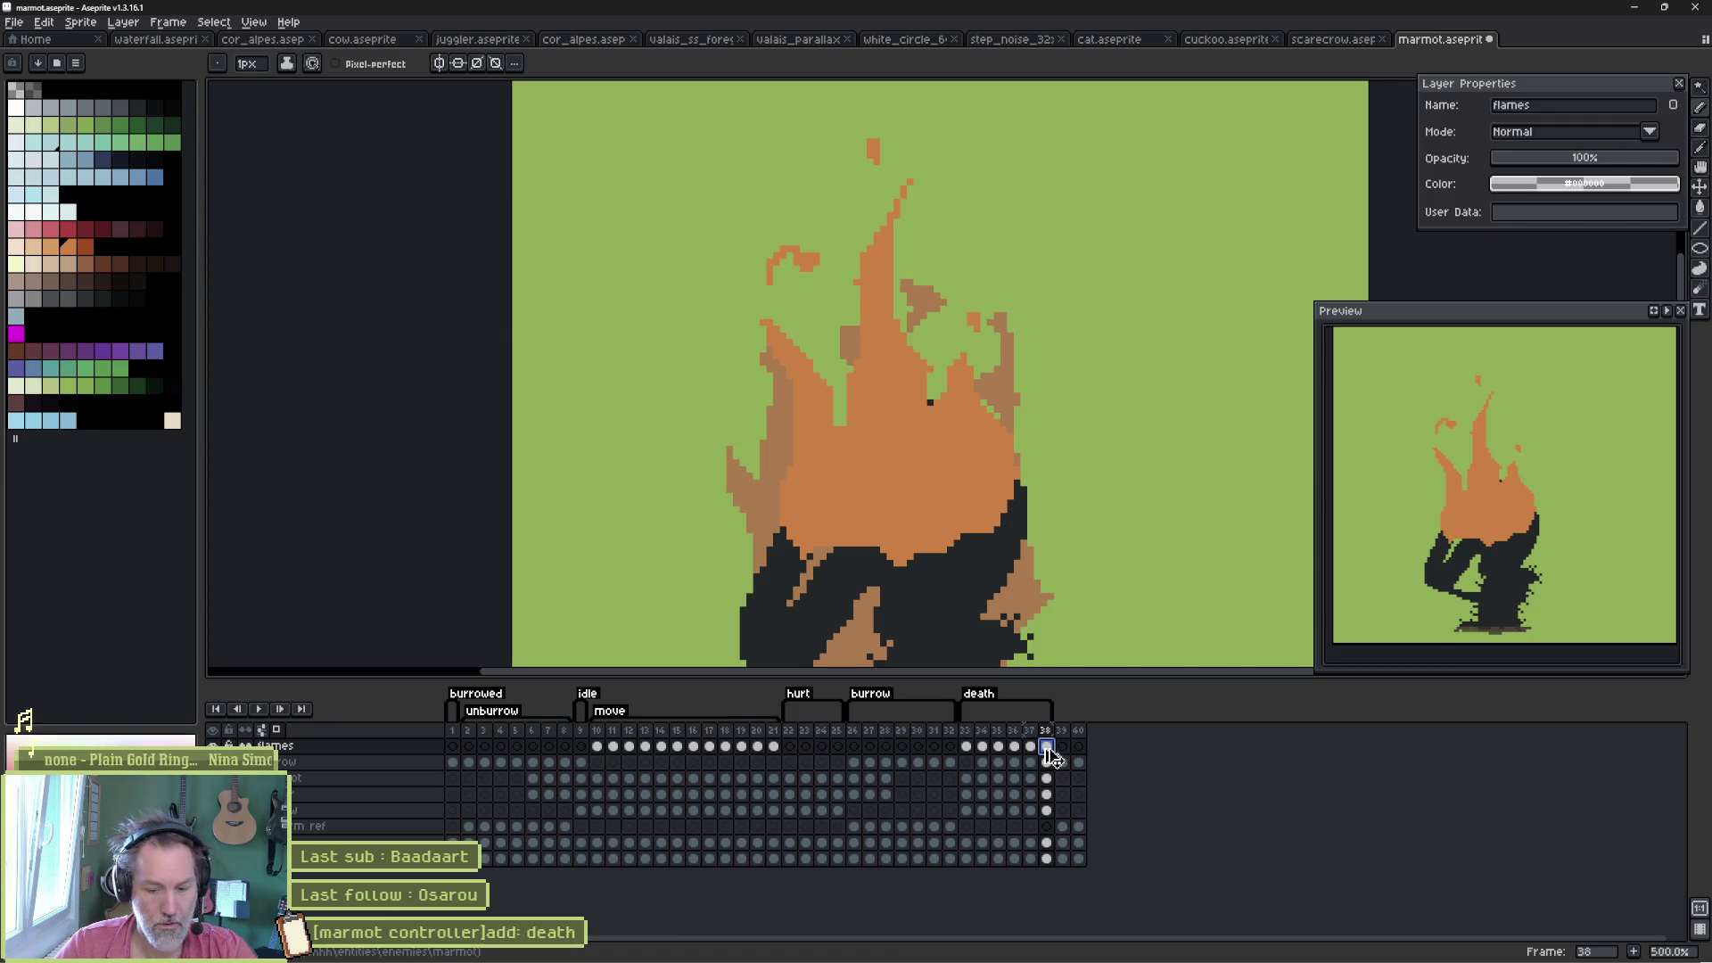
# - Insert a new frame 39 and play the death animation back to check it
pyautogui.hotkey('alt', 'n')
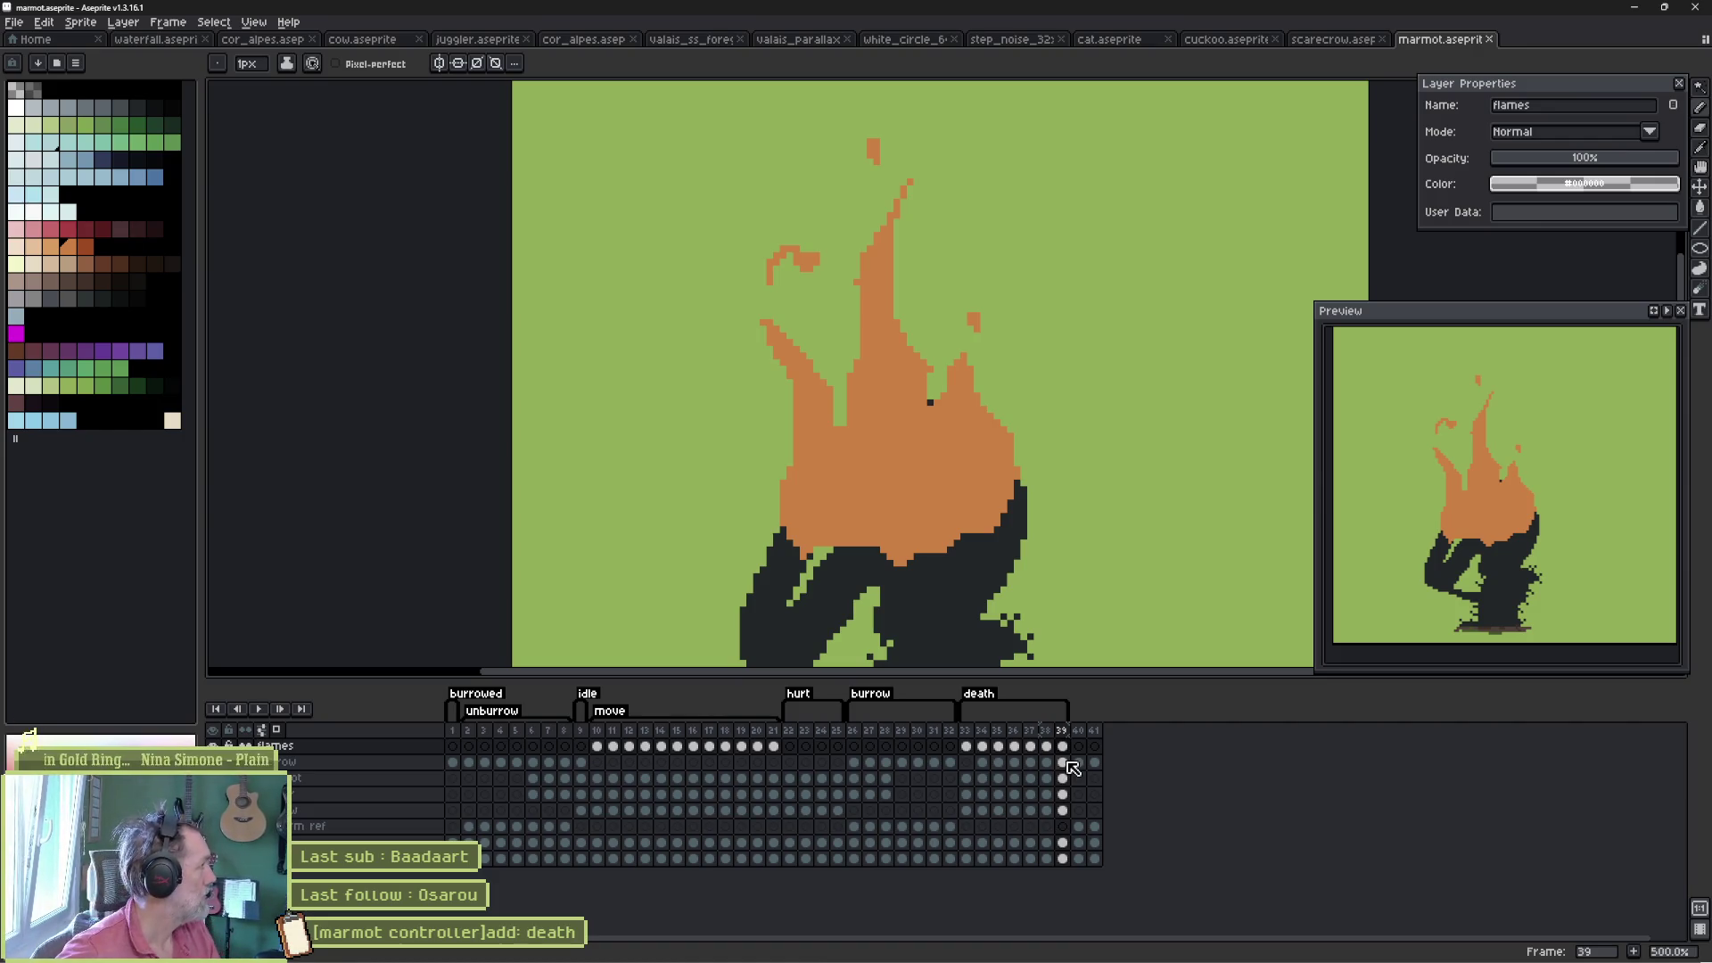
pyautogui.press('Return')
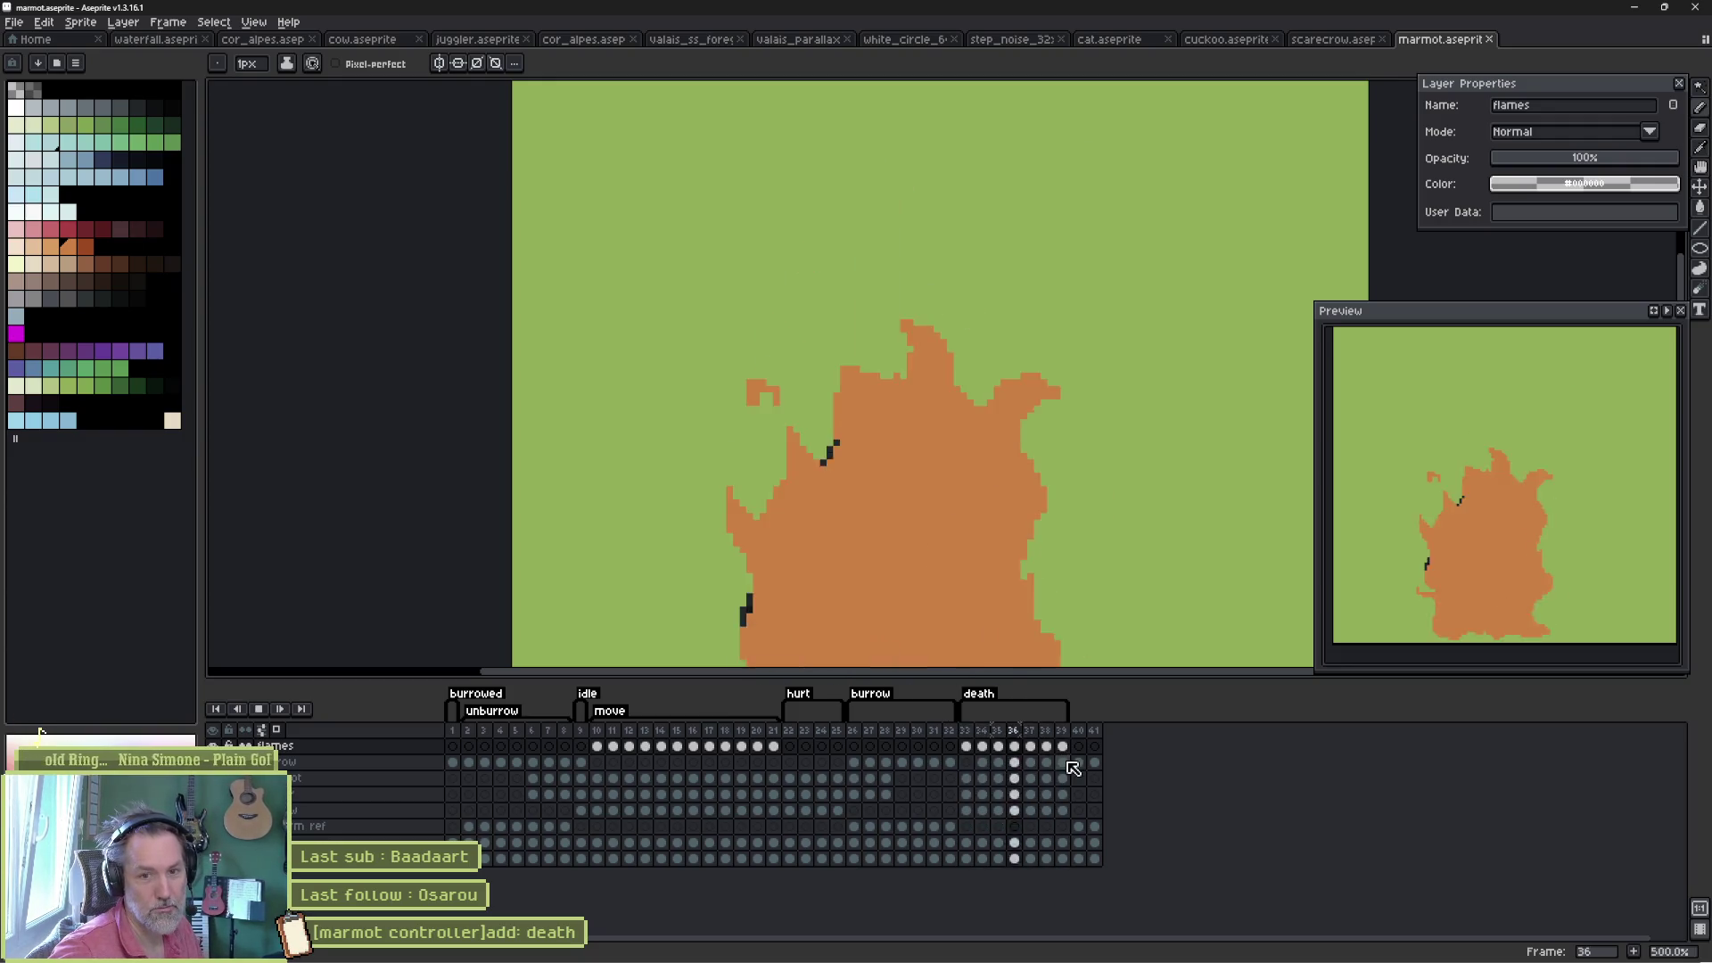
pyautogui.press('Return')
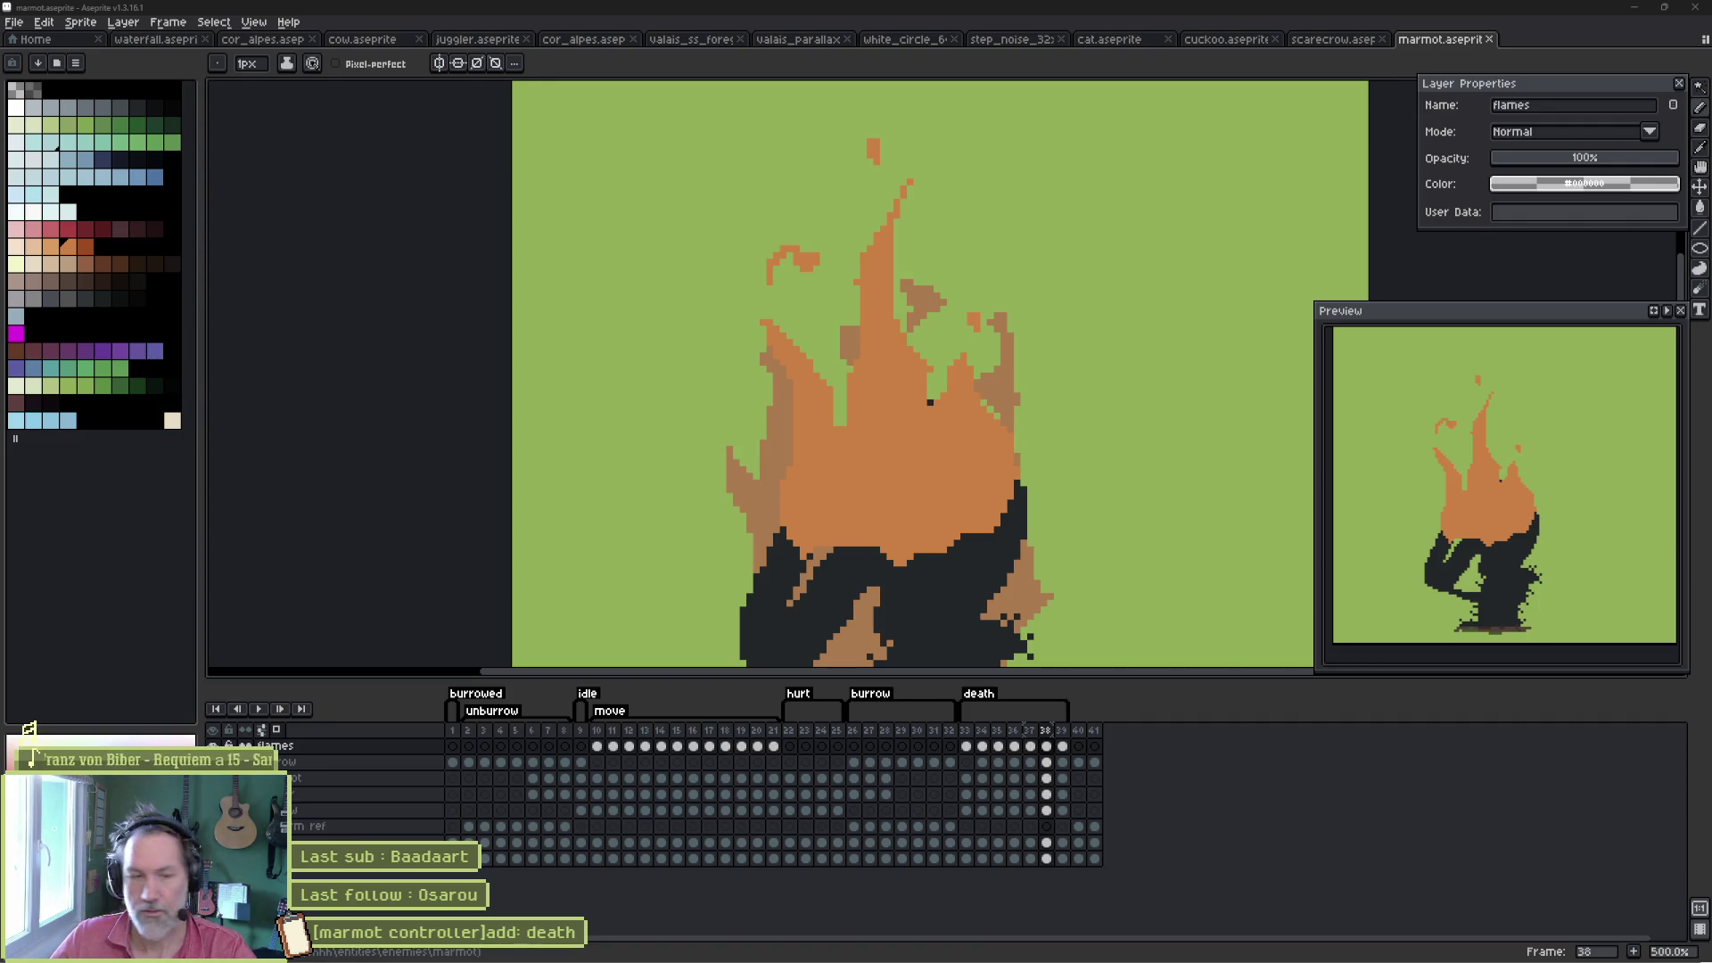
# - Add small orange flame pixels on frame 38's charred body
pyautogui.scroll(-3, 1024, 370)
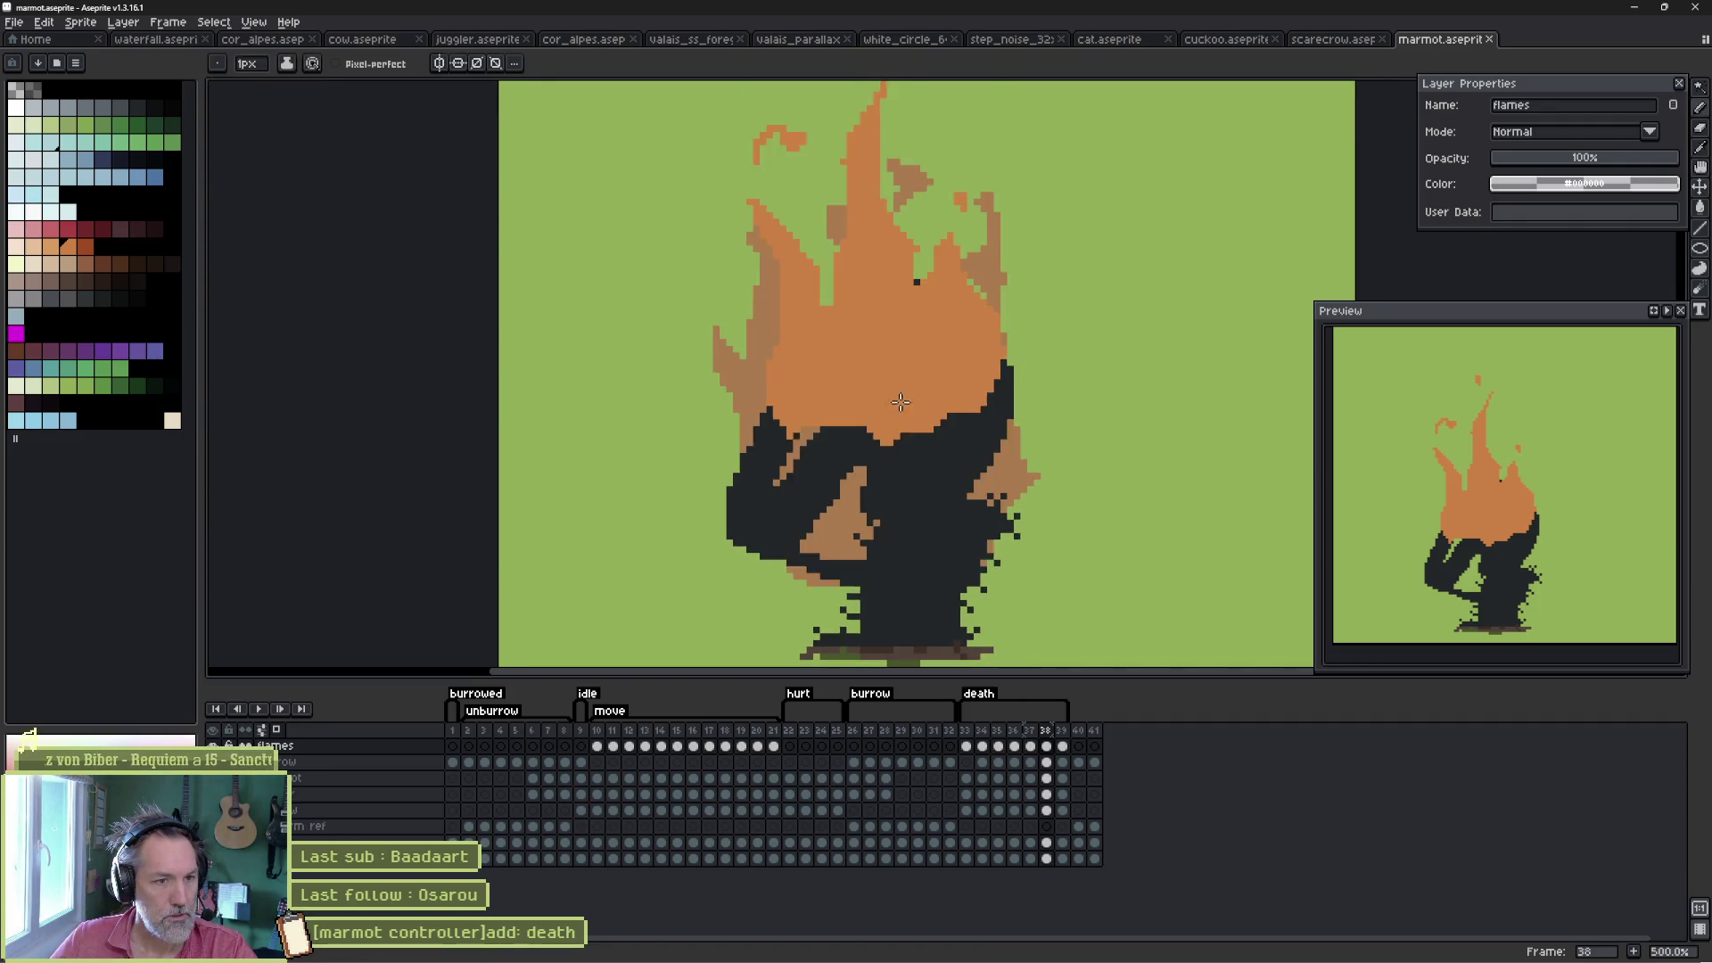
pyautogui.scroll(2, 900, 402)
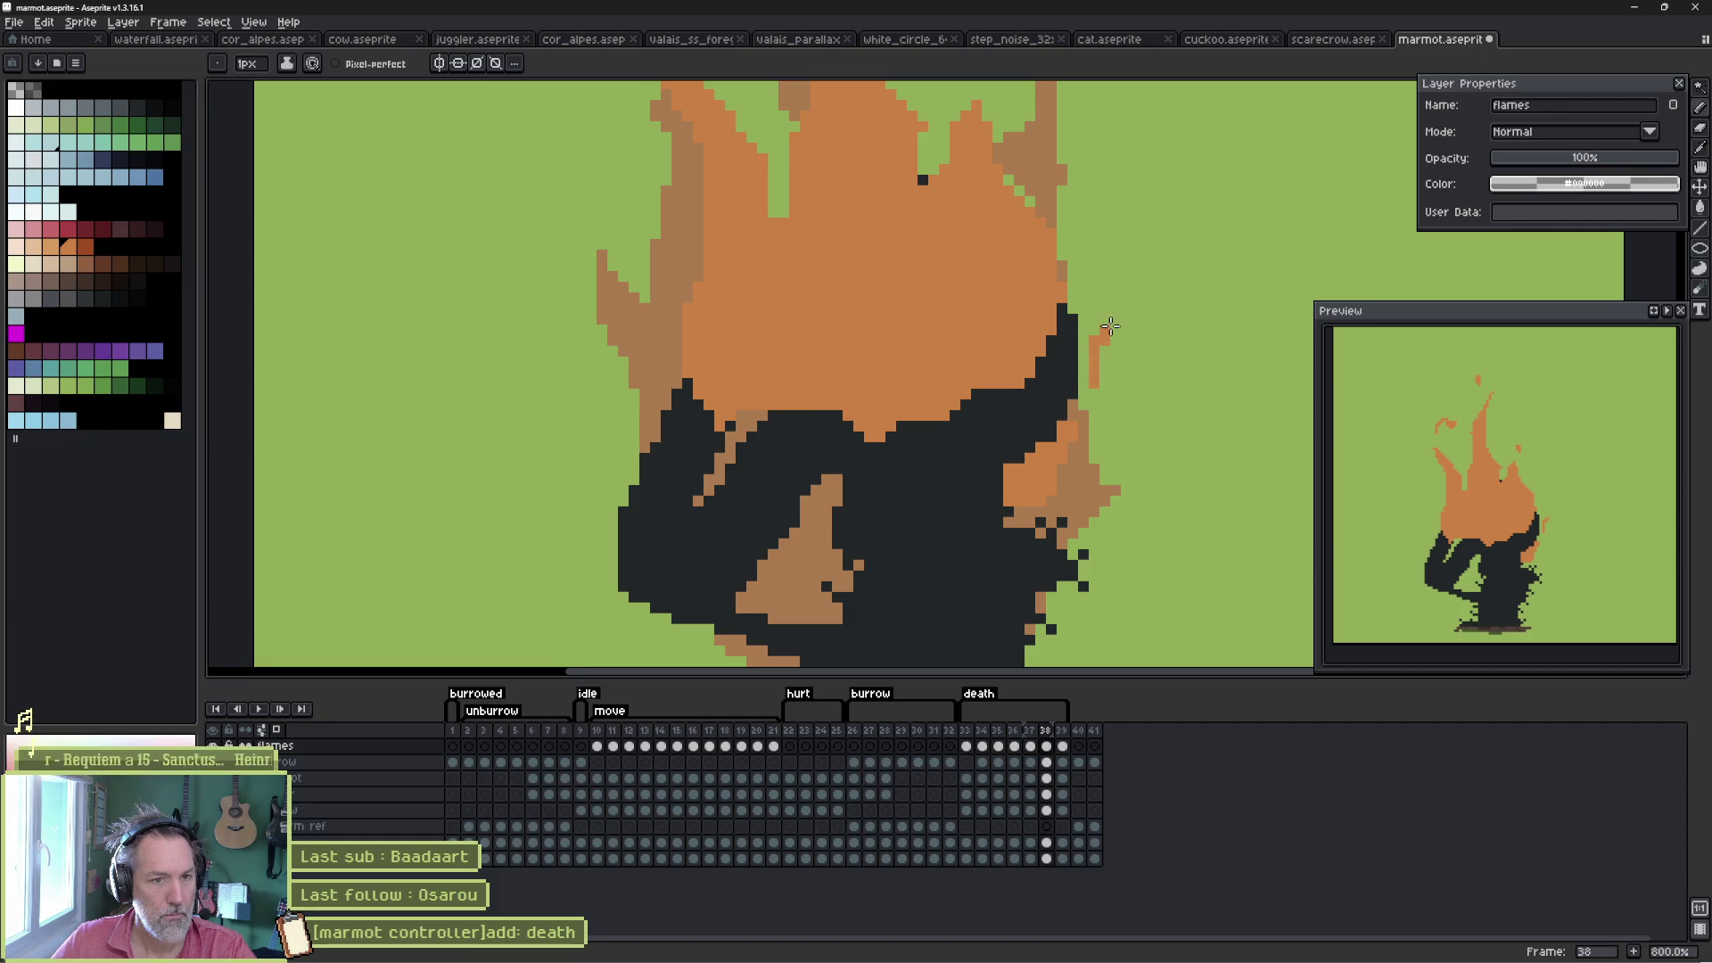
pyautogui.scroll(-2, 790, 497)
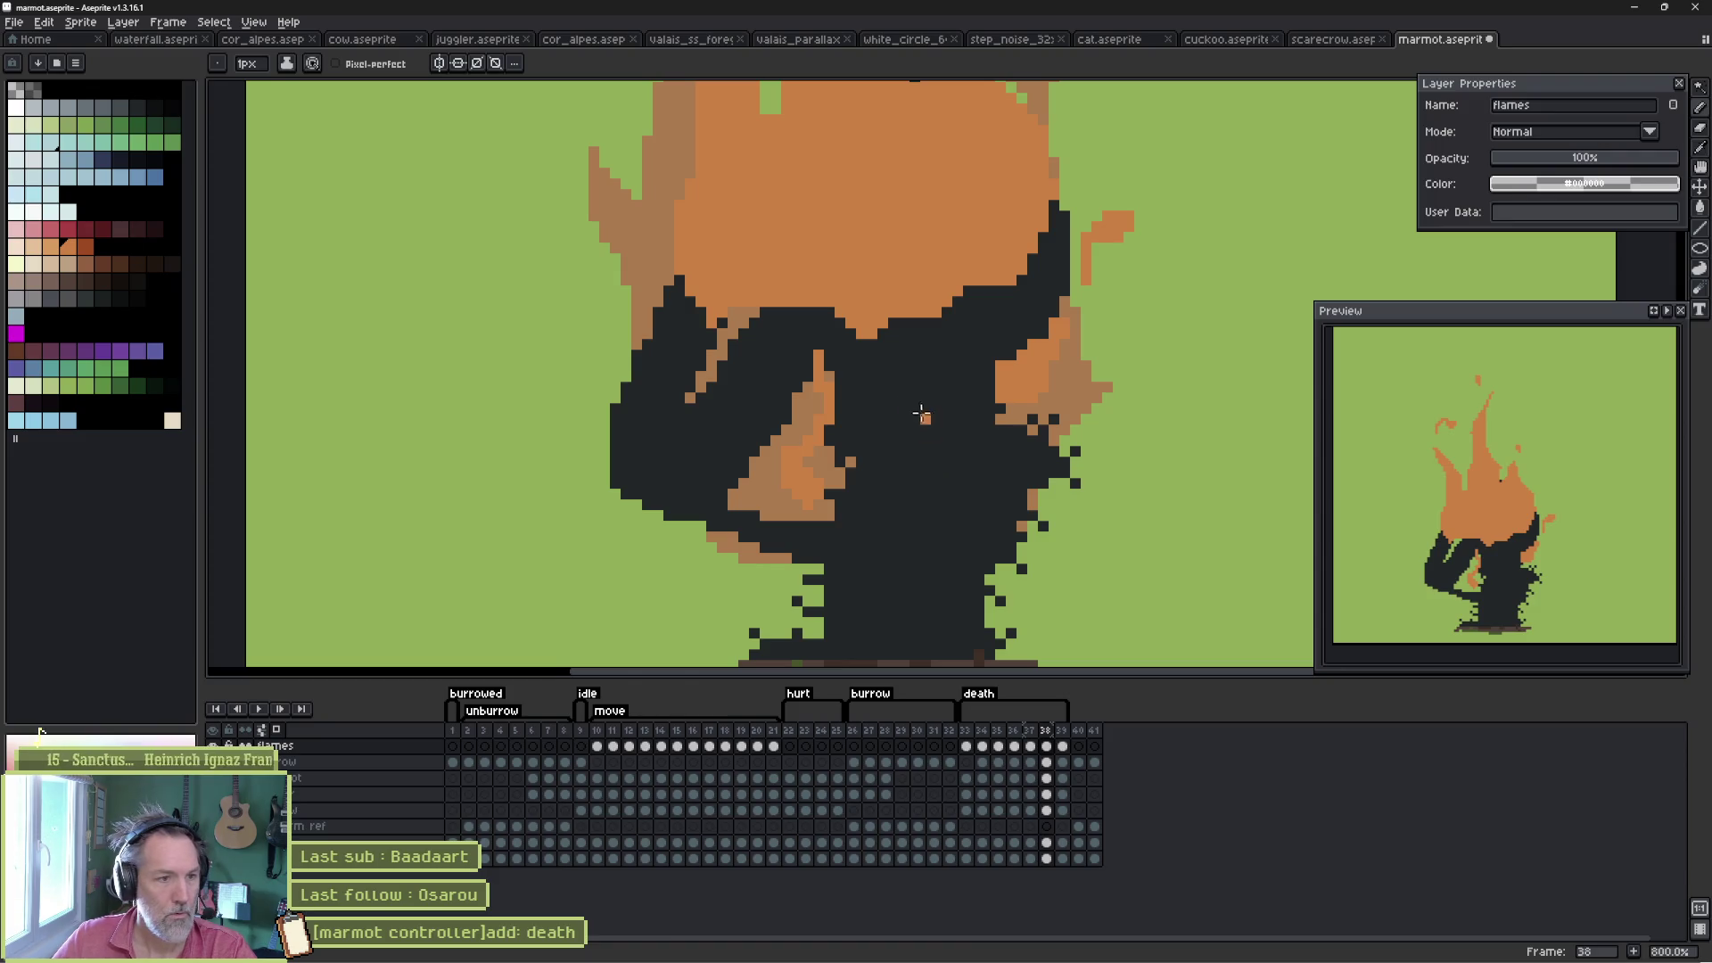
pyautogui.moveTo(686, 346)
pyautogui.mouseDown()
pyautogui.moveTo(635, 327)
pyautogui.moveTo(688, 355)
pyautogui.mouseUp()
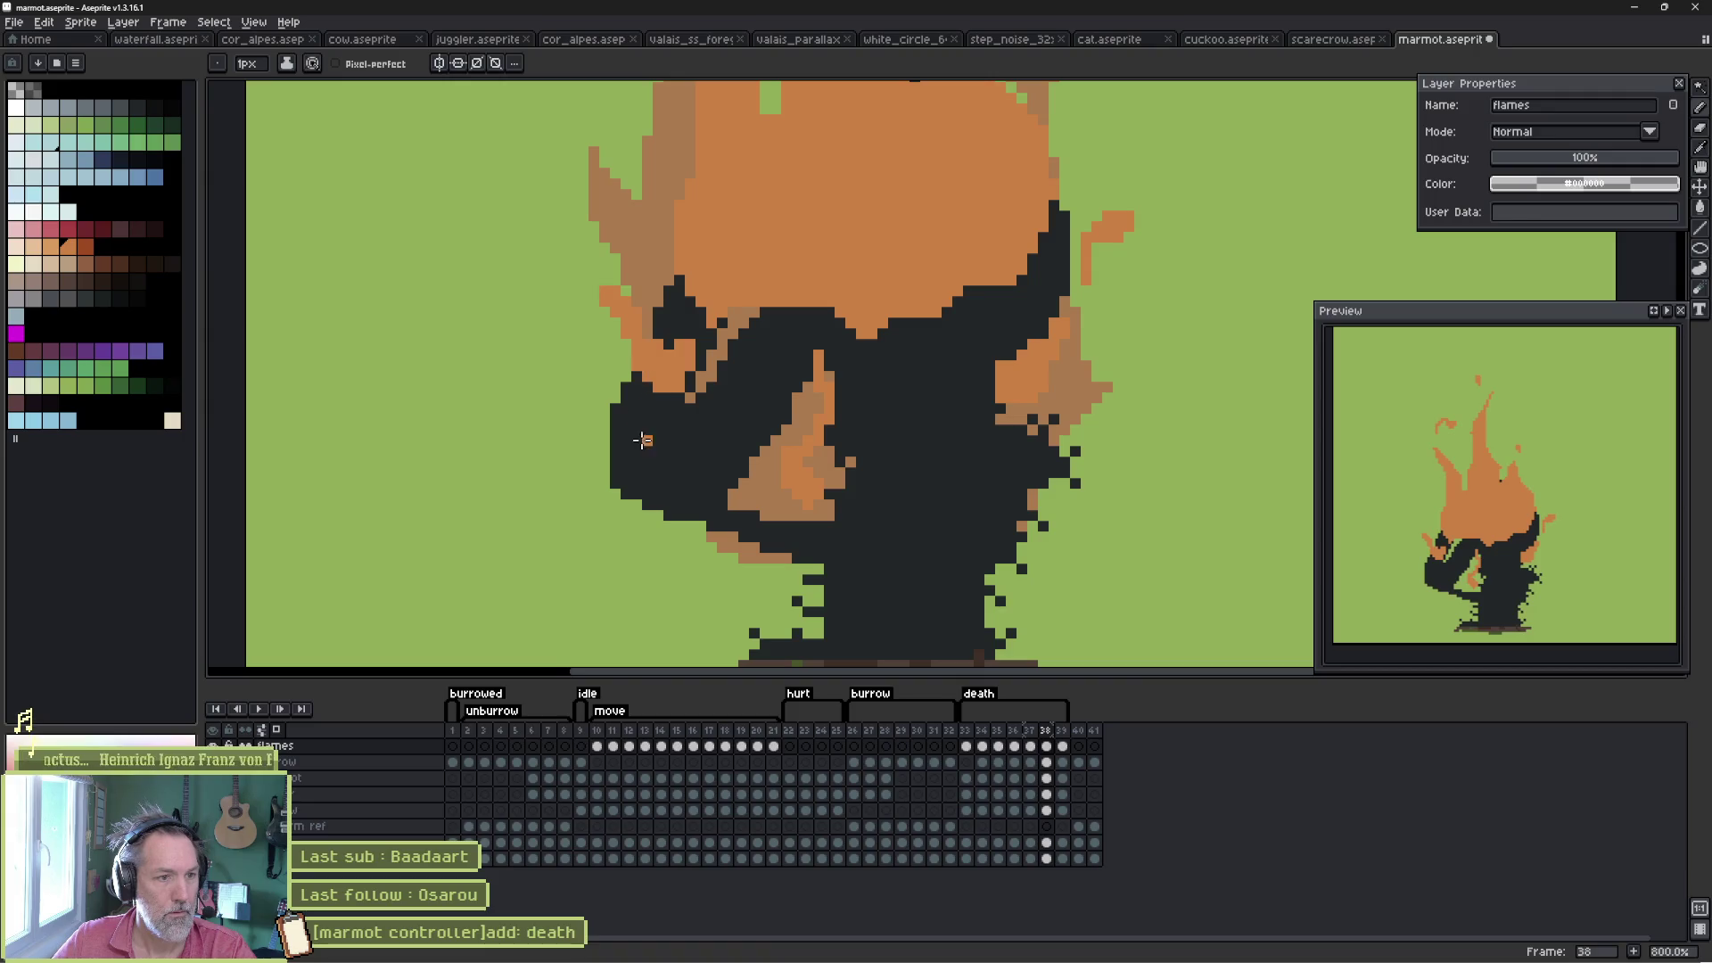
# - On frame 39, cover the left flames with background green and lower the tall tip, then undo
pyautogui.press('Right')
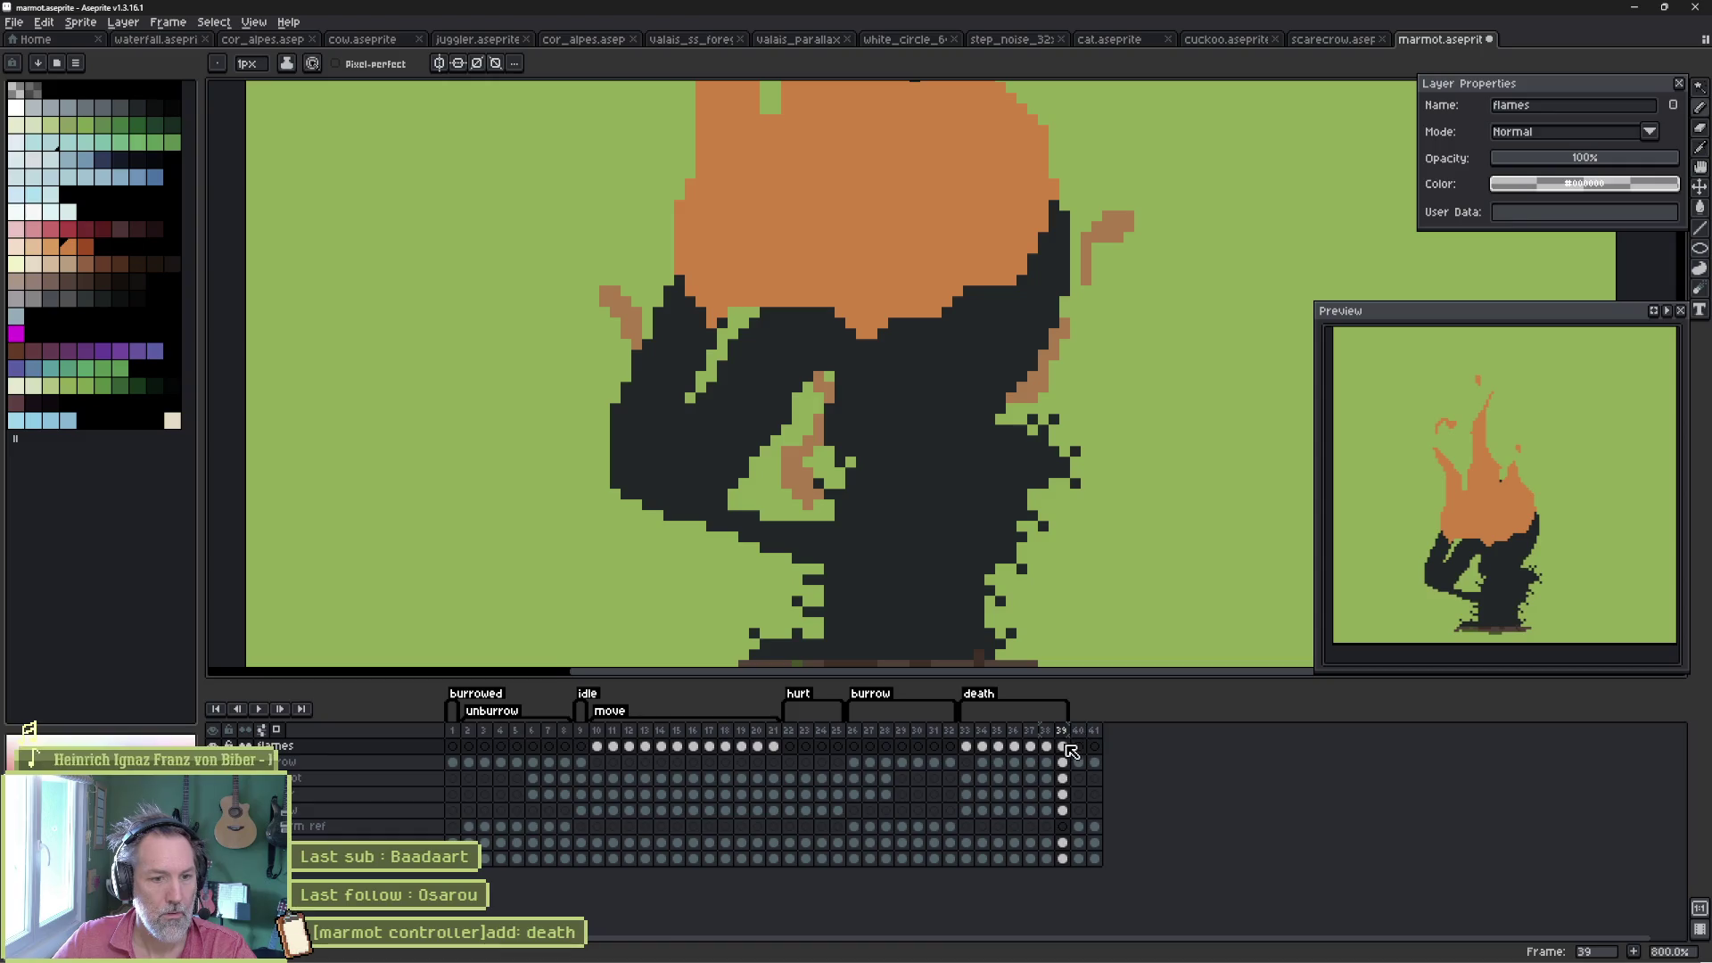
pyautogui.press('v')
pyautogui.scroll(5, 974, 363)
pyautogui.scroll(-1, 936, 386)
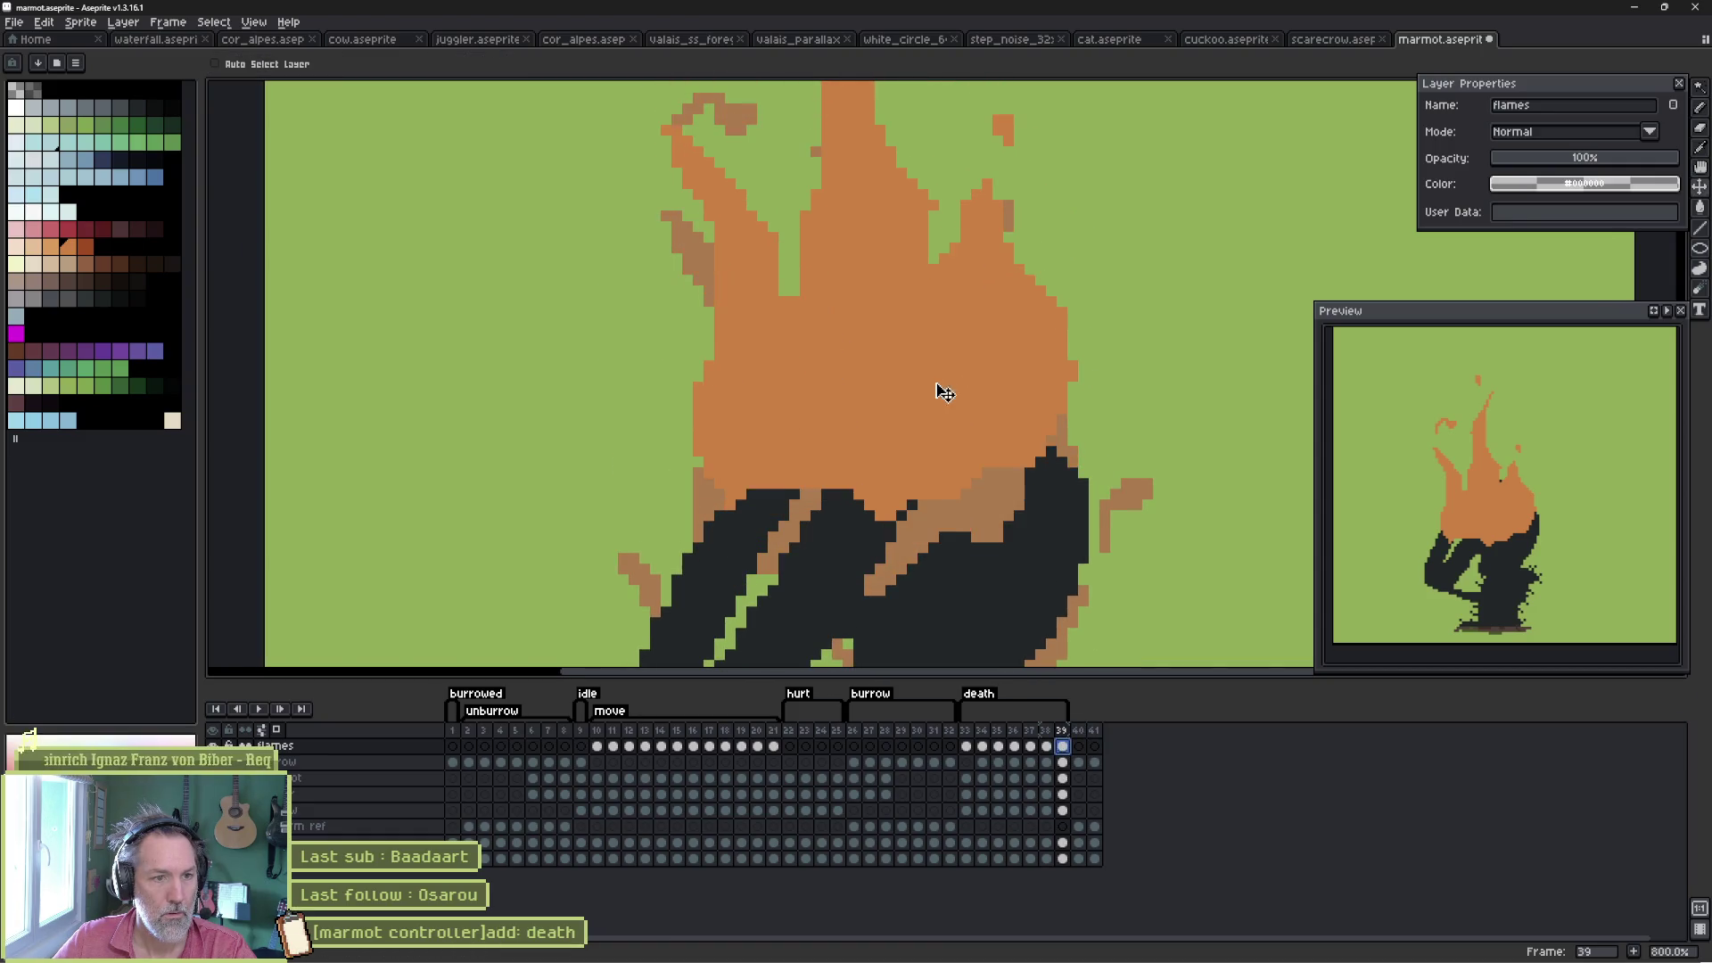
pyautogui.hotkey('ctrl', 'z')
pyautogui.scroll(2, 936, 363)
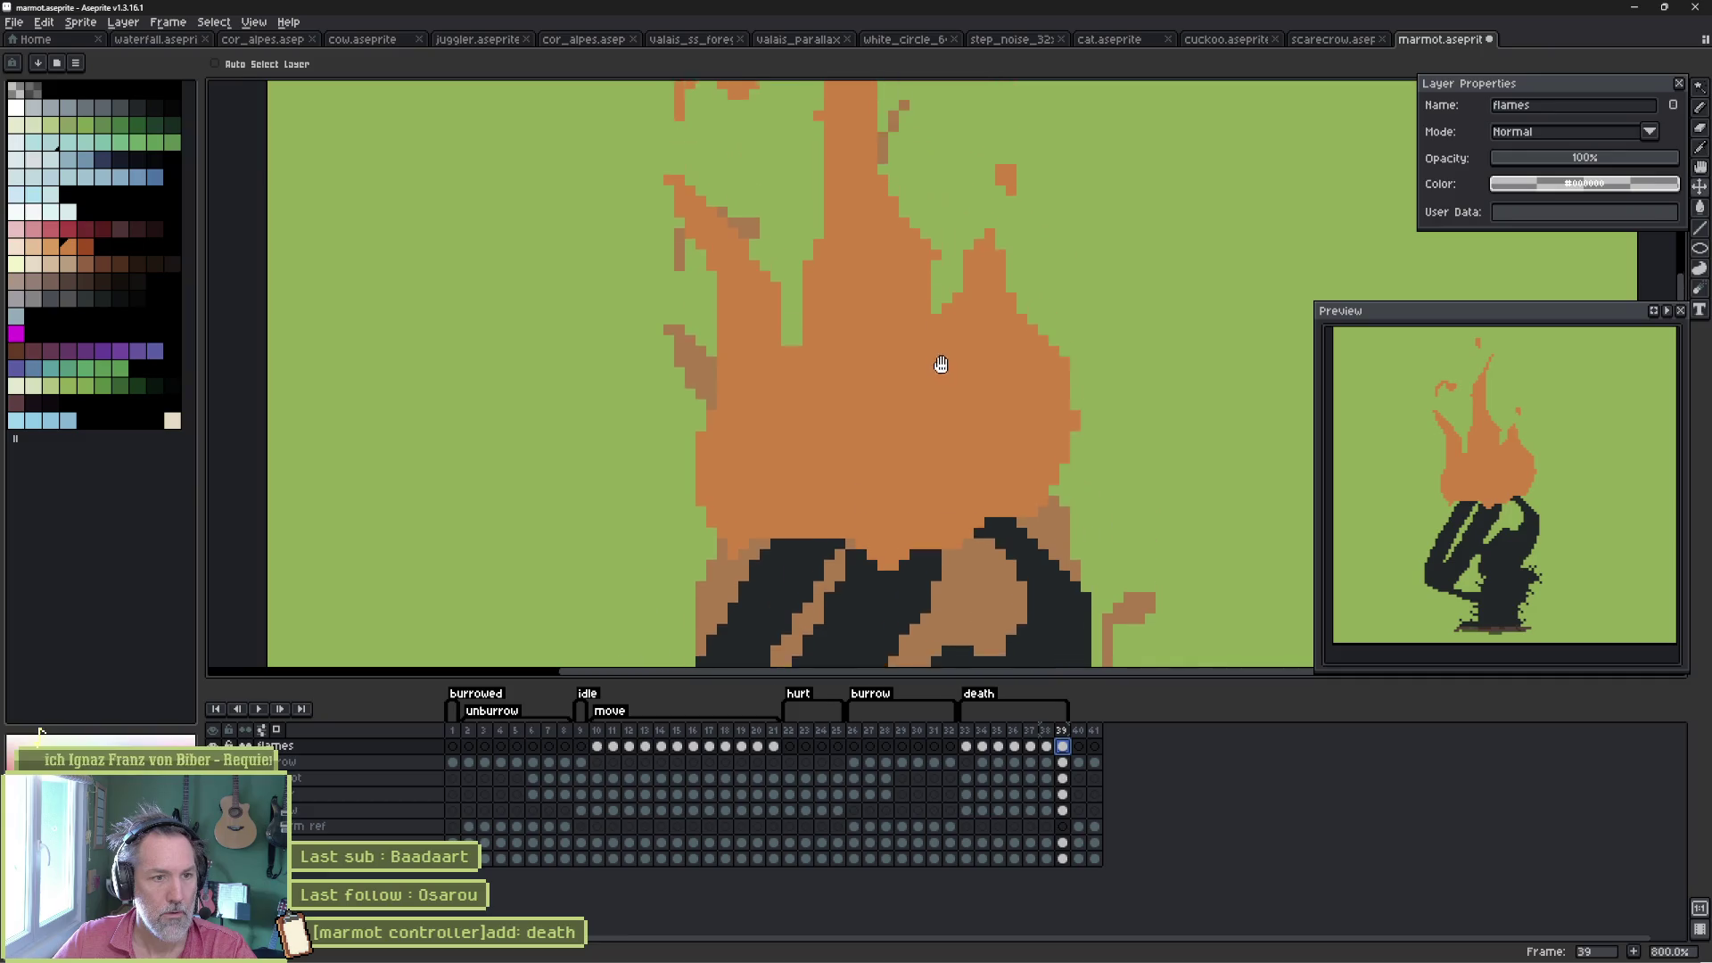
pyautogui.press('b')
pyautogui.moveTo(771, 229)
pyautogui.mouseDown()
pyautogui.moveTo(753, 287)
pyautogui.moveTo(867, 389)
pyautogui.mouseUp()
pyautogui.scroll(-1, 867, 389)
pyautogui.scroll(2, 910, 145)
pyautogui.moveTo(910, 152); pyautogui.dragTo(885, 217)
pyautogui.hotkey('ctrl', 'z')
pyautogui.hotkey('ctrl', 'z')
pyautogui.hotkey('ctrl', 'z')
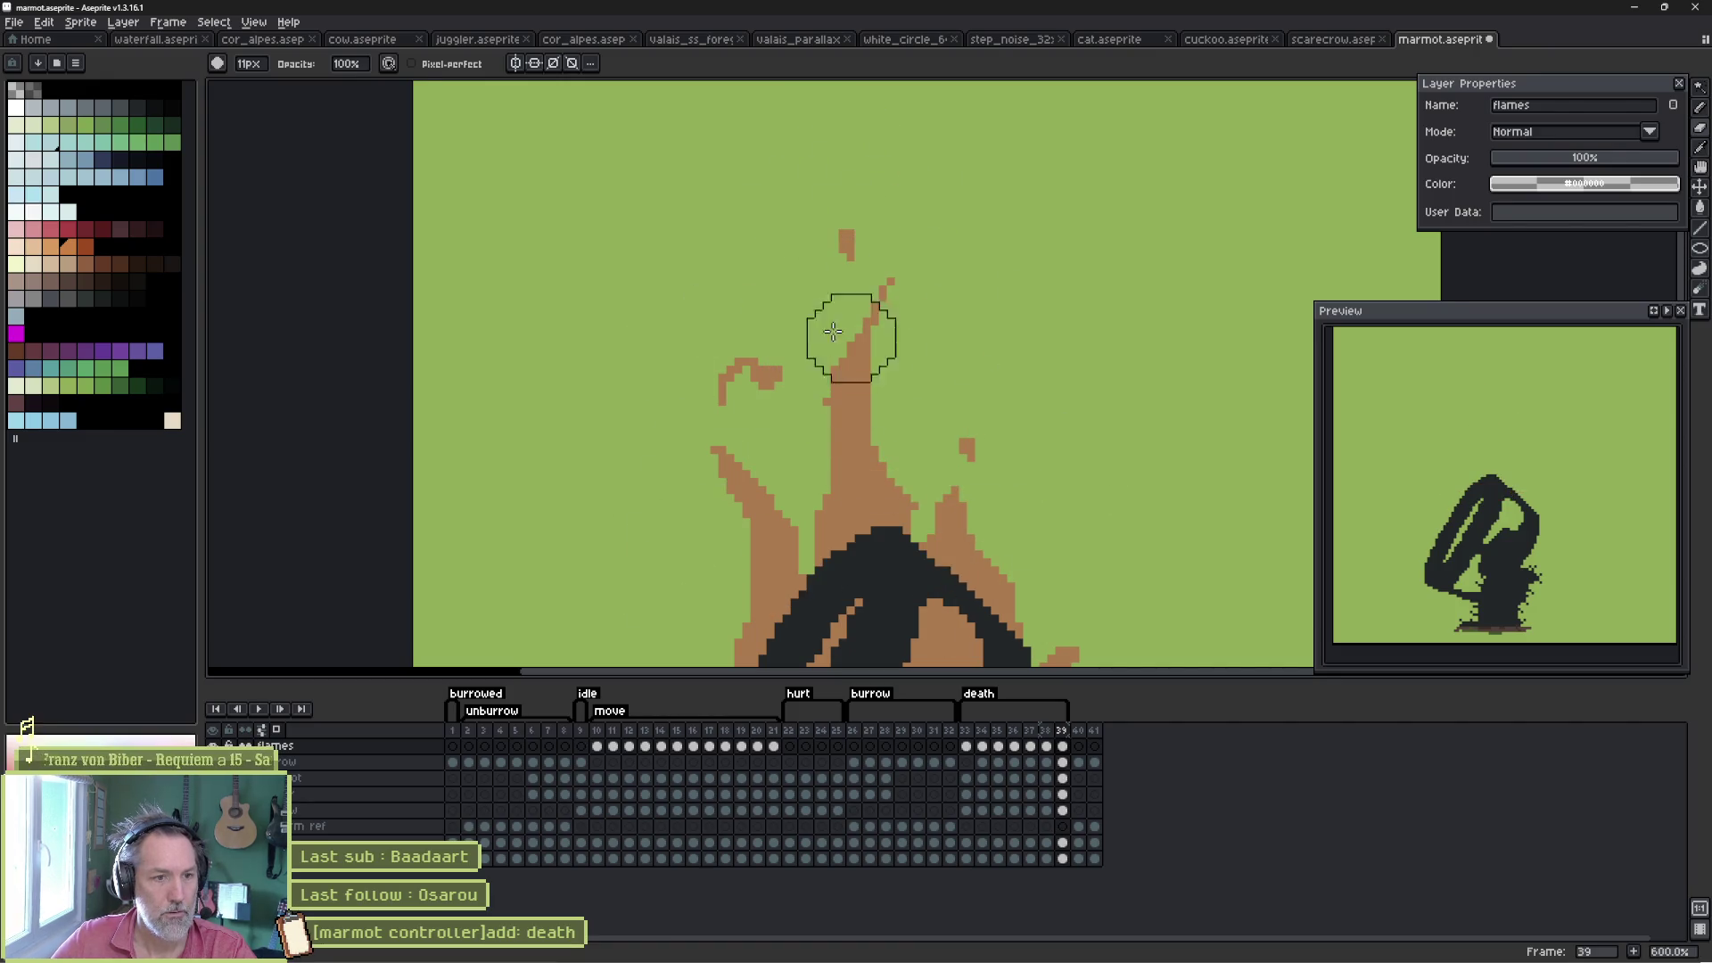
# - Paint large orange flame blobs over the marmot's head and the left flame
pyautogui.press('e')
pyautogui.press('b')
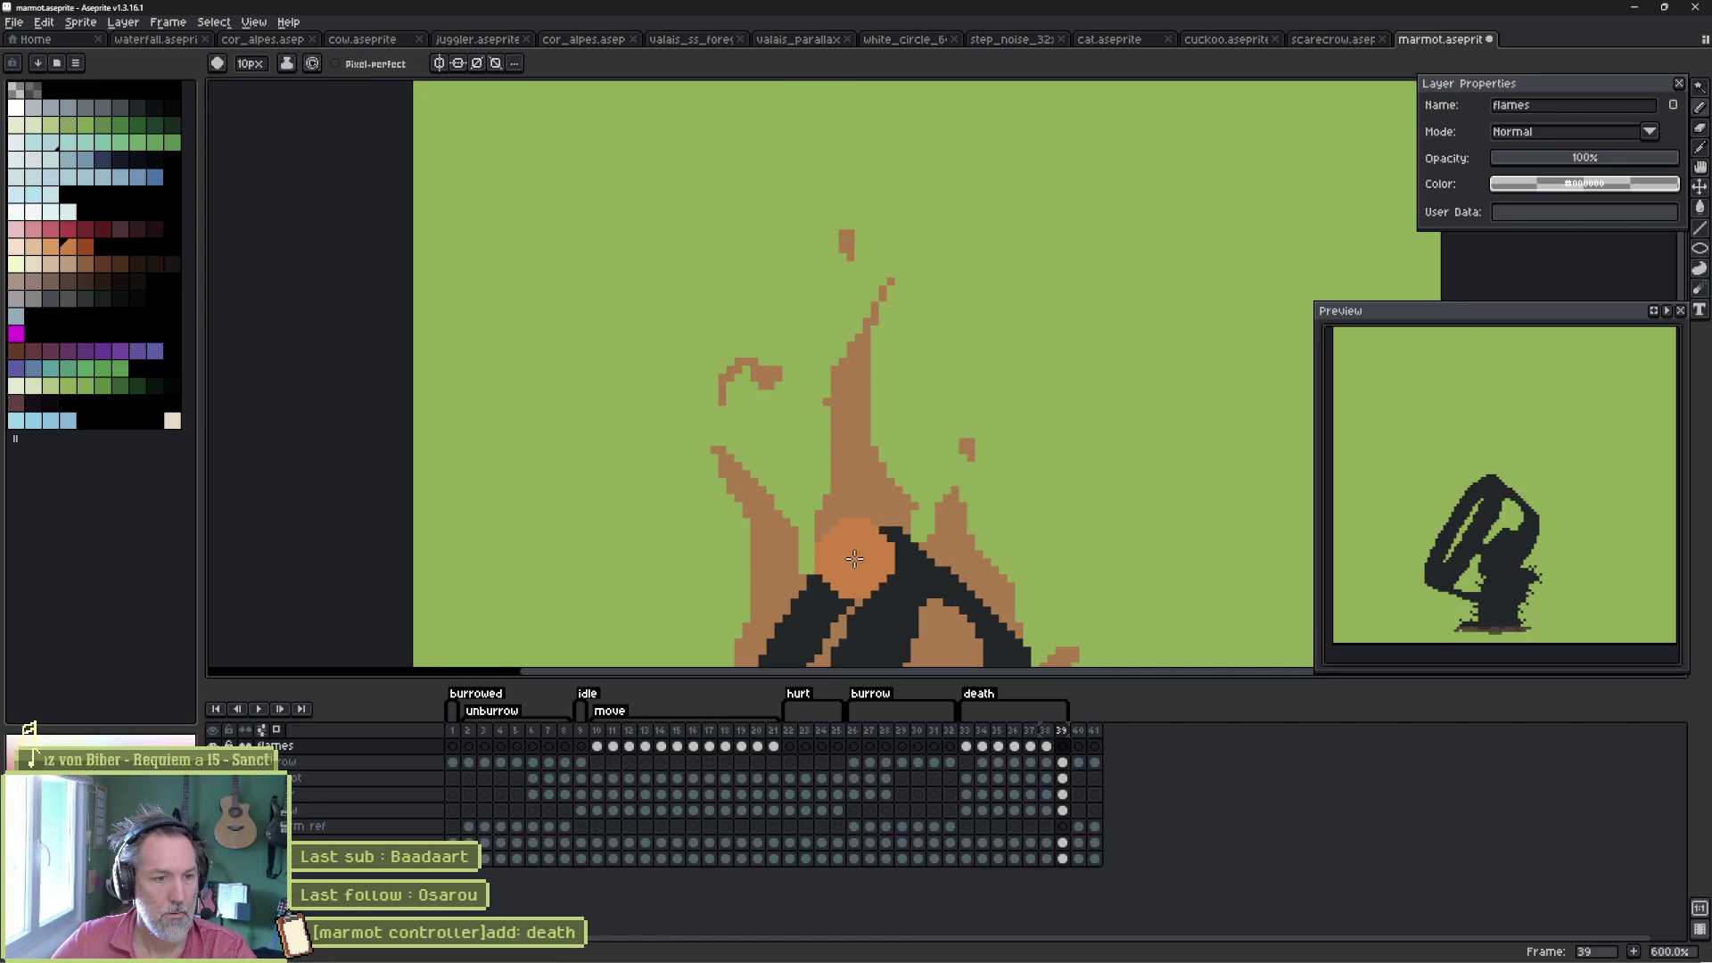
pyautogui.moveTo(869, 557); pyautogui.dragTo(870, 464)
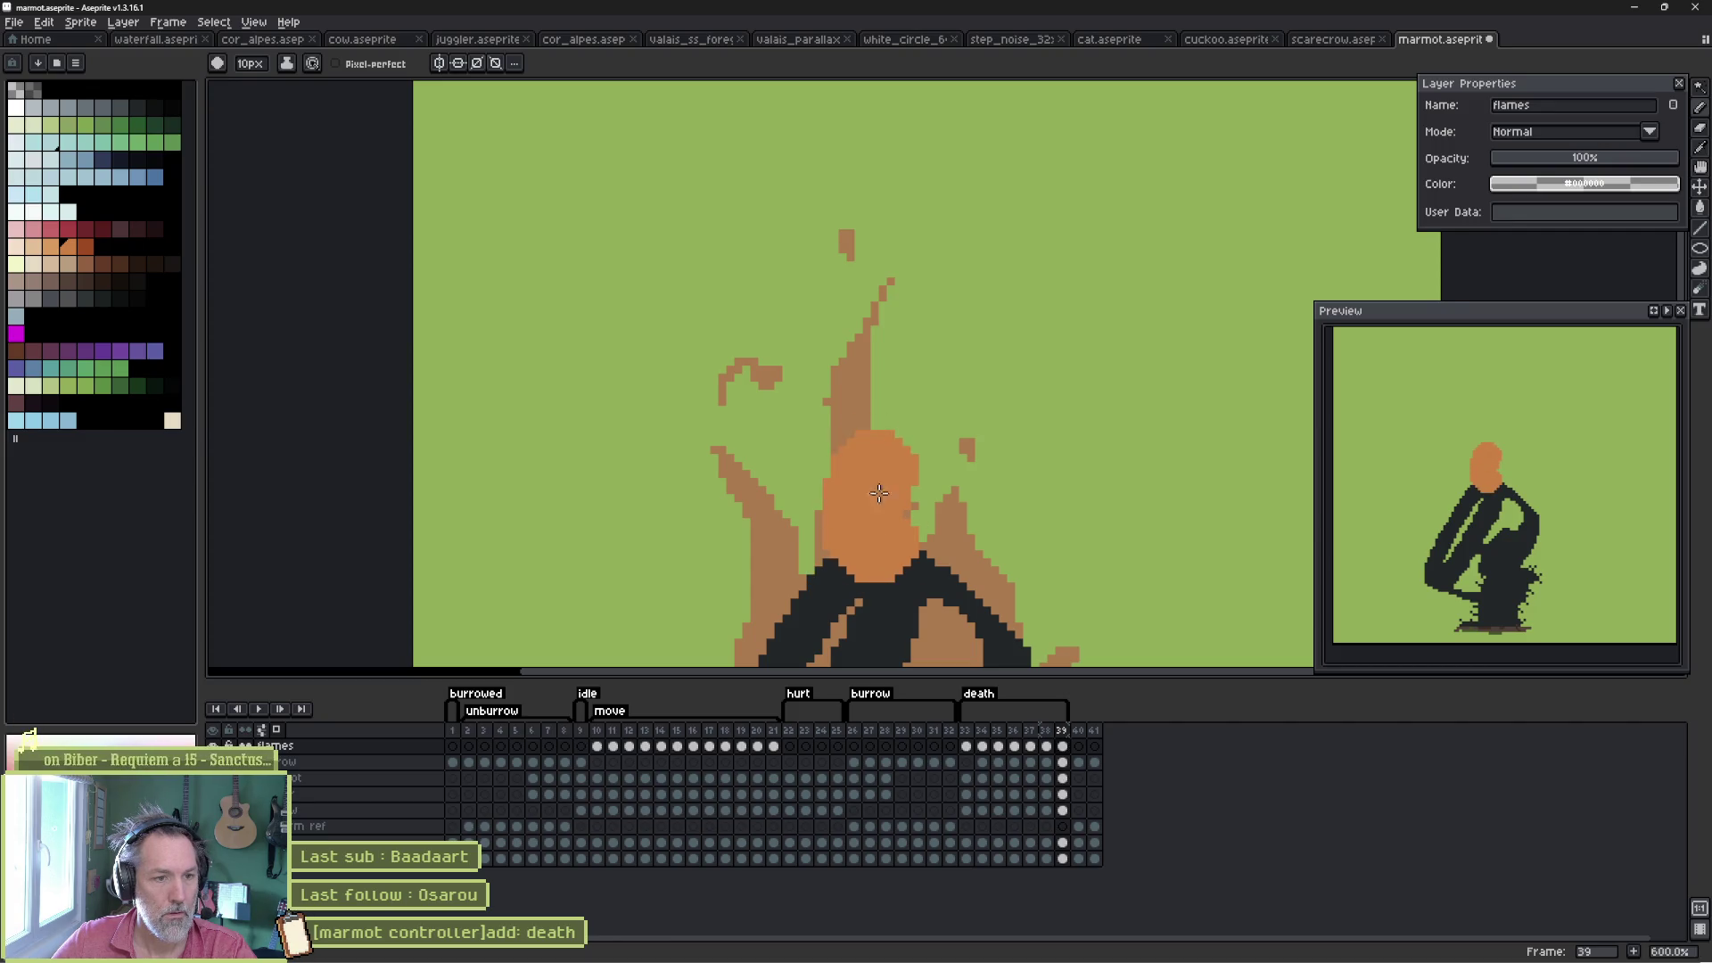
pyautogui.press('-')
pyautogui.press('-')
pyautogui.press('-')
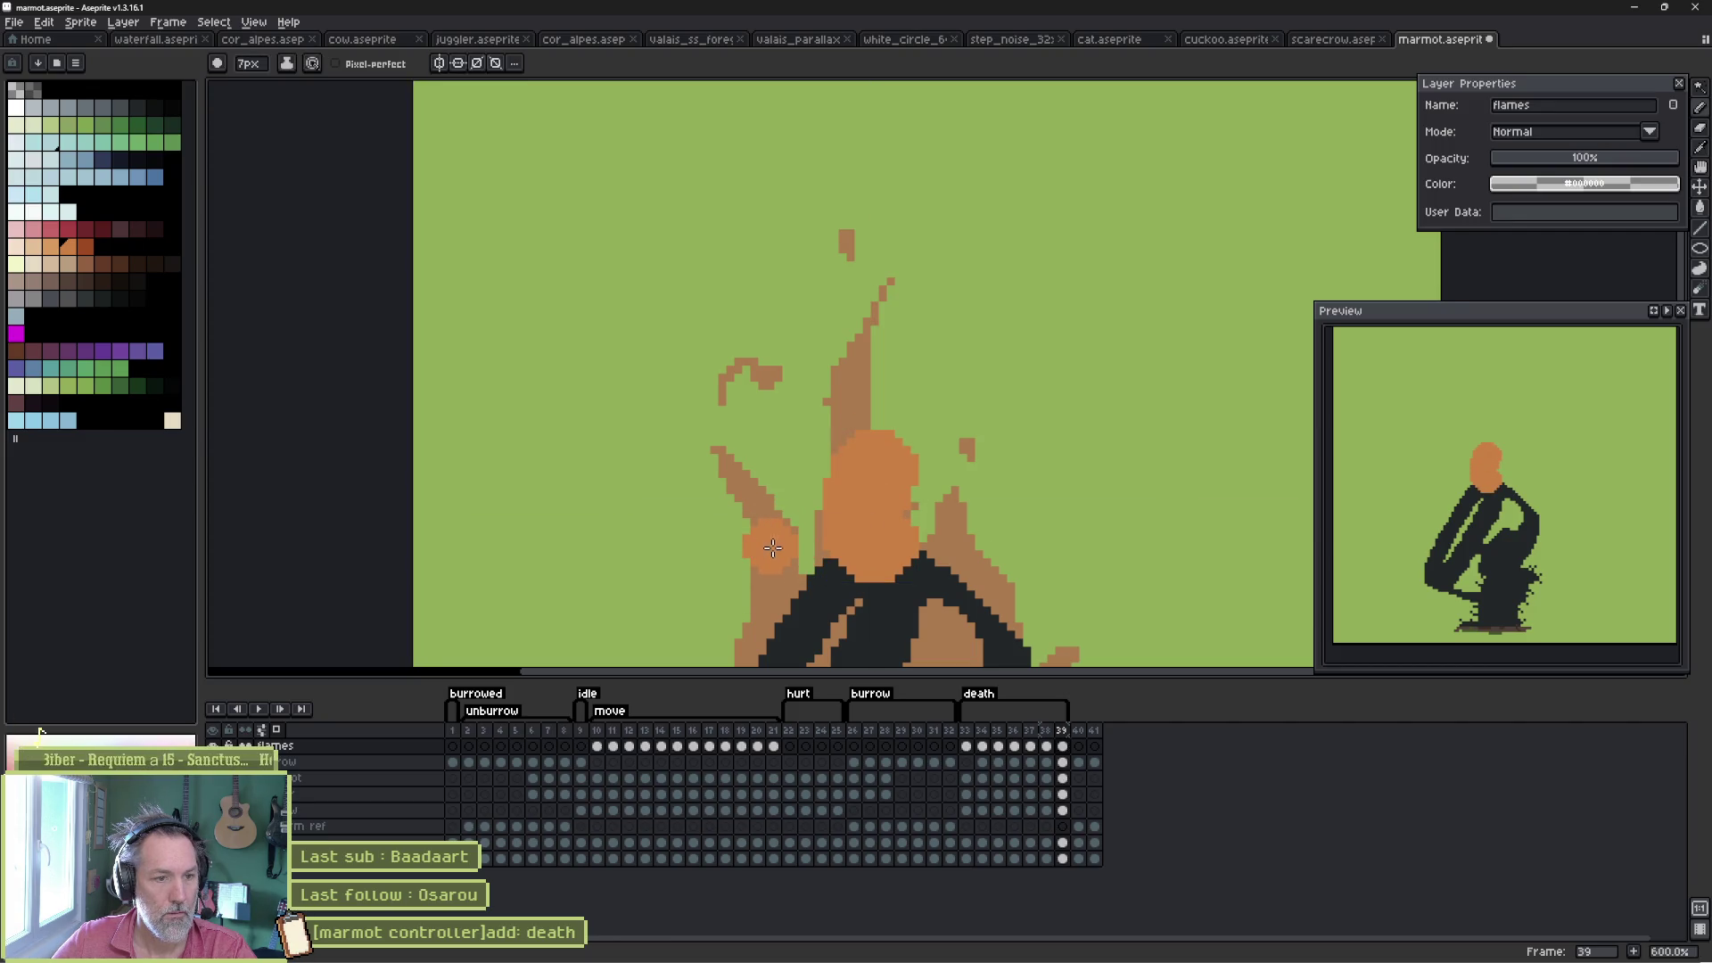
pyautogui.moveTo(774, 459); pyautogui.dragTo(778, 440)
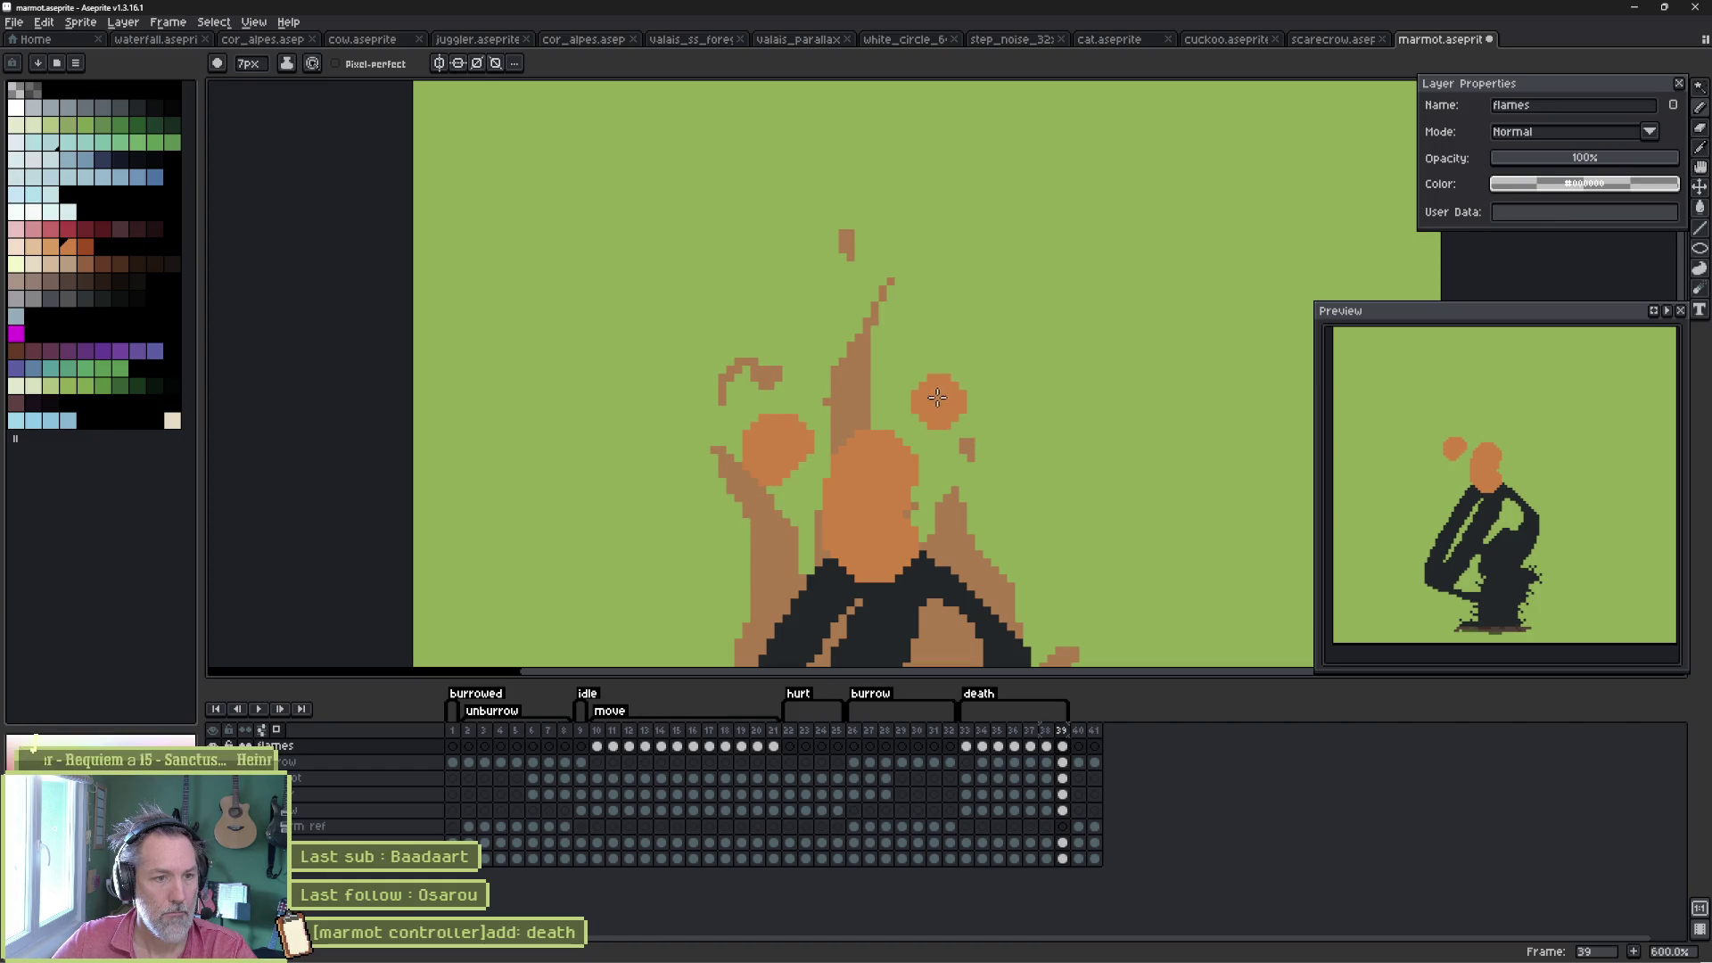
pyautogui.moveTo(942, 366); pyautogui.dragTo(942, 348)
pyautogui.hotkey('ctrl', 'z')
pyautogui.press('+')
pyautogui.press('+')
pyautogui.press('+')
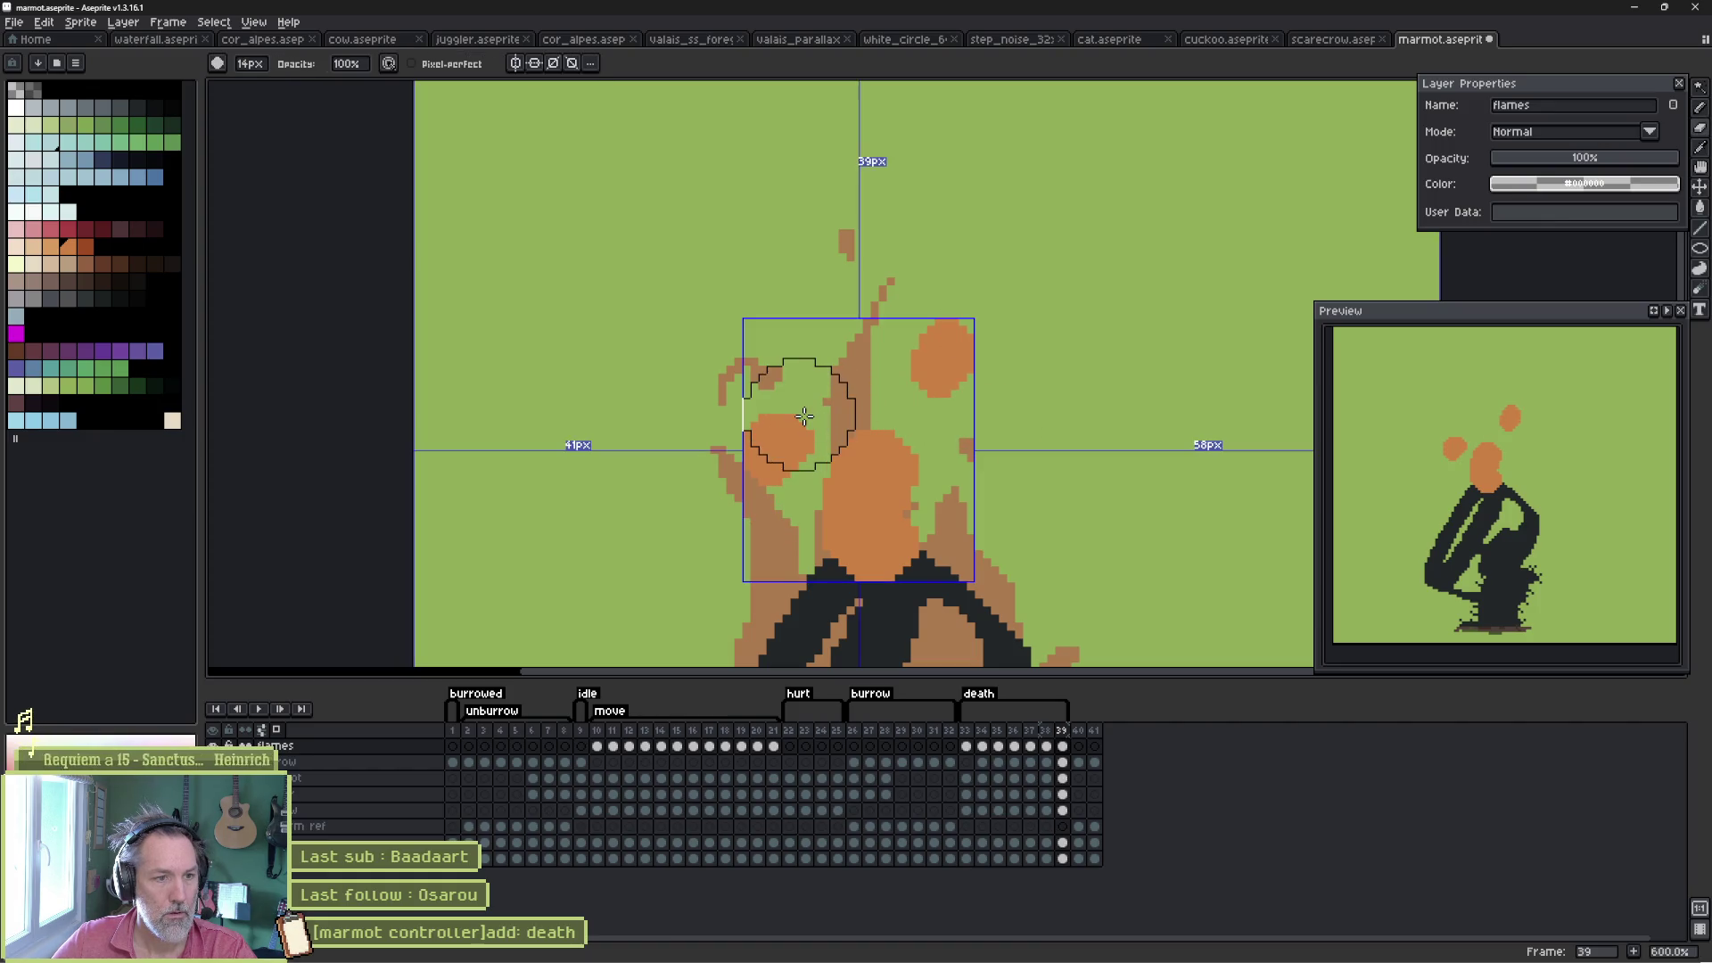
# - Carve the orange blobs into a left curl and a top-right crescent ember
pyautogui.press('-')
pyautogui.press('-')
pyautogui.press('-')
pyautogui.scroll(3, 798, 417)
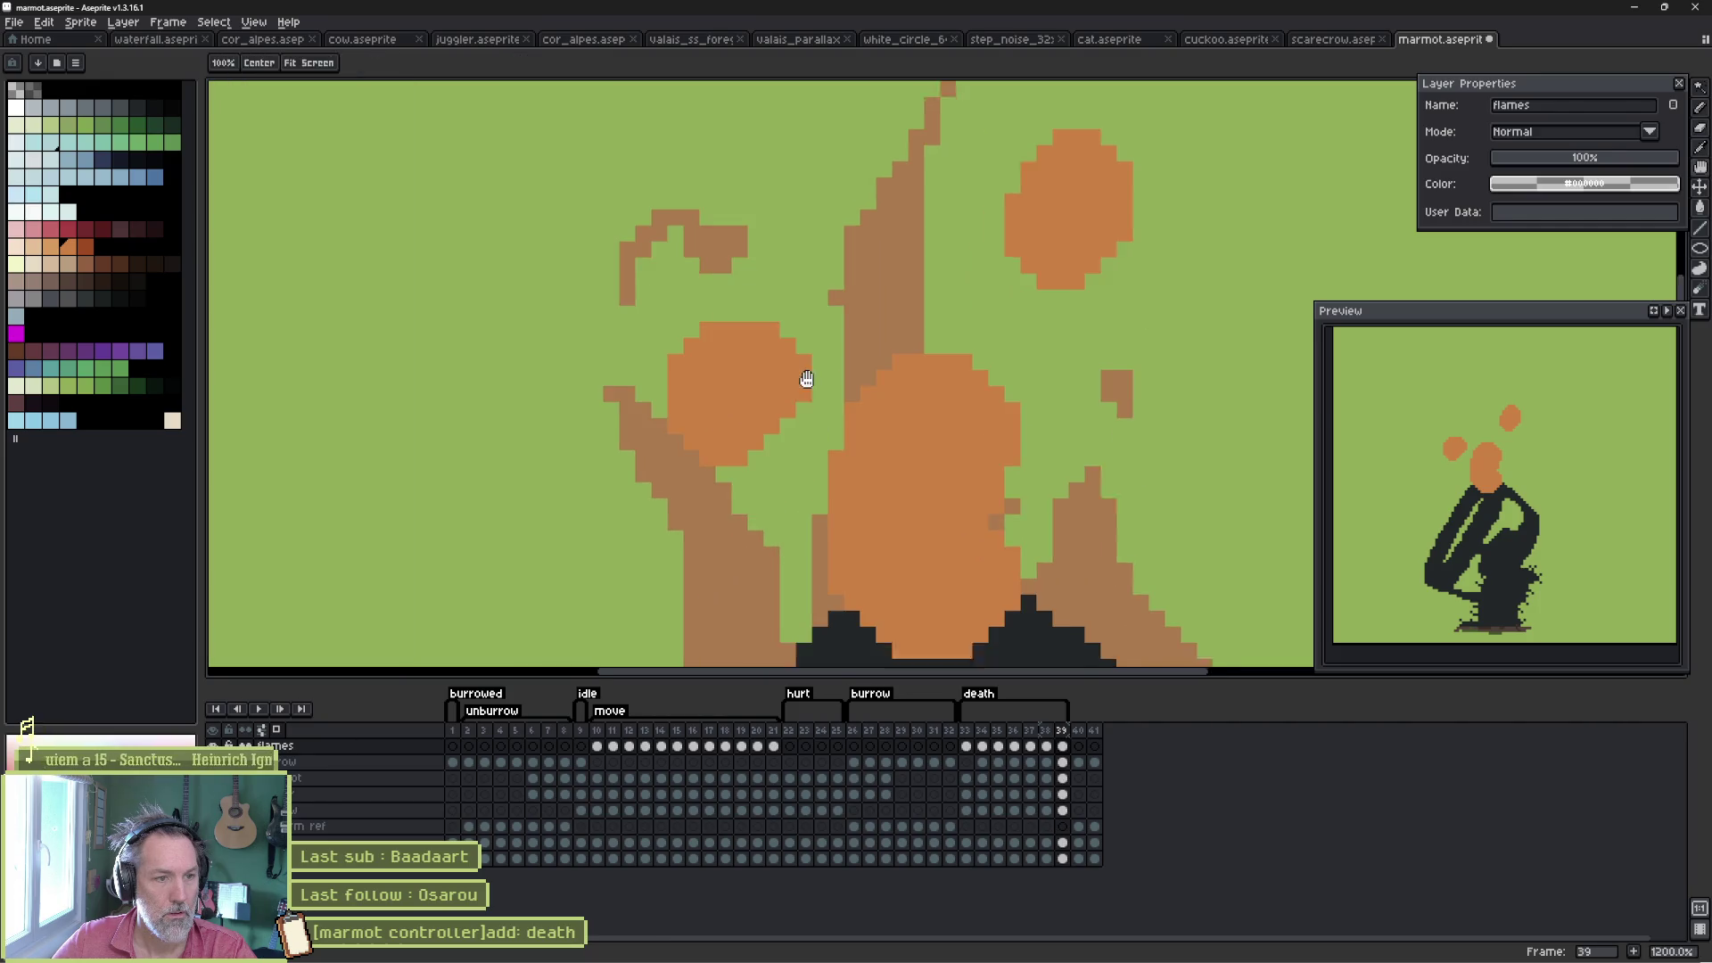
pyautogui.moveTo(784, 321)
pyautogui.mouseDown()
pyautogui.moveTo(776, 351)
pyautogui.moveTo(806, 336)
pyautogui.moveTo(764, 463)
pyautogui.moveTo(646, 312)
pyautogui.mouseUp()
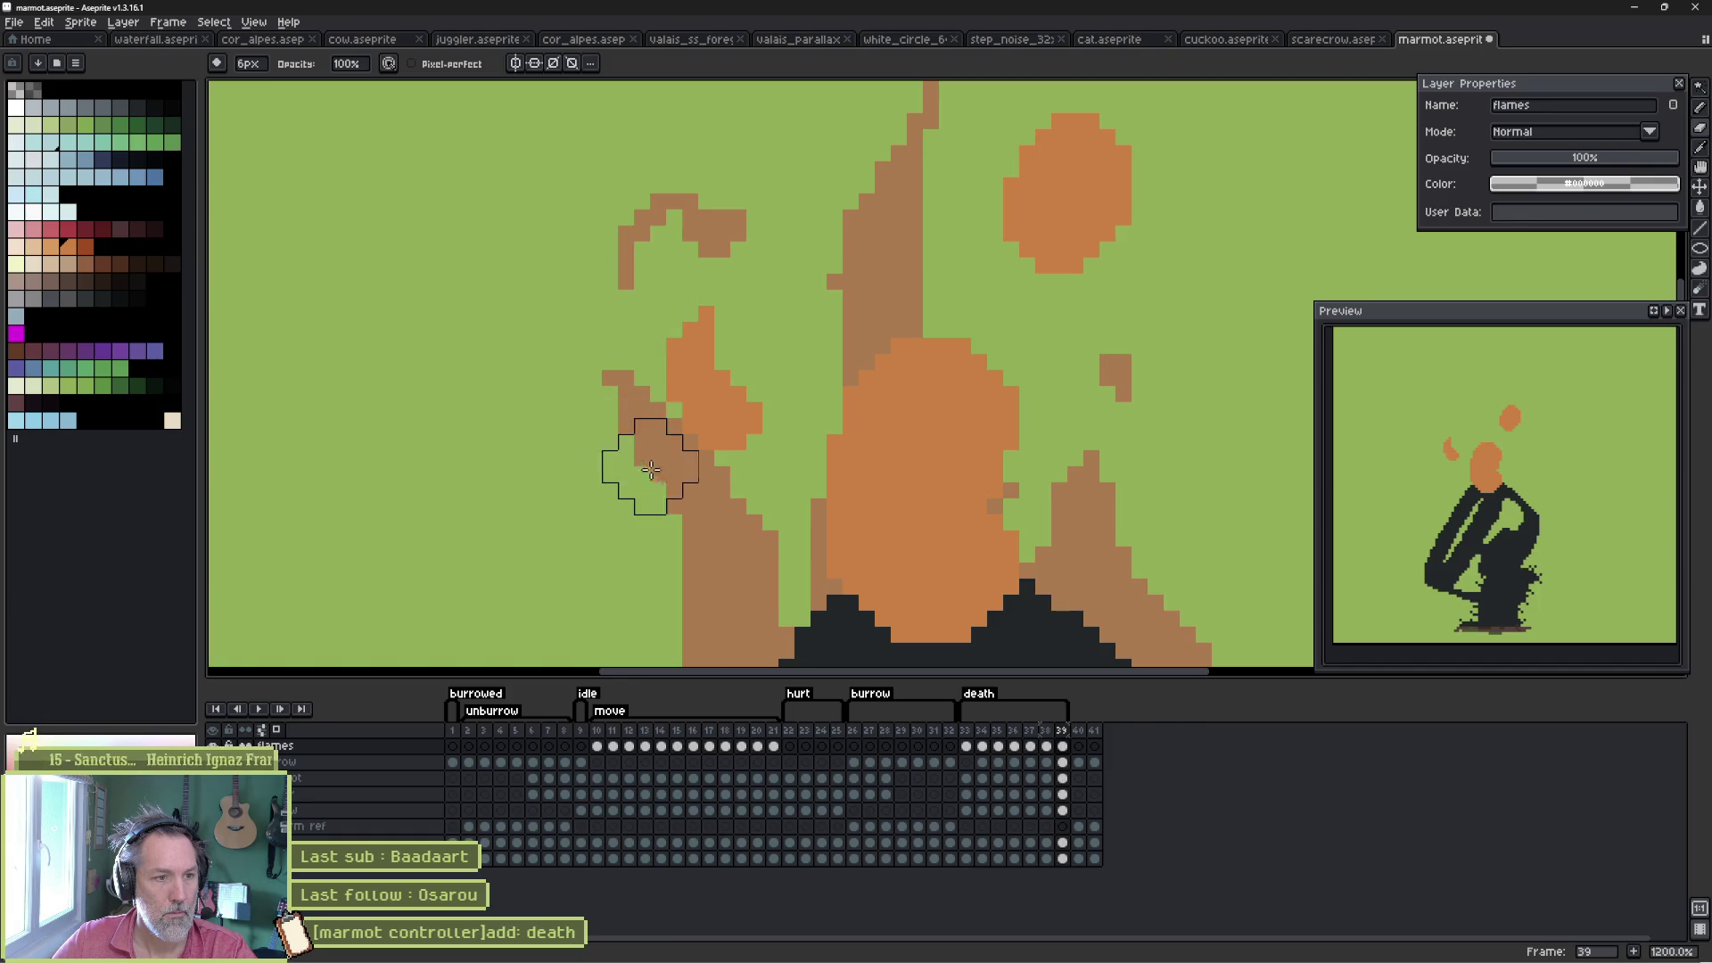
pyautogui.moveTo(704, 473); pyautogui.dragTo(786, 510)
pyautogui.scroll(2, 1115, 305)
pyautogui.moveTo(955, 160)
pyautogui.mouseDown()
pyautogui.moveTo(1006, 225)
pyautogui.moveTo(974, 256)
pyautogui.mouseUp()
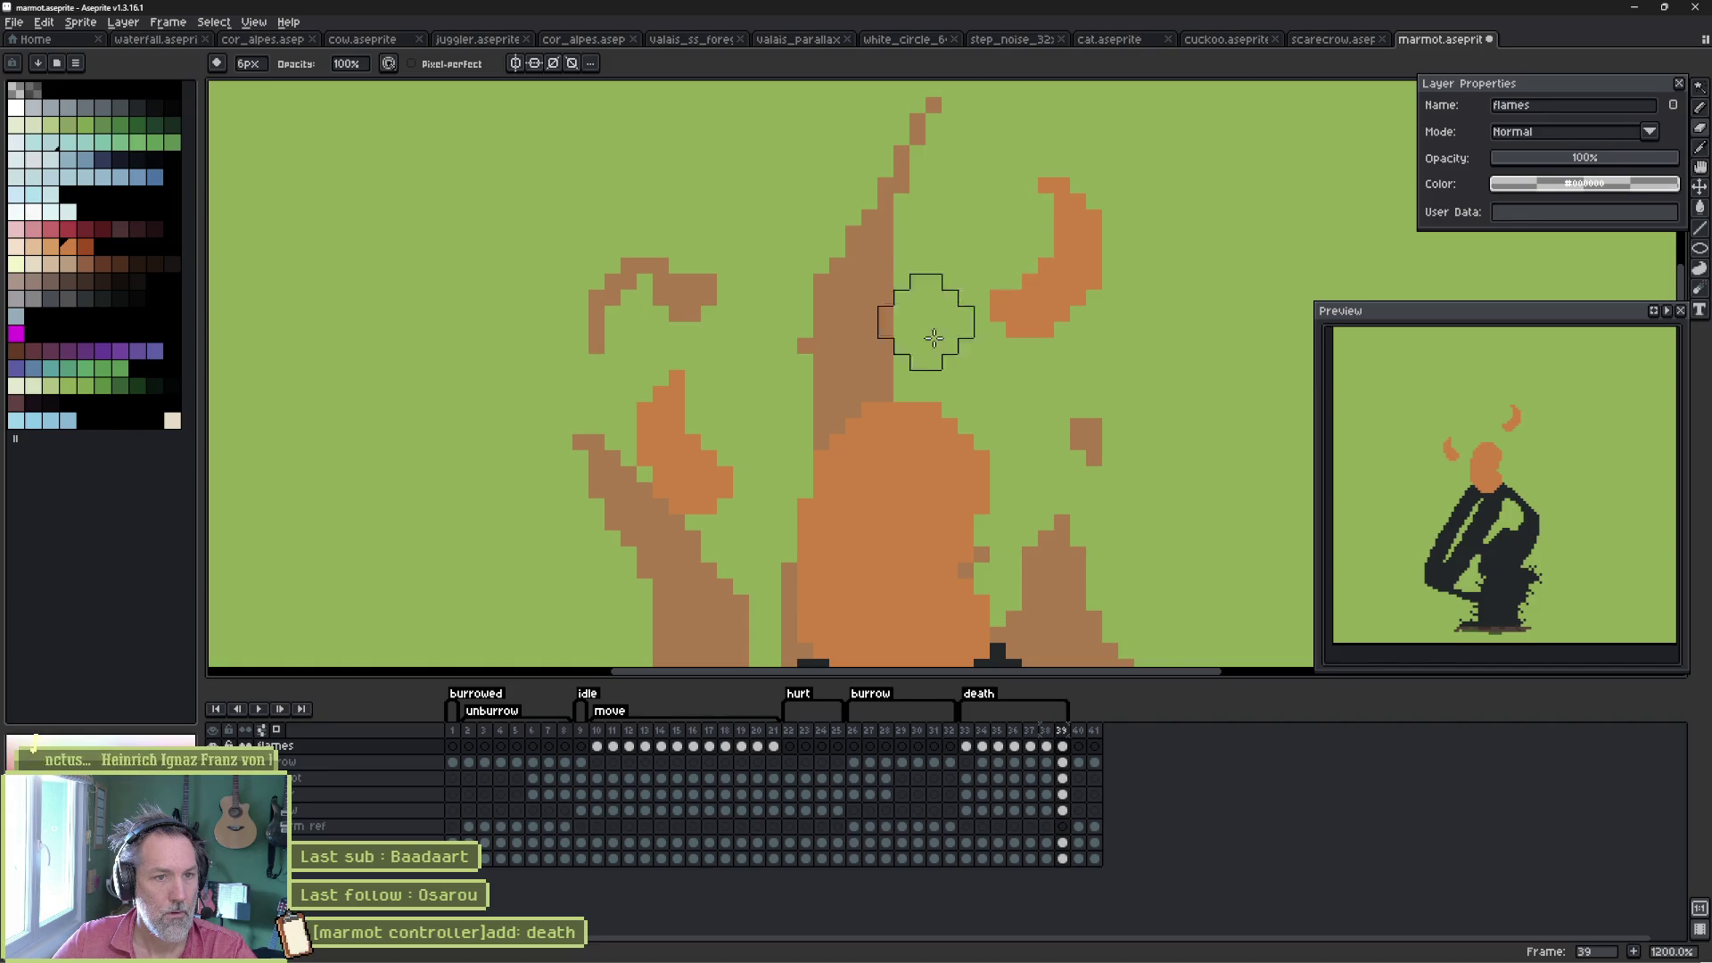
pyautogui.moveTo(977, 469)
pyautogui.mouseDown()
pyautogui.moveTo(932, 279)
pyautogui.moveTo(948, 249)
pyautogui.moveTo(867, 279)
pyautogui.moveTo(865, 330)
pyautogui.moveTo(955, 348)
pyautogui.moveTo(997, 421)
pyautogui.mouseUp()
pyautogui.press('e')
pyautogui.moveTo(986, 535); pyautogui.dragTo(959, 424)
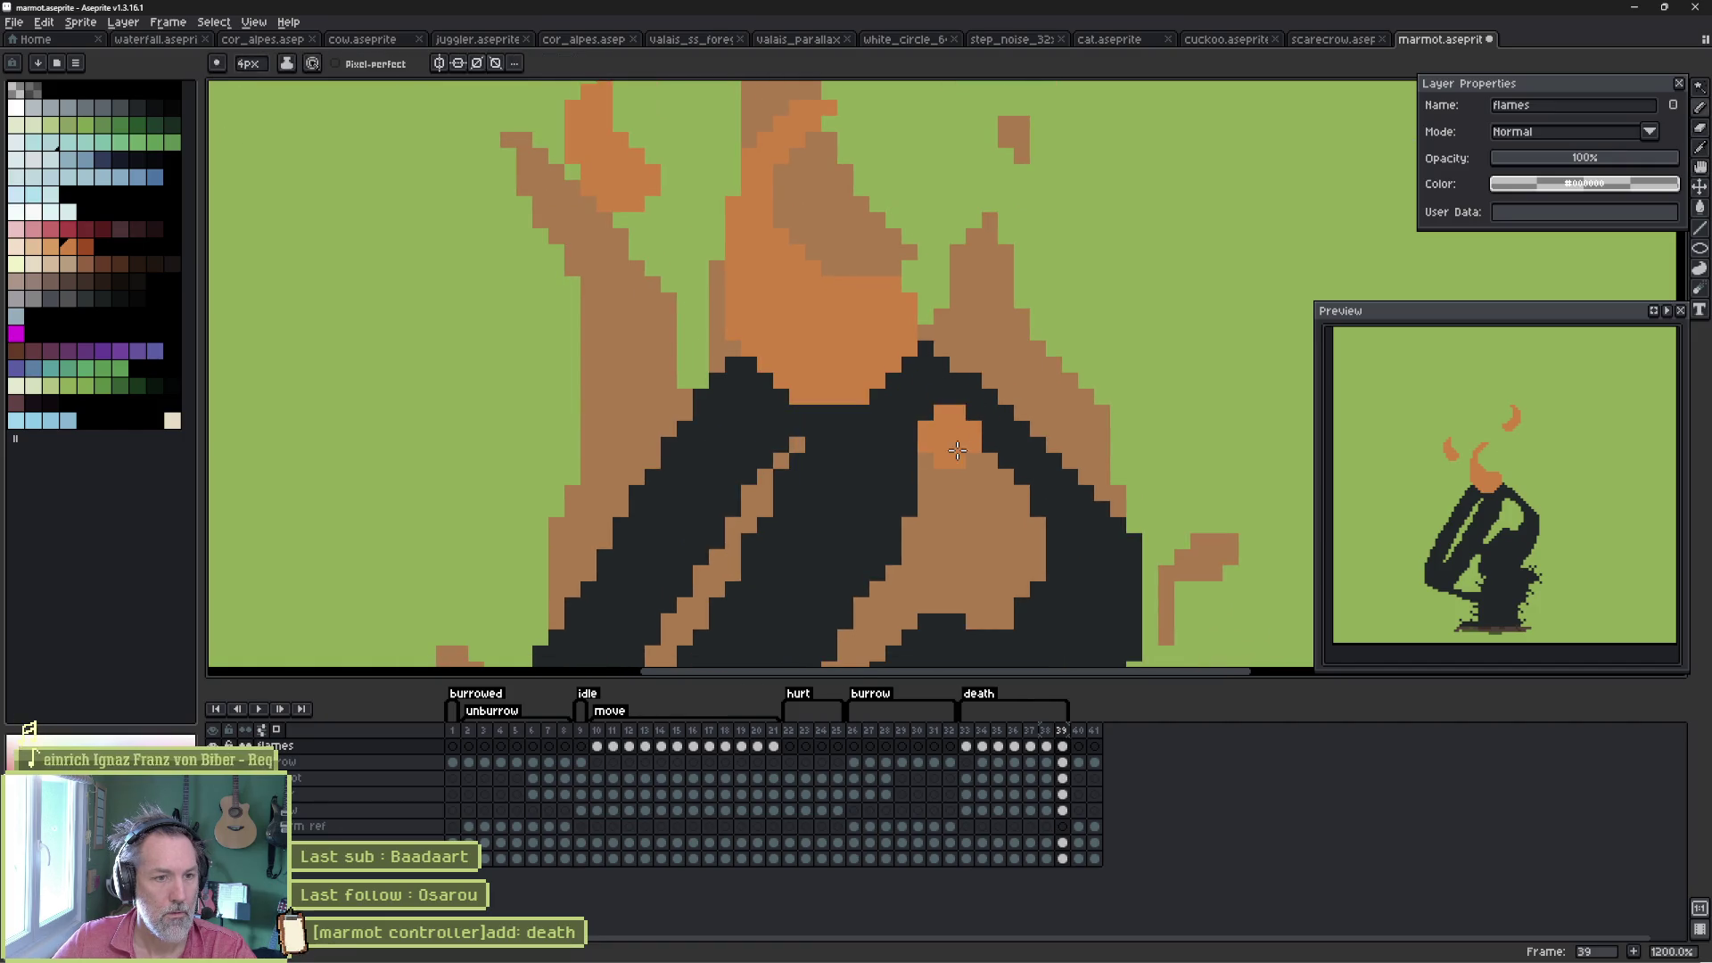
# - Dot small orange sparks beside and on the charred marmot, then preview the animation
pyautogui.click(1228, 466)
pyautogui.scroll(-5, 1139, 432)
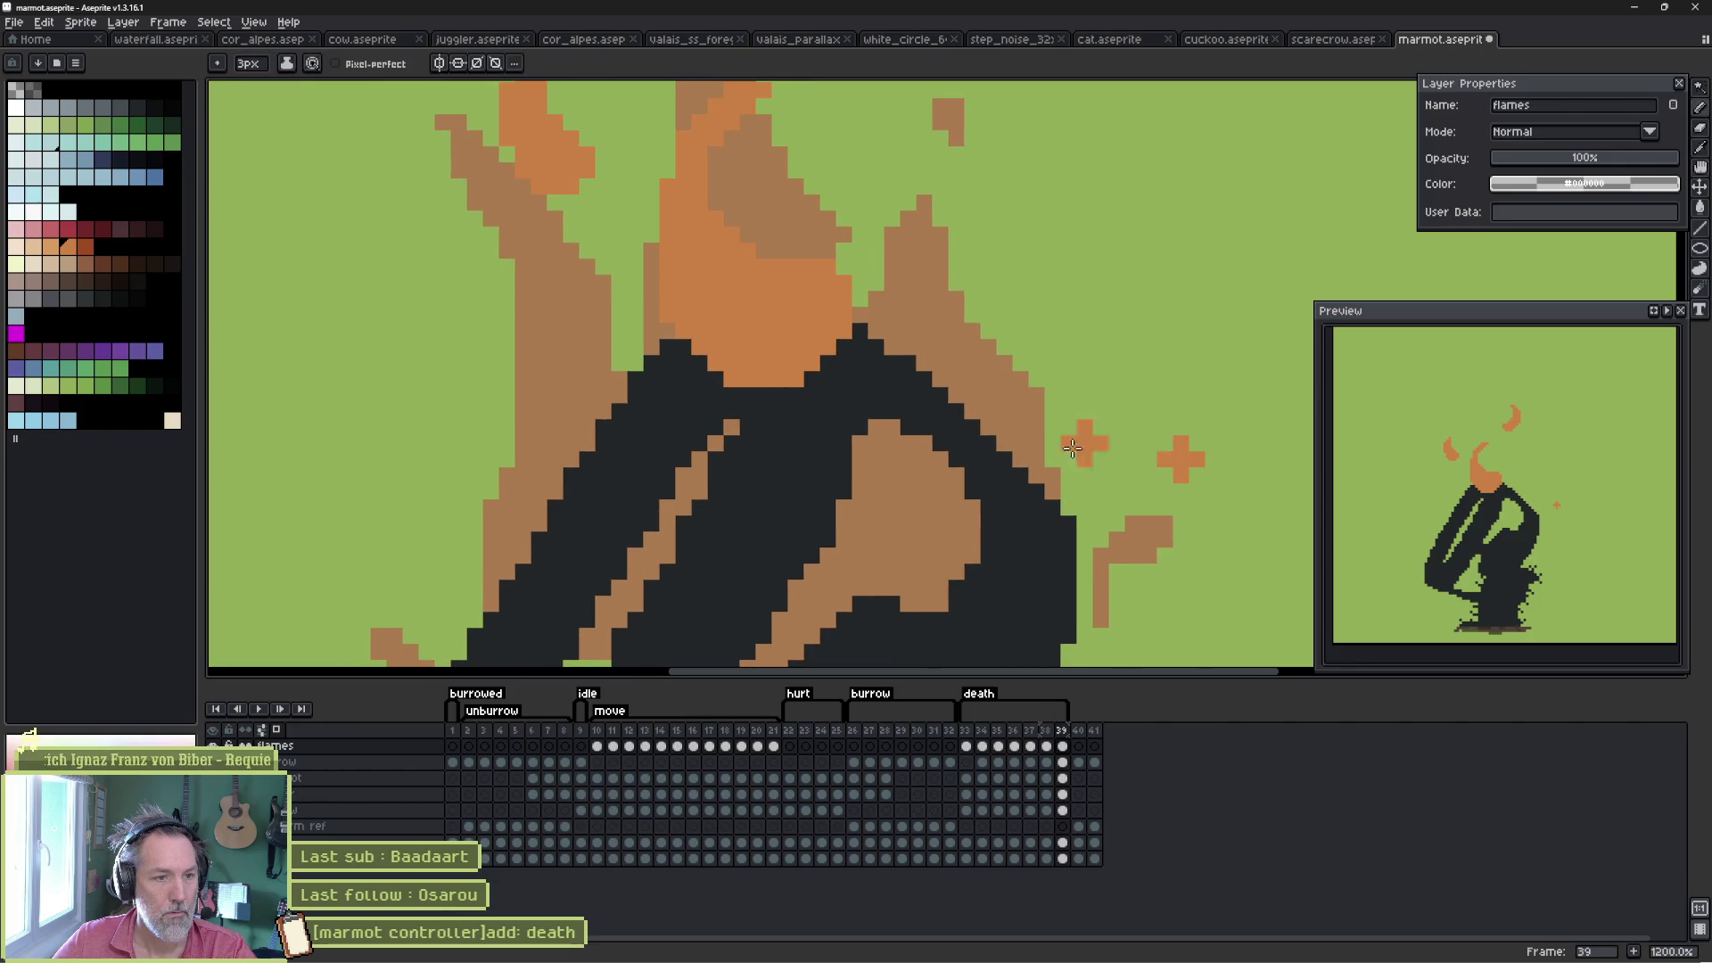
pyautogui.click(473, 416)
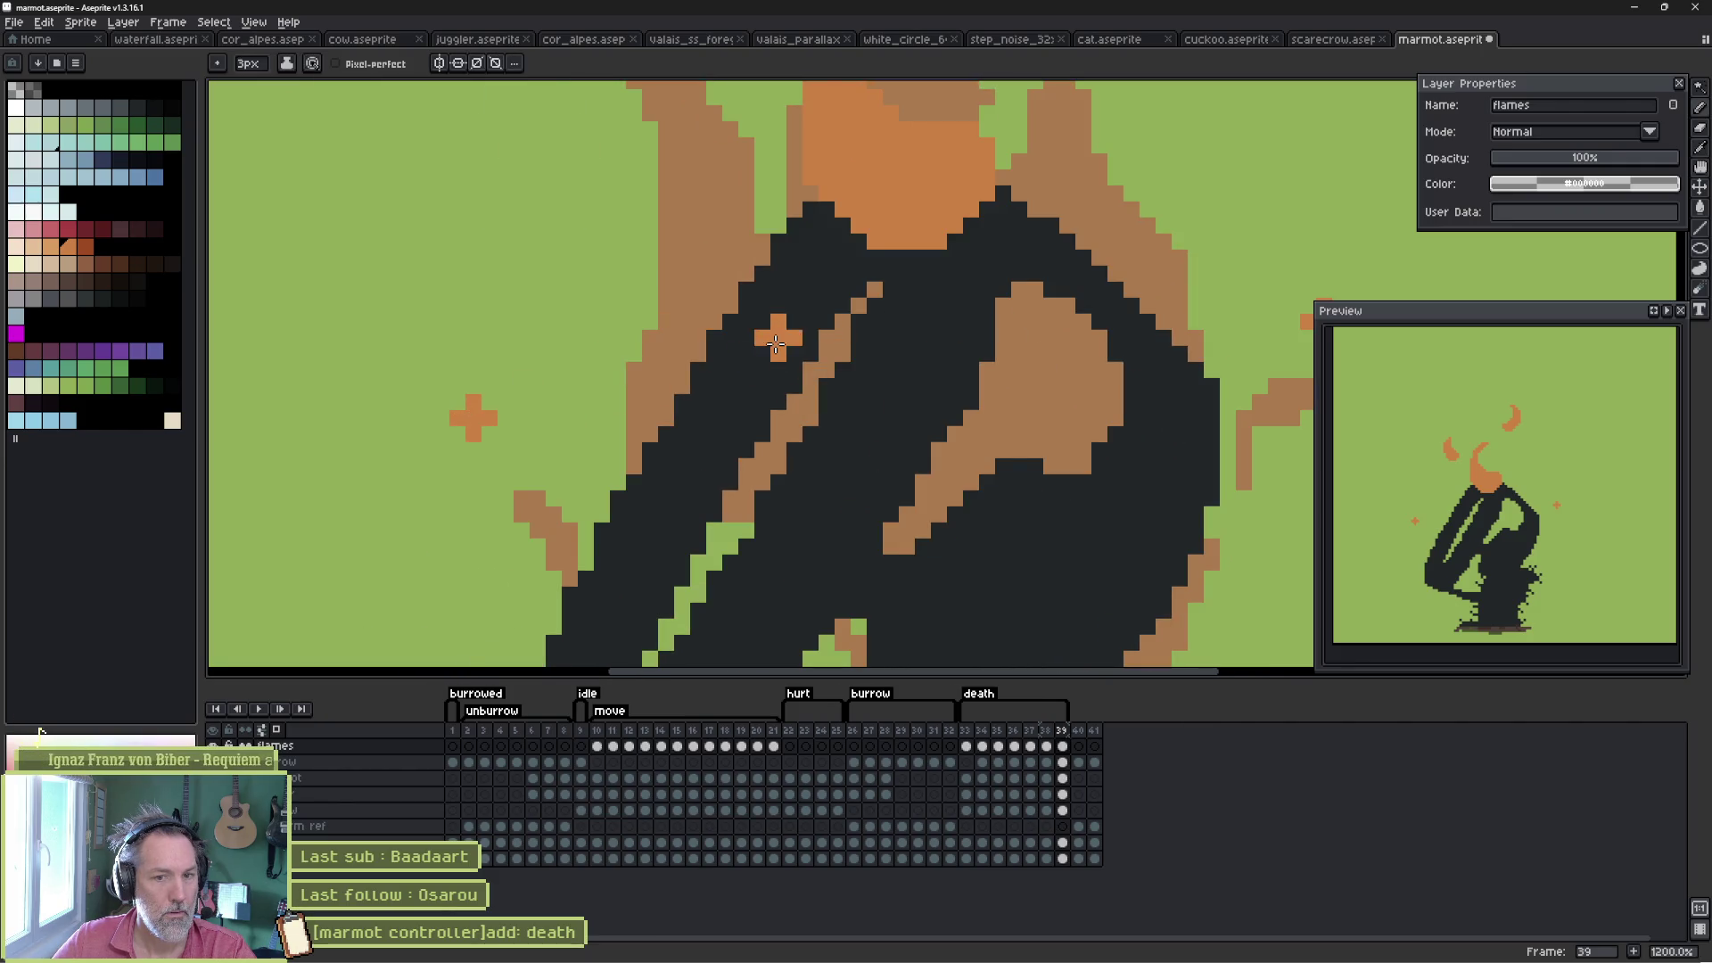
pyautogui.press('Return')
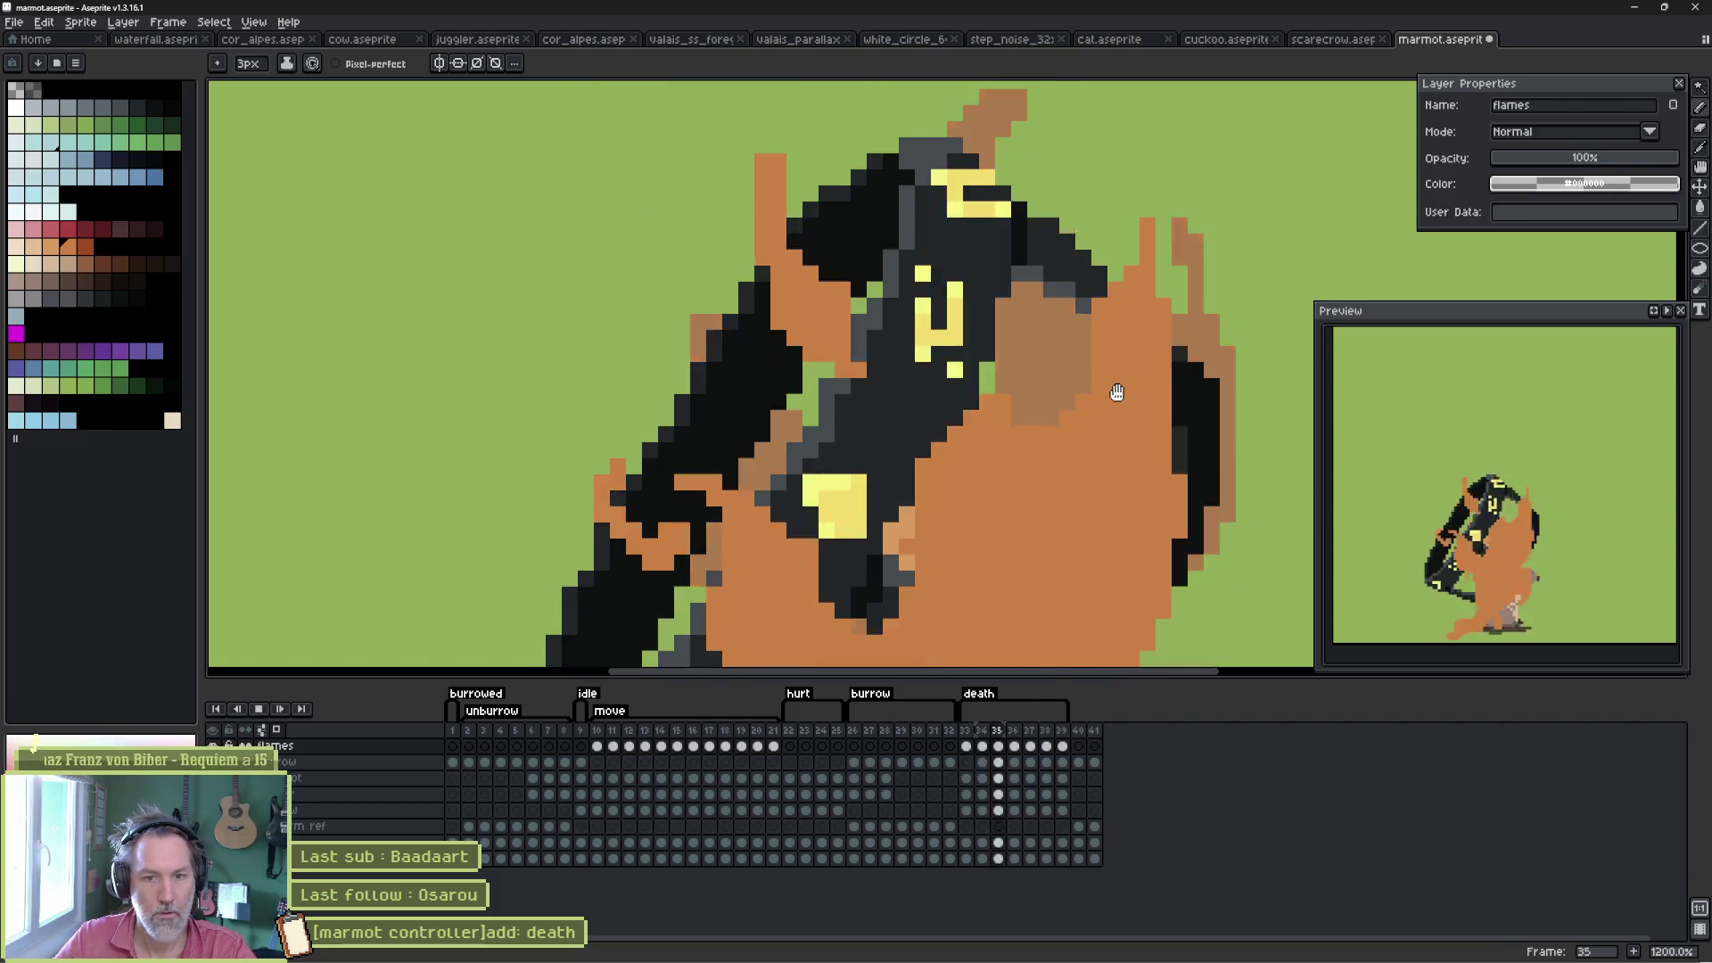
pyautogui.press('Return')
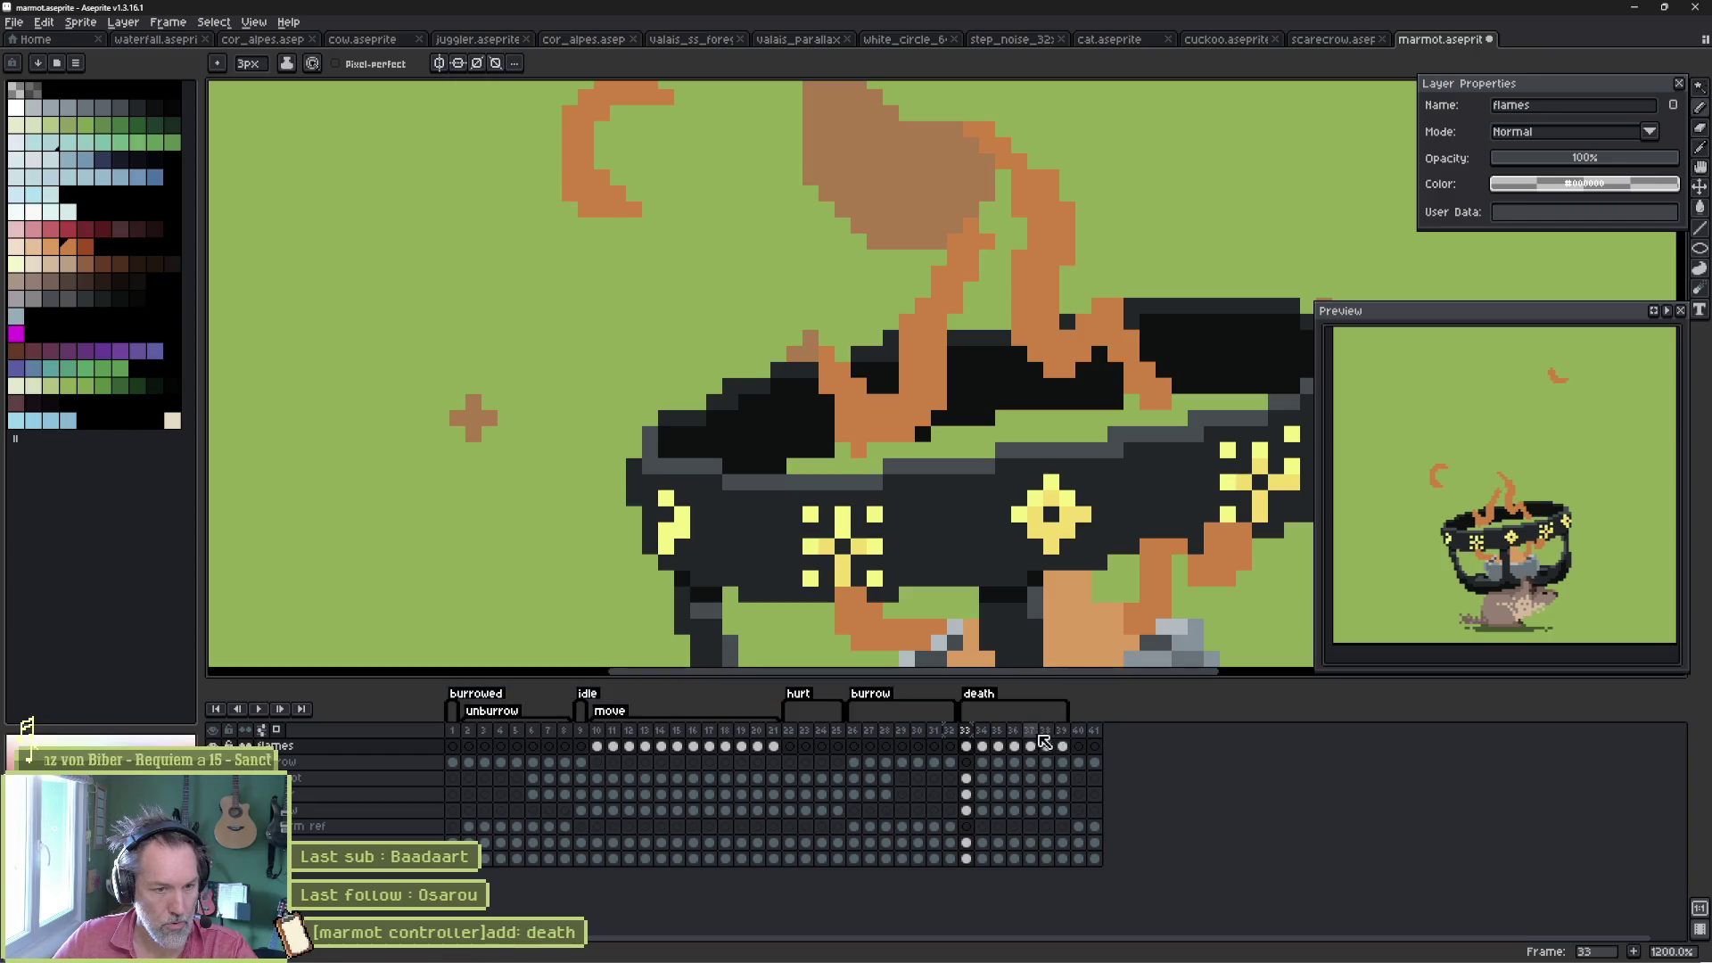
# - Save the sprite and add a new frame 40 after frame 39
pyautogui.moveTo(1031, 733); pyautogui.dragTo(1069, 743)
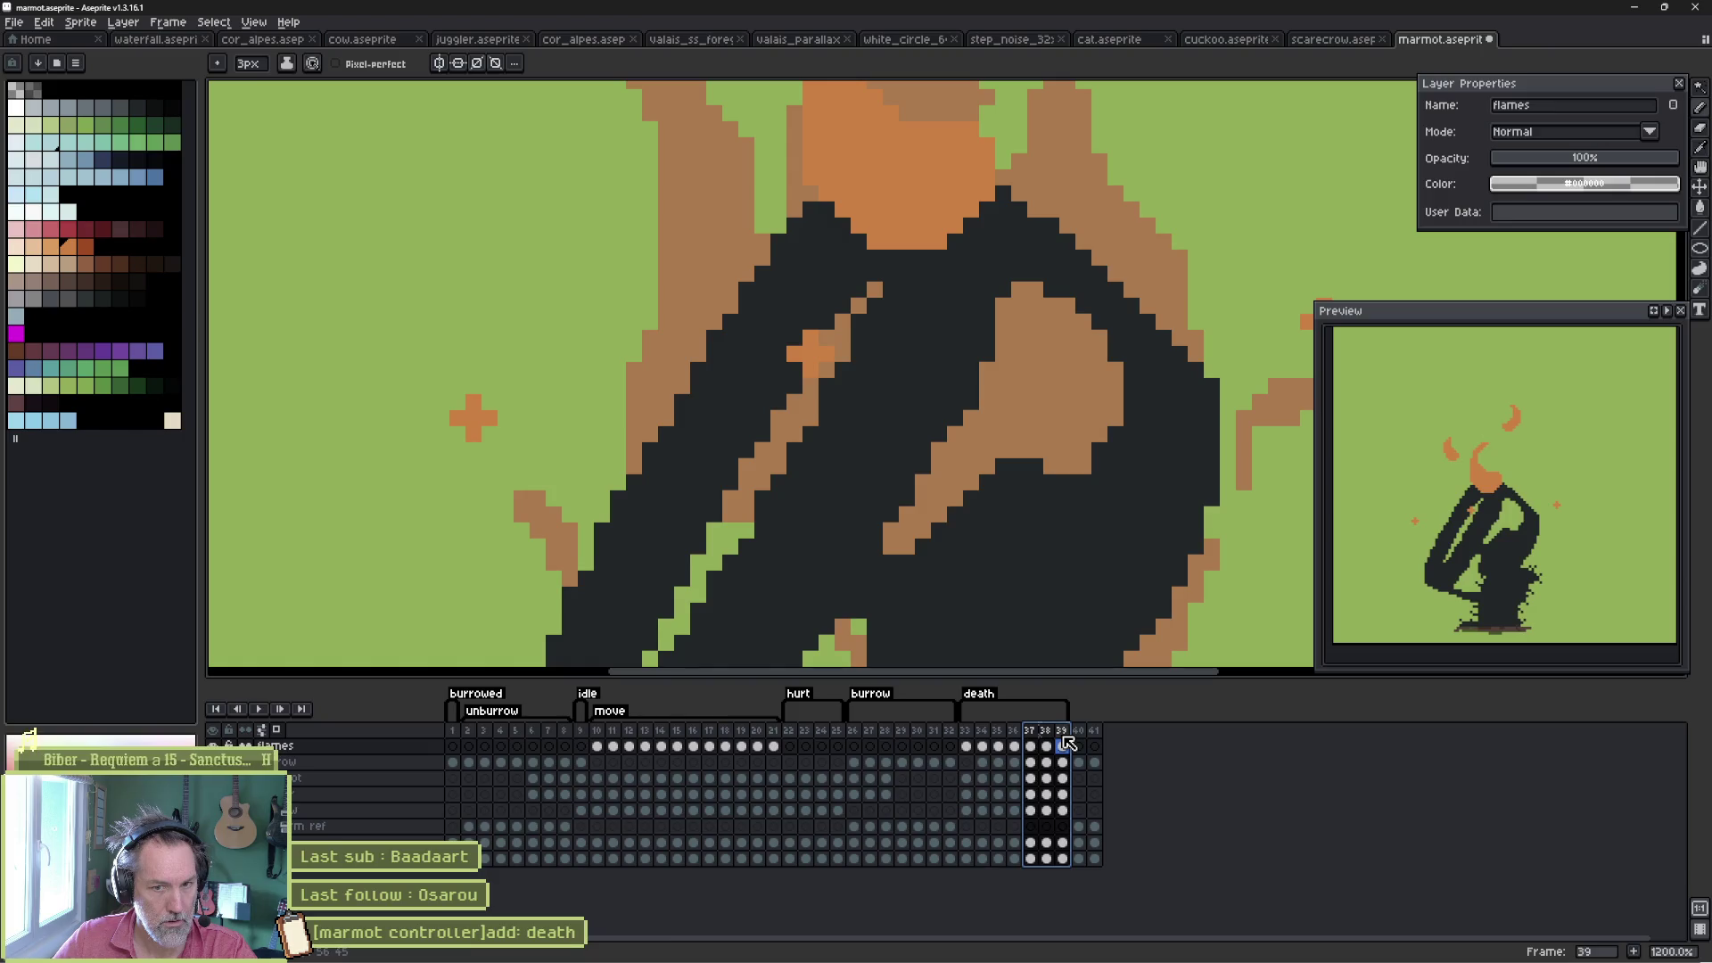
pyautogui.hotkey('ctrl', 's')
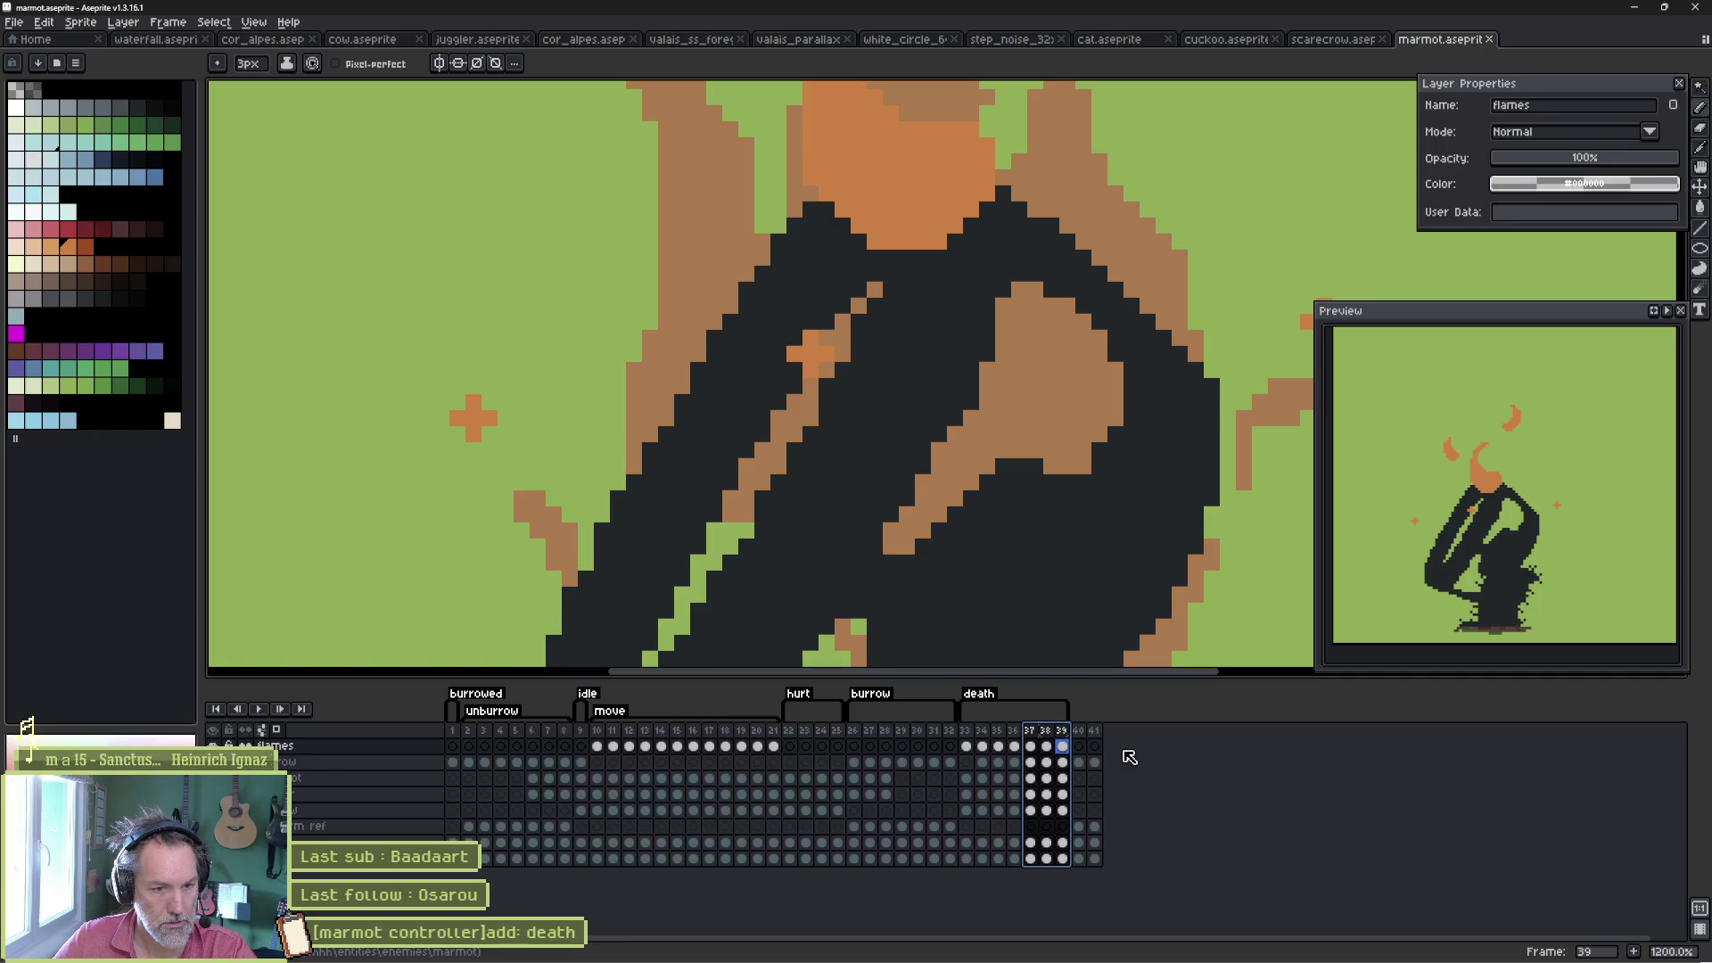
pyautogui.click(1067, 732)
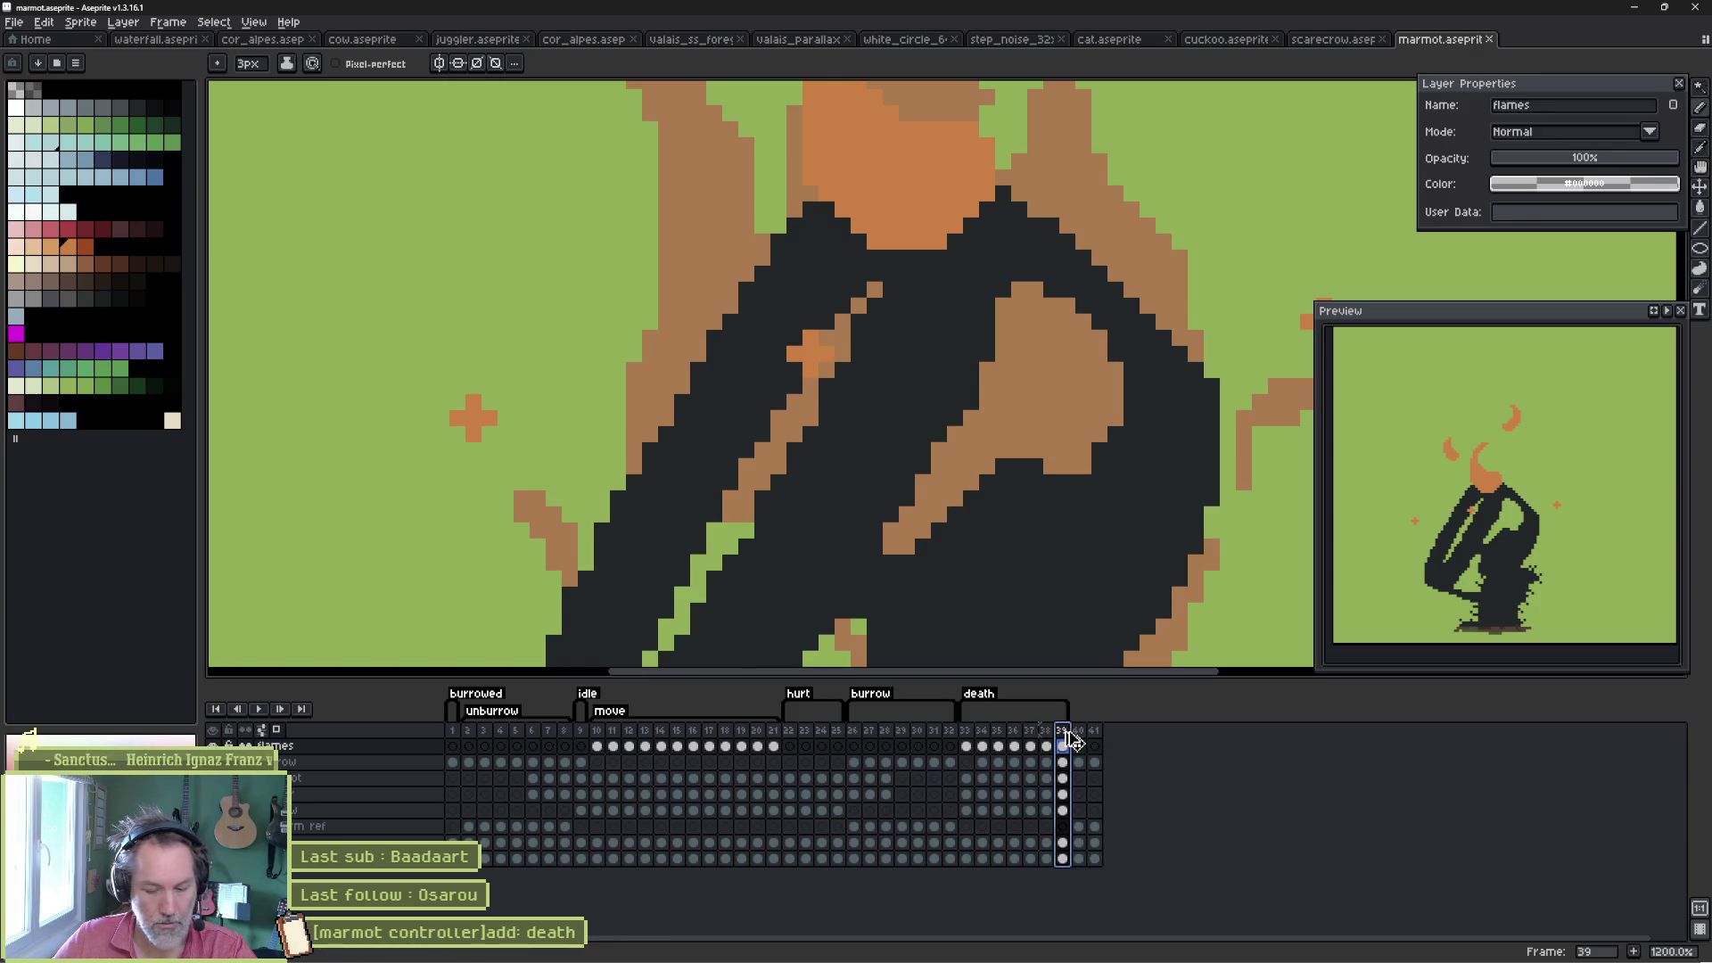
pyautogui.hotkey('alt', 'n')
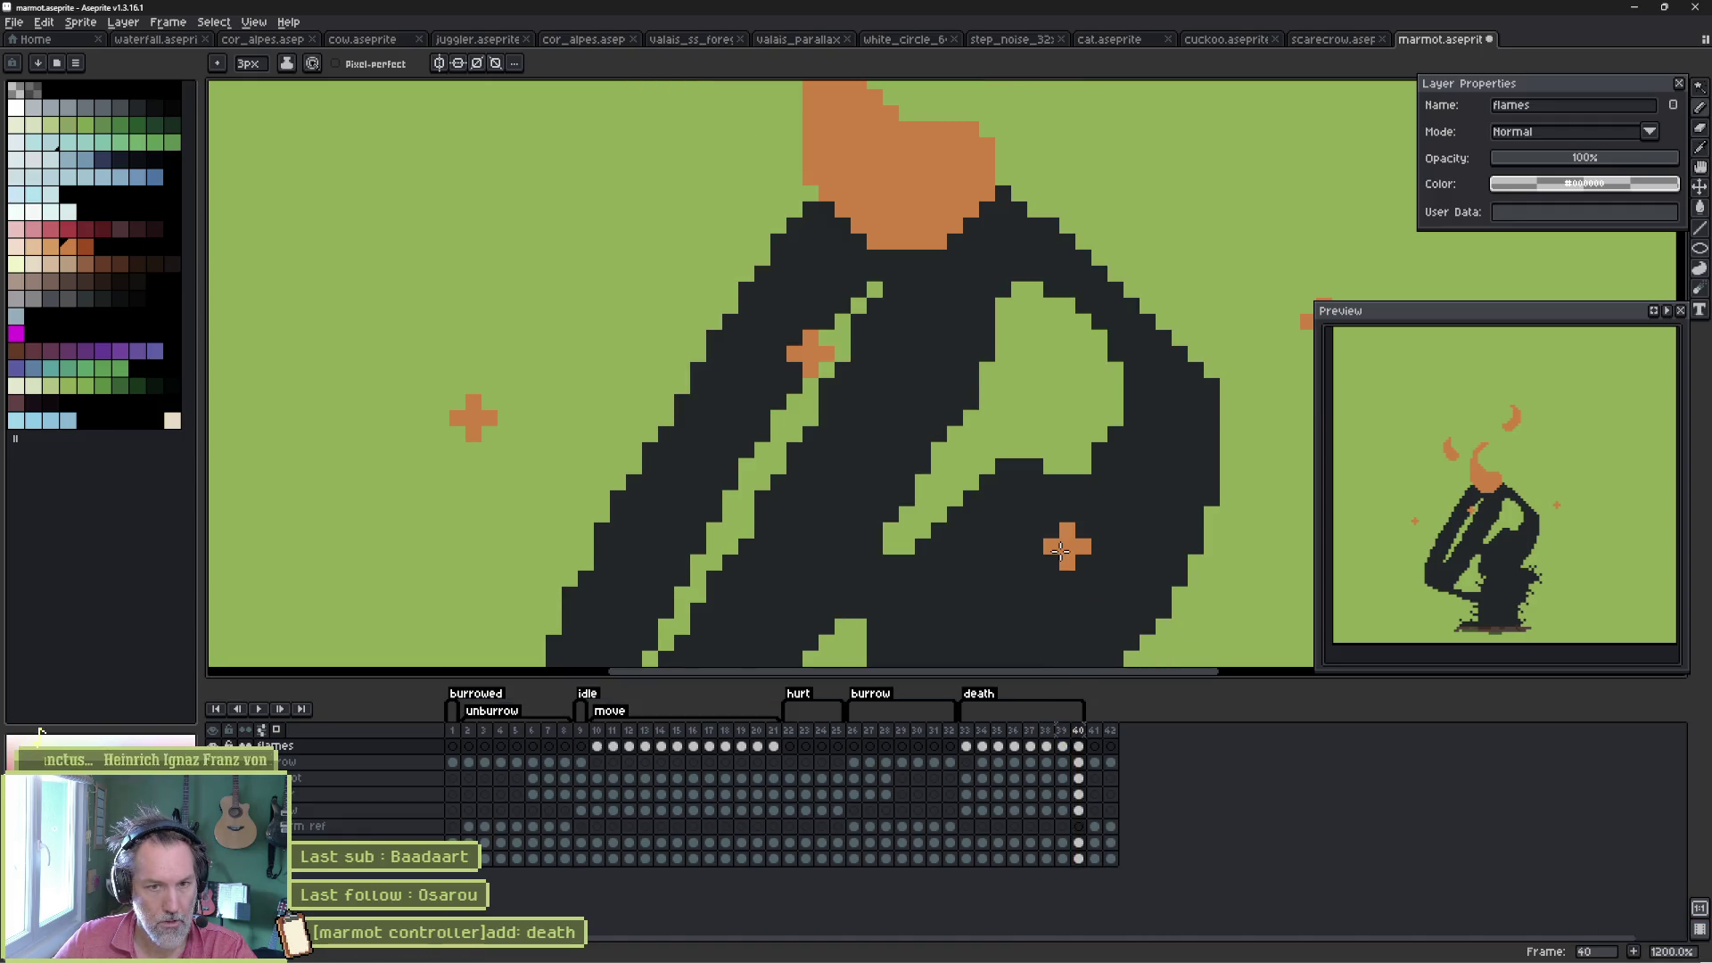
# - Lasso the whole charred figure on the burner layer in frame 40 and cut it out
pyautogui.keyDown('ctrl'); pyautogui.click(1060, 550); pyautogui.keyUp('ctrl')
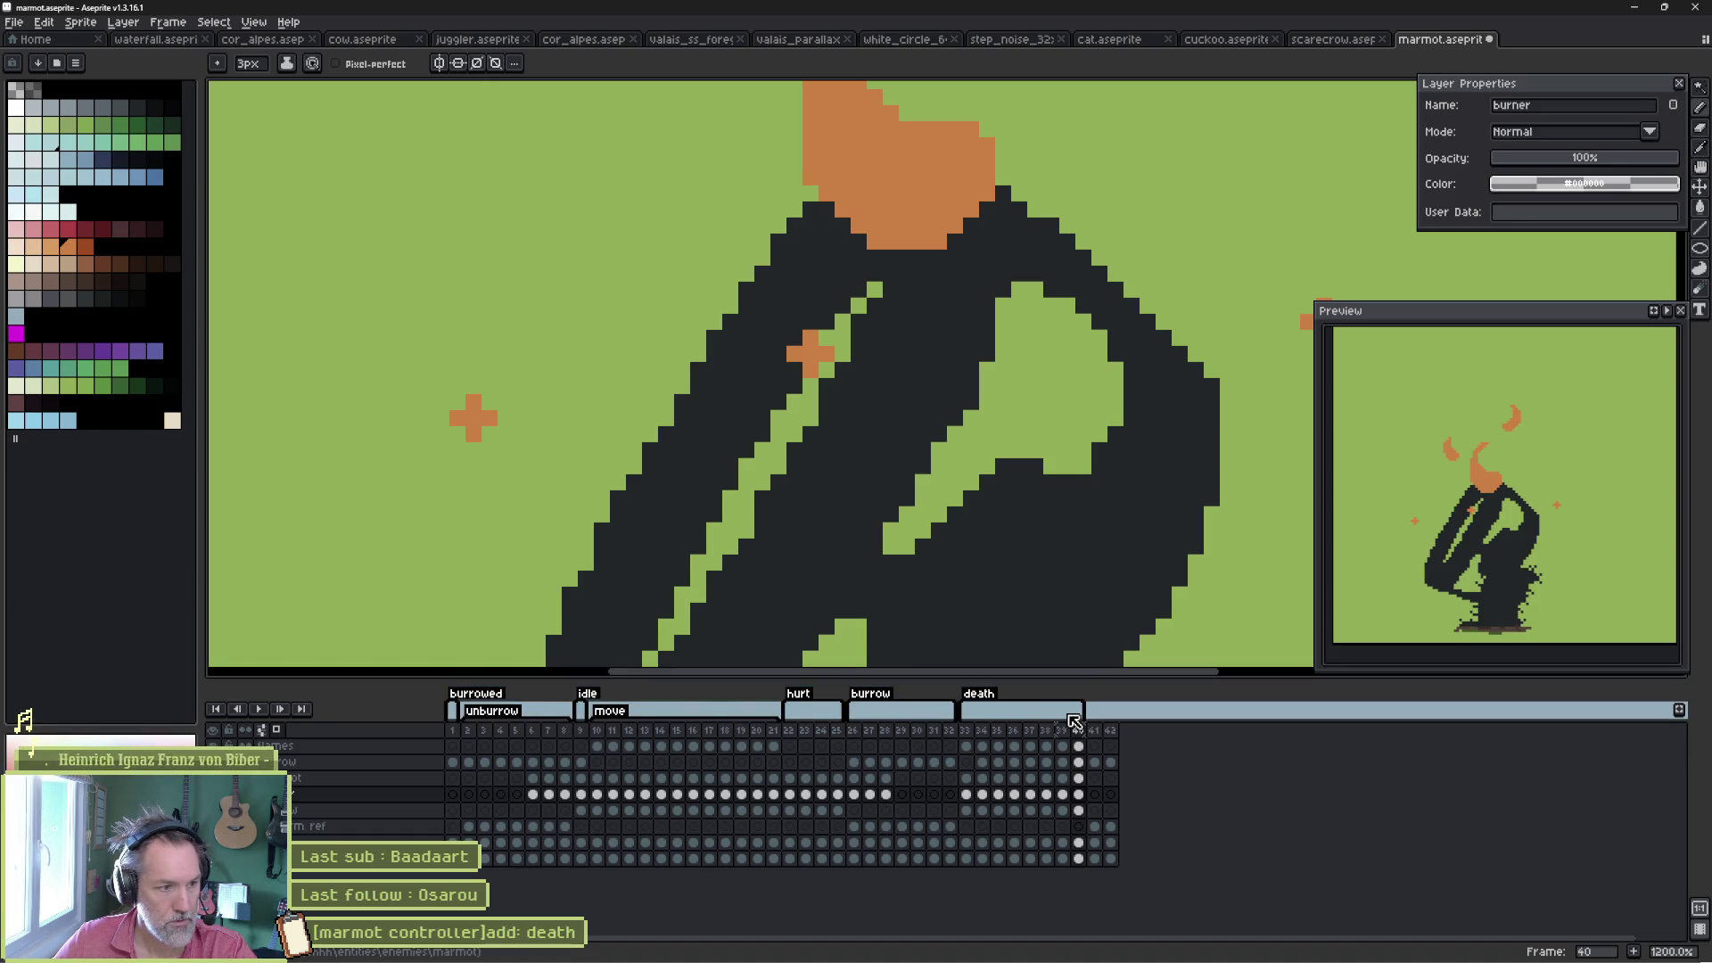
pyautogui.scroll(-4, 1104, 543)
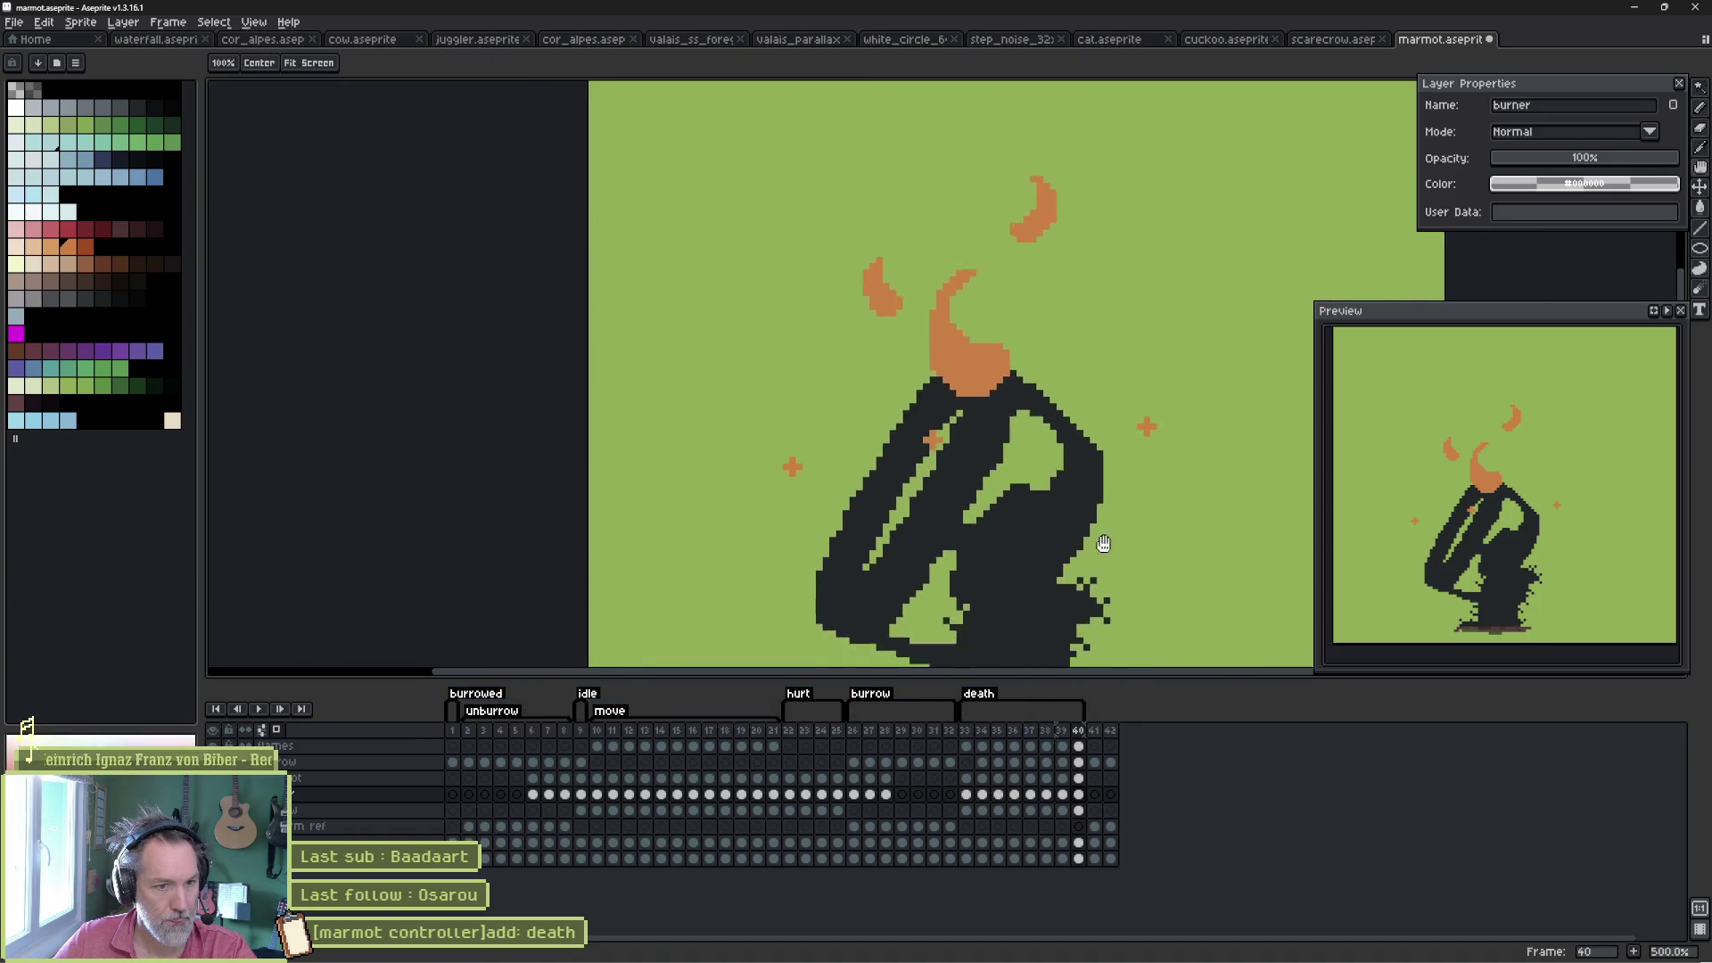
pyautogui.moveTo(1104, 543); pyautogui.dragTo(1043, 426)
pyautogui.moveTo(1053, 275)
pyautogui.mouseDown()
pyautogui.moveTo(1092, 576)
pyautogui.moveTo(664, 490)
pyautogui.moveTo(1016, 234)
pyautogui.mouseUp()
pyautogui.hotkey('ctrl', 'd')
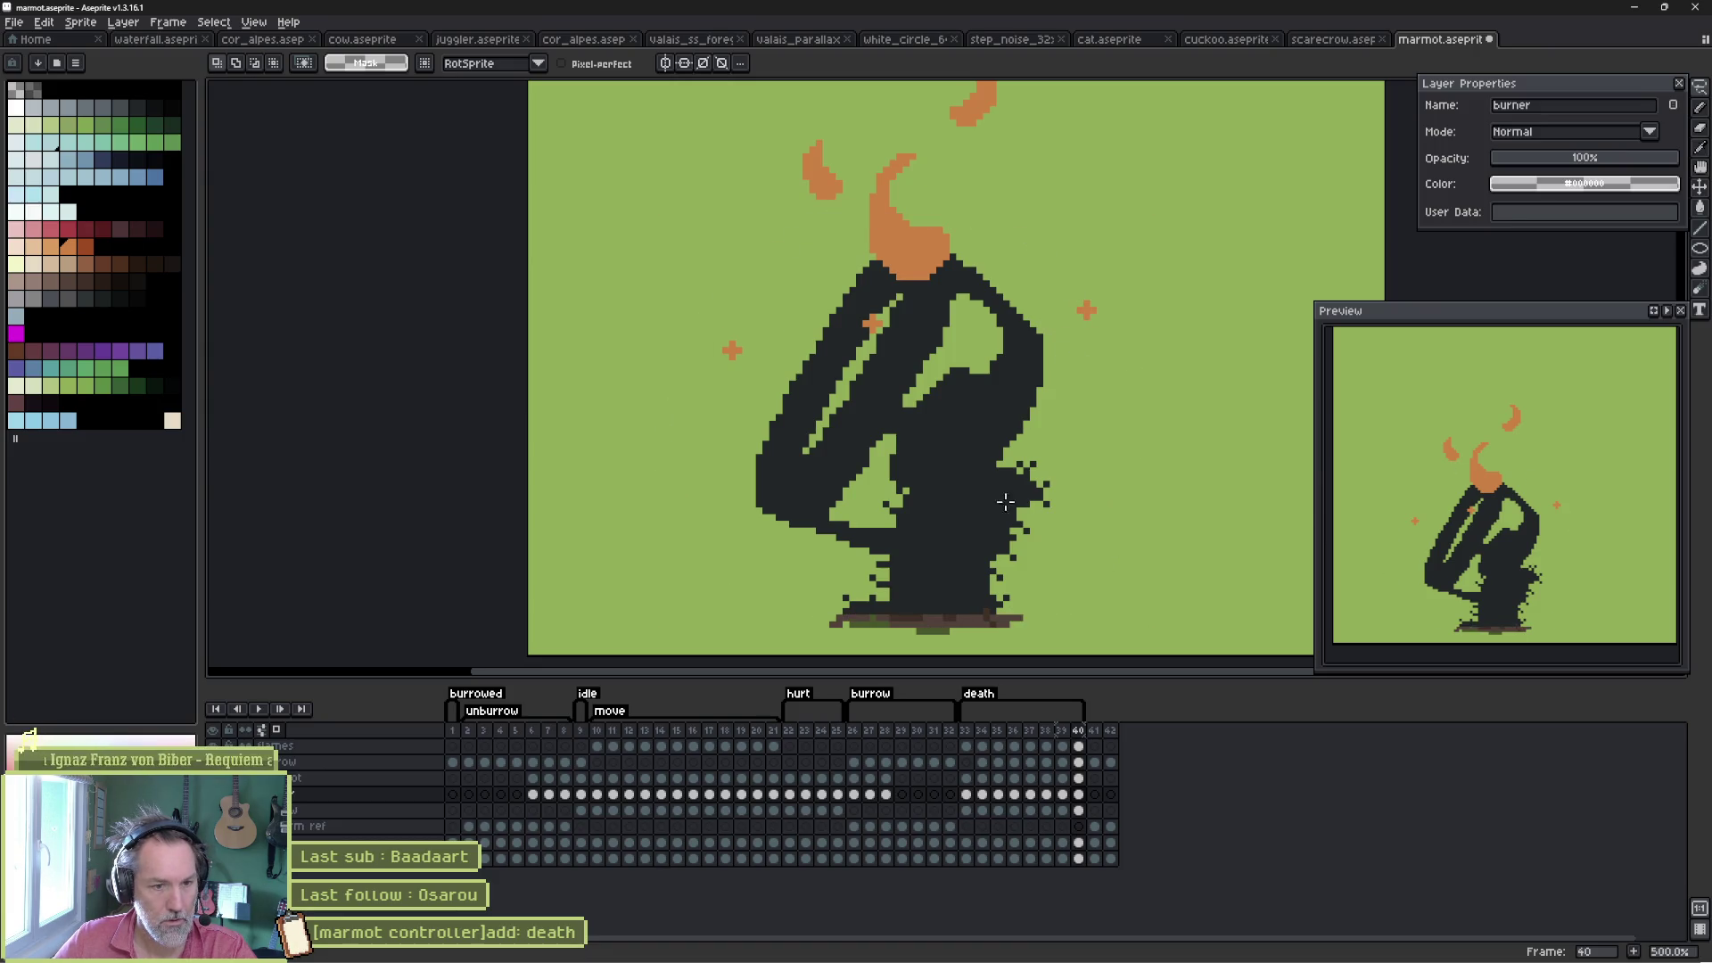
pyautogui.hotkey('ctrl', 'z')
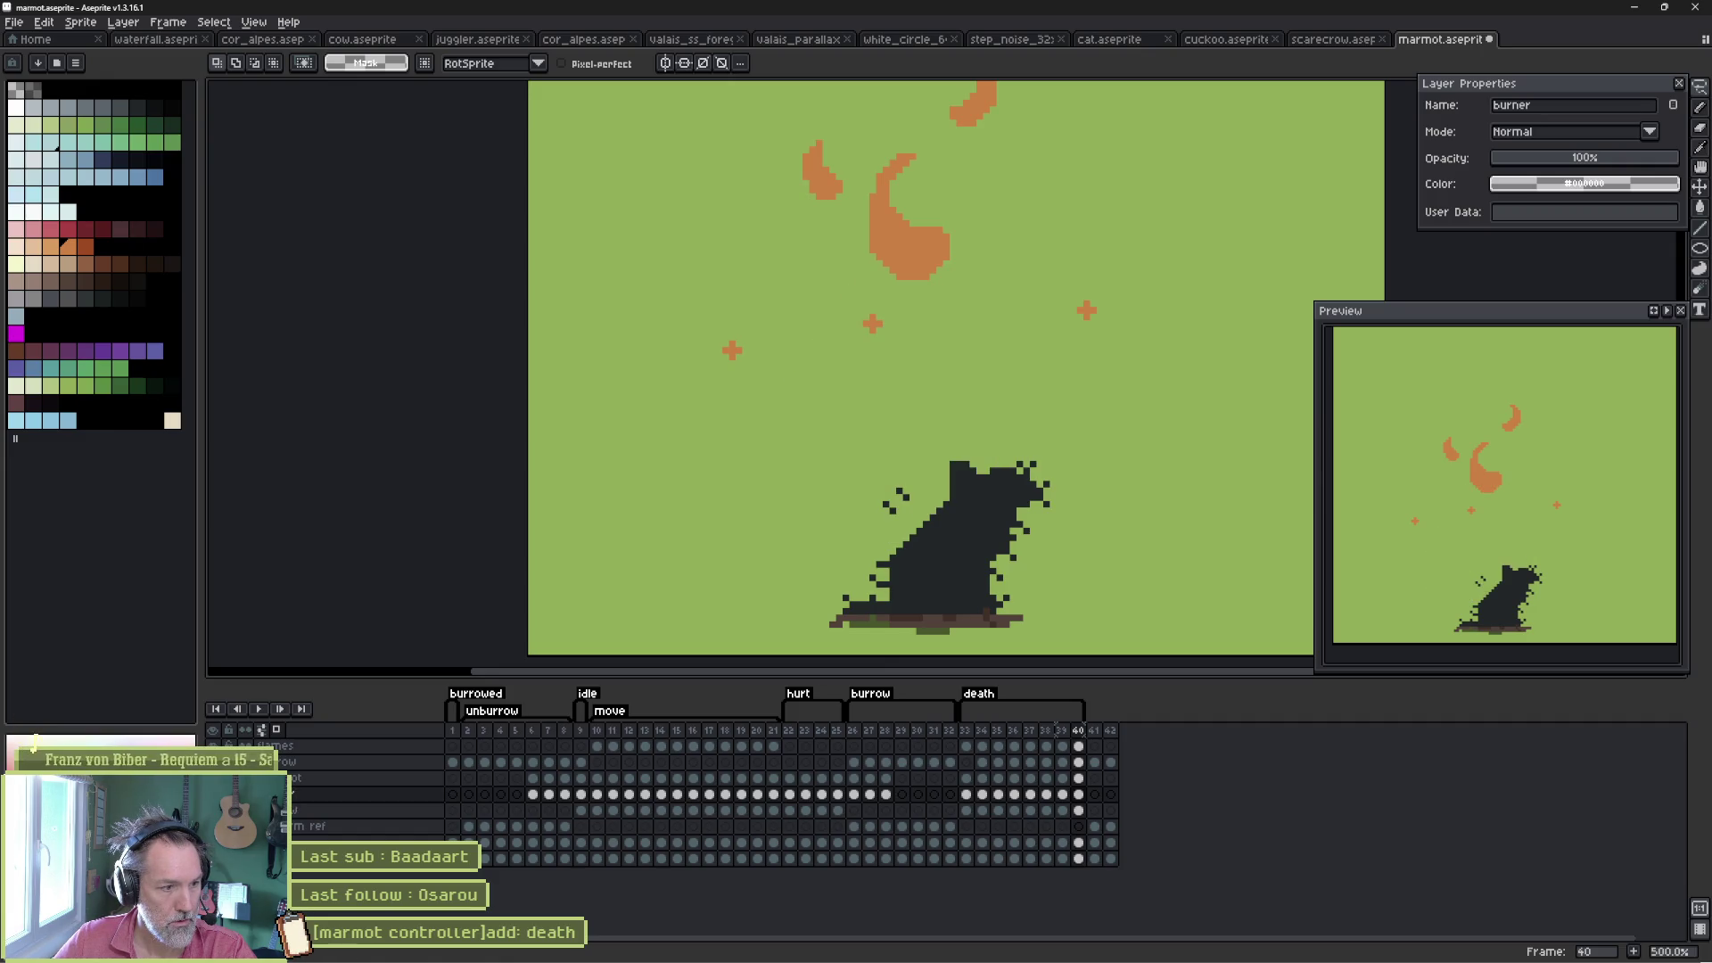
pyautogui.hotkey('ctrl', 'z')
pyautogui.hotkey('ctrl', 'y')
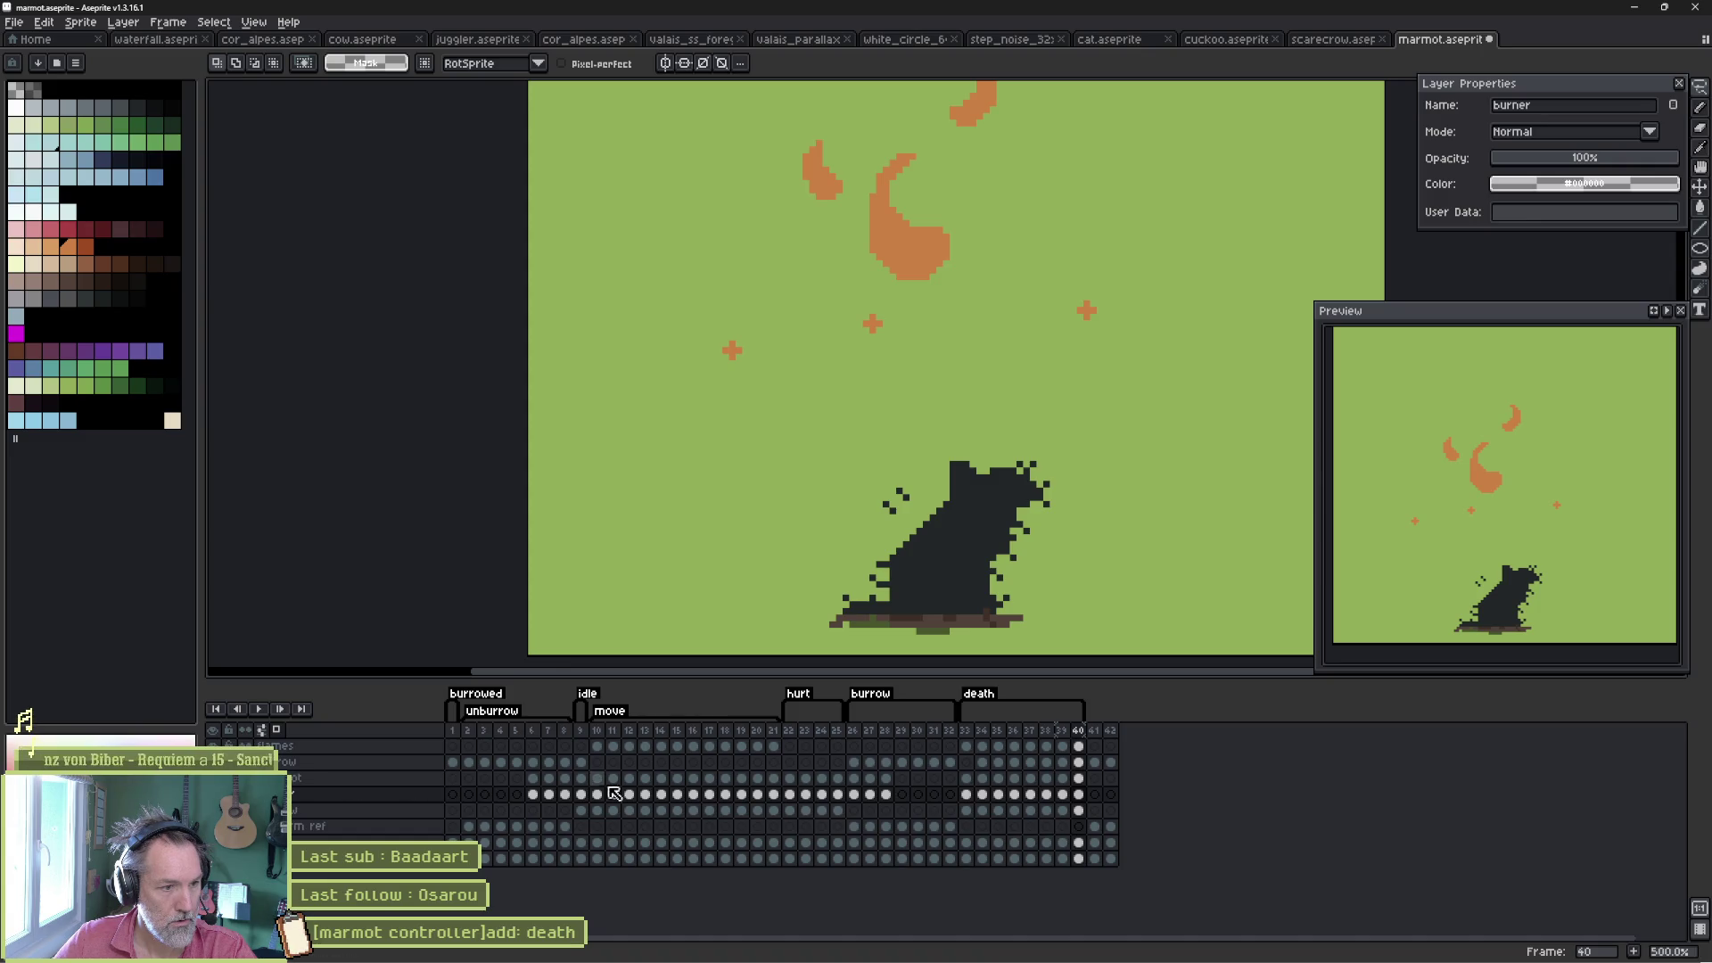
# - Paste the charred figure in place onto the marmot layer's frame 40 cel
pyautogui.click(1079, 779)
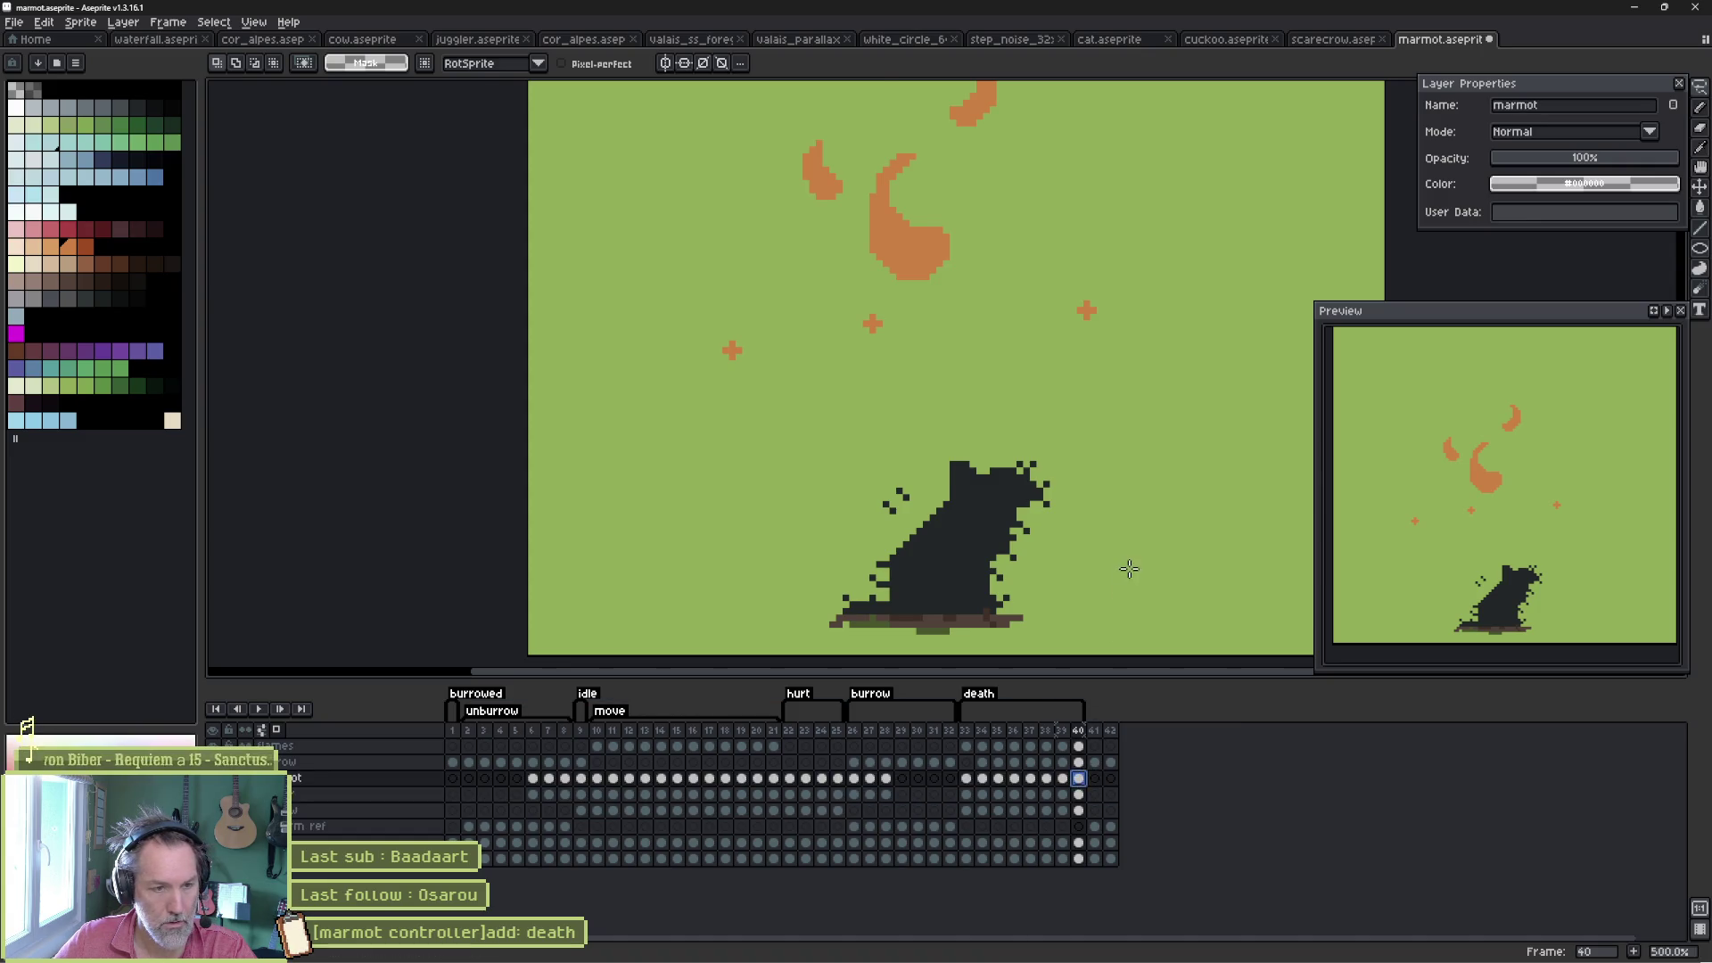
pyautogui.hotkey('ctrl', 'v')
pyautogui.press('Return')
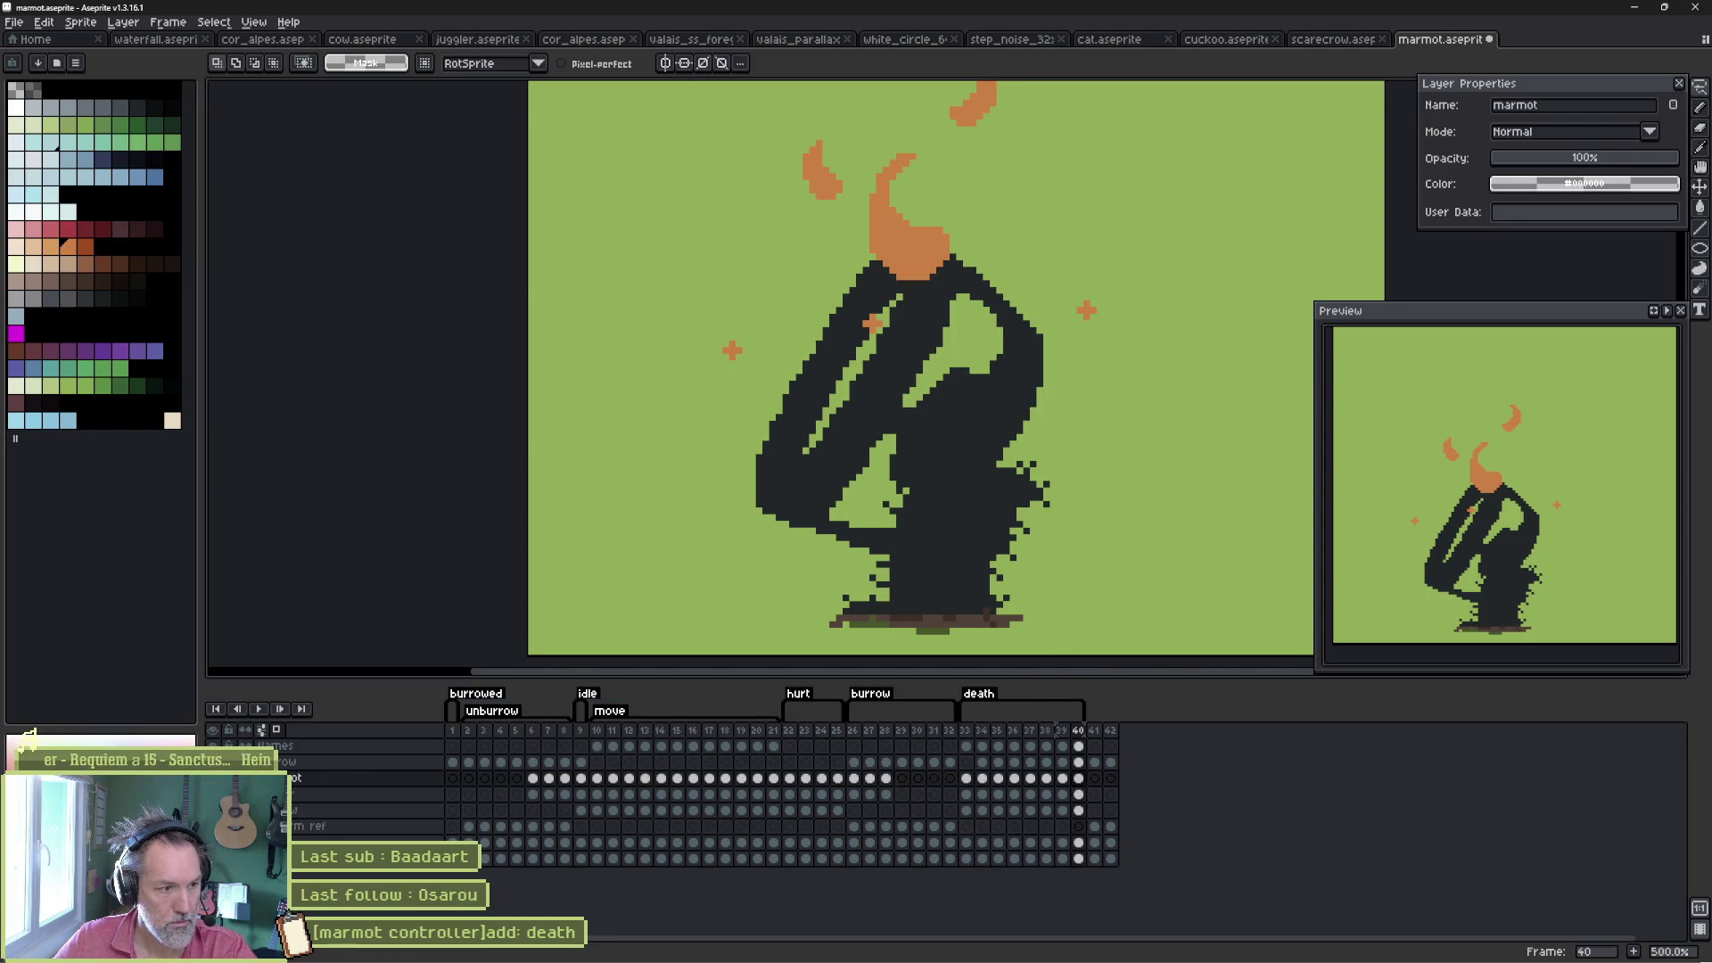
pyautogui.click(1079, 794)
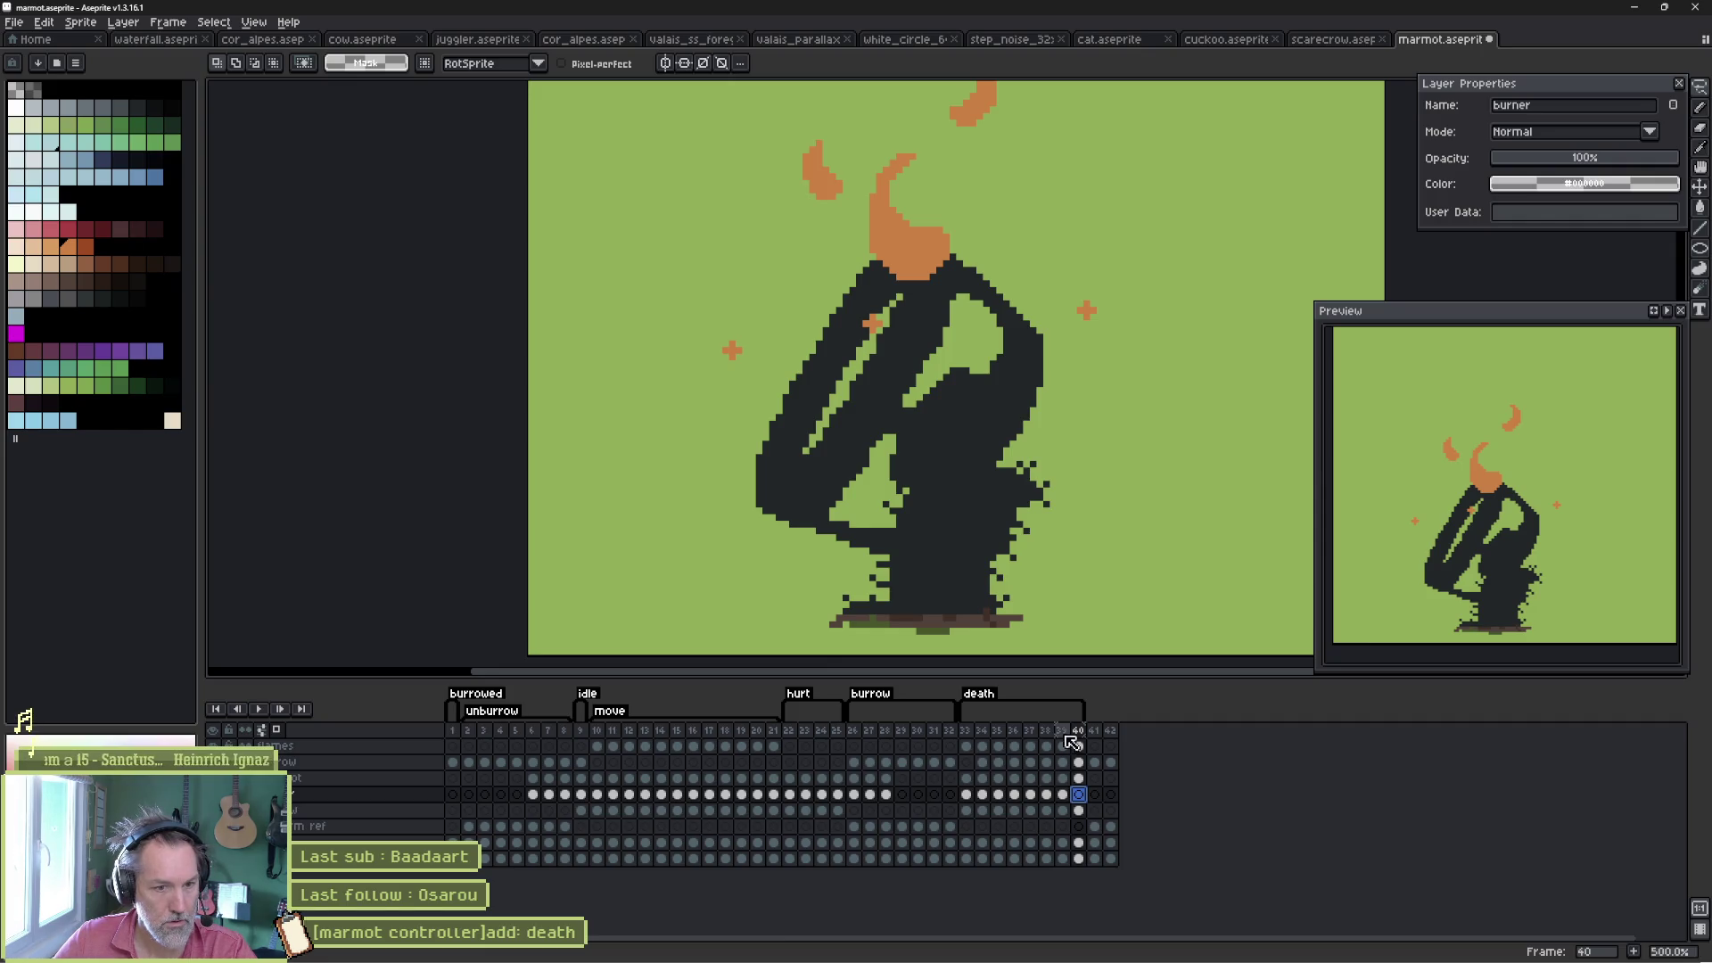
pyautogui.moveTo(1060, 731); pyautogui.dragTo(1080, 731)
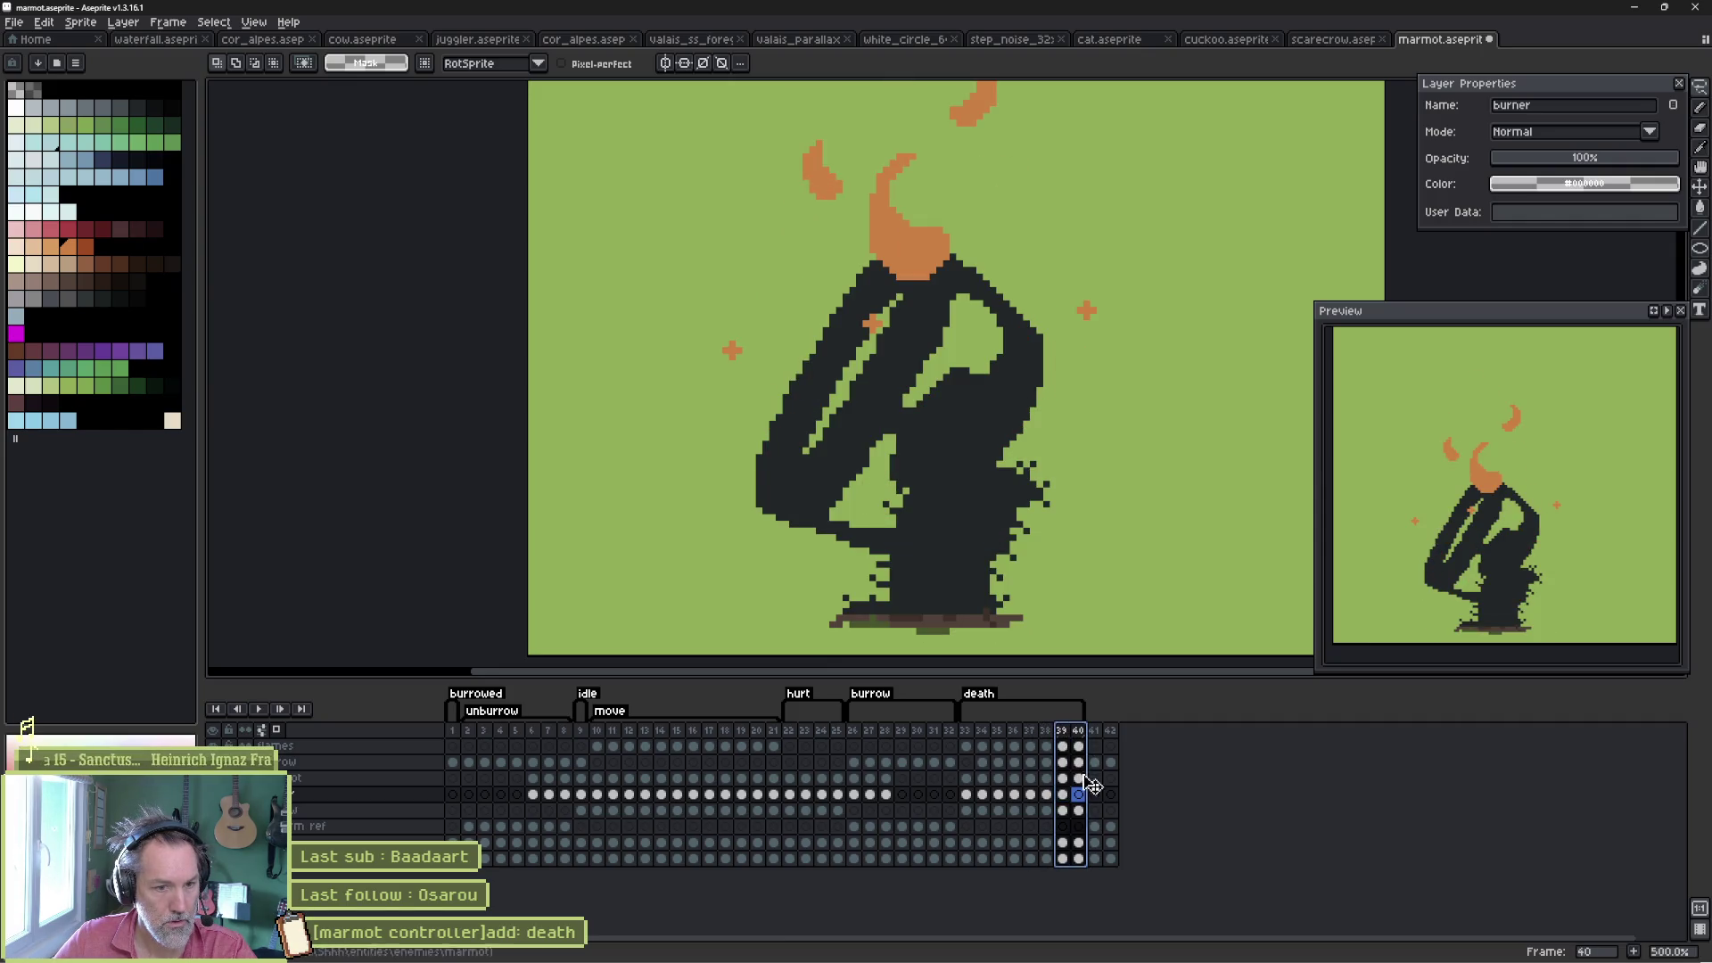
pyautogui.click(1079, 778)
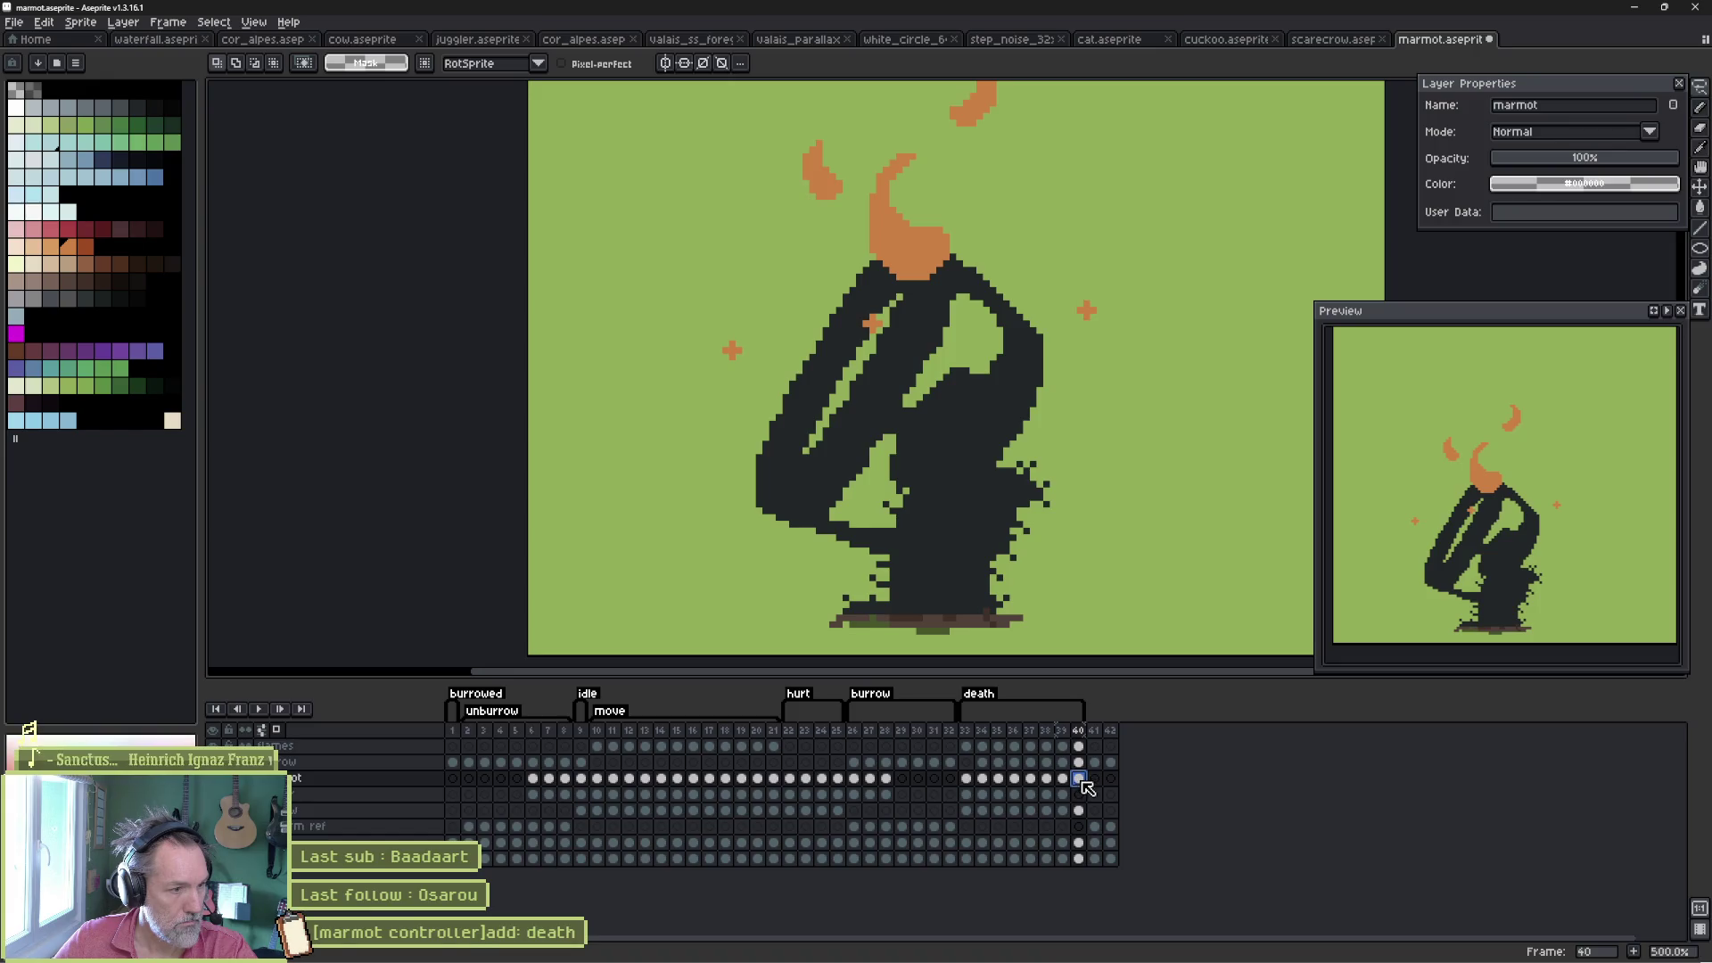
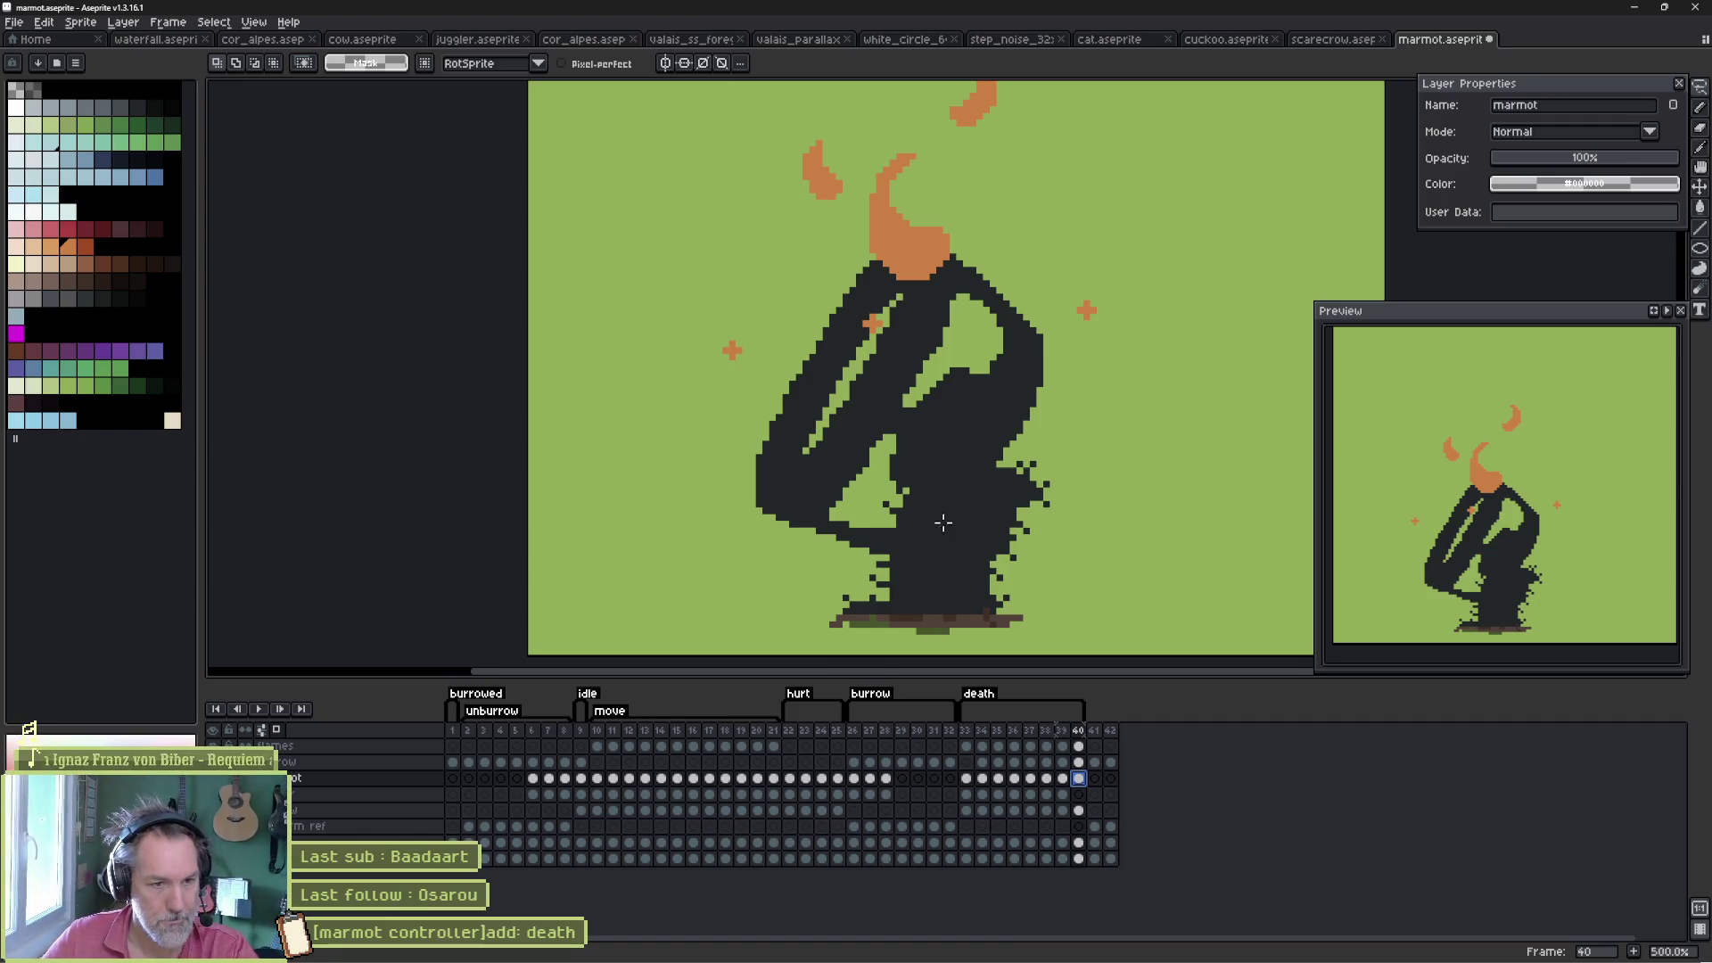
# - Nudge strips of the marmot's lower body in frame 40 to expose orange edge pixels
pyautogui.moveTo(1010, 473); pyautogui.dragTo(980, 384)
pyautogui.scroll(1, 906, 478)
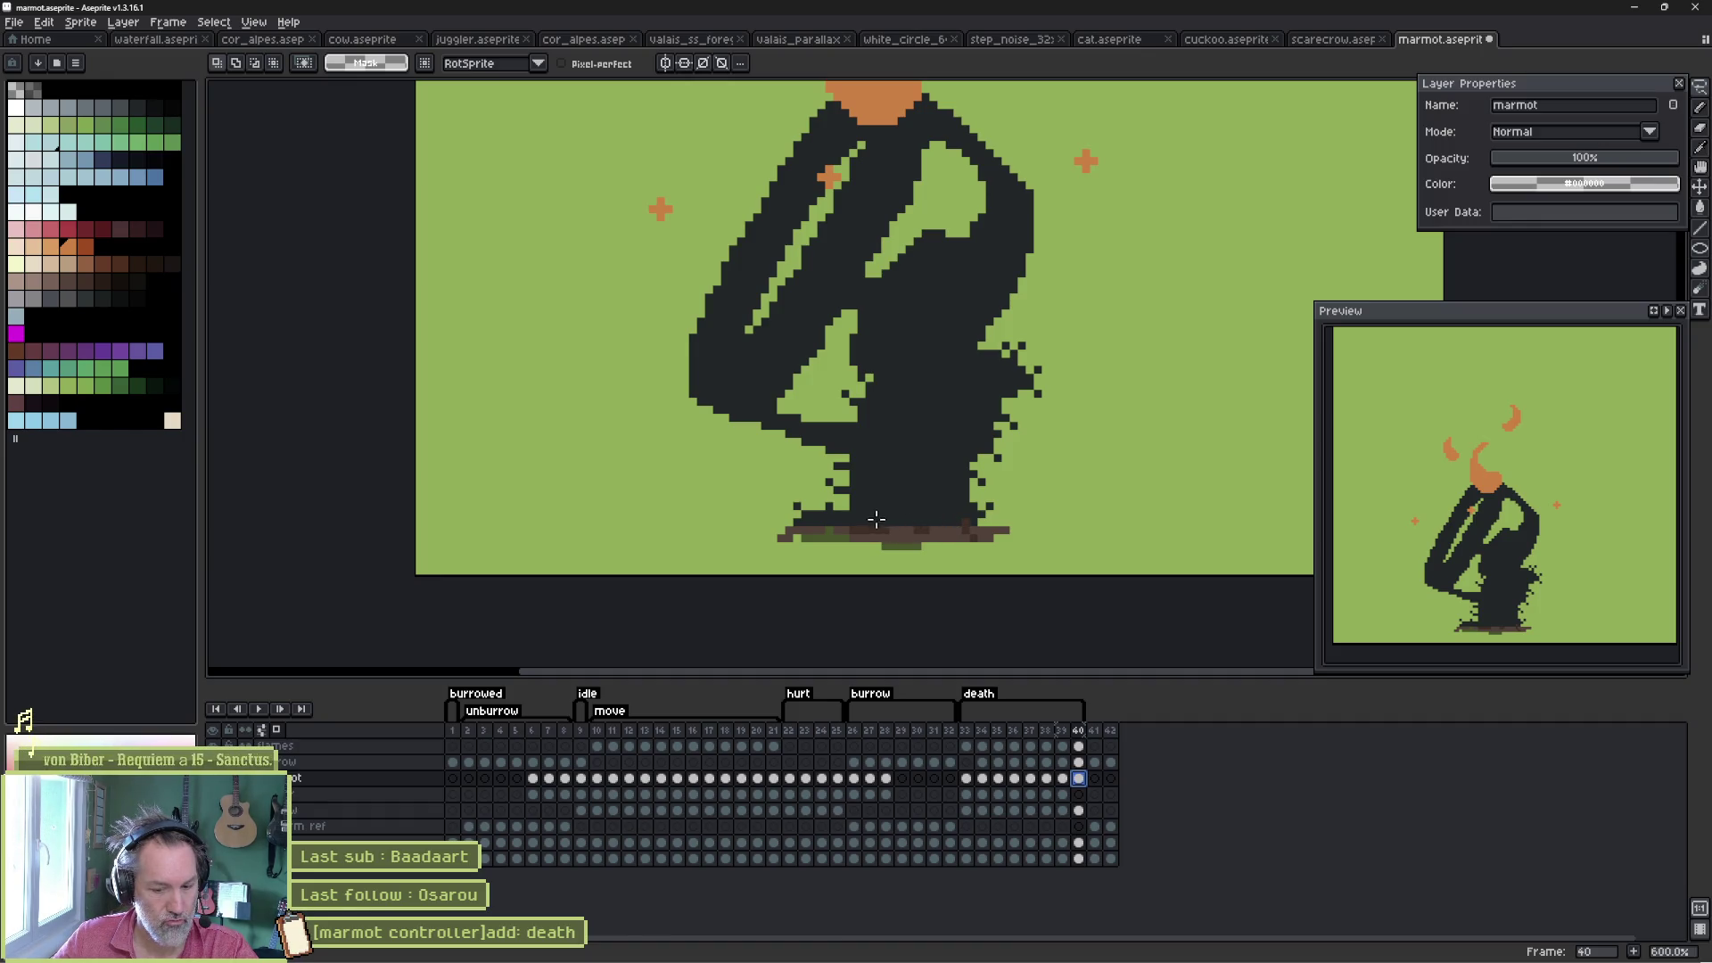
pyautogui.press('m')
pyautogui.scroll(3, 853, 512)
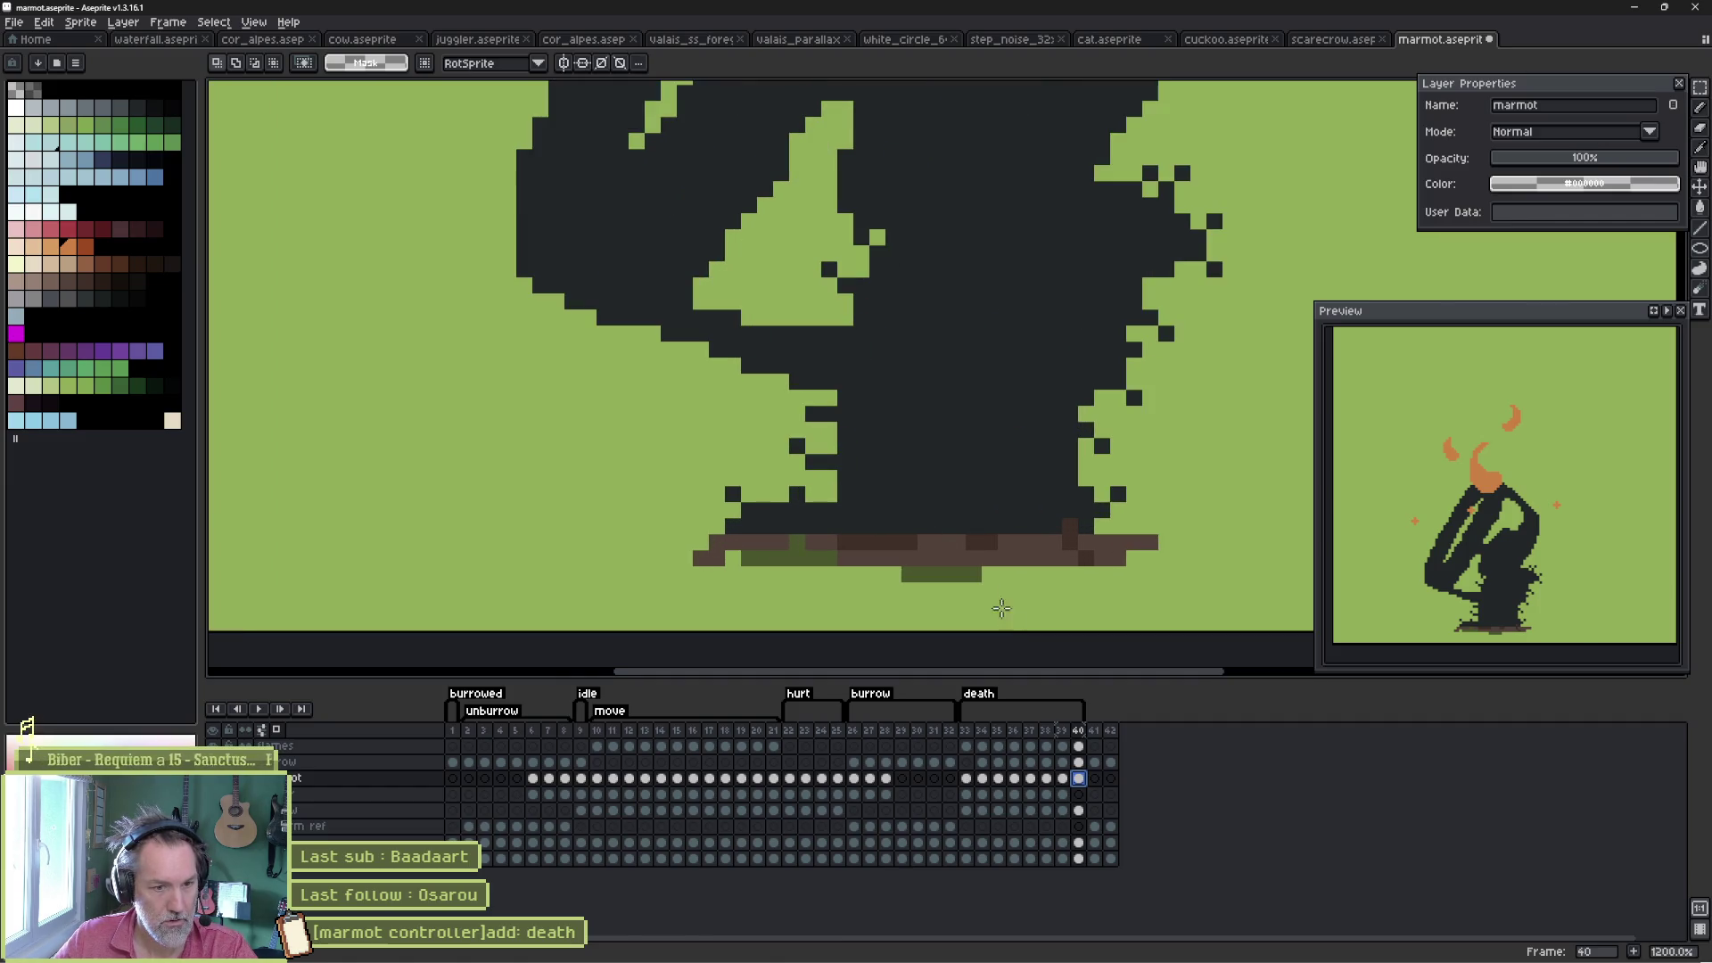
pyautogui.keyDown('ctrl'); pyautogui.click(968, 469); pyautogui.keyUp('ctrl')
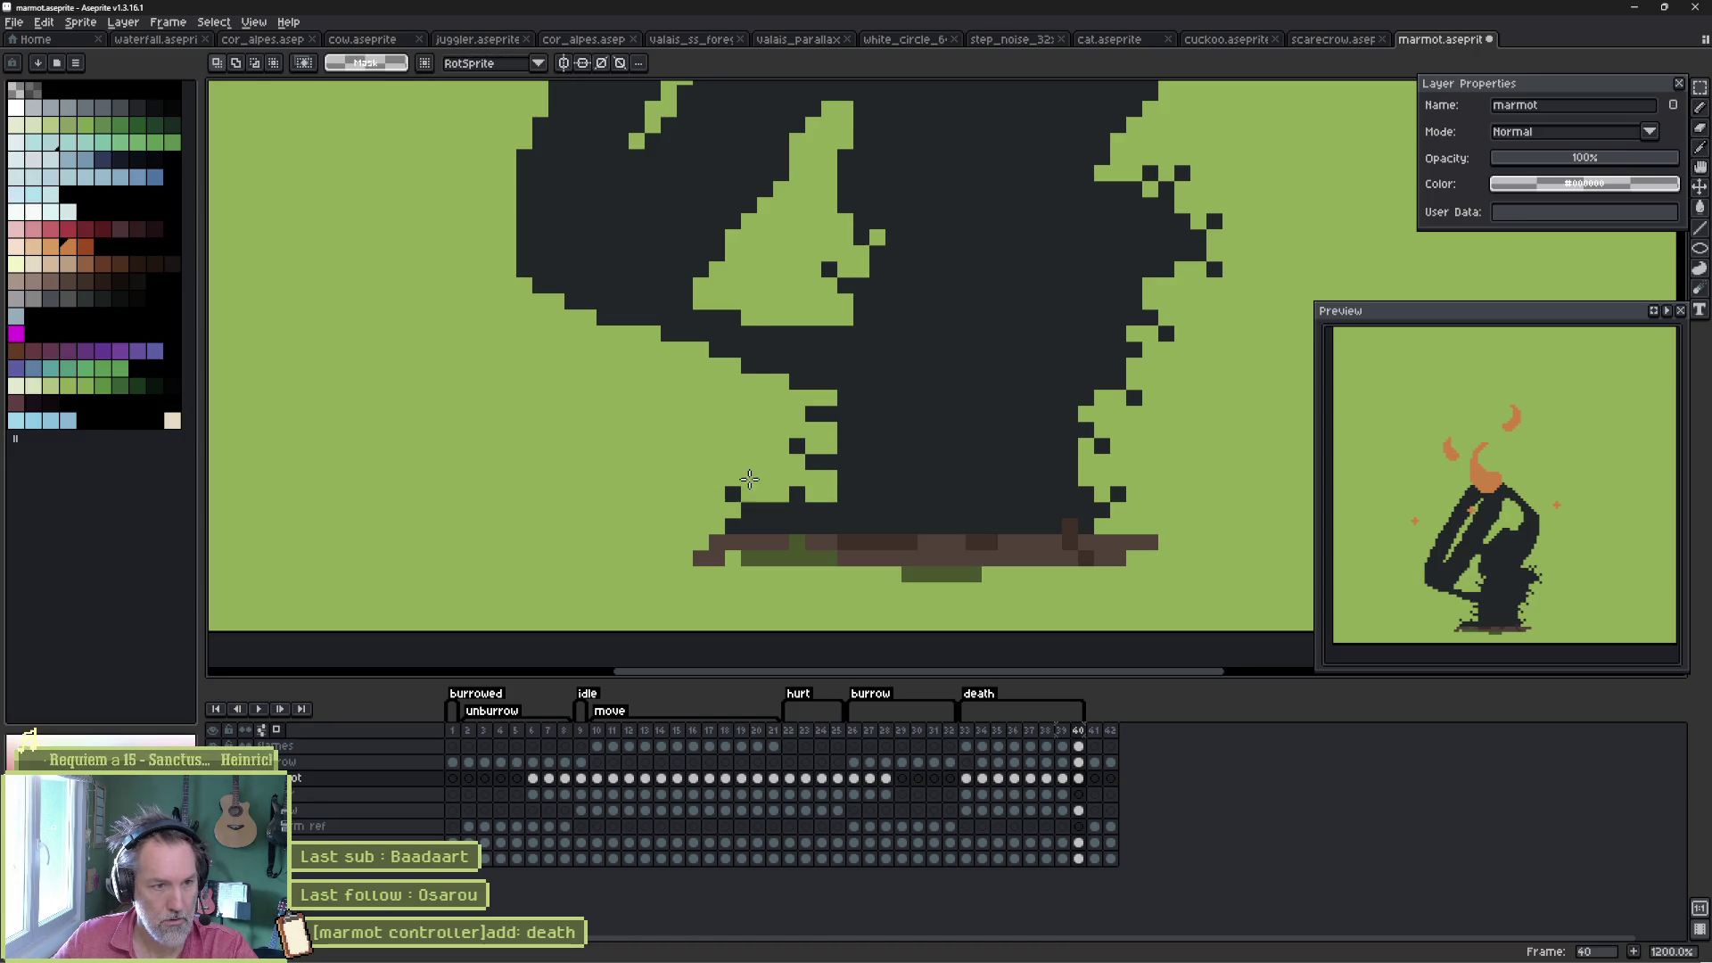
pyautogui.moveTo(701, 473); pyautogui.dragTo(1177, 503)
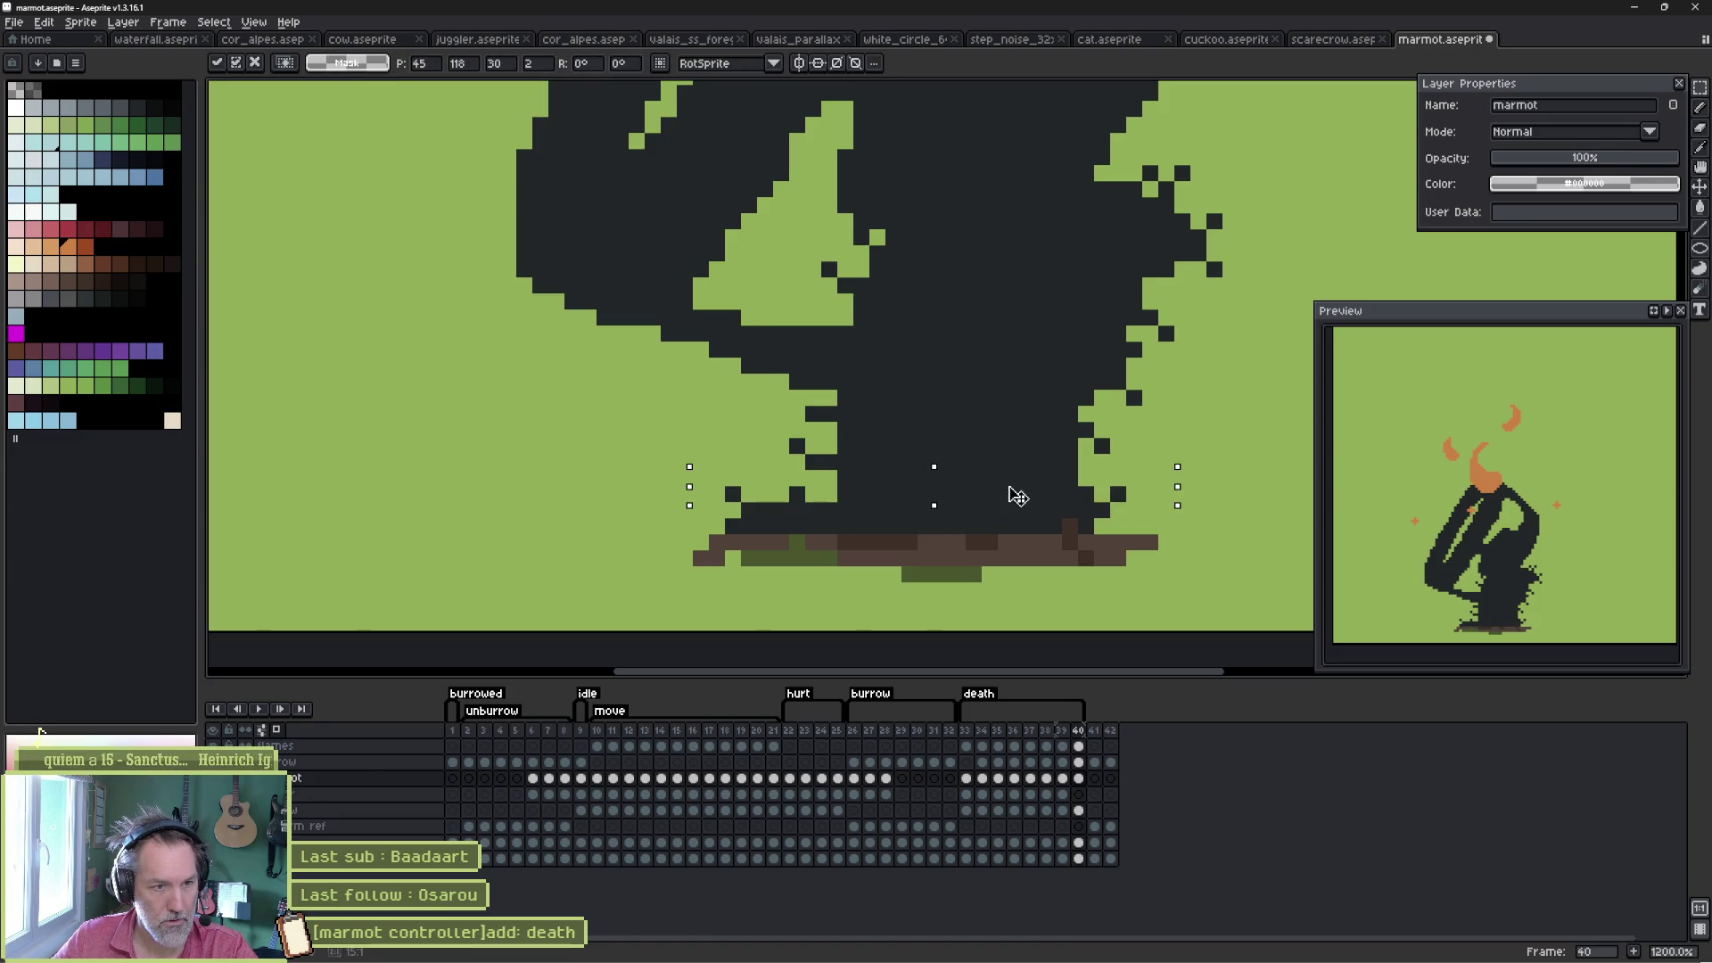
pyautogui.moveTo(1013, 489)
pyautogui.mouseDown()
pyautogui.moveTo(1019, 516)
pyautogui.moveTo(1039, 513)
pyautogui.mouseUp()
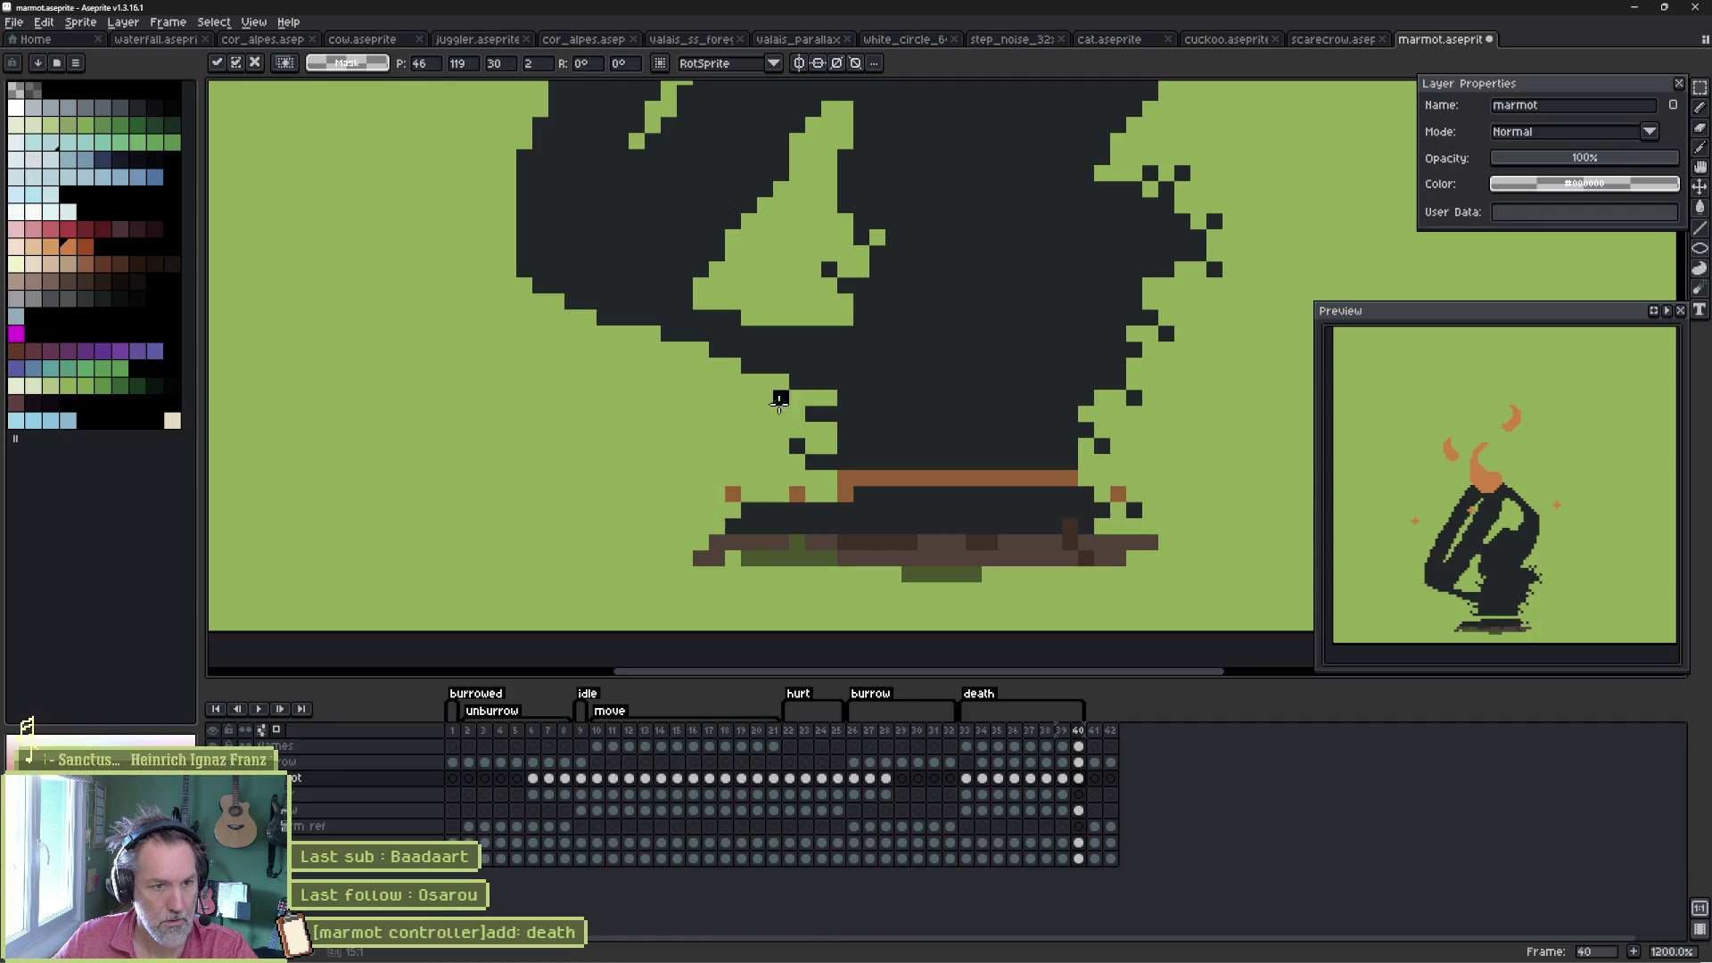
pyautogui.moveTo(776, 393); pyautogui.dragTo(1115, 463)
pyautogui.click(1021, 453)
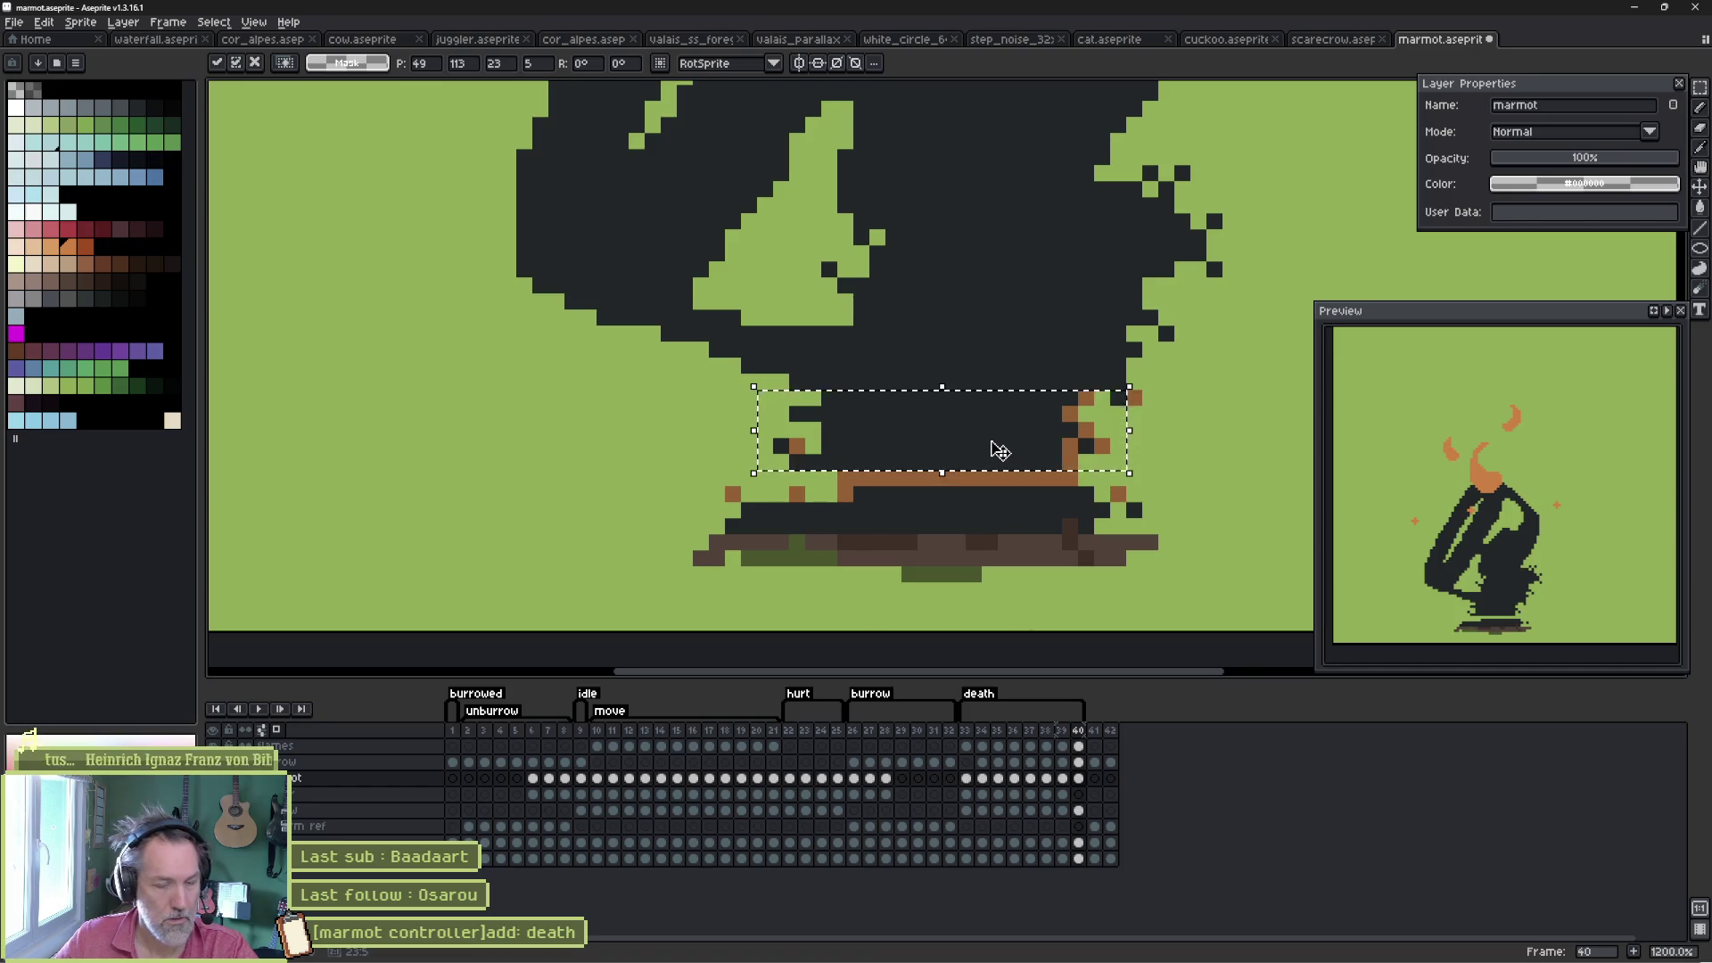
pyautogui.press('b')
# - Set up a 1-pixel pencil with the dark body colour
pyautogui.hotkey('ctrl', 'd')
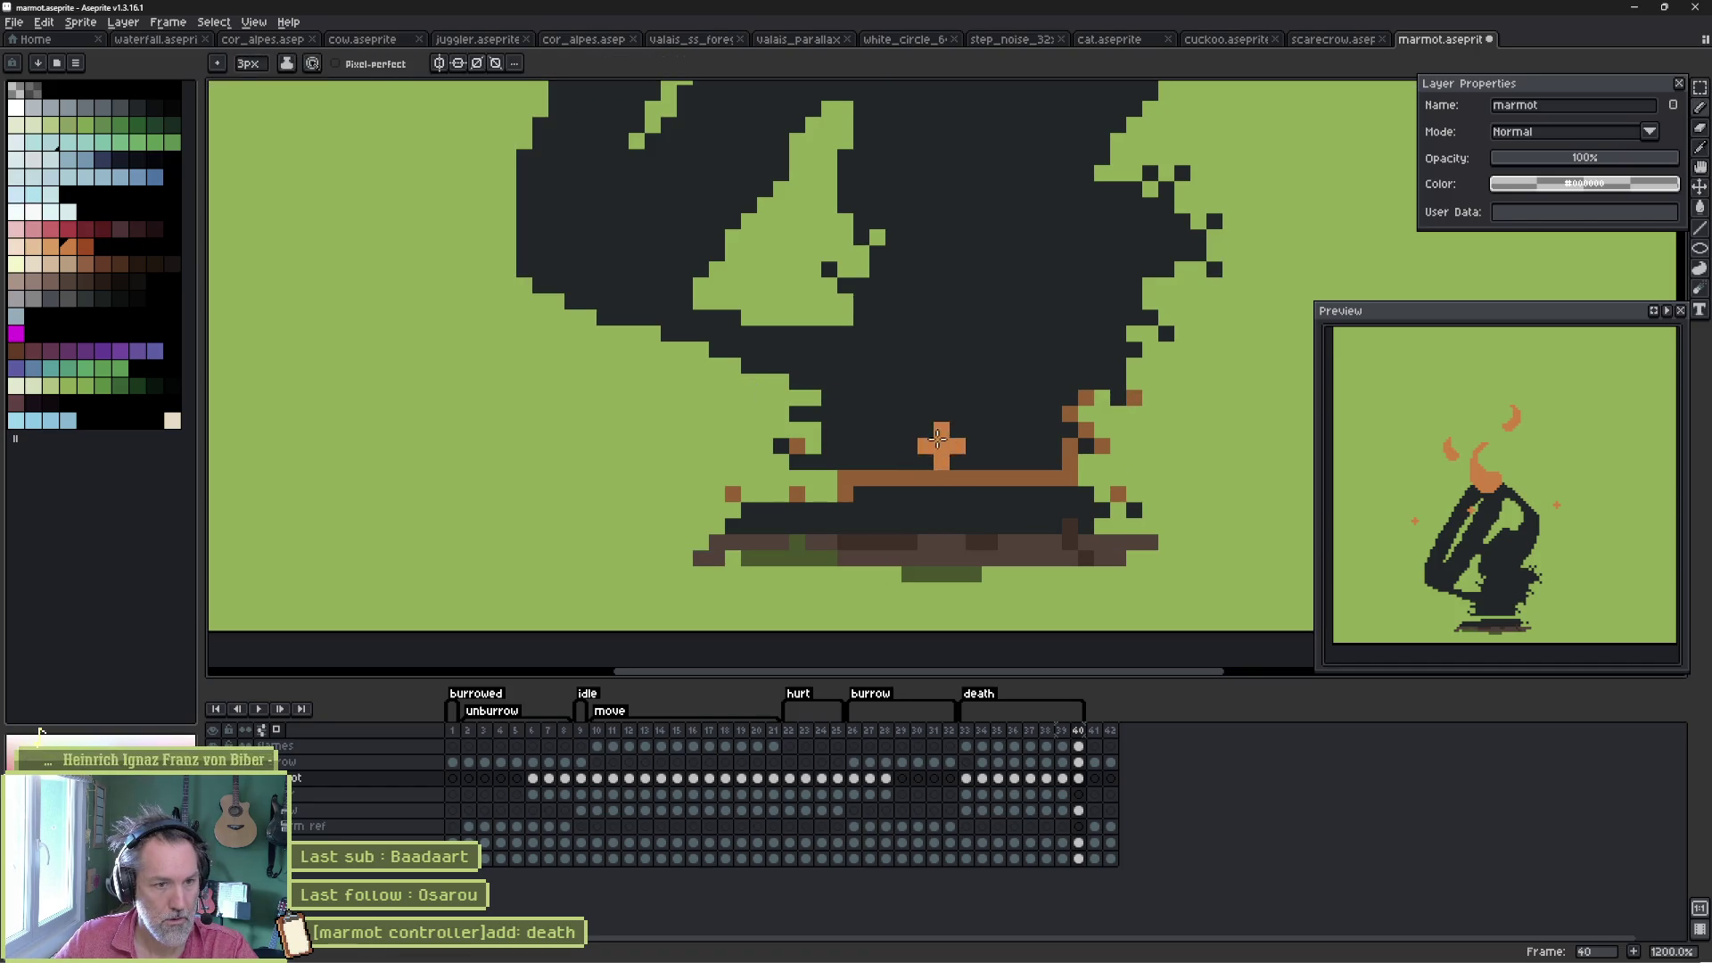
pyautogui.keyDown('alt'); pyautogui.click(938, 439); pyautogui.keyUp('alt')
pyautogui.press('-')
pyautogui.press('-')
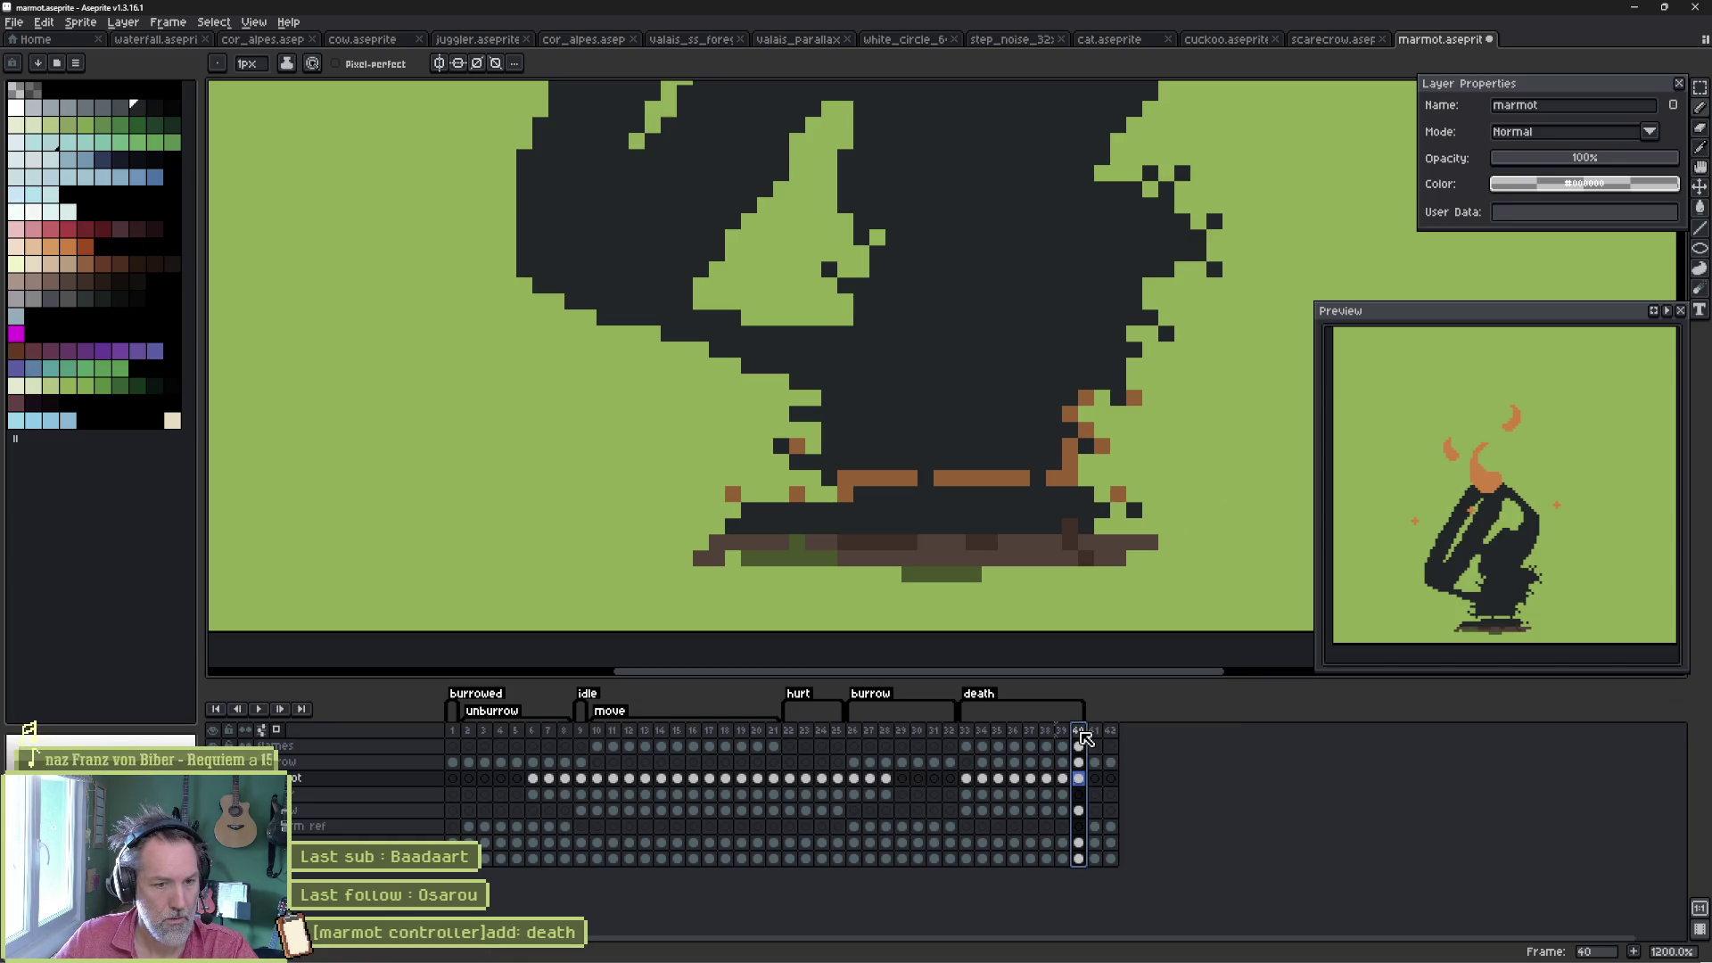
# - Add frame 41 and squash the marmot's lower body vertically
pyautogui.hotkey('alt', 'n')
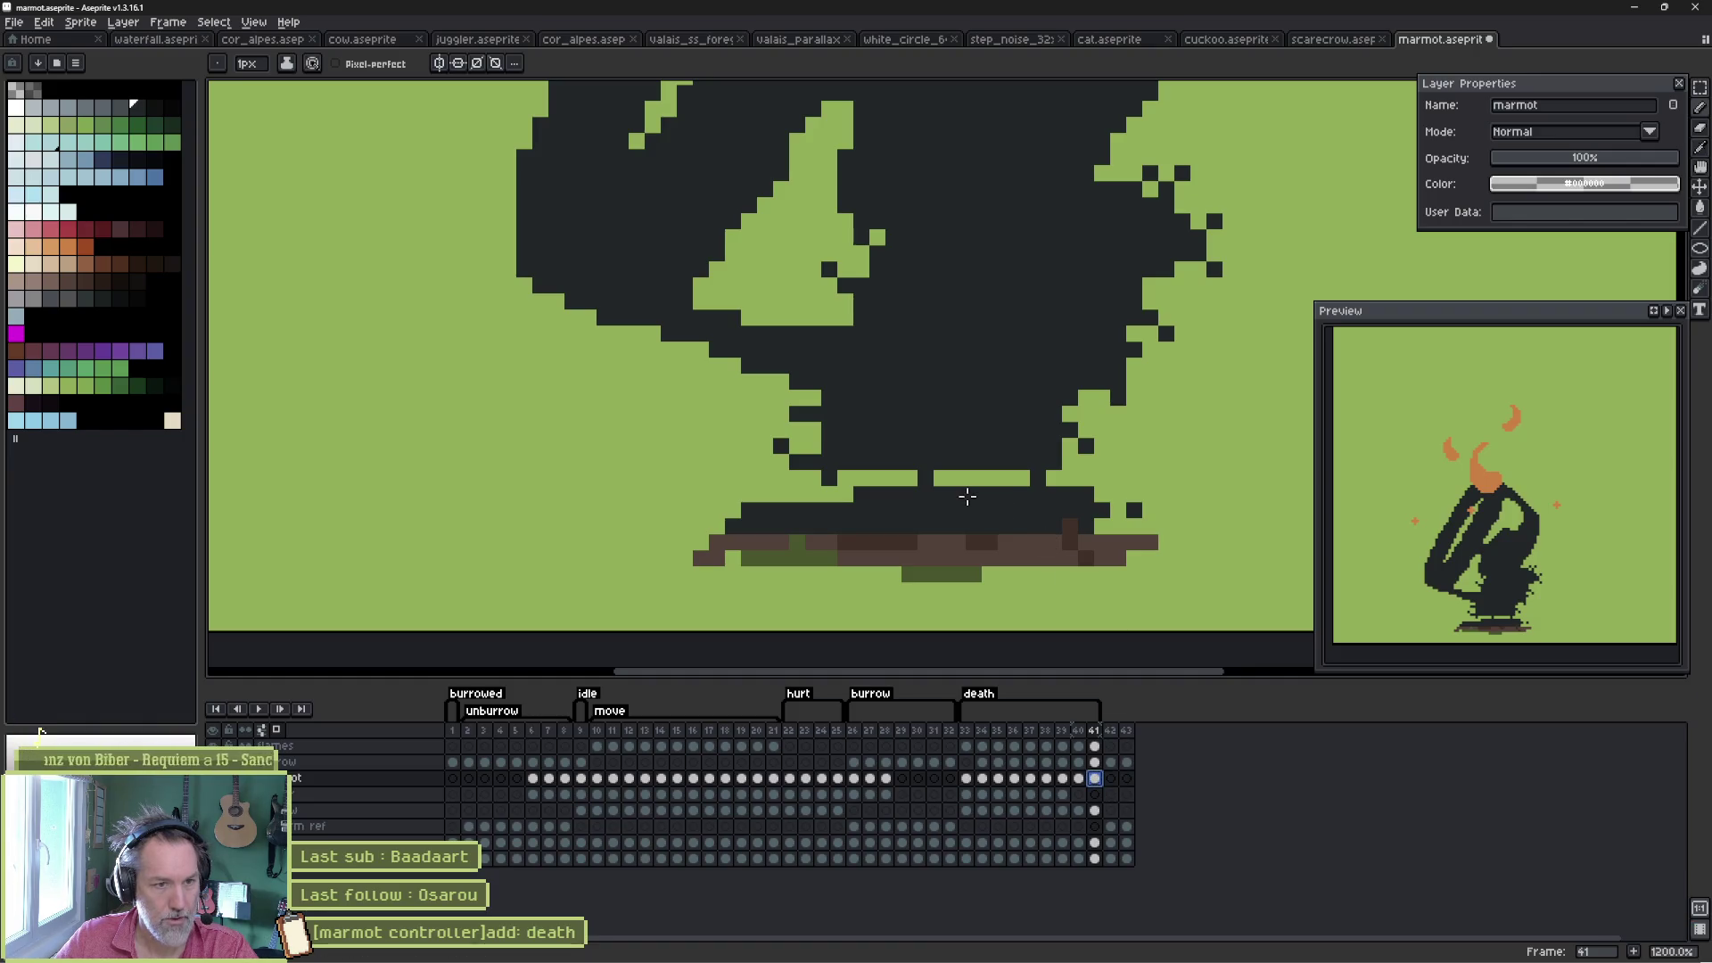
pyautogui.press('m')
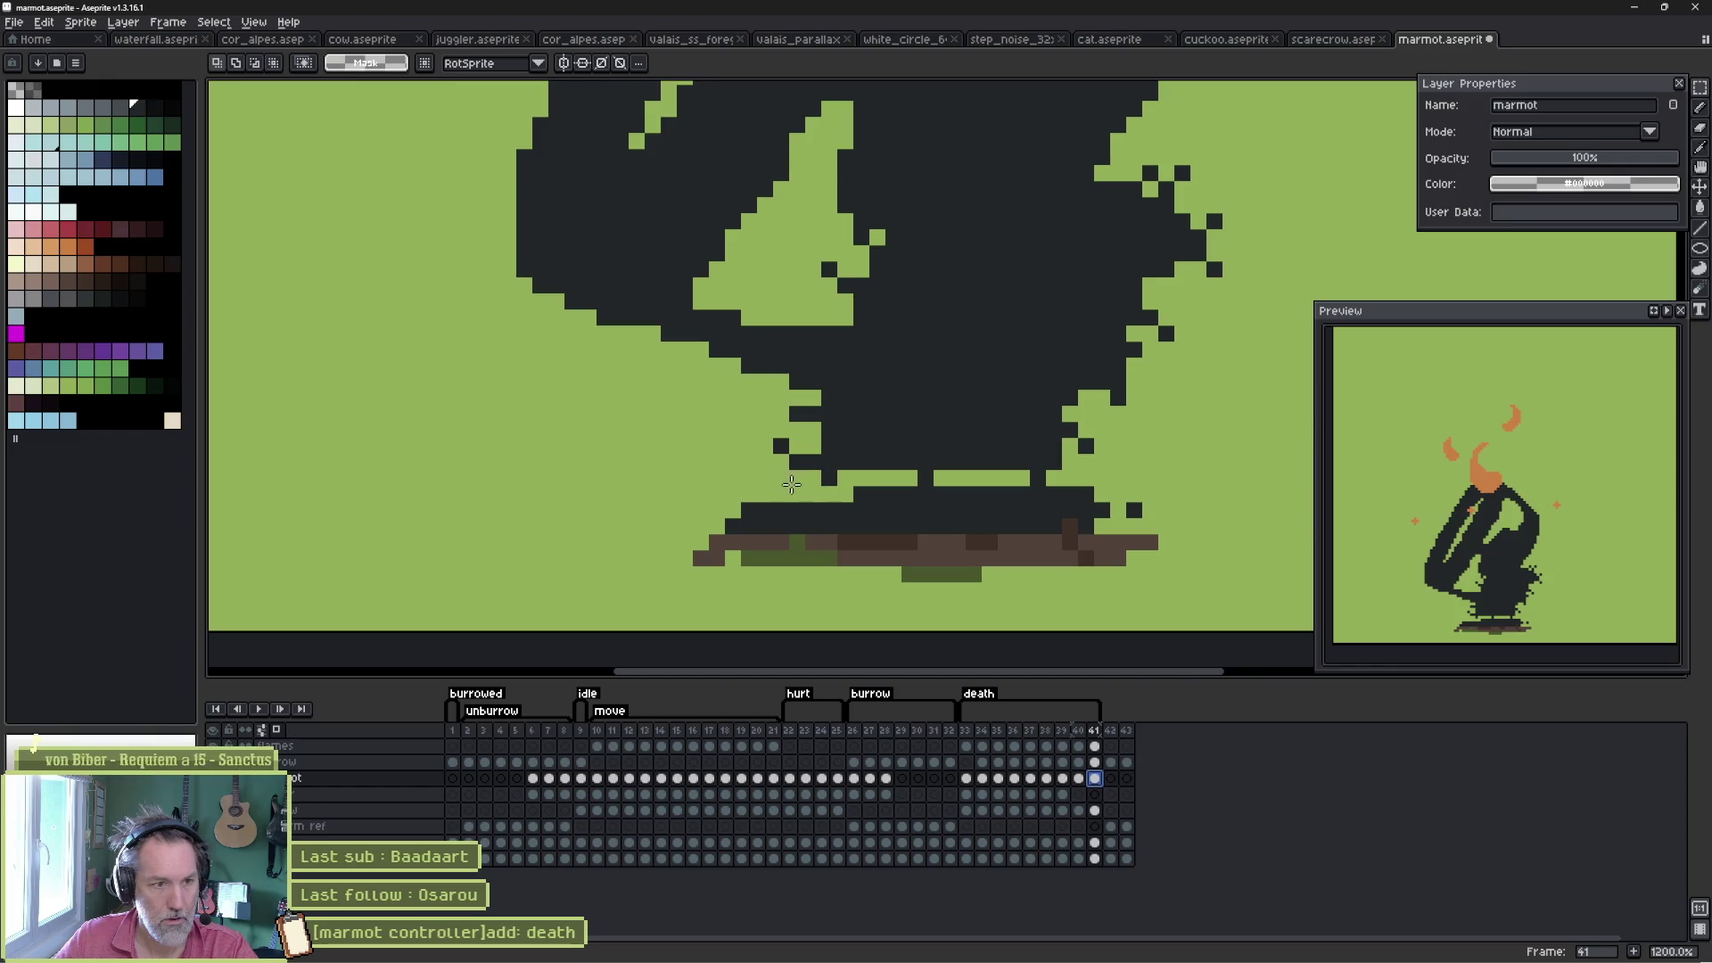
pyautogui.moveTo(694, 469); pyautogui.dragTo(1161, 538)
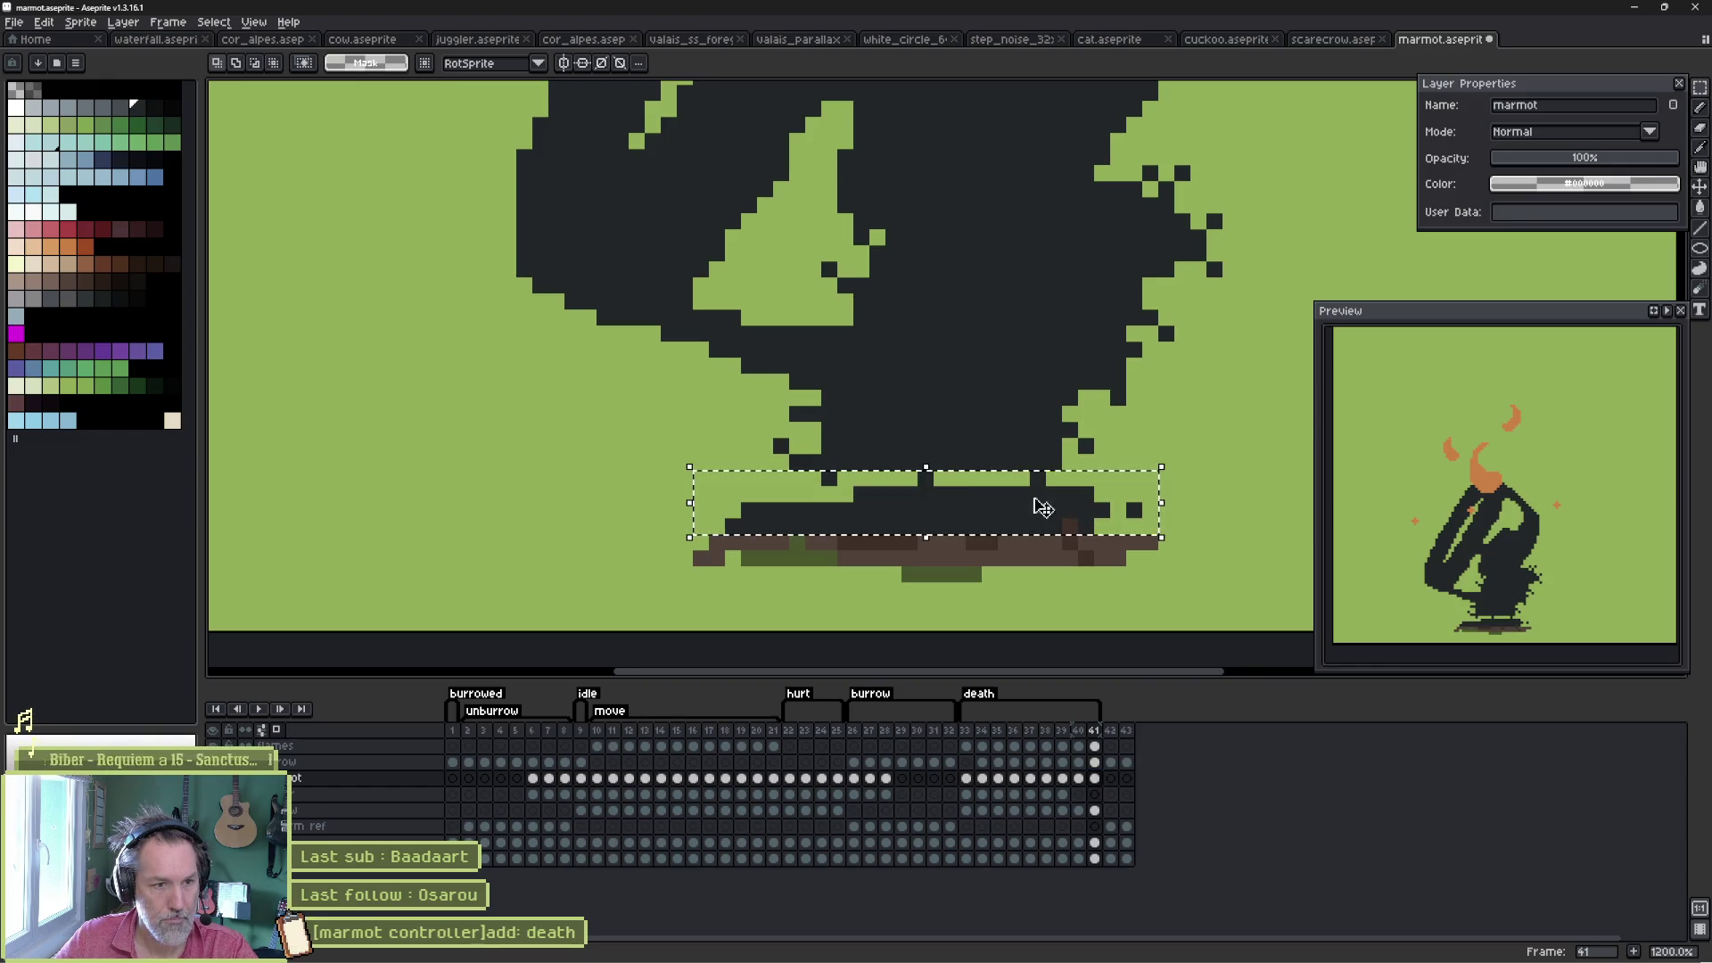
pyautogui.moveTo(927, 474)
pyautogui.mouseDown()
pyautogui.moveTo(932, 496)
pyautogui.moveTo(924, 481)
pyautogui.mouseUp()
pyautogui.press('Return')
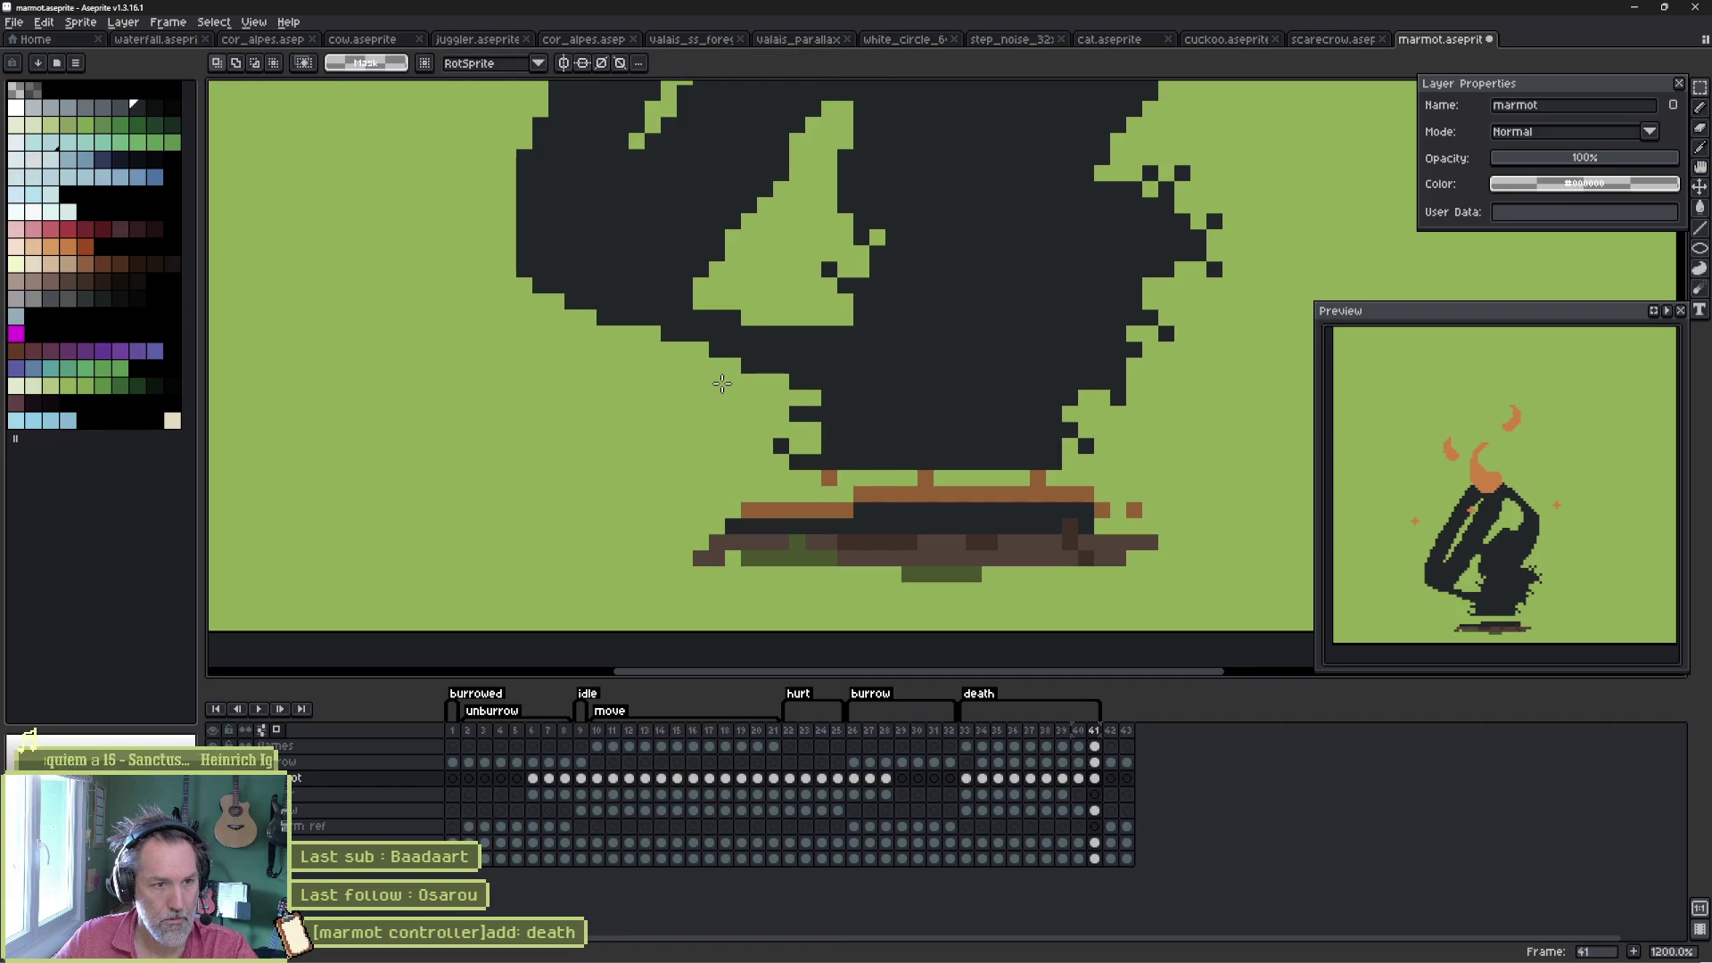
# - Shift the mid-body down and lift a 25×3 strip to form a stripe across the body
pyautogui.moveTo(707, 401); pyautogui.dragTo(1130, 479)
pyautogui.moveTo(974, 446); pyautogui.dragTo(977, 466)
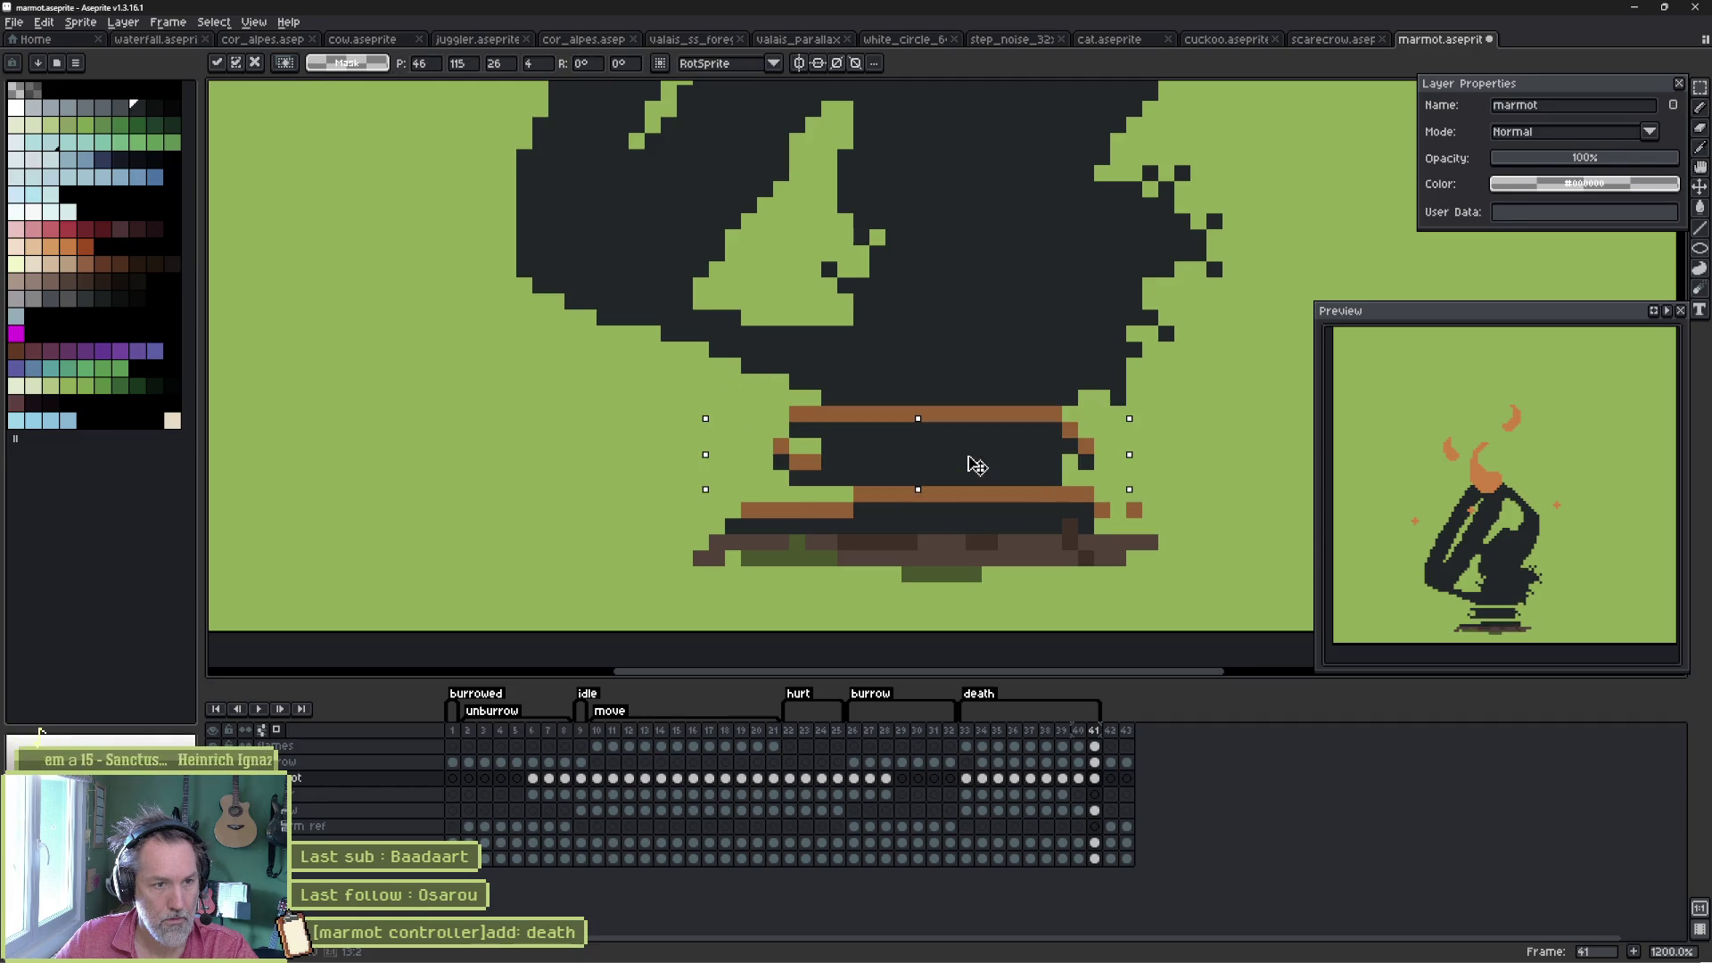
pyautogui.moveTo(705, 419); pyautogui.dragTo(1009, 443)
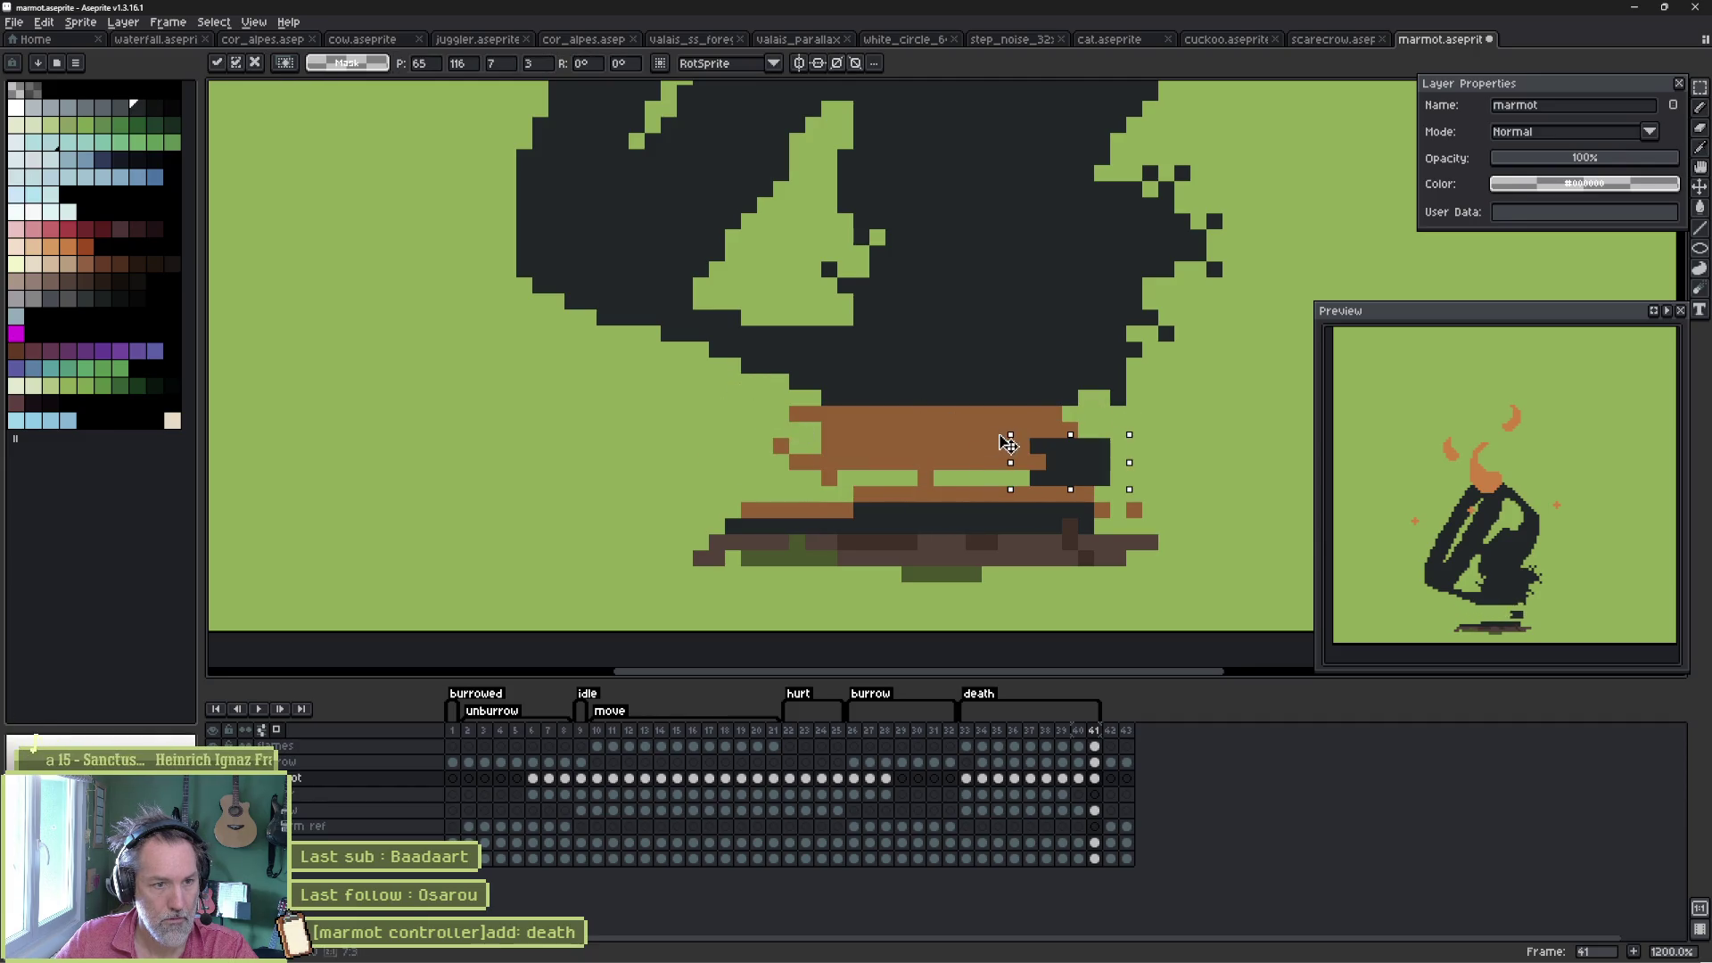
pyautogui.press('Escape')
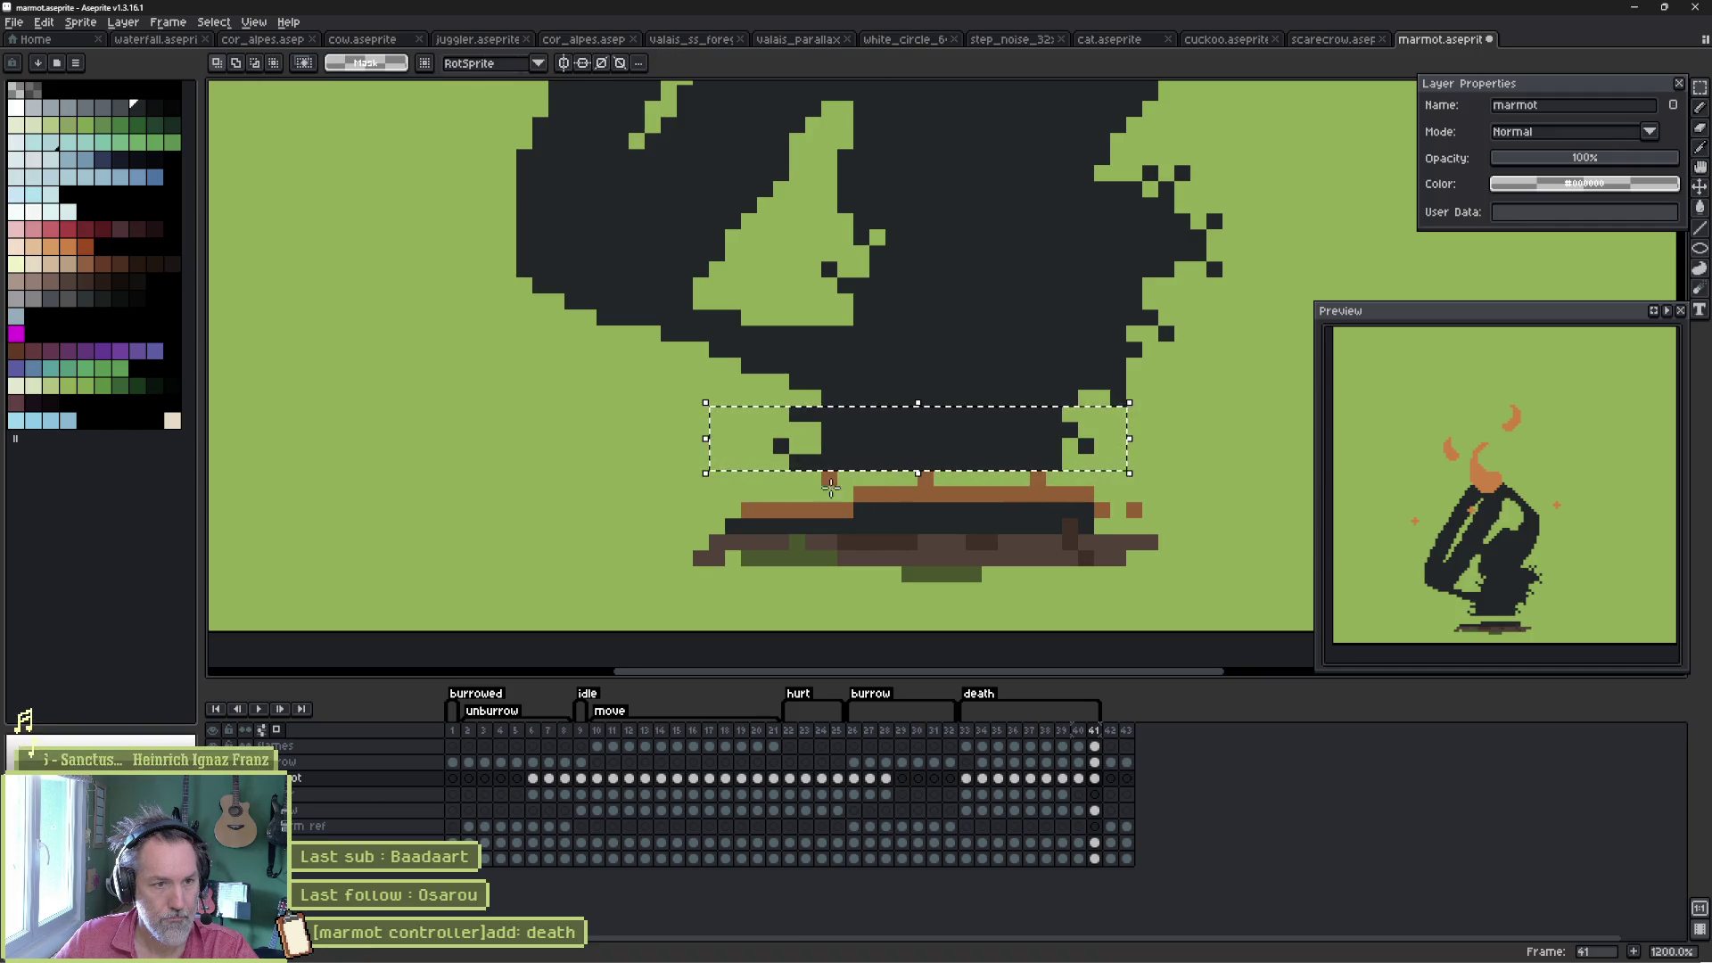
pyautogui.click(723, 498)
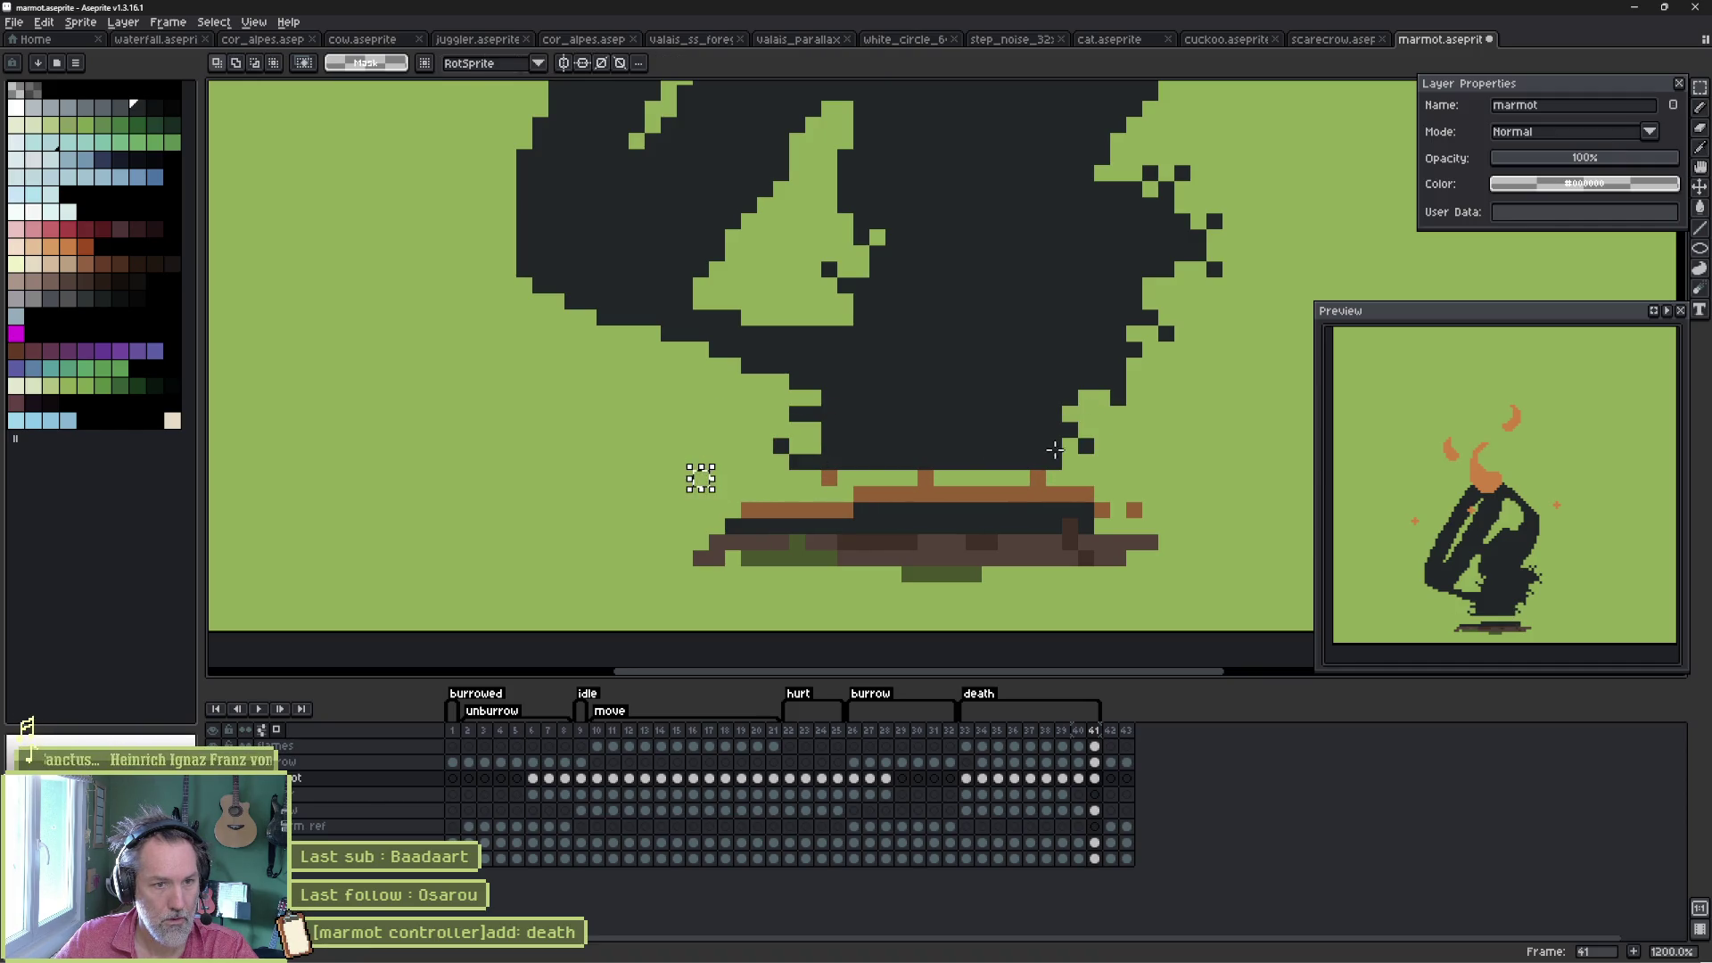
pyautogui.moveTo(1097, 470); pyautogui.dragTo(706, 433)
pyautogui.moveTo(894, 459)
pyautogui.mouseDown()
pyautogui.moveTo(892, 496)
pyautogui.moveTo(879, 485)
pyautogui.mouseUp()
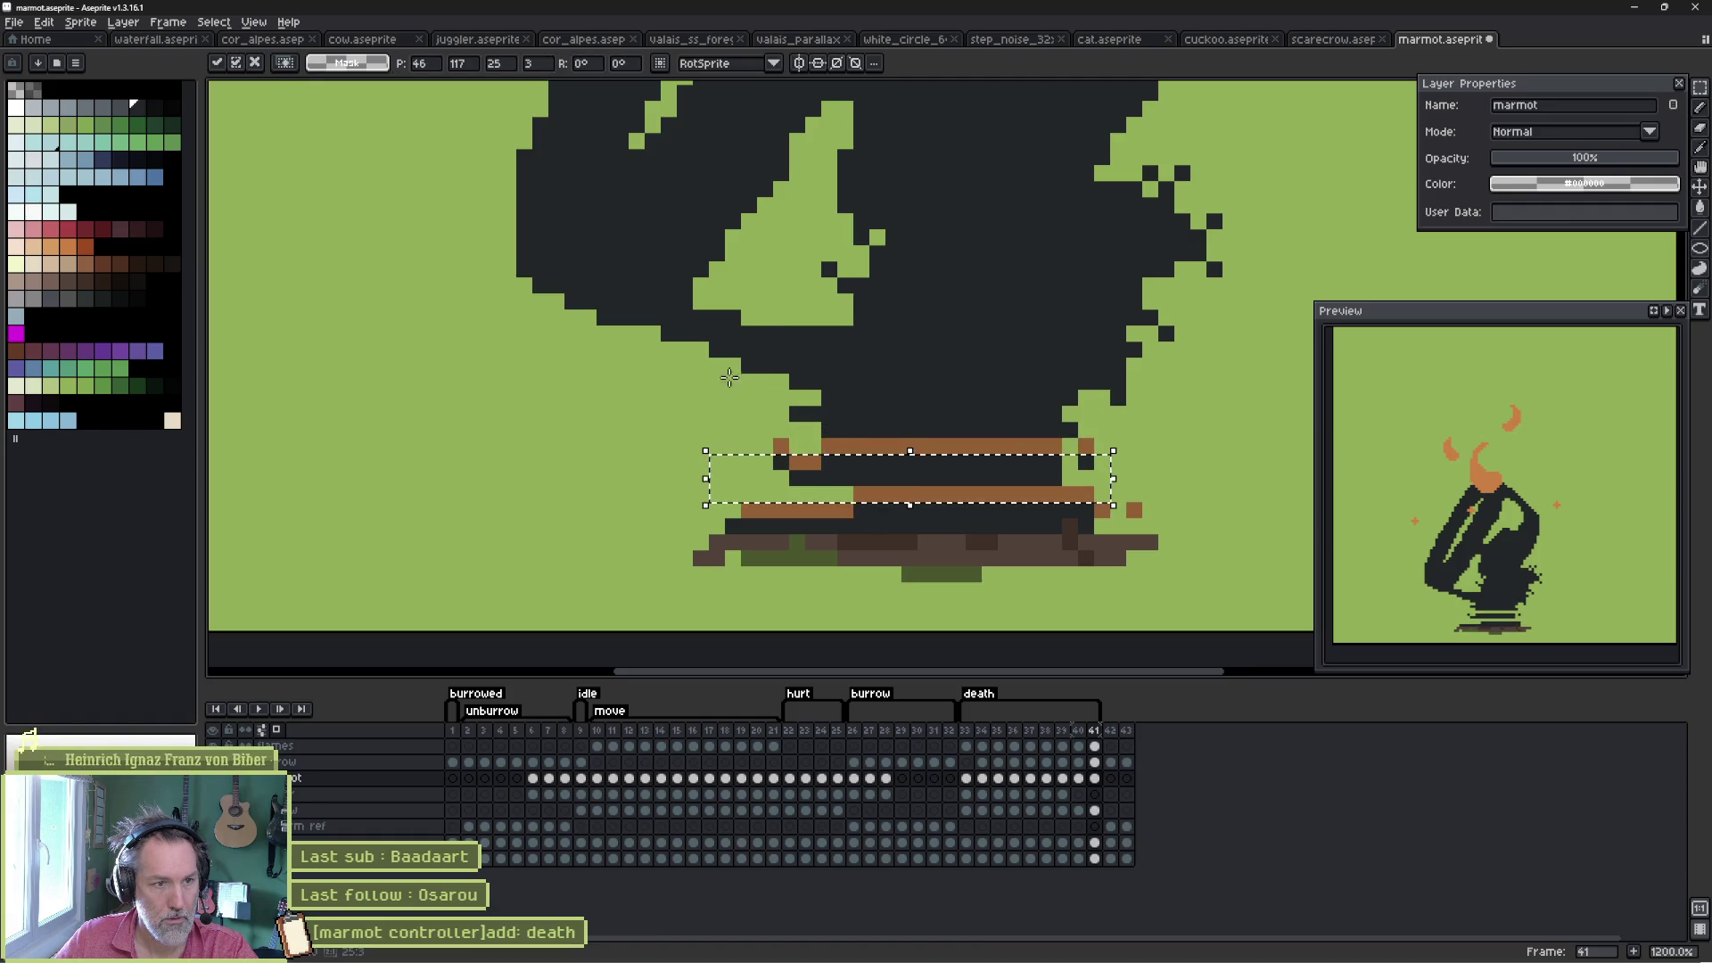
pyautogui.moveTo(575, 337); pyautogui.dragTo(1173, 347)
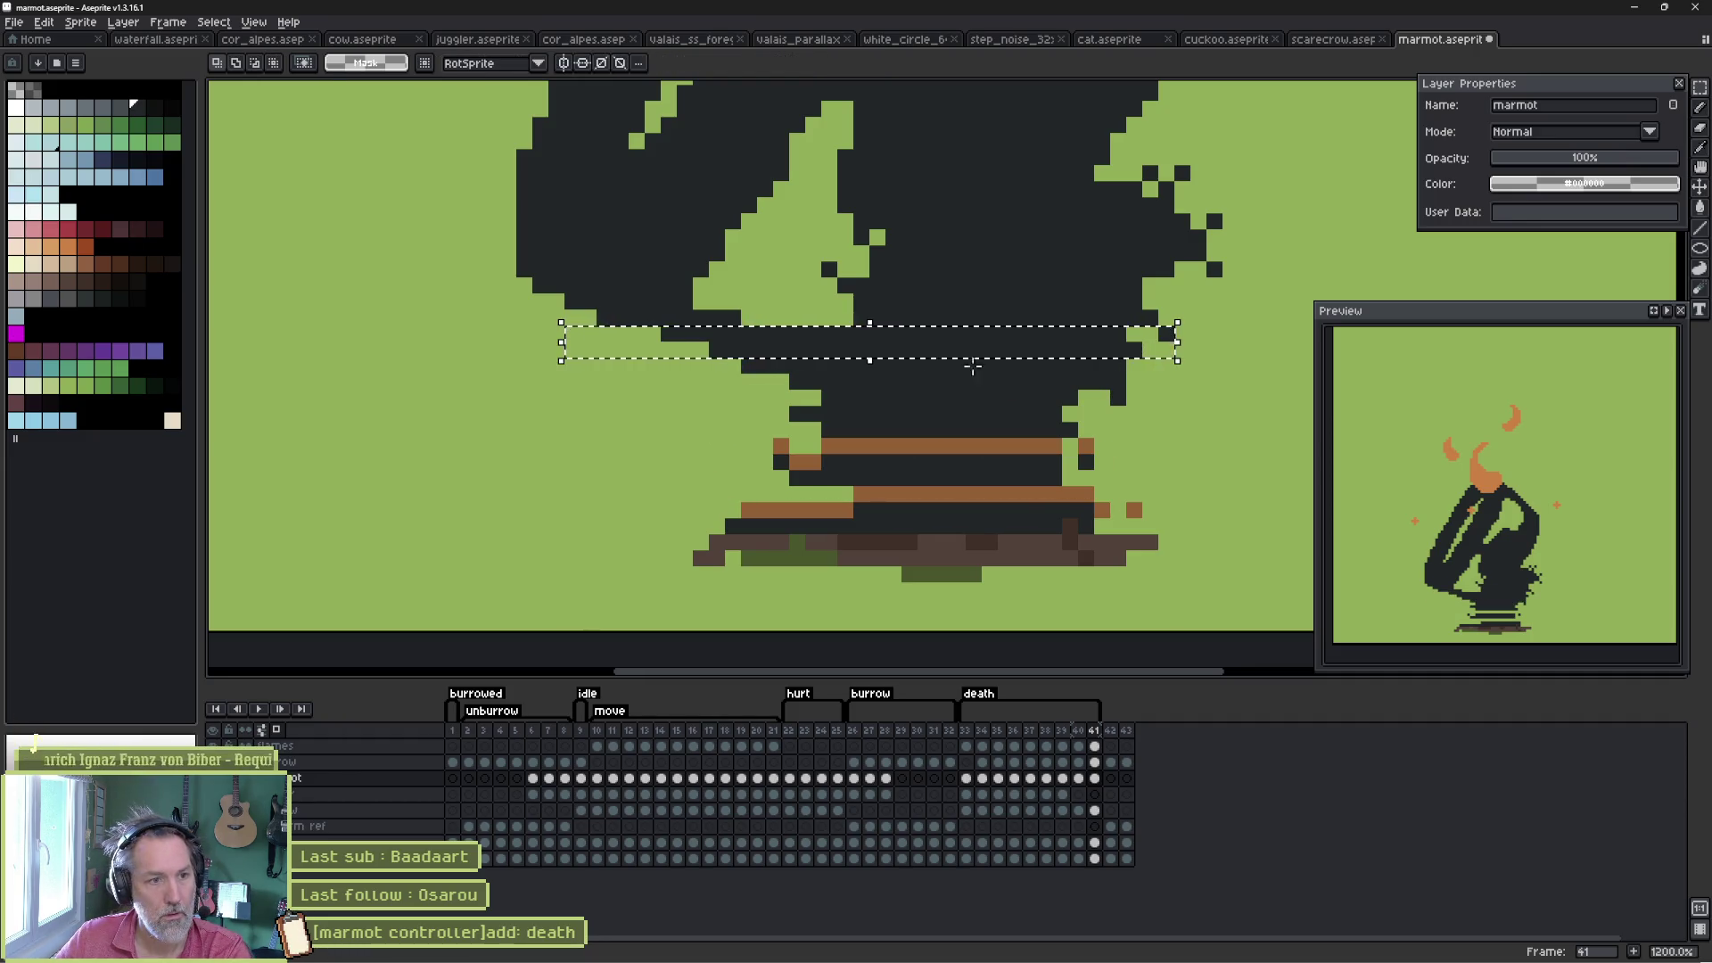
# - Fill three single-pixel rows across the upper body with brown
pyautogui.moveTo(774, 413); pyautogui.dragTo(1127, 411)
pyautogui.hotkey('ctrl', 'd')
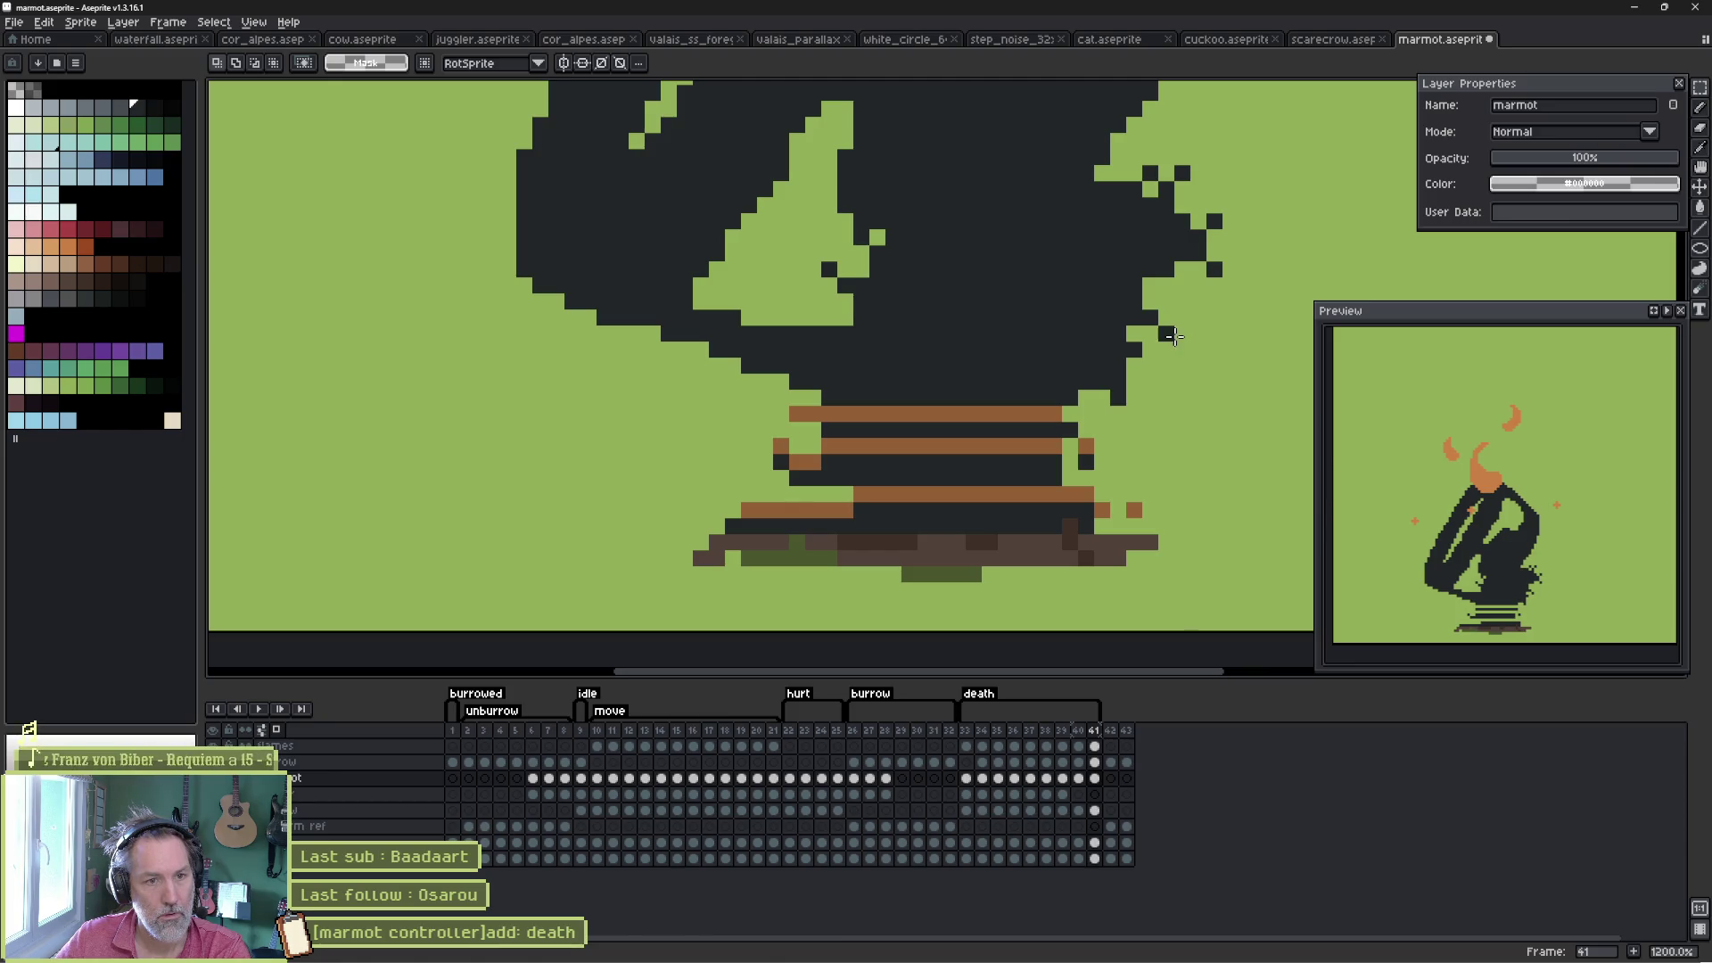
pyautogui.moveTo(1166, 316); pyautogui.dragTo(555, 321)
pyautogui.press('f')
pyautogui.hotkey('ctrl', 'd')
pyautogui.moveTo(710, 266); pyautogui.dragTo(683, 384)
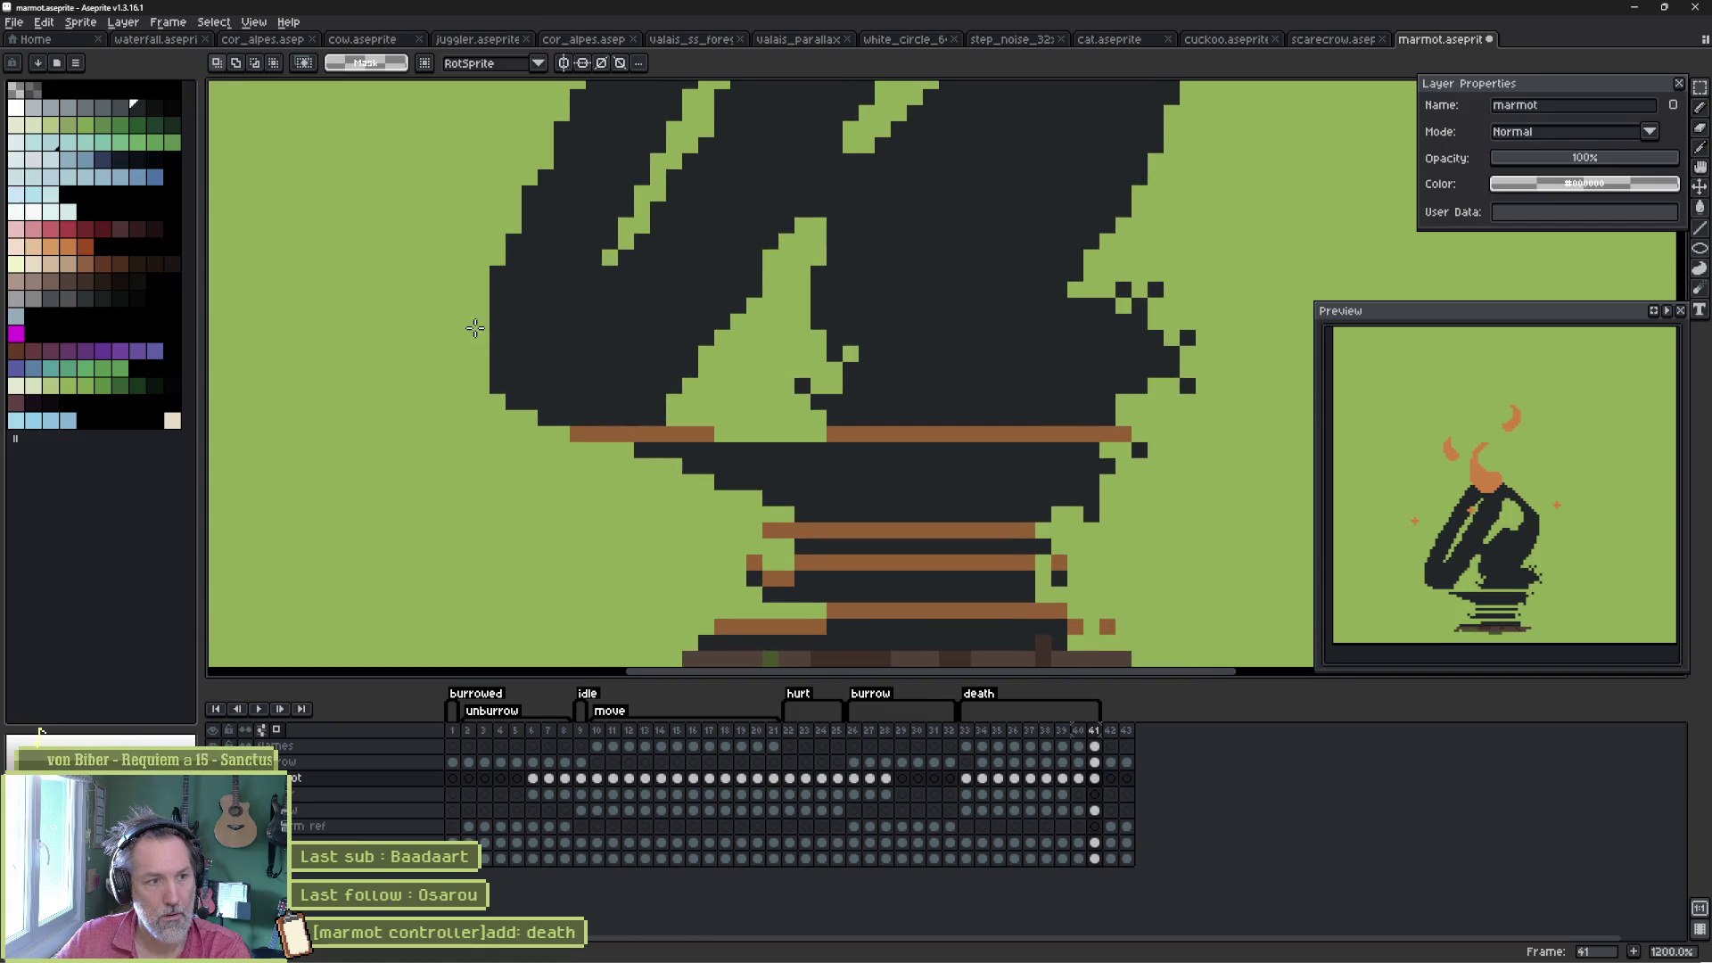
pyautogui.moveTo(473, 258); pyautogui.dragTo(1084, 258)
pyautogui.press('f')
pyautogui.hotkey('ctrl', 'd')
# - Break the brown stripes into dashes by alternating dark and brown pixels
pyautogui.press('b')
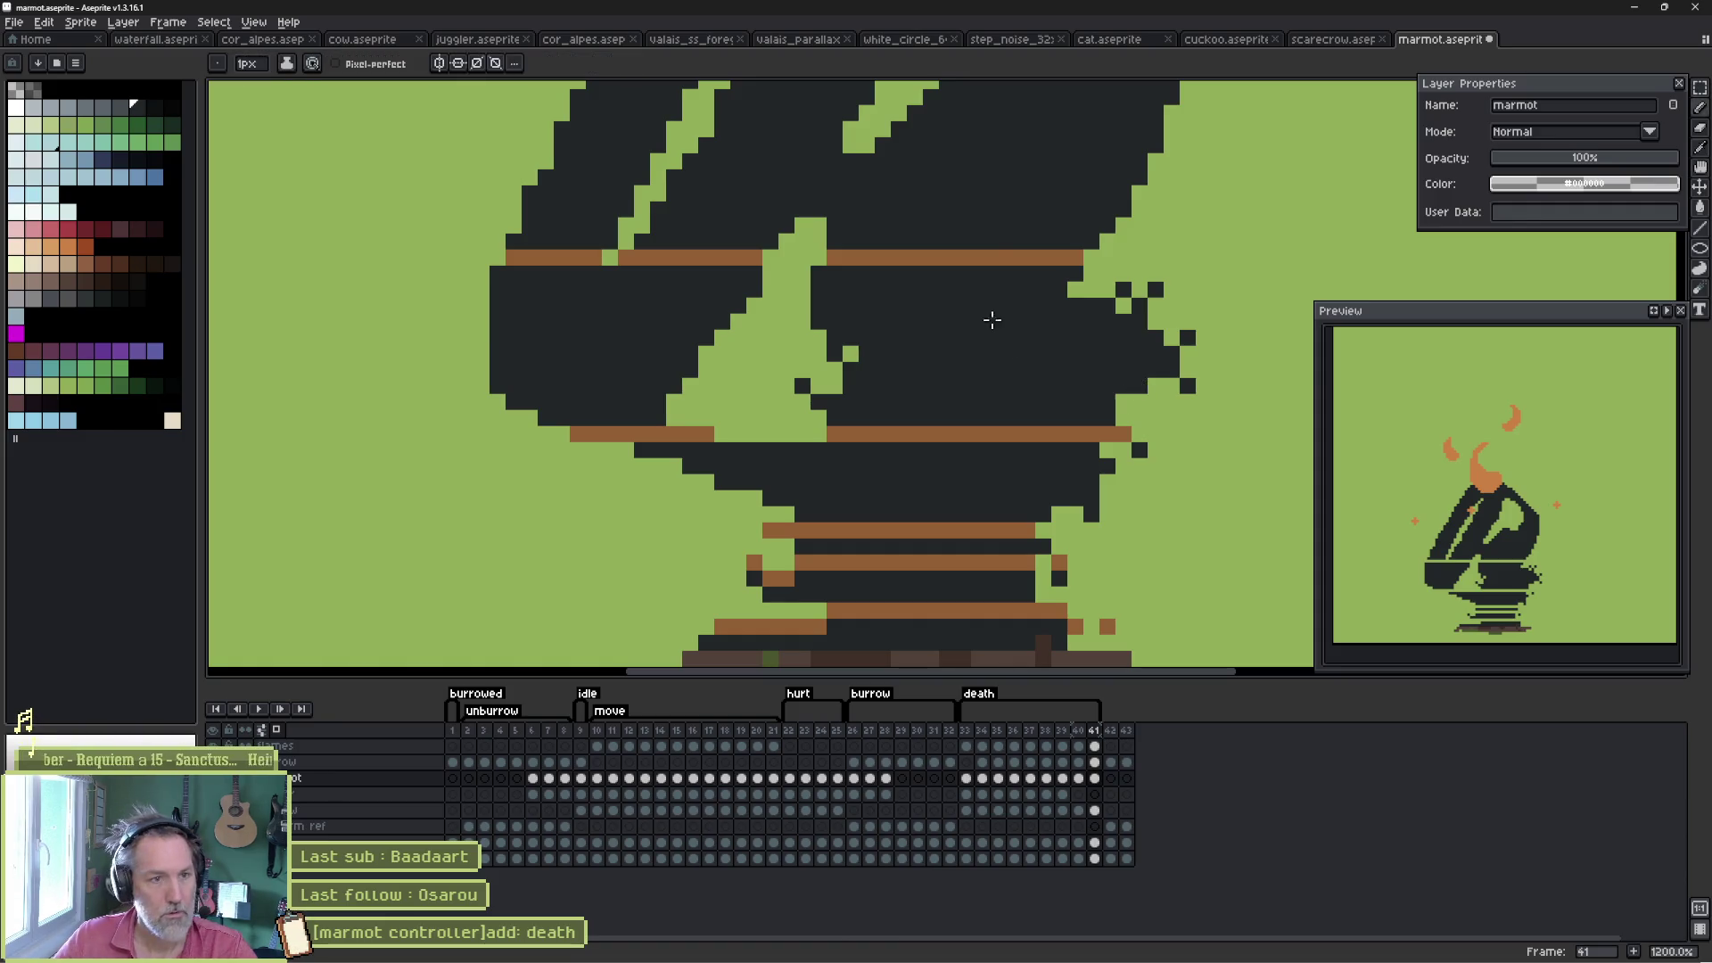
pyautogui.click(988, 259)
pyautogui.rightClick(580, 261)
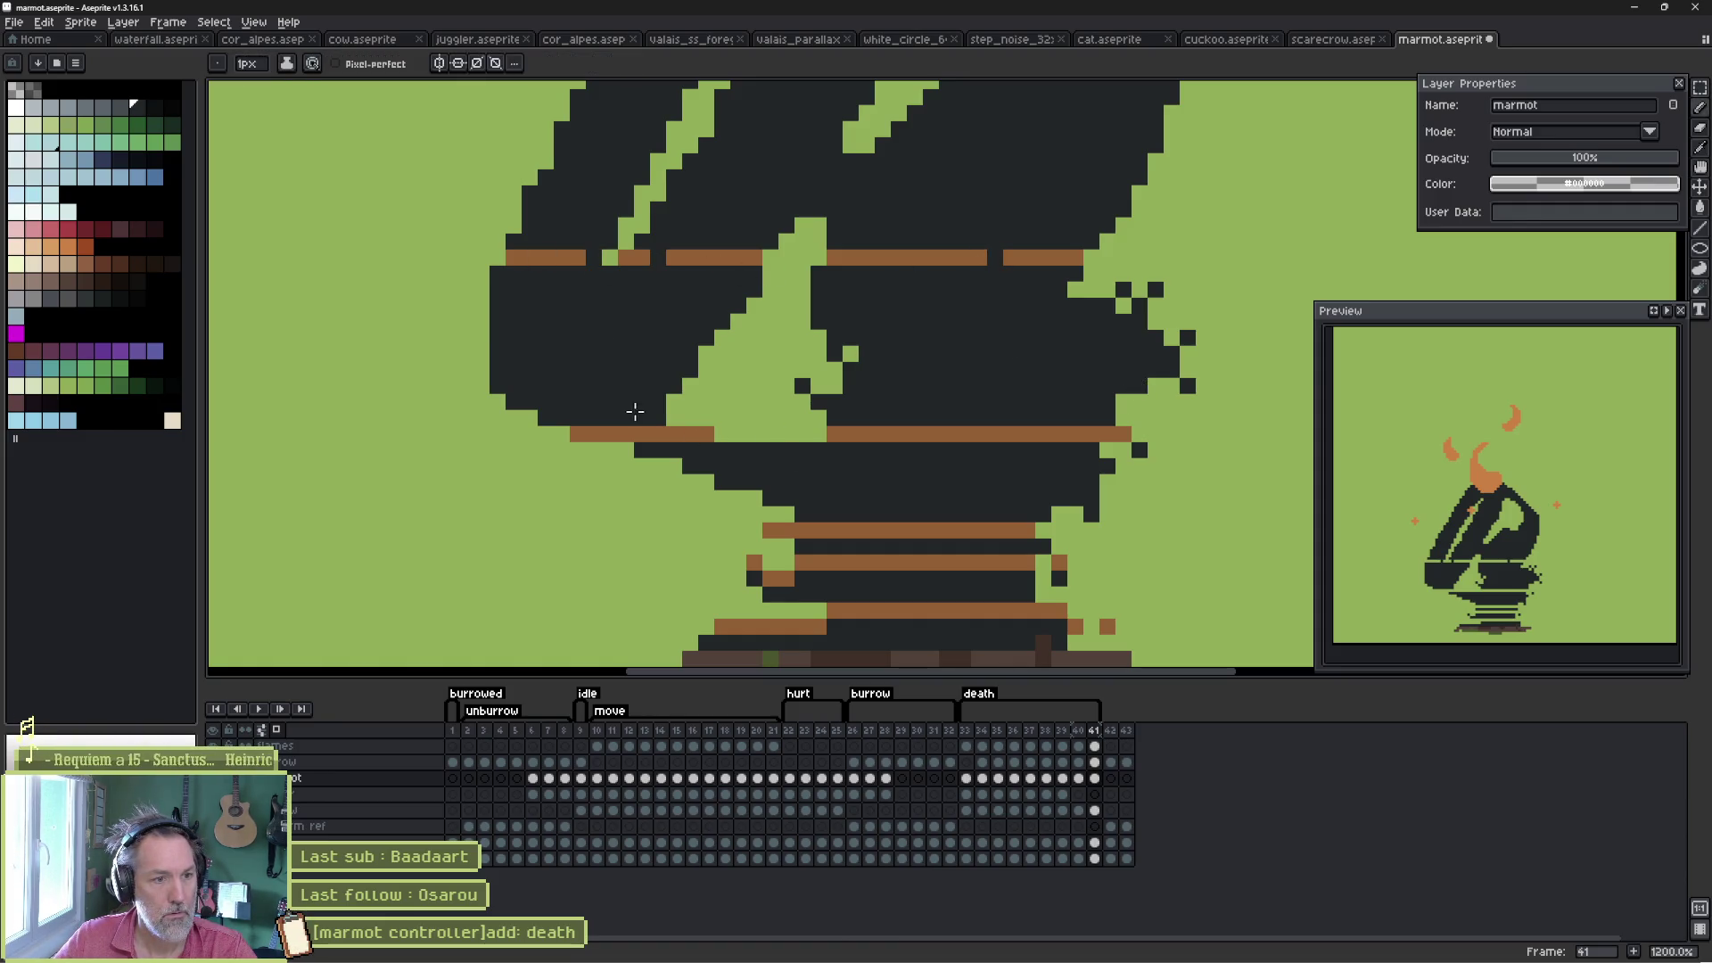
pyautogui.moveTo(642, 433); pyautogui.dragTo(674, 434)
pyautogui.click(963, 433)
pyautogui.click(1059, 434)
pyautogui.moveTo(1034, 535); pyautogui.dragTo(999, 385)
pyautogui.moveTo(845, 405); pyautogui.dragTo(878, 405)
pyautogui.rightClick(911, 434)
pyautogui.click(982, 406)
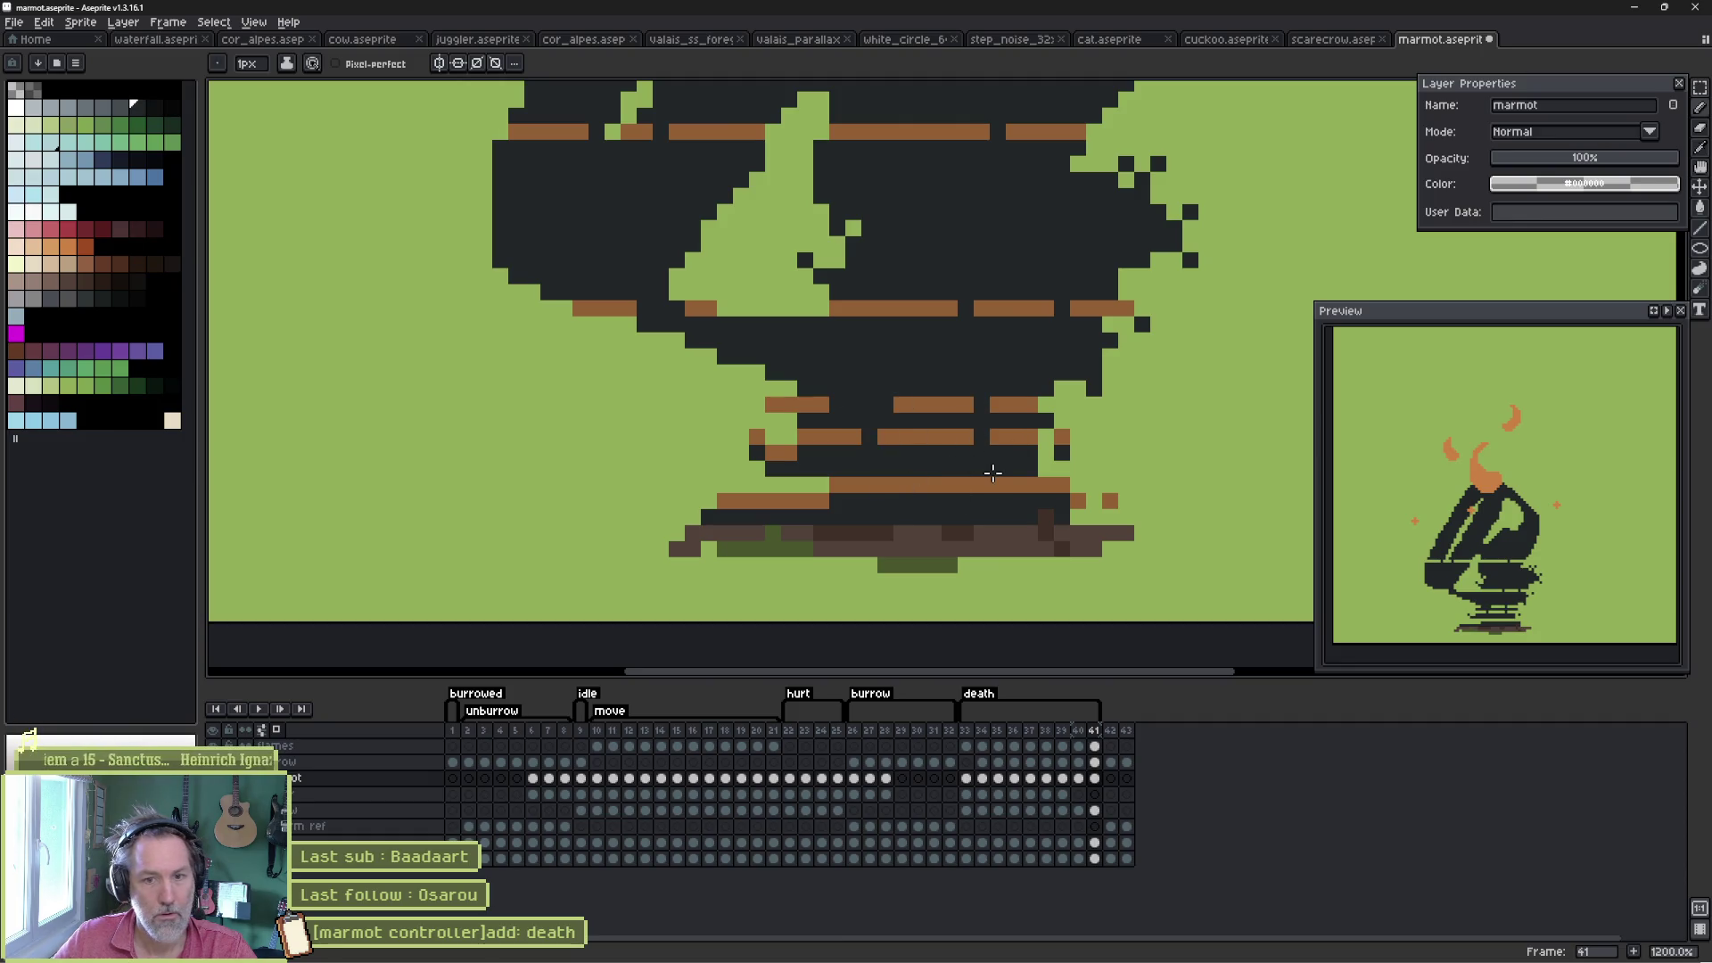
# - Compare frame 41 against frame 40 and undo an attempted lower-stripe selection
pyautogui.press('Right')
pyautogui.press('Left')
pyautogui.press('Left')
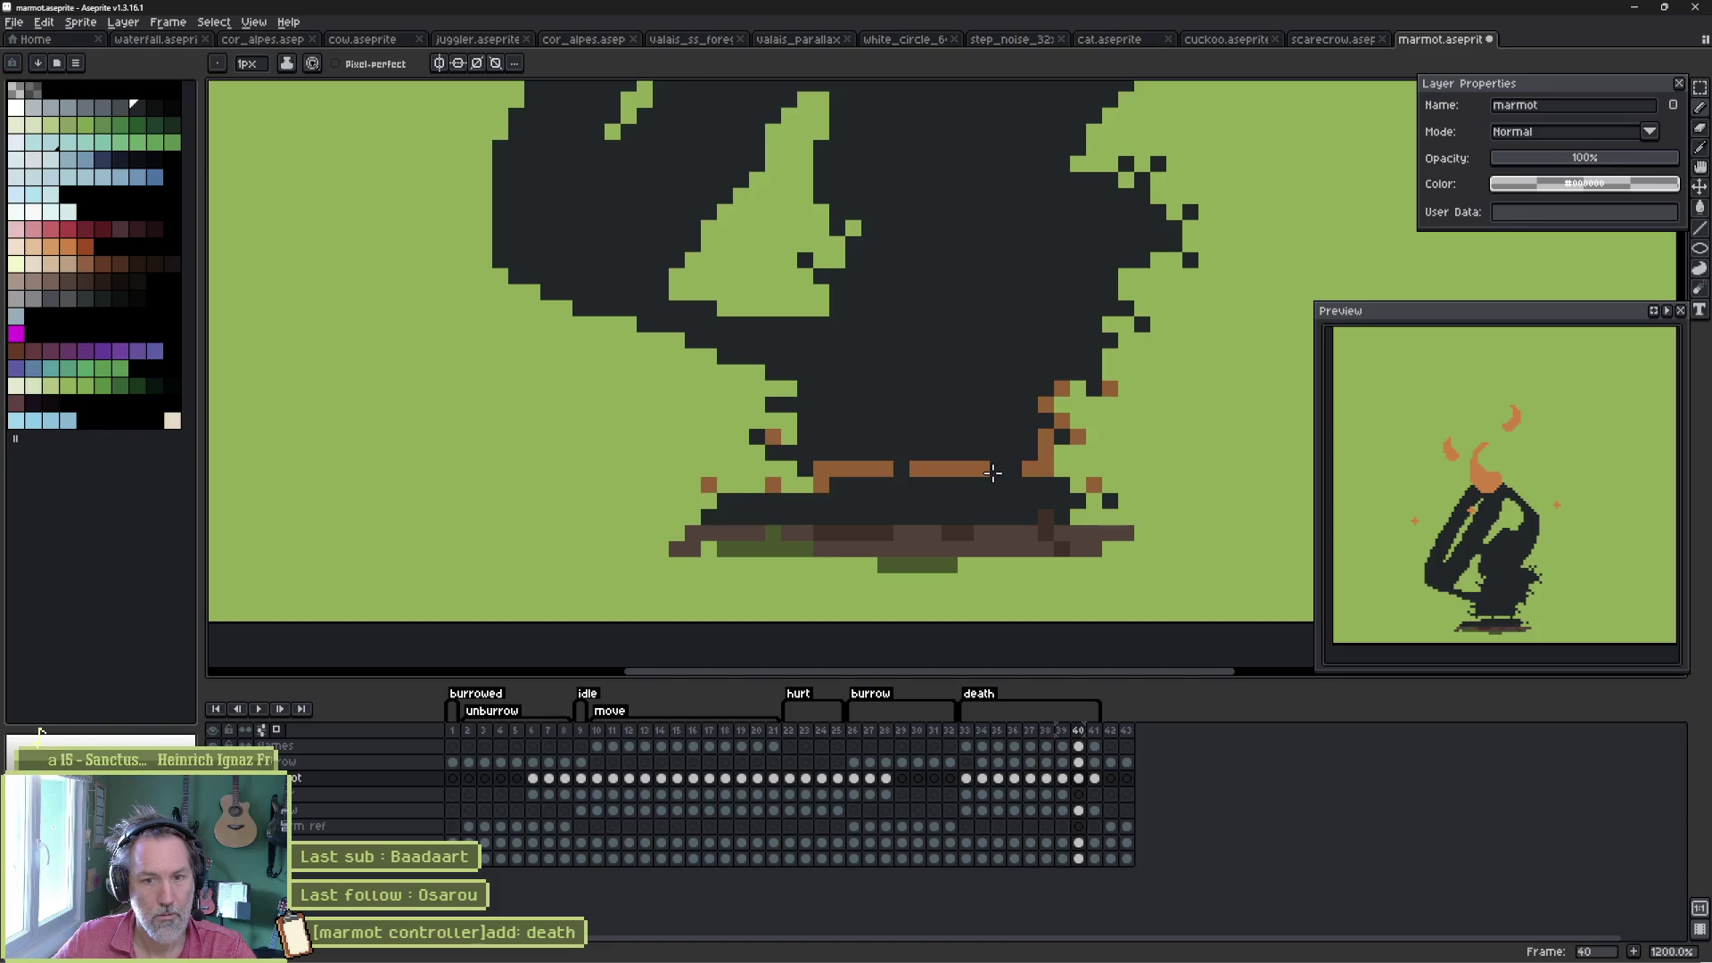
pyautogui.press('Right')
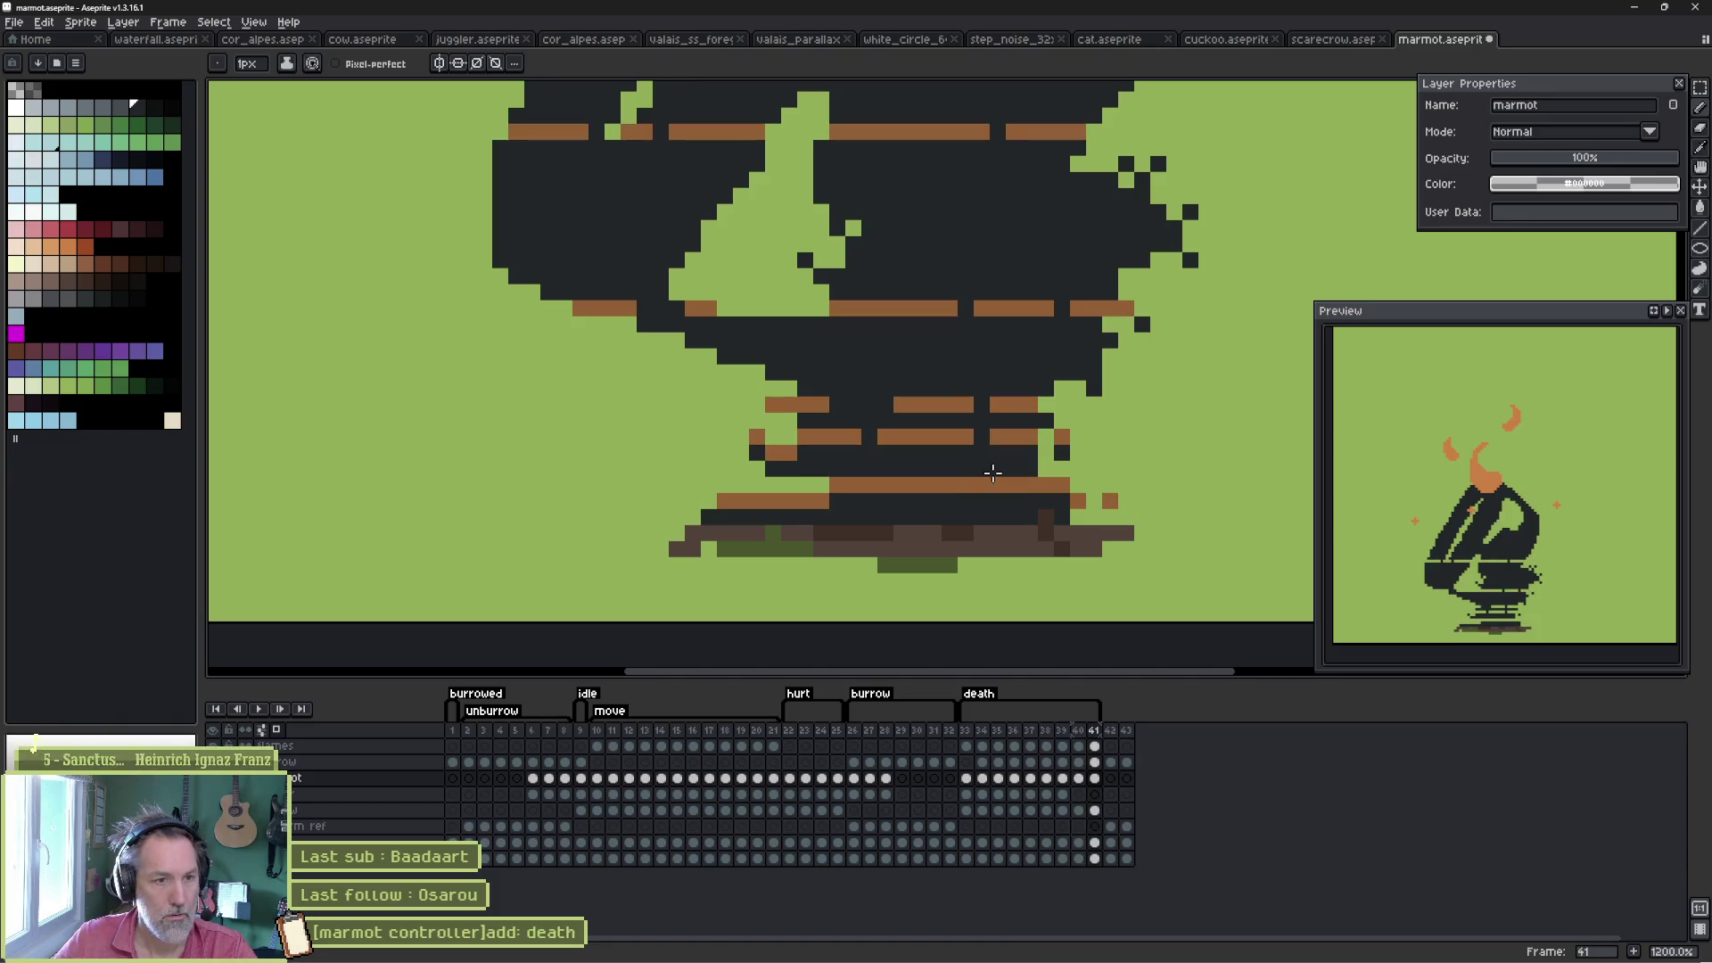
pyautogui.press('m')
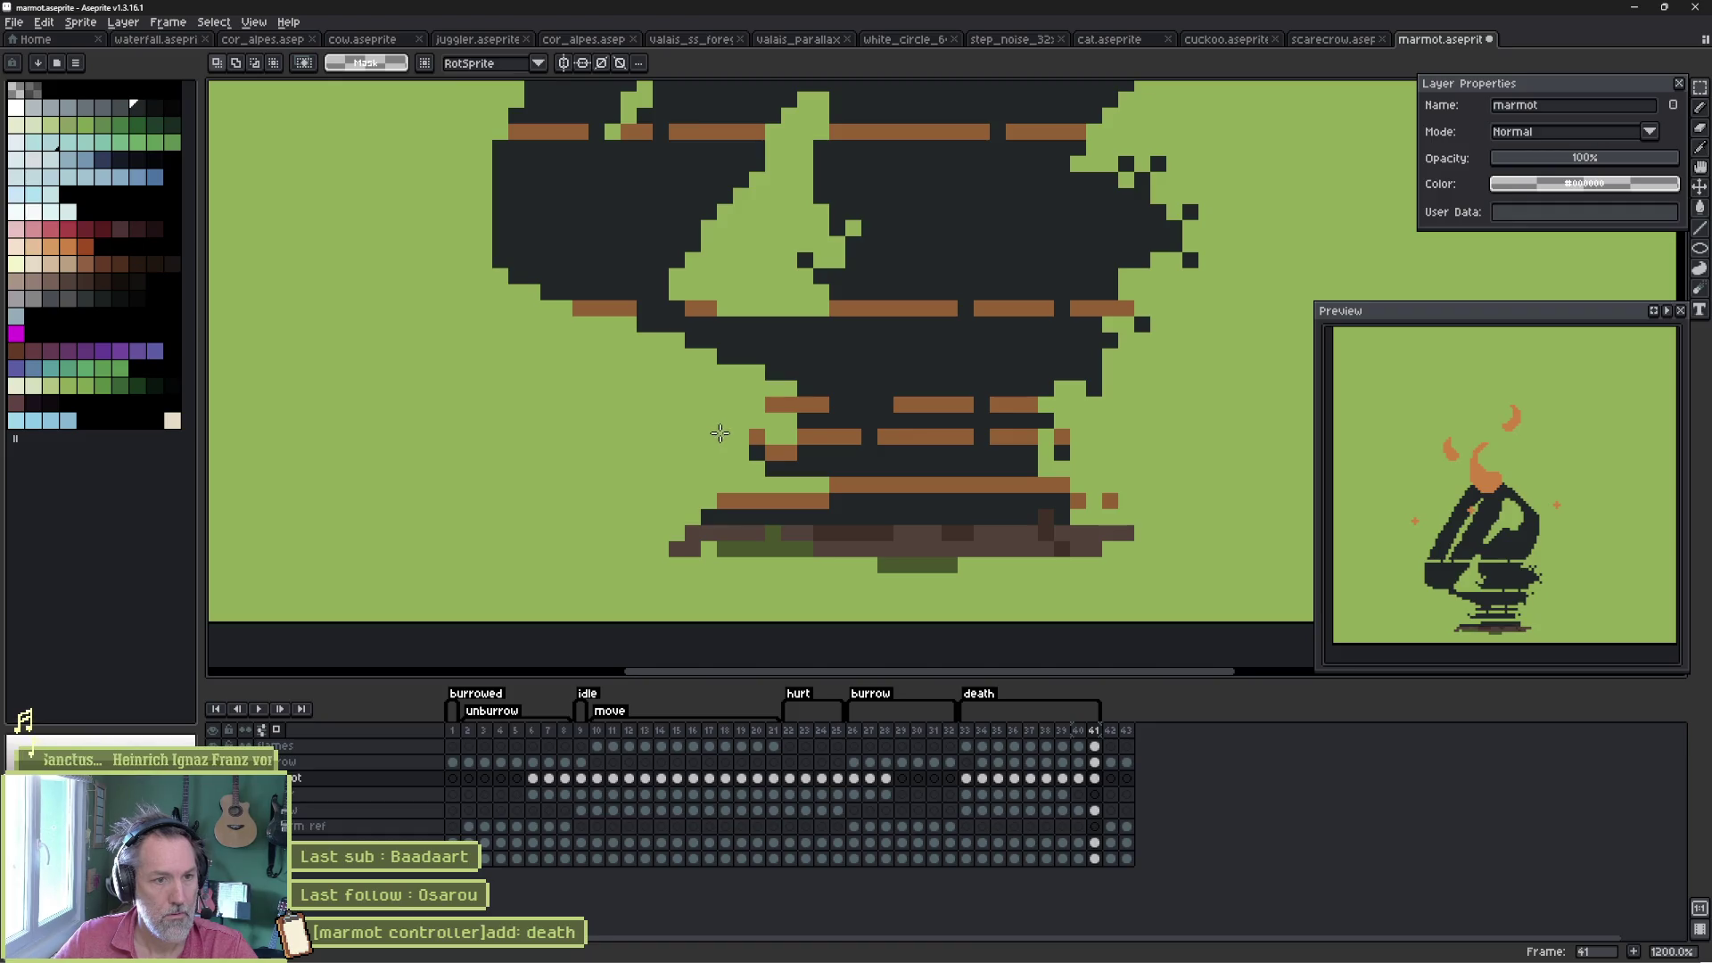
pyautogui.moveTo(720, 433); pyautogui.dragTo(1106, 495)
pyautogui.hotkey('ctrl', 'z')
pyautogui.hotkey('ctrl', 'z')
pyautogui.hotkey('ctrl', 'z')
pyautogui.press('b')
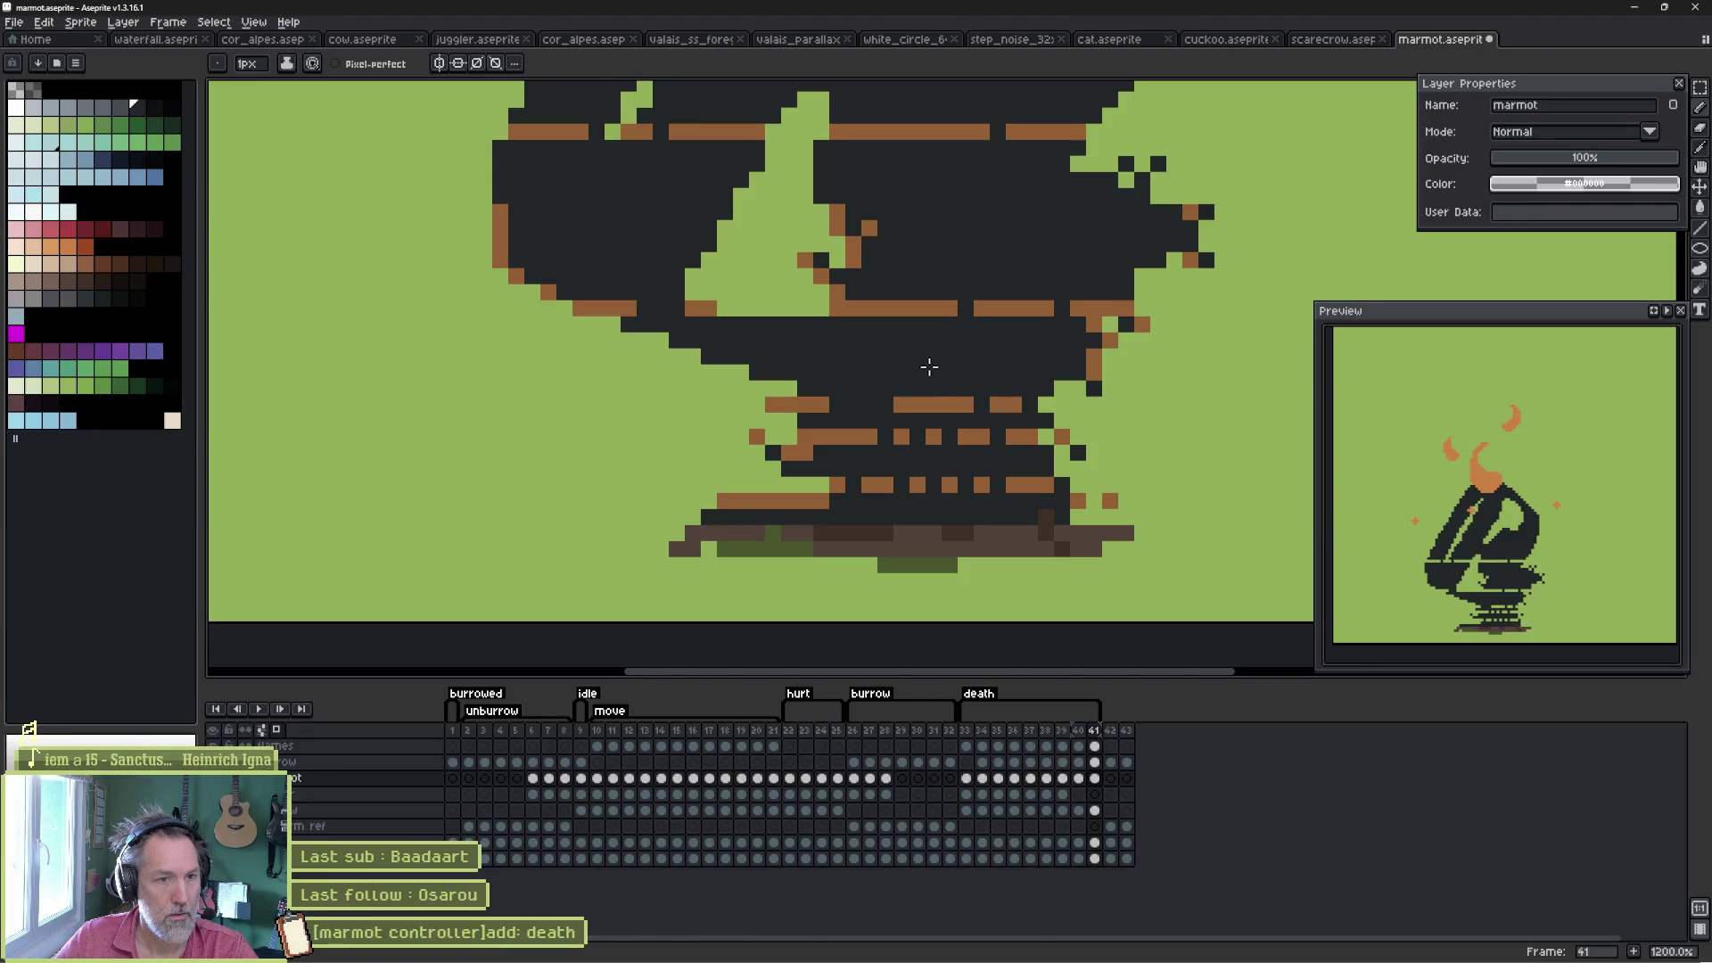
pyautogui.press('e')
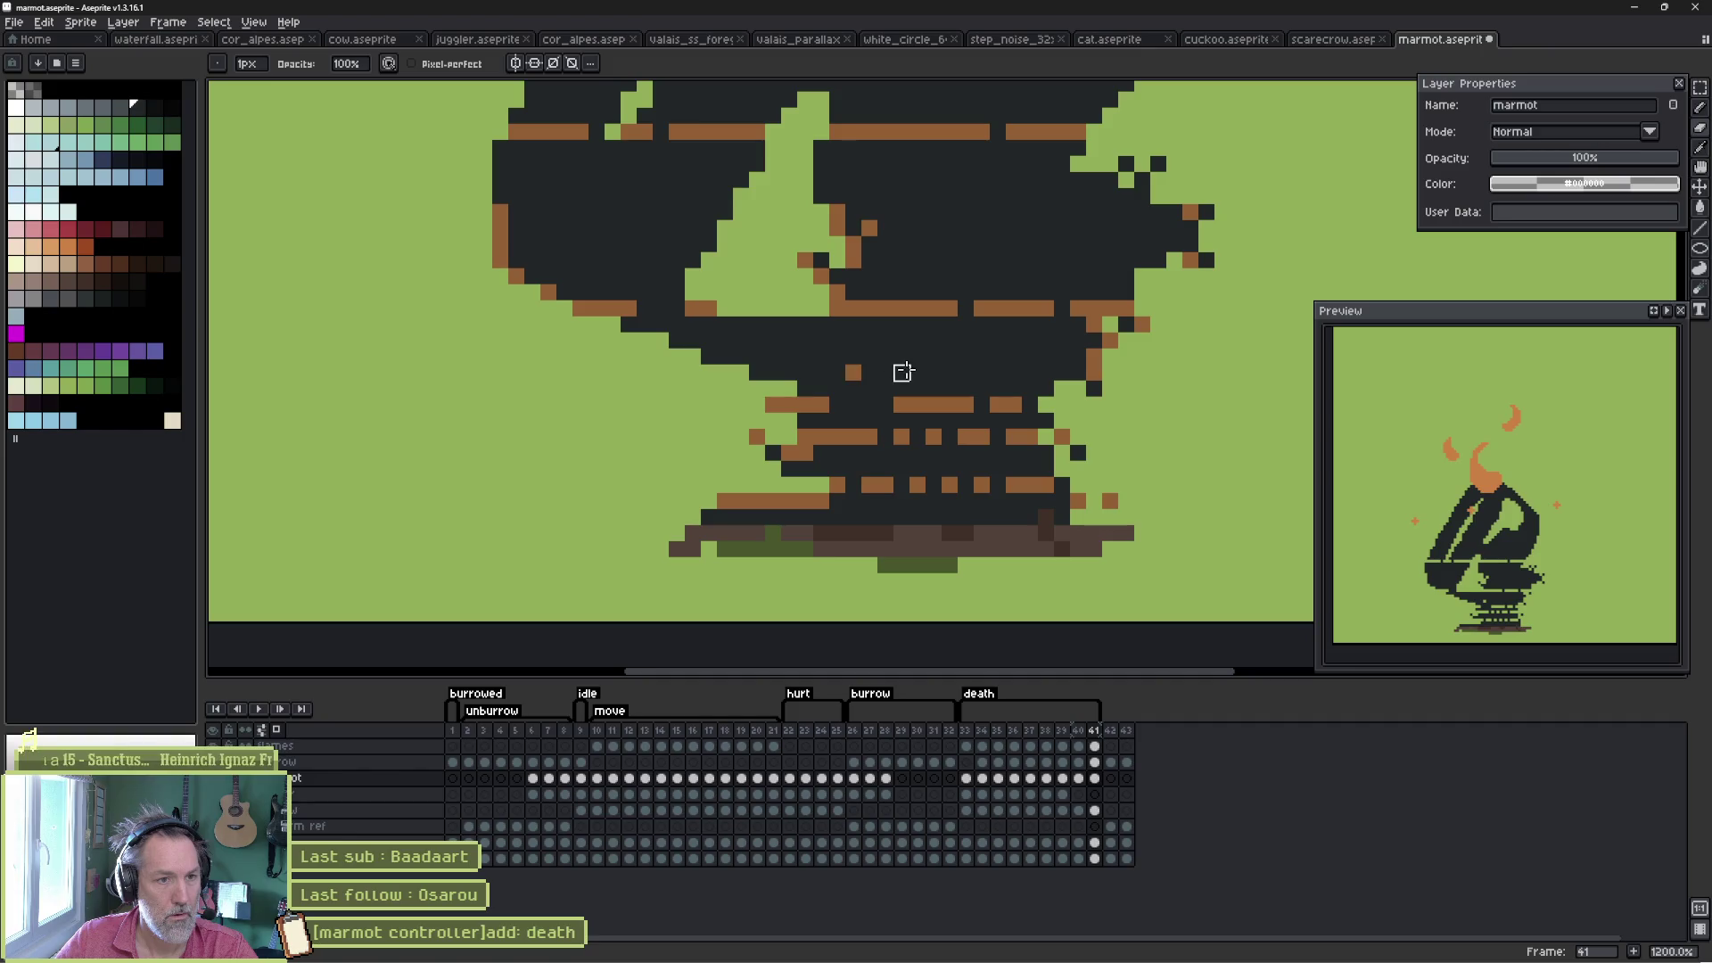
# - Dot eleven orange ember pixels across the marmot's dark body and upper body
pyautogui.click(886, 373)
pyautogui.click(934, 373)
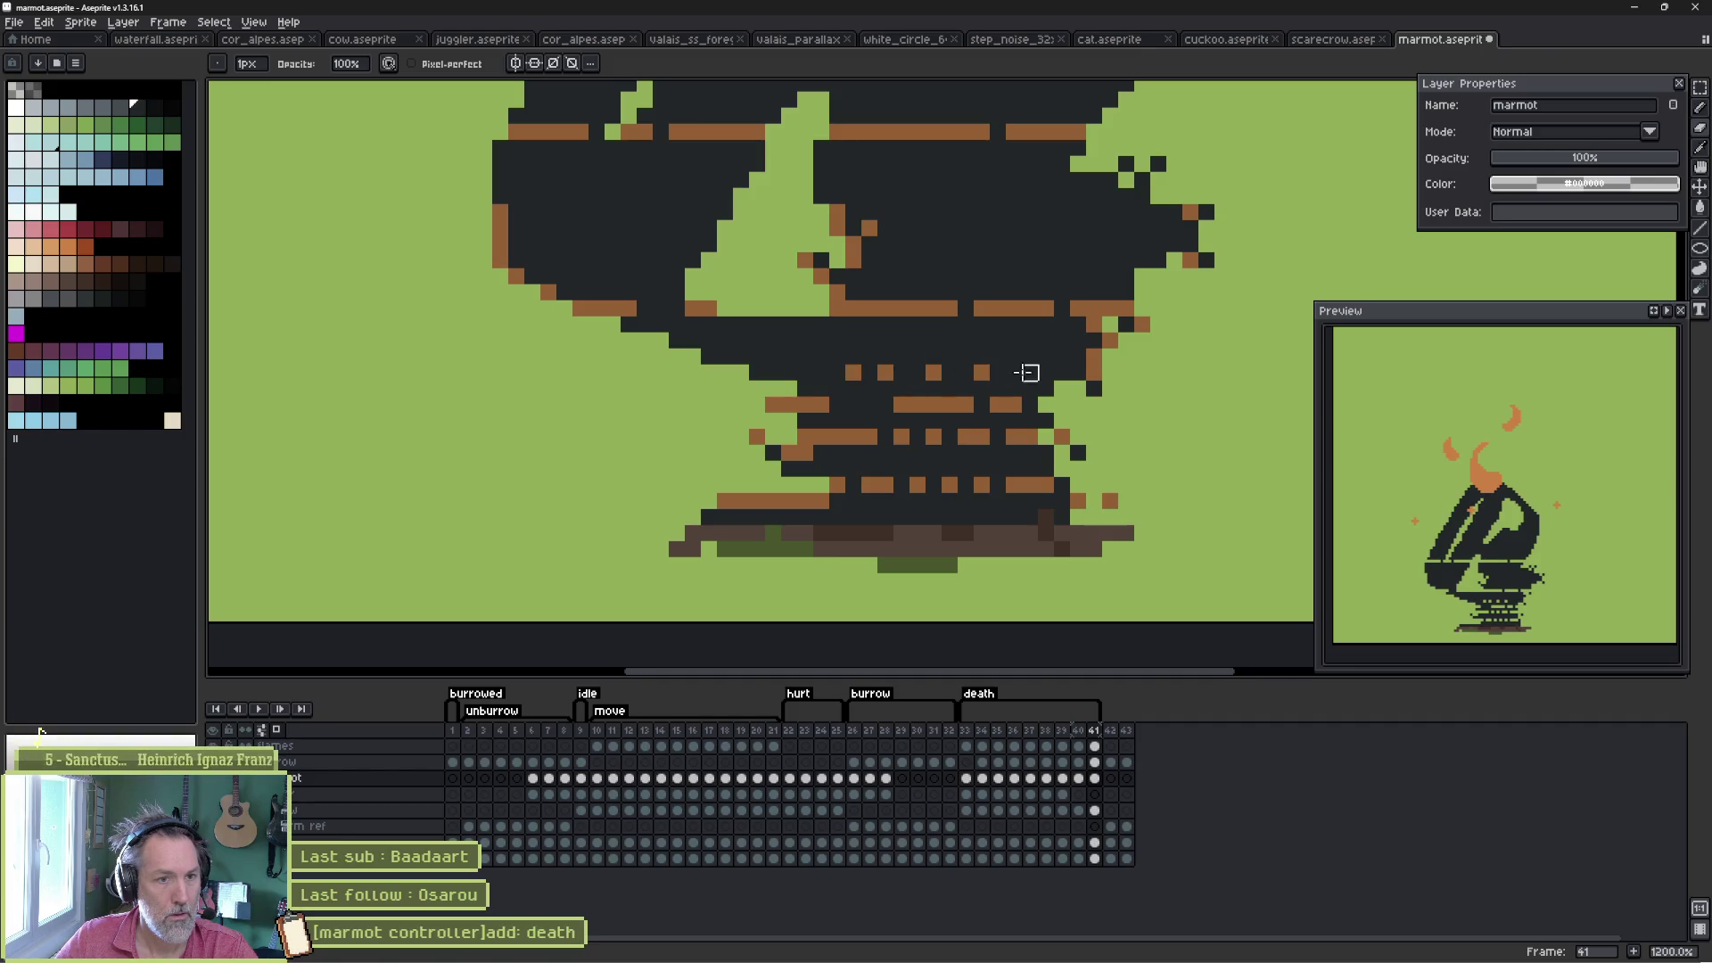
pyautogui.click(902, 356)
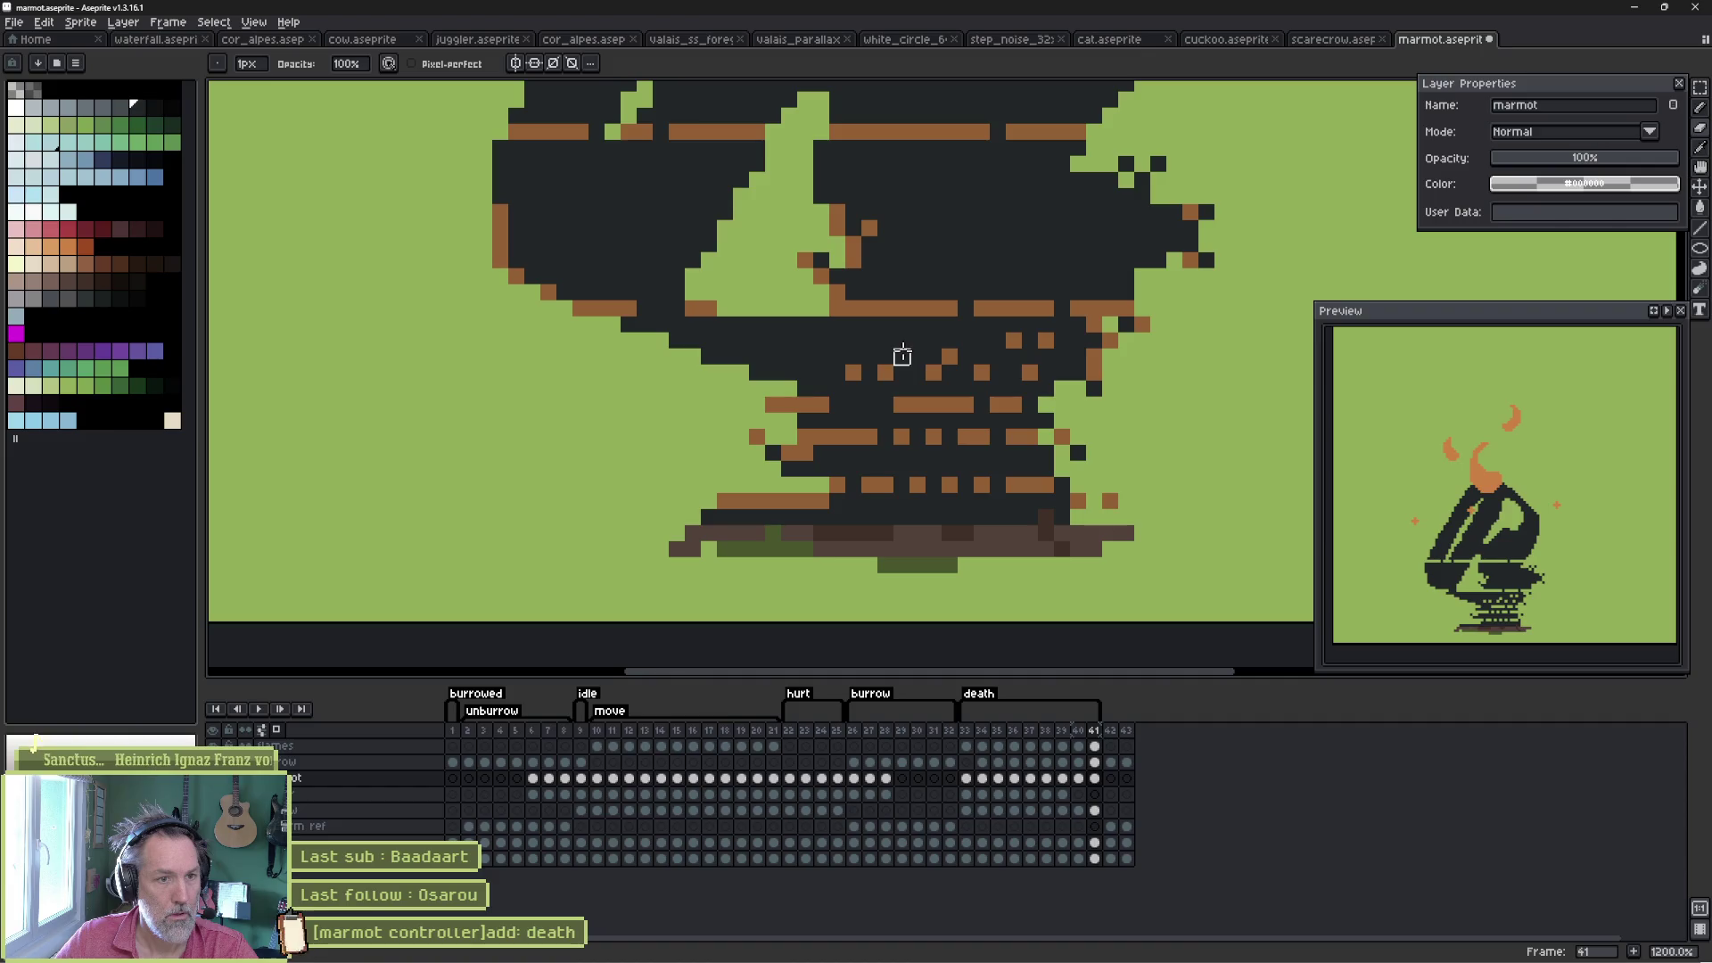
pyautogui.click(885, 355)
pyautogui.click(821, 340)
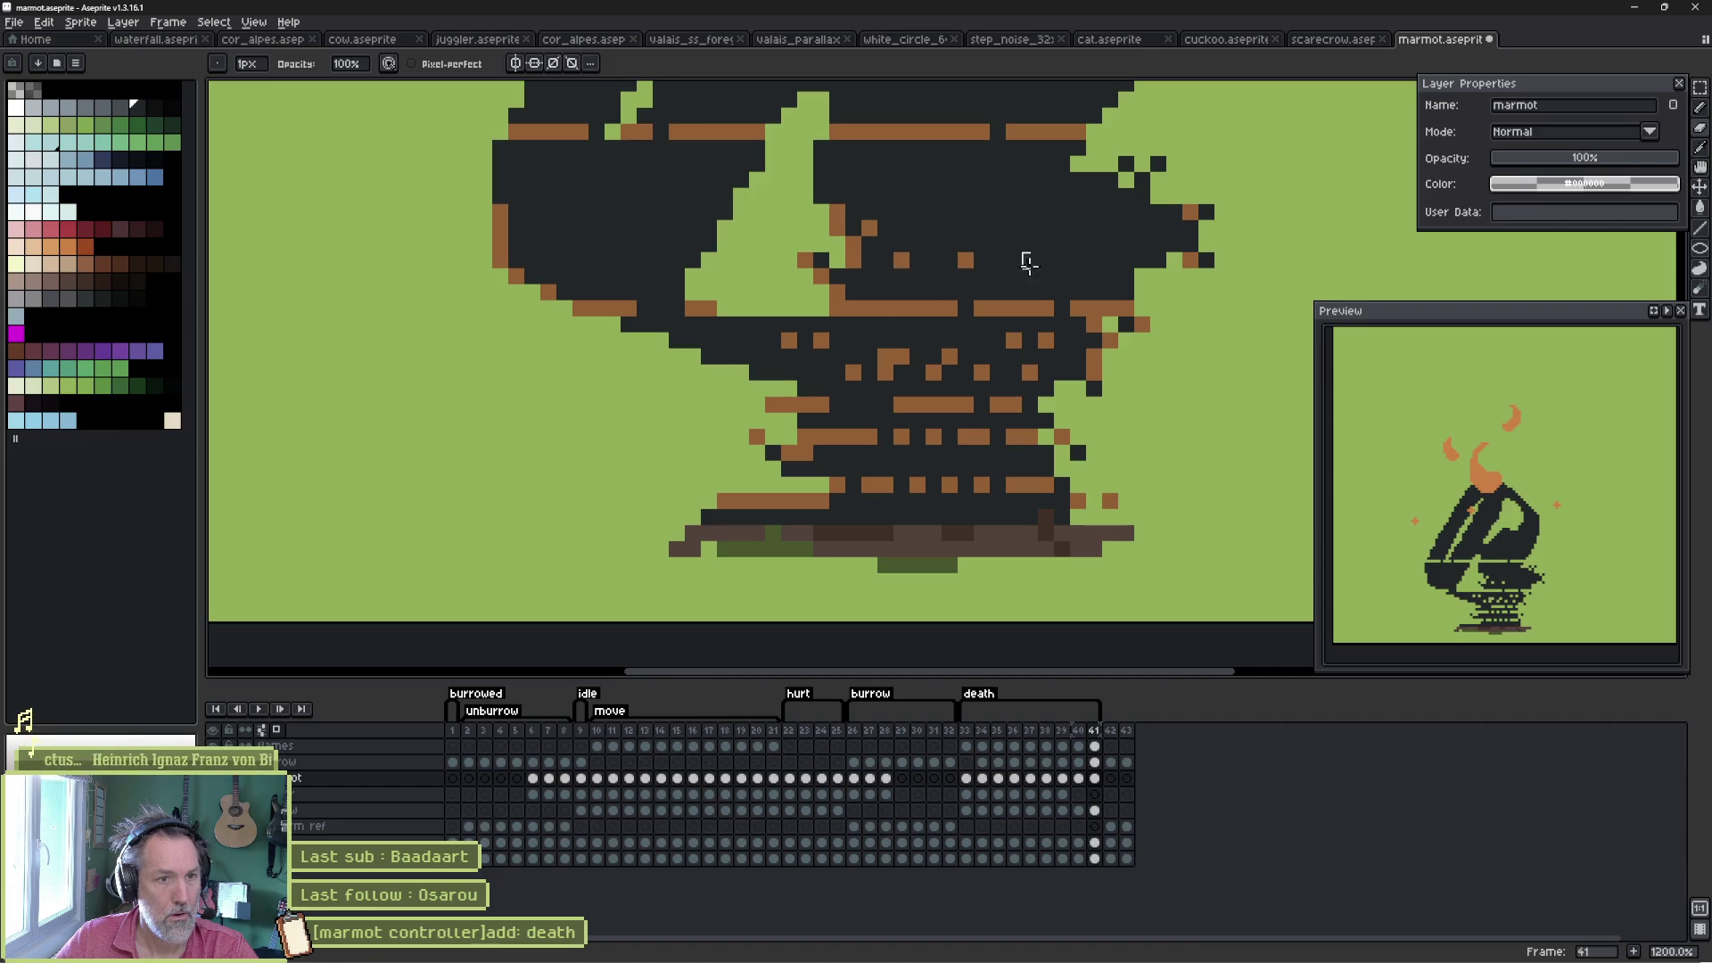
pyautogui.click(998, 260)
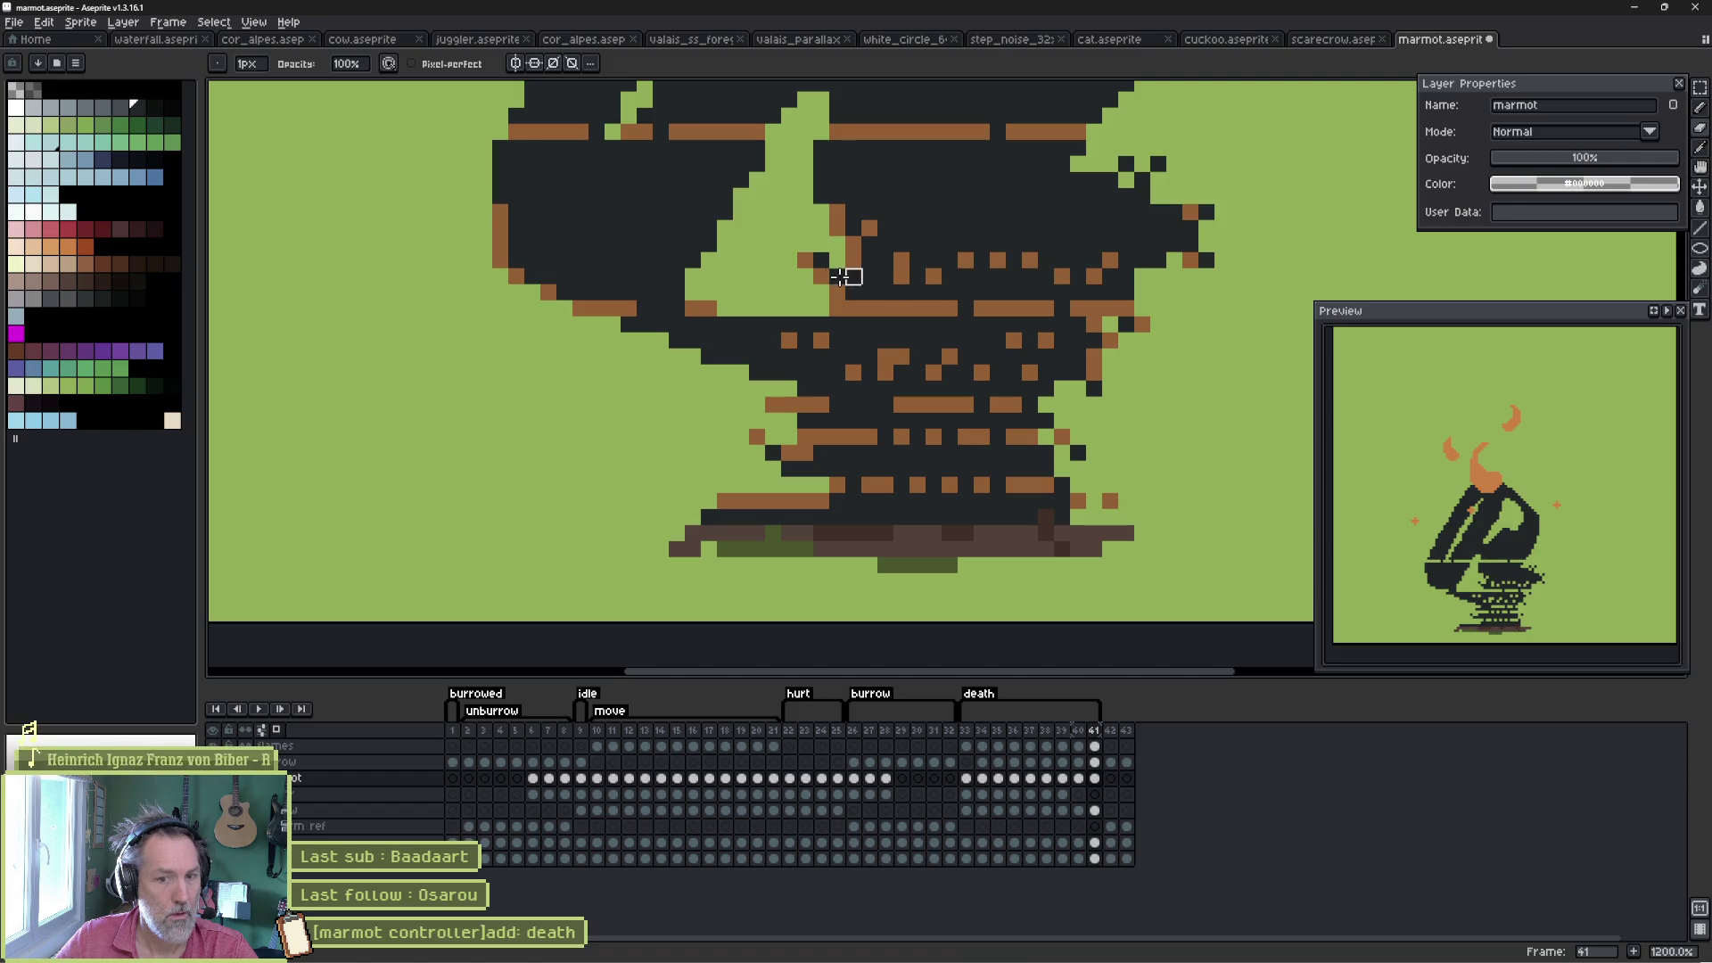
pyautogui.click(677, 260)
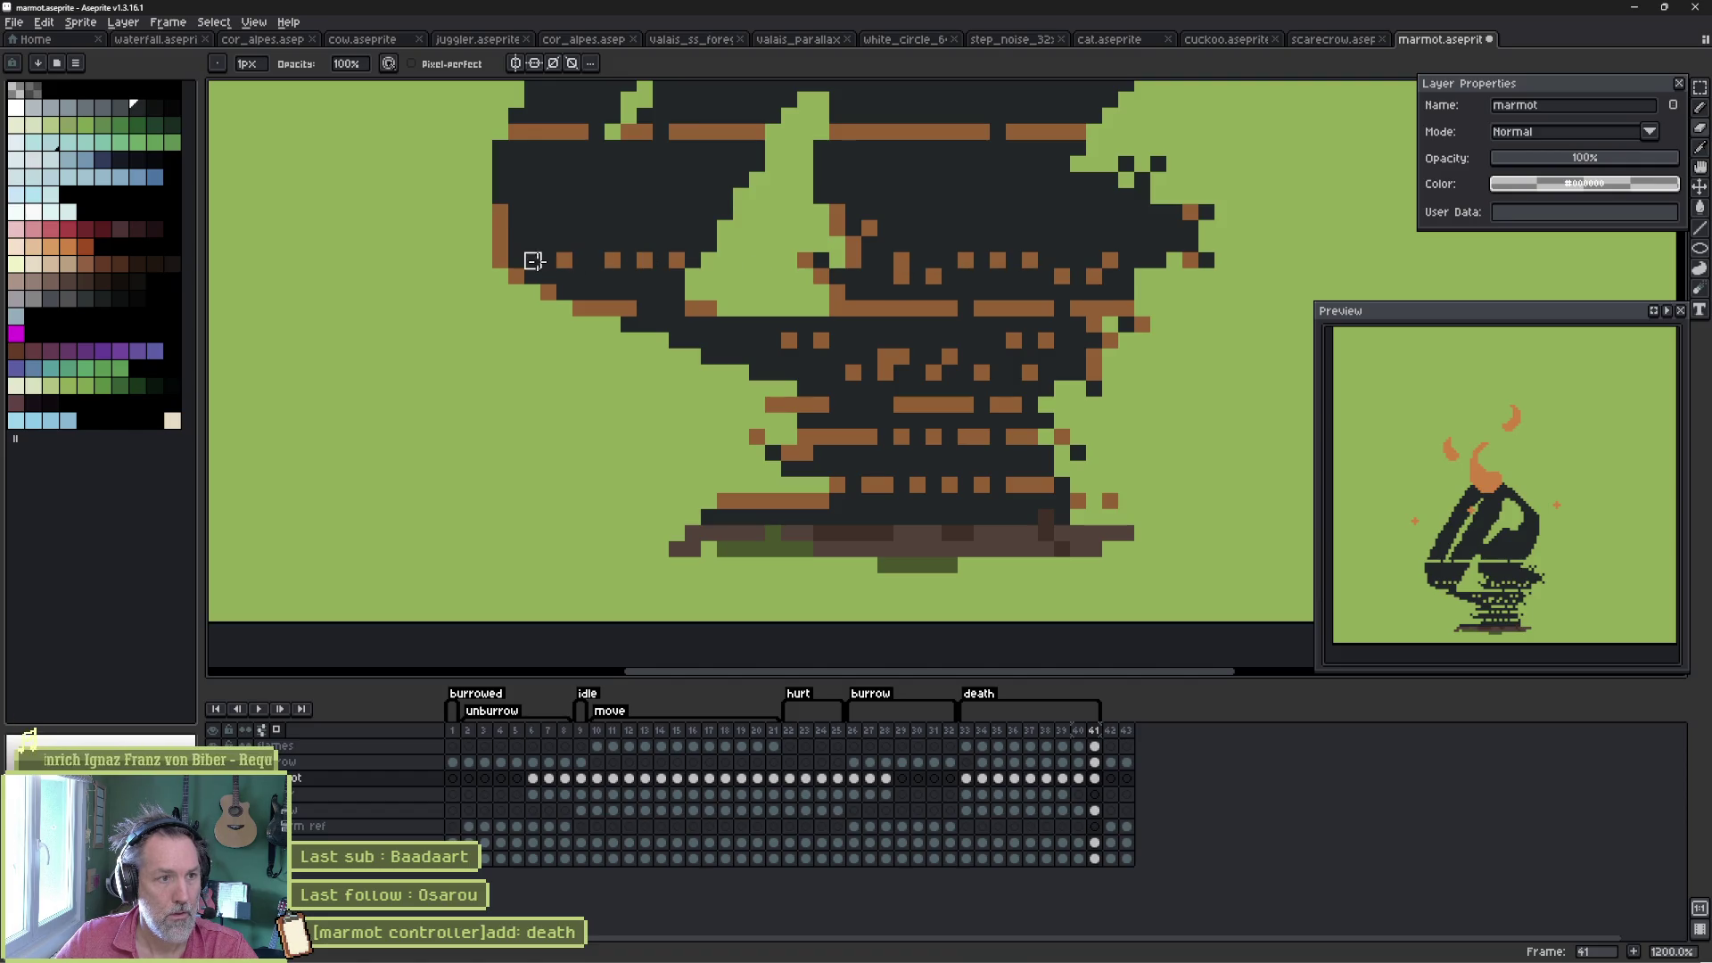
pyautogui.click(661, 244)
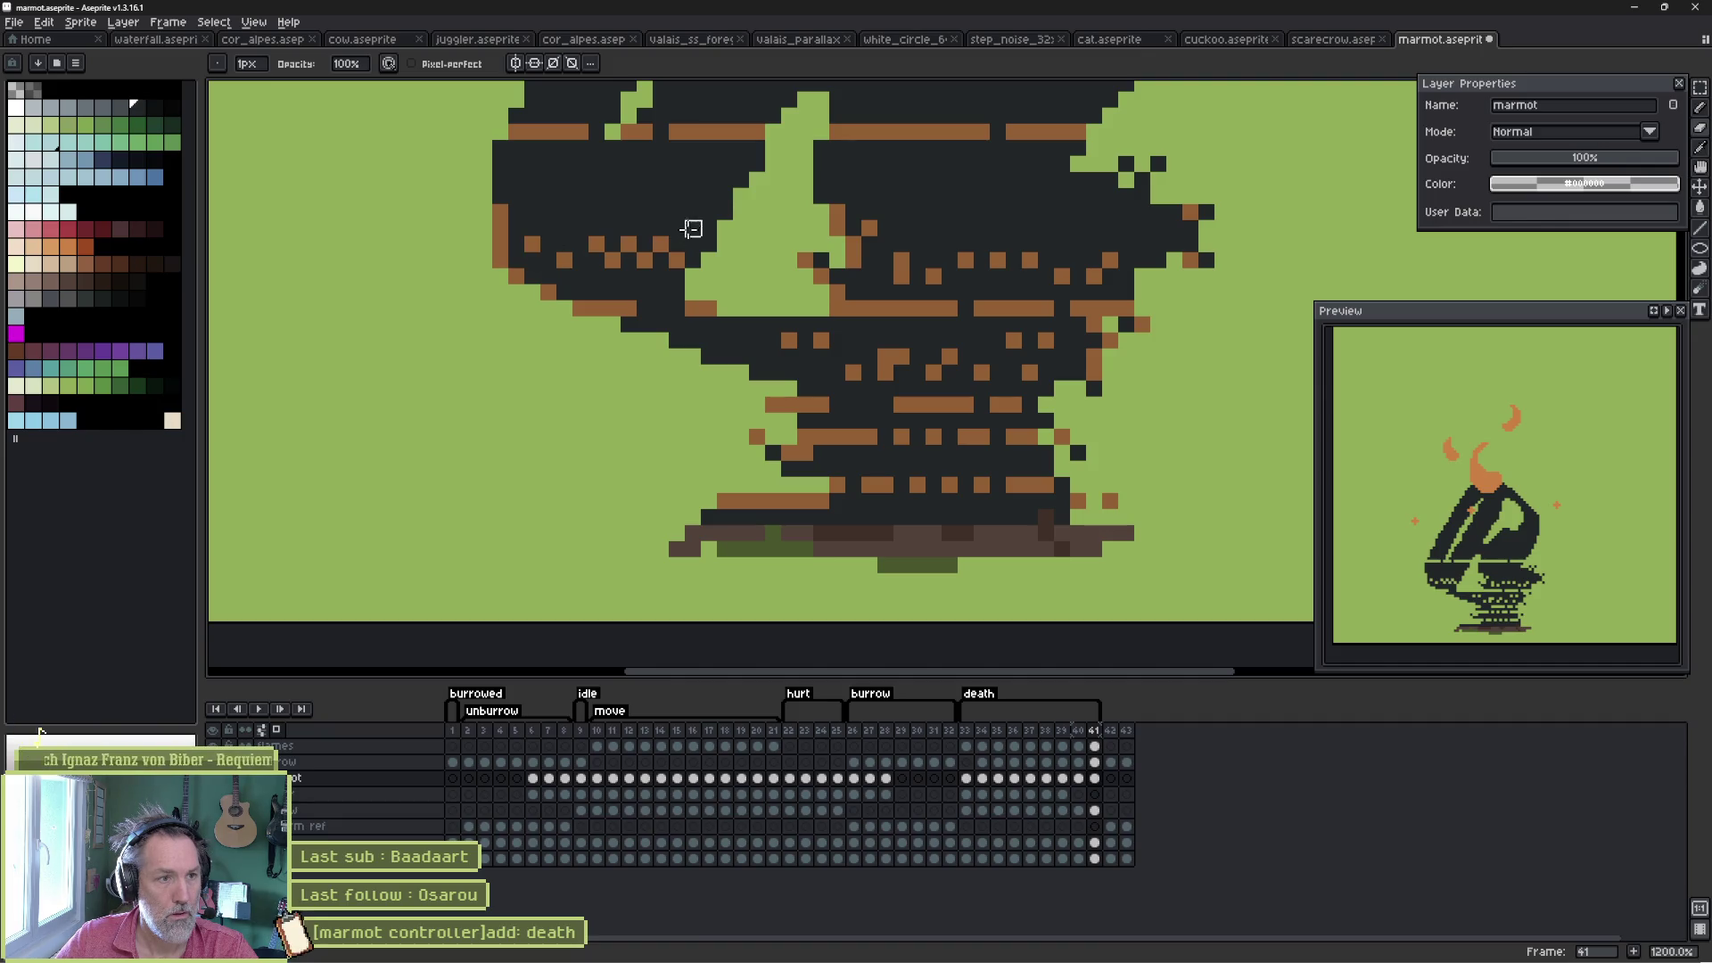
pyautogui.click(693, 227)
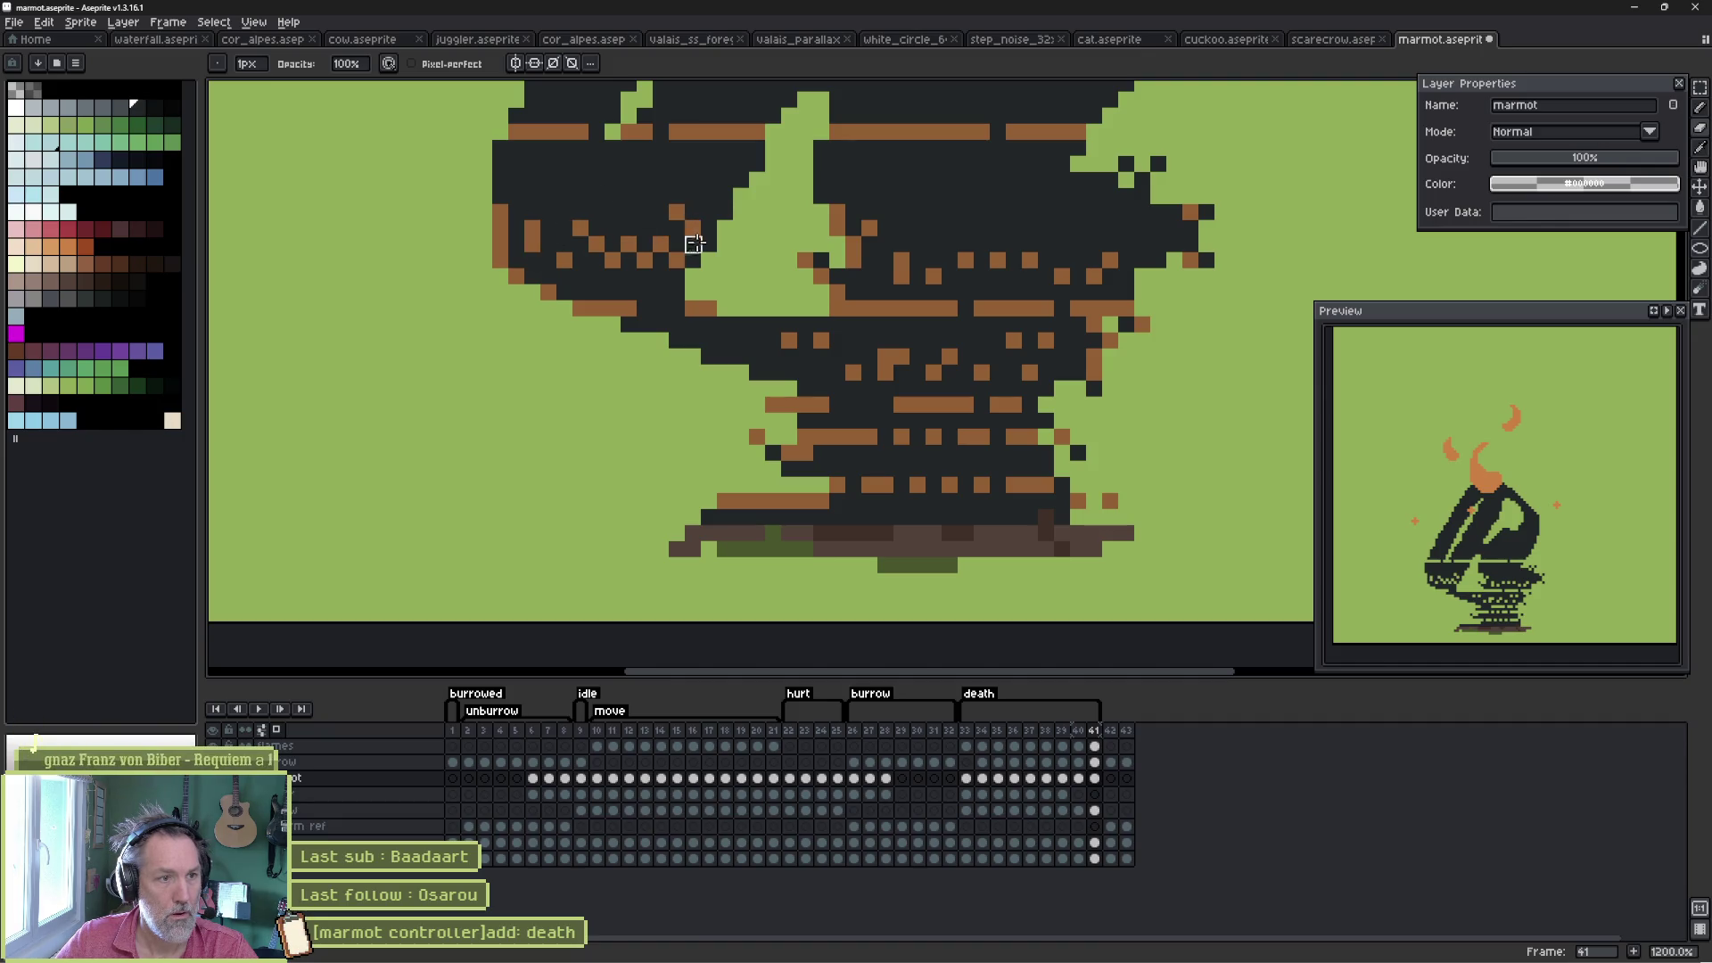
pyautogui.click(724, 323)
pyautogui.click(789, 324)
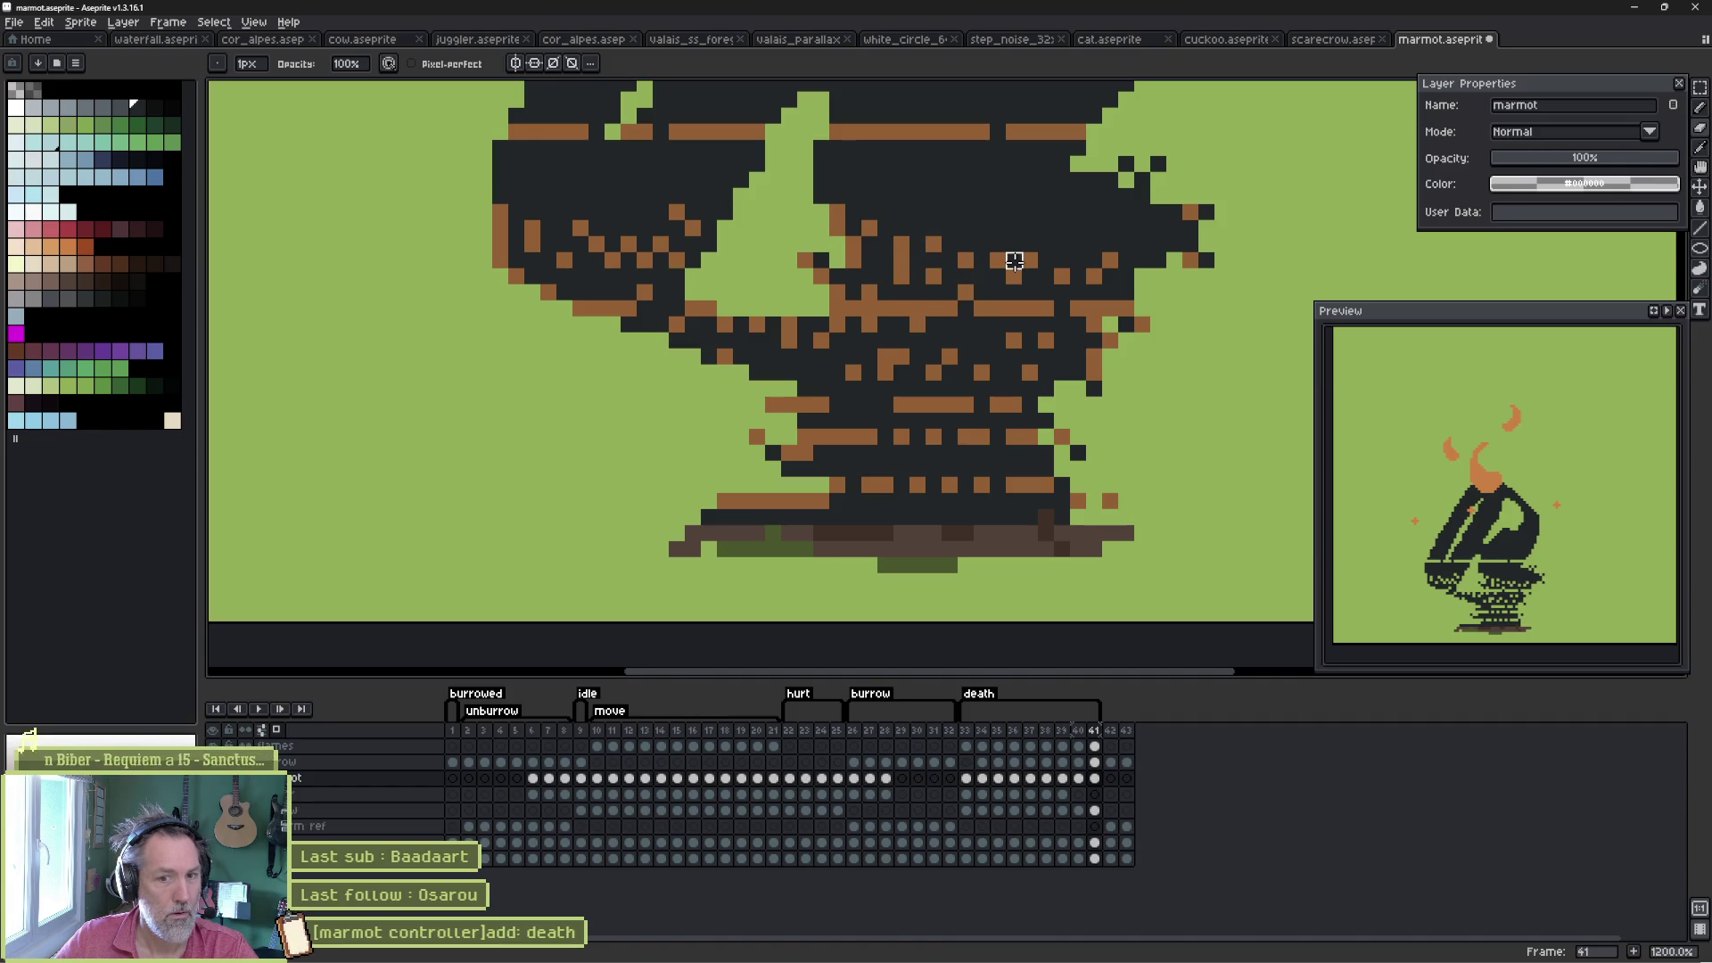
# - Play the animation, then scatter six orange embers over frame 39's lower body
pyautogui.press('Return')
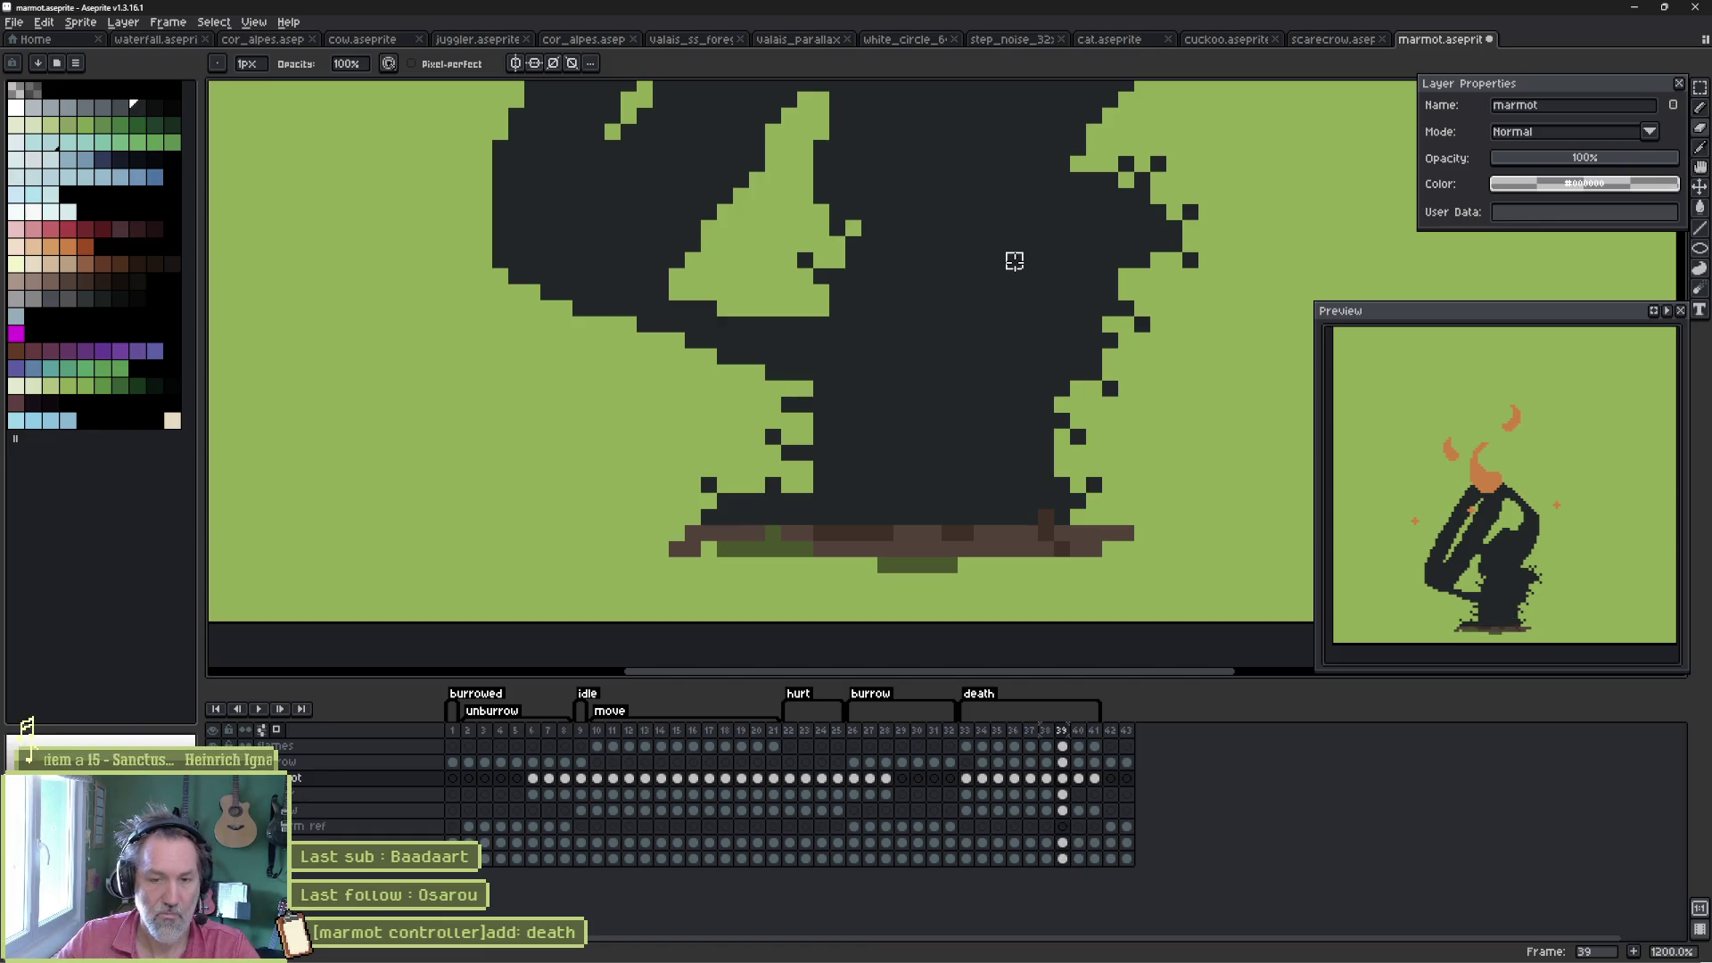
pyautogui.click(821, 484)
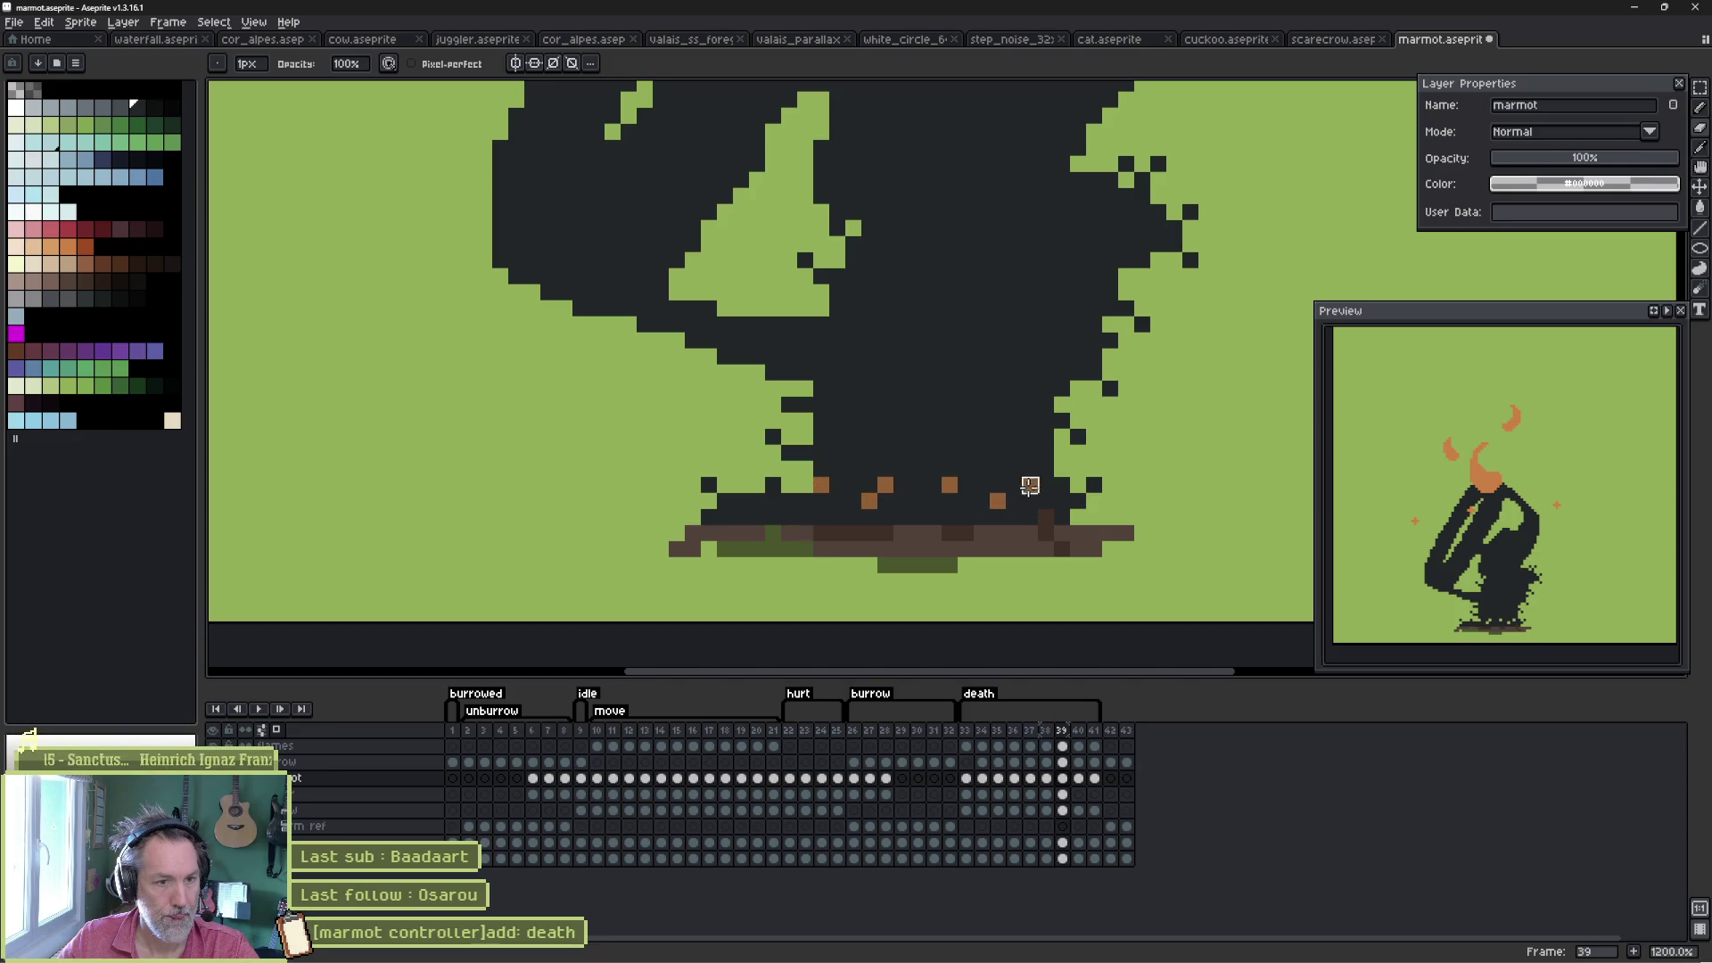
pyautogui.click(757, 501)
pyautogui.click(837, 452)
pyautogui.click(901, 452)
pyautogui.click(918, 484)
pyautogui.click(999, 452)
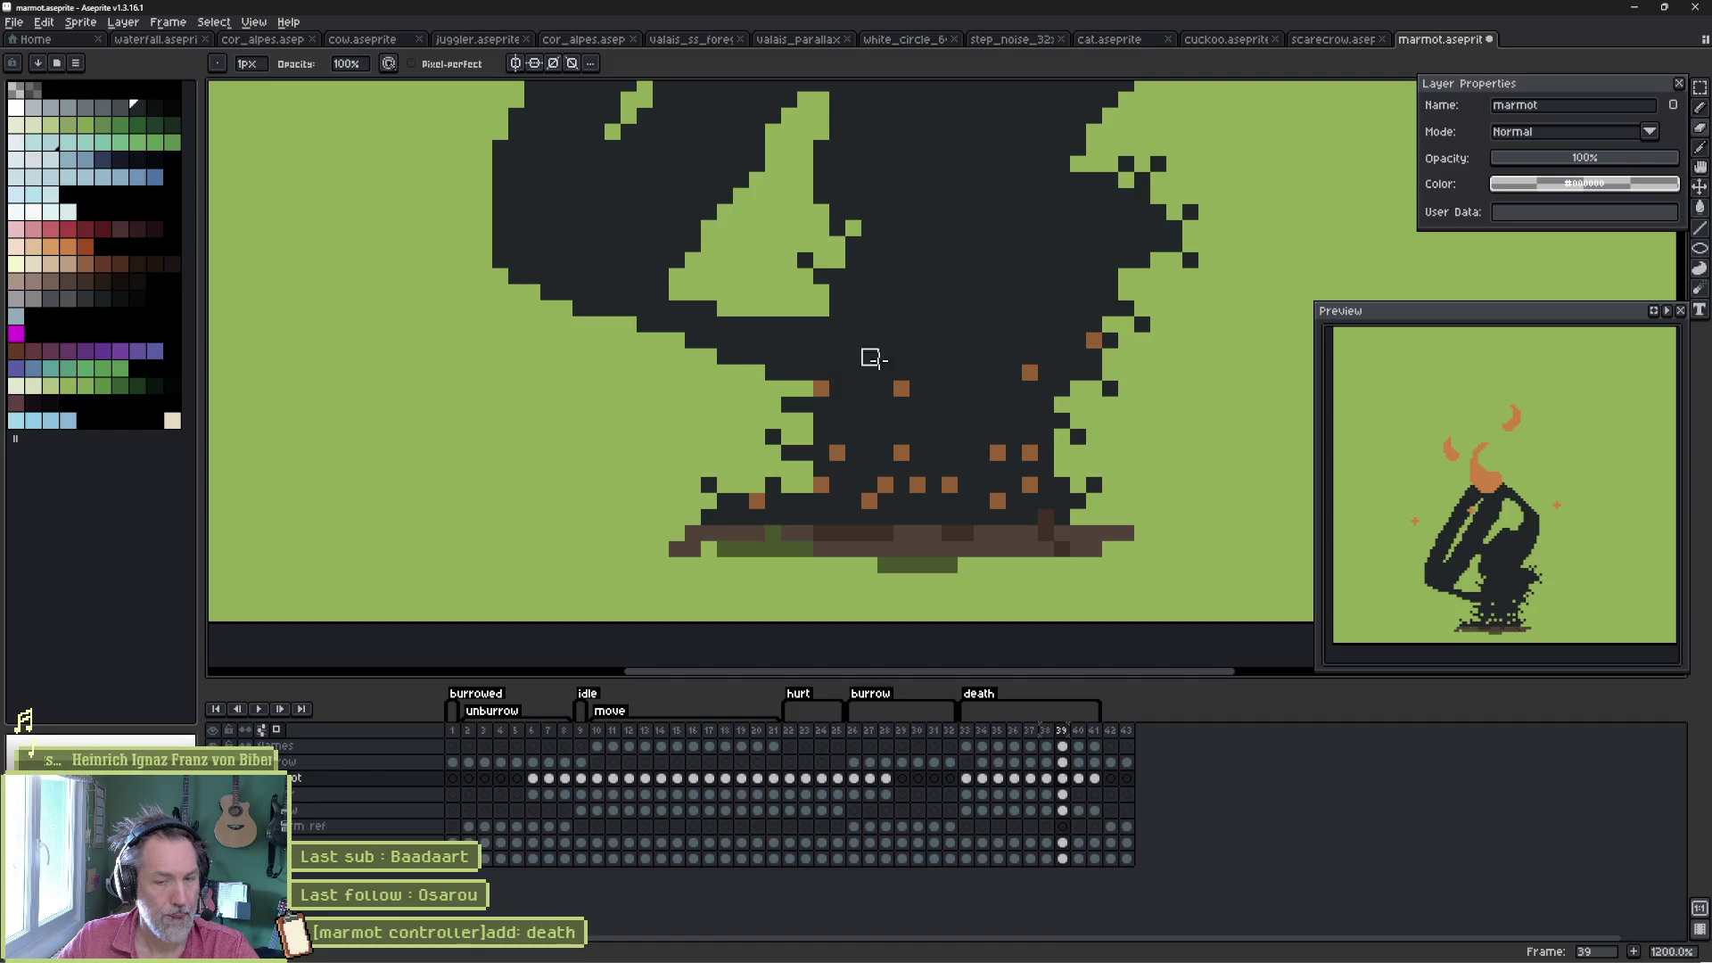
# - On frame 40, dot five orange embers across the middle of the lower body
pyautogui.press('.')
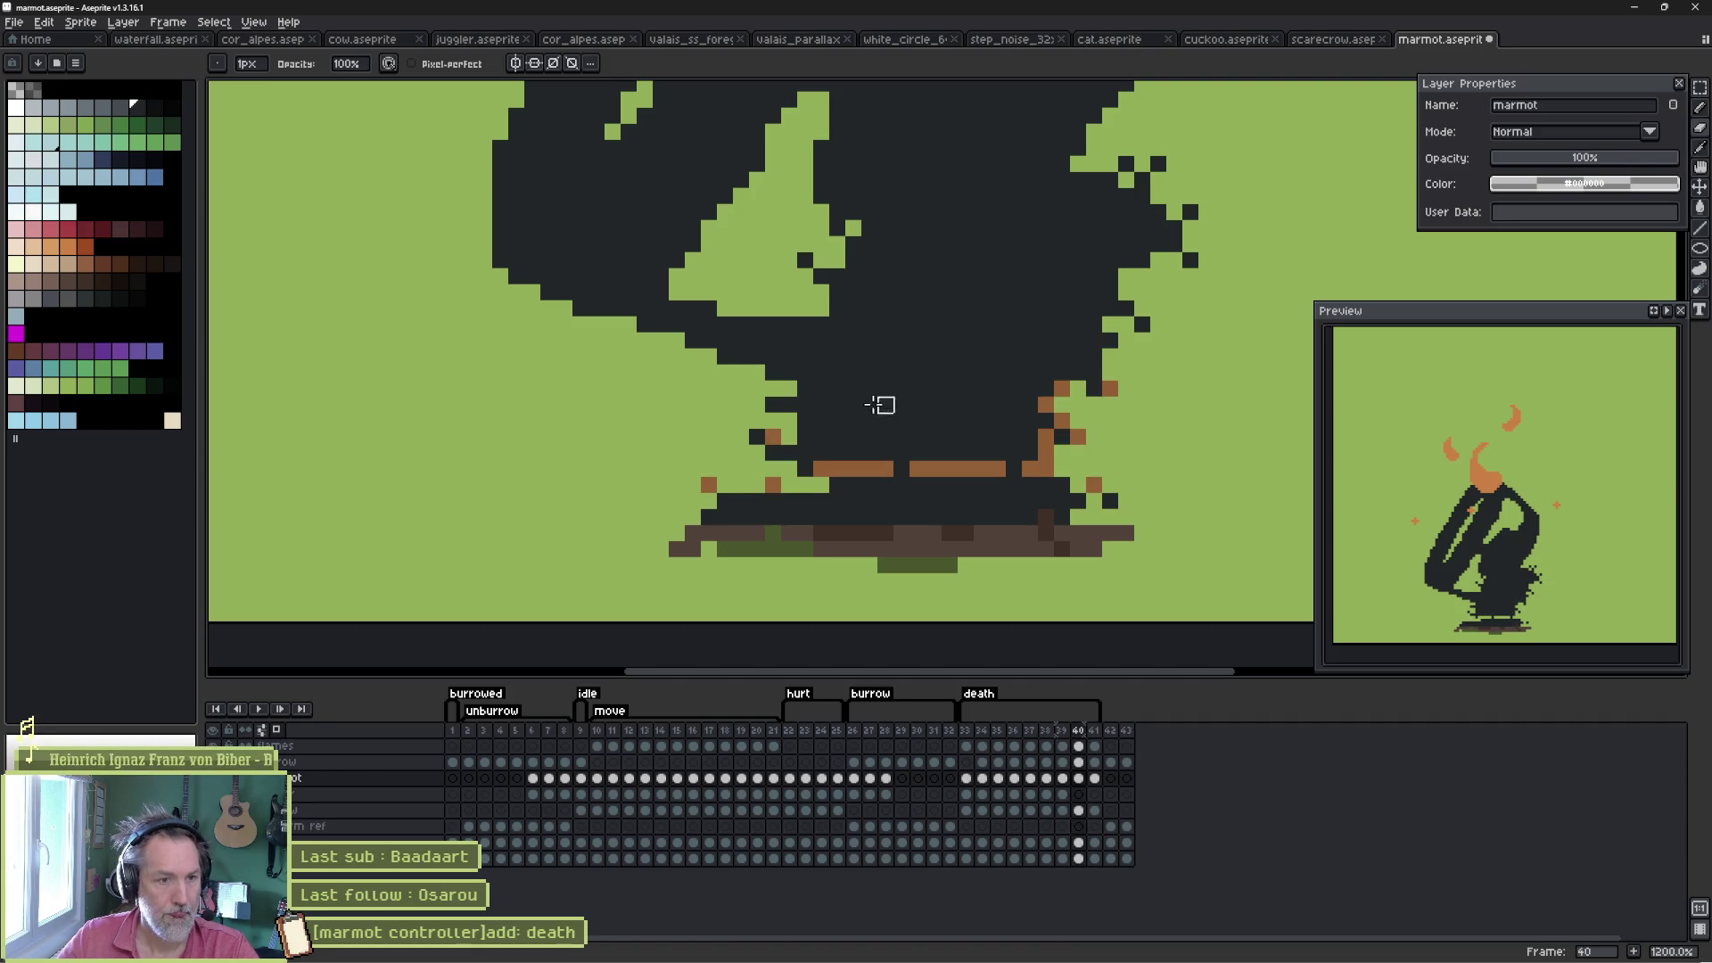
pyautogui.click(950, 420)
pyautogui.click(1013, 435)
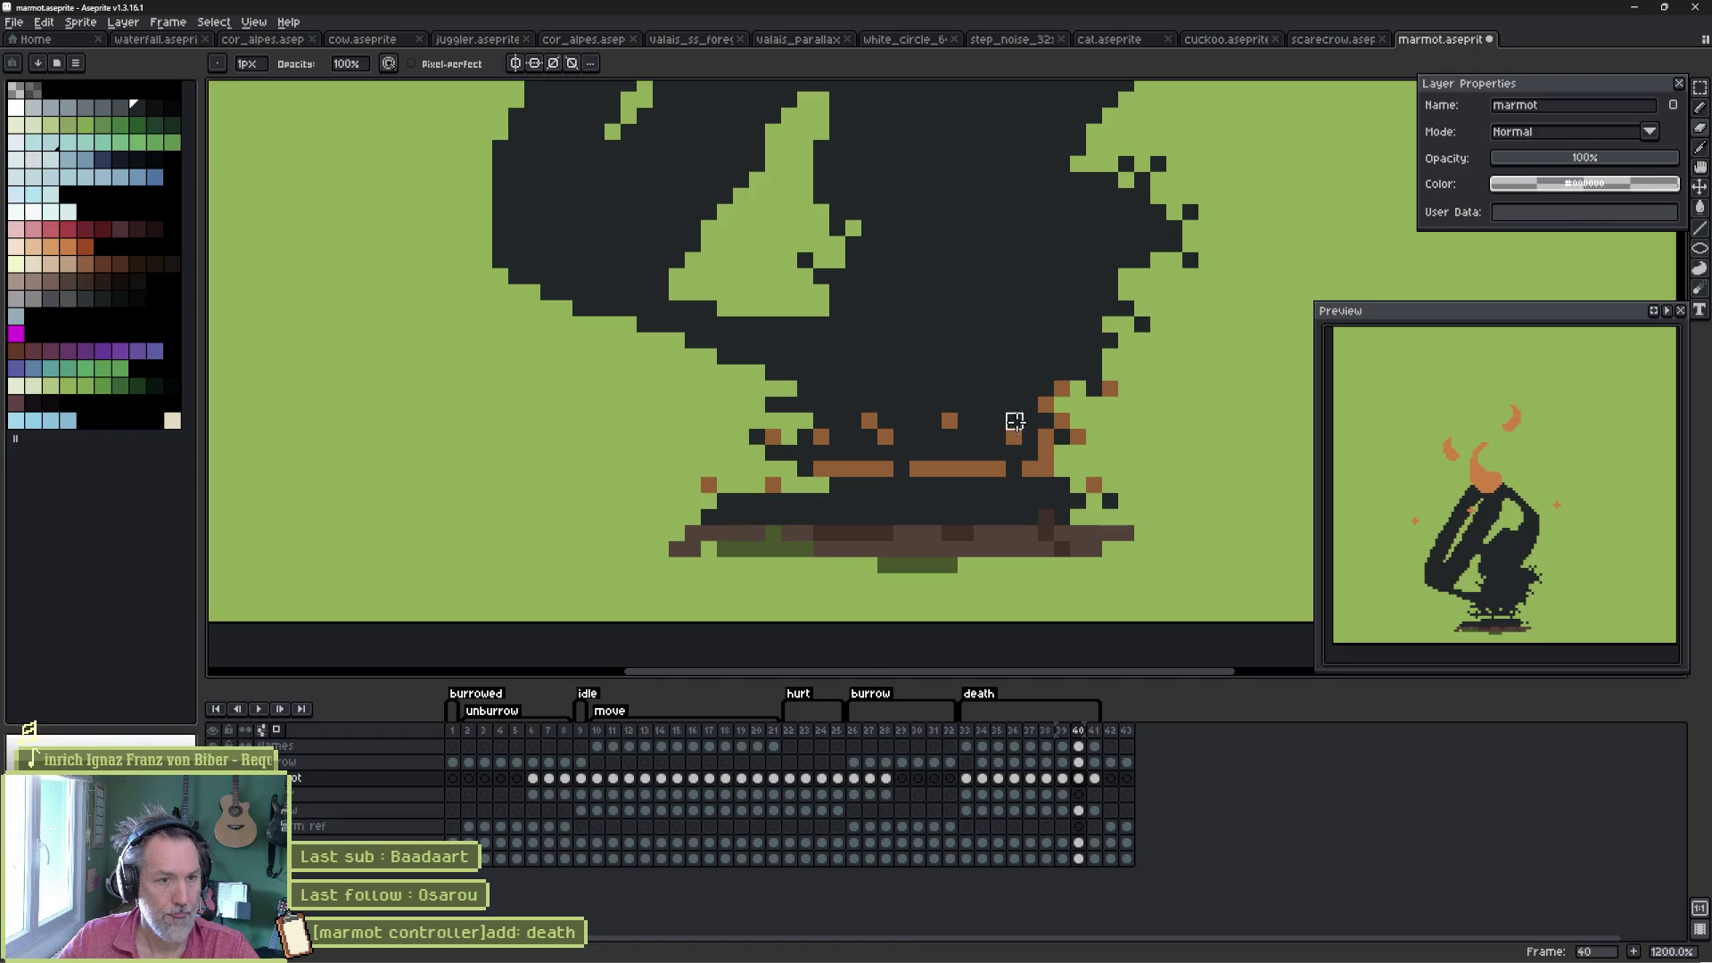
pyautogui.click(1030, 403)
pyautogui.click(1013, 372)
pyautogui.click(918, 388)
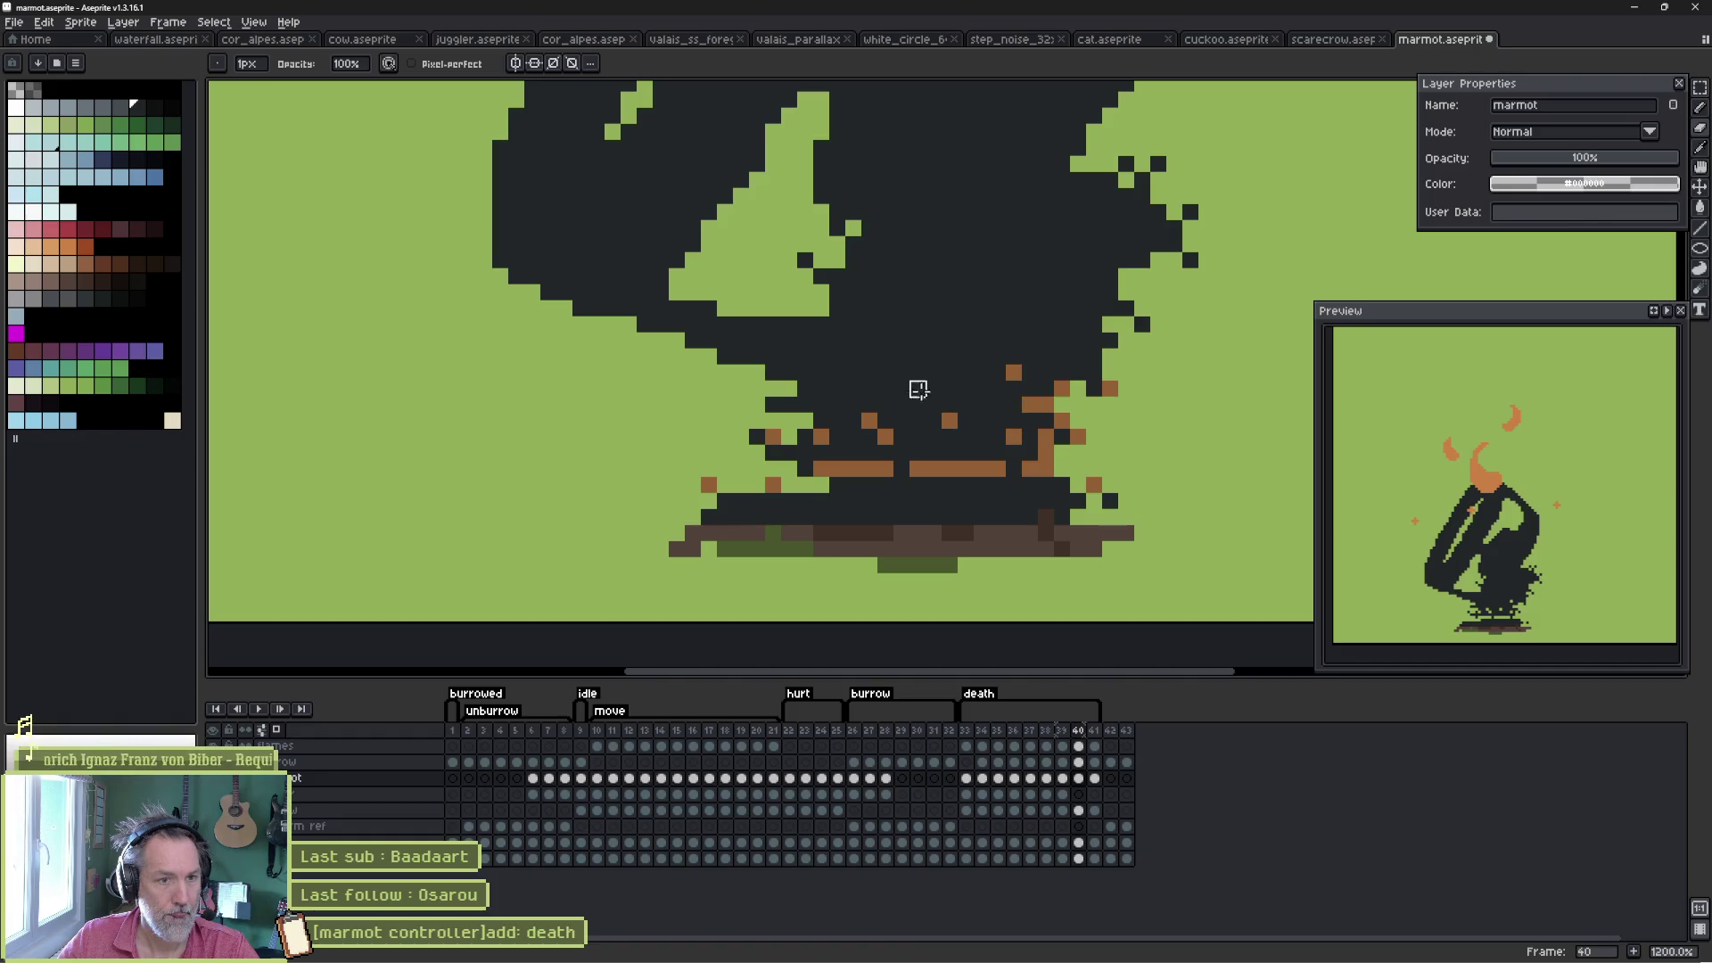
# - Add eight more embers along the bottom edge of frame 40's body
pyautogui.click(821, 500)
pyautogui.click(773, 501)
pyautogui.click(749, 516)
pyautogui.click(902, 492)
pyautogui.click(974, 516)
pyautogui.click(1046, 484)
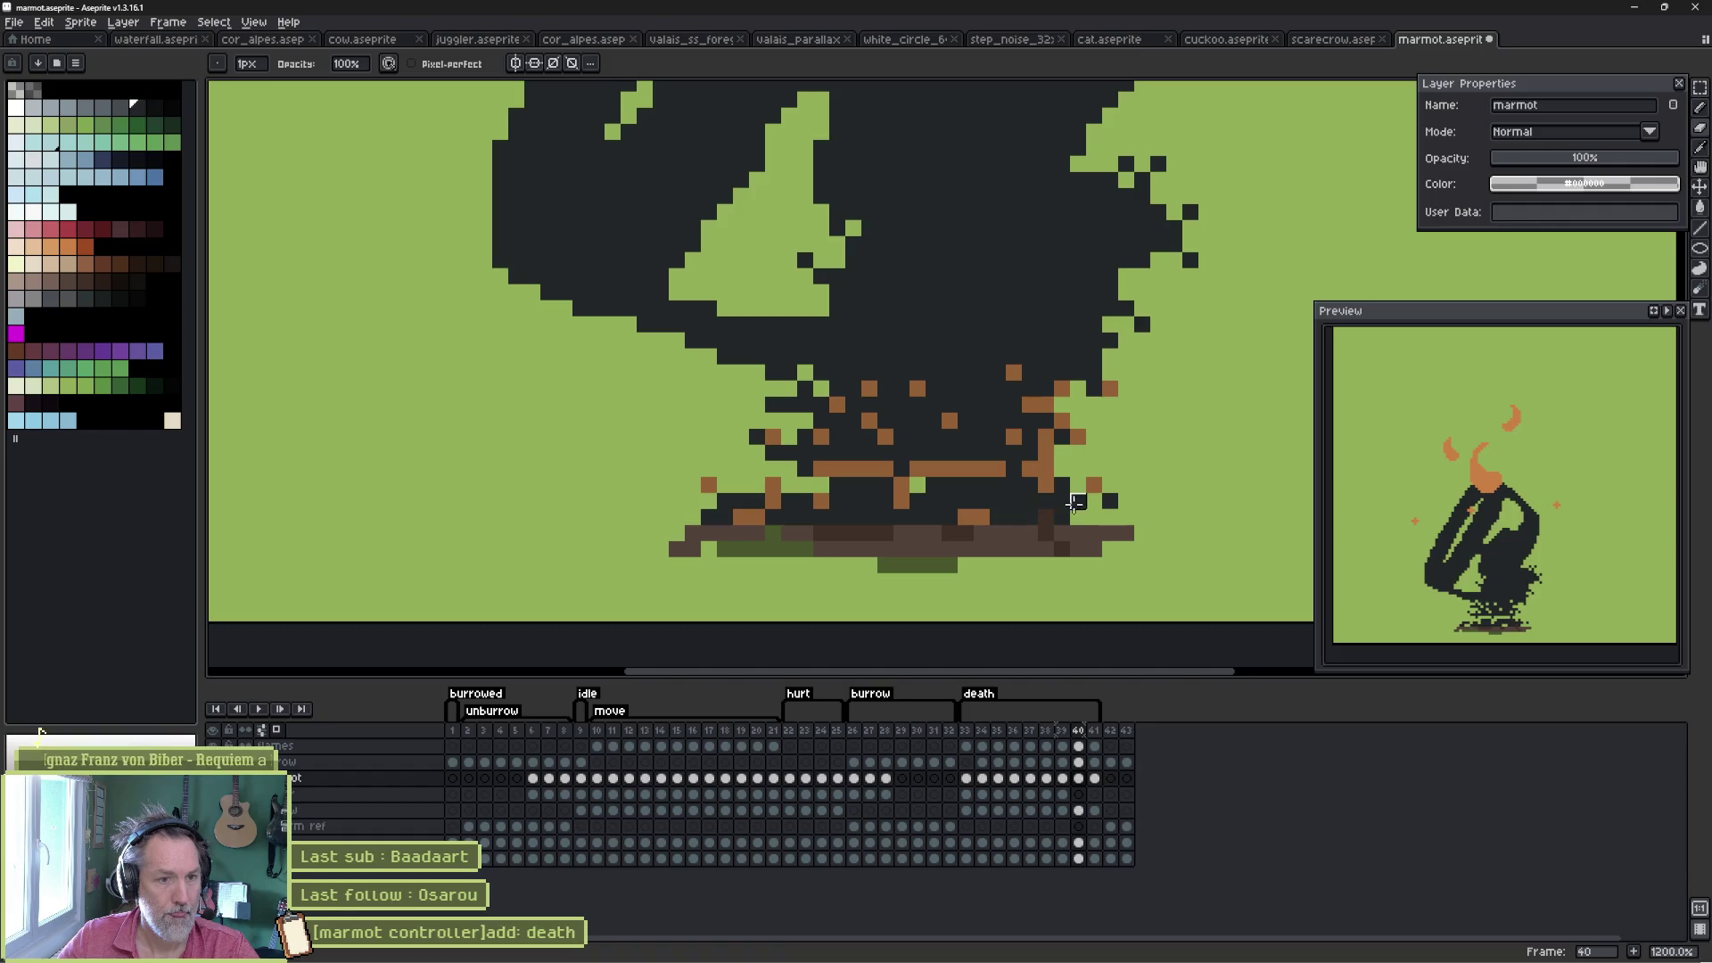
pyautogui.click(1078, 500)
pyautogui.click(982, 501)
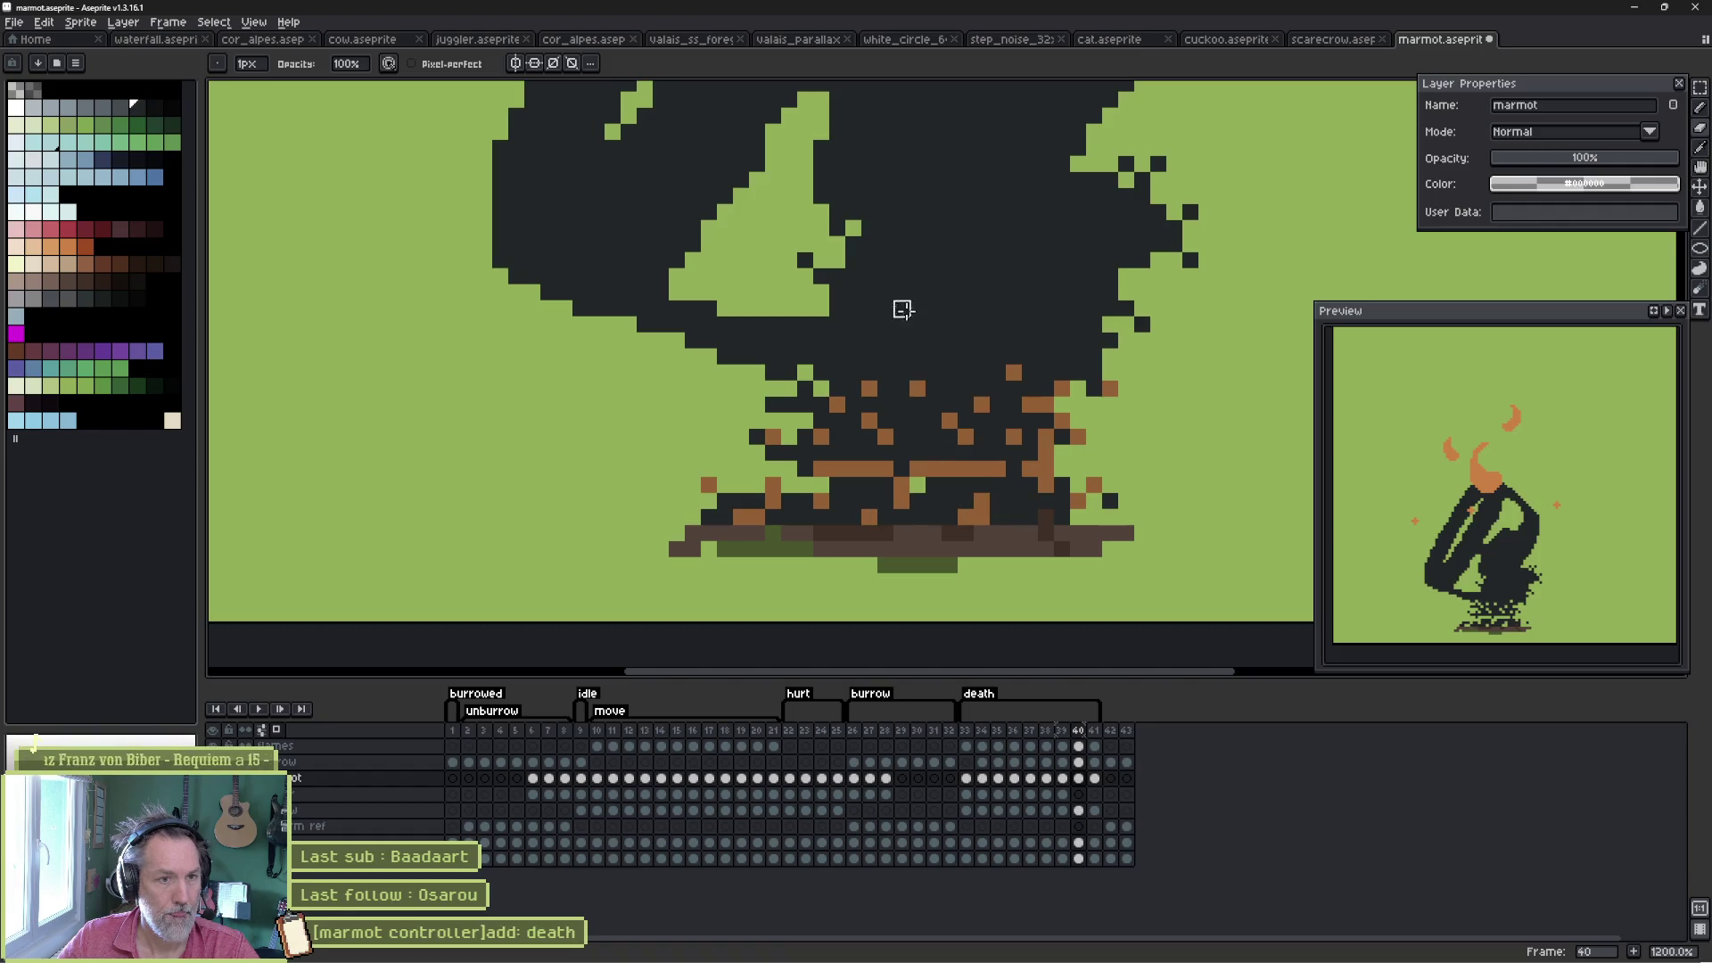
# - On frame 41, erase a stroke of pixels to break up the marmot's lower body
pyautogui.press('Right')
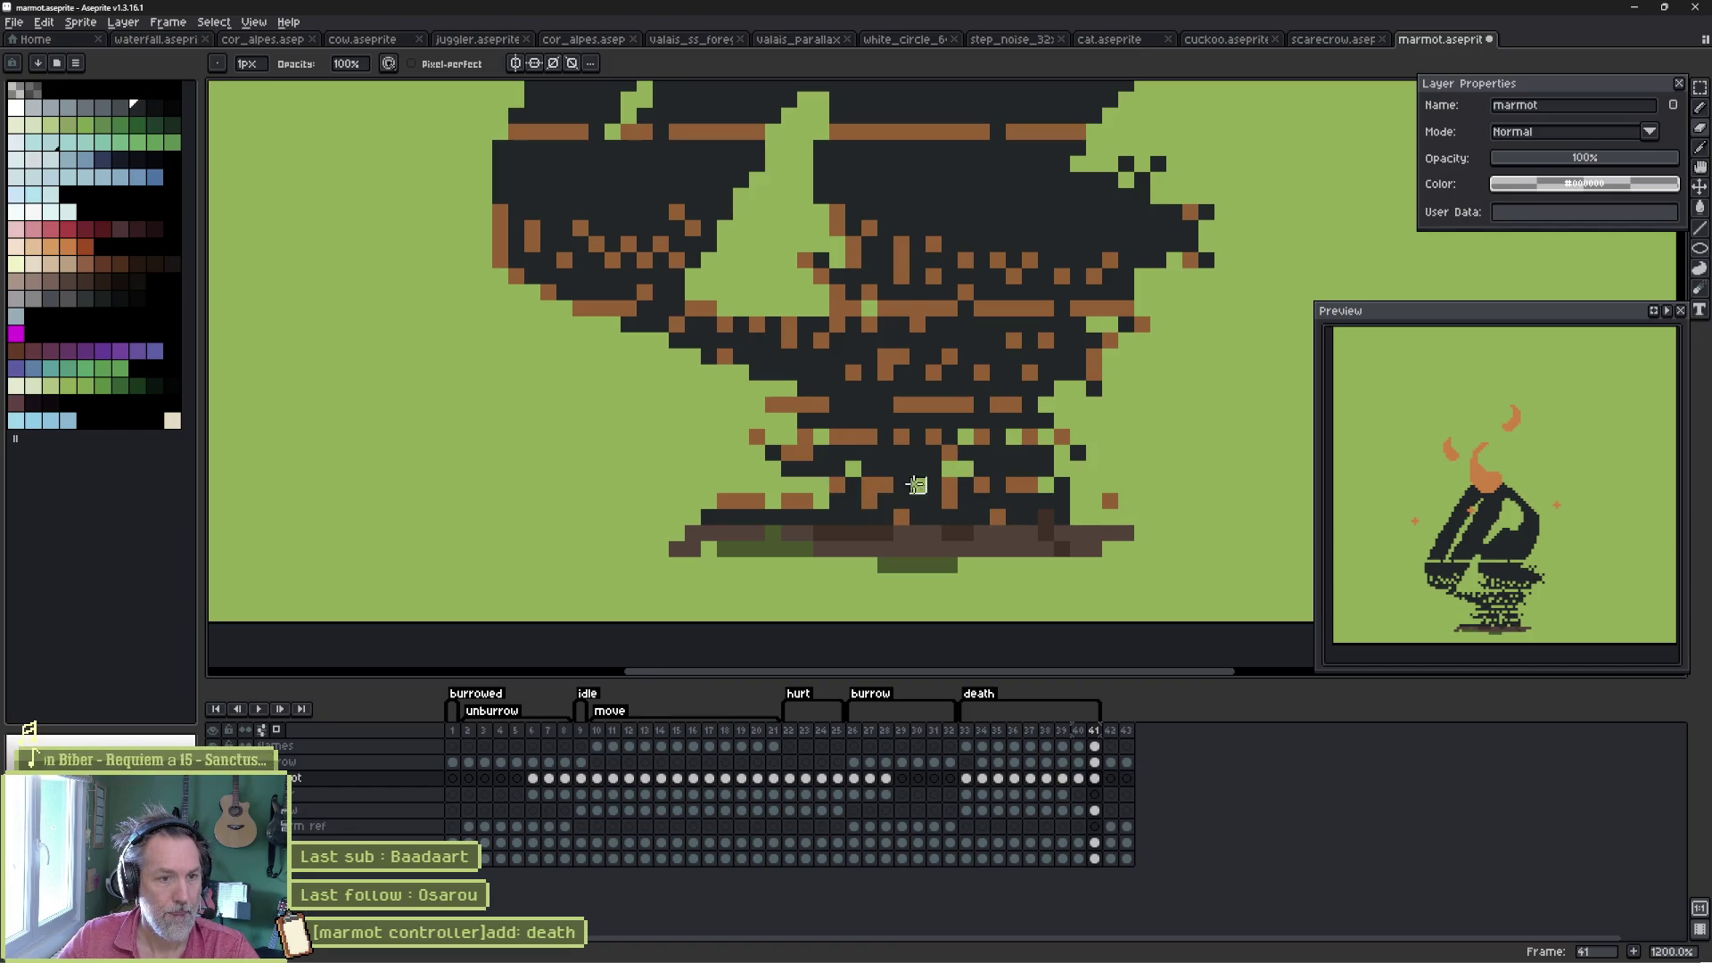
pyautogui.press('e')
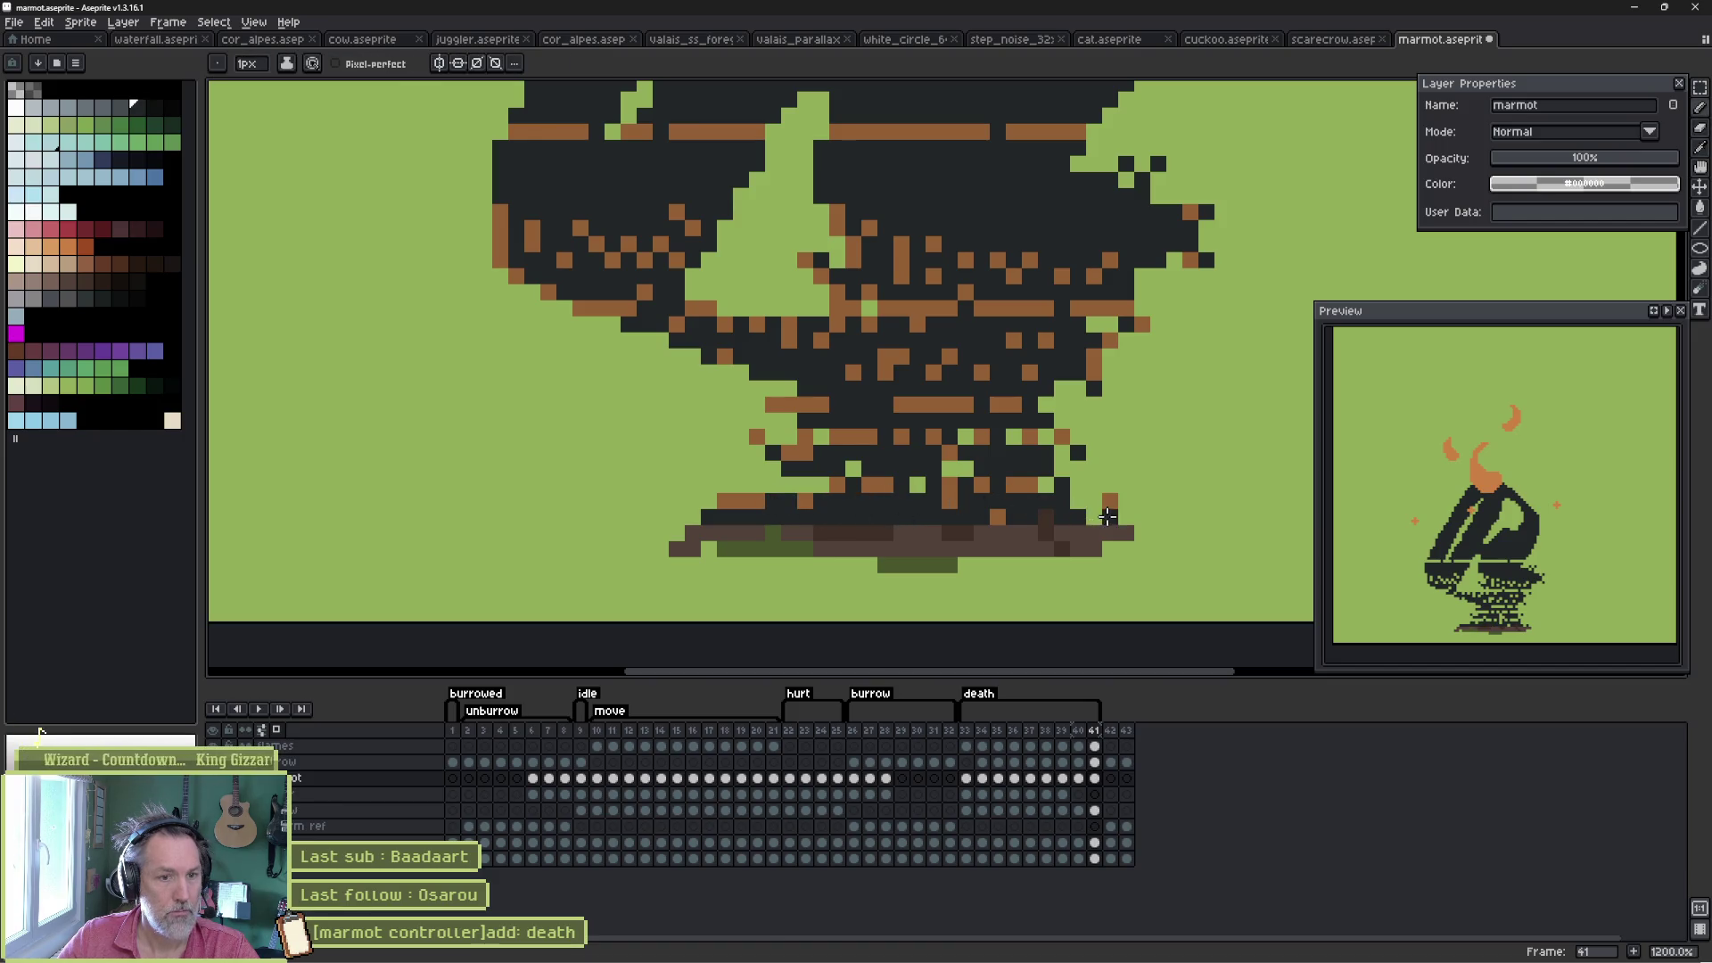
pyautogui.moveTo(1093, 499)
pyautogui.mouseDown()
pyautogui.moveTo(803, 492)
pyautogui.moveTo(845, 464)
pyautogui.mouseUp()
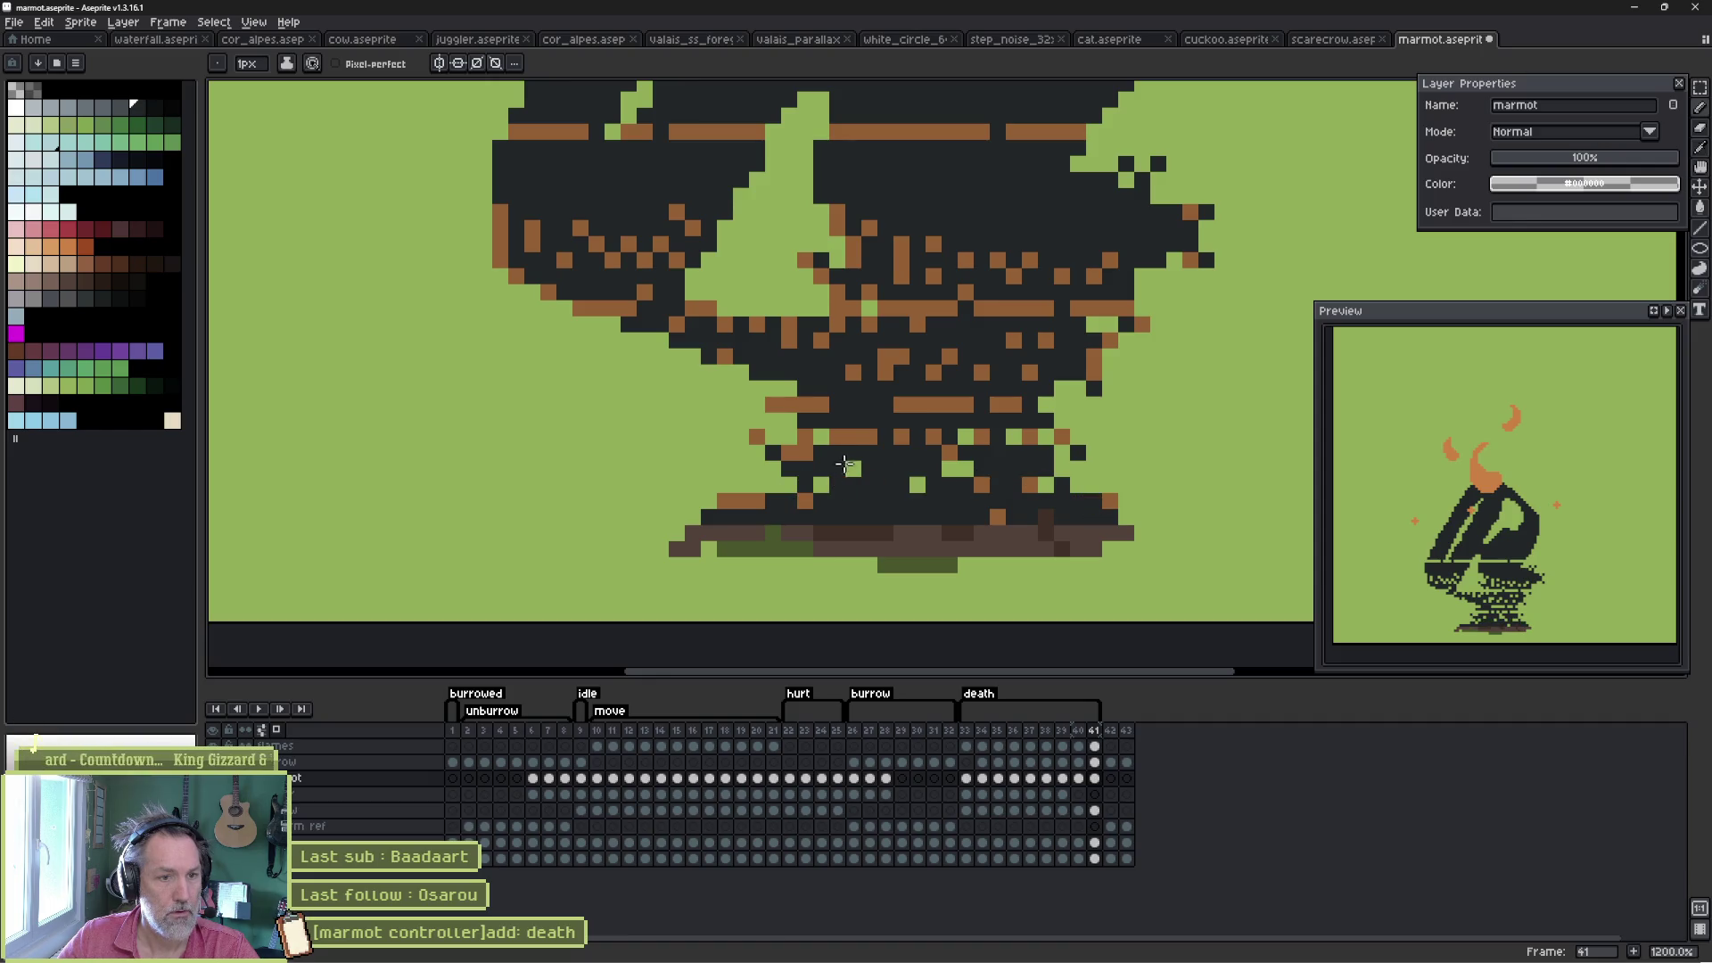
# - Pencil orange embers on the body and along the sprite's top edge
pyautogui.press('b')
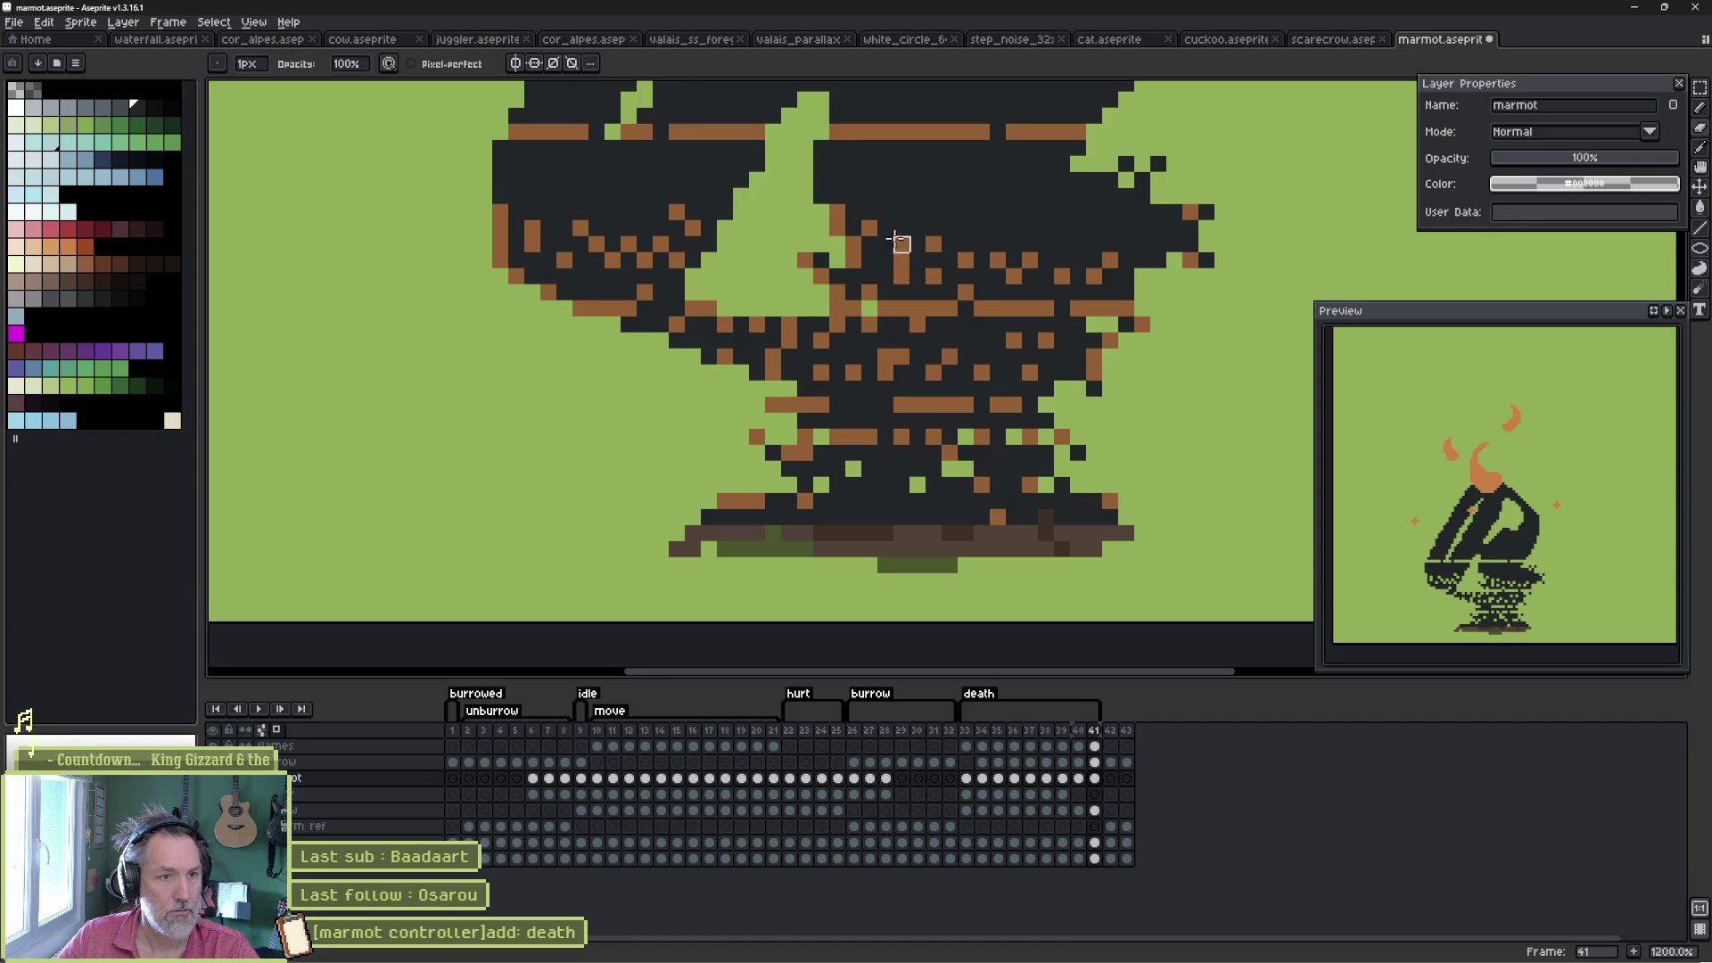
pyautogui.moveTo(949, 196); pyautogui.dragTo(950, 212)
pyautogui.click(997, 163)
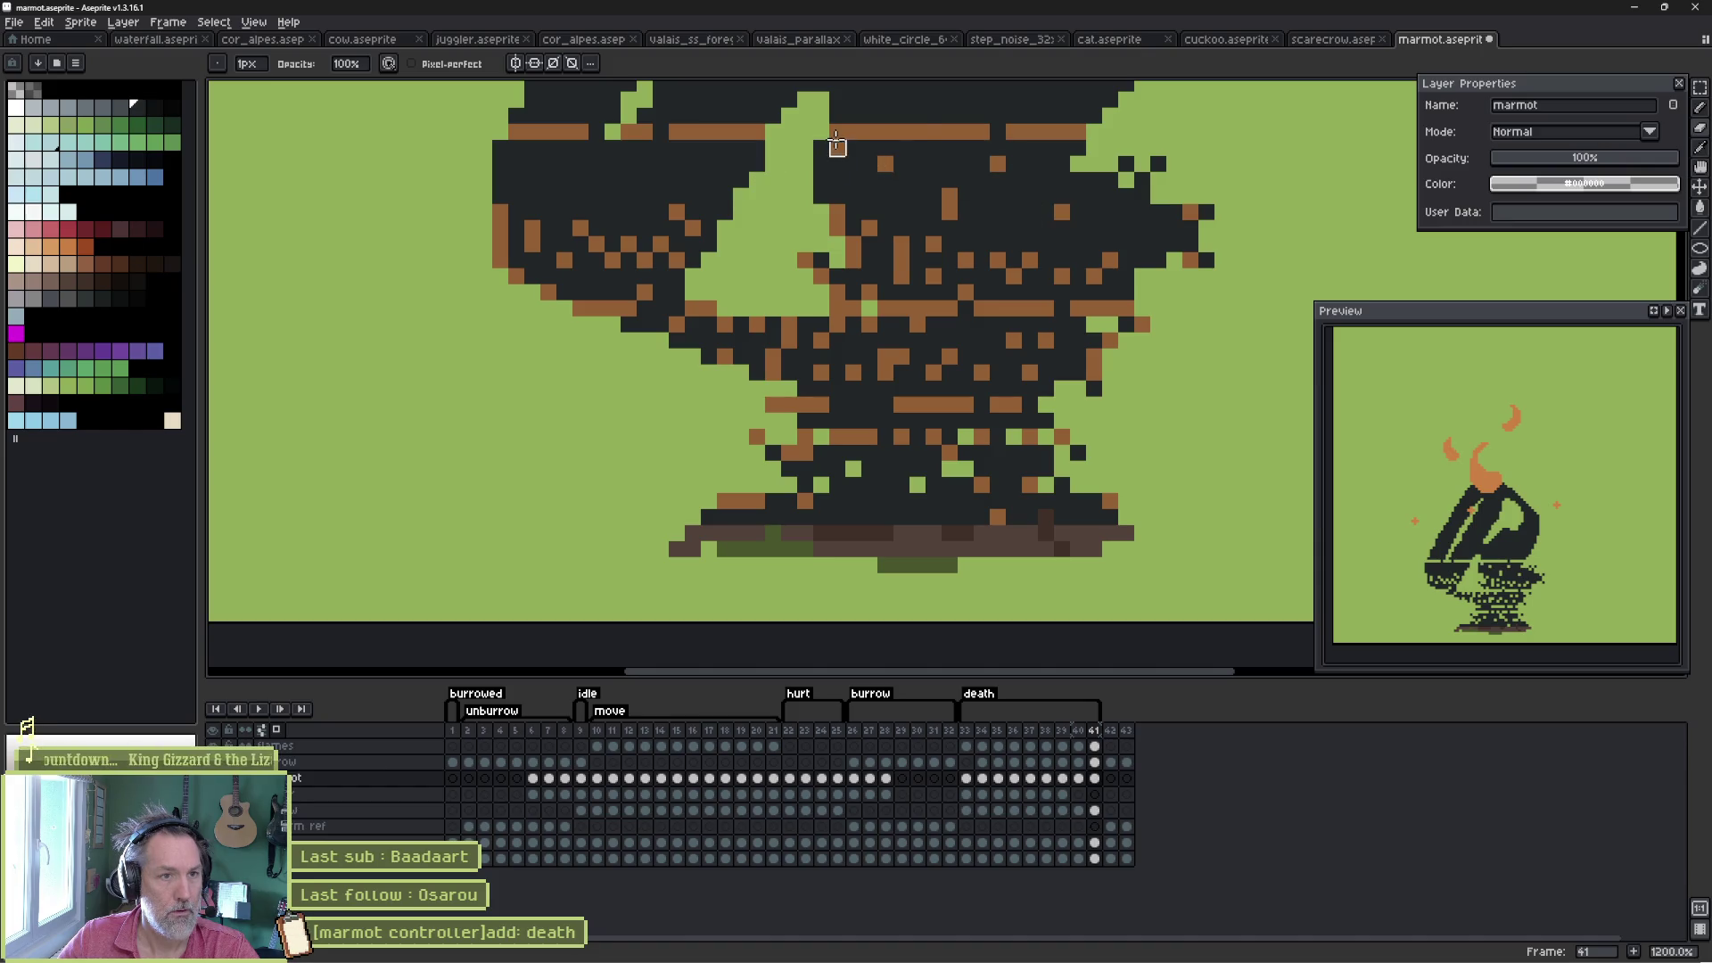
pyautogui.click(917, 115)
pyautogui.click(886, 116)
pyautogui.click(725, 116)
pyautogui.click(676, 115)
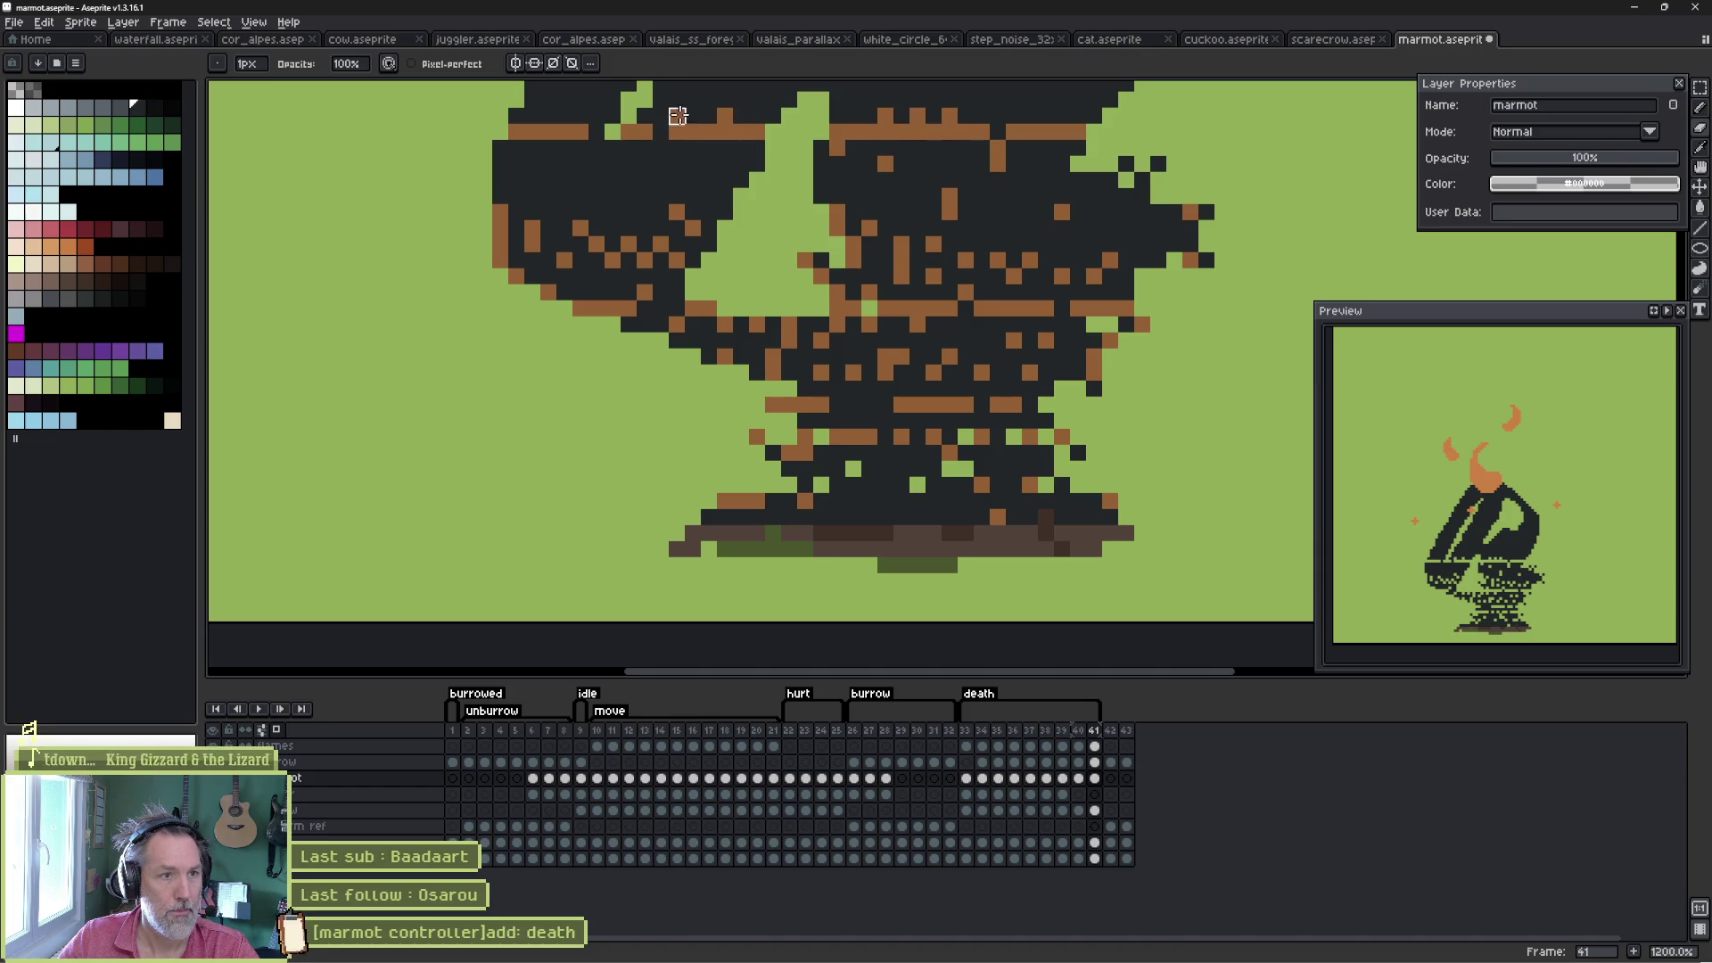
pyautogui.click(548, 116)
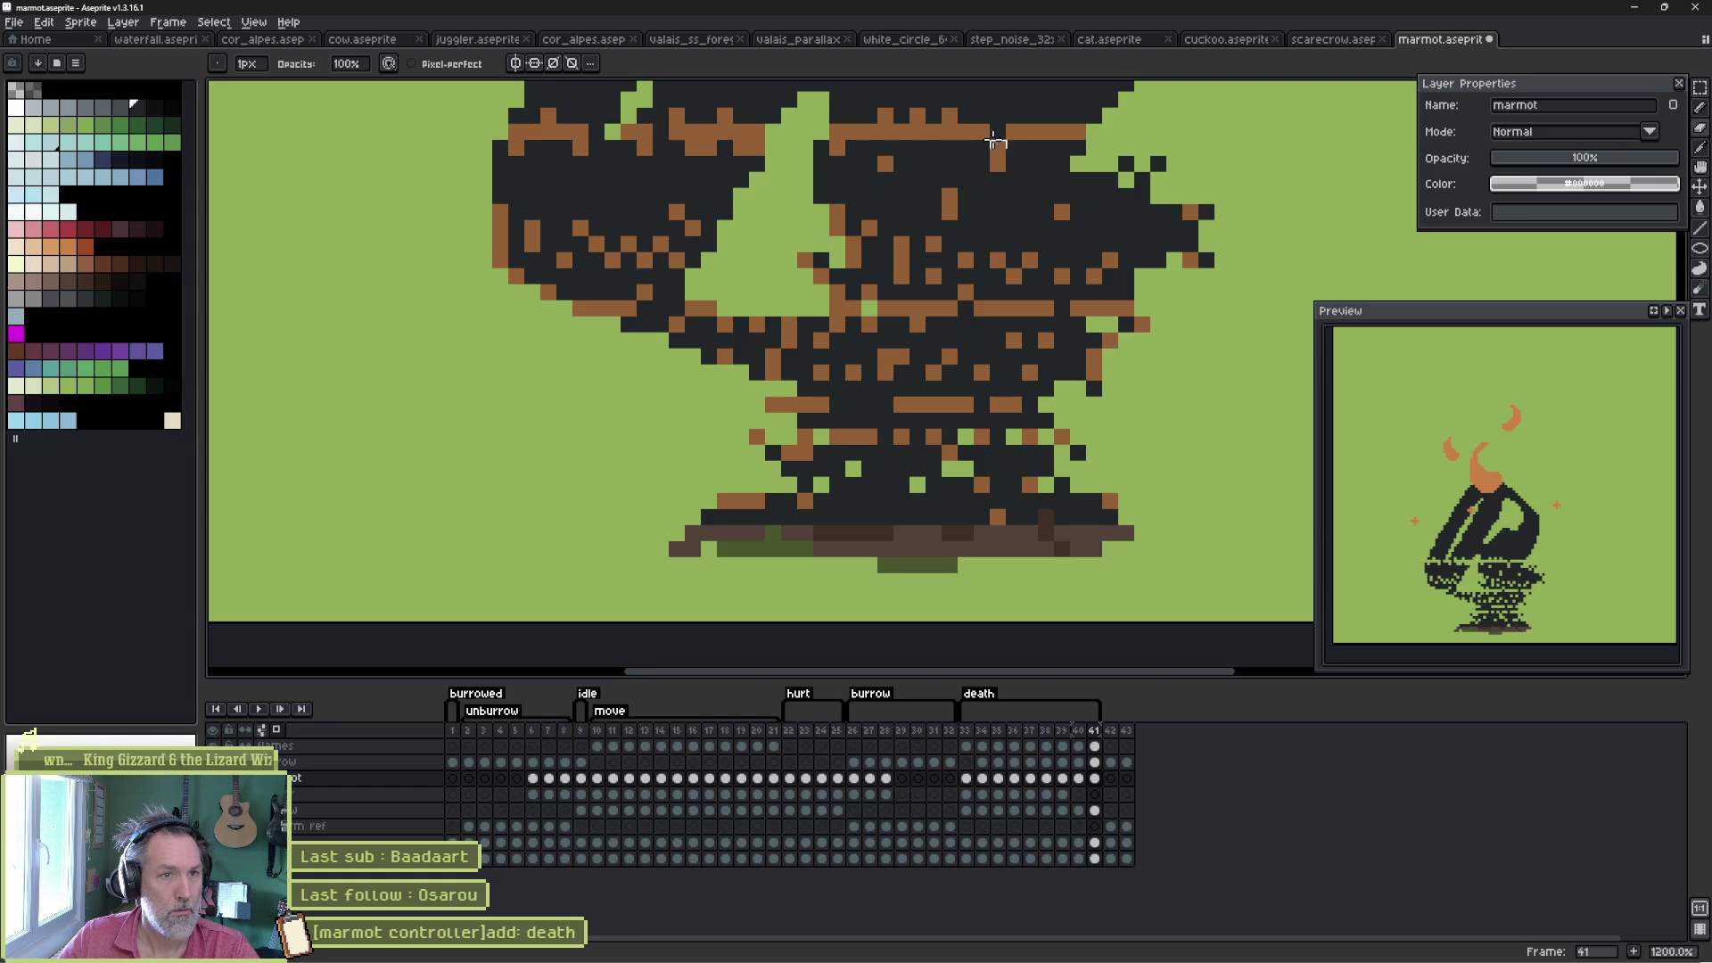
# - Add orange embers on the upper sprite and the dark mass on the left side
pyautogui.moveTo(1035, 152); pyautogui.dragTo(1025, 308)
pyautogui.click(763, 208)
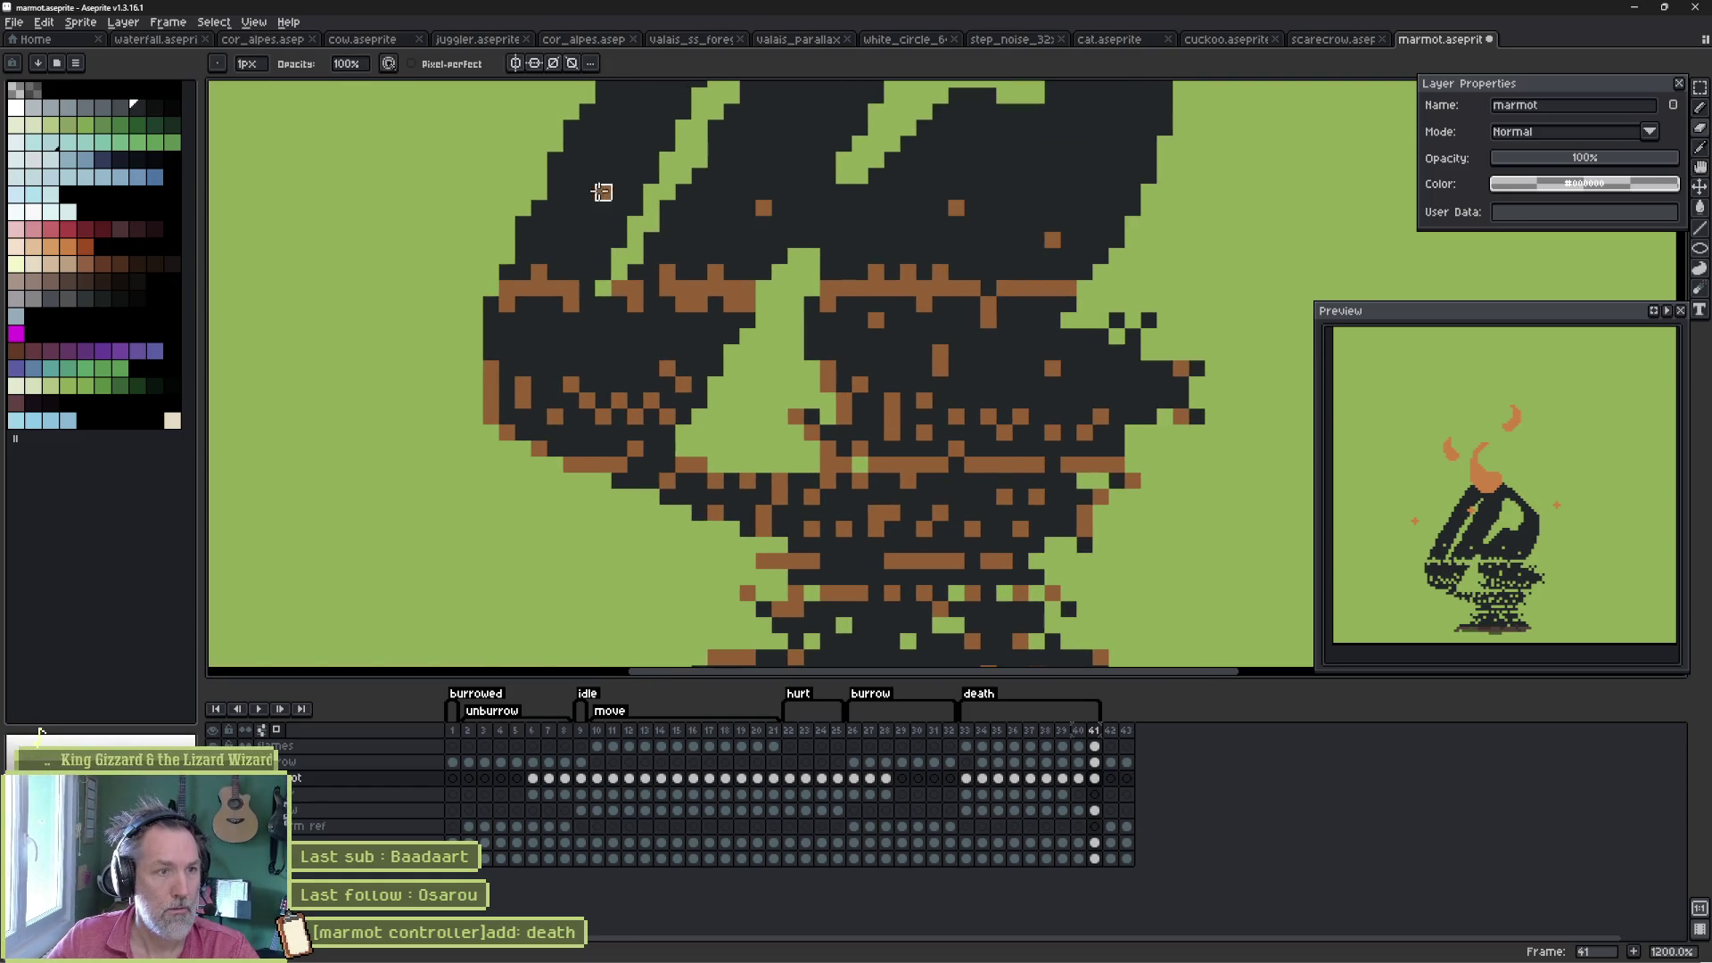
pyautogui.click(603, 192)
pyautogui.click(603, 351)
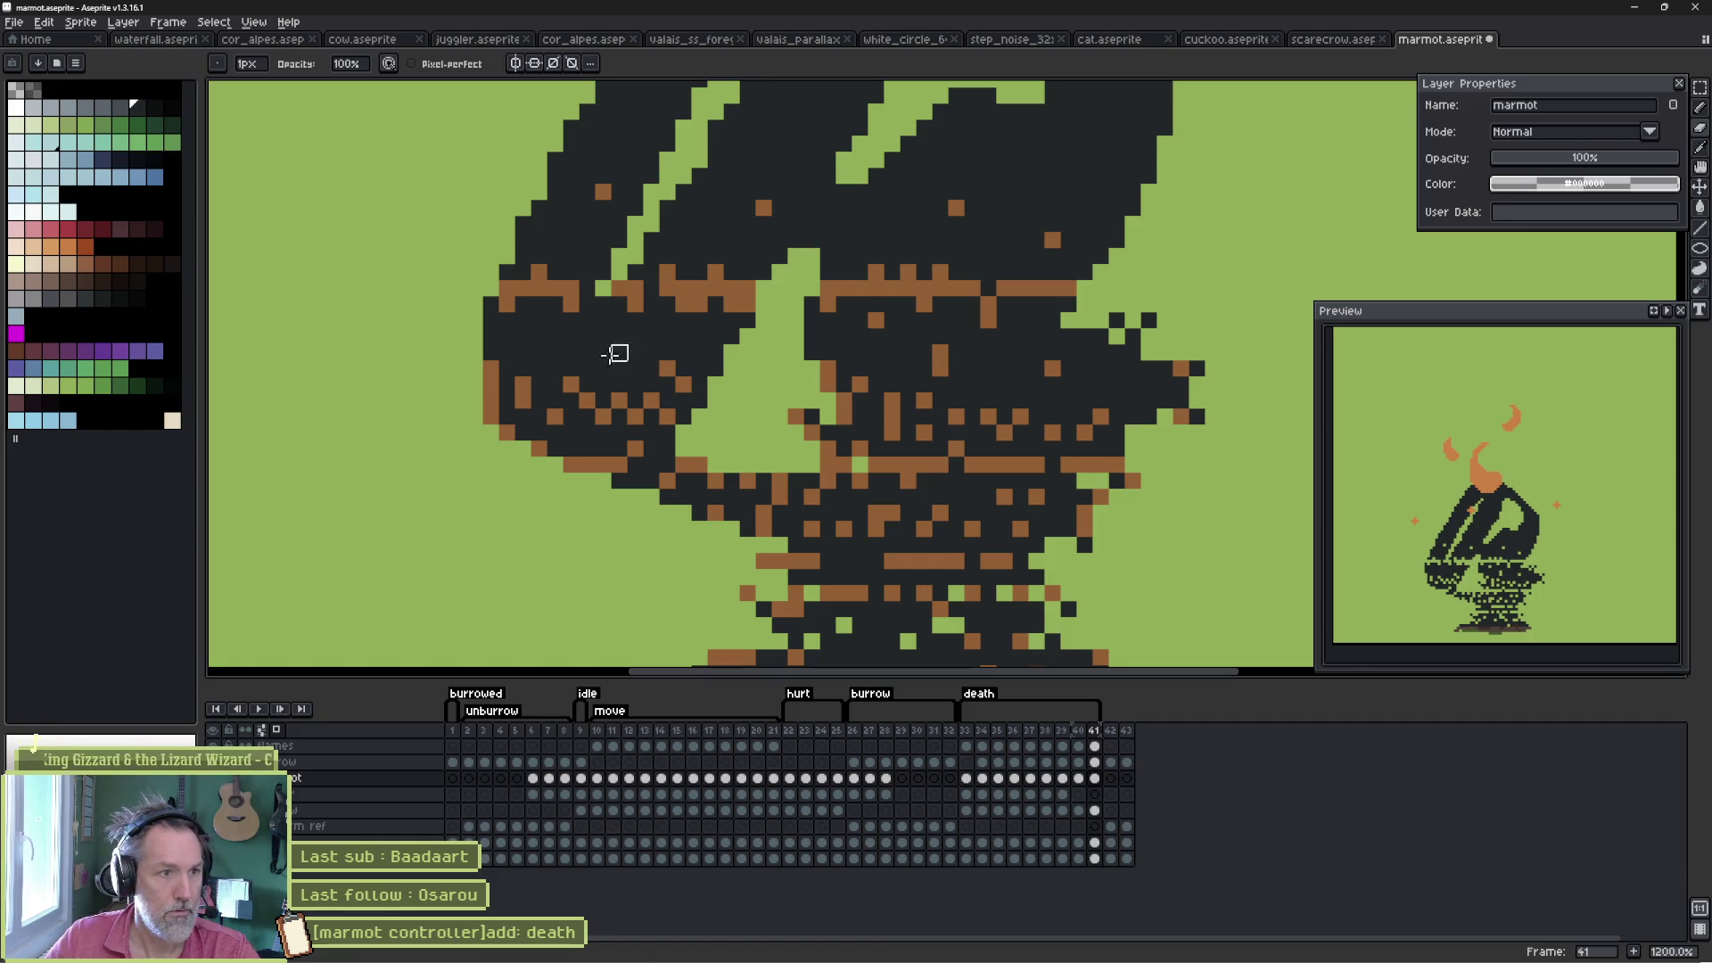
pyautogui.click(539, 335)
pyautogui.click(618, 336)
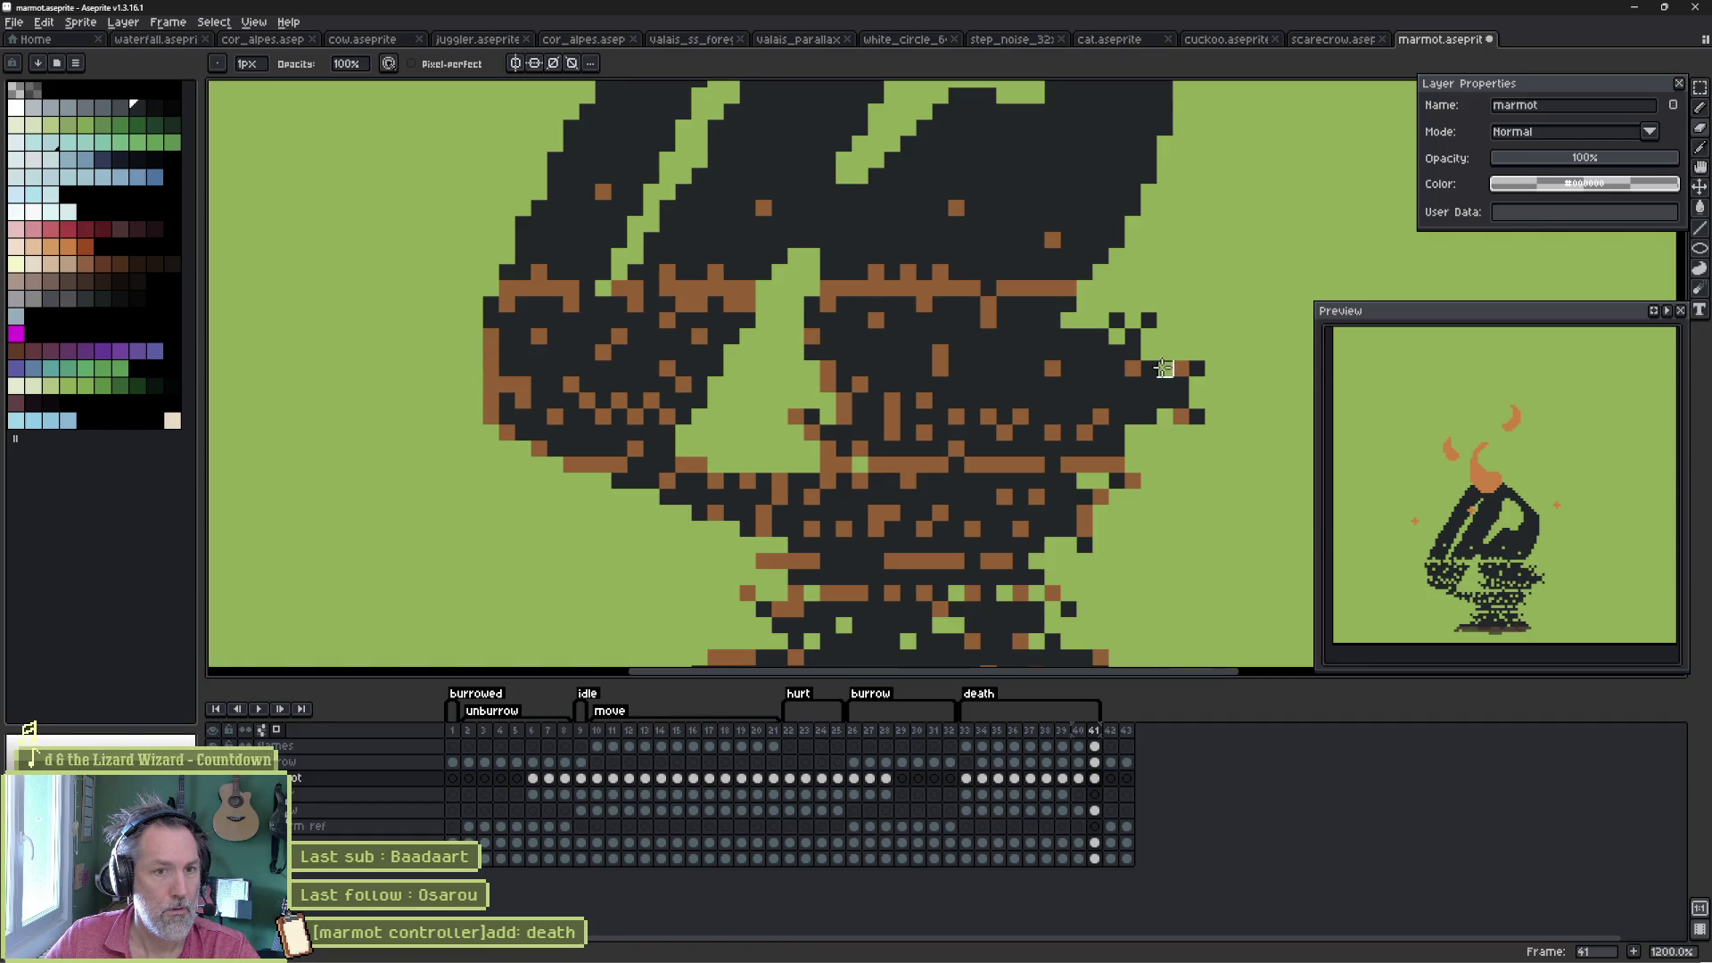
# - Review the animation playback and add new frame 42 after frame 41
pyautogui.press('Return')
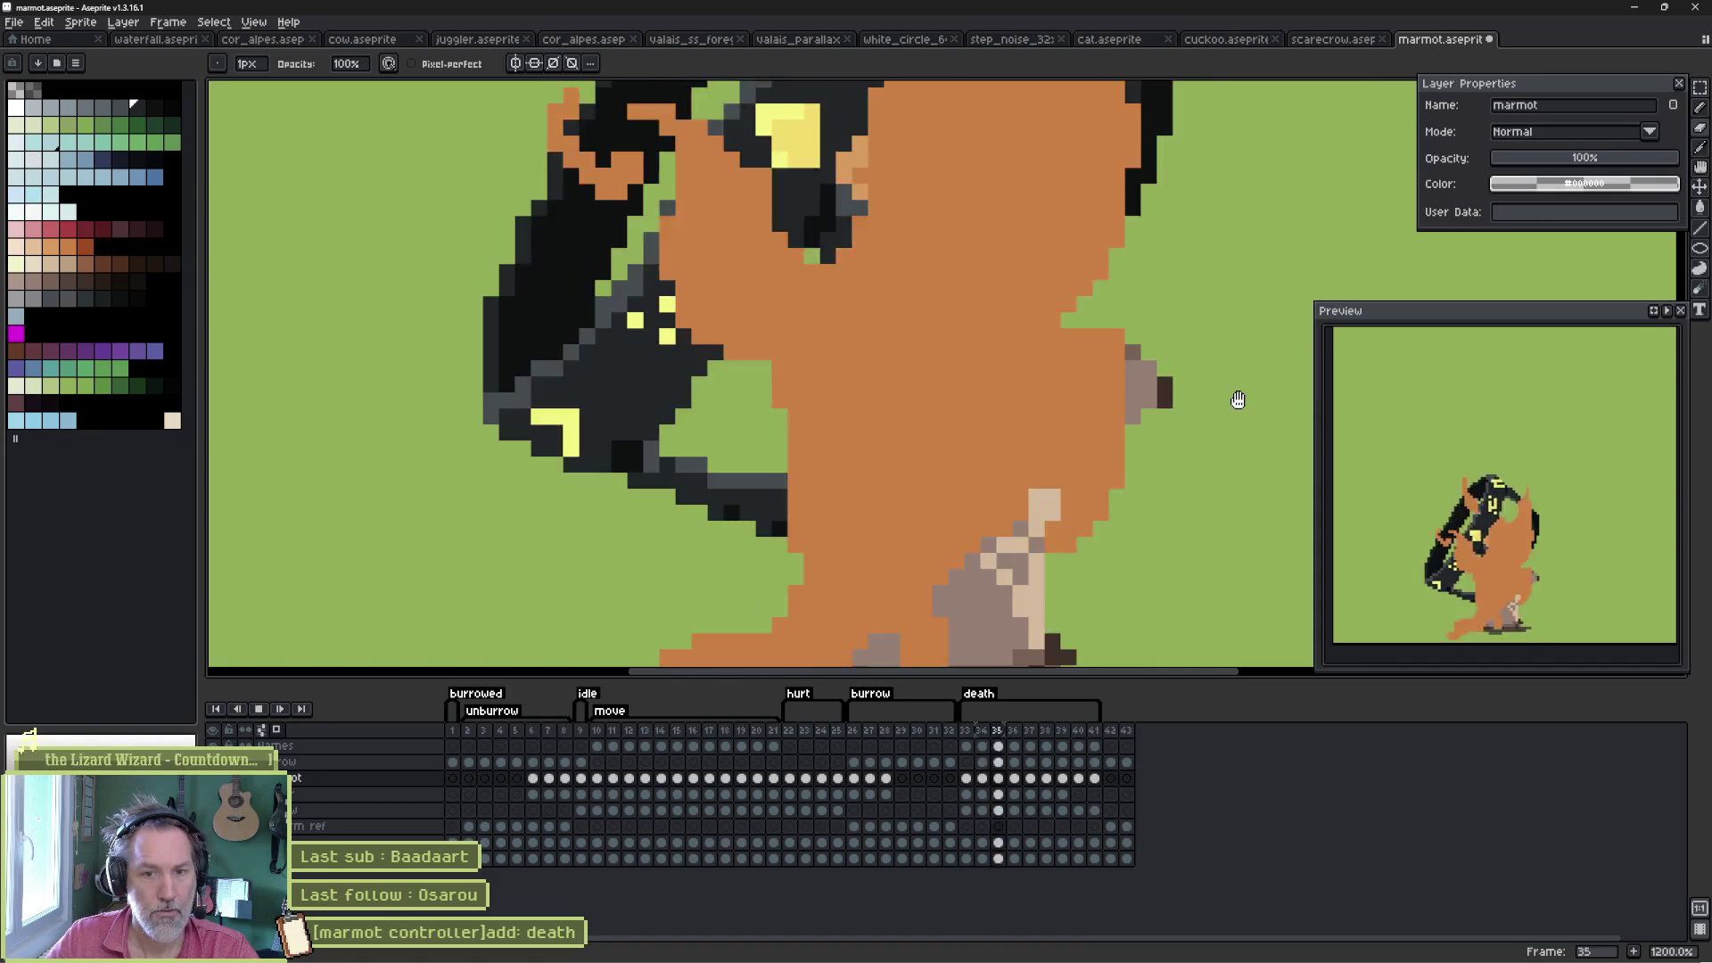
pyautogui.press('Return')
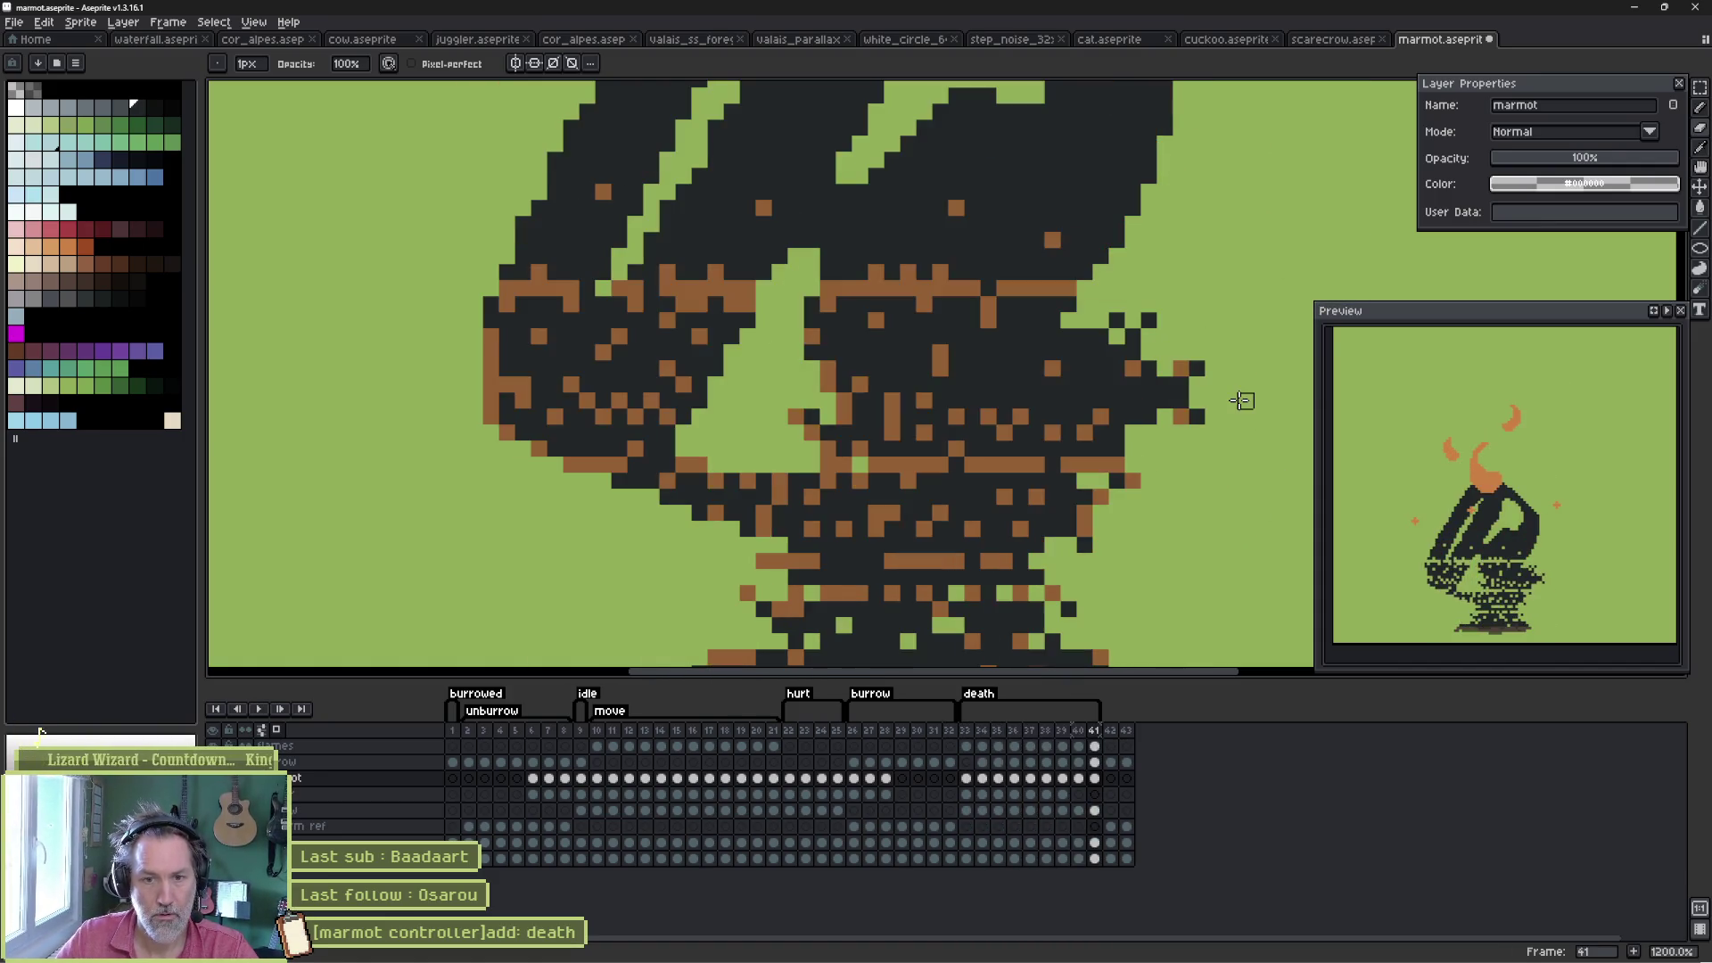
pyautogui.press('Return')
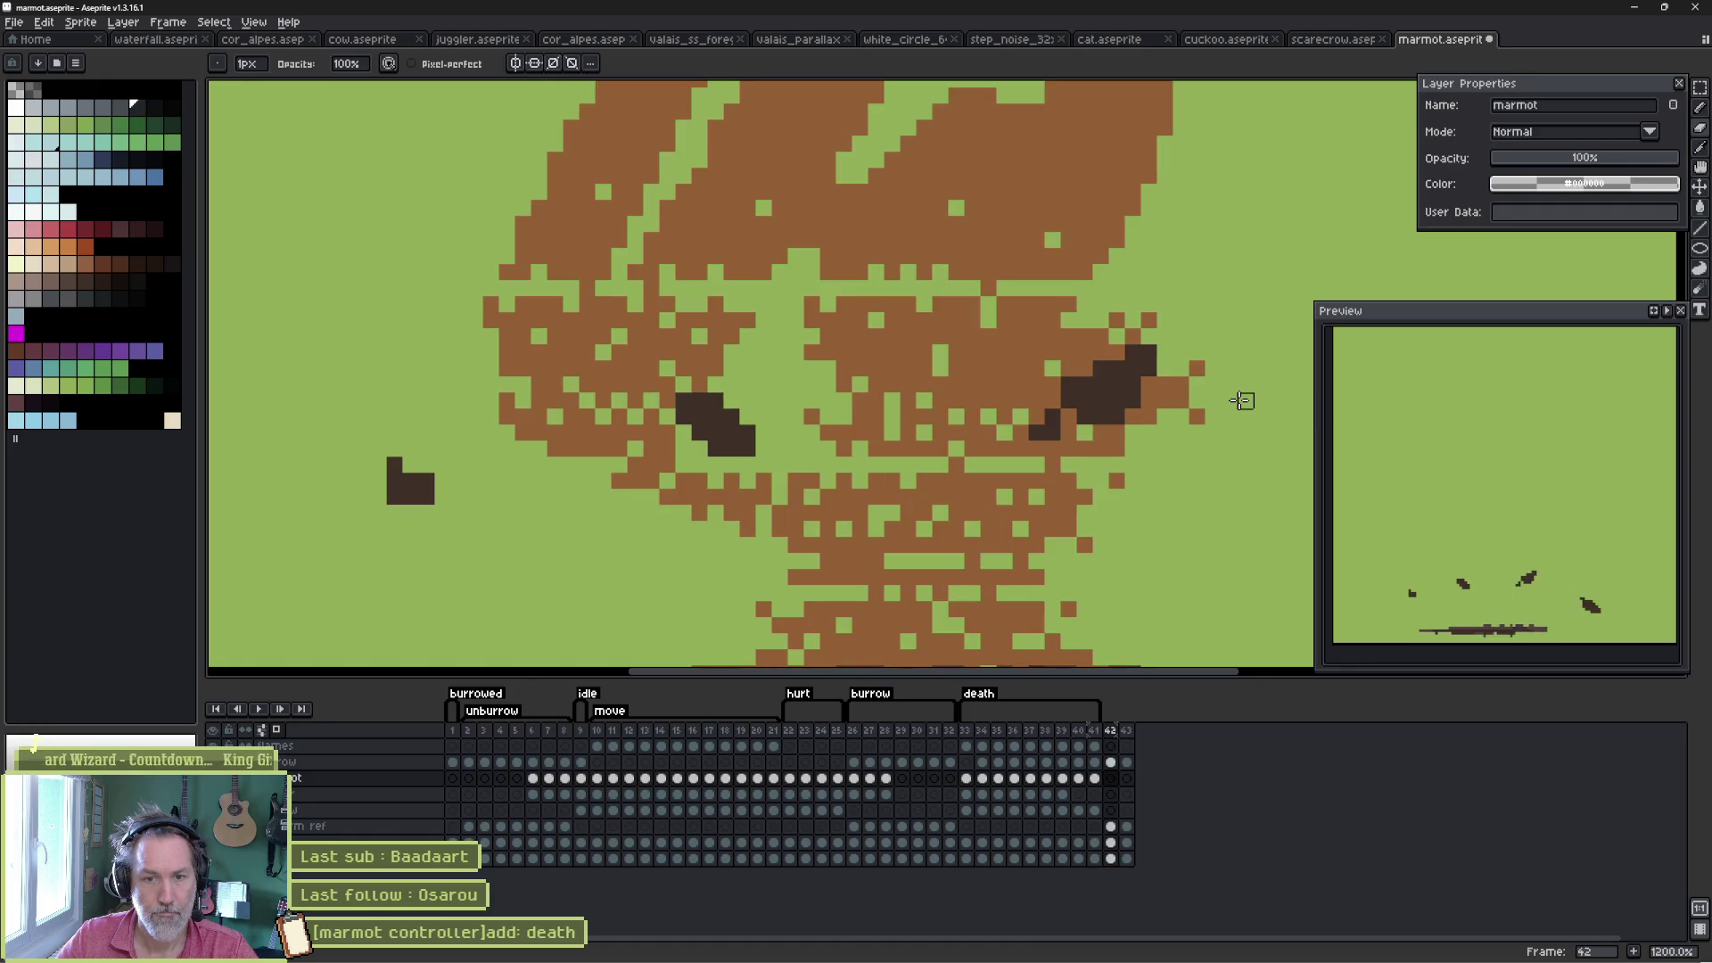
pyautogui.press('Return')
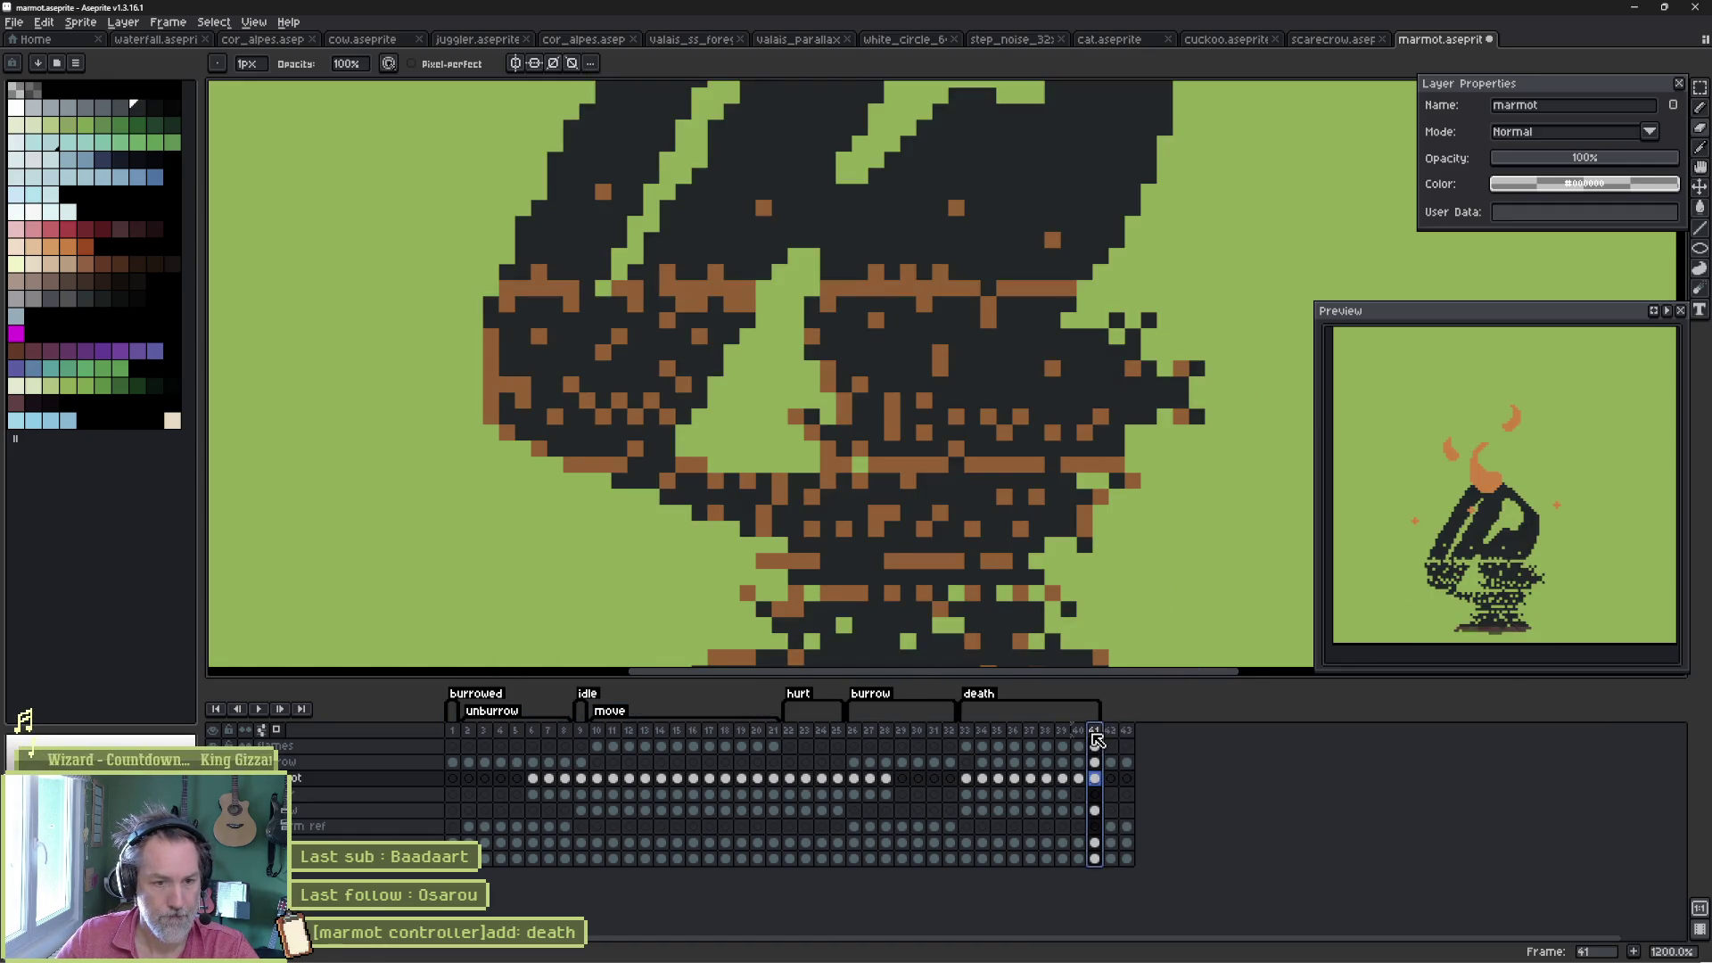
pyautogui.hotkey('alt', 'n')
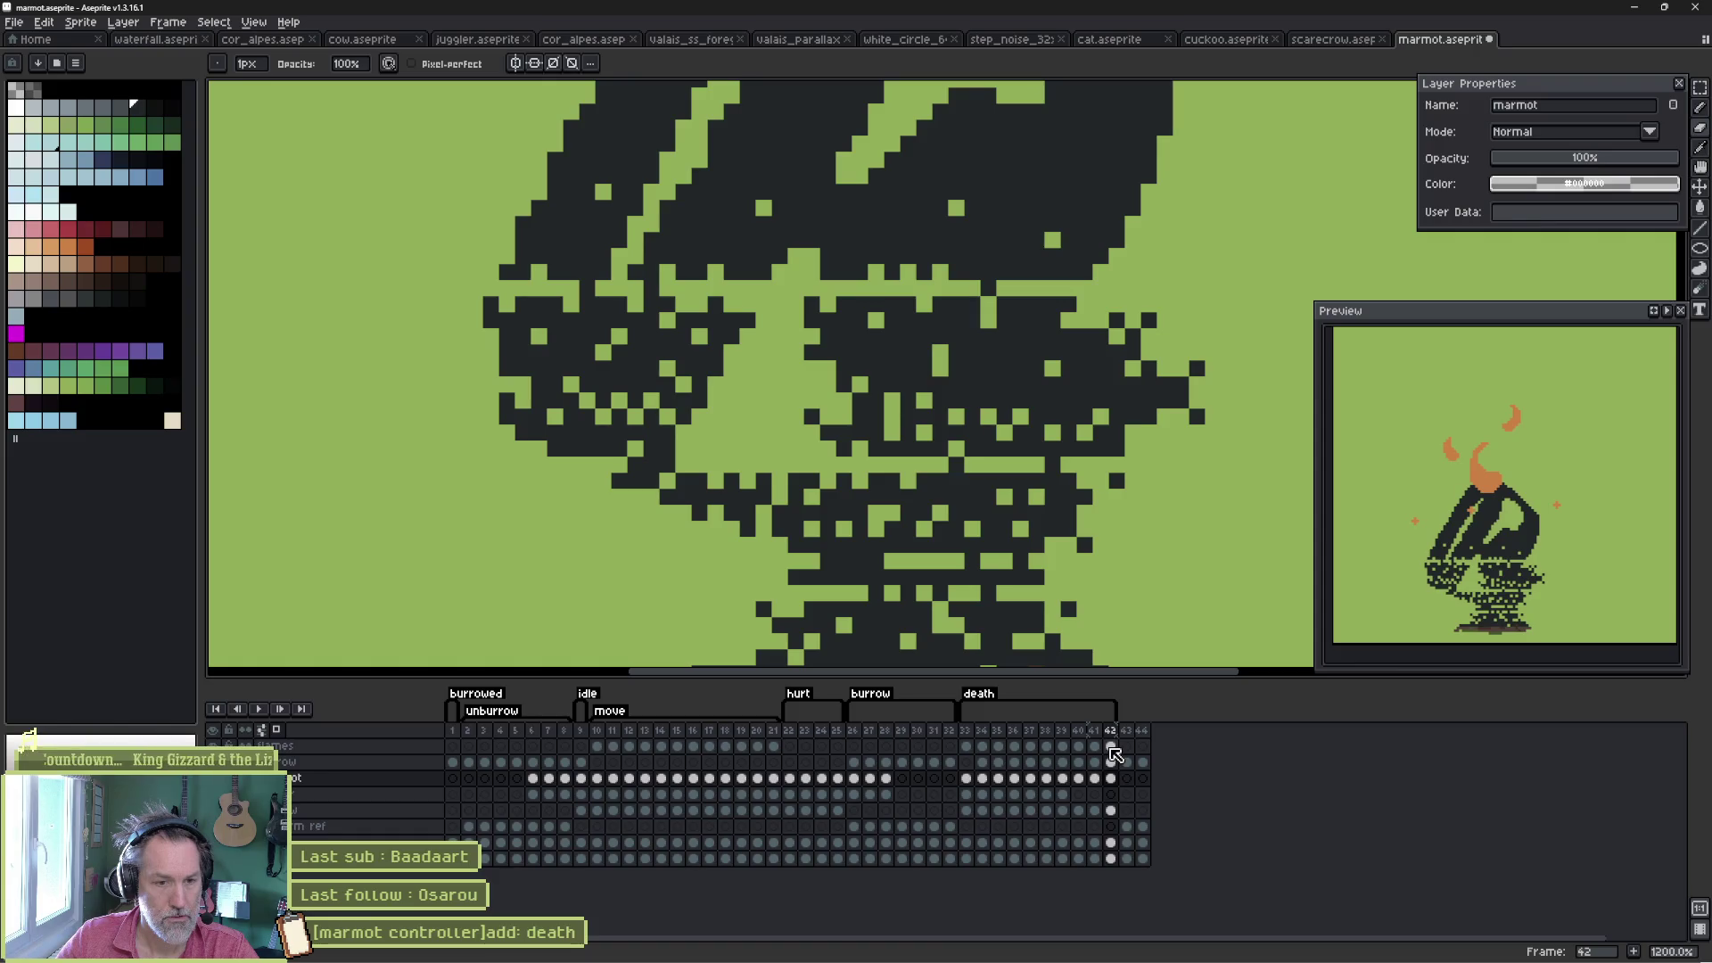
# - Show frame 40 of the flames layer, zoomed out to the whole burning marmot
pyautogui.click(1094, 746)
pyautogui.click(1078, 745)
pyautogui.click(1063, 749)
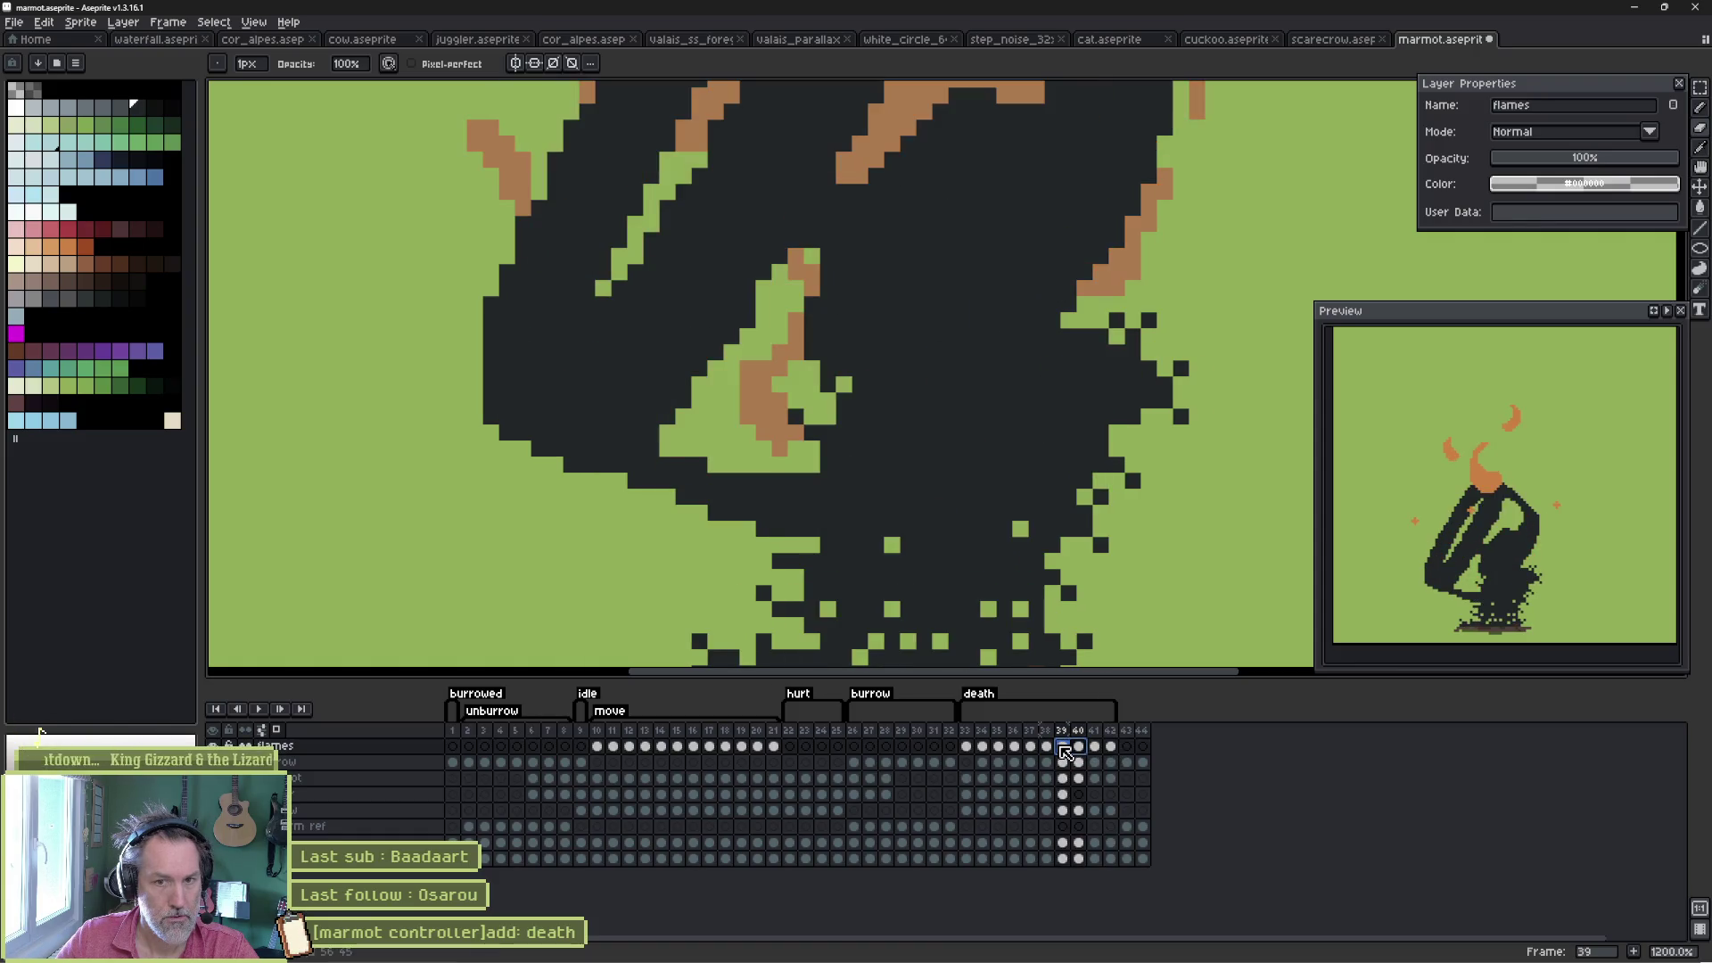
pyautogui.click(1077, 749)
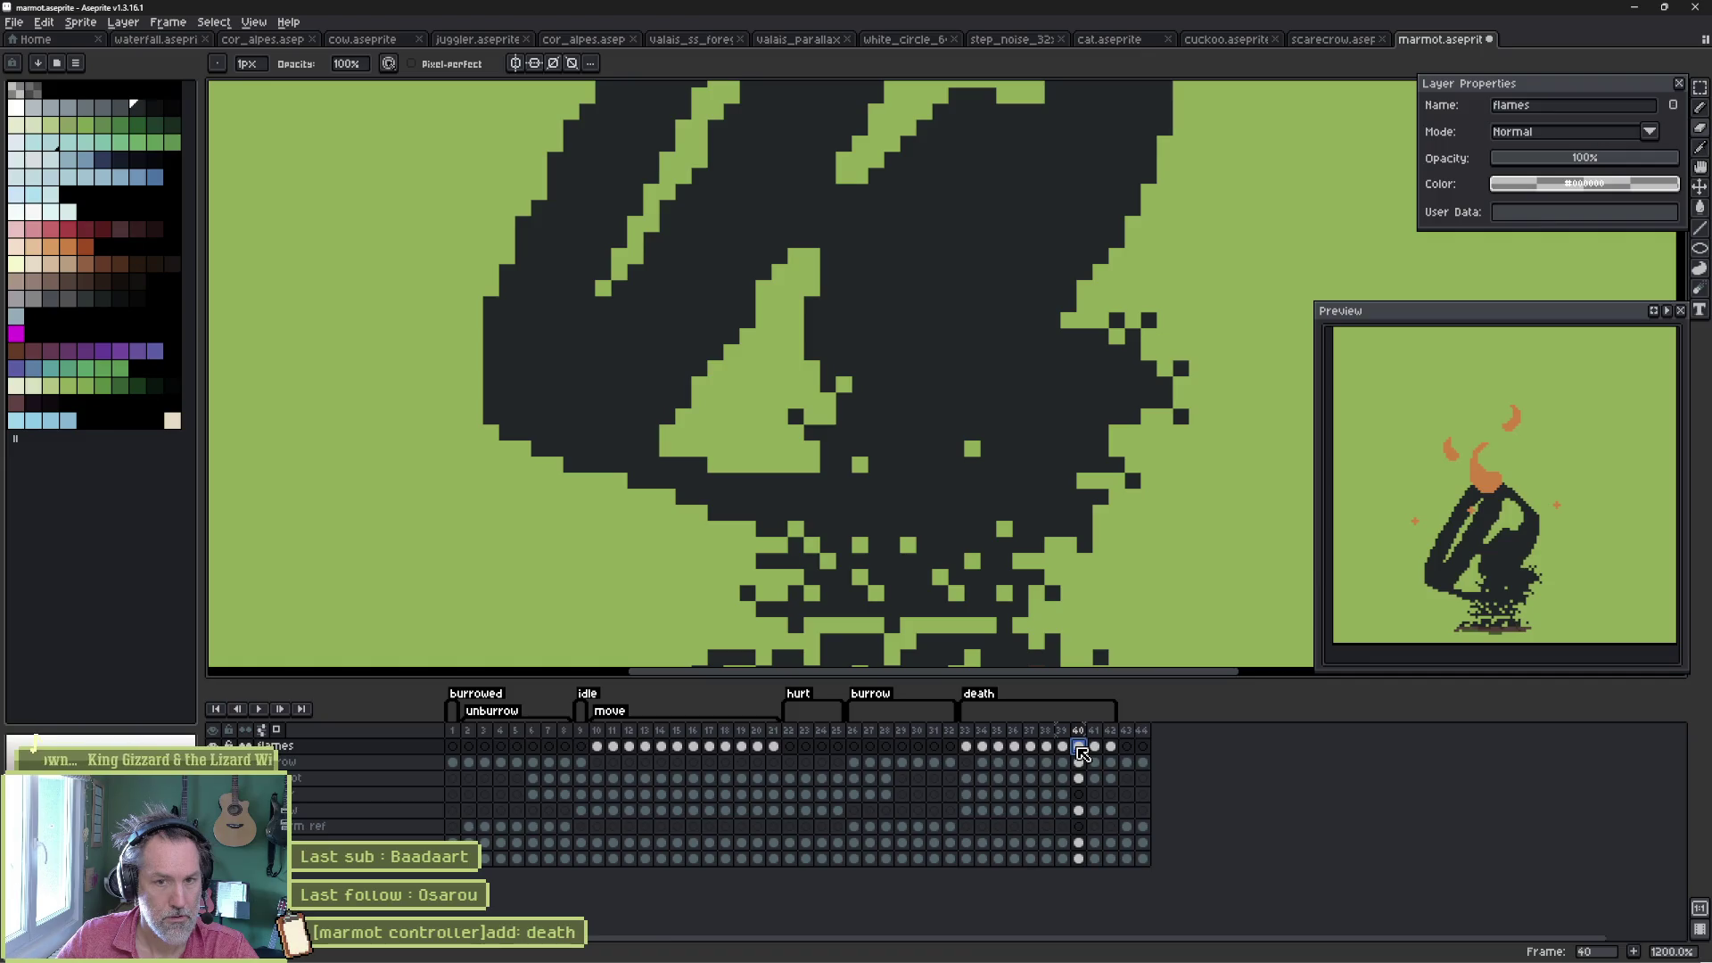
pyautogui.scroll(-2, 954, 450)
pyautogui.moveTo(970, 320); pyautogui.dragTo(982, 483)
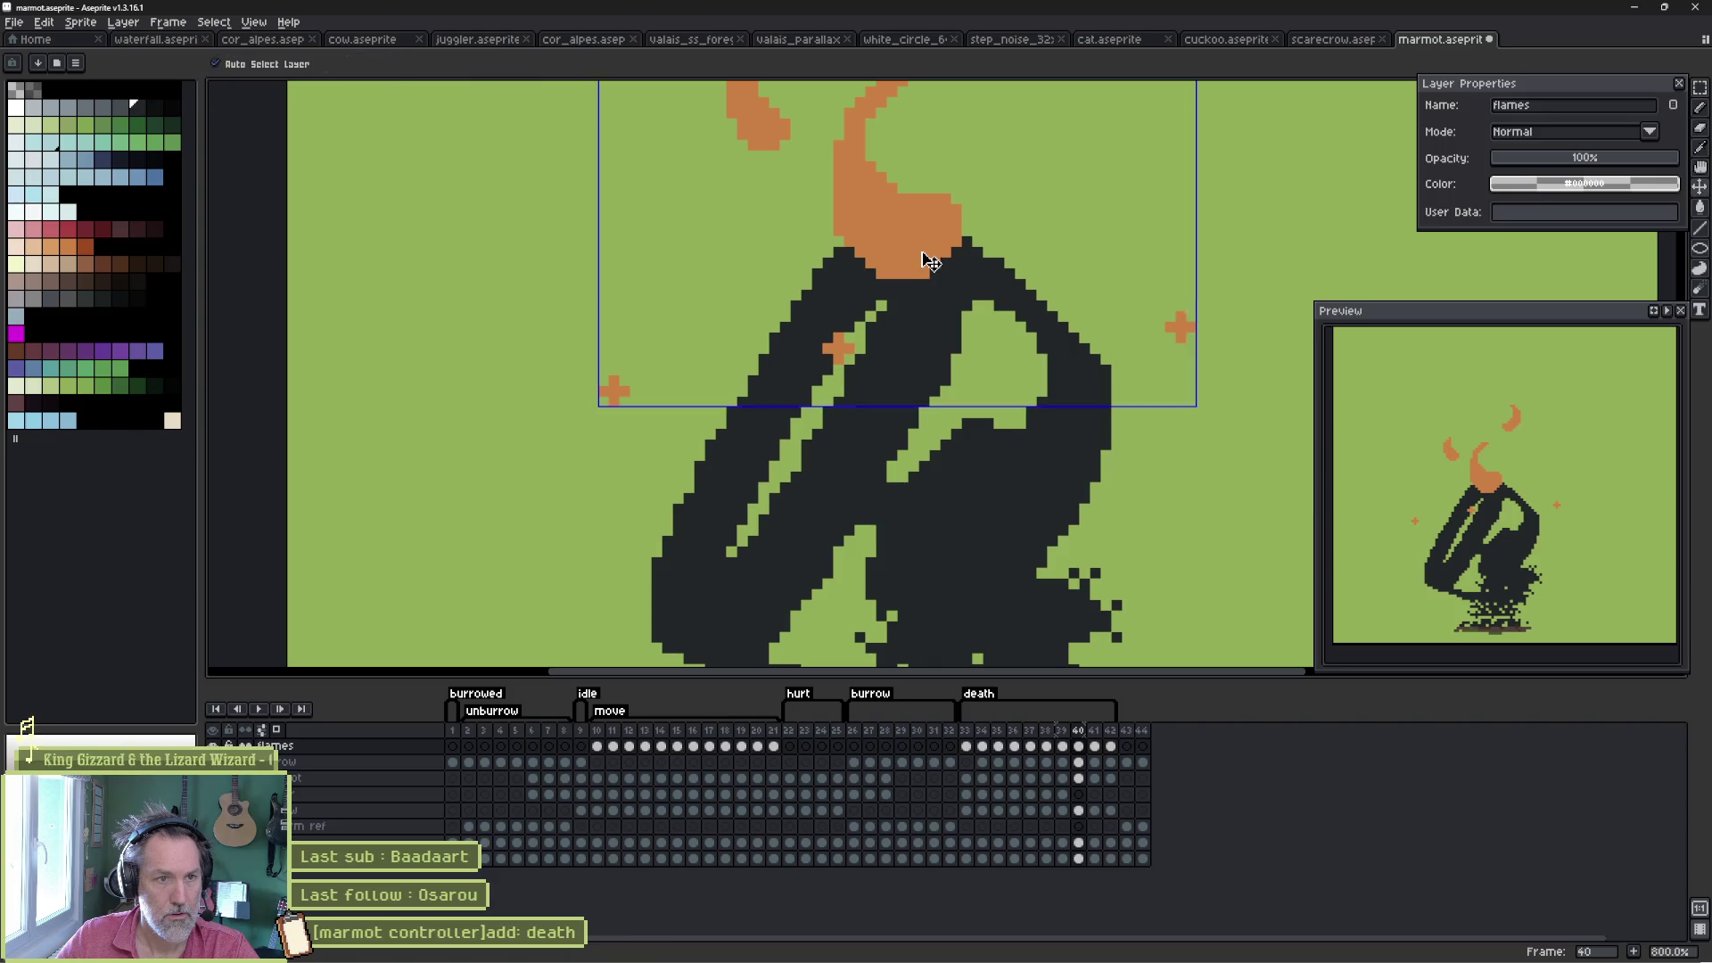
# - Zoom out and undo a stray dark stroke painted over the flame base
pyautogui.press('space')
pyautogui.scroll(-2, 944, 242)
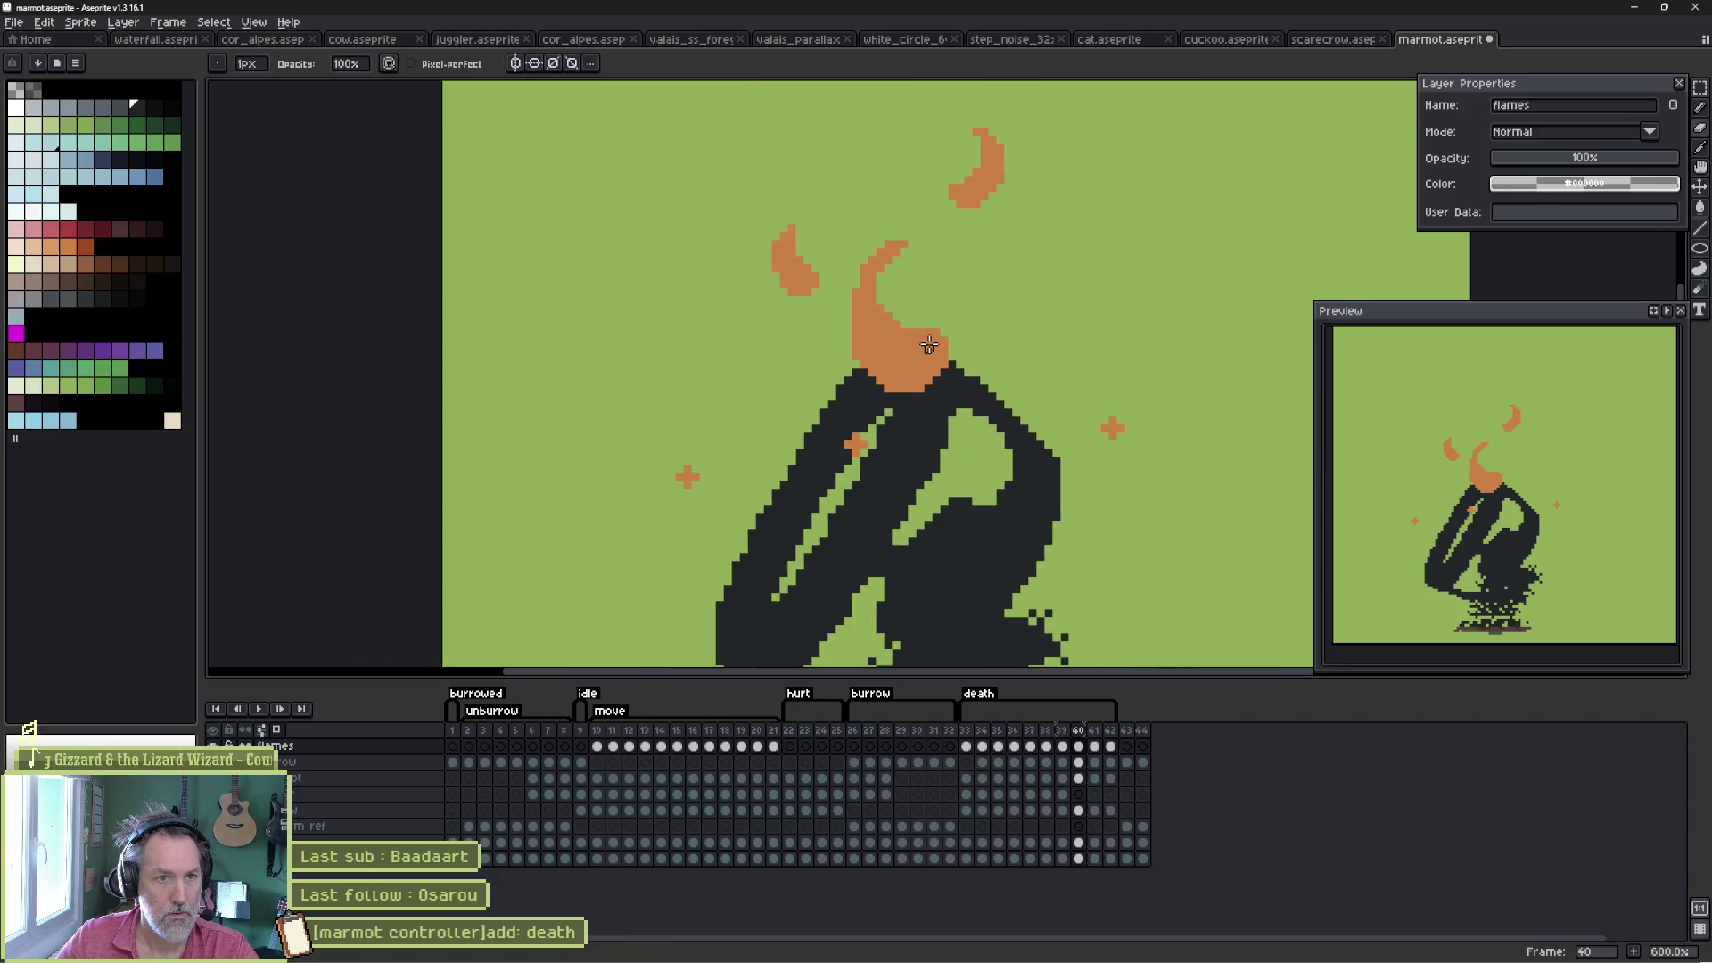
pyautogui.press('ctrl')
pyautogui.click(906, 383)
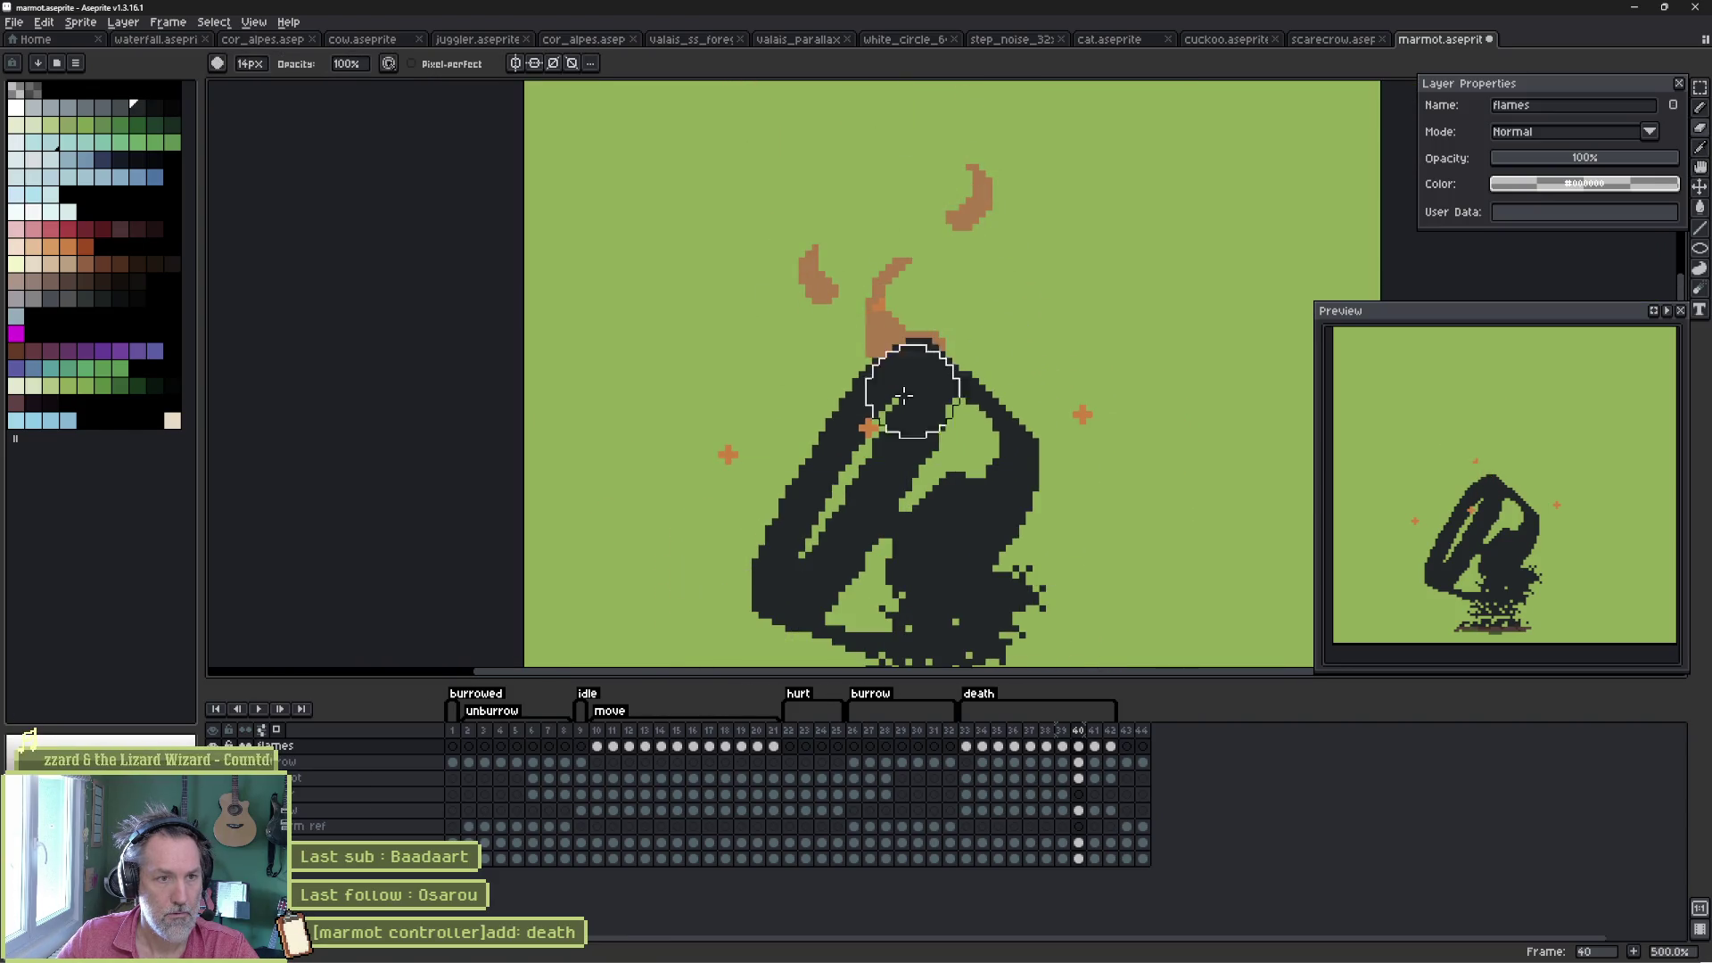
pyautogui.hotkey('ctrl', 'z')
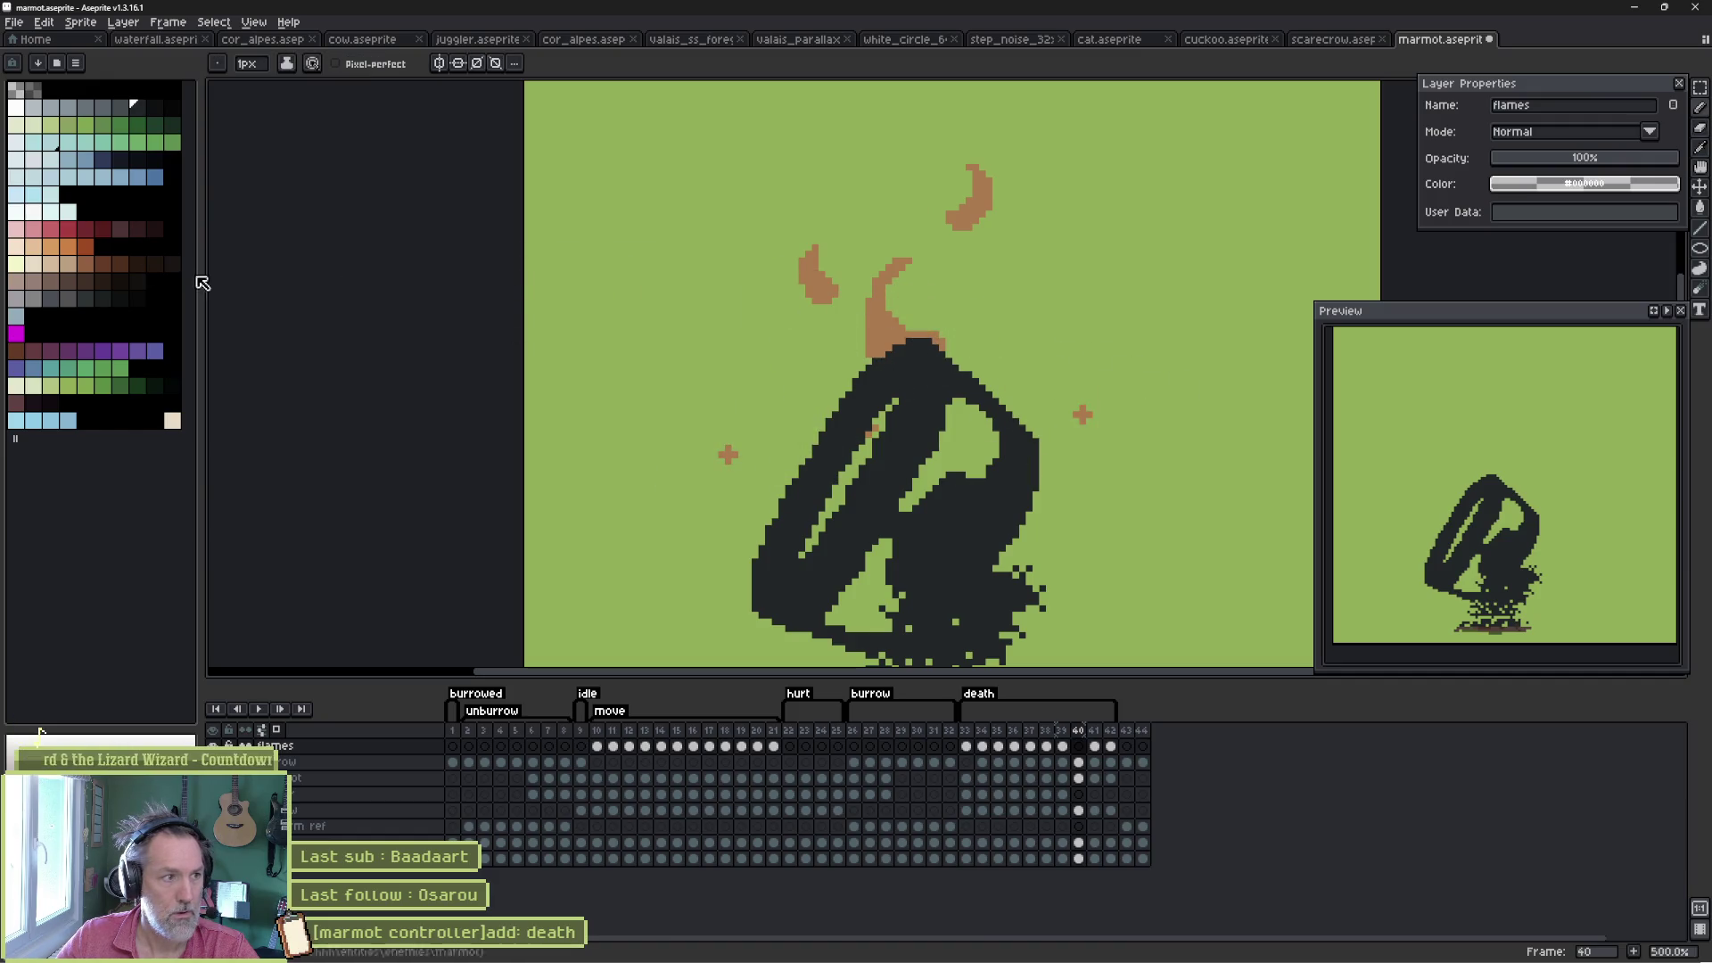
# - Scatter four orange ember pixels around the flames, then go to frame 42
pyautogui.click(917, 248)
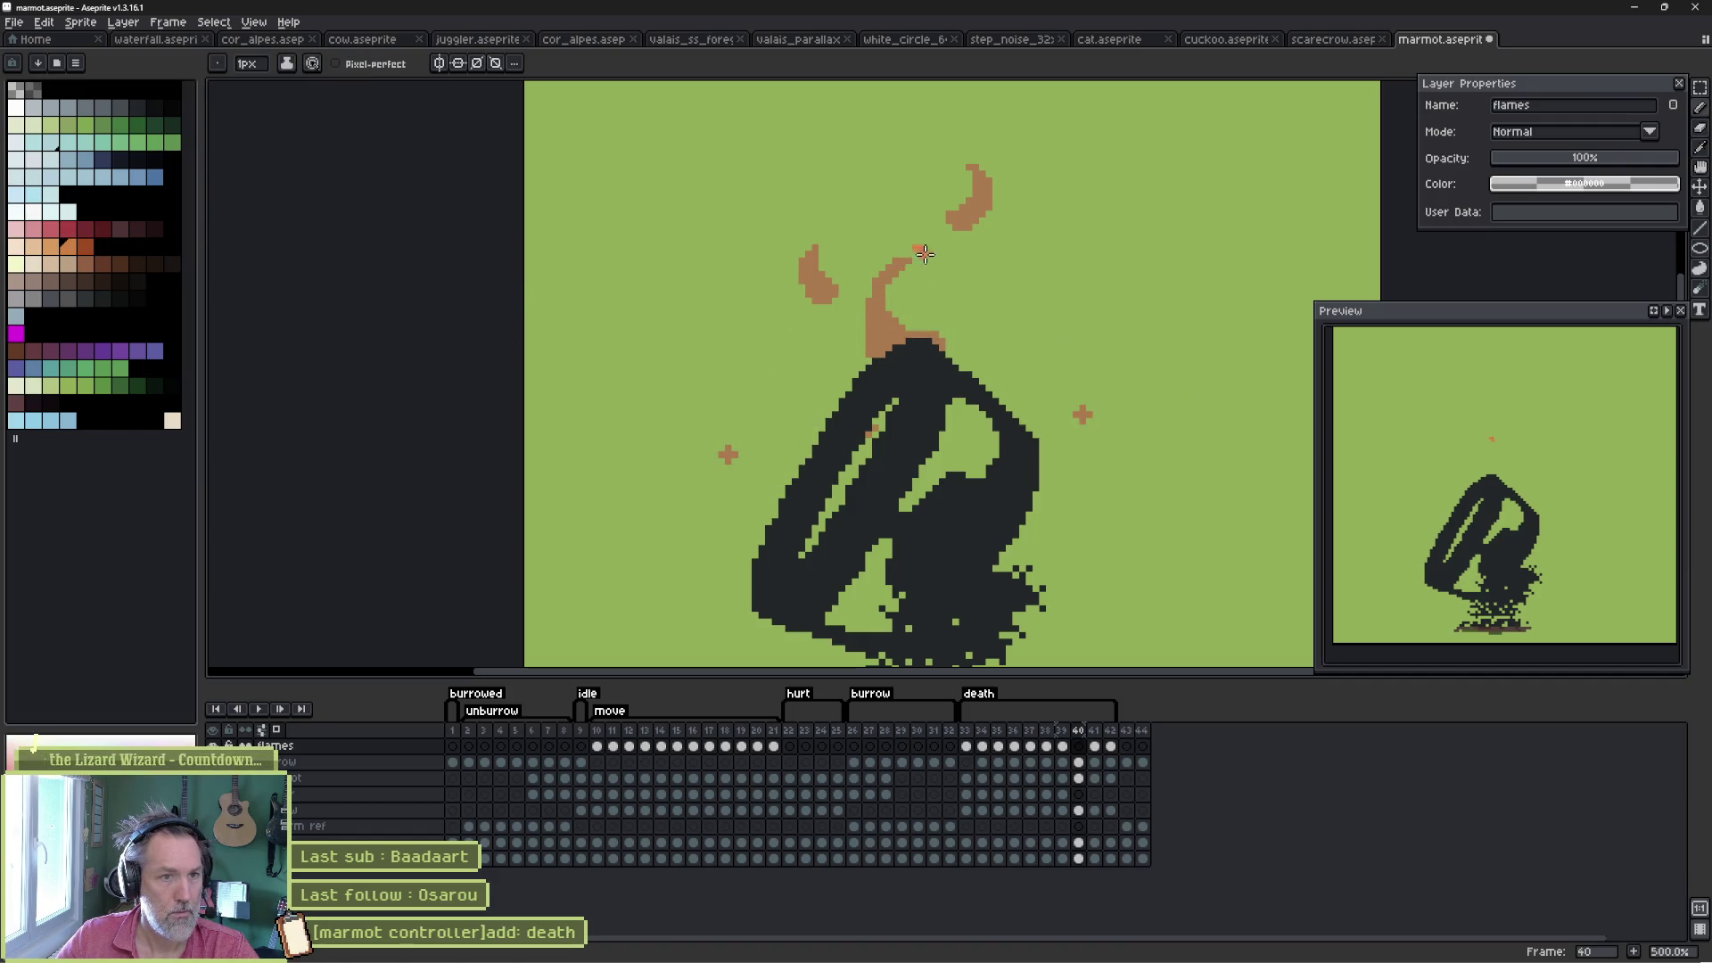
pyautogui.click(962, 146)
pyautogui.click(775, 287)
pyautogui.click(1009, 346)
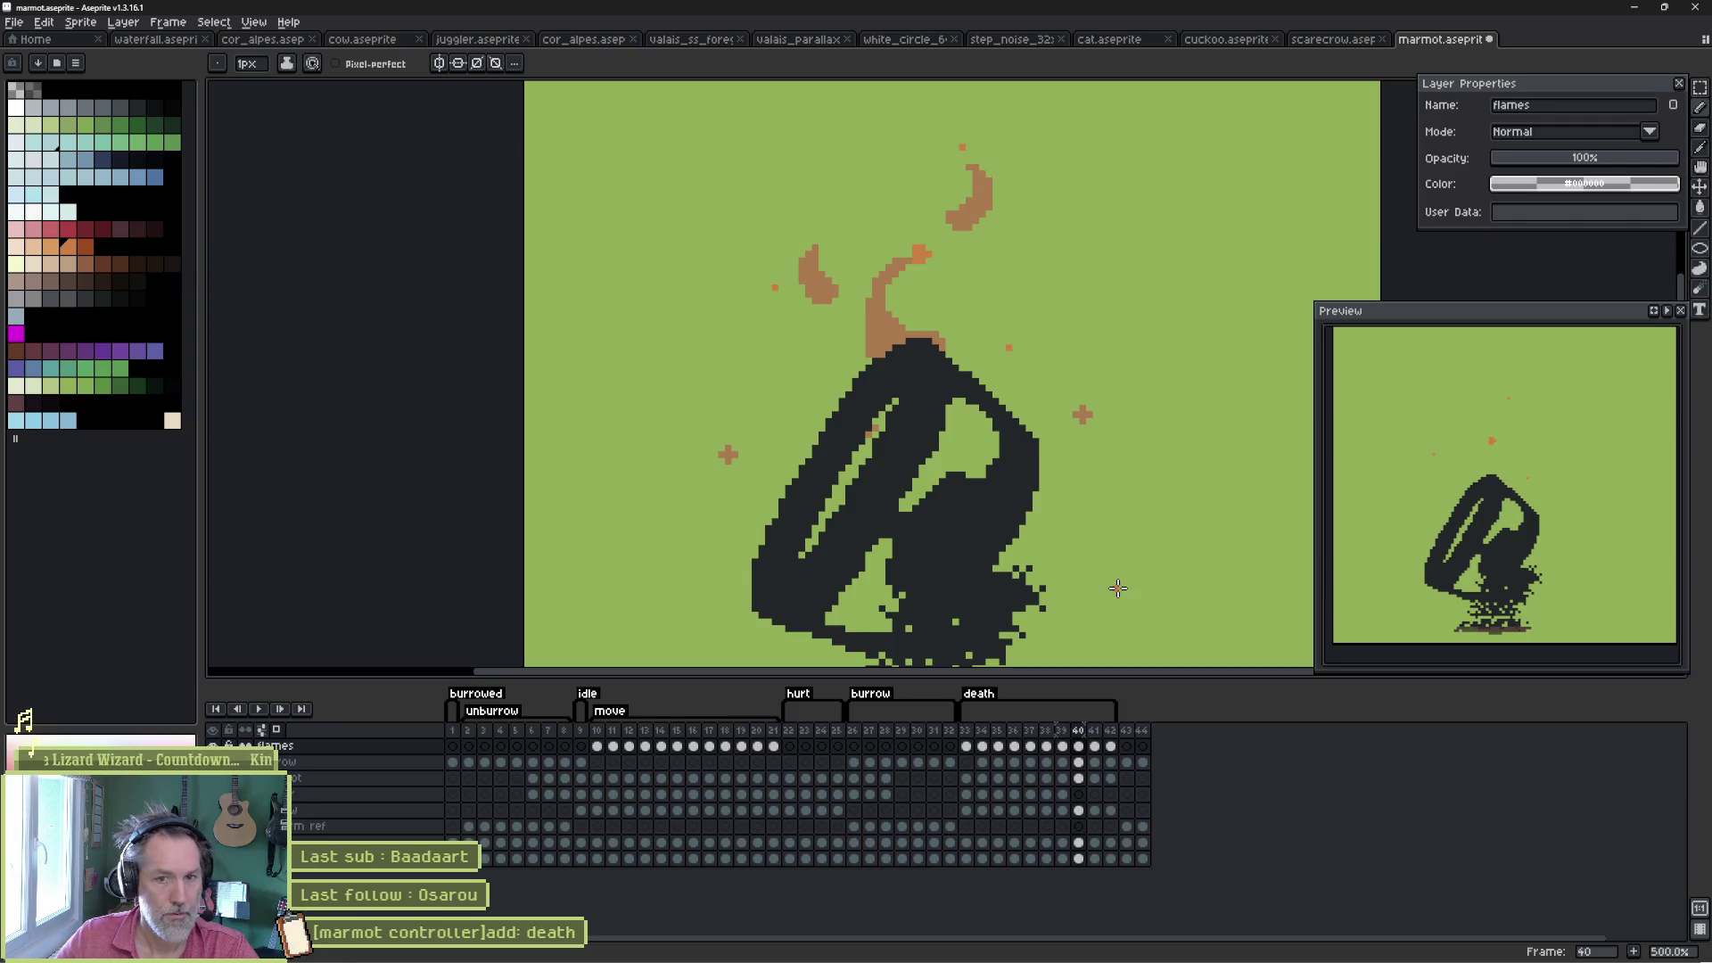
pyautogui.press('Right')
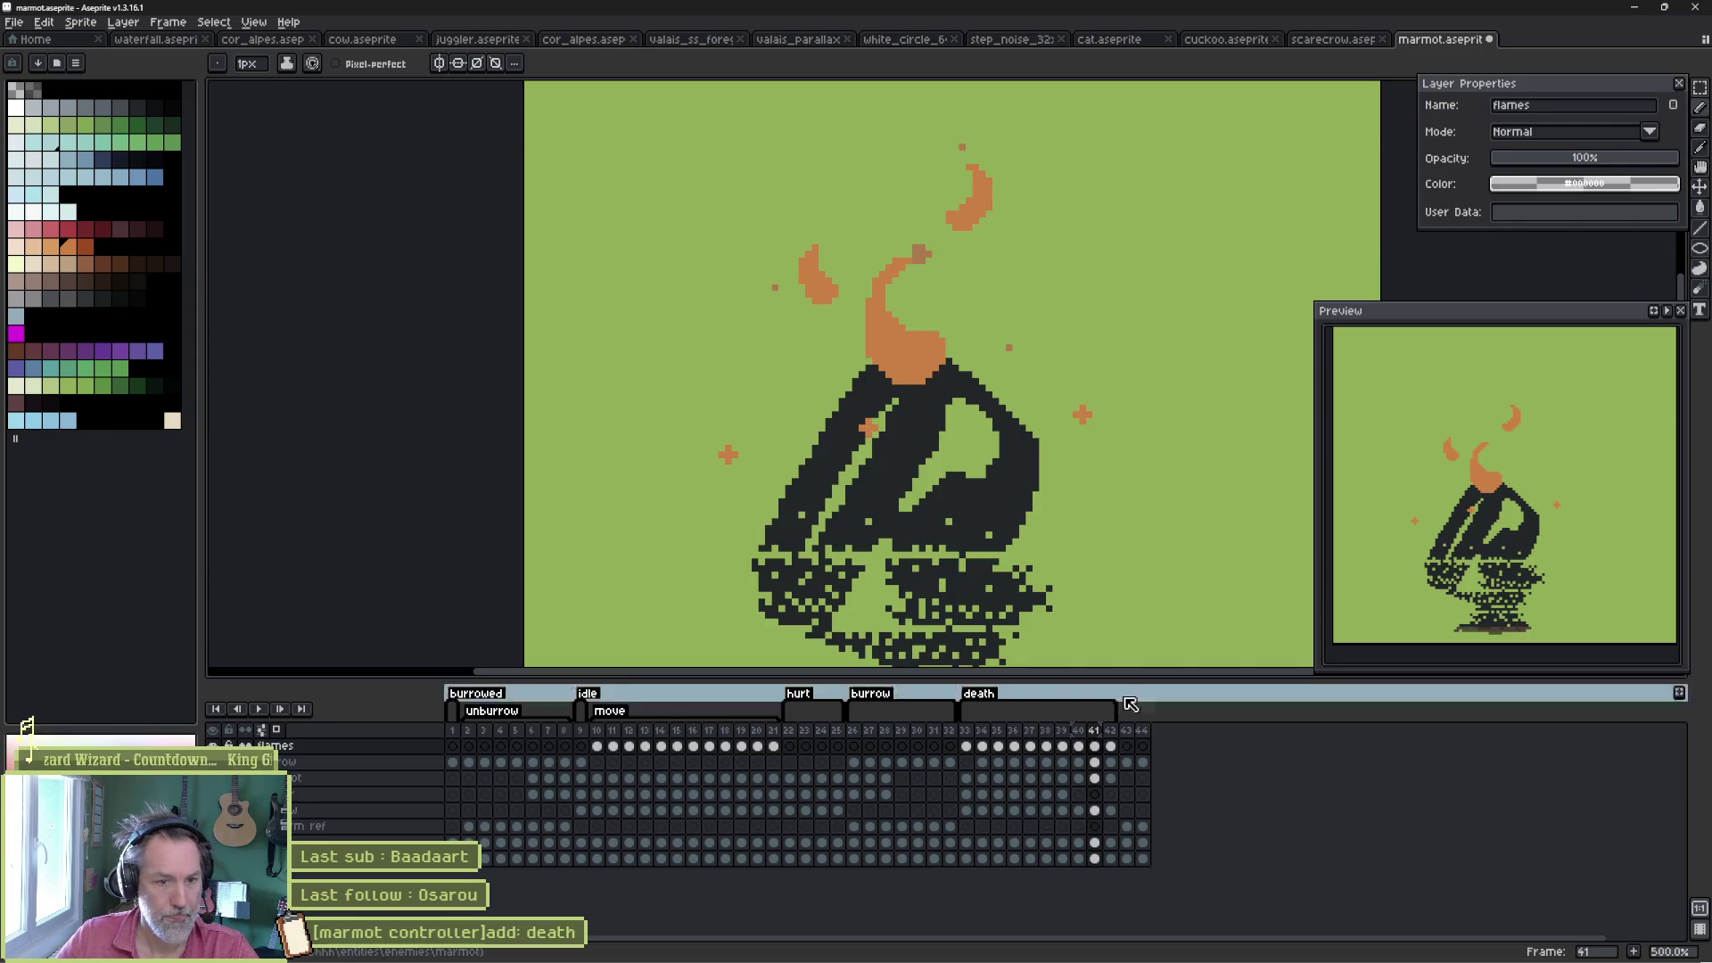
pyautogui.click(1112, 748)
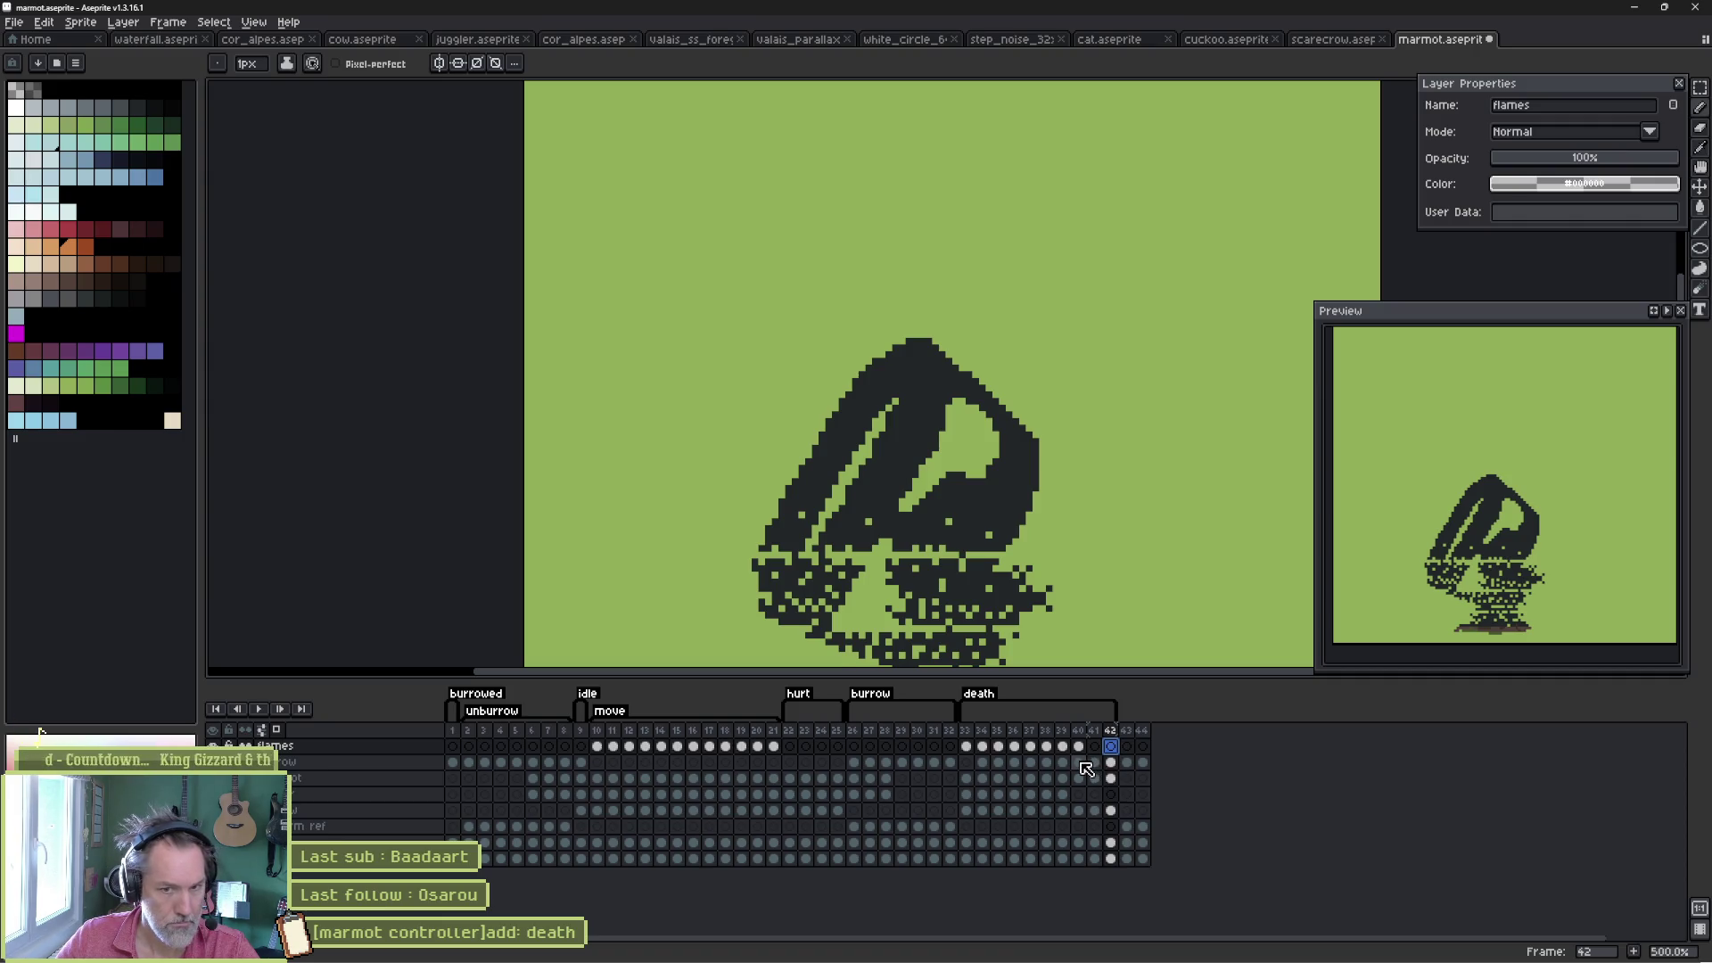
# - Go to frame 42 of the marmot layer with the whole marmot in view
pyautogui.moveTo(1079, 763); pyautogui.dragTo(1096, 764)
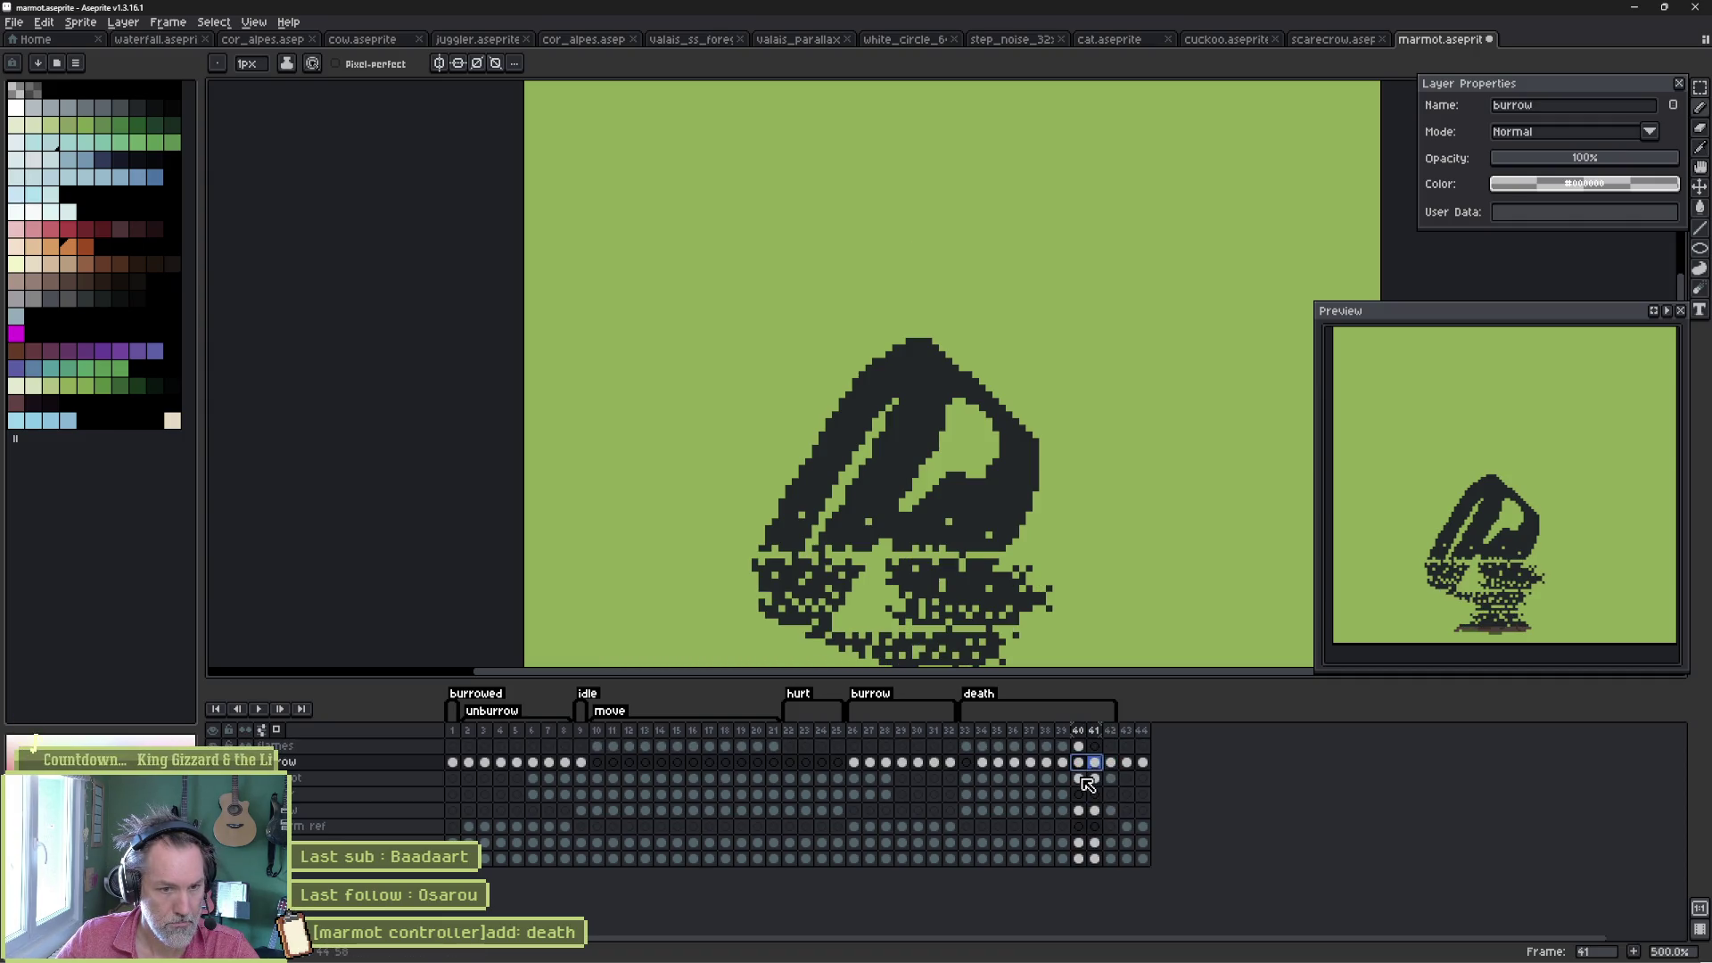
pyautogui.click(1081, 779)
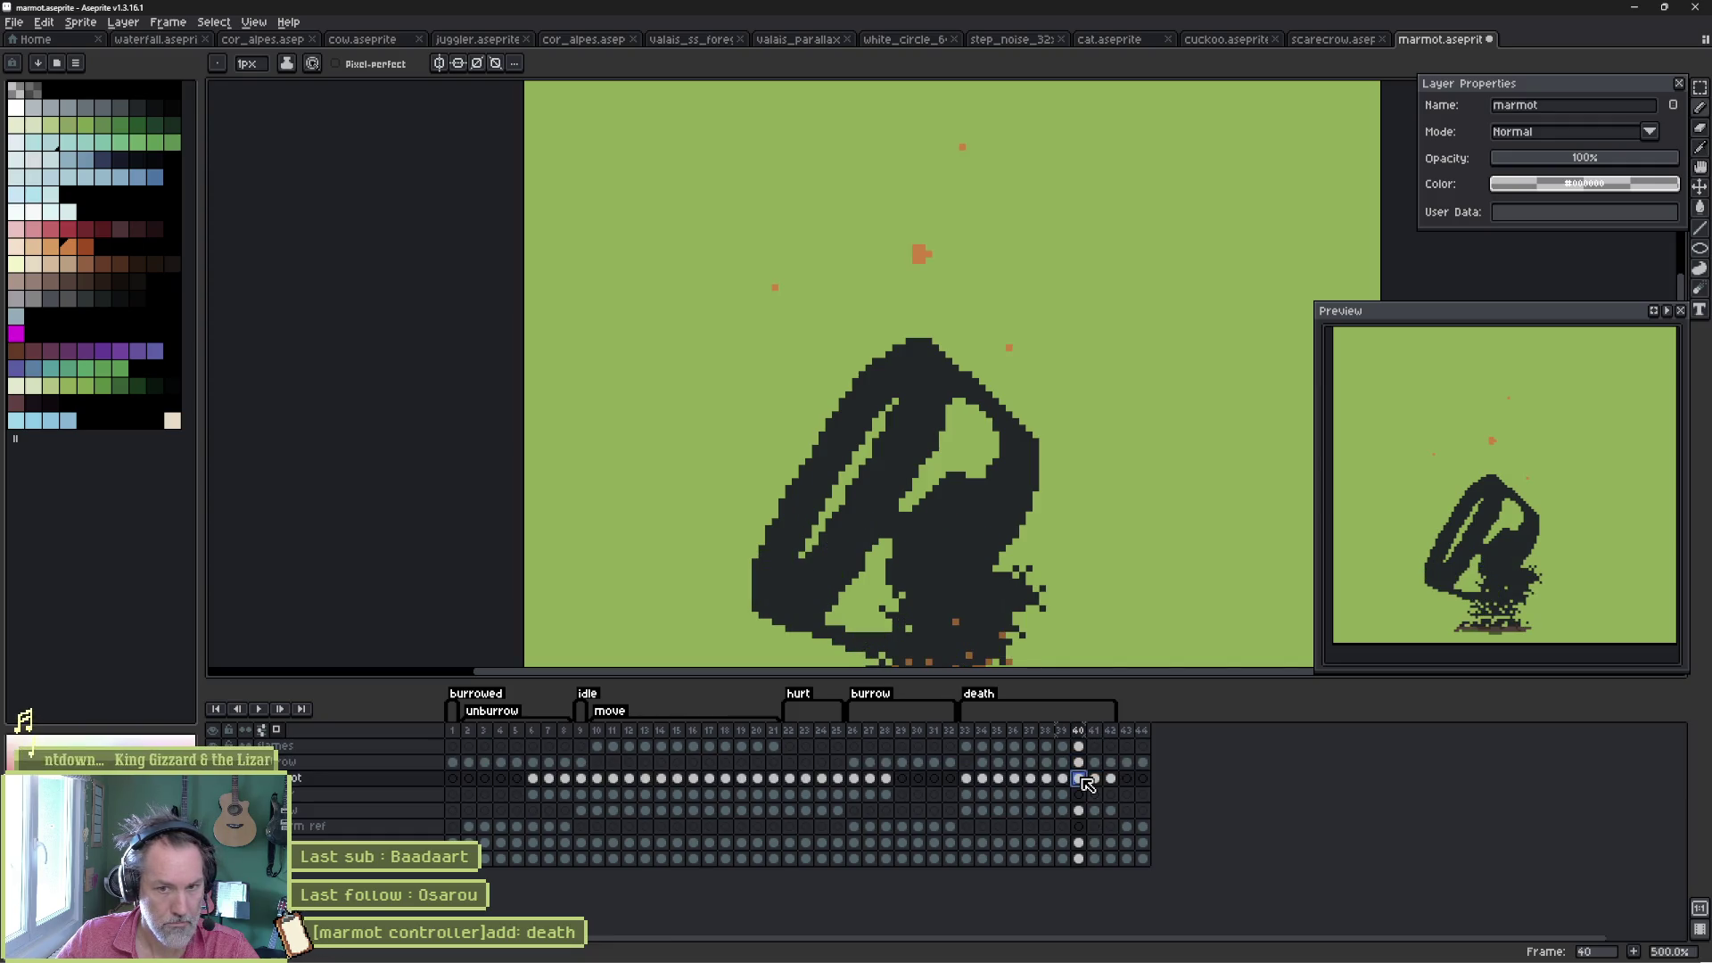
pyautogui.click(1096, 780)
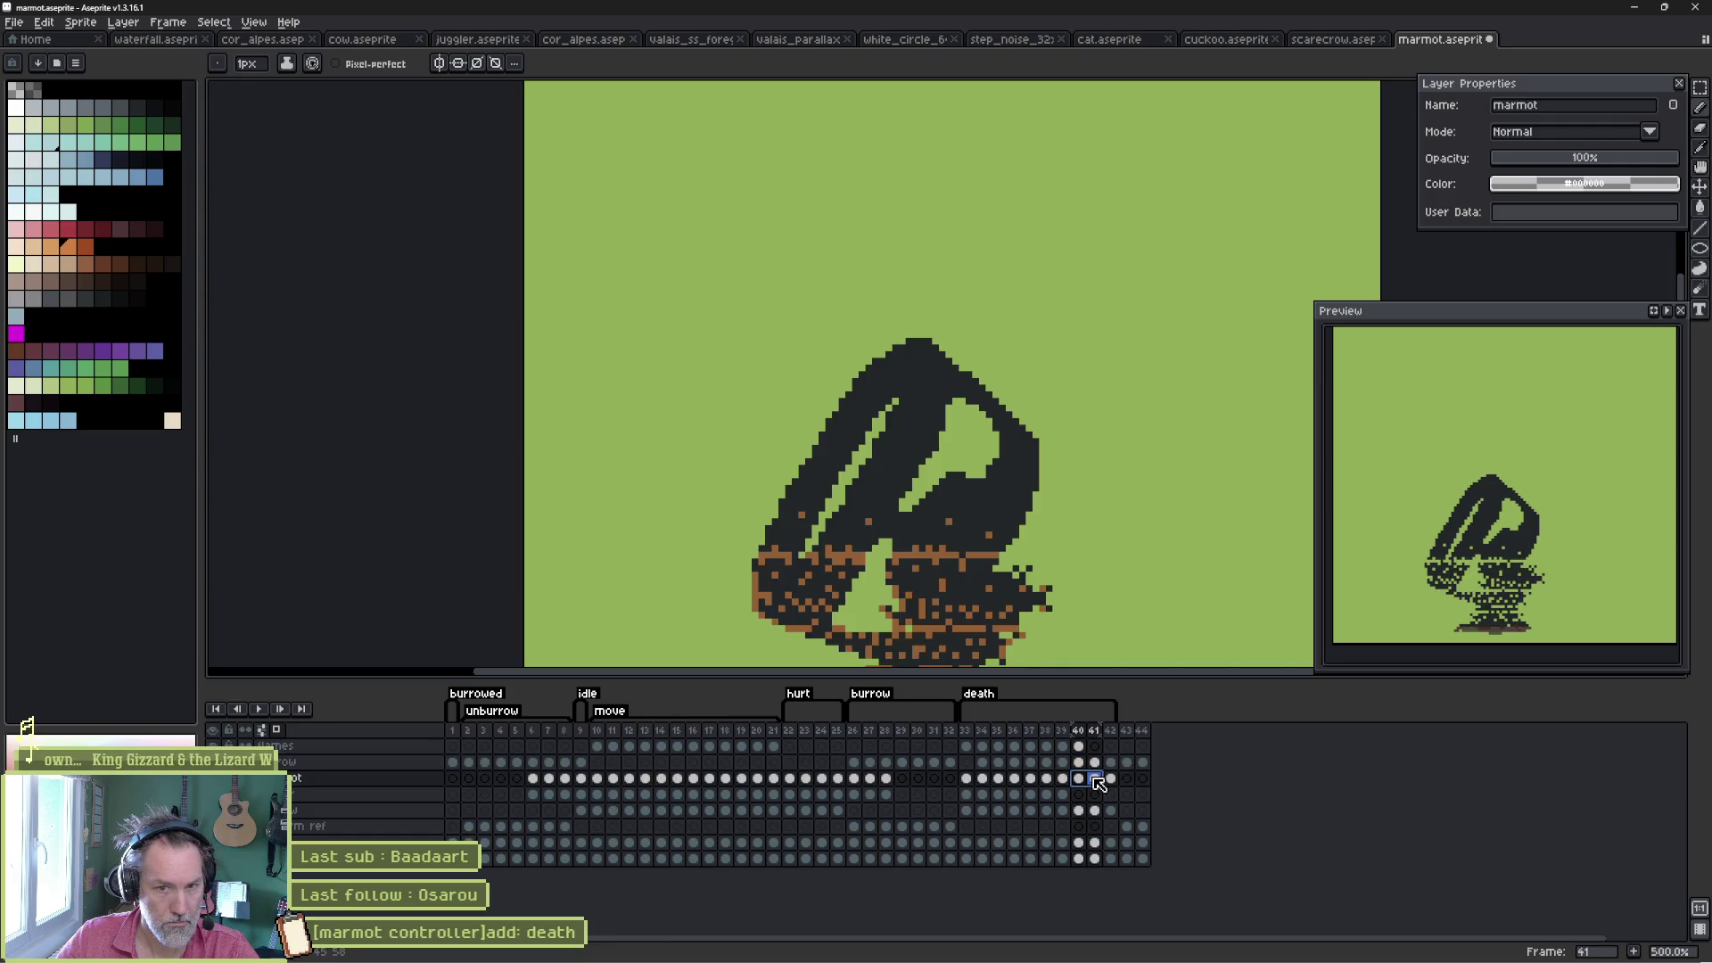
pyautogui.click(1111, 780)
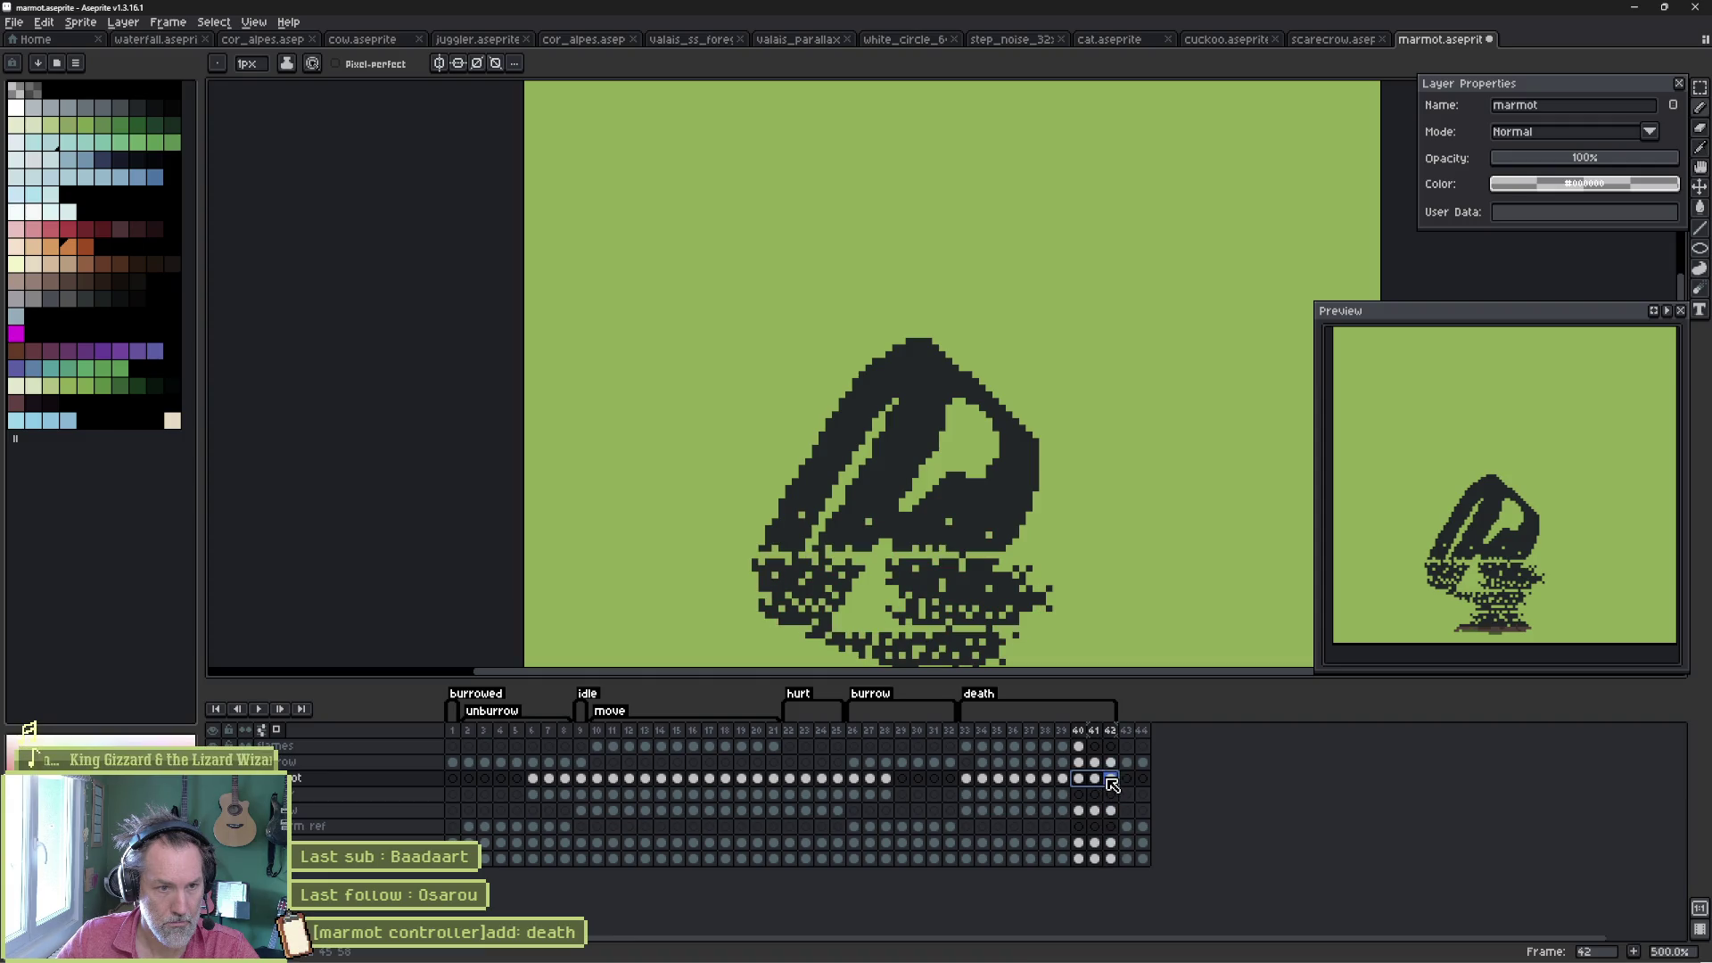
pyautogui.moveTo(922, 619); pyautogui.dragTo(914, 421)
# - Select the marmot's base rows and a wide body band, shifting each down one to two pixels
pyautogui.press('m')
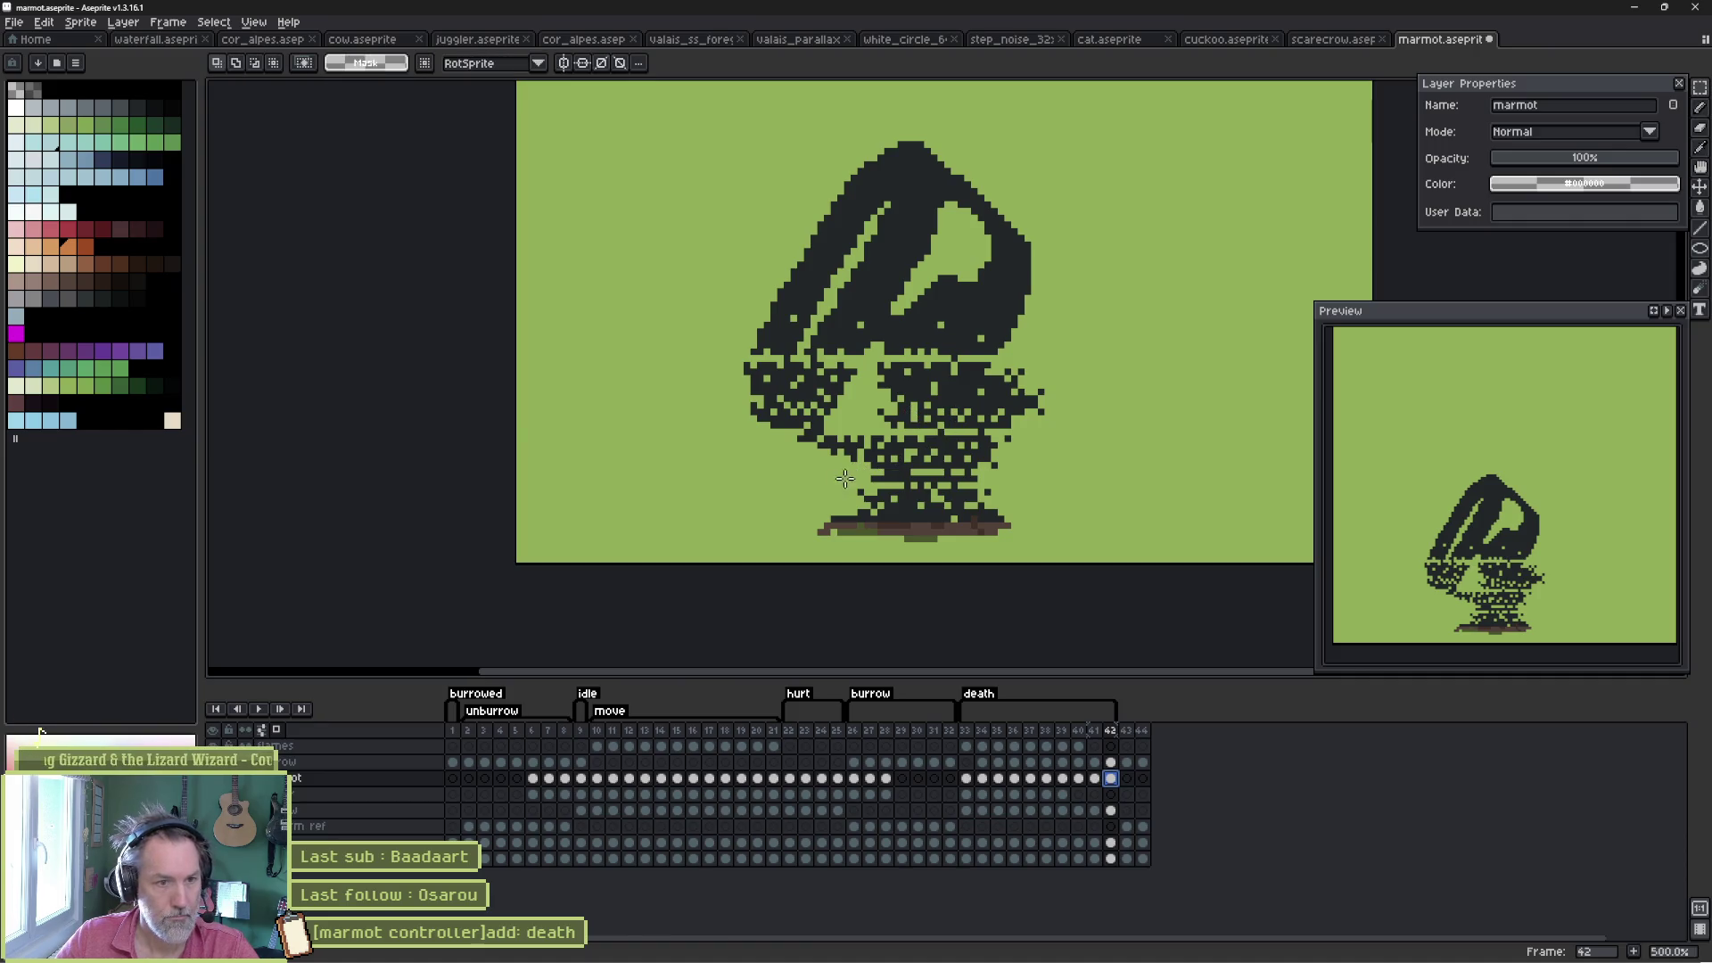
pyautogui.moveTo(825, 478)
pyautogui.mouseDown()
pyautogui.moveTo(992, 499)
pyautogui.moveTo(909, 495)
pyautogui.mouseUp()
pyautogui.scroll(5, 909, 481)
pyautogui.click(909, 472)
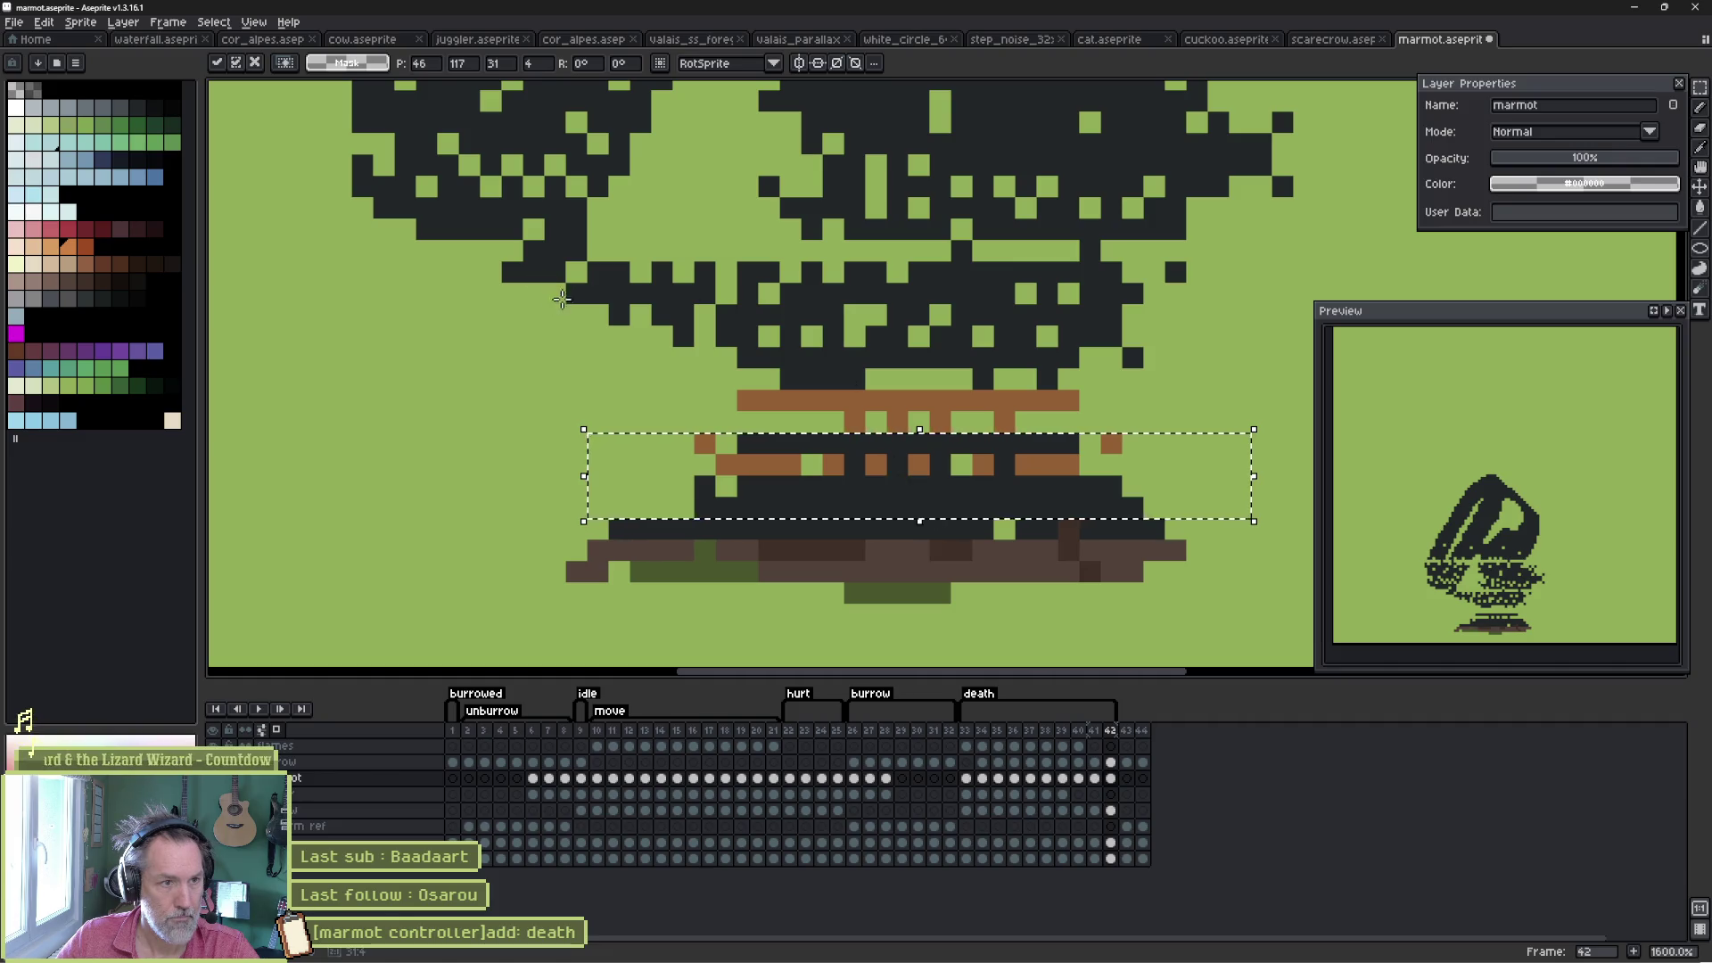
pyautogui.moveTo(556, 292)
pyautogui.mouseDown()
pyautogui.moveTo(1090, 359)
pyautogui.moveTo(1209, 393)
pyautogui.mouseUp()
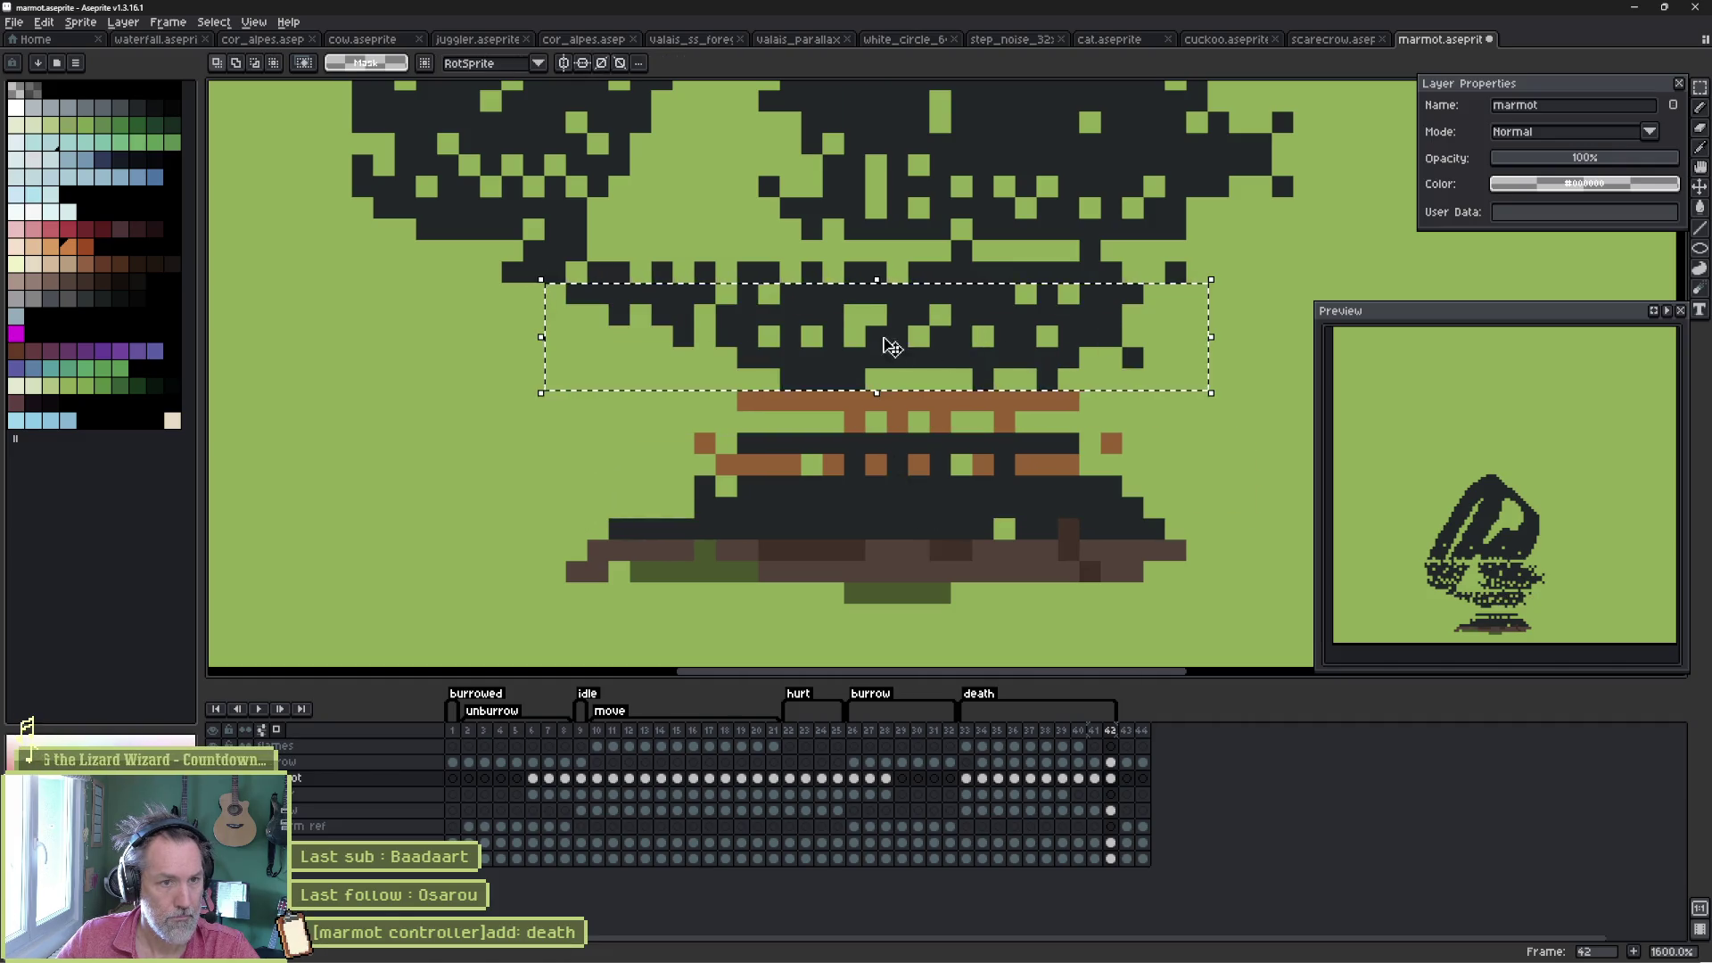
pyautogui.moveTo(850, 344)
pyautogui.mouseDown()
pyautogui.moveTo(850, 379)
pyautogui.moveTo(917, 398)
pyautogui.moveTo(892, 385)
pyautogui.mouseUp()
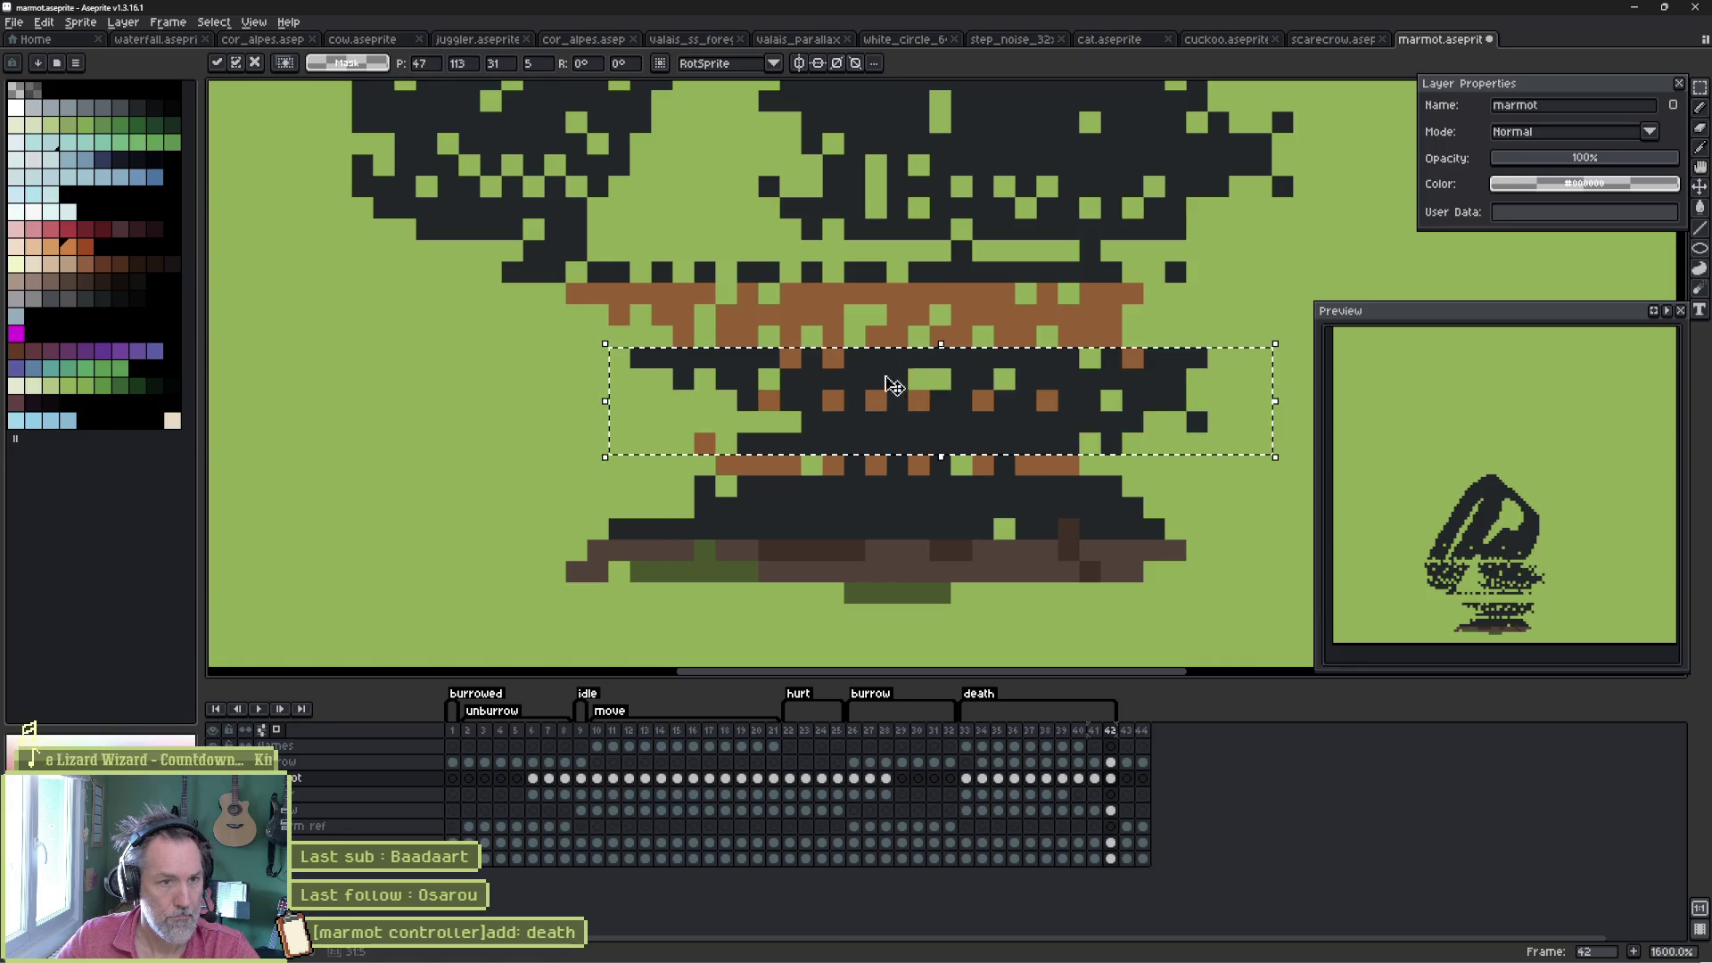
pyautogui.scroll(2, 636, 213)
pyautogui.moveTo(329, 236)
pyautogui.mouseDown()
pyautogui.moveTo(1128, 344)
pyautogui.moveTo(1230, 392)
pyautogui.mouseUp()
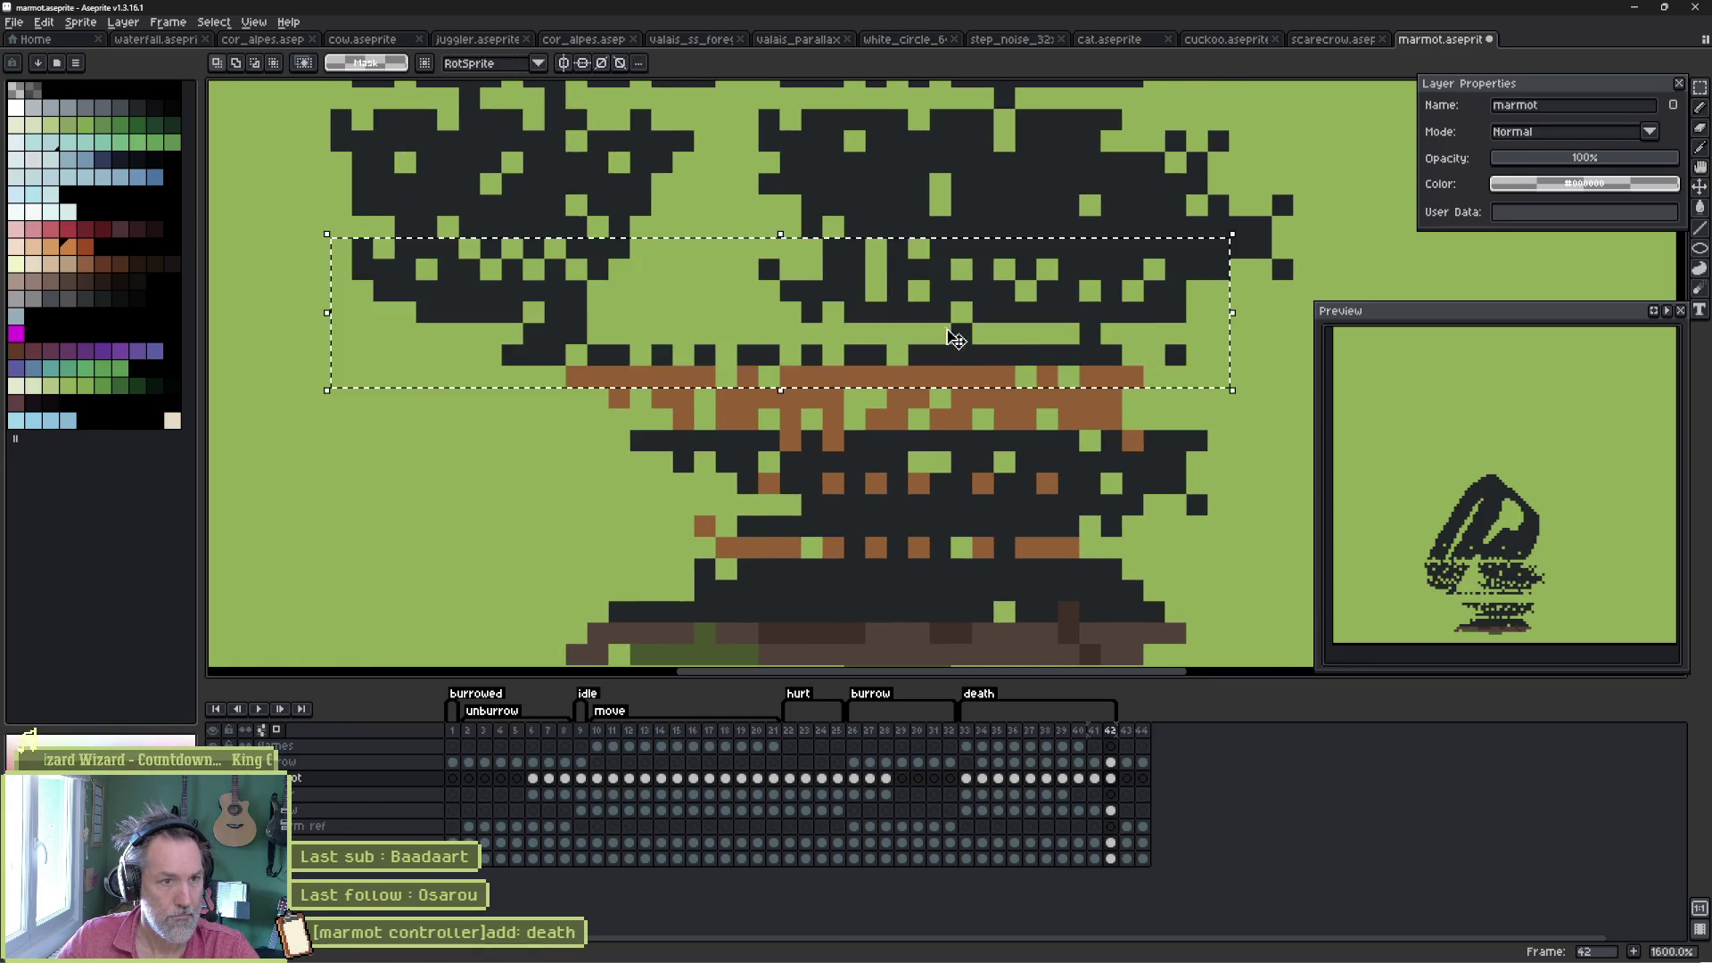
pyautogui.moveTo(954, 333); pyautogui.dragTo(925, 396)
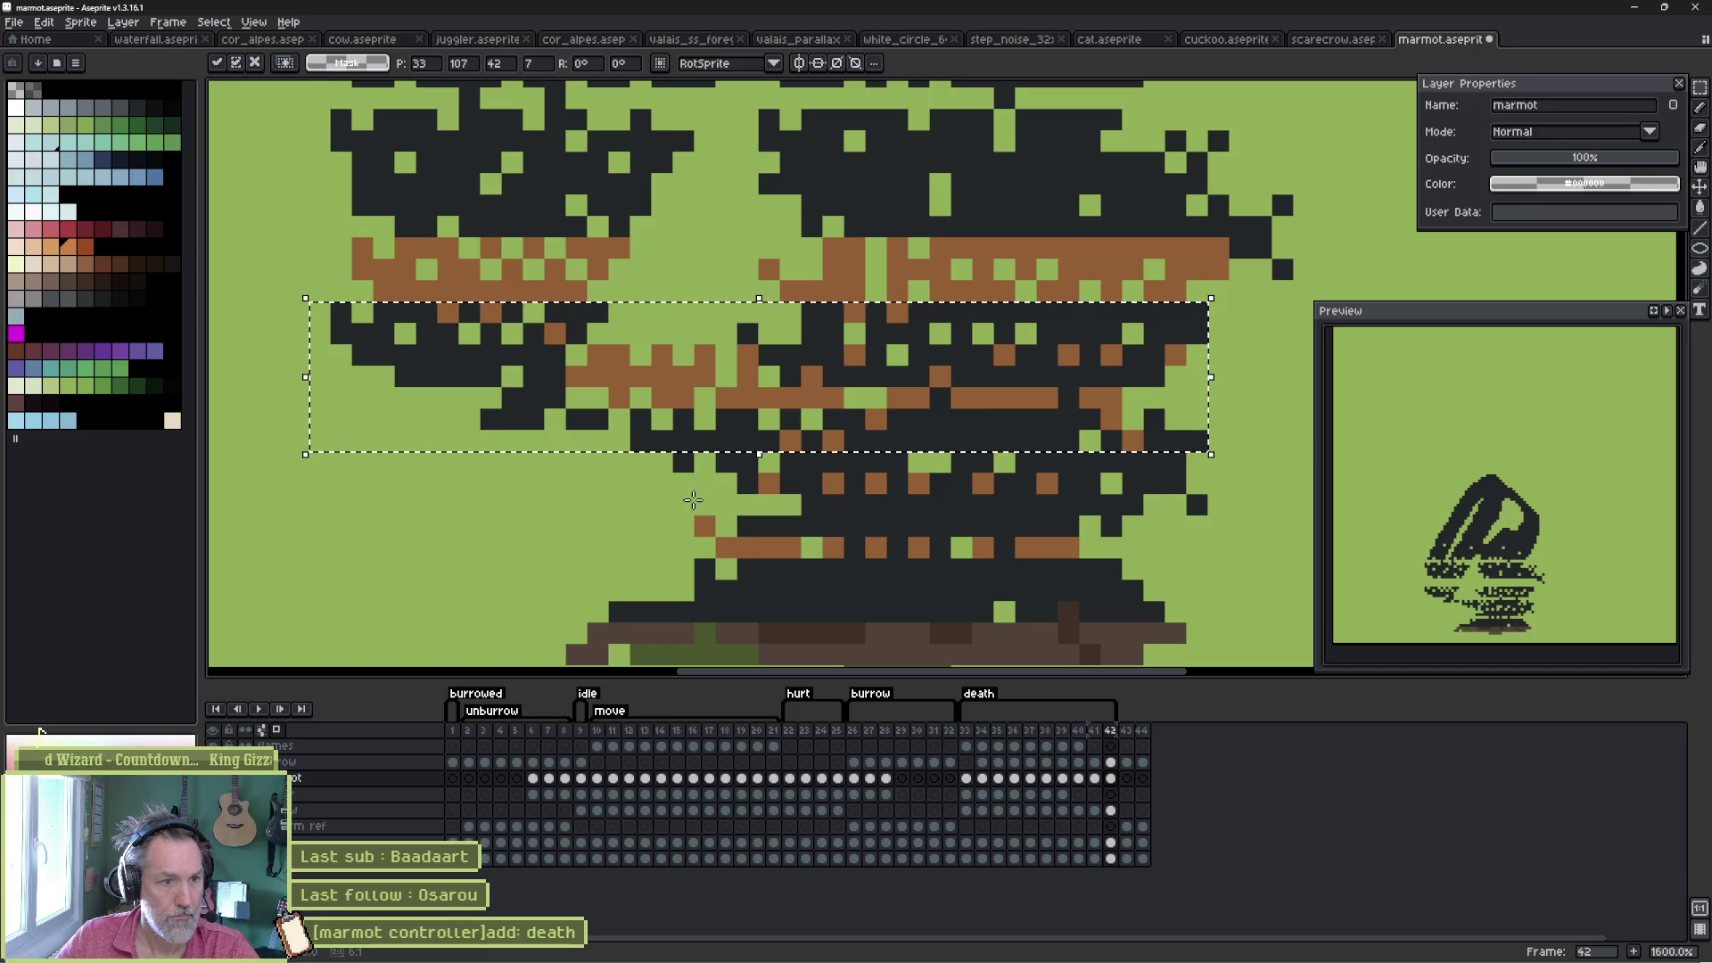
# - Nudge further body bands right, down and left, then drop the final moved band in place
pyautogui.moveTo(650, 497)
pyautogui.mouseDown()
pyautogui.moveTo(1148, 535)
pyautogui.moveTo(1150, 570)
pyautogui.mouseUp()
pyautogui.scroll(2, 478, 280)
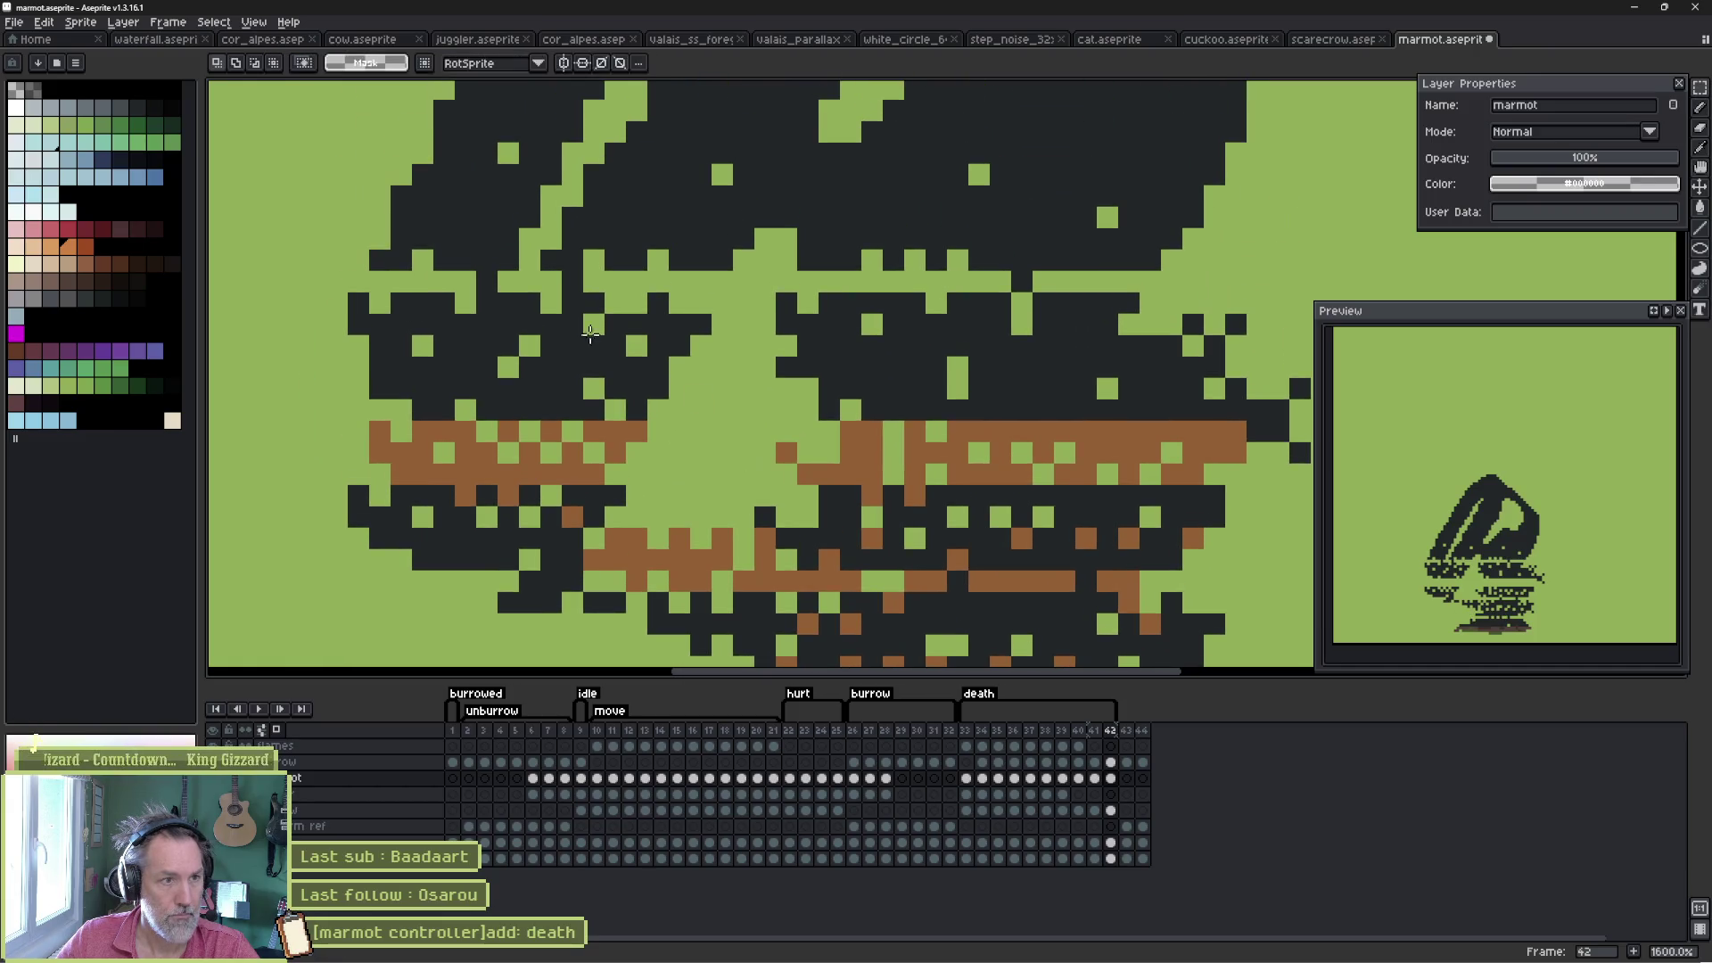
pyautogui.scroll(-2, 478, 280)
pyautogui.moveTo(367, 259); pyautogui.dragTo(1311, 477)
pyautogui.press('Right')
pyautogui.press('Right')
pyautogui.press('Down')
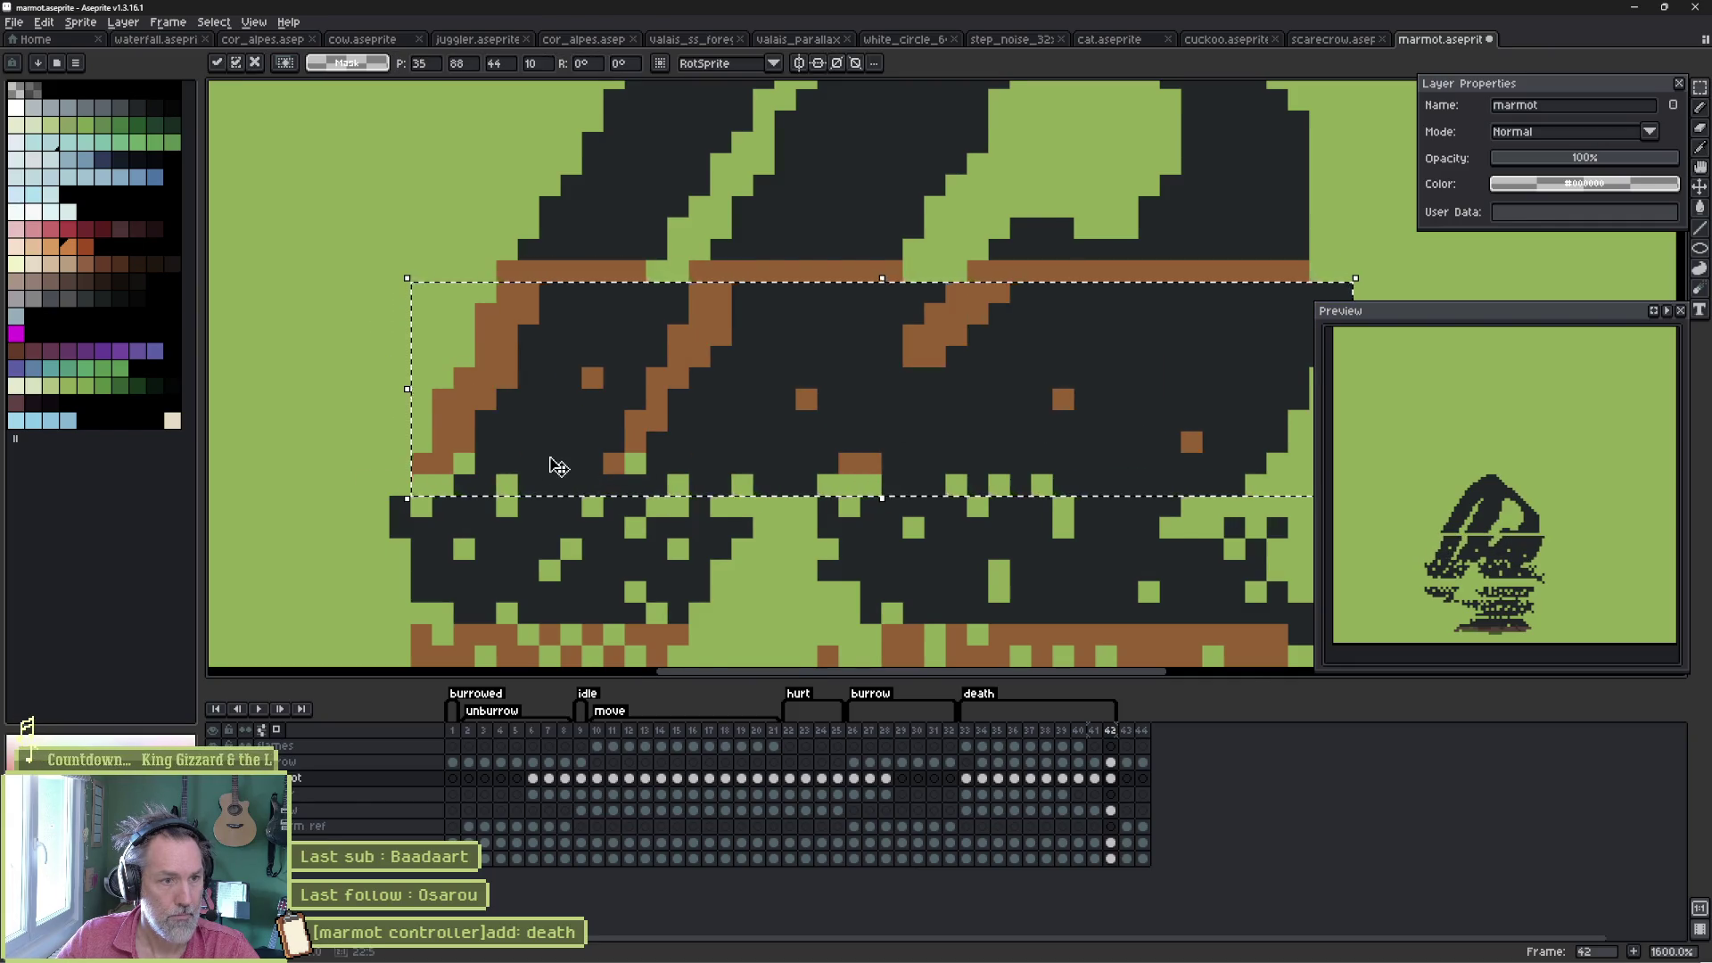
pyautogui.scroll(-1, 554, 466)
pyautogui.moveTo(346, 418); pyautogui.dragTo(1202, 538)
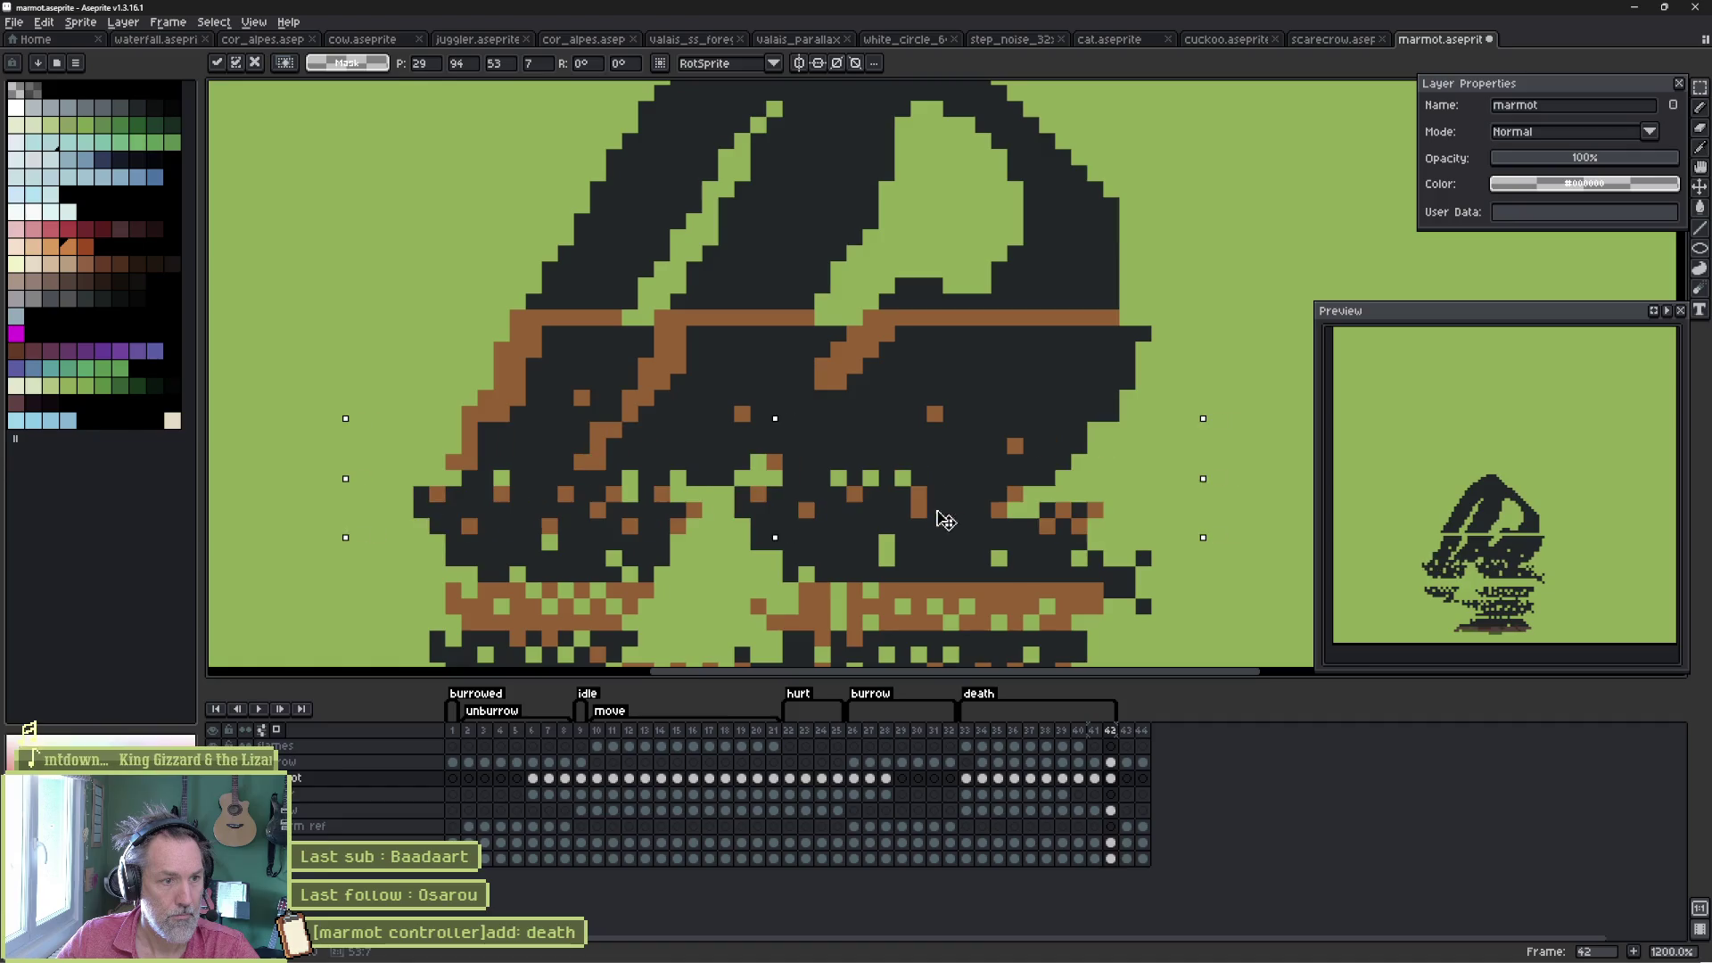
pyautogui.moveTo(393, 601); pyautogui.dragTo(1235, 530)
pyautogui.press('Down')
pyautogui.press('Down')
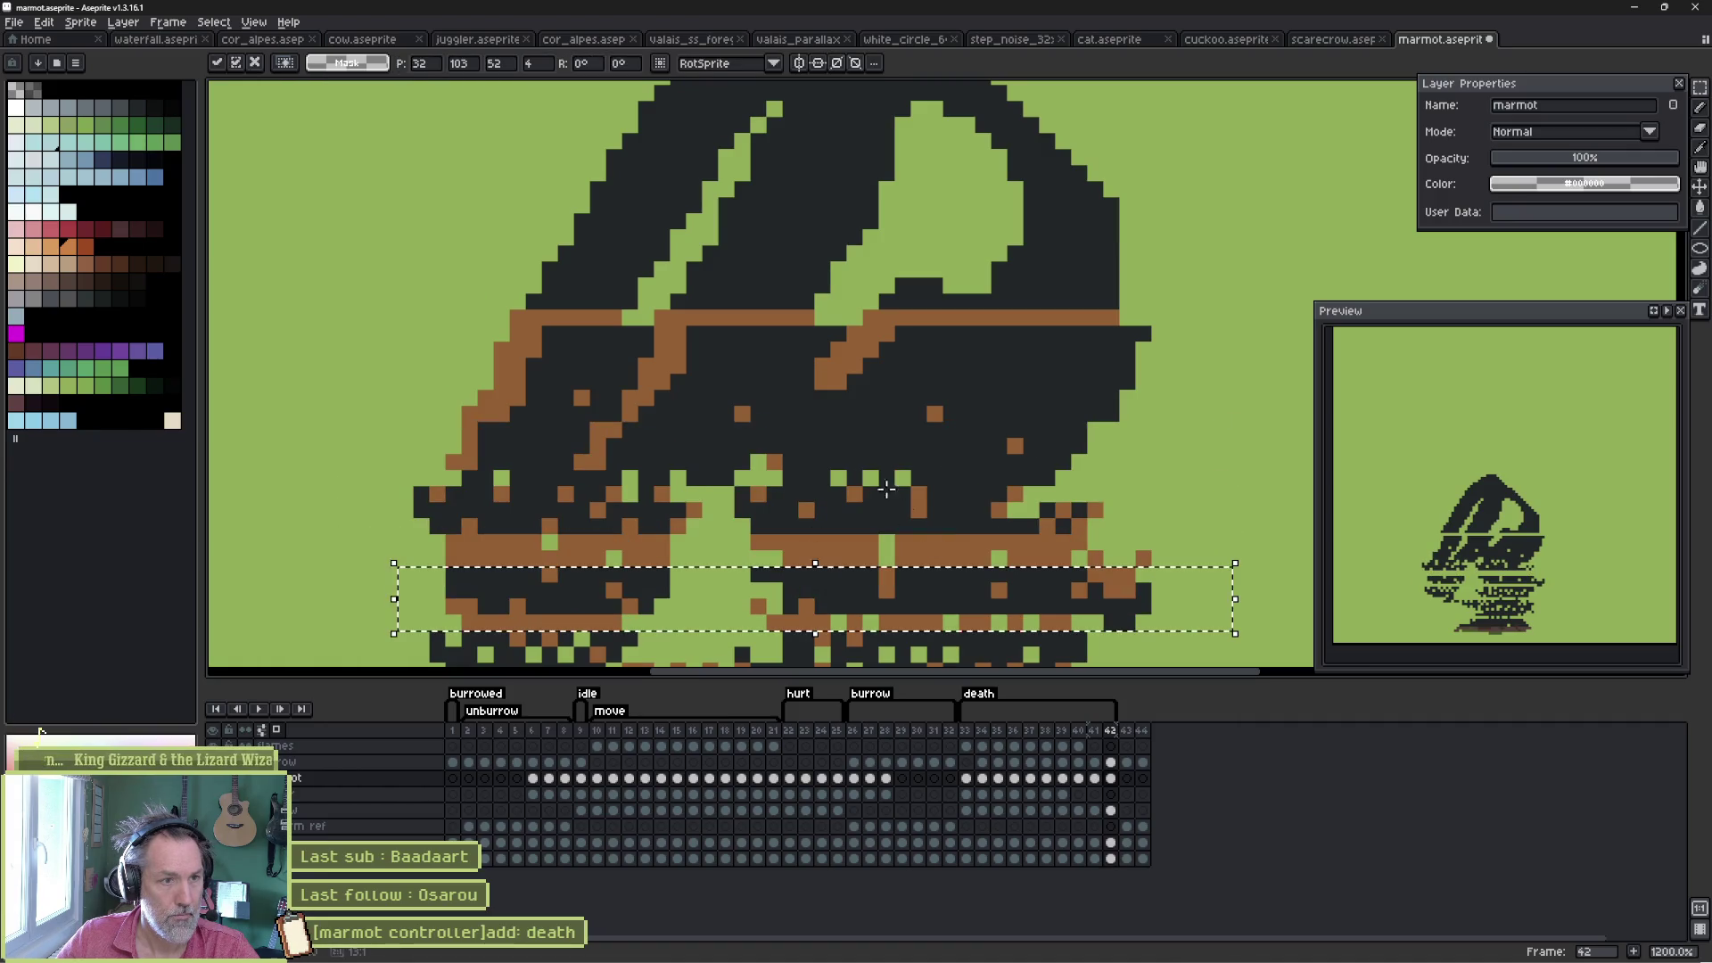
pyautogui.moveTo(473, 210); pyautogui.dragTo(1199, 296)
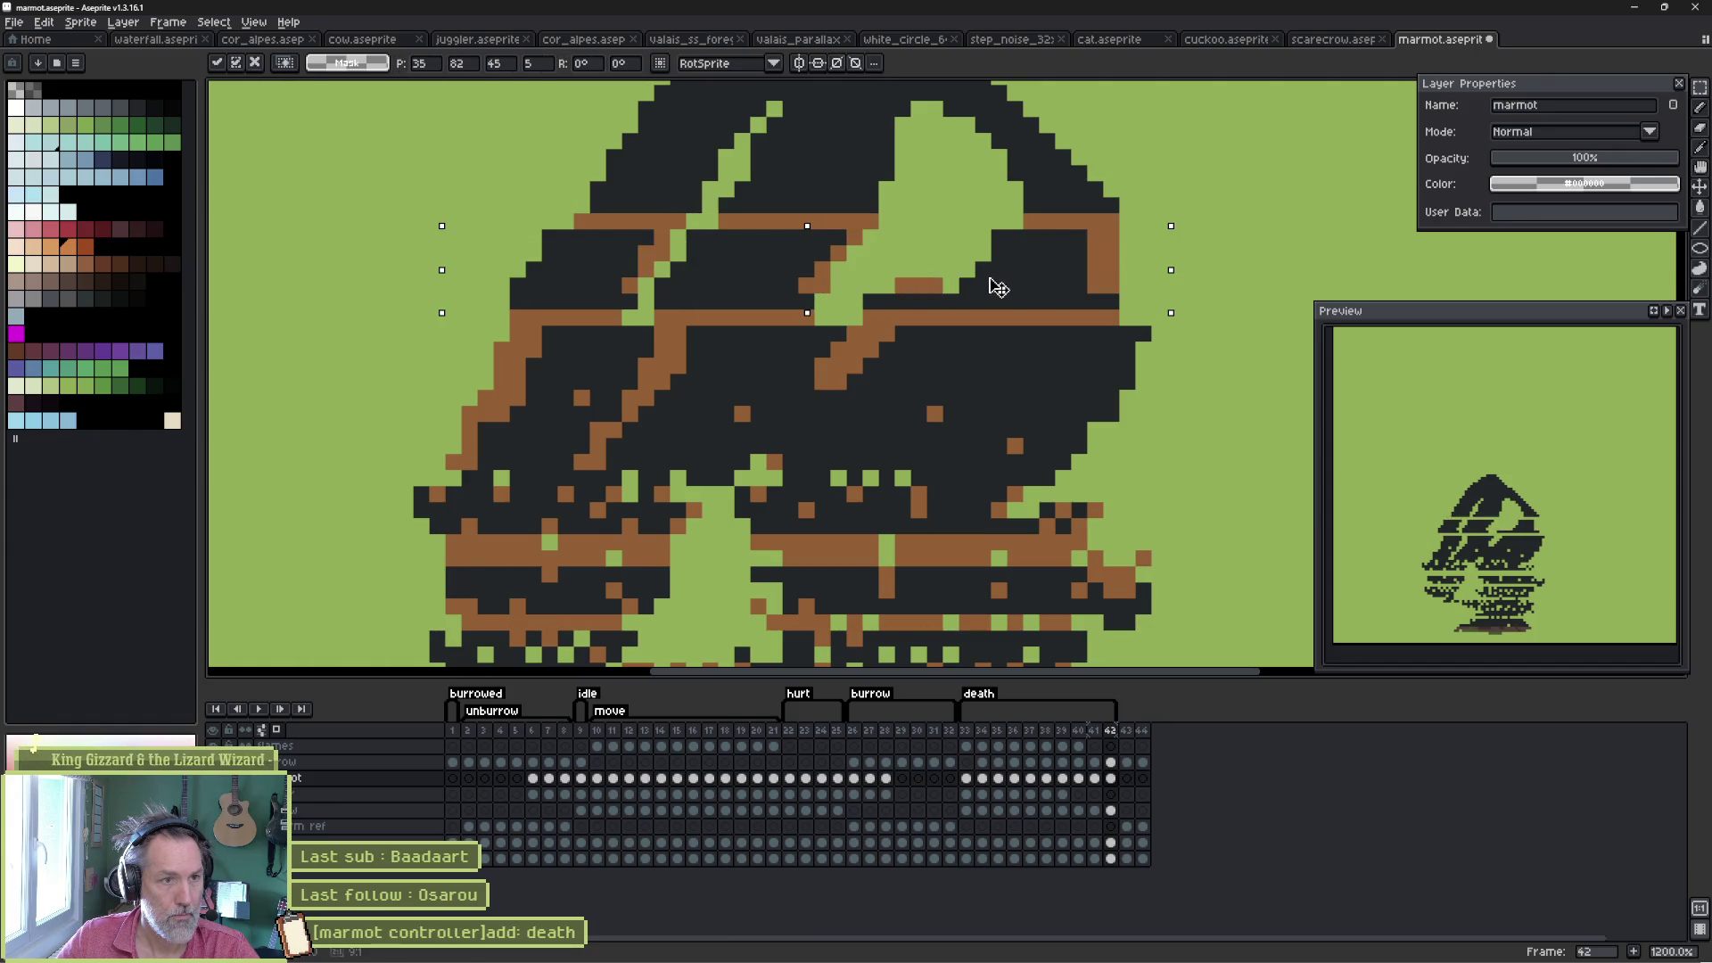
pyautogui.moveTo(993, 286); pyautogui.dragTo(980, 301)
pyautogui.hotkey('ctrl', 'd')
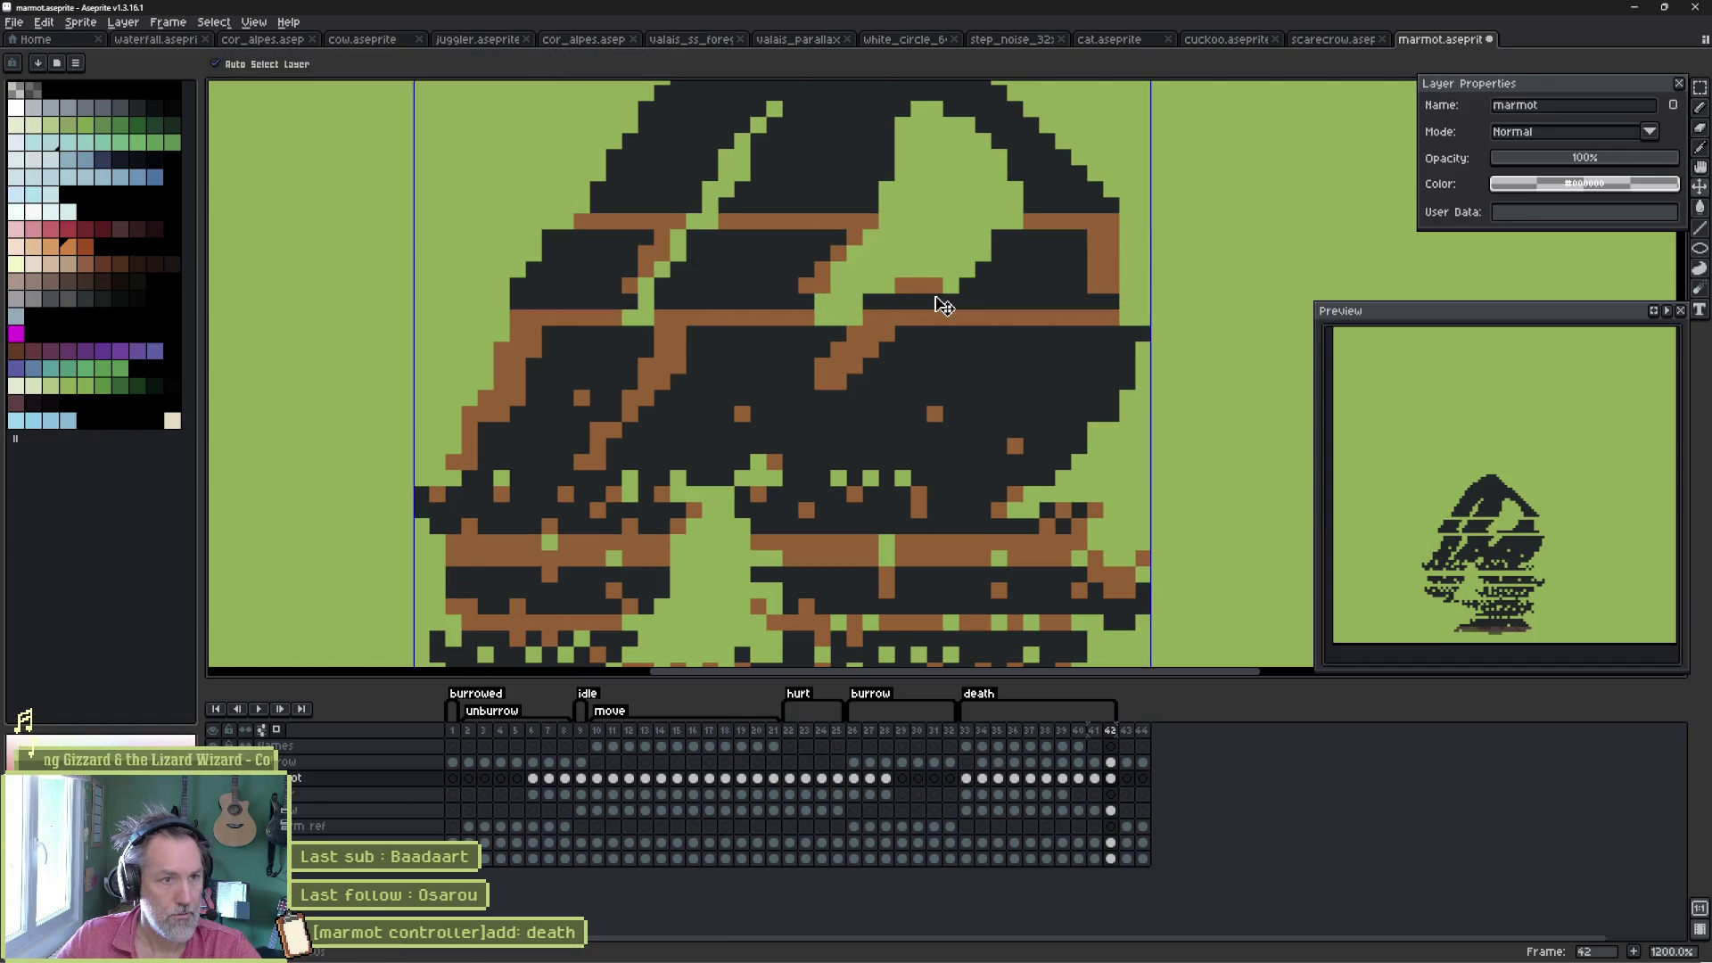
pyautogui.press('b')
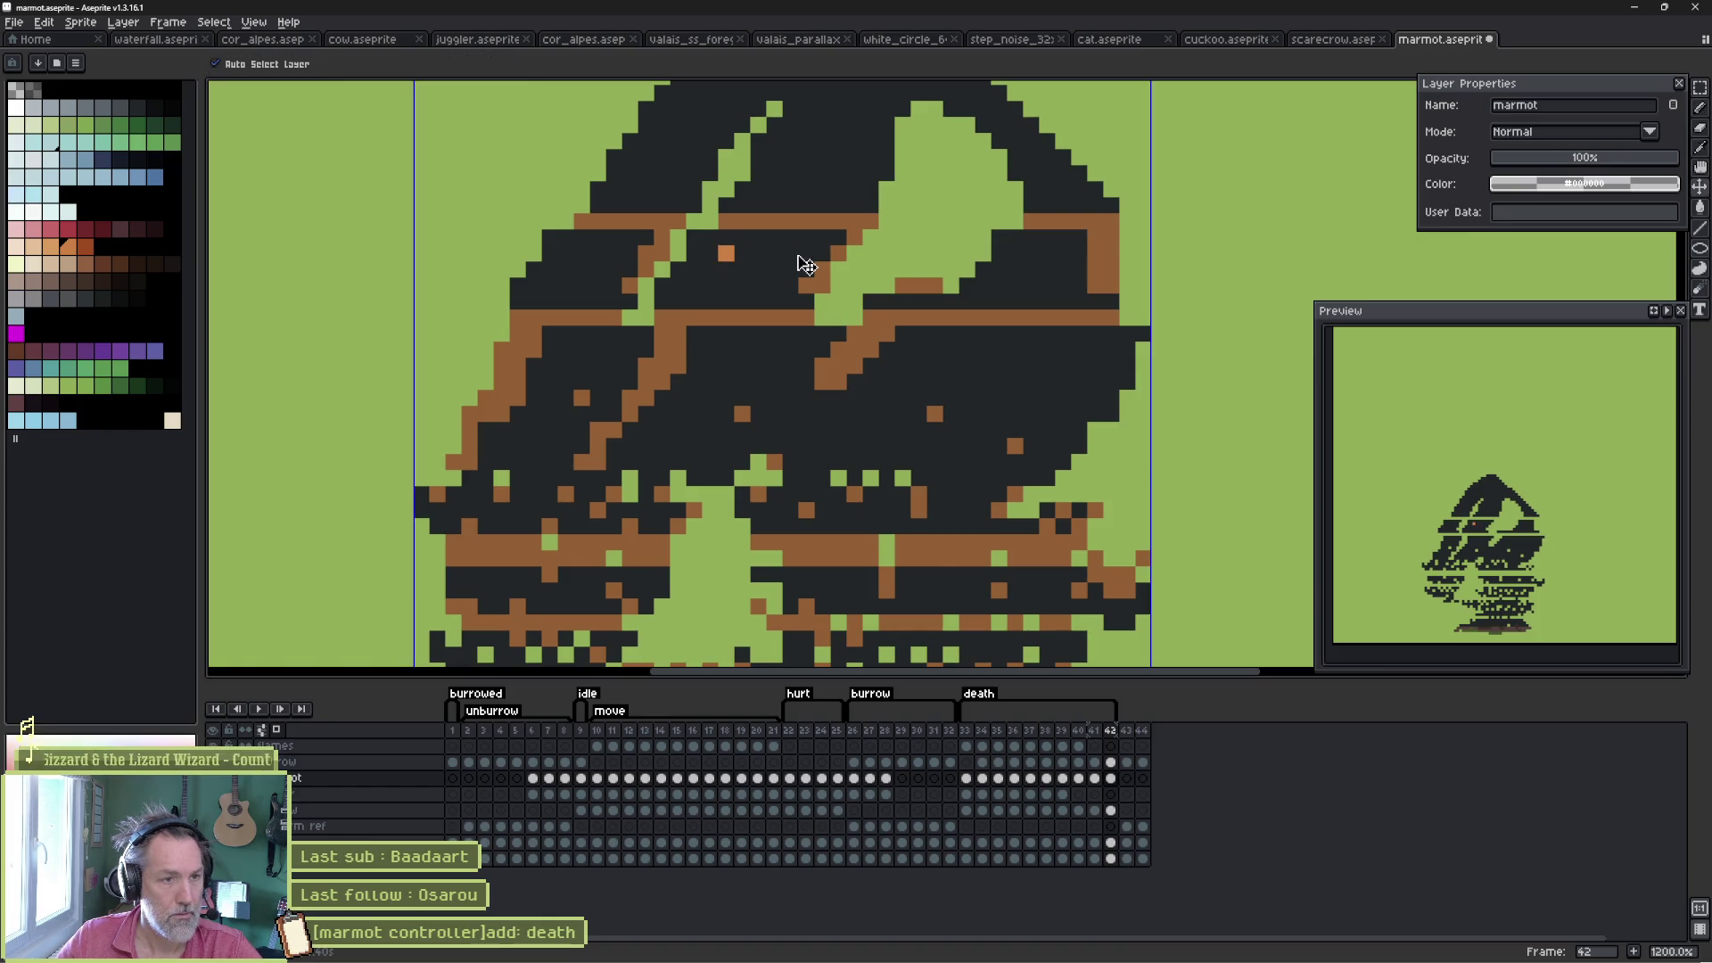
# - Undo the last orange pixels, add two on the marmot's back, and enable pixel-perfect drawing
pyautogui.hotkey('ctrl', 'z')
pyautogui.press('e')
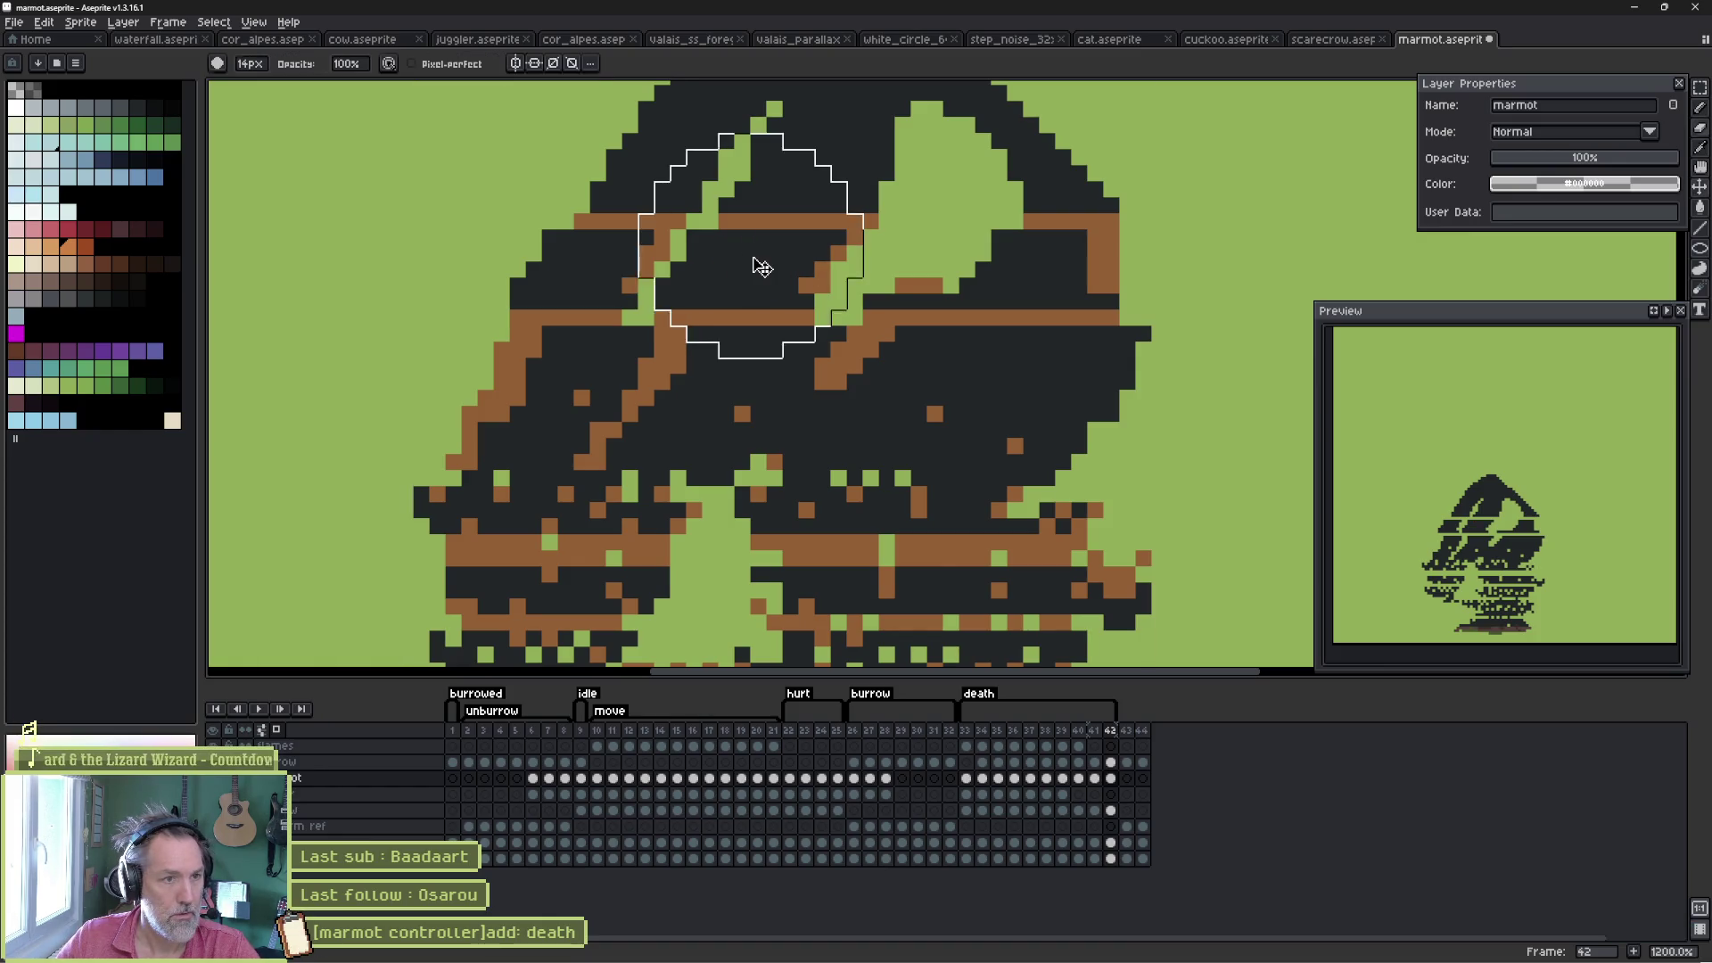
pyautogui.press('v')
pyautogui.press('e')
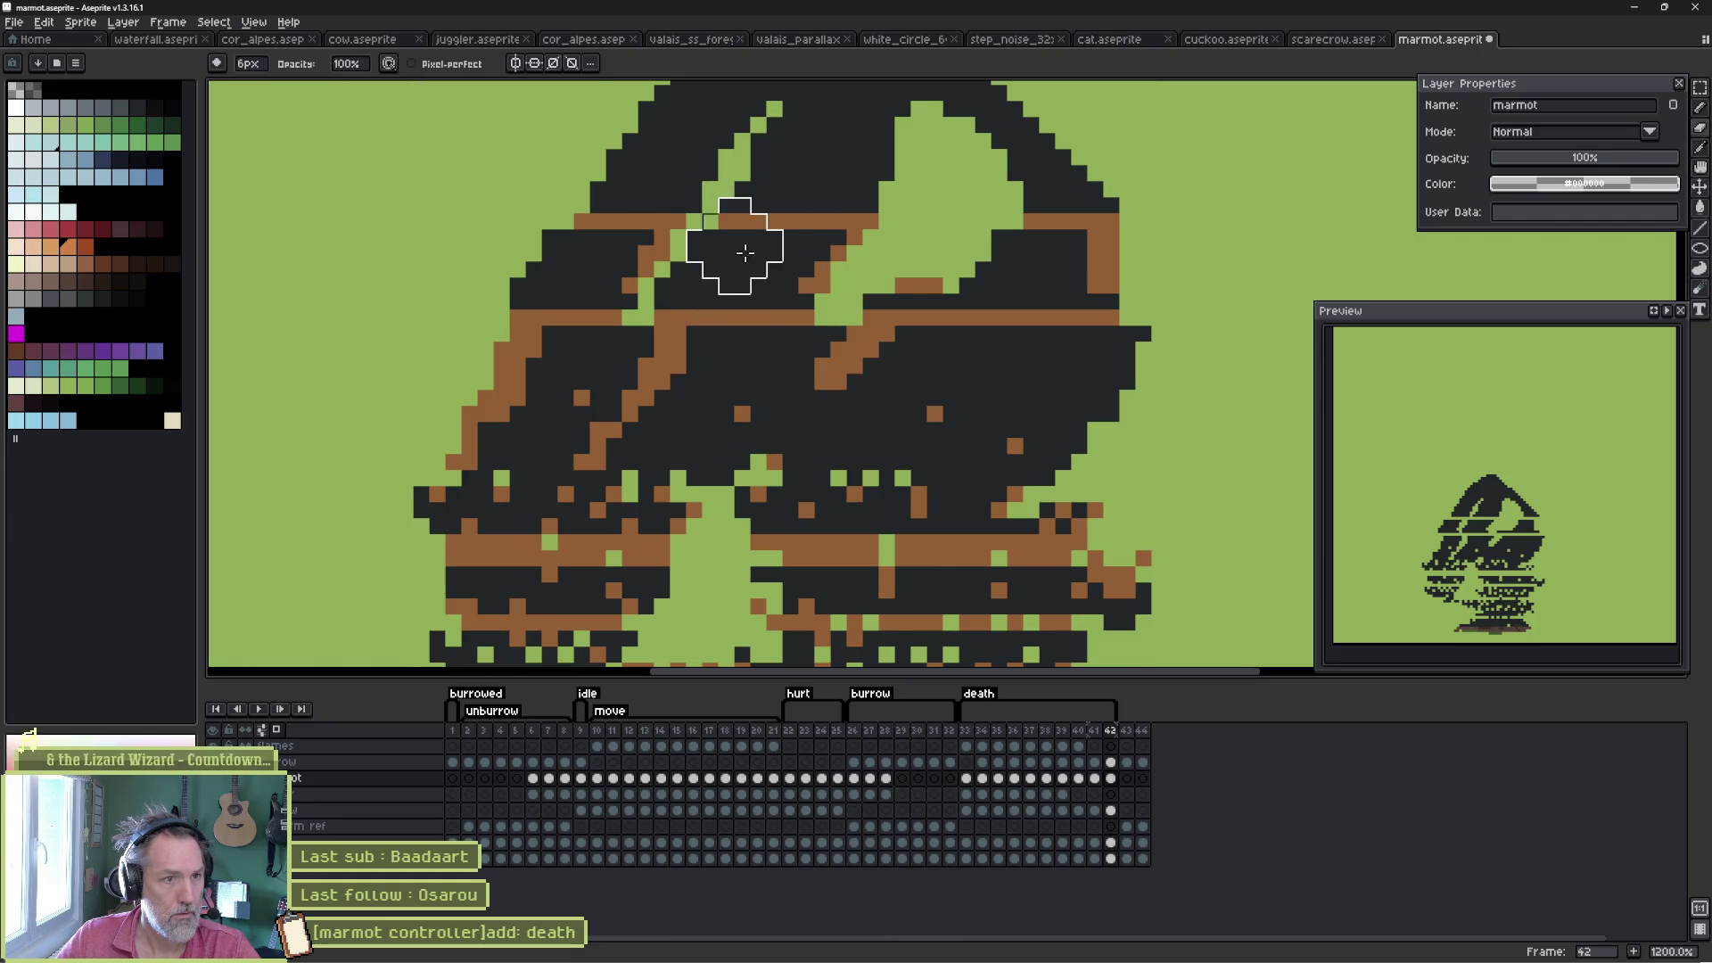
pyautogui.press('b')
pyautogui.click(709, 268)
pyautogui.click(774, 269)
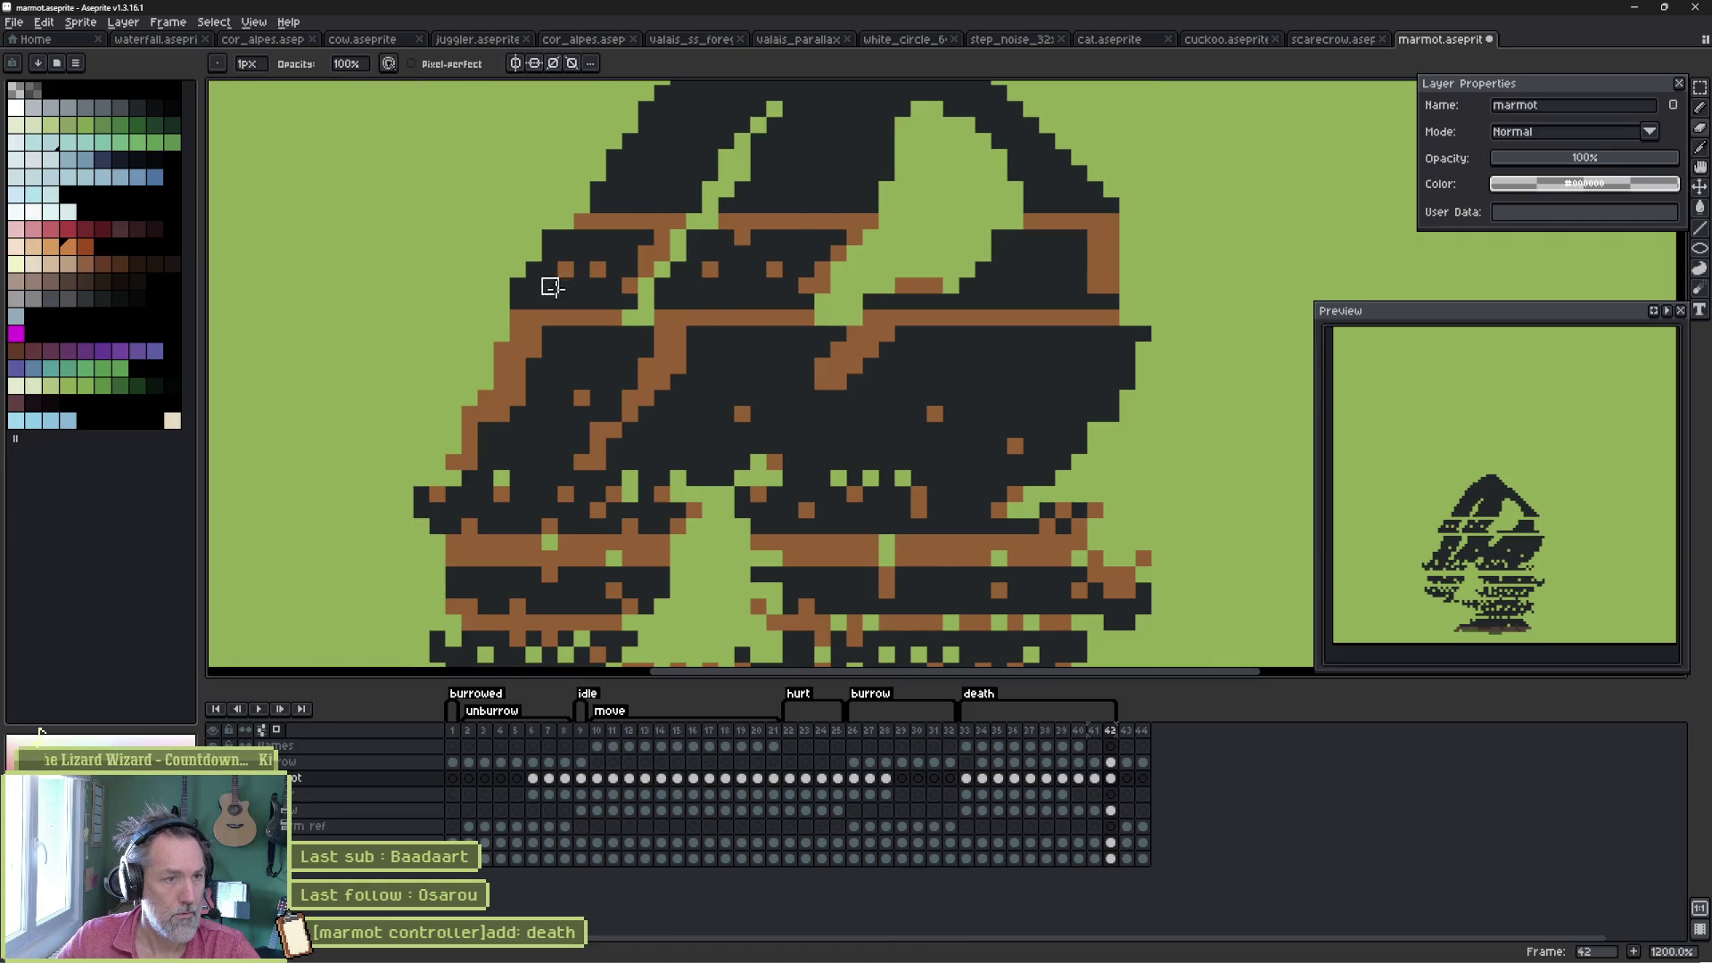
pyautogui.click(411, 63)
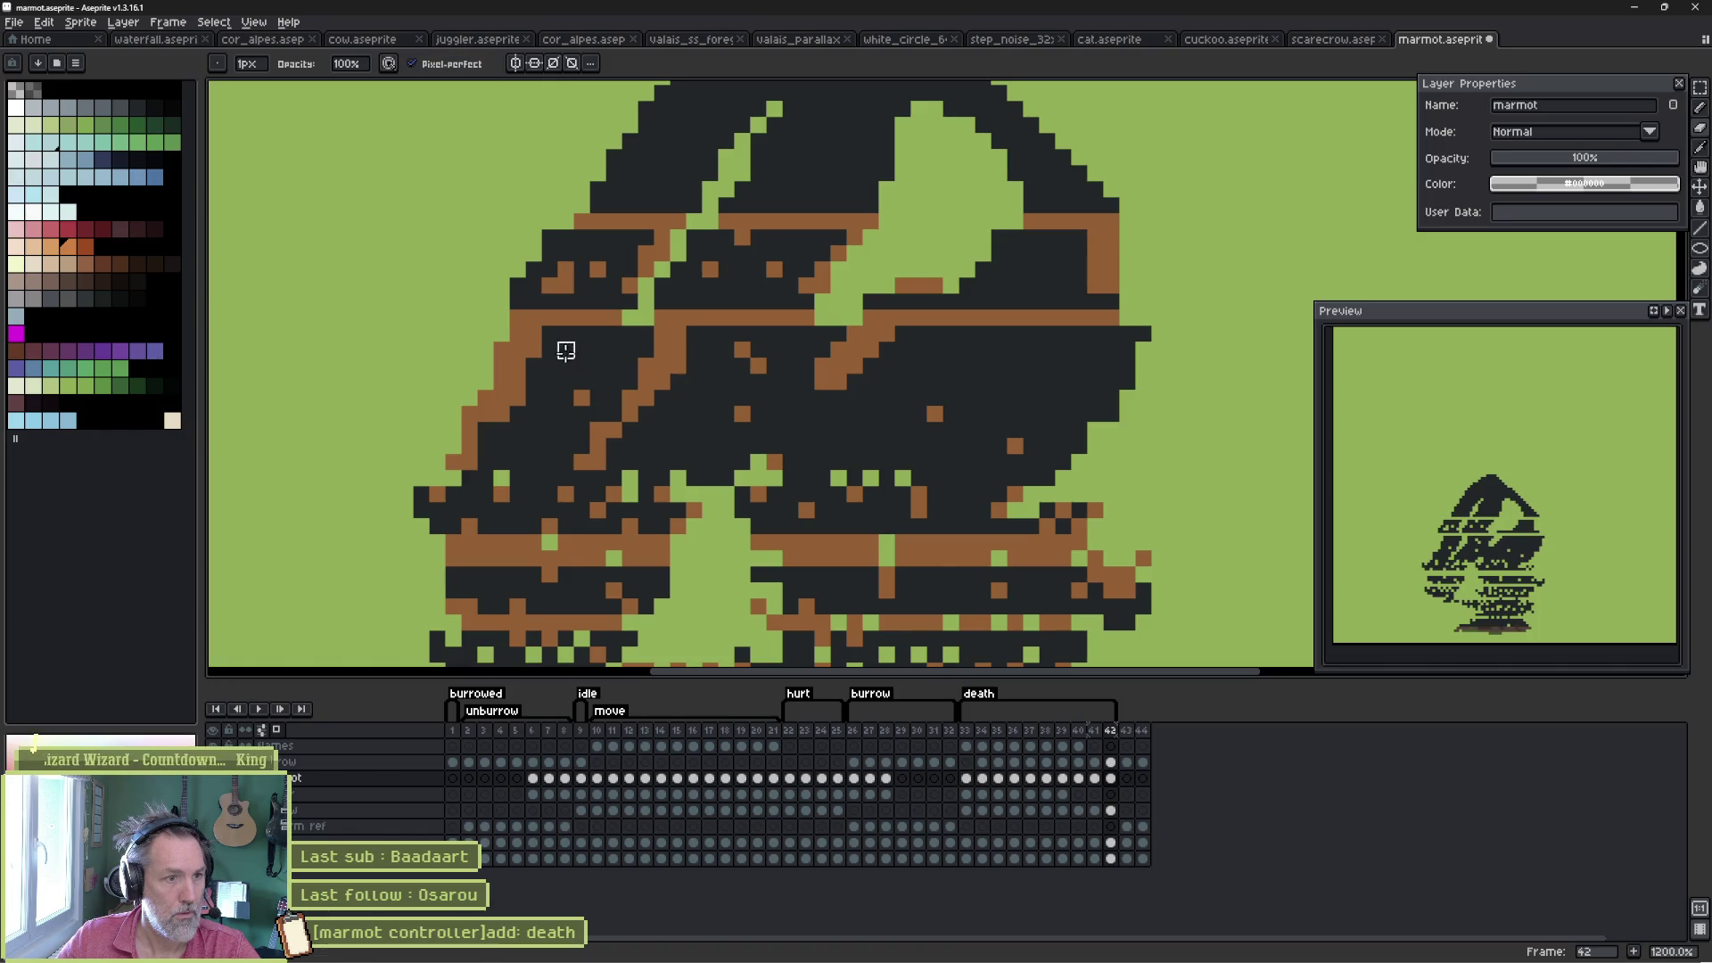
# - Scatter orange pixels across the marmot's body and carve a small green gap
pyautogui.click(727, 446)
pyautogui.click(669, 445)
pyautogui.click(870, 415)
pyautogui.click(870, 462)
pyautogui.click(886, 382)
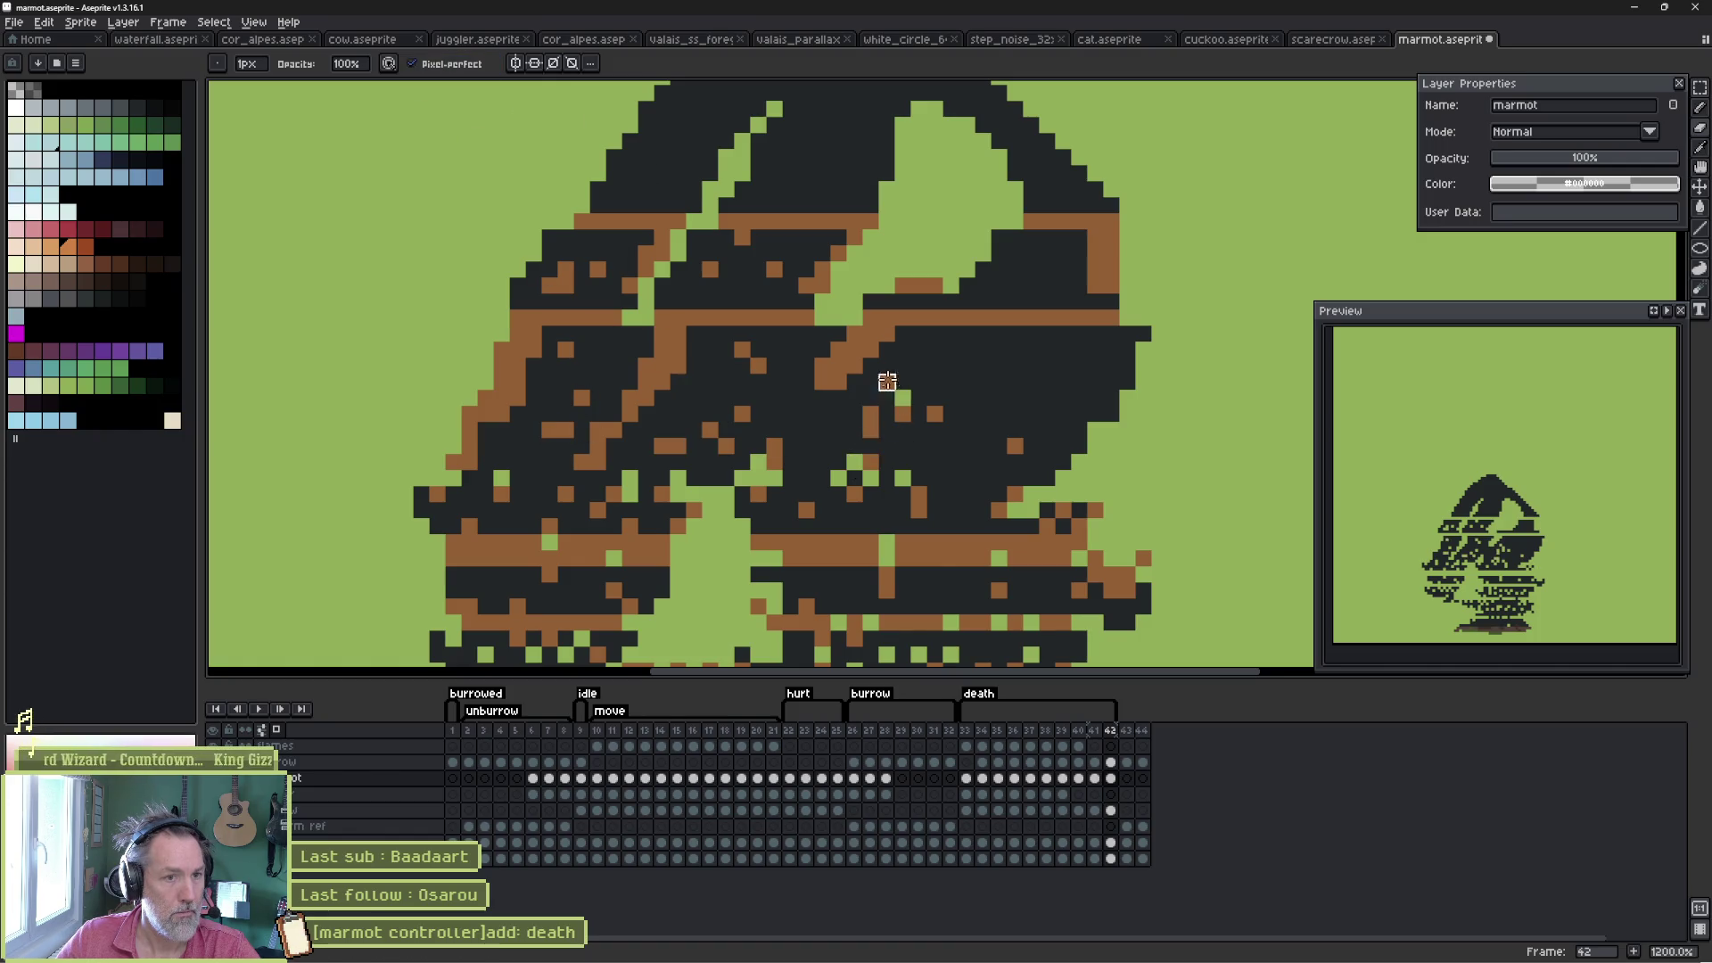
pyautogui.click(1014, 332)
pyautogui.click(1079, 348)
pyautogui.click(765, 344)
pyautogui.moveTo(784, 348); pyautogui.dragTo(829, 347)
pyautogui.click(1030, 303)
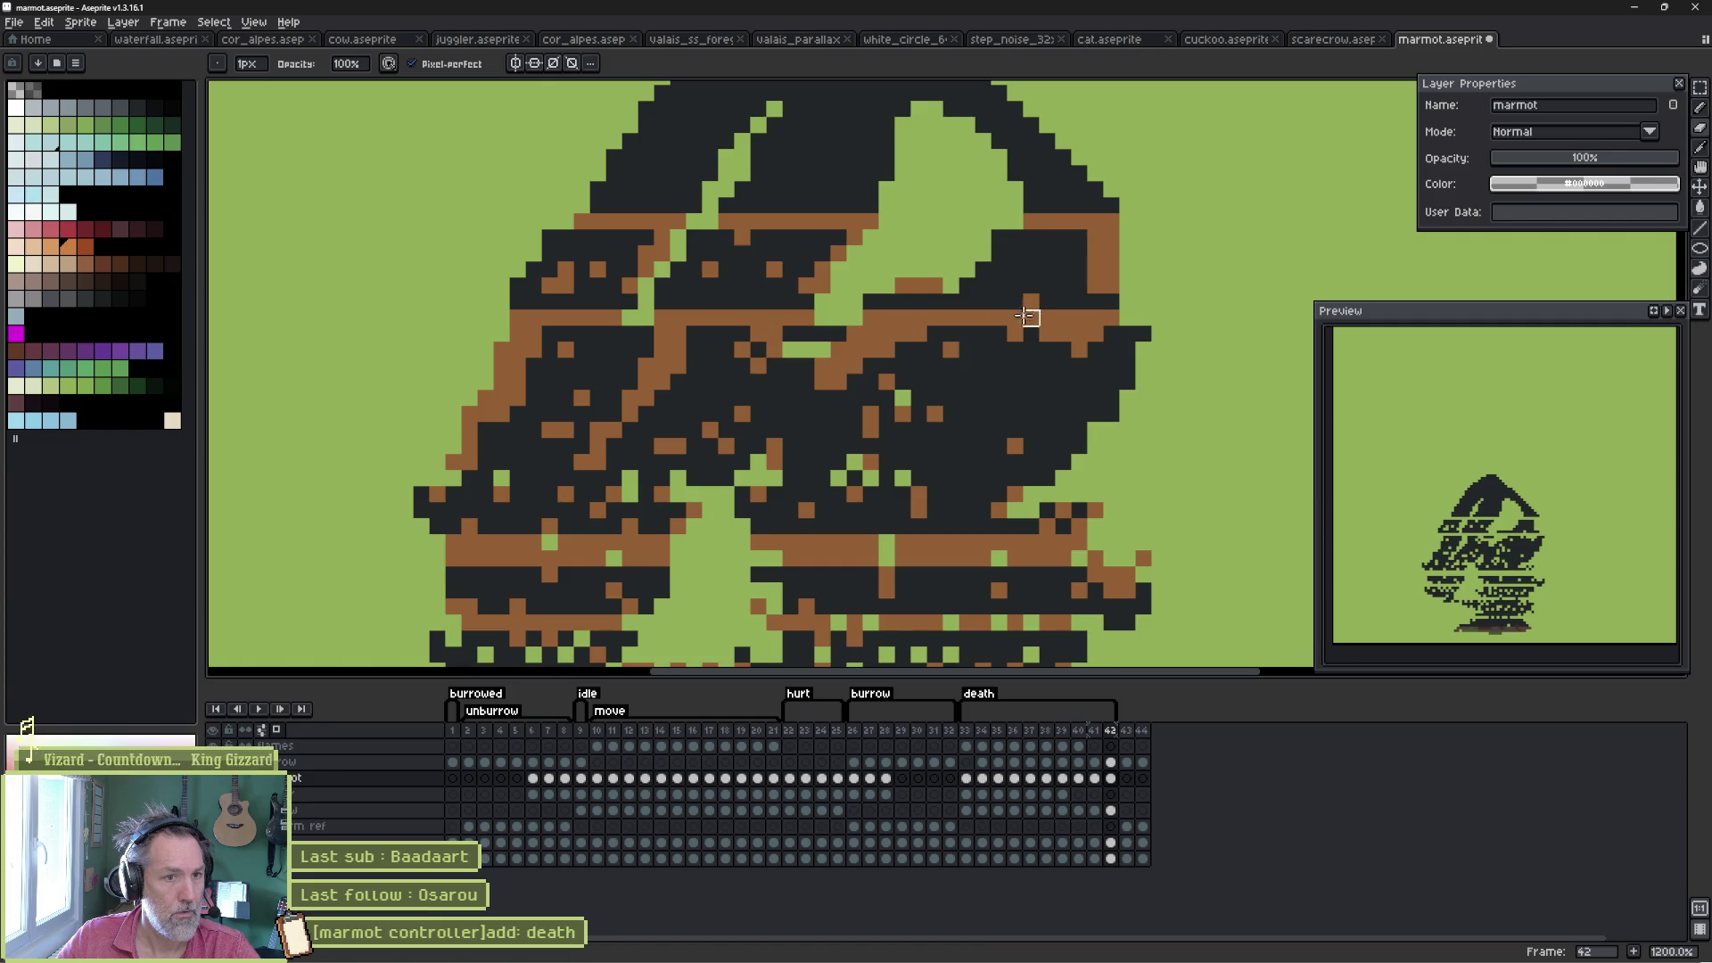
pyautogui.moveTo(721, 296); pyautogui.dragTo(767, 335)
# - Pick the dark body colour, repaint a light pixel dark, and add a dark speck right of the marmot
pyautogui.press('e')
pyautogui.click(758, 317)
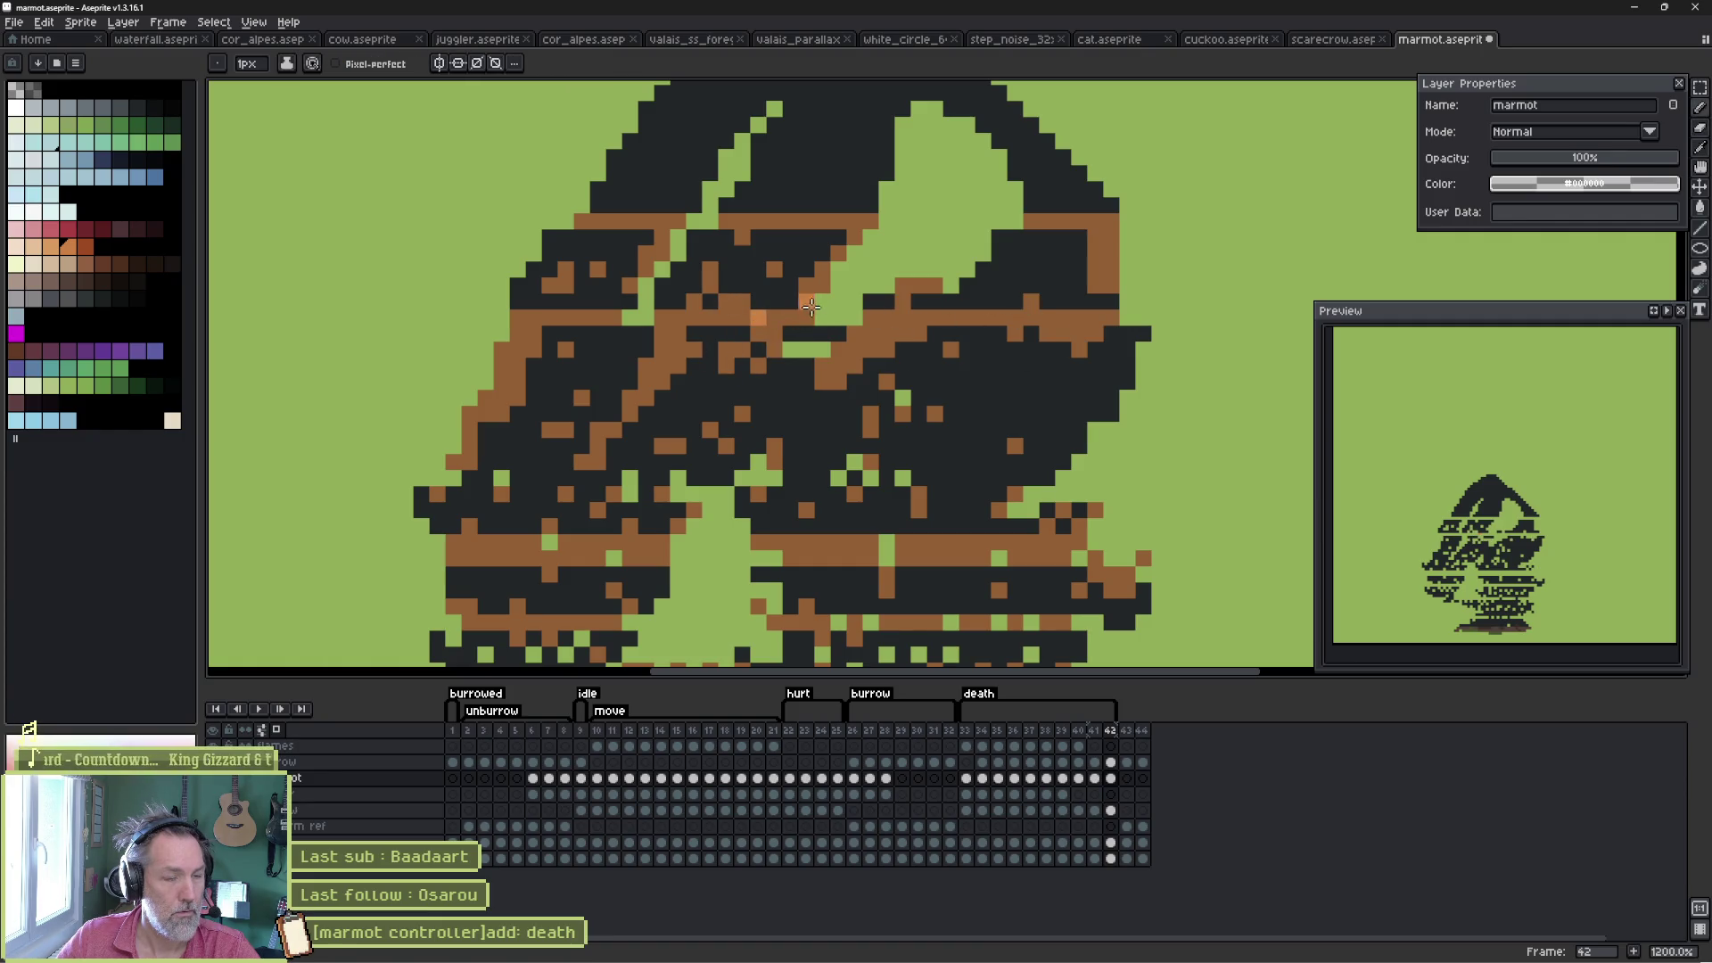
pyautogui.keyDown('alt'); pyautogui.click(810, 307); pyautogui.keyUp('alt')
pyautogui.click(758, 317)
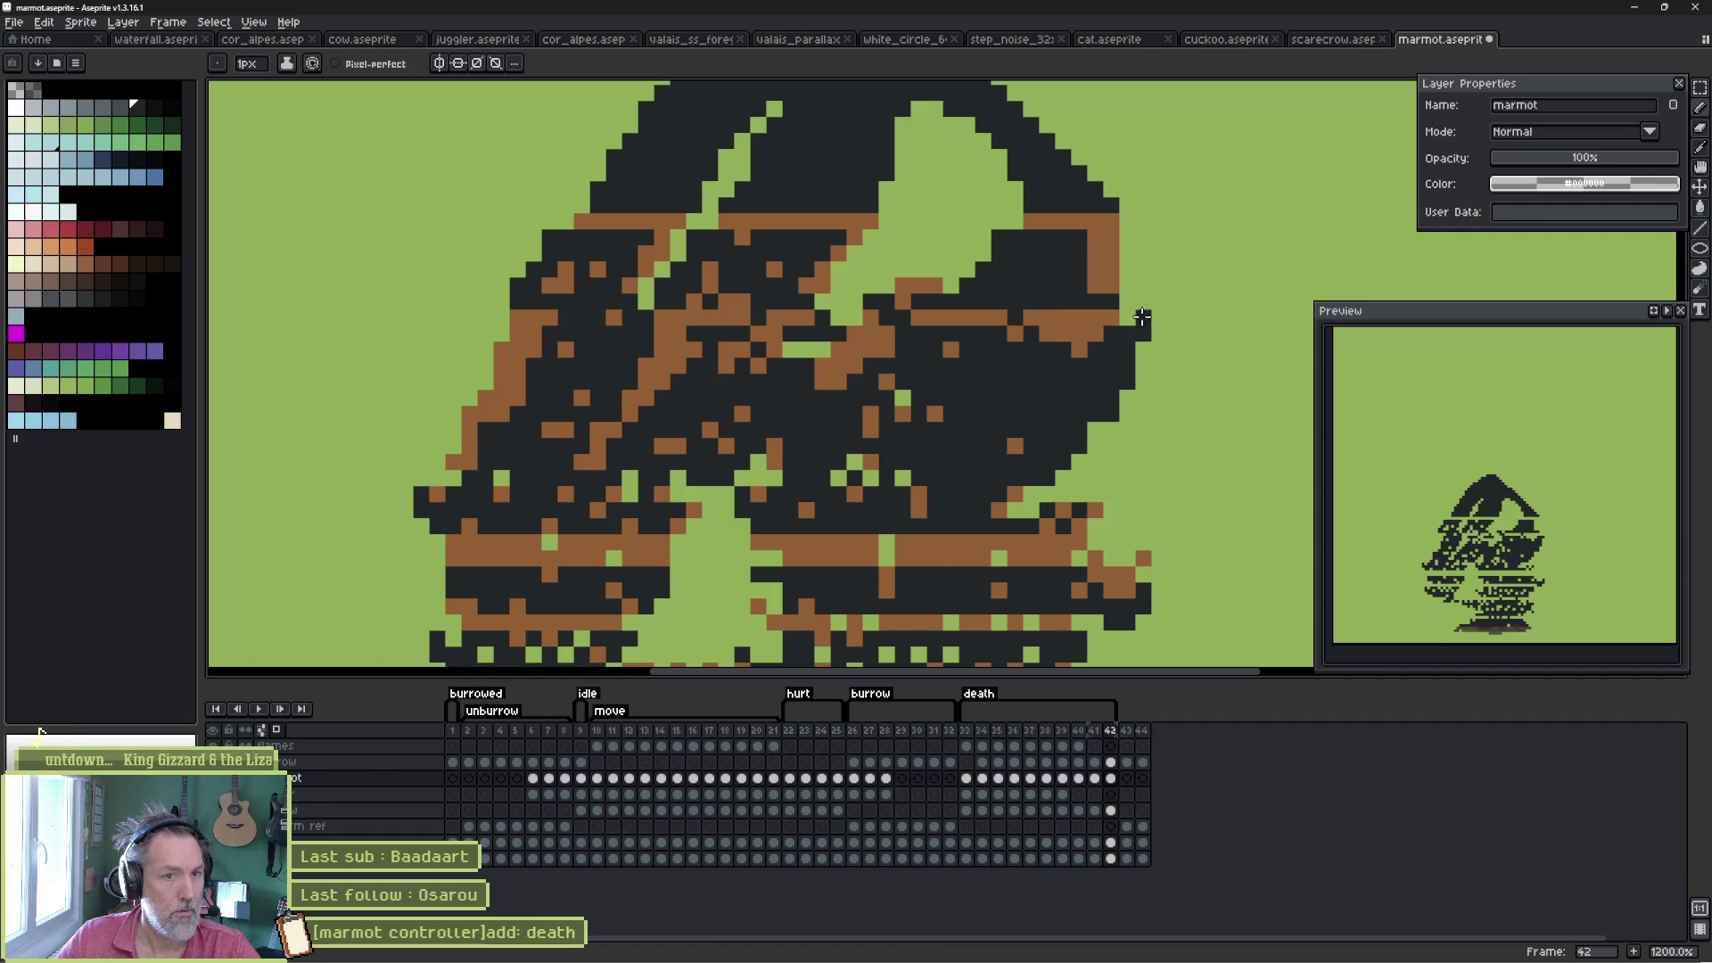
pyautogui.click(1191, 317)
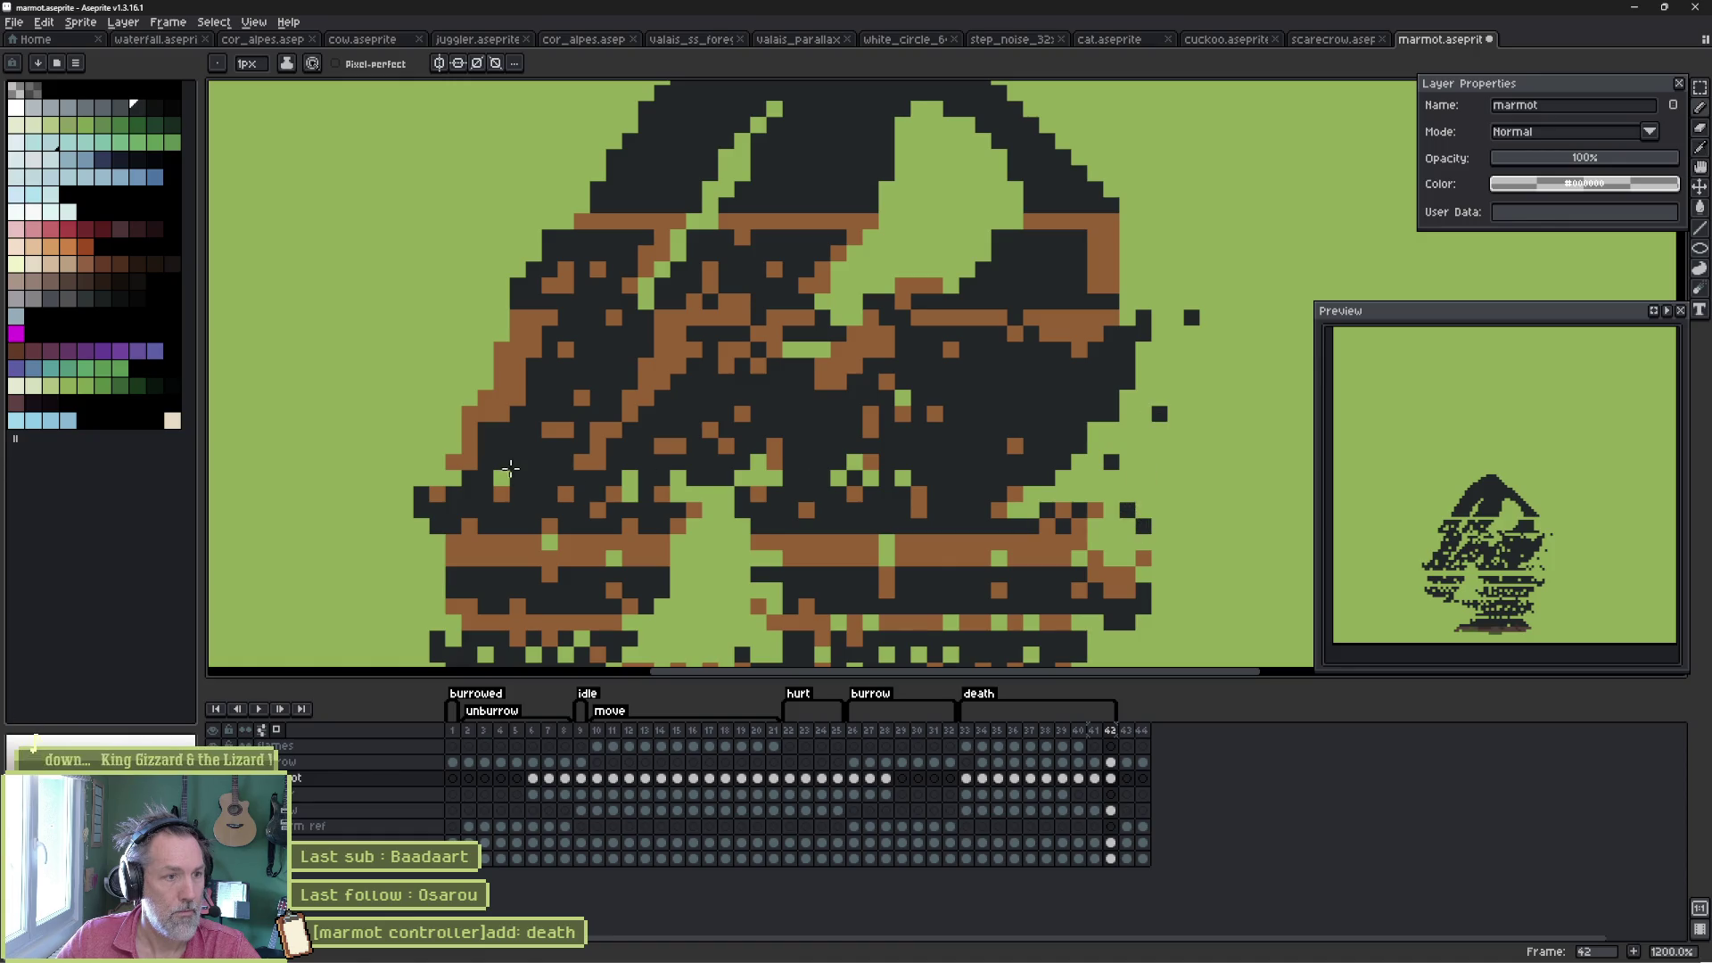
# - Paint dark pixels into the gaps and across the brown stripe, then erase some to reveal brown
pyautogui.moveTo(510, 467); pyautogui.dragTo(531, 293)
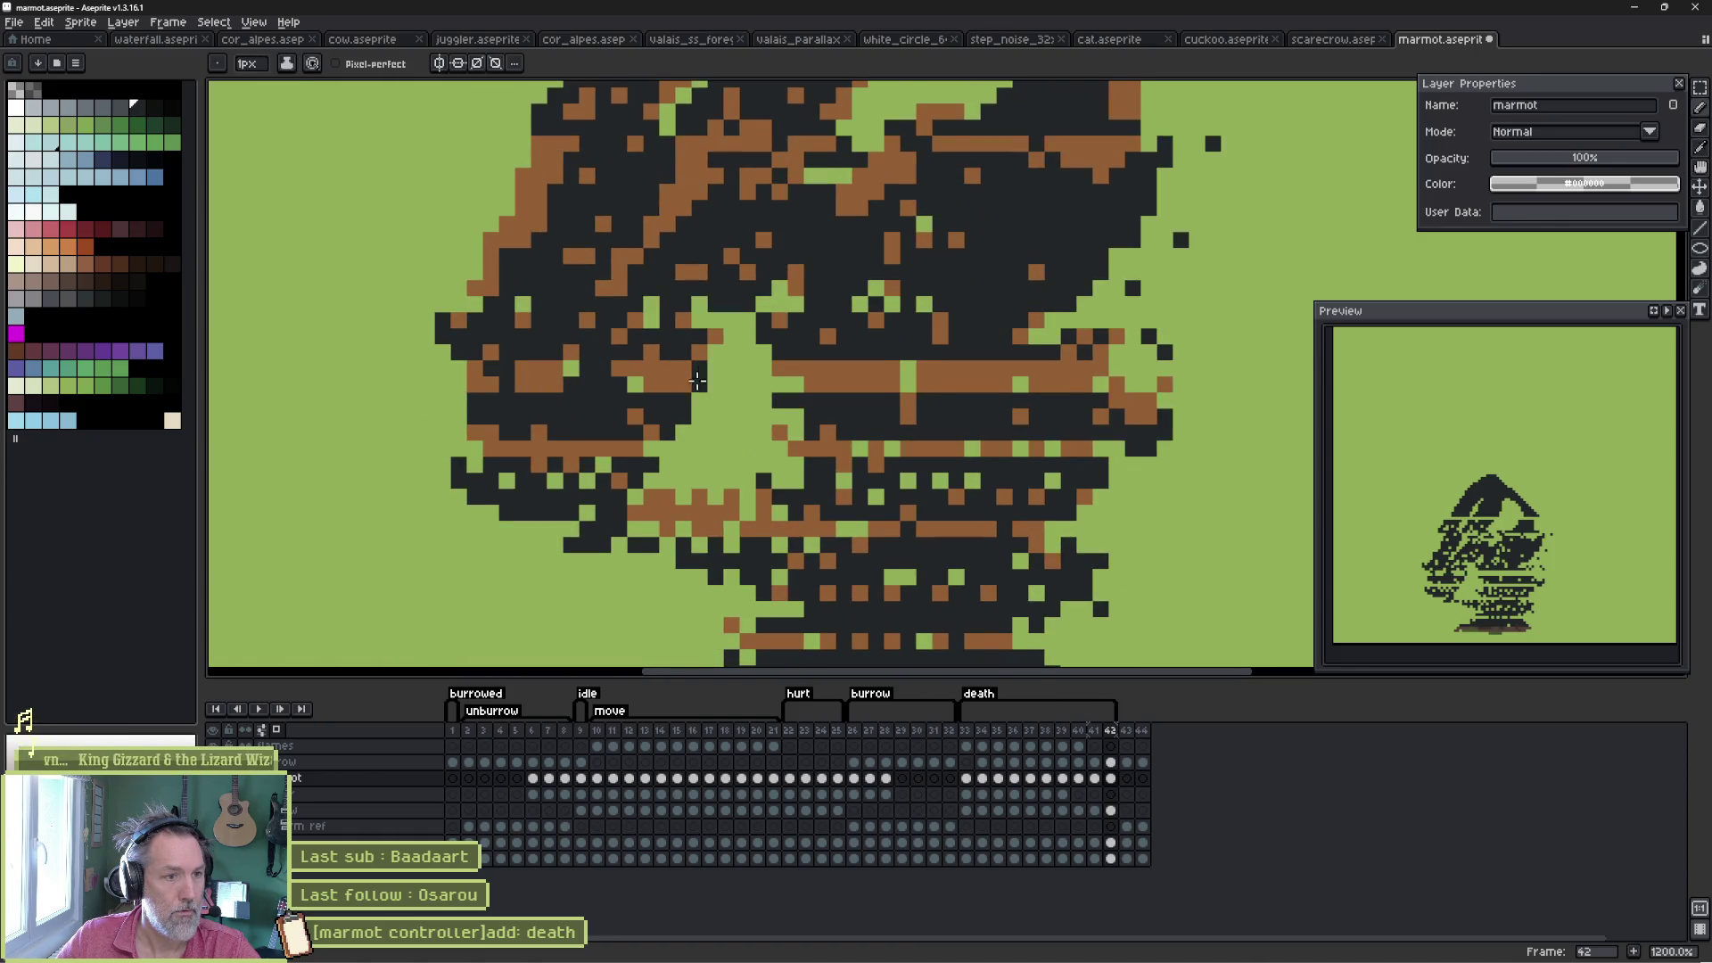
pyautogui.moveTo(718, 354); pyautogui.dragTo(749, 370)
pyautogui.moveTo(754, 446); pyautogui.dragTo(703, 483)
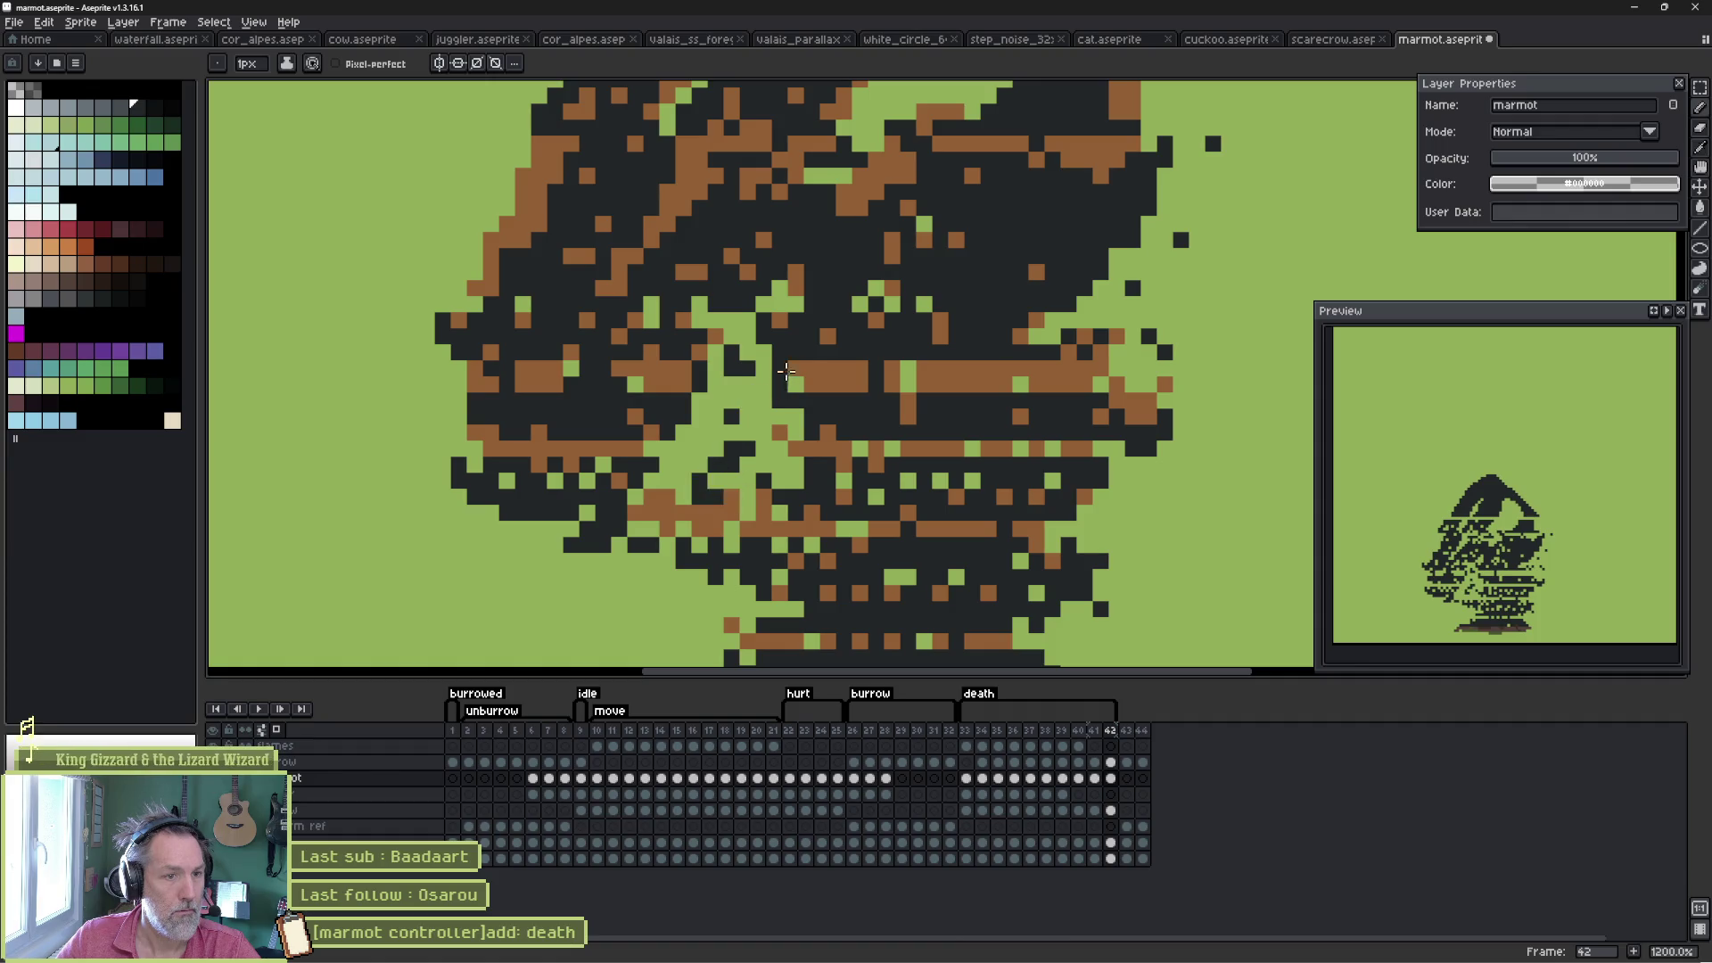
pyautogui.moveTo(923, 372)
pyautogui.mouseDown()
pyautogui.moveTo(1094, 381)
pyautogui.moveTo(1071, 375)
pyautogui.mouseUp()
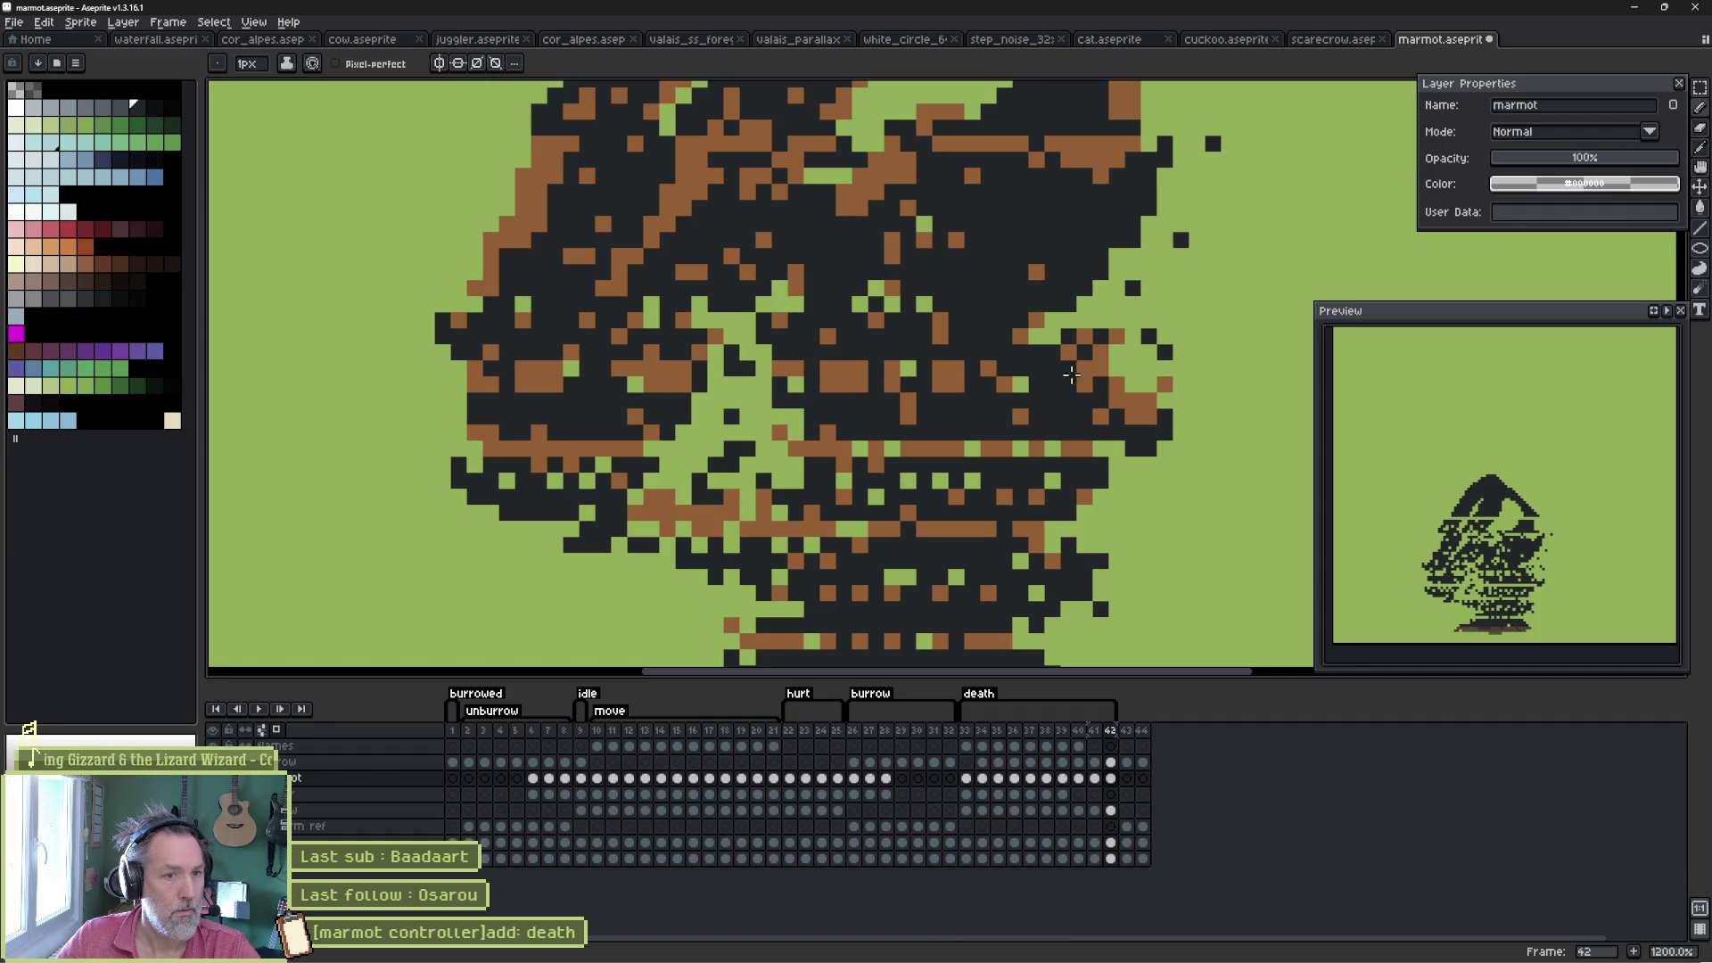
pyautogui.moveTo(977, 397)
pyautogui.mouseDown()
pyautogui.moveTo(951, 393)
pyautogui.moveTo(987, 423)
pyautogui.moveTo(958, 319)
pyautogui.moveTo(1061, 238)
pyautogui.mouseUp()
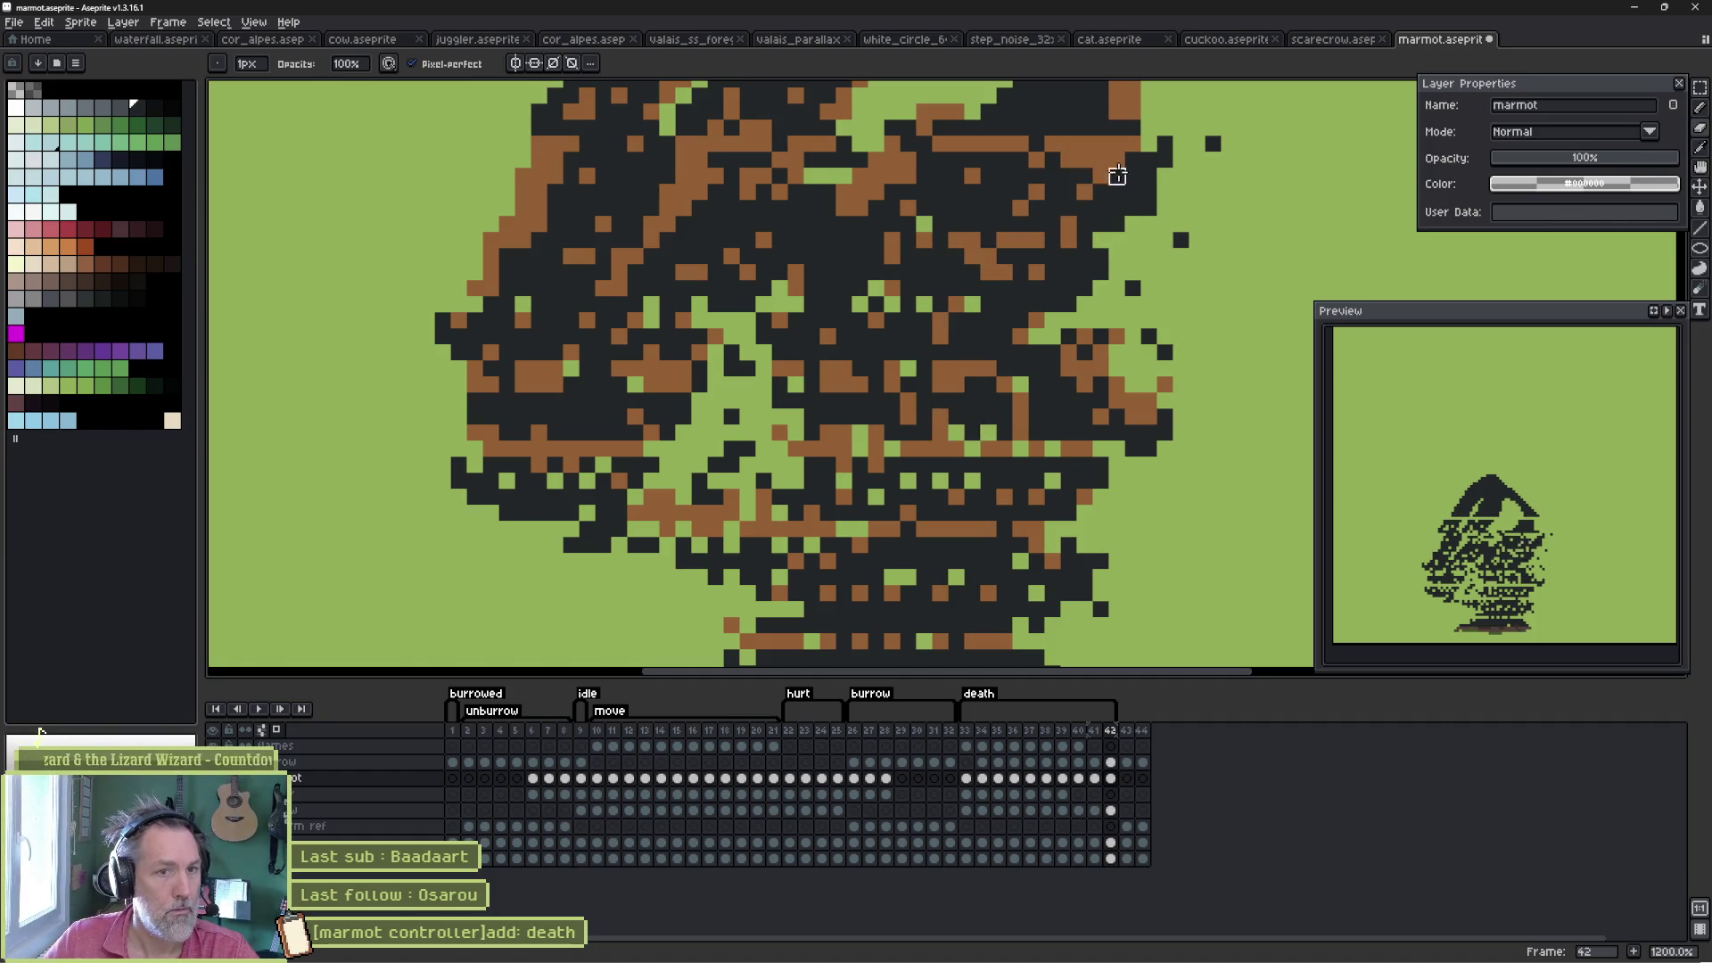
# - Shift a band across the marmot's middle rows slightly down and left and commit it
pyautogui.scroll(-3, 803, 419)
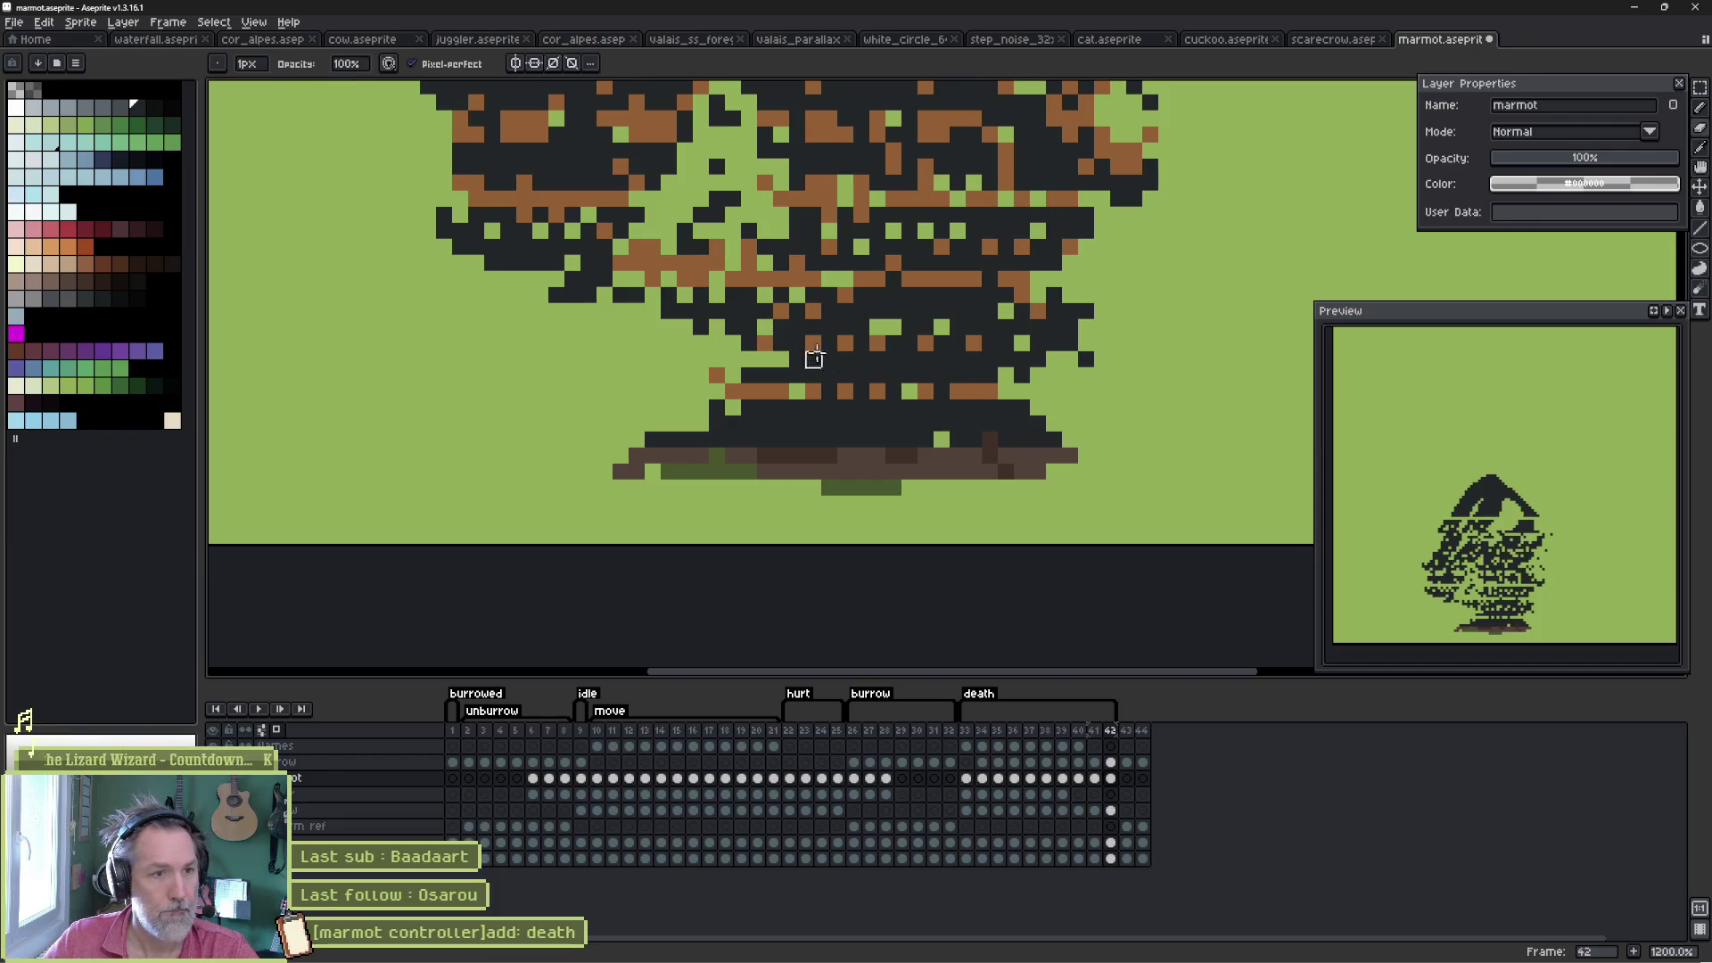
pyautogui.press('m')
pyautogui.moveTo(650, 322); pyautogui.dragTo(1110, 383)
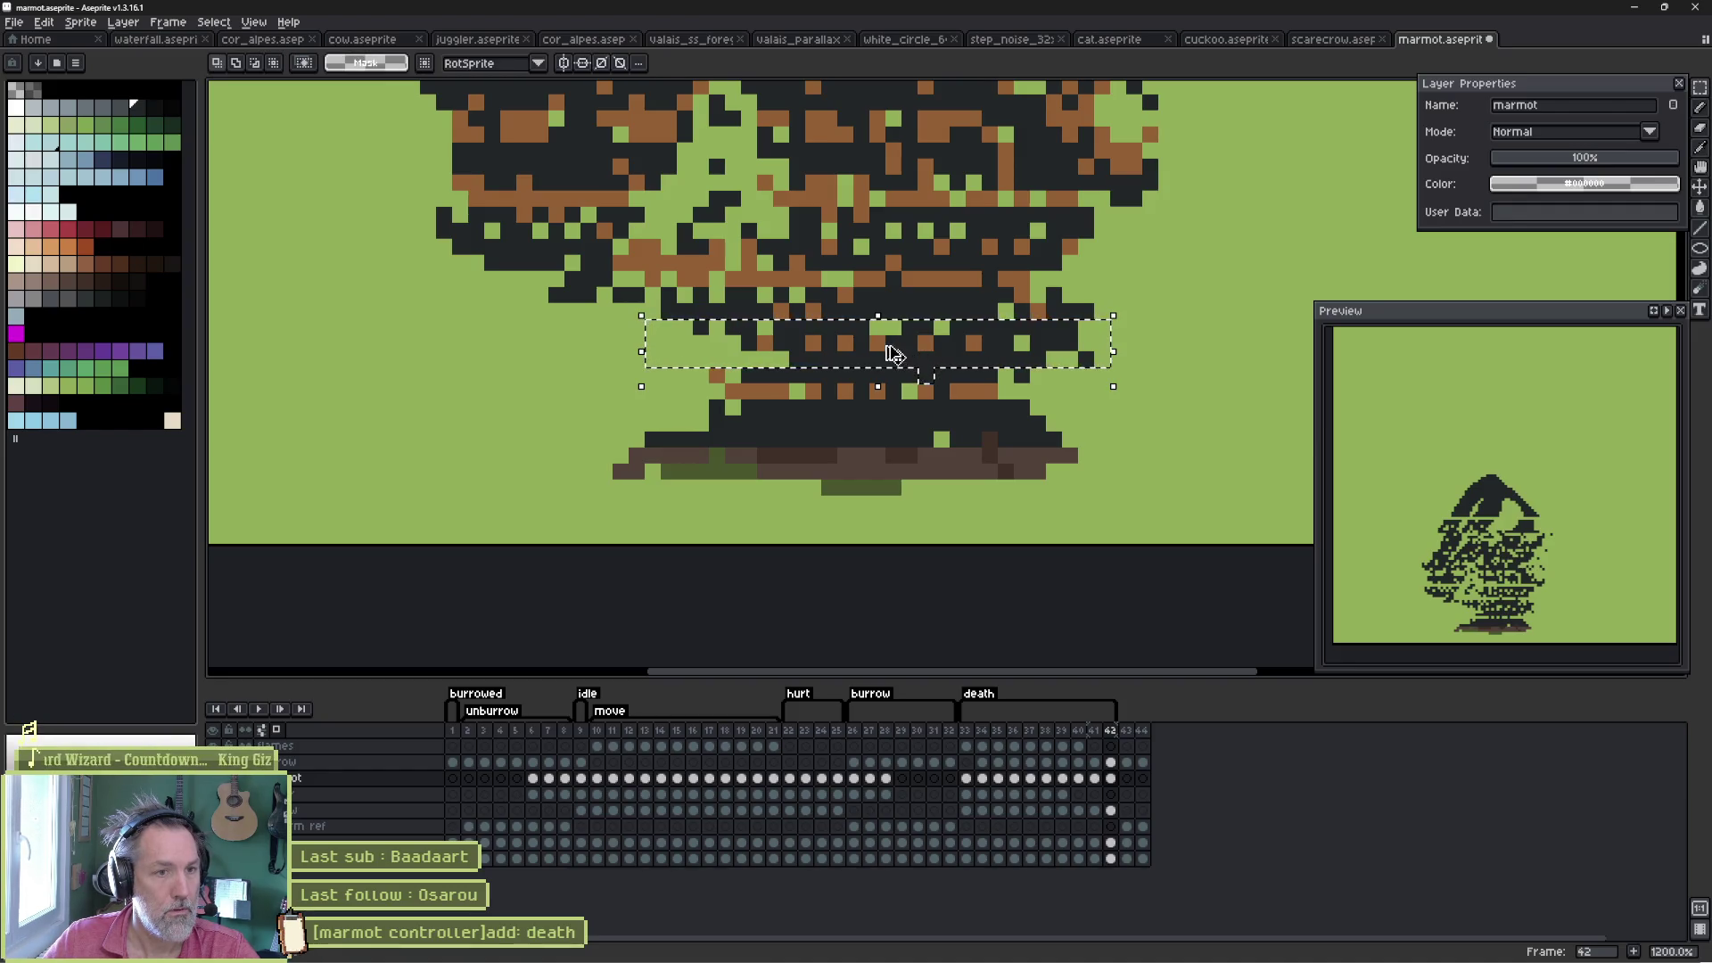
pyautogui.moveTo(909, 352); pyautogui.dragTo(892, 410)
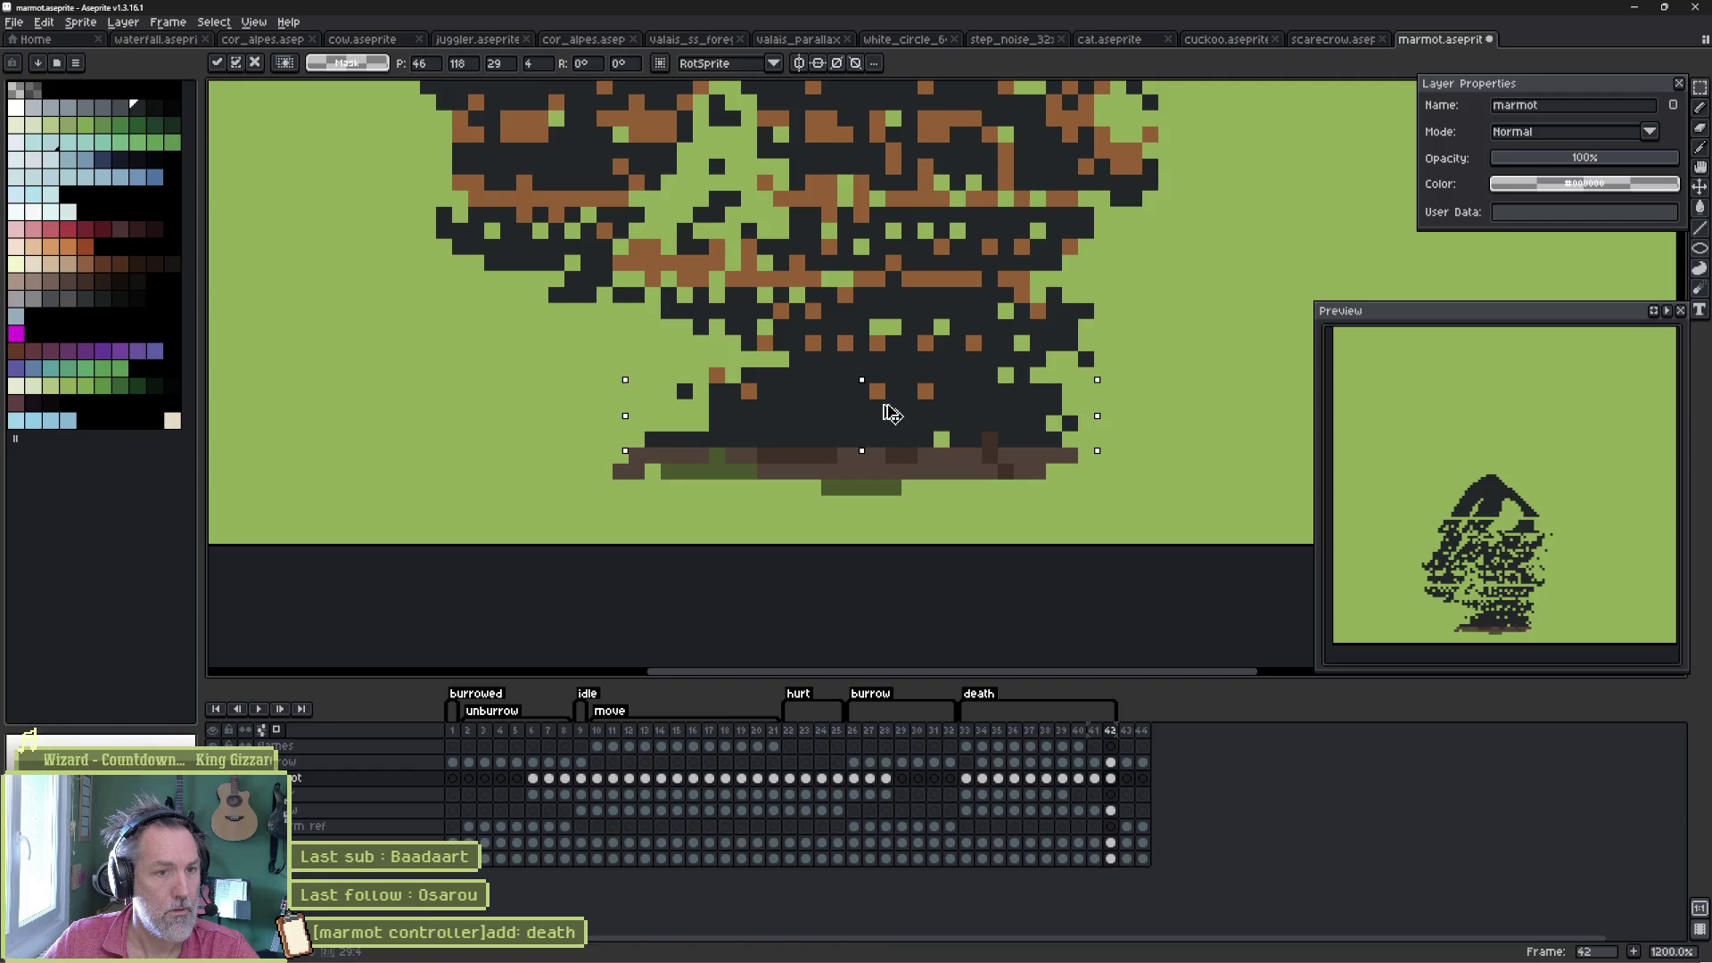
pyautogui.hotkey('ctrl', 'd')
# - Return to the pencil and preview the death animation, stopping back on frame 42
pyautogui.press('b')
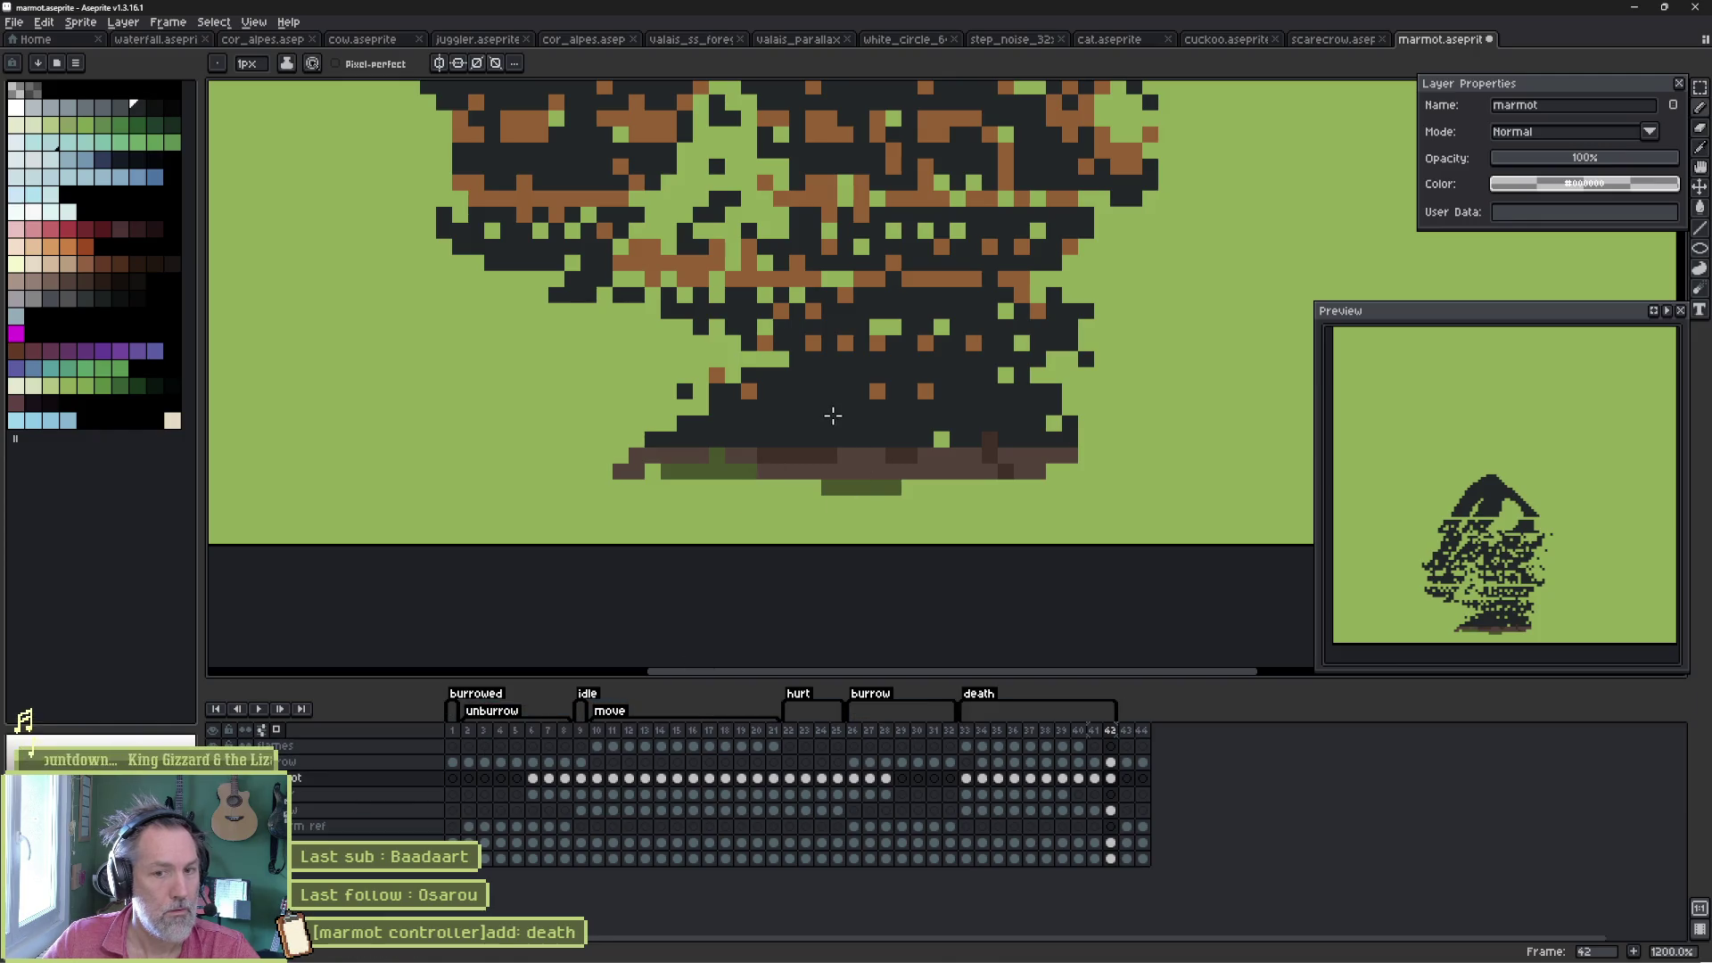
pyautogui.press('Left')
pyautogui.press('Right')
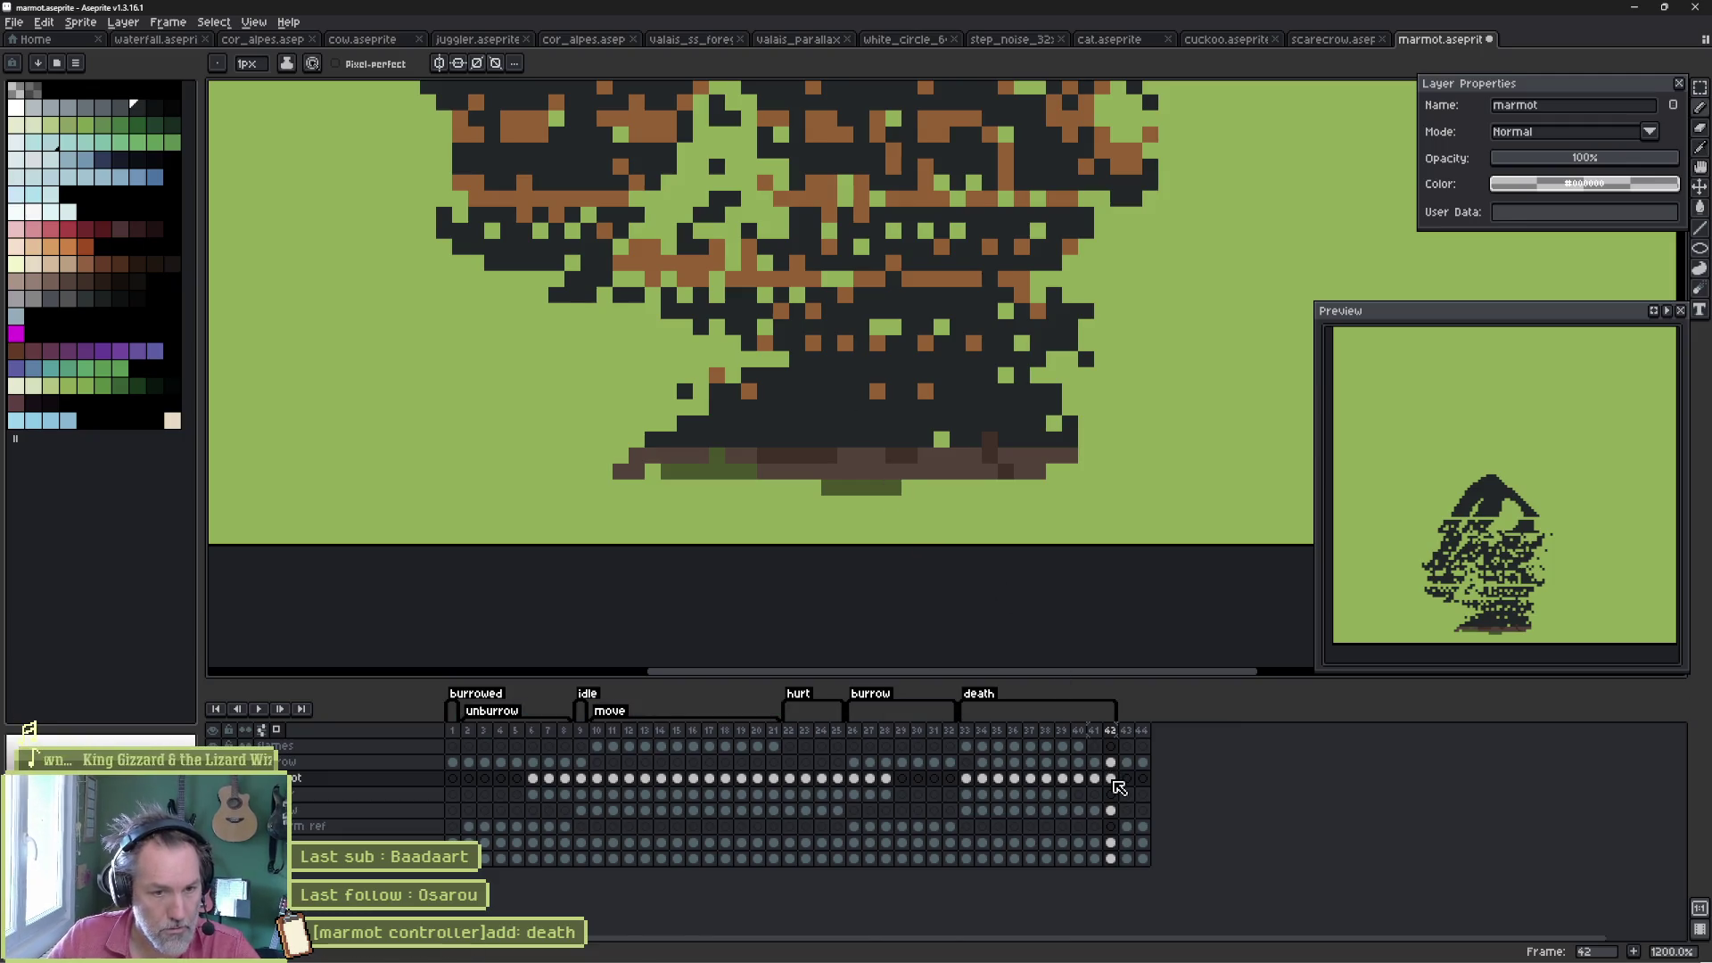
# - Add frame 43 and paste the copied pixels over the roof area at the top
pyautogui.hotkey('alt', 'n')
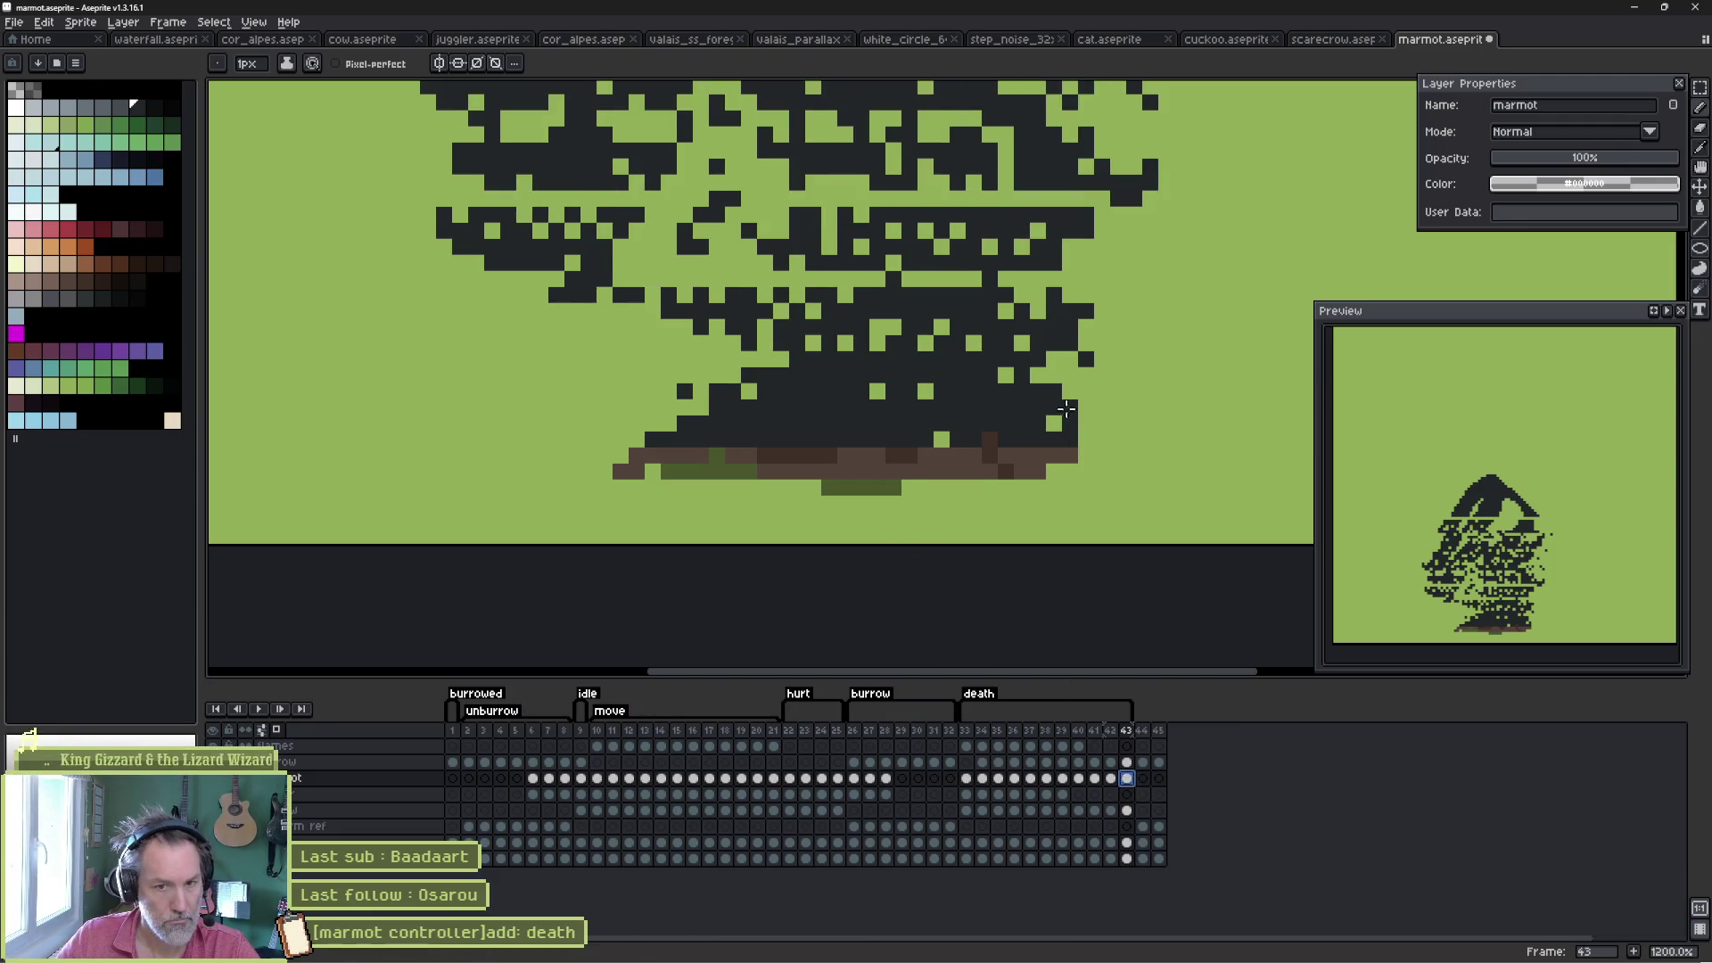
pyautogui.scroll(-3, 768, 311)
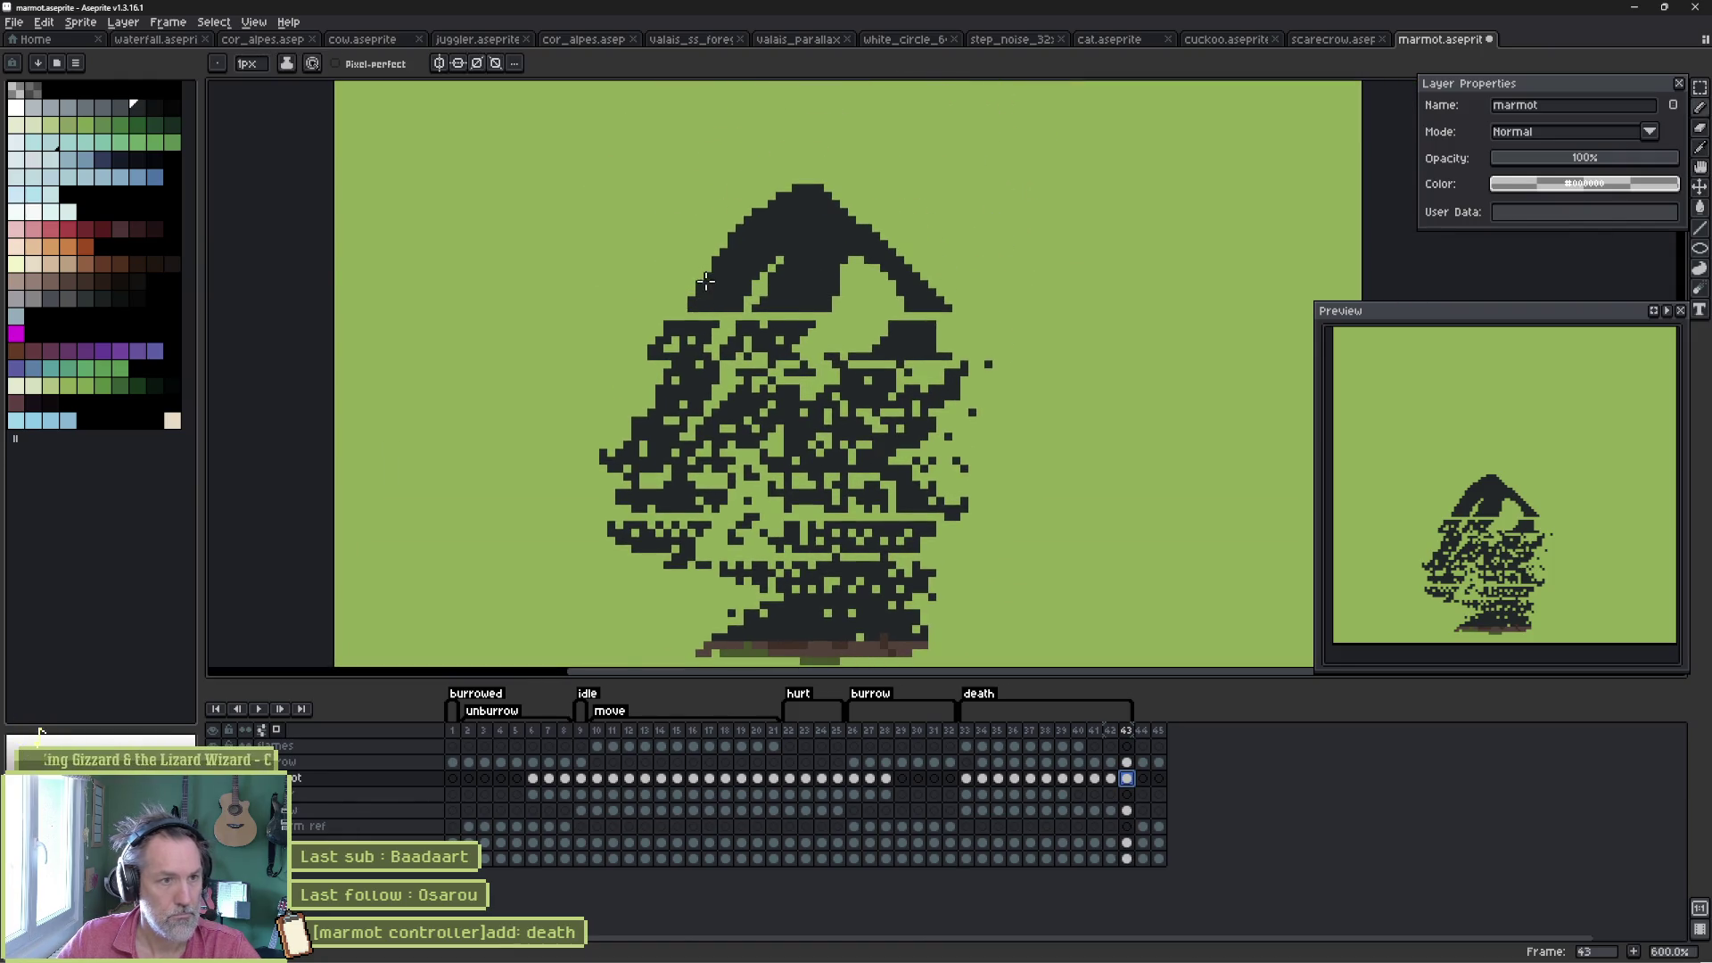
pyautogui.press('m')
pyautogui.moveTo(587, 160); pyautogui.dragTo(1055, 423)
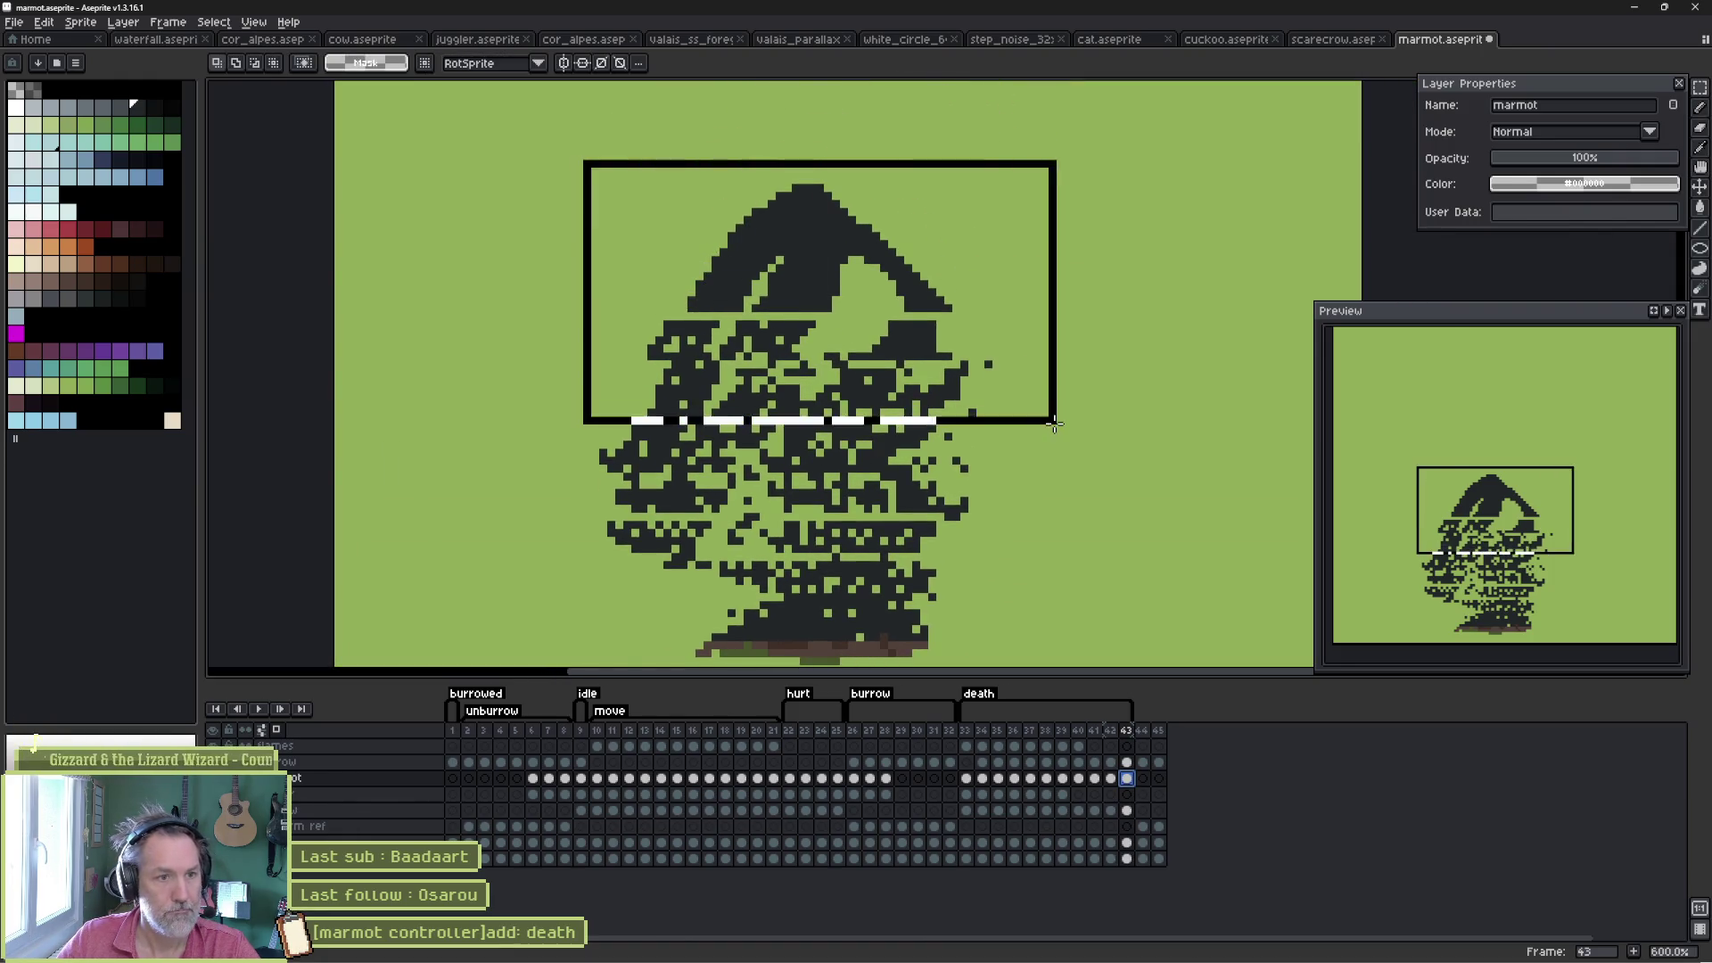
pyautogui.hotkey('ctrl', 'v')
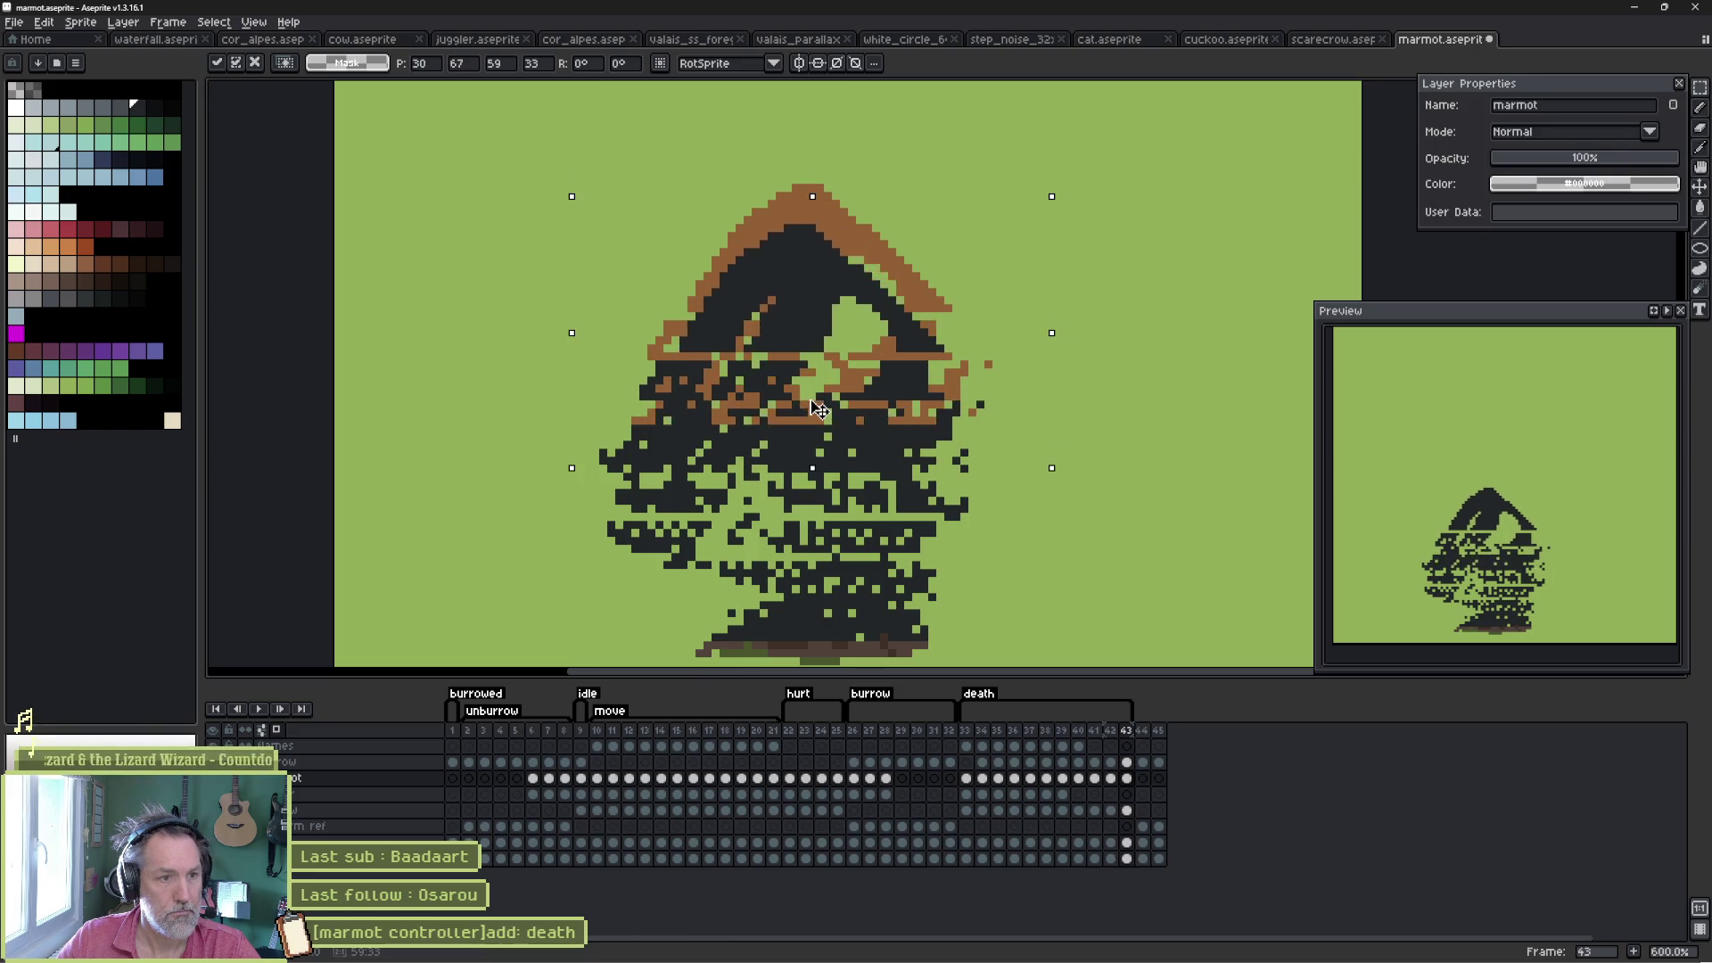
pyautogui.press('Return')
# - Paste pixels into the marmot's middle and lower bands and move its bottom rows down
pyautogui.moveTo(569, 346); pyautogui.dragTo(883, 423)
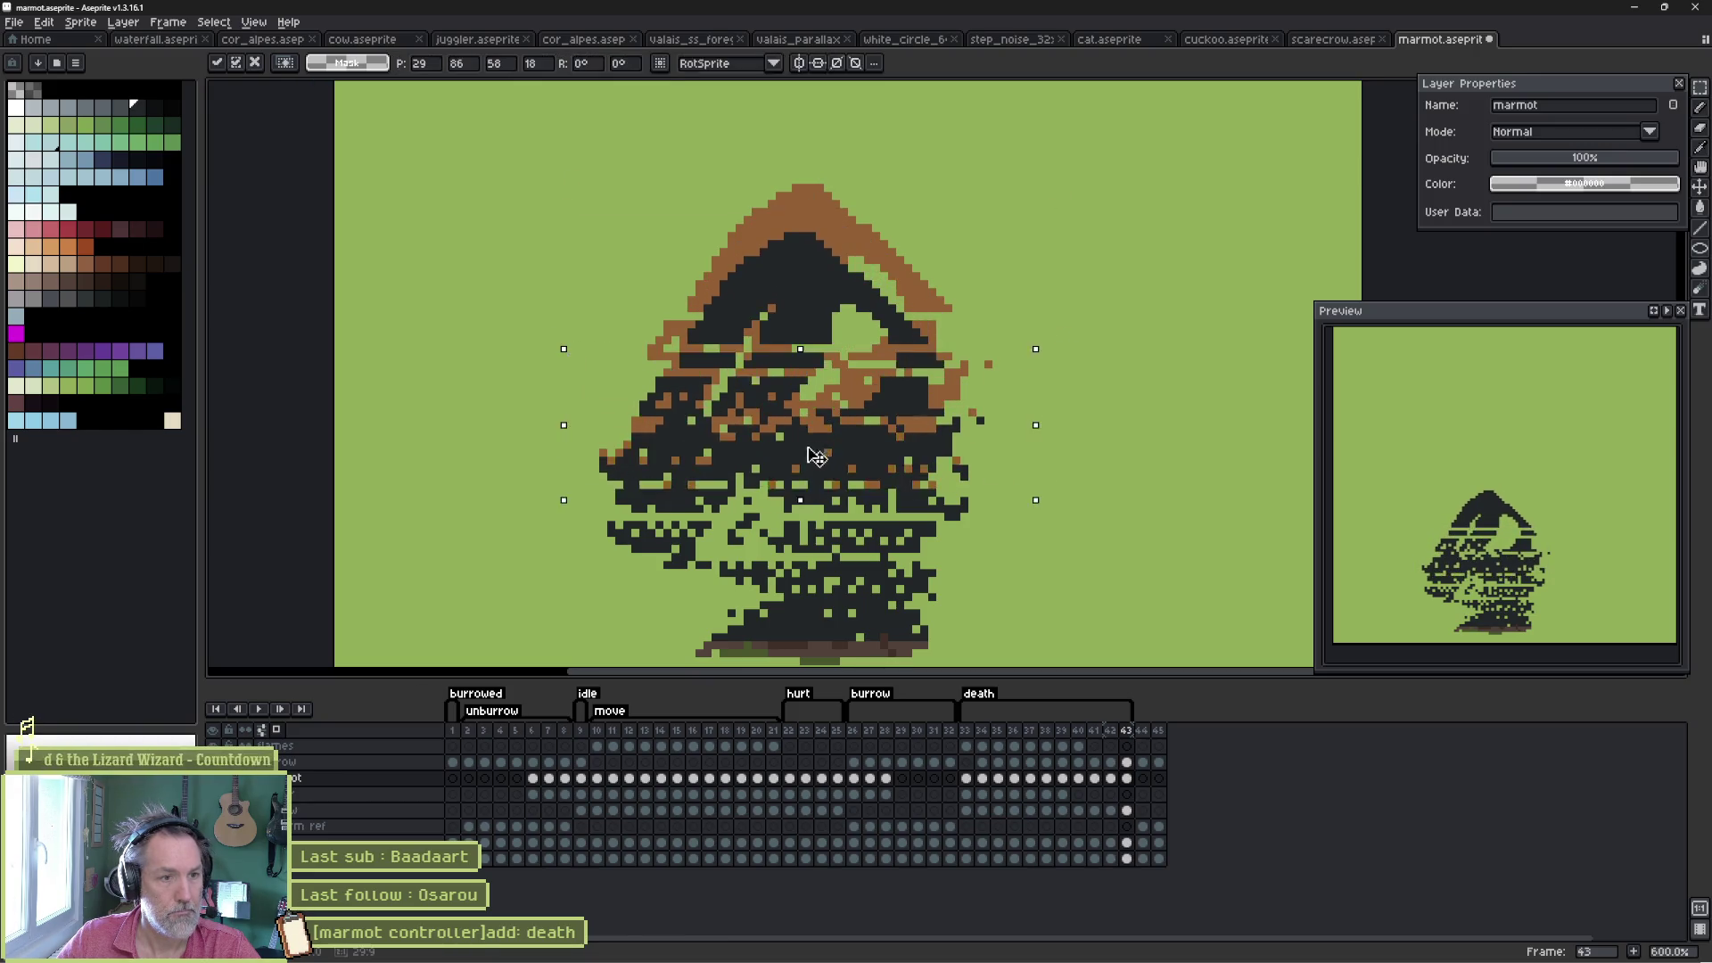
pyautogui.moveTo(562, 363); pyautogui.dragTo(1024, 508)
pyautogui.hotkey('ctrl', 'v')
pyautogui.press('Return')
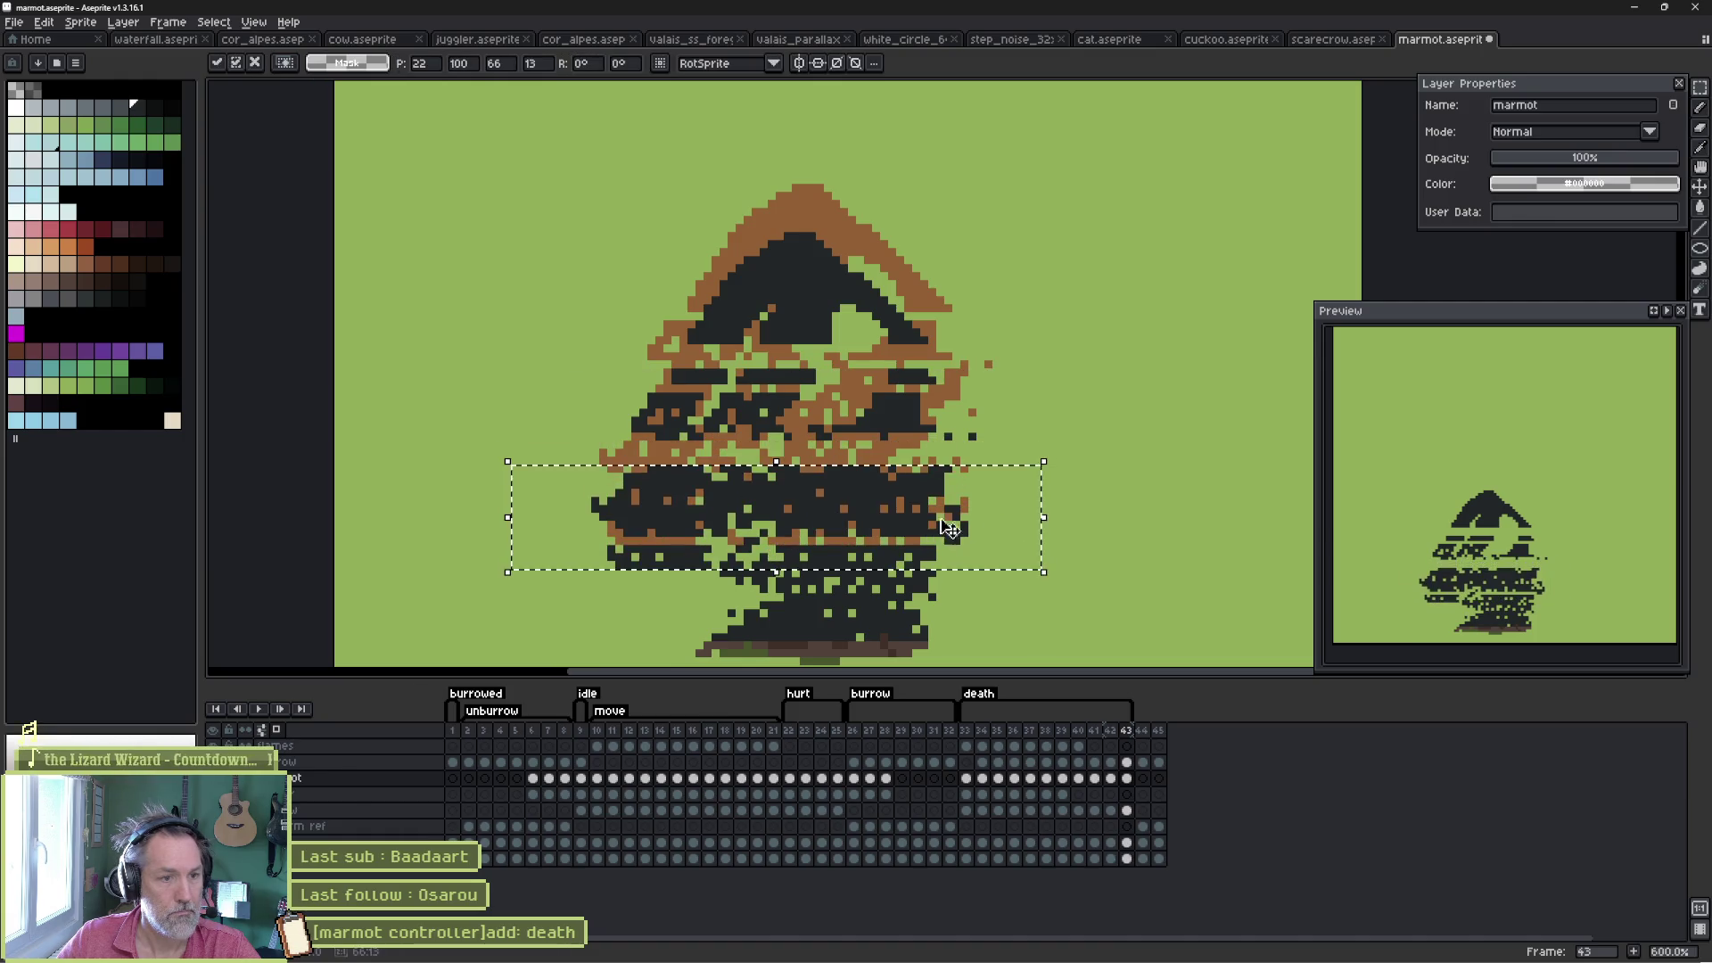
pyautogui.moveTo(571, 526); pyautogui.dragTo(1092, 613)
pyautogui.hotkey('ctrl', 'v')
pyautogui.moveTo(1204, 563); pyautogui.dragTo(580, 623)
pyautogui.moveTo(829, 579); pyautogui.dragTo(833, 599)
pyautogui.hotkey('ctrl', 'd')
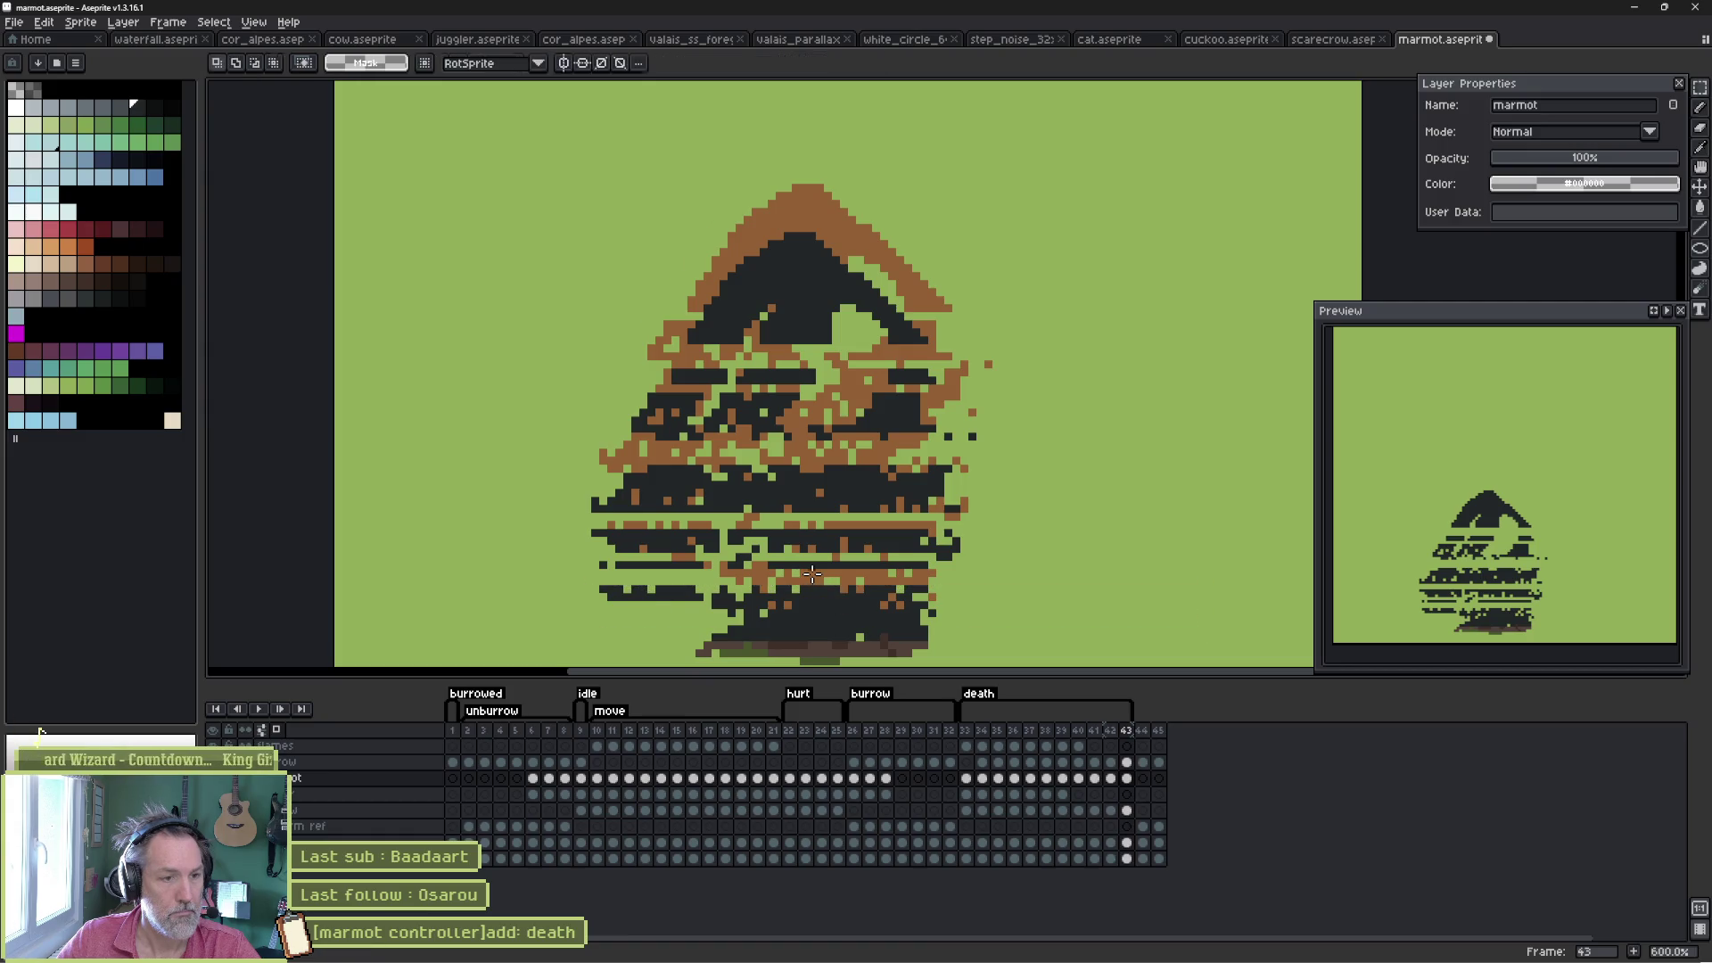
pyautogui.press('b')
# - Add dark pixels on the mid-body, face and lower body, then erase some to show brown
pyautogui.moveTo(745, 480)
pyautogui.mouseDown()
pyautogui.moveTo(722, 427)
pyautogui.moveTo(691, 452)
pyautogui.mouseUp()
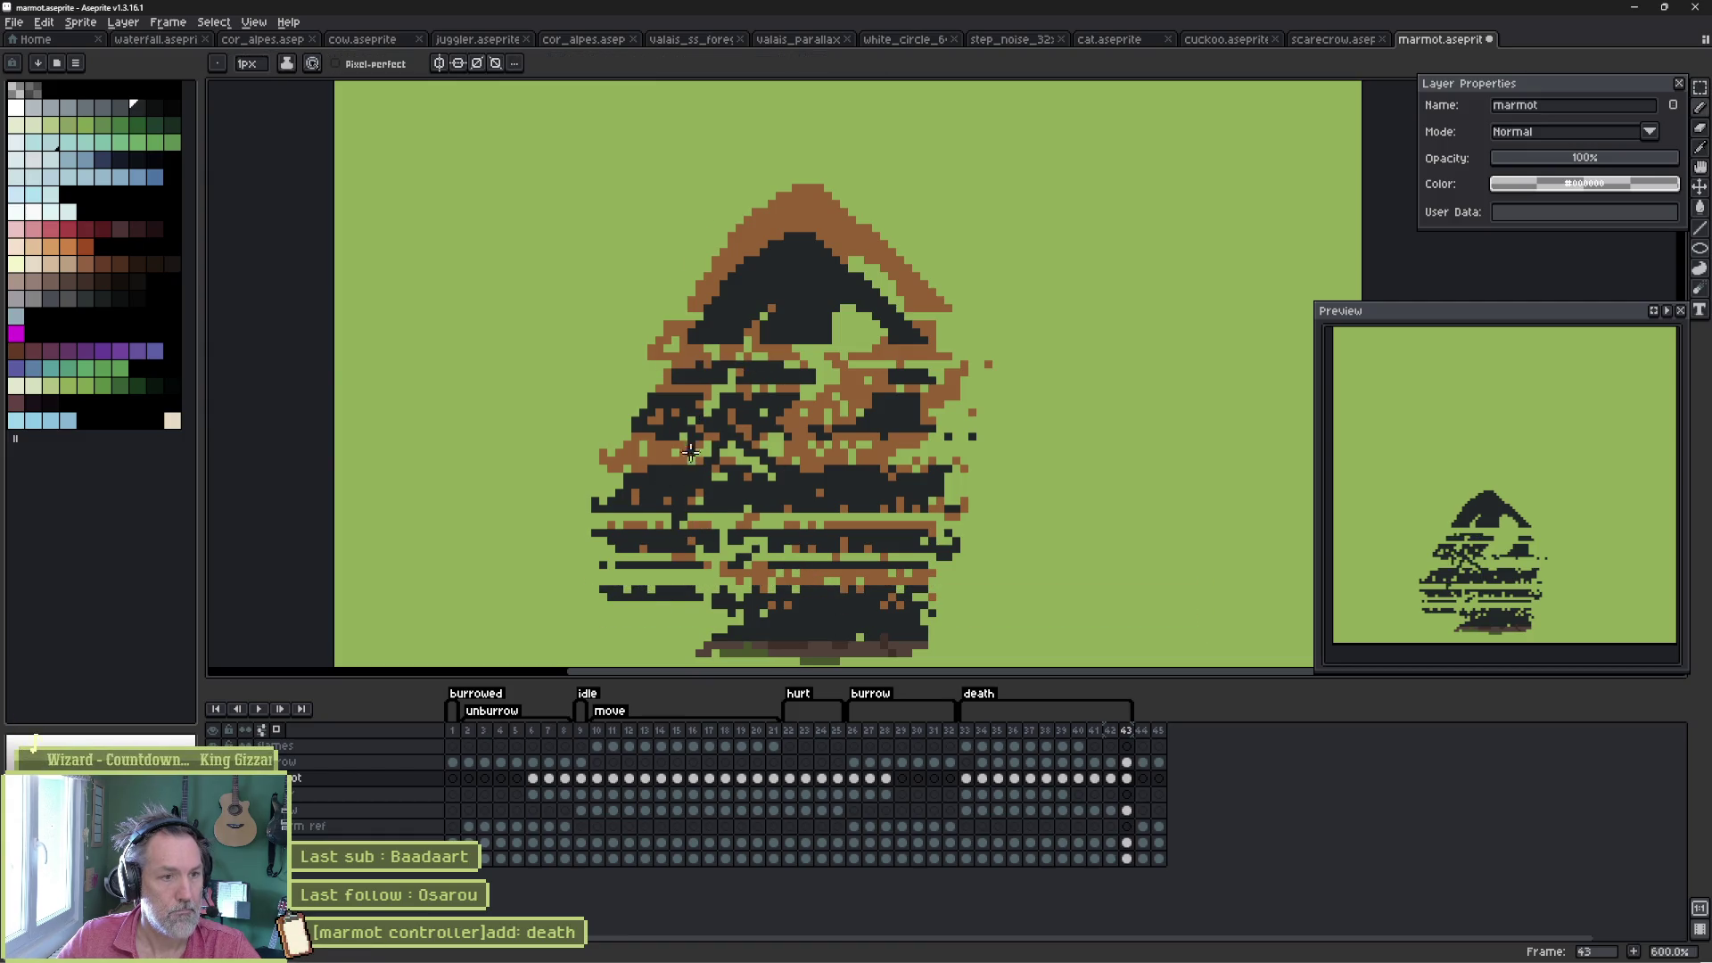
pyautogui.moveTo(836, 409); pyautogui.dragTo(823, 358)
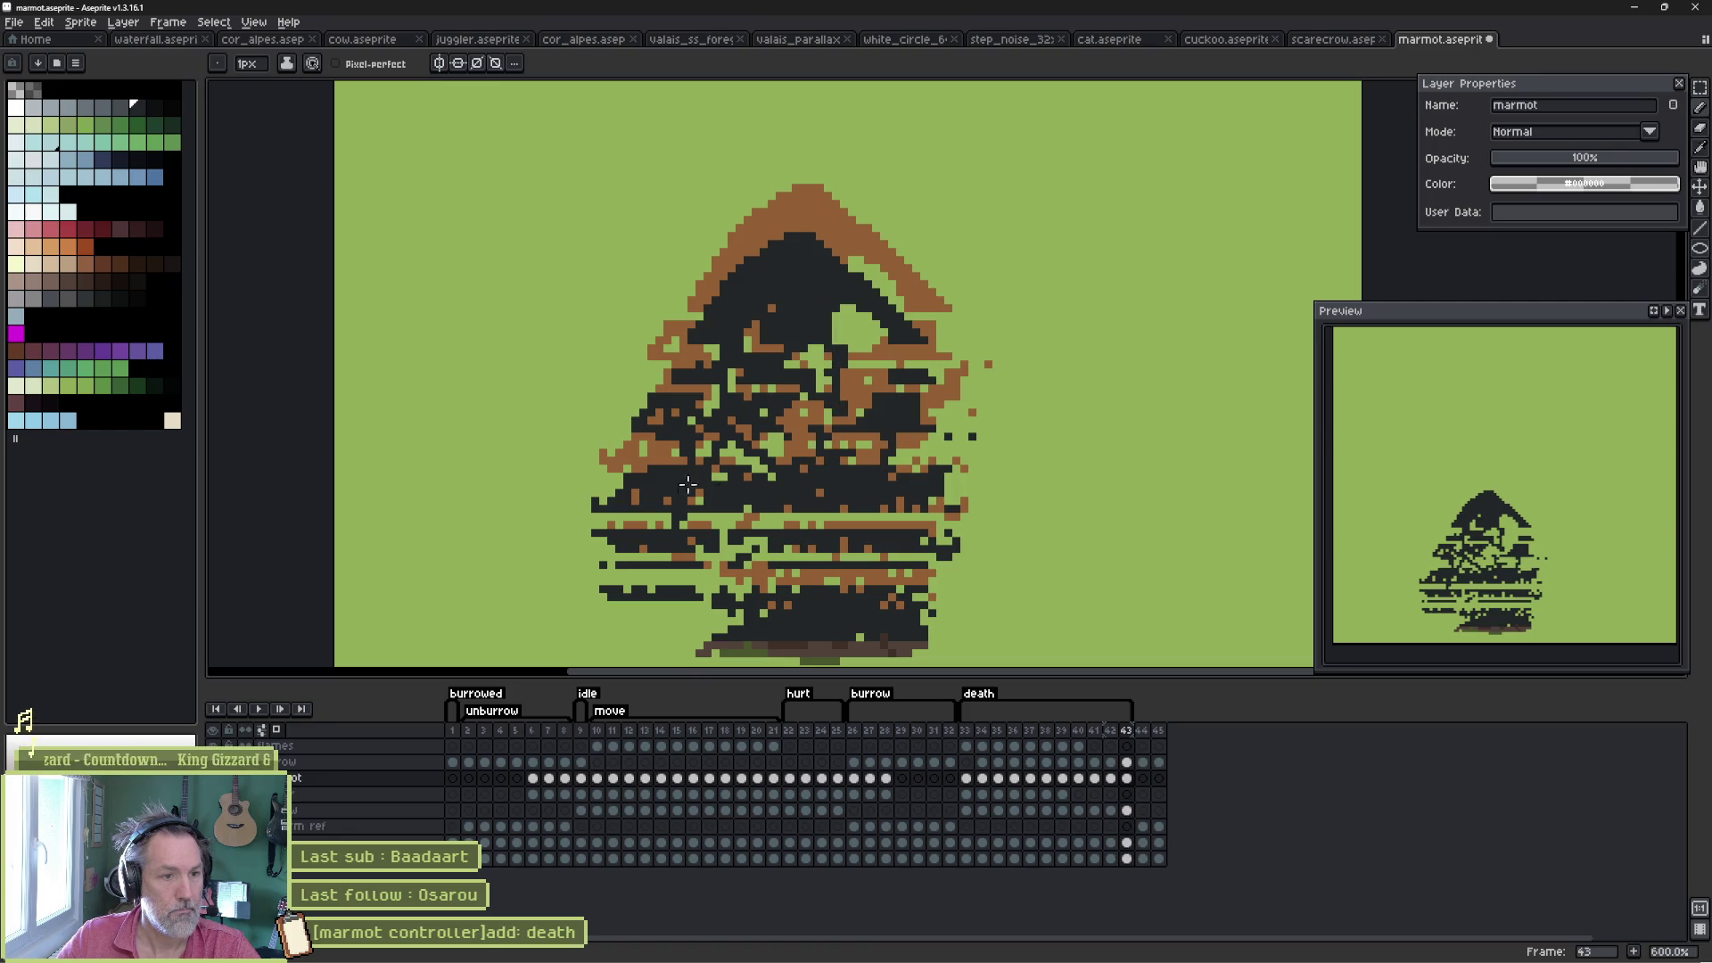
pyautogui.moveTo(687, 484)
pyautogui.mouseDown()
pyautogui.moveTo(731, 546)
pyautogui.moveTo(660, 578)
pyautogui.moveTo(689, 637)
pyautogui.moveTo(863, 569)
pyautogui.moveTo(846, 461)
pyautogui.mouseUp()
pyautogui.press('e')
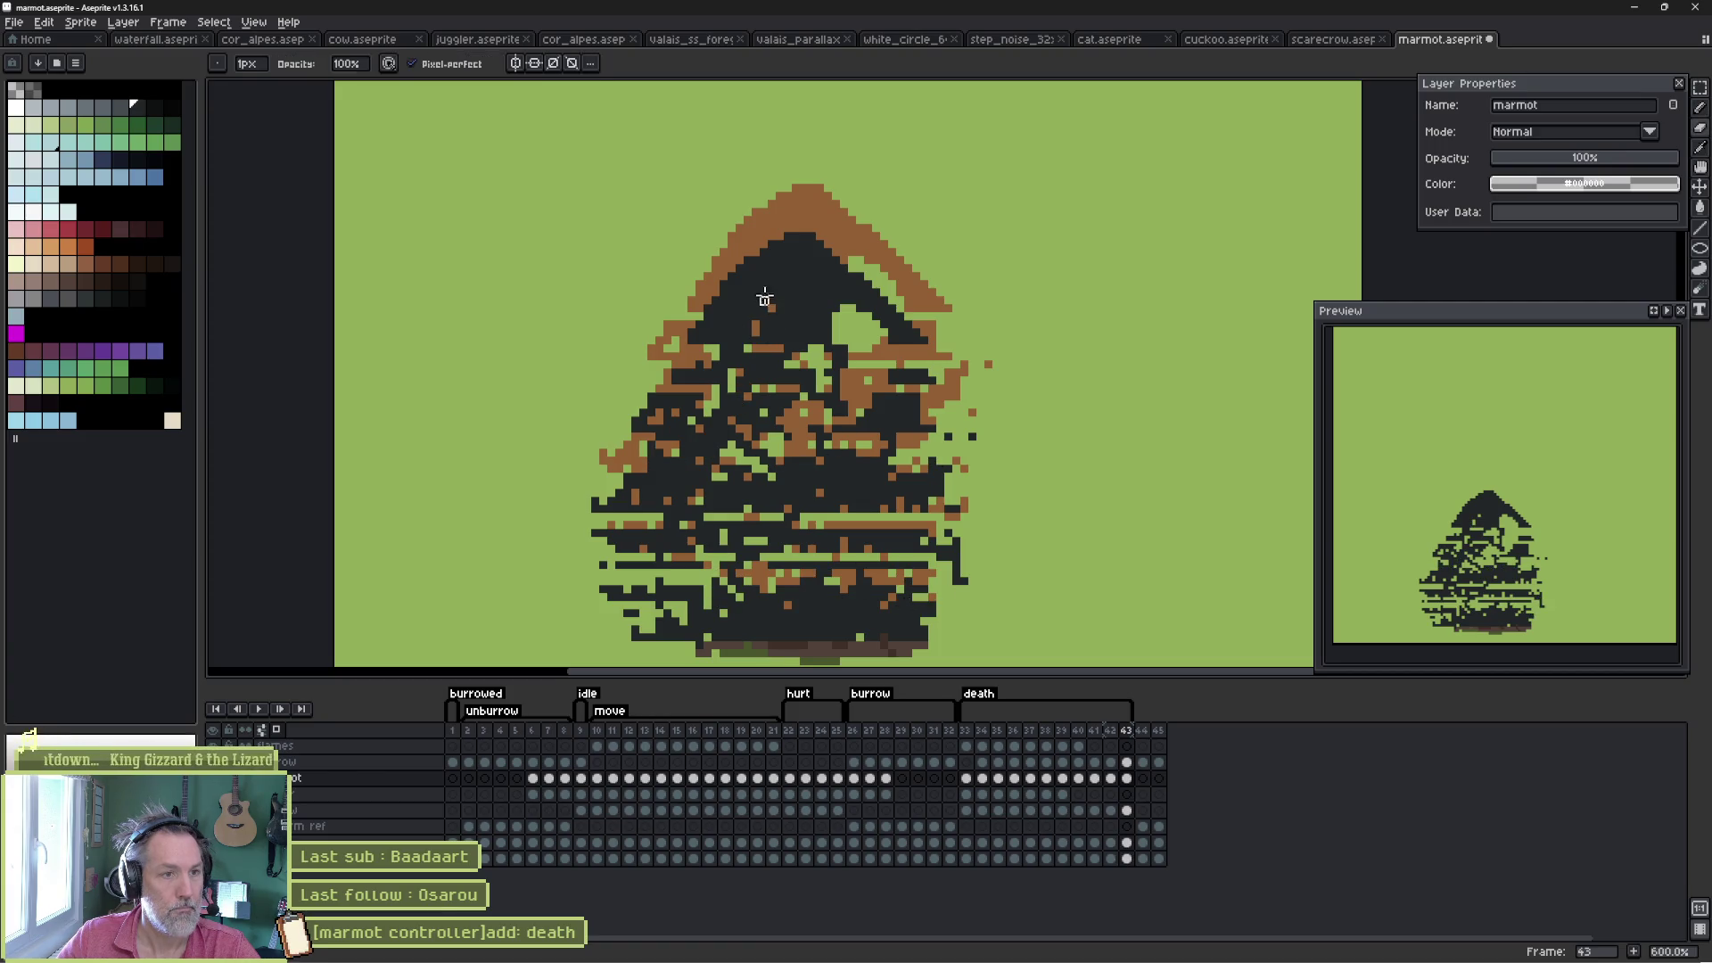
pyautogui.moveTo(815, 318)
pyautogui.mouseDown()
pyautogui.moveTo(758, 276)
pyautogui.moveTo(815, 288)
pyautogui.mouseUp()
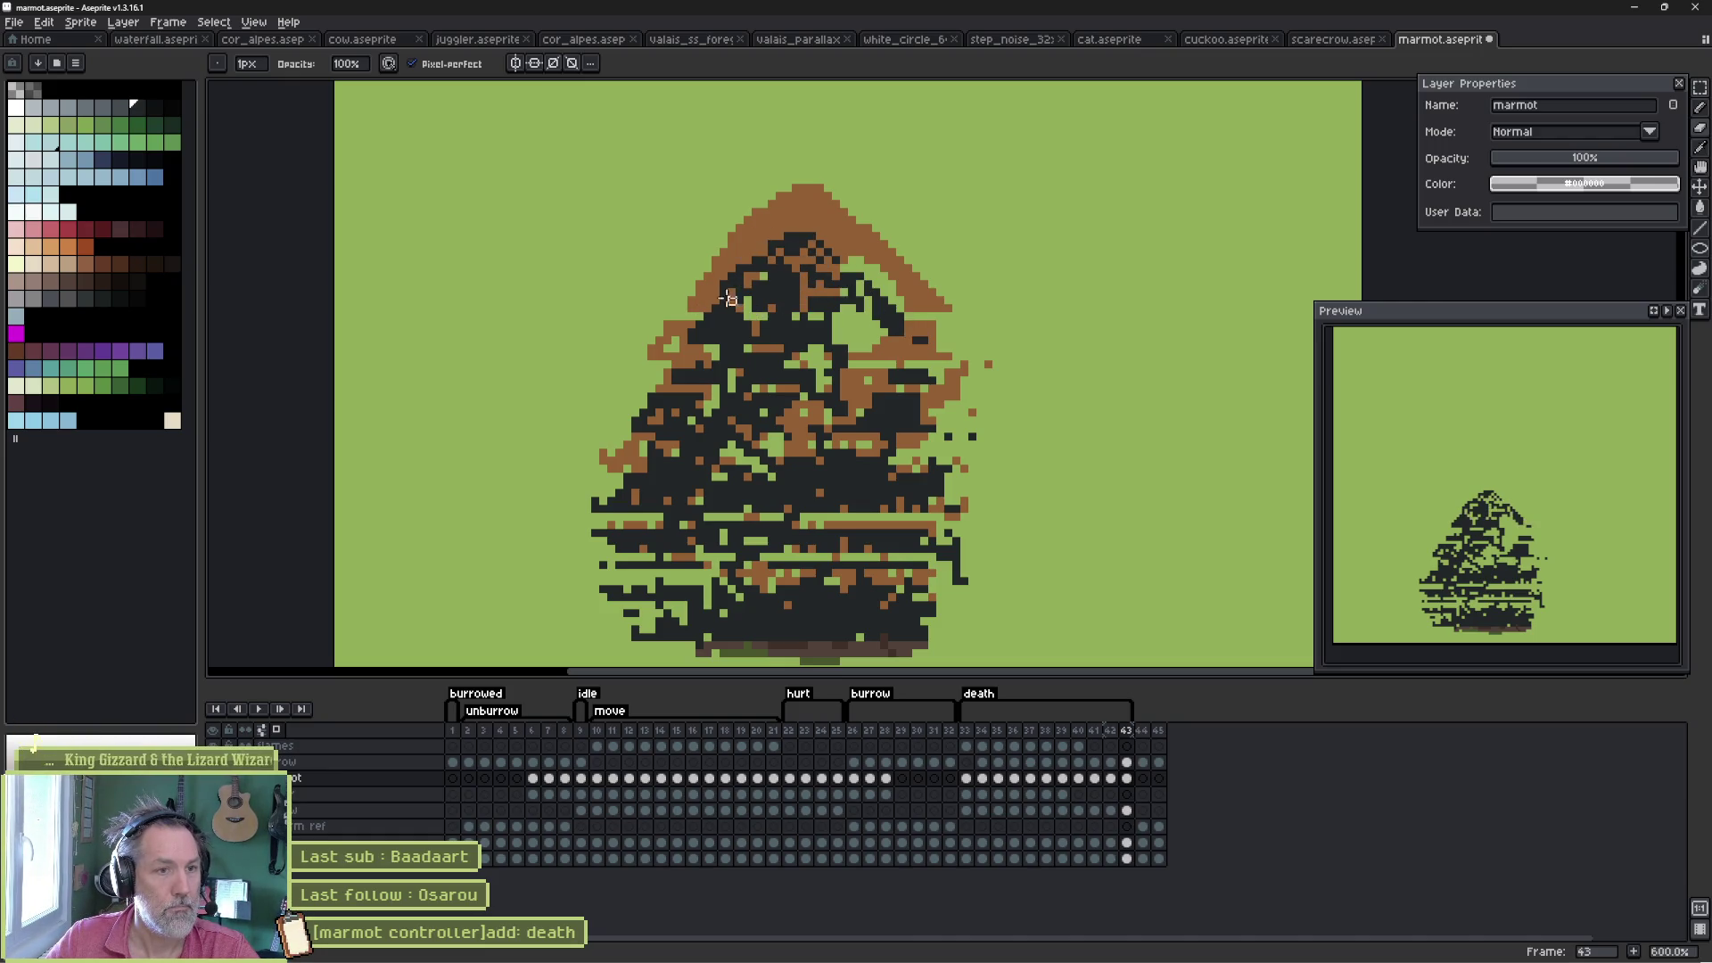
pyautogui.moveTo(716, 330); pyautogui.dragTo(747, 326)
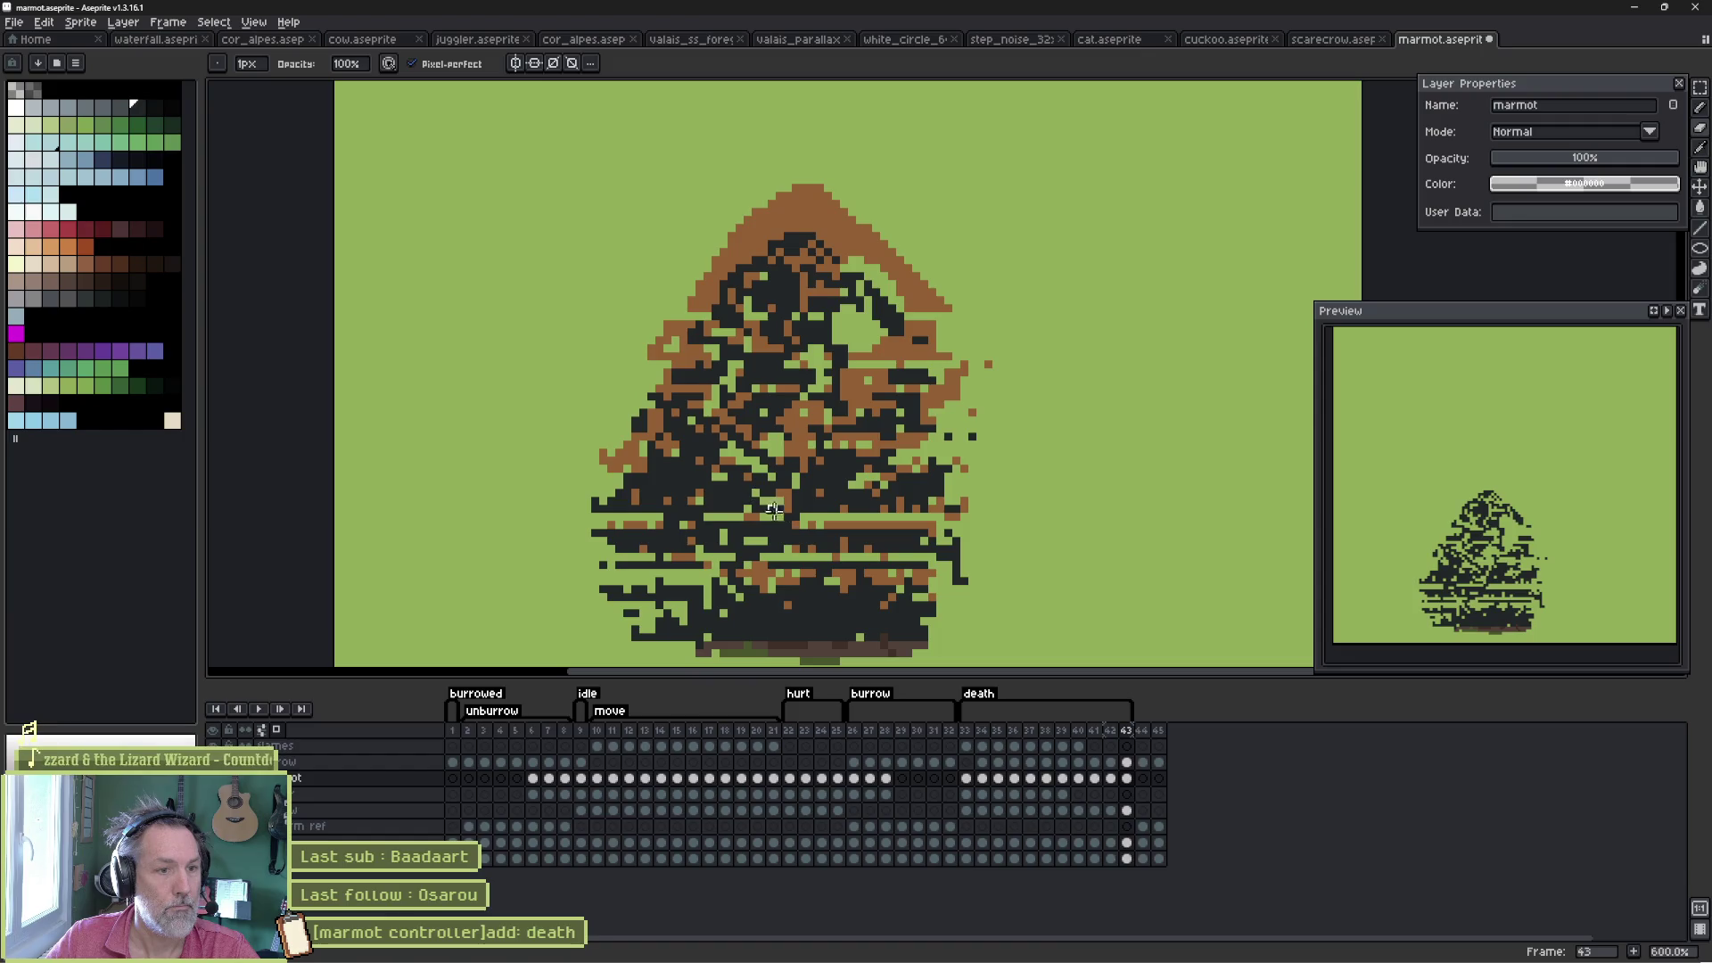
pyautogui.moveTo(731, 509)
pyautogui.mouseDown()
pyautogui.moveTo(860, 513)
pyautogui.moveTo(783, 543)
pyautogui.mouseUp()
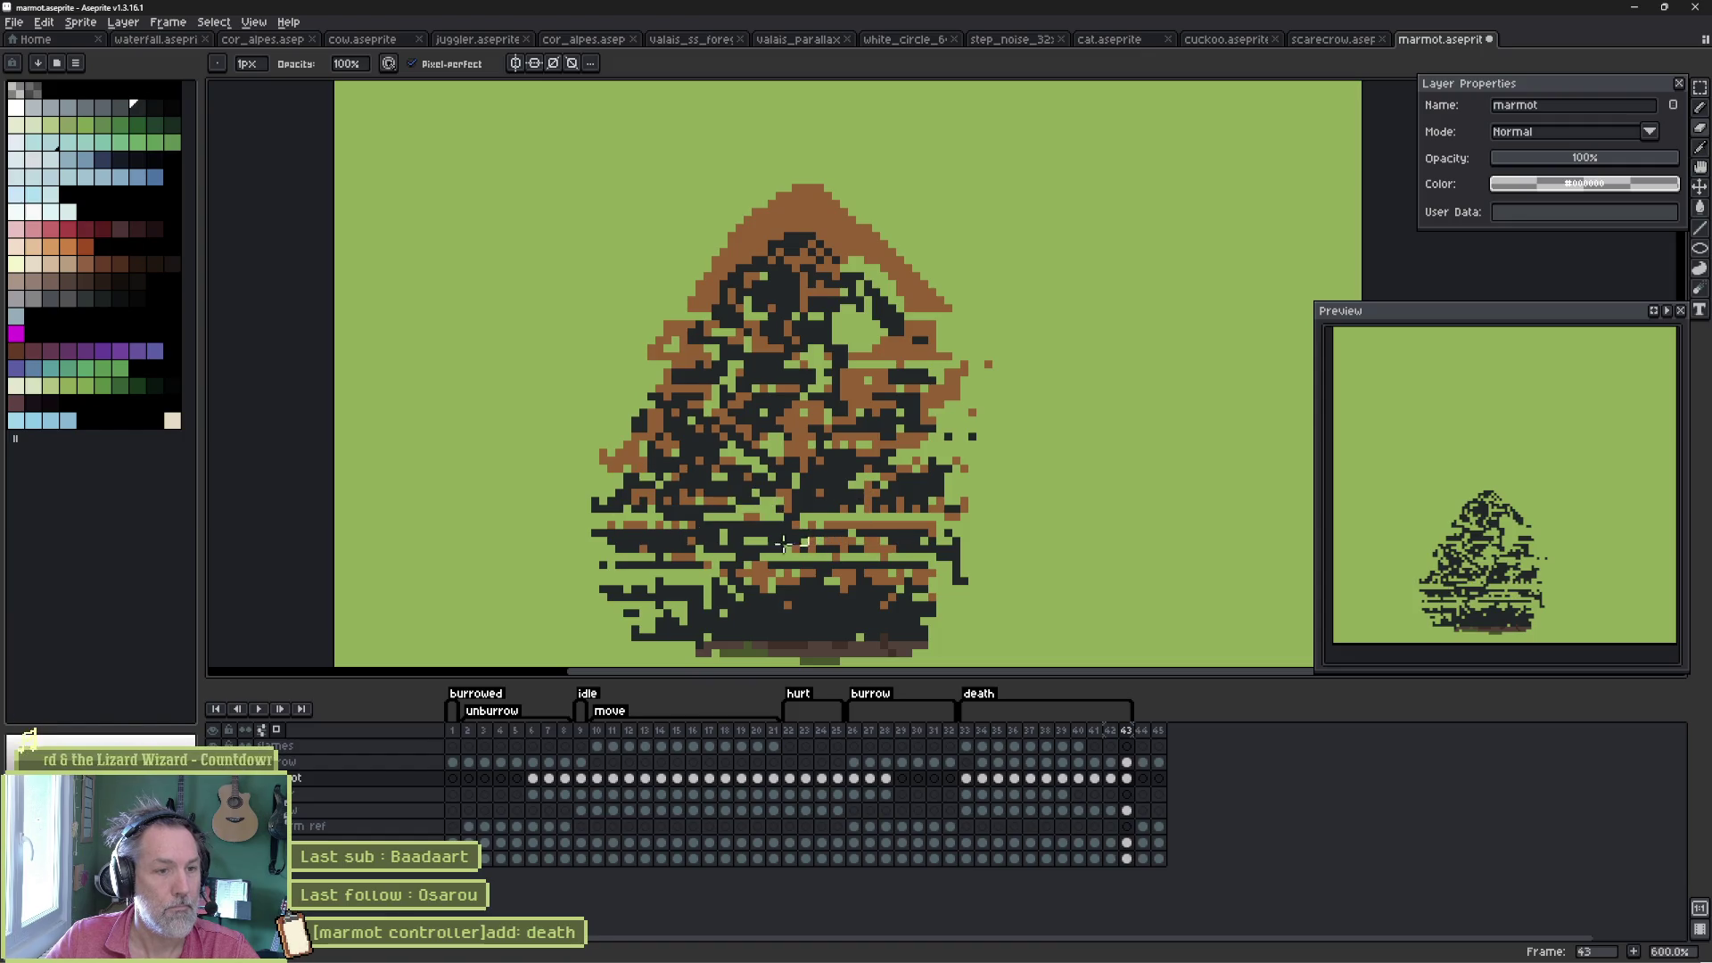
# - Slide the upper, middle and lower body bands of frame 43 sideways, commit, and play the animation
pyautogui.press('m')
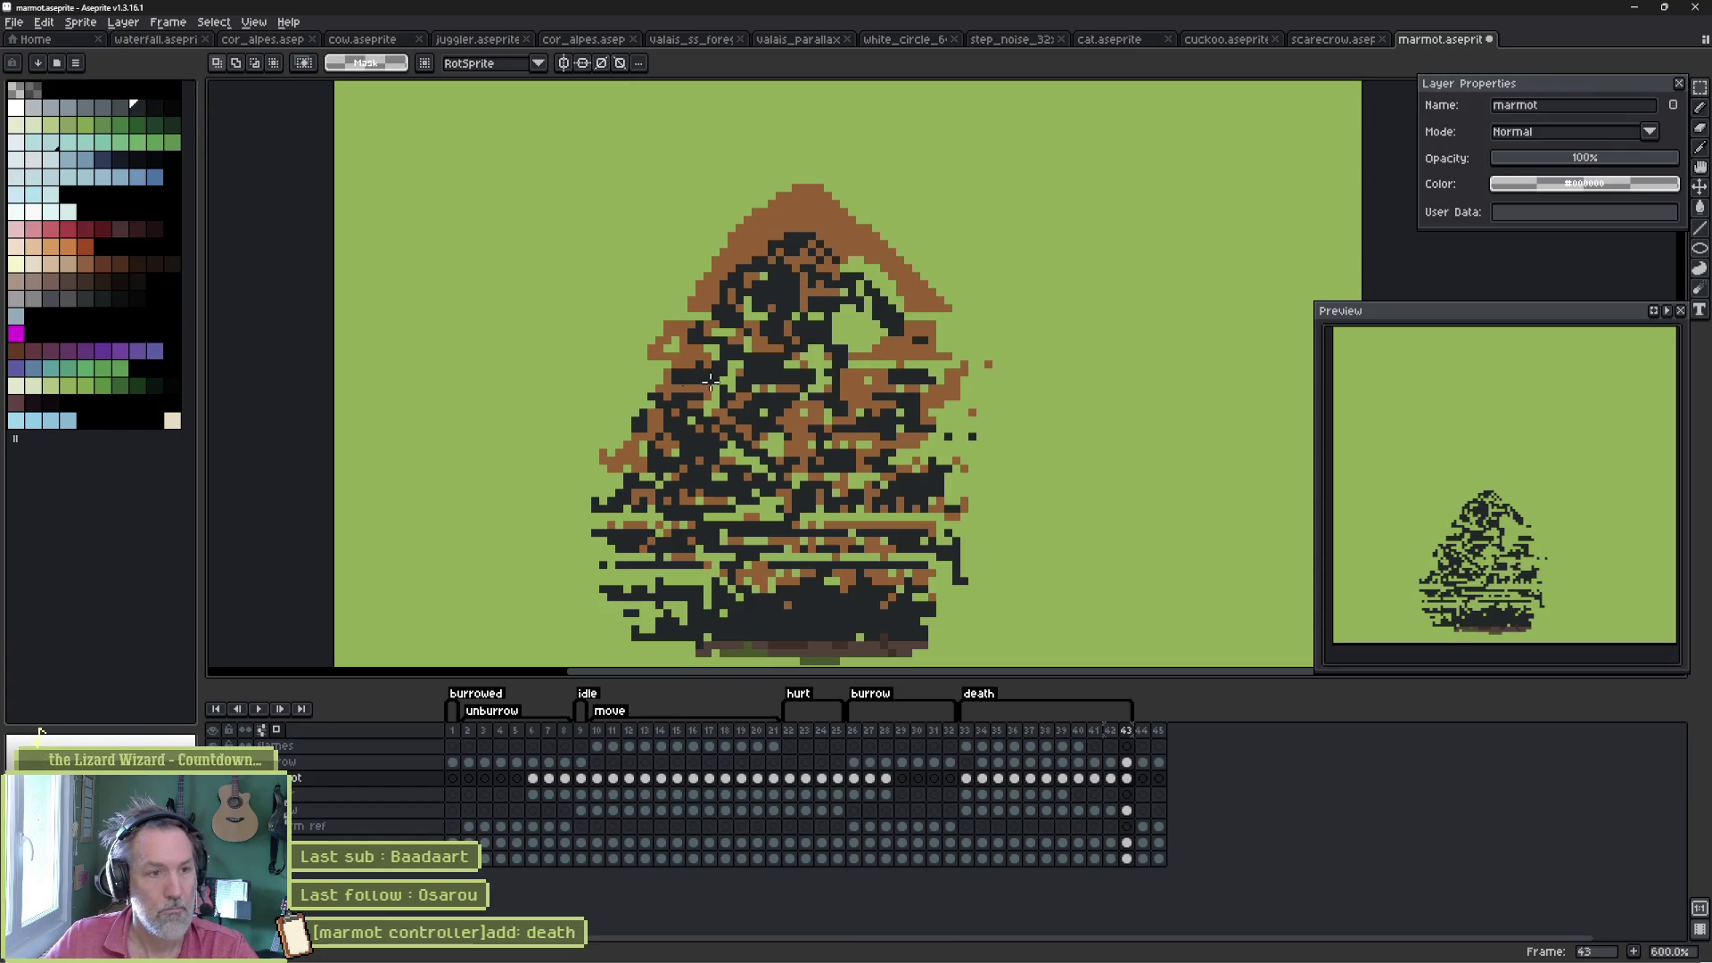
pyautogui.moveTo(620, 317); pyautogui.dragTo(1091, 395)
pyautogui.moveTo(856, 382)
pyautogui.mouseDown()
pyautogui.moveTo(896, 383)
pyautogui.moveTo(1049, 462)
pyautogui.moveTo(595, 493)
pyautogui.mouseUp()
pyautogui.moveTo(785, 460); pyautogui.dragTo(814, 461)
pyautogui.moveTo(411, 461)
pyautogui.mouseDown()
pyautogui.moveTo(1001, 516)
pyautogui.moveTo(914, 506)
pyautogui.mouseUp()
pyautogui.moveTo(1075, 486); pyautogui.dragTo(635, 572)
pyautogui.moveTo(1033, 524); pyautogui.dragTo(535, 593)
pyautogui.moveTo(811, 578); pyautogui.dragTo(842, 577)
pyautogui.press('Return')
pyautogui.press('Return')
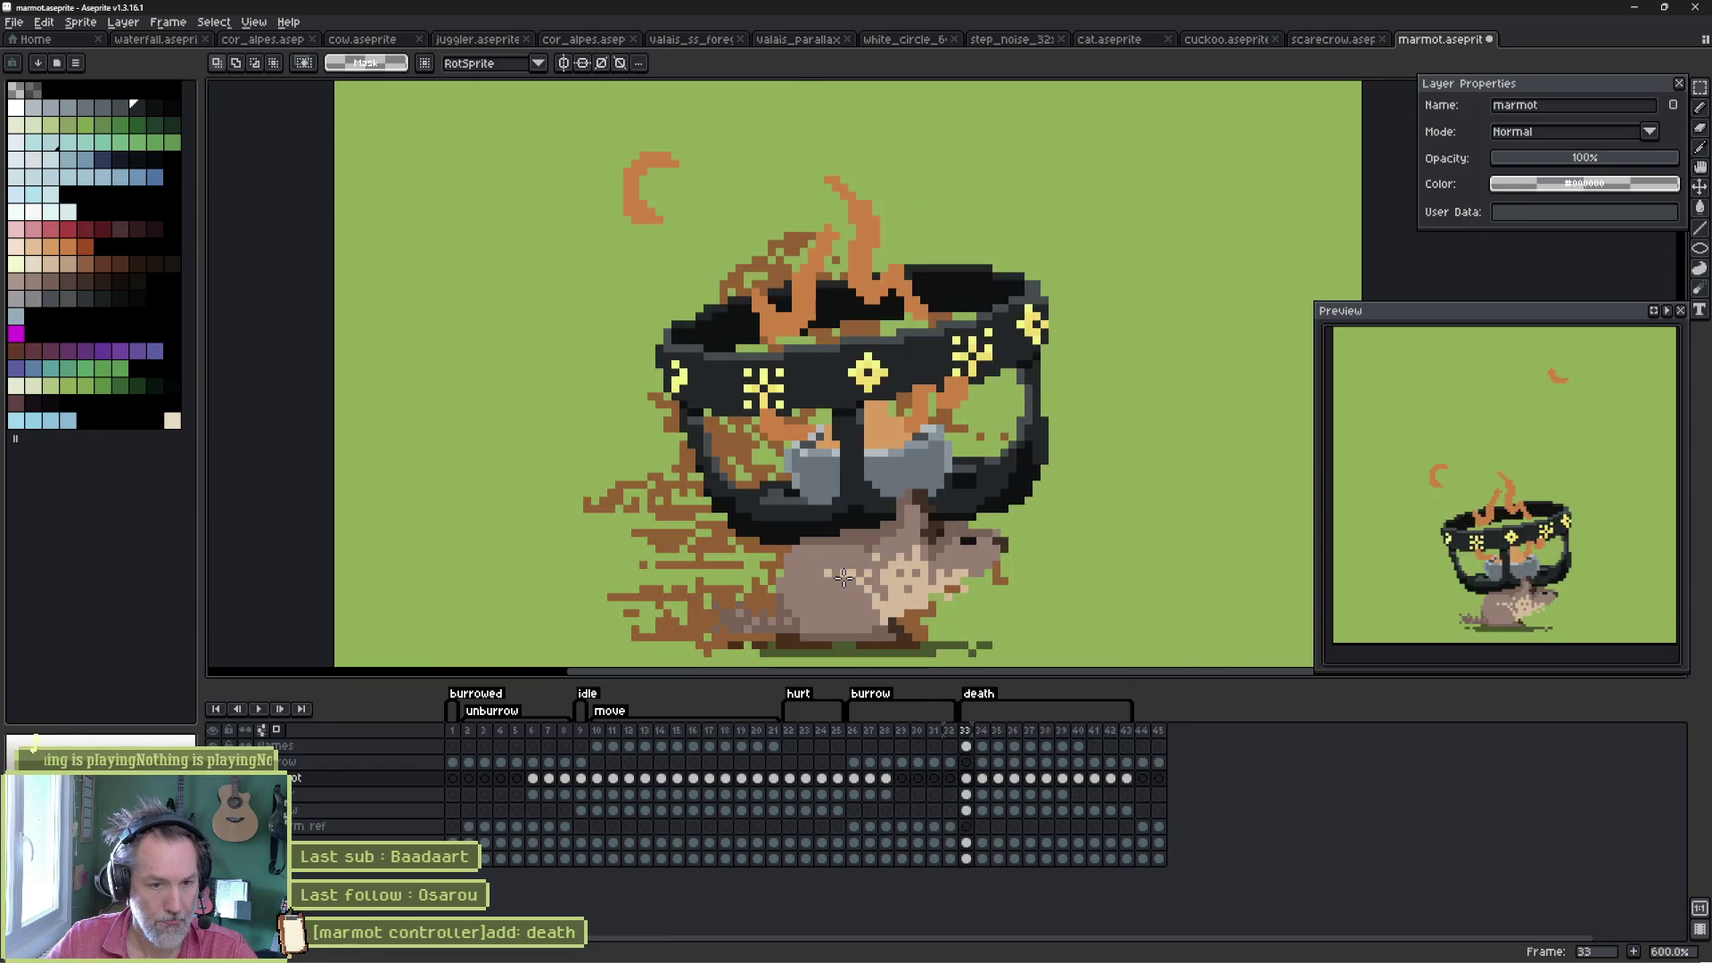
# - Add frame 44, paste pixels over the marmot's top, and shift a lower band down and left
pyautogui.hotkey('alt', 'n')
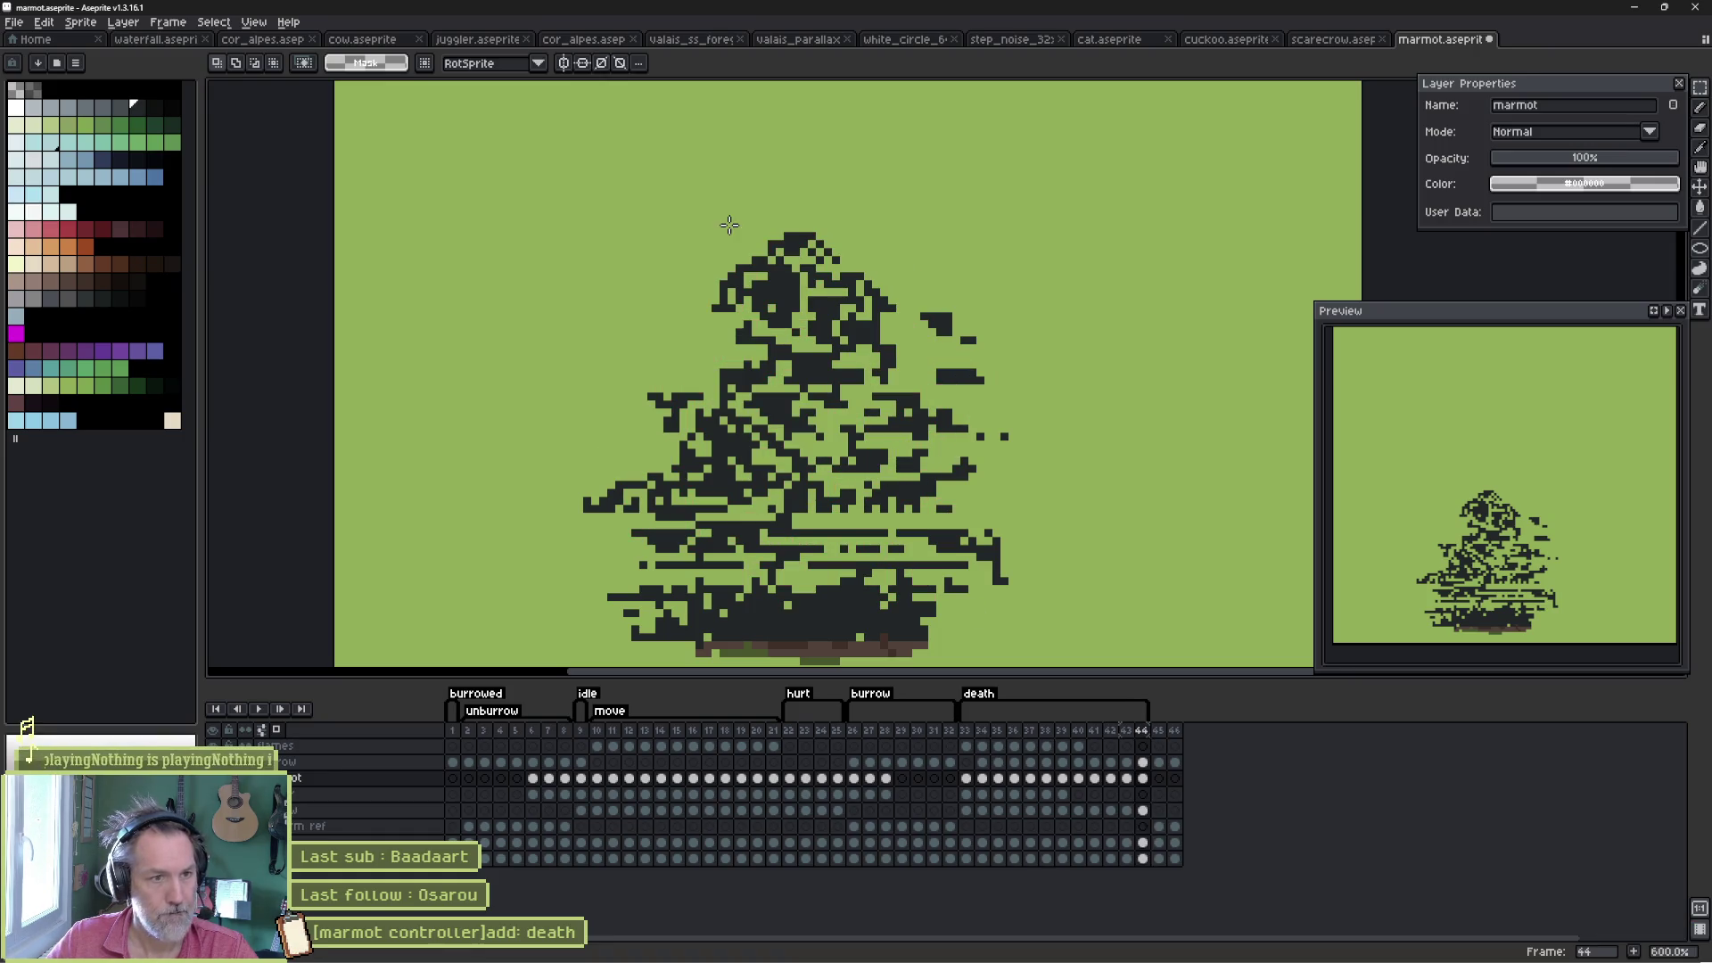
pyautogui.moveTo(546, 195); pyautogui.dragTo(980, 372)
pyautogui.hotkey('ctrl', 'z')
pyautogui.hotkey('ctrl', 'v')
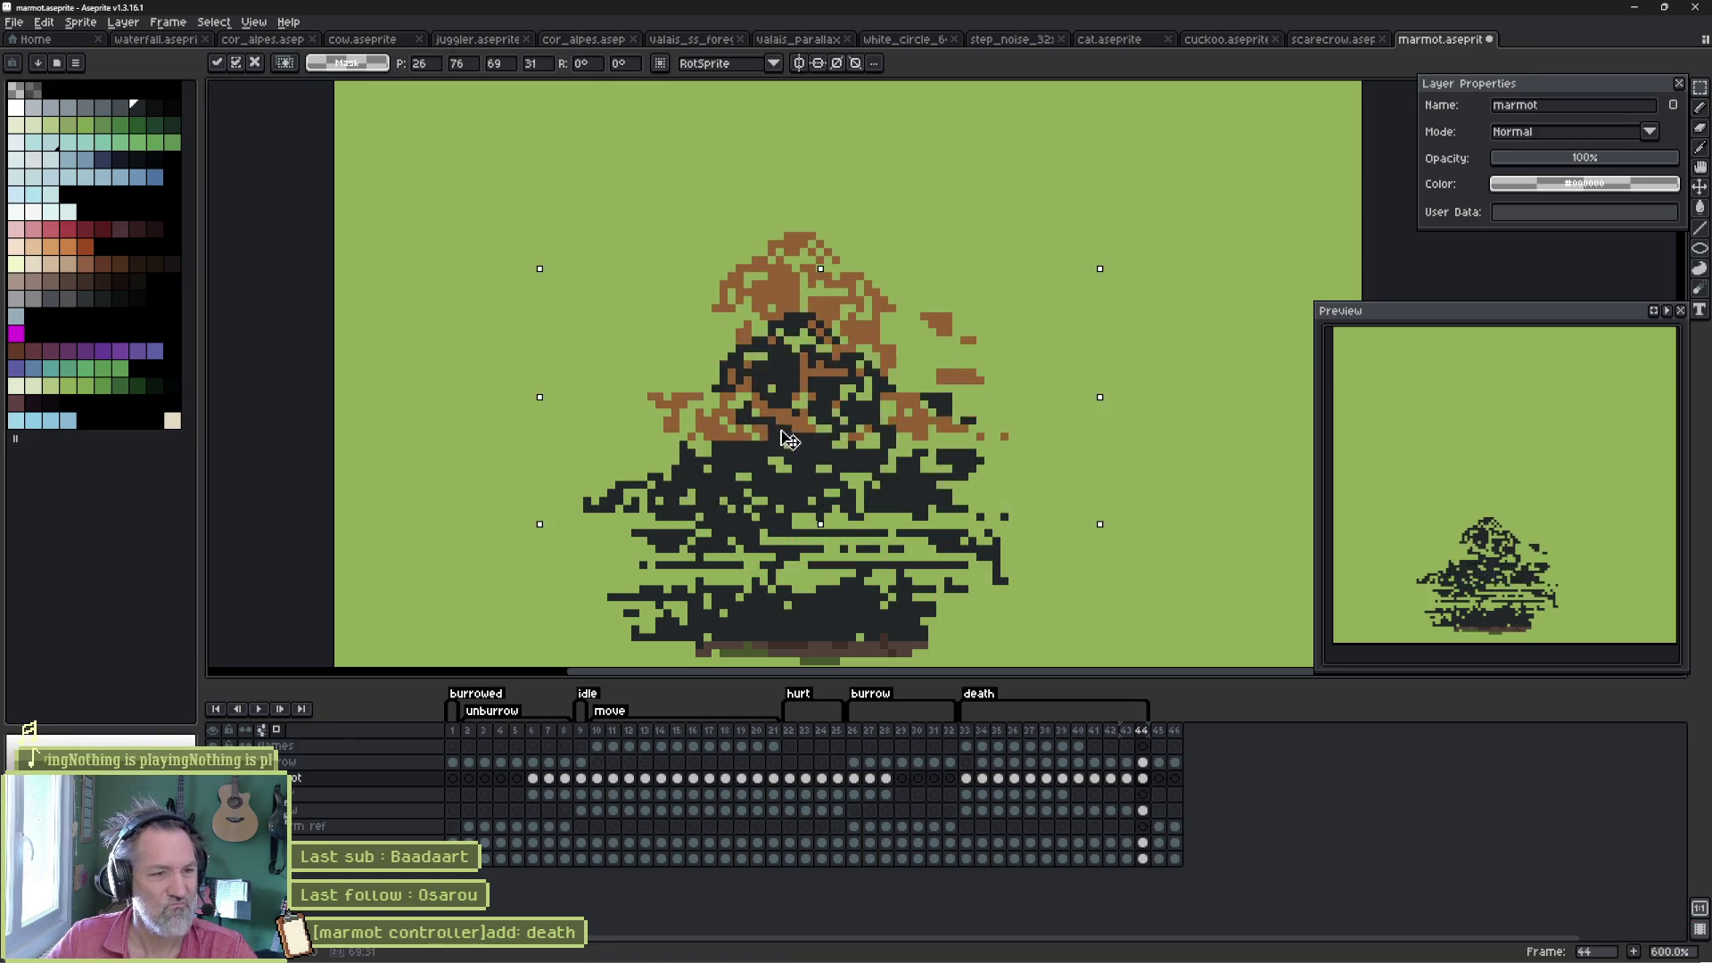
pyautogui.moveTo(406, 402)
pyautogui.mouseDown()
pyautogui.moveTo(1035, 489)
pyautogui.moveTo(1083, 531)
pyautogui.mouseUp()
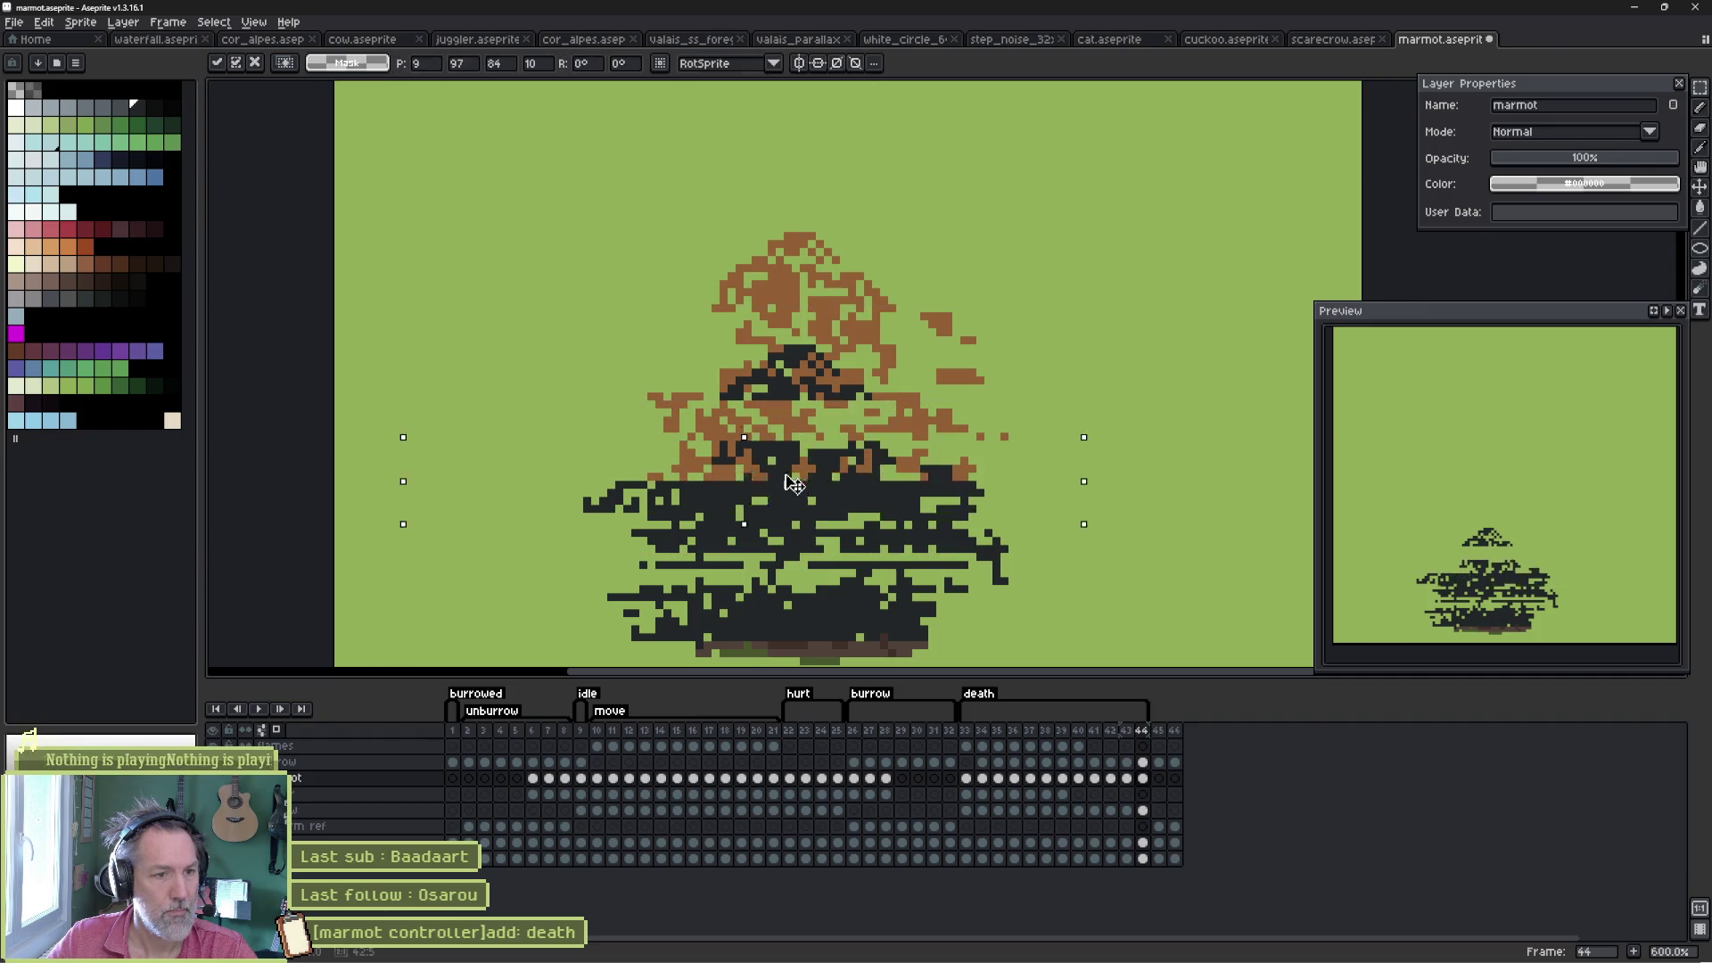
pyautogui.click(1070, 592)
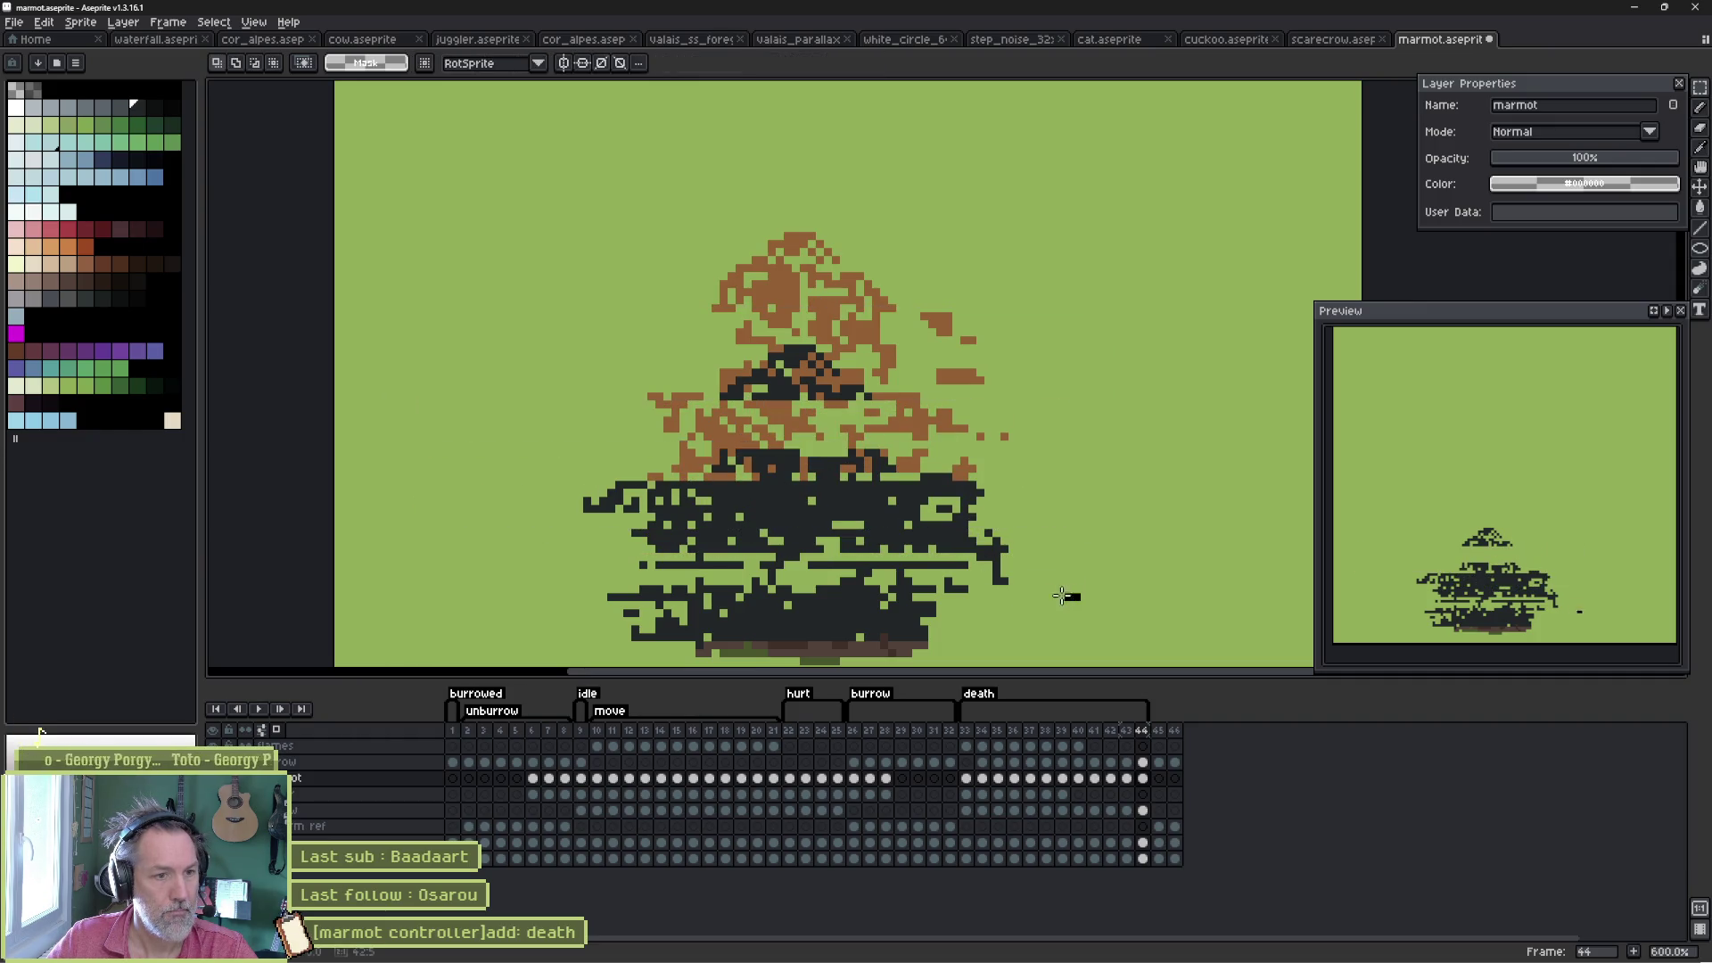
pyautogui.moveTo(1081, 604); pyautogui.dragTo(534, 490)
pyautogui.moveTo(823, 550); pyautogui.dragTo(811, 575)
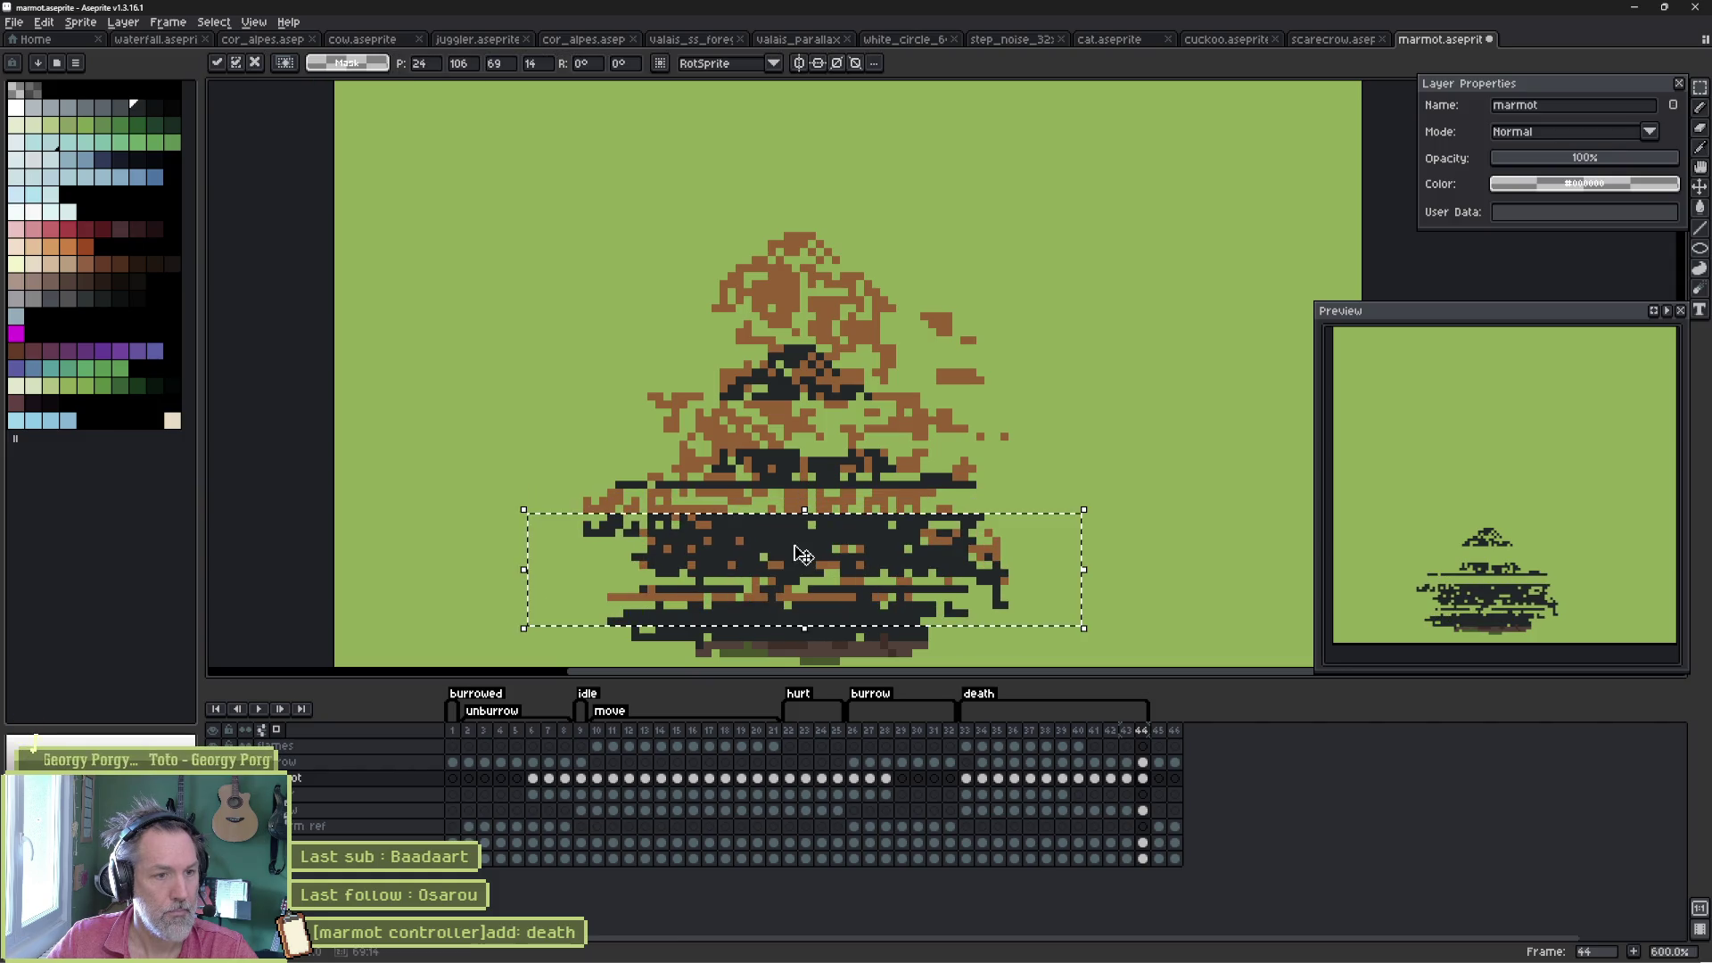
pyautogui.hotkey('ctrl', 'd')
pyautogui.press('b')
# - Draw dark strokes on the marmot's left side, middle and lower-right body with a 3px brush
pyautogui.moveTo(741, 401); pyautogui.dragTo(689, 446)
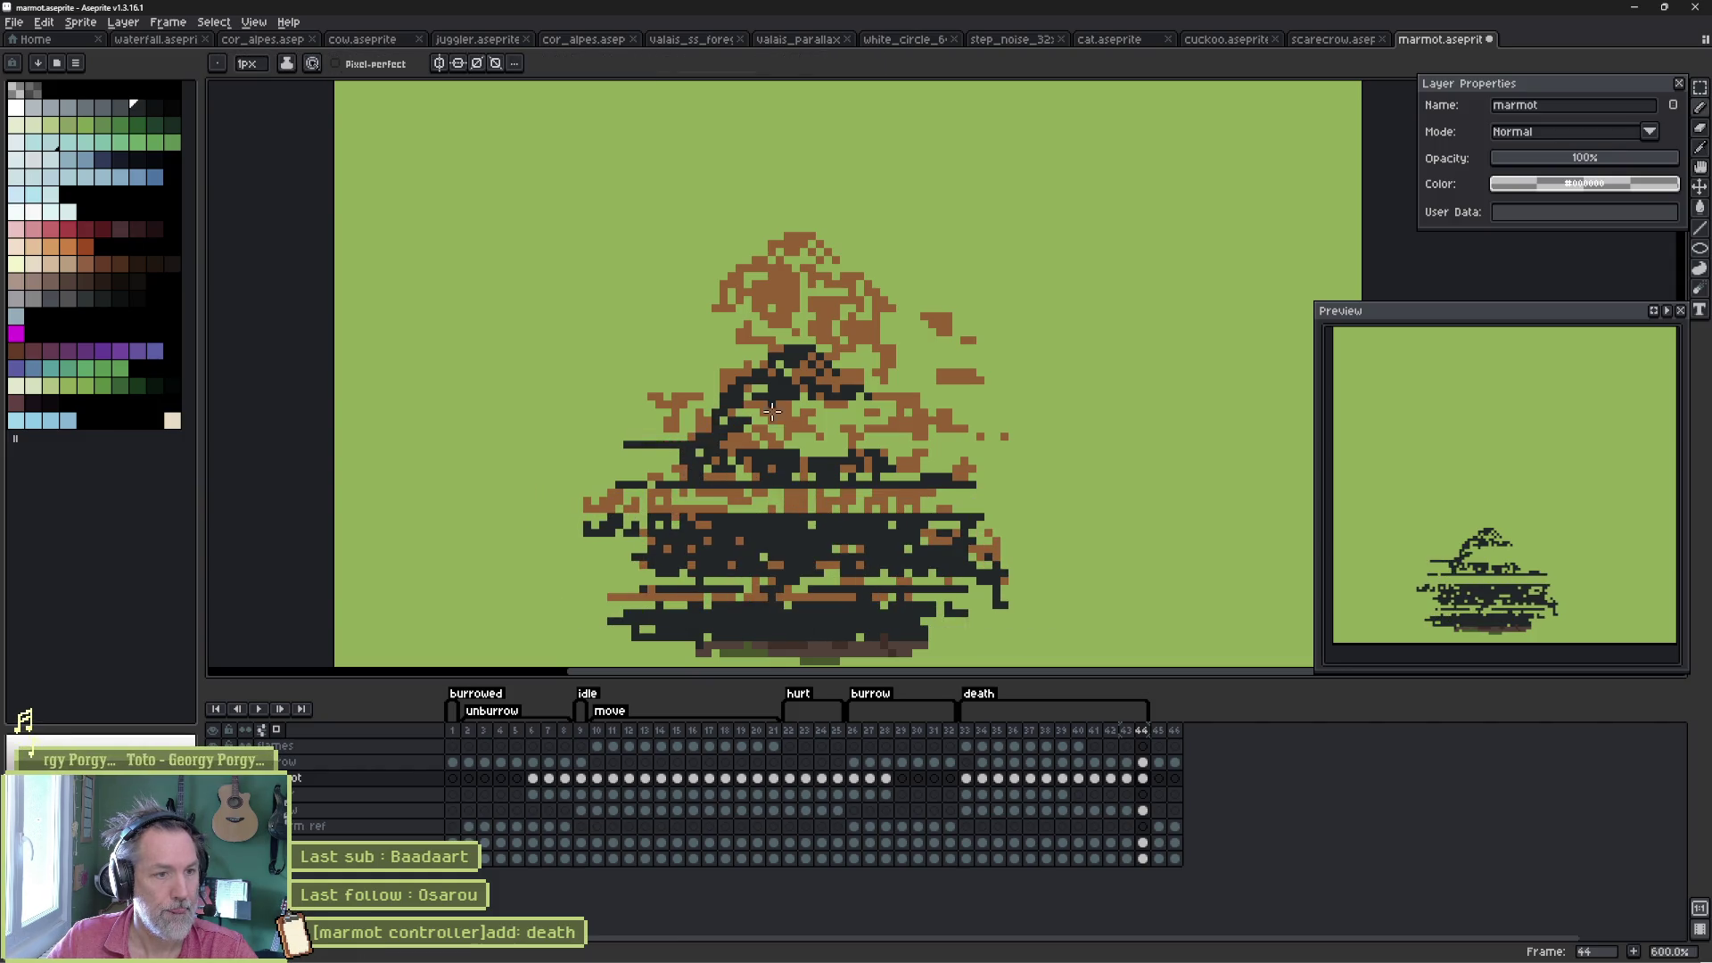
pyautogui.moveTo(819, 433)
pyautogui.mouseDown()
pyautogui.moveTo(869, 446)
pyautogui.moveTo(642, 495)
pyautogui.moveTo(785, 494)
pyautogui.moveTo(704, 505)
pyautogui.moveTo(758, 613)
pyautogui.moveTo(873, 596)
pyautogui.mouseUp()
pyautogui.press('+')
pyautogui.press('+')
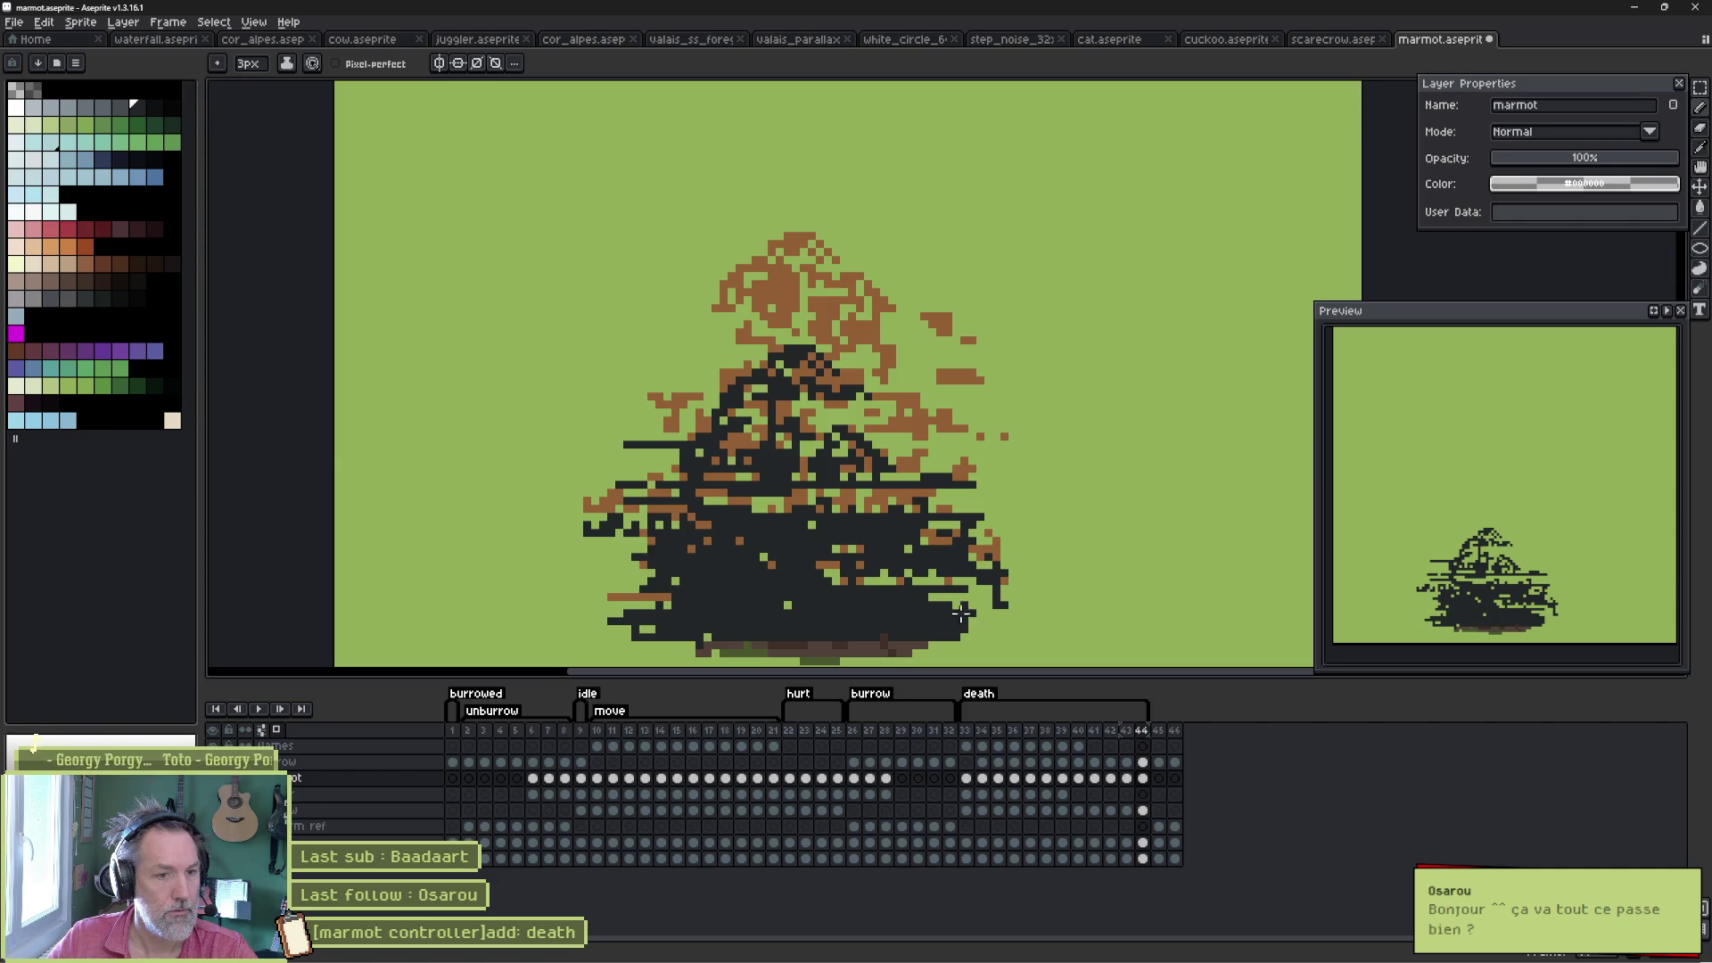
pyautogui.moveTo(961, 611); pyautogui.dragTo(904, 550)
# - Erase dark pixels through the marmot's middle, lower middle and lower-left edge to show brown
pyautogui.press('b')
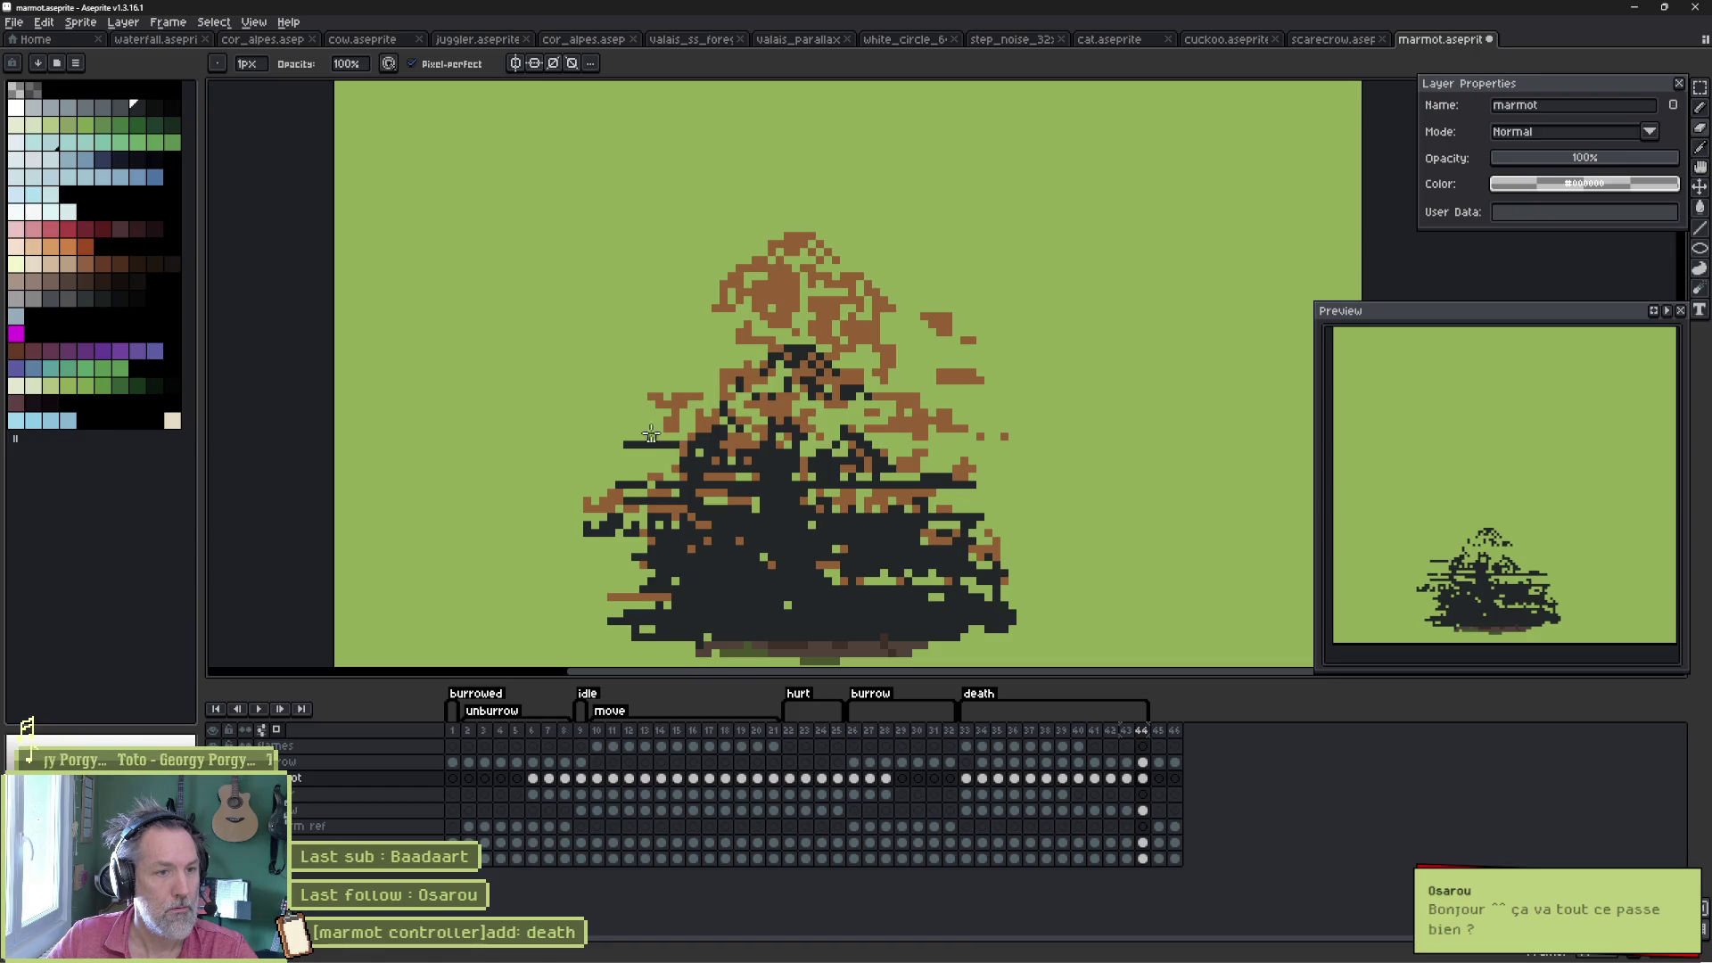
pyautogui.moveTo(680, 461)
pyautogui.mouseDown()
pyautogui.moveTo(745, 555)
pyautogui.moveTo(896, 512)
pyautogui.moveTo(749, 558)
pyautogui.mouseUp()
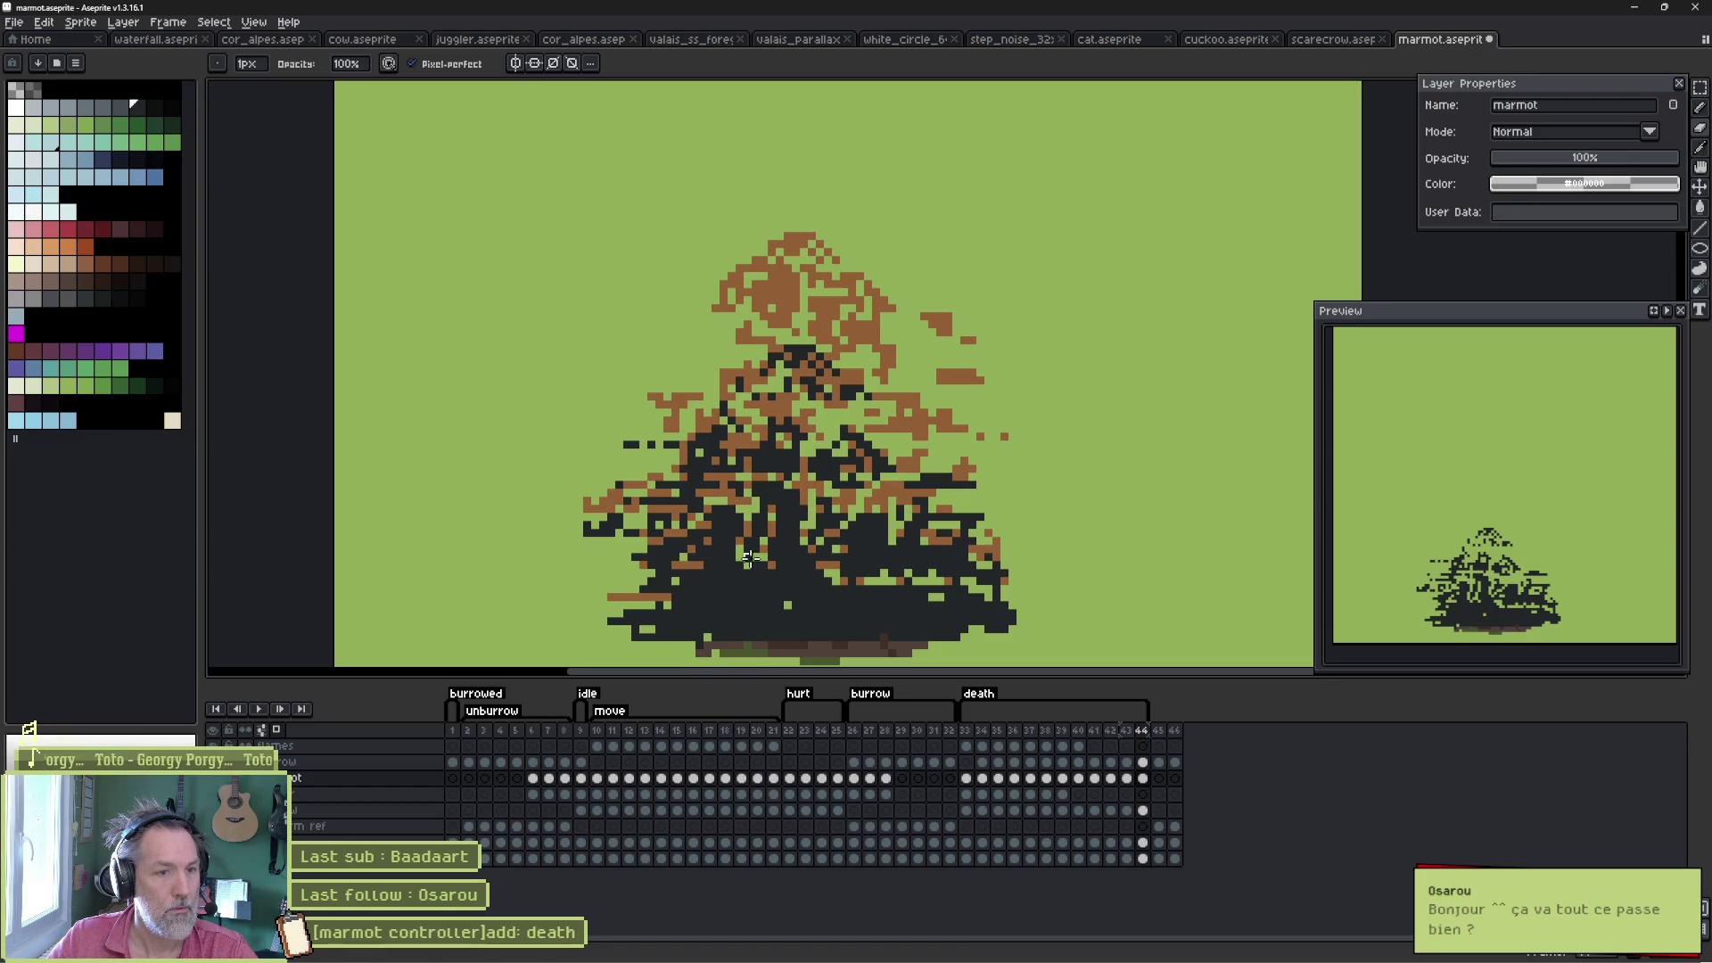
pyautogui.press('e')
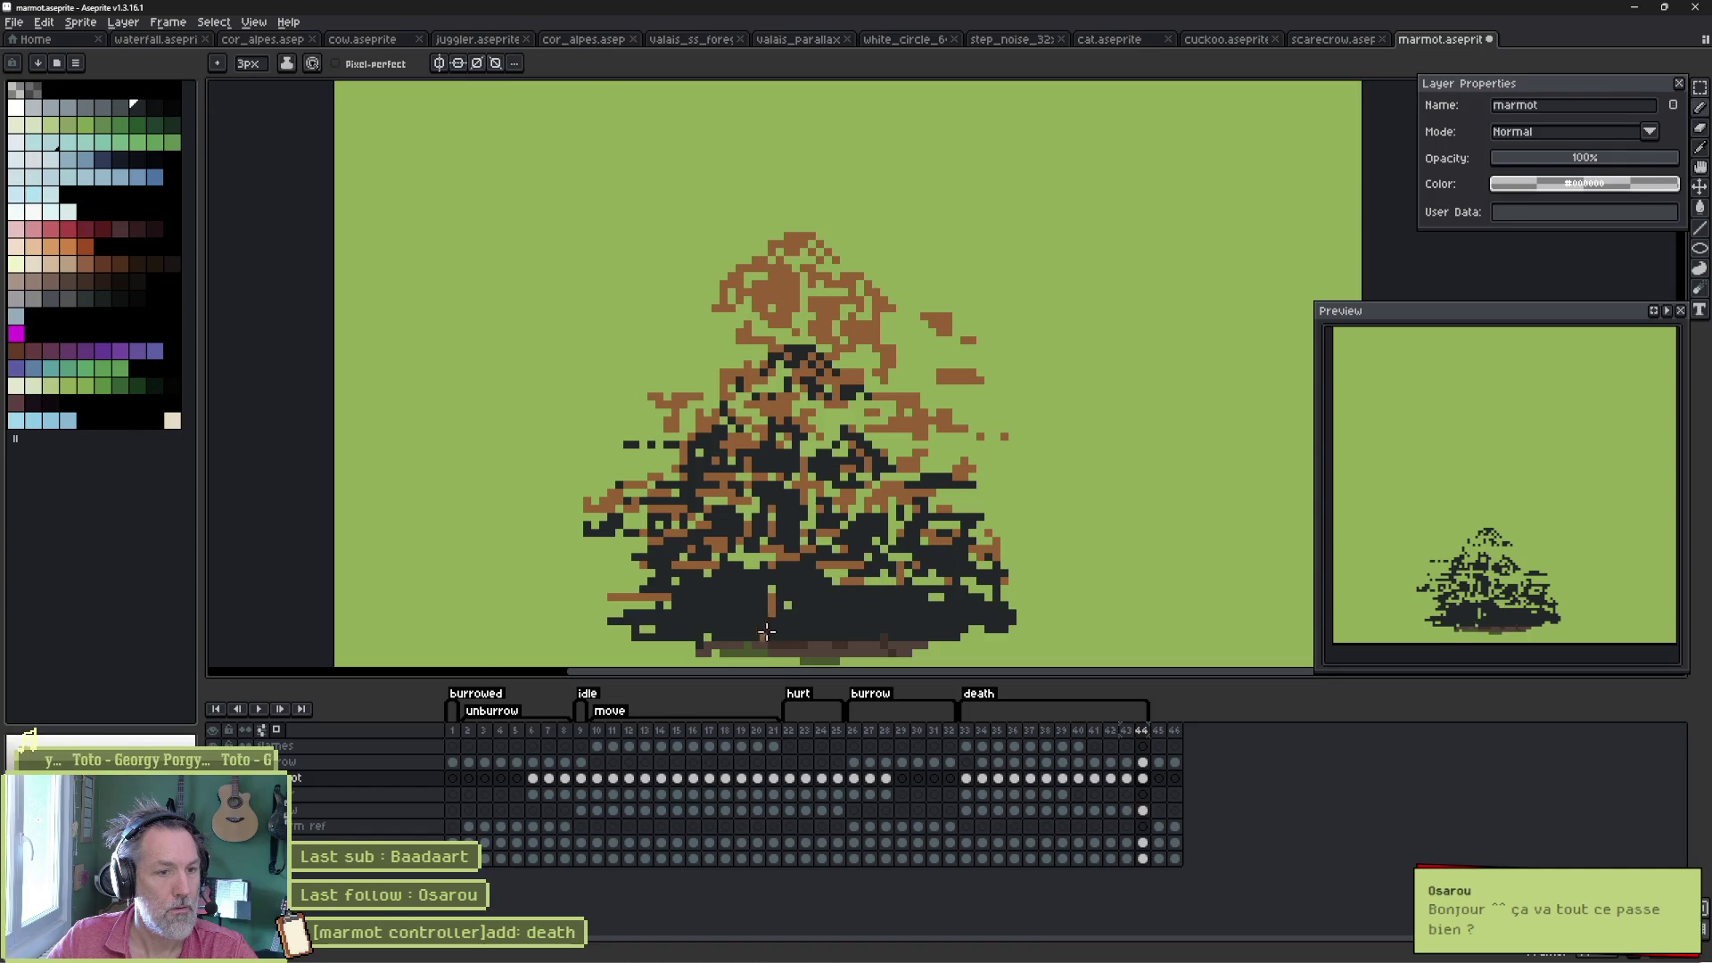
pyautogui.moveTo(772, 618)
pyautogui.mouseDown()
pyautogui.moveTo(908, 576)
pyautogui.moveTo(764, 556)
pyautogui.moveTo(829, 549)
pyautogui.mouseUp()
pyautogui.press('b')
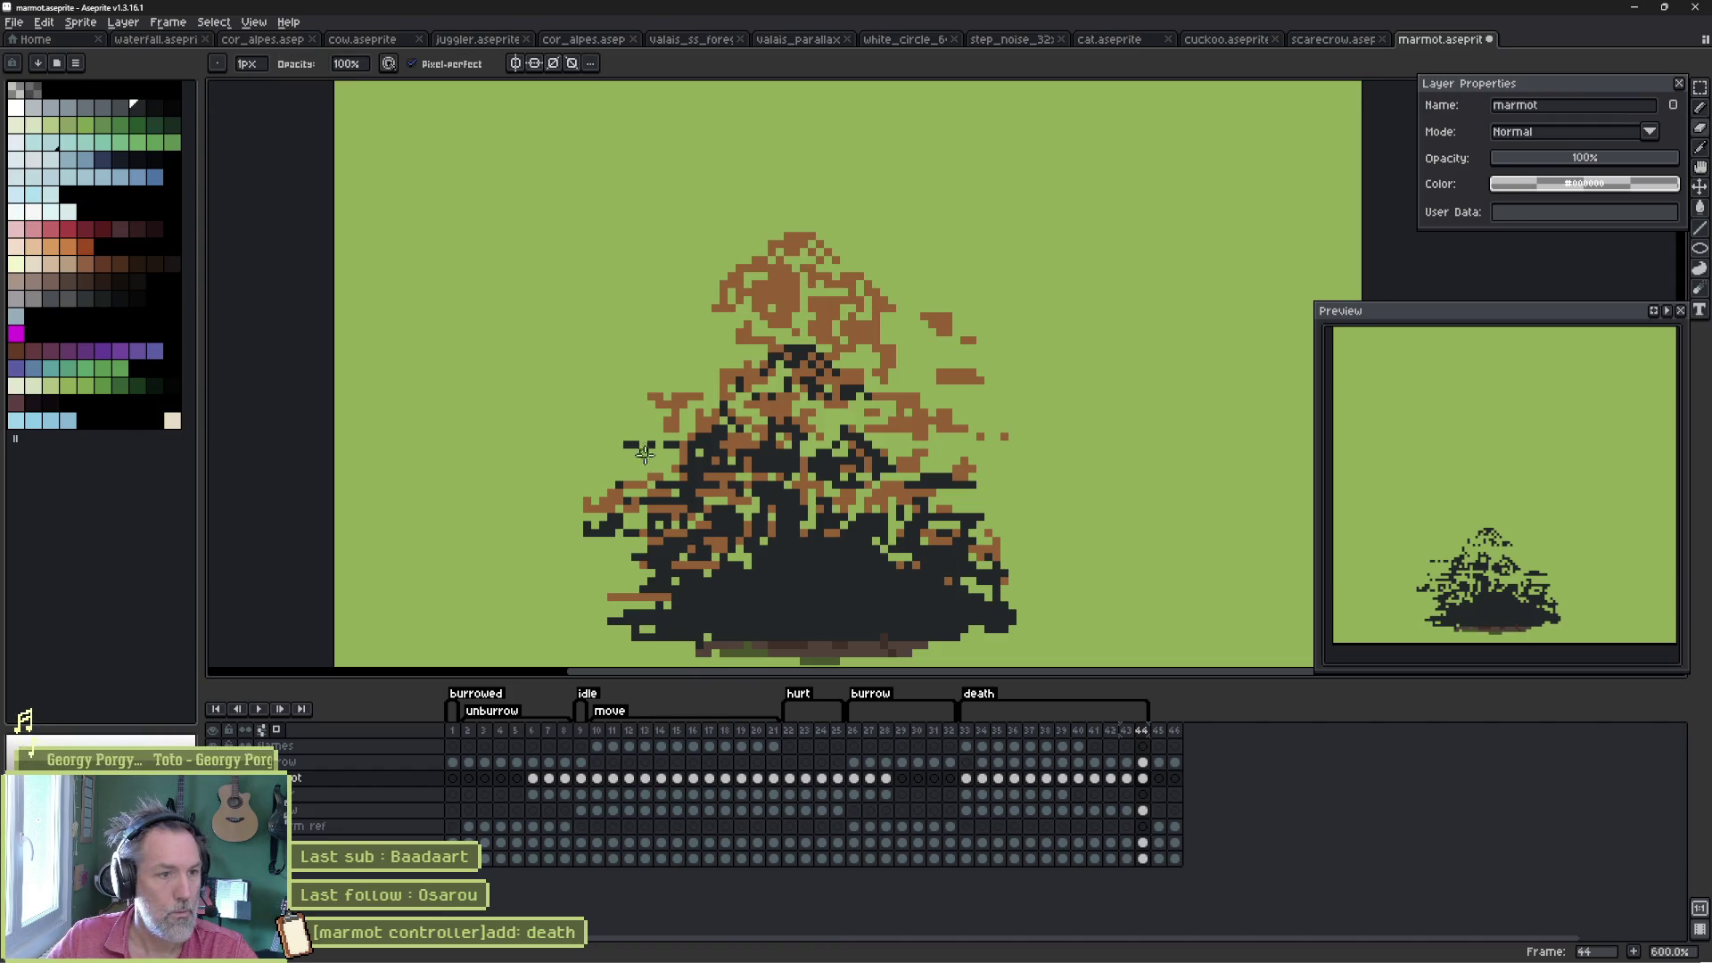
pyautogui.moveTo(584, 526); pyautogui.dragTo(615, 531)
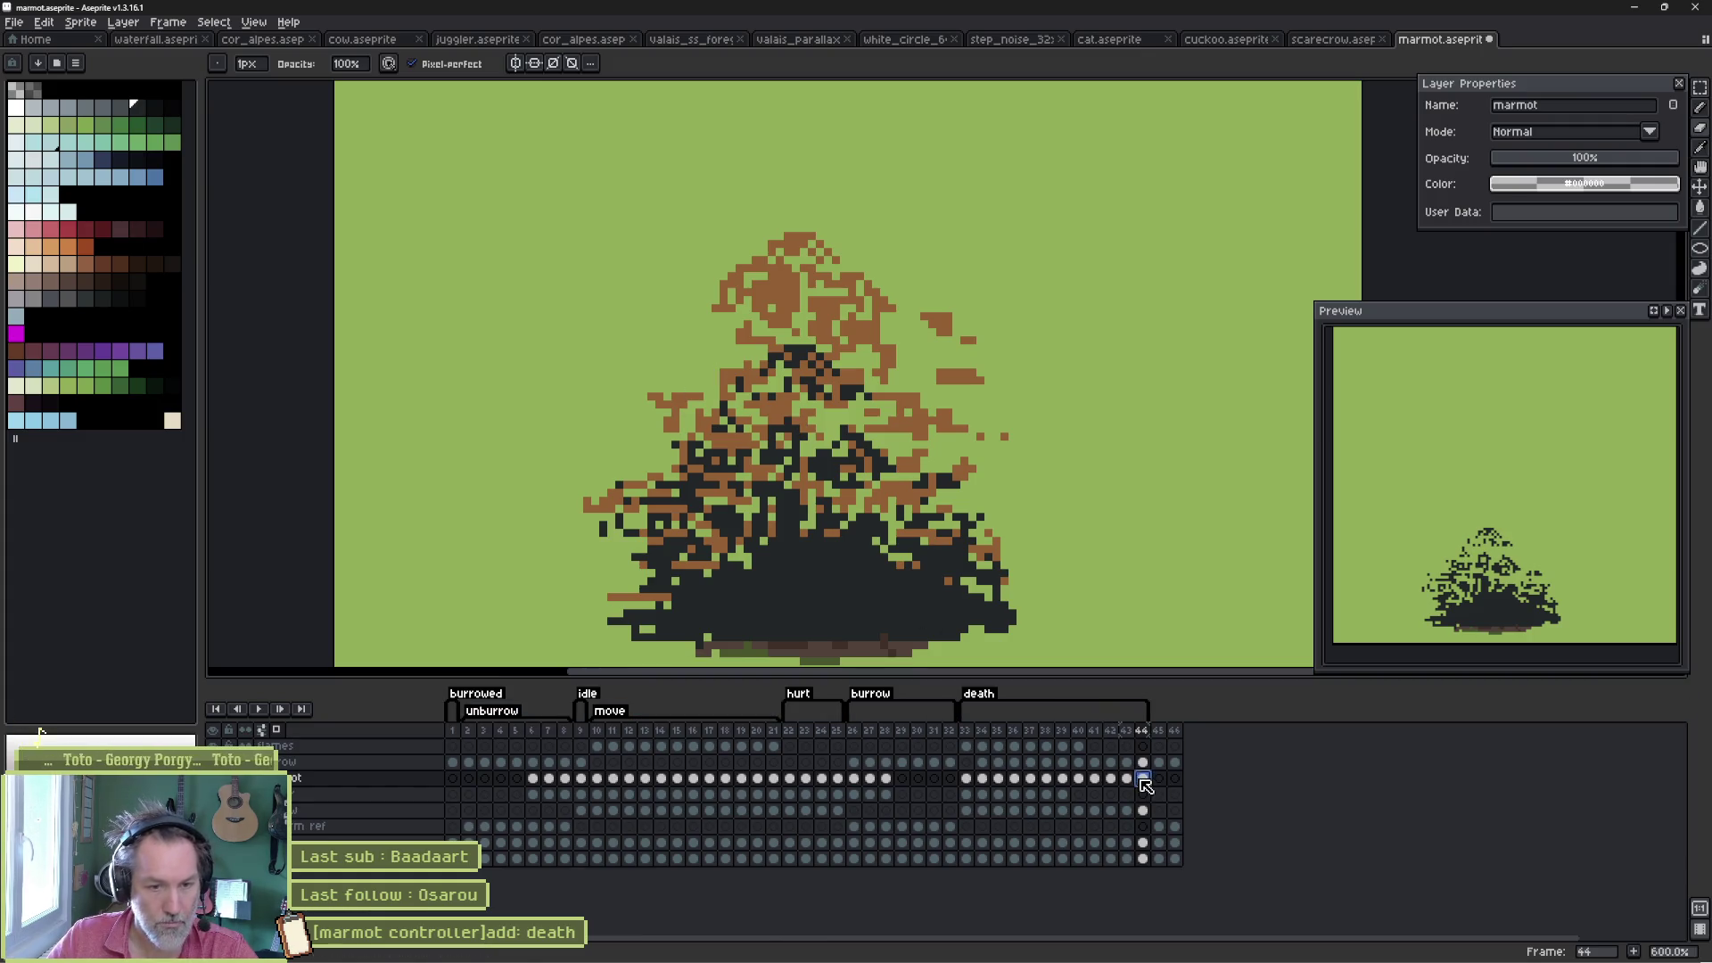
# - Add frame 45, erase the marmot's upper part with a large eraser, and fill body gaps dark
pyautogui.hotkey('alt', 'n')
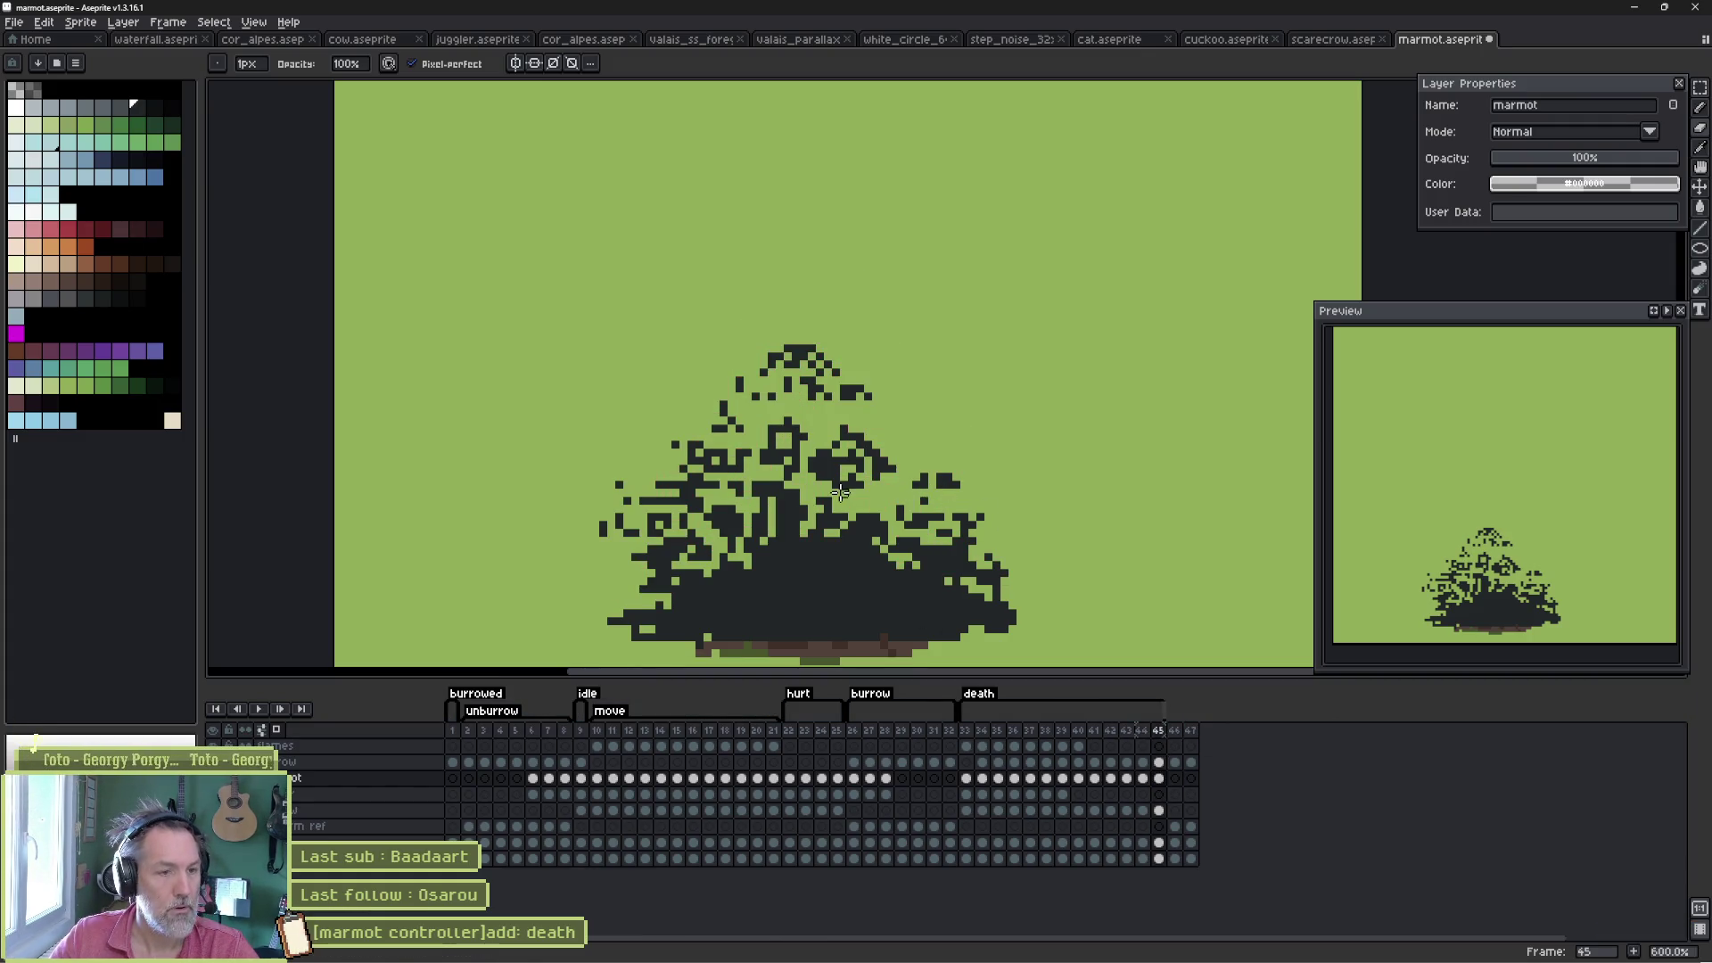
pyautogui.press('e')
pyautogui.moveTo(890, 356)
pyautogui.mouseDown()
pyautogui.moveTo(635, 503)
pyautogui.moveTo(933, 482)
pyautogui.moveTo(820, 508)
pyautogui.mouseUp()
pyautogui.press('b')
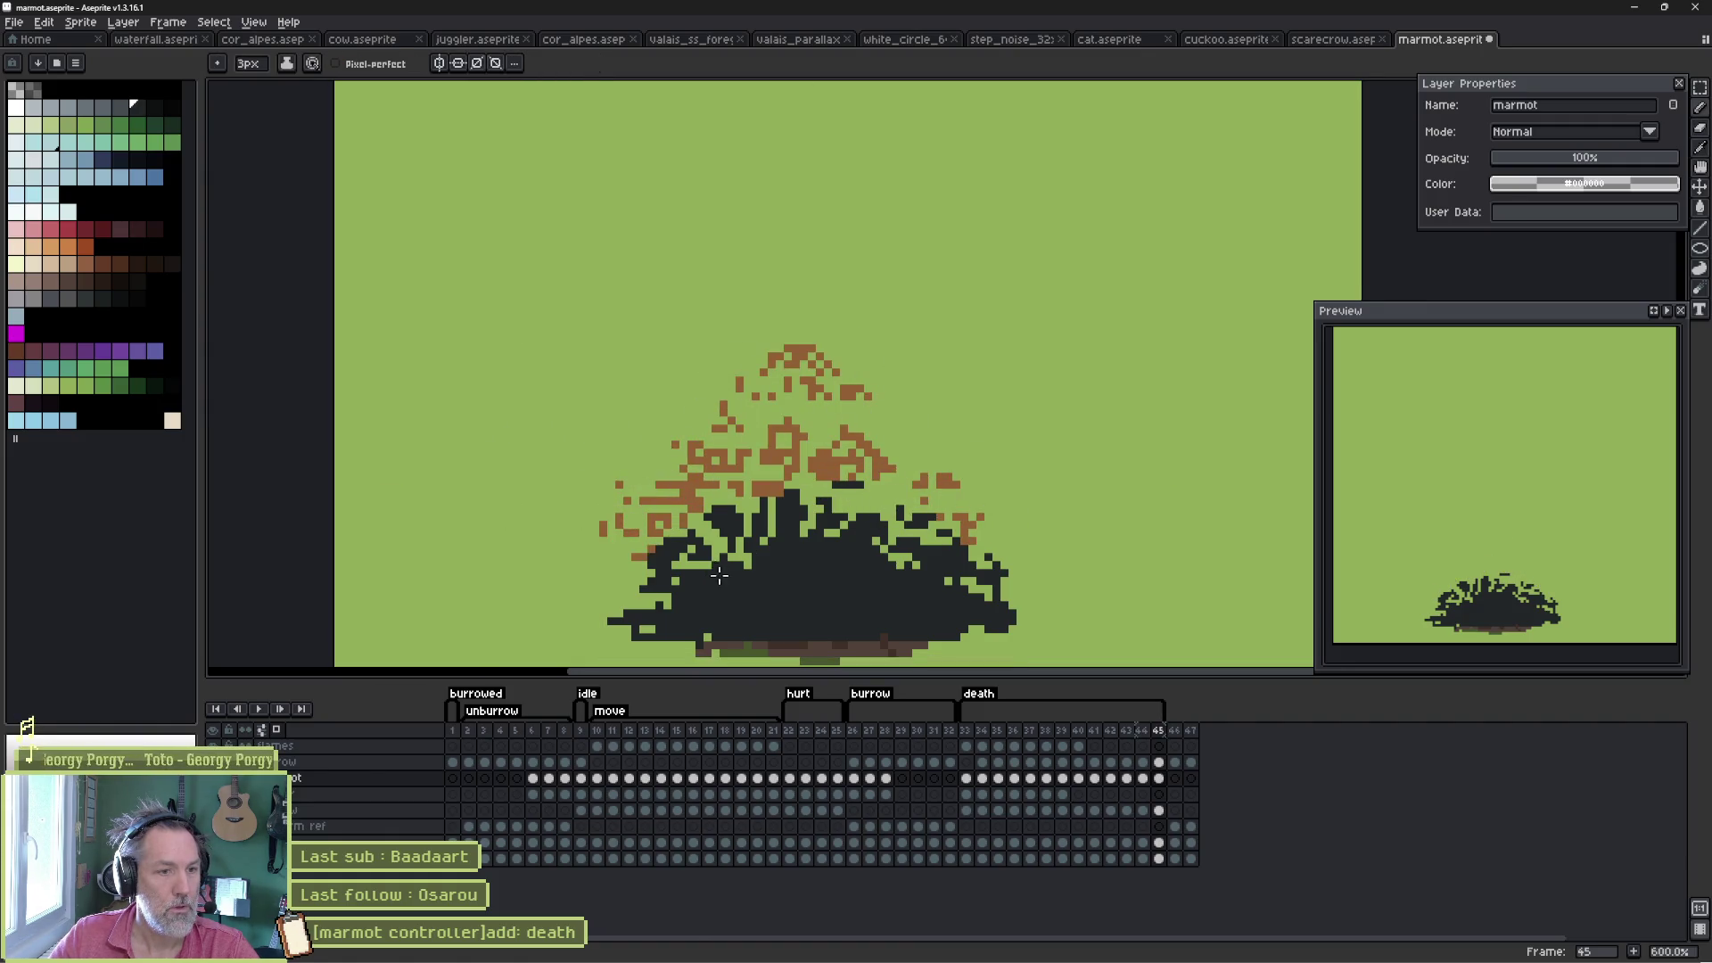
pyautogui.moveTo(685, 601); pyautogui.dragTo(805, 529)
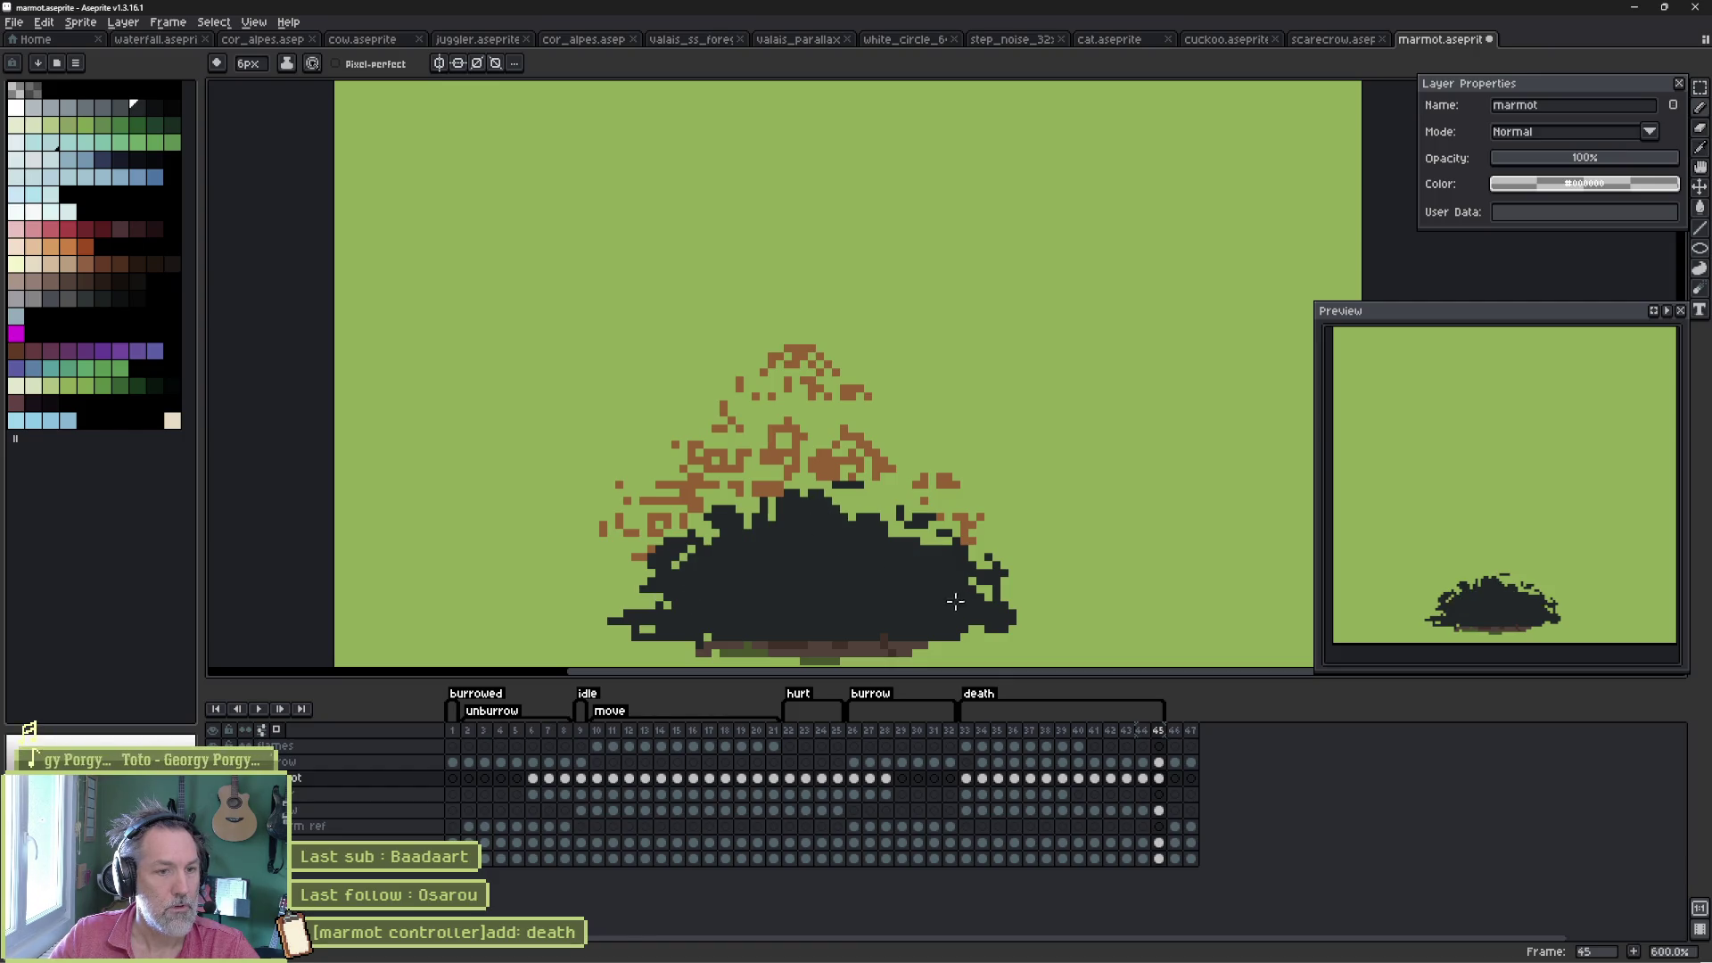
# - Tidy the mound's lower-left and right edges and add brown pixels at its top
pyautogui.press('b')
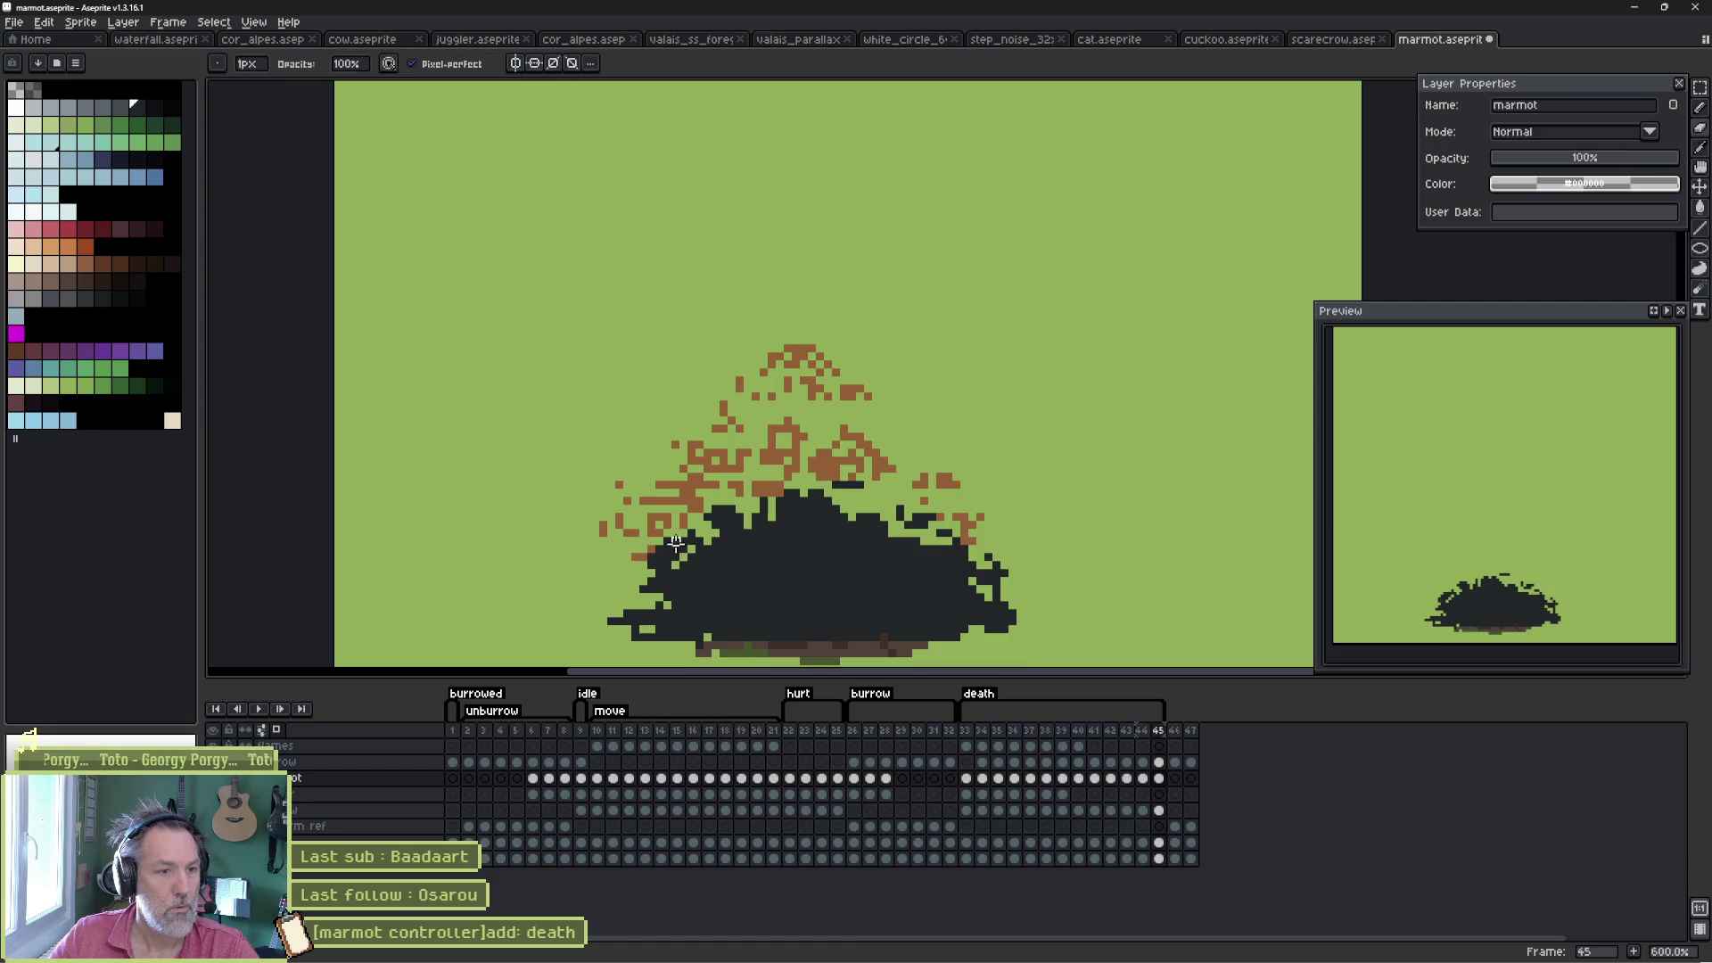
pyautogui.moveTo(624, 635); pyautogui.dragTo(647, 640)
pyautogui.press('e')
pyautogui.click(648, 630)
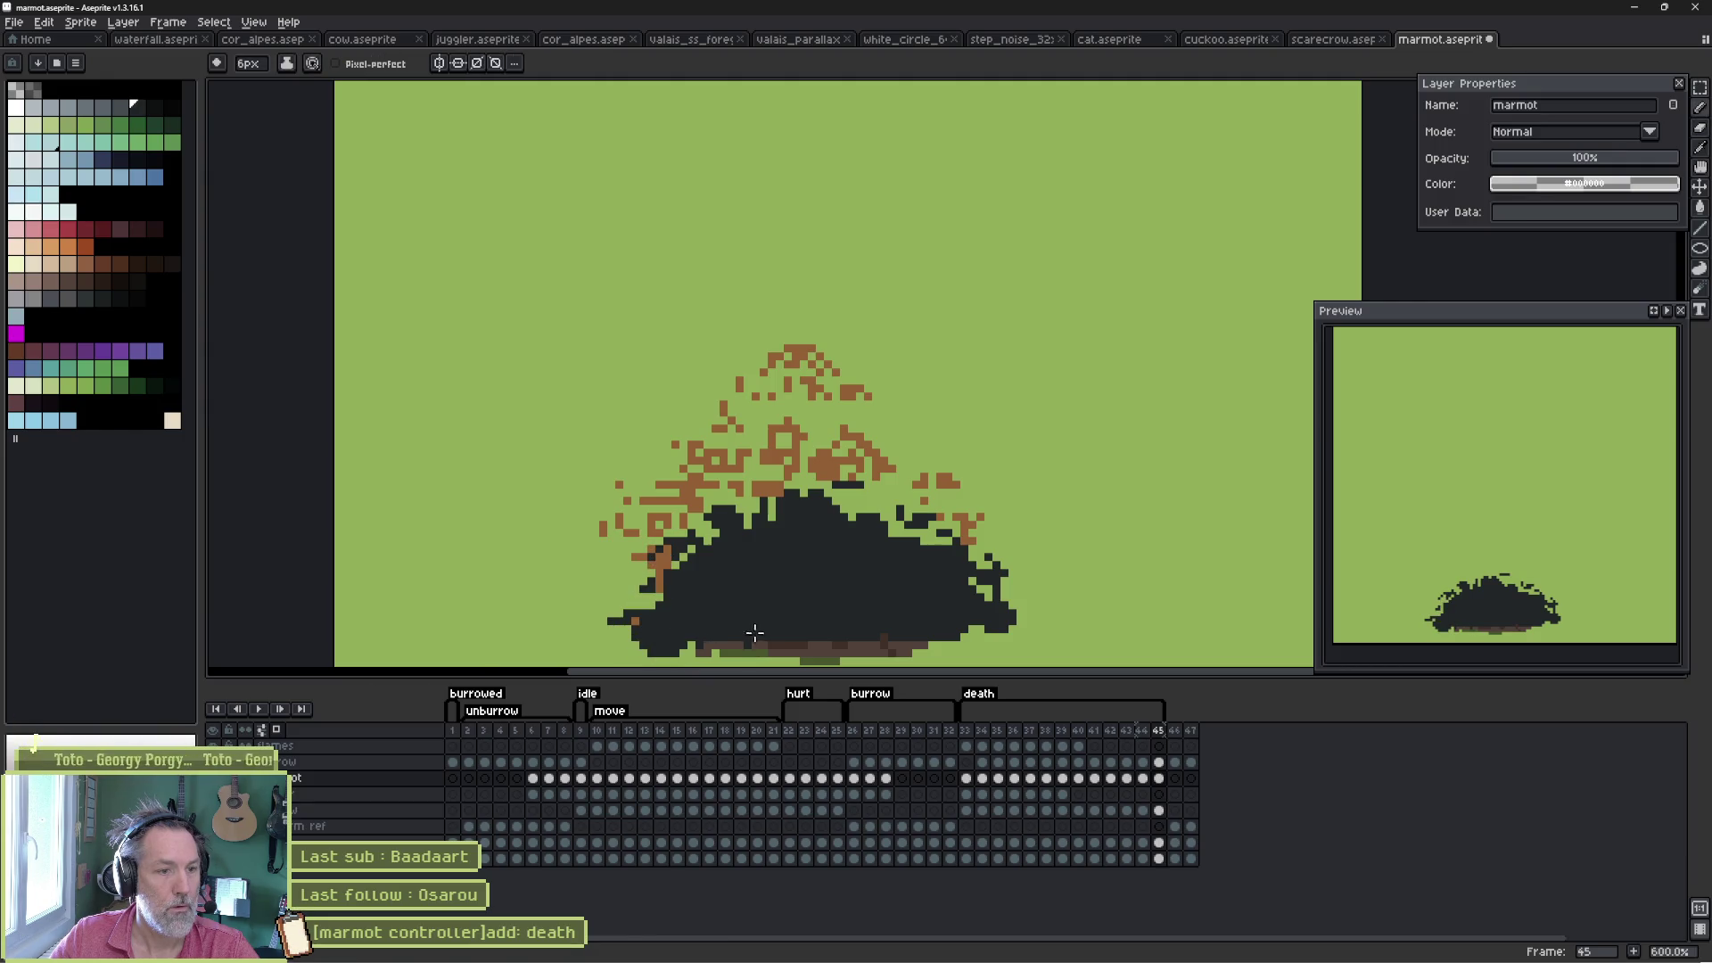
pyautogui.click(911, 534)
pyautogui.press('b')
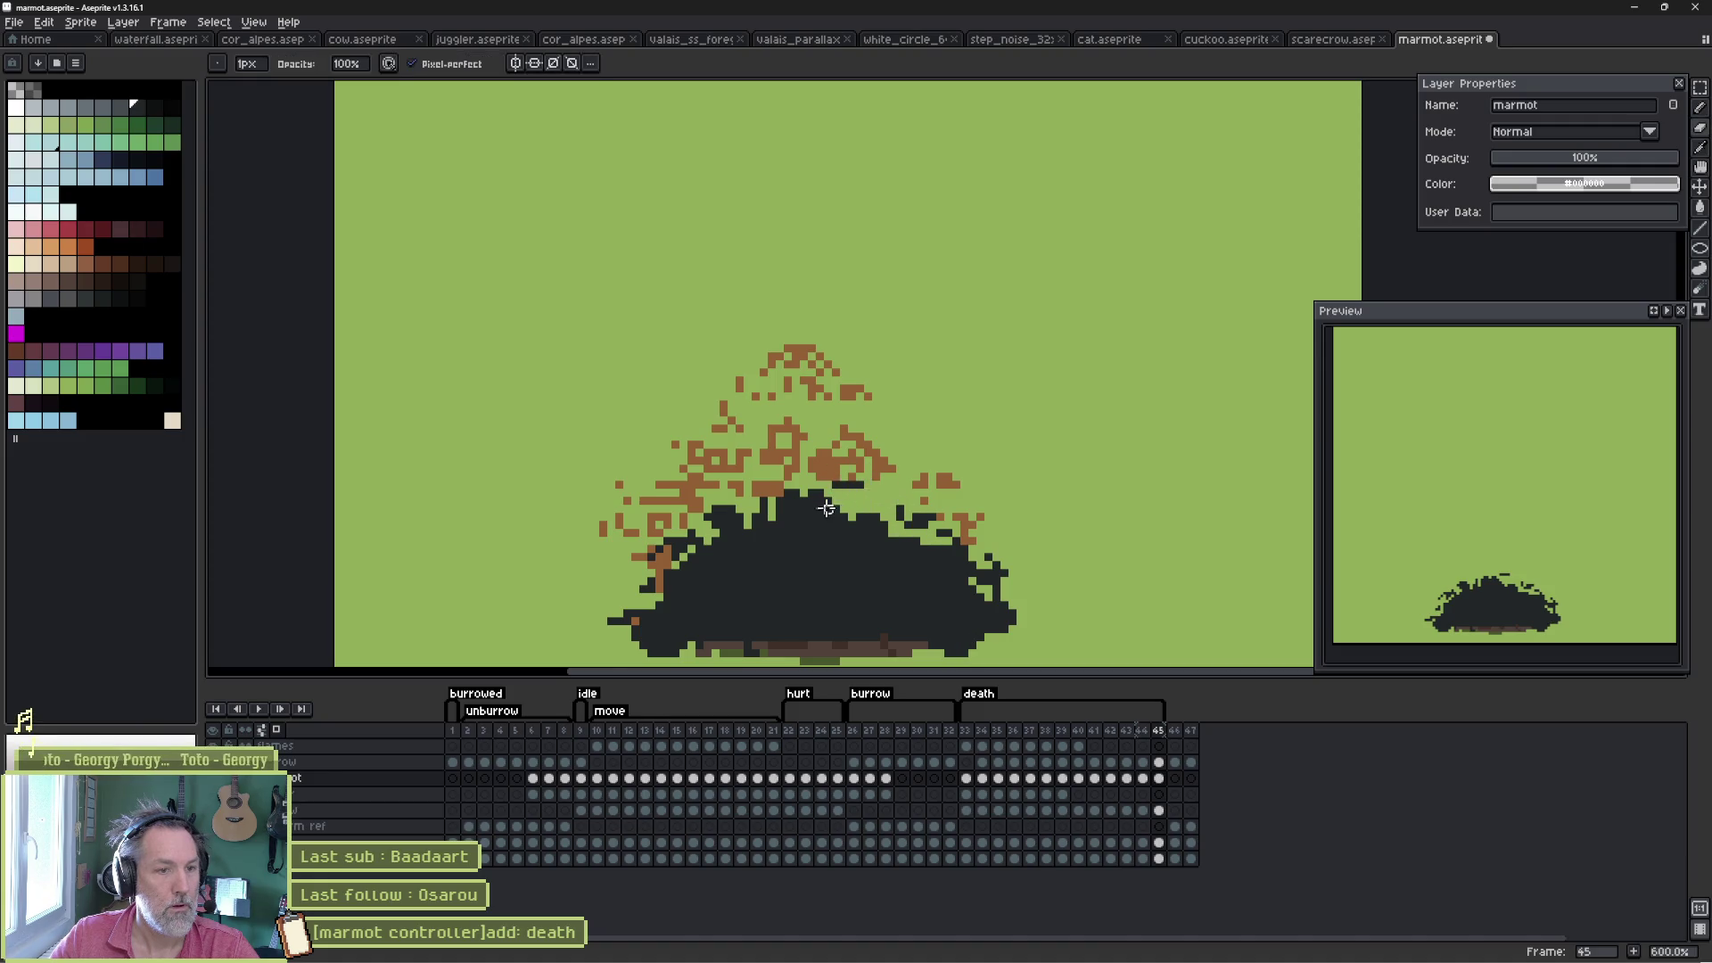
pyautogui.click(796, 500)
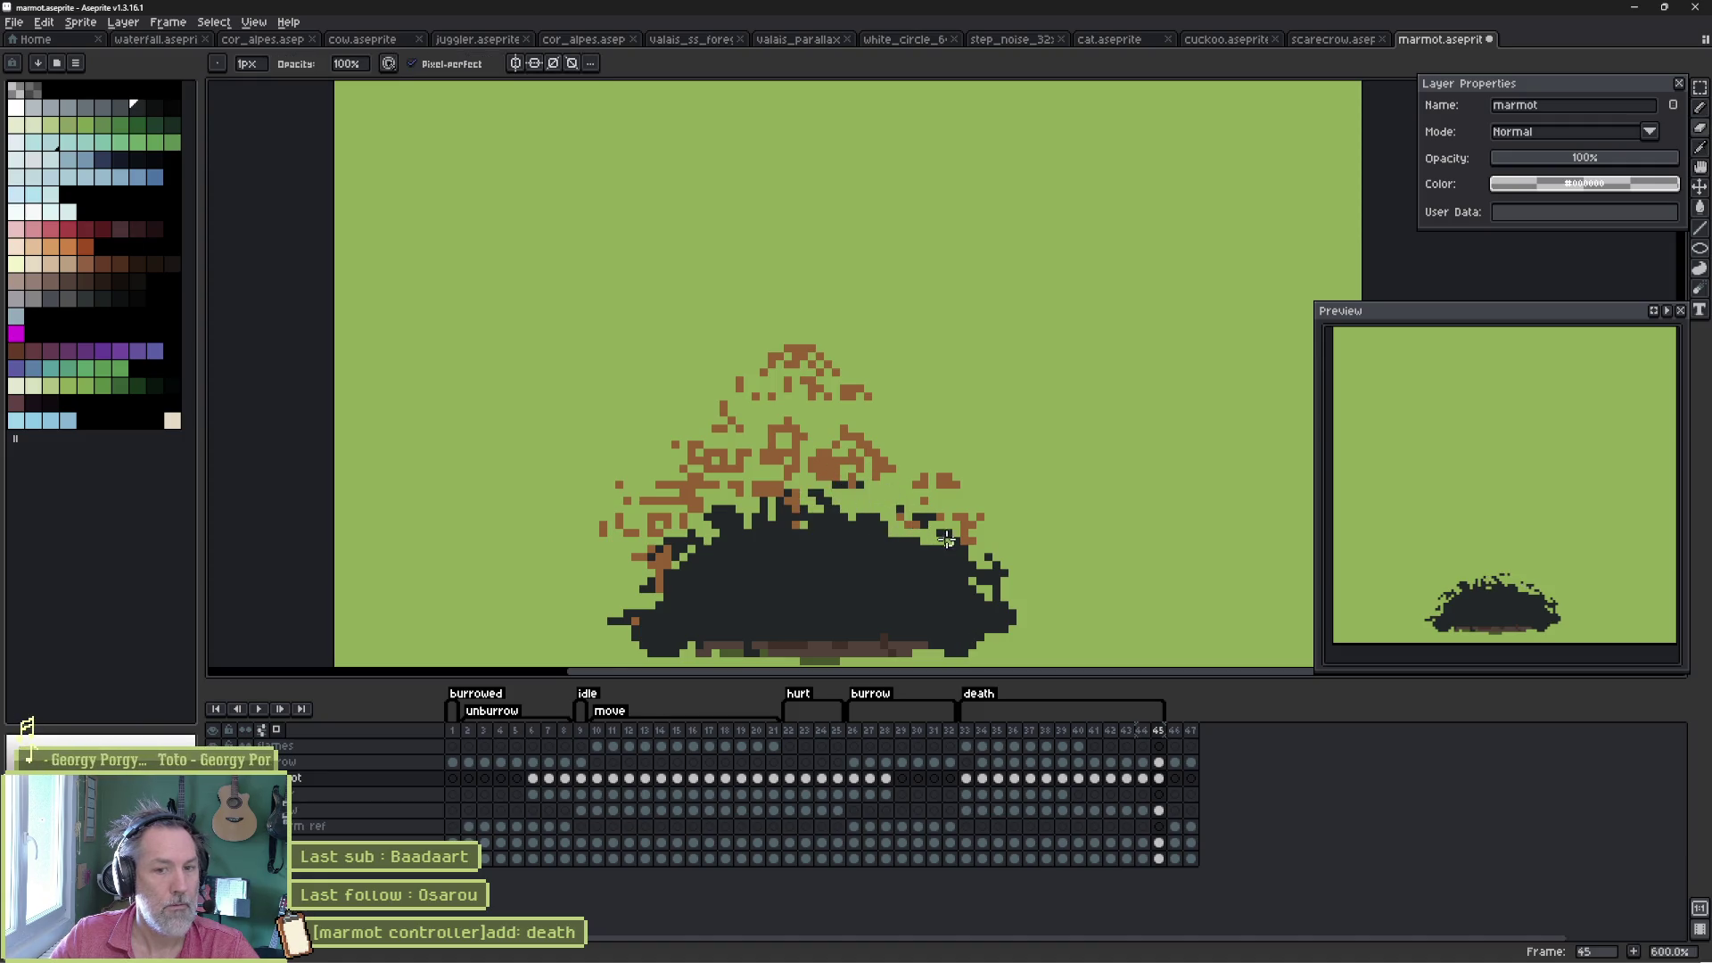
# - Add death frame 46 and erase the mound's top and dark left tail
pyautogui.hotkey('alt', 'n')
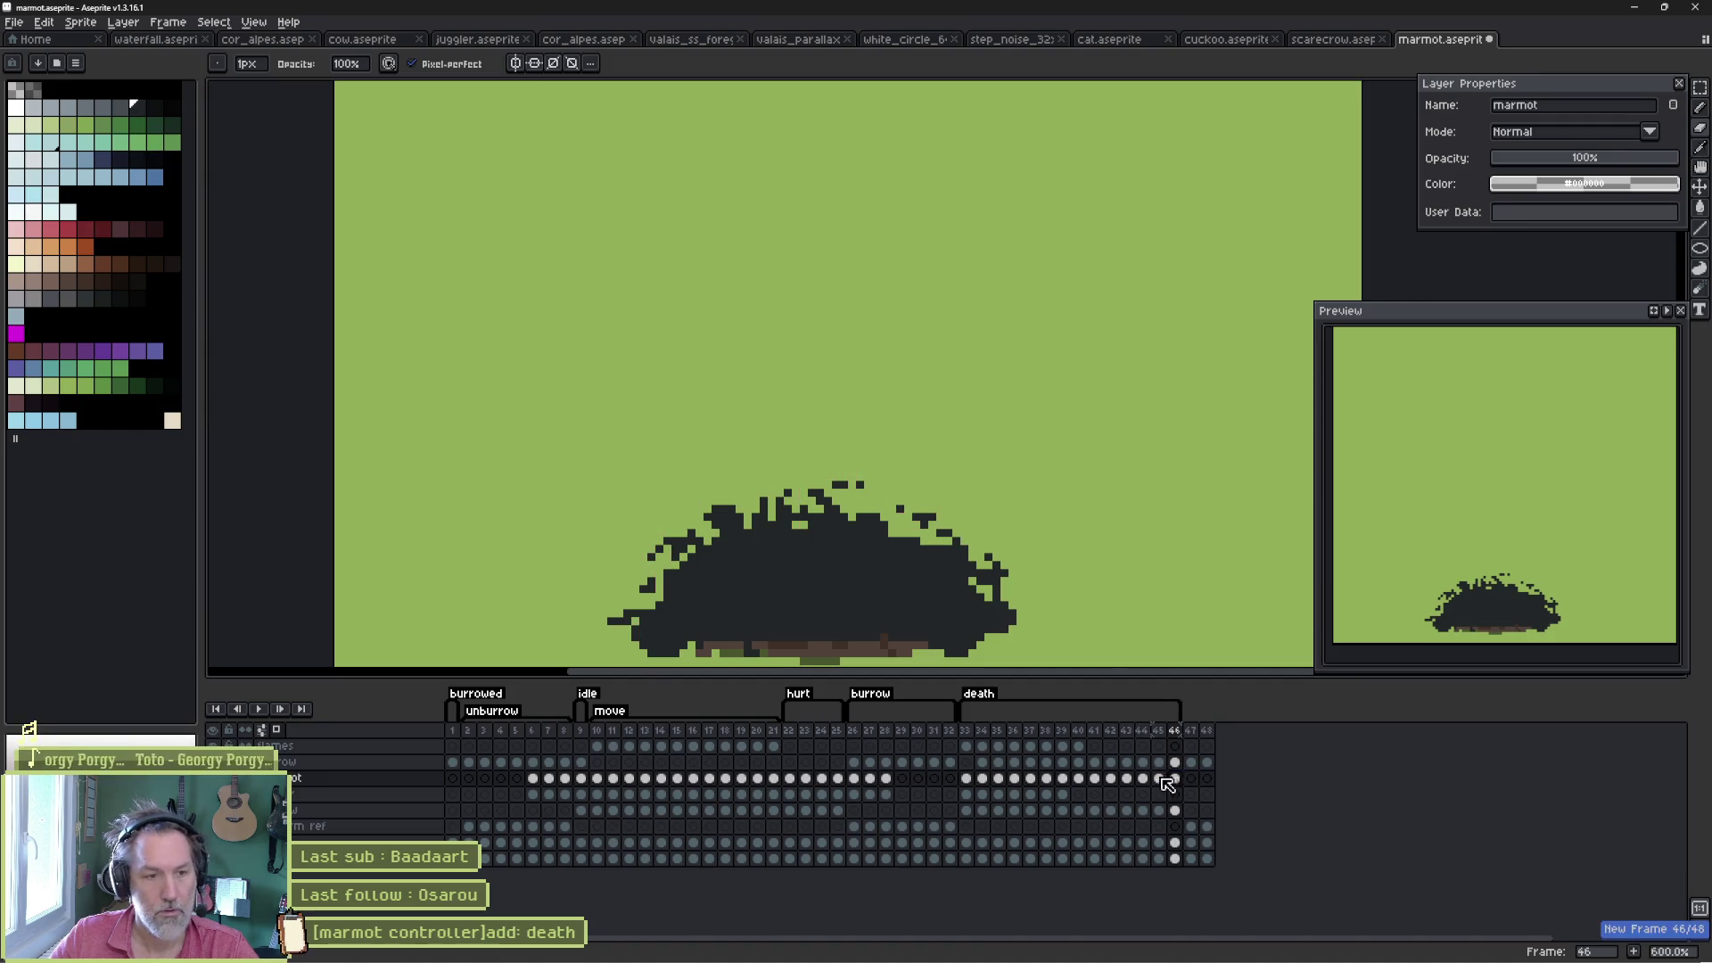
pyautogui.press('e')
pyautogui.scroll(2, 658, 532)
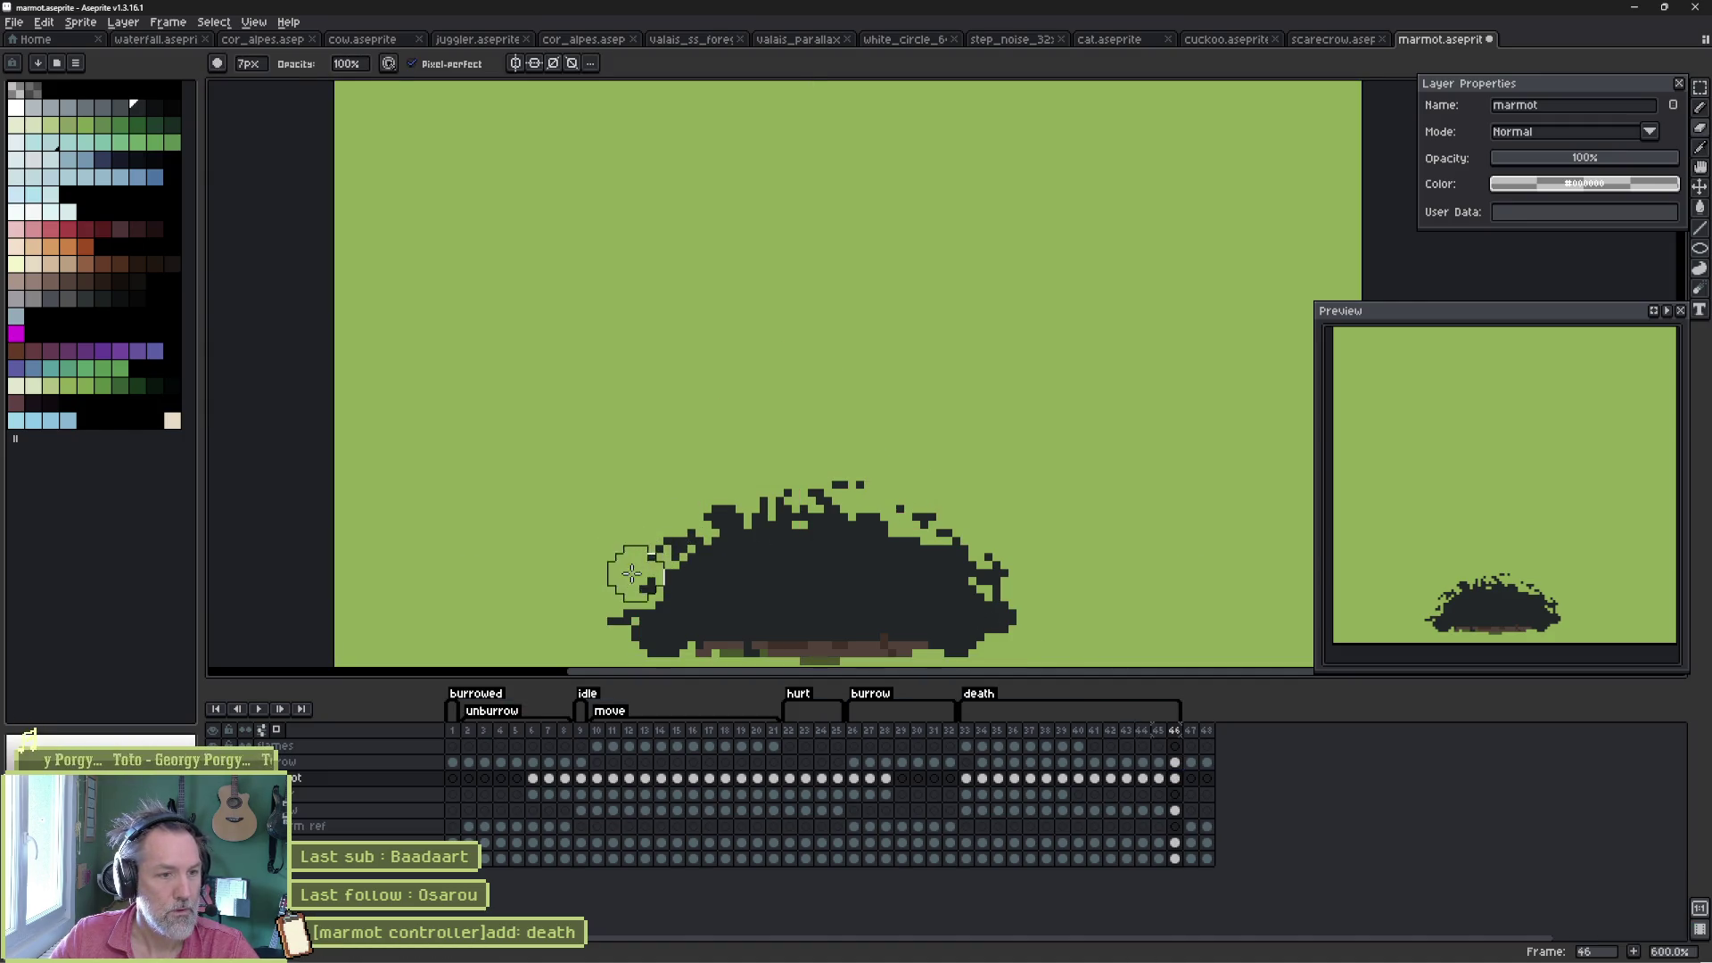
pyautogui.moveTo(631, 581)
pyautogui.mouseDown()
pyautogui.moveTo(719, 504)
pyautogui.moveTo(832, 463)
pyautogui.moveTo(1001, 565)
pyautogui.moveTo(1012, 597)
pyautogui.mouseUp()
pyautogui.press('b')
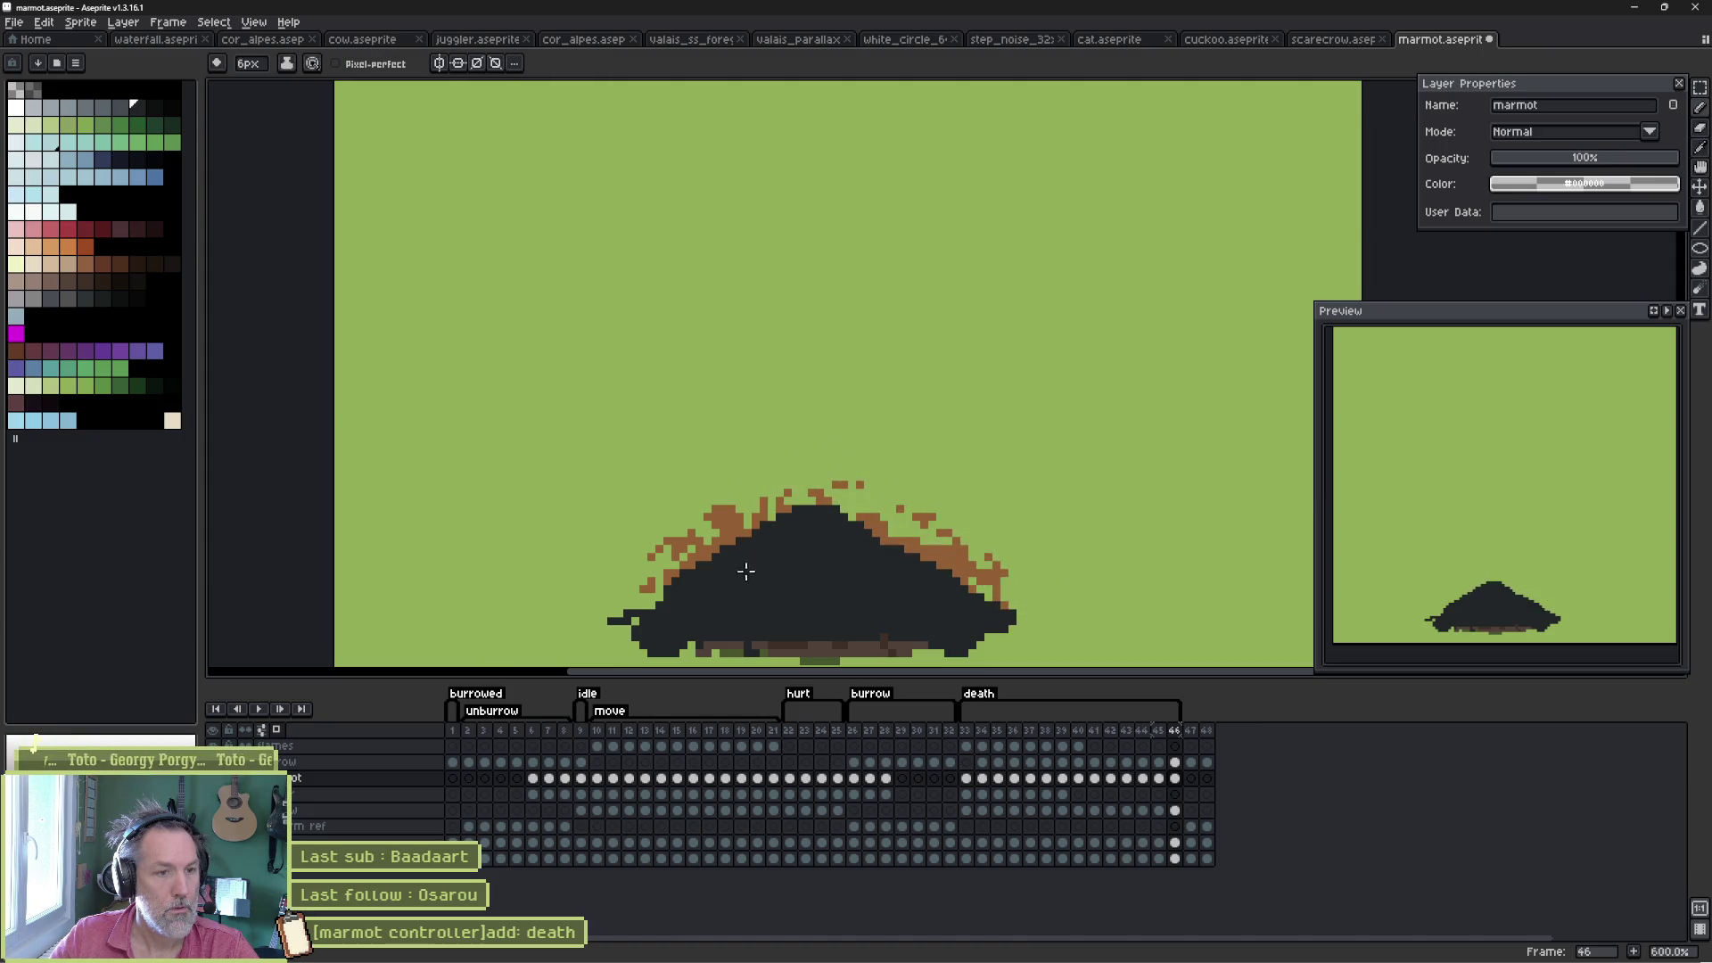
pyautogui.press('e')
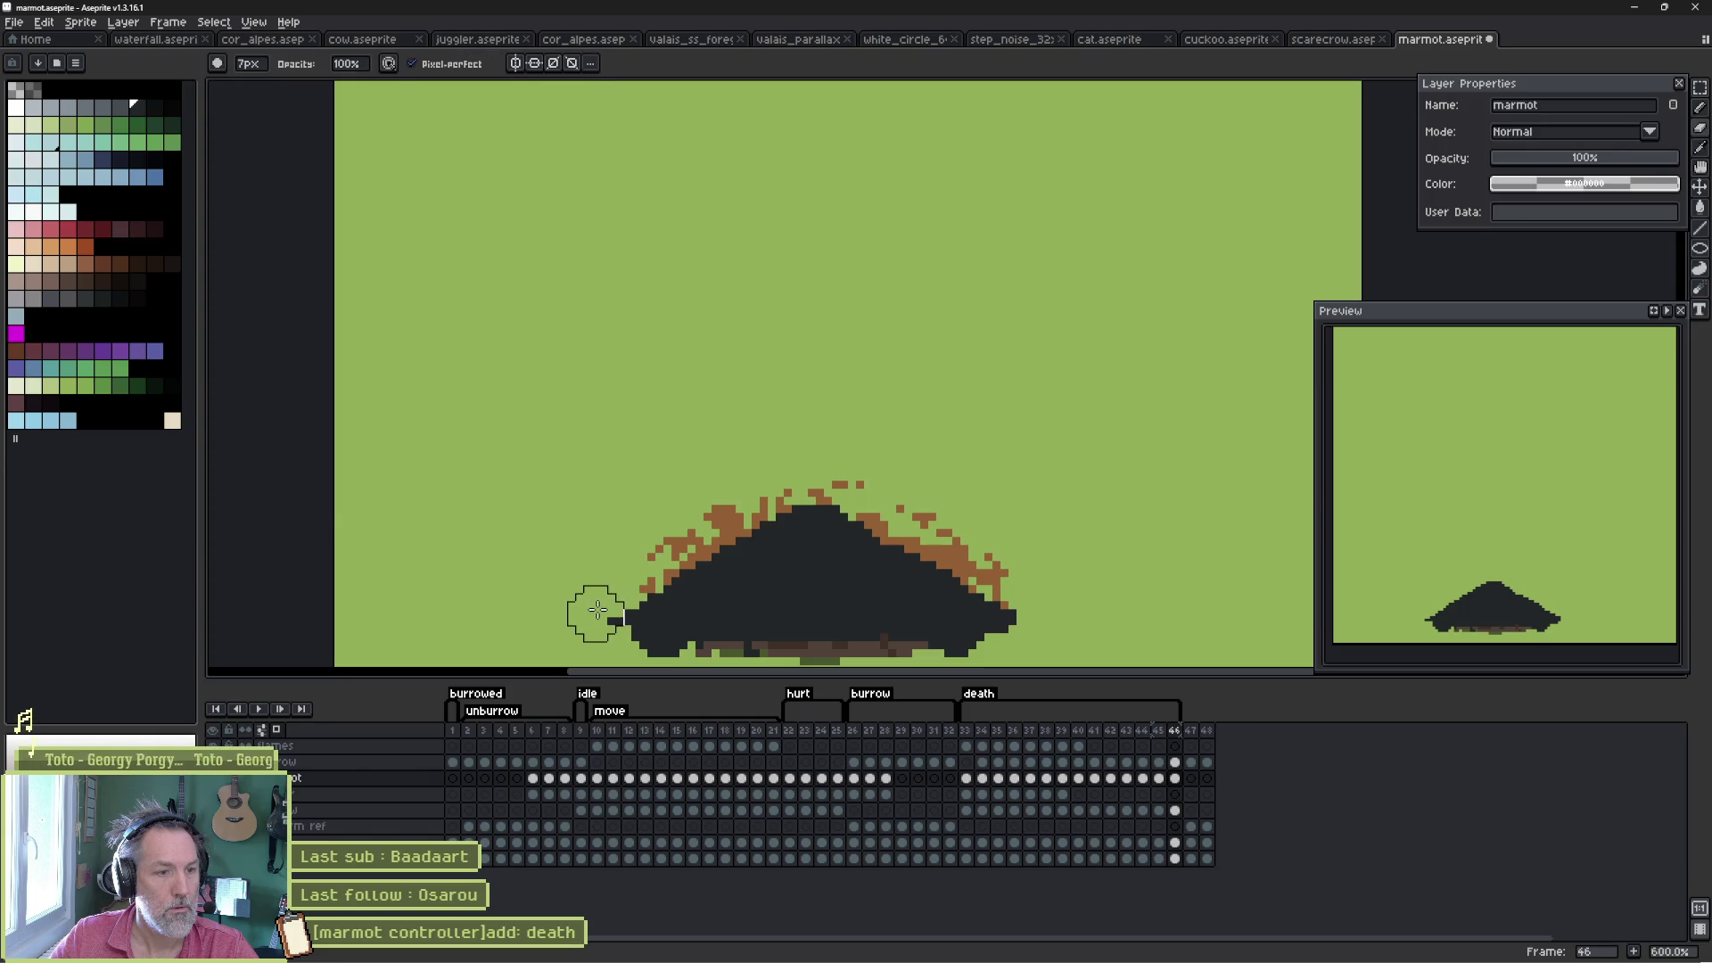
pyautogui.click(613, 619)
# - Play and stop the death animation, then undo and redo the bottom-edge change
pyautogui.press('Return')
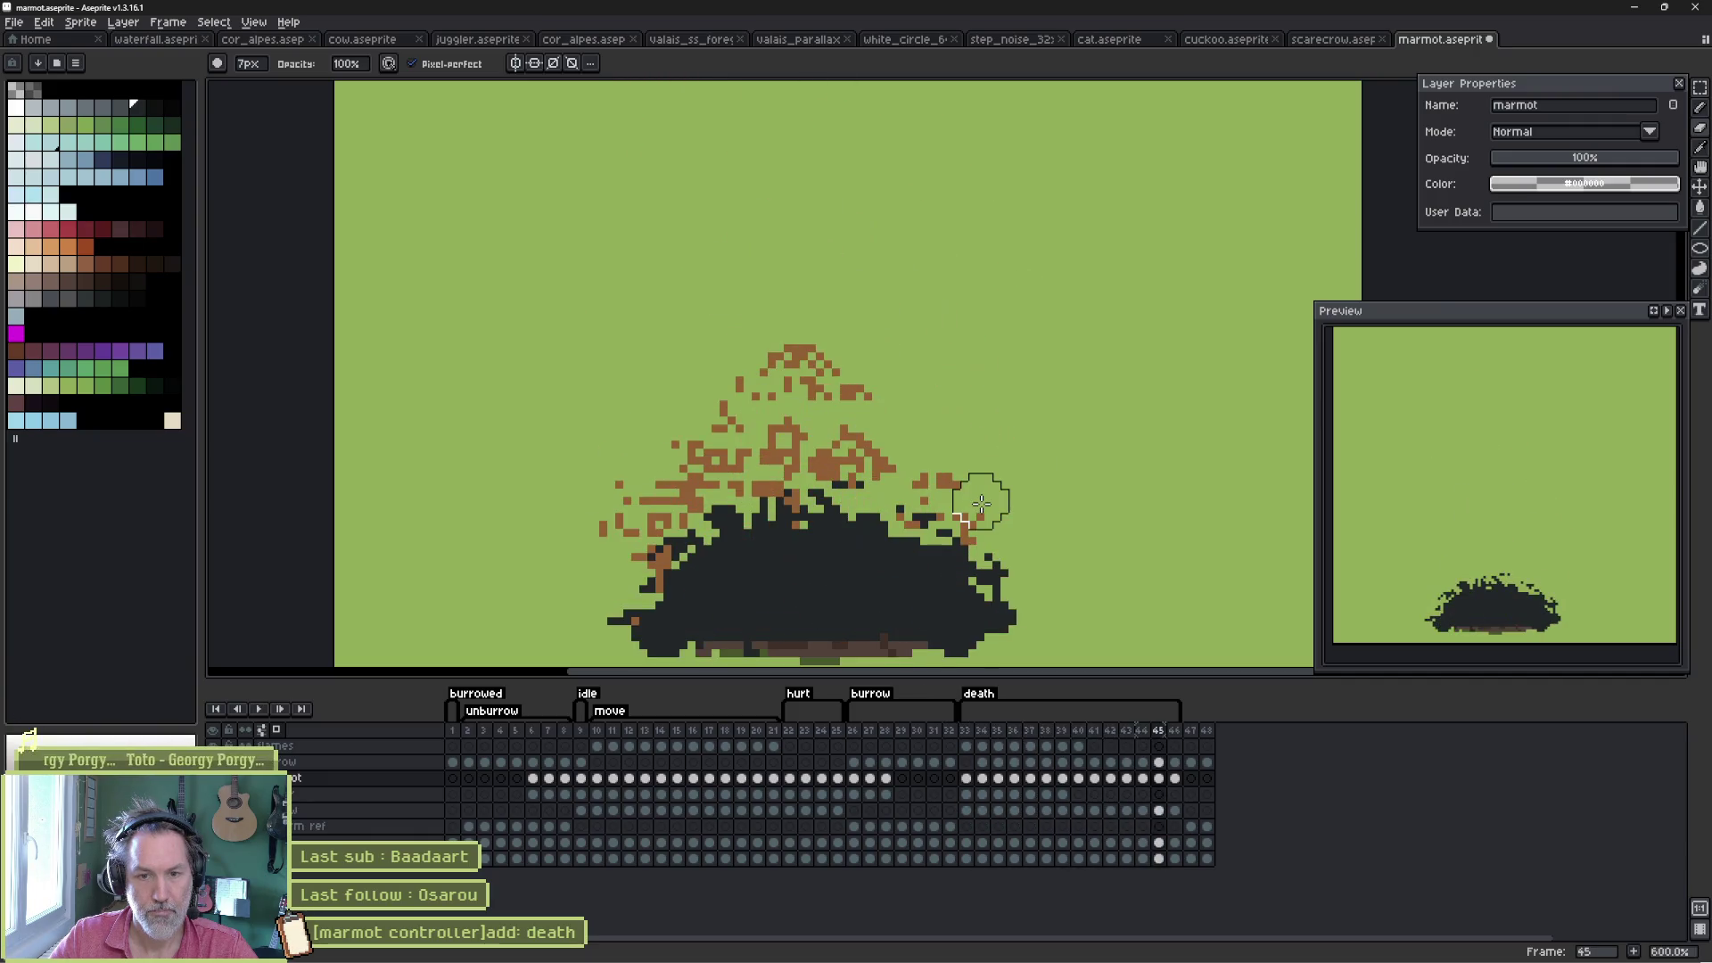
pyautogui.press('Return')
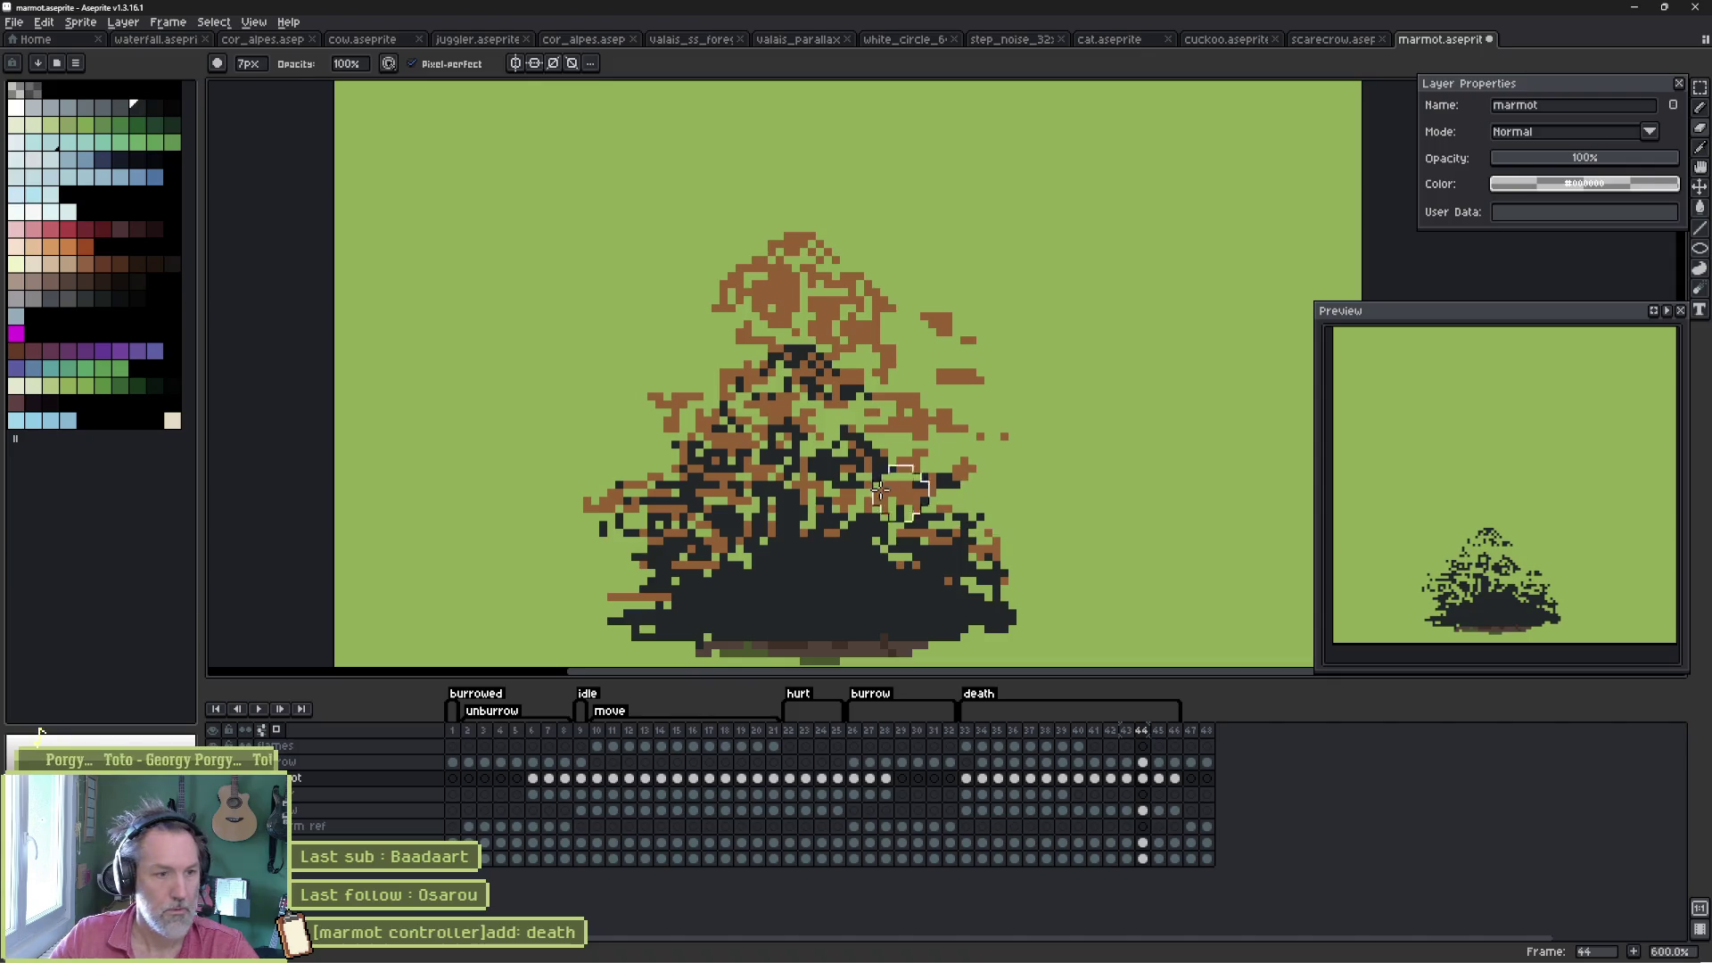
pyautogui.press('b')
pyautogui.moveTo(706, 583); pyautogui.dragTo(715, 432)
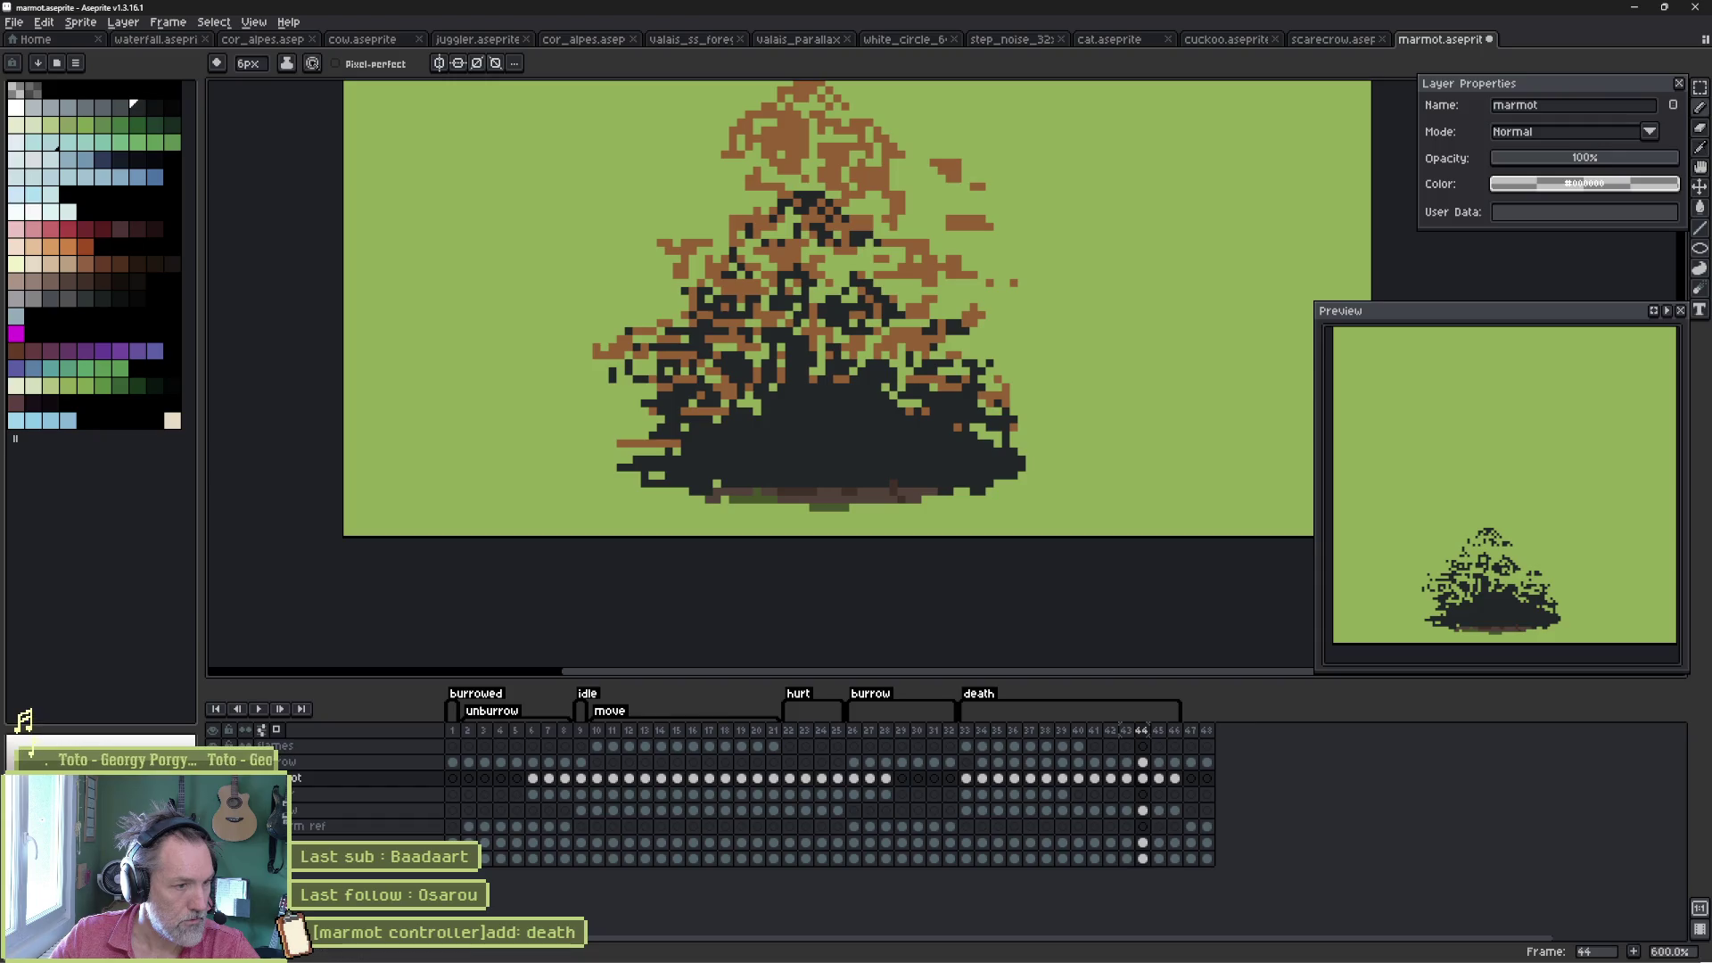
pyautogui.hotkey('ctrl', 'z')
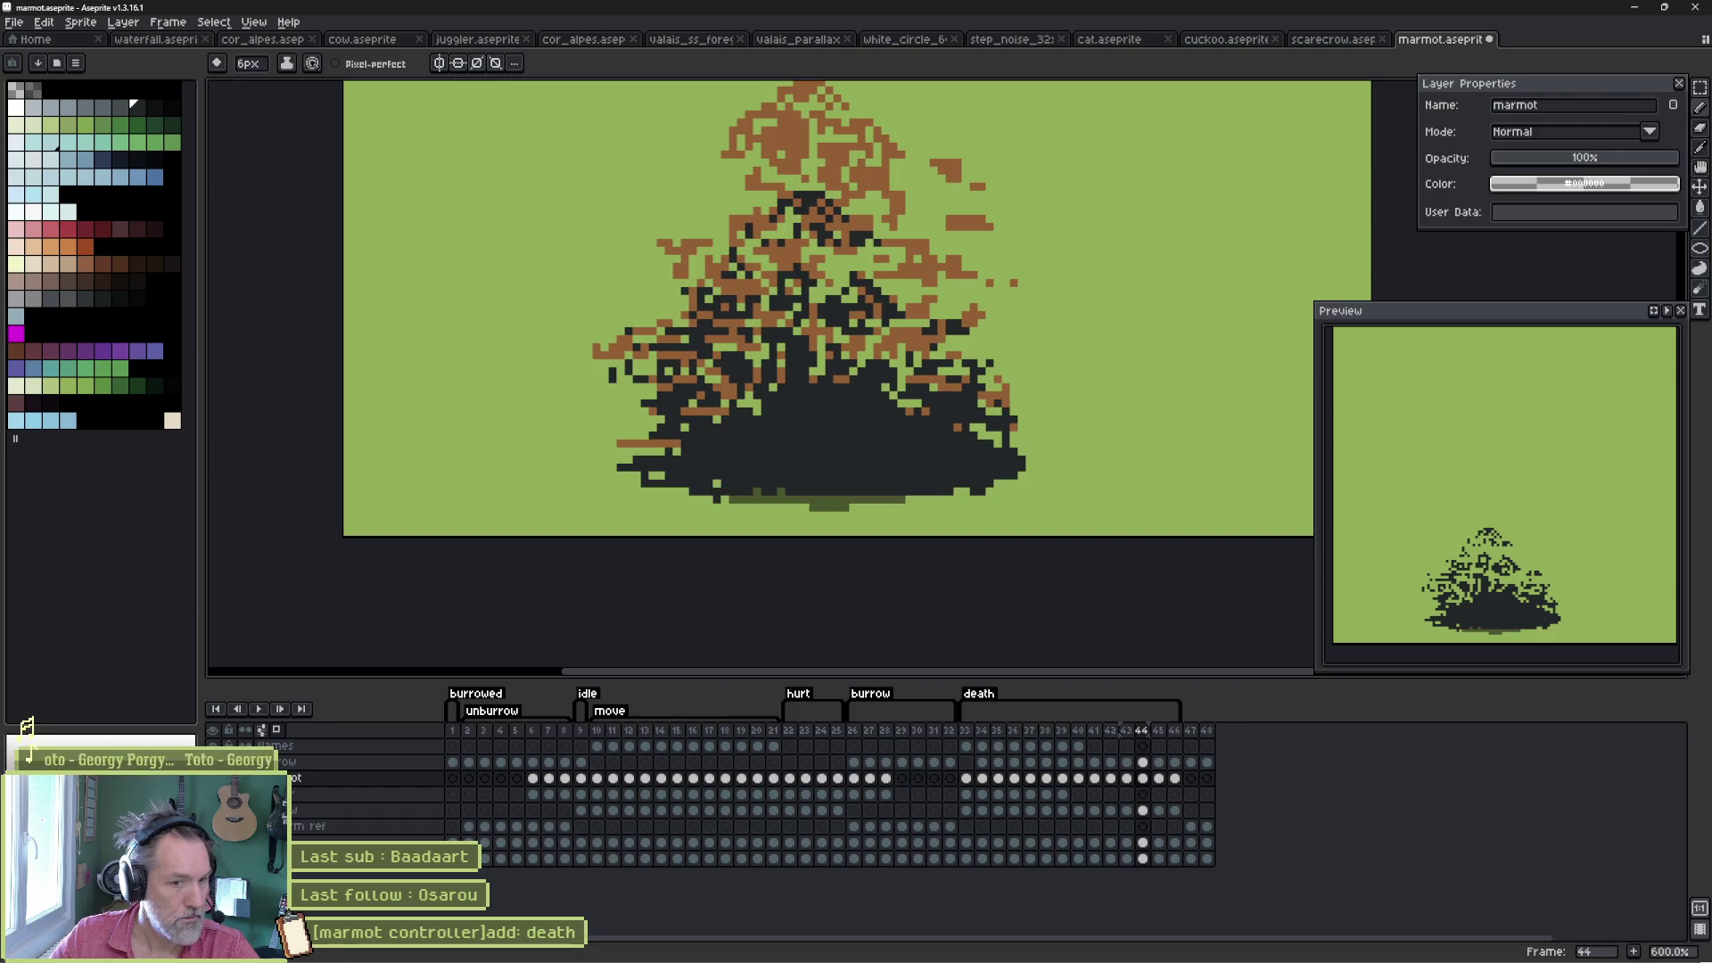
pyautogui.hotkey('ctrl', 'y')
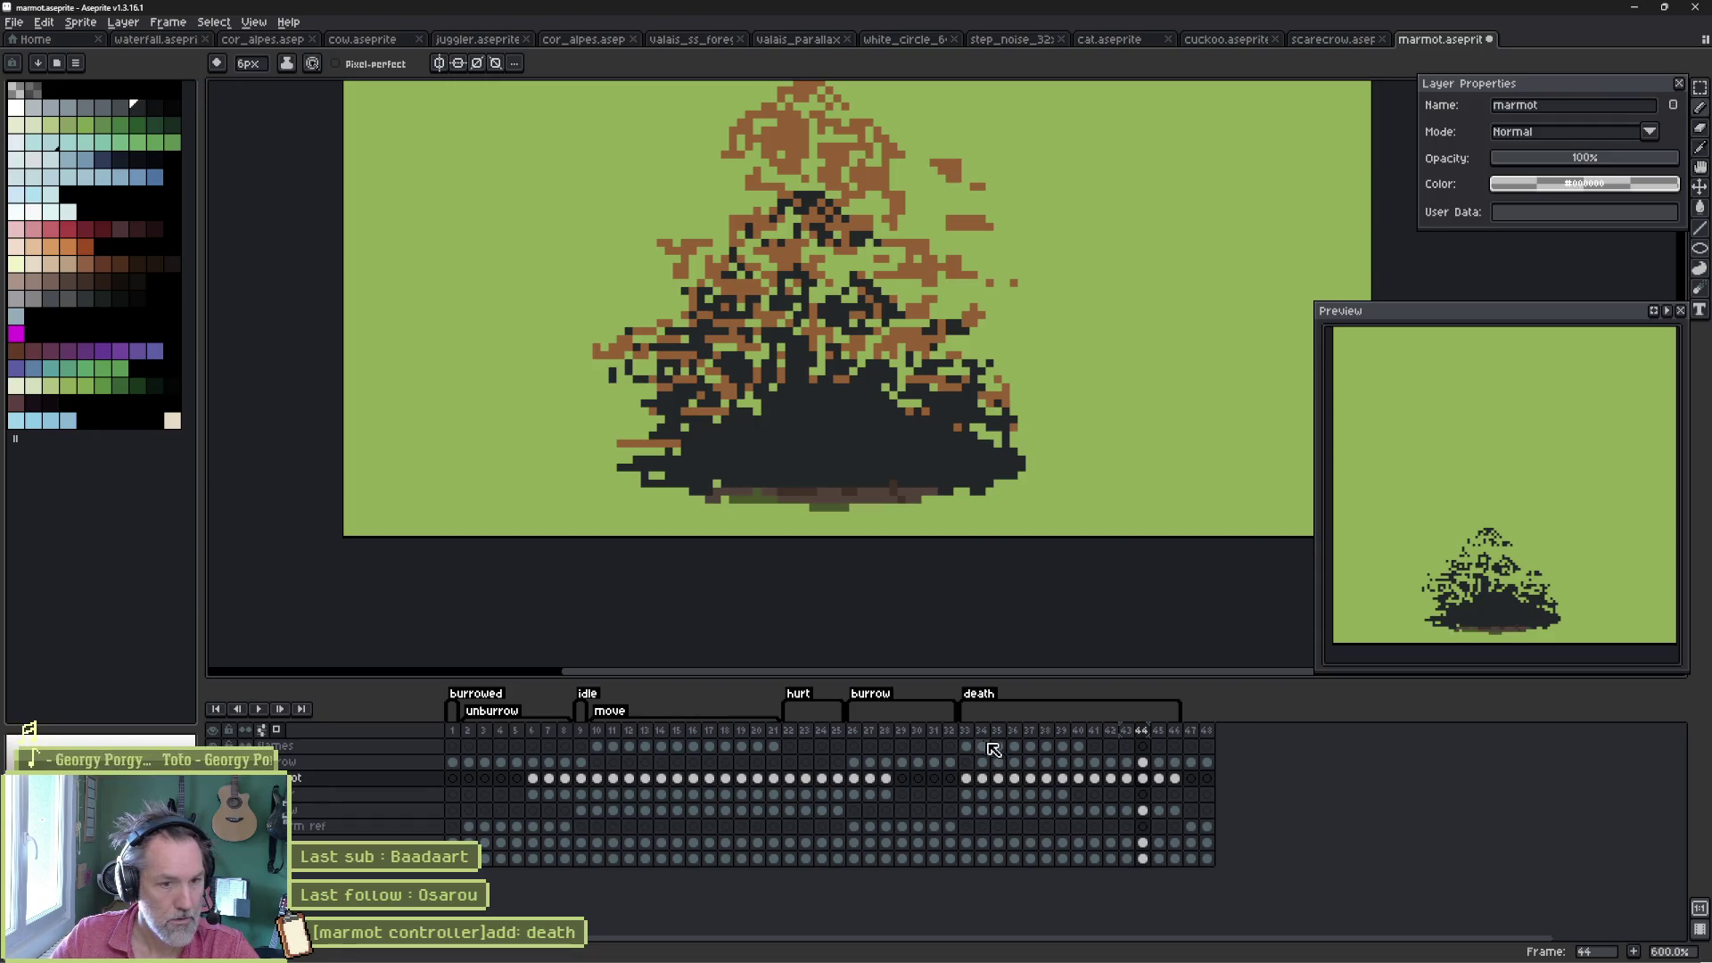
# - Step through the death frames from frame 33 up to 40 and back to 38
pyautogui.click(968, 763)
pyautogui.click(998, 763)
pyautogui.click(1014, 763)
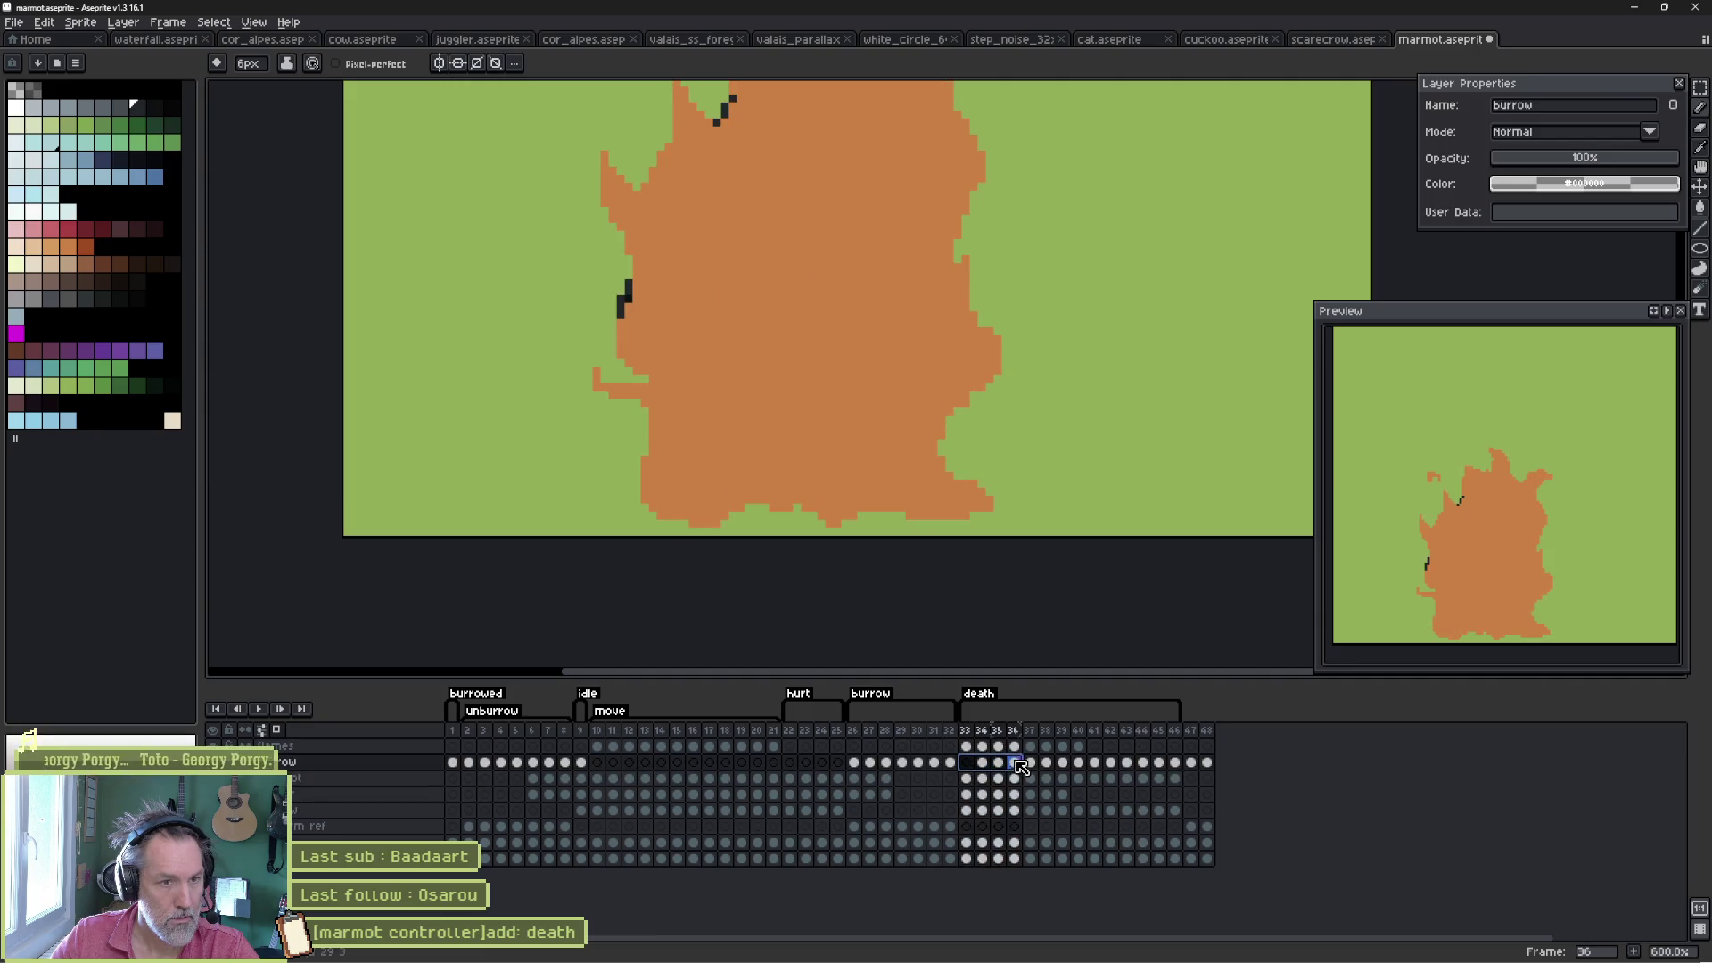
pyautogui.click(1030, 763)
pyautogui.click(1046, 763)
pyautogui.click(1063, 763)
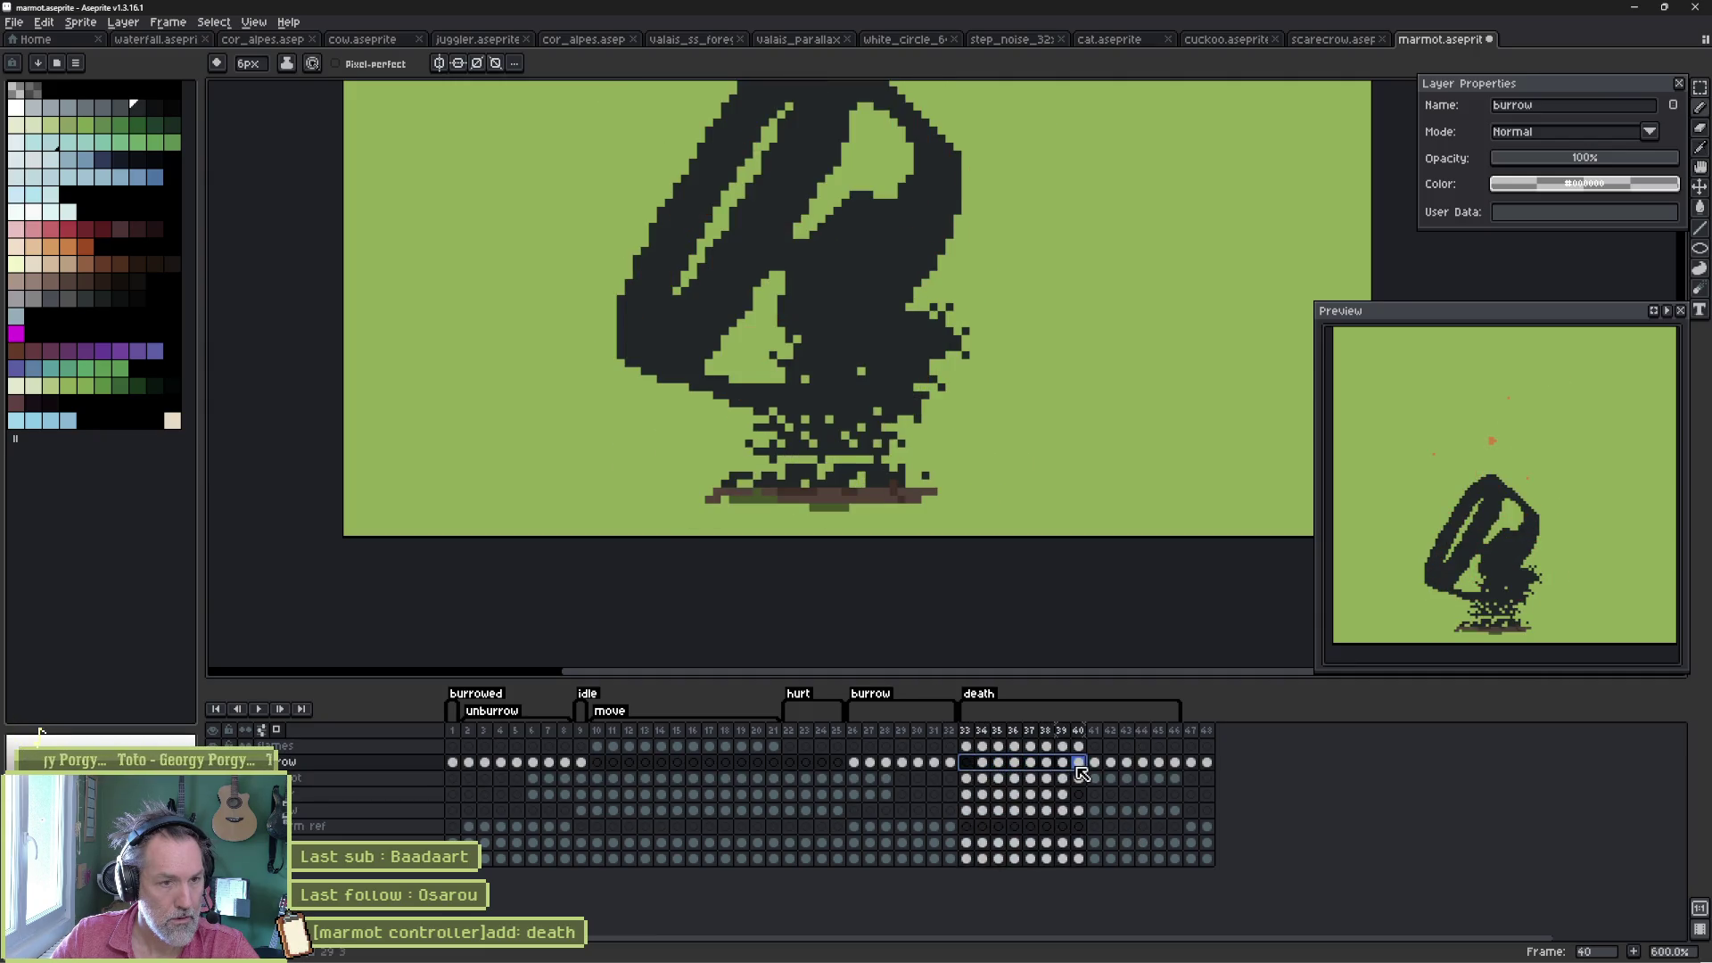
pyautogui.click(1078, 763)
pyautogui.click(1052, 767)
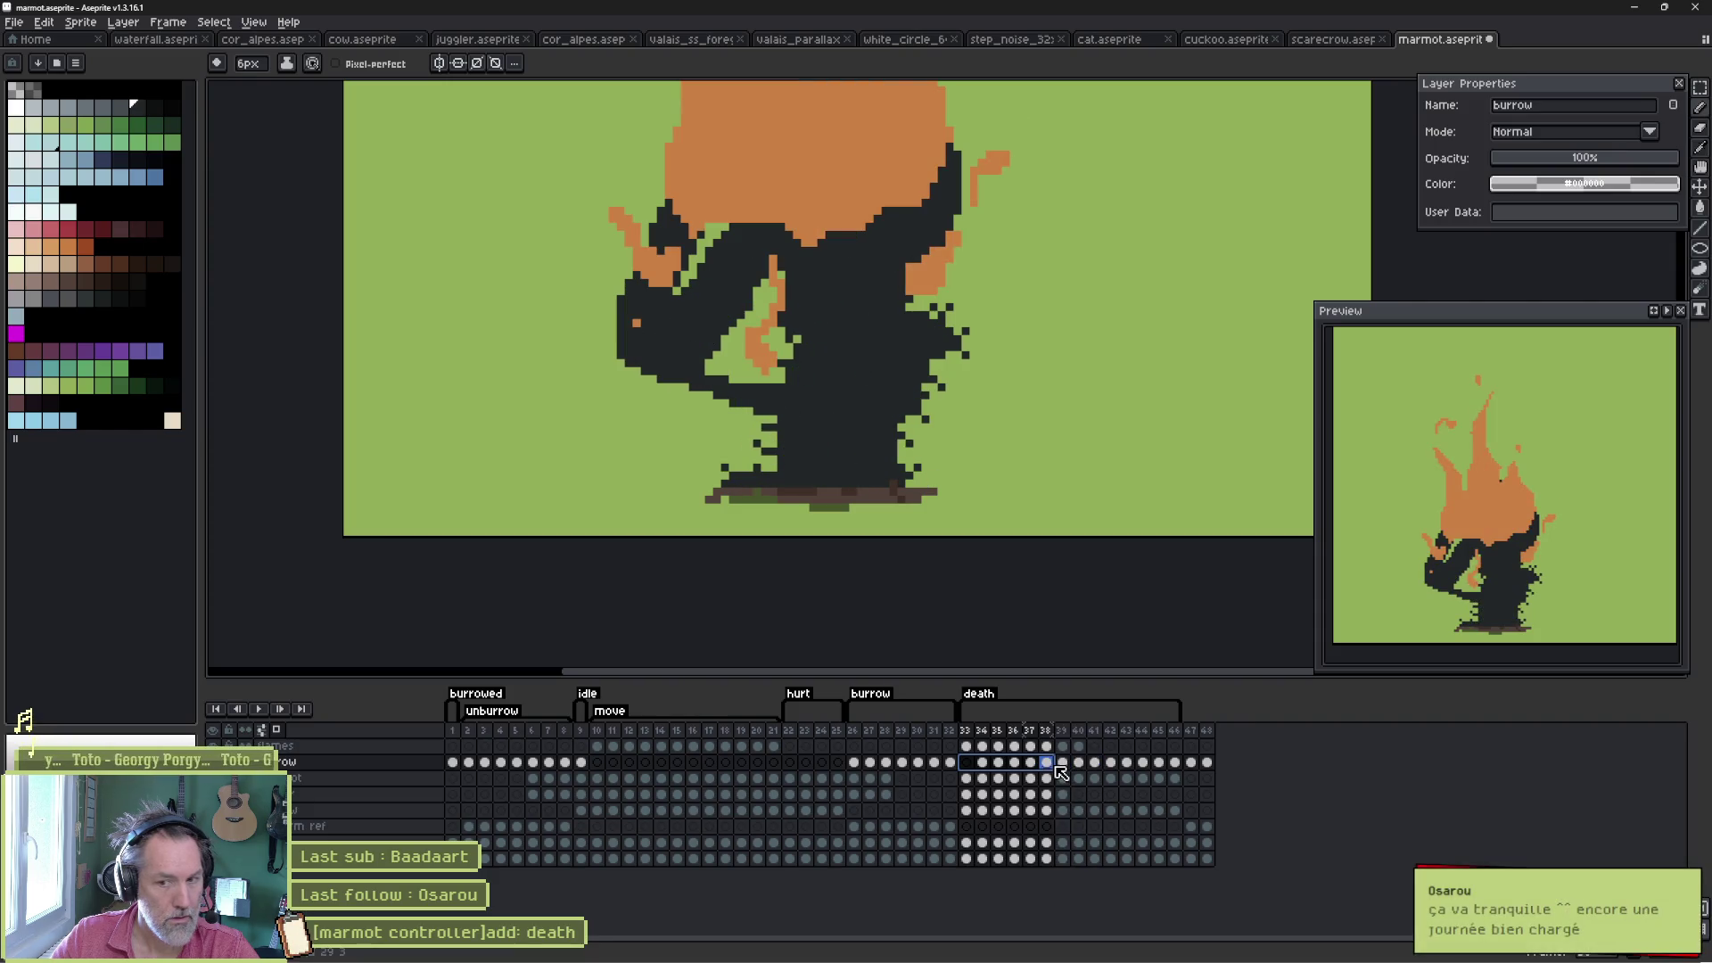
pyautogui.click(1060, 764)
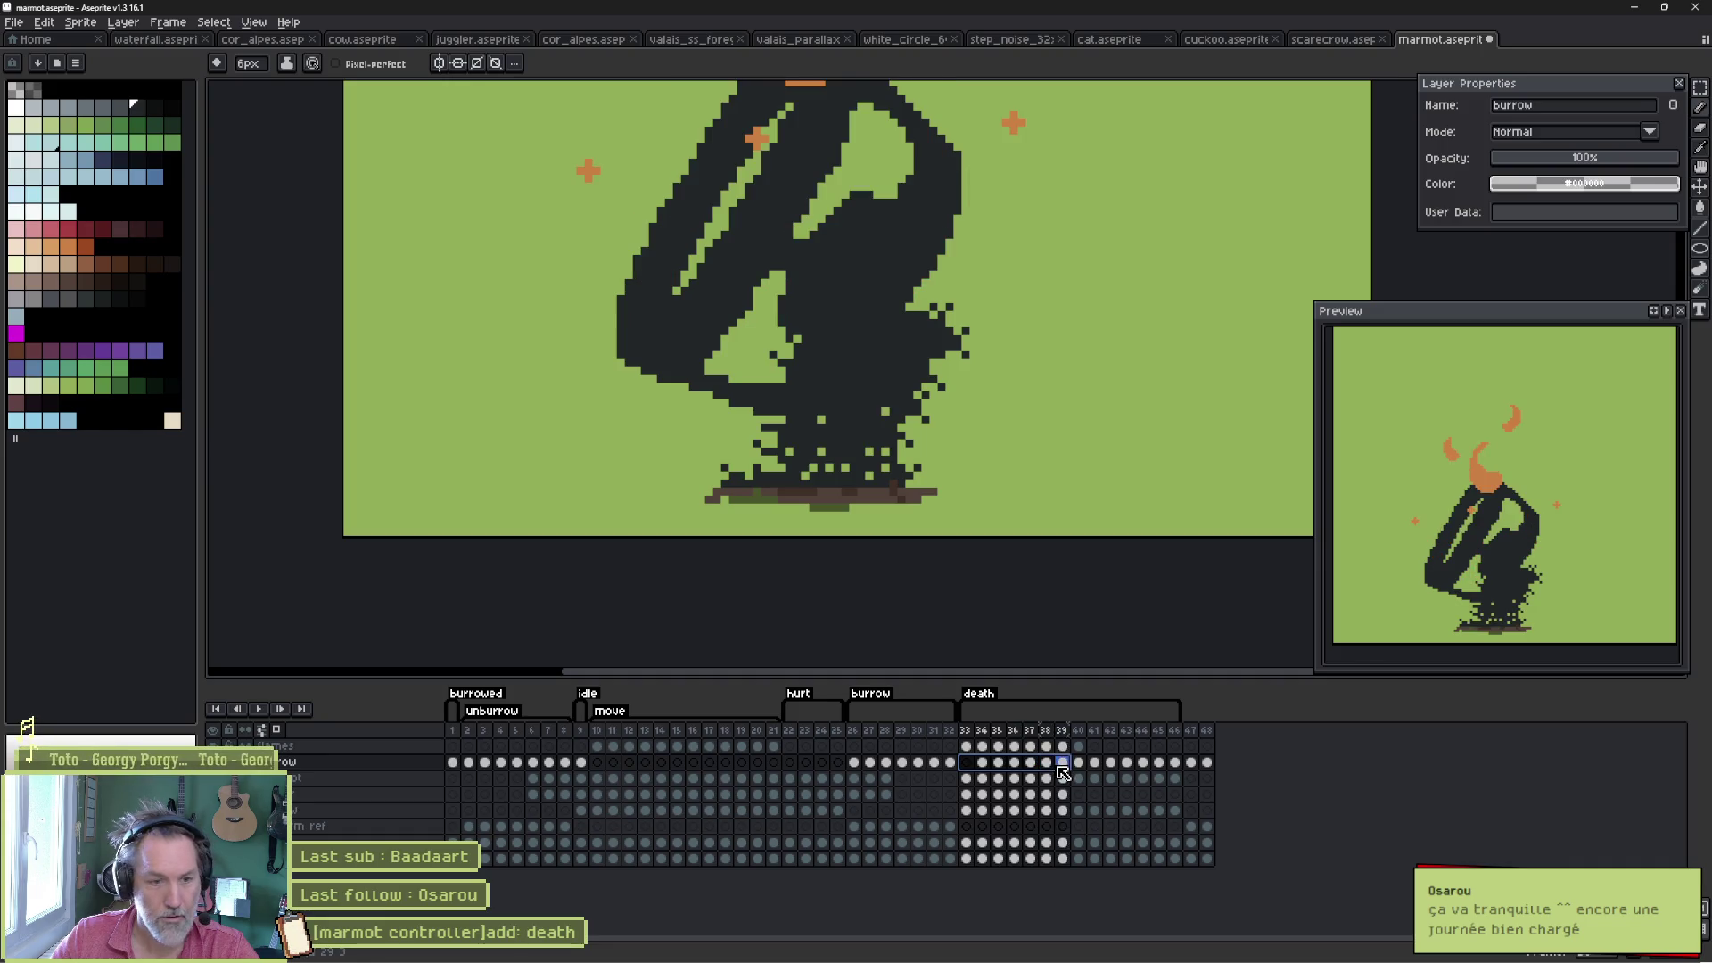
pyautogui.click(1048, 764)
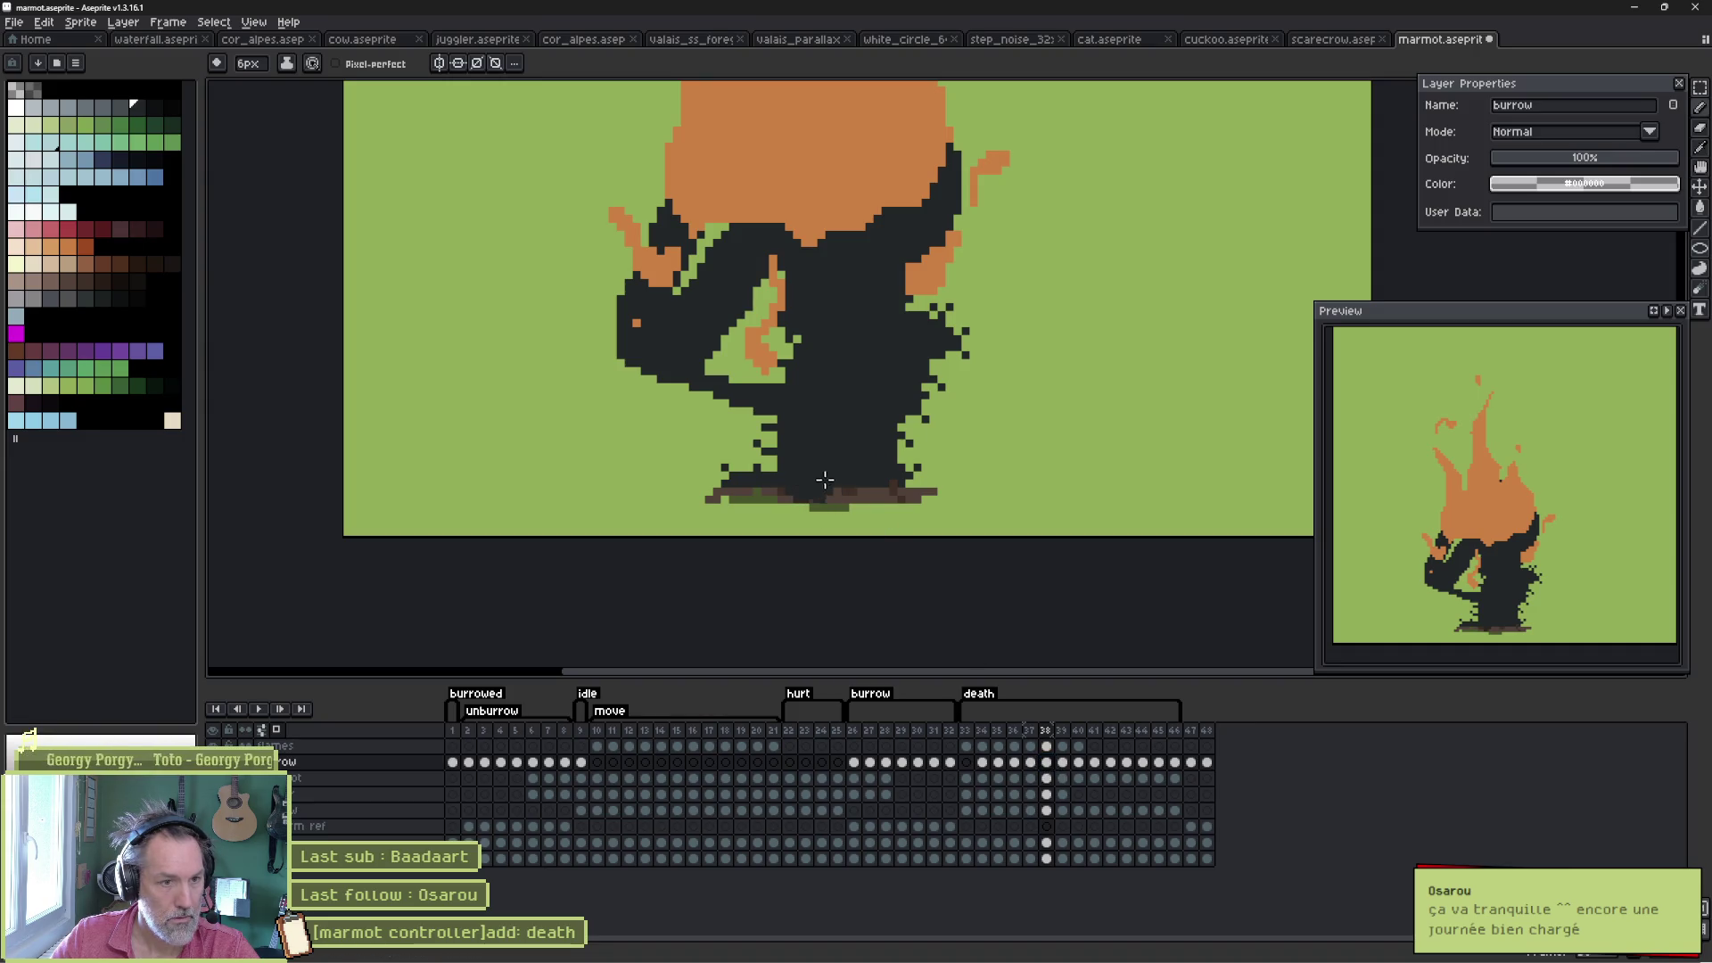
# - Paint the brown ground strip dark with a 3px brush on frames 40 and 41
pyautogui.press('v')
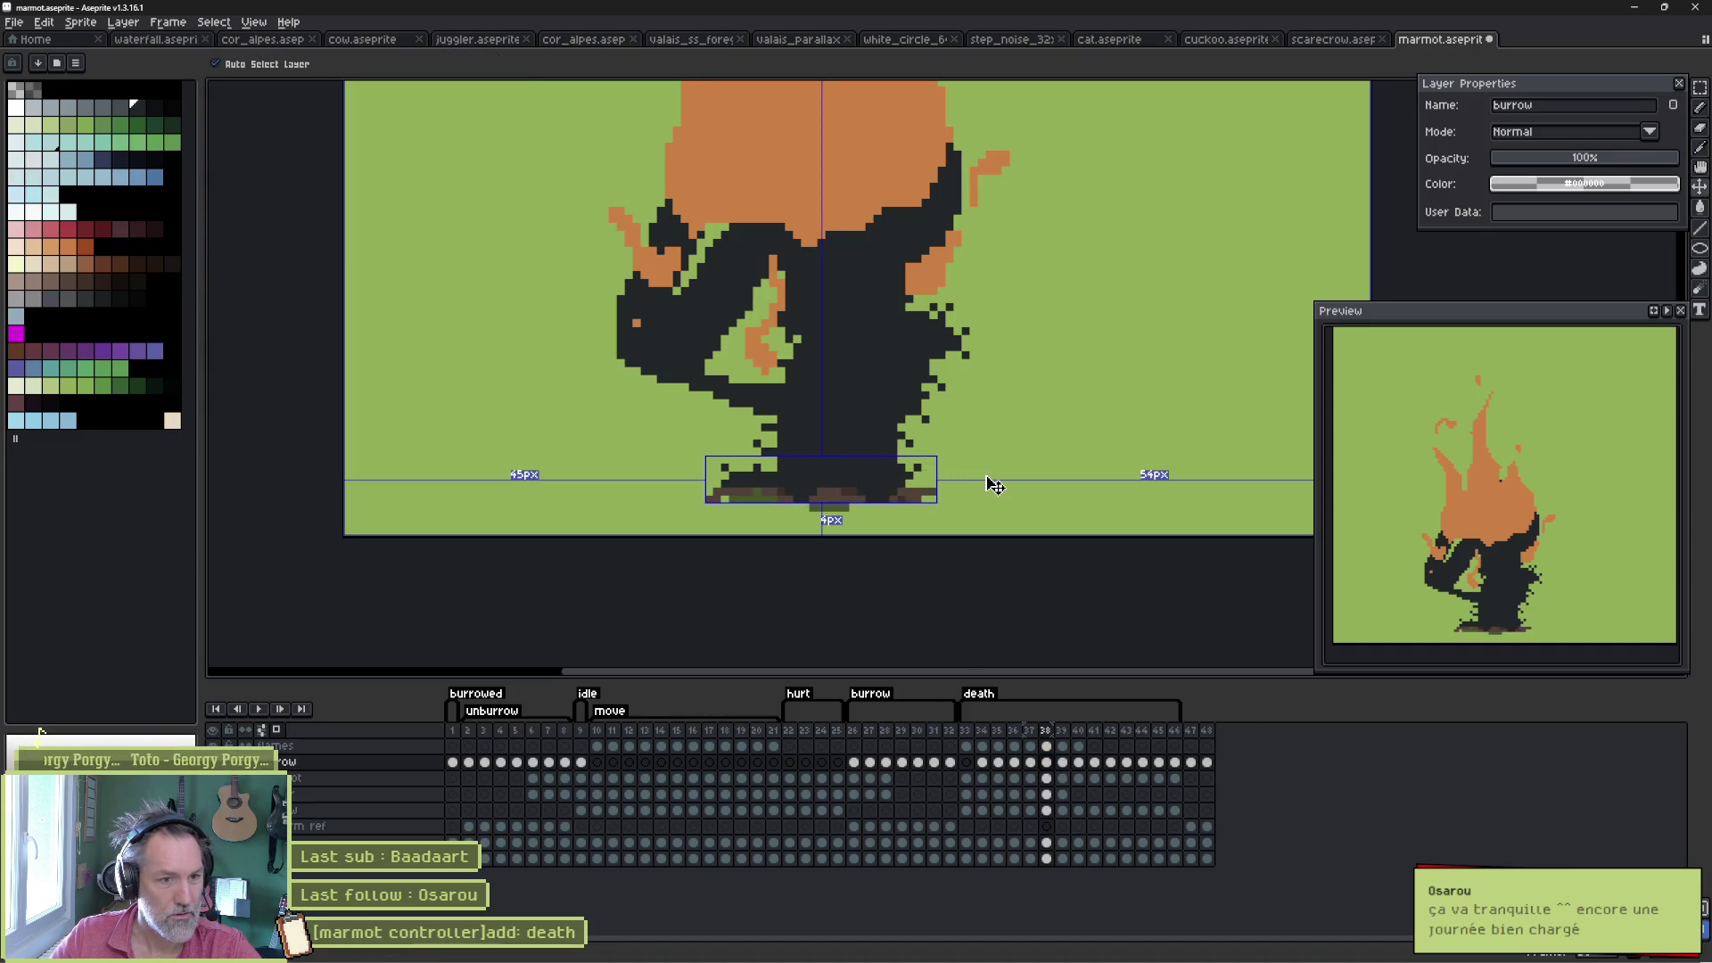
pyautogui.press('b')
pyautogui.click(1064, 764)
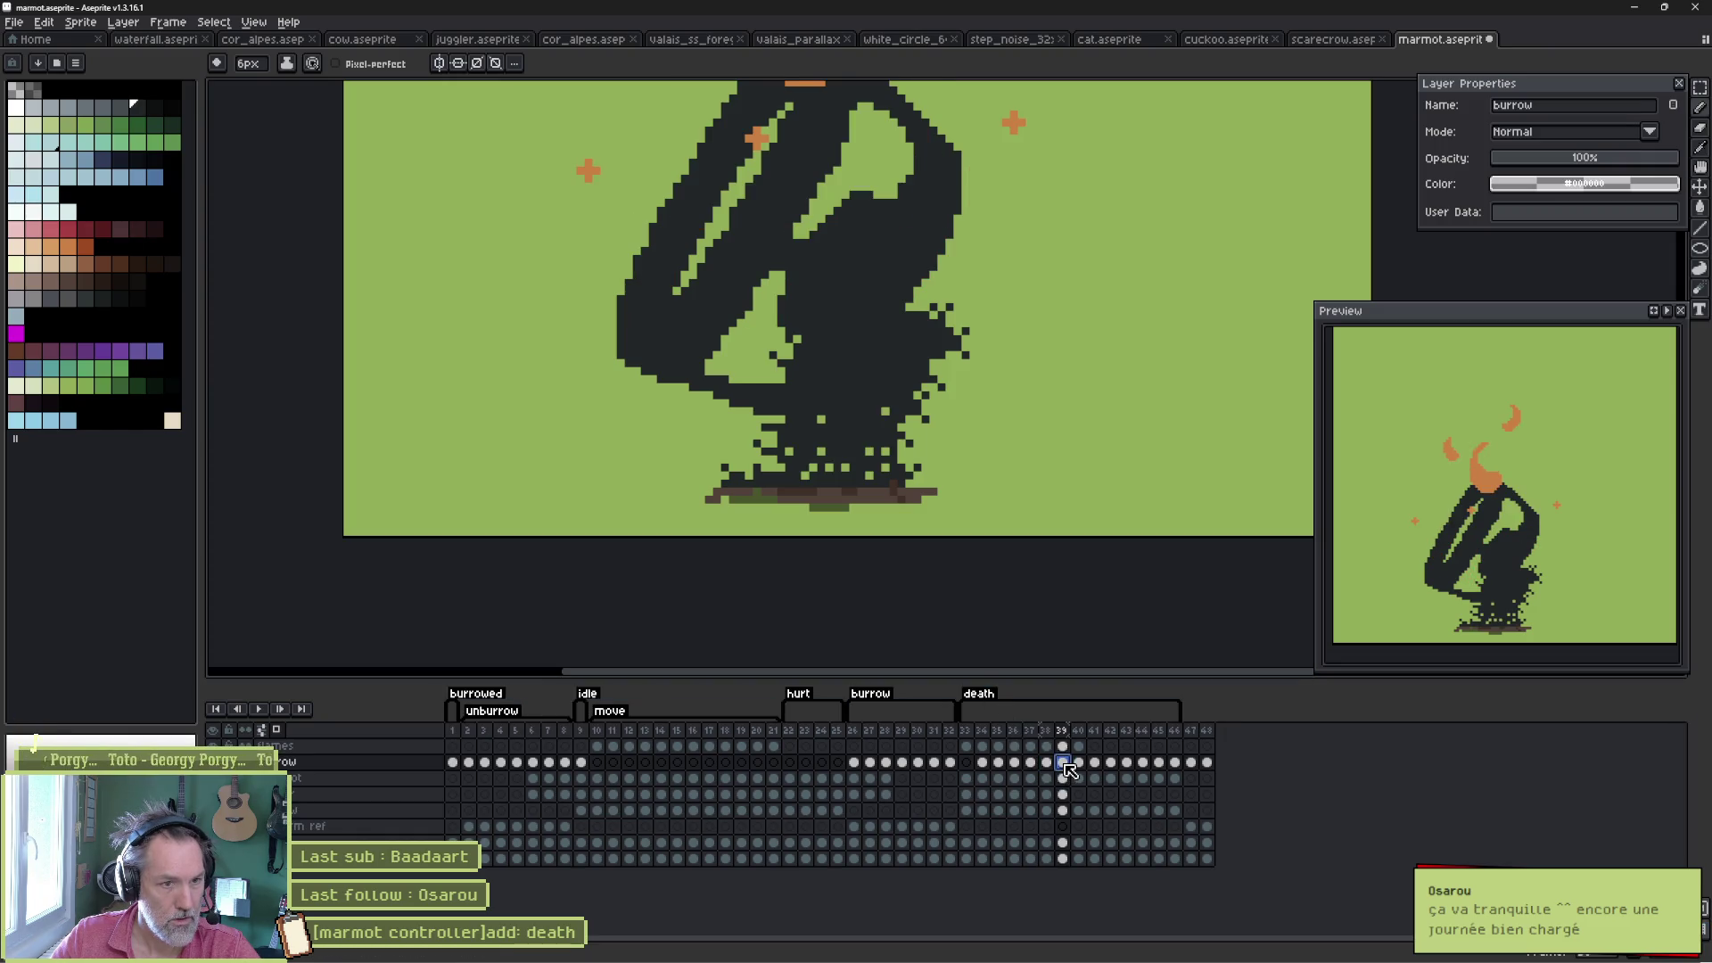
pyautogui.click(1078, 764)
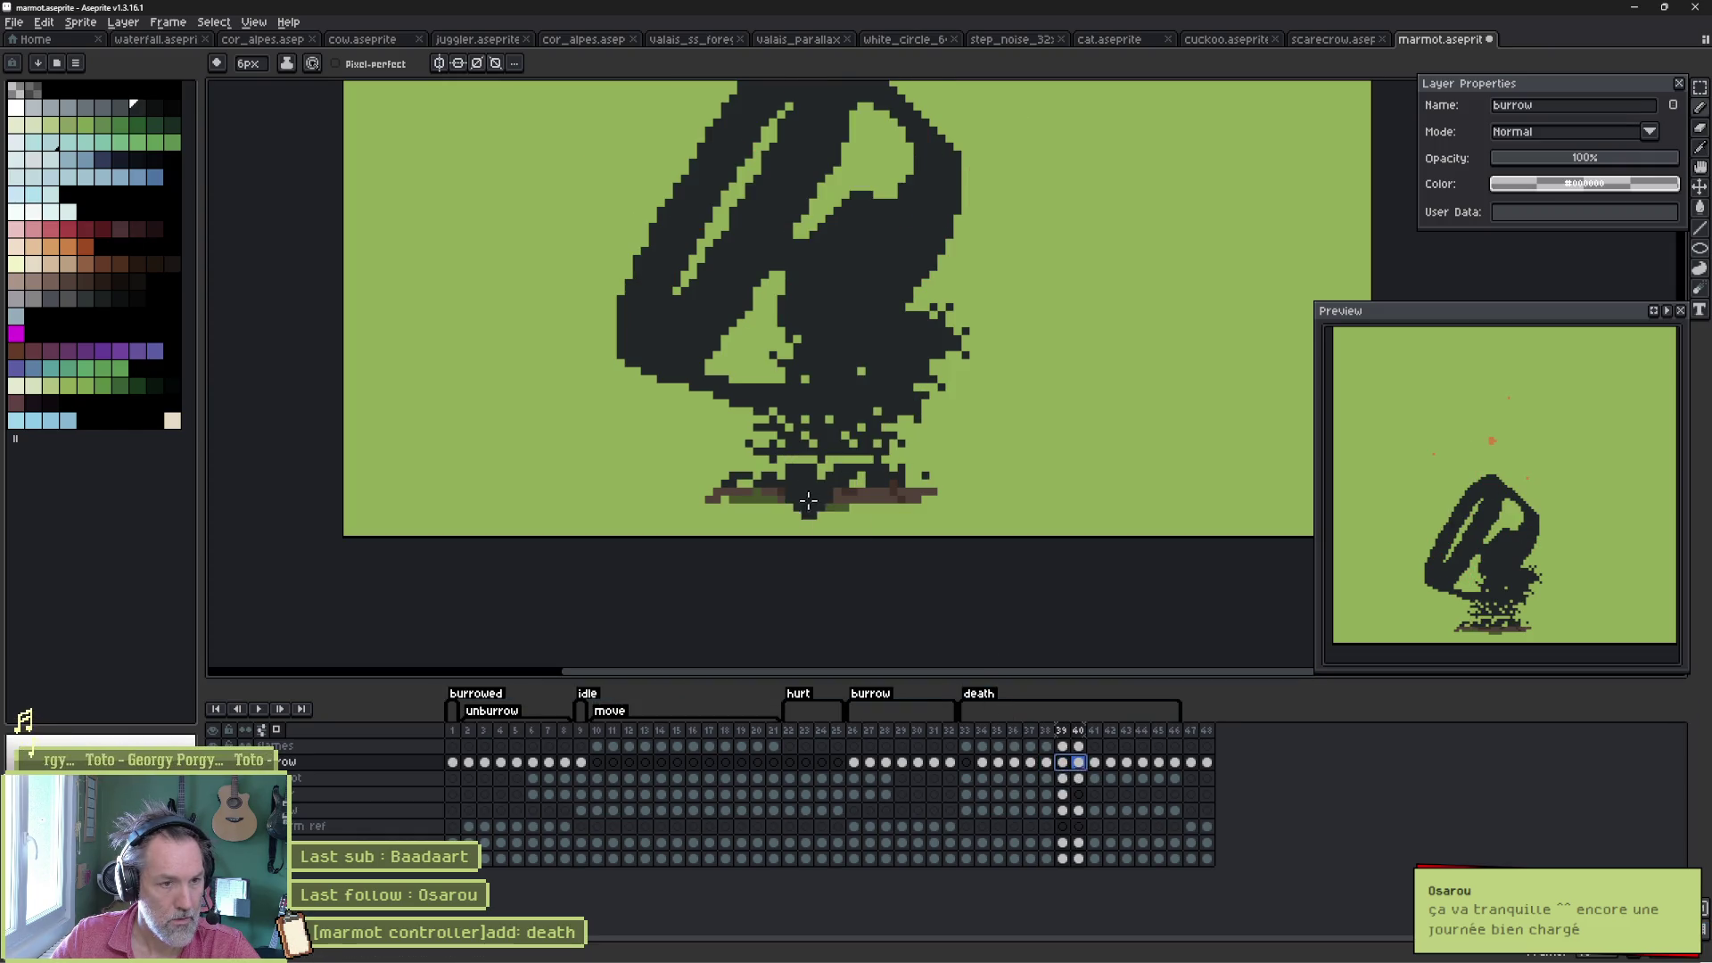
pyautogui.press('-')
pyautogui.press('-')
pyautogui.press('-')
pyautogui.moveTo(765, 496); pyautogui.dragTo(911, 496)
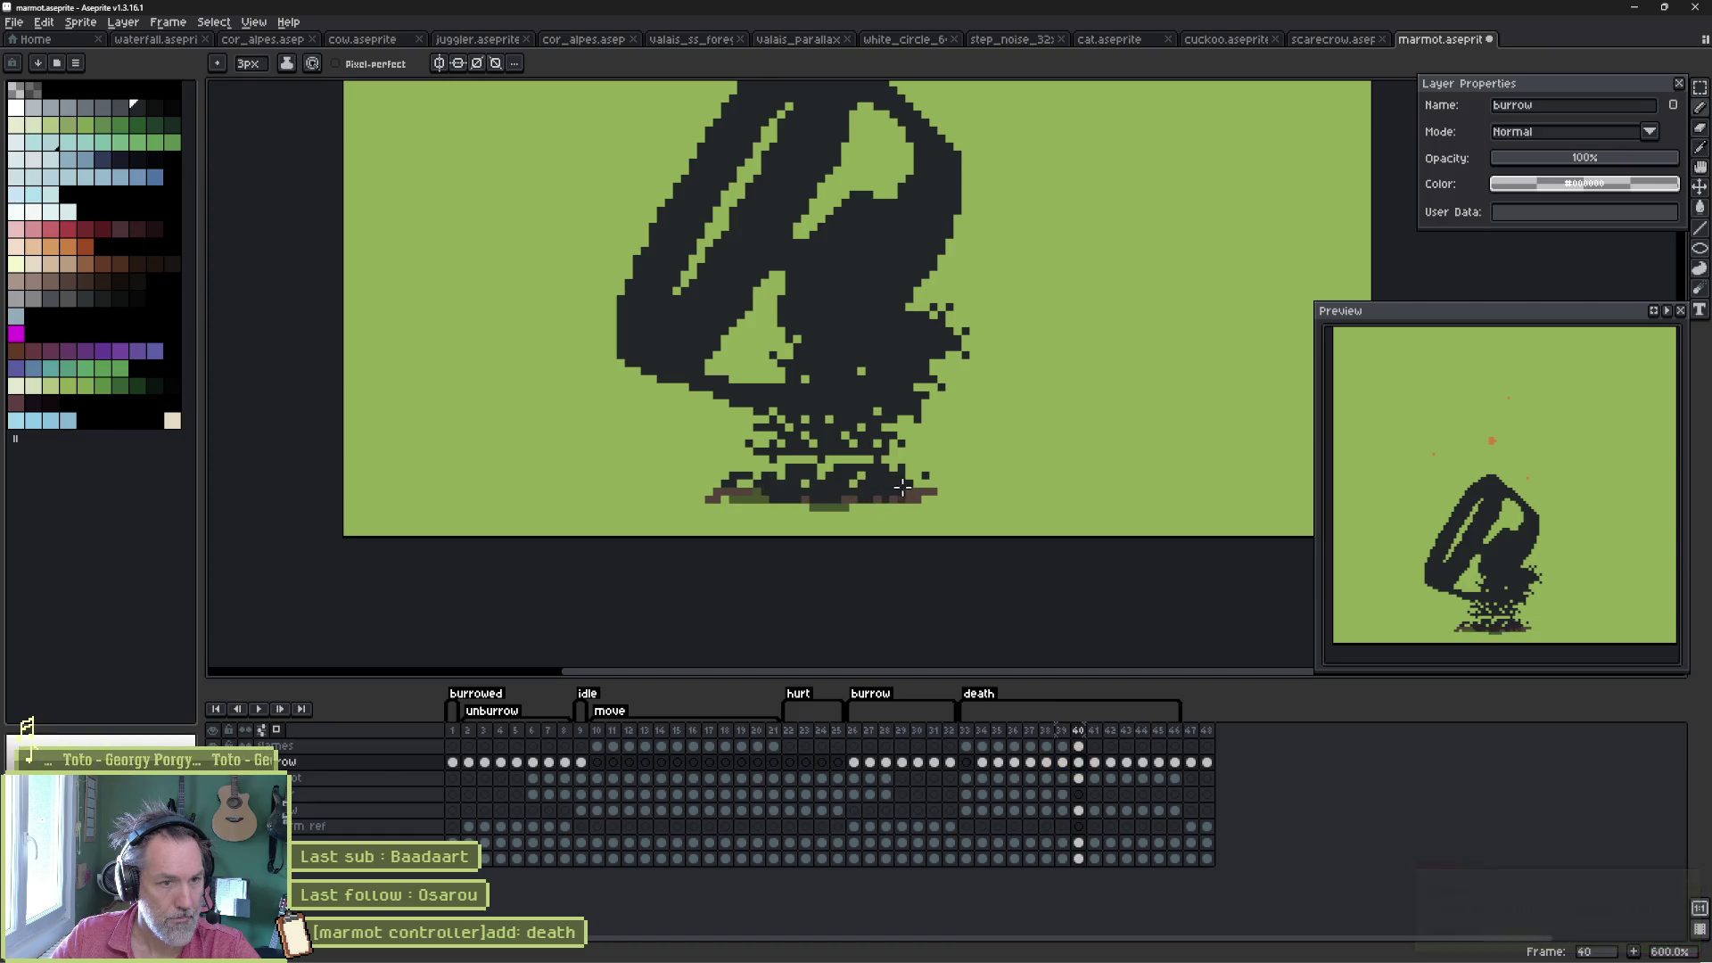
pyautogui.click(1094, 762)
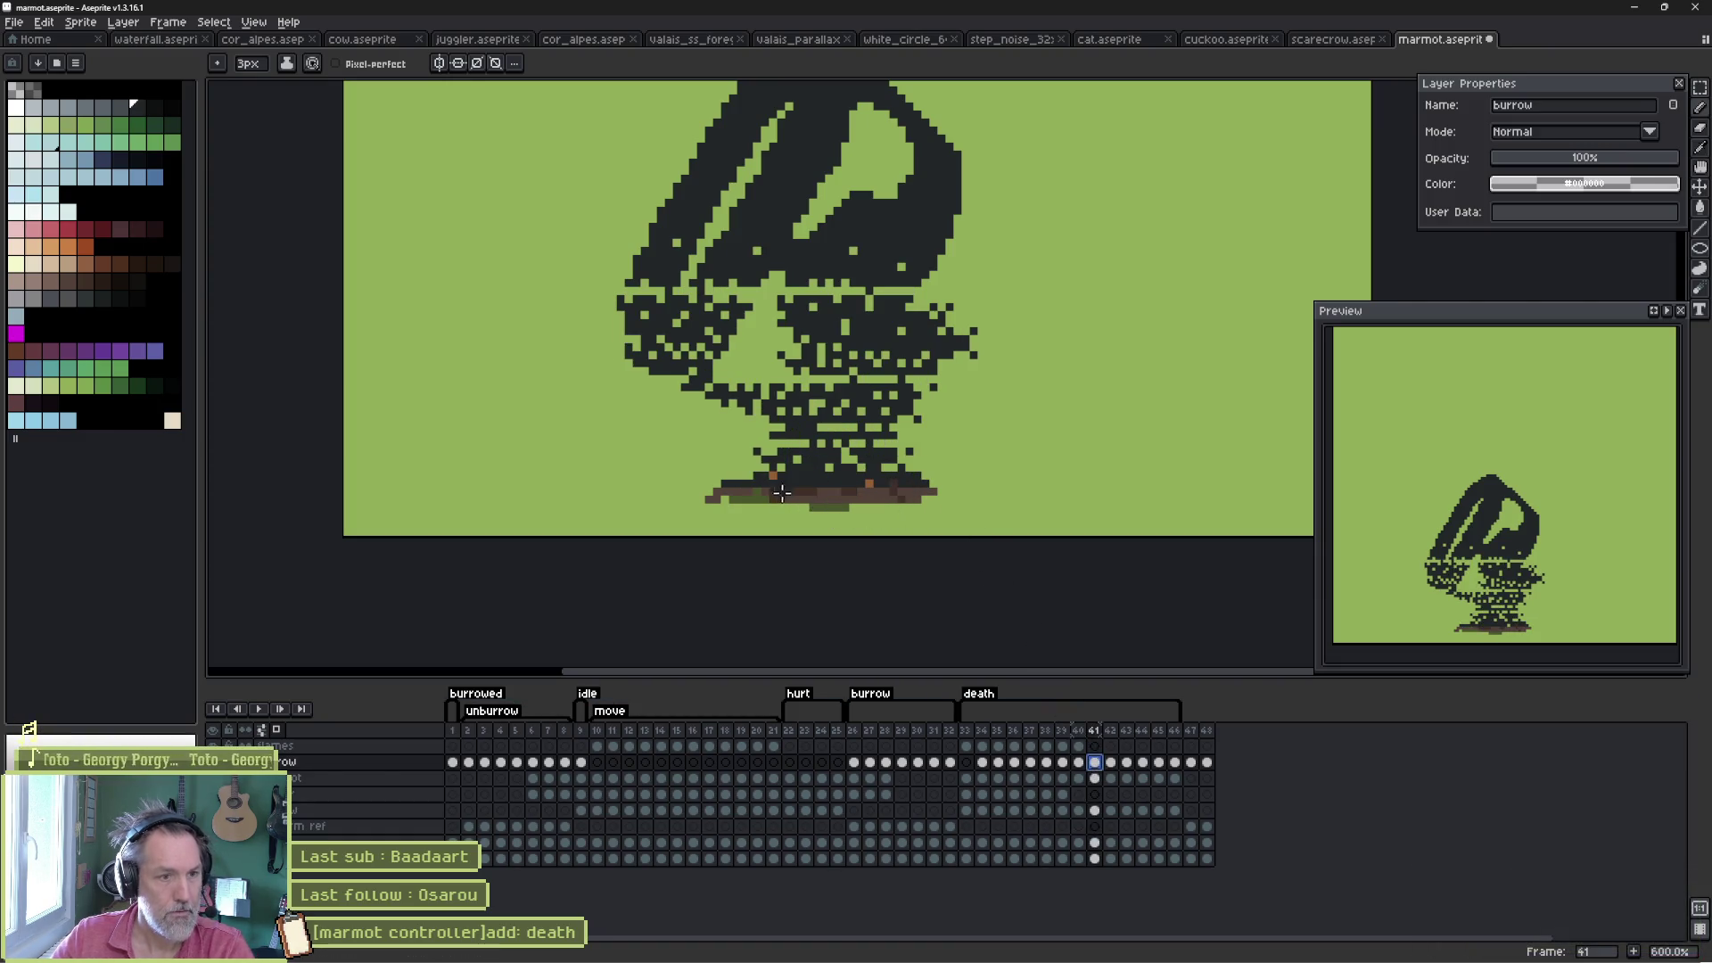
pyautogui.moveTo(774, 494); pyautogui.dragTo(927, 494)
# - Darken the brown ground strip on frames 42, 43 and 46
pyautogui.press('.')
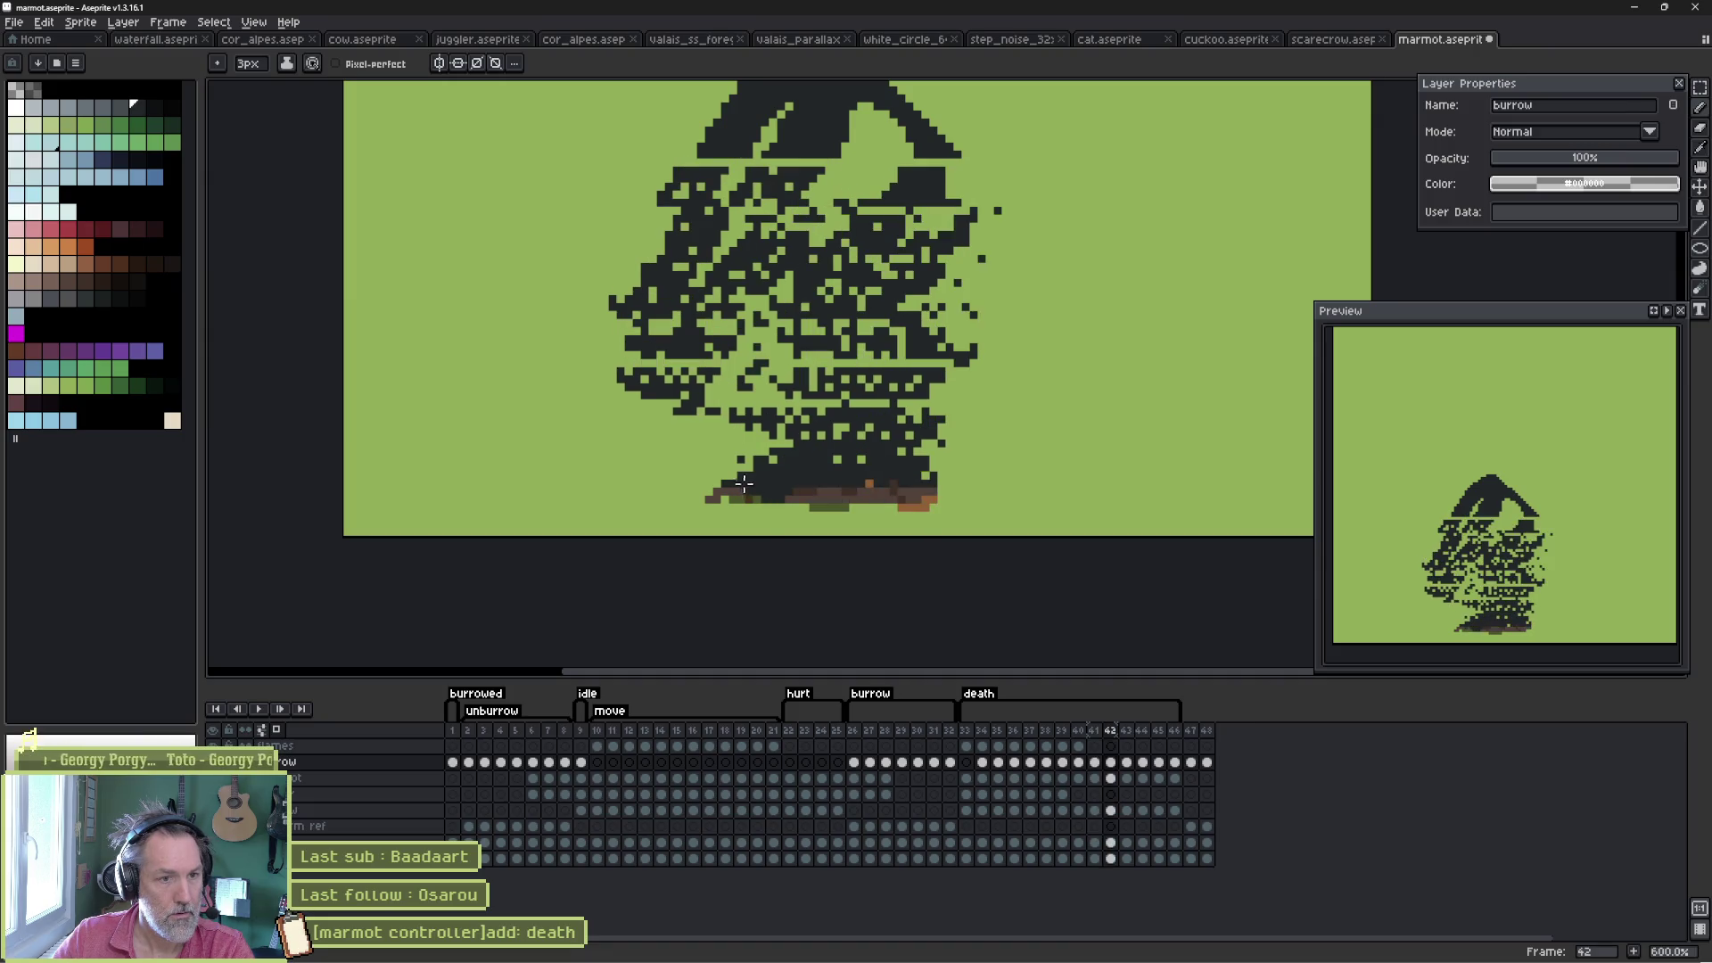
pyautogui.moveTo(808, 486)
pyautogui.mouseDown()
pyautogui.moveTo(931, 494)
pyautogui.moveTo(705, 489)
pyautogui.moveTo(934, 493)
pyautogui.moveTo(718, 490)
pyautogui.moveTo(887, 492)
pyautogui.moveTo(794, 496)
pyautogui.mouseUp()
pyautogui.press('.')
pyautogui.press('.')
pyautogui.press('.')
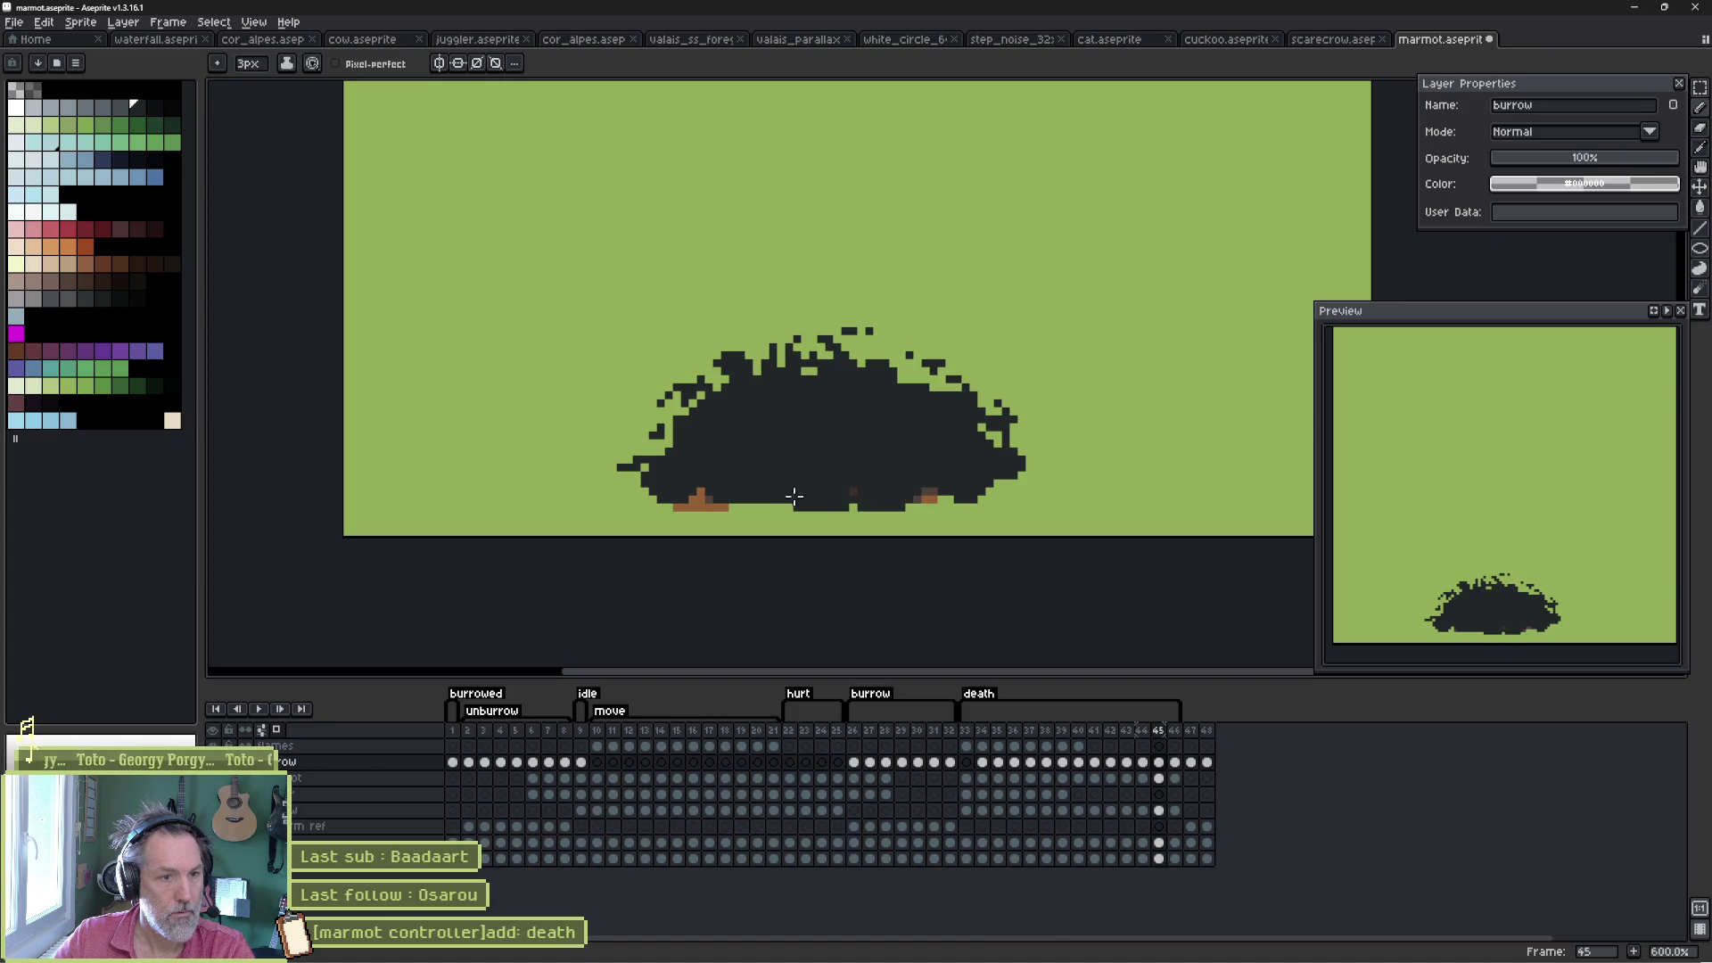
pyautogui.press('.')
pyautogui.moveTo(918, 492)
pyautogui.mouseDown()
pyautogui.moveTo(704, 492)
pyautogui.moveTo(924, 486)
pyautogui.moveTo(840, 489)
pyautogui.mouseUp()
pyautogui.press('.')
# - Preview the death animation, then step forward to the dissolving speckle frame
pyautogui.press('Return')
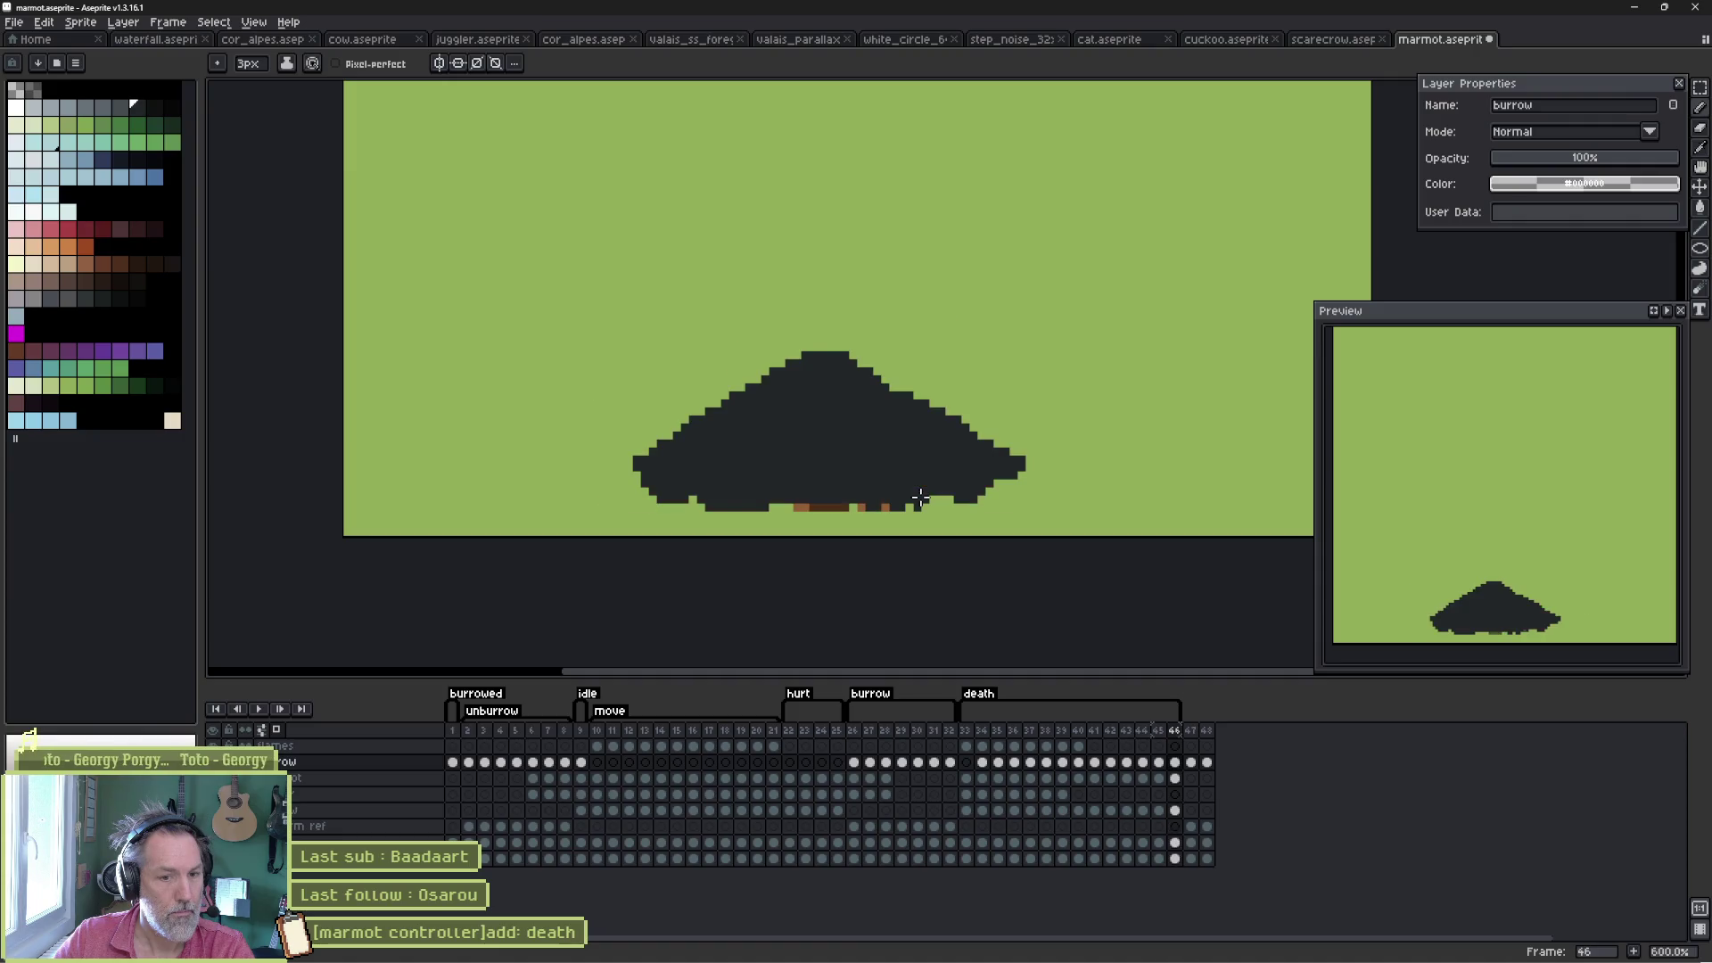
pyautogui.press('Return')
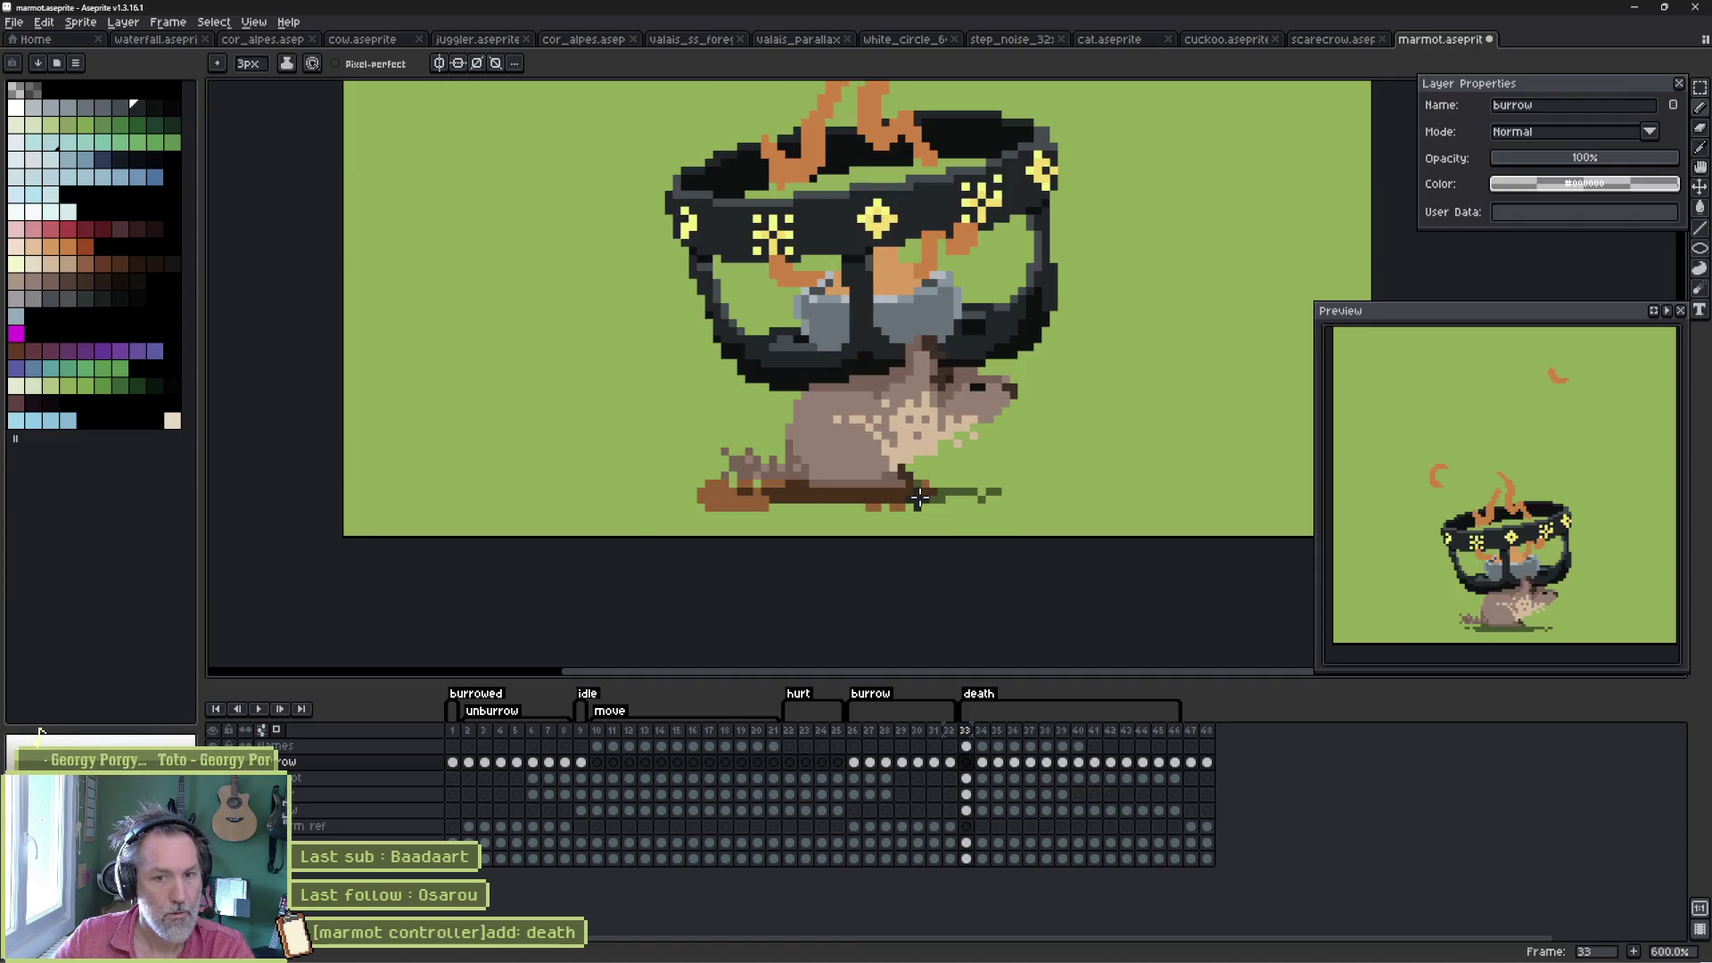
pyautogui.press('.')
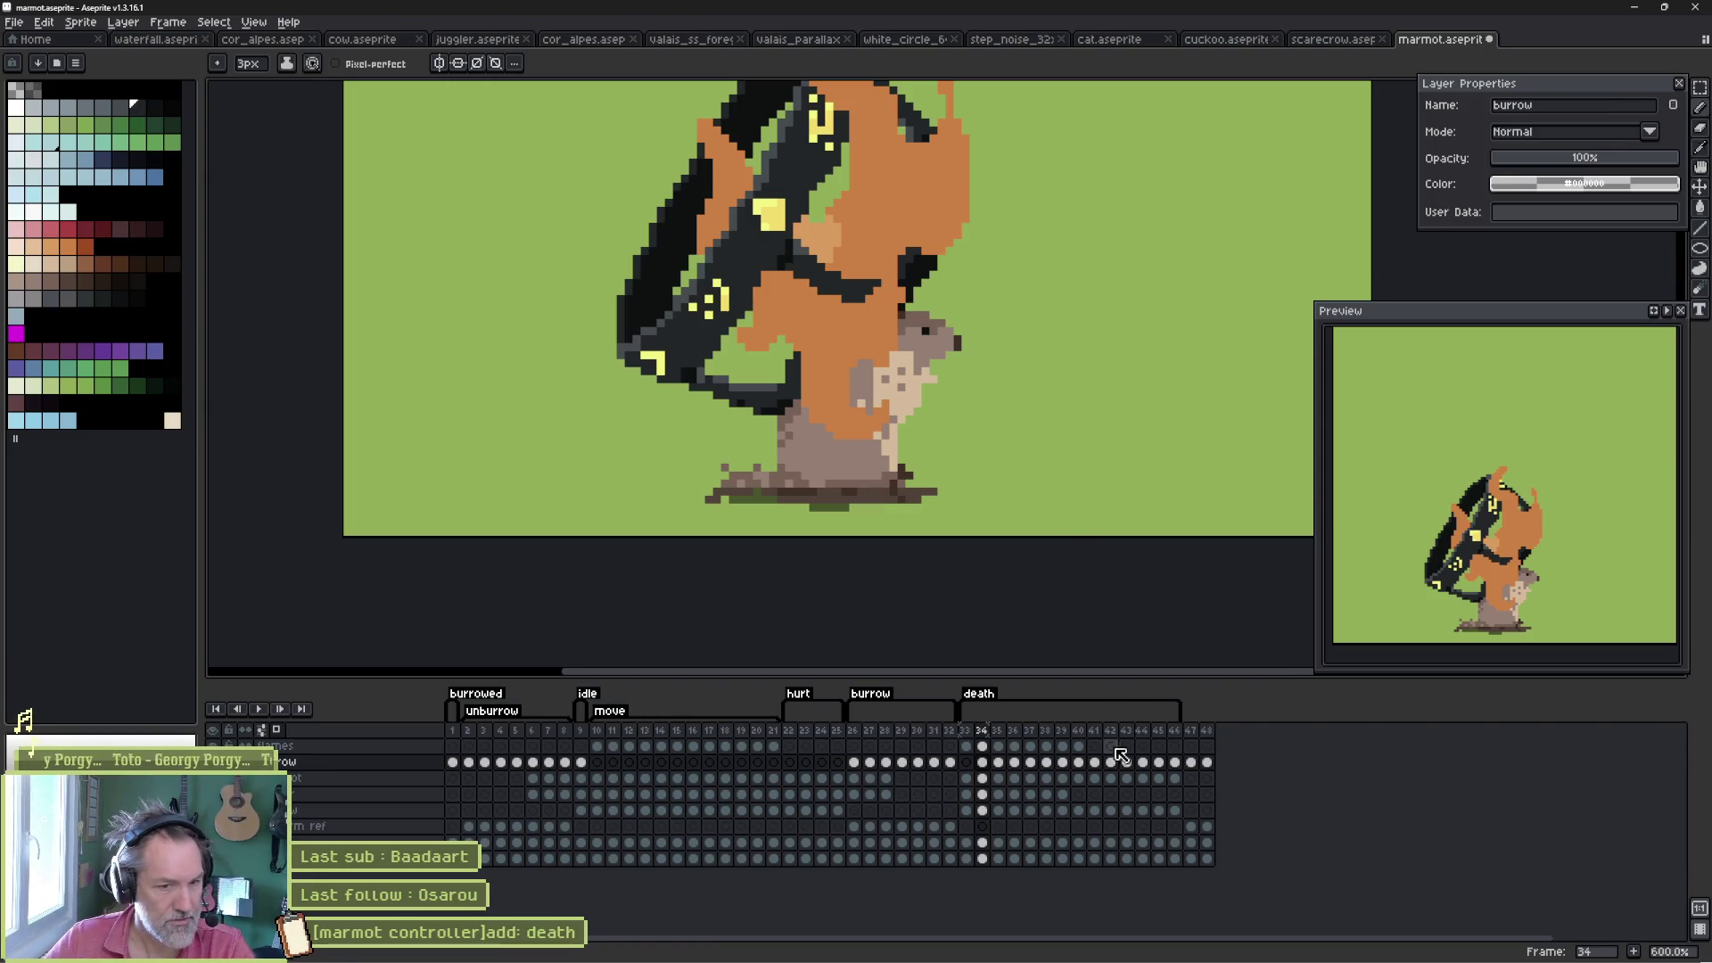
pyautogui.press('.')
pyautogui.press('.')
pyautogui.press('.')
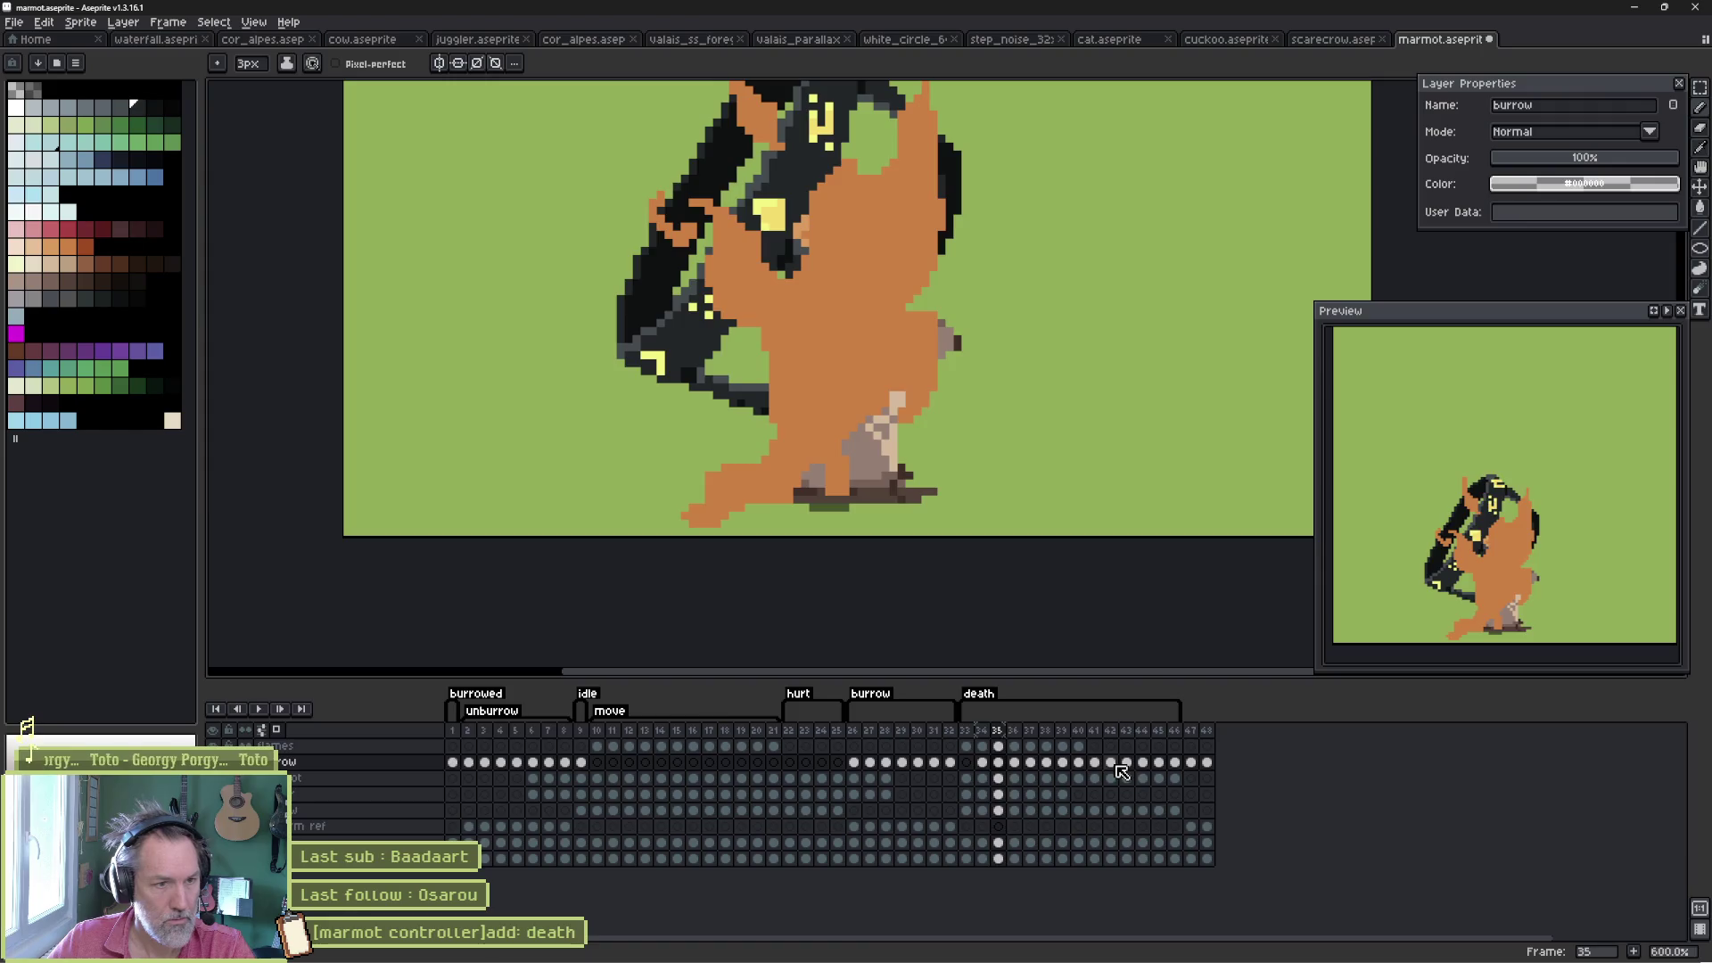
pyautogui.press('.')
pyautogui.press('.')
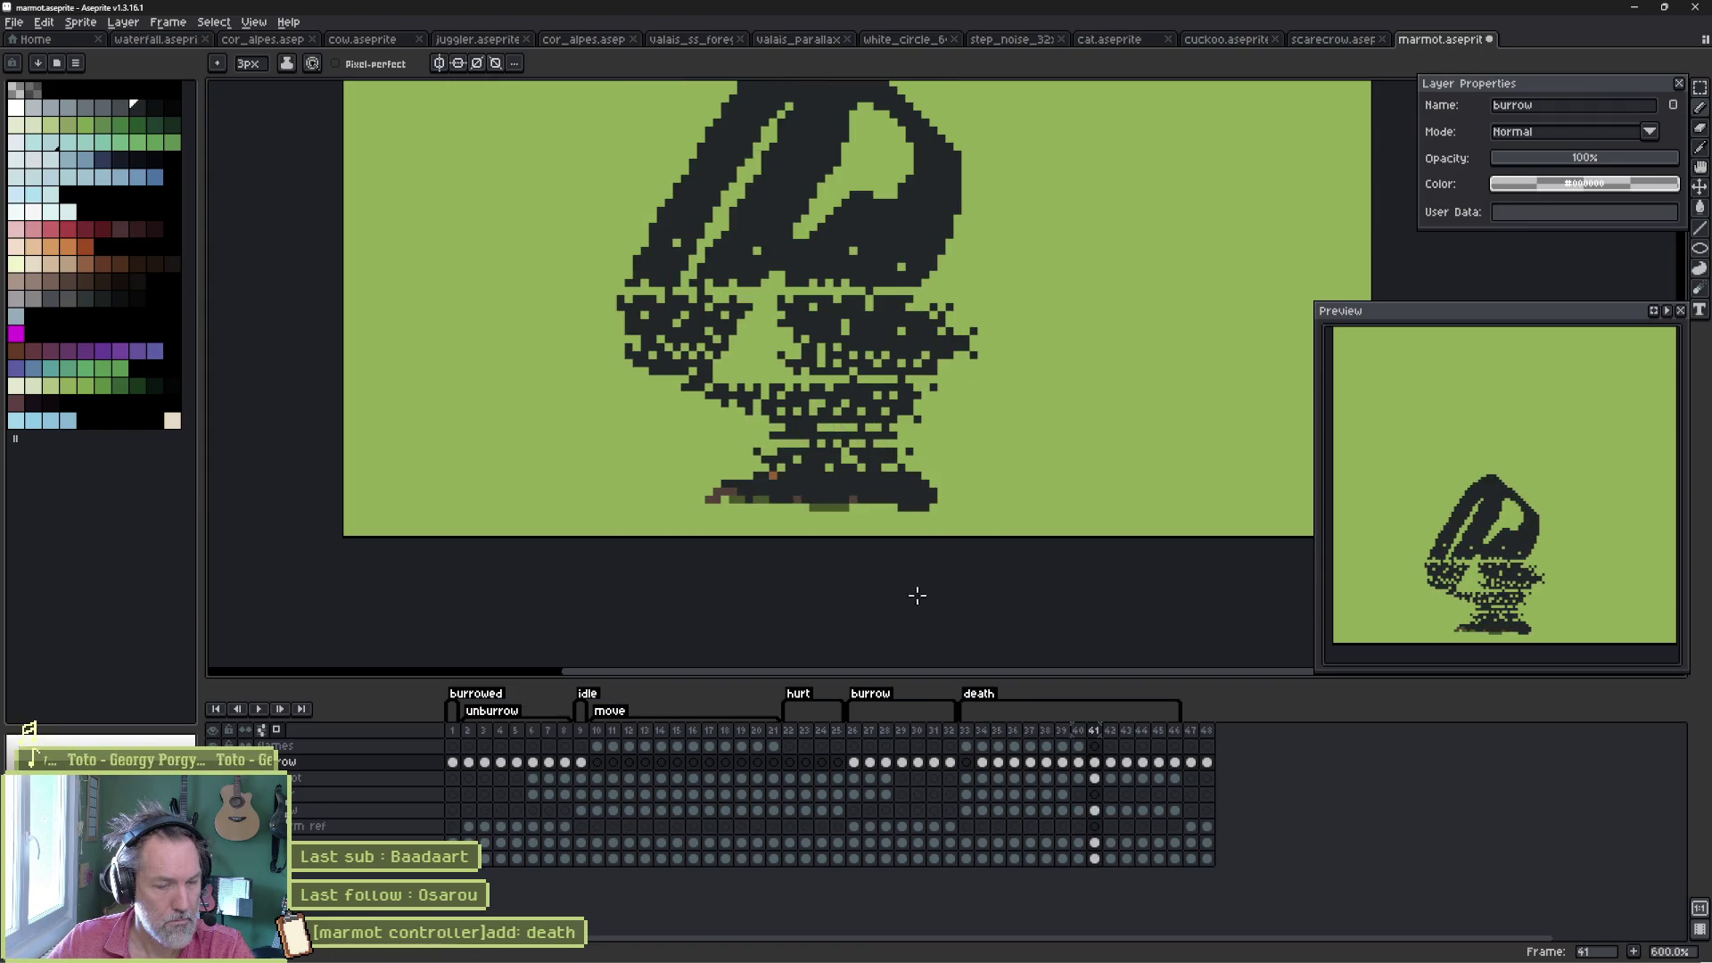
# - Paint over stray brown pixels along the mound's base on frames 42 and 43
pyautogui.press('b')
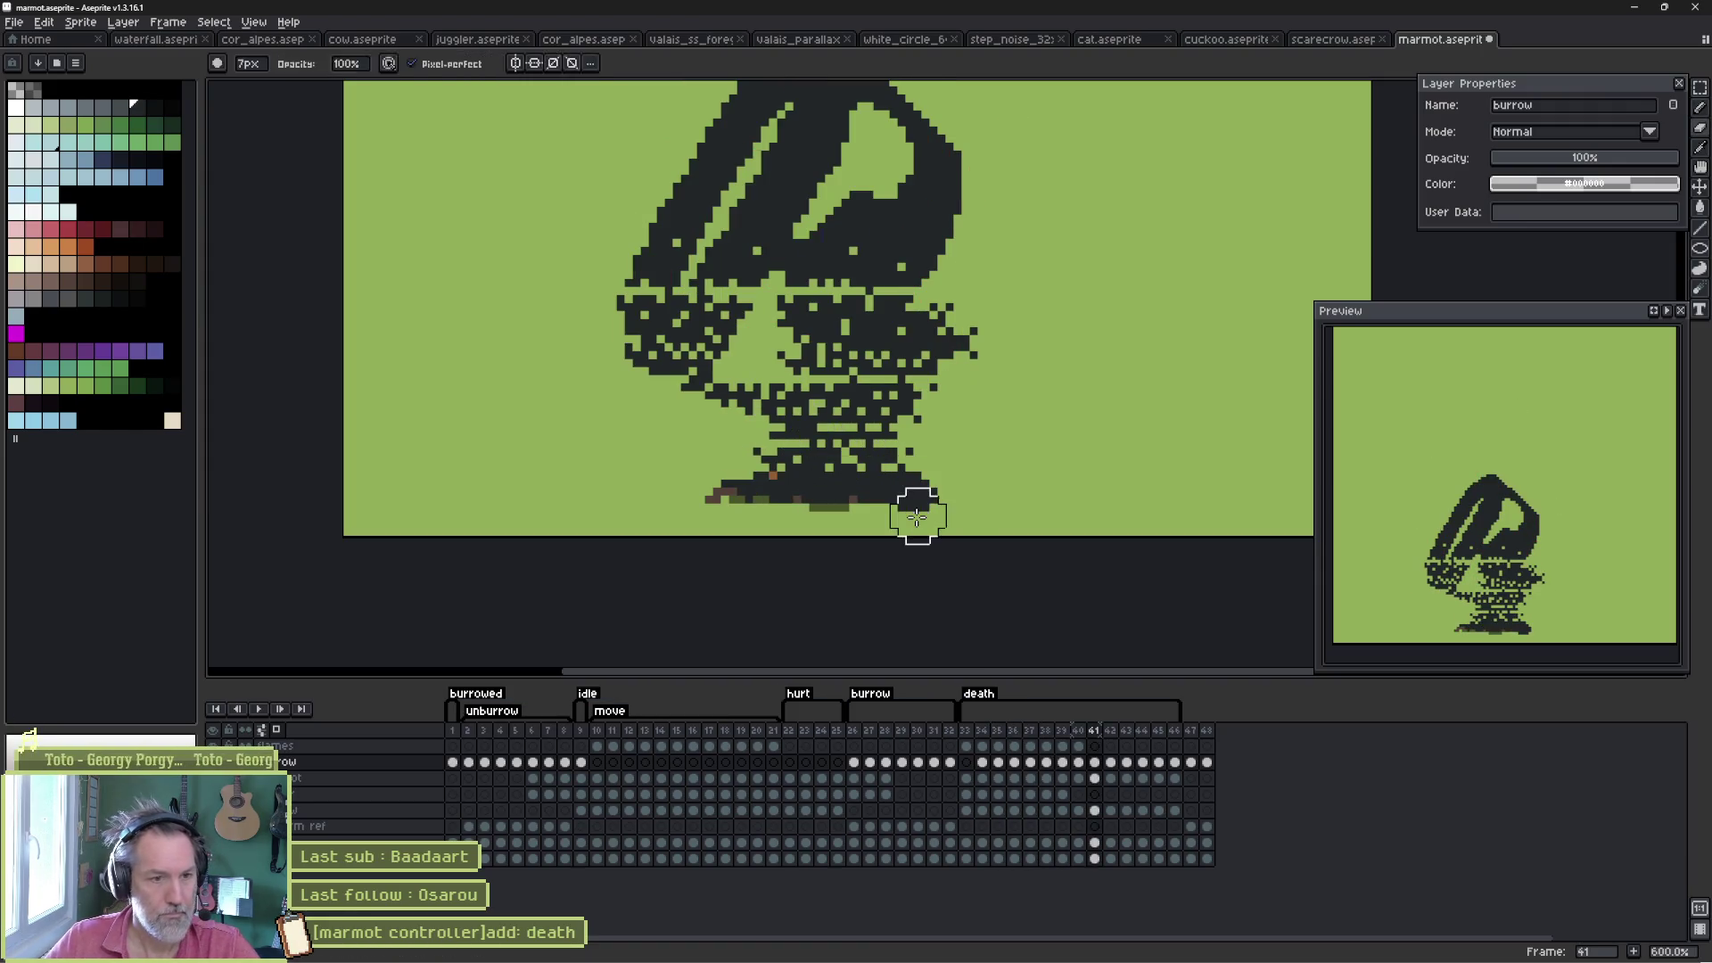
pyautogui.scroll(3, 927, 503)
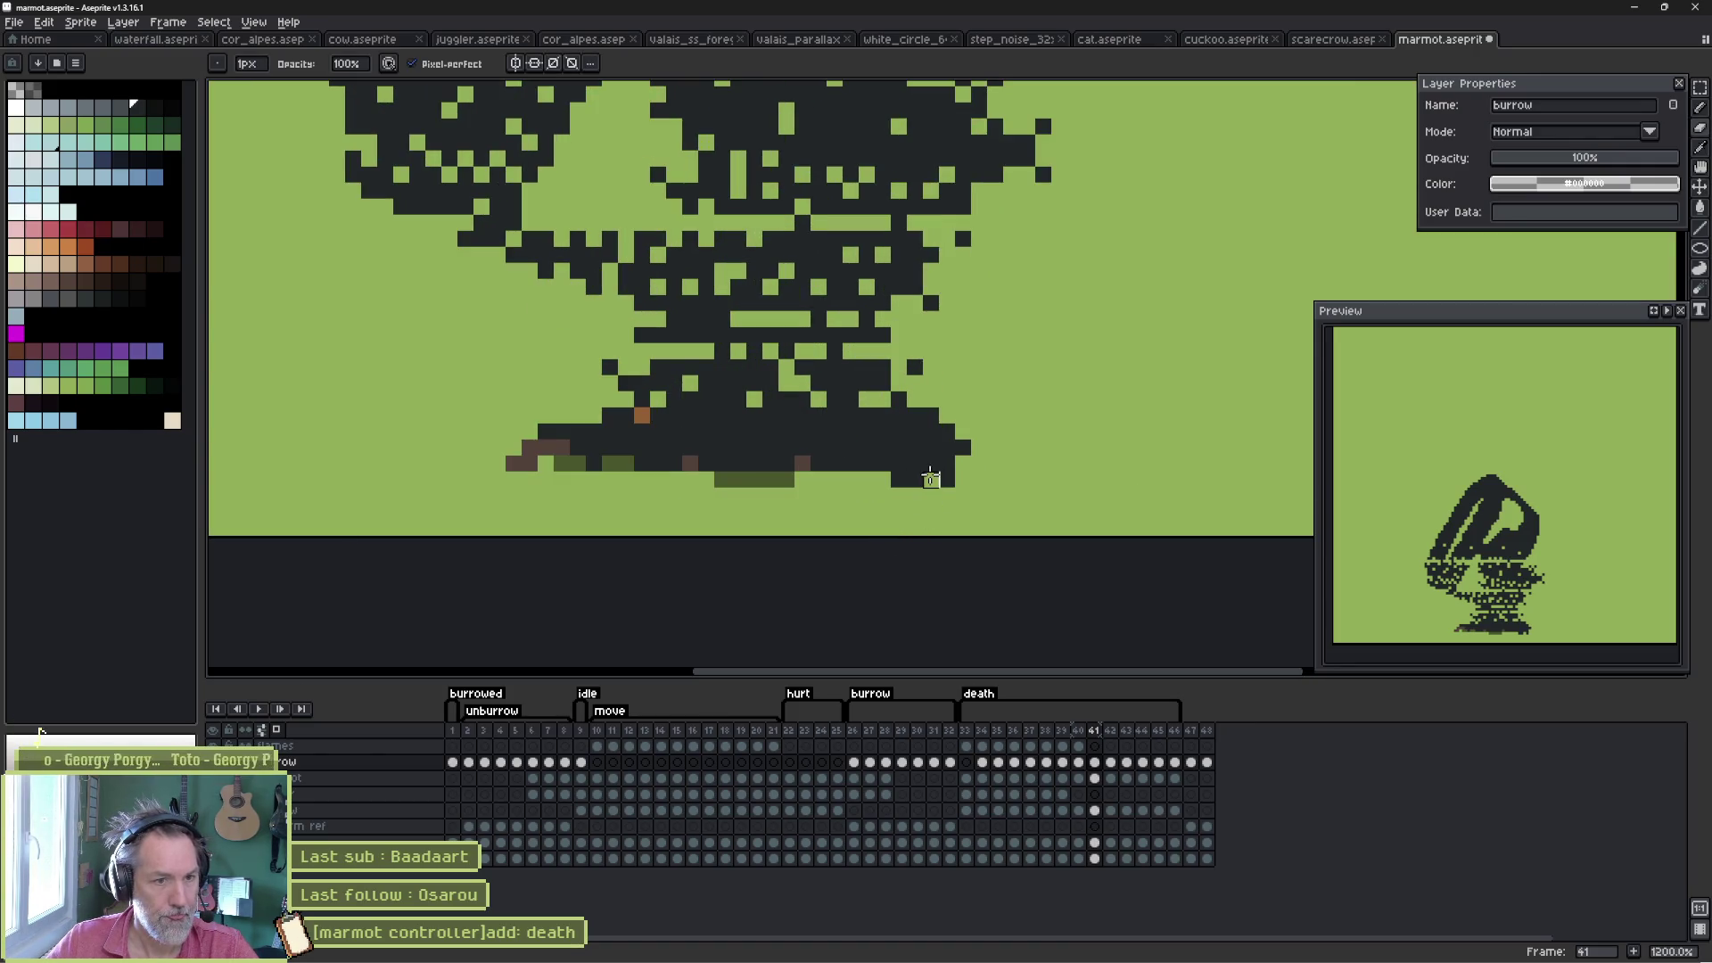
pyautogui.press('Right')
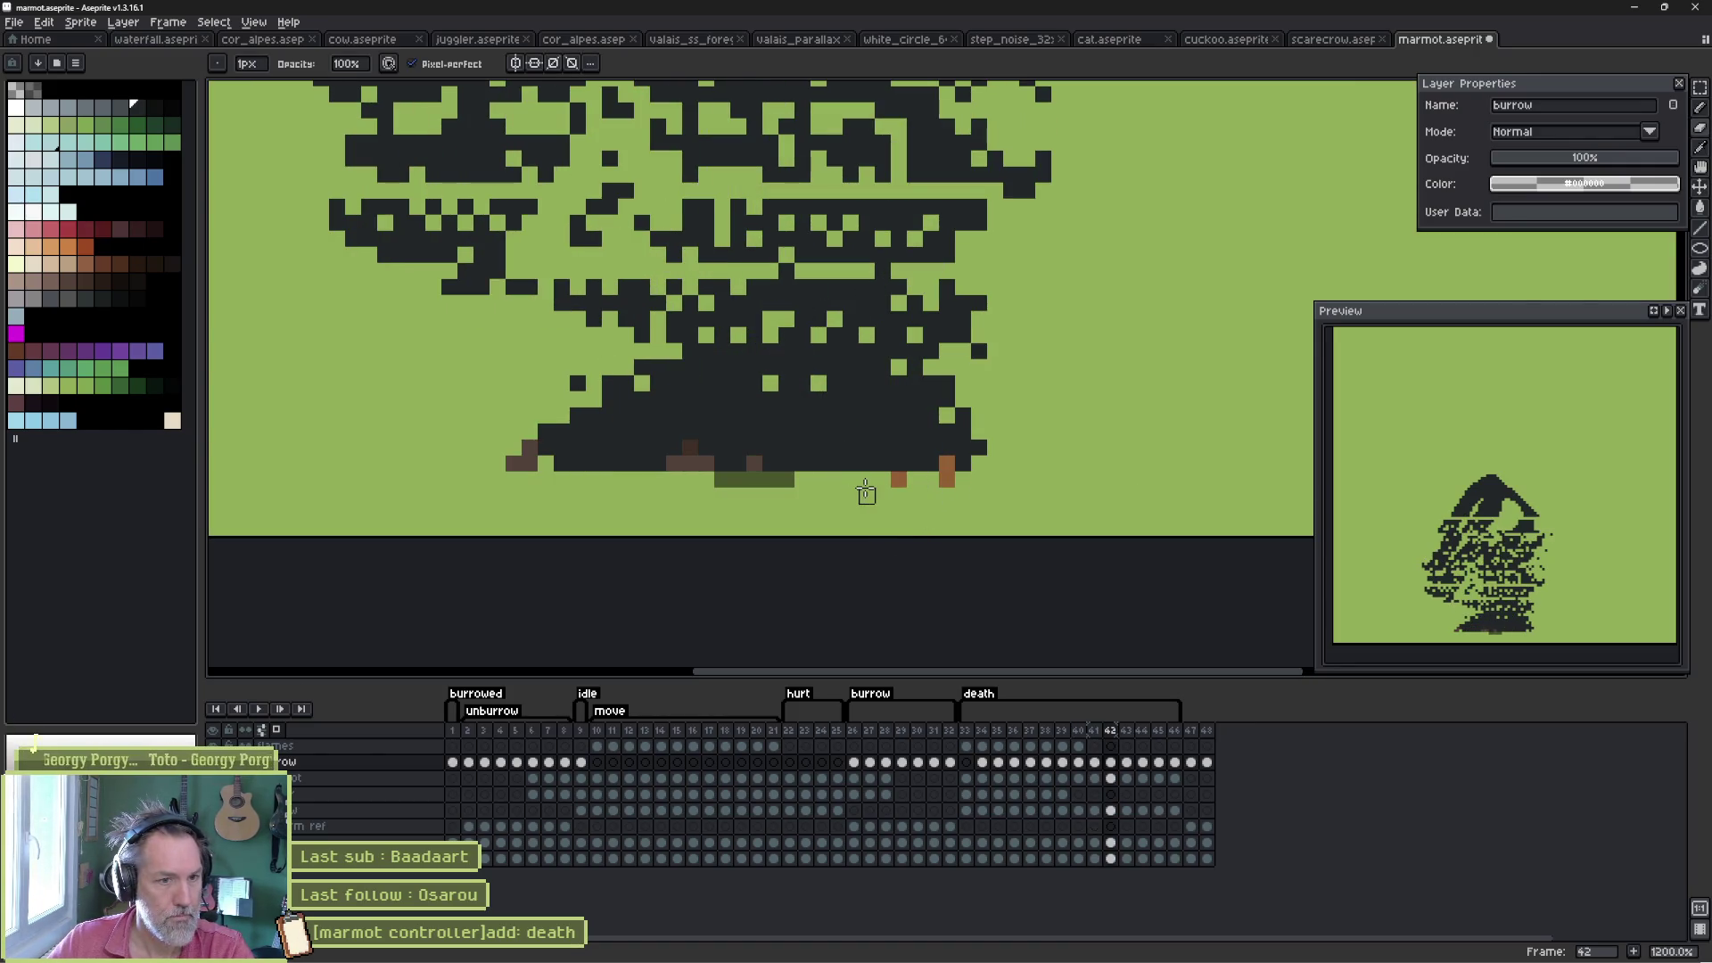
pyautogui.press('e')
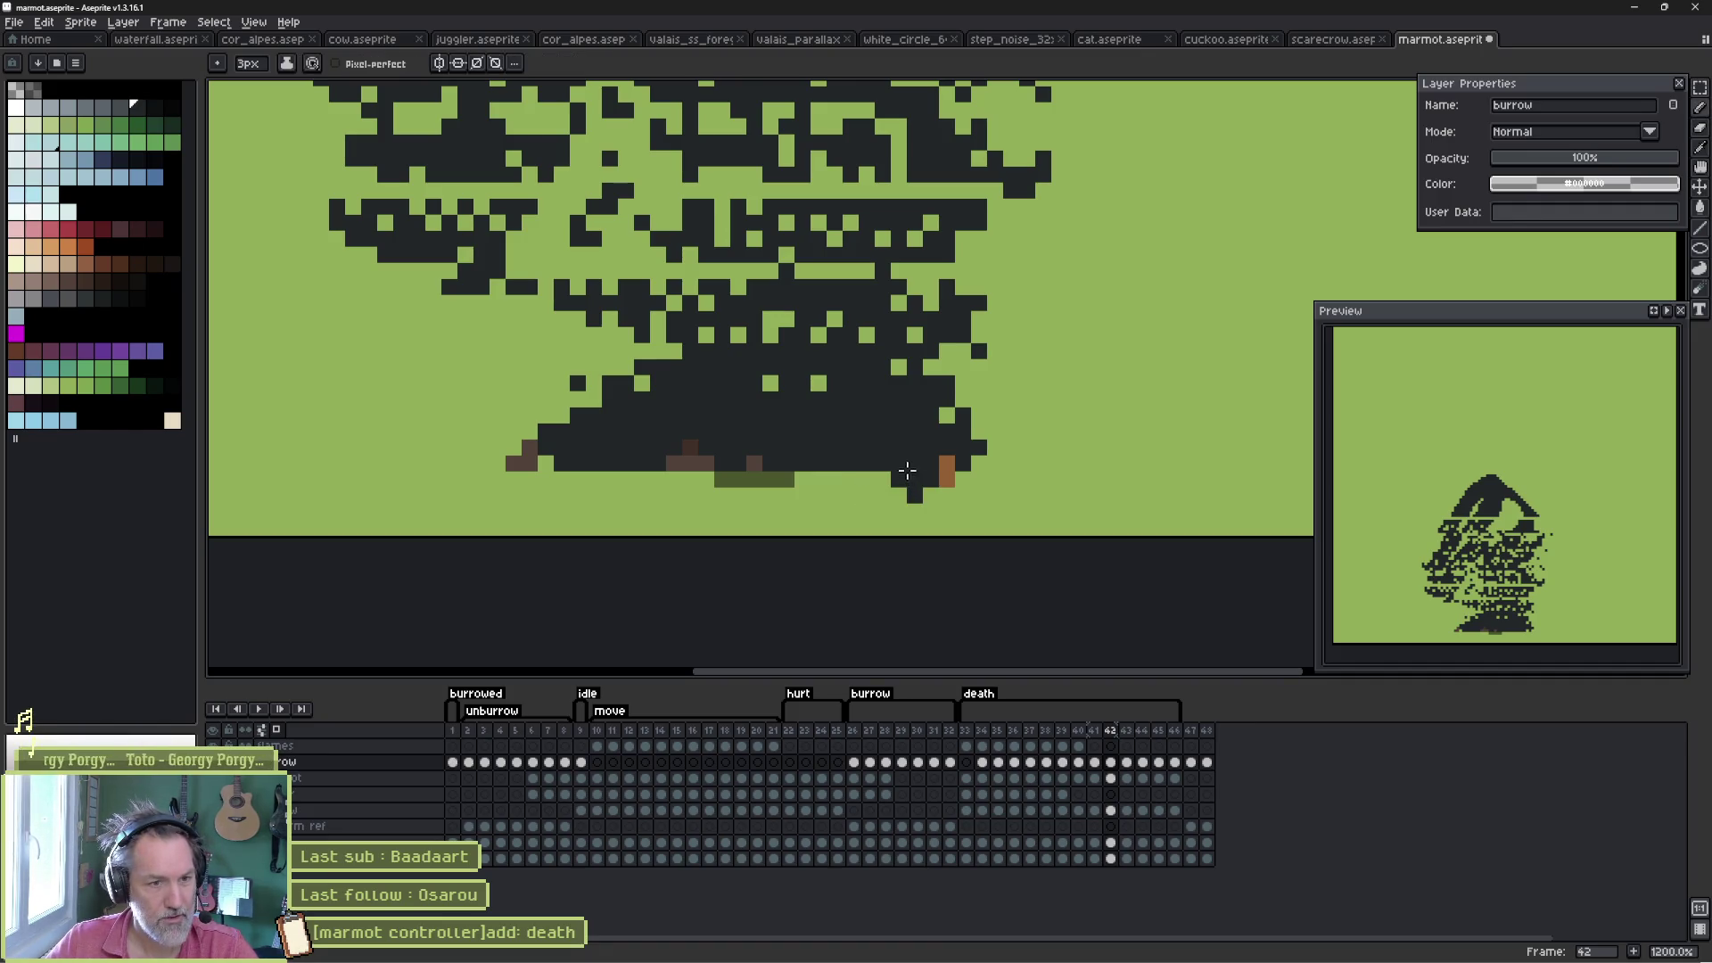
pyautogui.moveTo(906, 471)
pyautogui.mouseDown()
pyautogui.moveTo(940, 463)
pyautogui.moveTo(822, 462)
pyautogui.mouseUp()
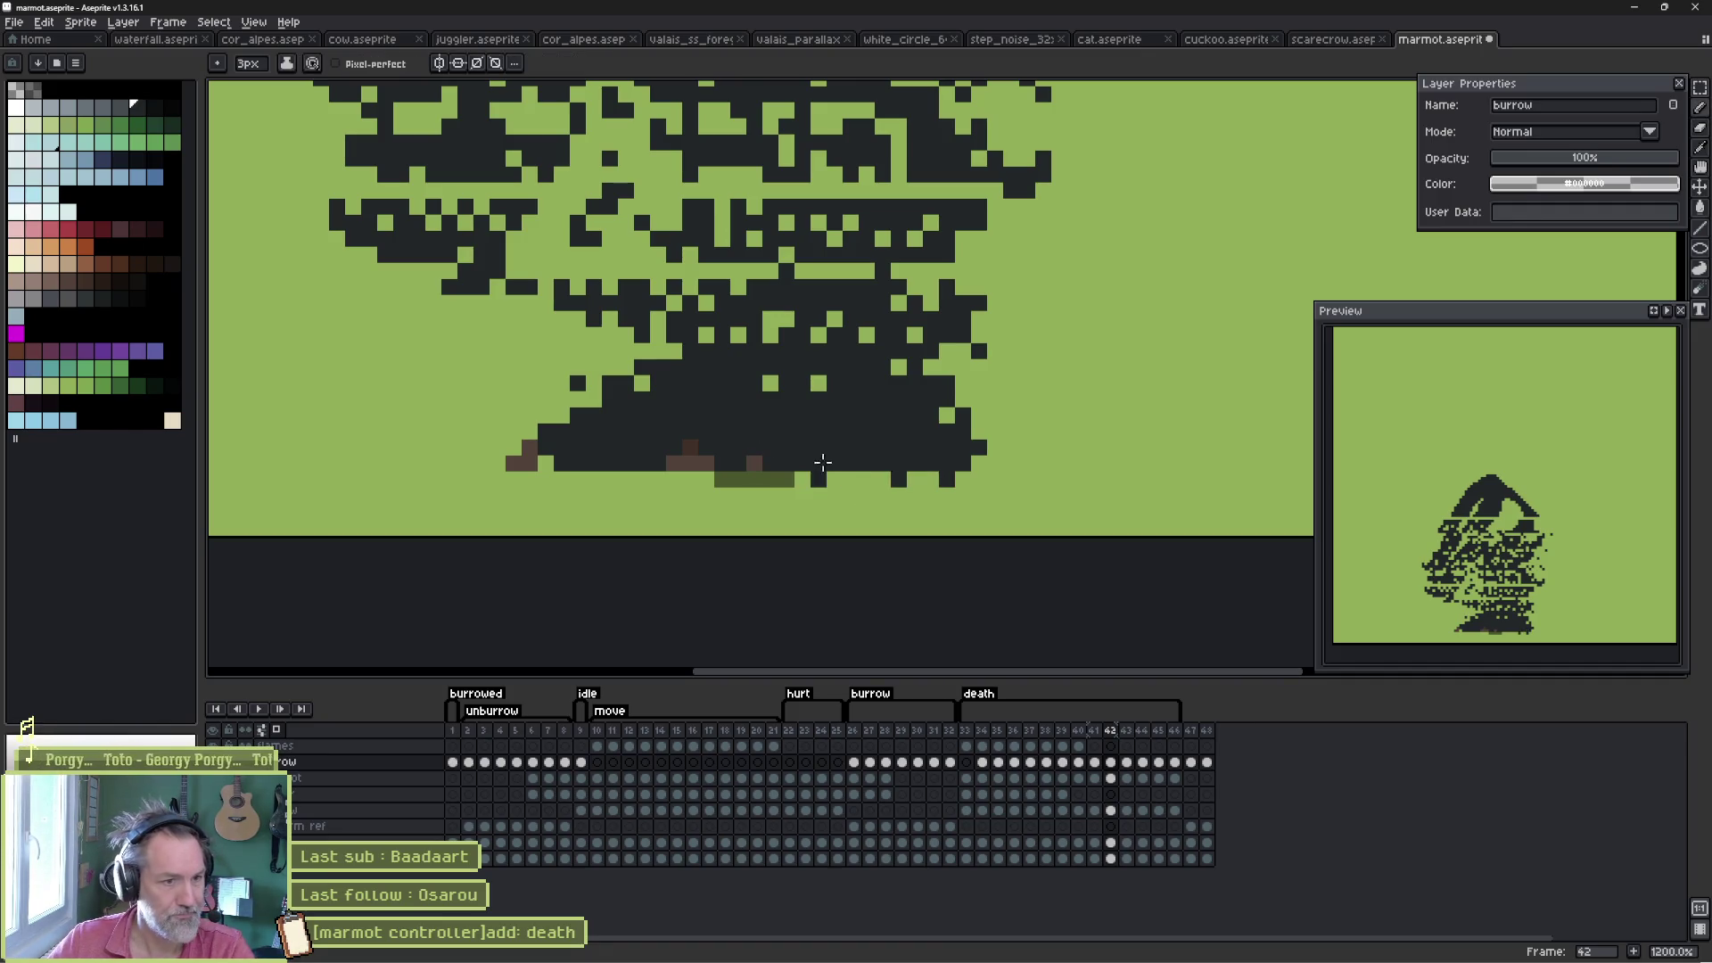
pyautogui.press('.')
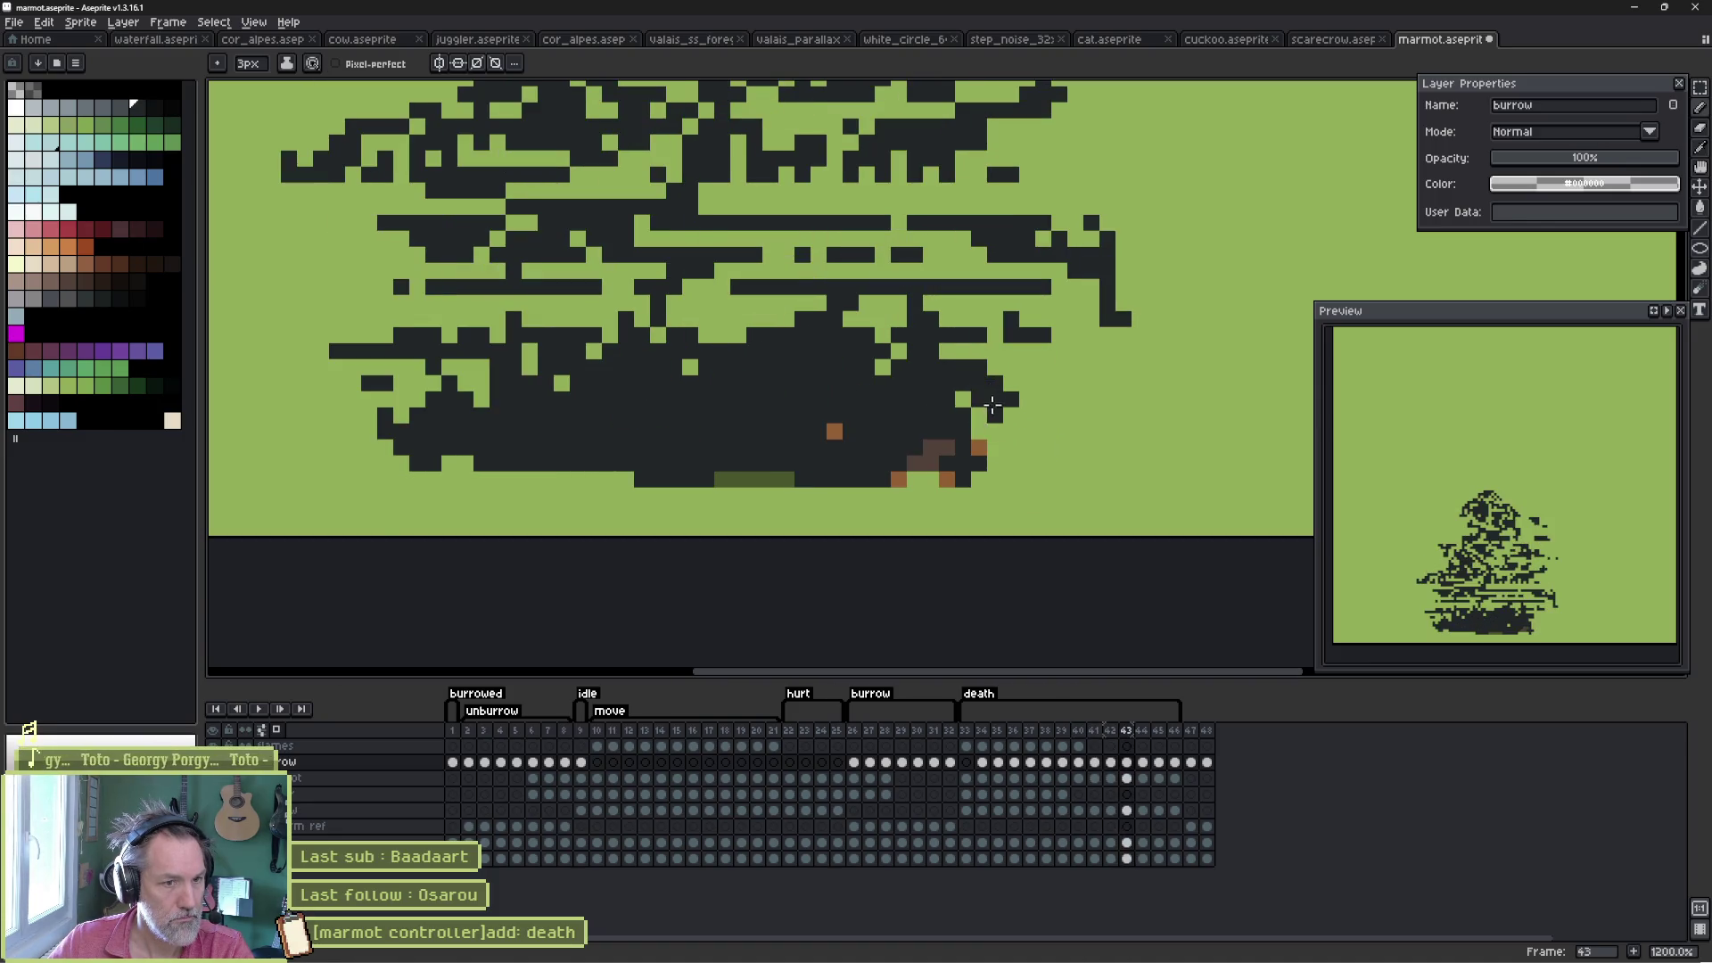
pyautogui.moveTo(992, 406)
pyautogui.mouseDown()
pyautogui.moveTo(902, 448)
pyautogui.moveTo(931, 451)
pyautogui.moveTo(765, 458)
pyautogui.mouseUp()
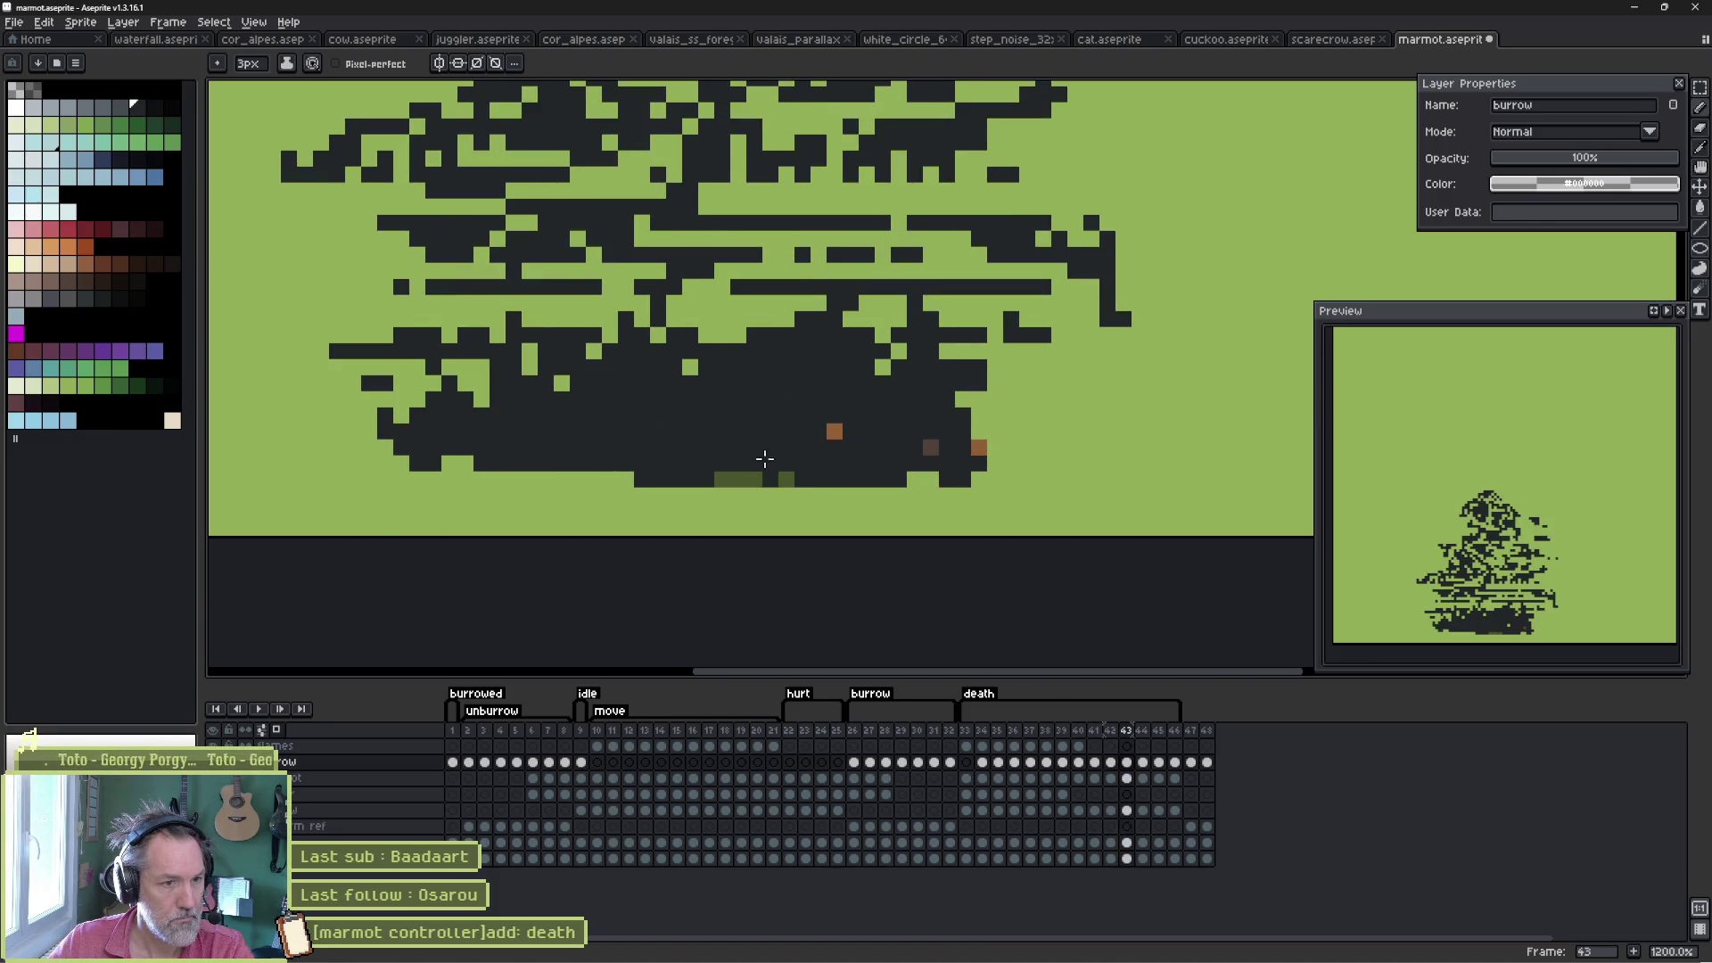
pyautogui.moveTo(640, 451)
pyautogui.mouseDown()
pyautogui.moveTo(554, 456)
pyautogui.moveTo(745, 473)
pyautogui.moveTo(925, 455)
pyautogui.mouseUp()
# - Cover the brown base pixels on frames 45 and 46, then play the animation
pyautogui.press('Right')
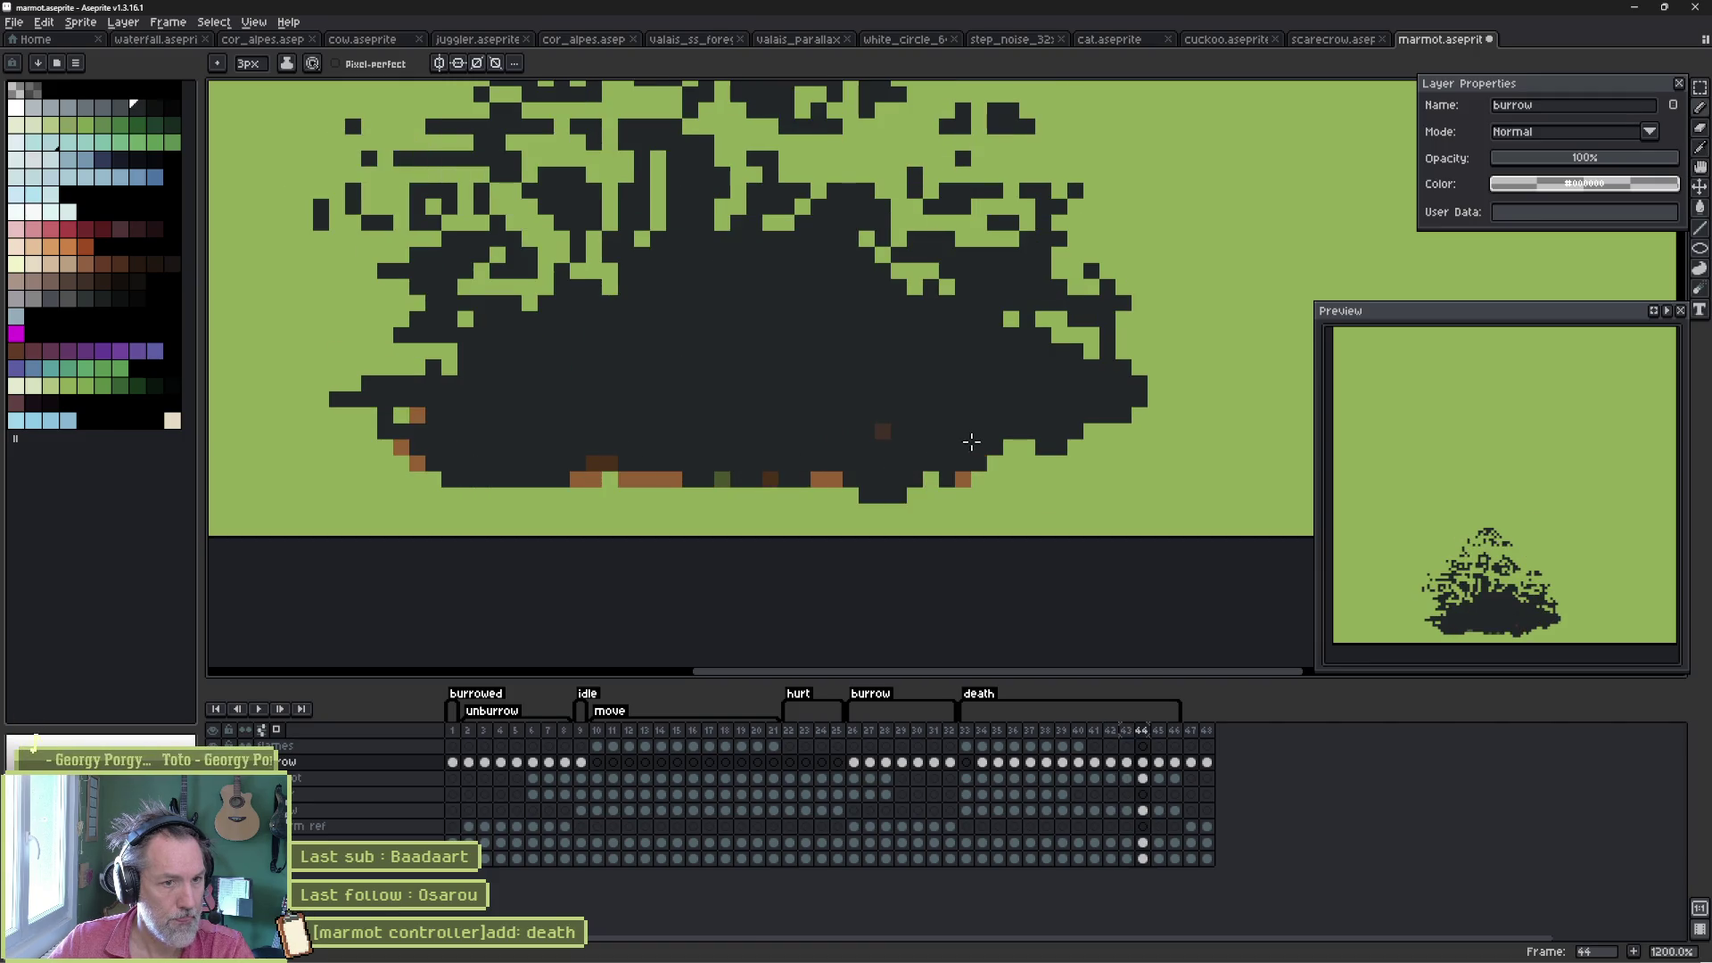
pyautogui.press('Right')
pyautogui.click(950, 471)
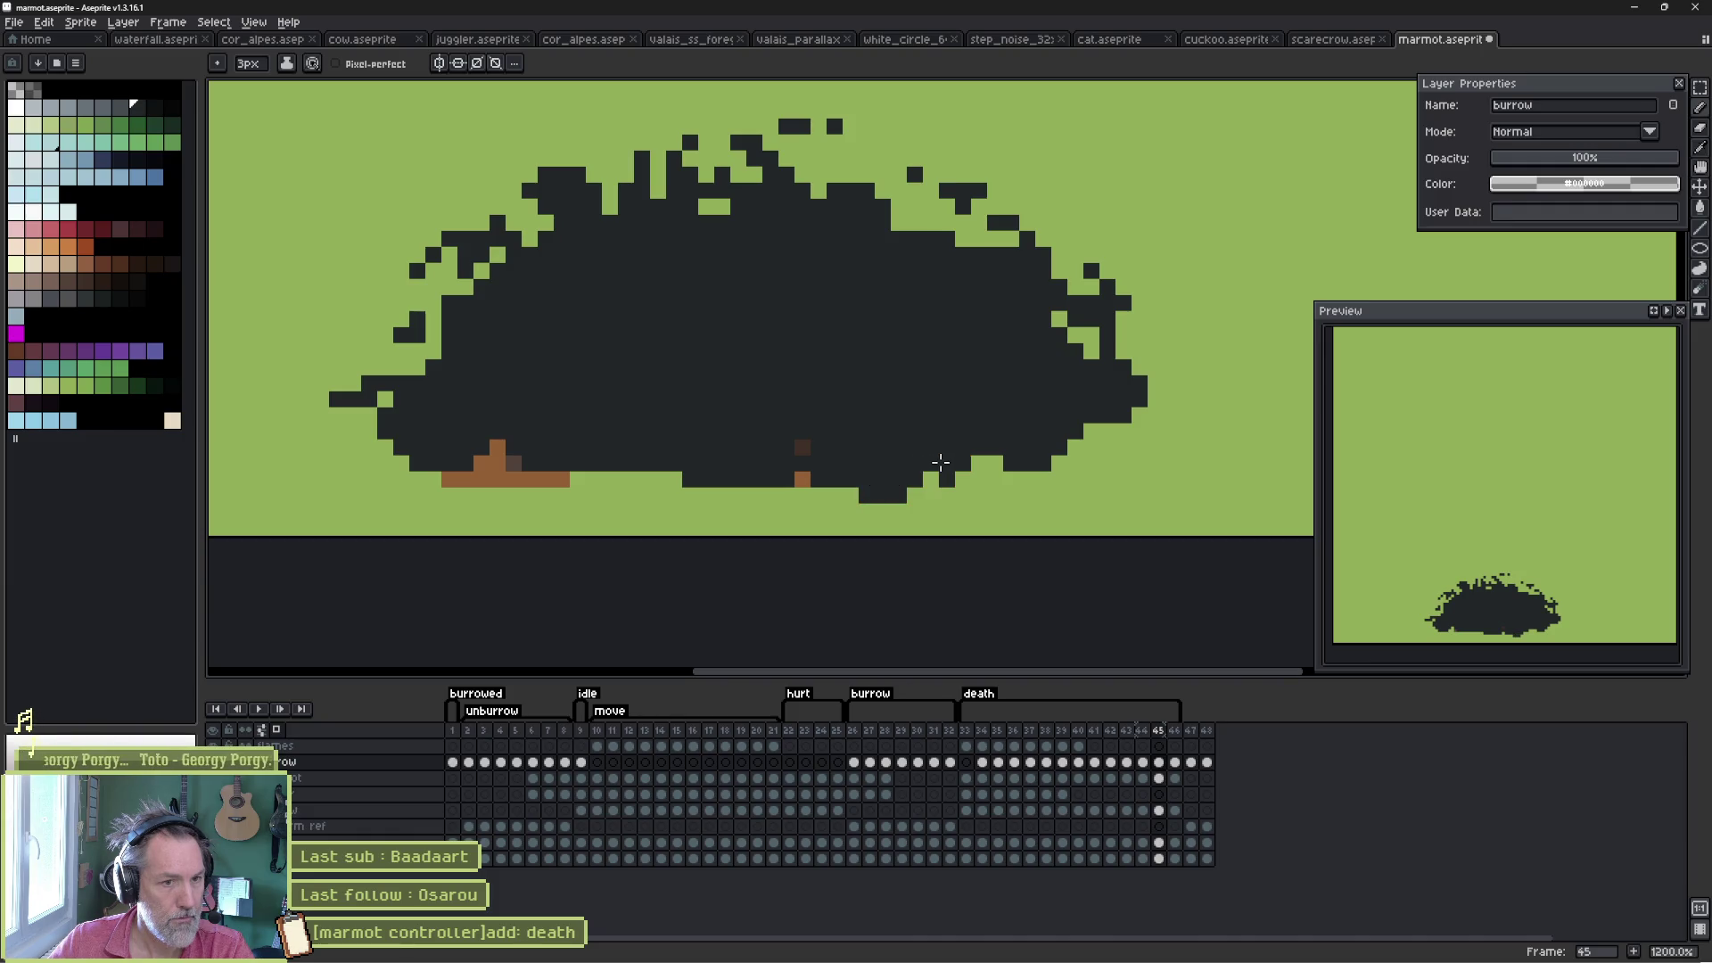
pyautogui.click(807, 457)
pyautogui.moveTo(526, 462)
pyautogui.mouseDown()
pyautogui.moveTo(561, 451)
pyautogui.moveTo(451, 454)
pyautogui.mouseUp()
pyautogui.press('Right')
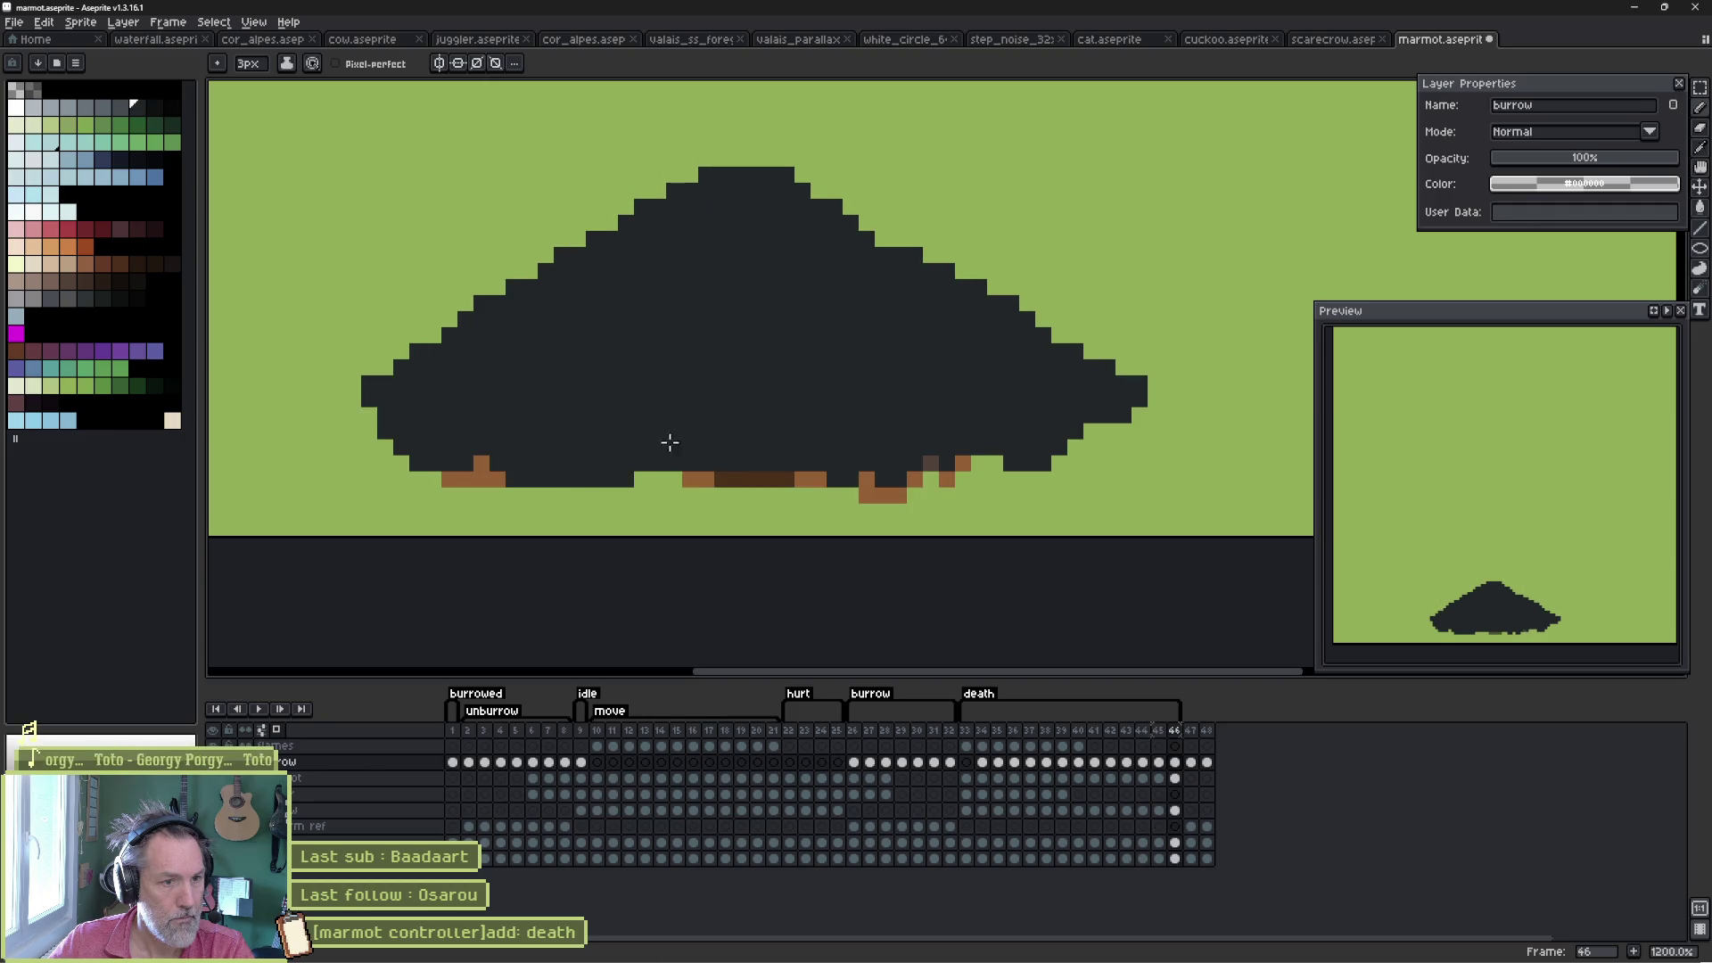
pyautogui.moveTo(669, 443)
pyautogui.mouseDown()
pyautogui.moveTo(688, 473)
pyautogui.moveTo(816, 464)
pyautogui.mouseUp()
pyautogui.moveTo(499, 471); pyautogui.dragTo(473, 463)
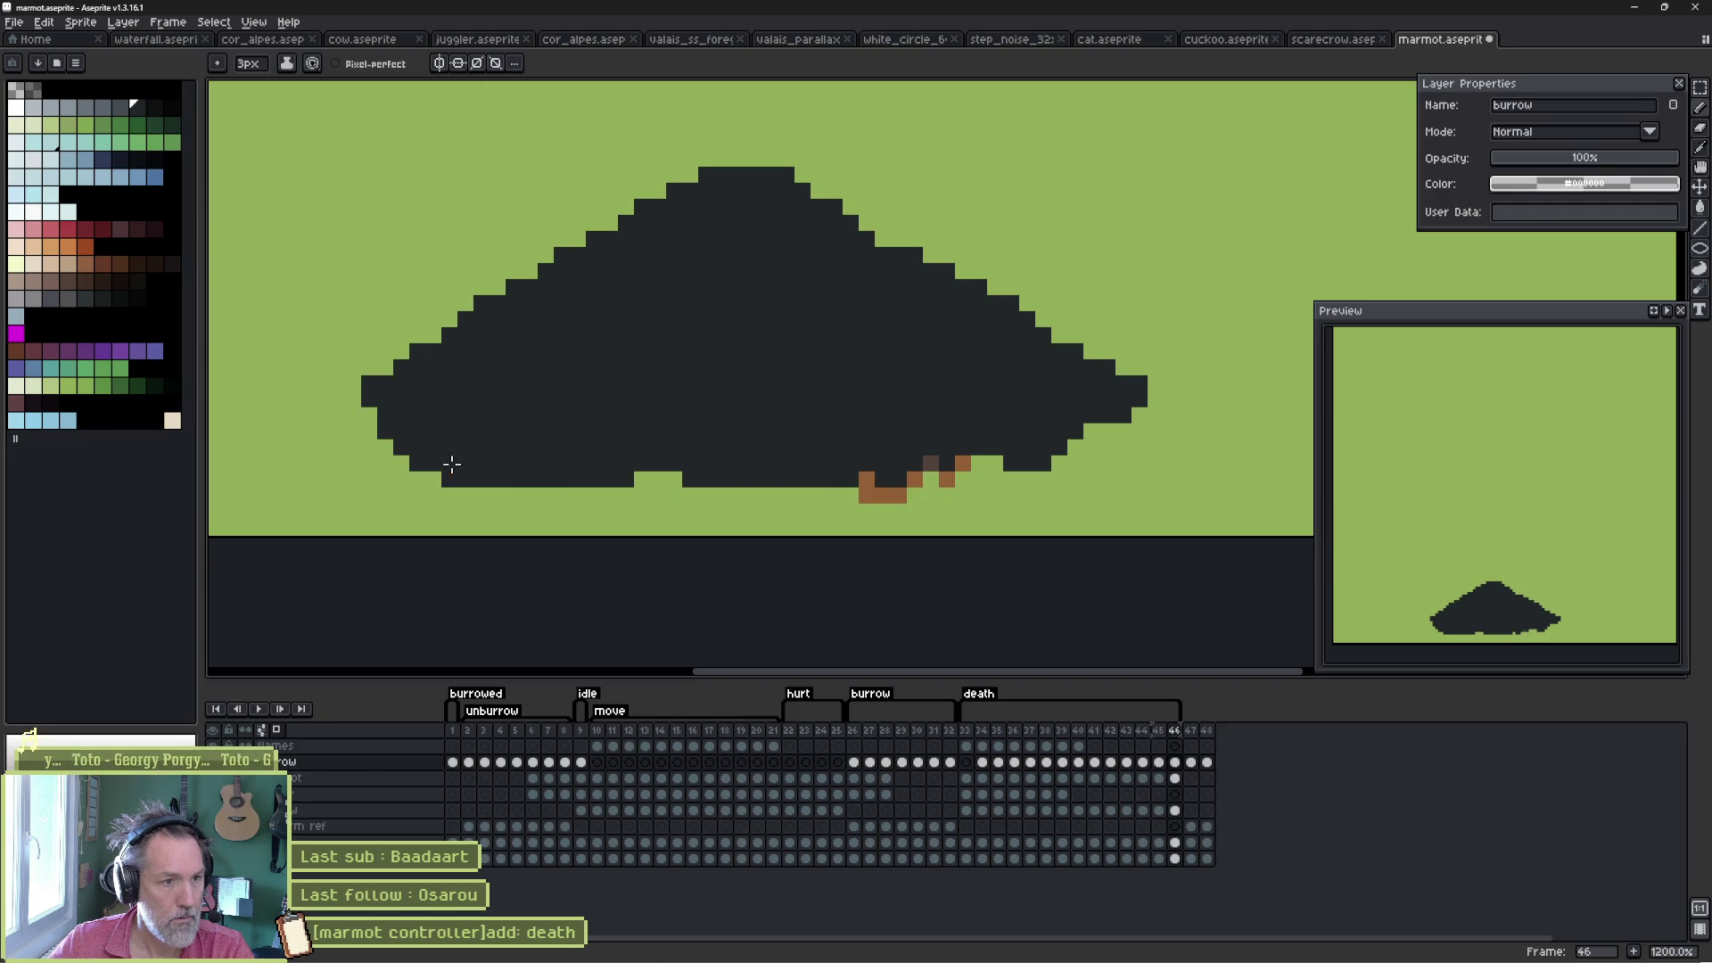
pyautogui.moveTo(865, 479); pyautogui.dragTo(964, 452)
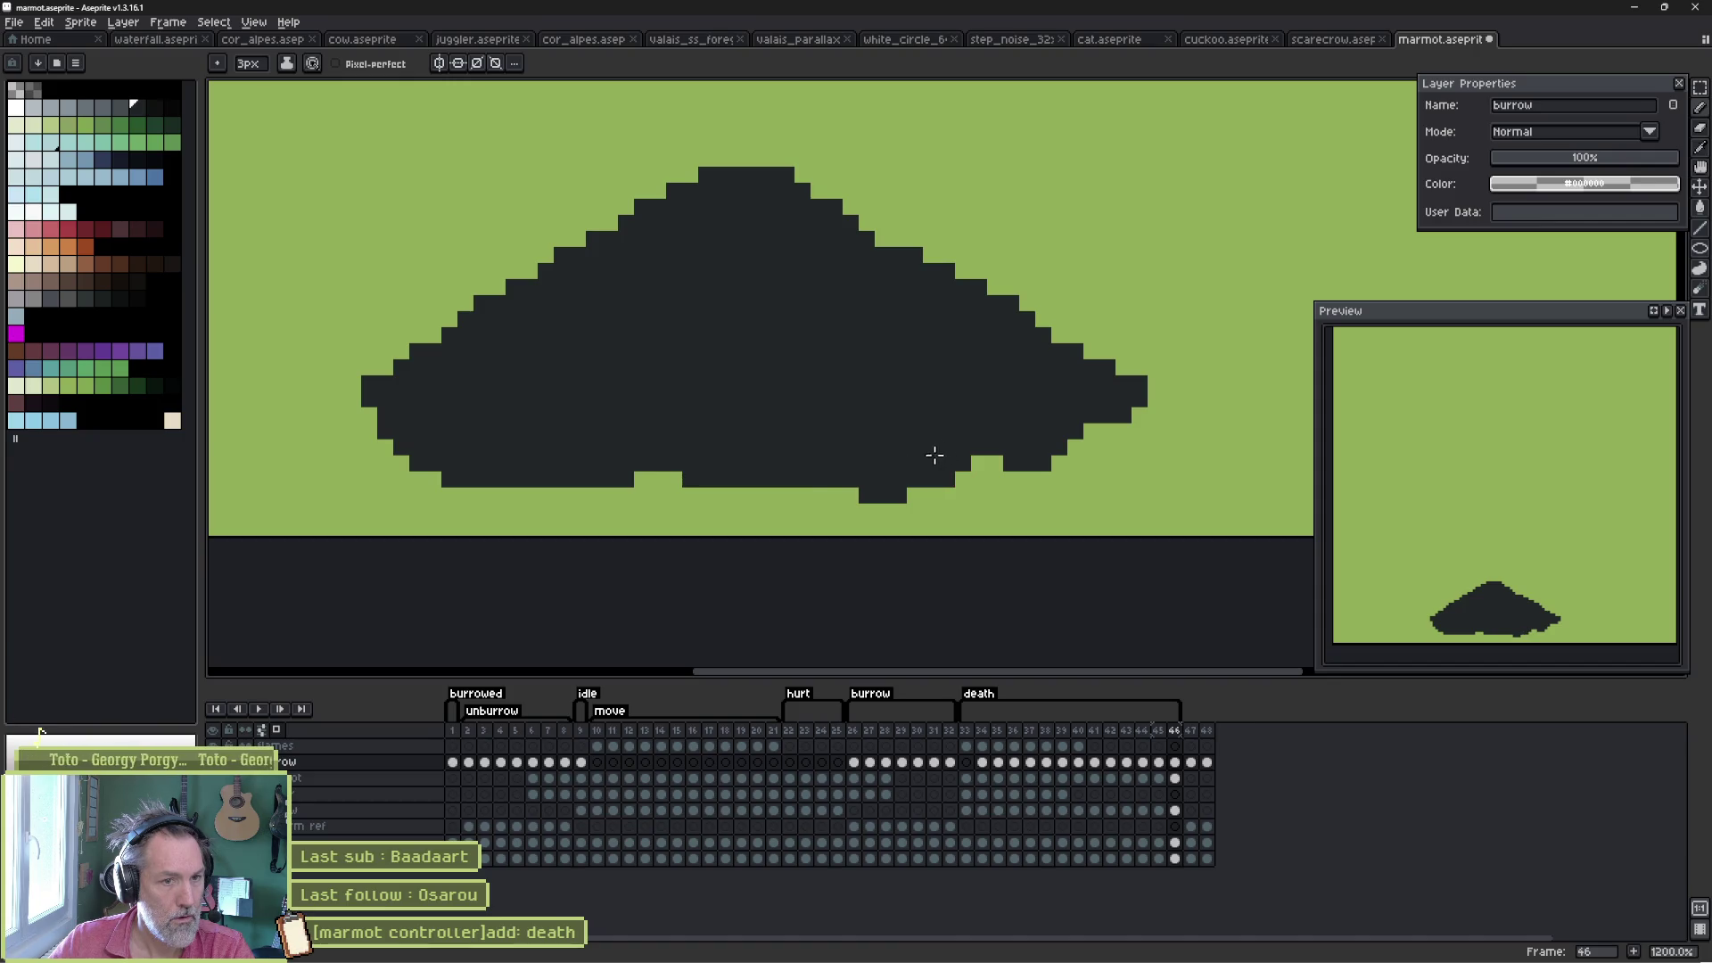
pyautogui.click(449, 483)
pyautogui.press('Left')
pyautogui.press('Left')
pyautogui.press('Left')
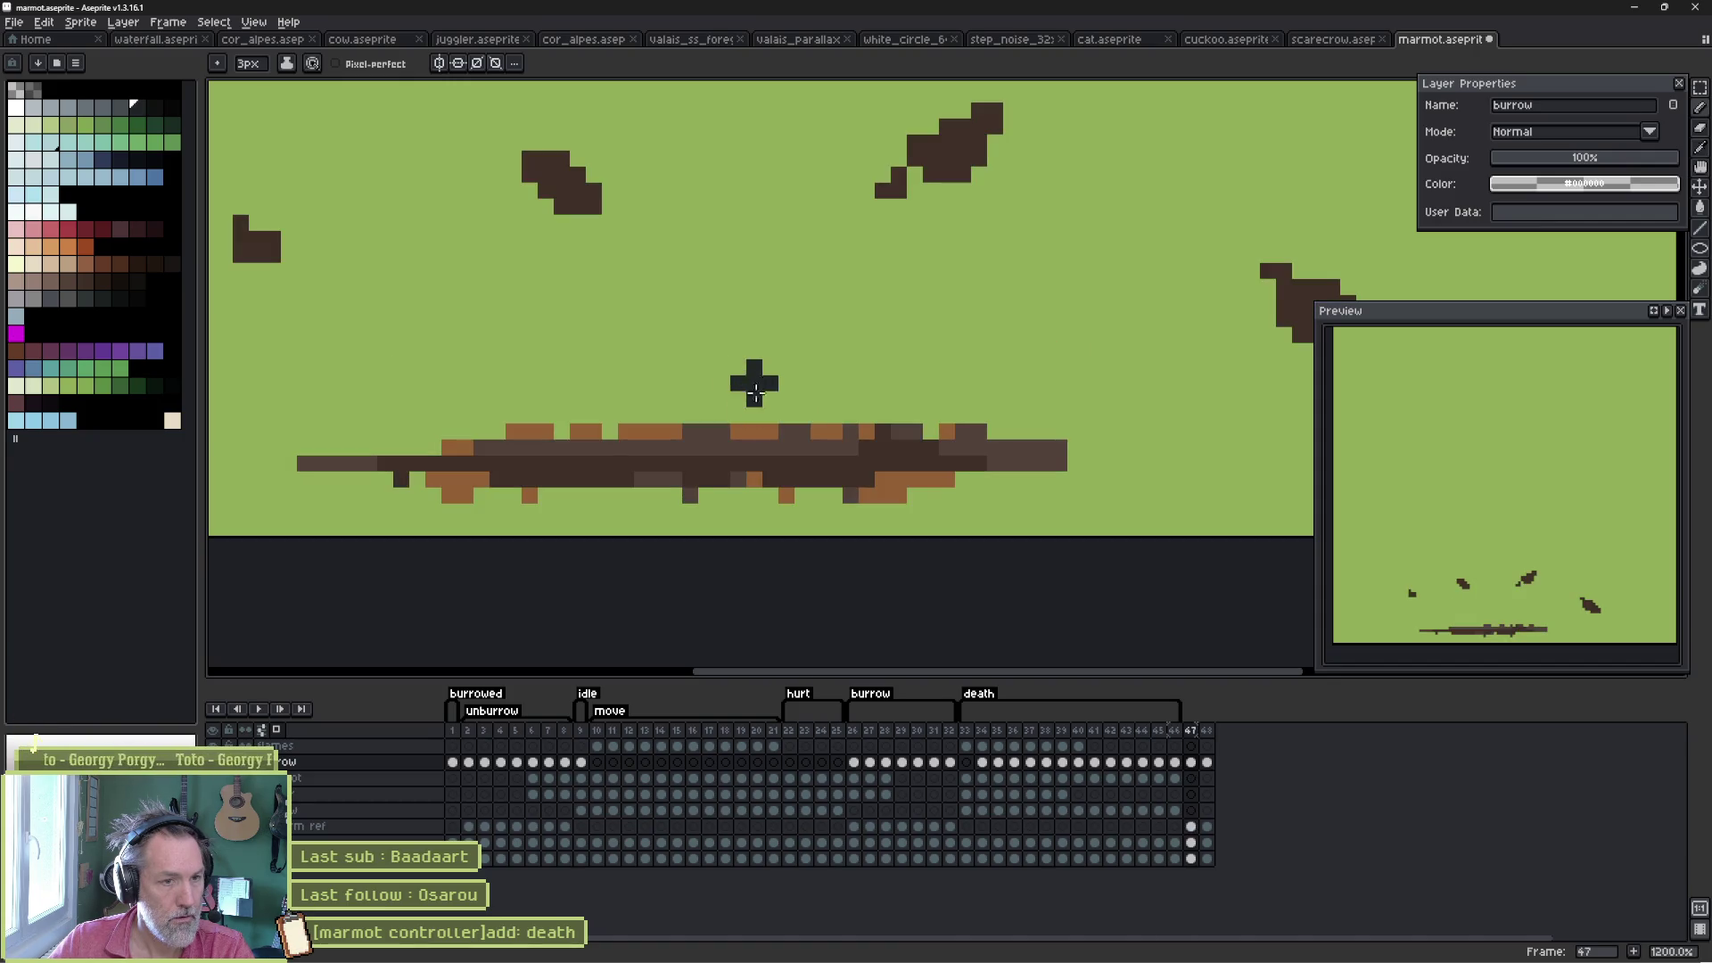
pyautogui.press('Return')
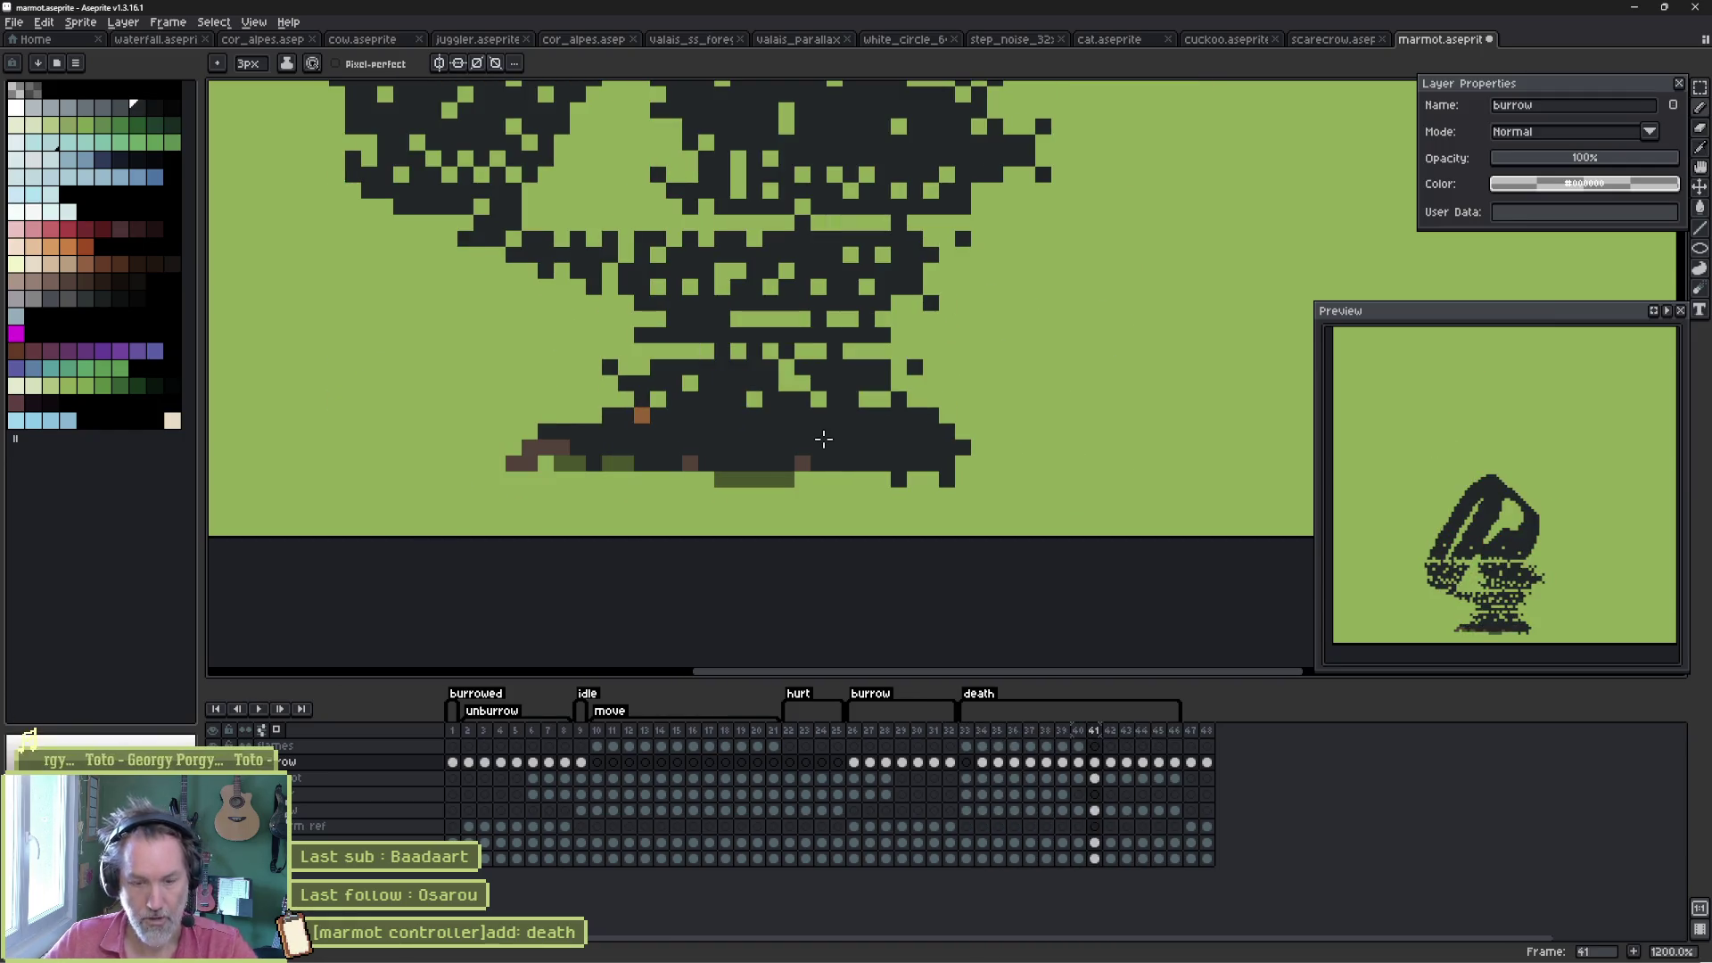
# - Erase a dark streak on the marmot layer and fill the green gap with dark pixels
pyautogui.moveTo(826, 276)
pyautogui.mouseDown()
pyautogui.moveTo(865, 480)
pyautogui.moveTo(838, 522)
pyautogui.mouseUp()
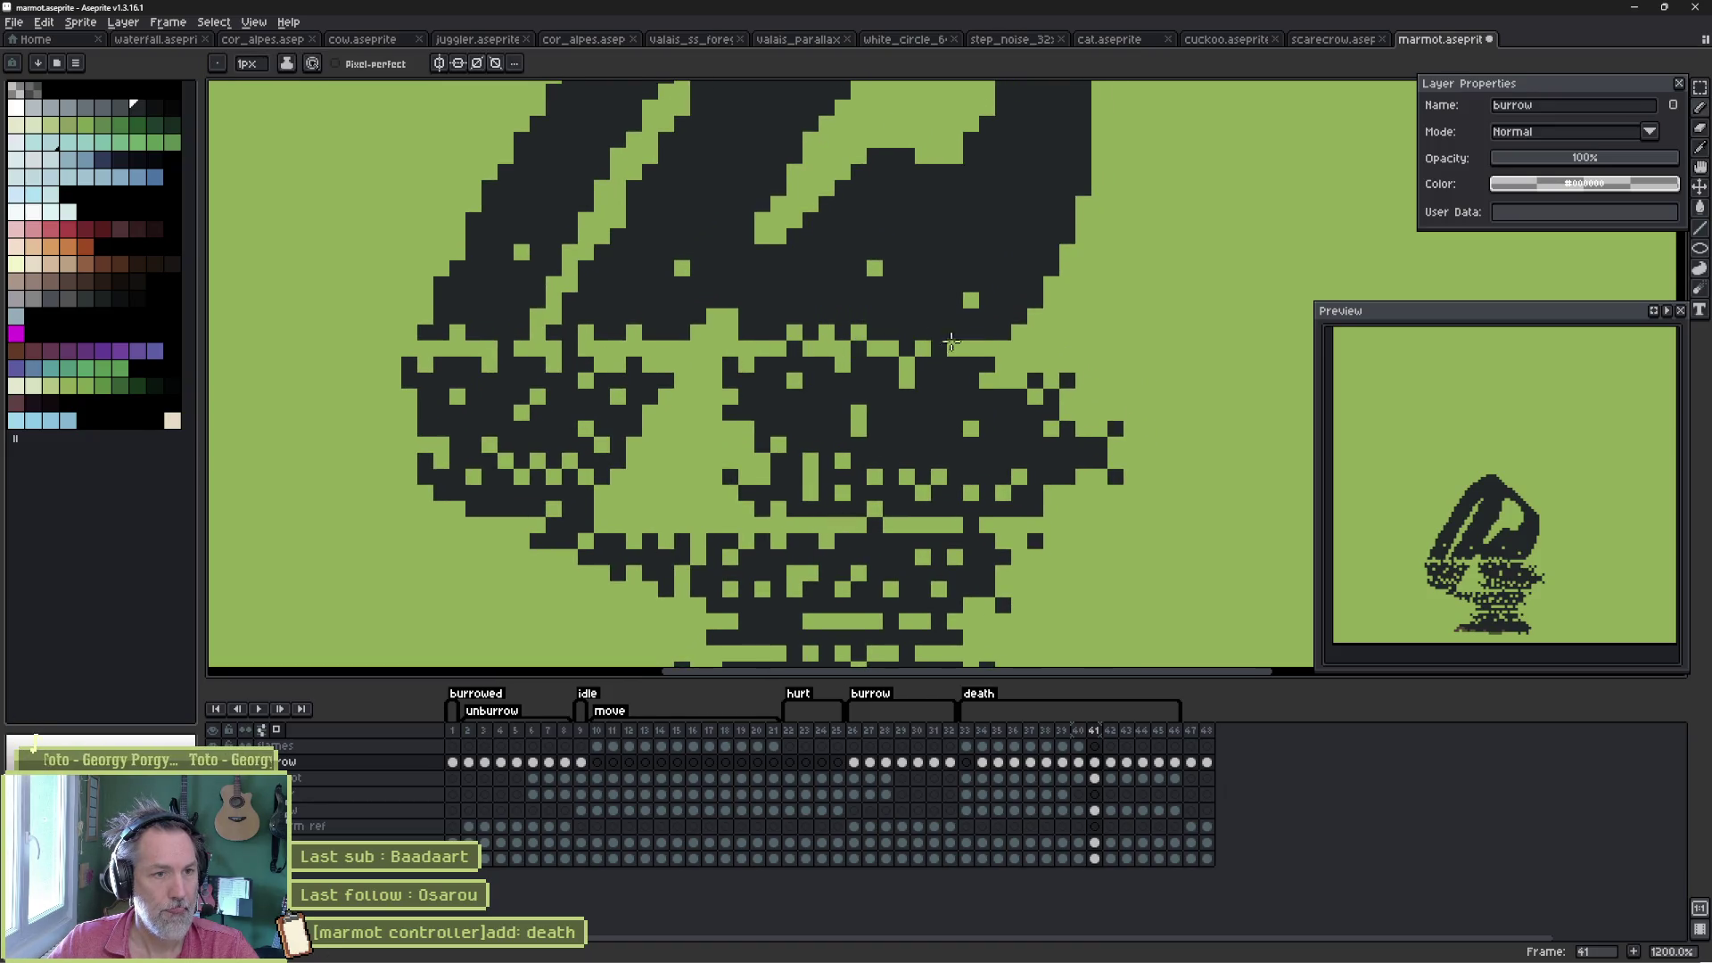
pyautogui.moveTo(951, 342); pyautogui.dragTo(1070, 348)
pyautogui.press('e')
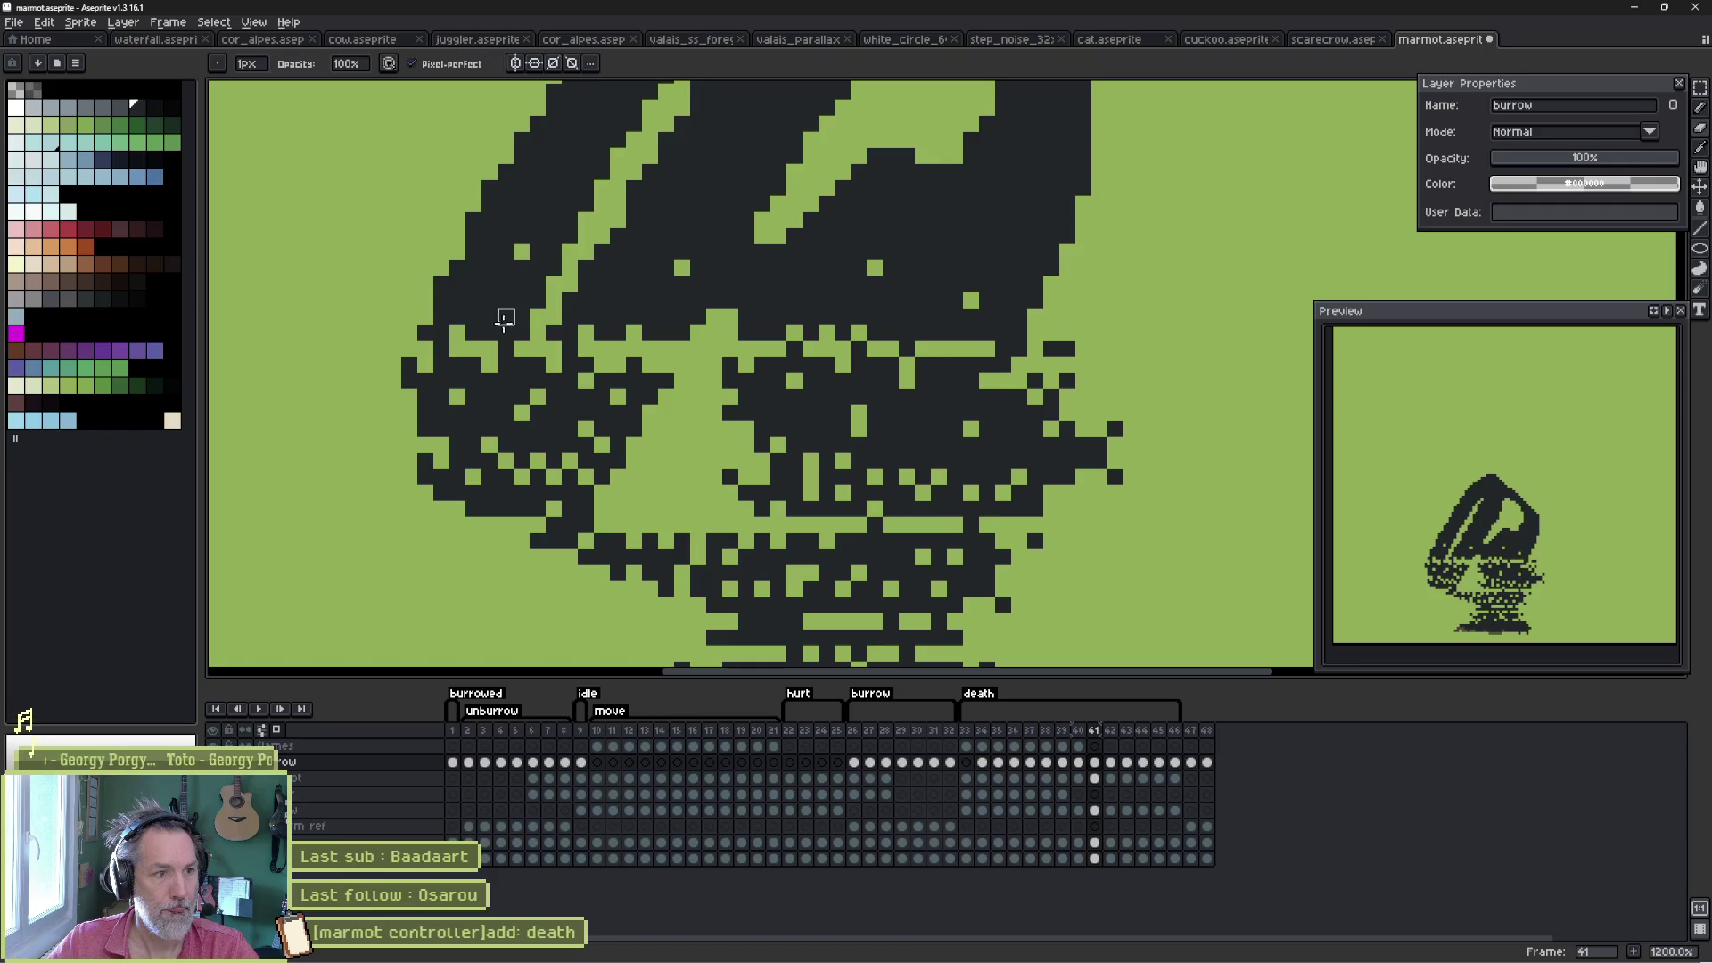
pyautogui.hotkey('alt', 'Down')
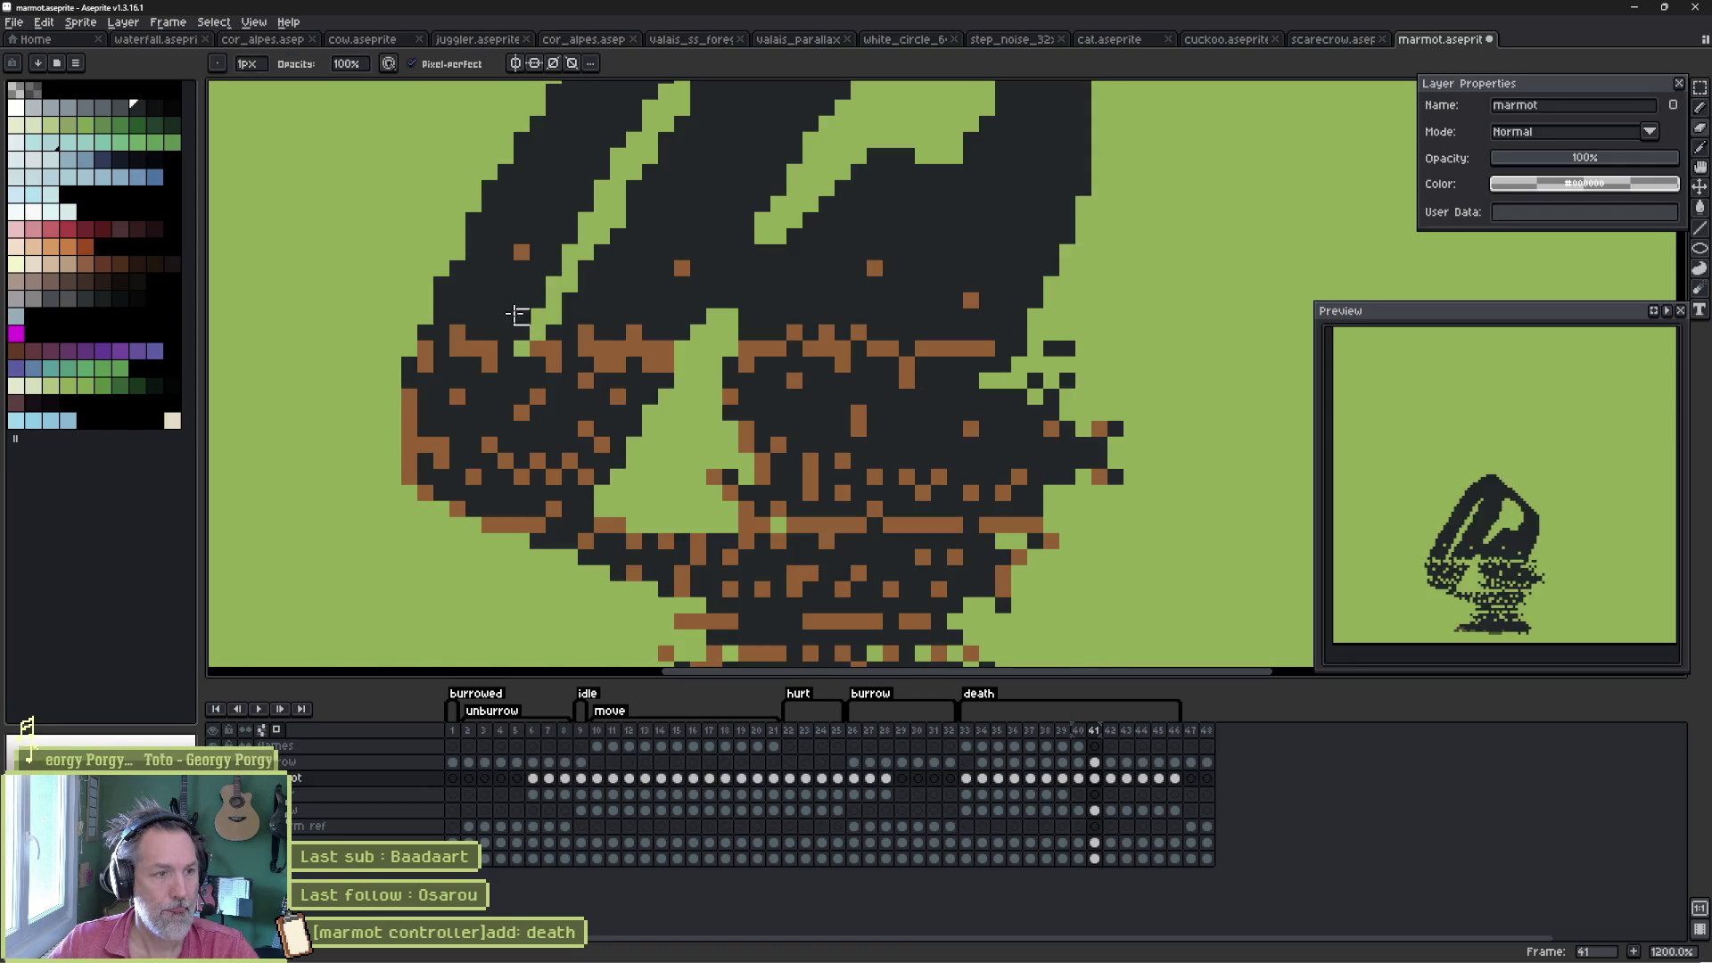
pyautogui.moveTo(490, 317)
pyautogui.mouseDown()
pyautogui.moveTo(634, 298)
pyautogui.moveTo(802, 326)
pyautogui.moveTo(923, 317)
pyautogui.mouseUp()
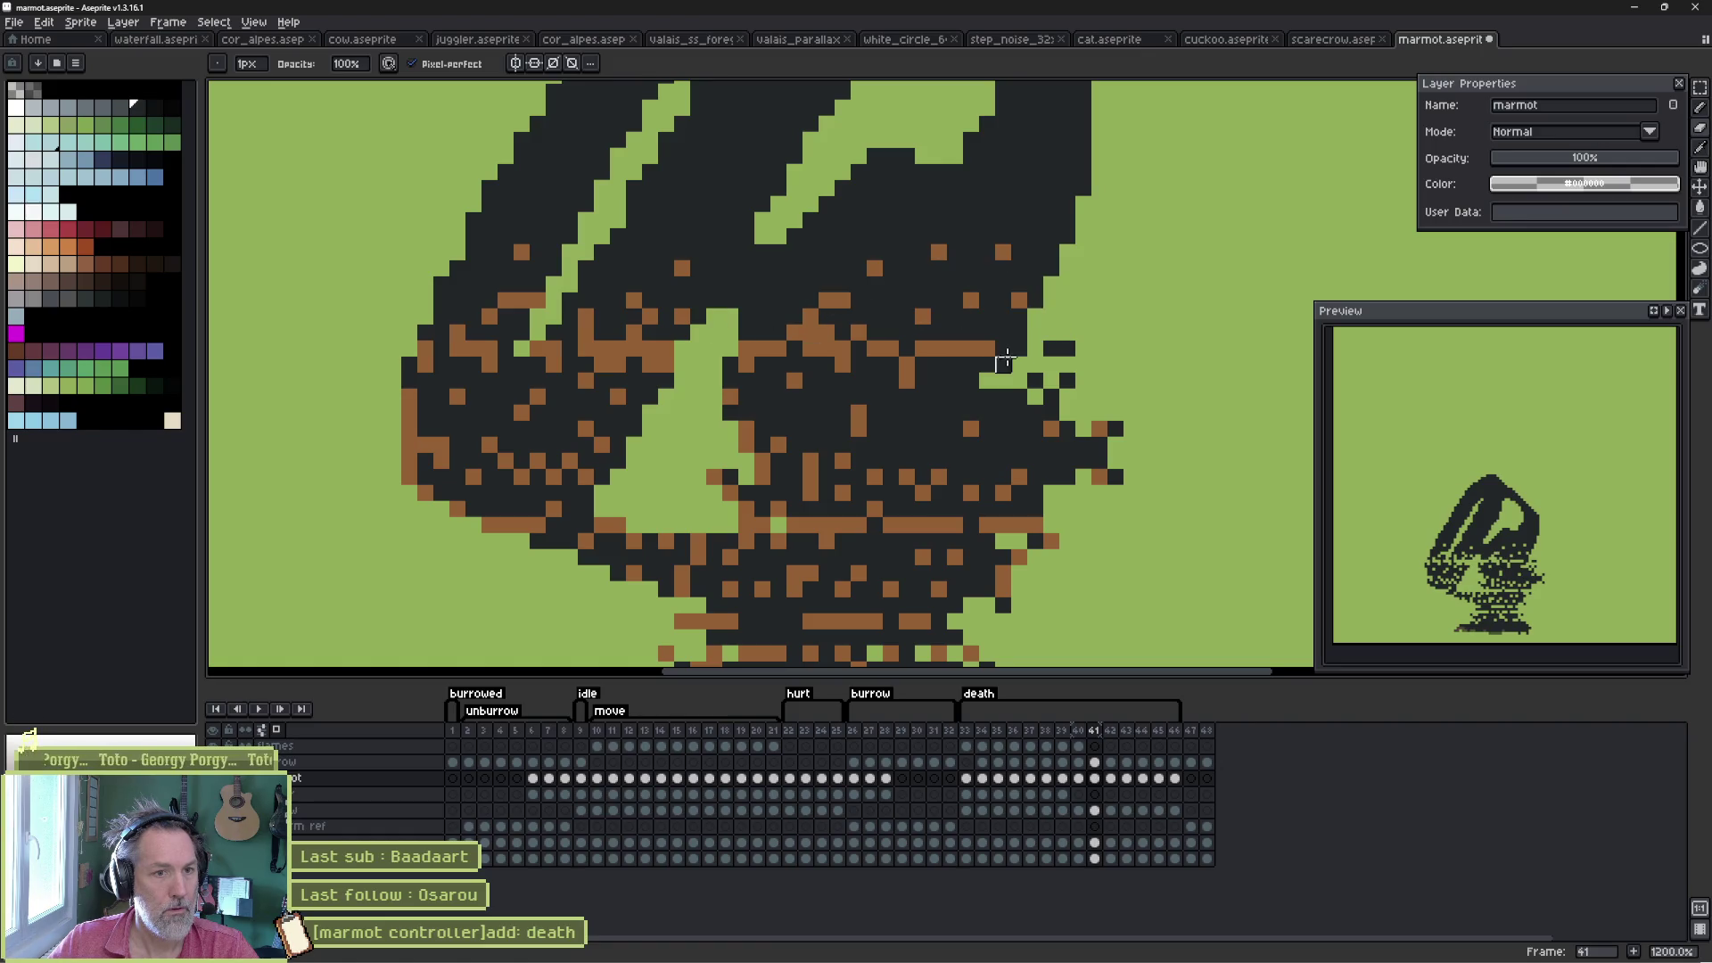
pyautogui.press('b')
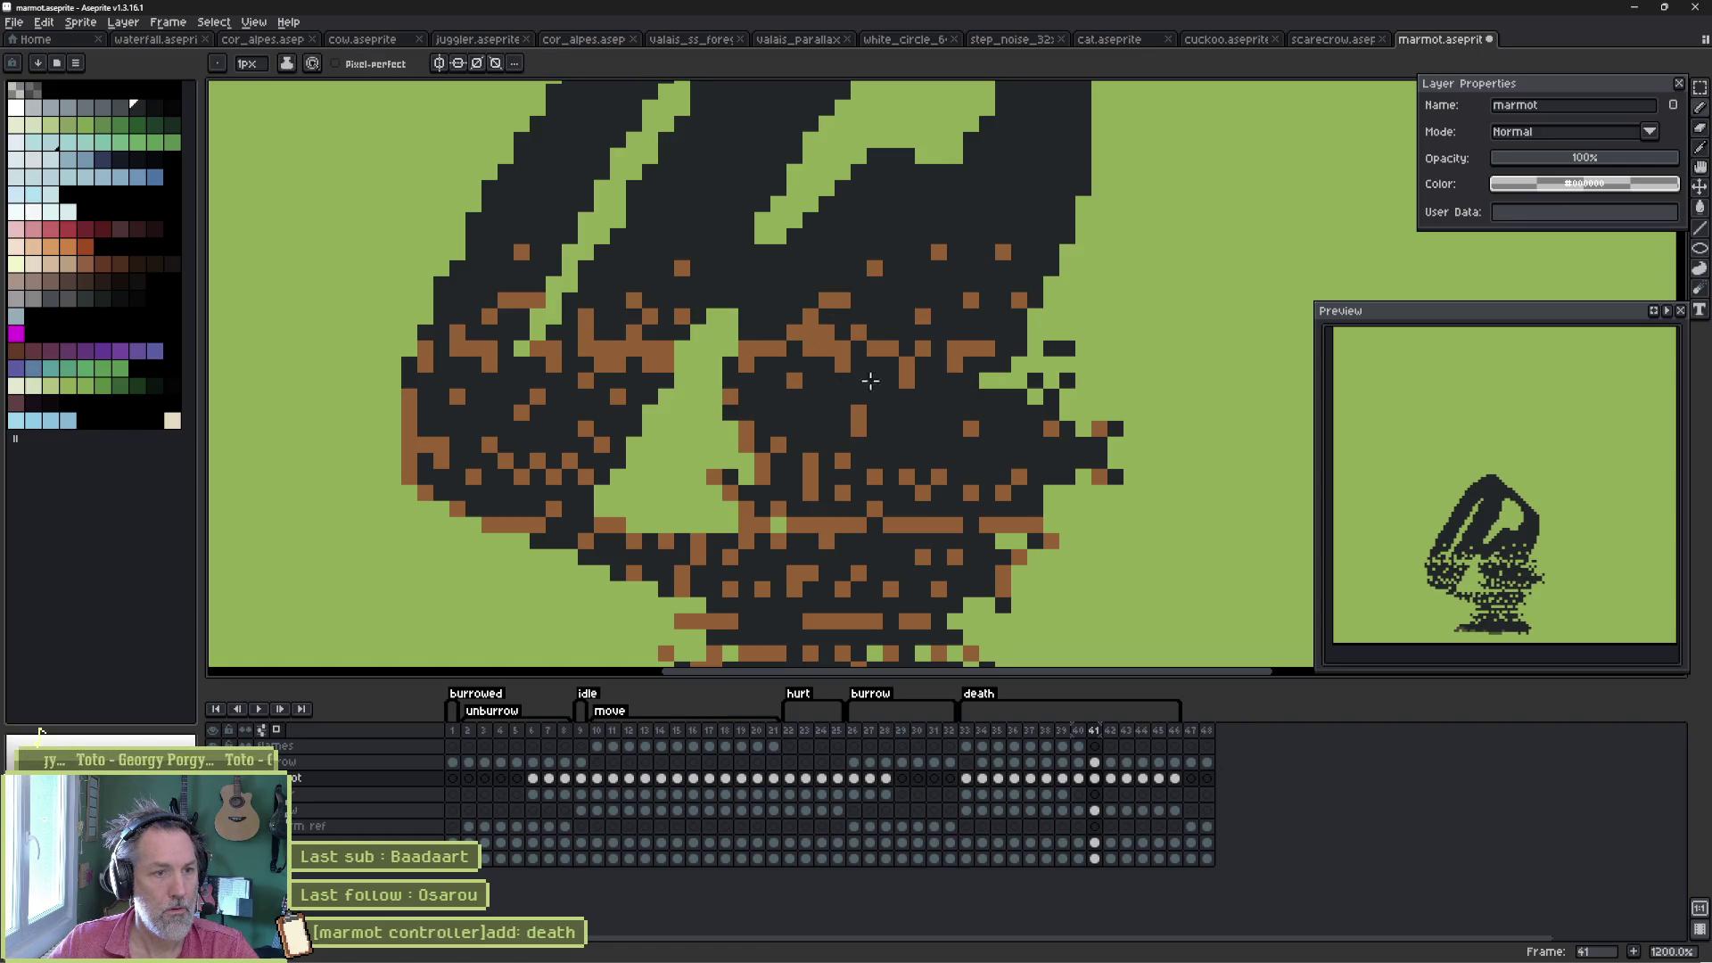
pyautogui.moveTo(662, 366); pyautogui.dragTo(698, 412)
pyautogui.click(668, 415)
pyautogui.click(715, 332)
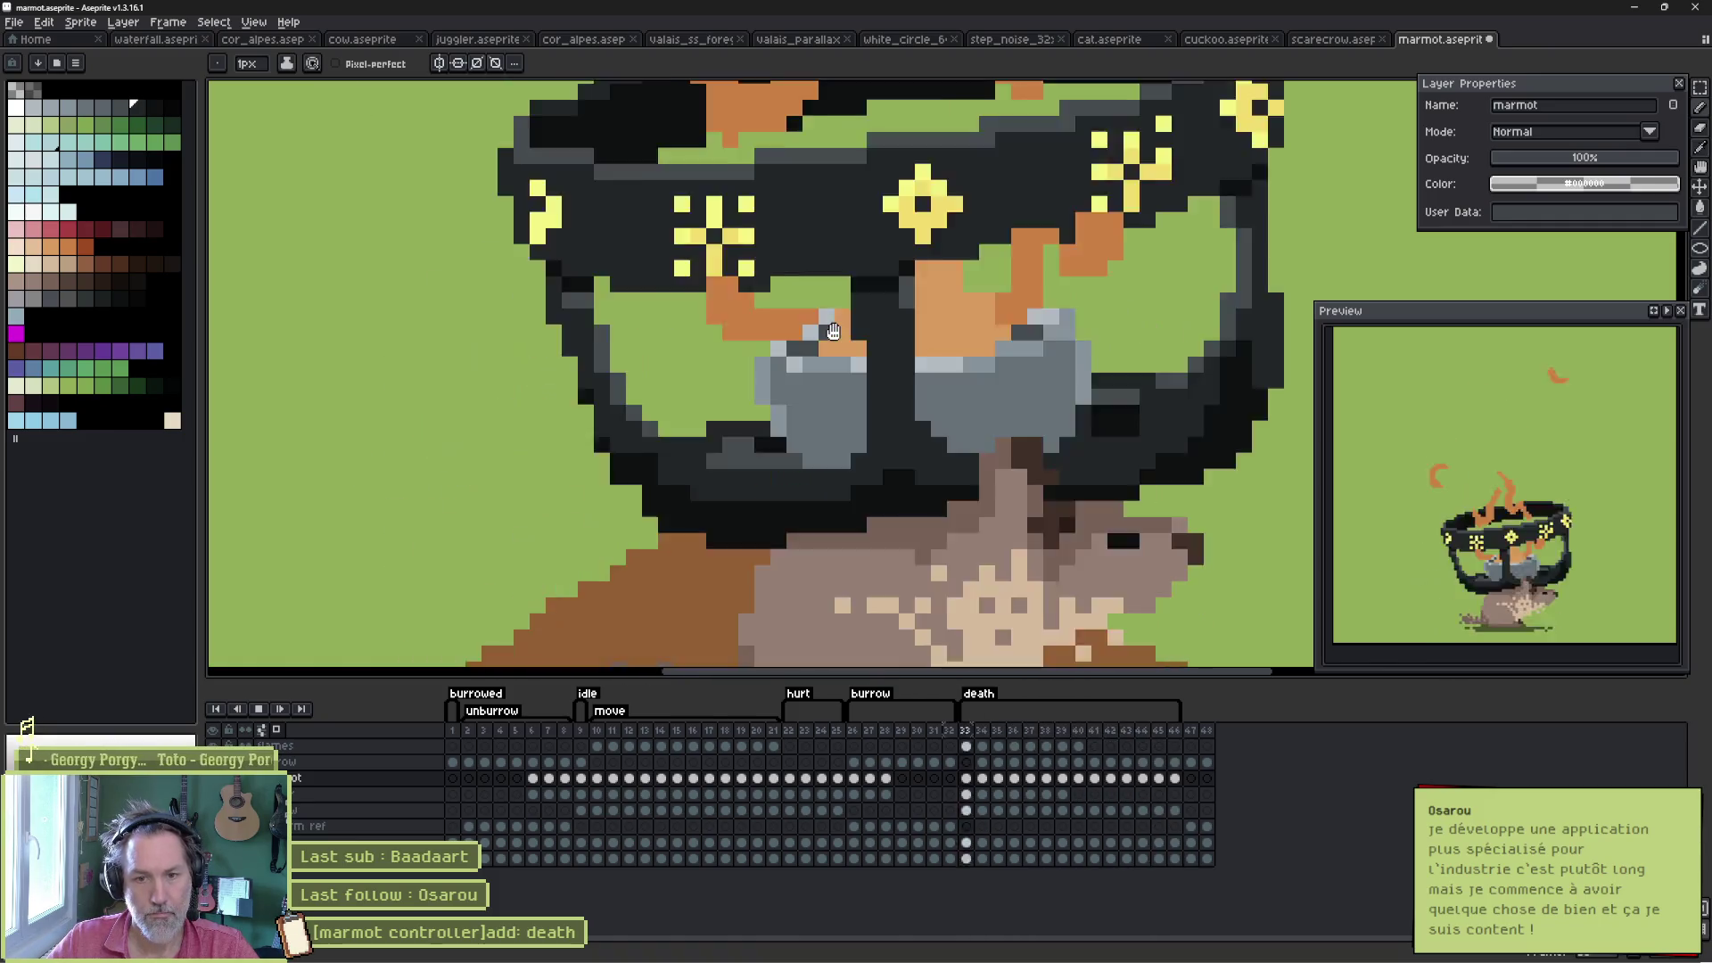
# - Stop the preview, set the death tag to repeat once, and switch back to Godot
pyautogui.press('Return')
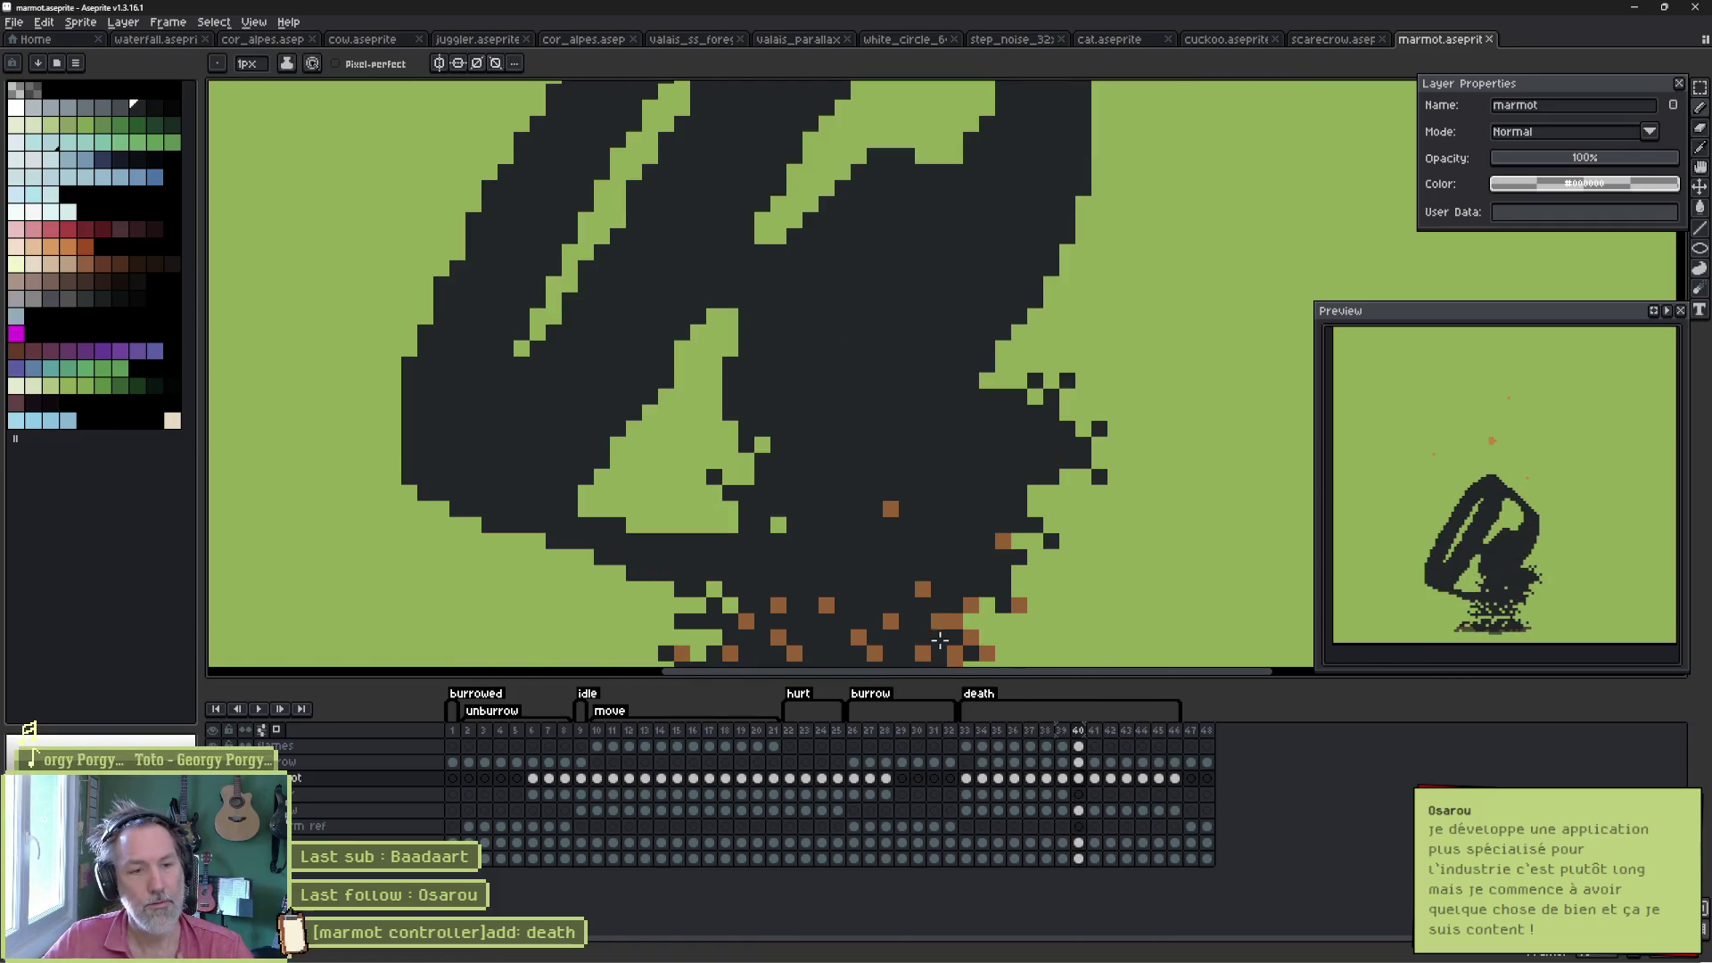
pyautogui.doubleClick(978, 703)
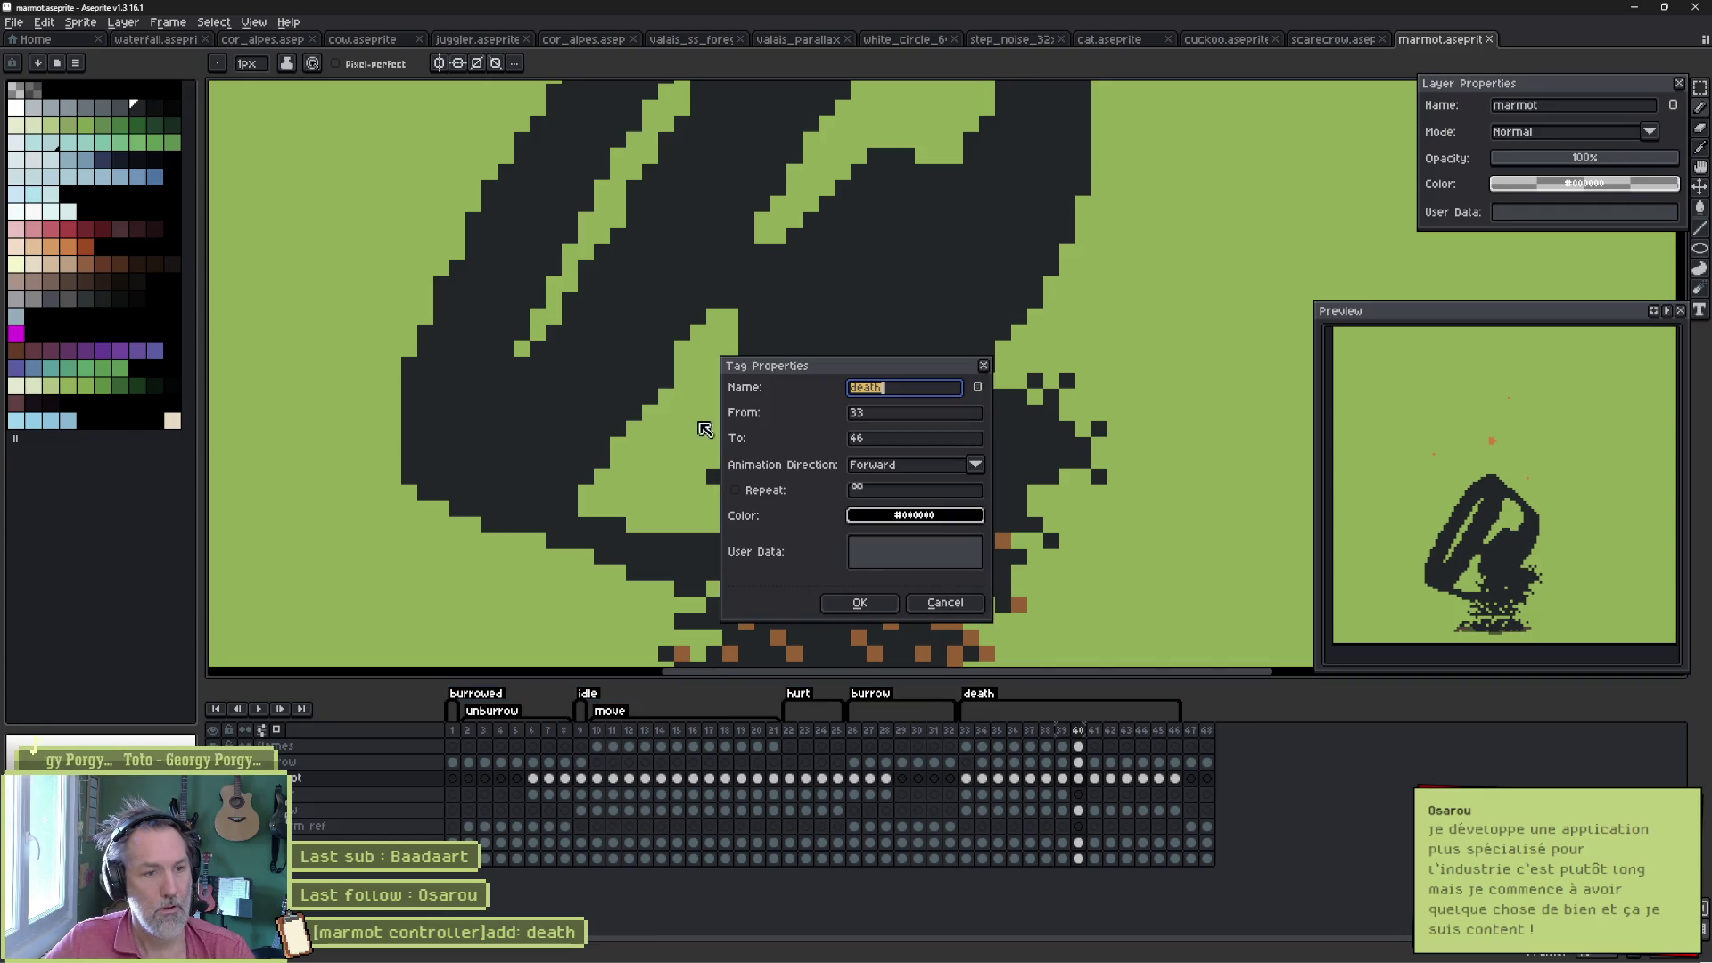
pyautogui.click(858, 603)
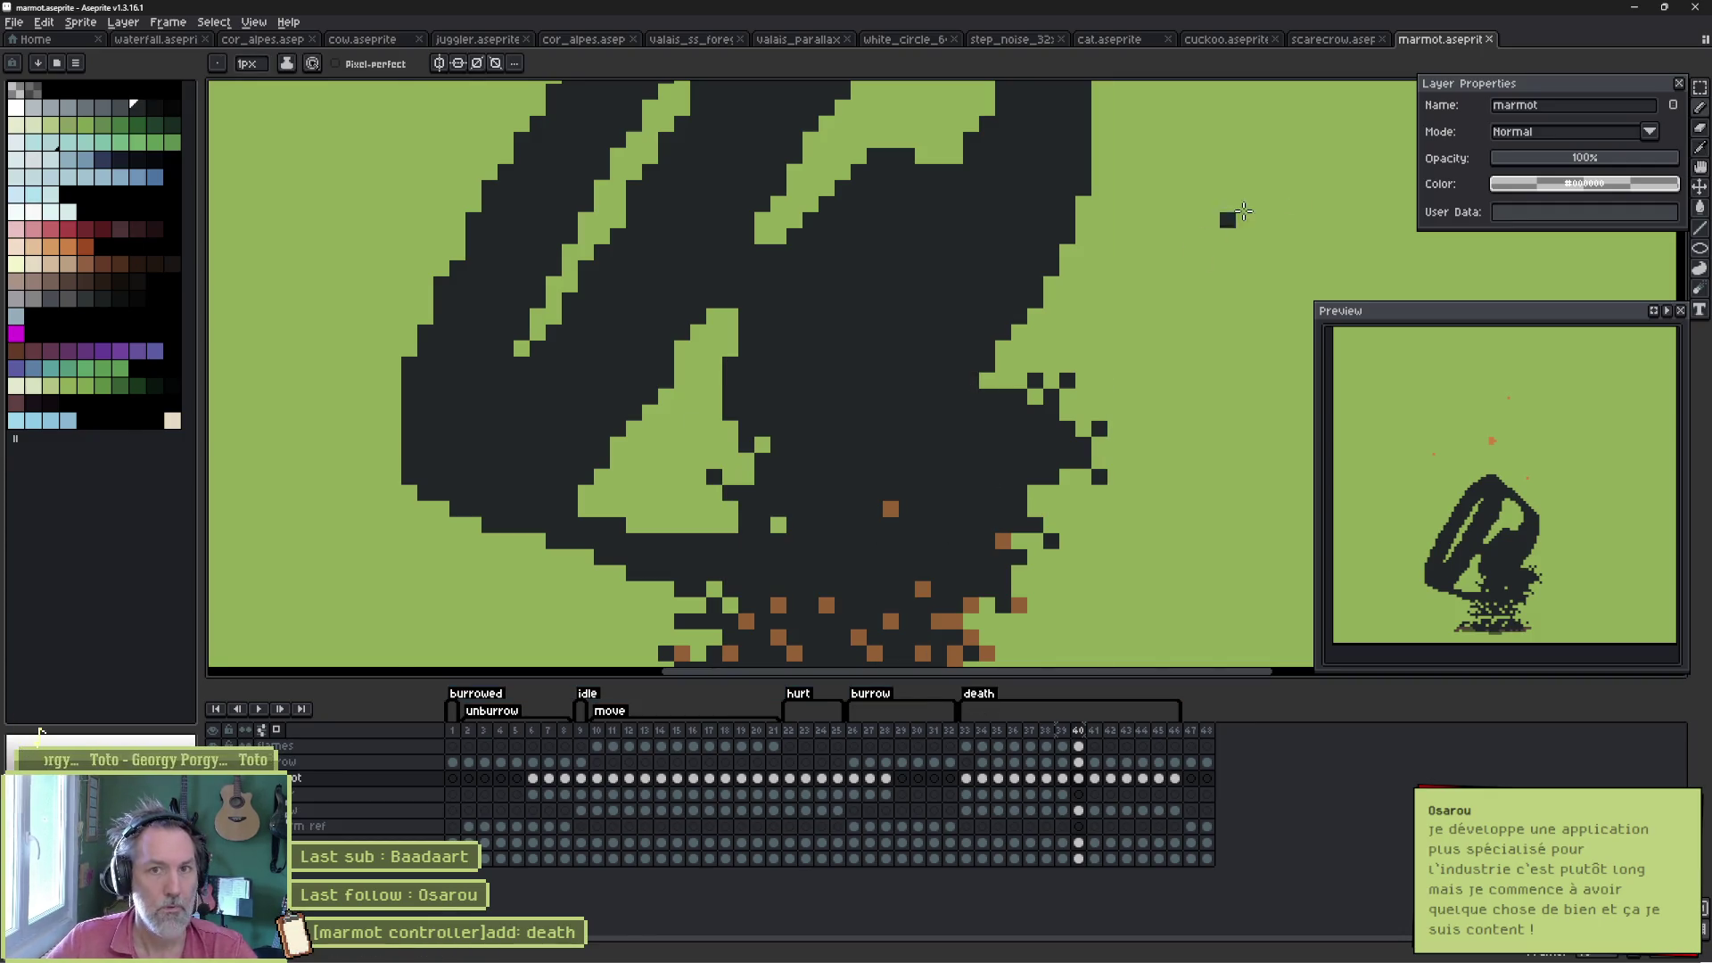
pyautogui.click(1664, 7)
pyautogui.hotkey('alt', 'Tab')
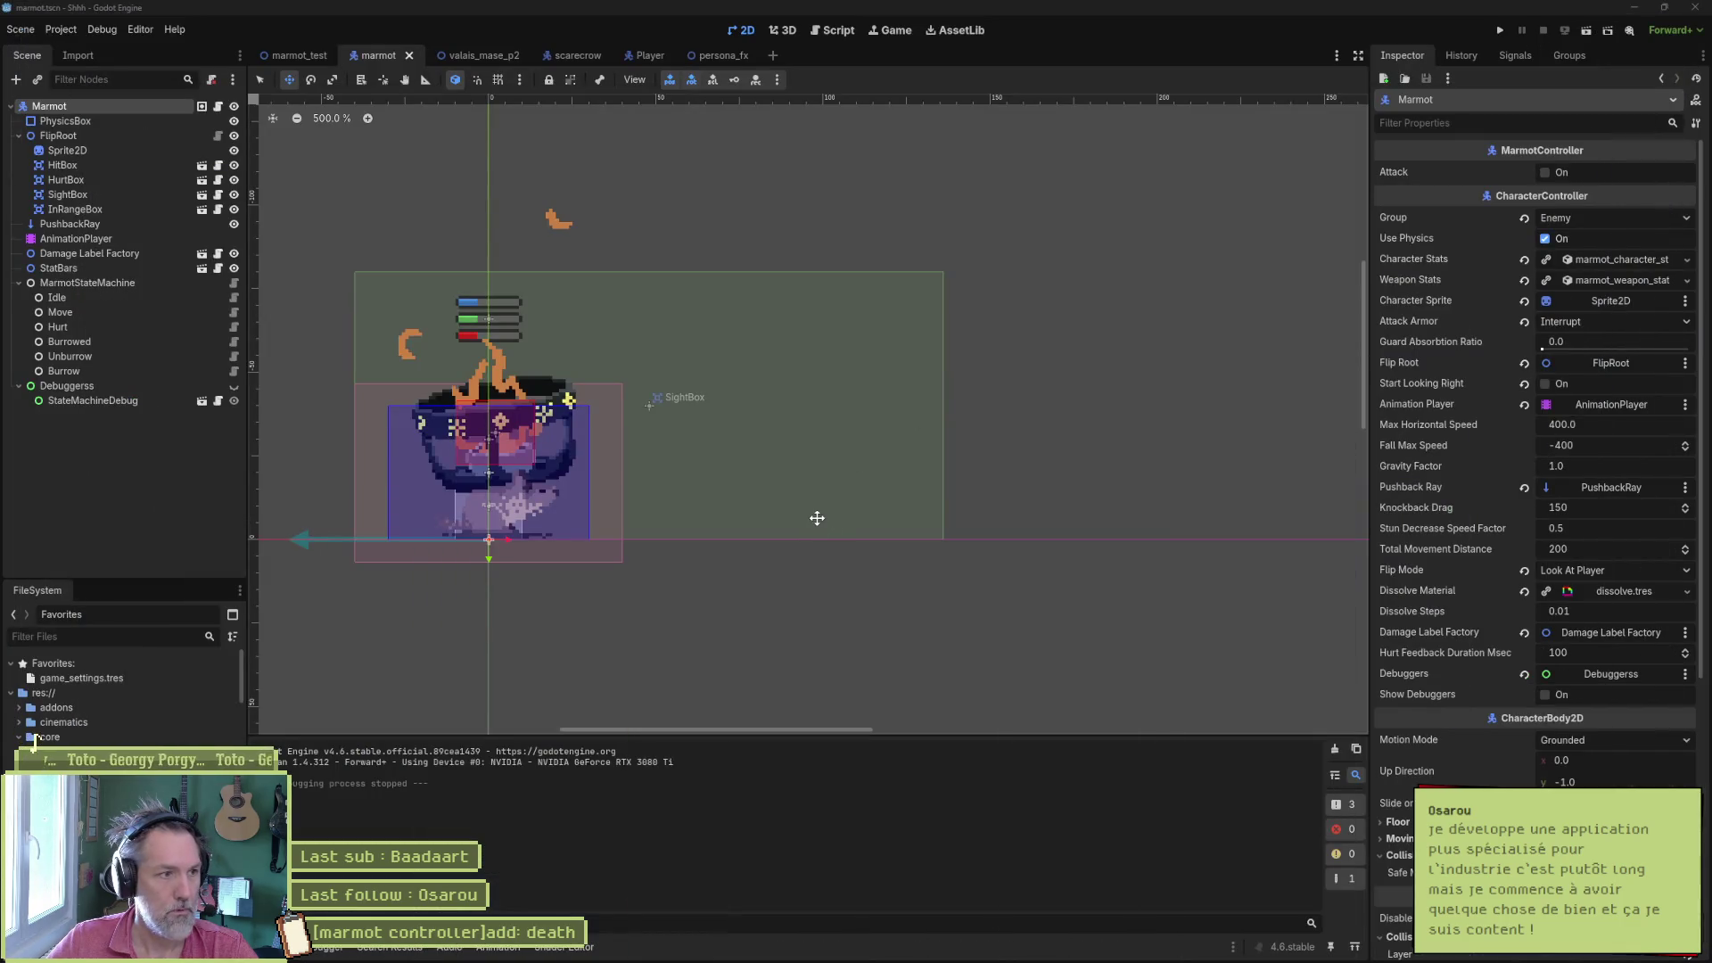
# - Duplicate marmot_burrow_state.gd in FileSystem as marmot_death_state.gd
pyautogui.click(234, 371)
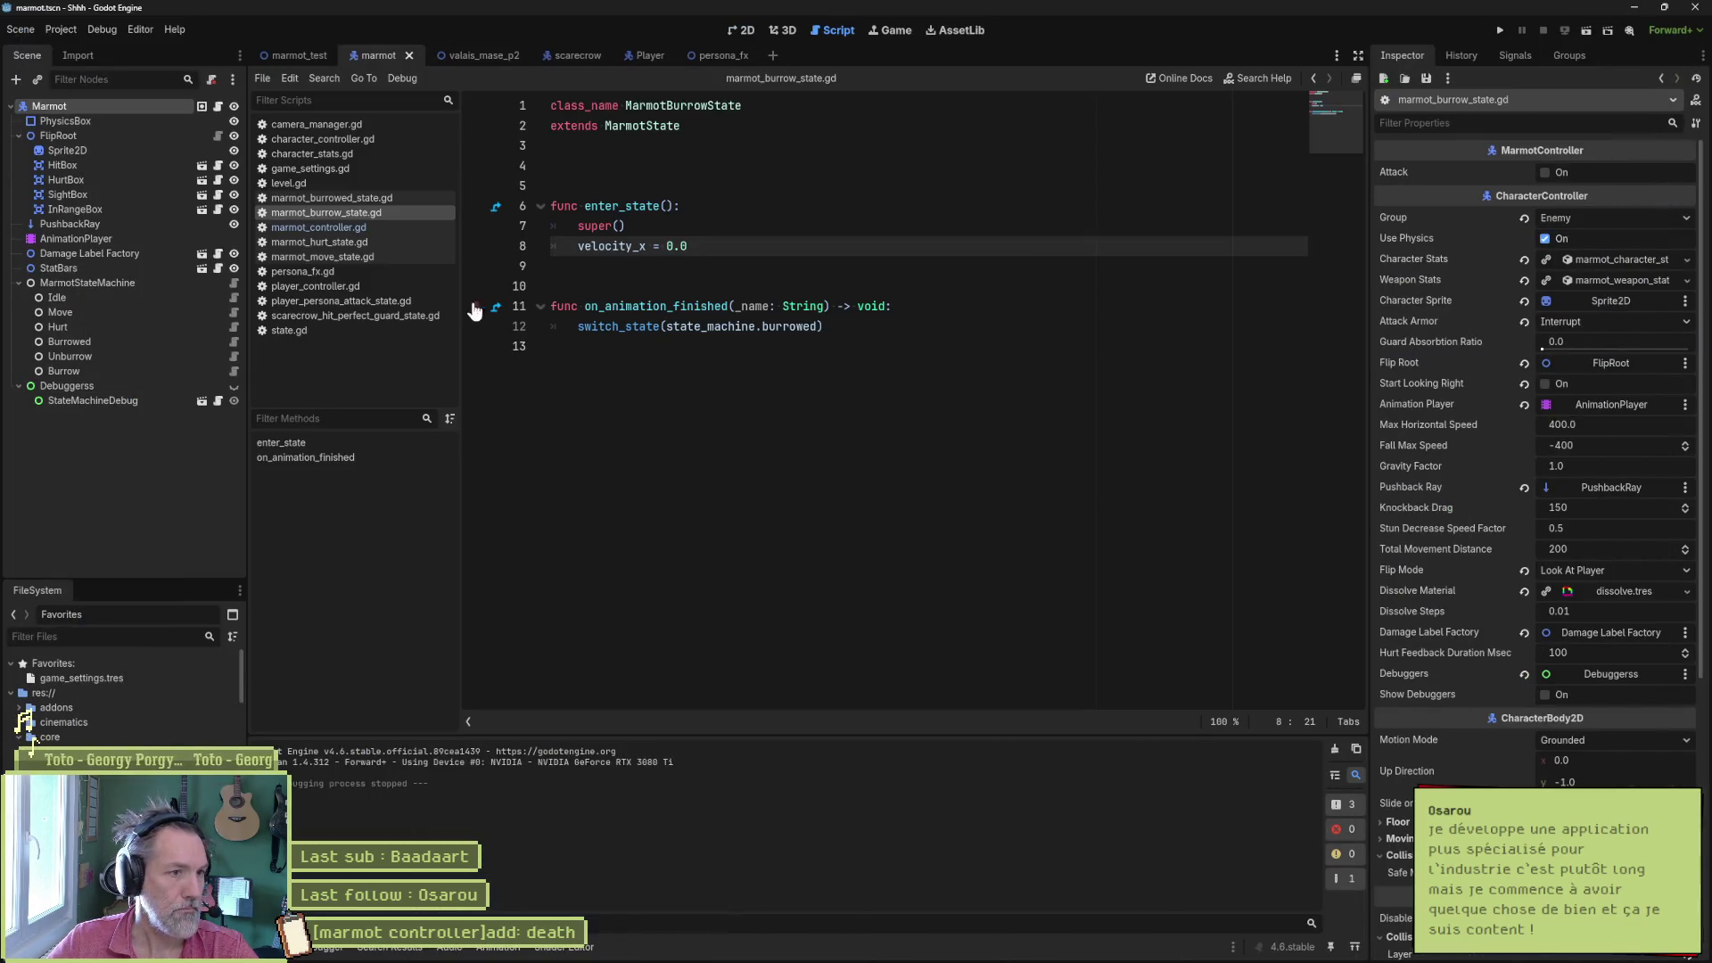
pyautogui.rightClick(329, 212)
pyautogui.click(367, 290)
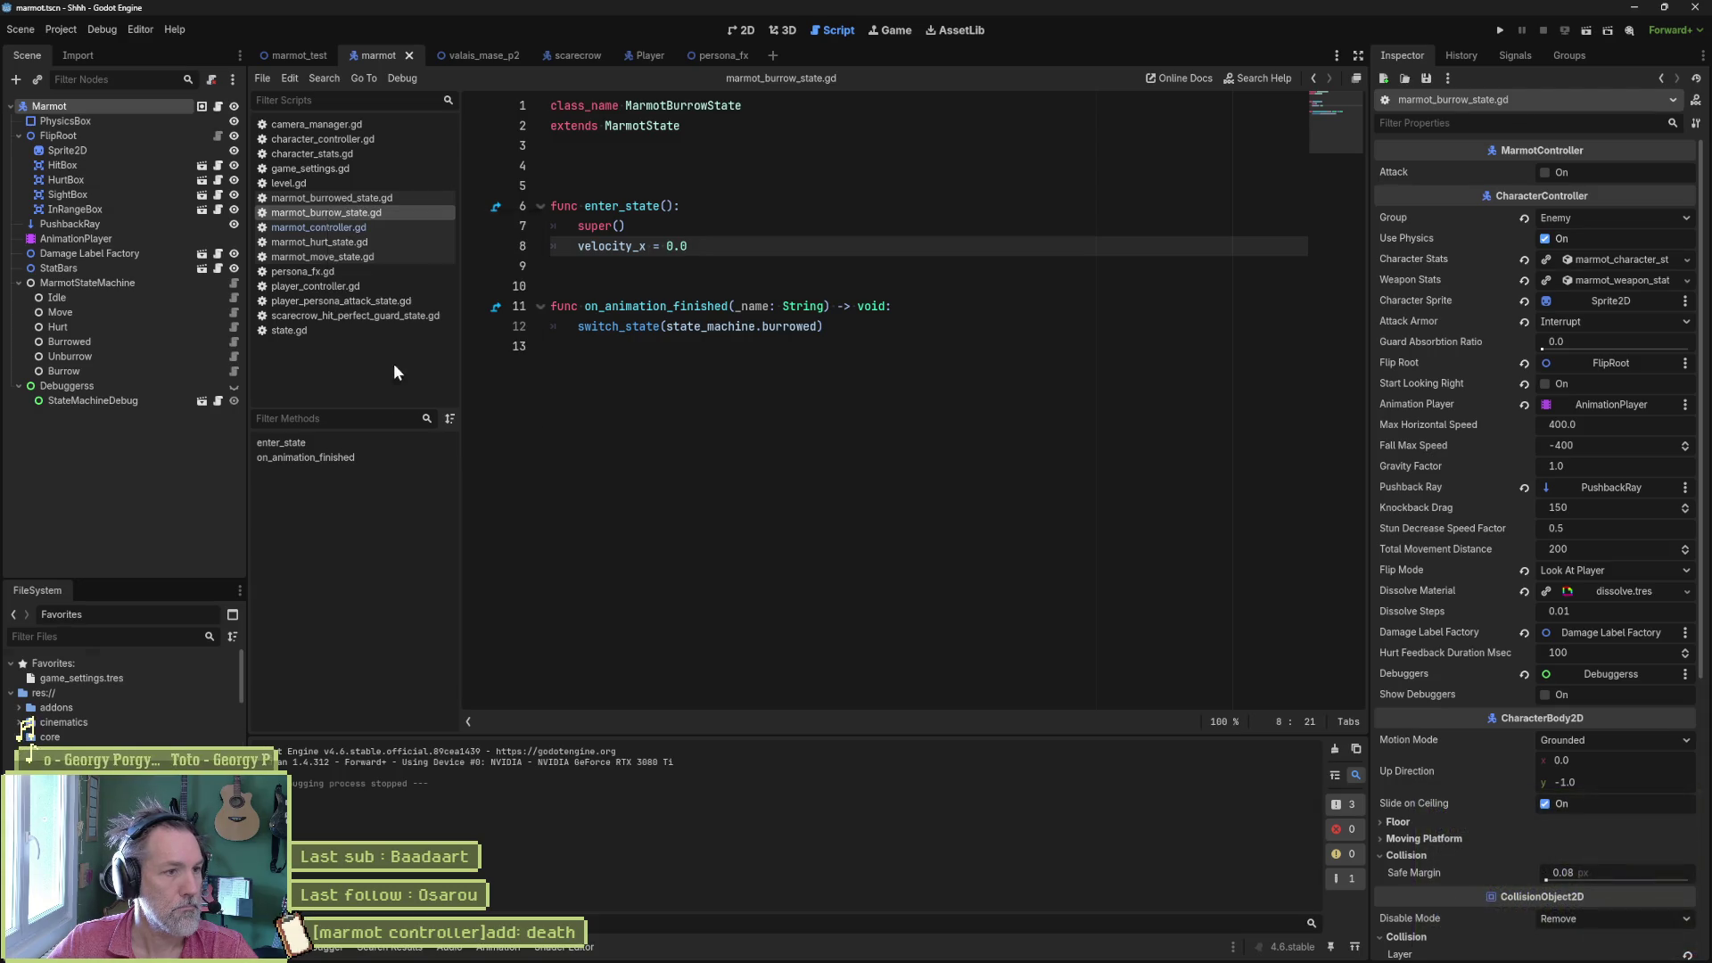
pyautogui.scroll(-2, 39, 737)
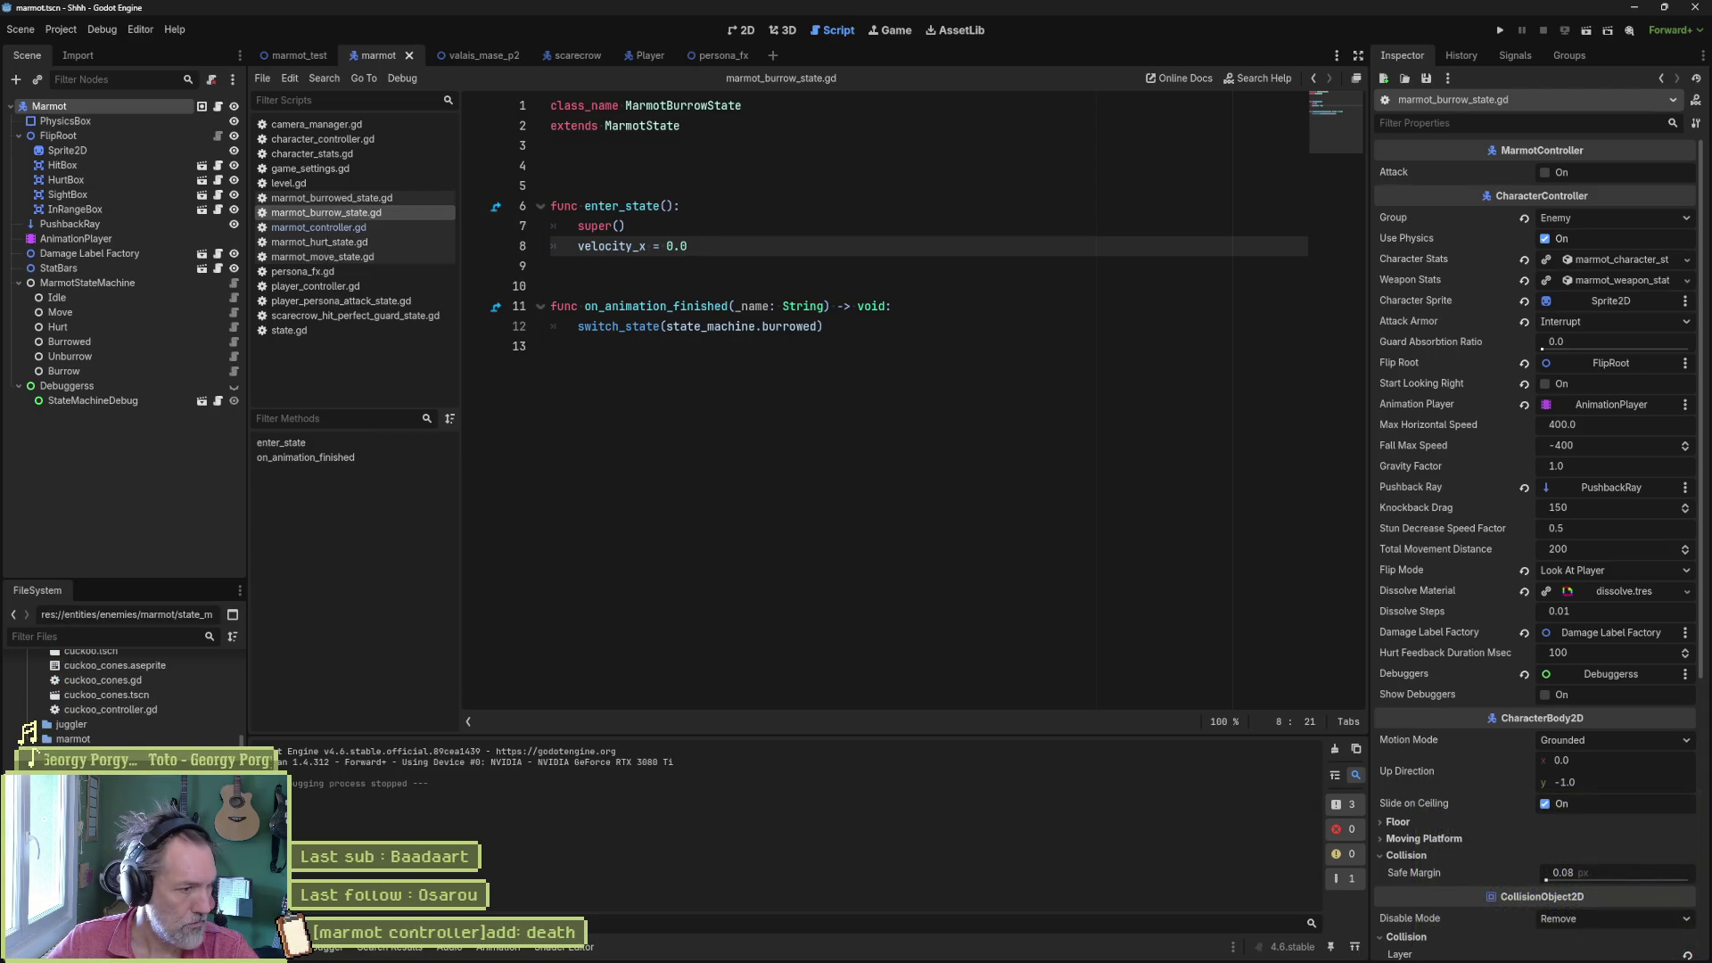
pyautogui.hotkey('ctrl', 'd')
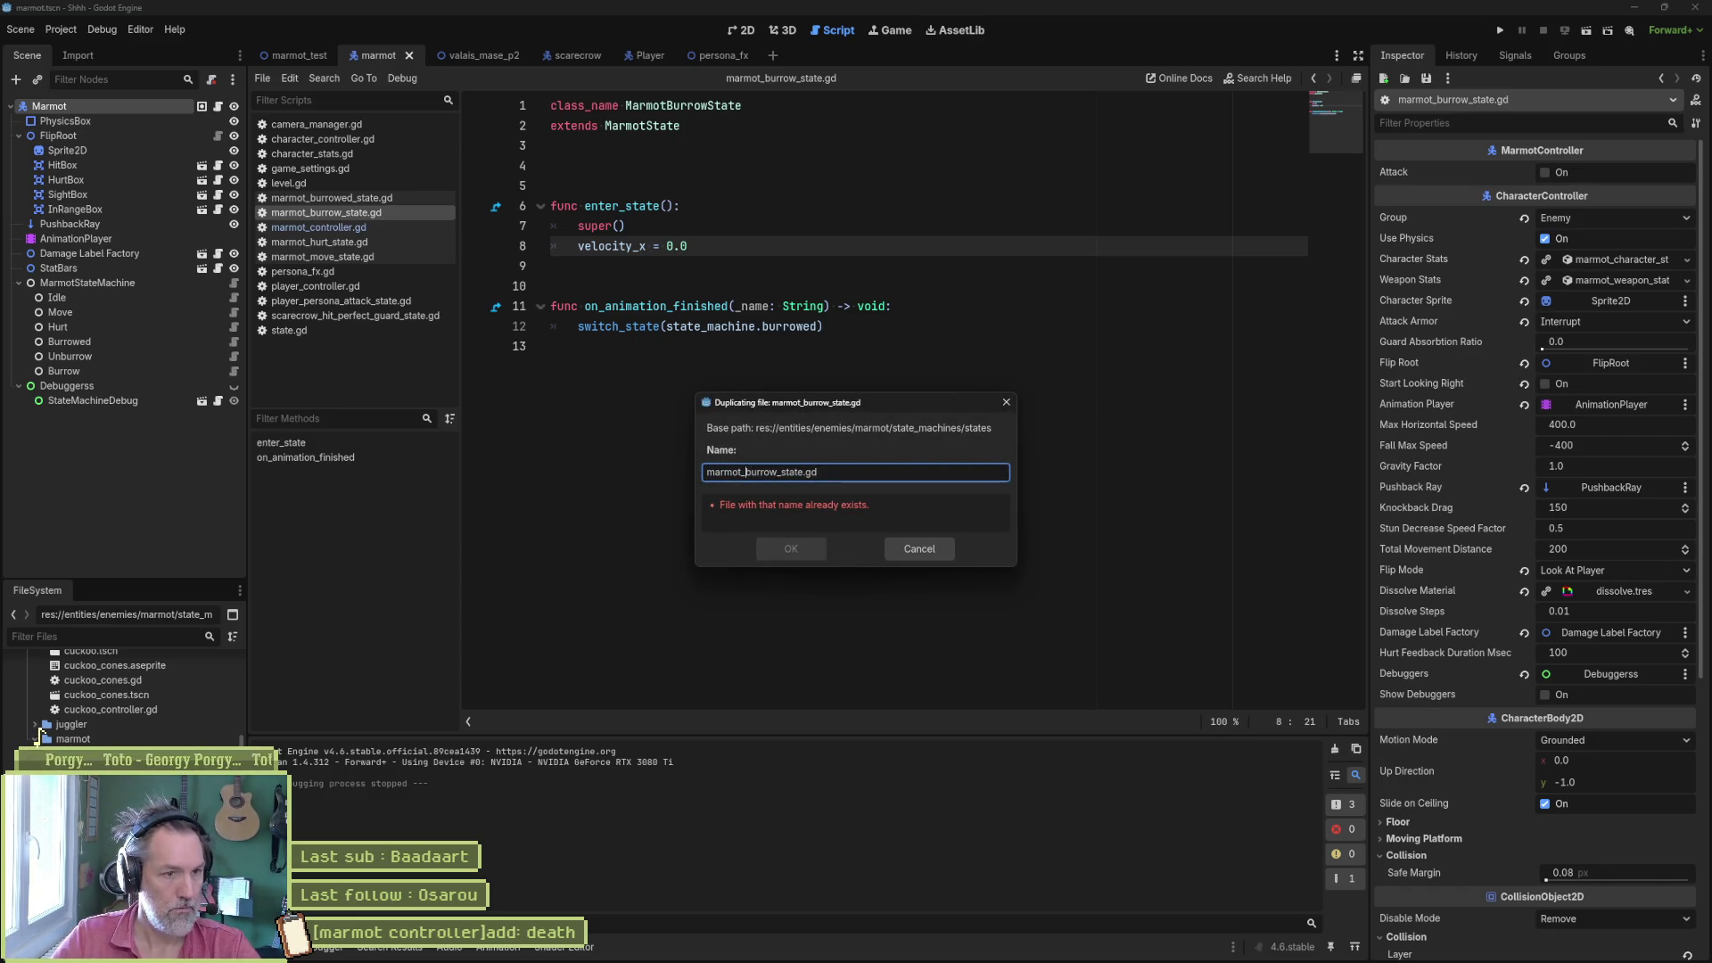
pyautogui.press('Delete')
pyautogui.press('Delete')
pyautogui.press('Delete')
pyautogui.write('death')
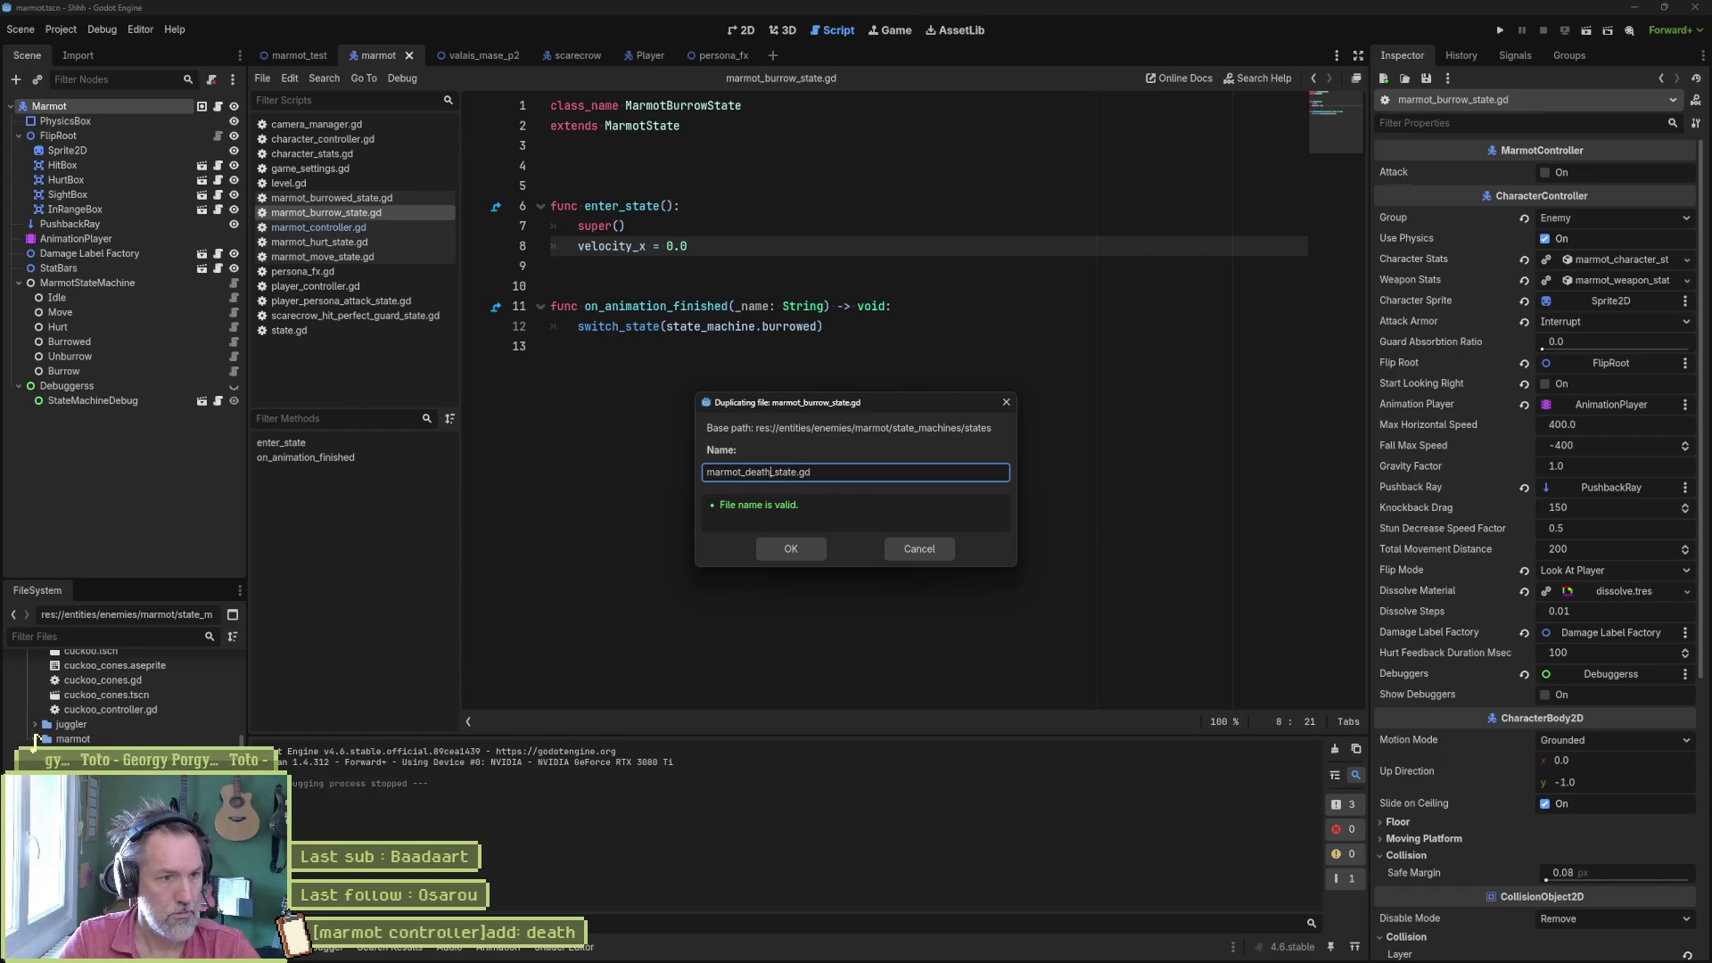
pyautogui.press('Return')
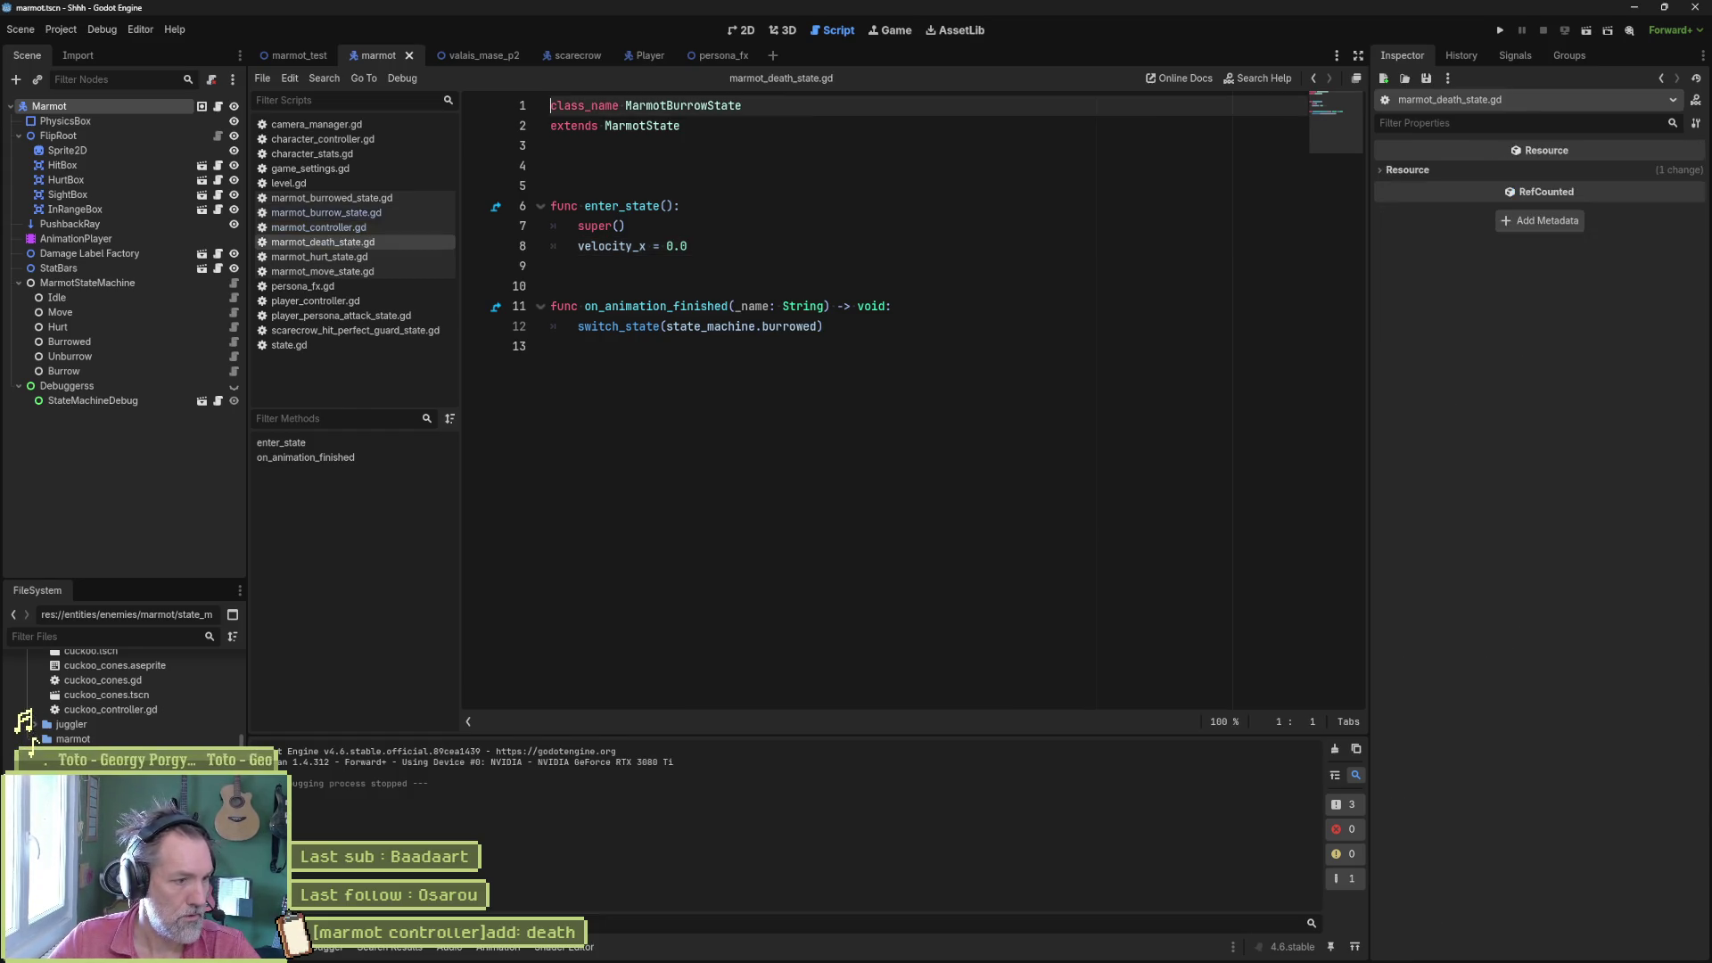
# - Rename the copied script's class to MarmotDeathState
pyautogui.moveTo(666, 107); pyautogui.dragTo(707, 107)
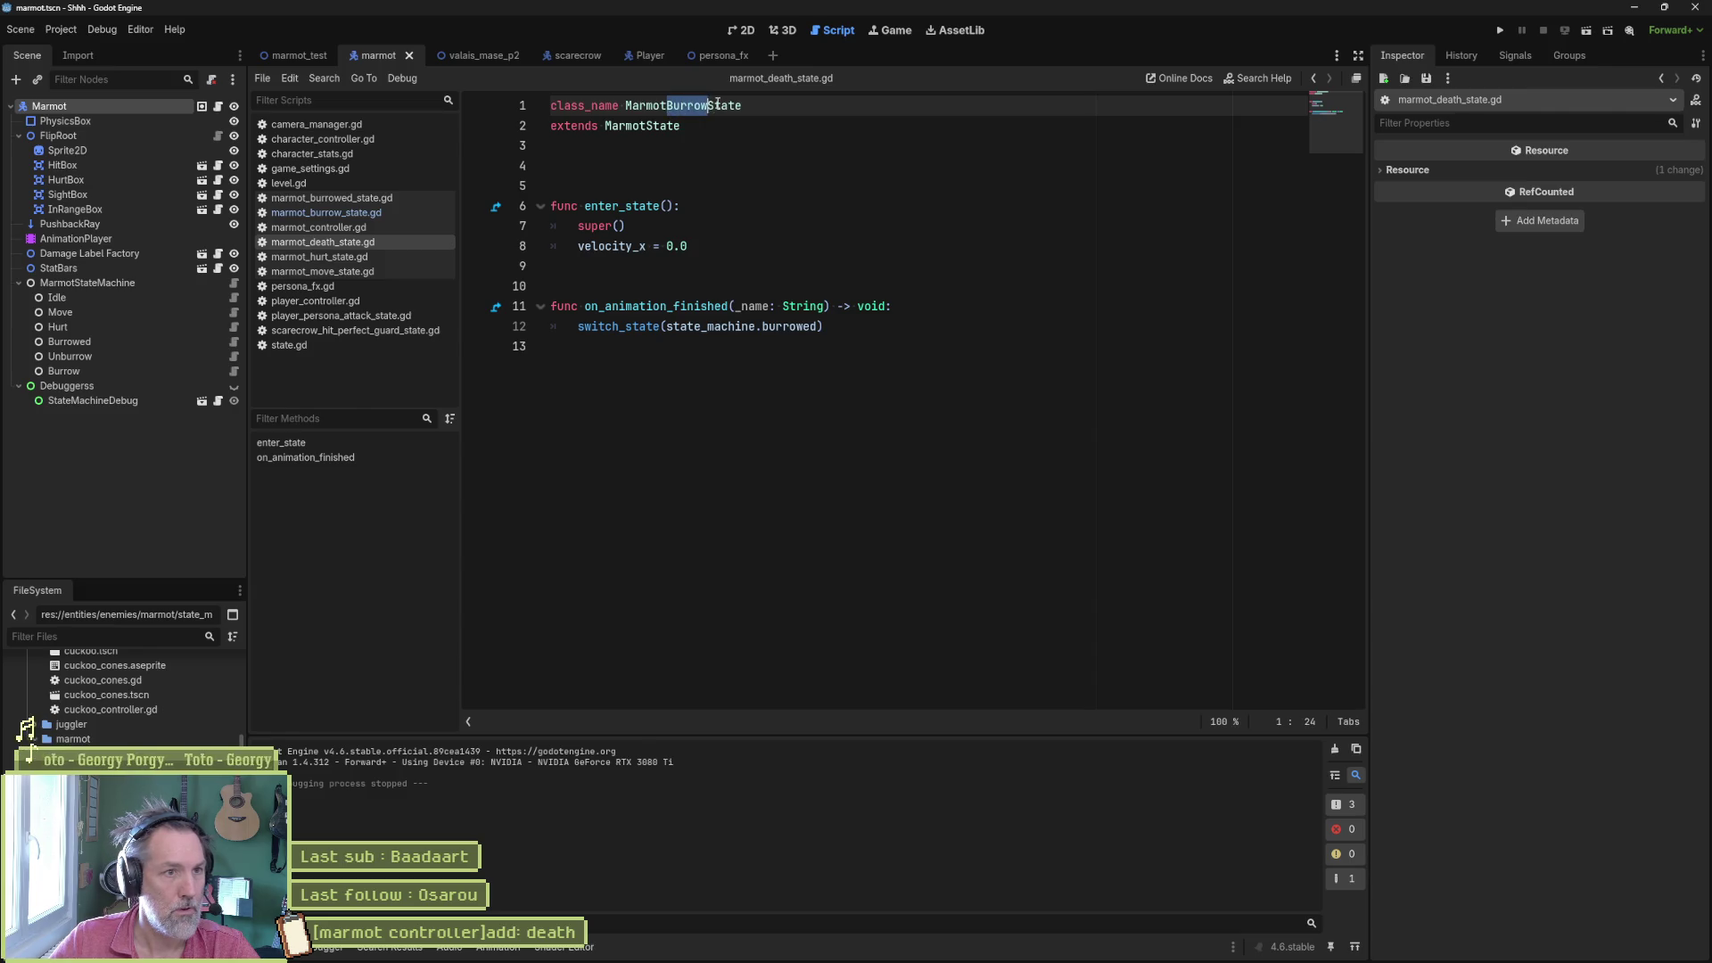
pyautogui.write('Death')
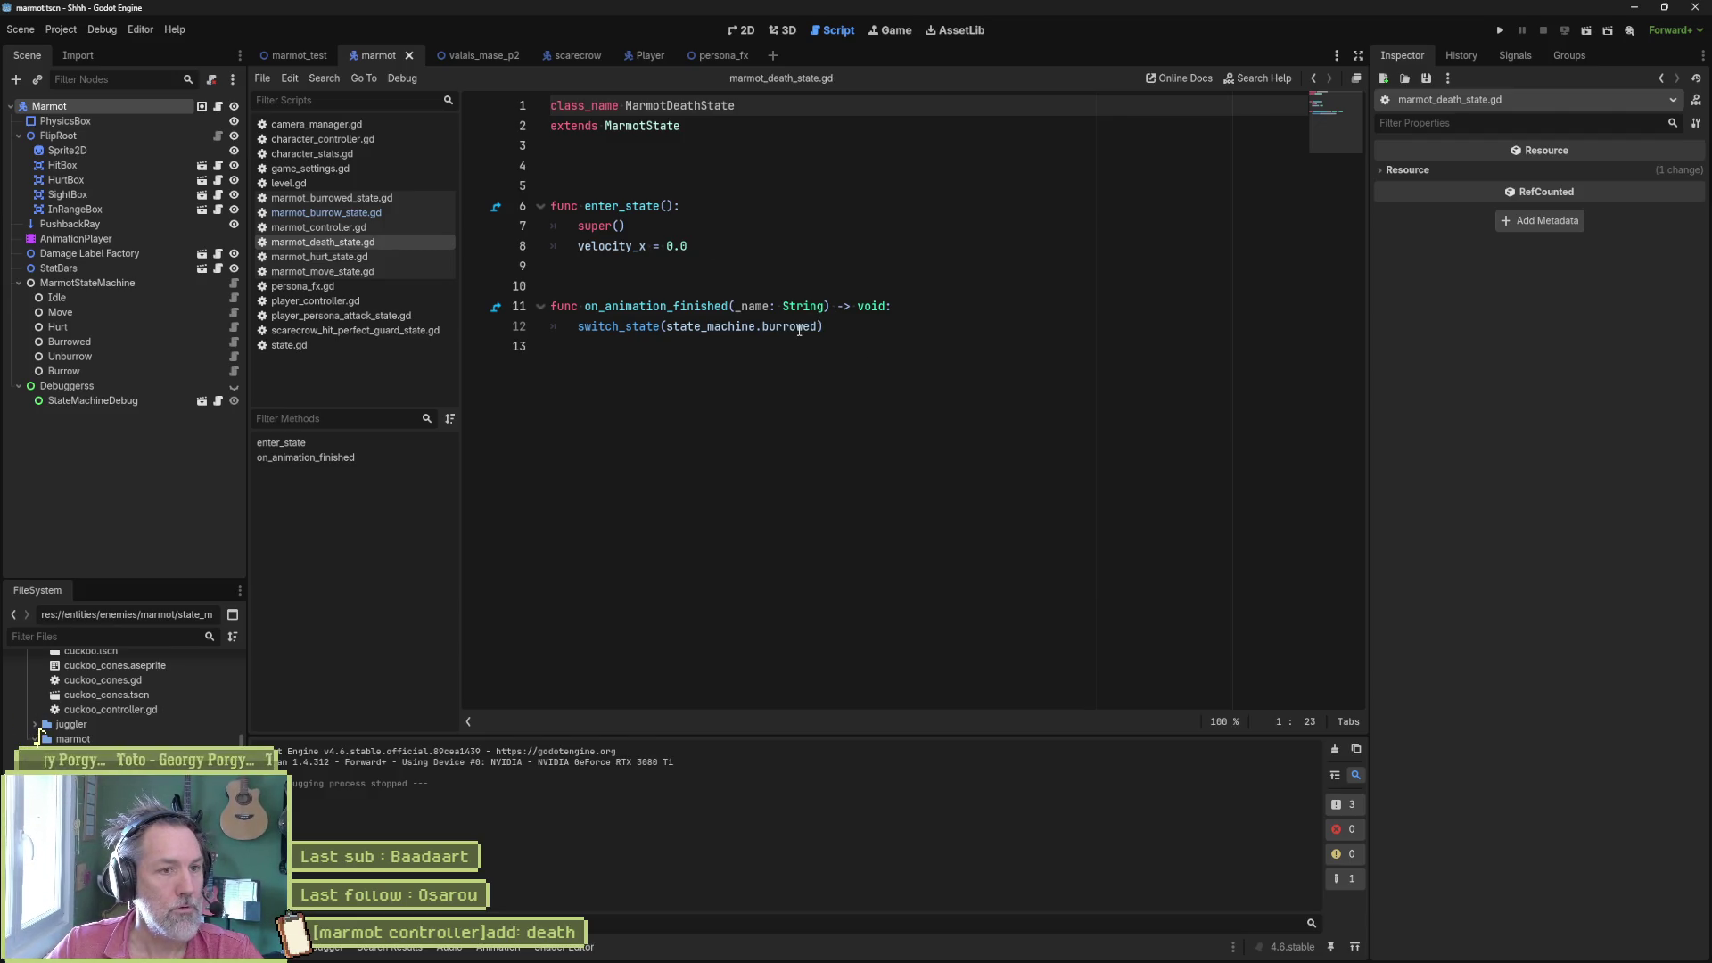
pyautogui.doubleClick(799, 328)
pyautogui.click(701, 306)
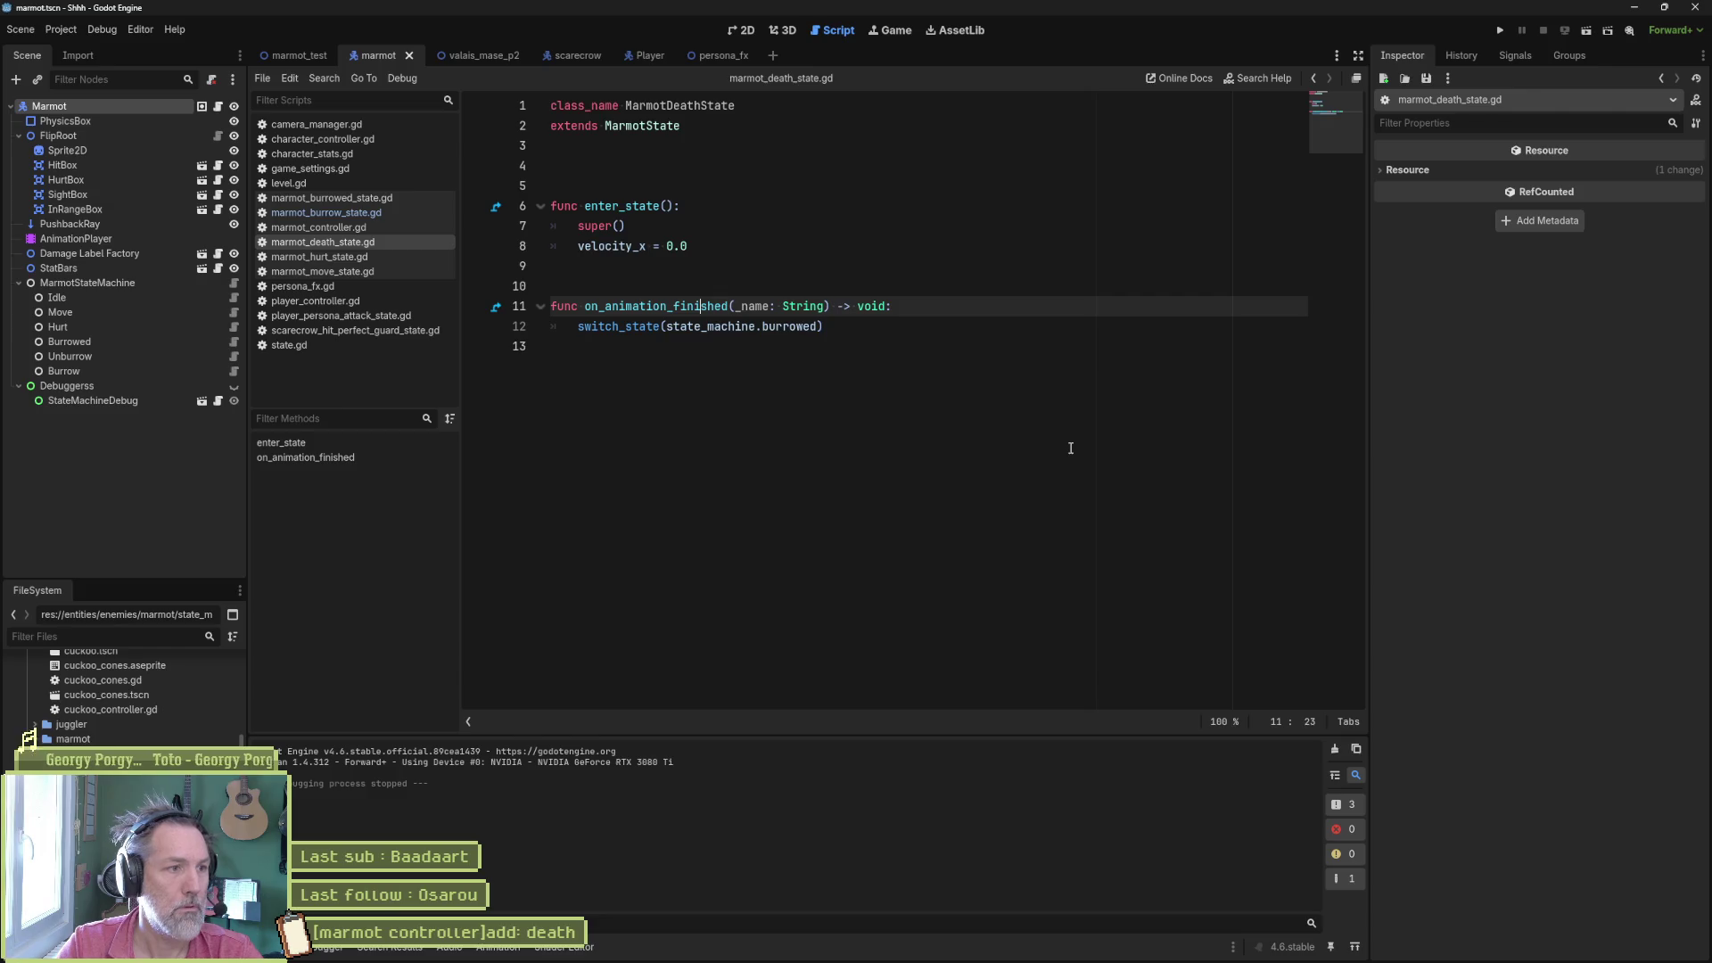
pyautogui.hotkey('shift', 'alt', 'o')
# - Open scarecrow_death_state.gd via quick search for 'death' and select its code below line 2
pyautogui.write('death')
pyautogui.press('Down')
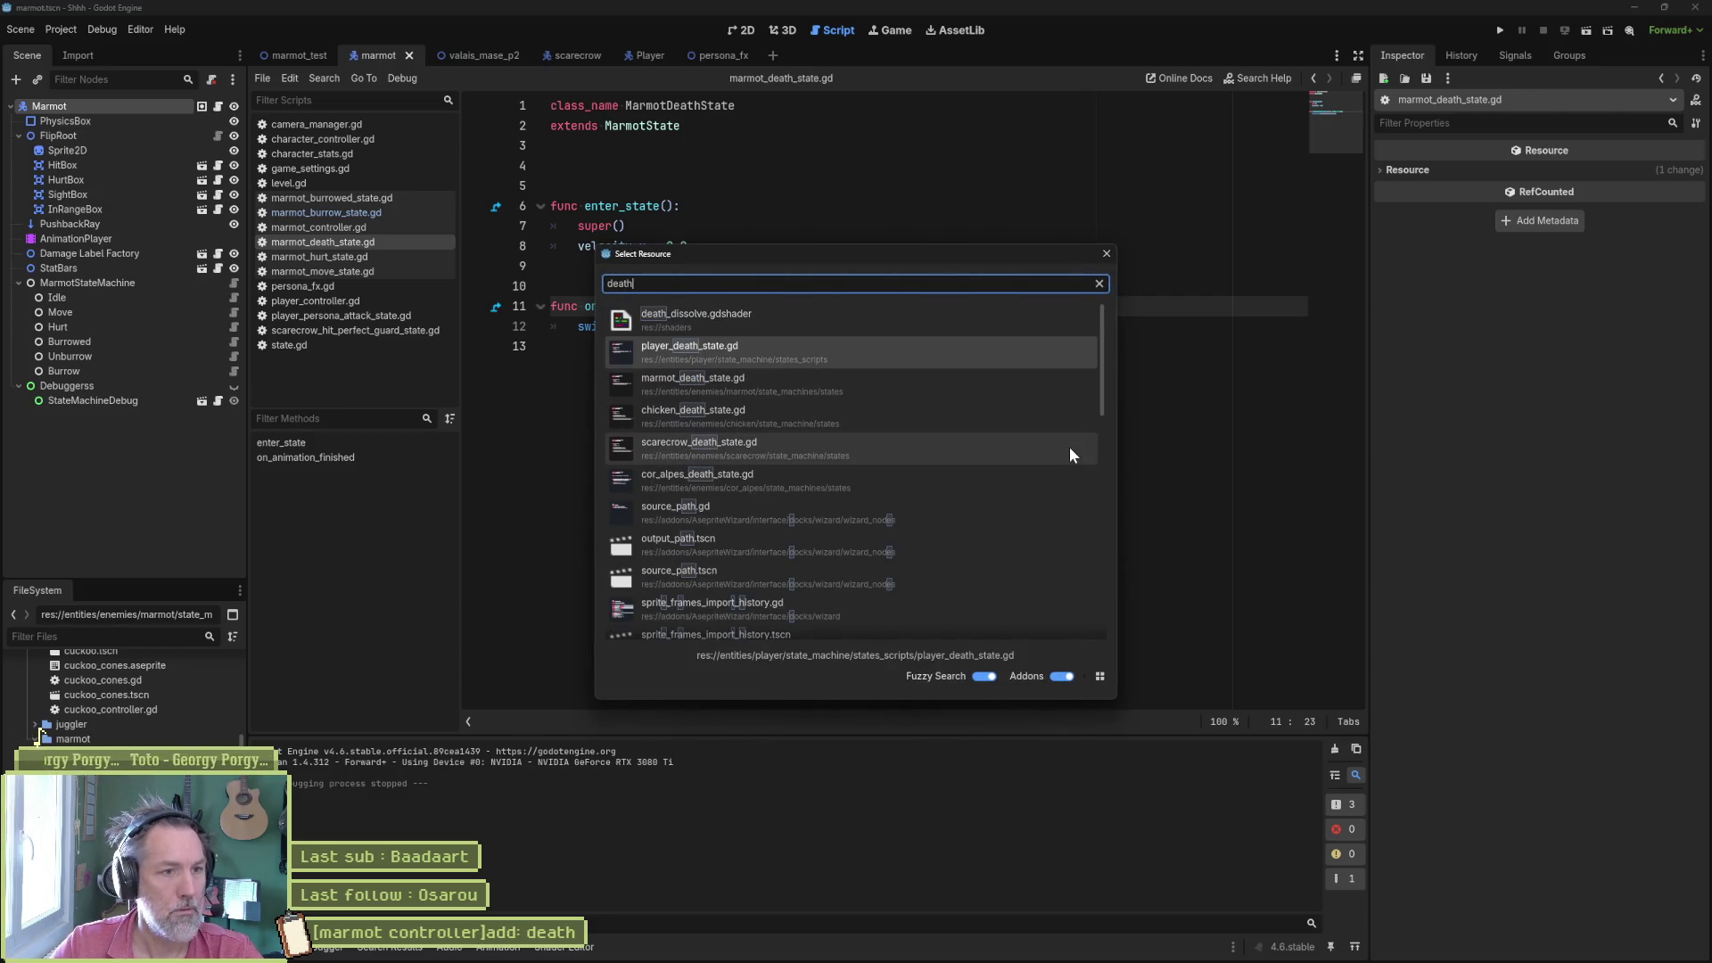
pyautogui.press('Down')
pyautogui.press('Down')
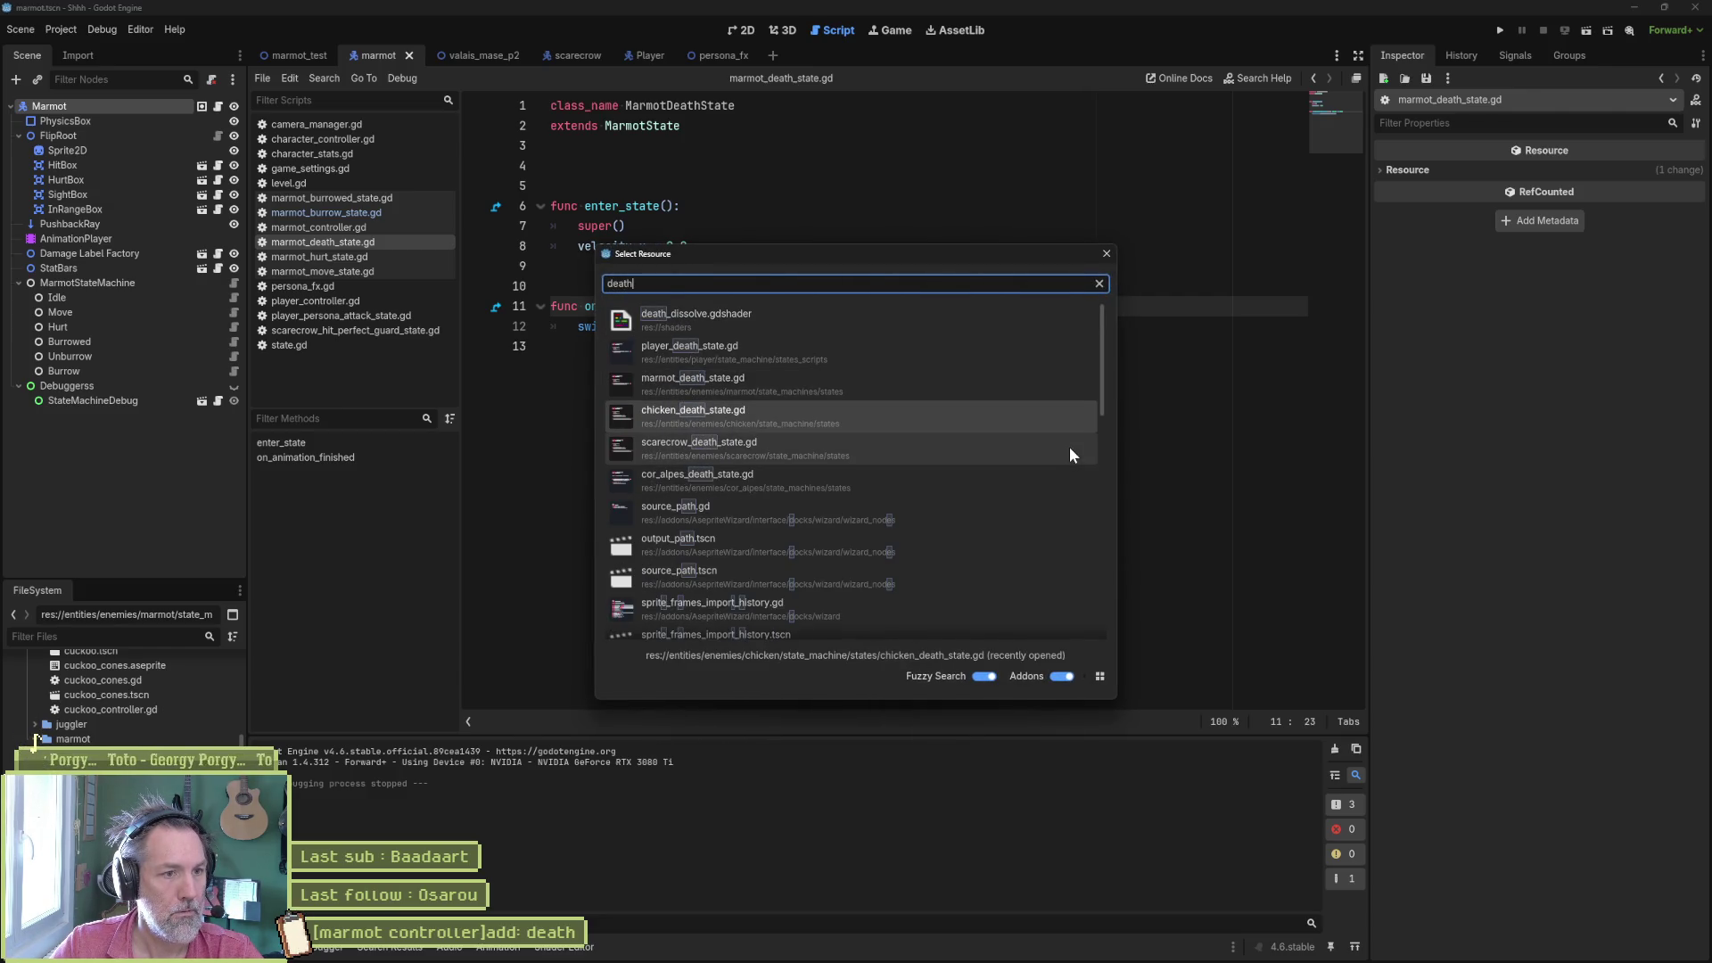
pyautogui.press('Down')
pyautogui.press('Return')
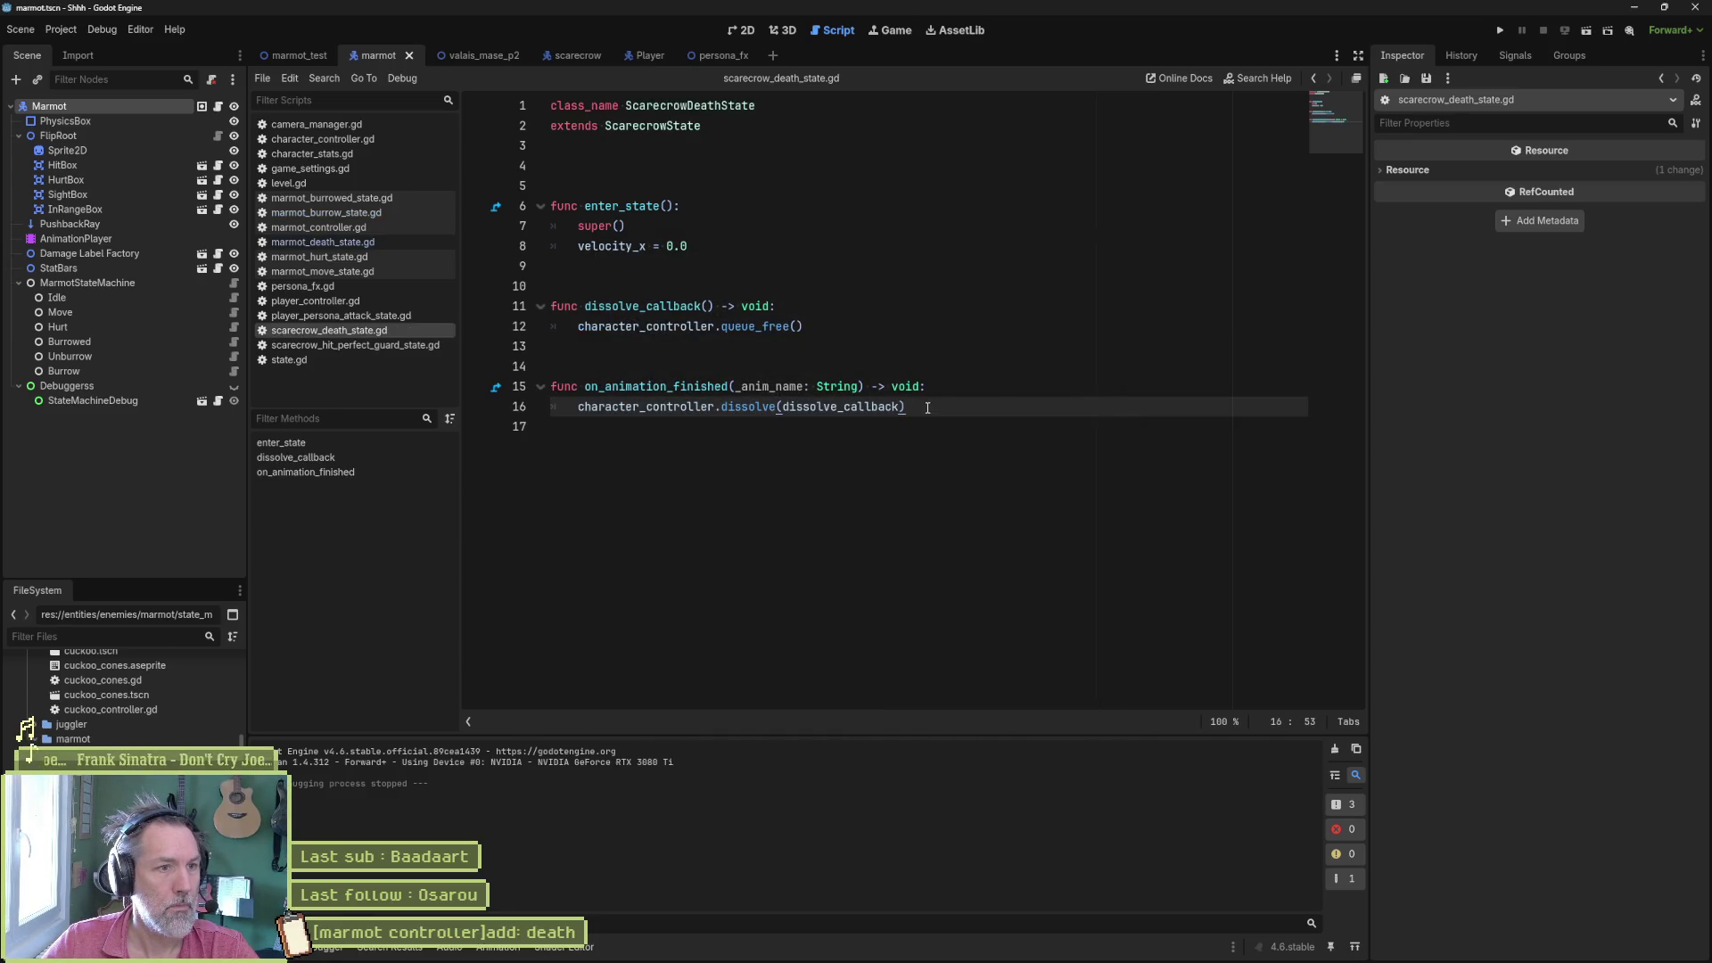
pyautogui.moveTo(928, 408); pyautogui.dragTo(779, 134)
pyautogui.hotkey('ctrl', 'c')
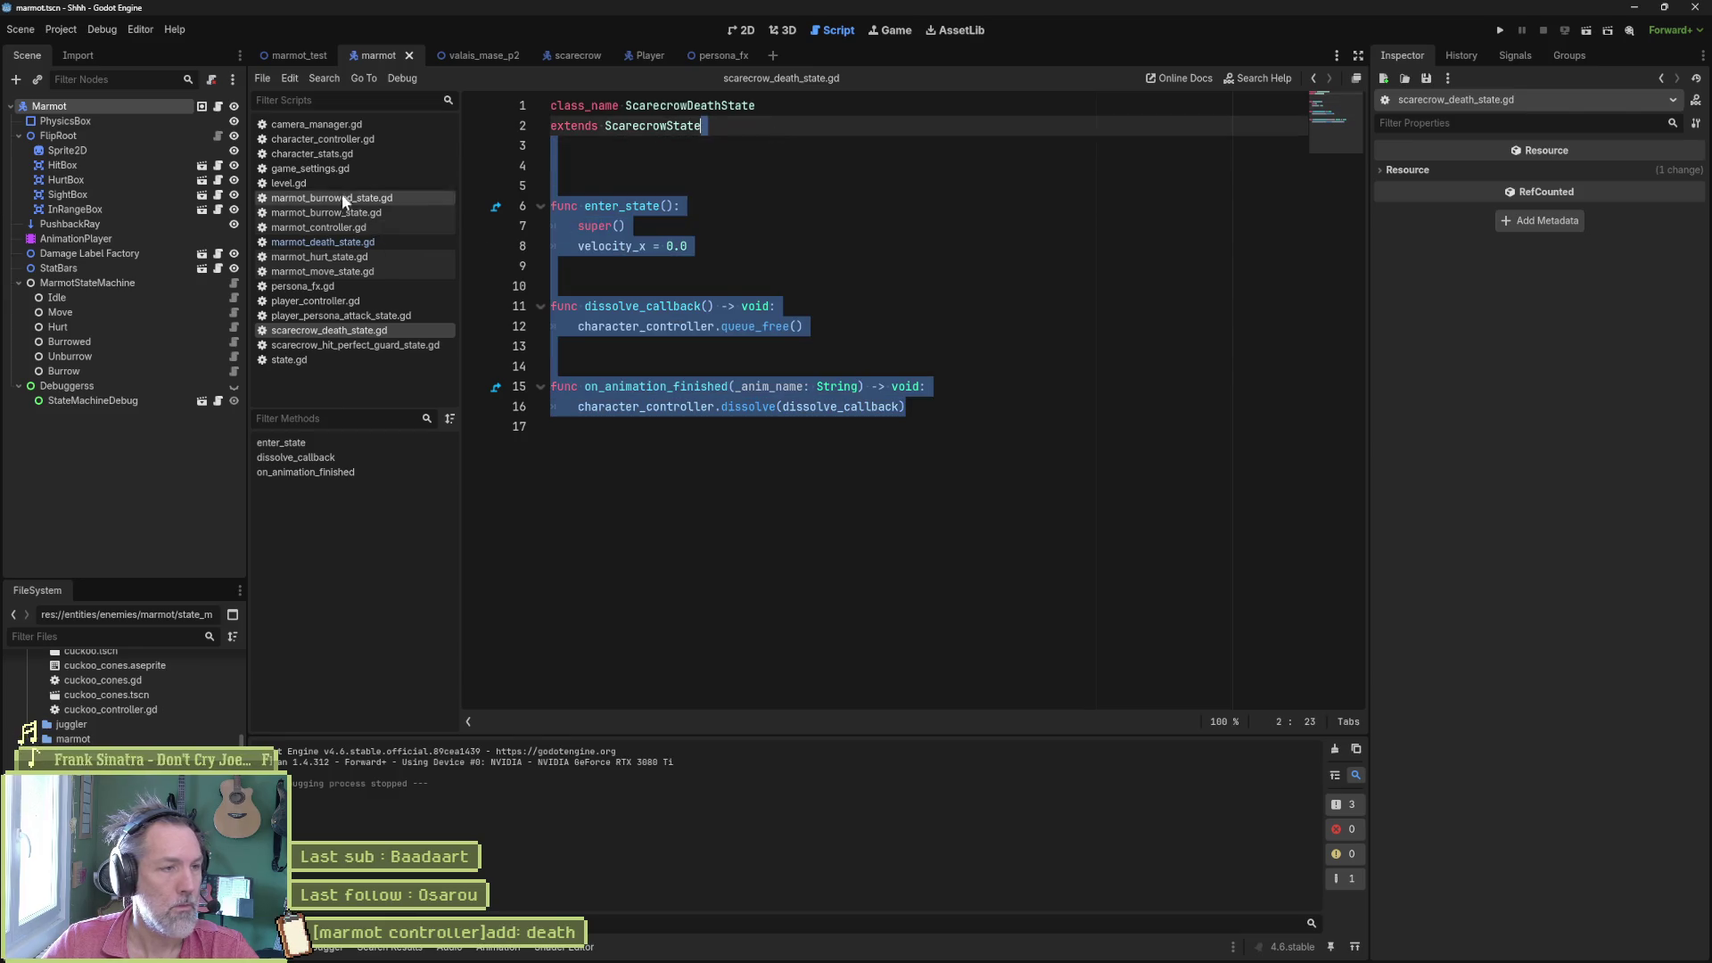
# - Replace marmot_death_state.gd's body with the scarecrow death code, remove blank lines, and save
pyautogui.click(344, 243)
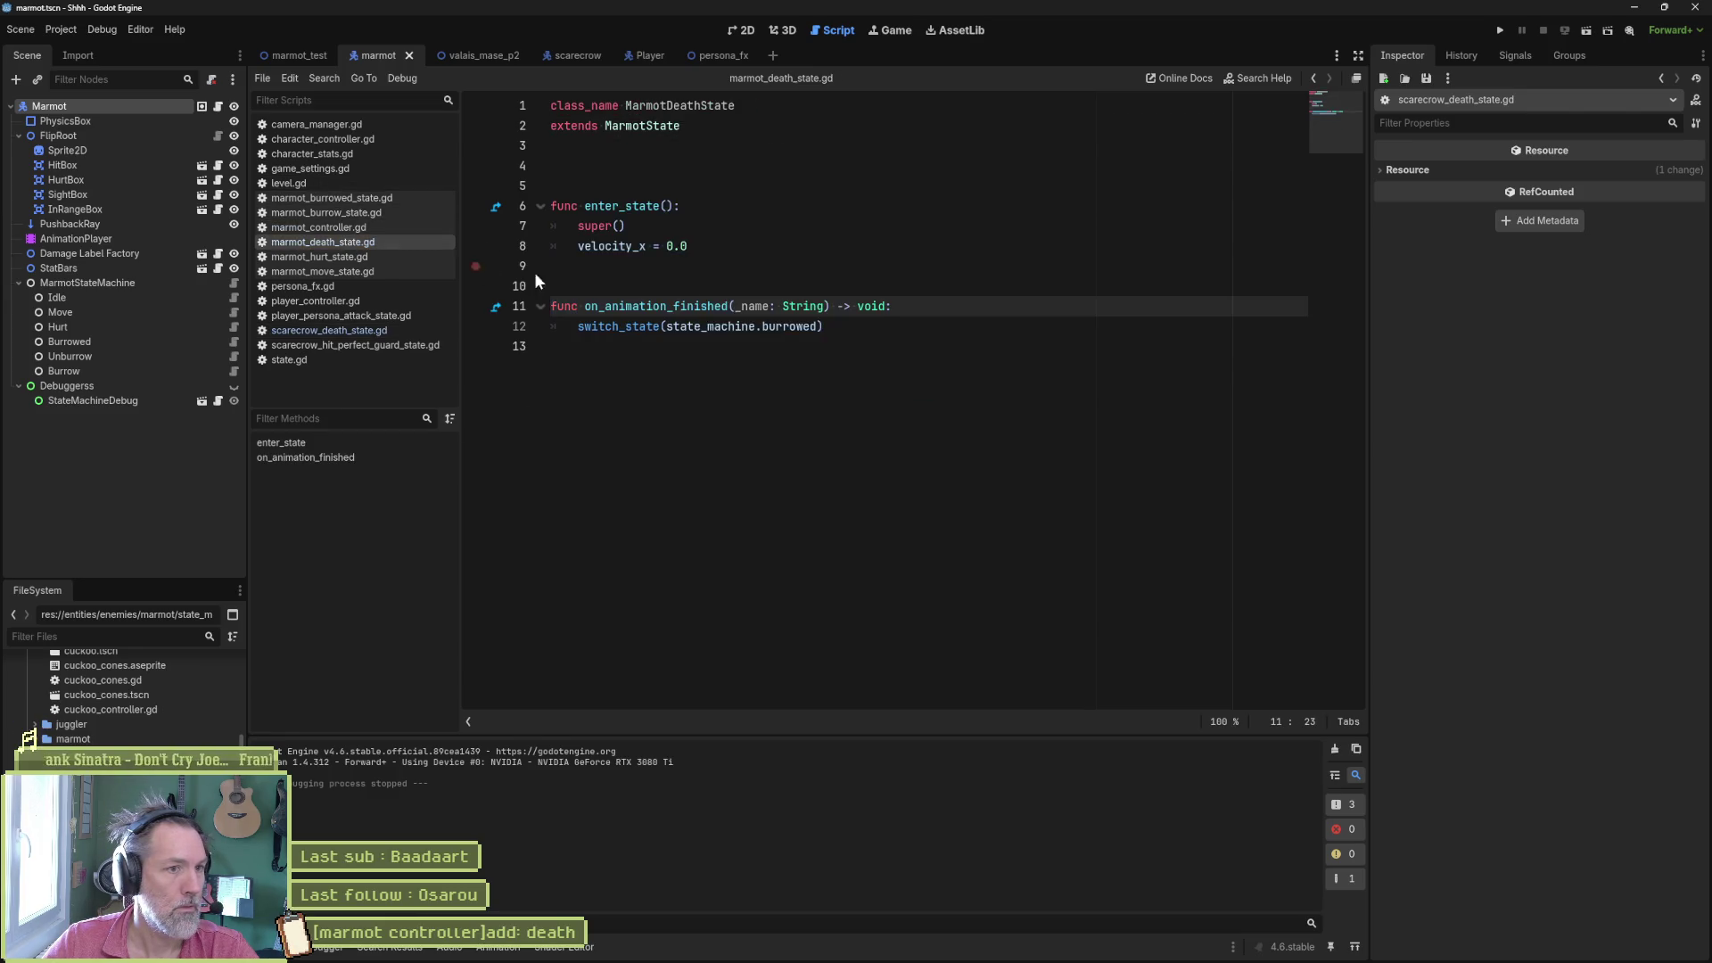
pyautogui.moveTo(879, 347); pyautogui.dragTo(833, 164)
pyautogui.hotkey('ctrl', 'v')
pyautogui.click(770, 187)
pyautogui.press('Delete')
pyautogui.press('Delete')
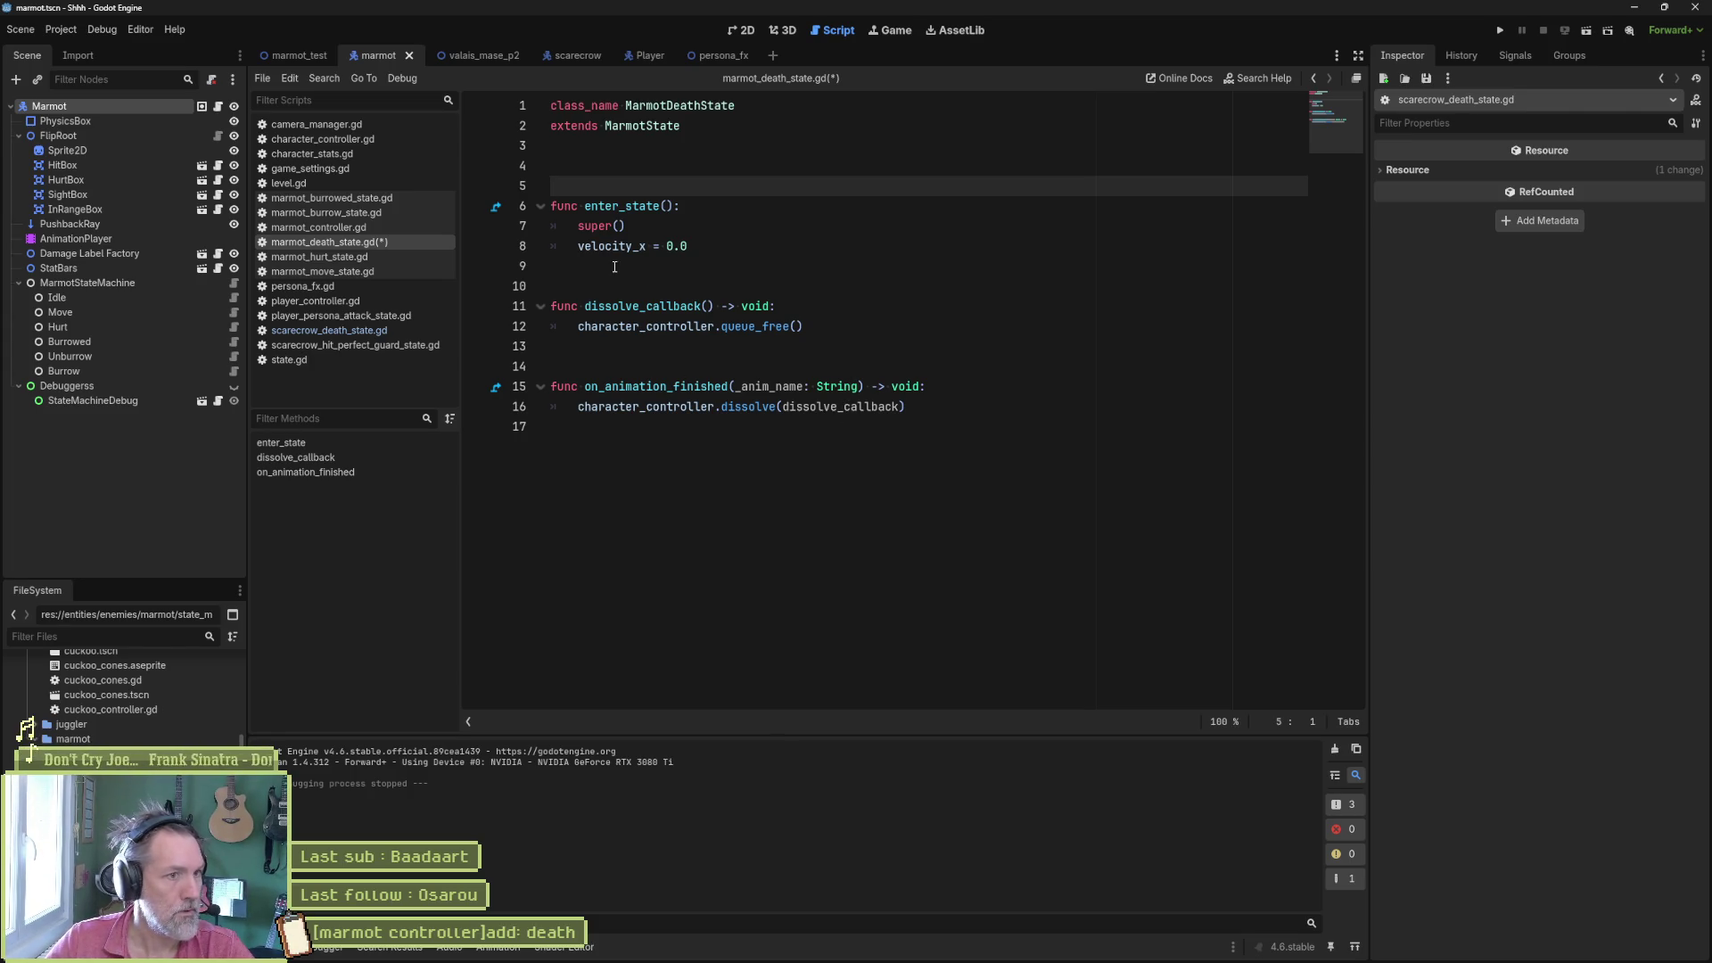
pyautogui.hotkey('ctrl', 's')
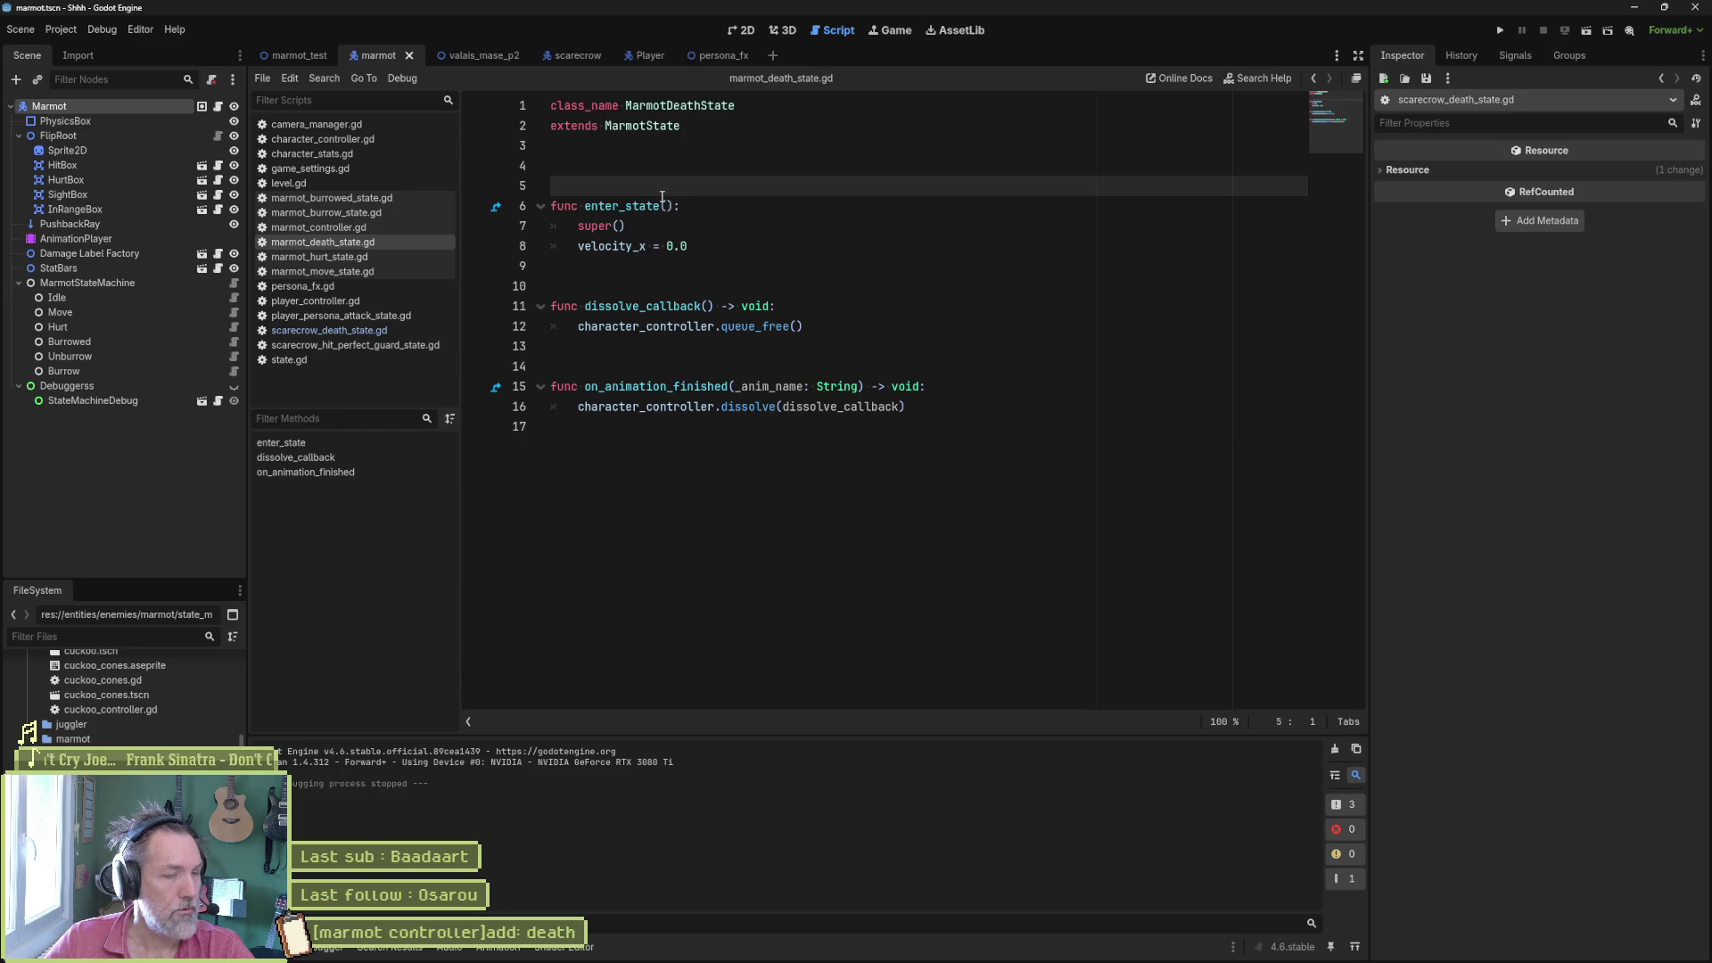
# - Add a MarmotDeathState child node named Death under MarmotStateMachine
pyautogui.click(116, 285)
pyautogui.hotkey('ctrl', 'a')
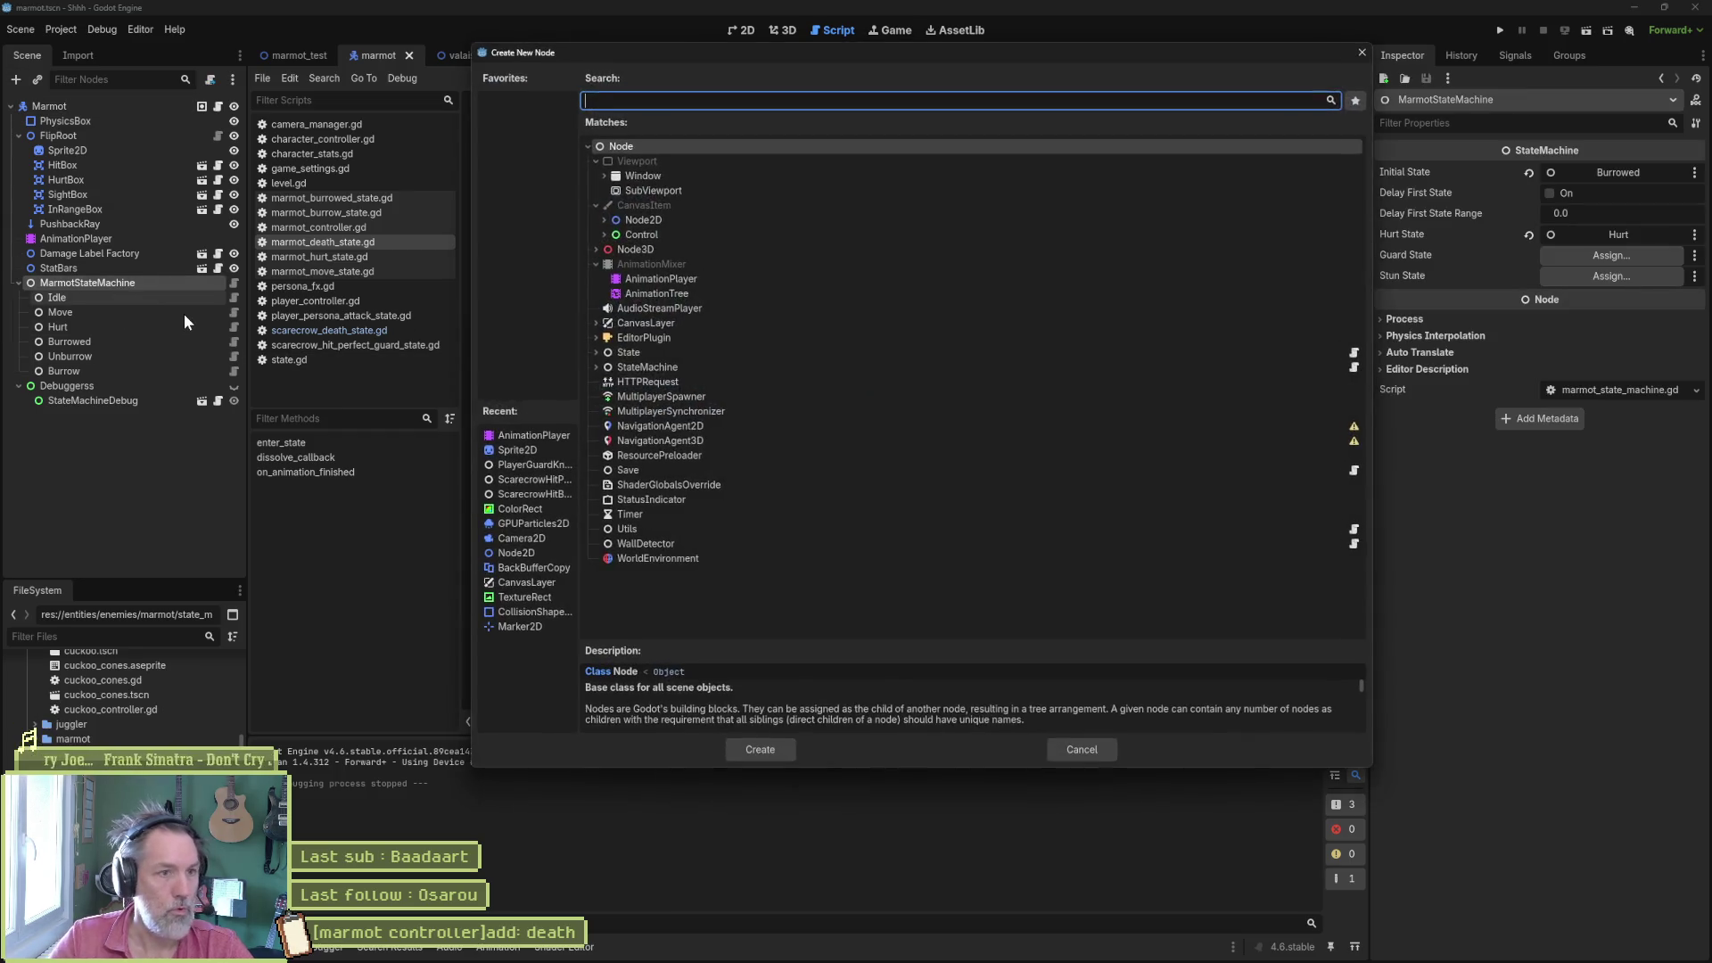
pyautogui.write('death')
pyautogui.press('Return')
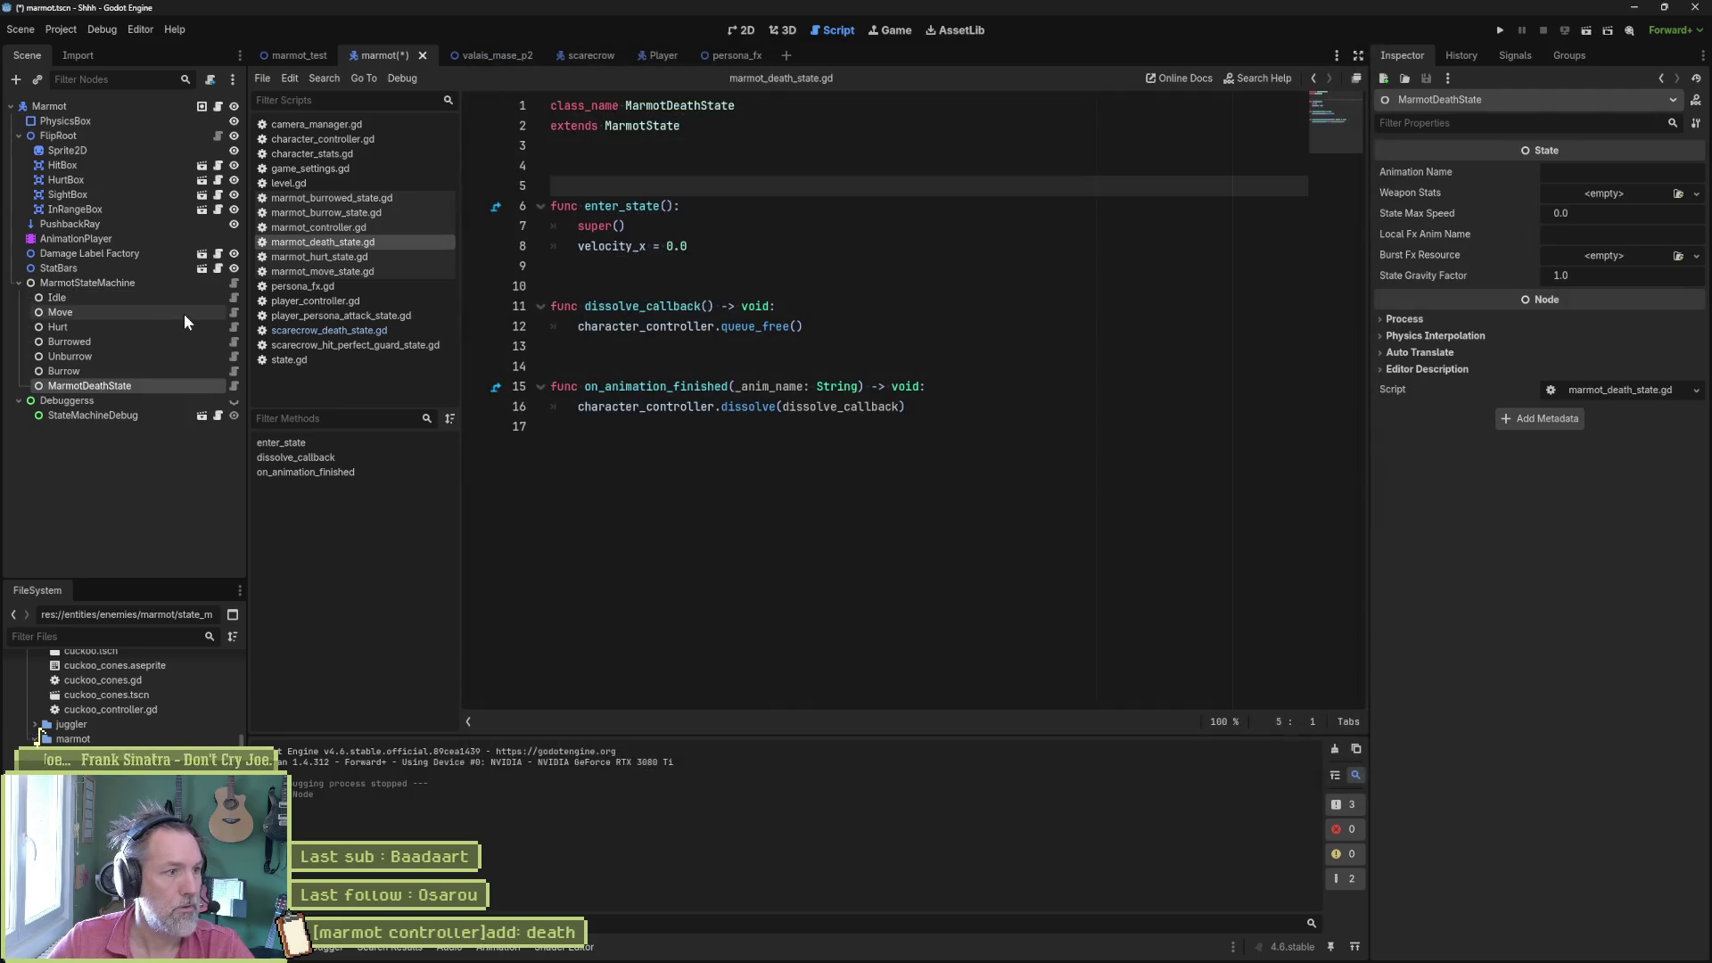
pyautogui.click(169, 384)
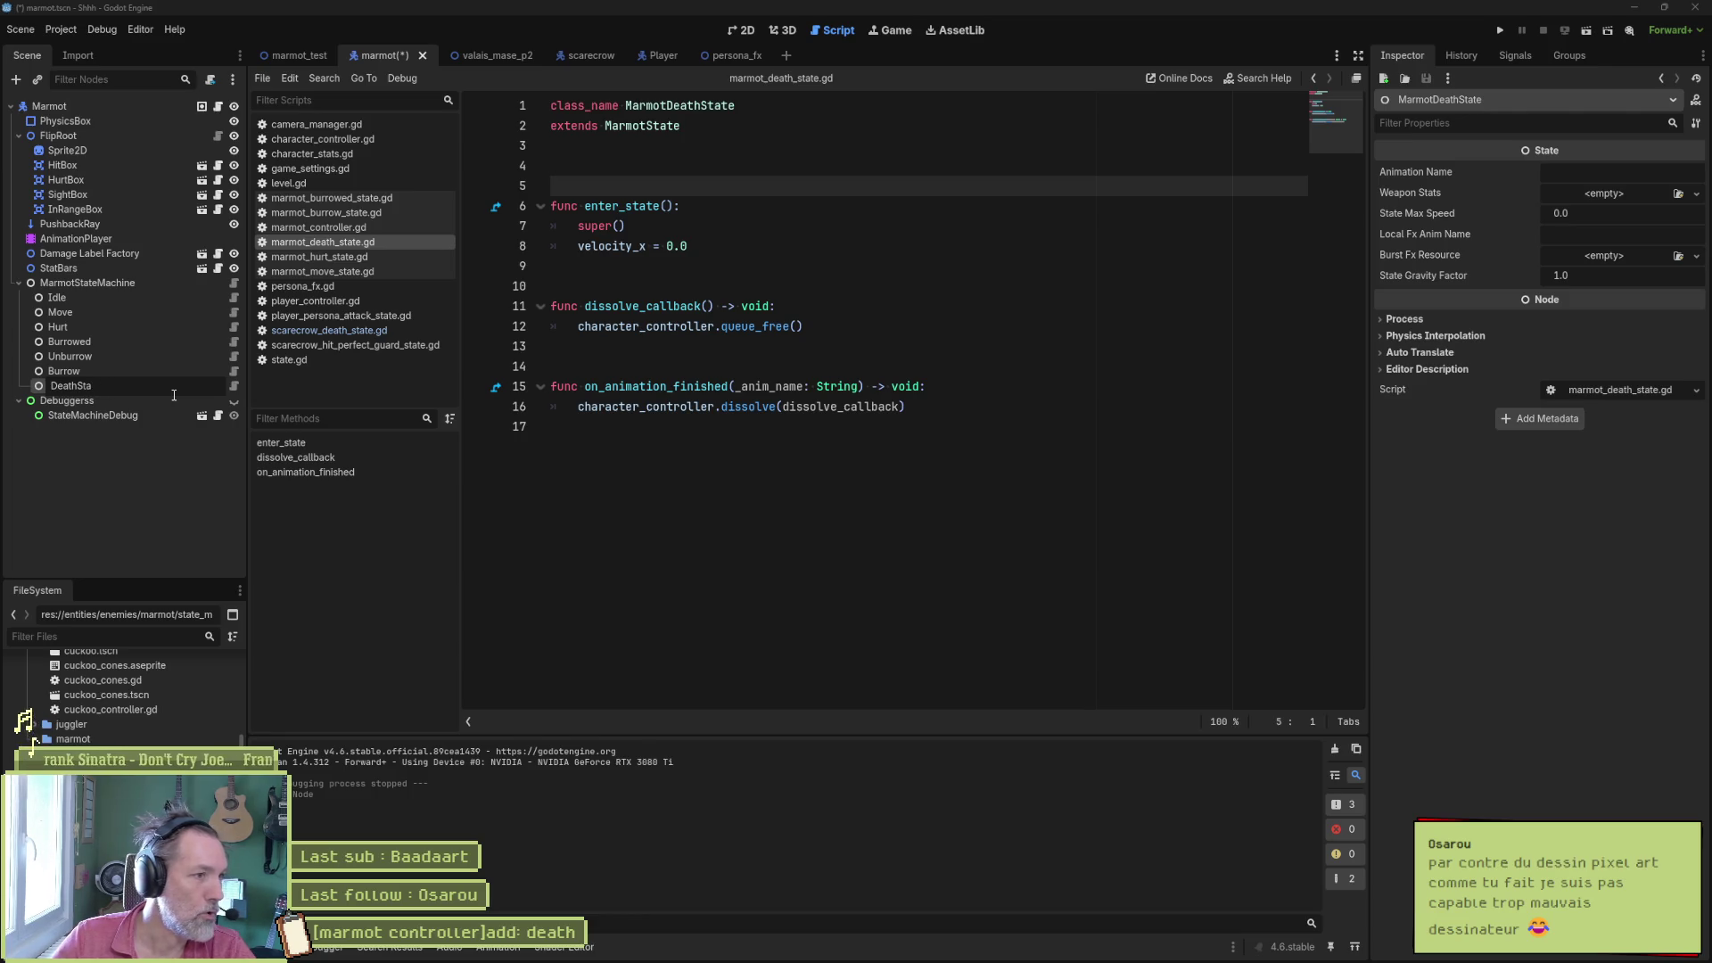
pyautogui.press('Return')
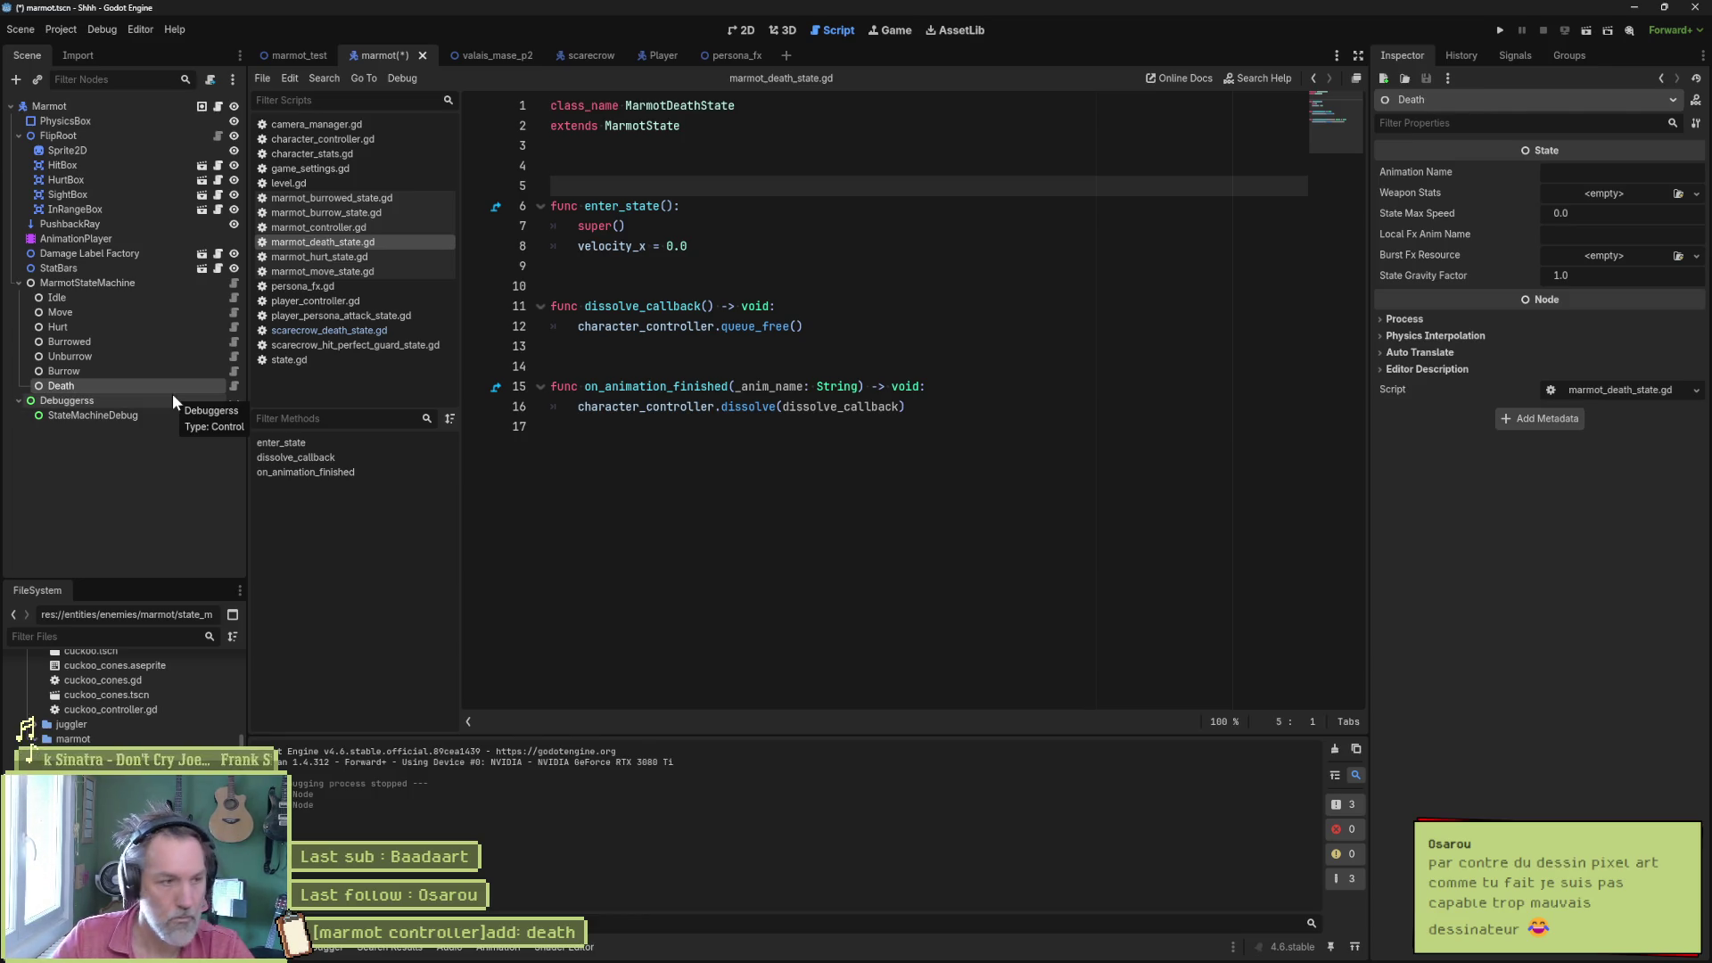
pyautogui.click(233, 281)
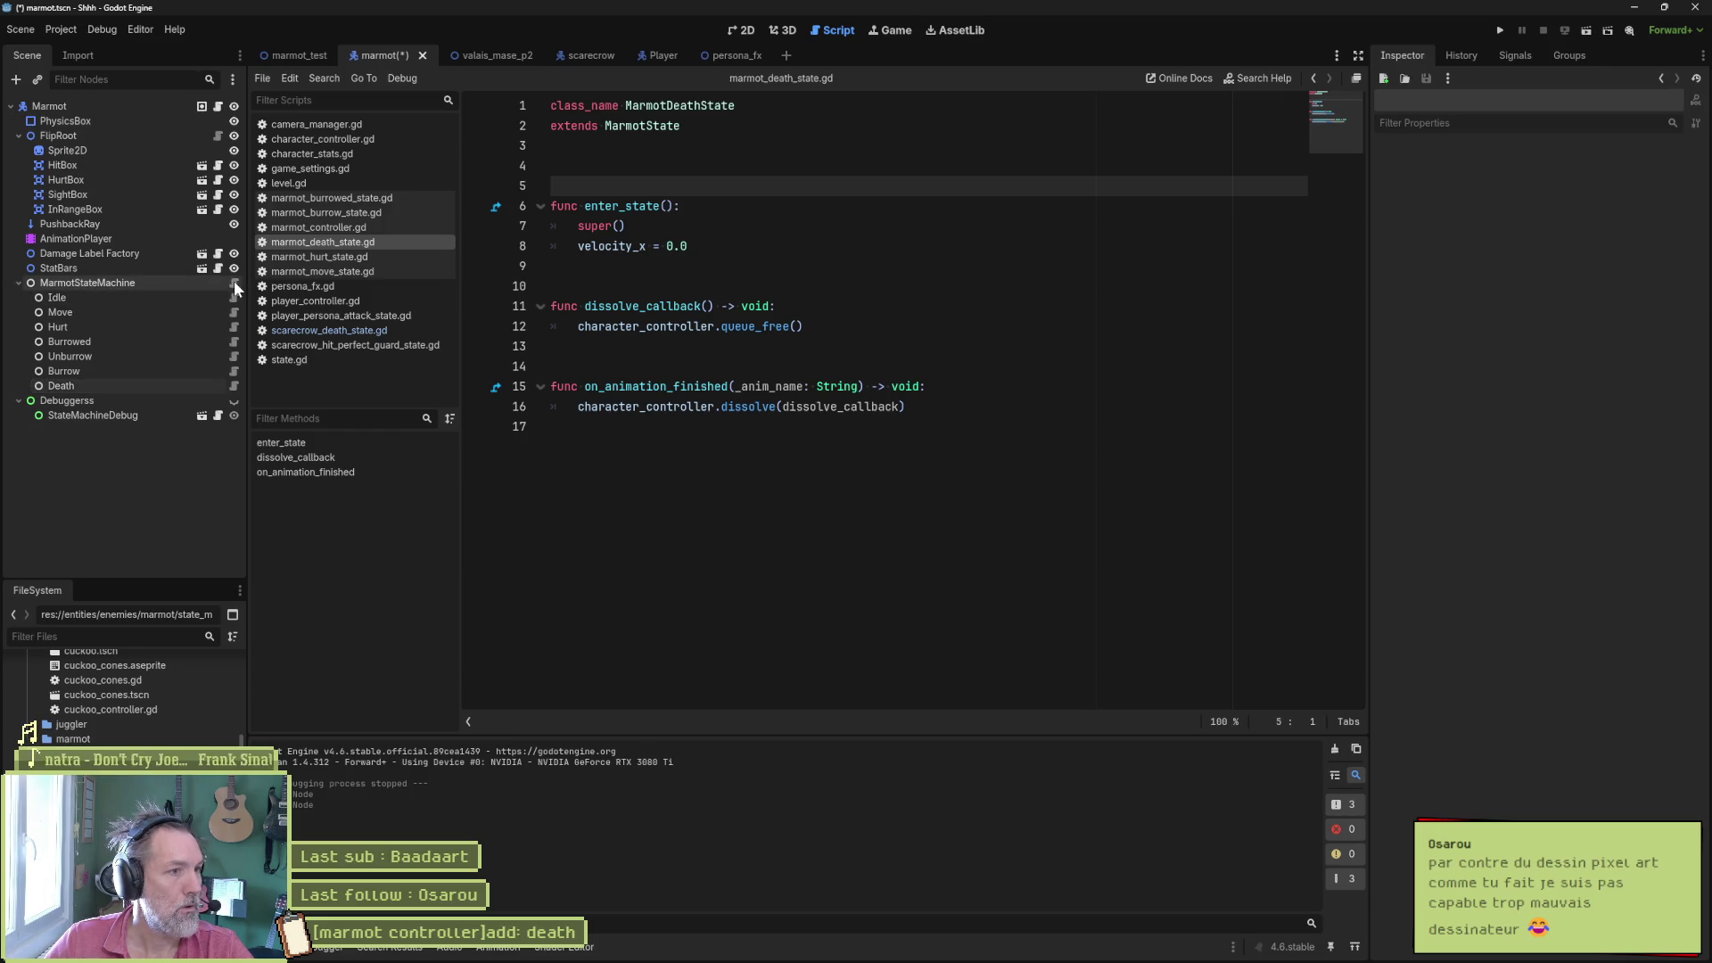
pyautogui.moveTo(82, 384); pyautogui.dragTo(783, 356)
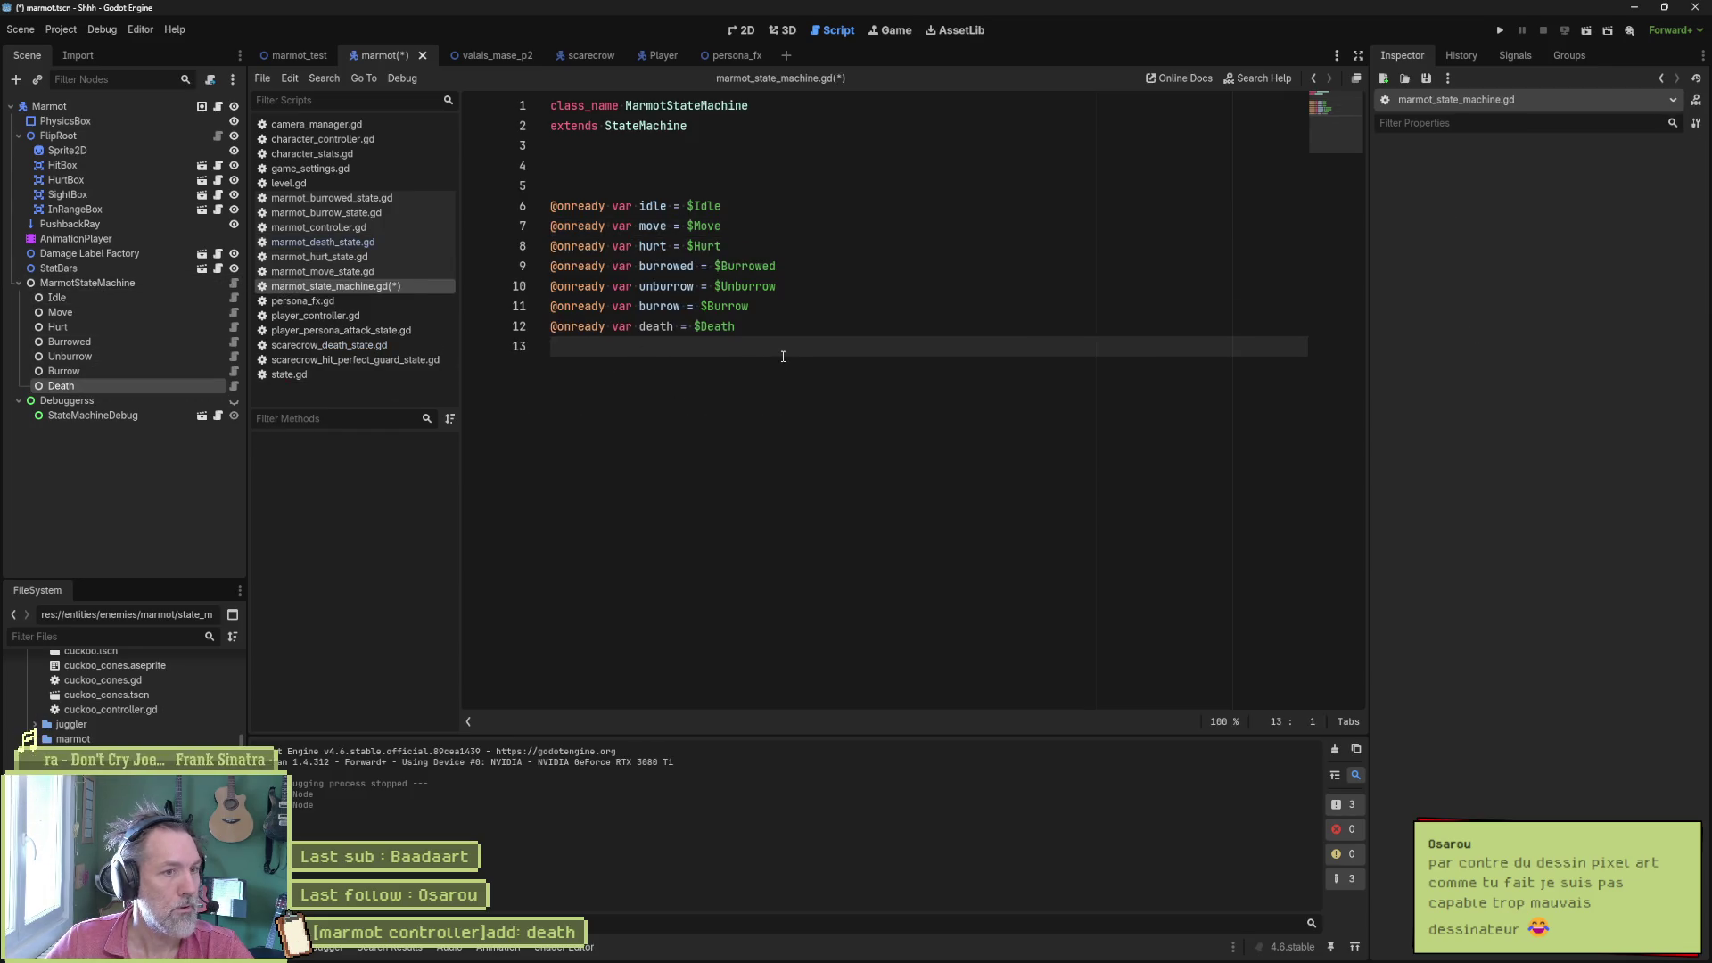
pyautogui.hotkey('ctrl', 's')
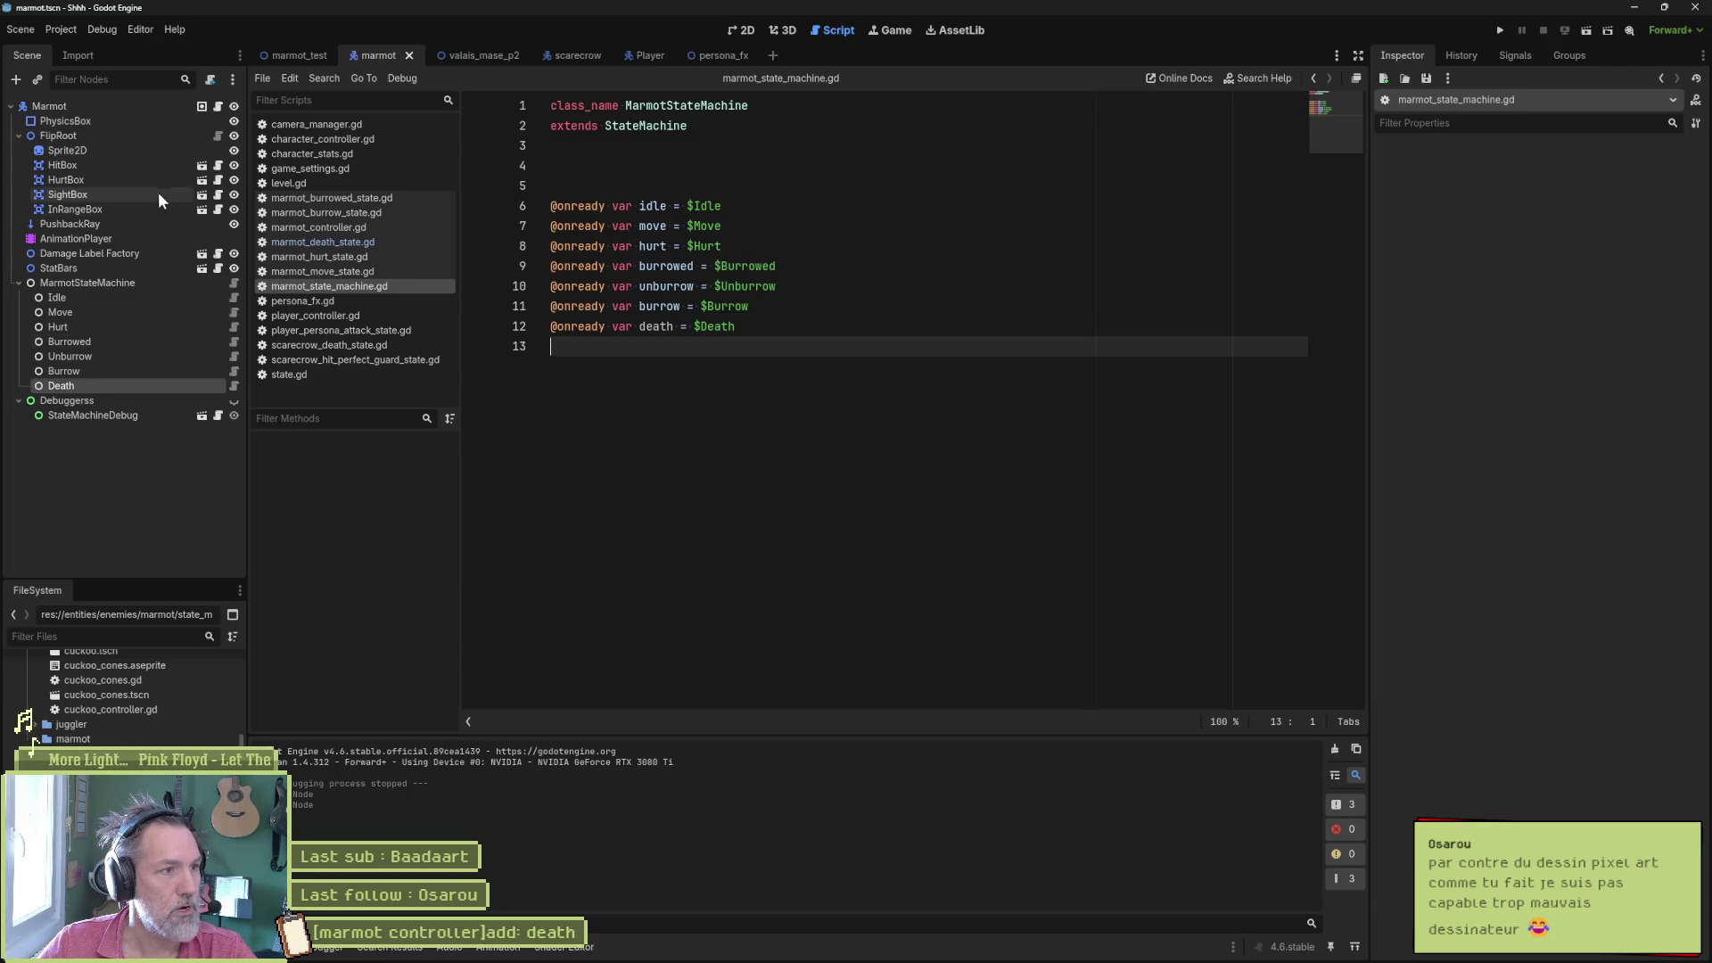
pyautogui.click(139, 285)
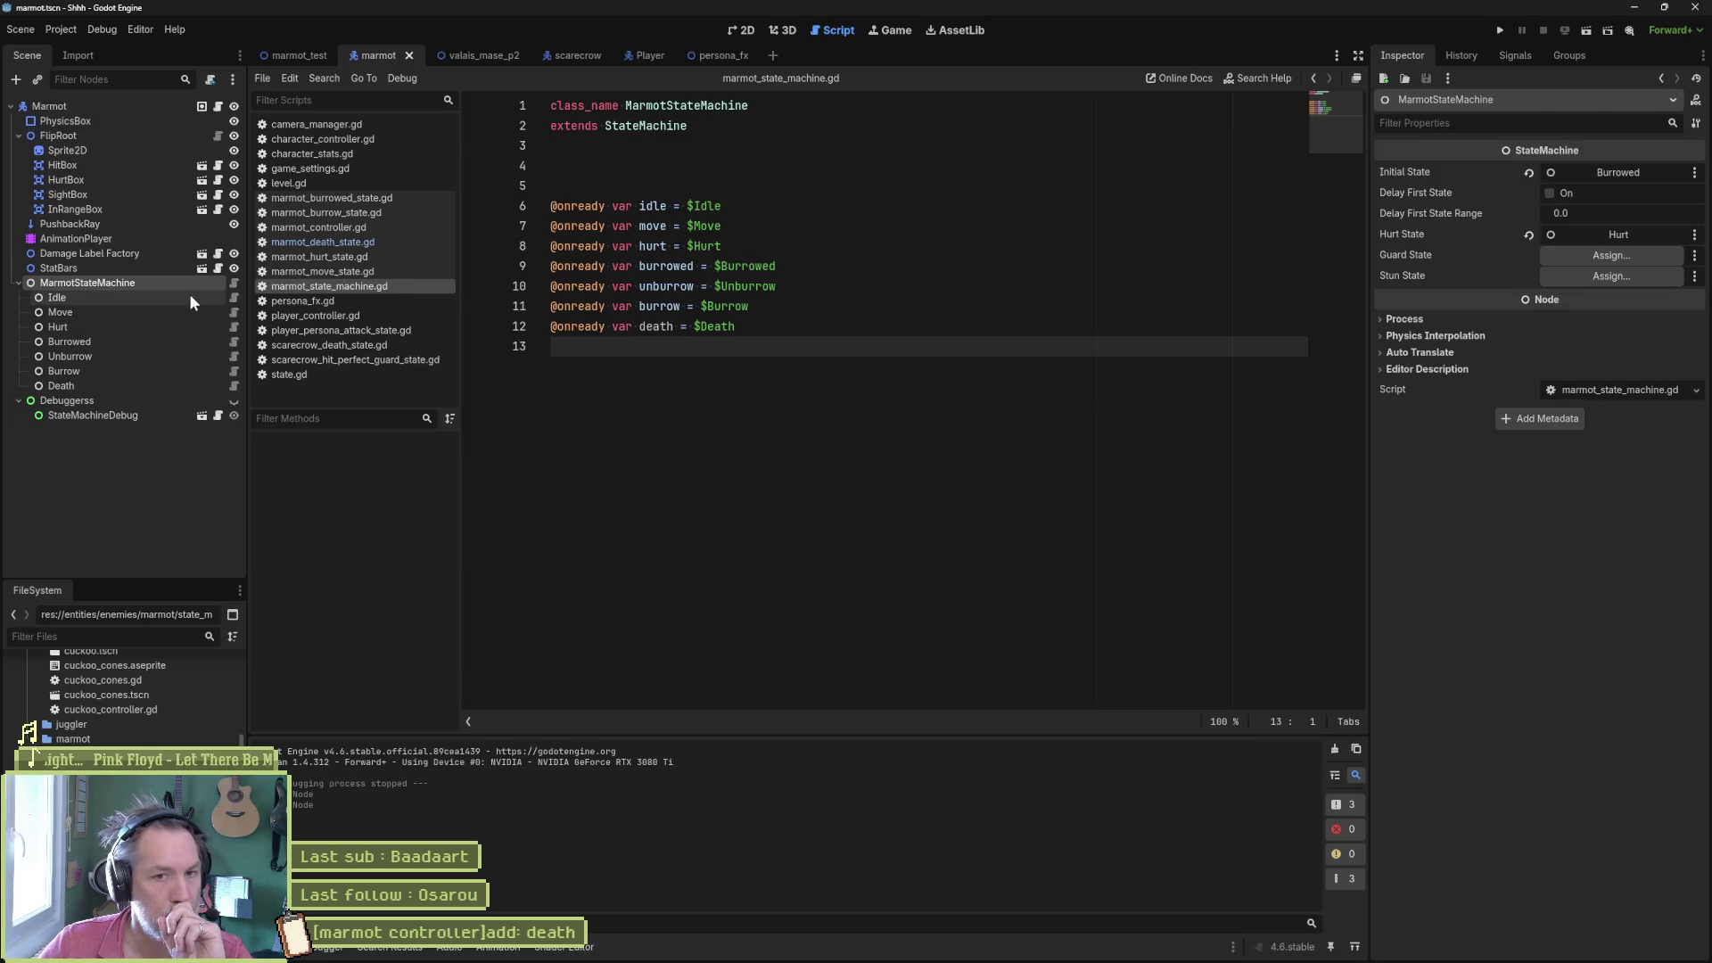
pyautogui.click(230, 328)
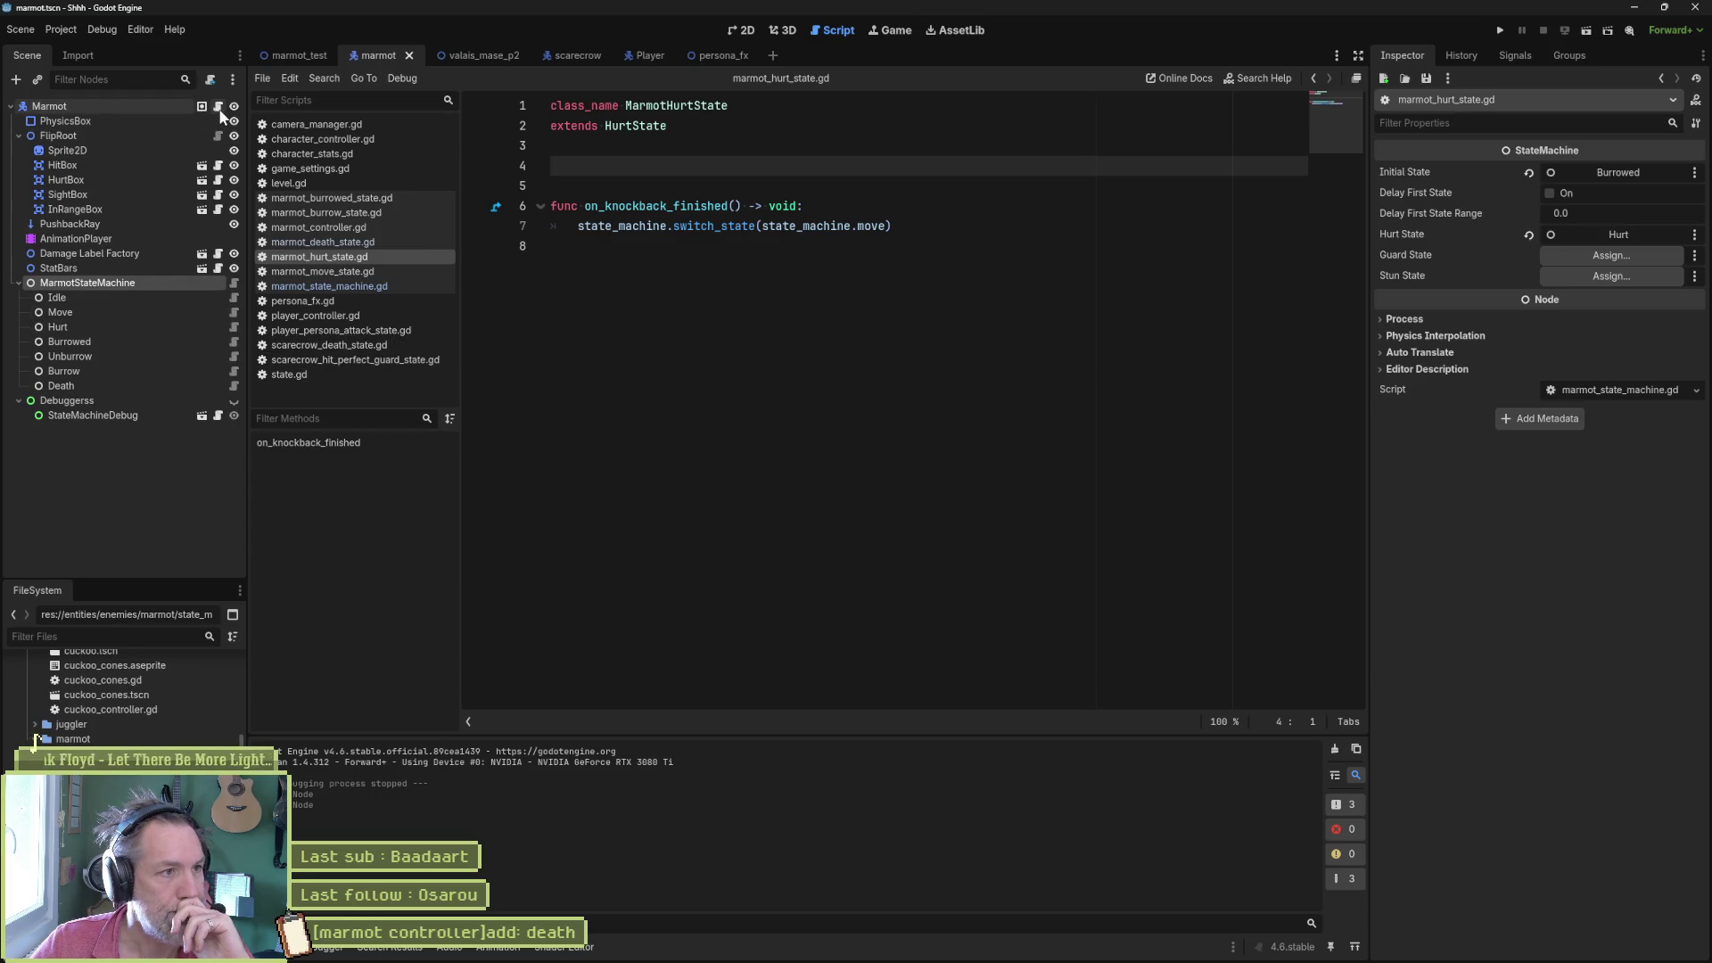
# - Read the on_hurt handler near line 219 of character_controller.gd, then switch to scarecrow_death_state.gd
pyautogui.click(330, 138)
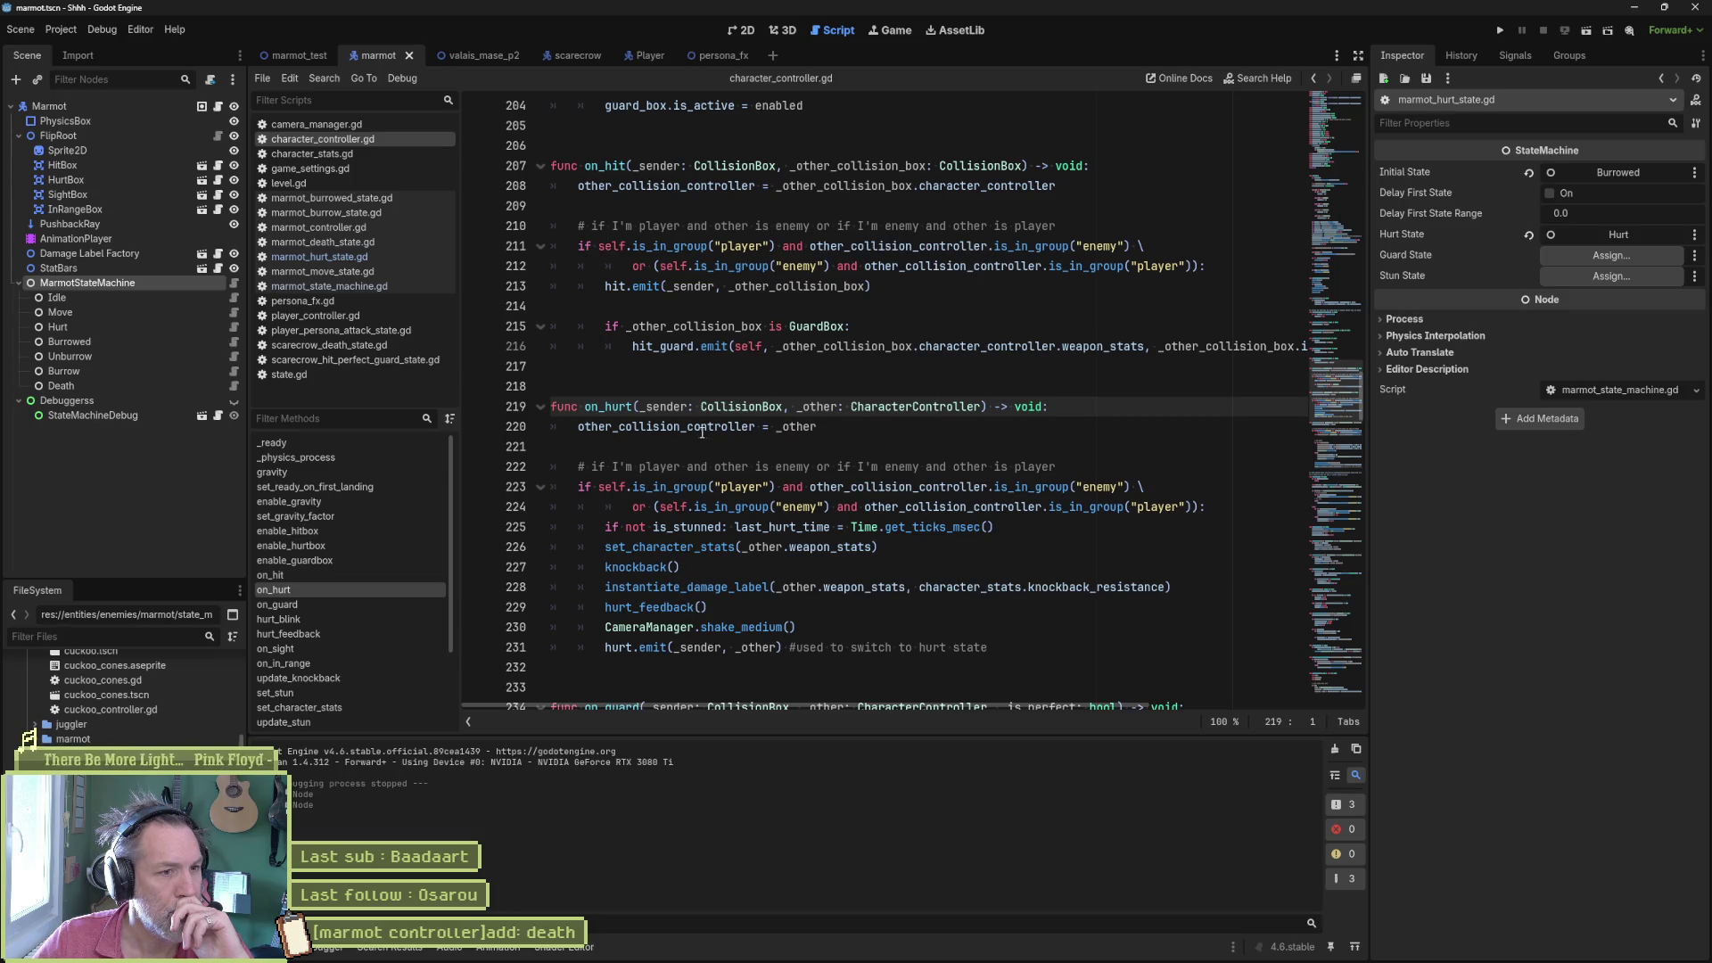
pyautogui.moveTo(693, 439)
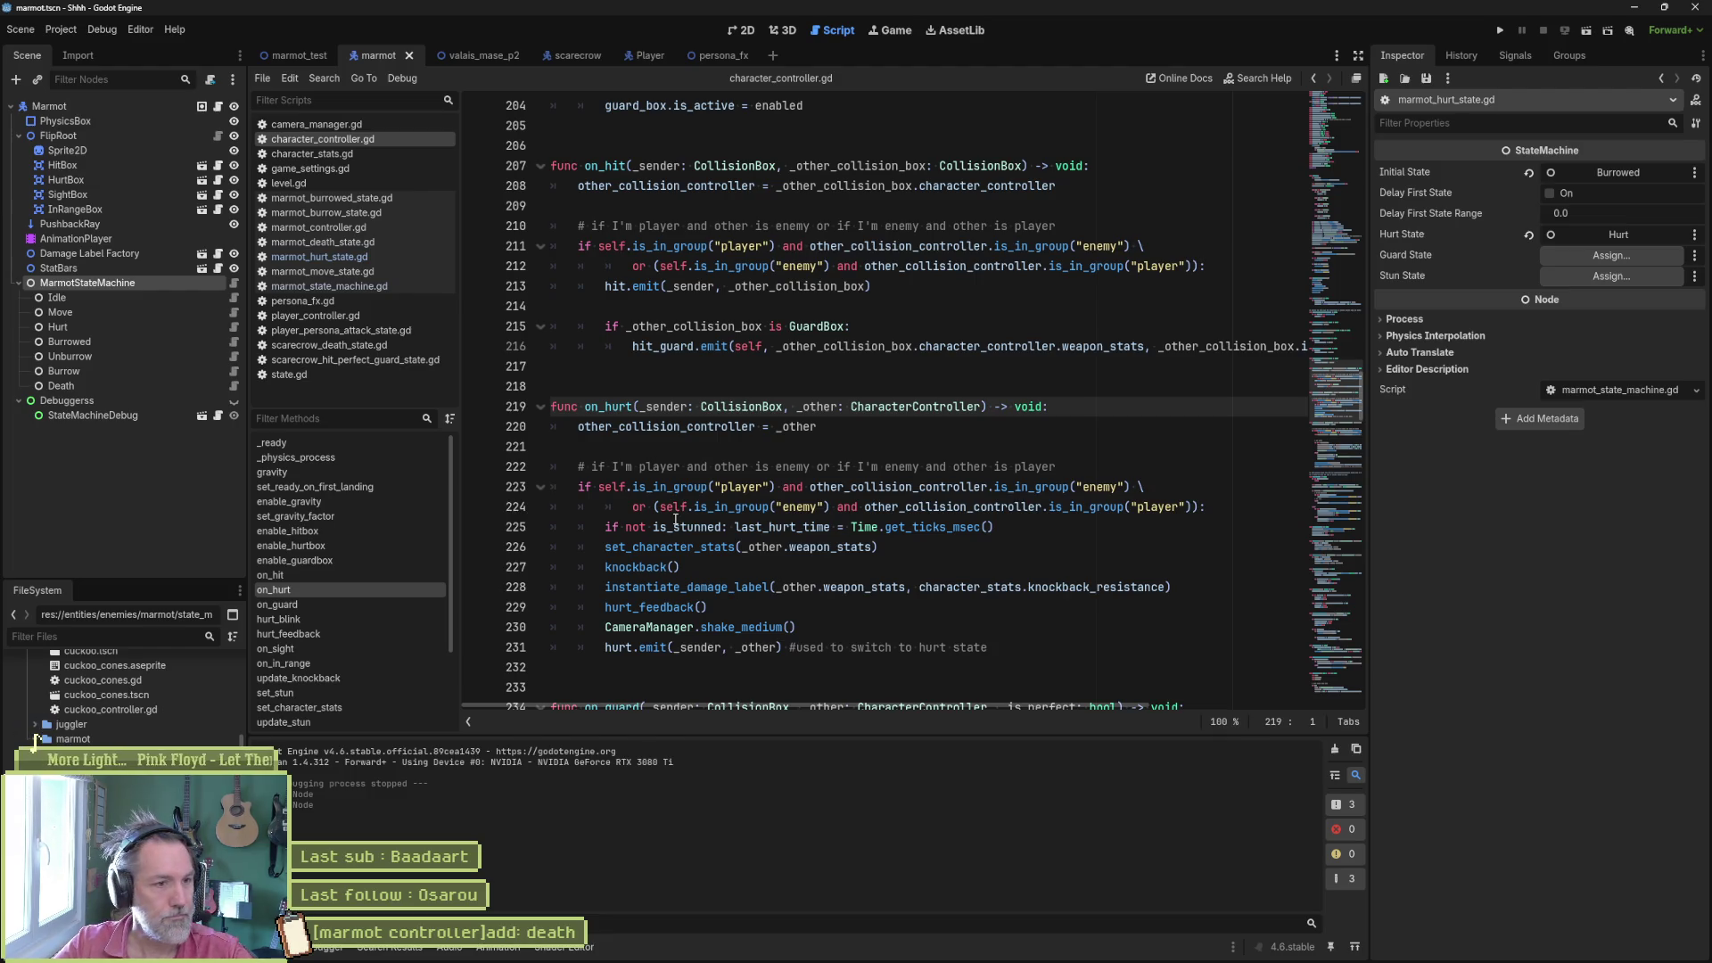
pyautogui.moveTo(689, 521)
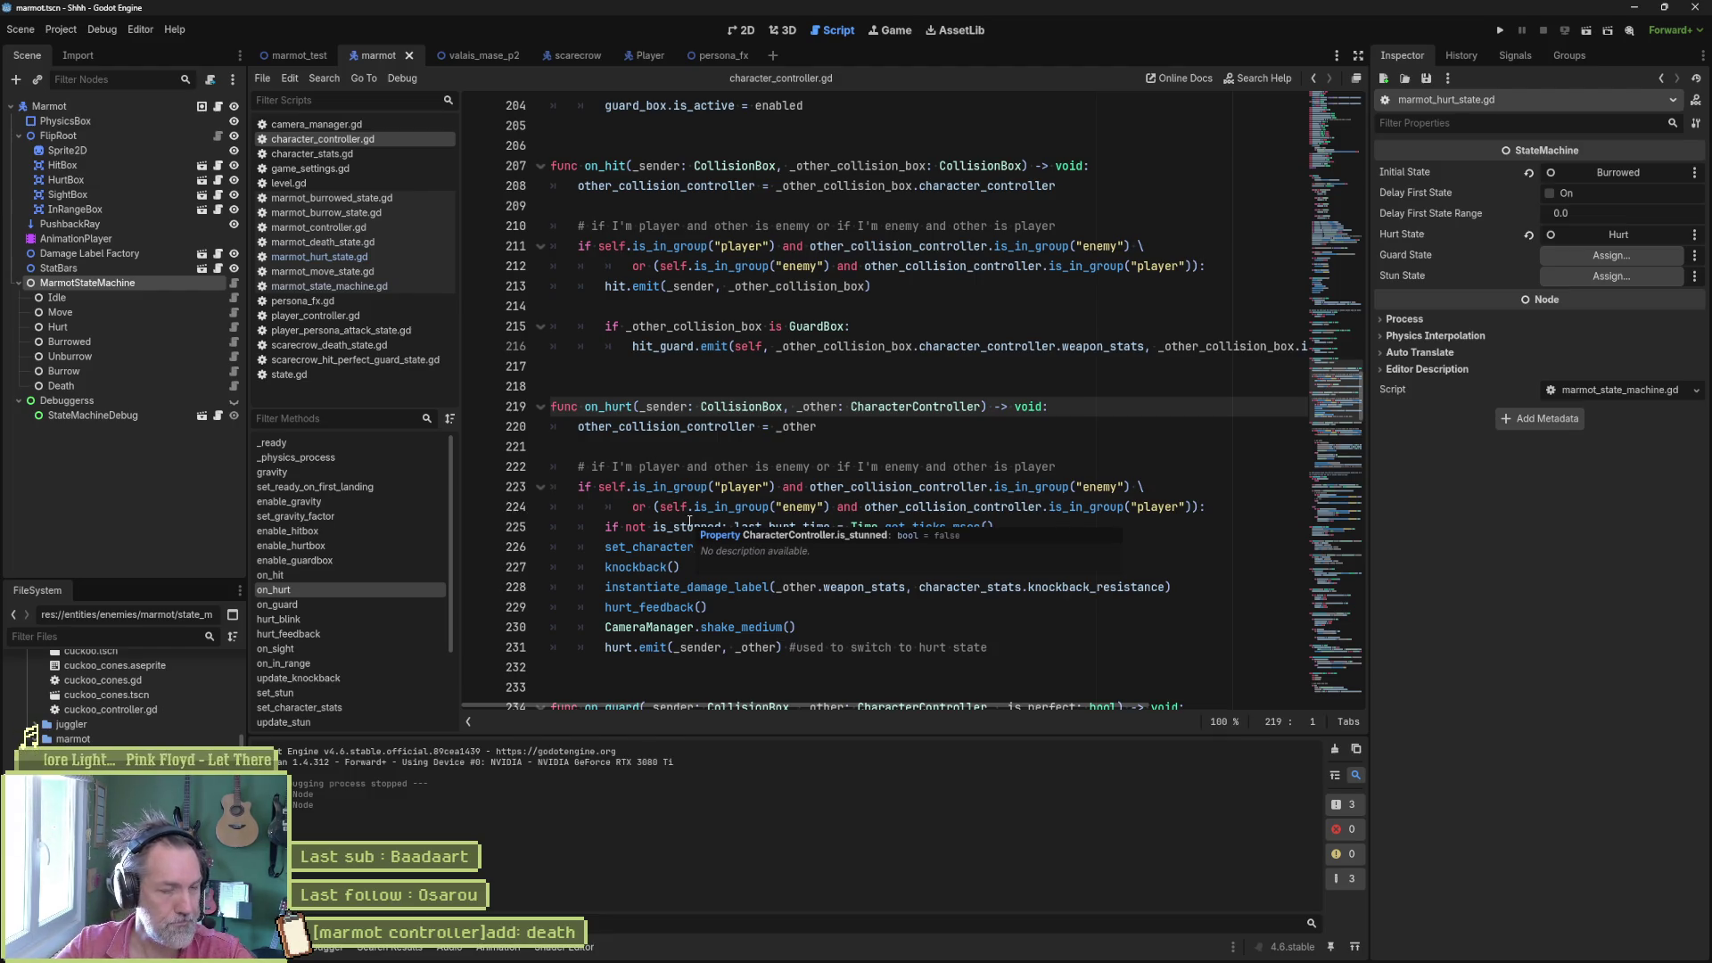
pyautogui.click(747, 450)
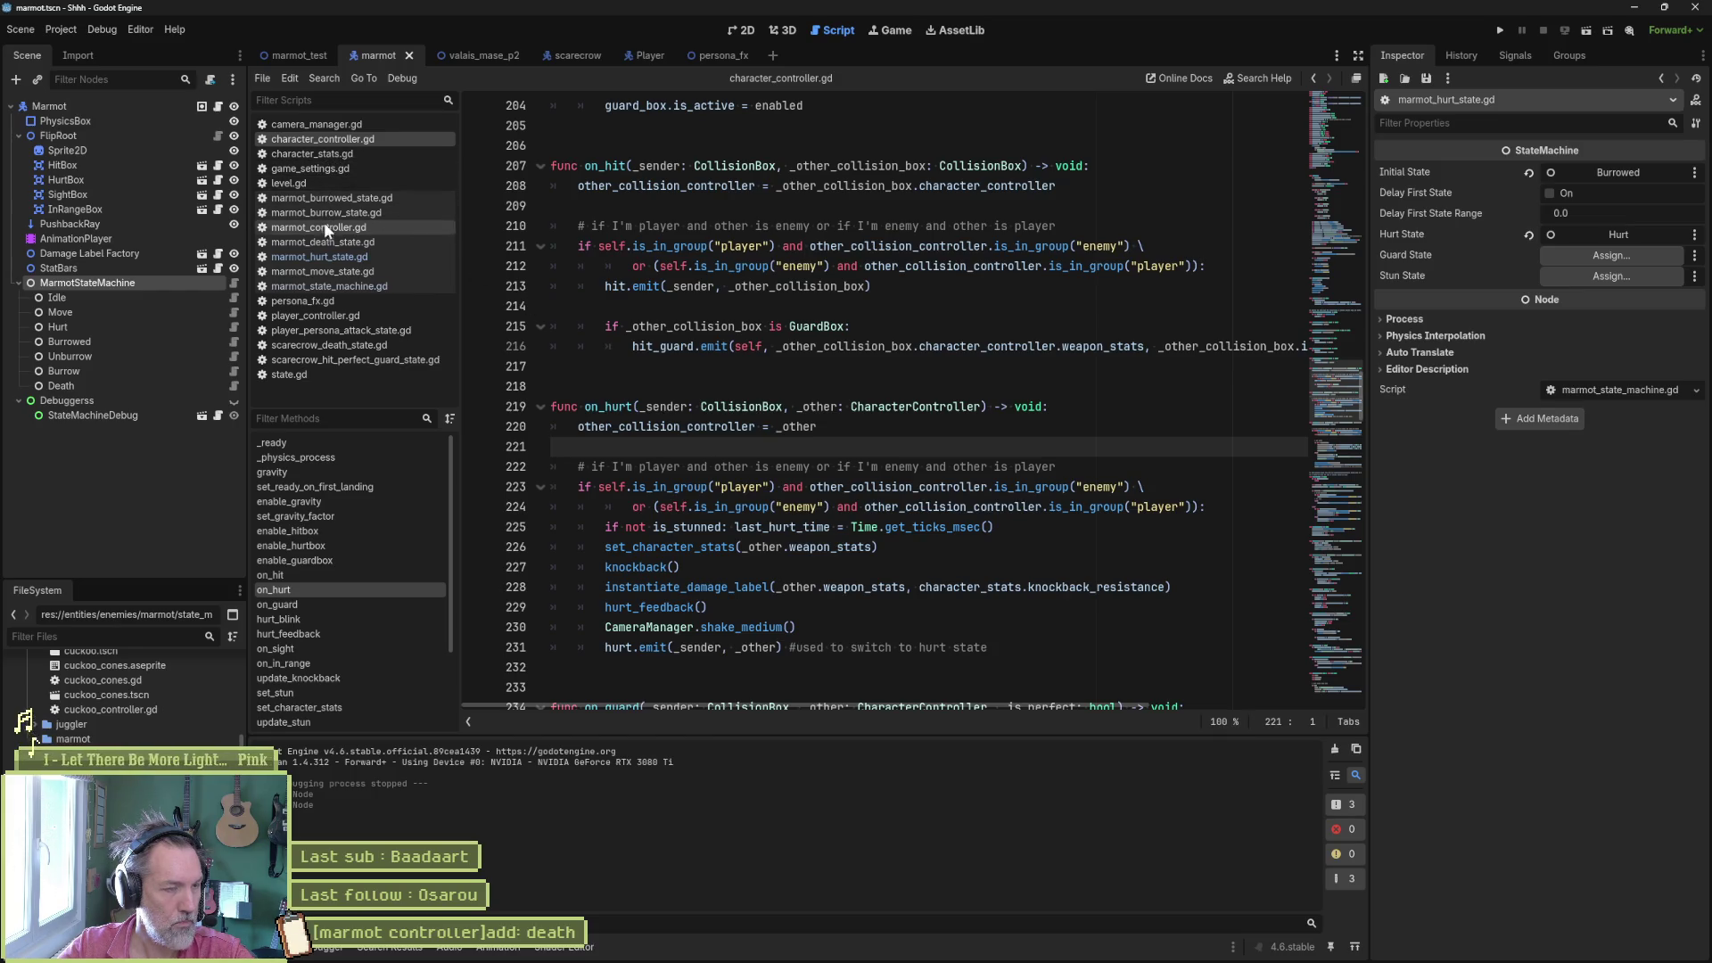
pyautogui.click(344, 345)
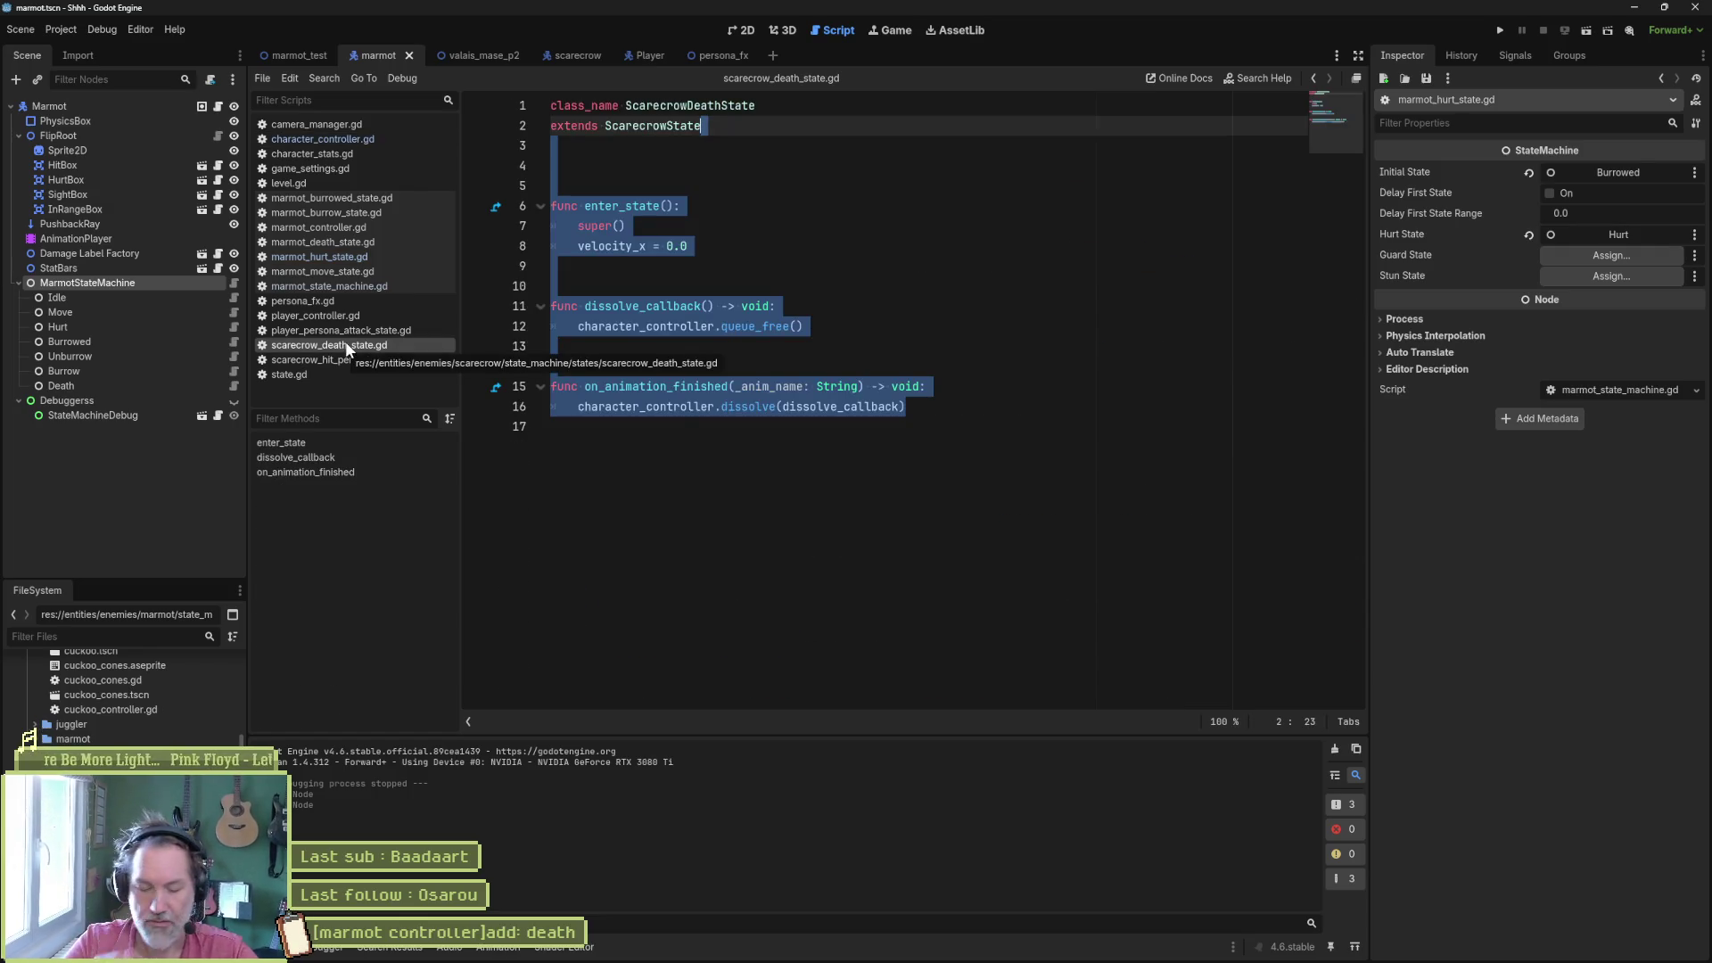
# - Inspect the scarecrow Grounded state's transition checks on lines 8–19, then return to character_controller.gd
pyautogui.click(687, 306)
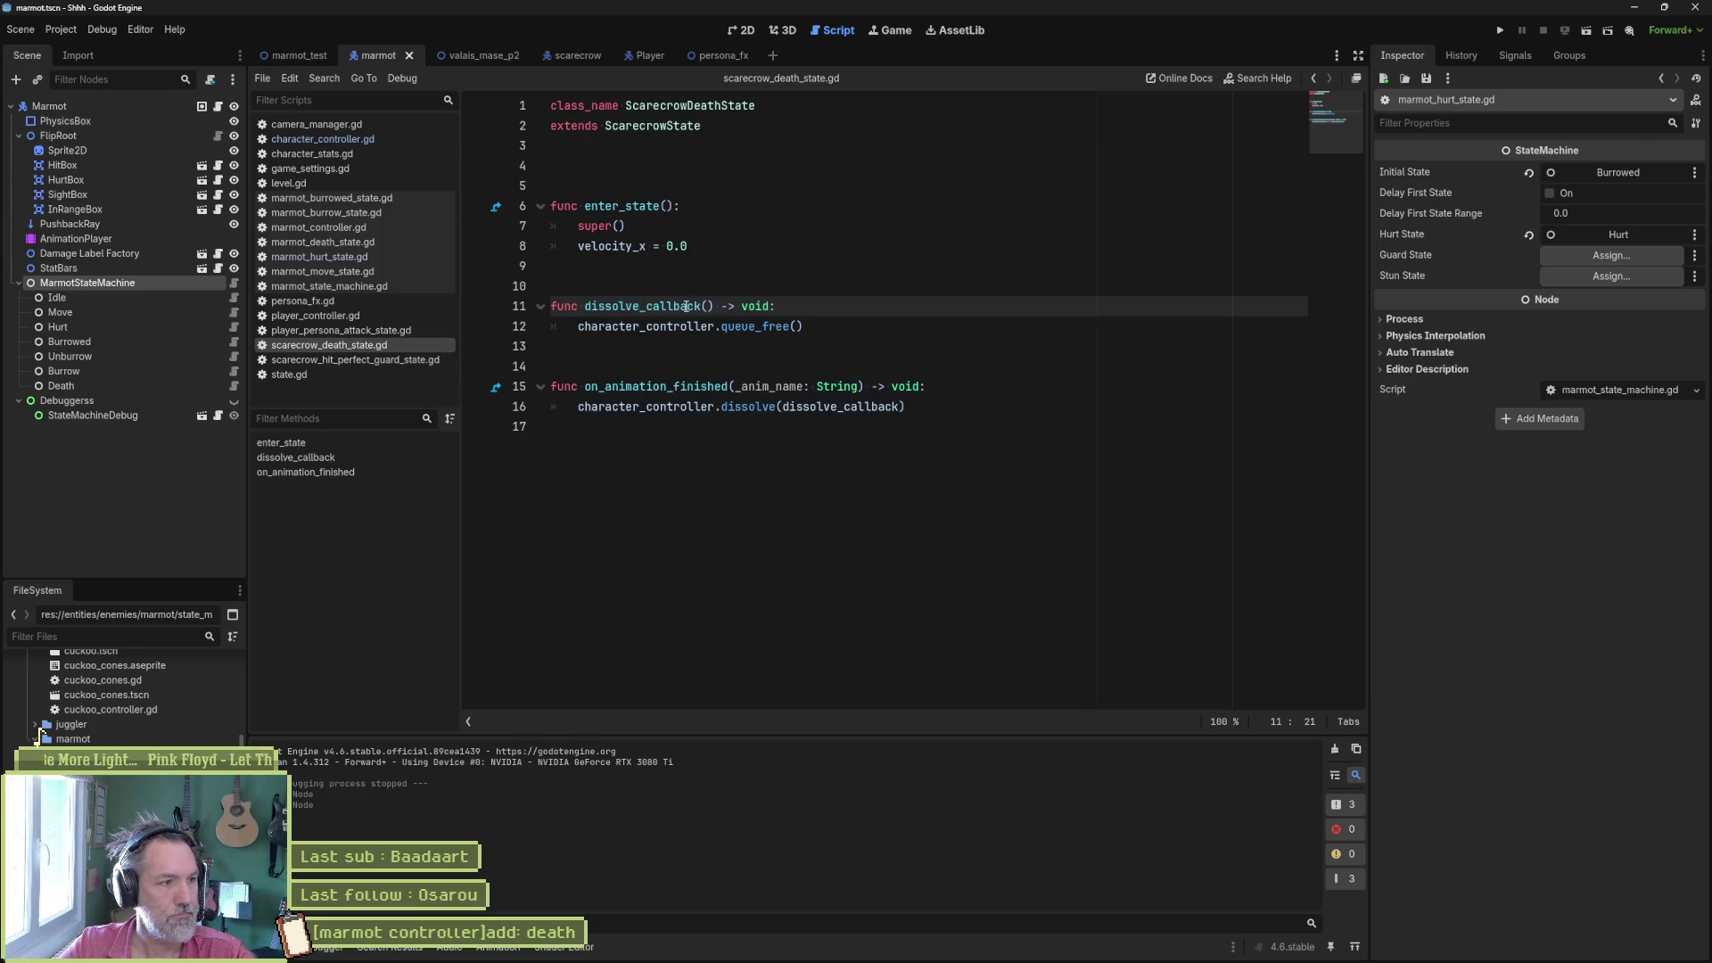
pyautogui.moveTo(600, 60)
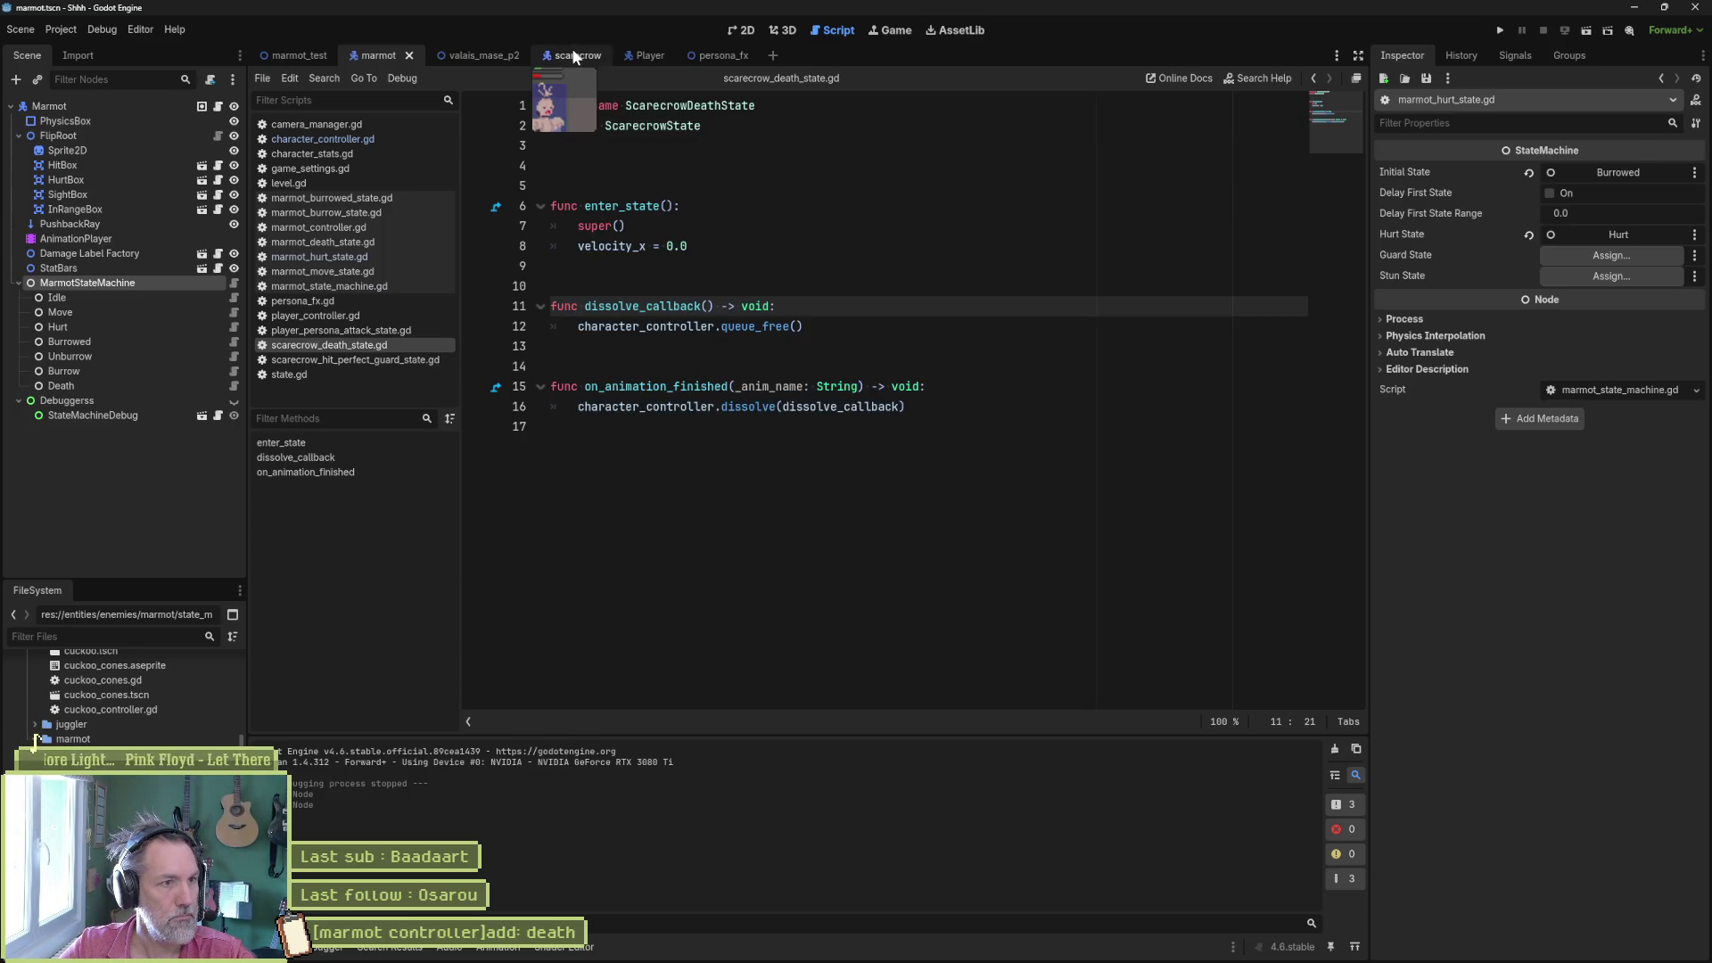
pyautogui.click(573, 57)
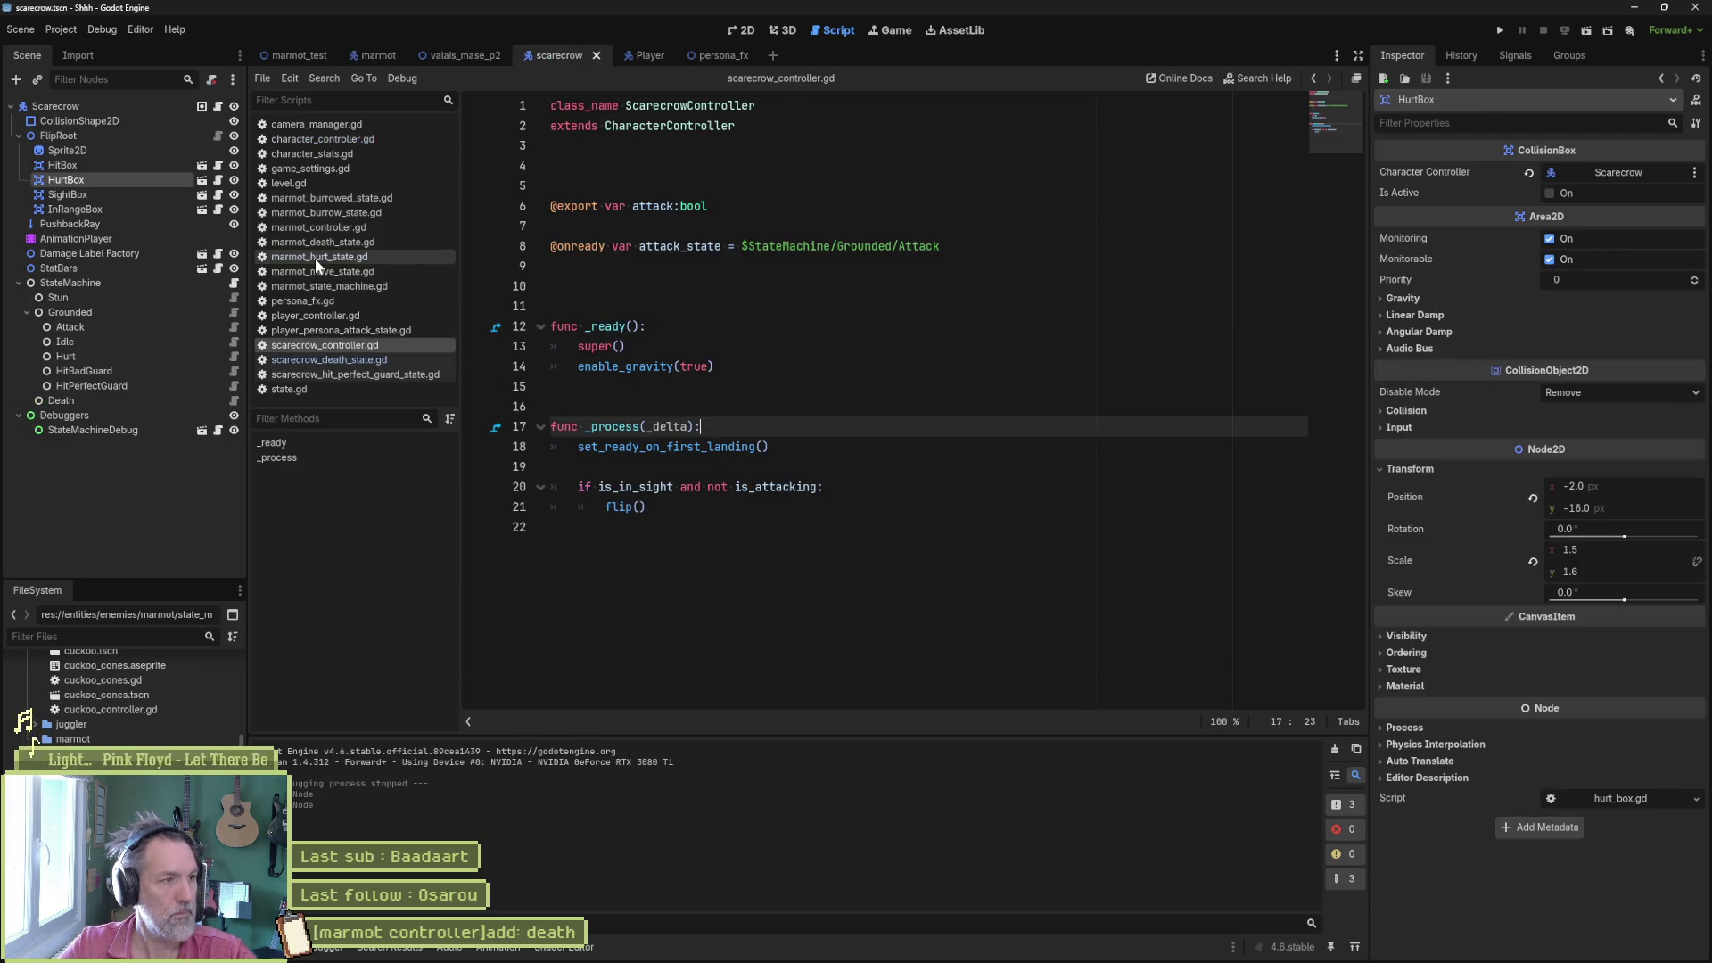
pyautogui.click(233, 313)
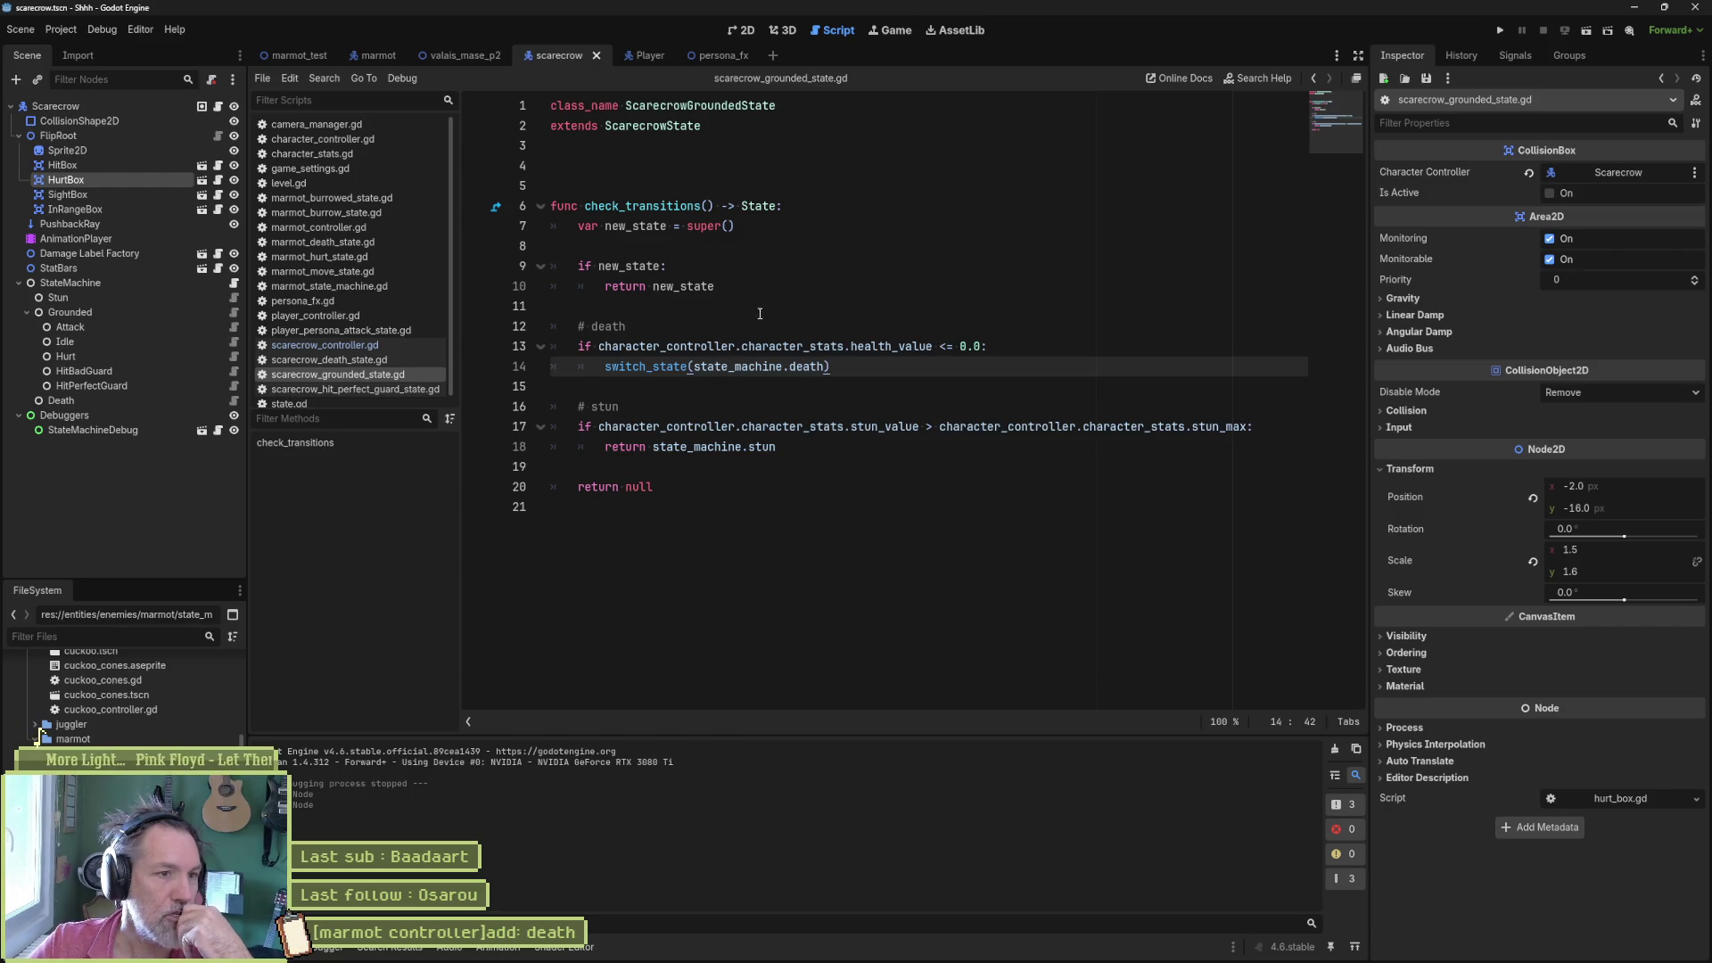
pyautogui.moveTo(555, 246); pyautogui.dragTo(821, 471)
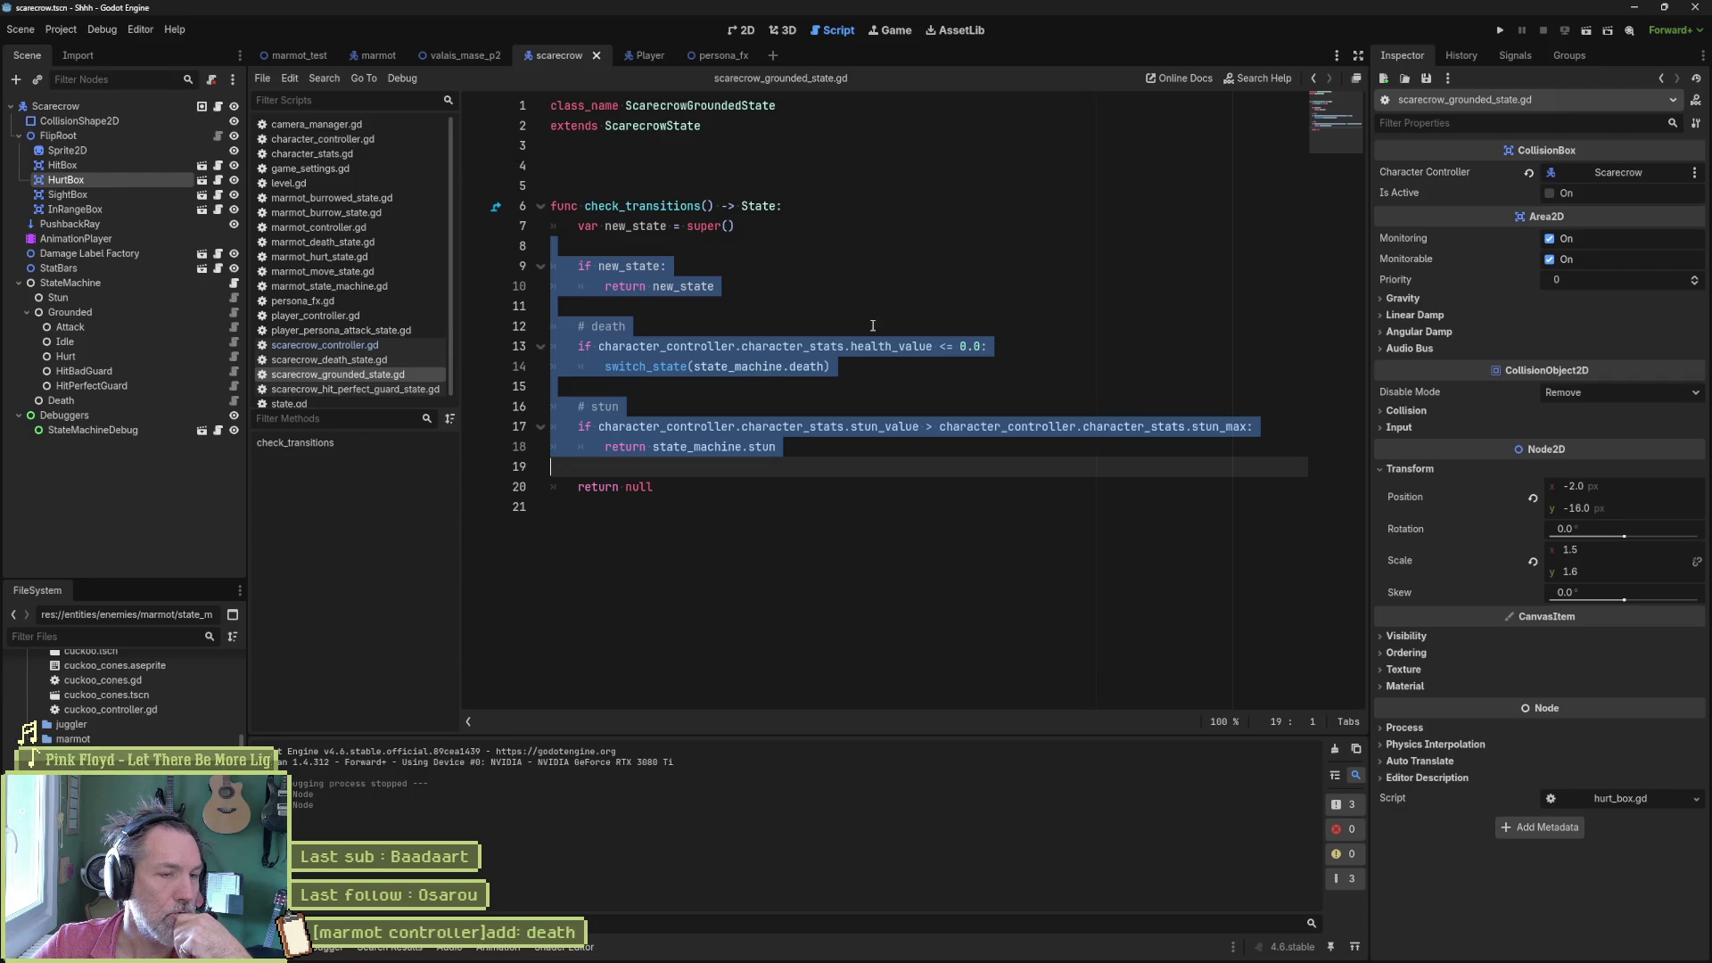
pyautogui.moveTo(811, 347)
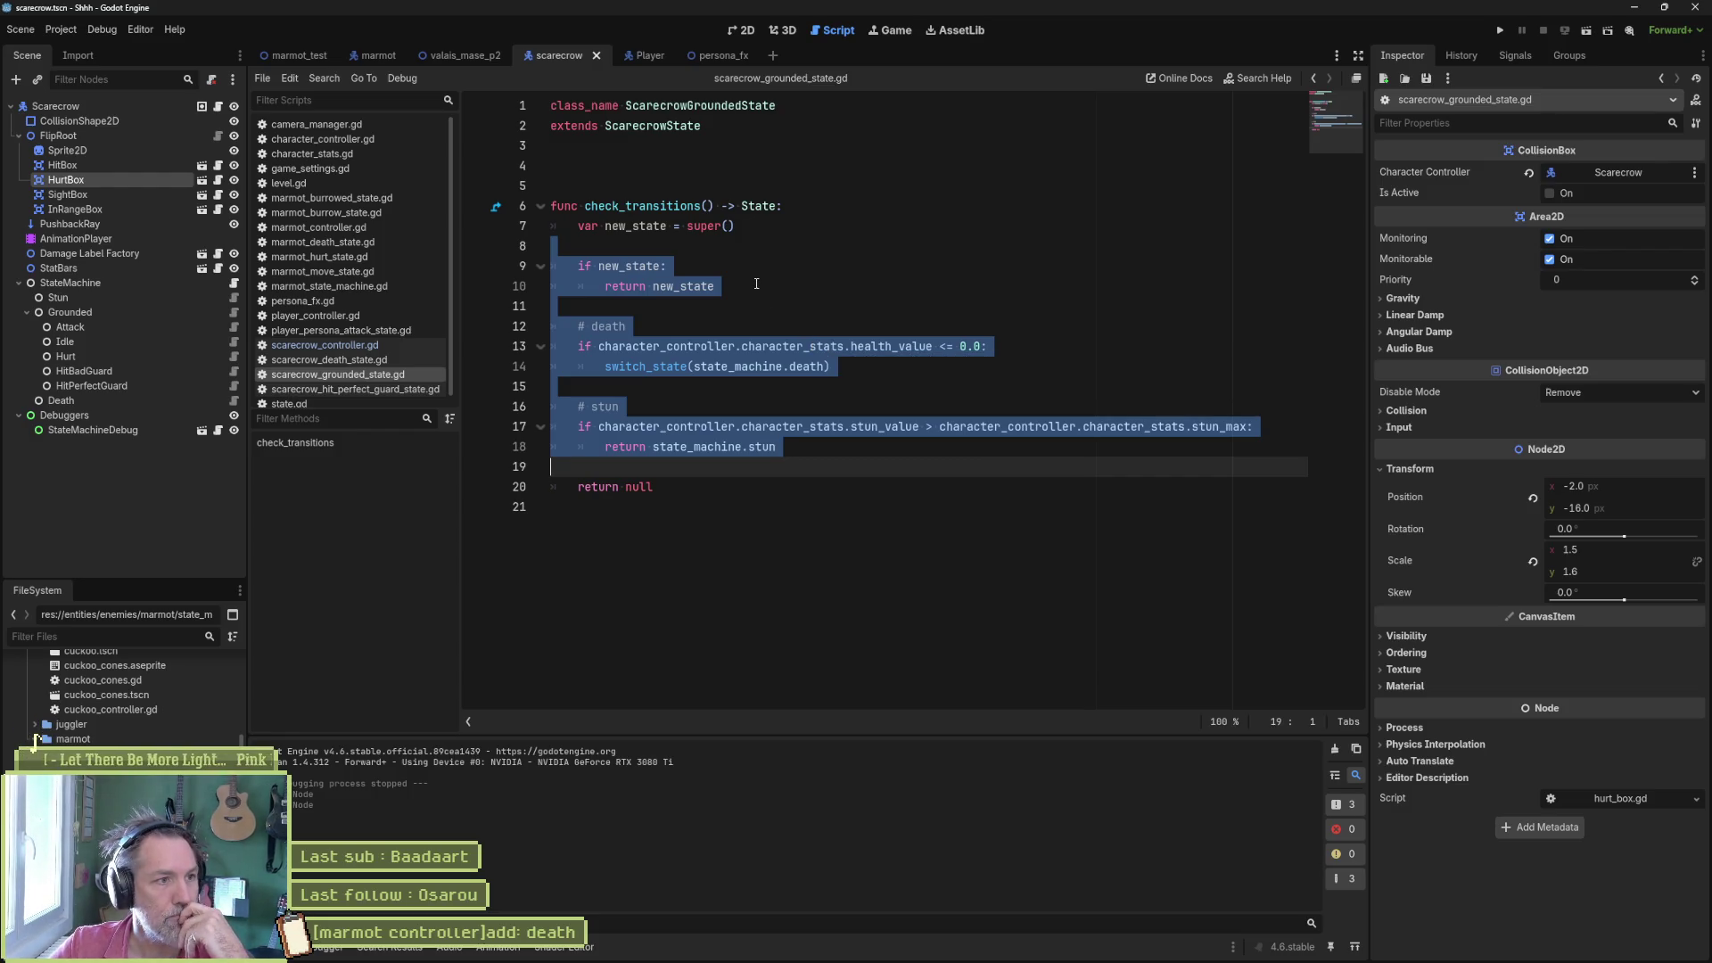
pyautogui.click(347, 140)
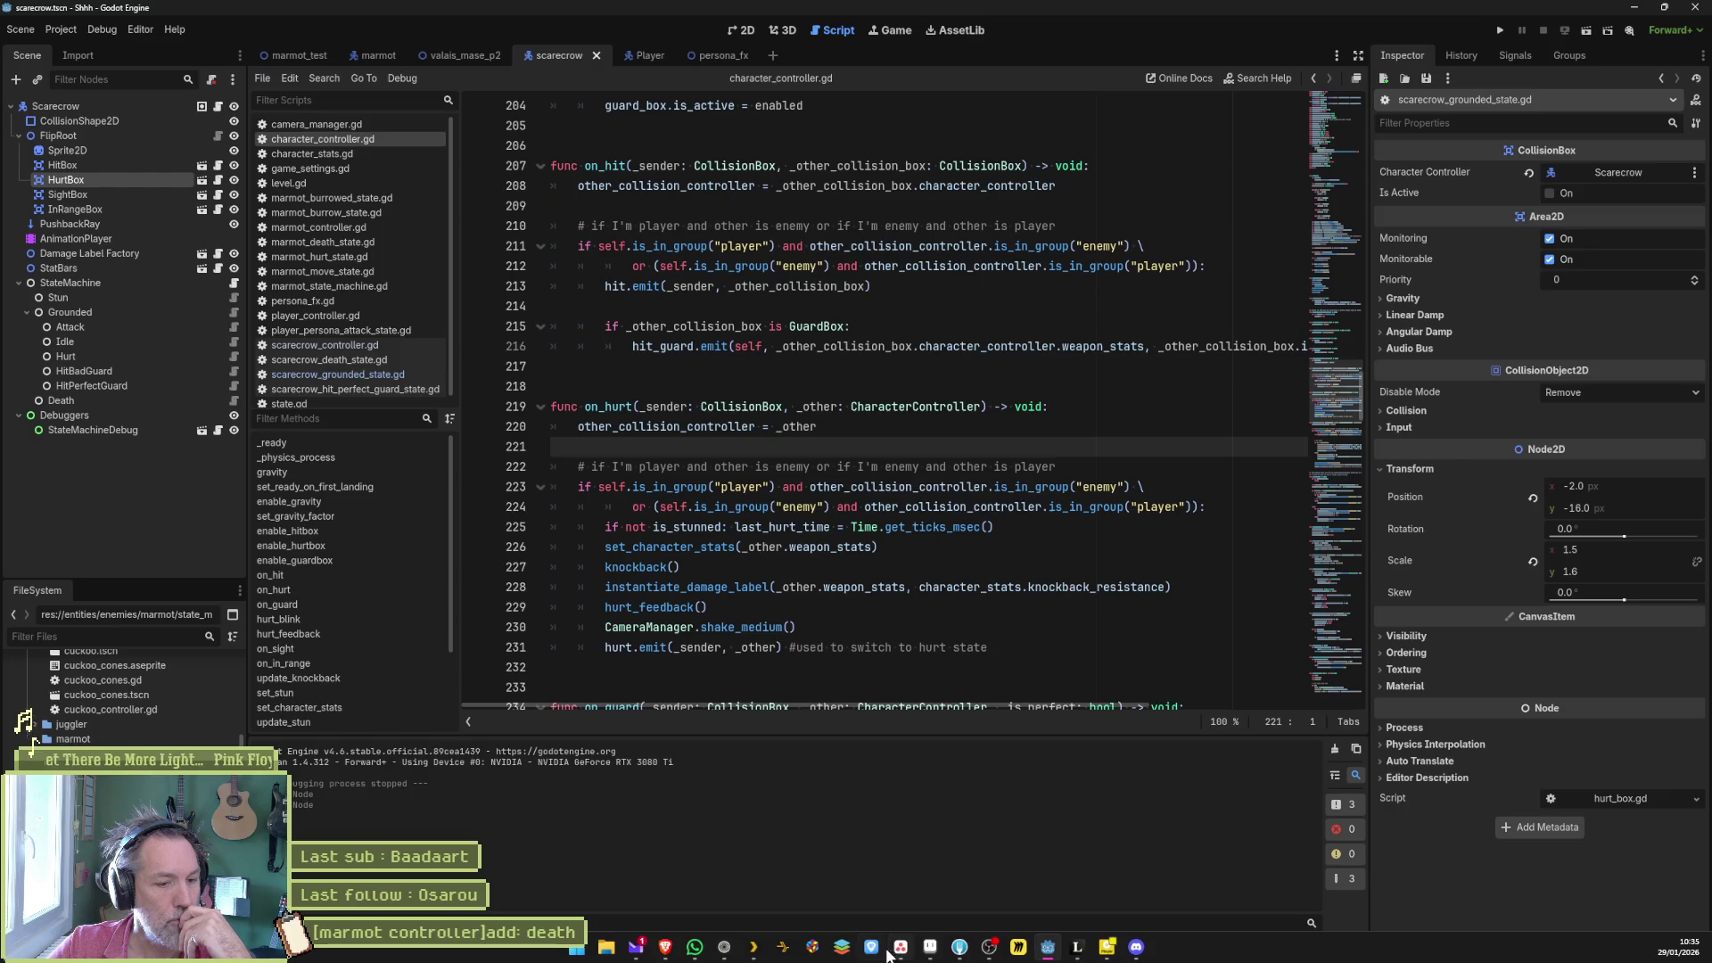
# - Add the task '[character controller]refacto: death should be in cc directly, not state dependant' atop In progress
pyautogui.click(899, 956)
pyautogui.click(653, 776)
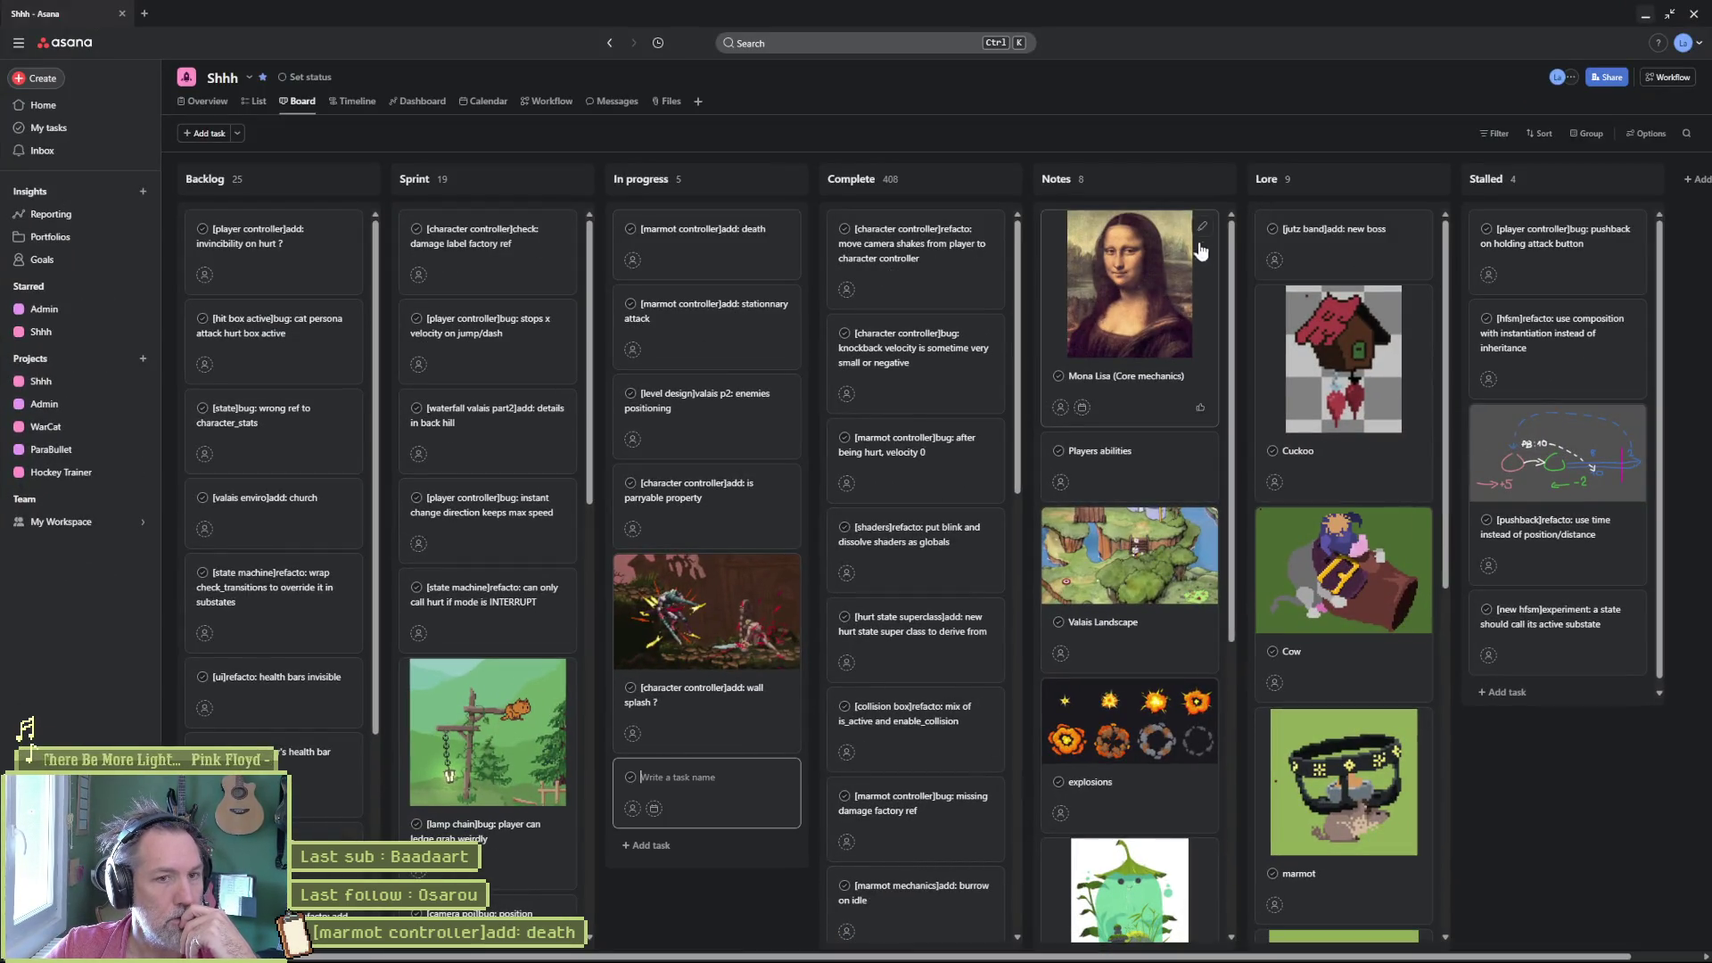
pyautogui.write('[')
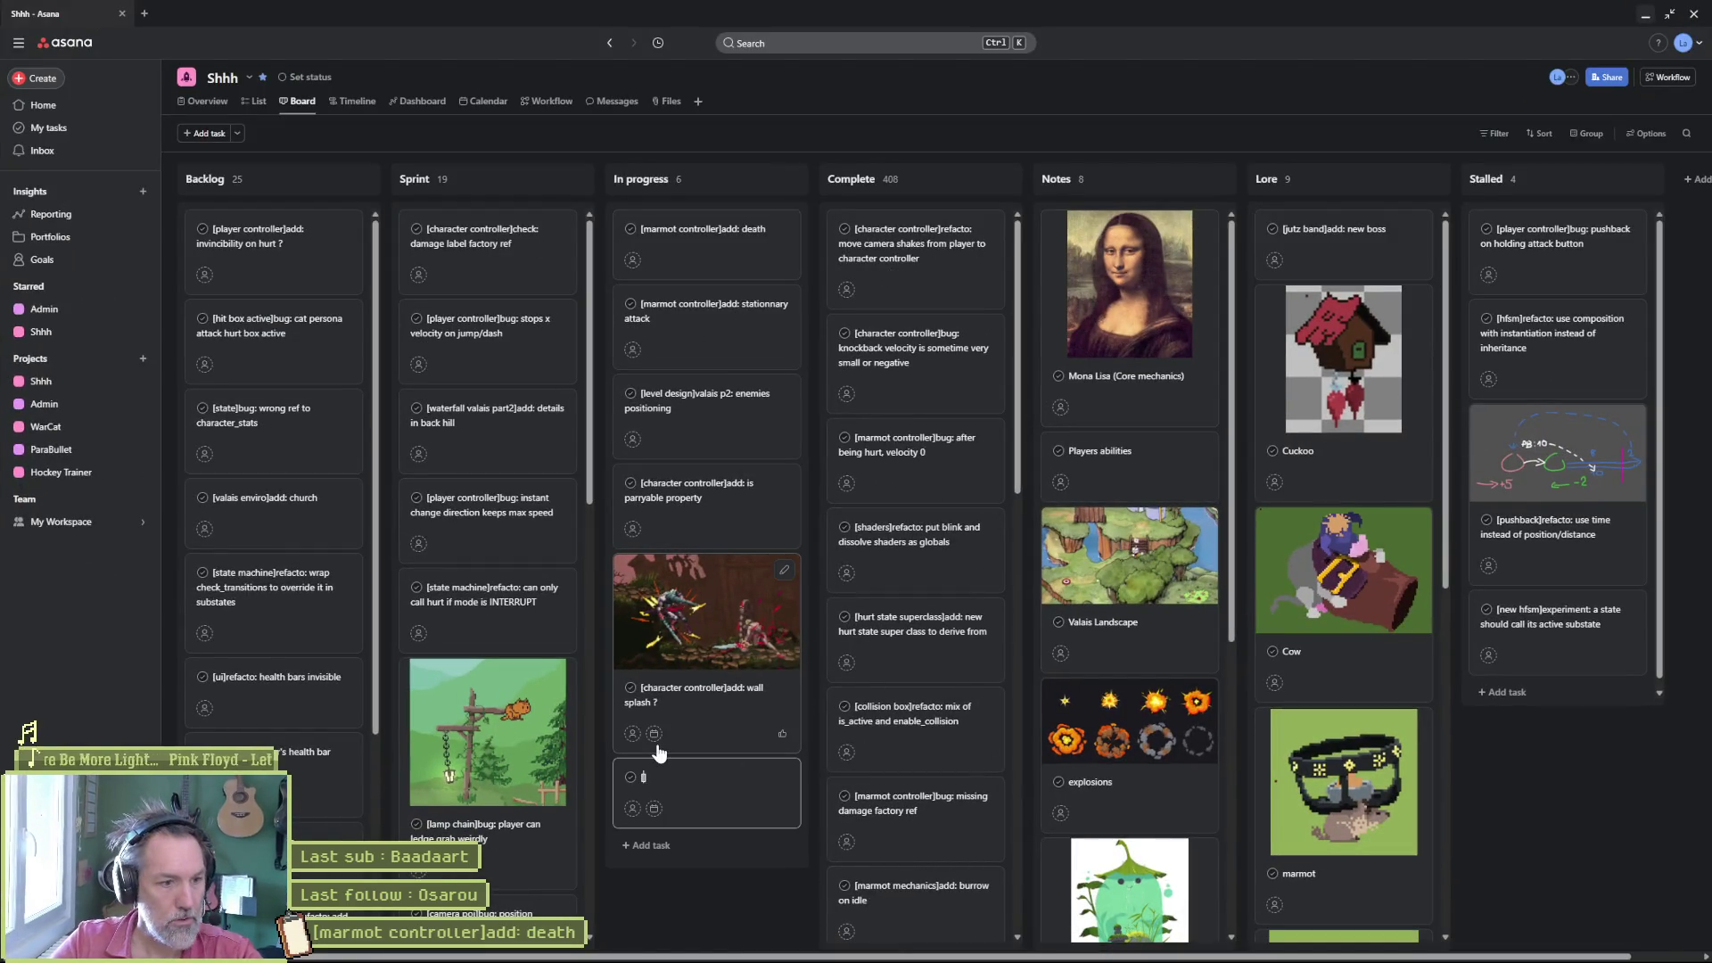
pyautogui.write('character controller]refacto:')
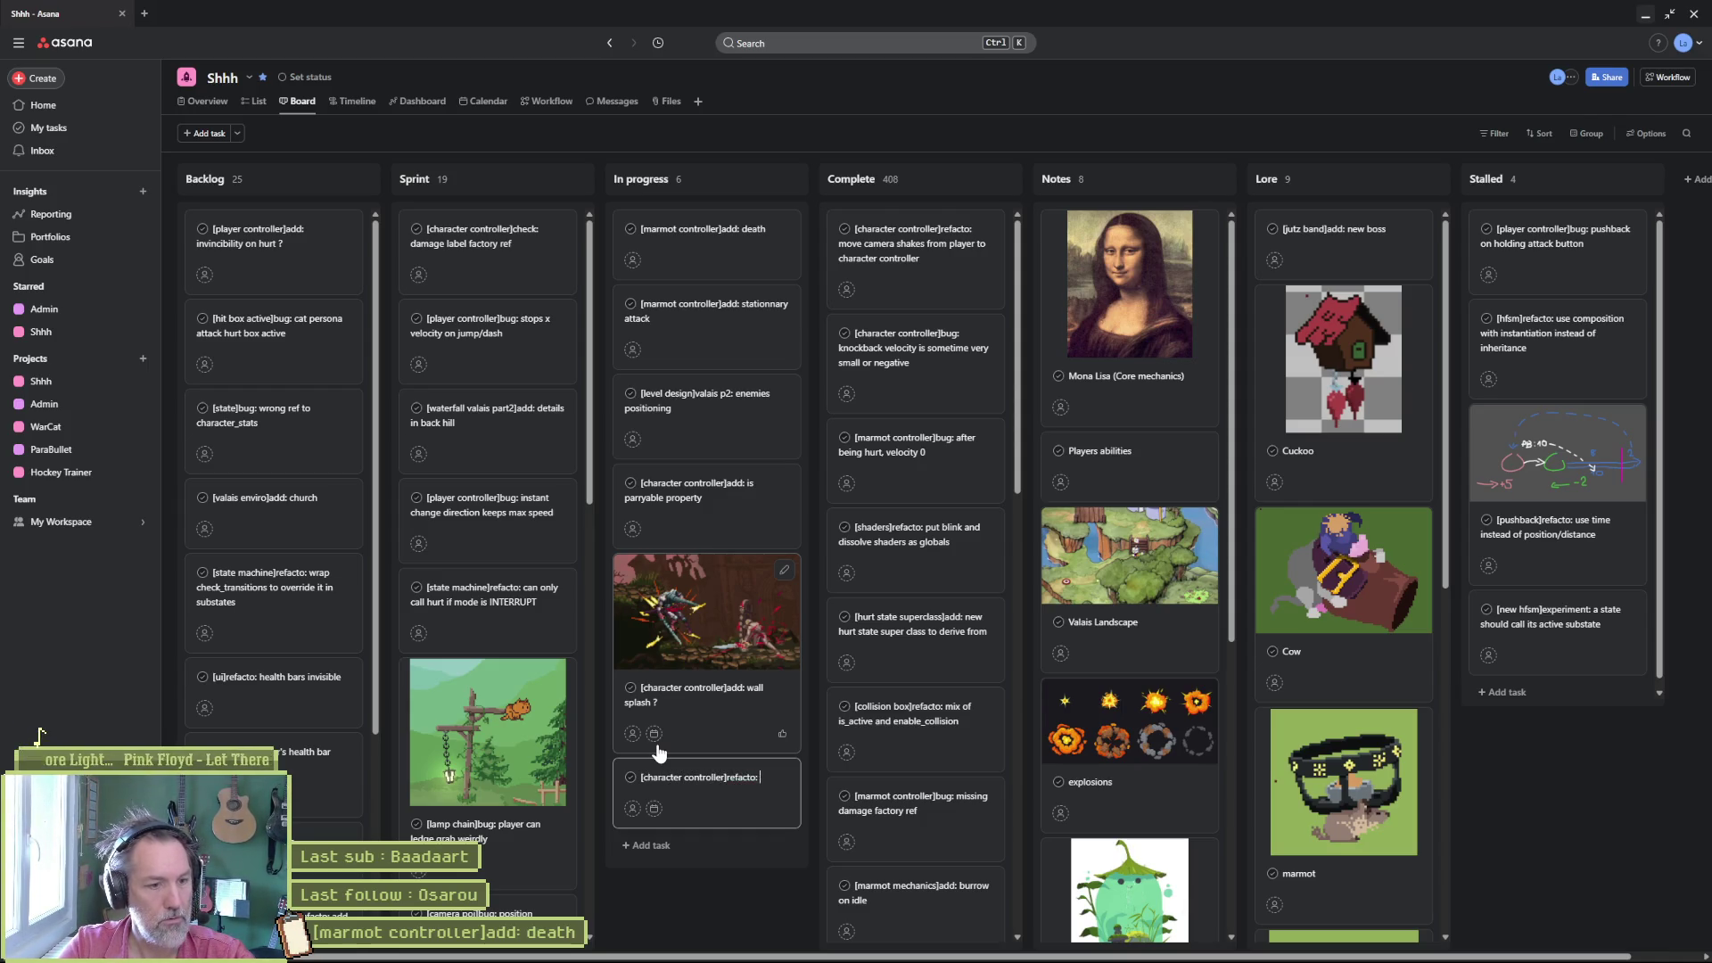
pyautogui.write(' death should be')
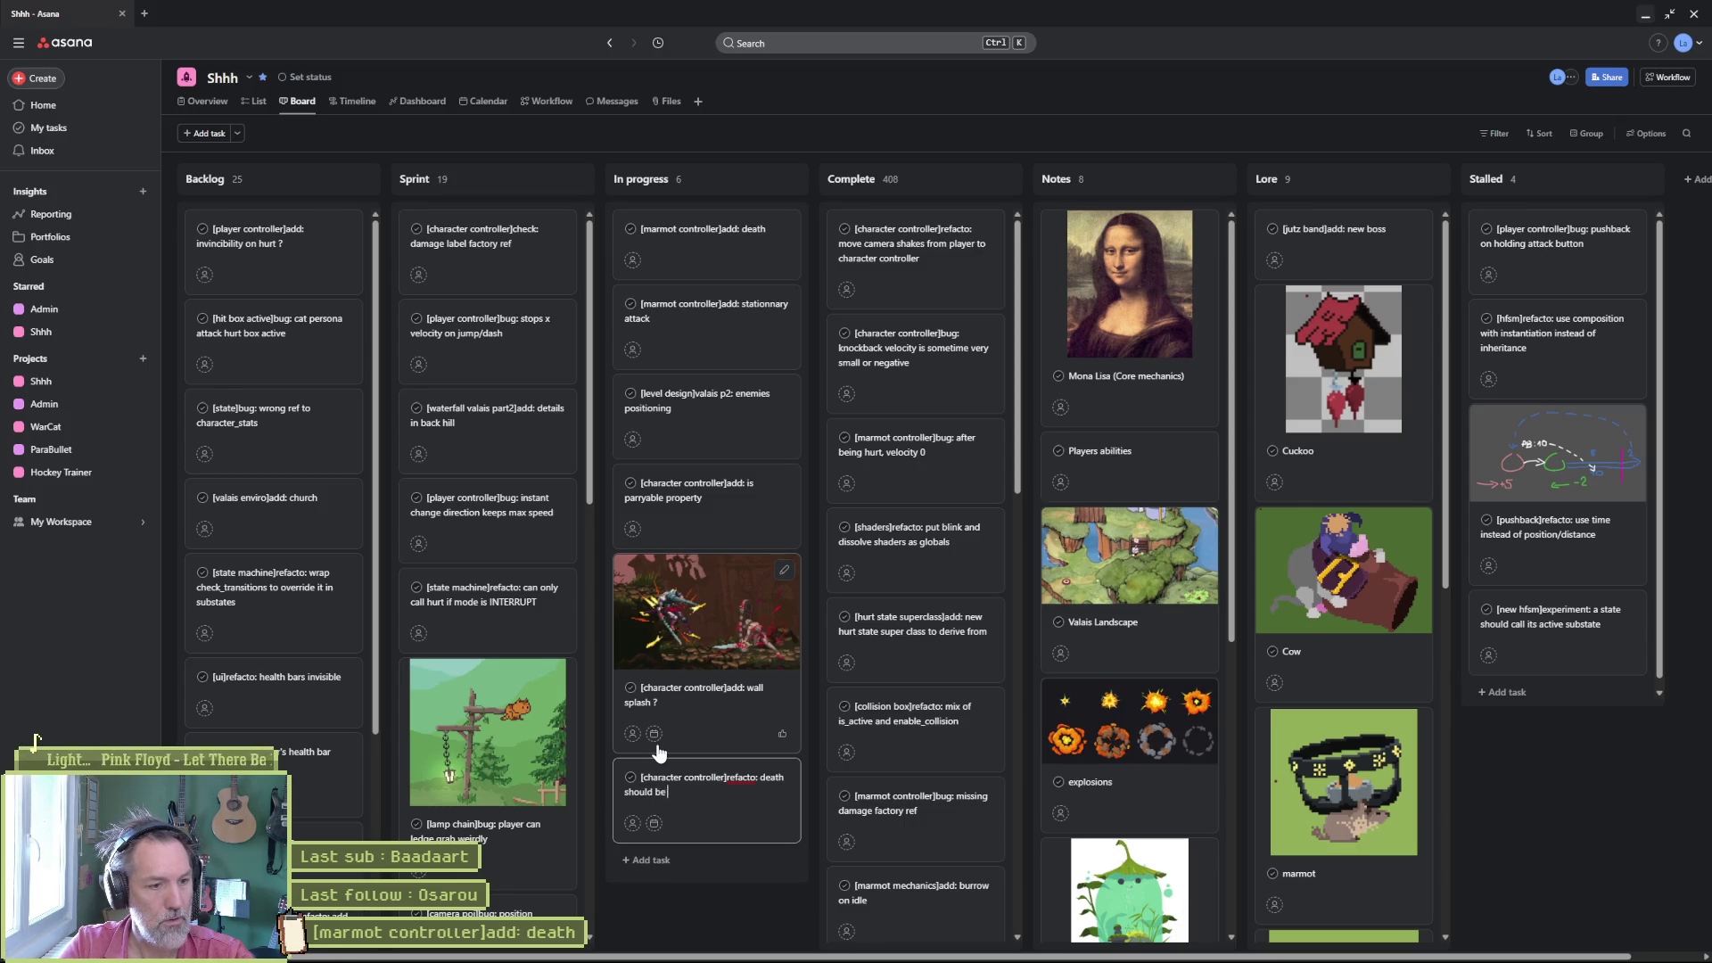
pyautogui.write(' in cc directly')
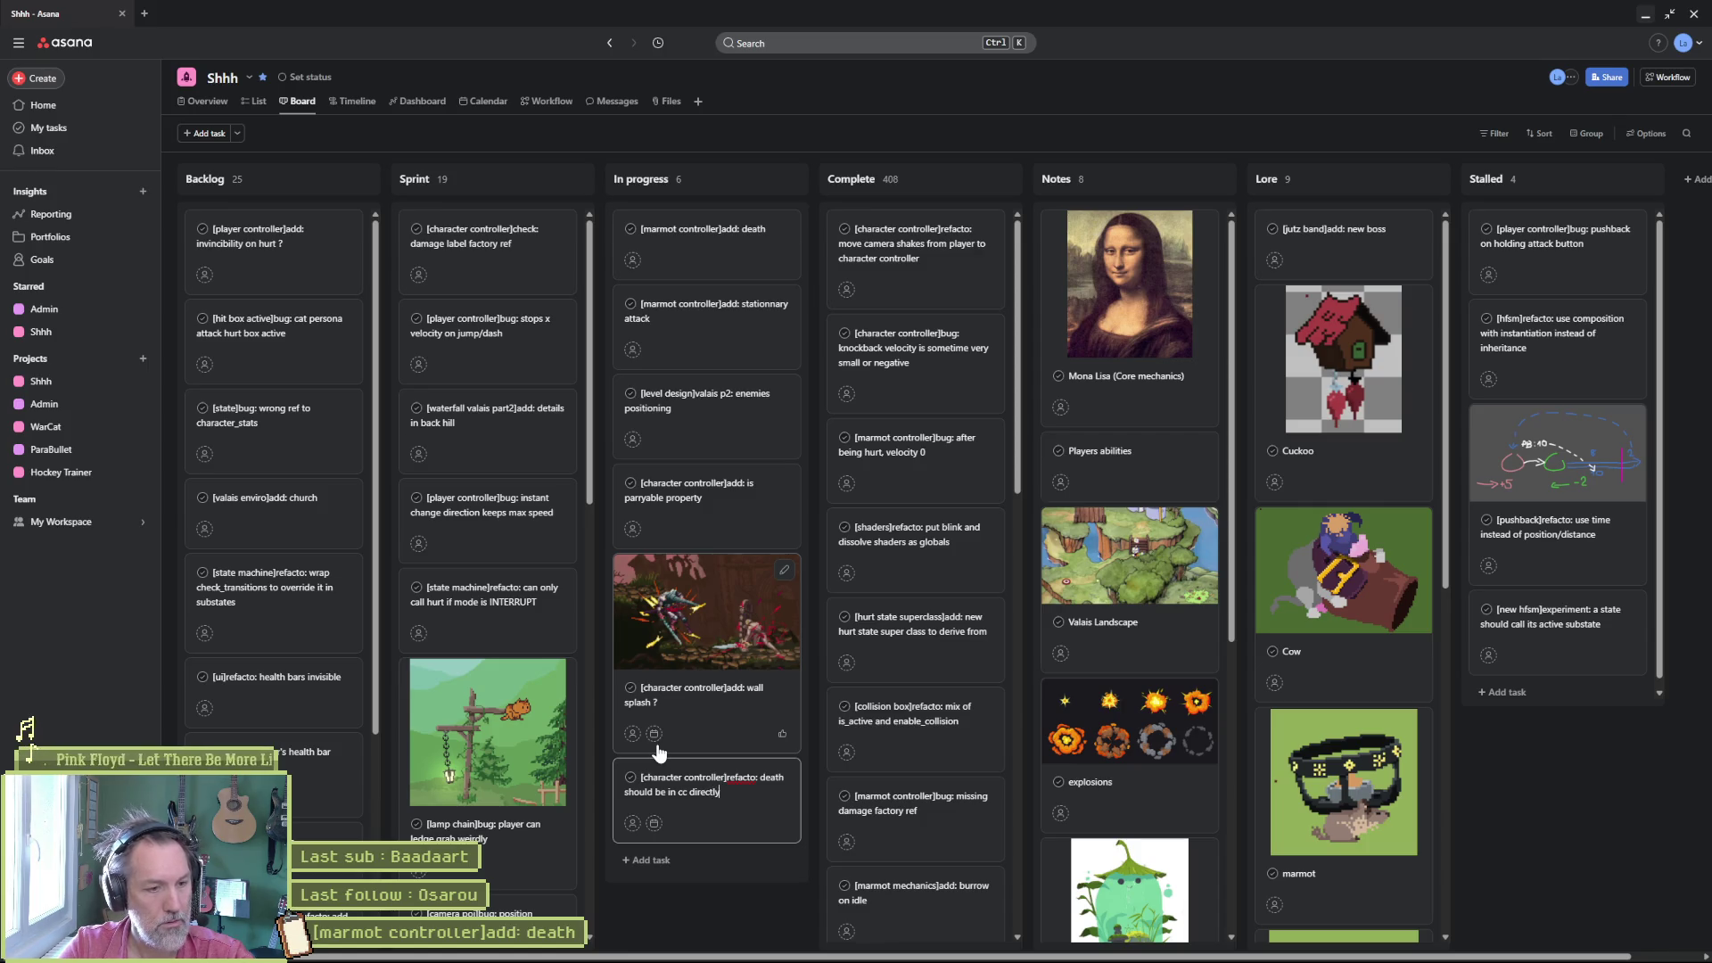
pyautogui.write(', not state dependa')
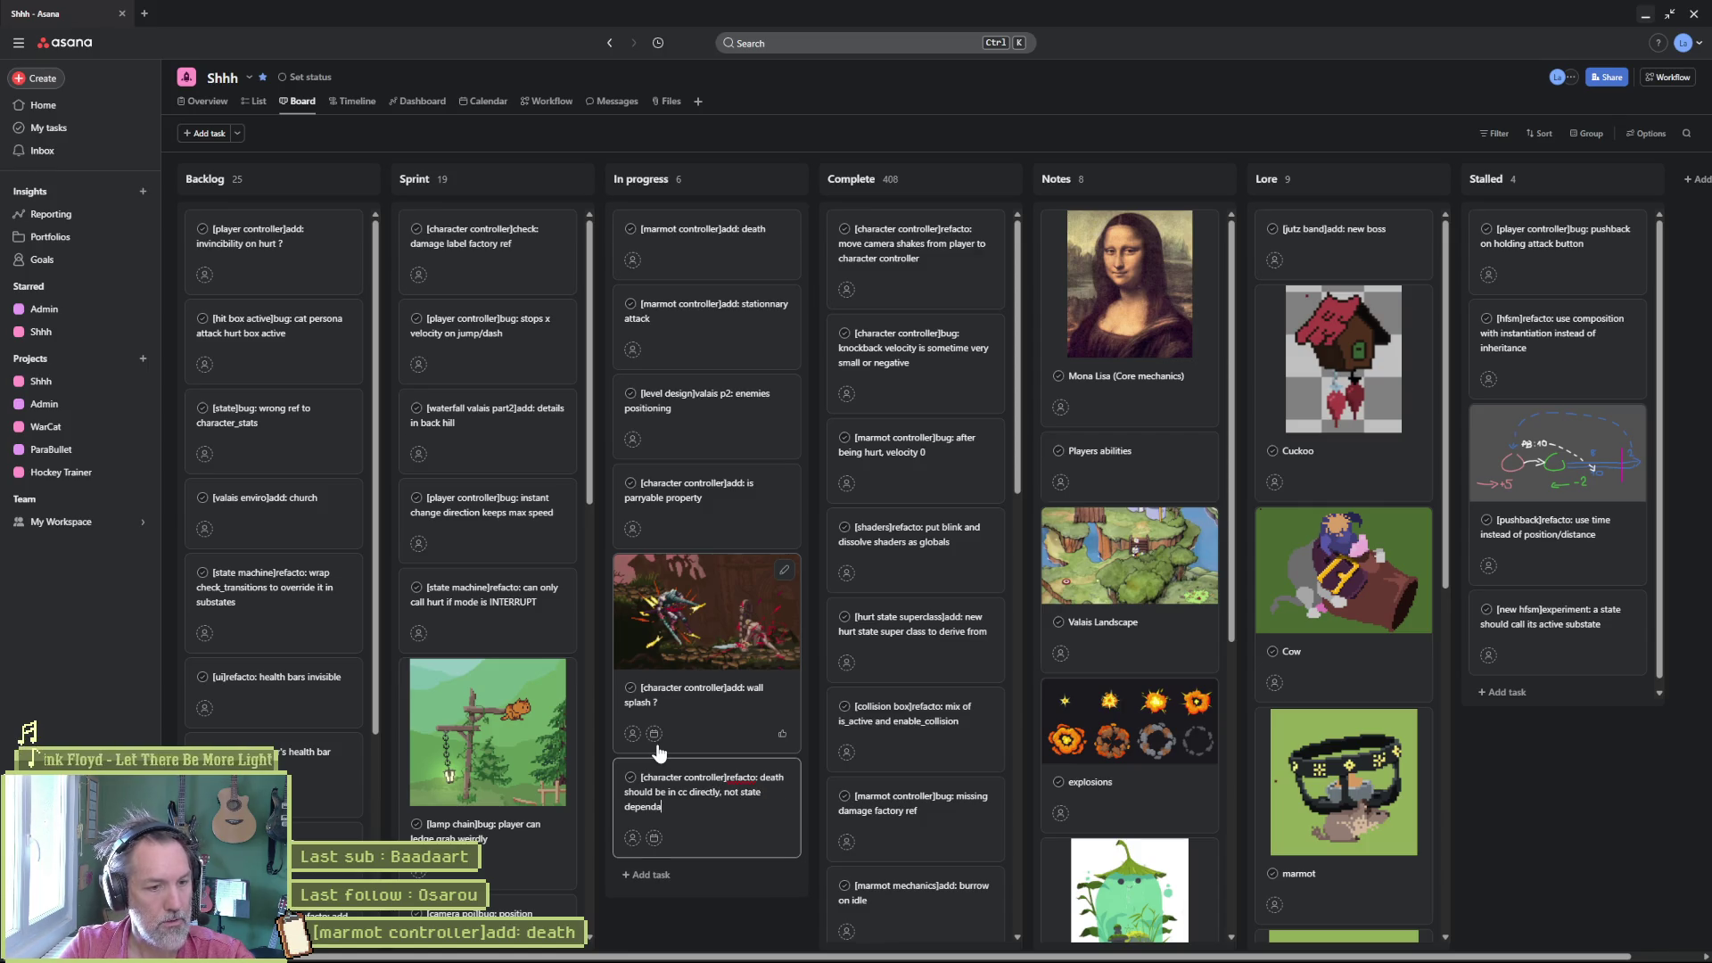
pyautogui.write('nt')
pyautogui.press('Return')
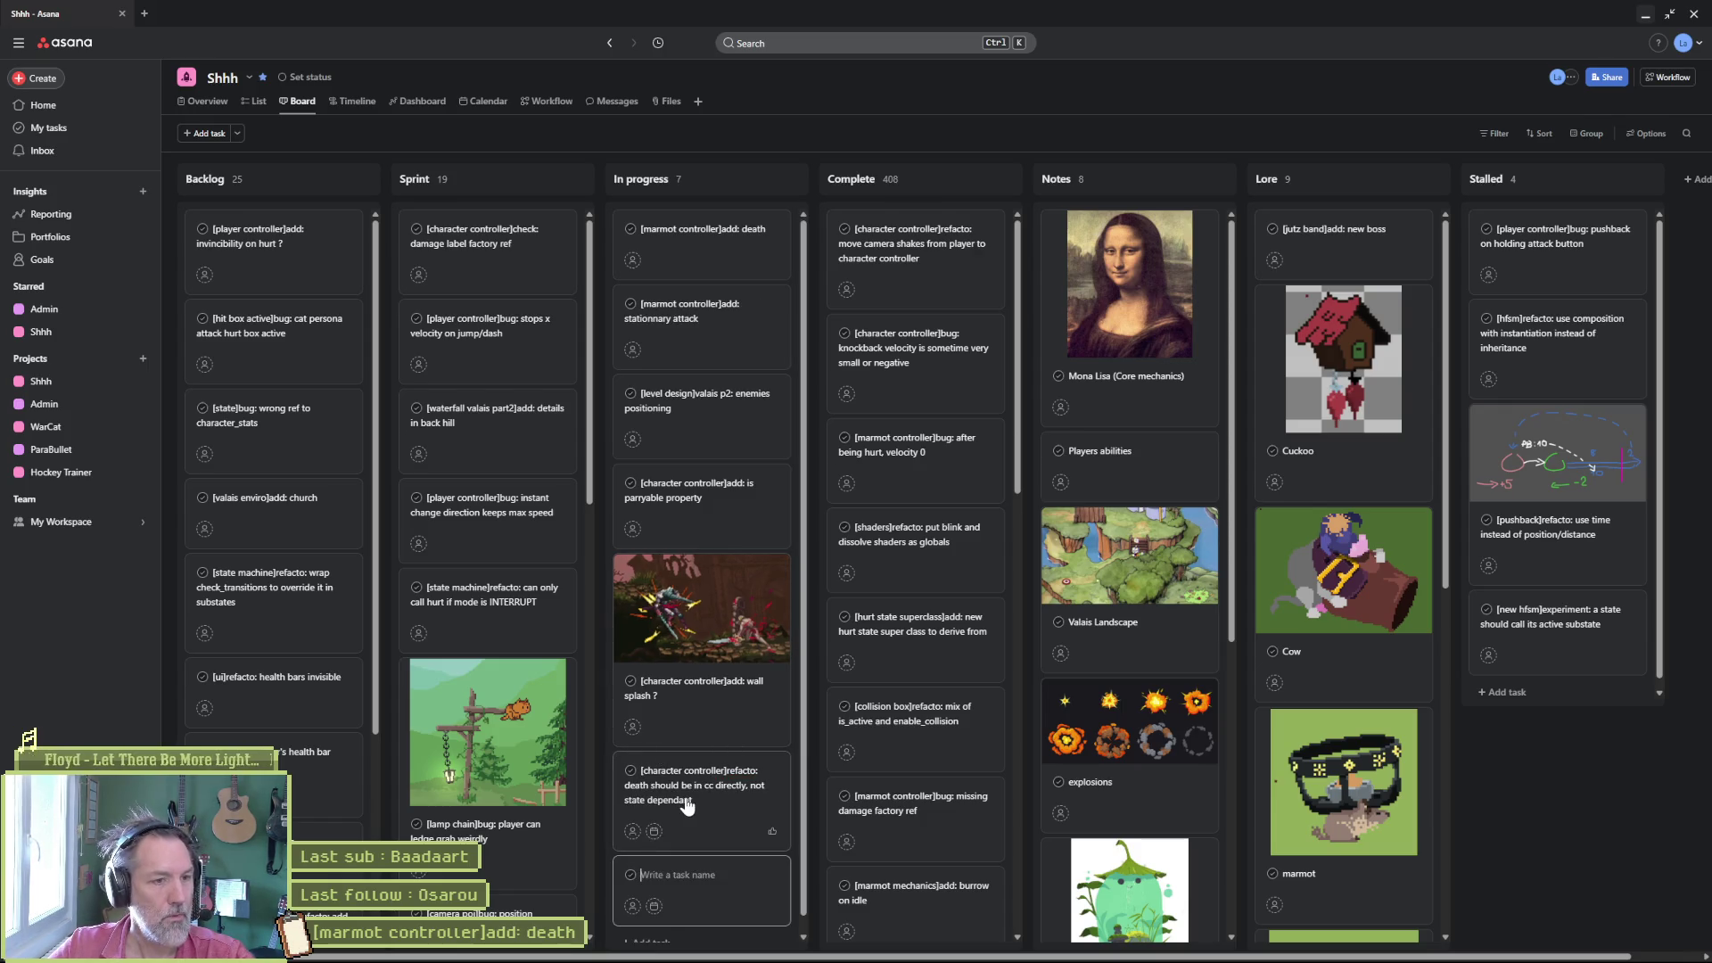
pyautogui.click(707, 230)
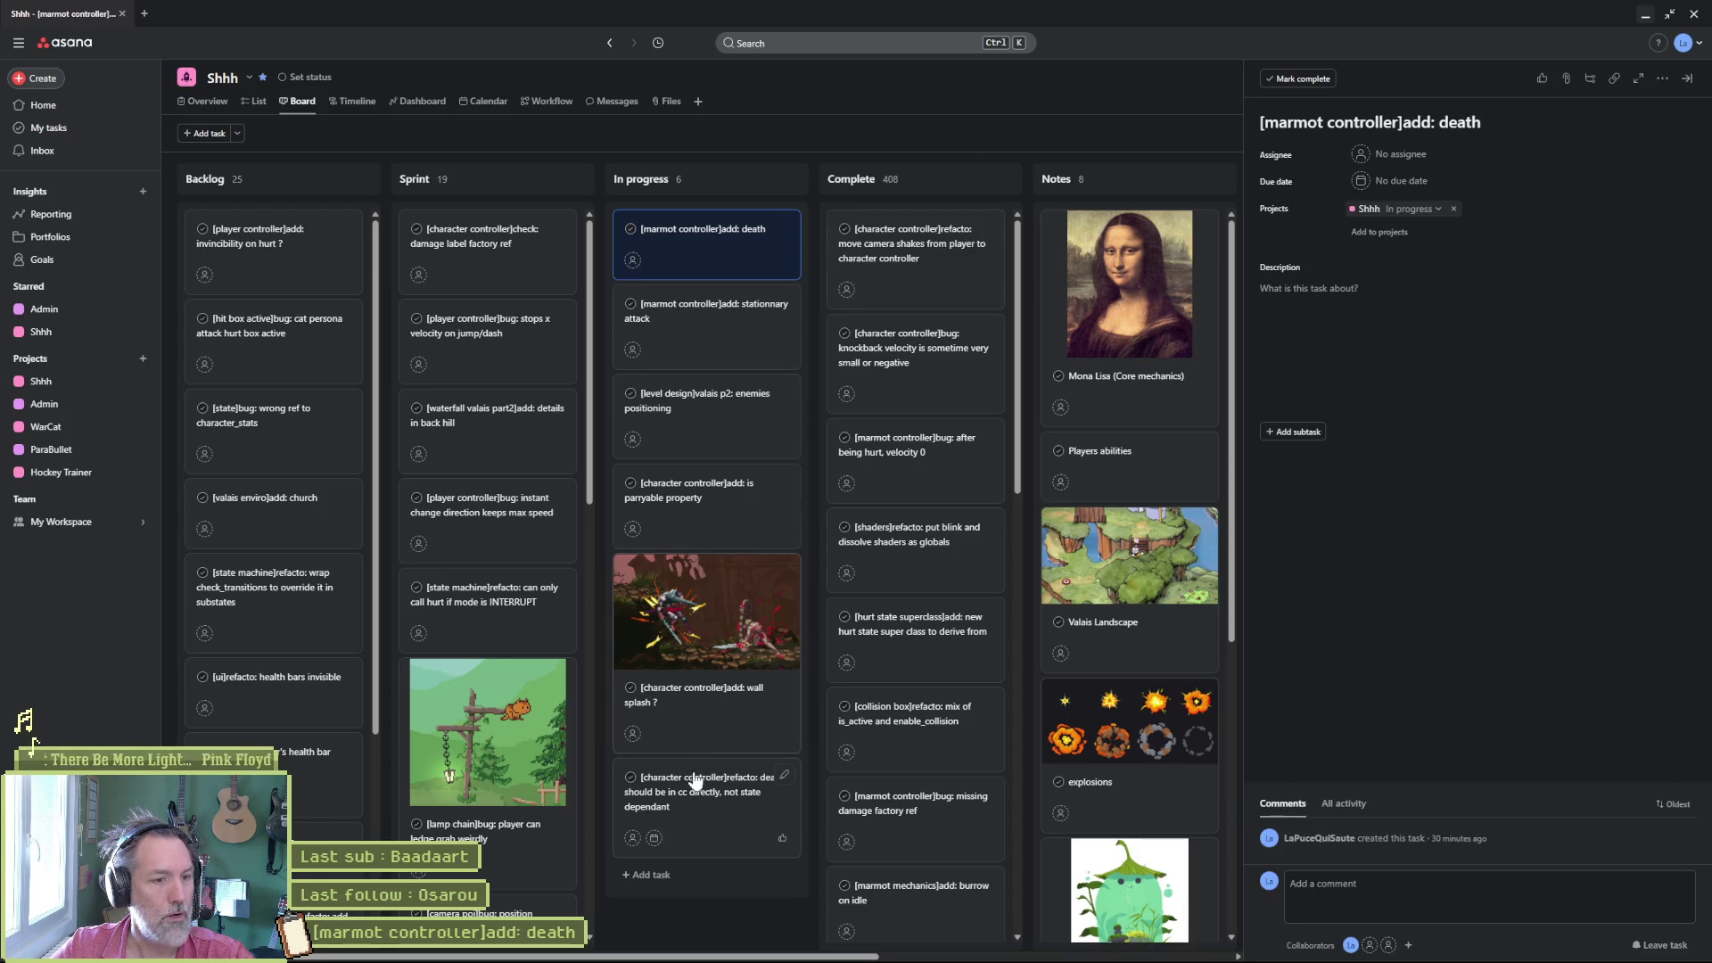
pyautogui.moveTo(696, 782)
pyautogui.mouseDown()
pyautogui.moveTo(698, 798)
pyautogui.moveTo(704, 239)
pyautogui.mouseUp()
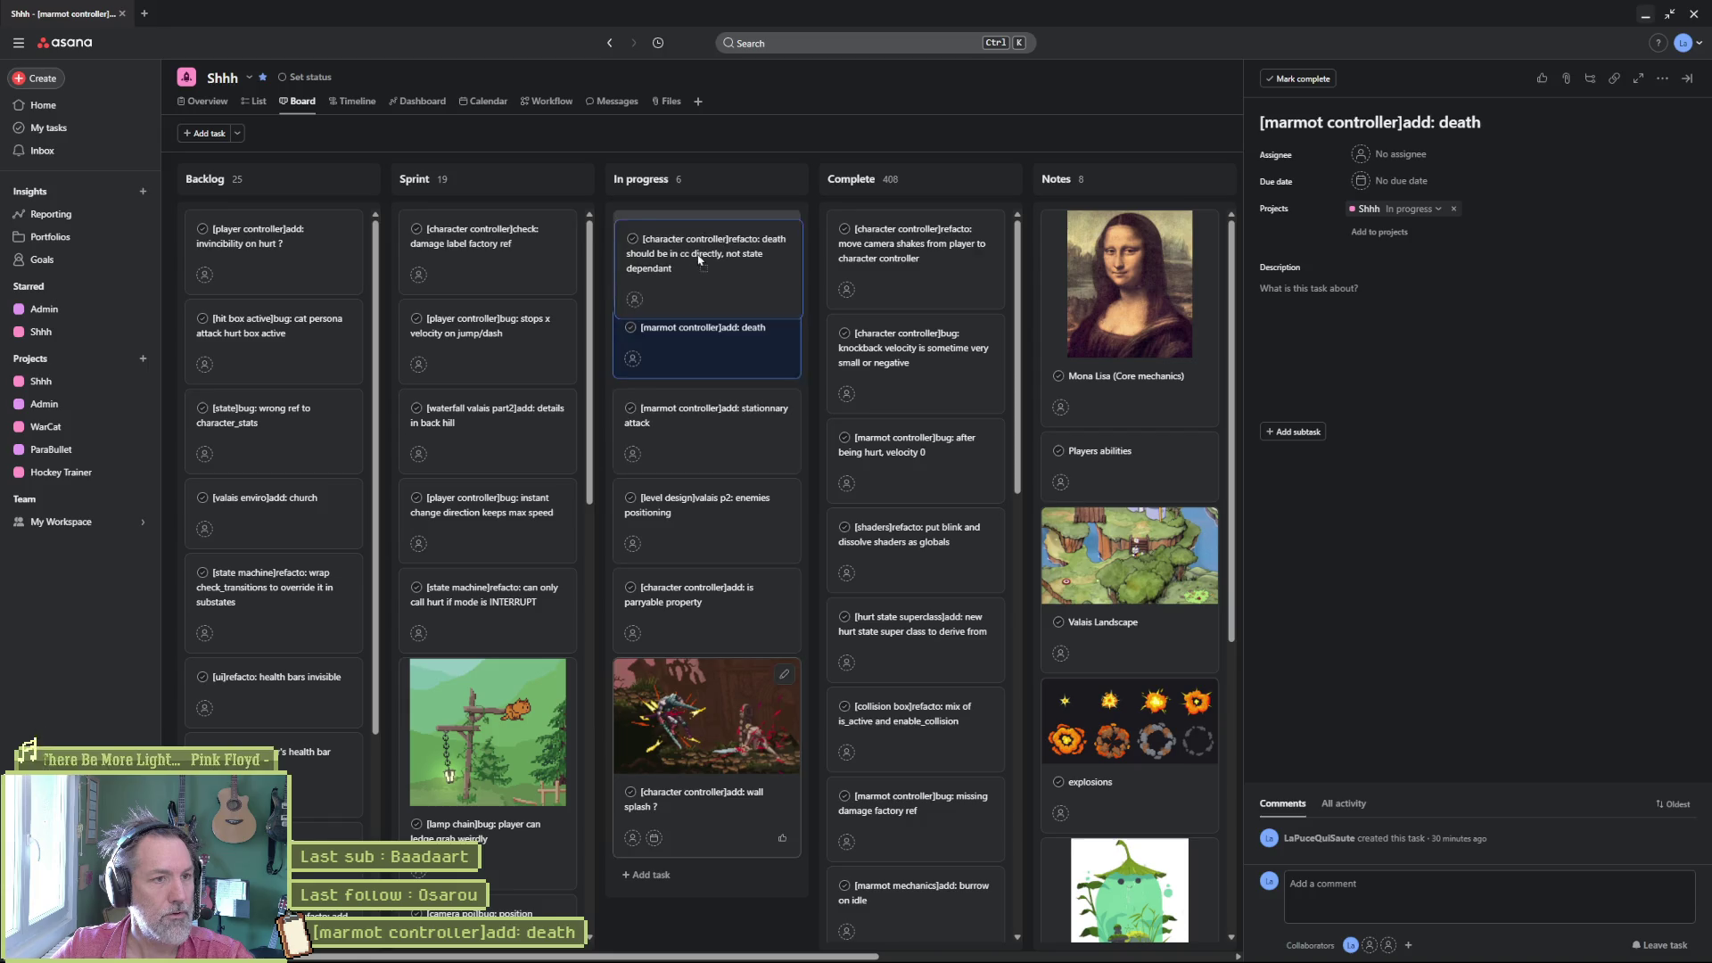
pyautogui.click(1644, 15)
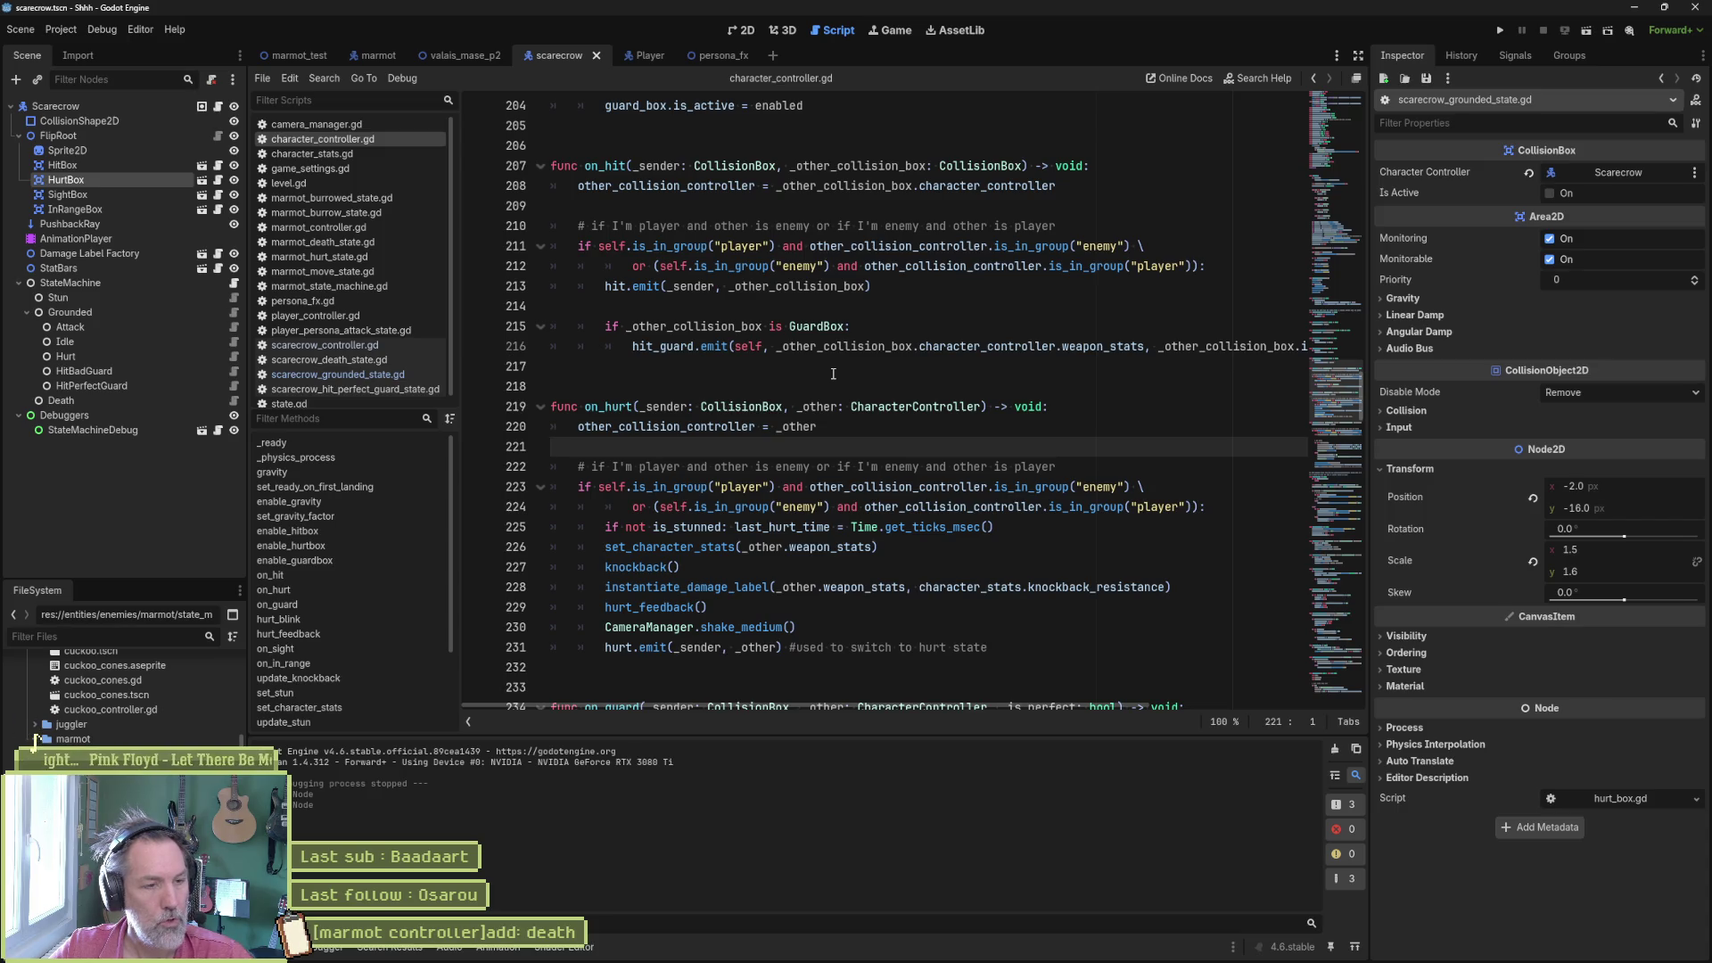
# - Jump from the set_character_stats call in on_hurt to its definition and select the dead signal on line 335
pyautogui.click(858, 427)
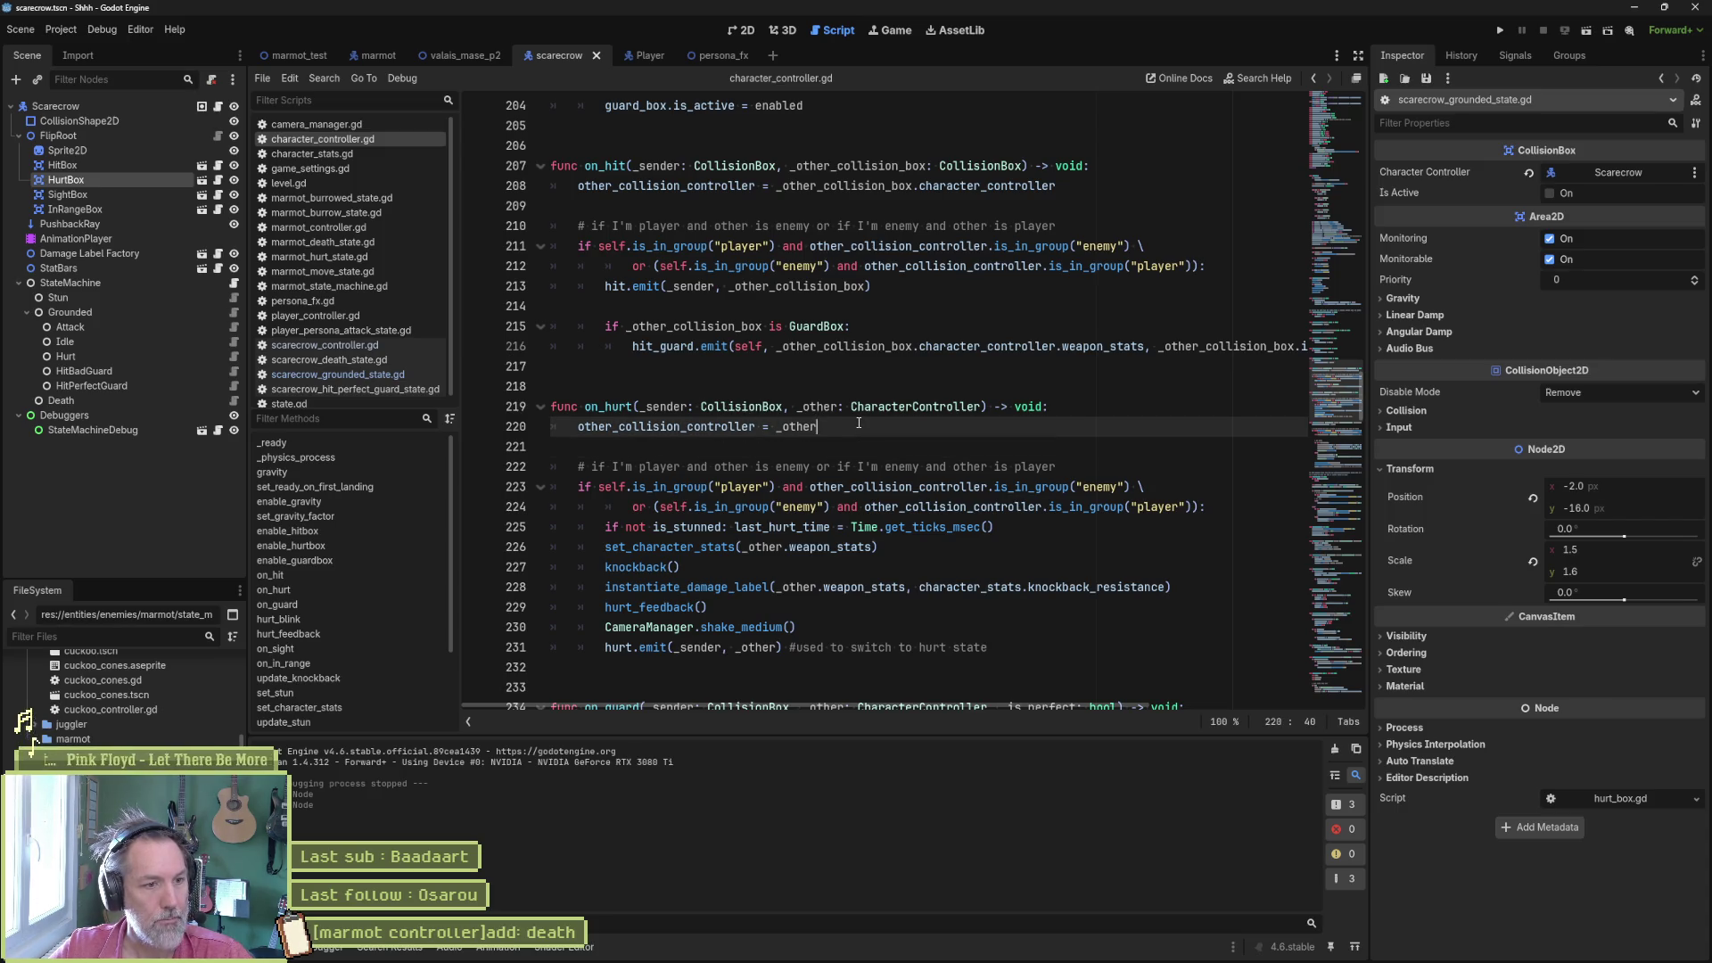
pyautogui.doubleClick(719, 546)
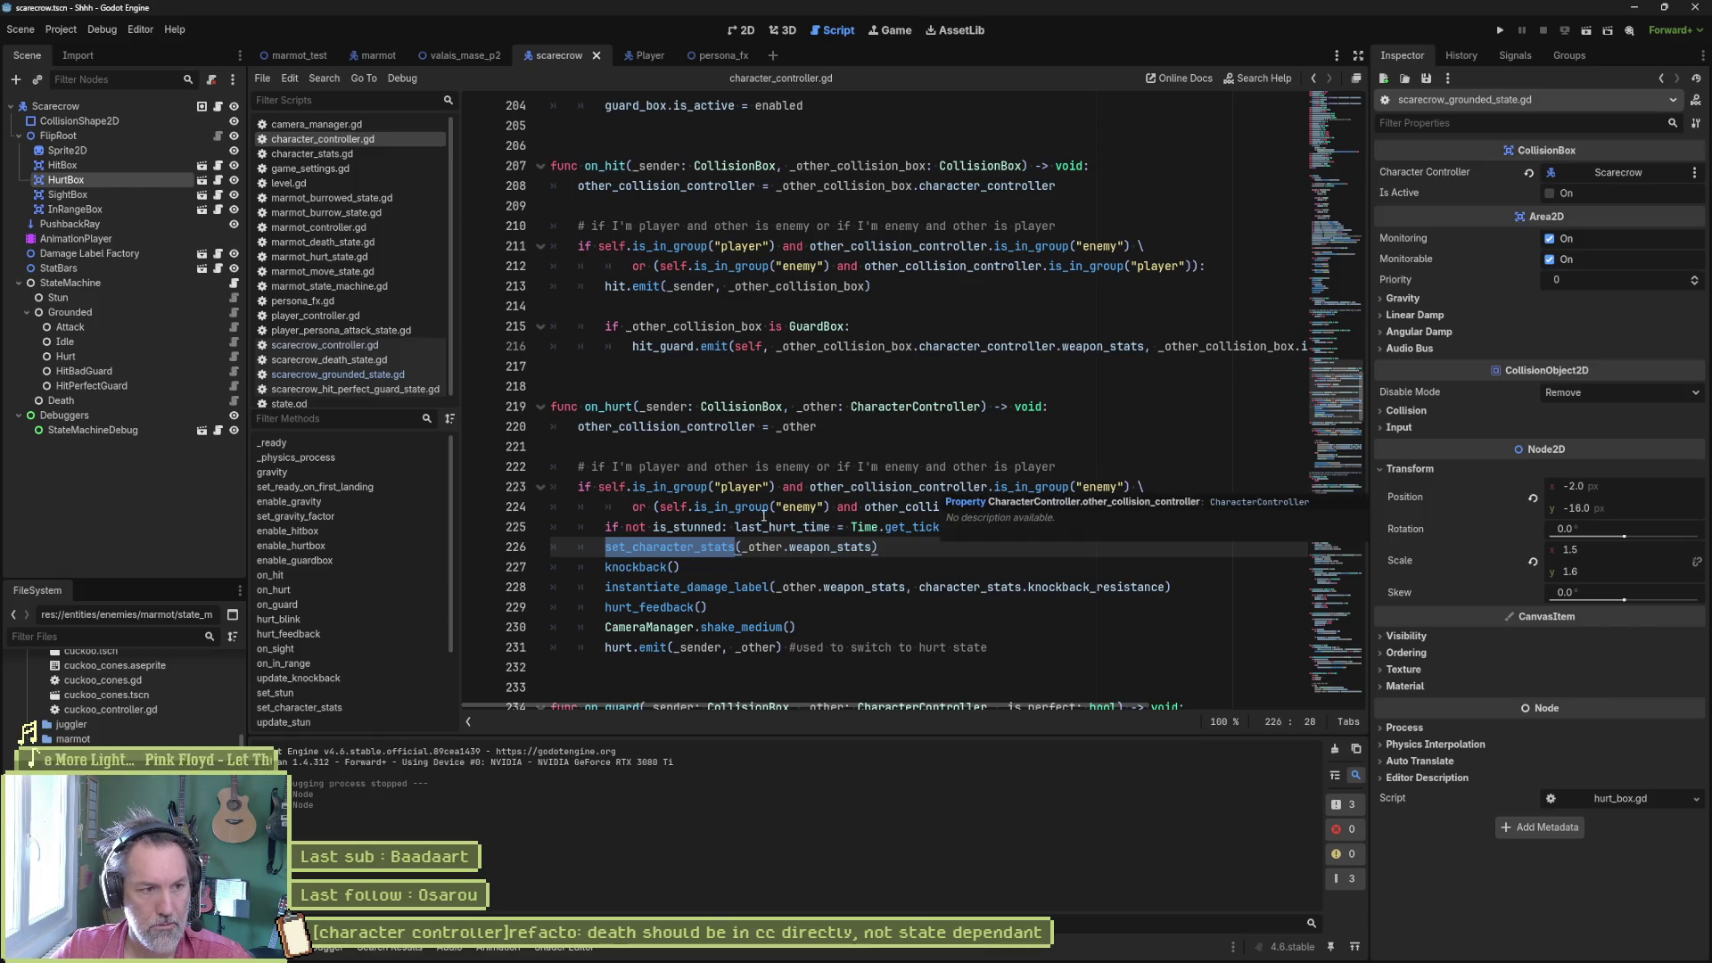
pyautogui.keyDown('ctrl'); pyautogui.click(713, 547); pyautogui.keyUp('ctrl')
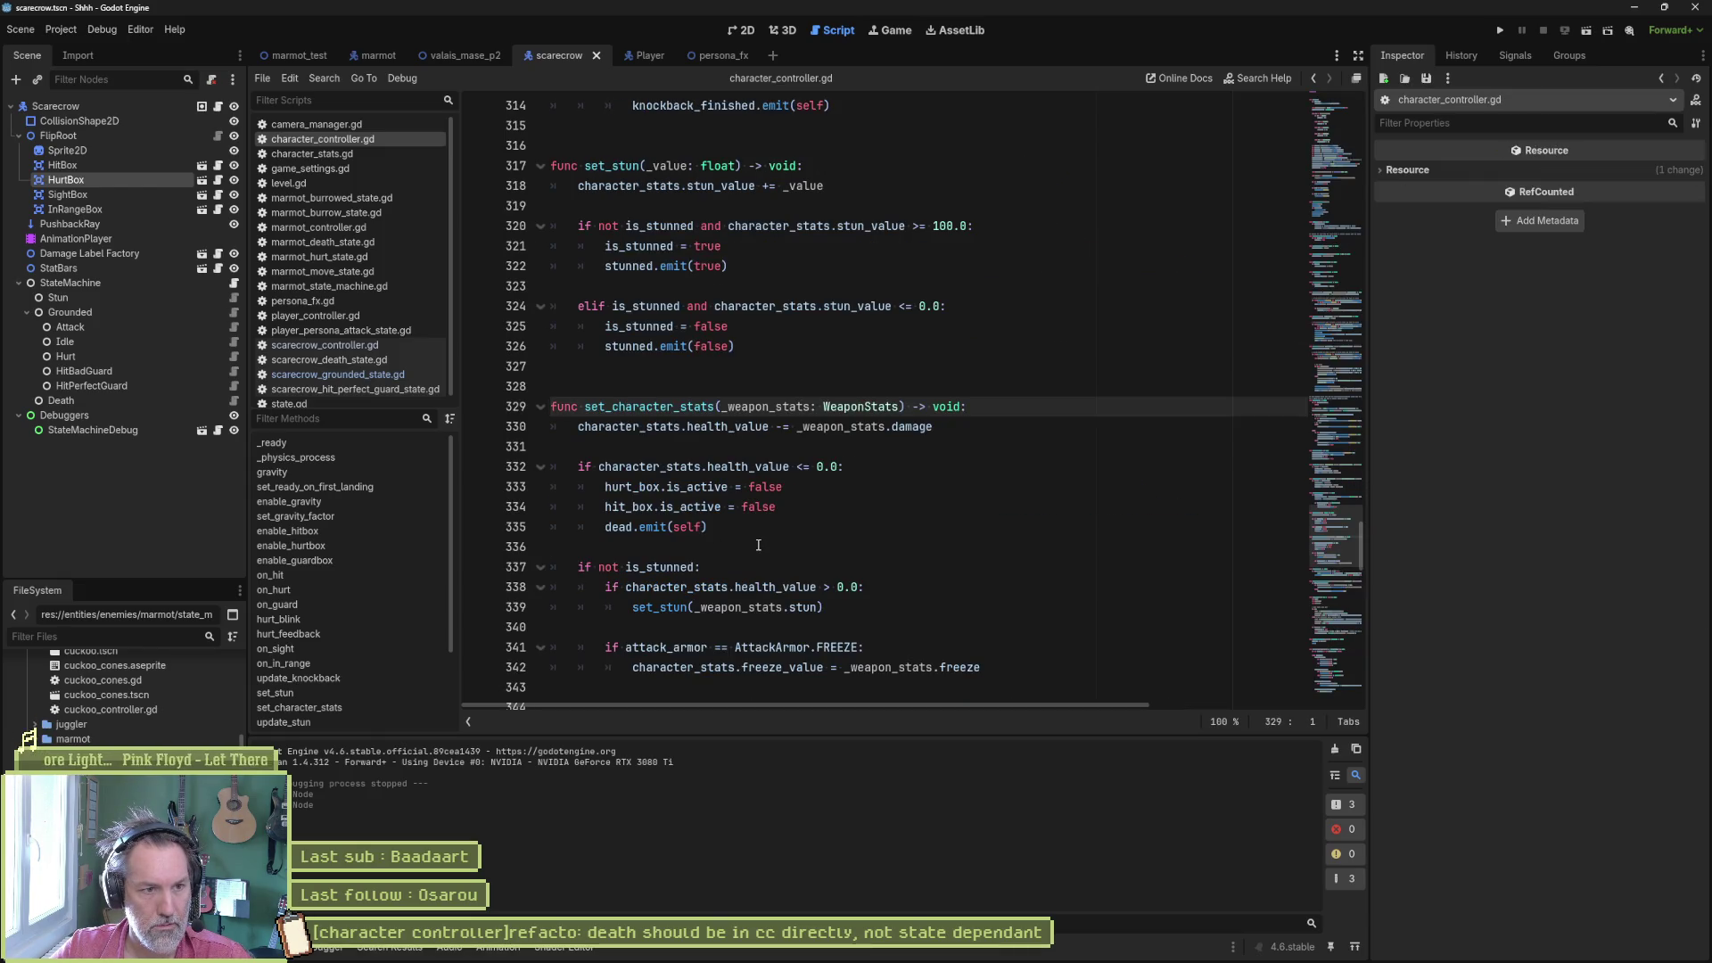
pyautogui.doubleClick(727, 426)
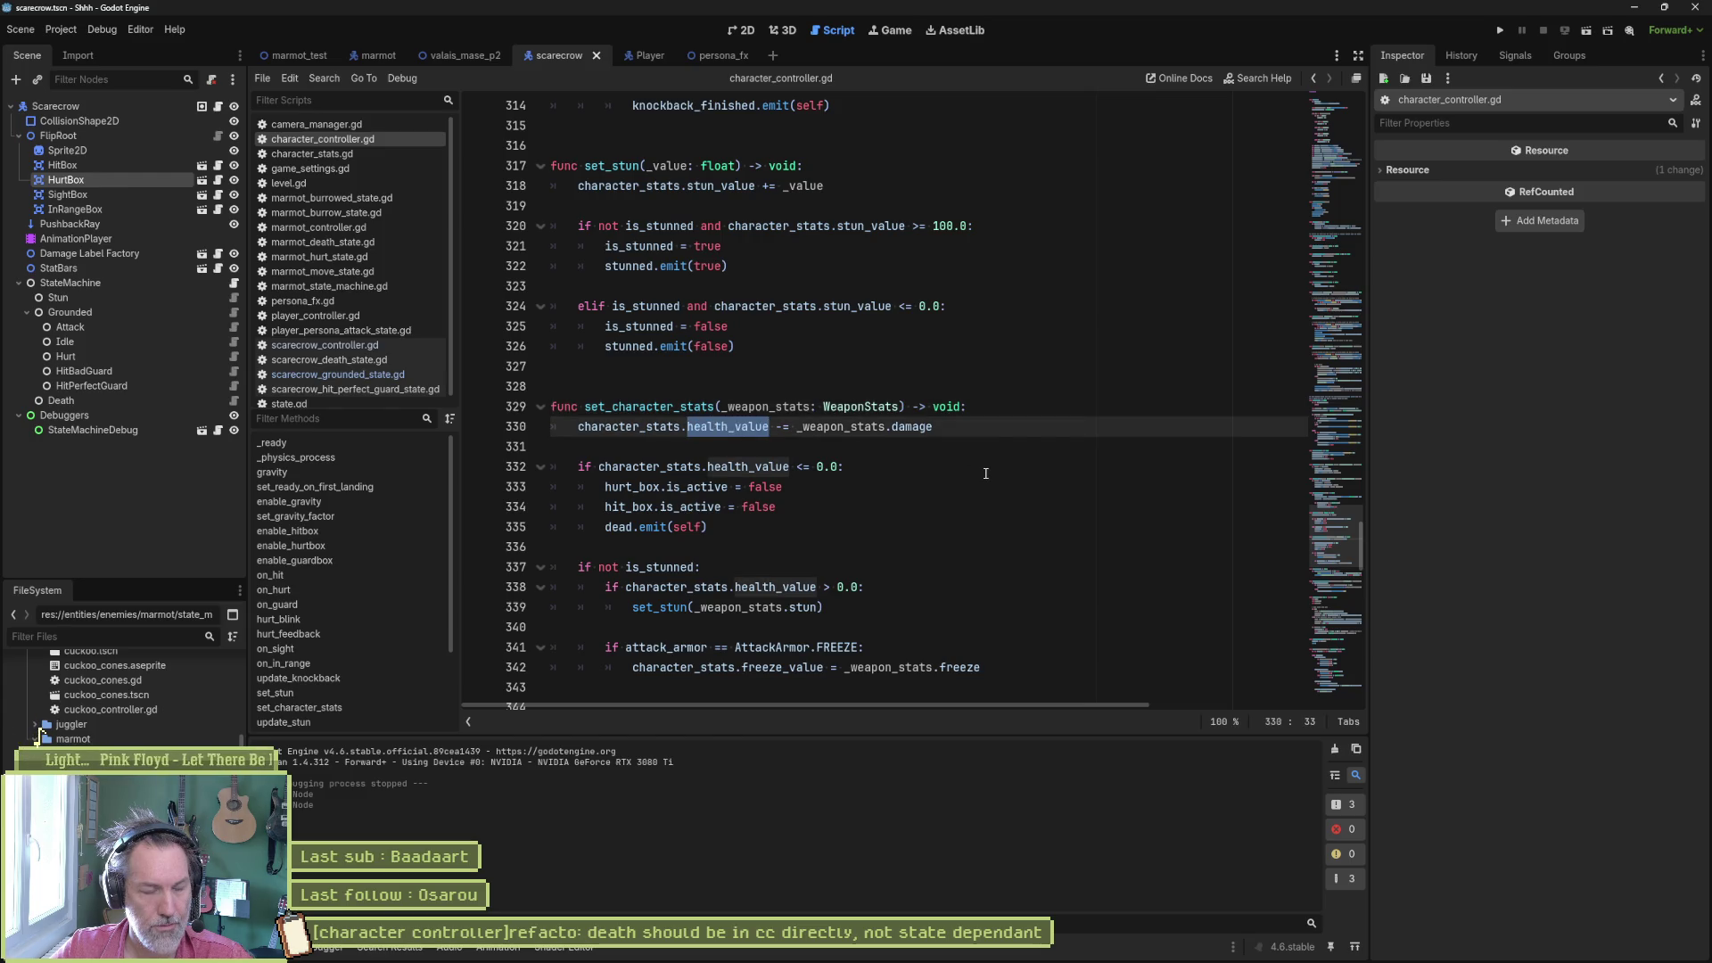
pyautogui.doubleClick(619, 527)
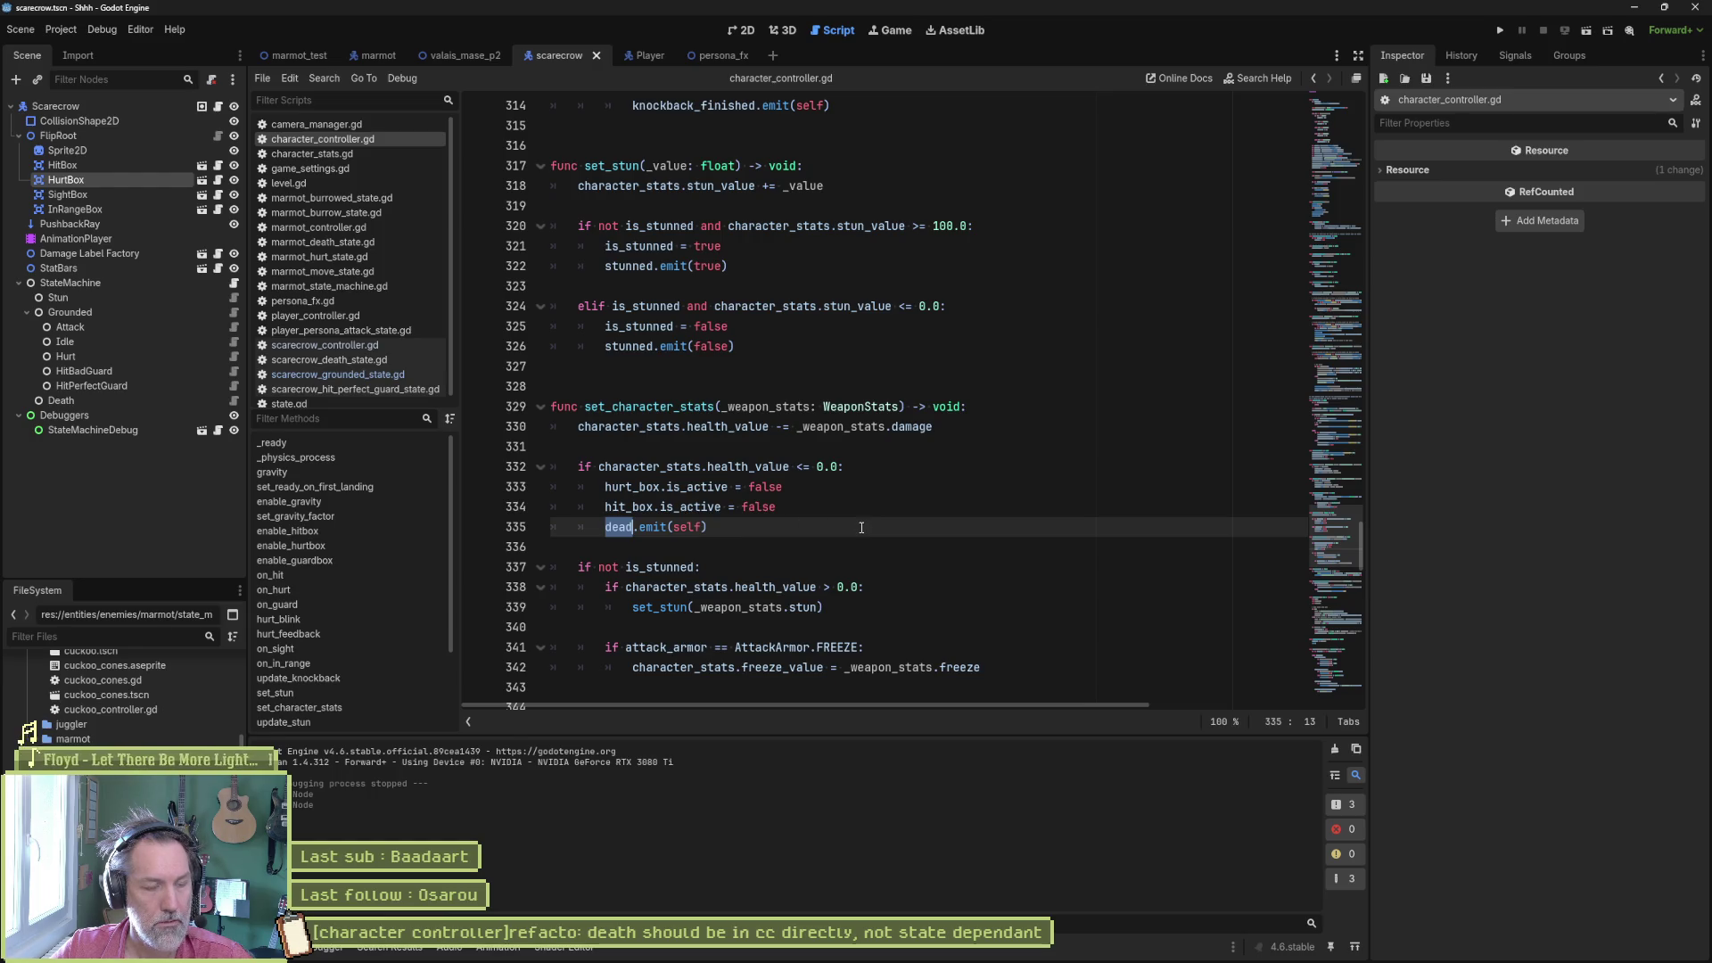
# - Search the project for 'dead' (3 matches in 2 files) and open the stat_bars.gd match connecting it to on_death
pyautogui.hotkey('ctrl', 'shift', 'f')
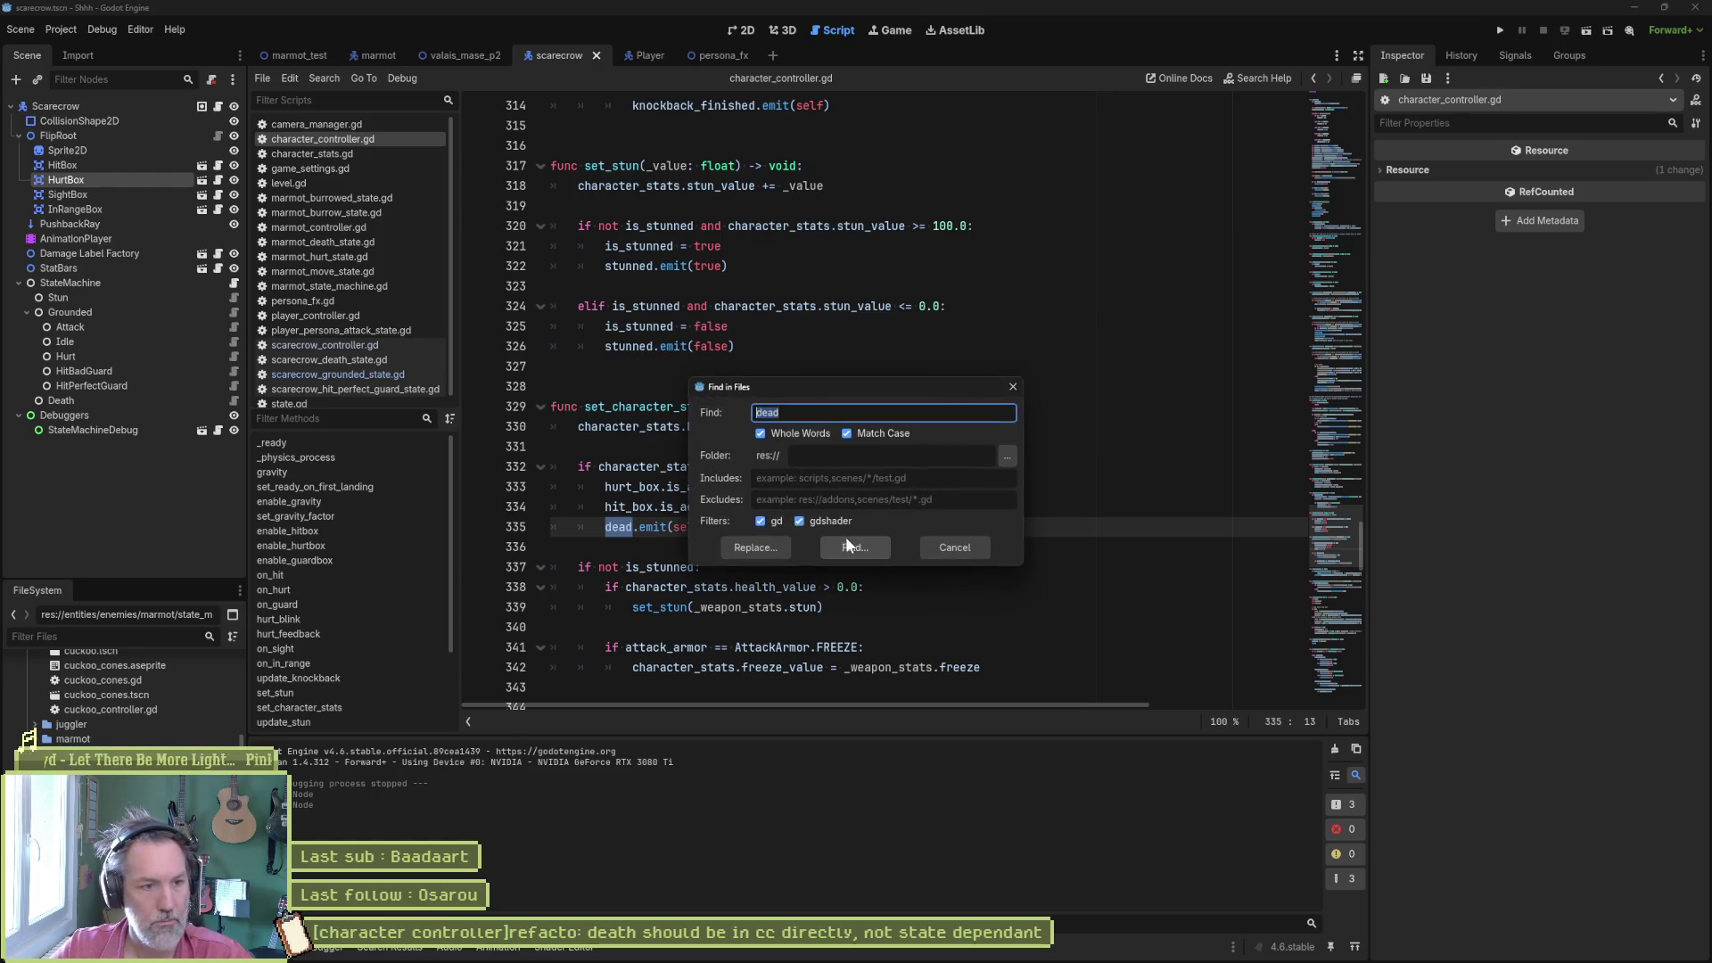
pyautogui.press('Return')
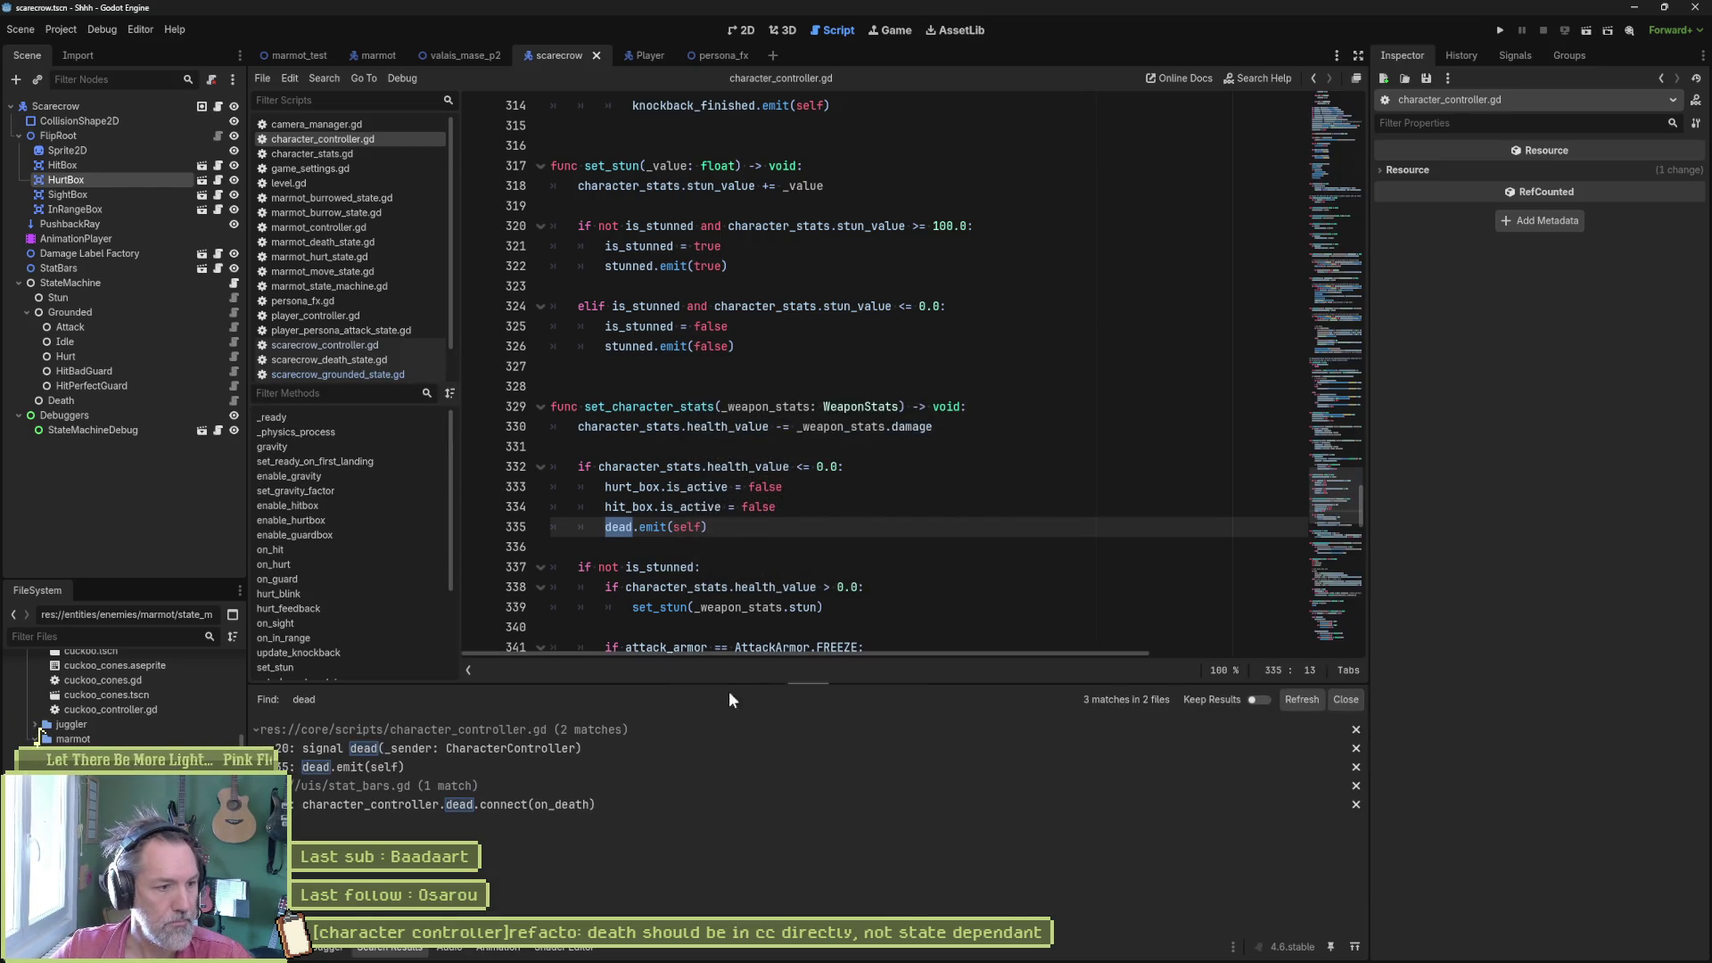
pyautogui.click(529, 808)
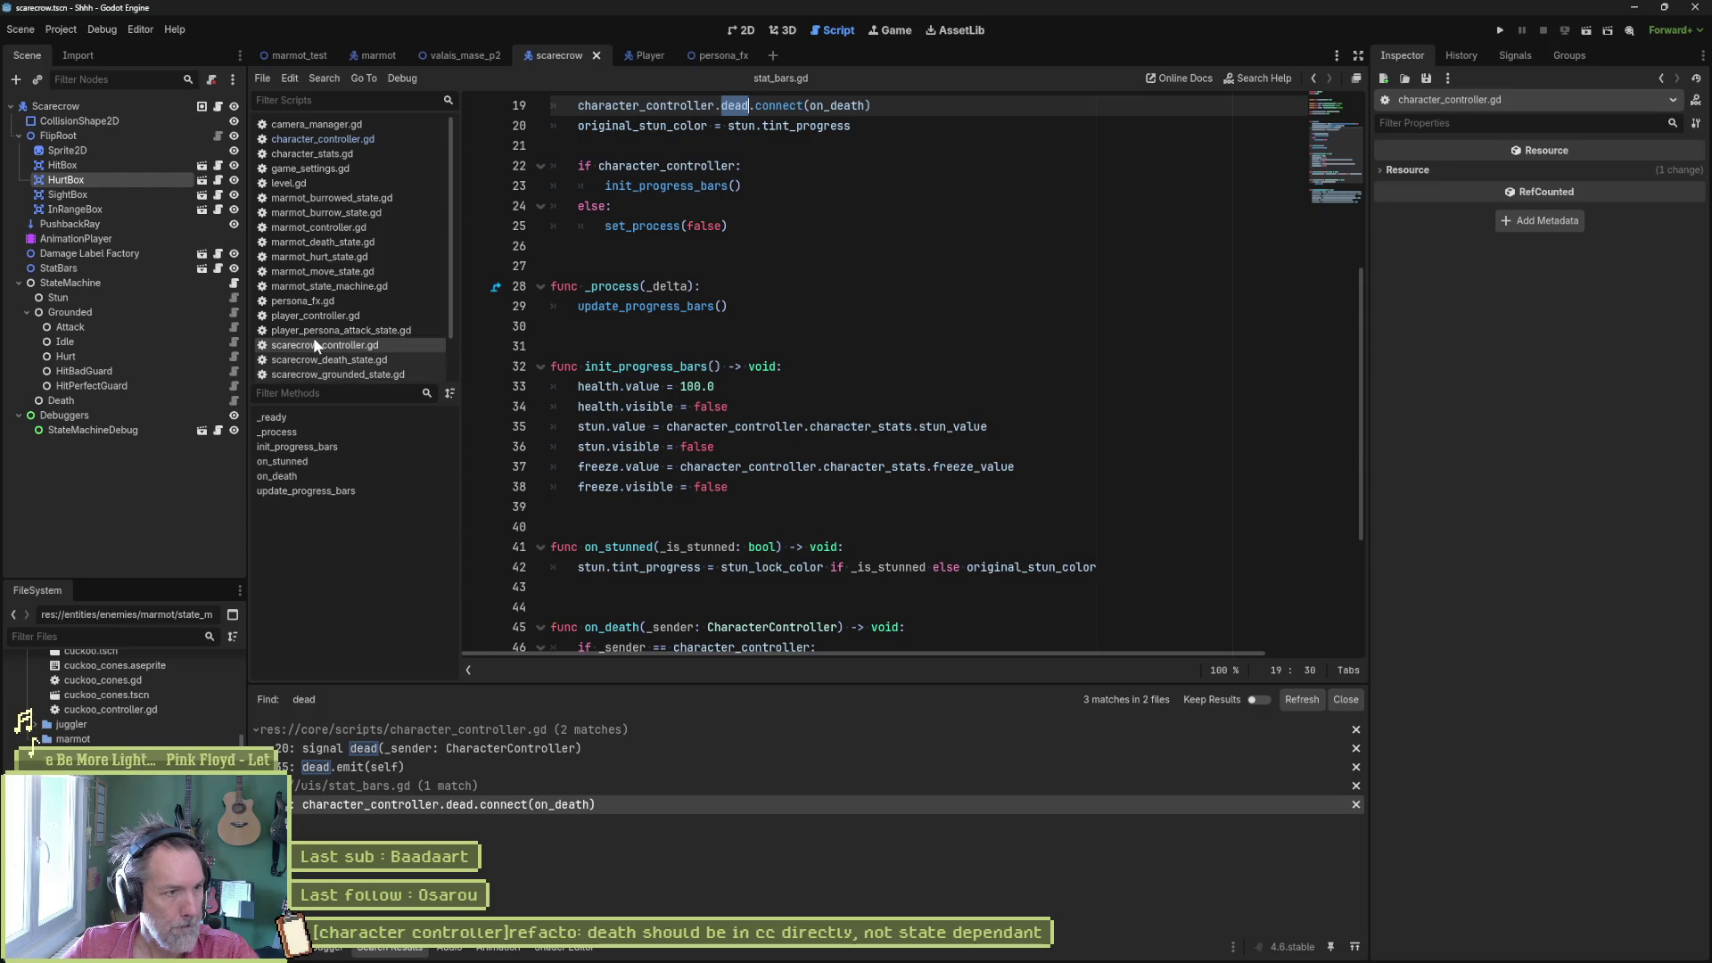
pyautogui.scroll(-3, 321, 346)
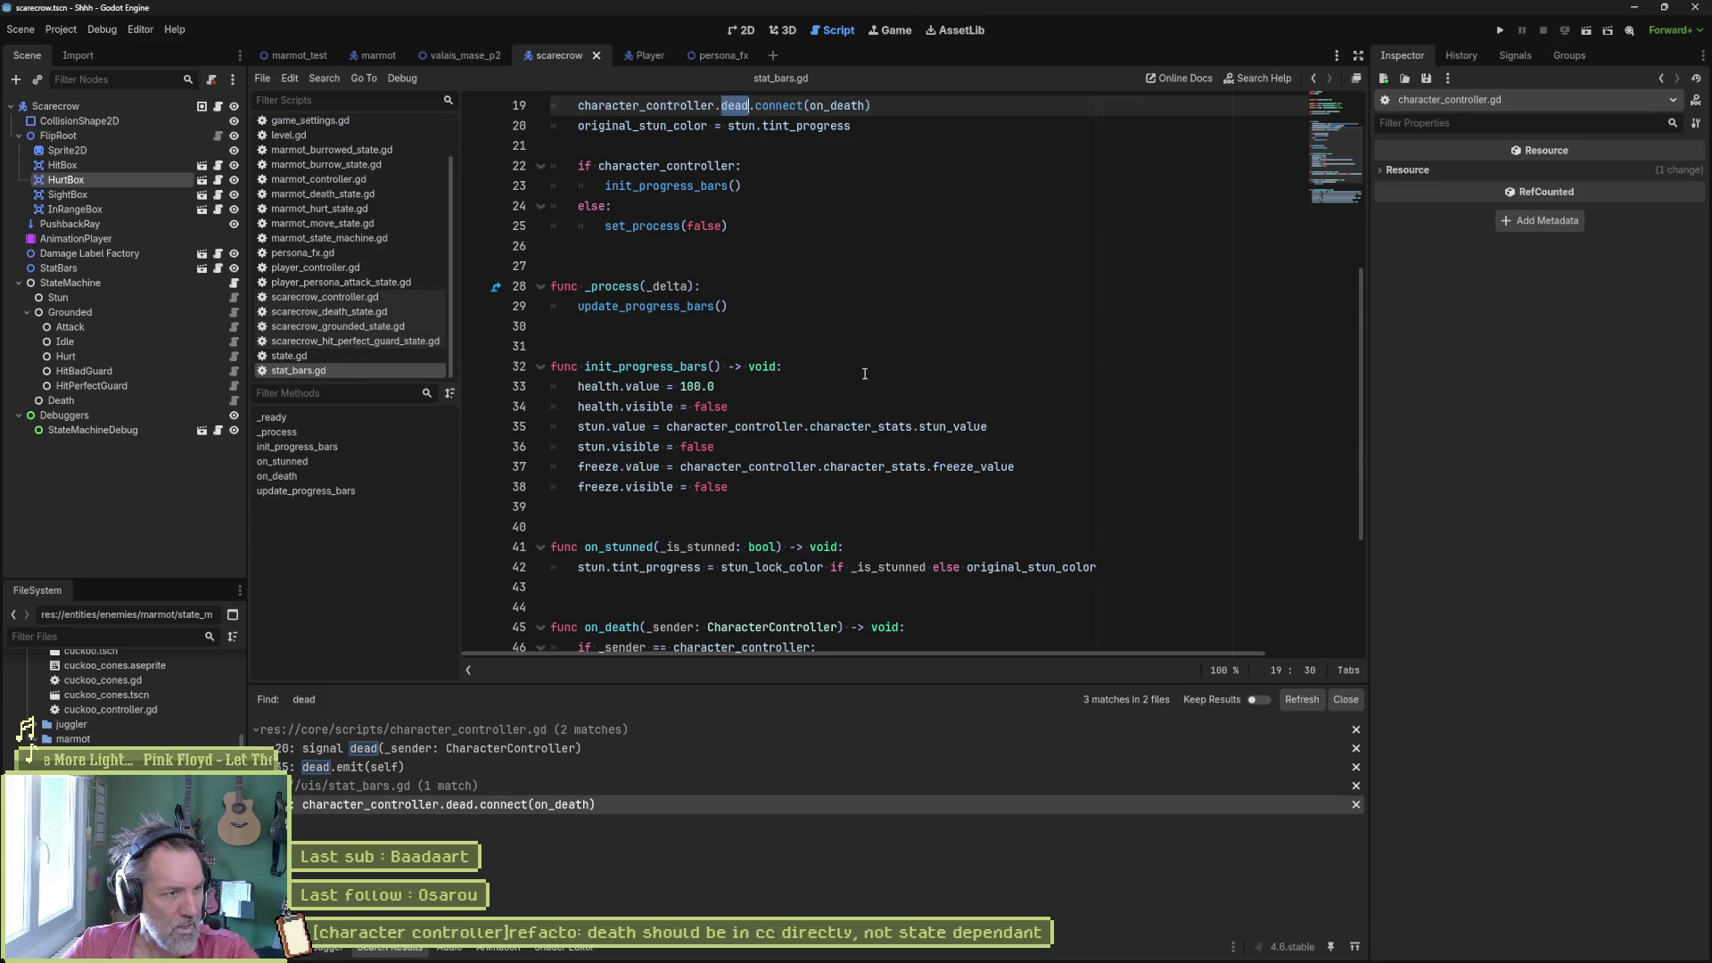
# - Quick-open state_machine.gd with 'state_ma' and review its switch_state function
pyautogui.hotkey('shift', 'alt', 'o')
pyautogui.write('state_ma')
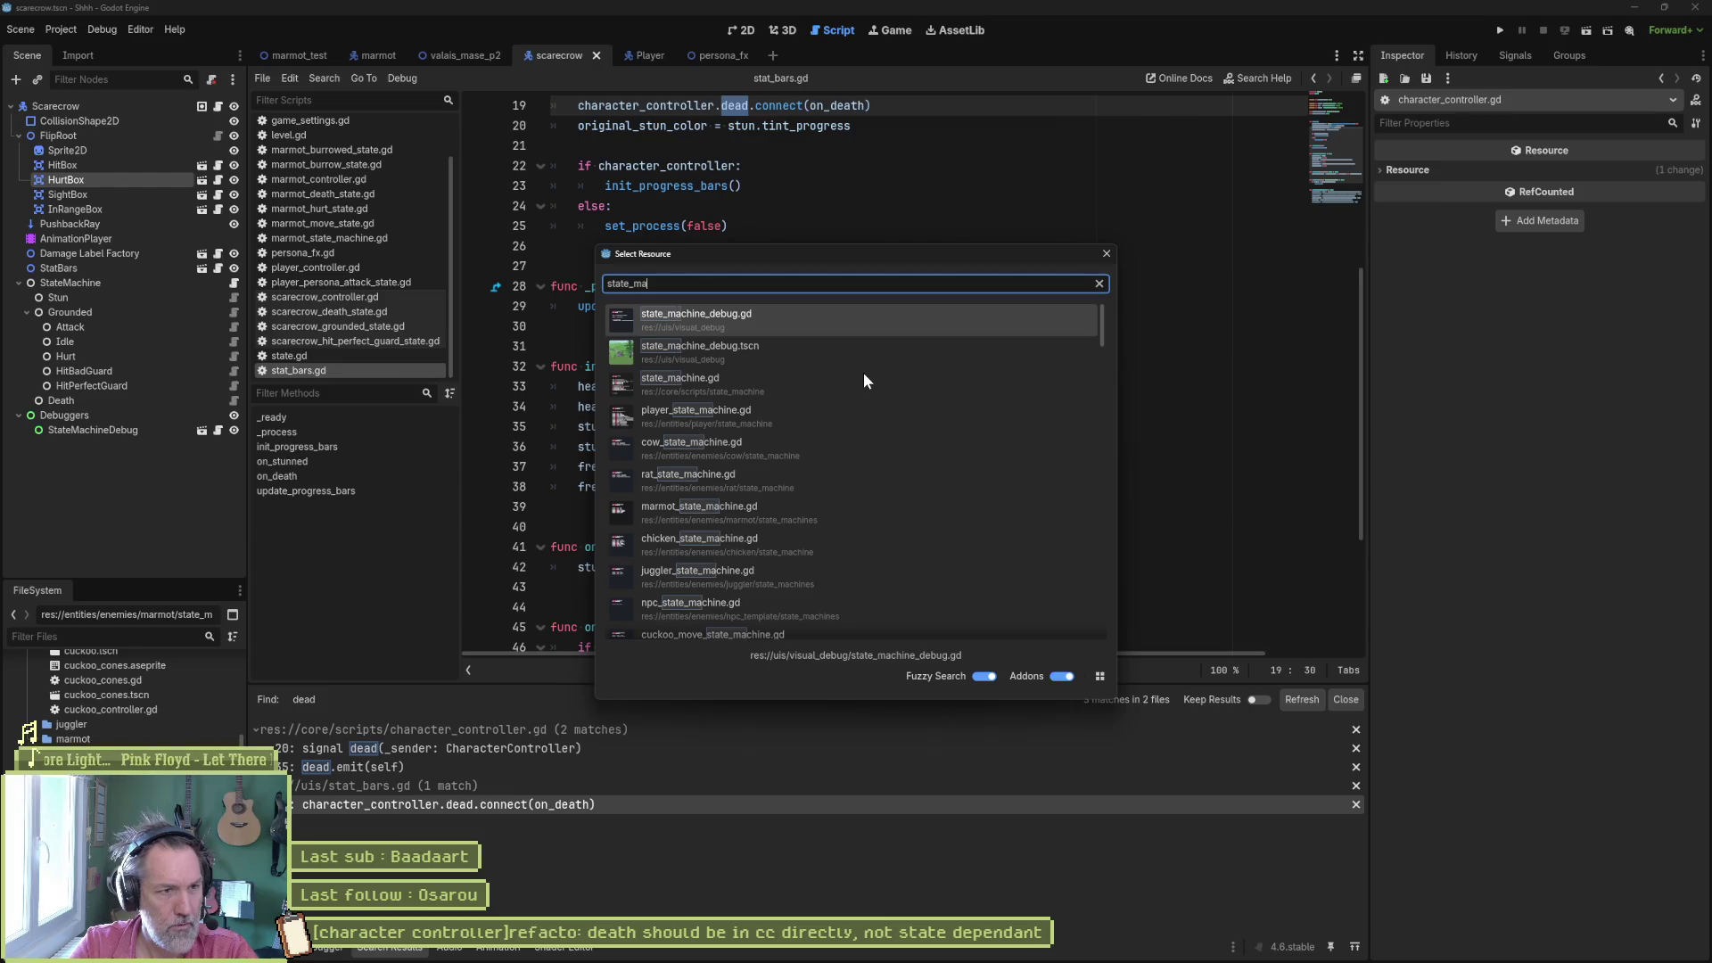
pyautogui.doubleClick(863, 379)
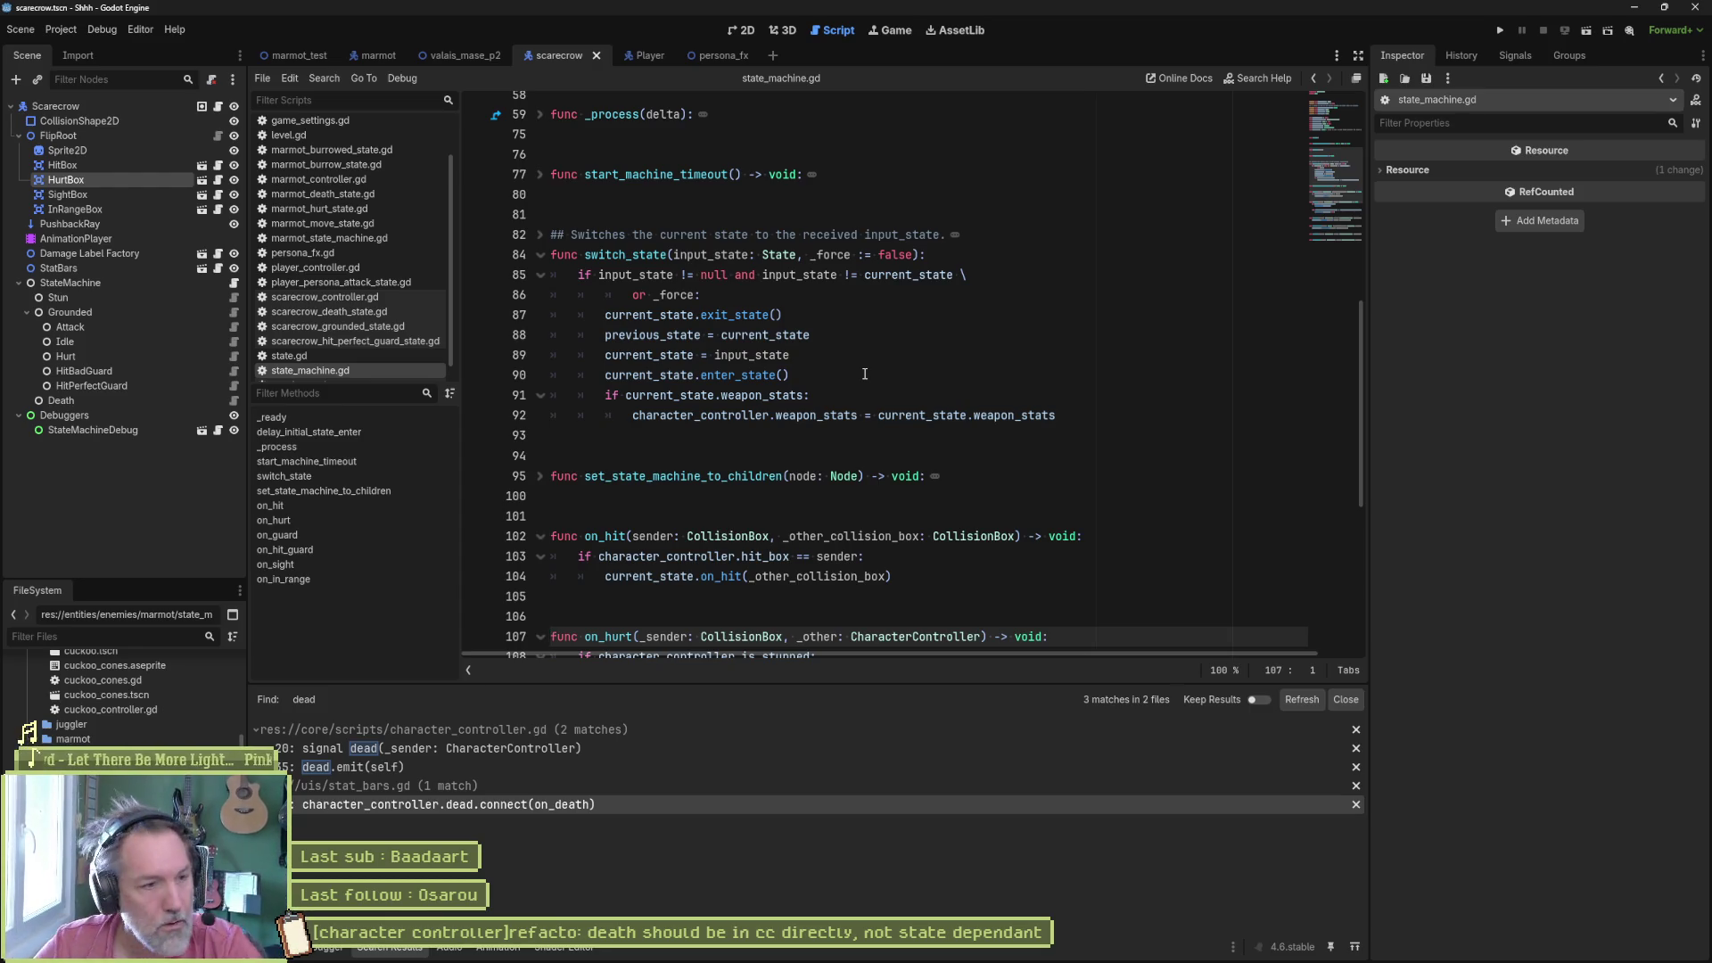
pyautogui.click(918, 397)
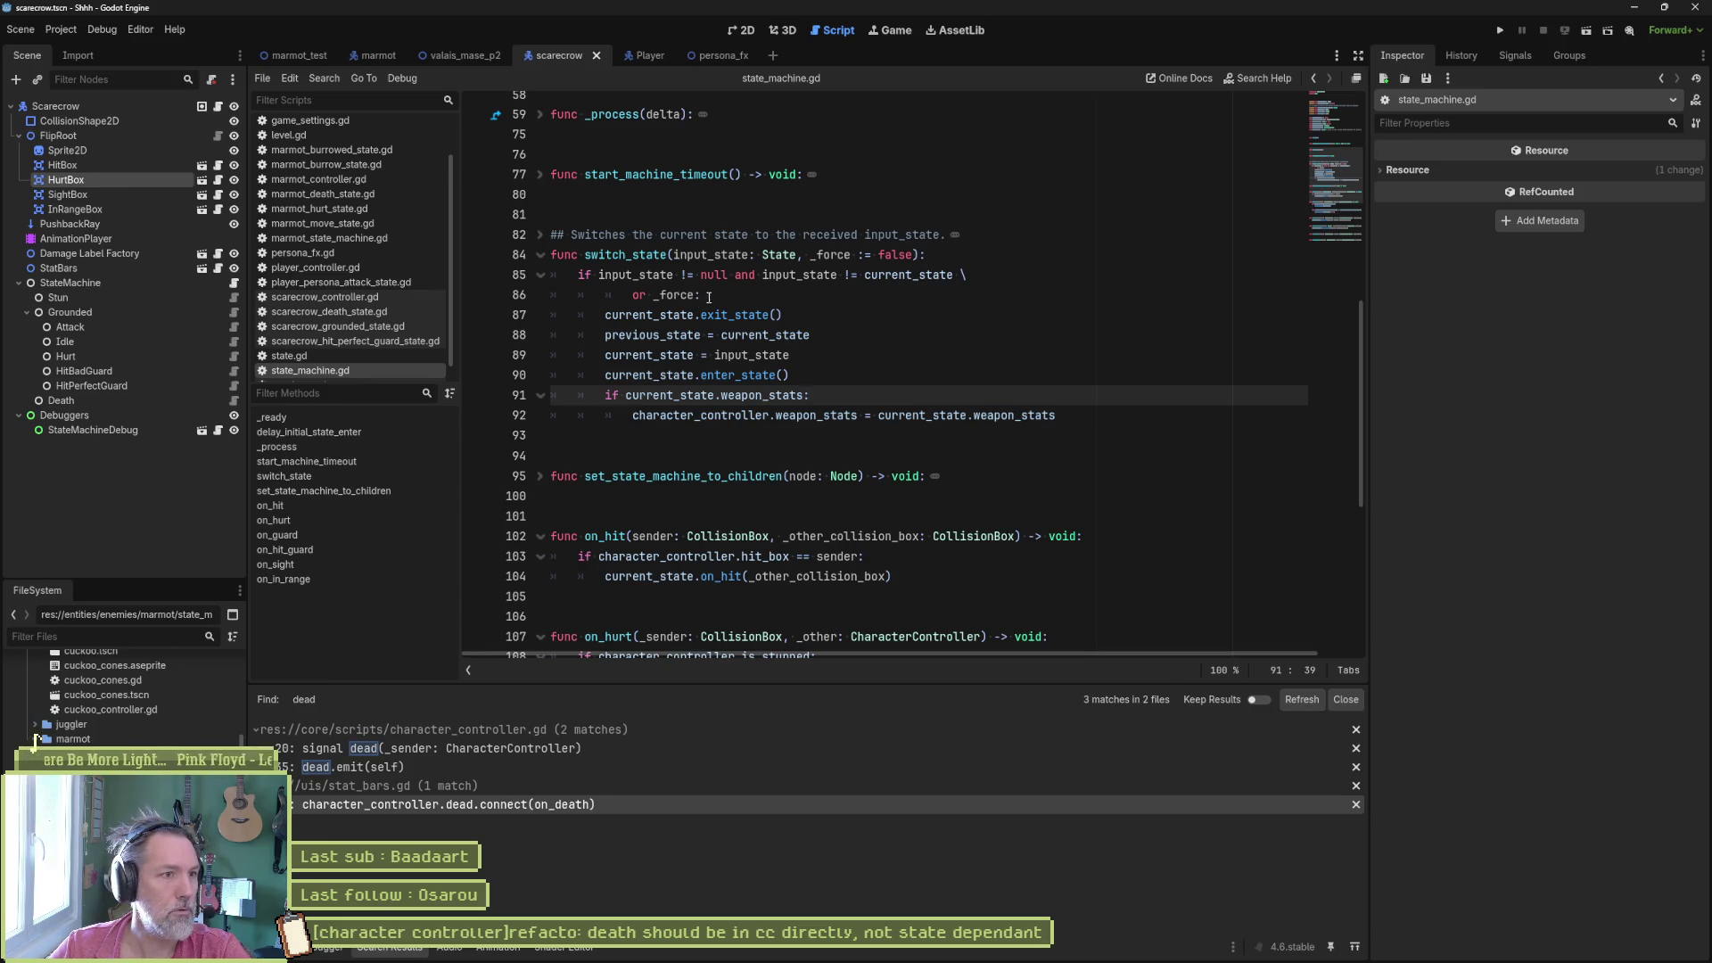
pyautogui.rightClick(657, 214)
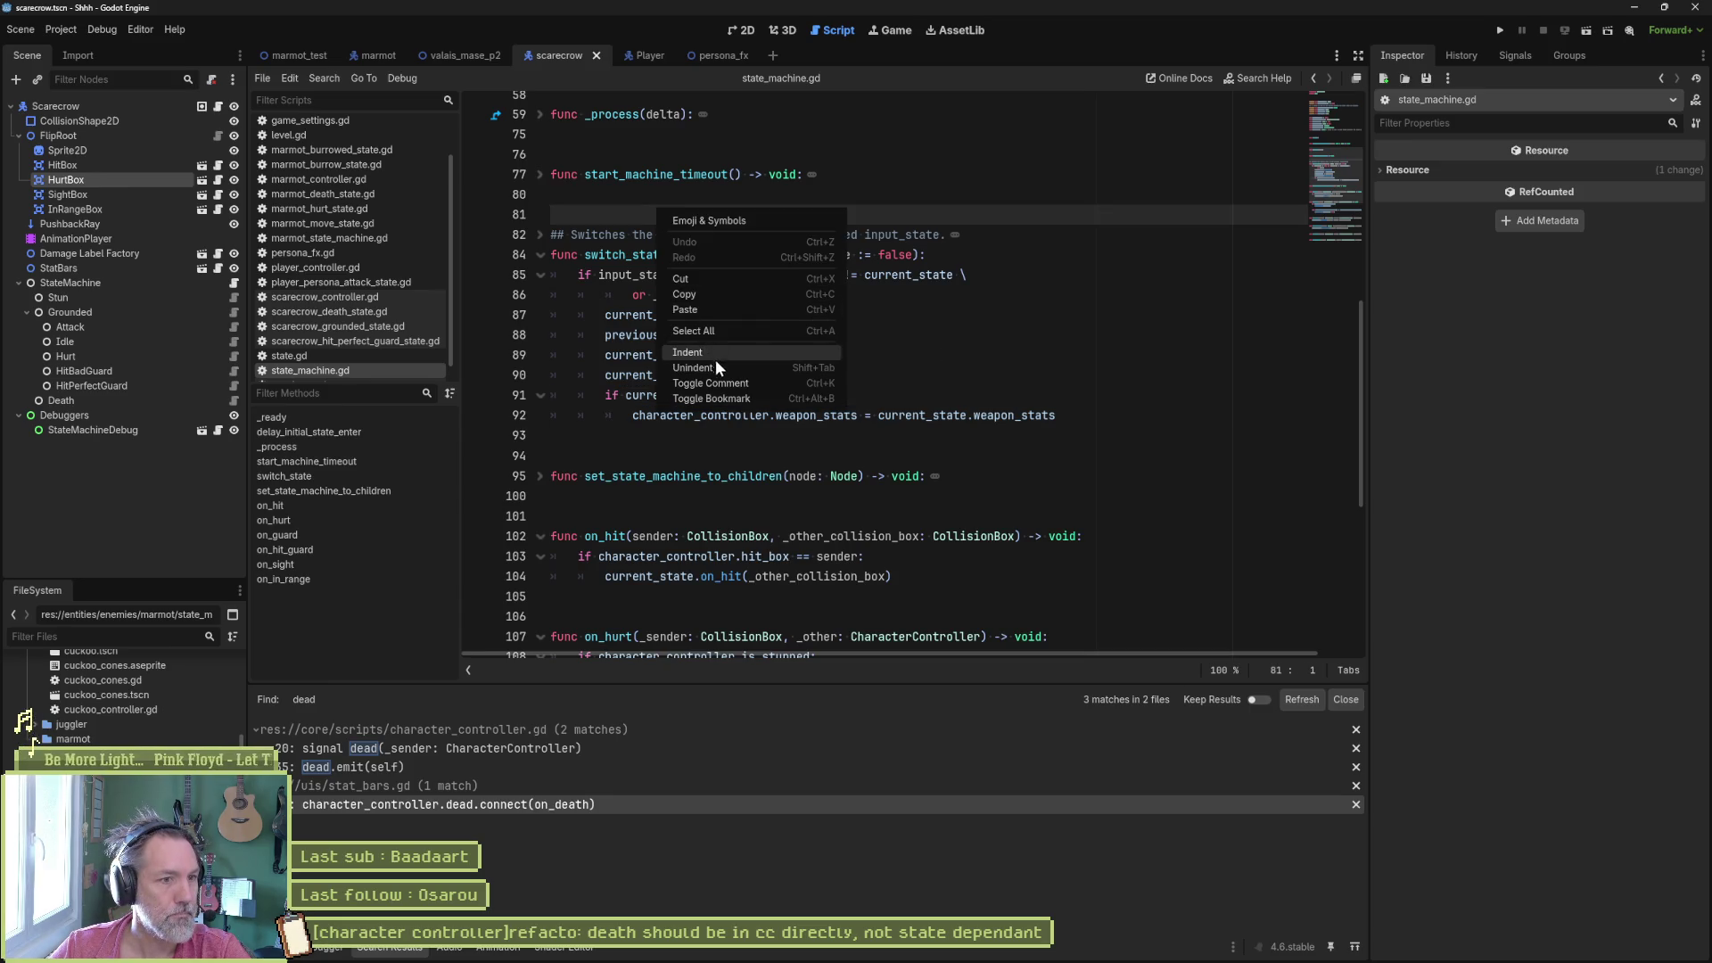
pyautogui.click(1004, 264)
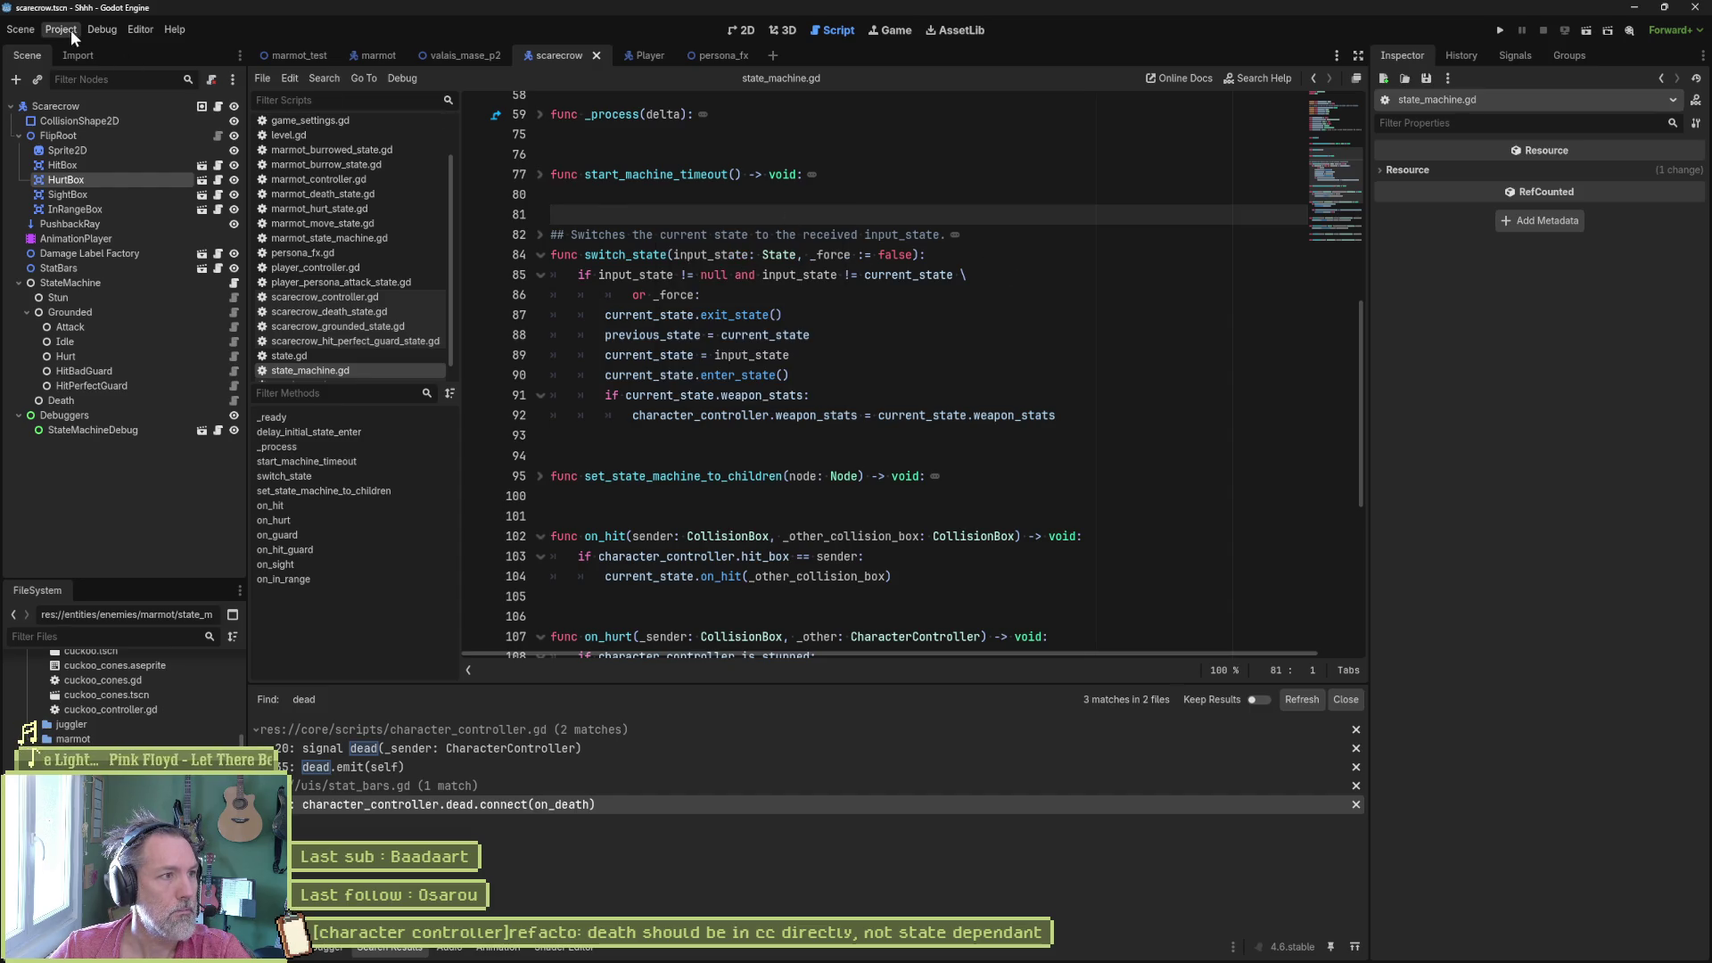
# - Show the Editor Settings Text Editor > Behavior page, with tab indentation of size 4
pyautogui.click(141, 30)
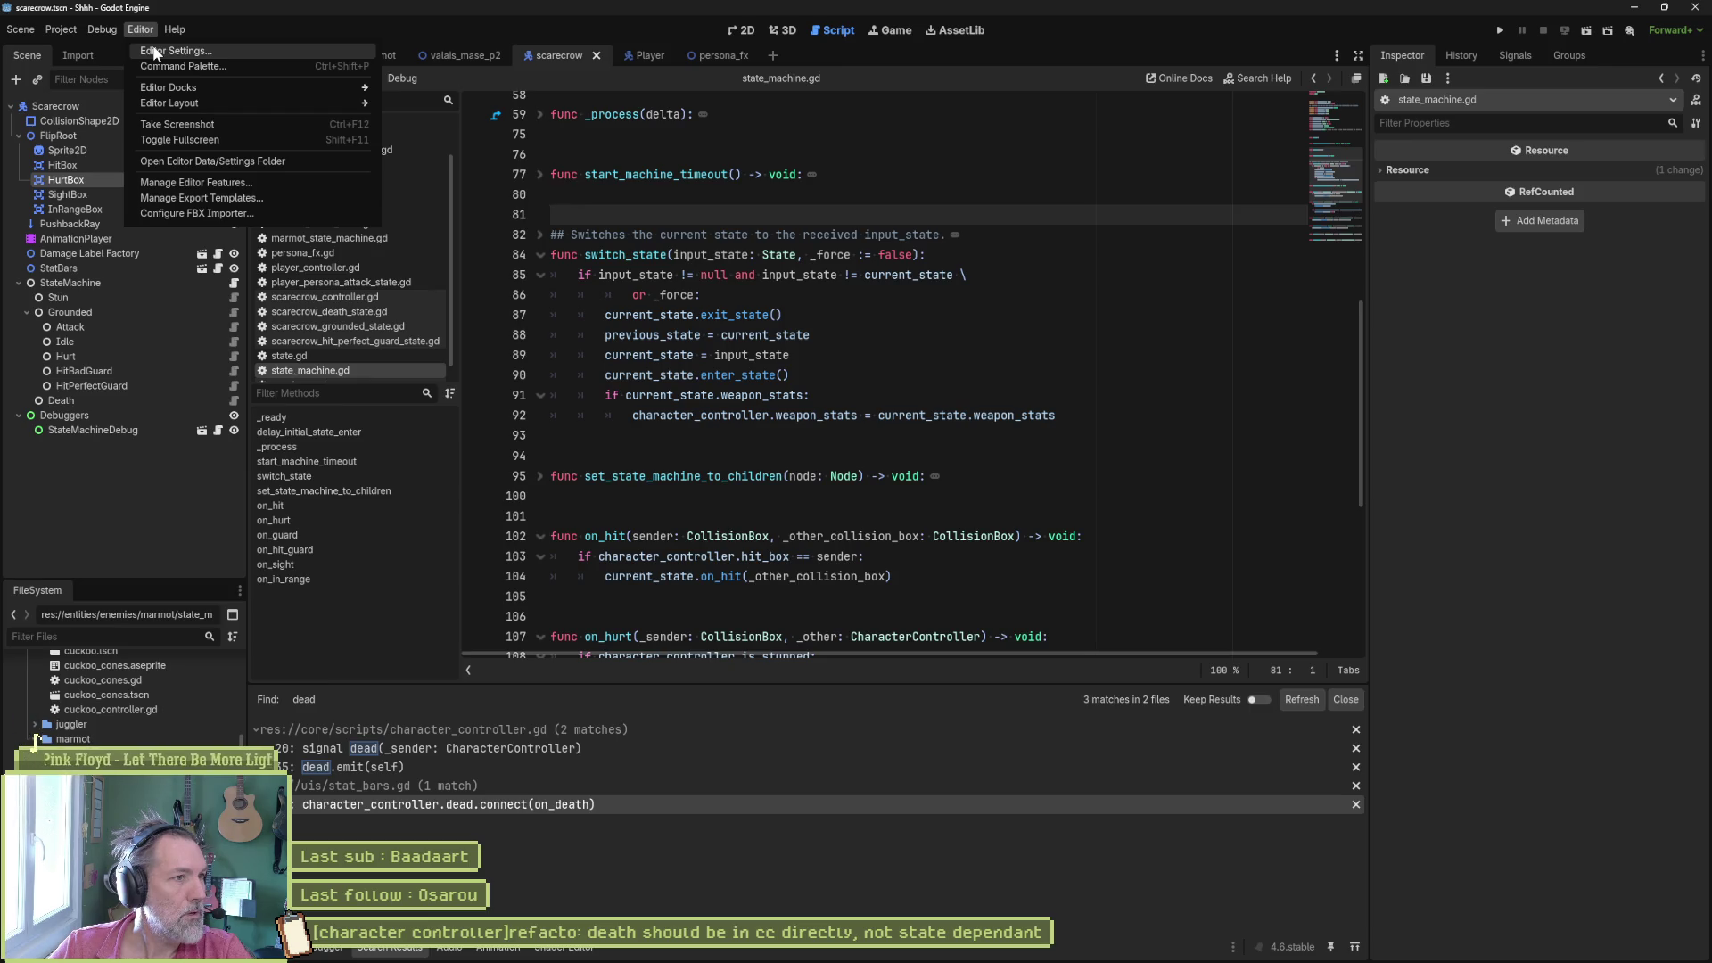
pyautogui.click(154, 52)
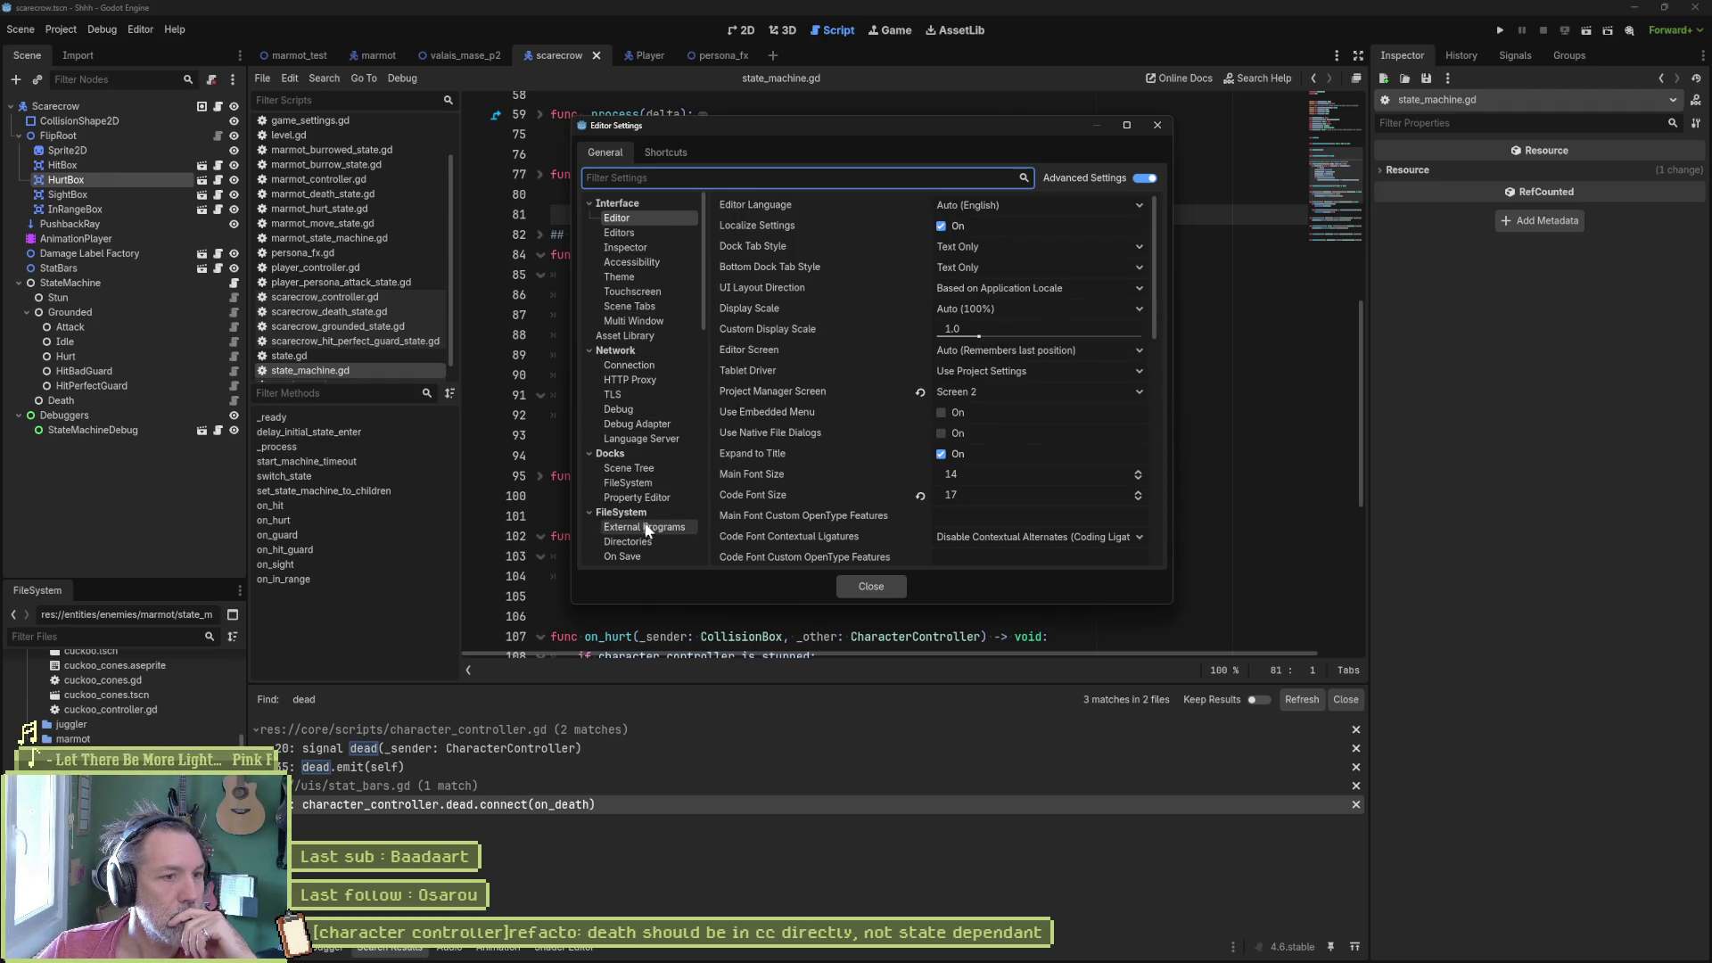
pyautogui.scroll(-5, 659, 526)
pyautogui.scroll(-3, 636, 495)
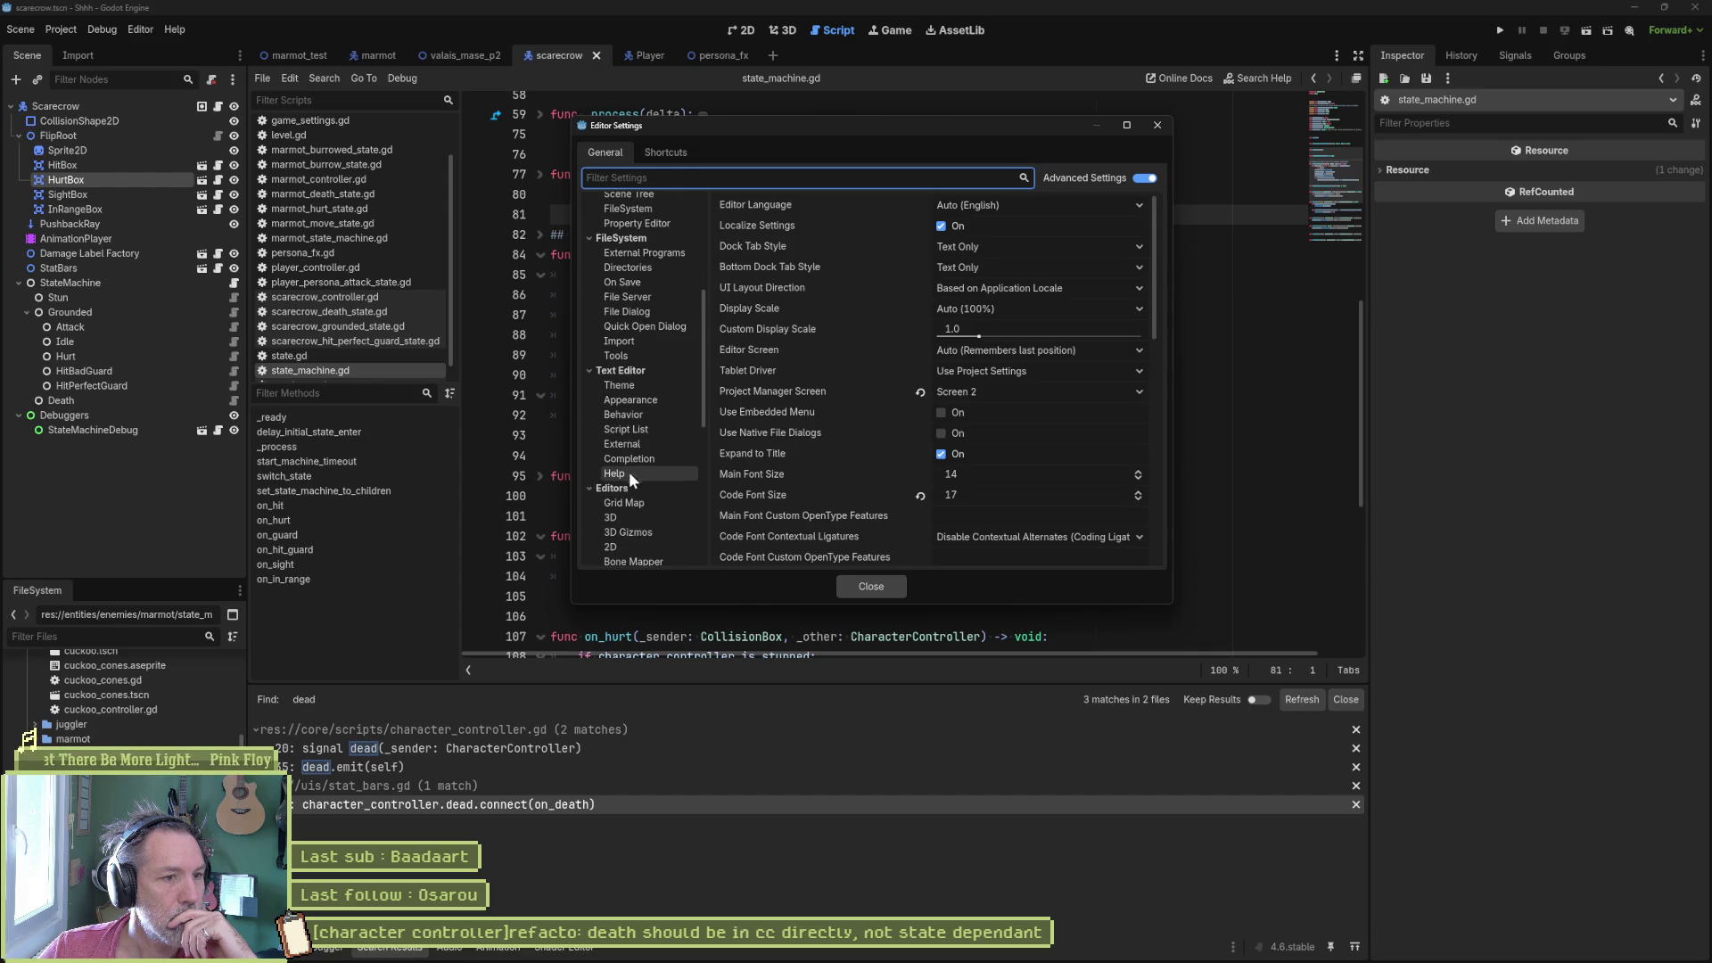
pyautogui.click(656, 415)
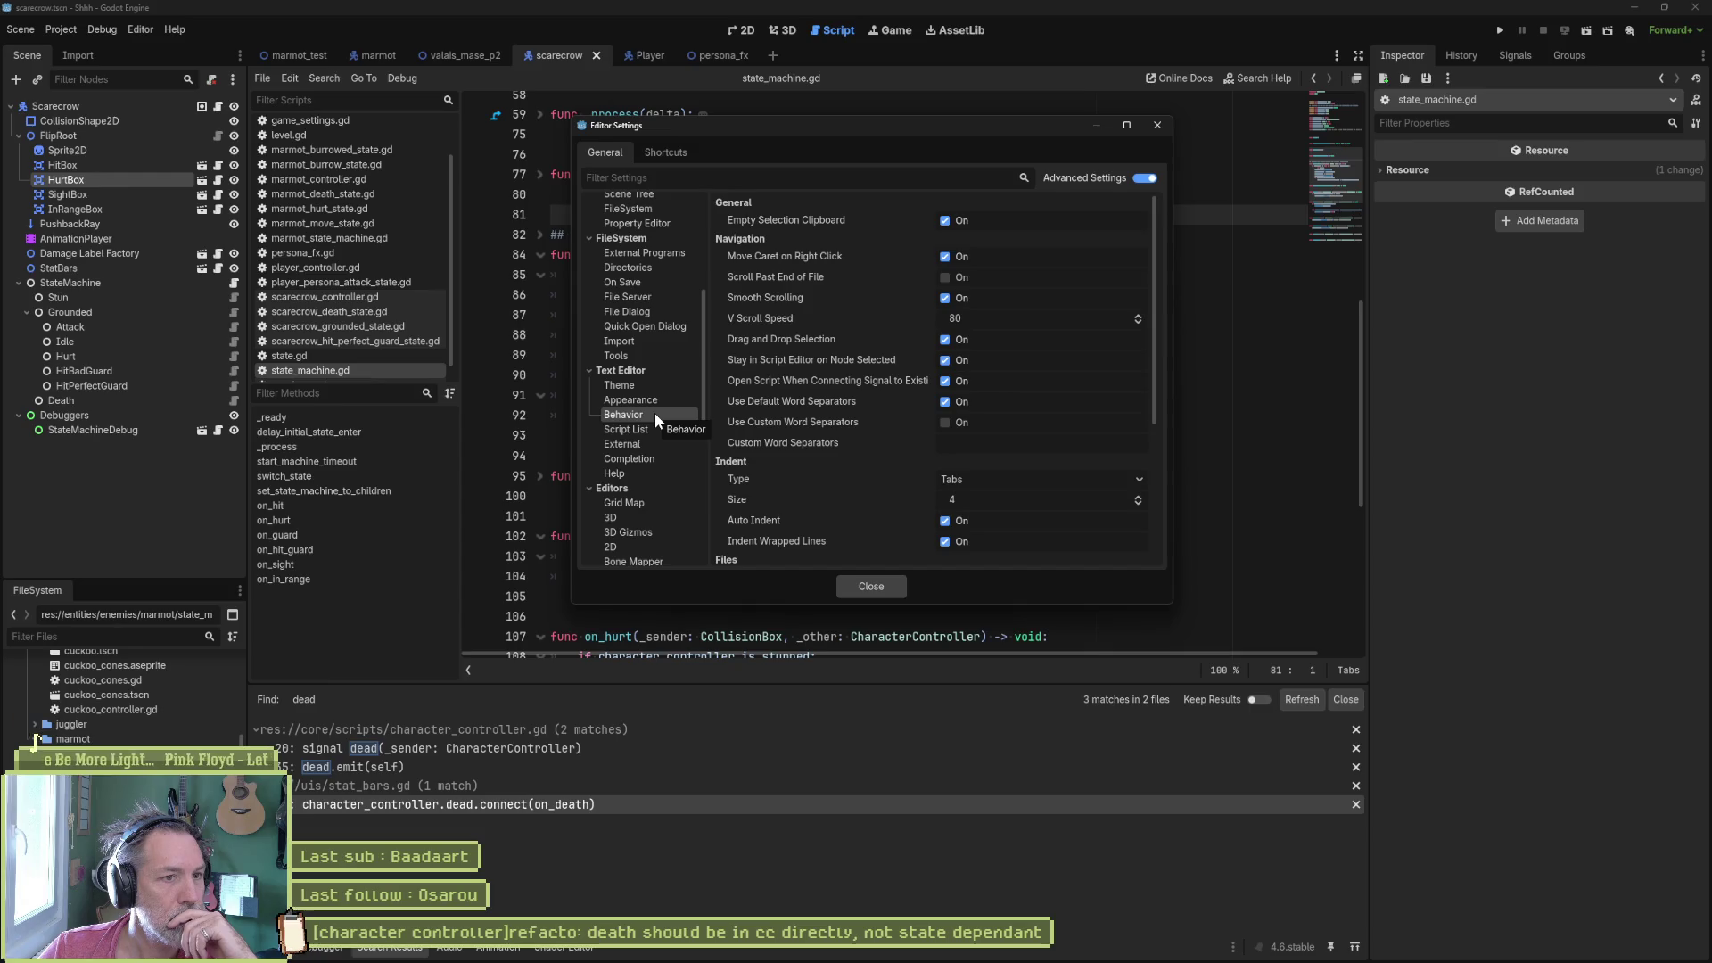